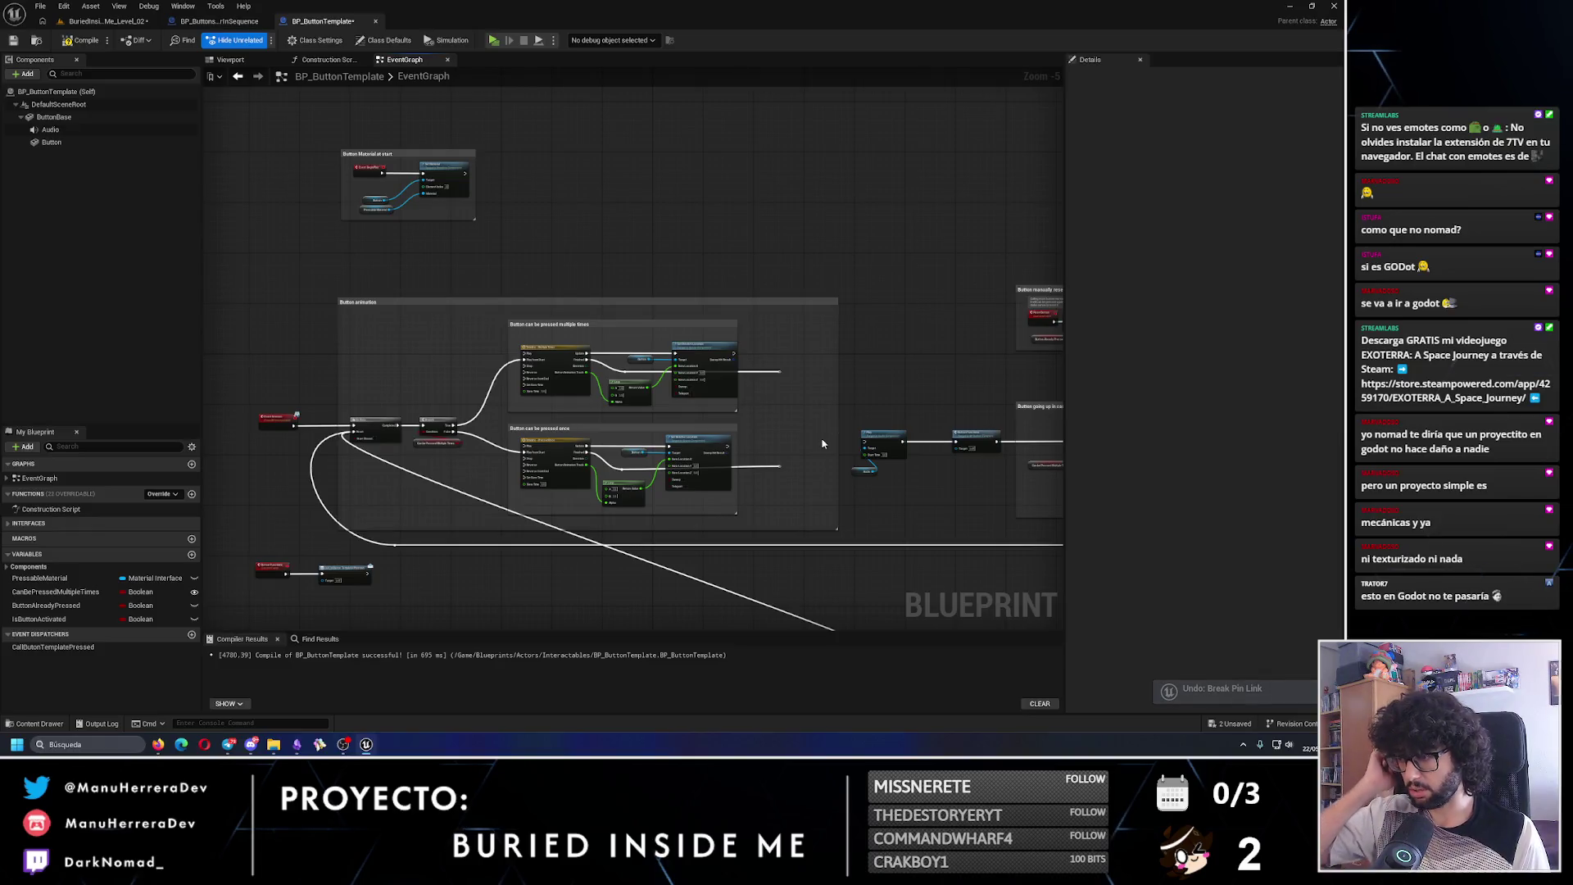
- Pan and zoom the EventGraph to the button-press nodes and check the unsaved assets list
{"action": "scroll", "coordinate": [823, 444], "scroll_direction": "up", "scroll_amount": 3}
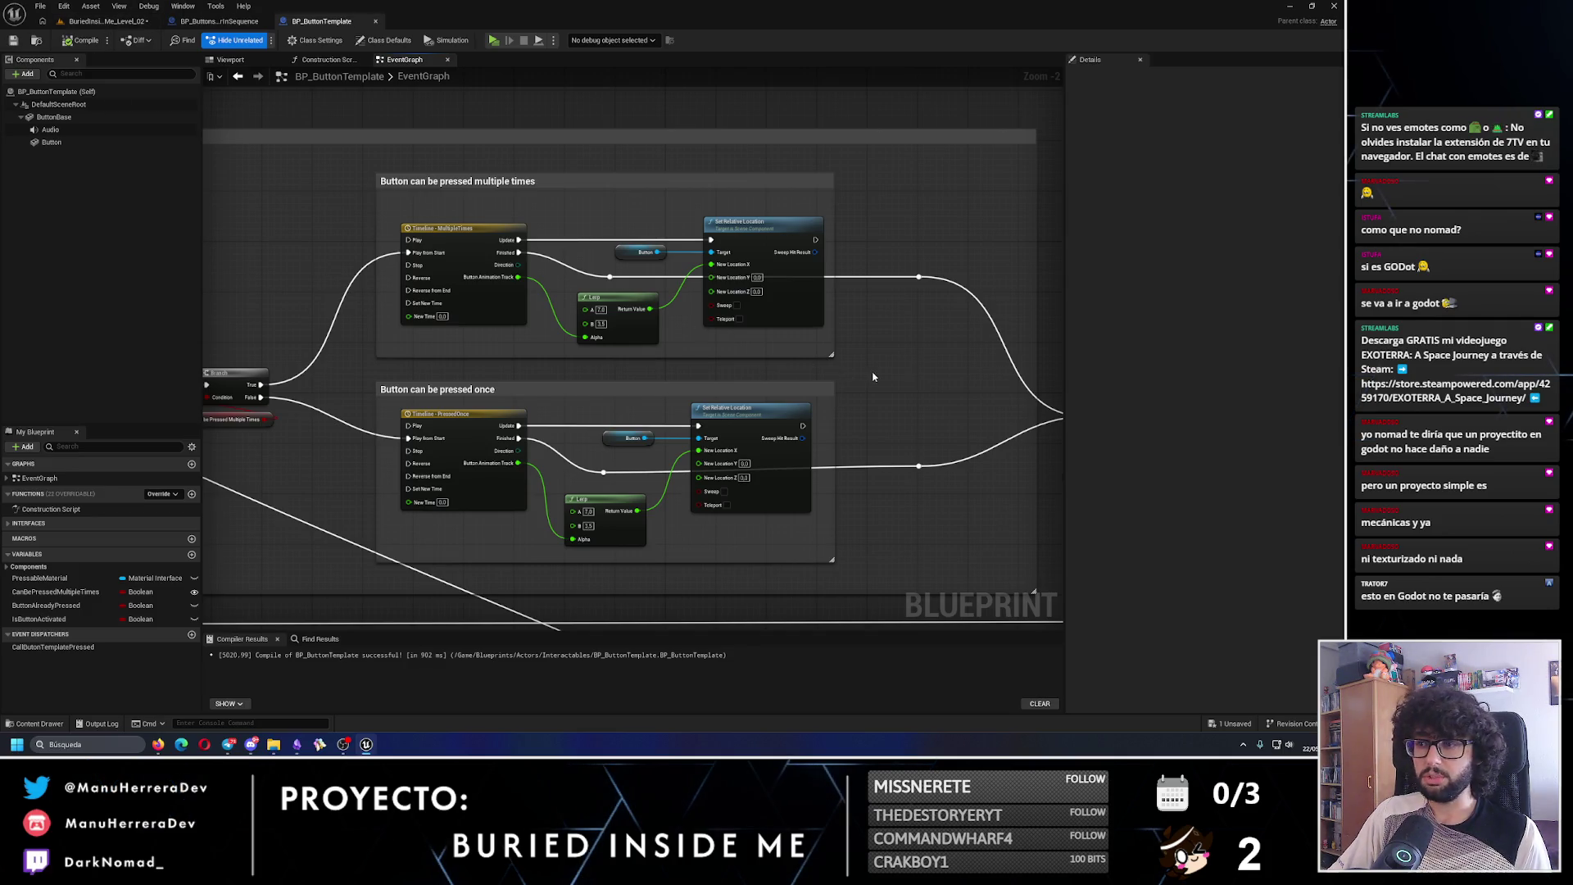
{"action": "left_click_drag", "start_coordinate": [873, 377], "coordinate": [240, 360]}
{"action": "scroll", "coordinate": [700, 387], "scroll_direction": "up", "scroll_amount": 1}
{"action": "scroll", "coordinate": [557, 385], "scroll_direction": "up", "scroll_amount": 1}
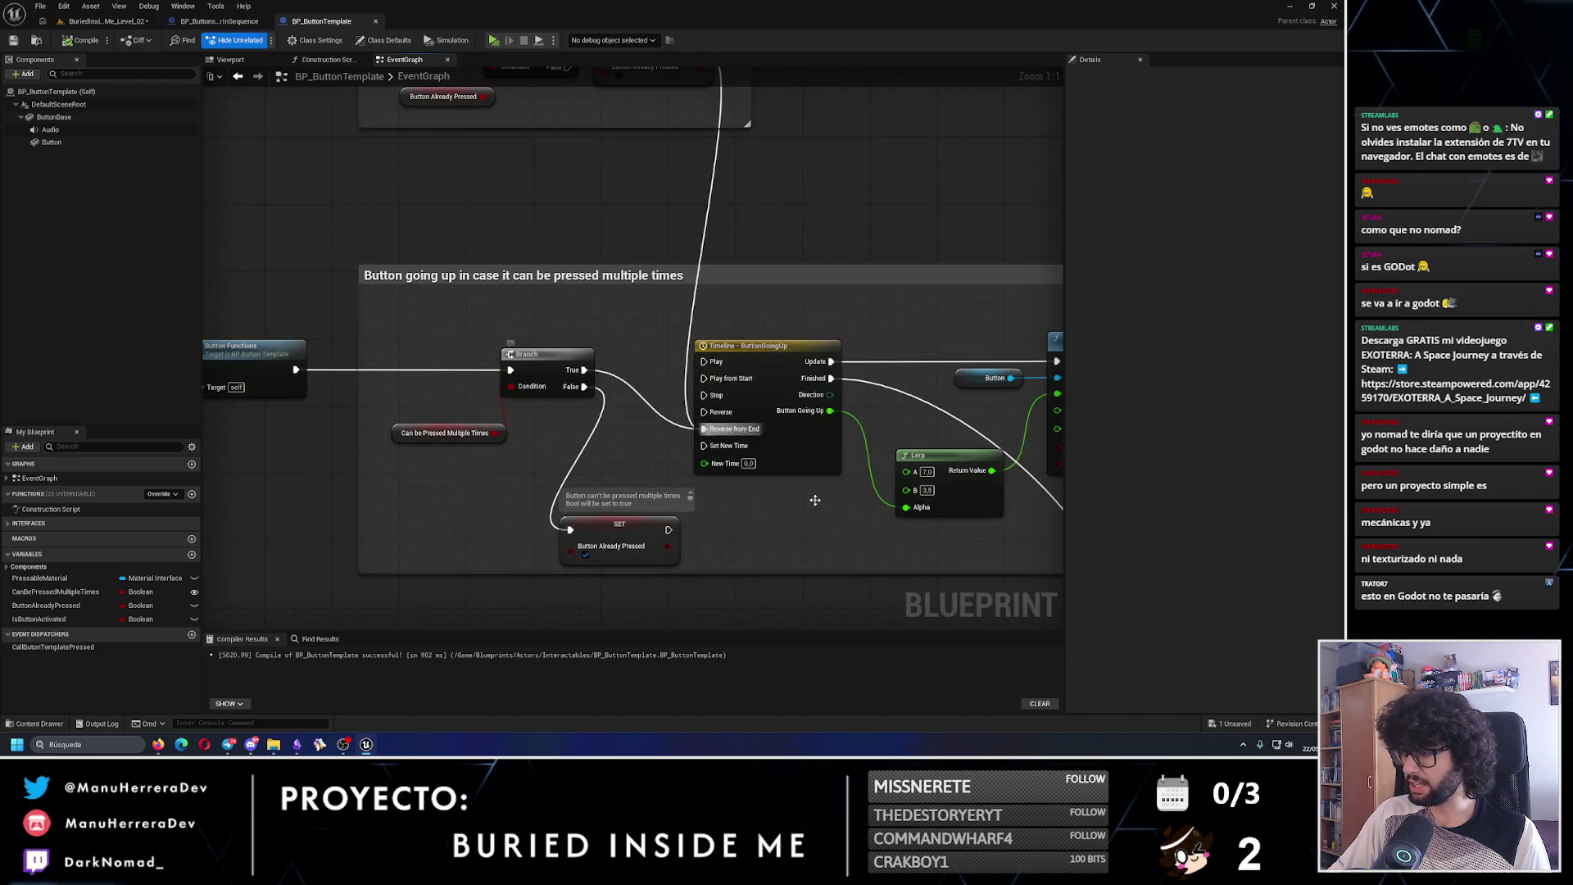
{"action": "left_click", "coordinate": [1245, 732]}
{"action": "key", "text": "Escape"}
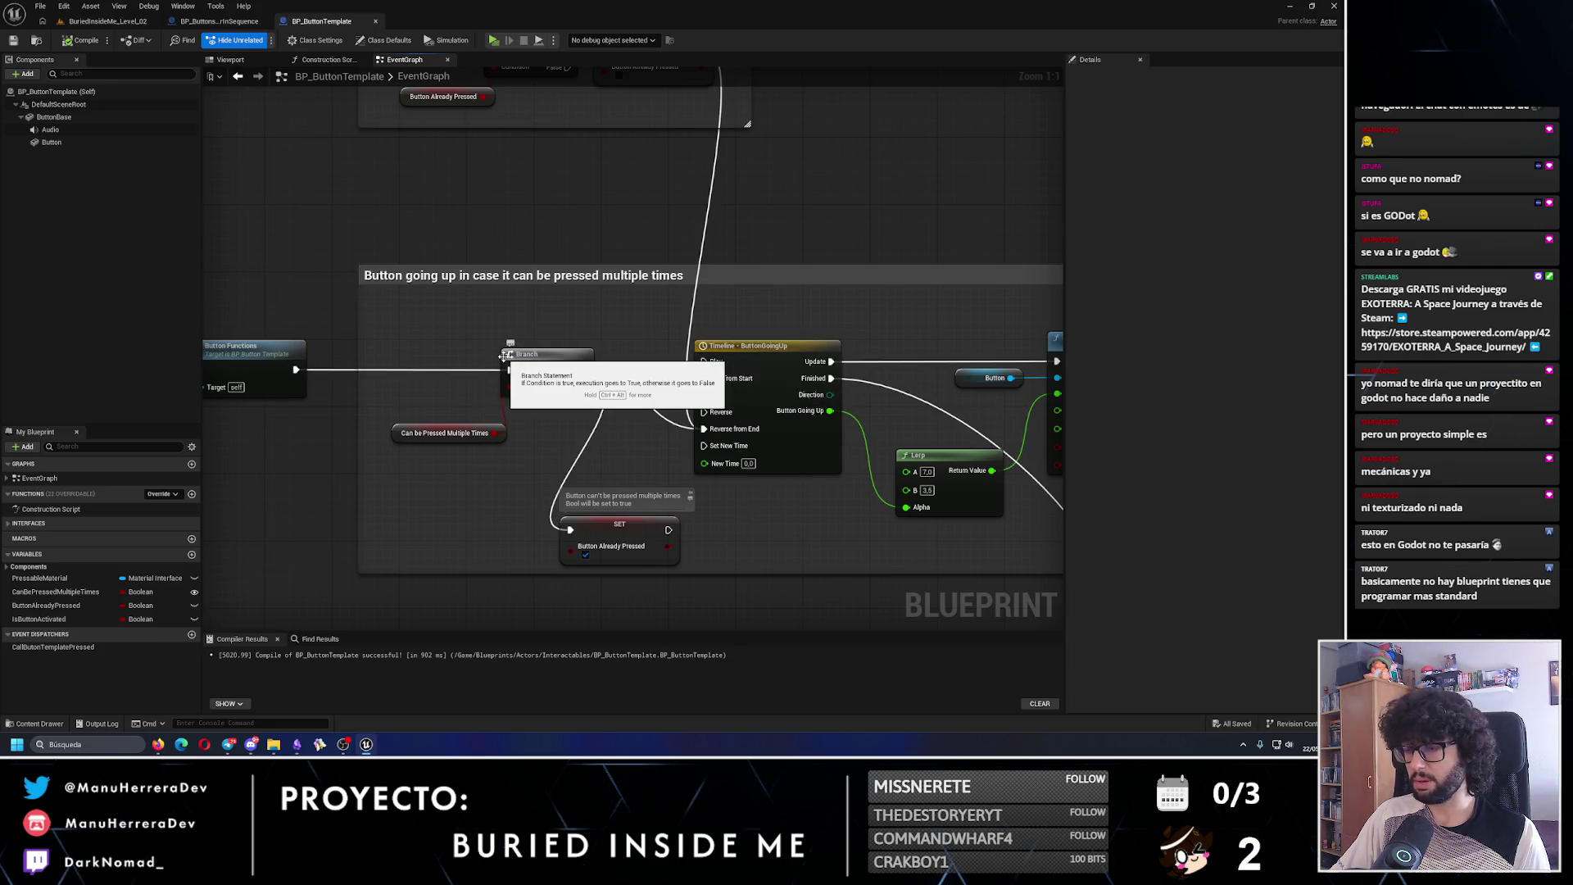
- Position the Can be Pressed Multiple Times getter right beside the Branch node
{"action": "mouse_move", "coordinate": [487, 423]}
{"action": "left_mouse_down"}
{"action": "mouse_move", "coordinate": [588, 412]}
{"action": "mouse_move", "coordinate": [473, 407]}
{"action": "left_mouse_up"}
{"action": "left_click", "coordinate": [345, 268]}
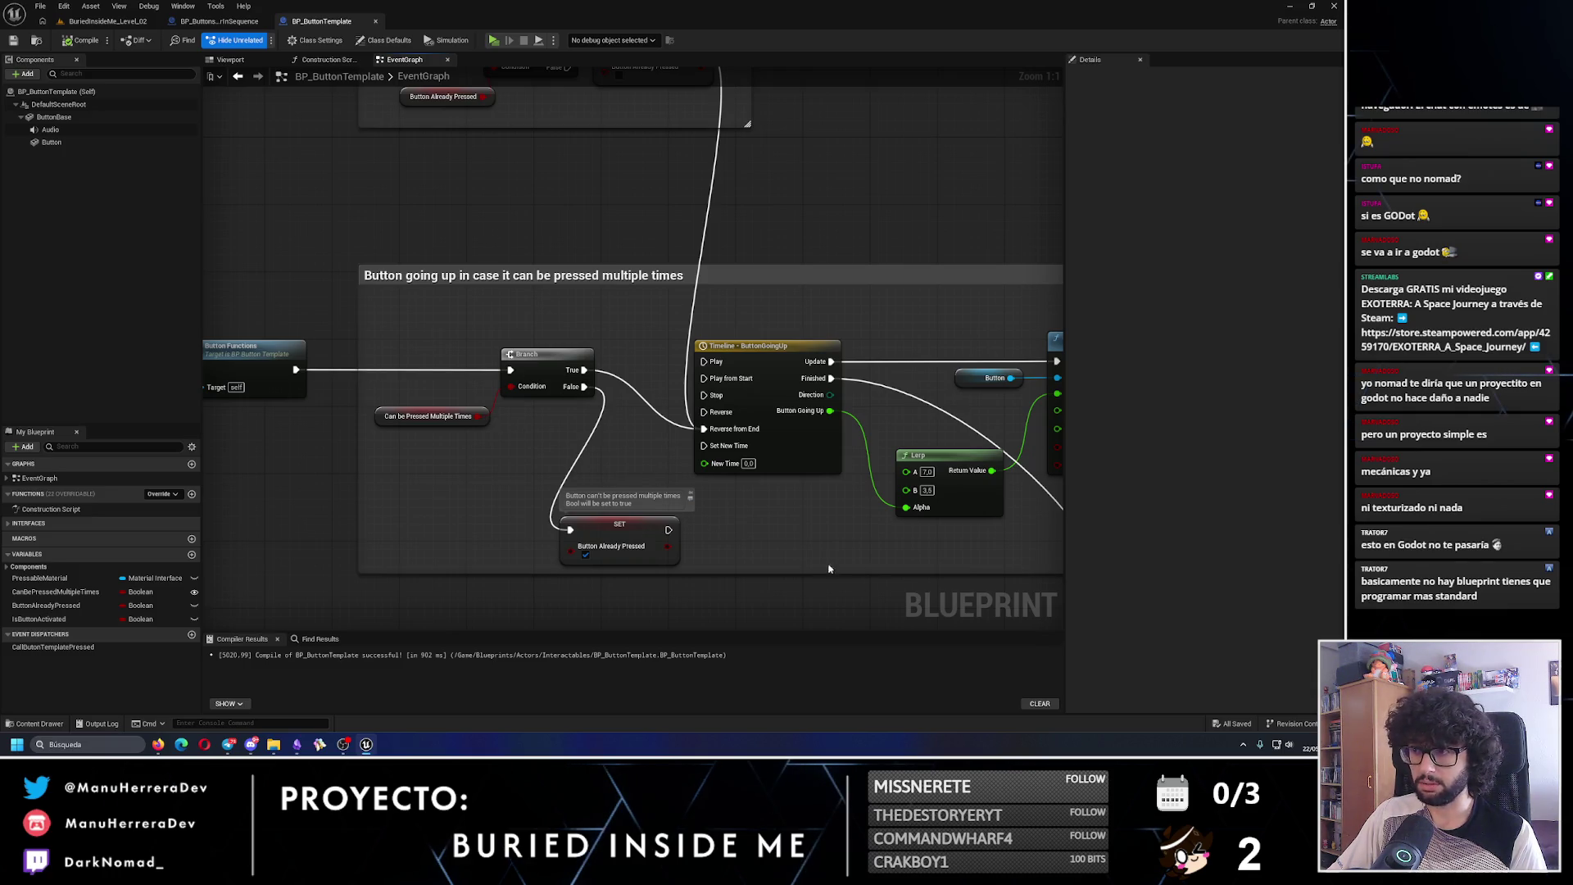
{"action": "left_click", "coordinate": [595, 423]}
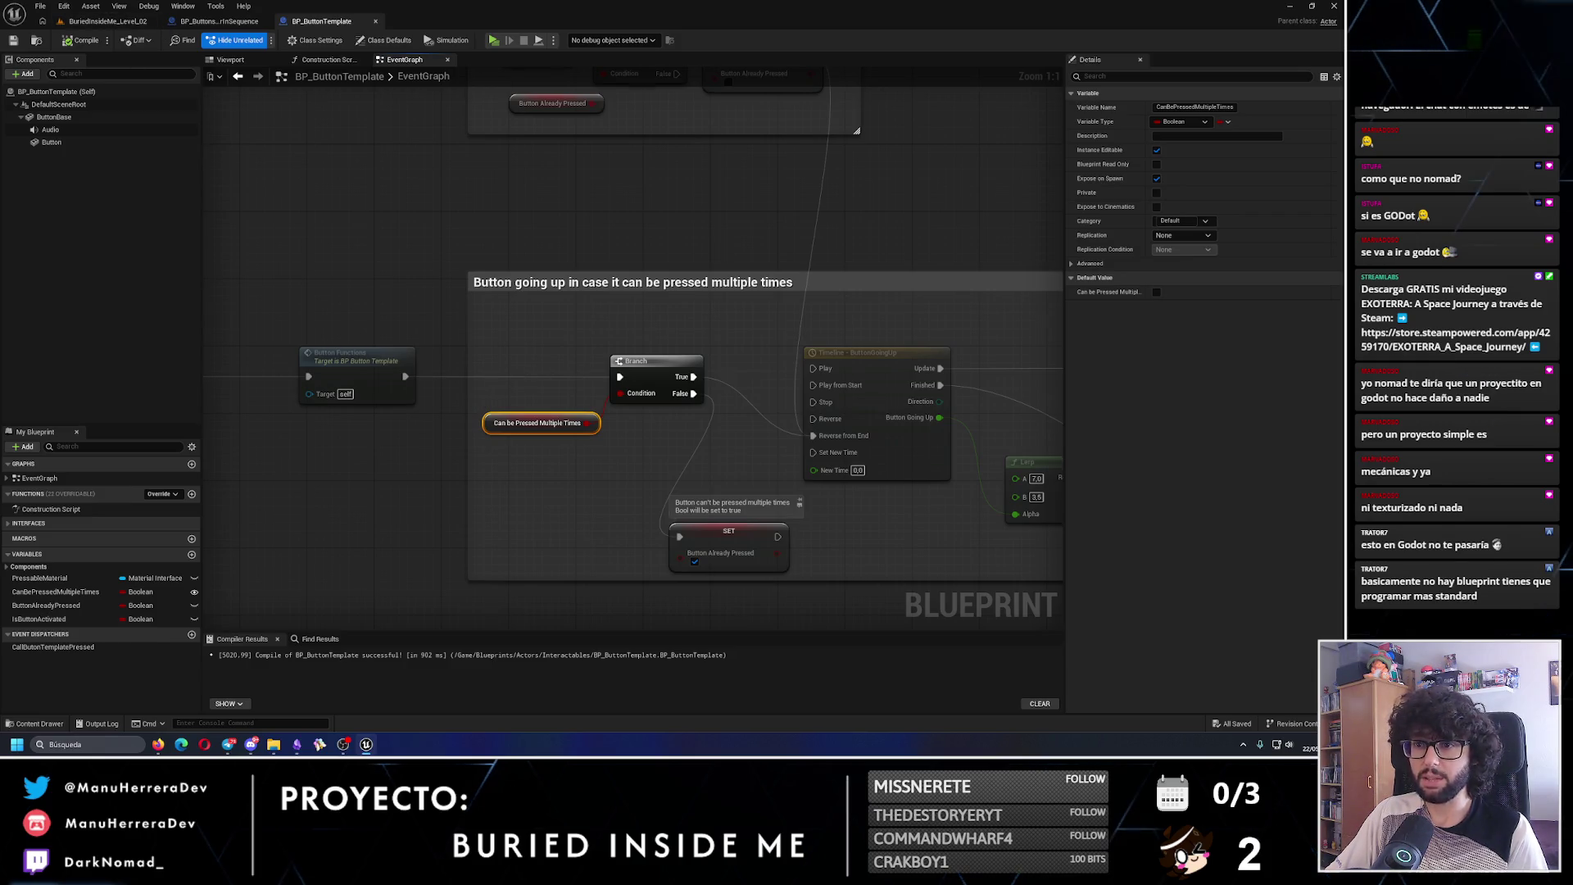
- Add a Print String node fed by the Boolean, executed after Button Functions
{"action": "left_click_drag", "start_coordinate": [430, 272], "coordinate": [635, 320]}
{"action": "left_click", "coordinate": [585, 331]}
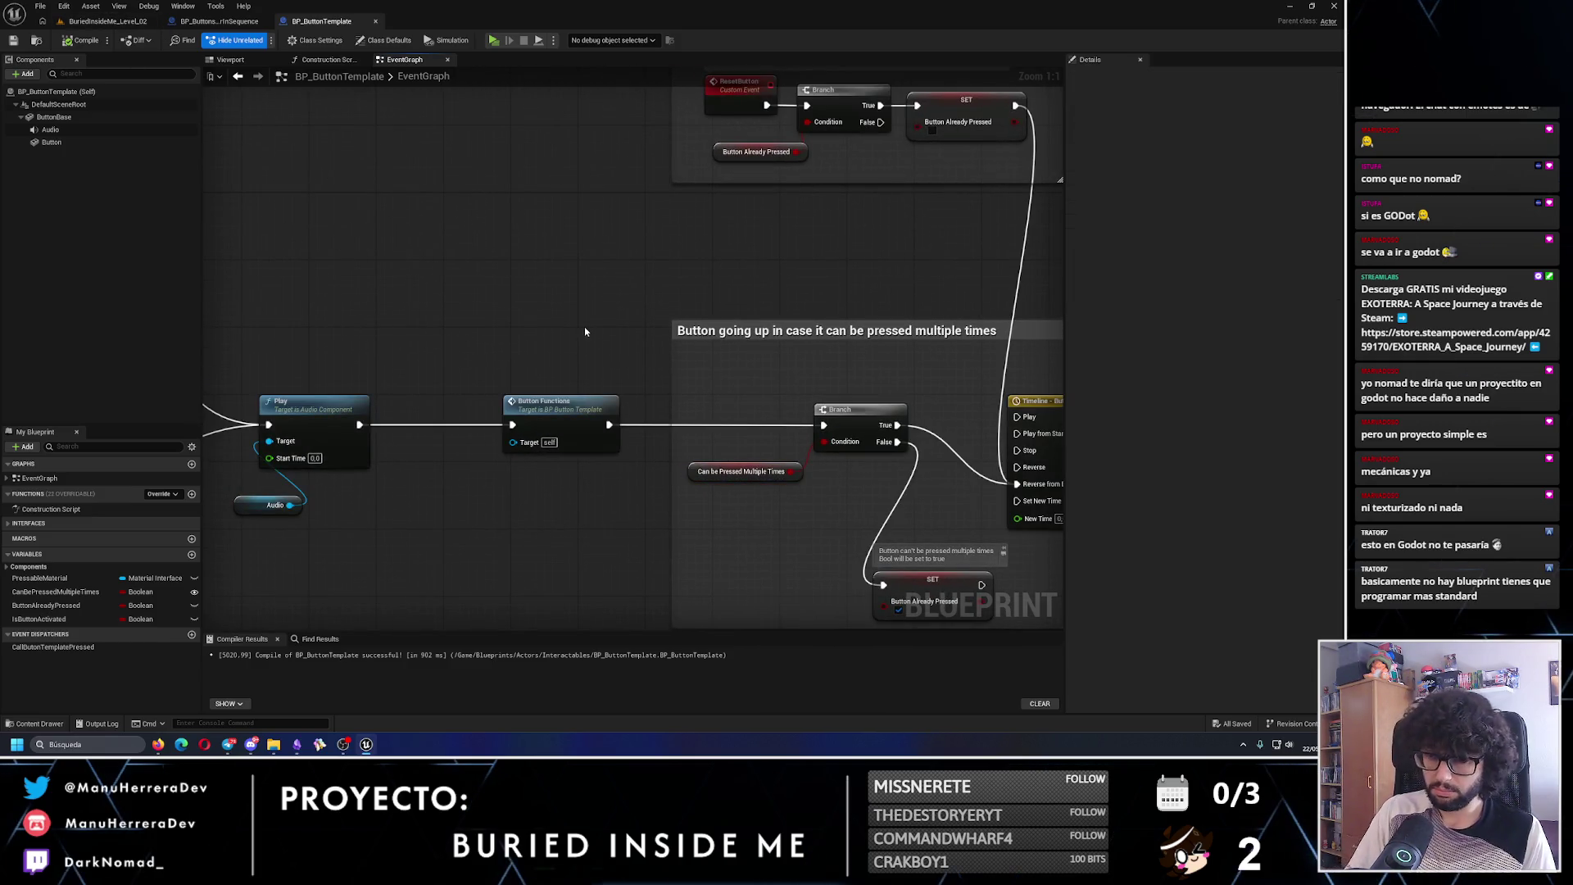
{"action": "right_click", "coordinate": [585, 331]}
{"action": "type", "text": "print"}
{"action": "key", "text": "Return"}
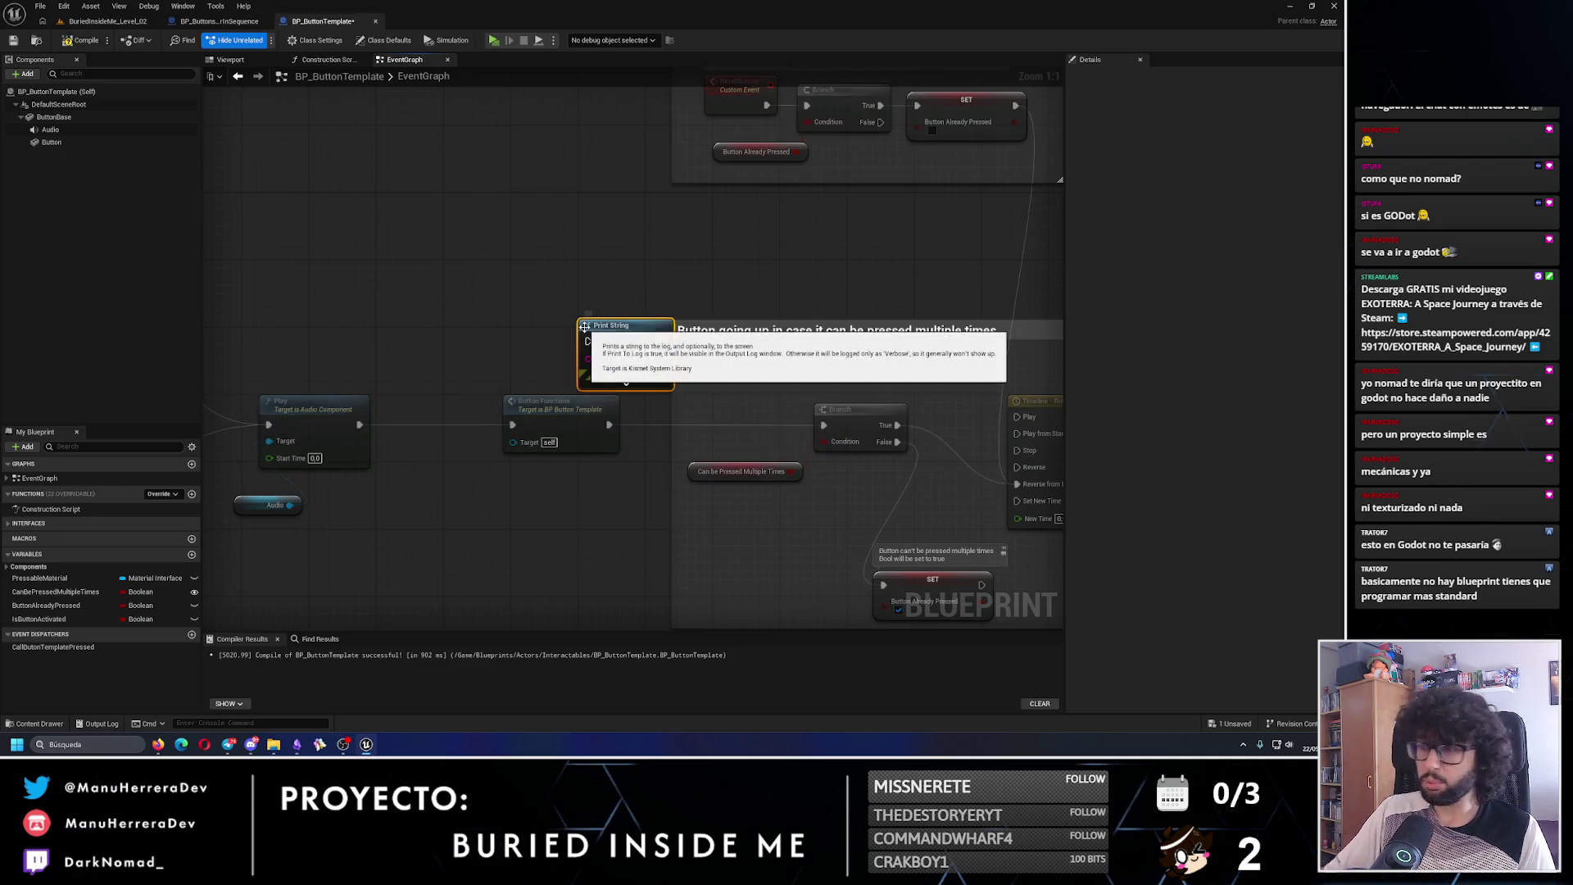
{"action": "left_click_drag", "start_coordinate": [585, 327], "coordinate": [407, 279]}
{"action": "left_click_drag", "start_coordinate": [613, 423], "coordinate": [412, 310]}
{"action": "mouse_move", "coordinate": [431, 376]}
{"action": "left_mouse_down"}
{"action": "mouse_move", "coordinate": [411, 294]}
{"action": "mouse_move", "coordinate": [516, 303]}
{"action": "mouse_move", "coordinate": [646, 377]}
{"action": "left_mouse_up"}
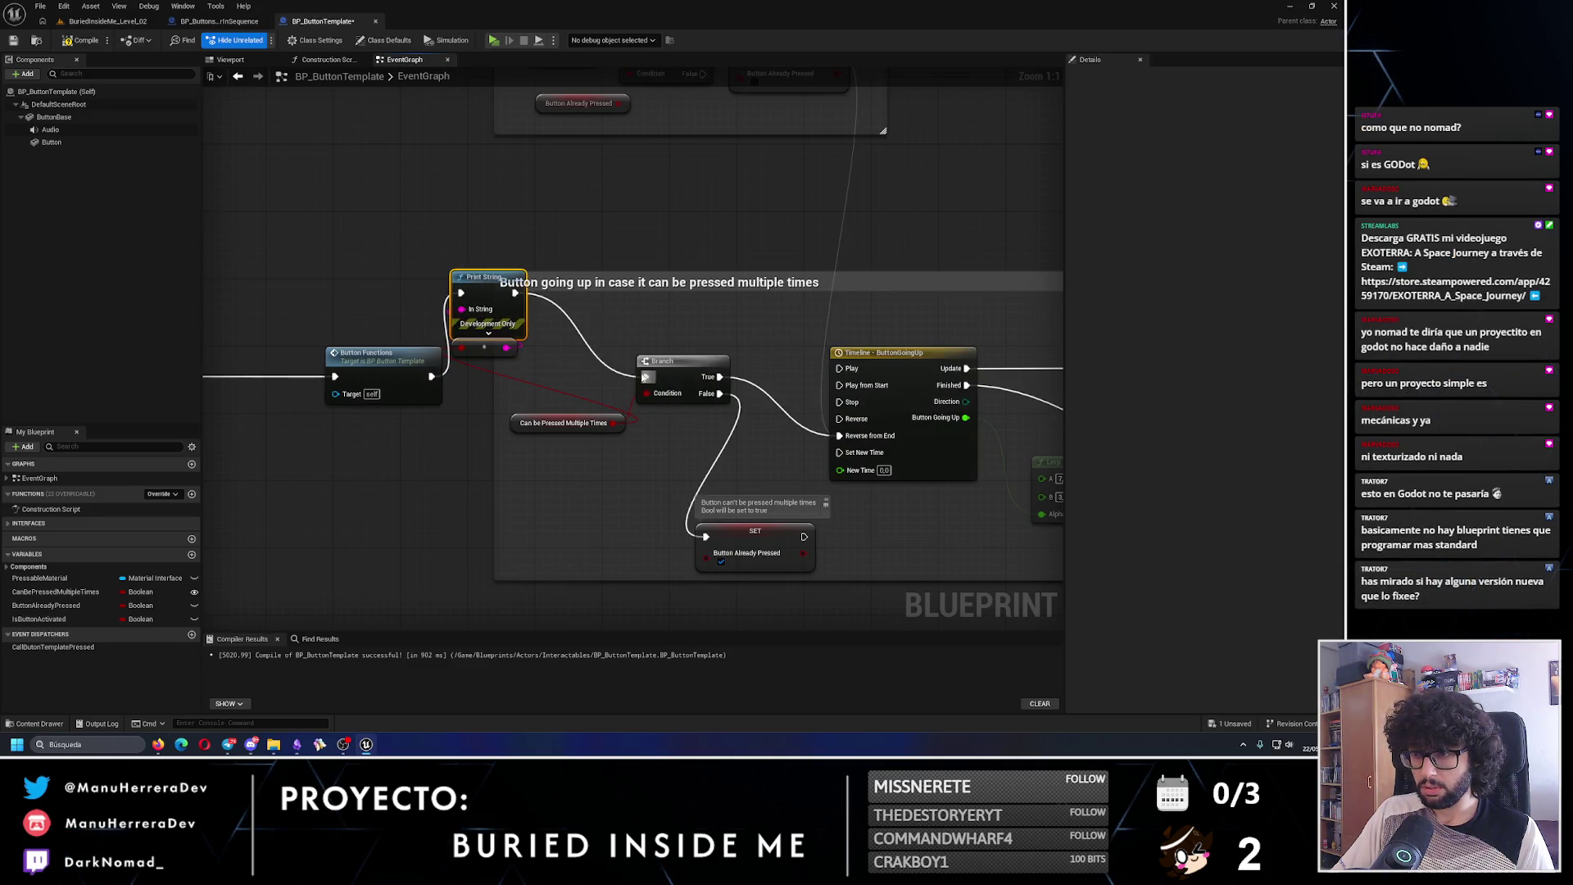
- Compile and save BP_ButtonTemplate, then return to the level editor
{"action": "left_click", "coordinate": [81, 42]}
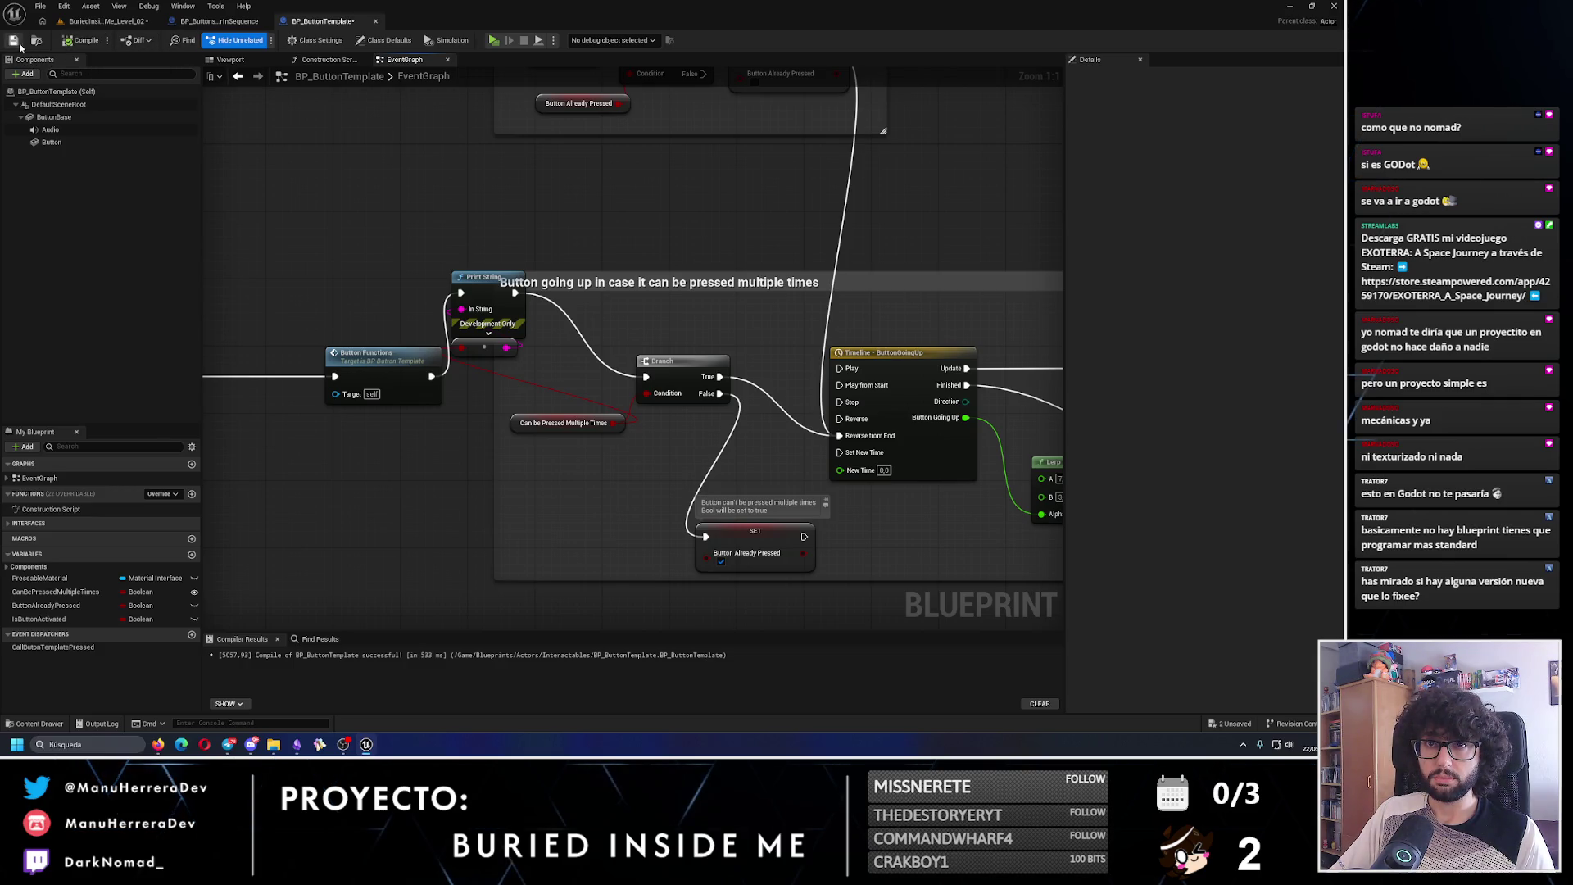
{"action": "left_click", "coordinate": [20, 46]}
{"action": "left_click", "coordinate": [106, 21]}
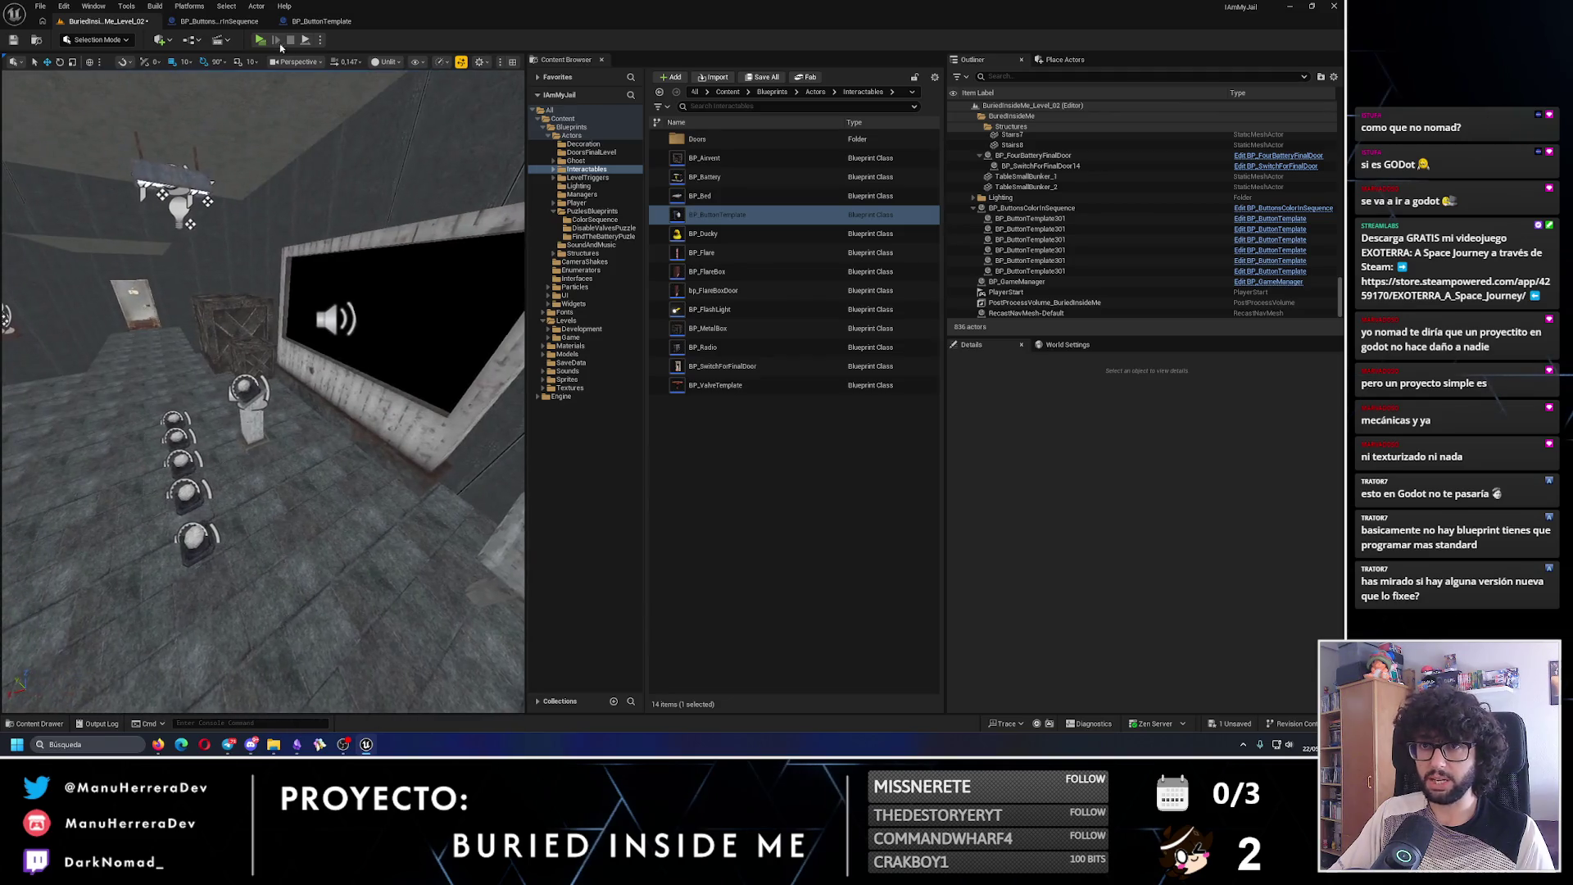
- Run a quick play-test, glance at the BP_ButtonsColorInSequence blueprint, and return to the level
{"action": "key", "text": "alt+p"}
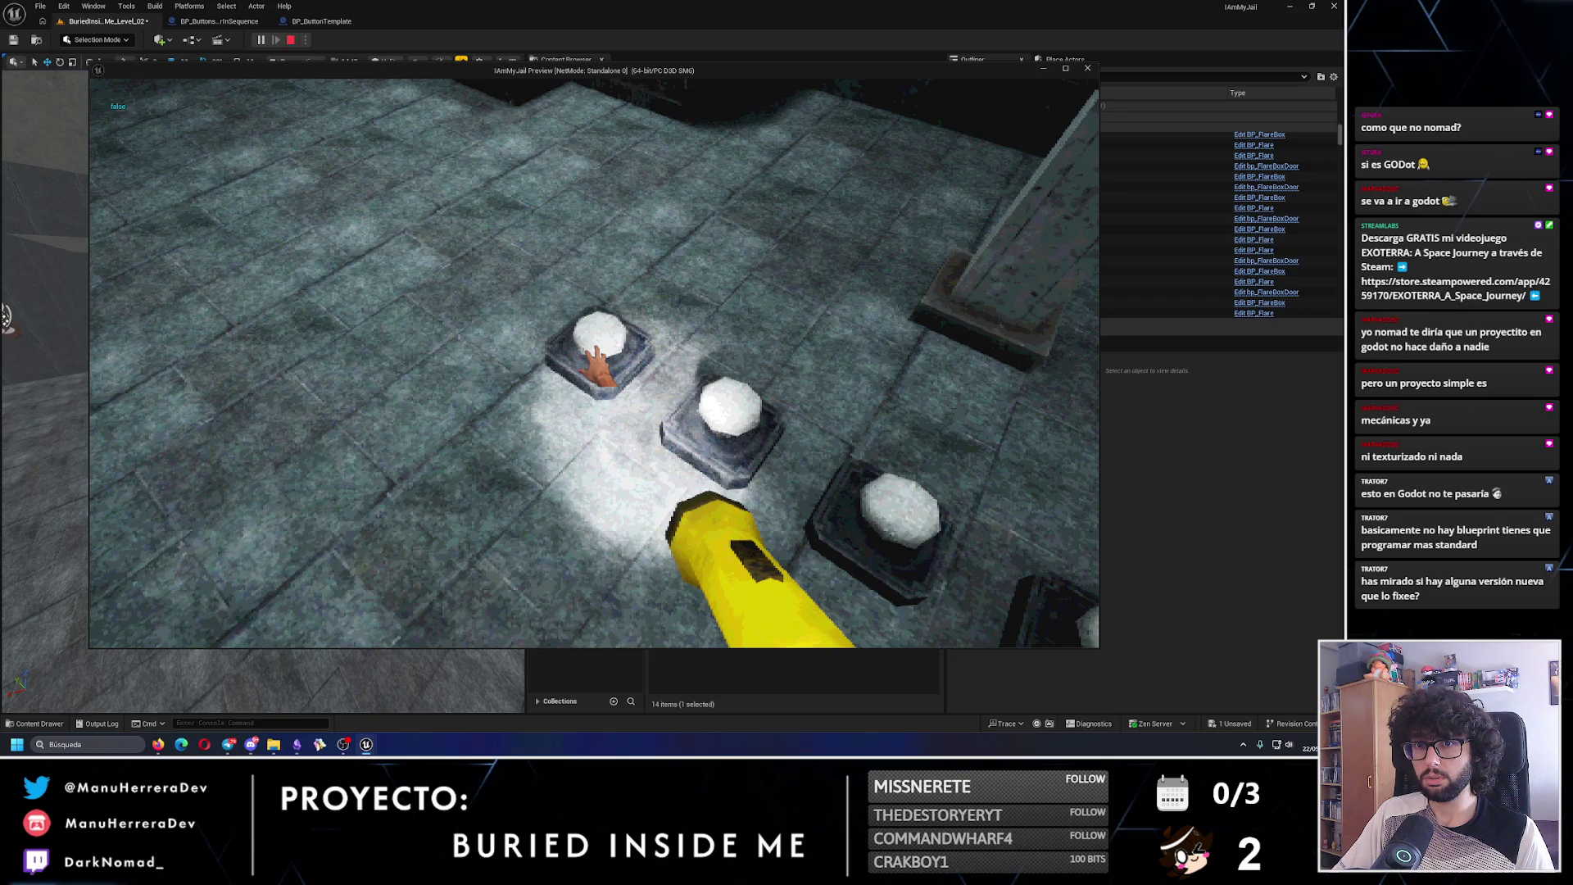
{"action": "key", "text": "Escape"}
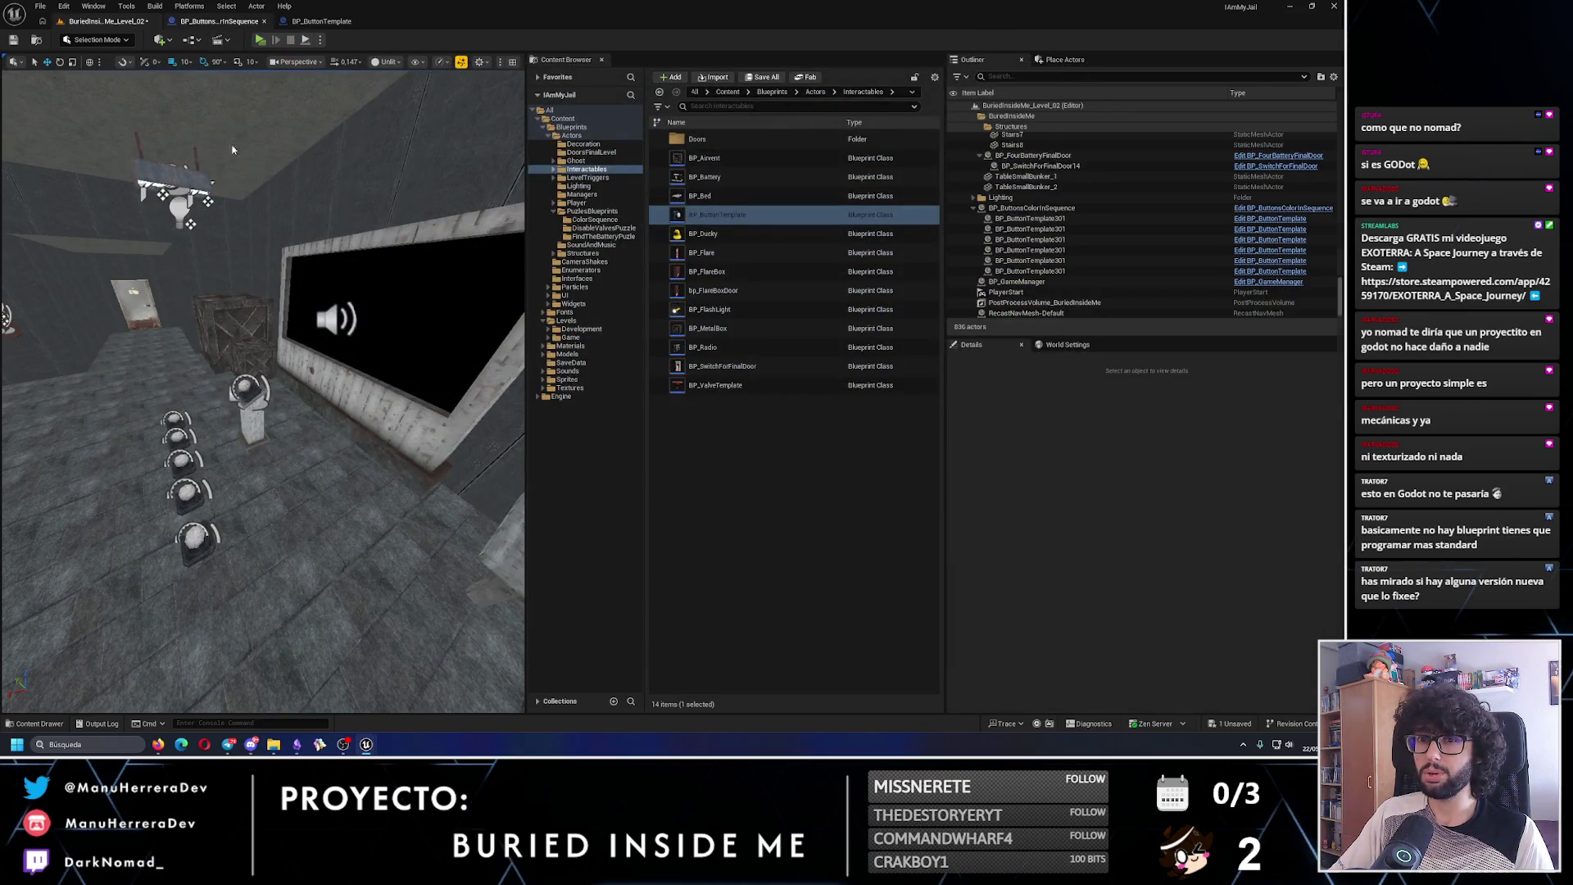
{"action": "key", "text": "ctrl+Tab"}
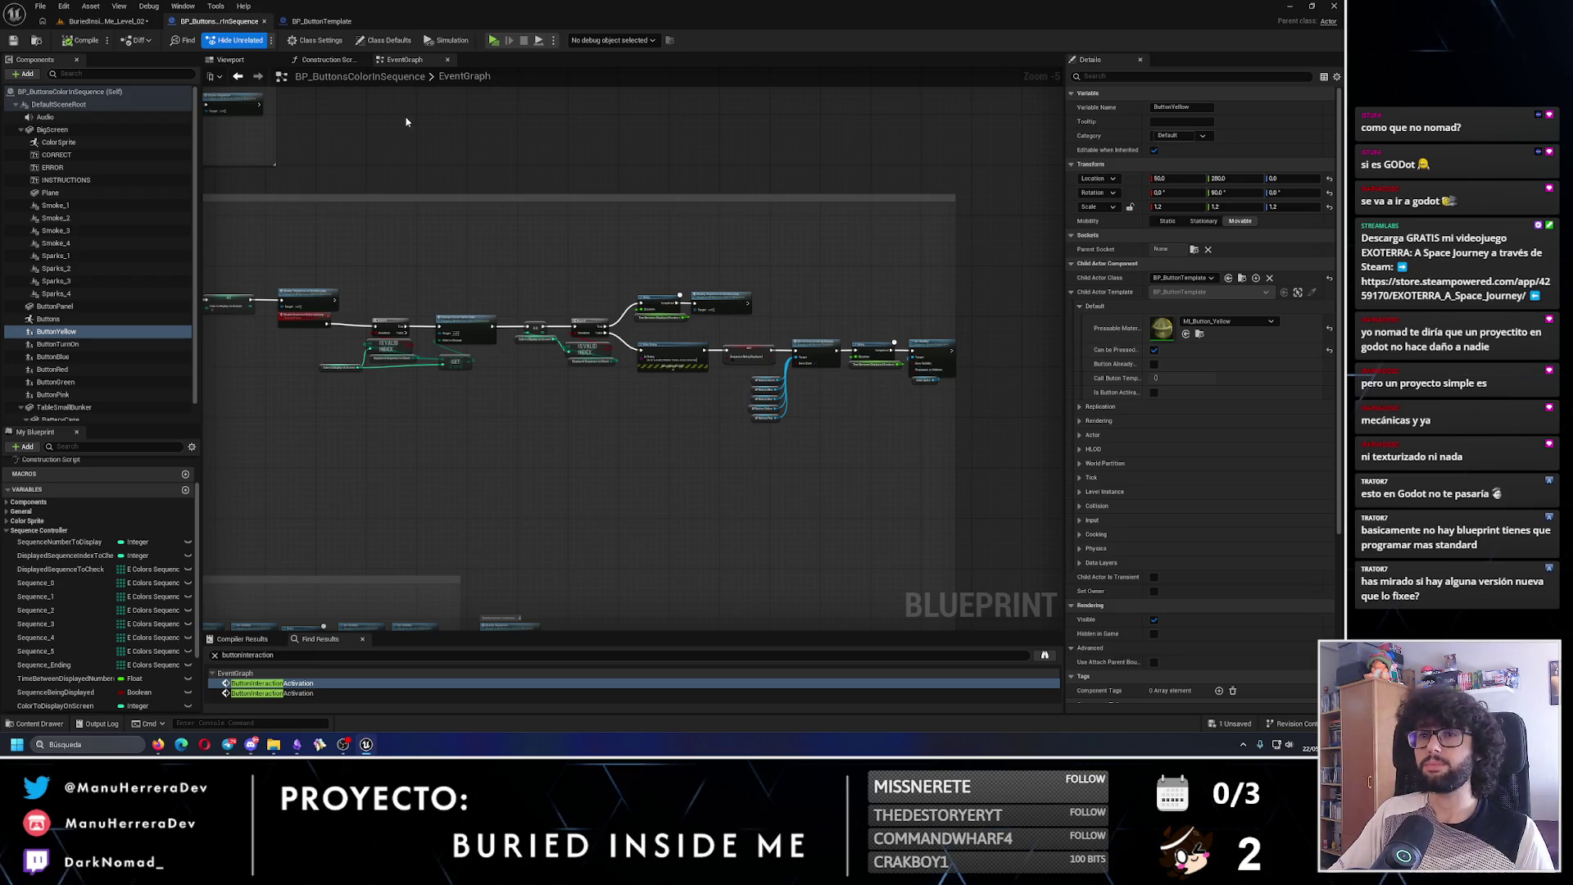
{"action": "left_click", "coordinate": [105, 20]}
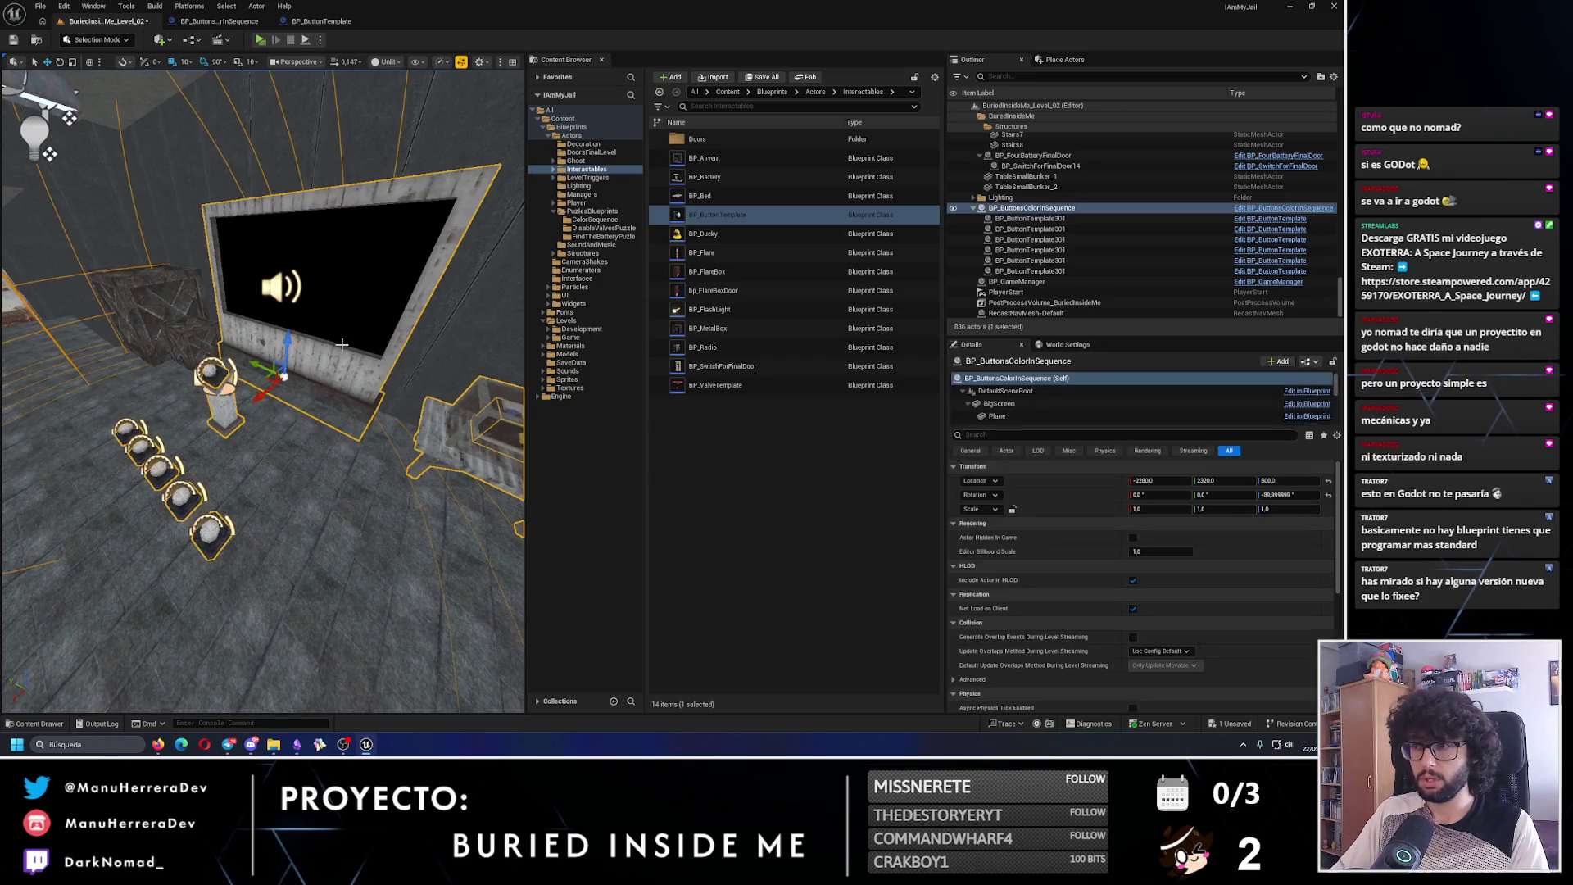
- Select the BP_ButtonsColorInSequence actor, play-test again, then open its blueprint
{"action": "left_click", "coordinate": [599, 221]}
{"action": "mouse_move", "coordinate": [727, 138]}
{"action": "left_mouse_down"}
{"action": "mouse_move", "coordinate": [467, 267]}
{"action": "mouse_move", "coordinate": [263, 397]}
{"action": "mouse_move", "coordinate": [281, 433]}
{"action": "mouse_move", "coordinate": [246, 442]}
{"action": "mouse_move", "coordinate": [288, 400]}
{"action": "left_mouse_up"}
{"action": "key", "text": "w"}
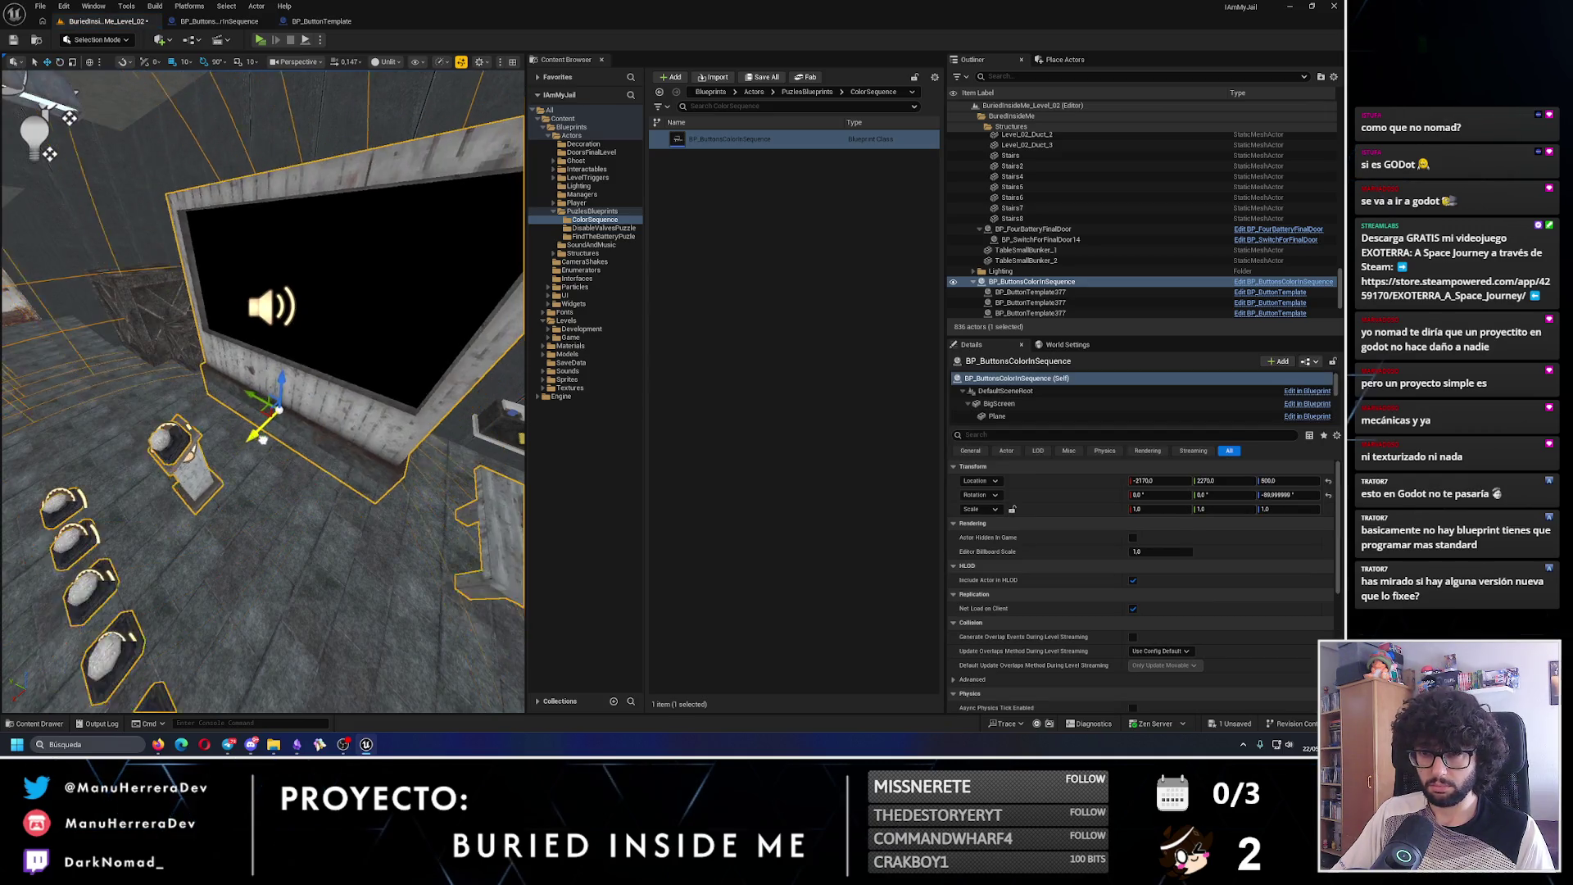
{"action": "mouse_move", "coordinate": [267, 84]}
{"action": "left_mouse_down"}
{"action": "mouse_move", "coordinate": [254, 86]}
{"action": "mouse_move", "coordinate": [267, 84]}
{"action": "left_mouse_up"}
{"action": "key", "text": "alt+p"}
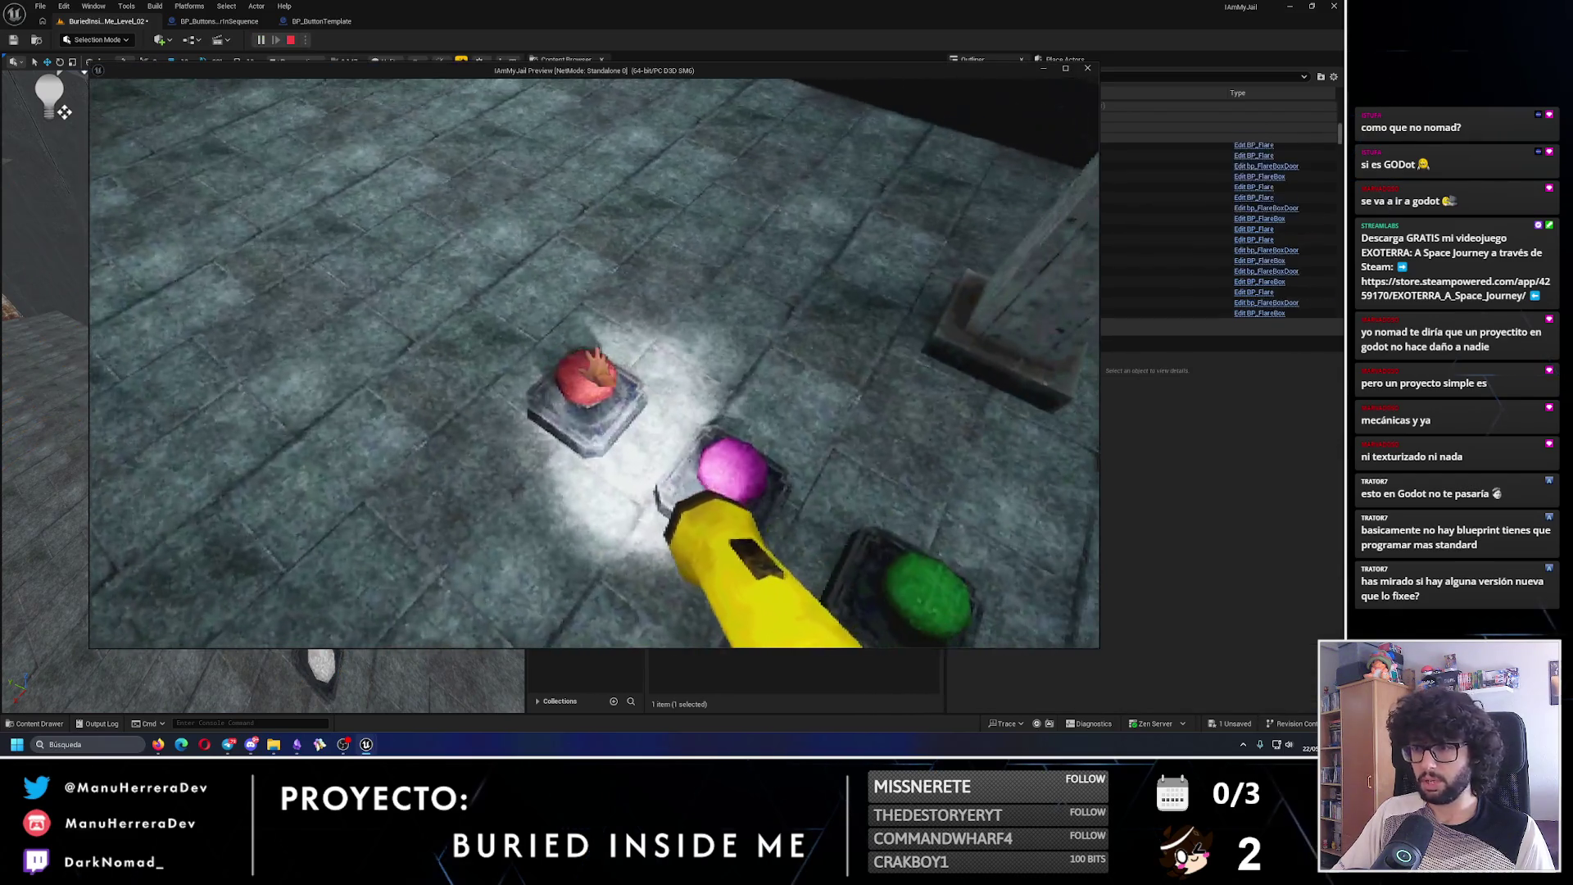
{"action": "key", "text": "Escape"}
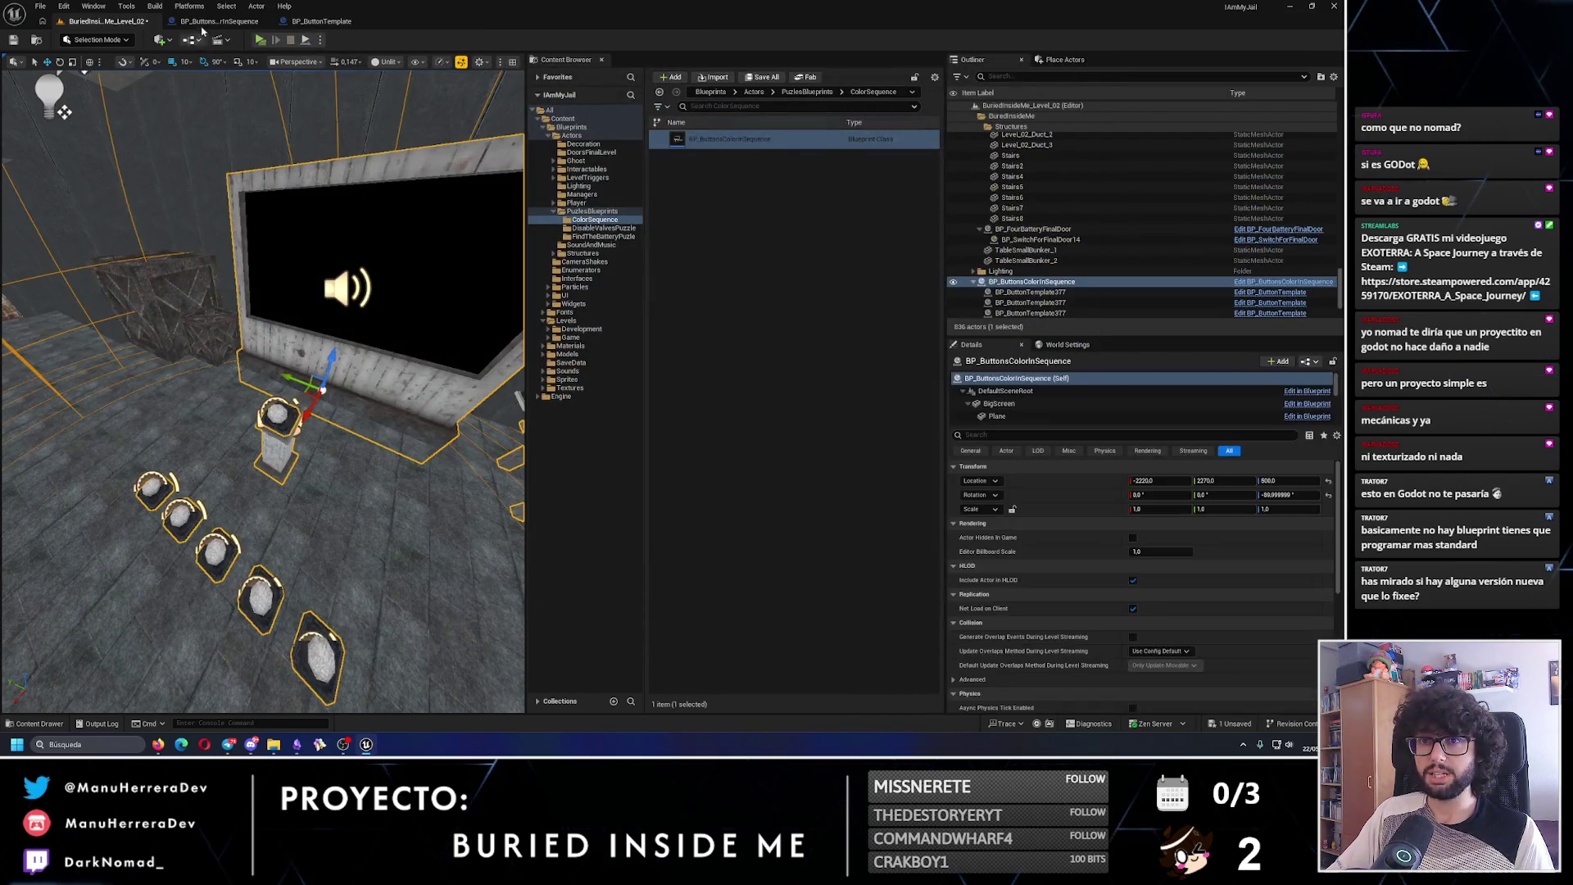
{"action": "left_click", "coordinate": [217, 21]}
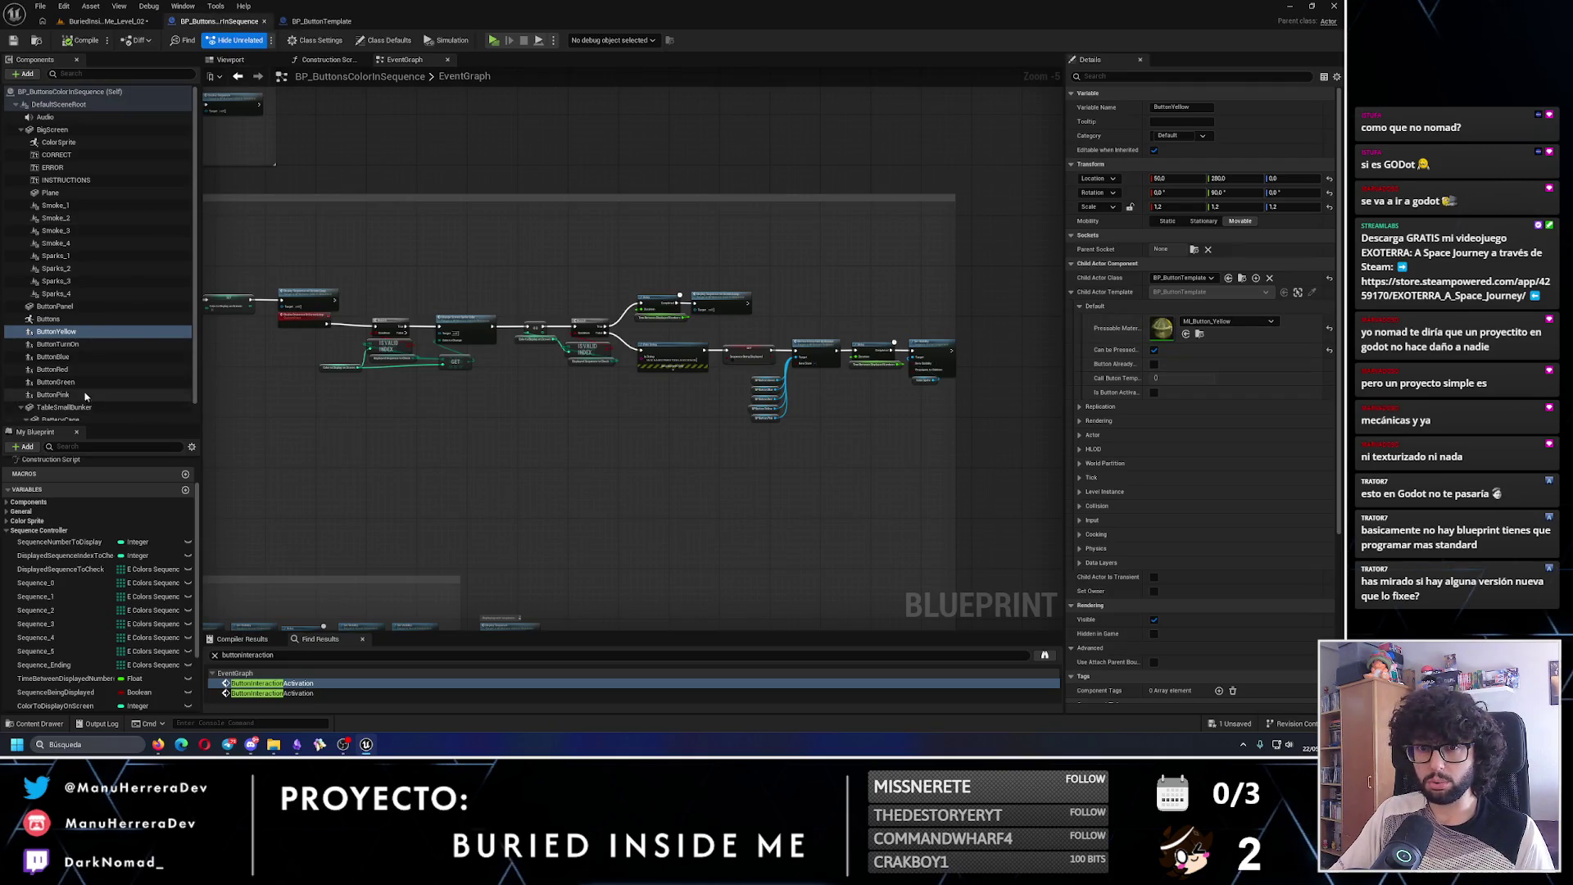
- Inspect the button components and enable Can be Pressed Multiple Times on ButtonGreen
{"action": "left_click", "coordinate": [67, 372]}
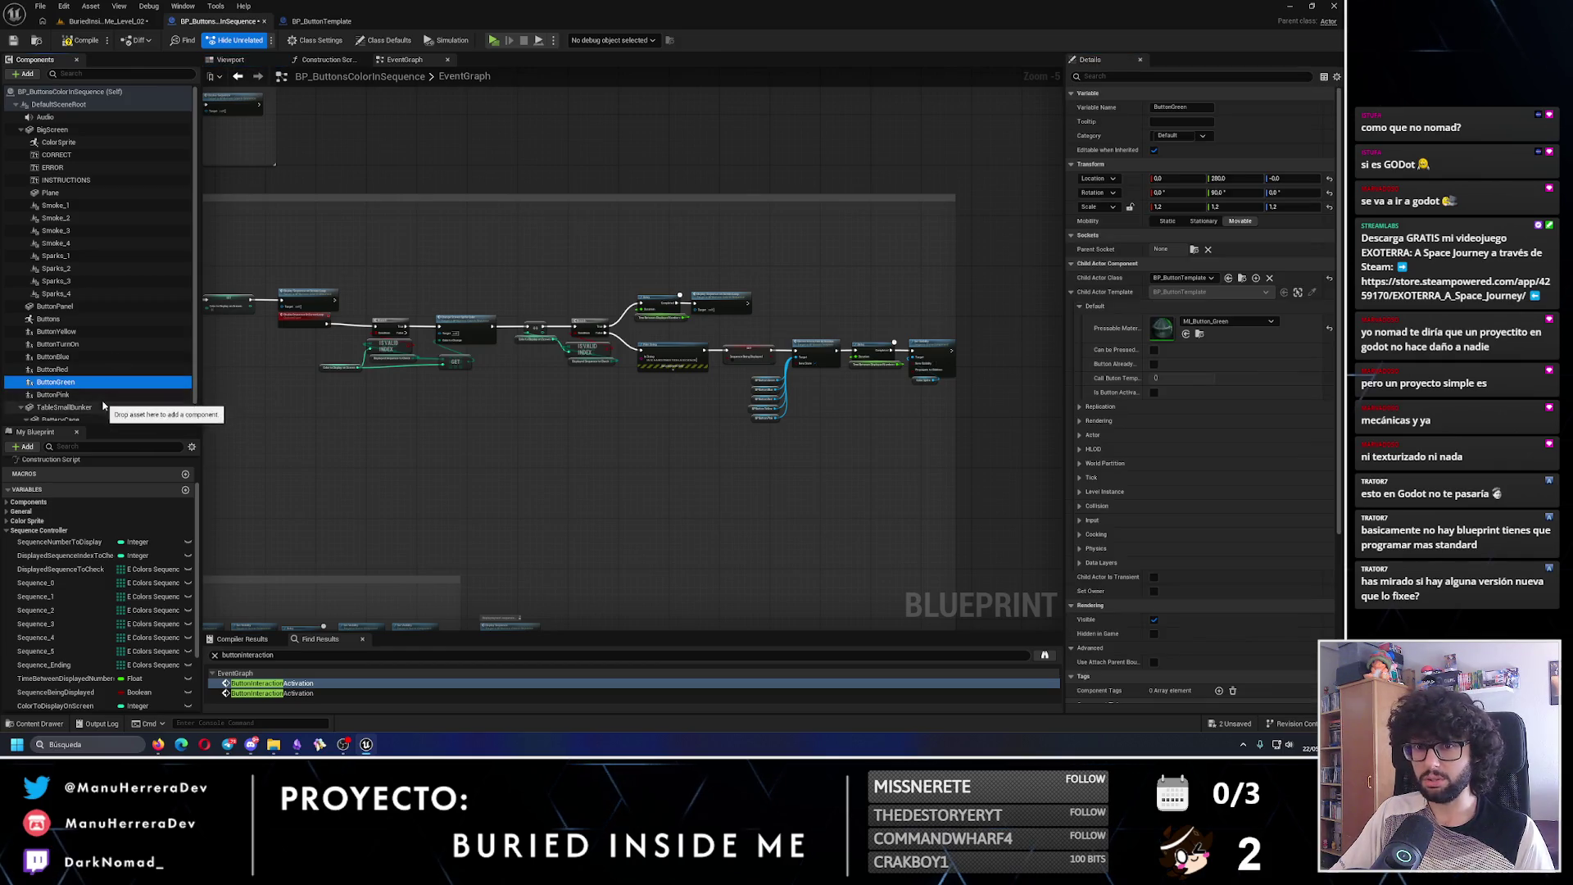
{"action": "left_click", "coordinate": [184, 344]}
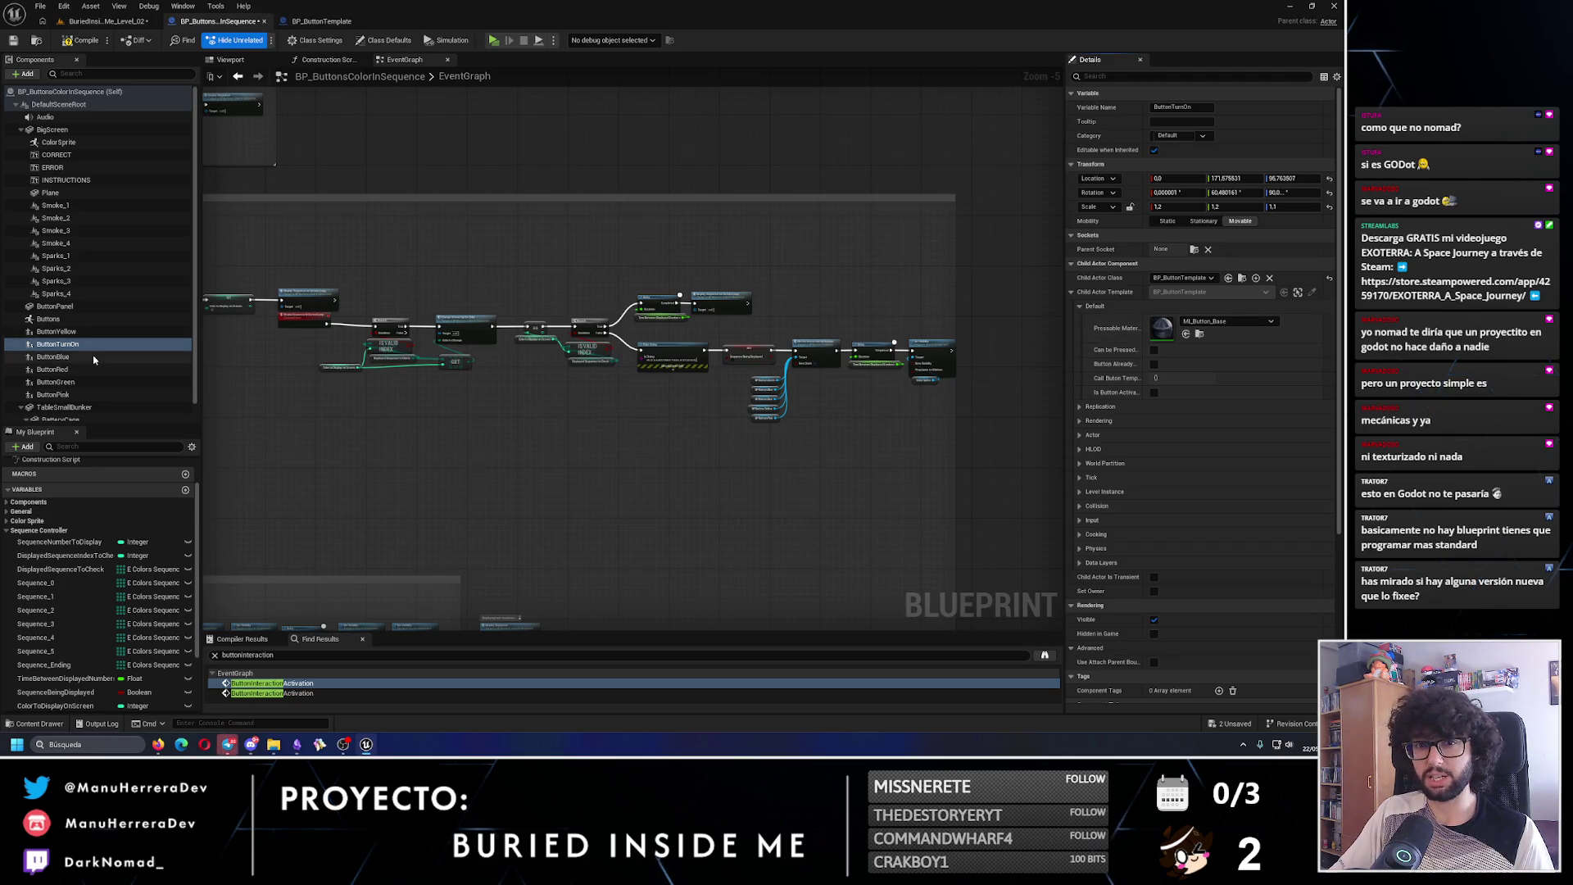
{"action": "left_click", "coordinate": [91, 357]}
{"action": "left_click", "coordinate": [94, 369]}
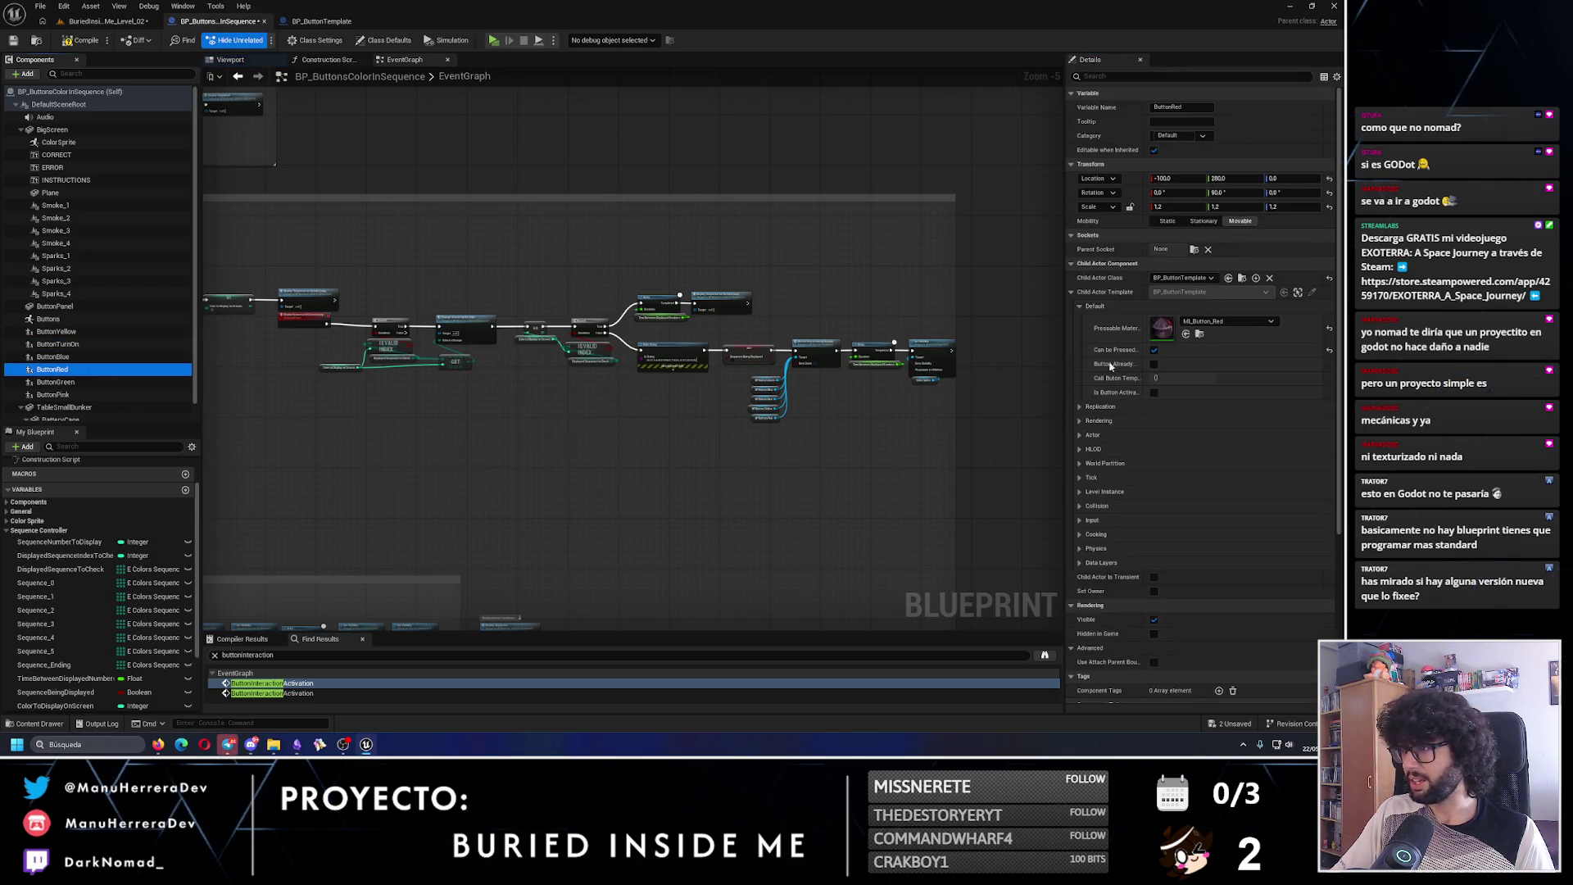
{"action": "left_click", "coordinate": [94, 381]}
{"action": "left_click", "coordinate": [1154, 350]}
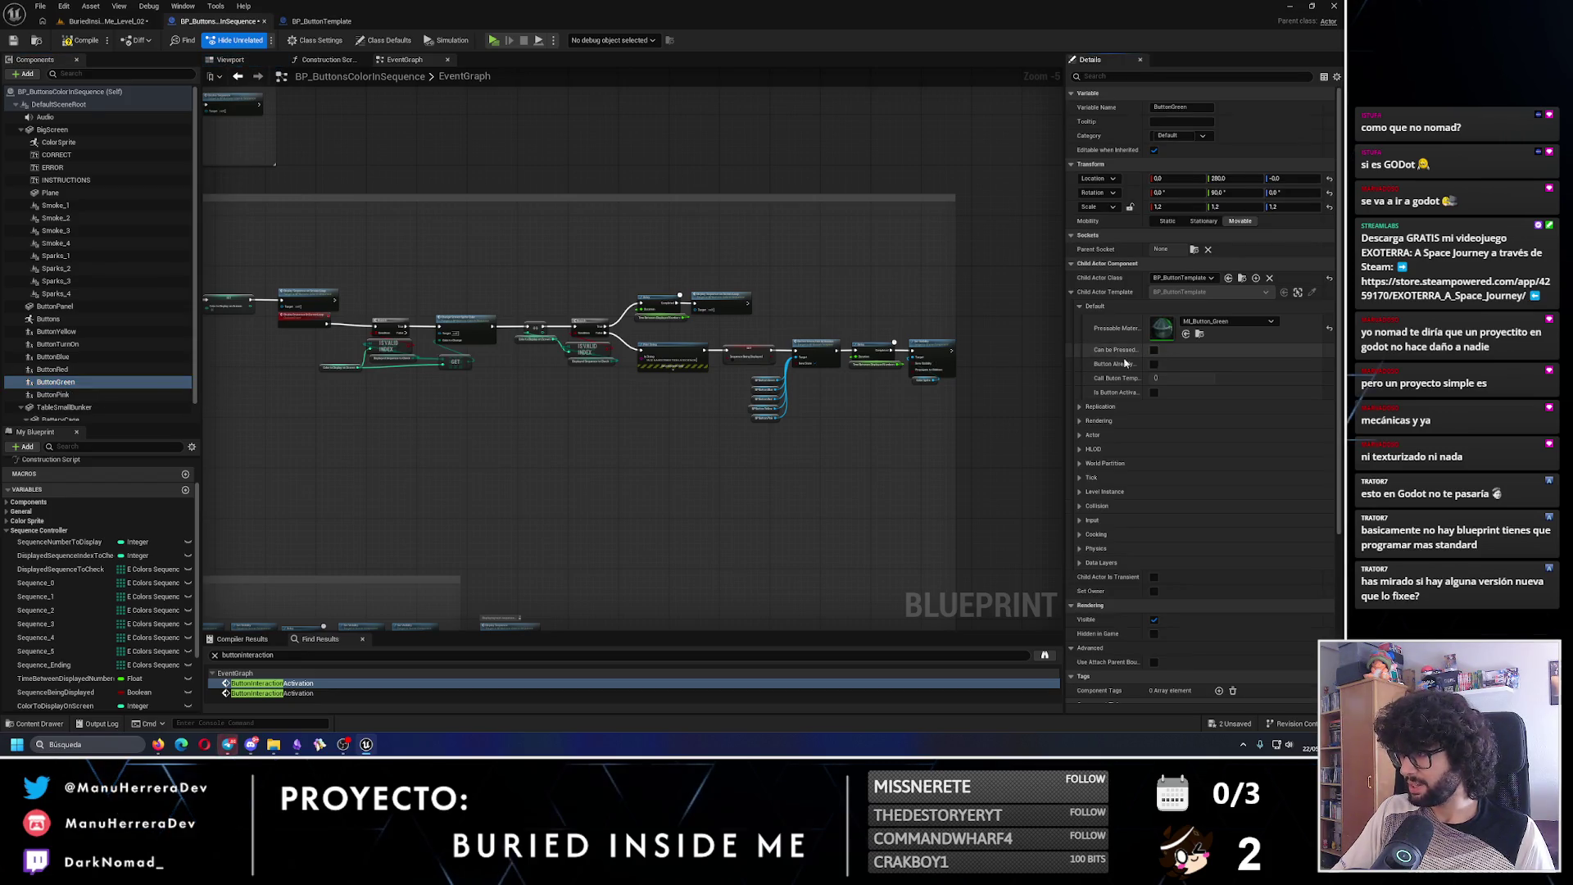
- Review ButtonPink and ButtonBlue settings, save the blueprint and go back to the level
{"action": "left_click", "coordinate": [53, 394]}
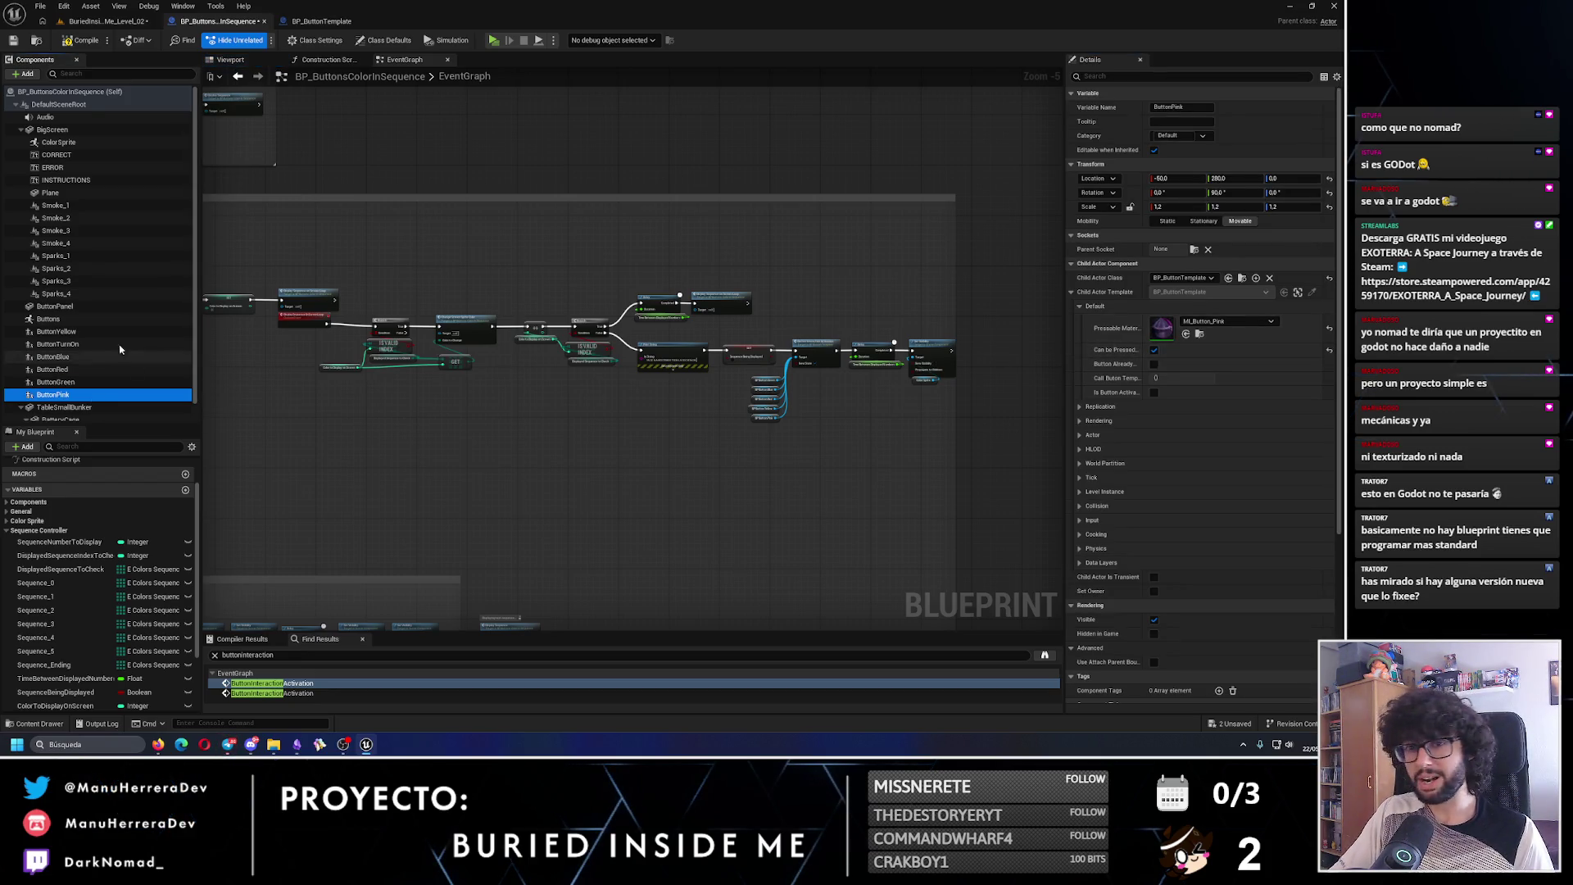
{"action": "left_click", "coordinate": [53, 357]}
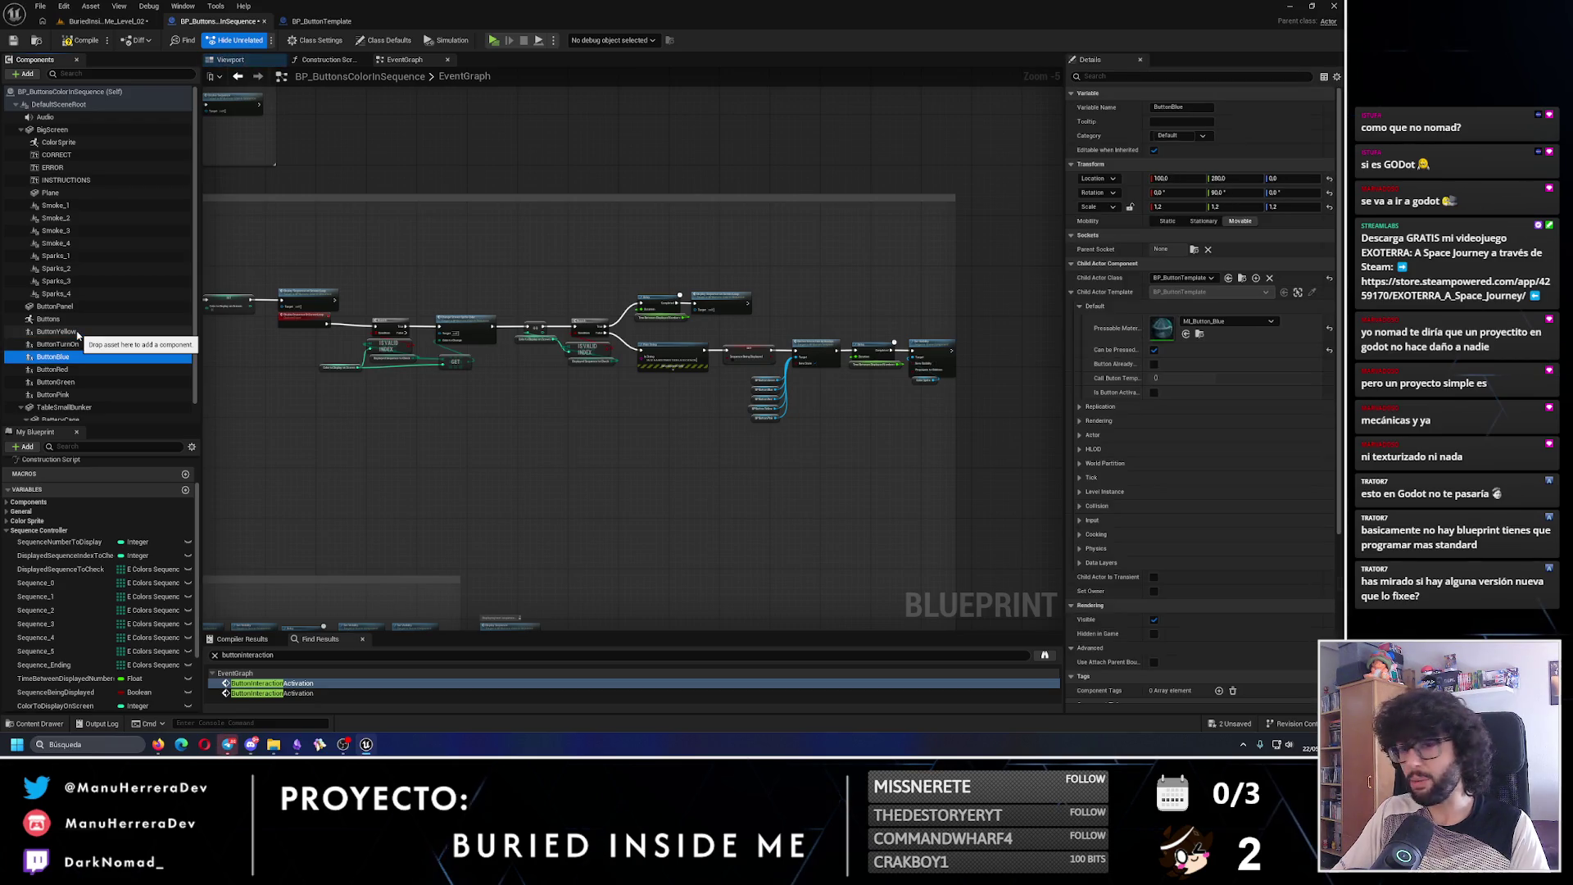
{"action": "left_click", "coordinate": [52, 369]}
{"action": "key", "text": "Down"}
{"action": "key", "text": "Down"}
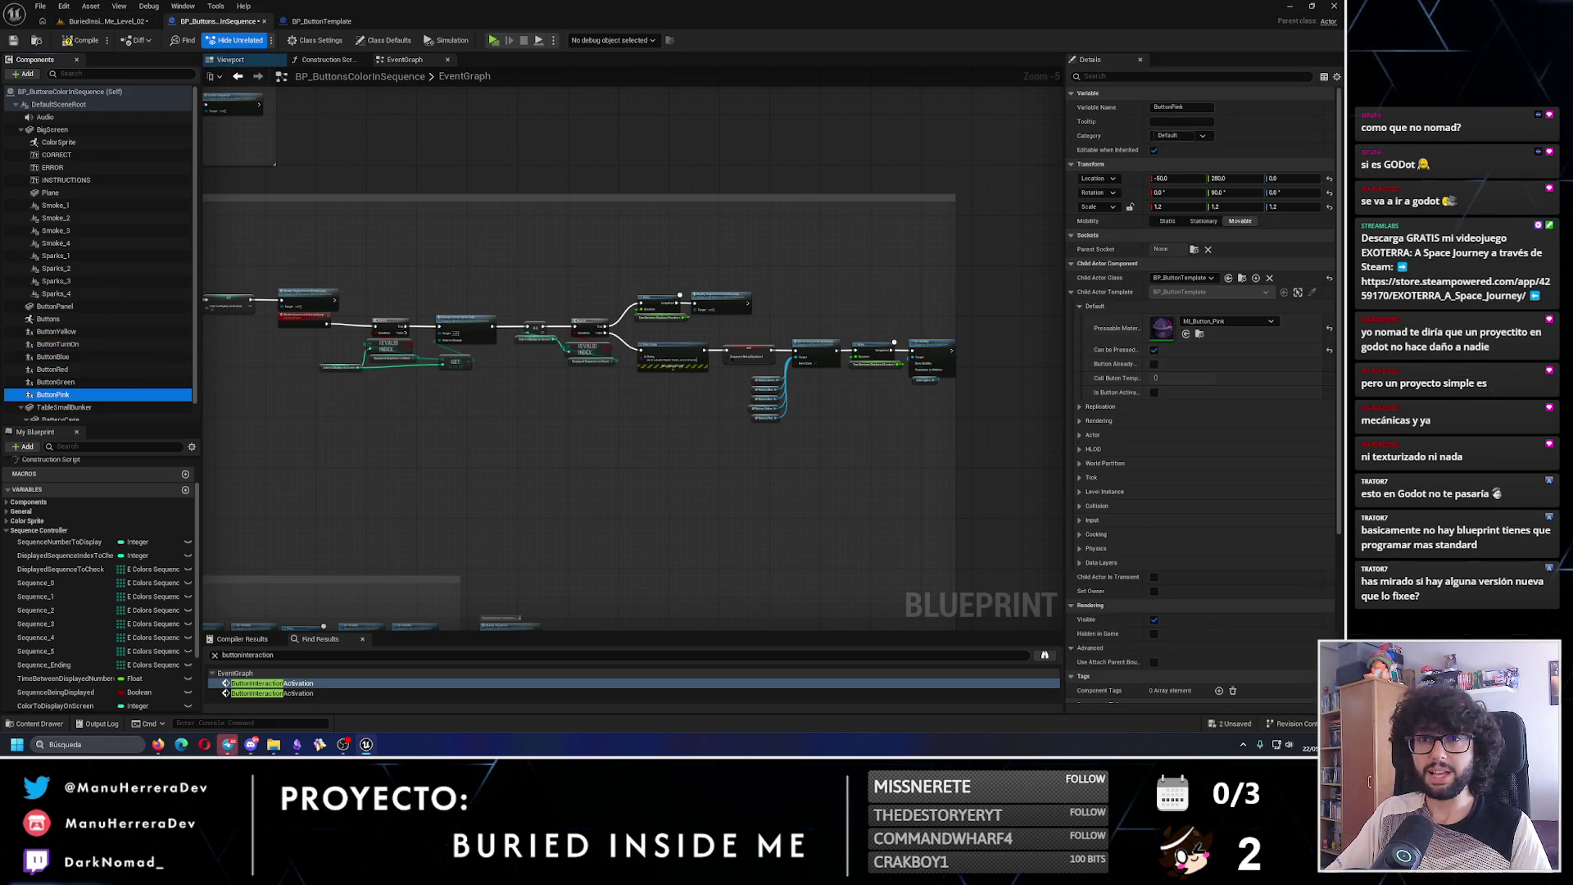
{"action": "left_click", "coordinate": [11, 41]}
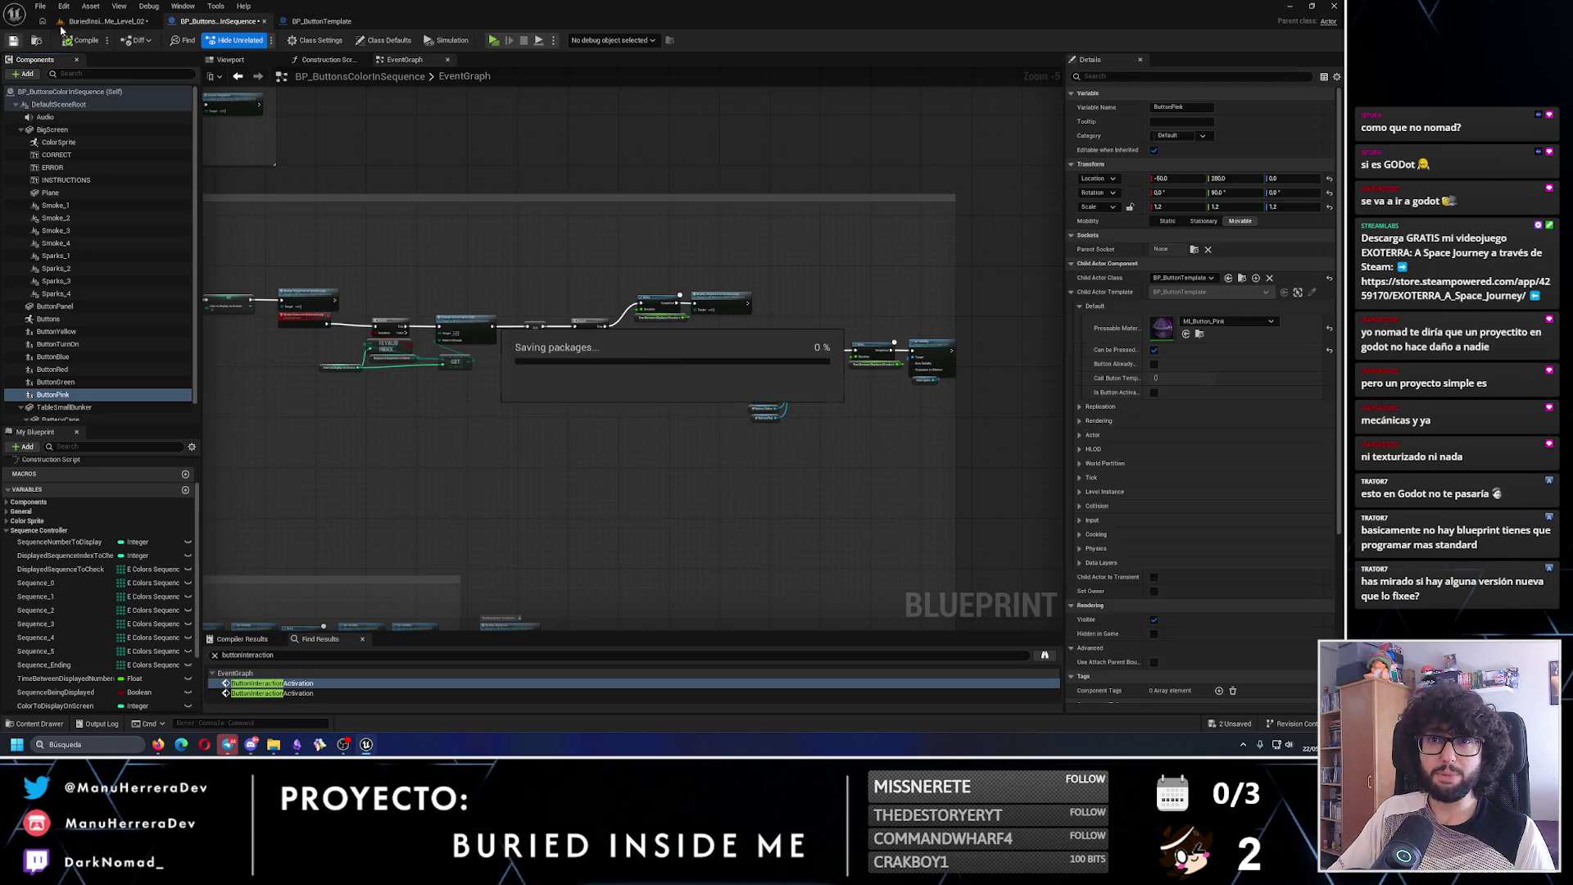
{"action": "left_click", "coordinate": [107, 21]}
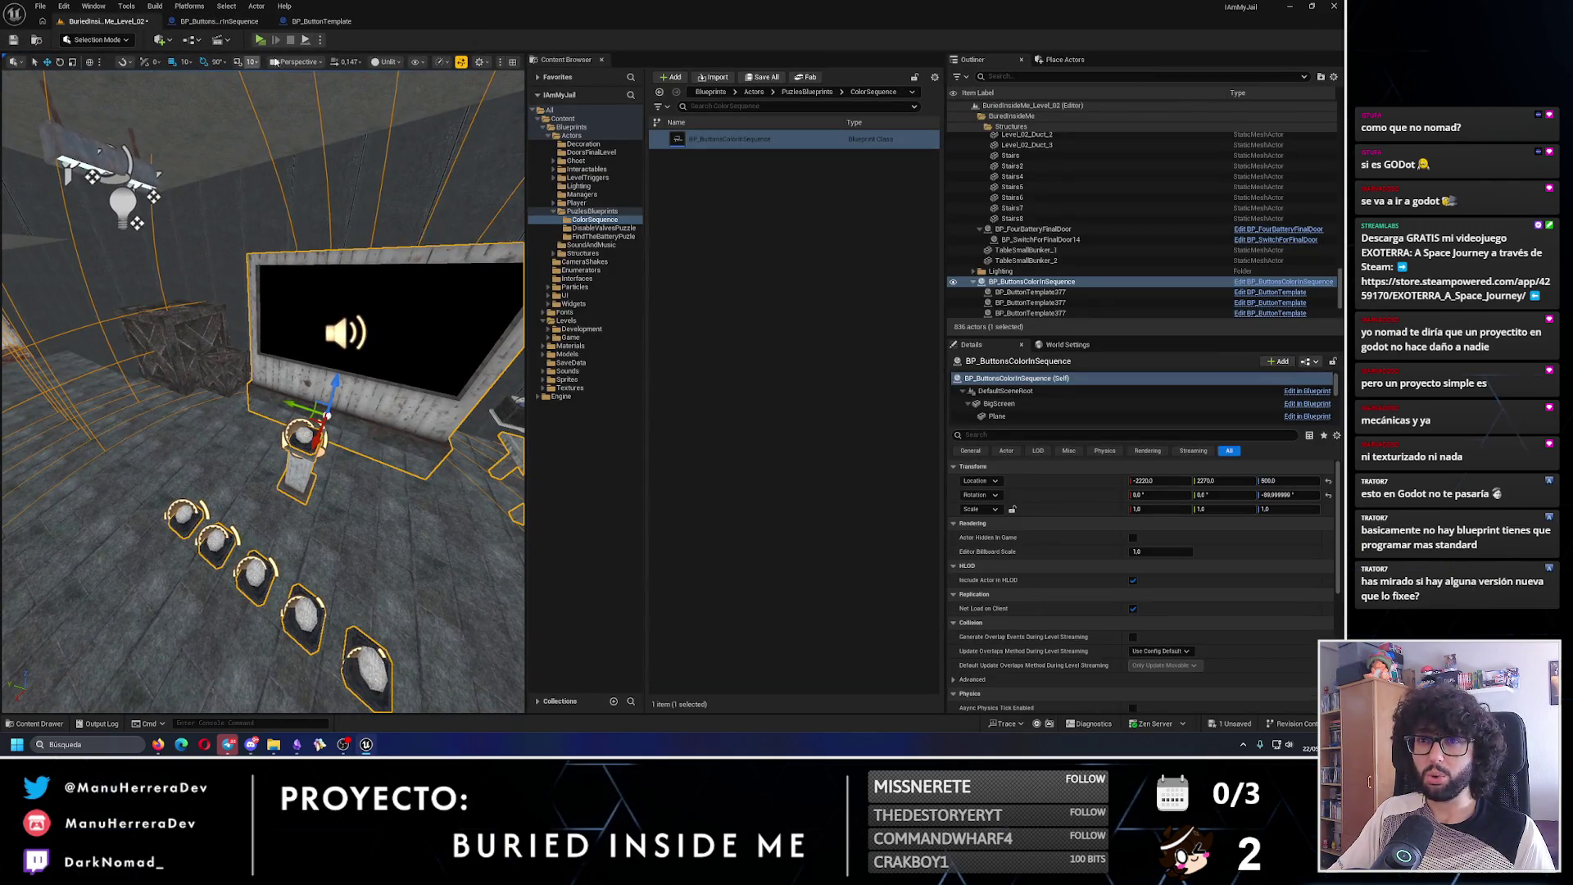
{"action": "key", "text": "alt+p"}
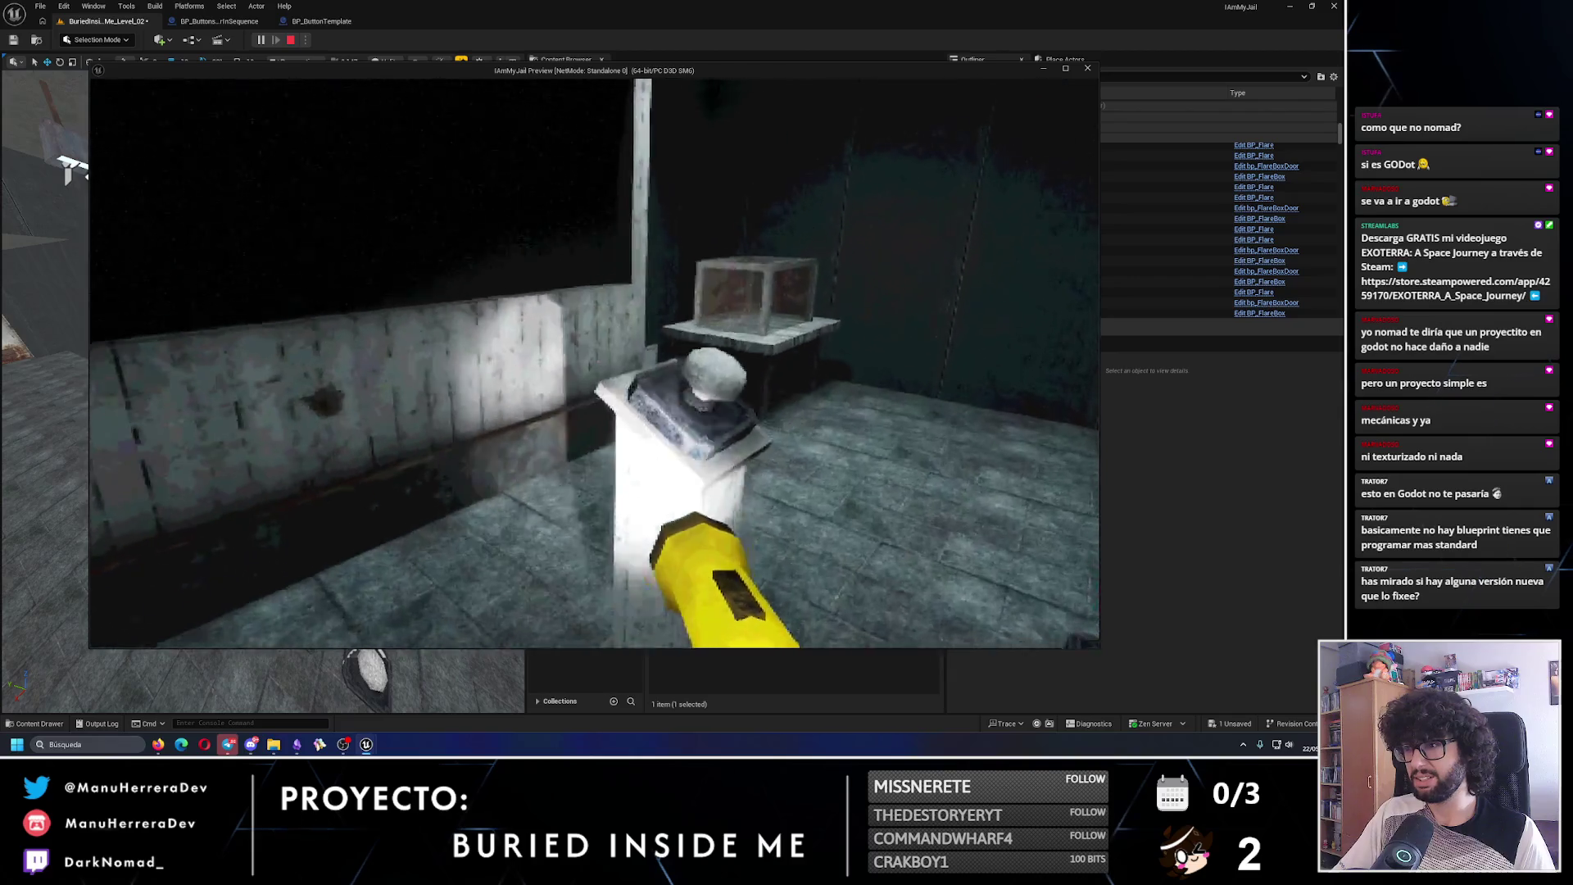
{"action": "key", "text": "Escape"}
{"action": "mouse_move", "coordinate": [460, 301]}
{"action": "left_mouse_down"}
{"action": "mouse_move", "coordinate": [245, 354]}
{"action": "mouse_move", "coordinate": [264, 363]}
{"action": "mouse_move", "coordinate": [123, 432]}
{"action": "mouse_move", "coordinate": [234, 759]}
{"action": "left_mouse_up"}
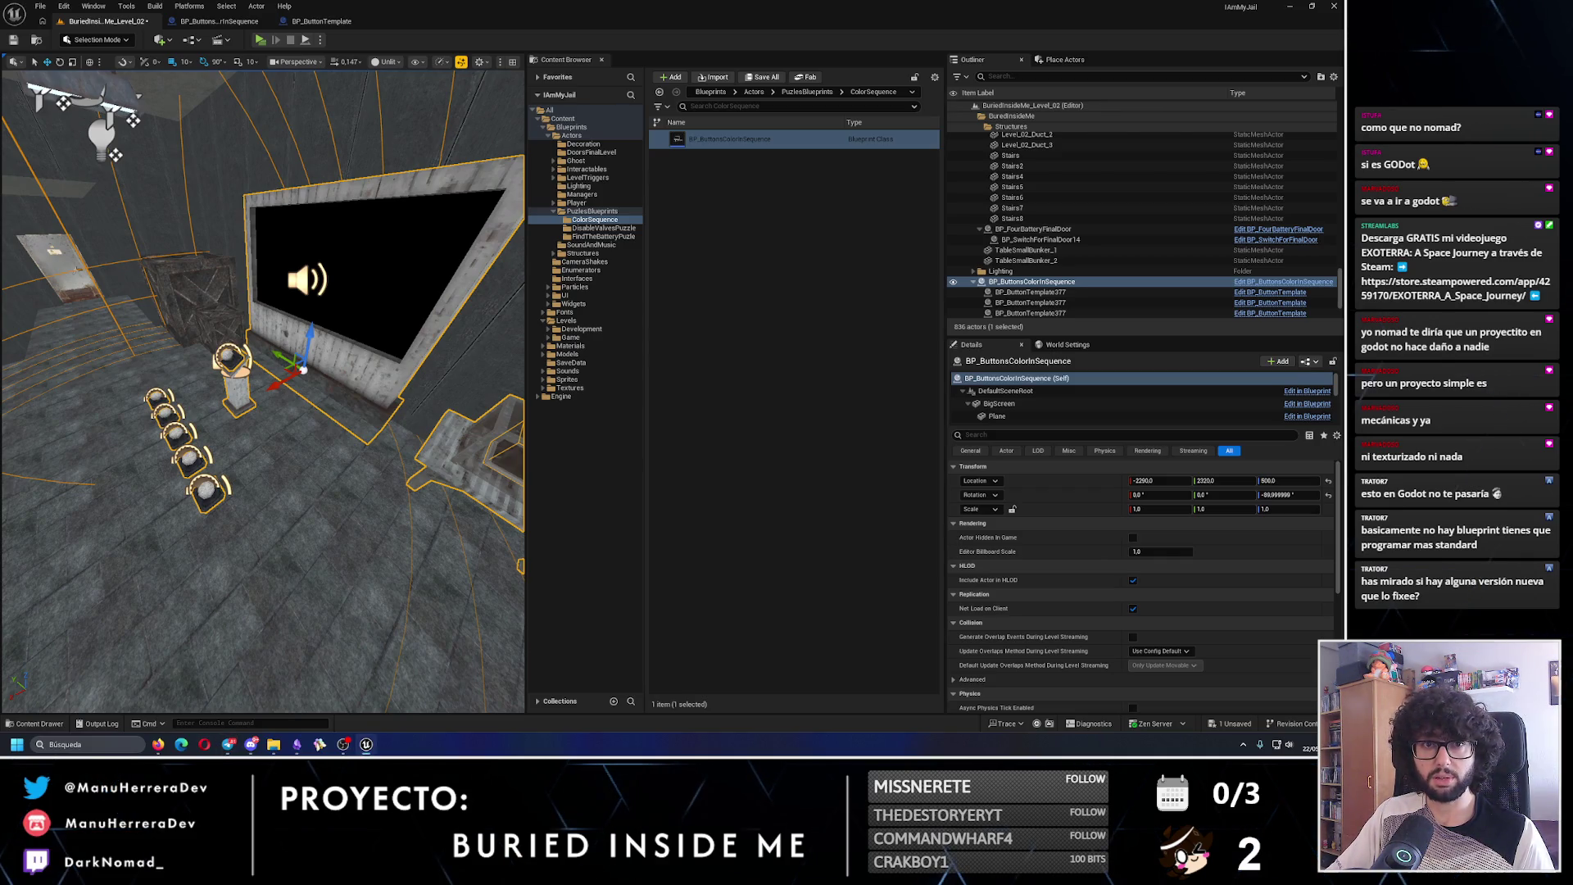
- Start a play session and walk between the floor buttons and the sequence screen
{"action": "key", "text": "alt+p"}
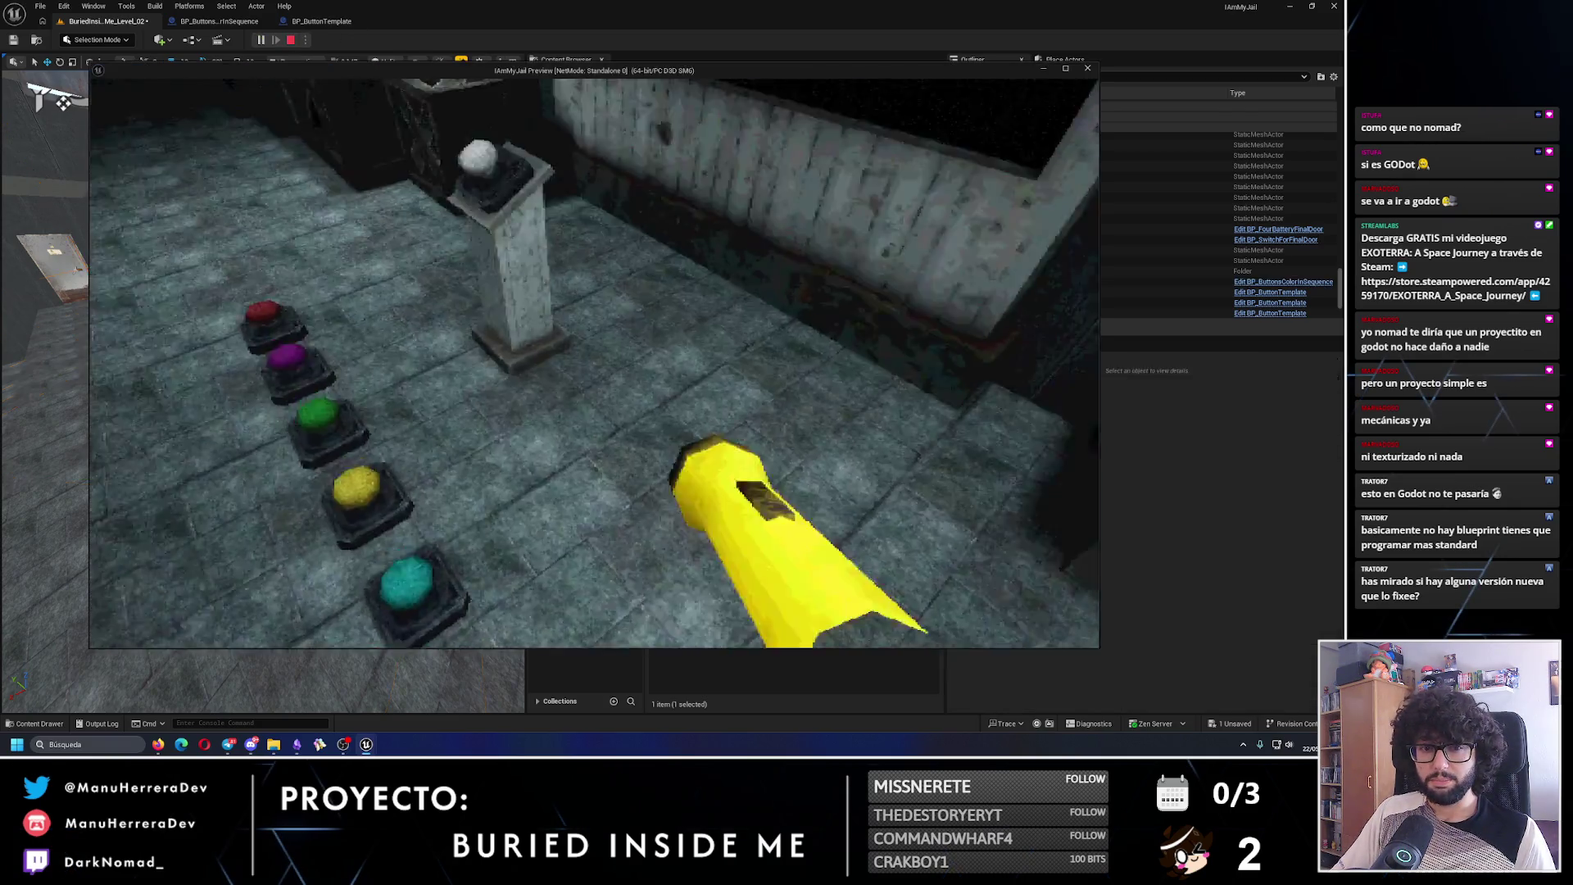
{"action": "key", "text": "w"}
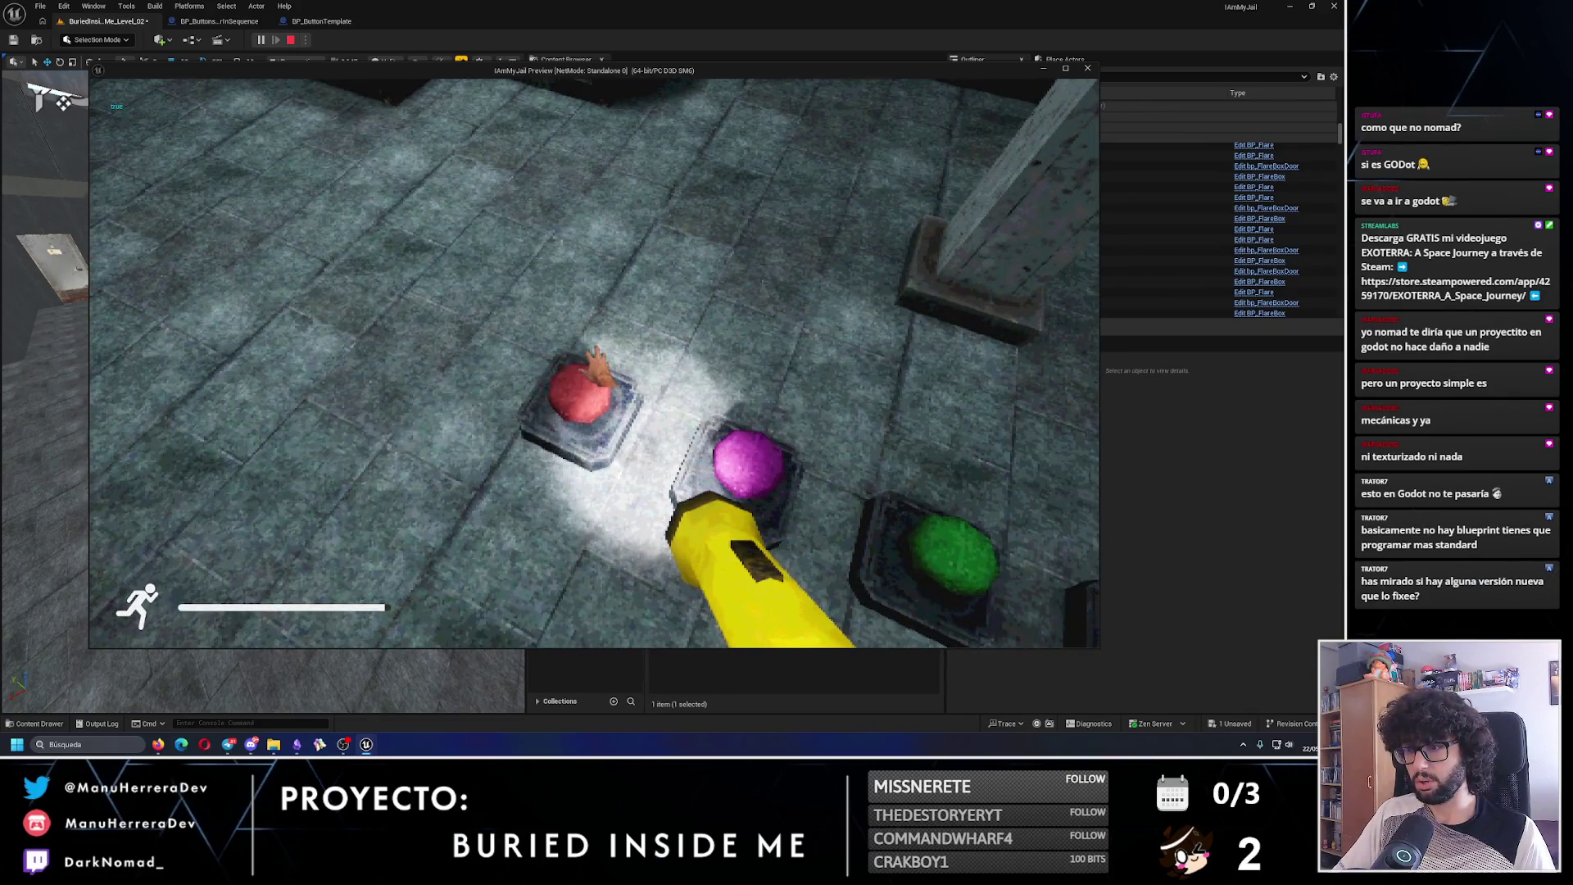
{"action": "key", "text": "s"}
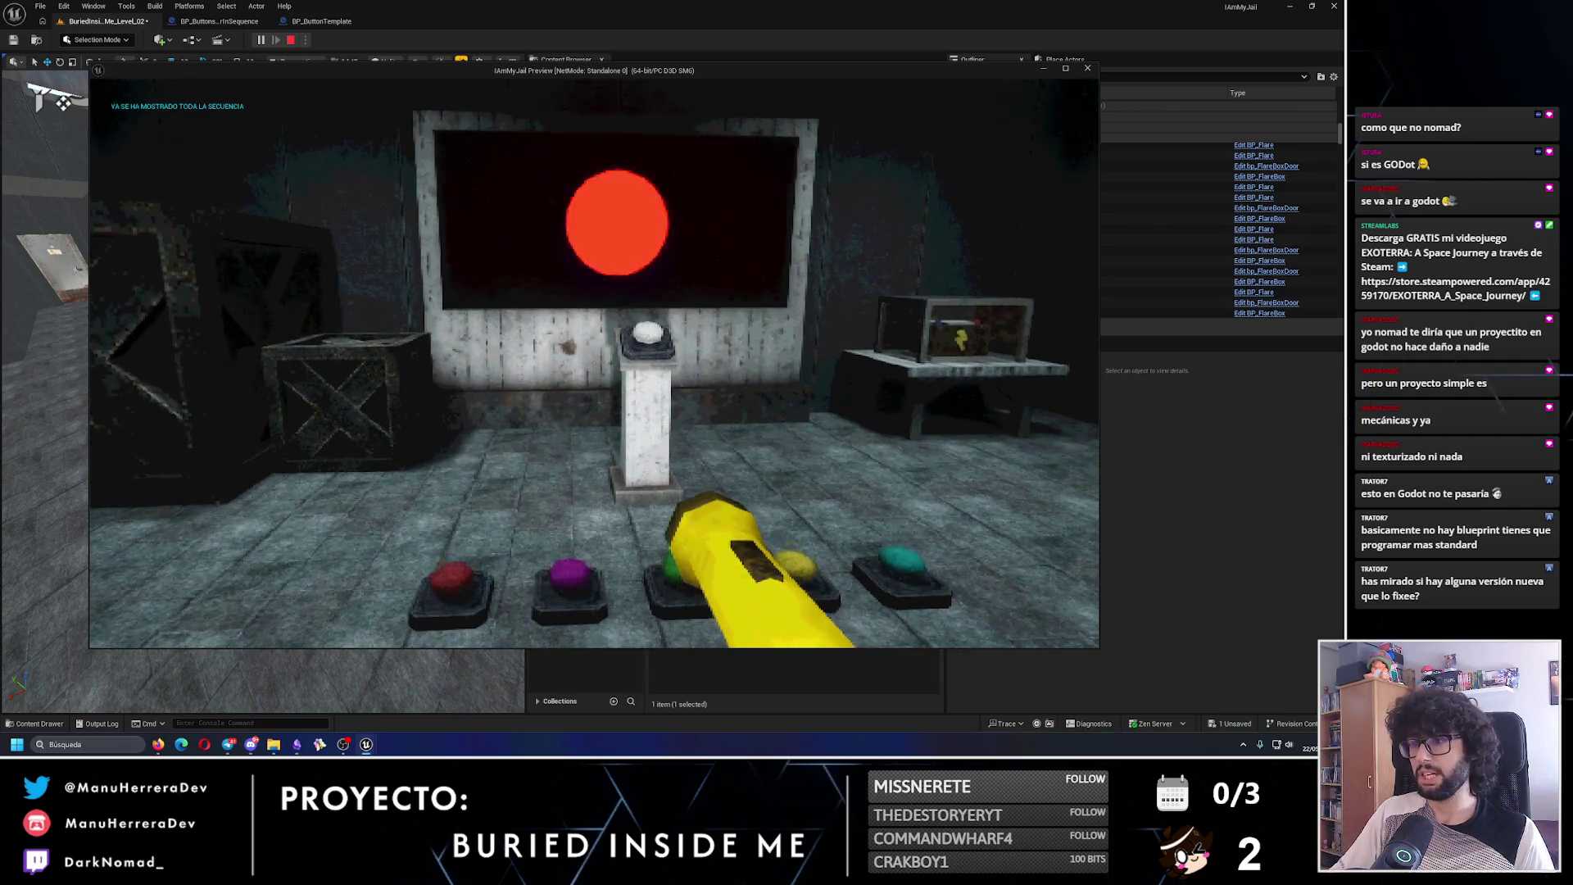
{"action": "key", "text": "w"}
{"action": "key", "text": "s"}
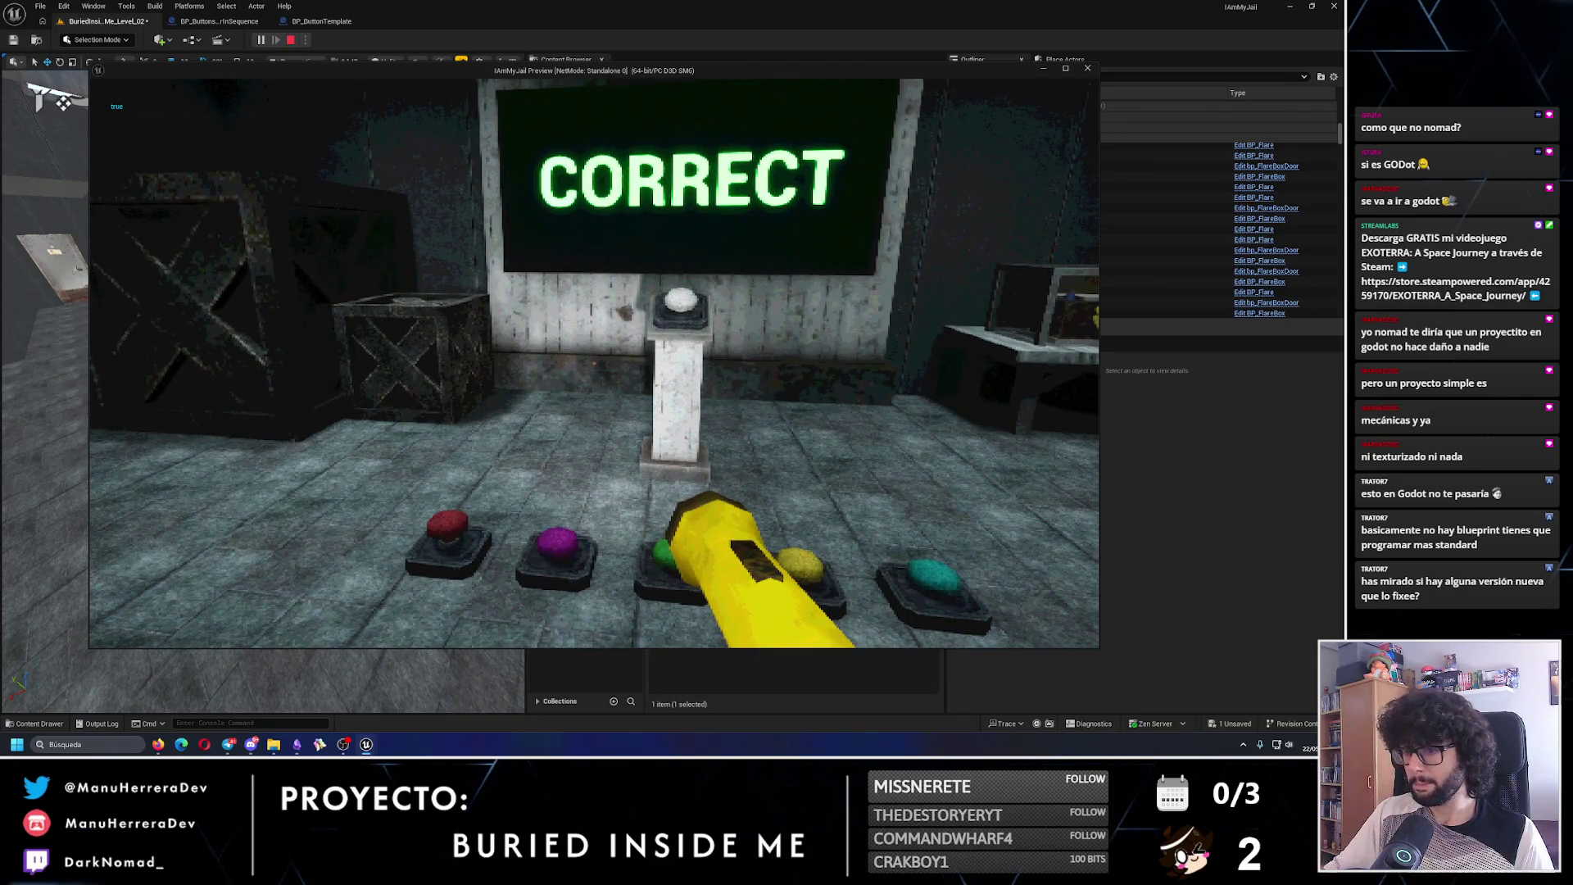
{"action": "key", "text": "w"}
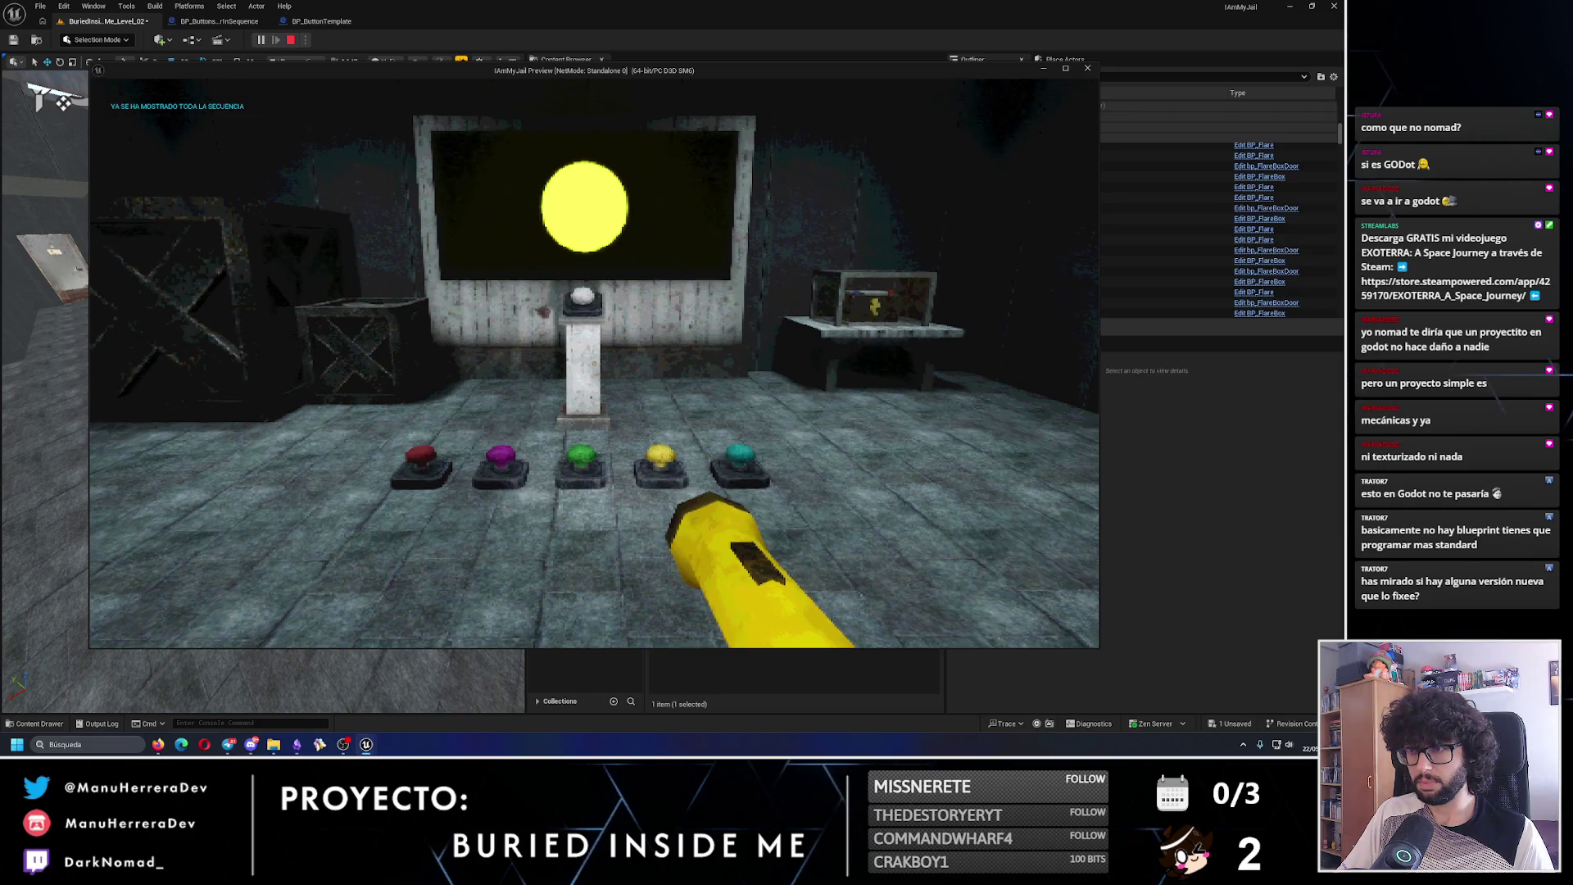
- Press the green button until CORRECT shows on screen, then stop the preview
{"action": "key", "text": "w"}
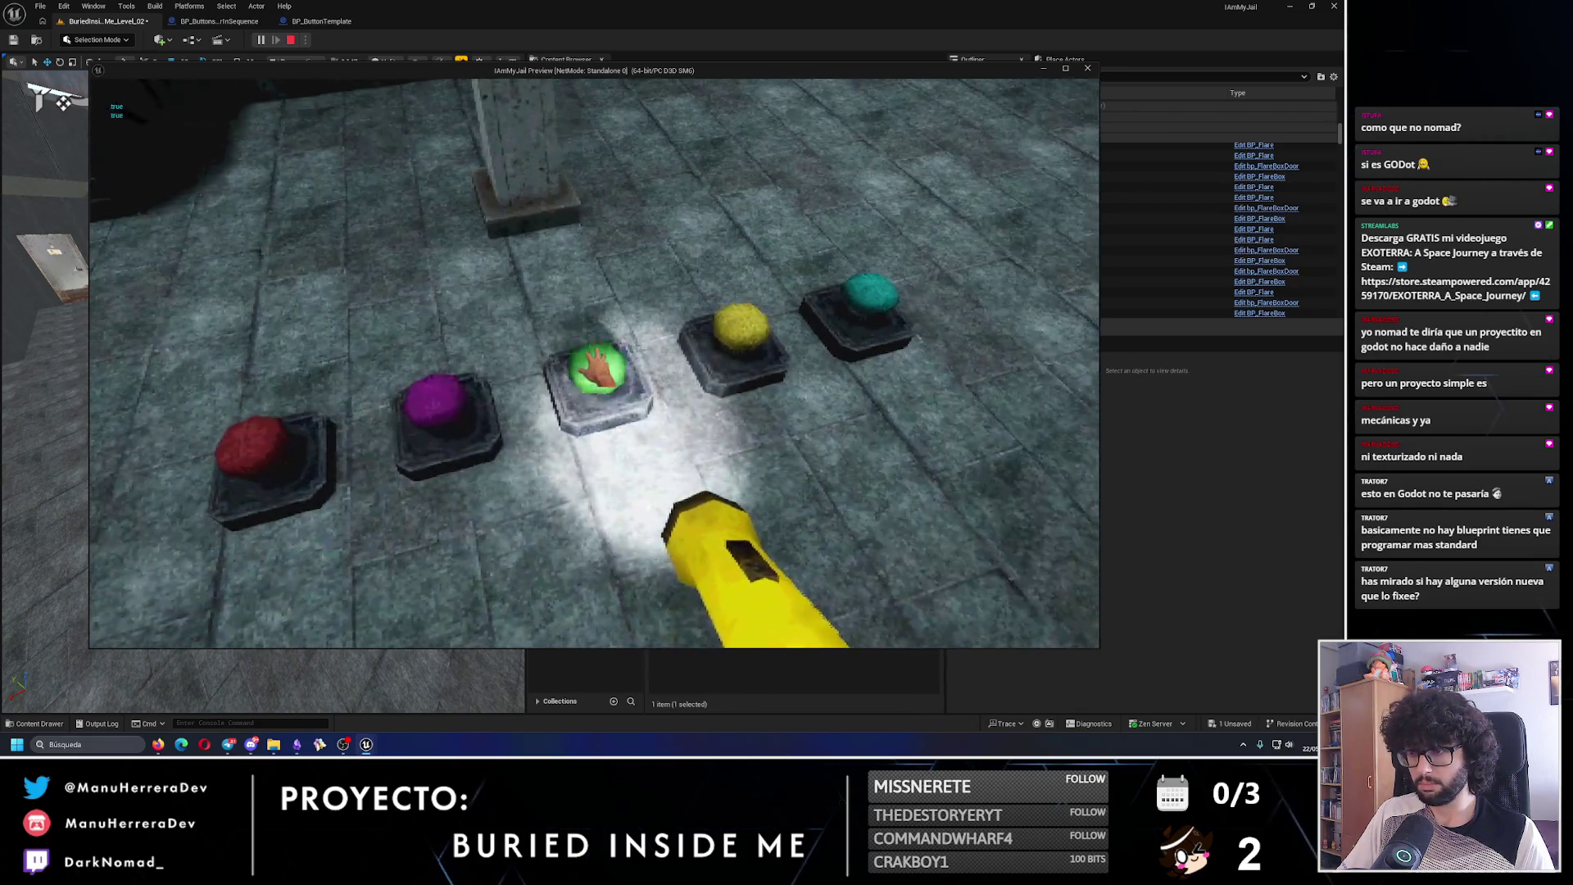
{"action": "key", "text": "e"}
{"action": "key", "text": "s"}
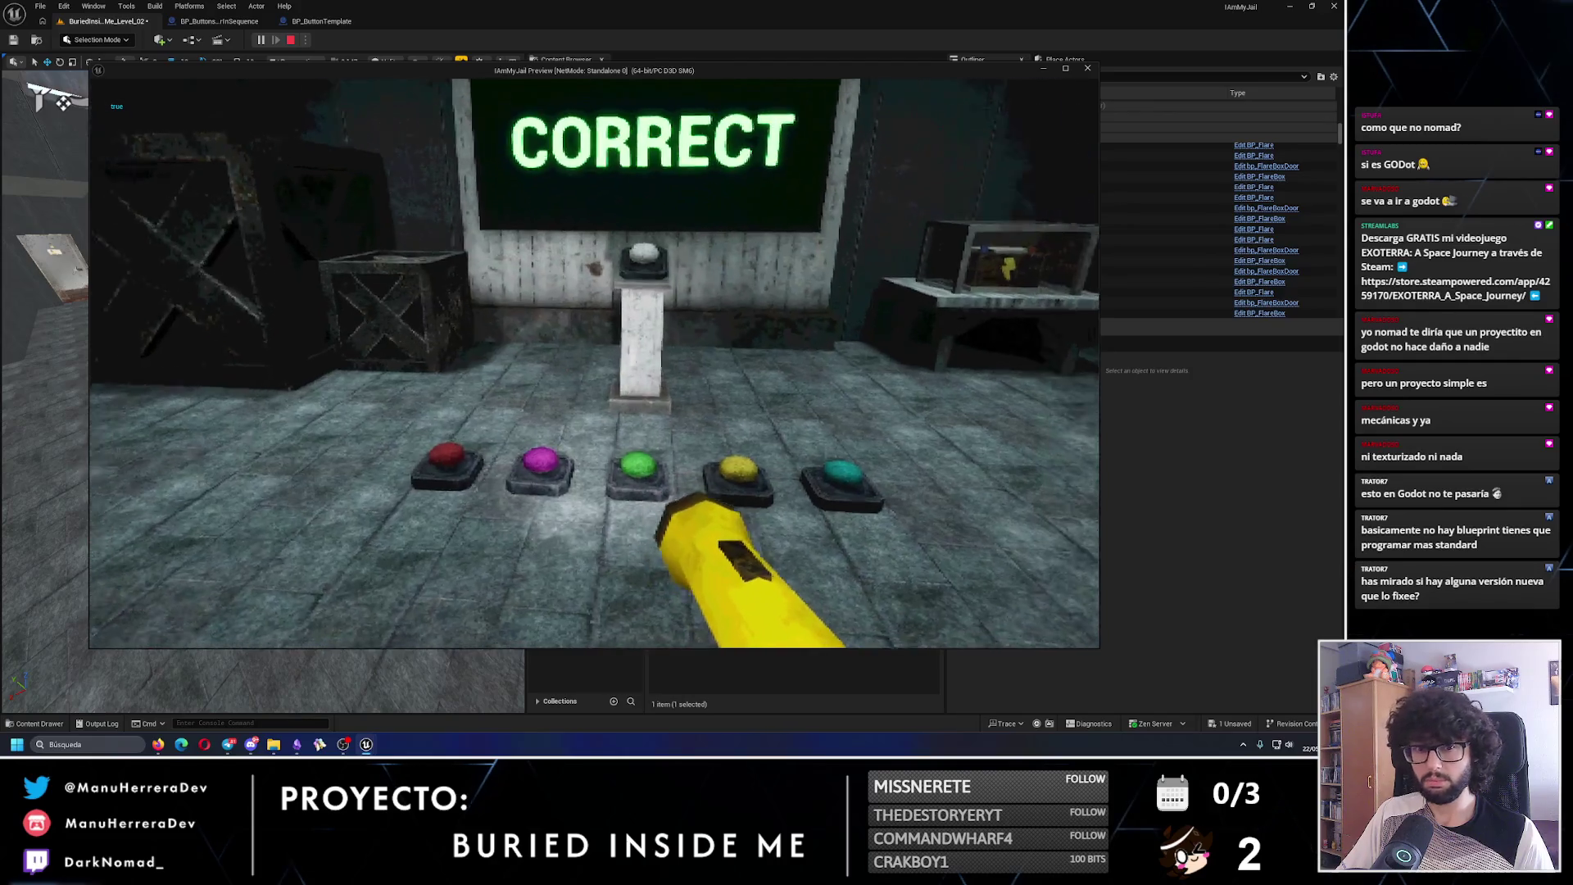
{"action": "key", "text": "w"}
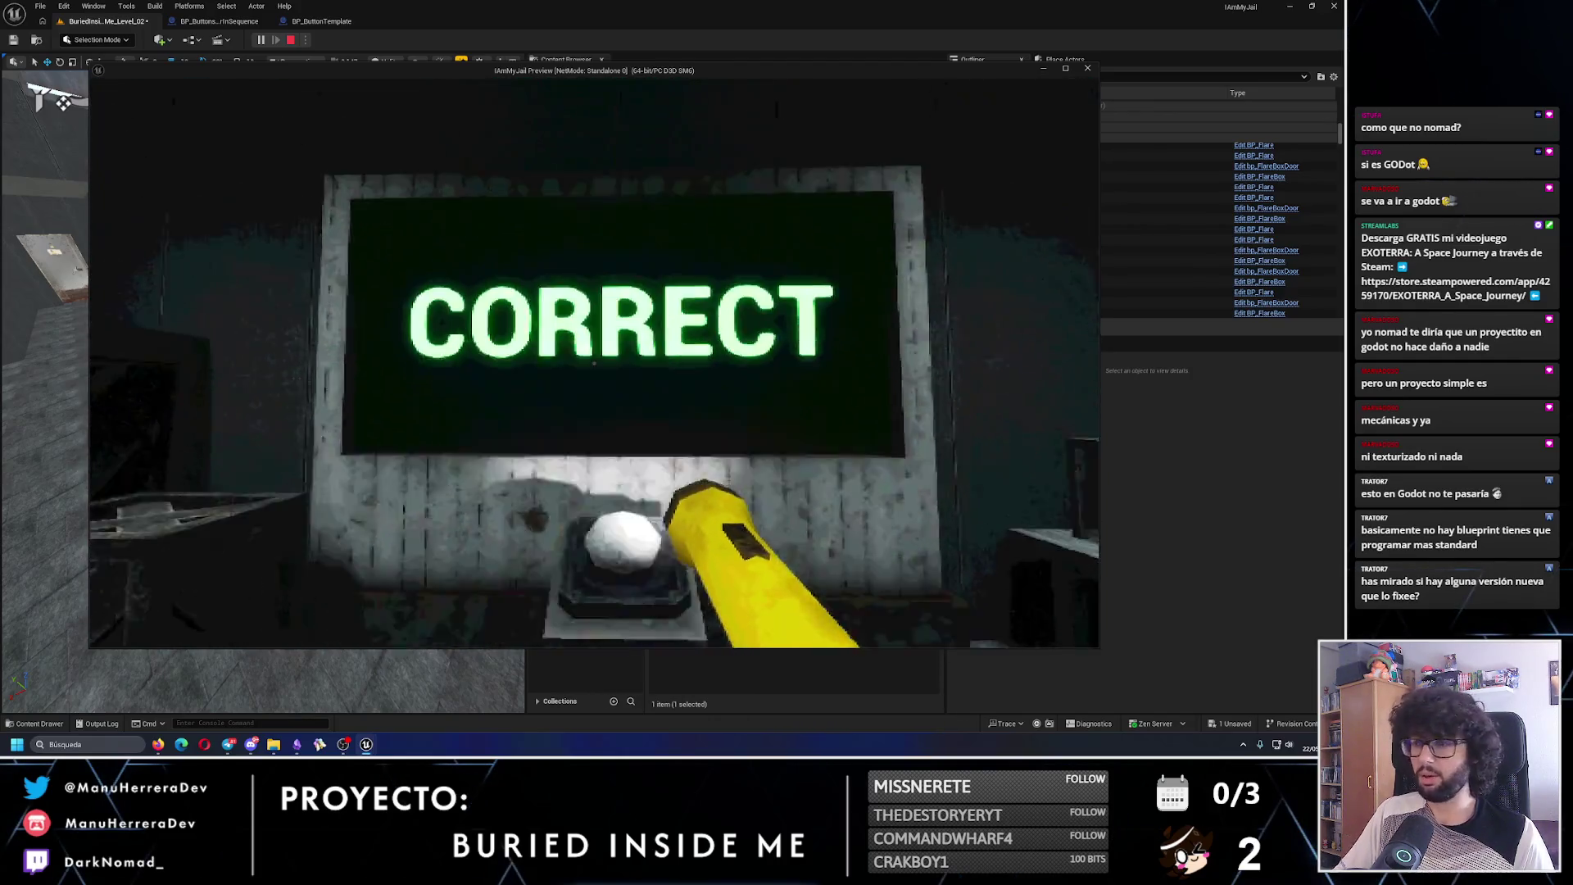
{"action": "key", "text": "s"}
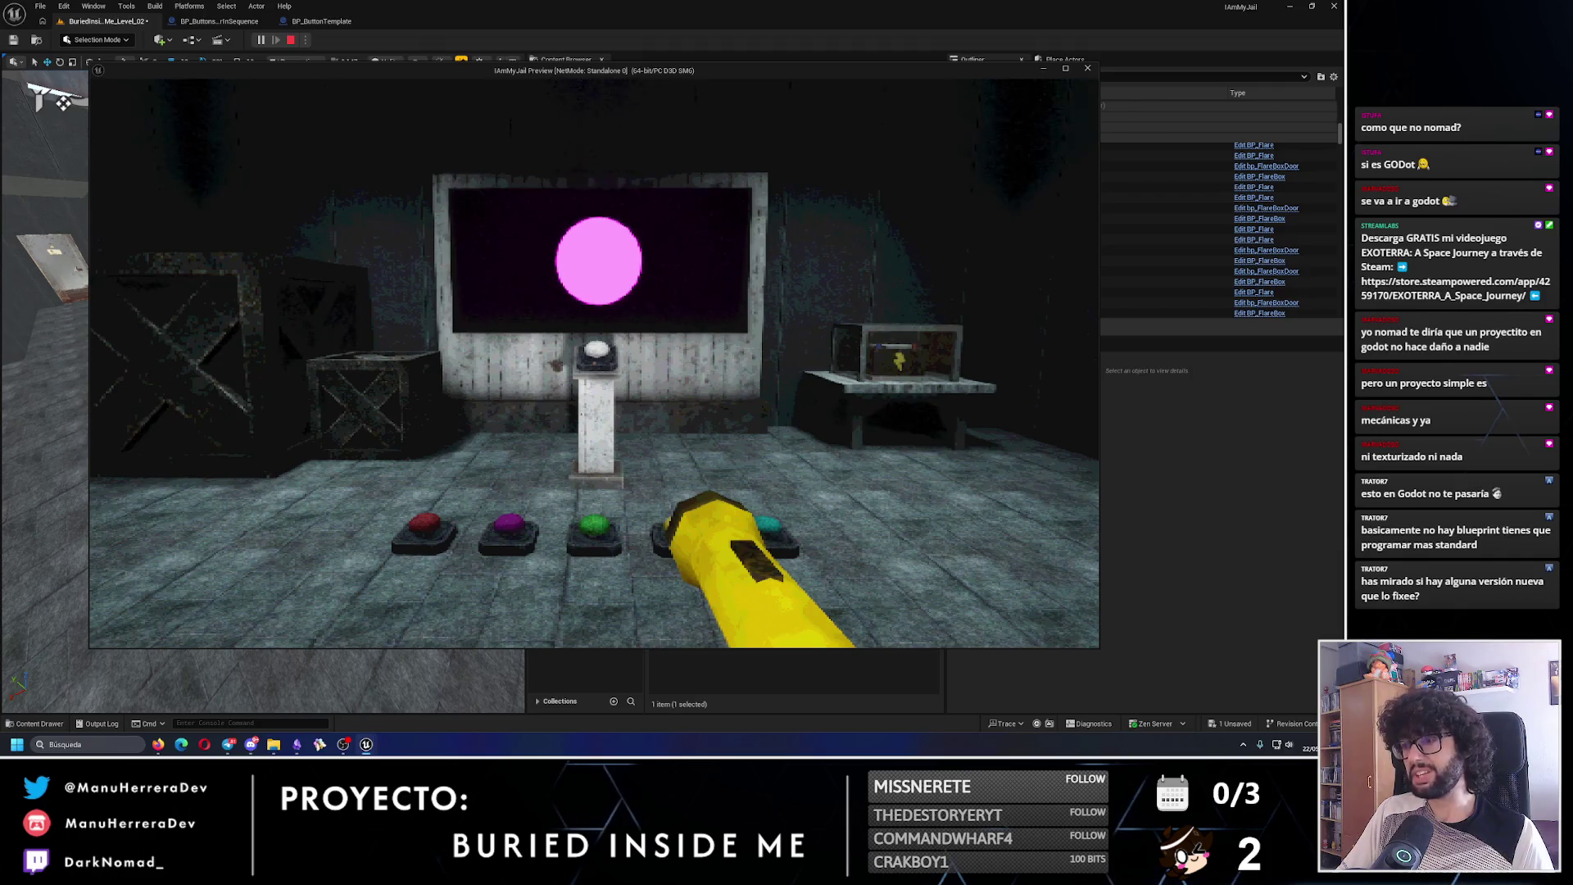
{"action": "key", "text": "Escape"}
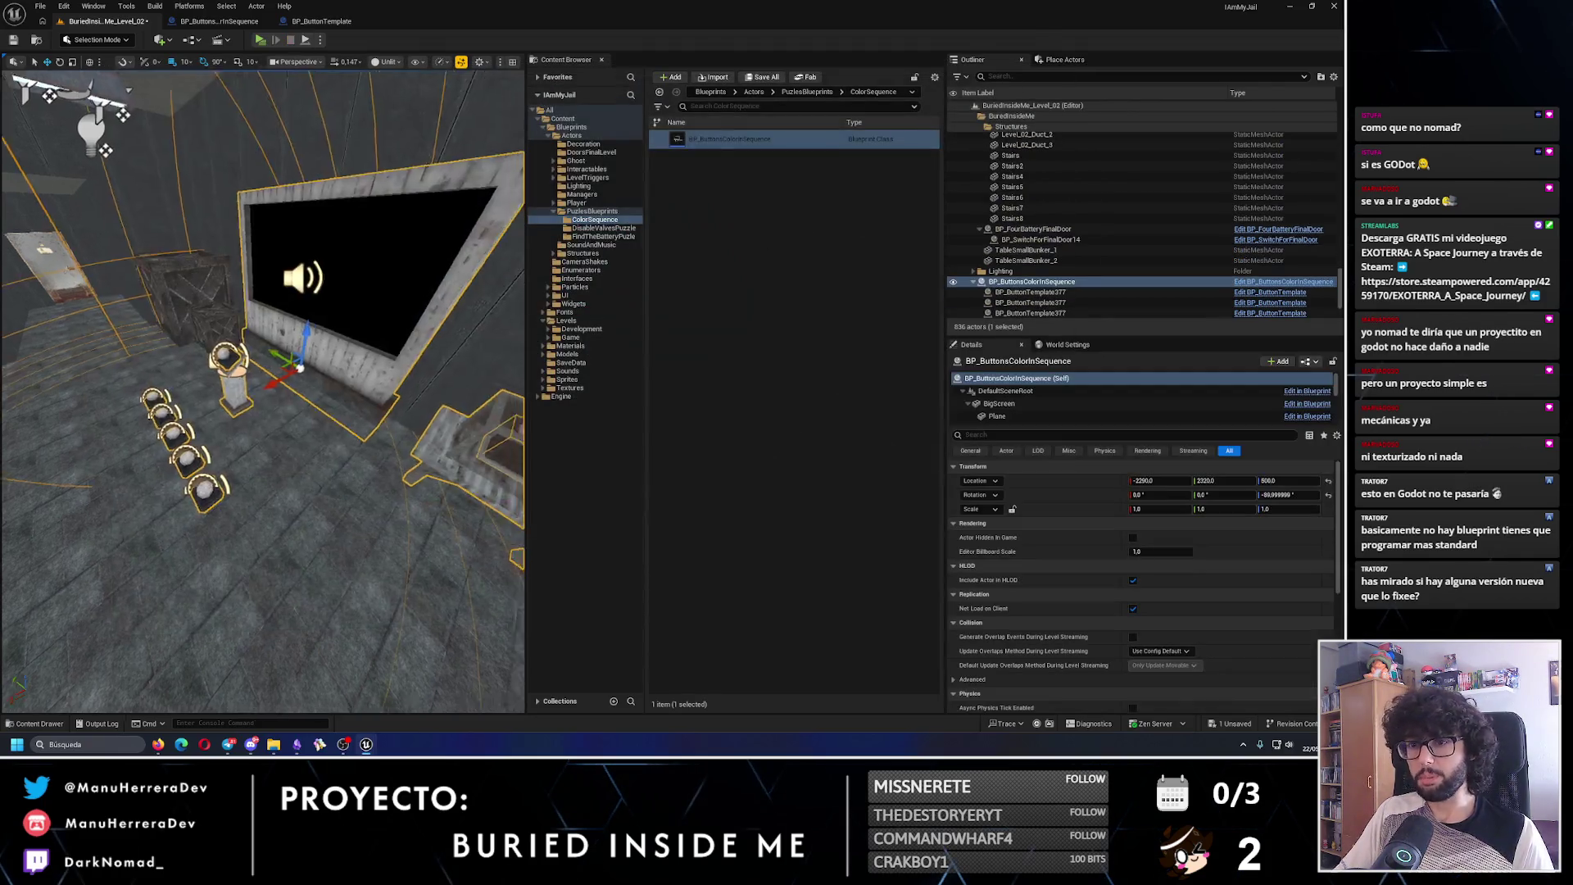
- Select BP_Battery_2, frame it and orbit in close around it inside its box
{"action": "key", "text": "w"}
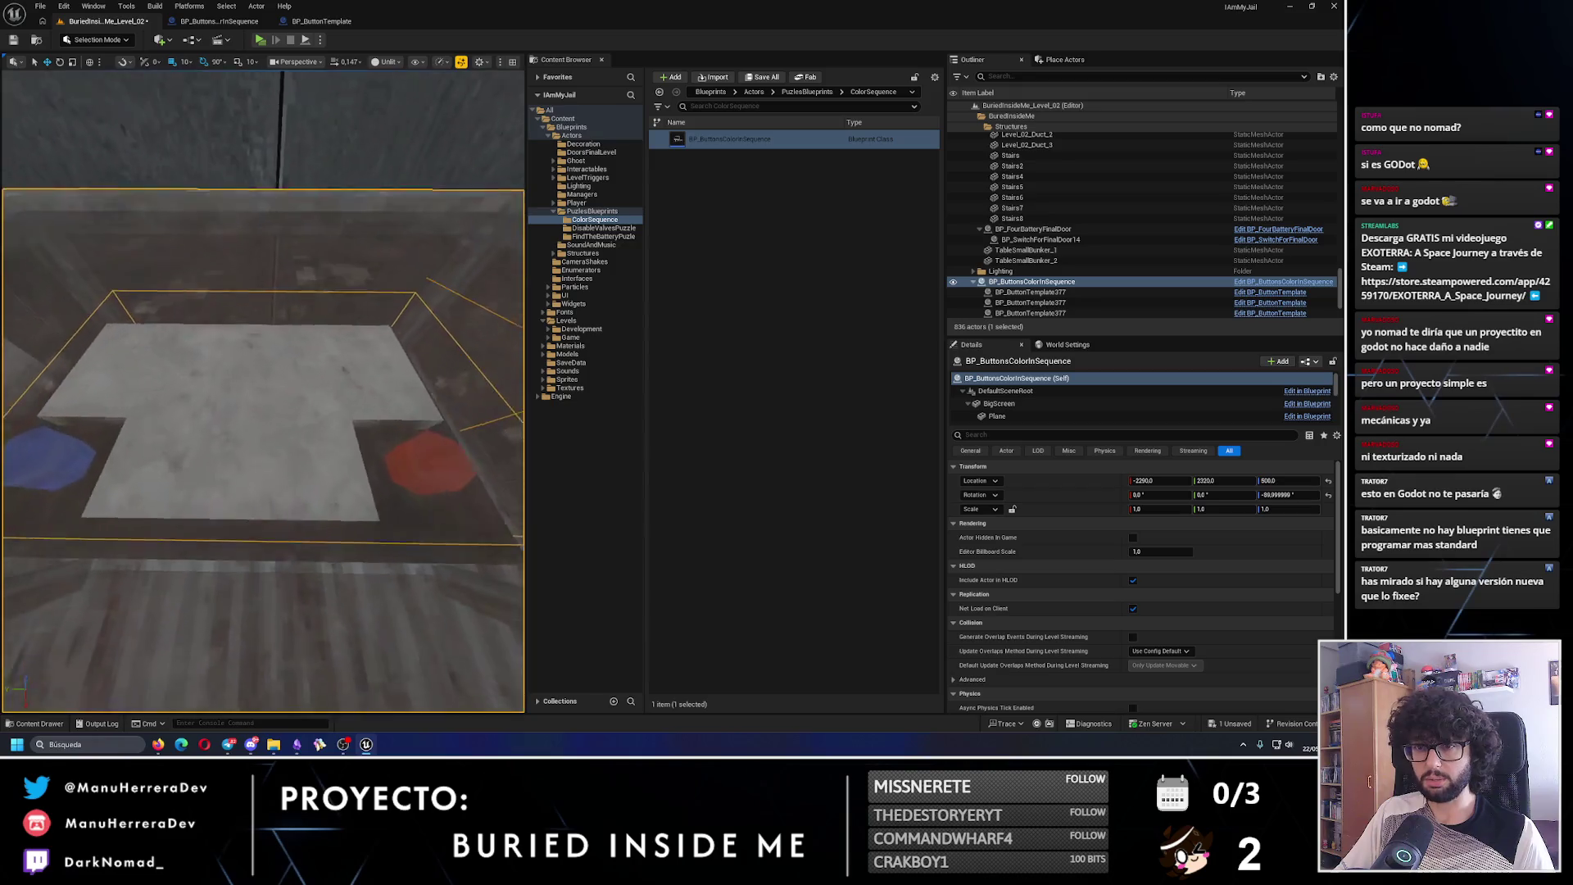
{"action": "left_click", "coordinate": [218, 573]}
{"action": "key", "text": "f"}
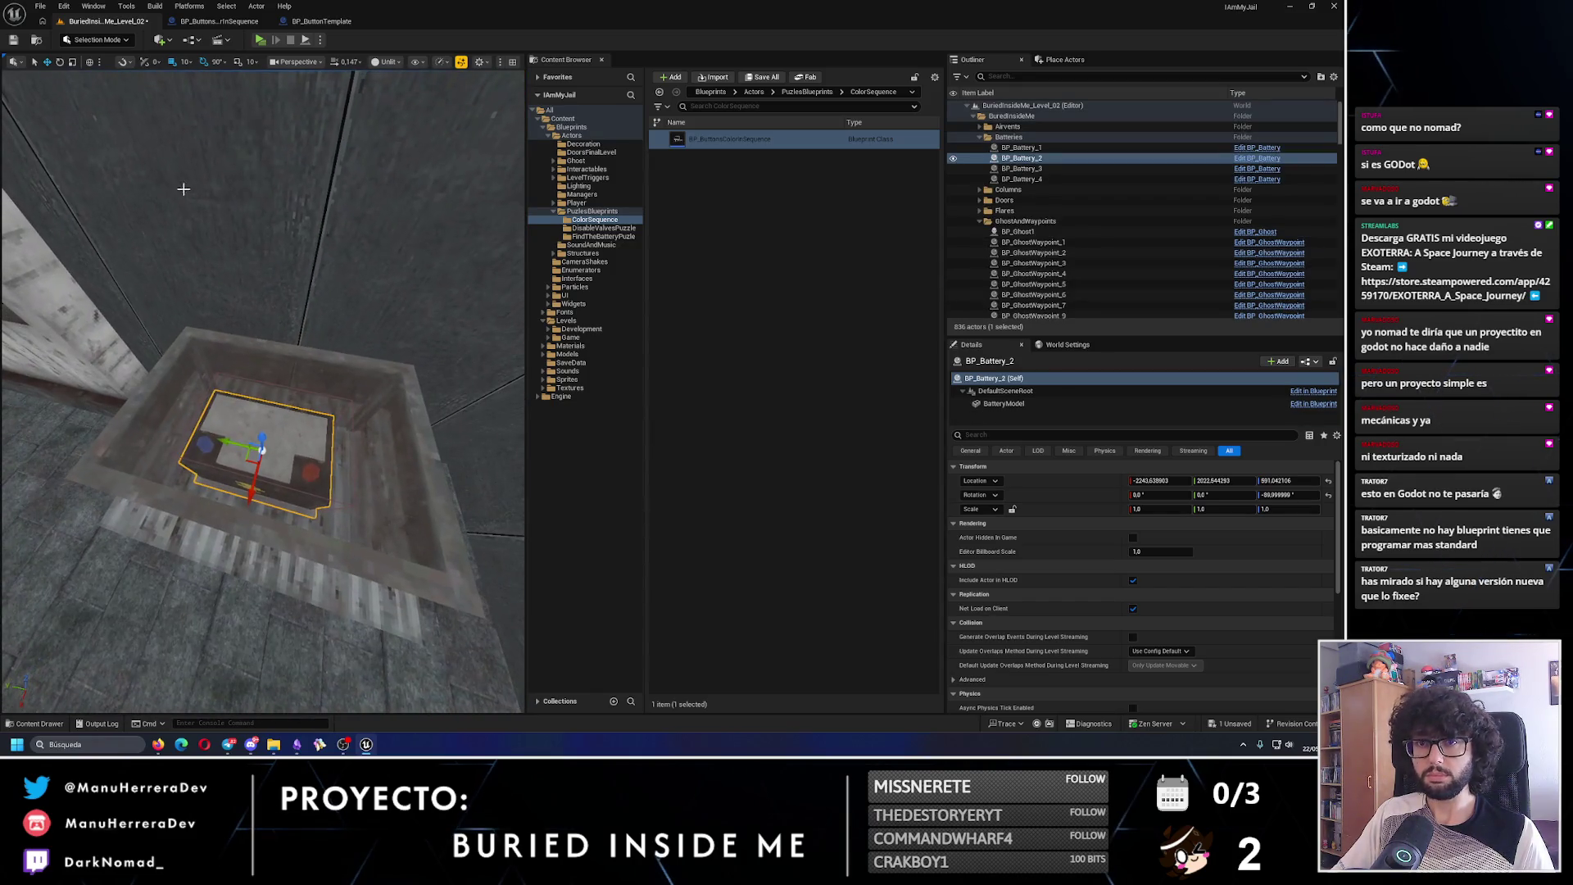
{"action": "mouse_move", "coordinate": [267, 379]}
{"action": "left_mouse_down"}
{"action": "mouse_move", "coordinate": [169, 397]}
{"action": "mouse_move", "coordinate": [189, 388]}
{"action": "mouse_move", "coordinate": [183, 370]}
{"action": "mouse_move", "coordinate": [225, 381]}
{"action": "mouse_move", "coordinate": [334, 495]}
{"action": "left_mouse_up"}
- Select and frame BP_ButtonsColorInSequence, peek at its EventGraph, then choose ButtonRed in Details
{"action": "left_click", "coordinate": [334, 495]}
{"action": "key", "text": "f"}
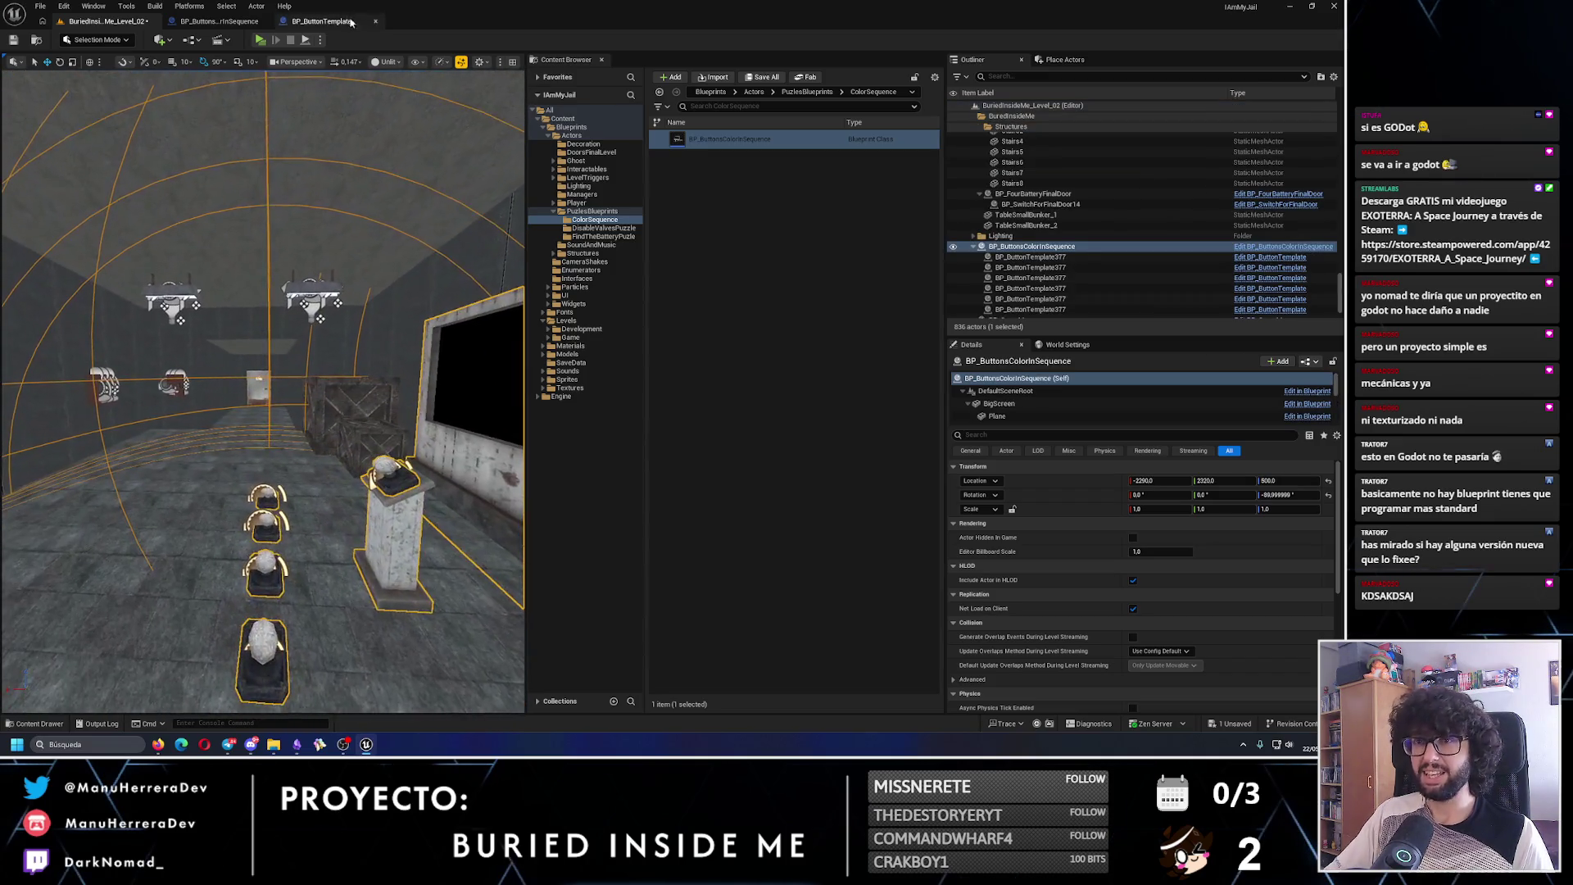
{"action": "left_click", "coordinate": [267, 19]}
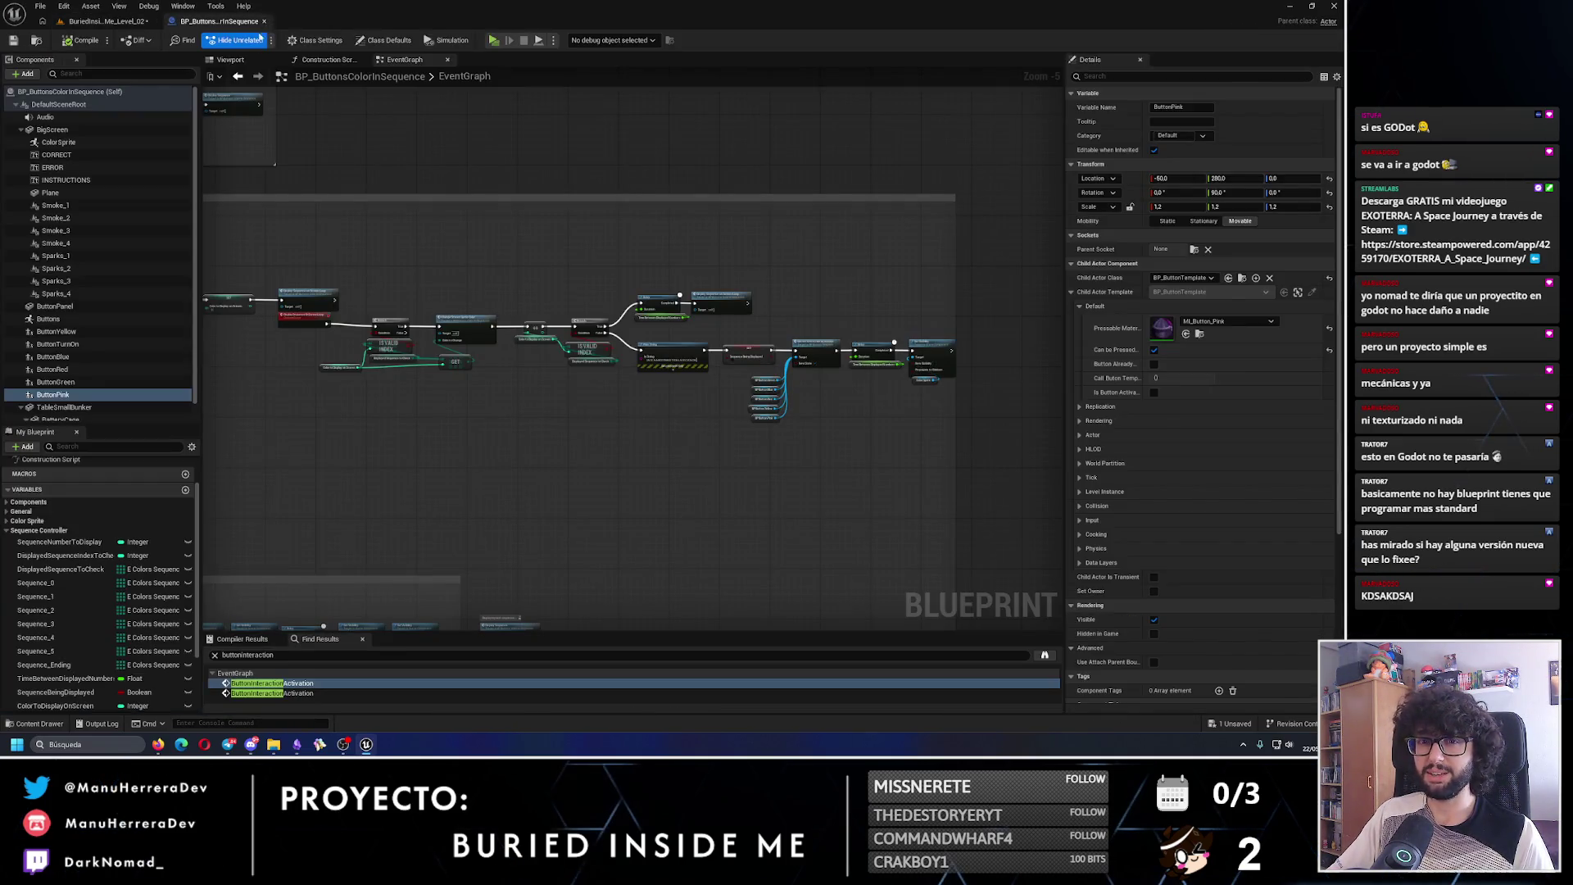
{"action": "left_click", "coordinate": [105, 20]}
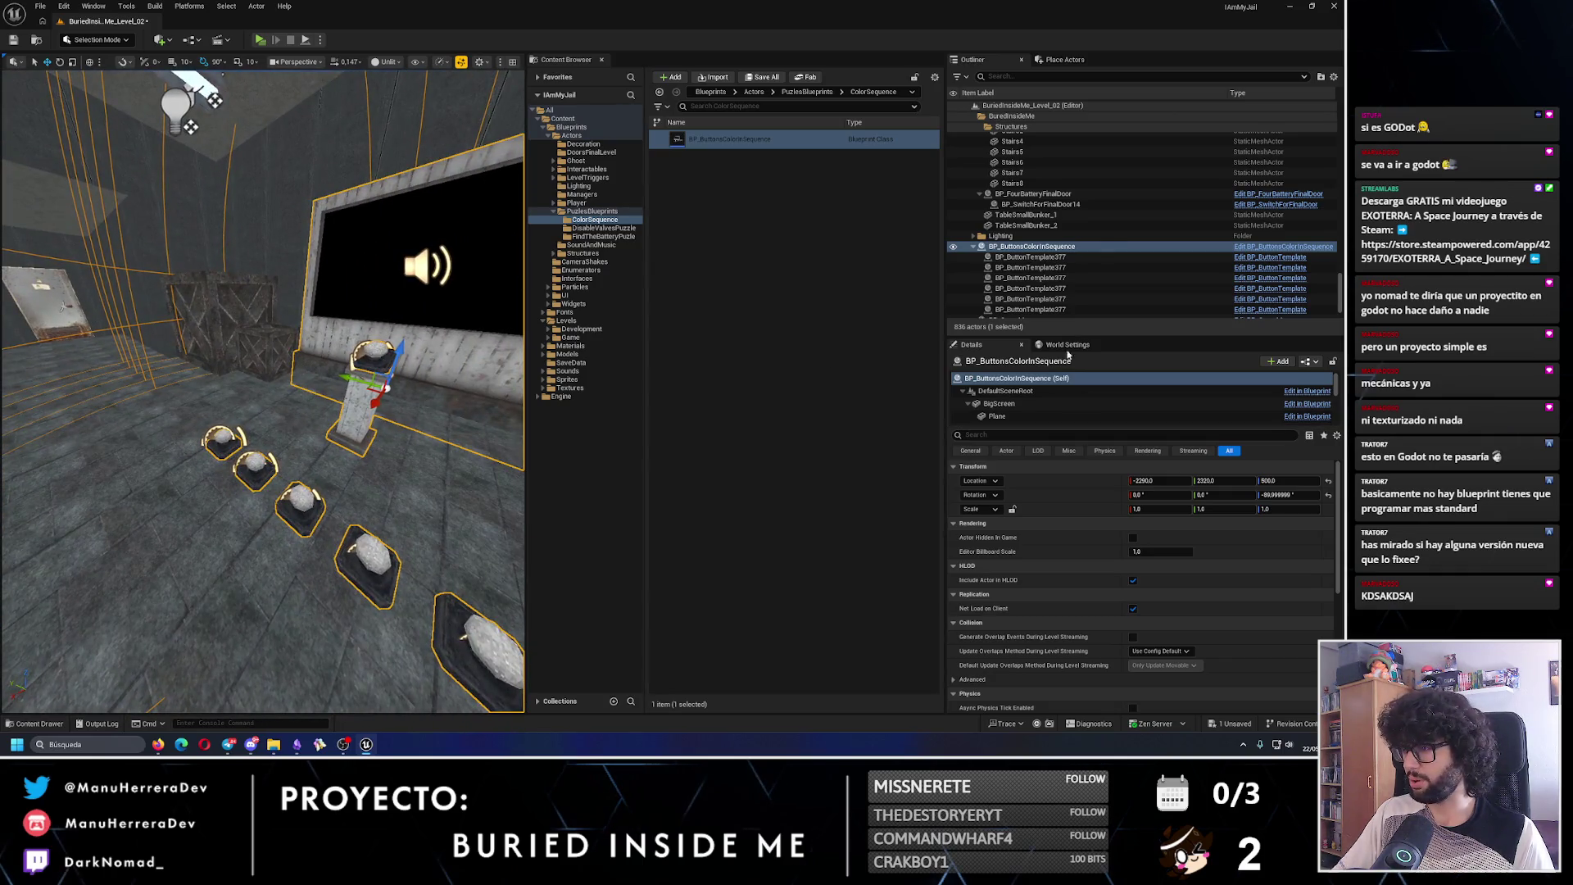
{"action": "scroll", "coordinate": [1016, 409], "scroll_direction": "down", "scroll_amount": 5}
{"action": "scroll", "coordinate": [1016, 412], "scroll_direction": "down", "scroll_amount": 5}
{"action": "scroll", "coordinate": [1021, 413], "scroll_direction": "down", "scroll_amount": 2}
{"action": "left_click", "coordinate": [1001, 400]}
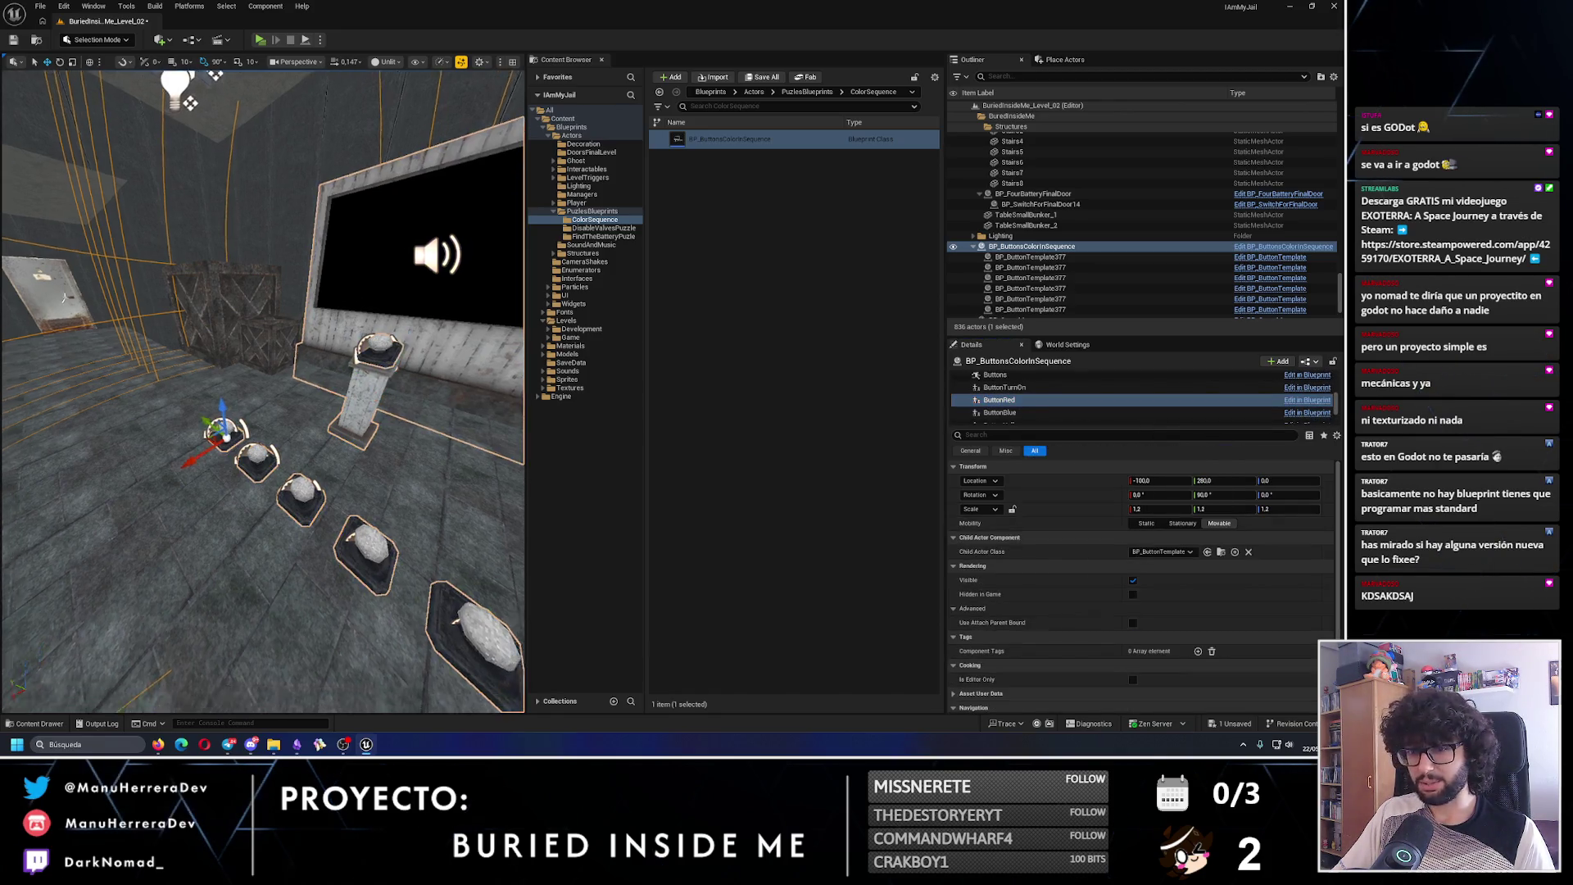
- Set ButtonRed's Location Z to 130 and slide it sideways along Y onto the wall
{"action": "left_click", "coordinate": [1277, 481]}
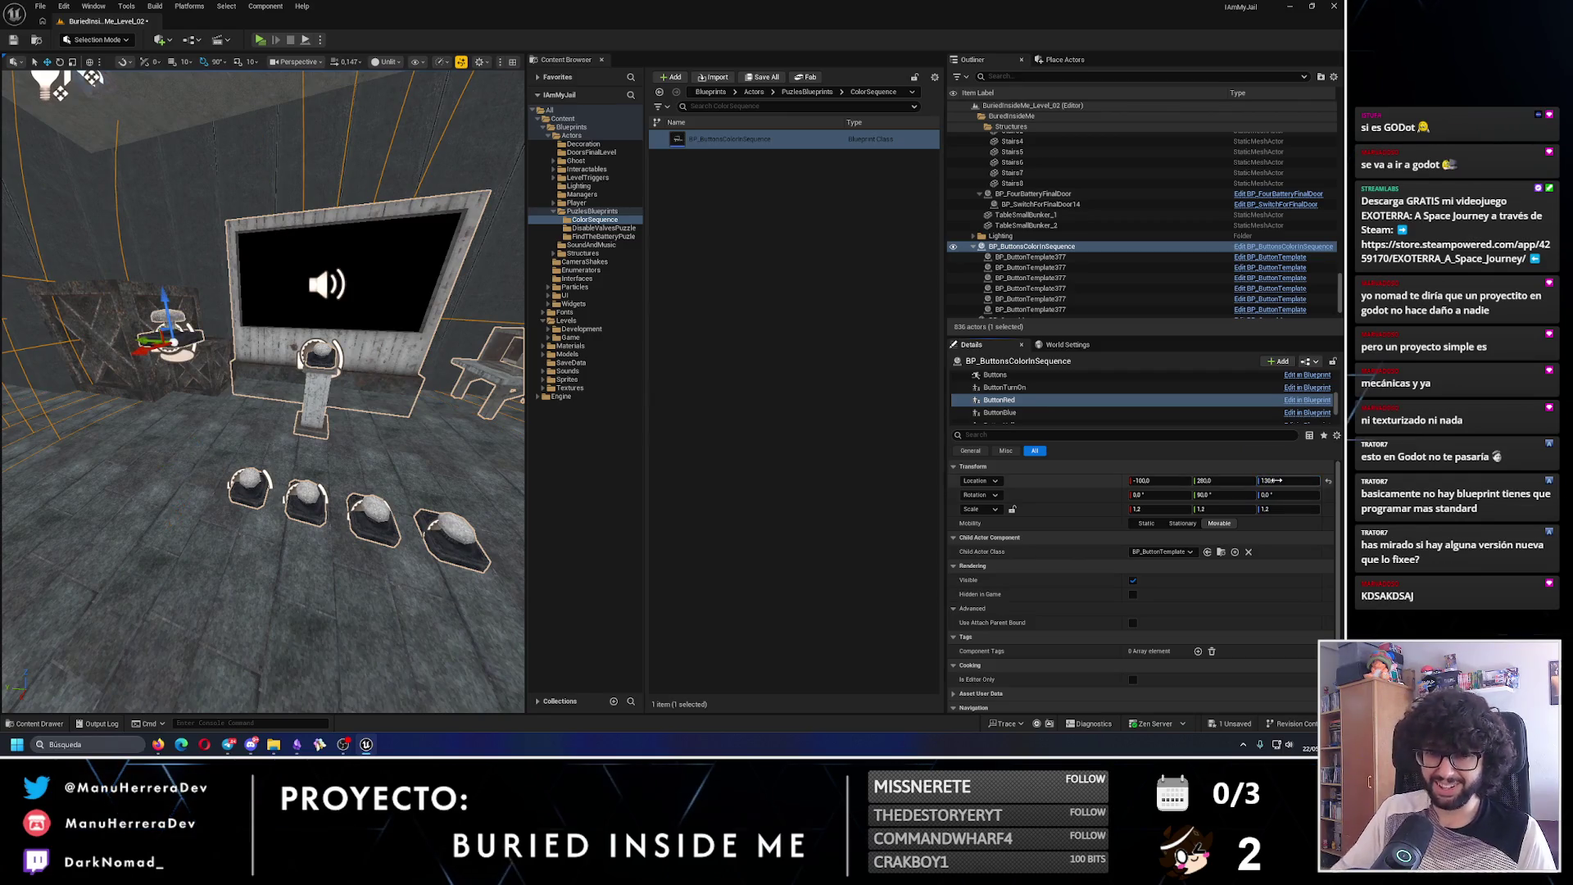
{"action": "type", "text": "0"}
{"action": "key", "text": "Return"}
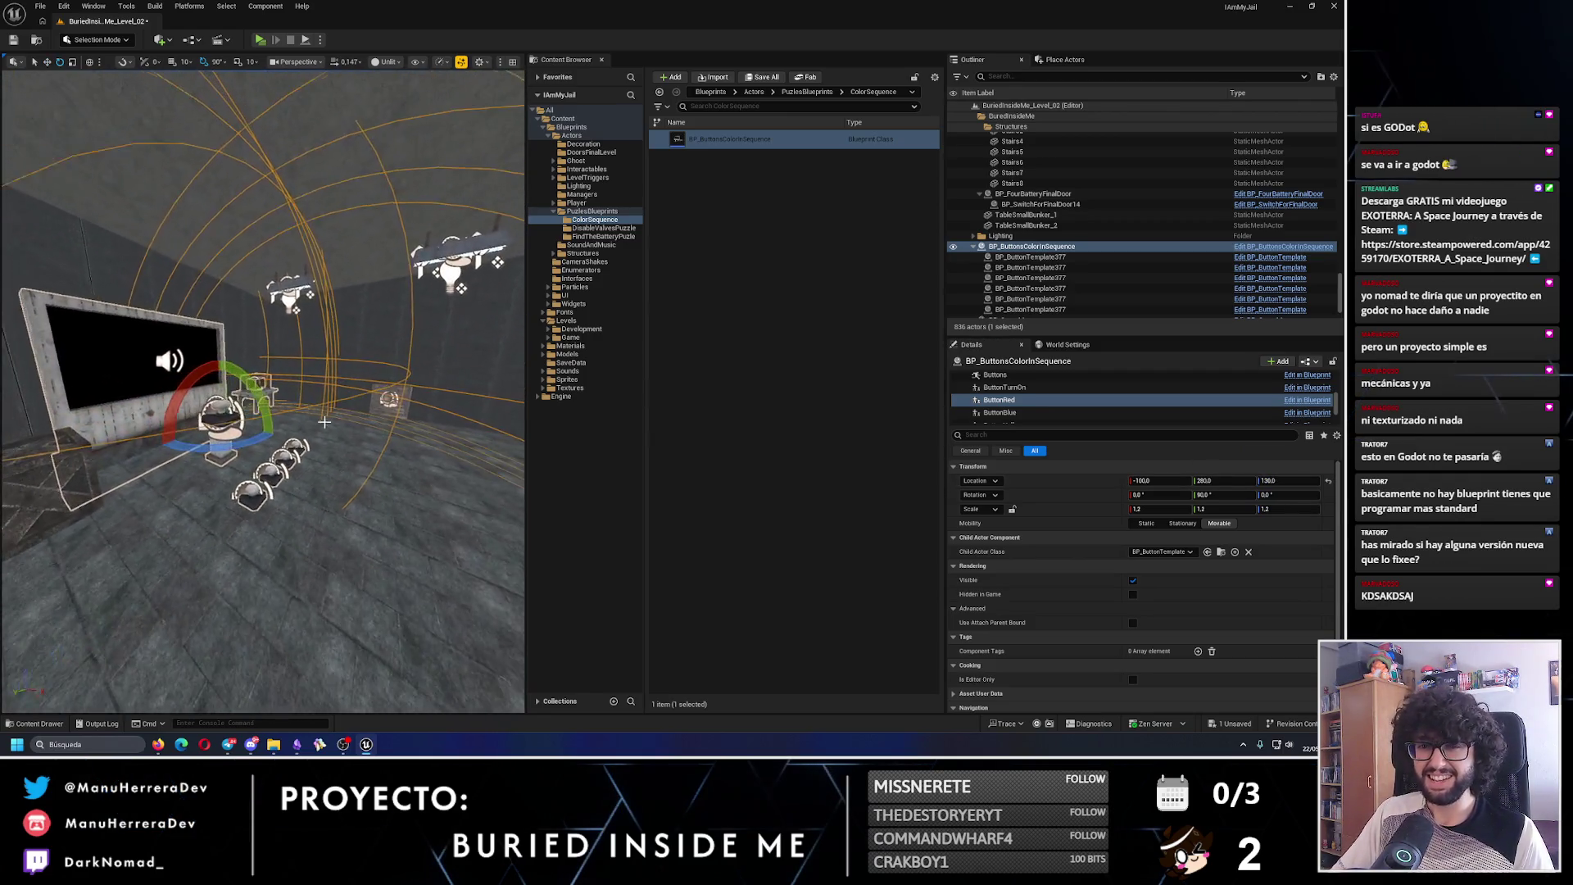
{"action": "key", "text": "w"}
{"action": "mouse_move", "coordinate": [259, 432]}
{"action": "left_mouse_down"}
{"action": "mouse_move", "coordinate": [409, 455]}
{"action": "mouse_move", "coordinate": [299, 462]}
{"action": "mouse_move", "coordinate": [305, 435]}
{"action": "left_mouse_up"}
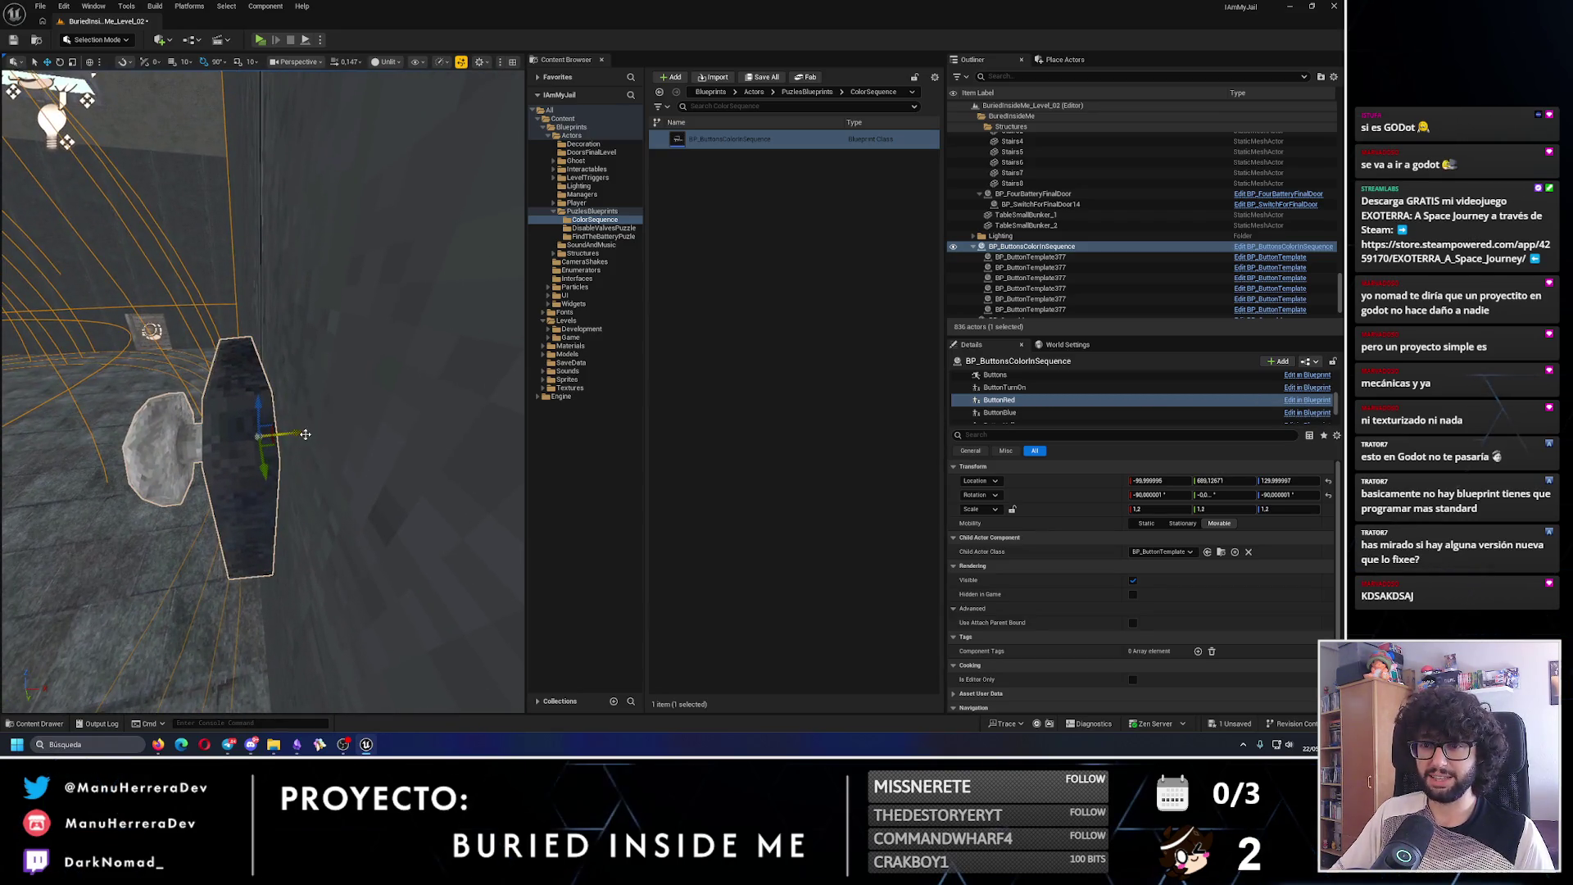
{"action": "scroll", "coordinate": [307, 437], "scroll_direction": "up", "scroll_amount": 3}
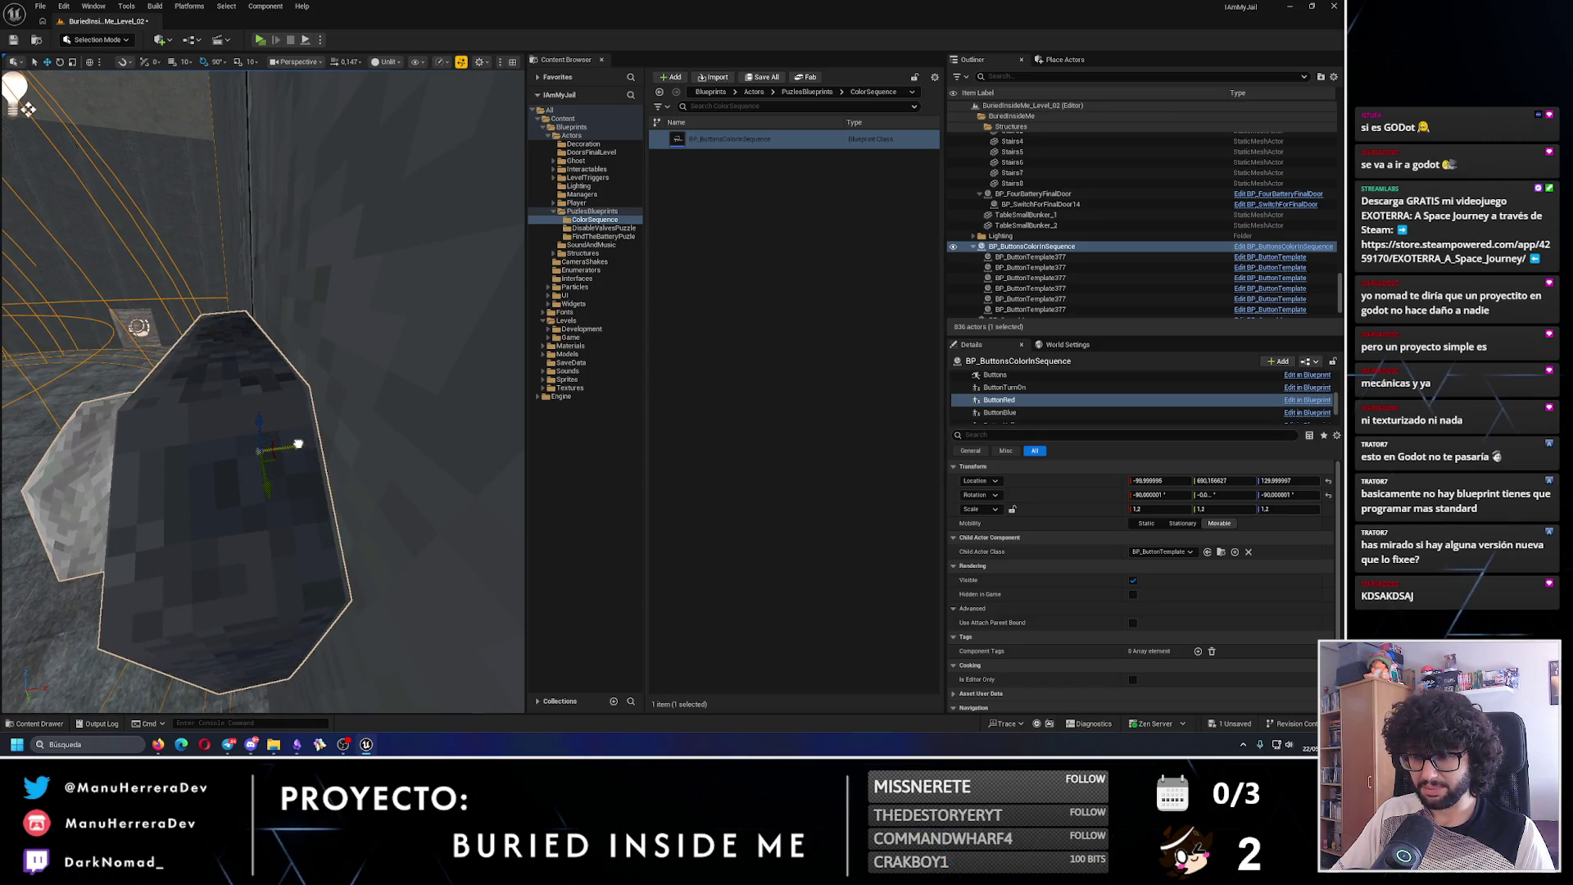
{"action": "scroll", "coordinate": [299, 443], "scroll_direction": "down", "scroll_amount": 5}
{"action": "scroll", "coordinate": [406, 405], "scroll_direction": "down", "scroll_amount": 2}
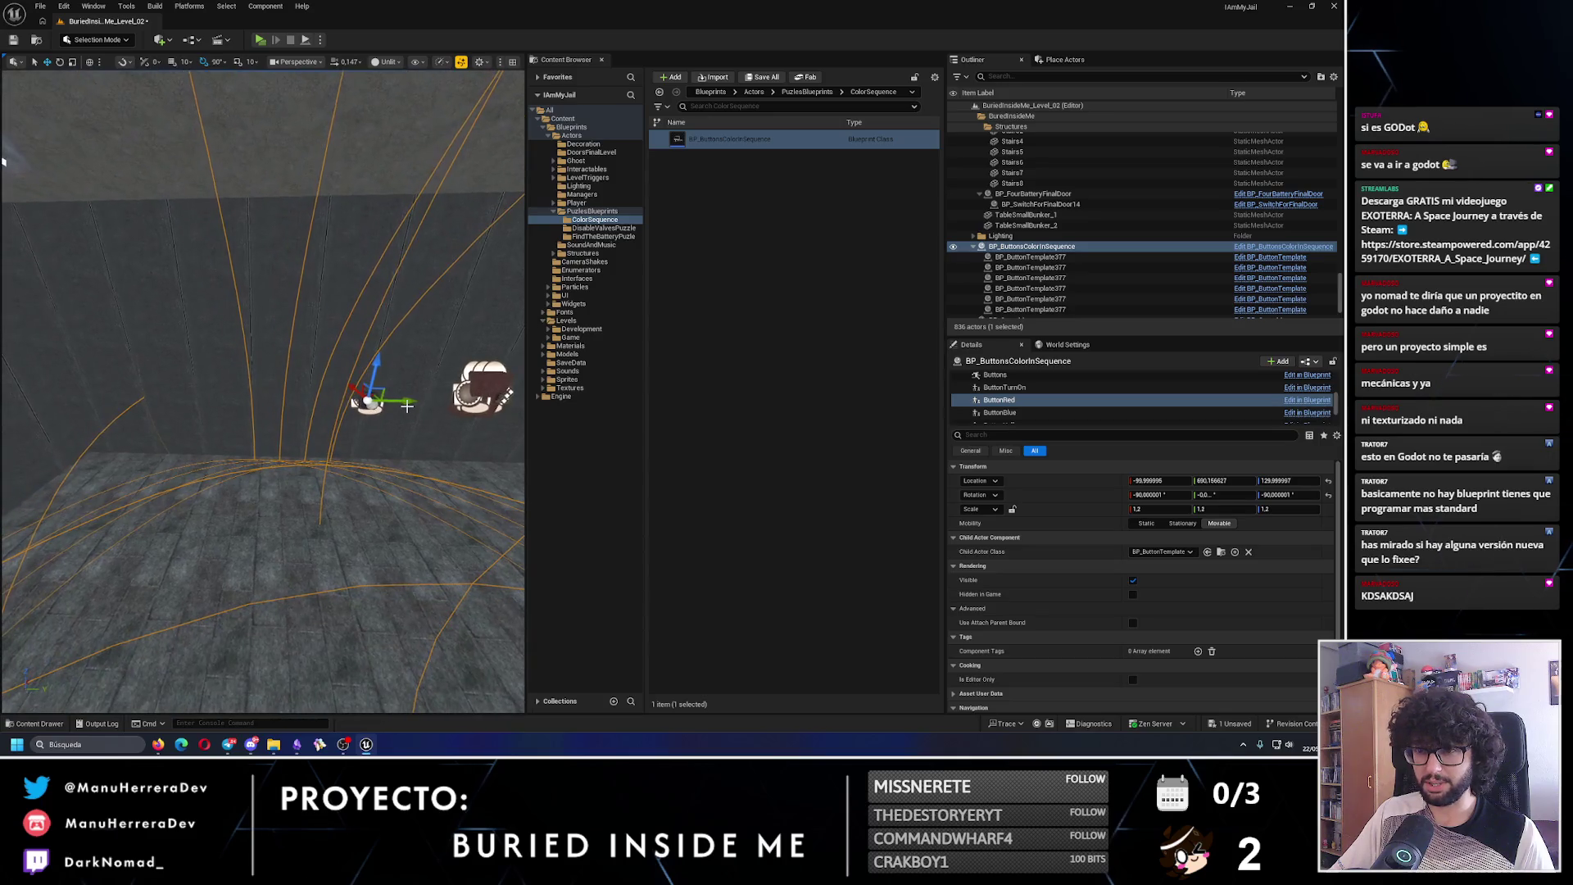
{"action": "scroll", "coordinate": [364, 429], "scroll_direction": "up", "scroll_amount": 5}
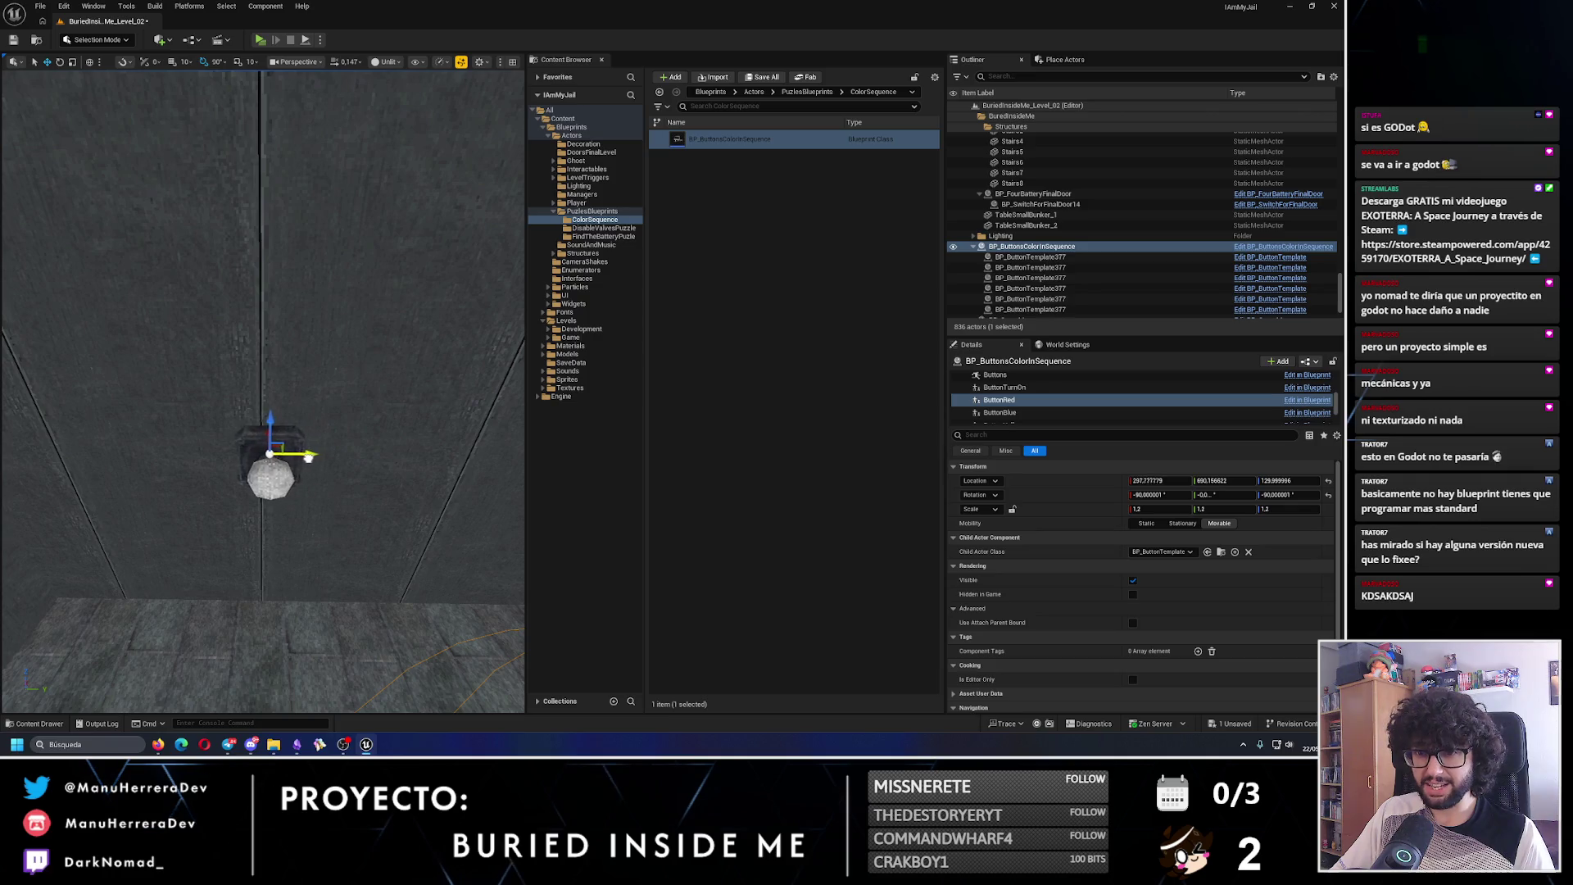
{"action": "scroll", "coordinate": [316, 453], "scroll_direction": "up", "scroll_amount": 3}
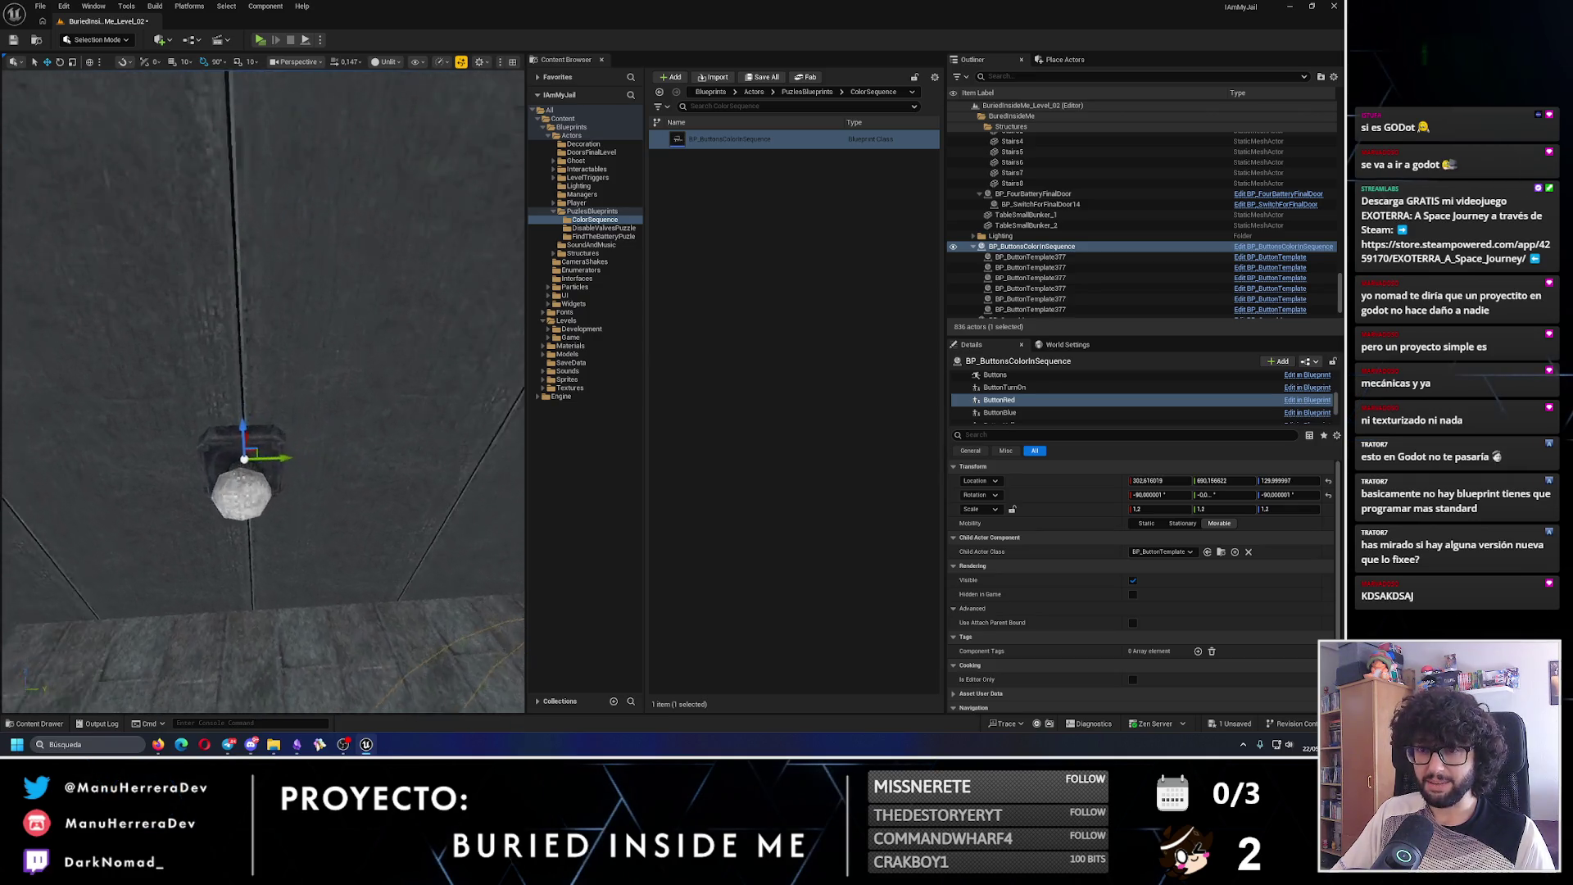
{"action": "key", "text": "f"}
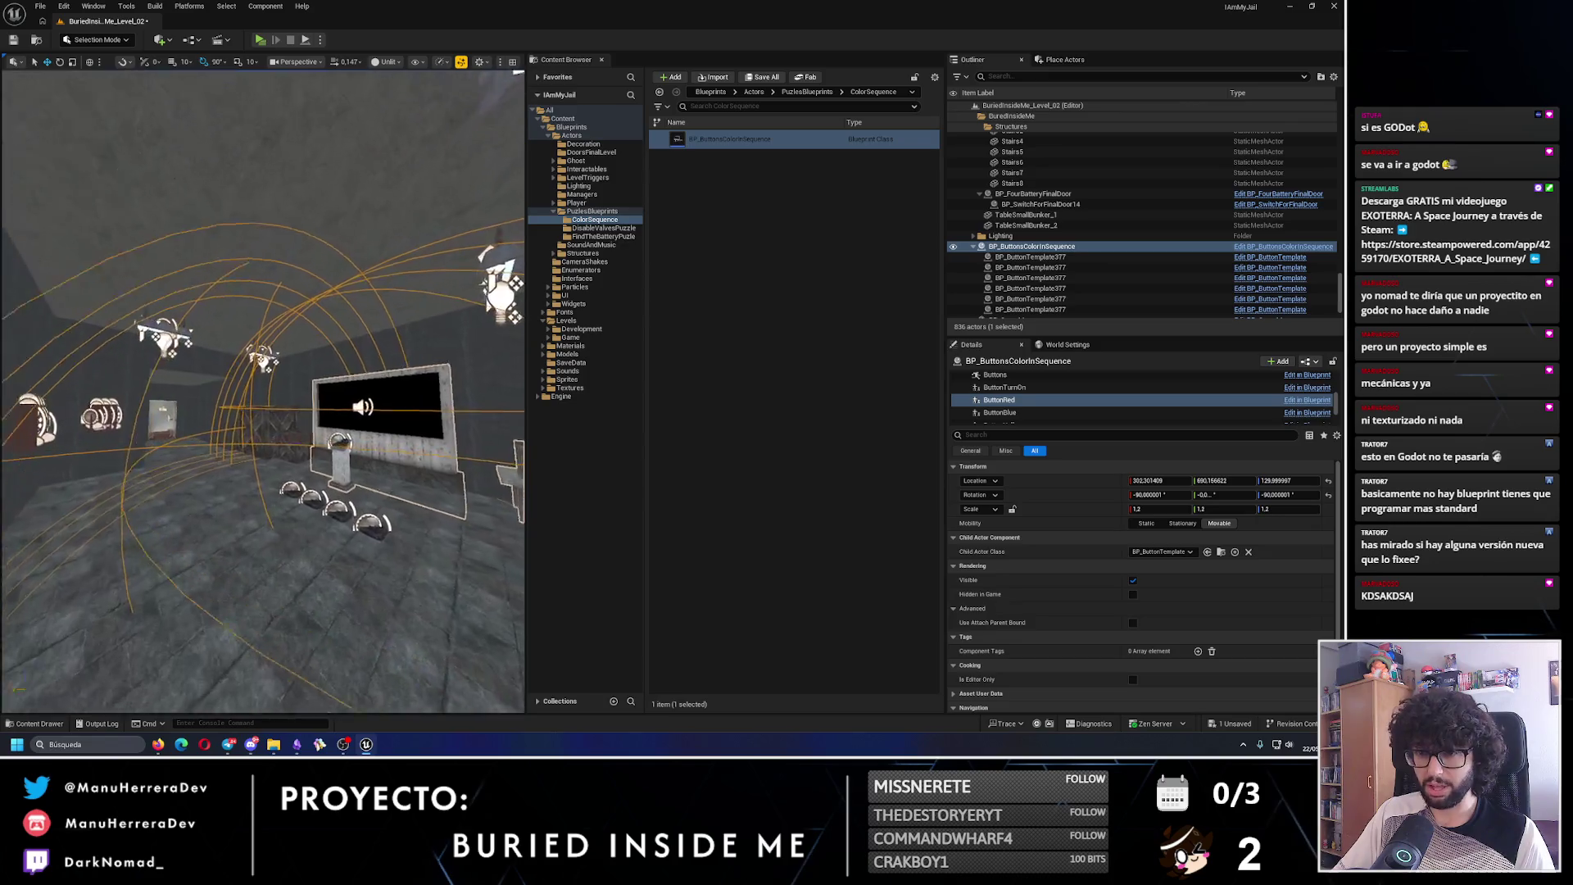
- Lift ButtonBlue onto the Emergency Flares box with Location Z set to 130
{"action": "left_click", "coordinate": [1007, 413]}
{"action": "key", "text": "f"}
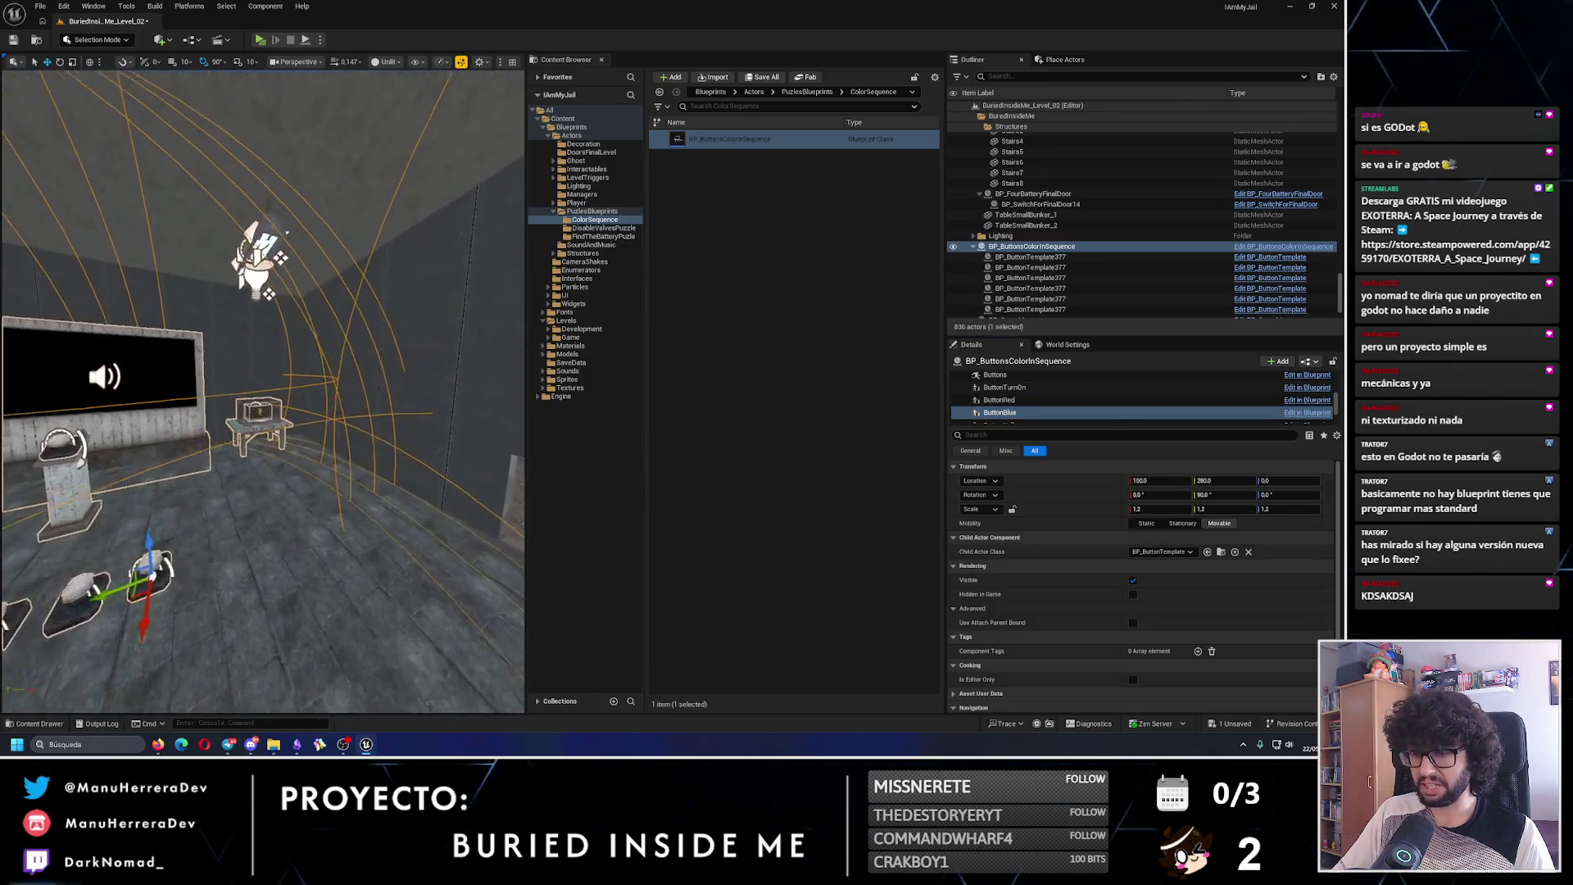
{"action": "key", "text": "e"}
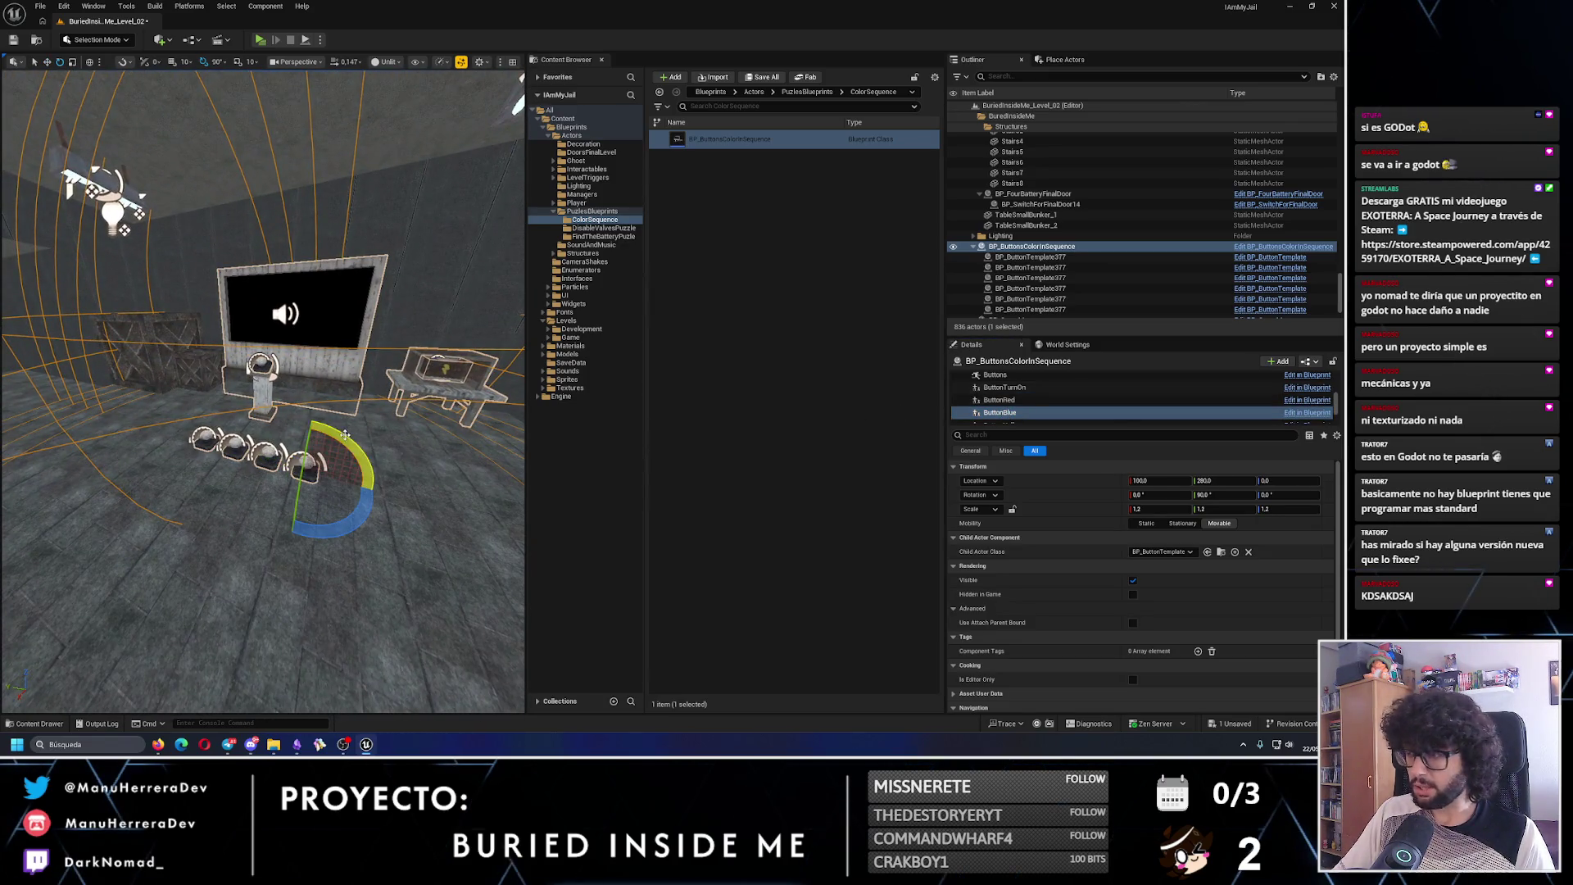
{"action": "mouse_move", "coordinate": [308, 440]}
{"action": "left_mouse_down"}
{"action": "mouse_move", "coordinate": [370, 422]}
{"action": "mouse_move", "coordinate": [251, 383]}
{"action": "mouse_move", "coordinate": [274, 388]}
{"action": "mouse_move", "coordinate": [232, 393]}
{"action": "left_mouse_up"}
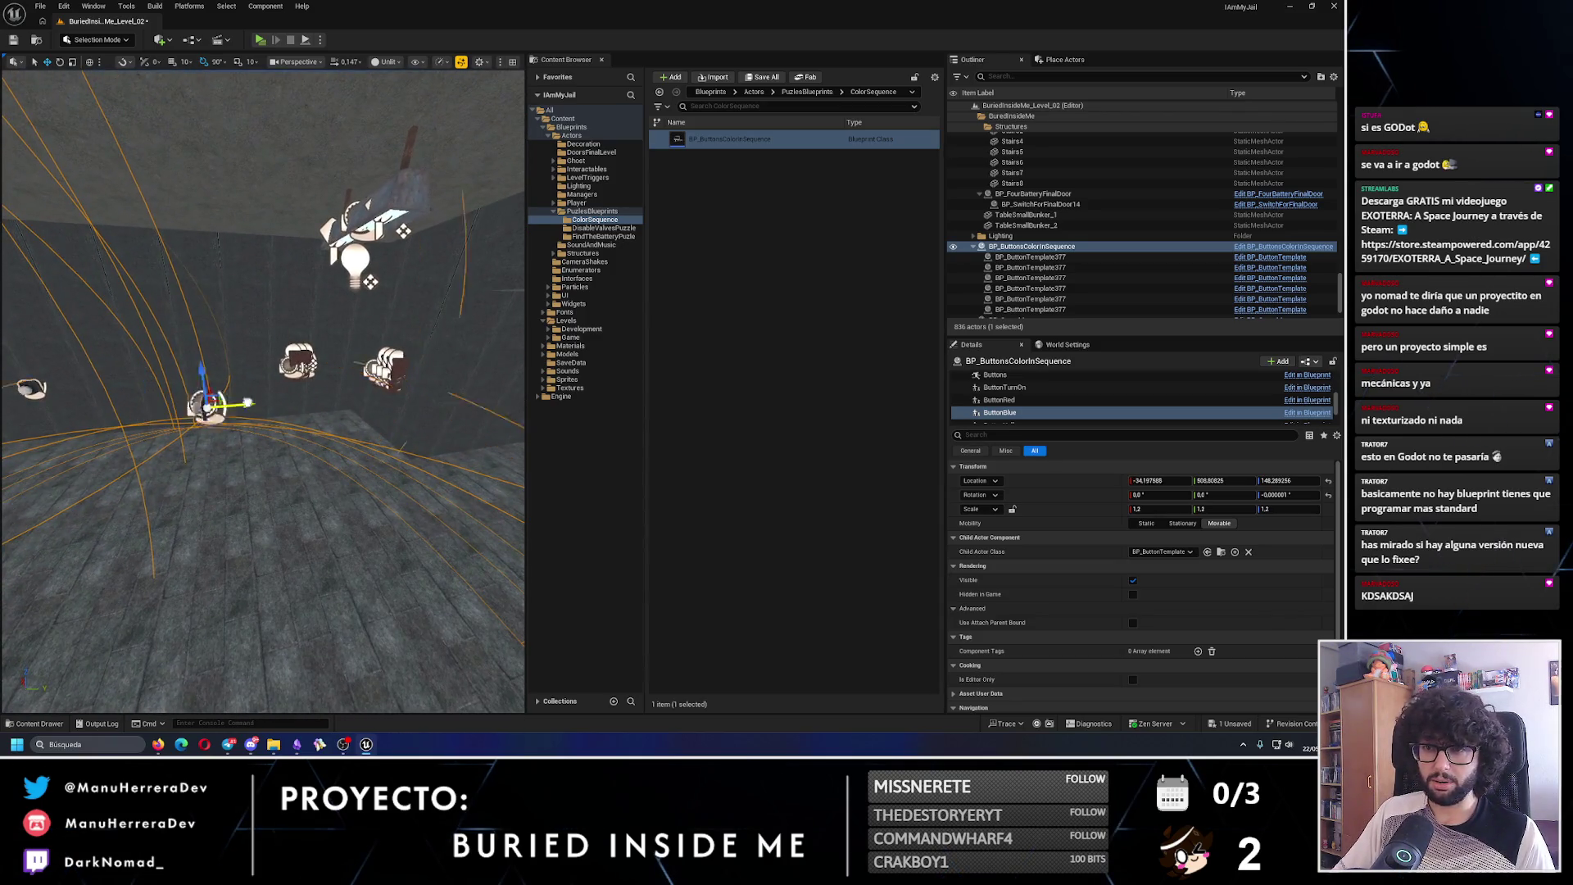
{"action": "left_click_drag", "start_coordinate": [285, 505], "coordinate": [278, 472]}
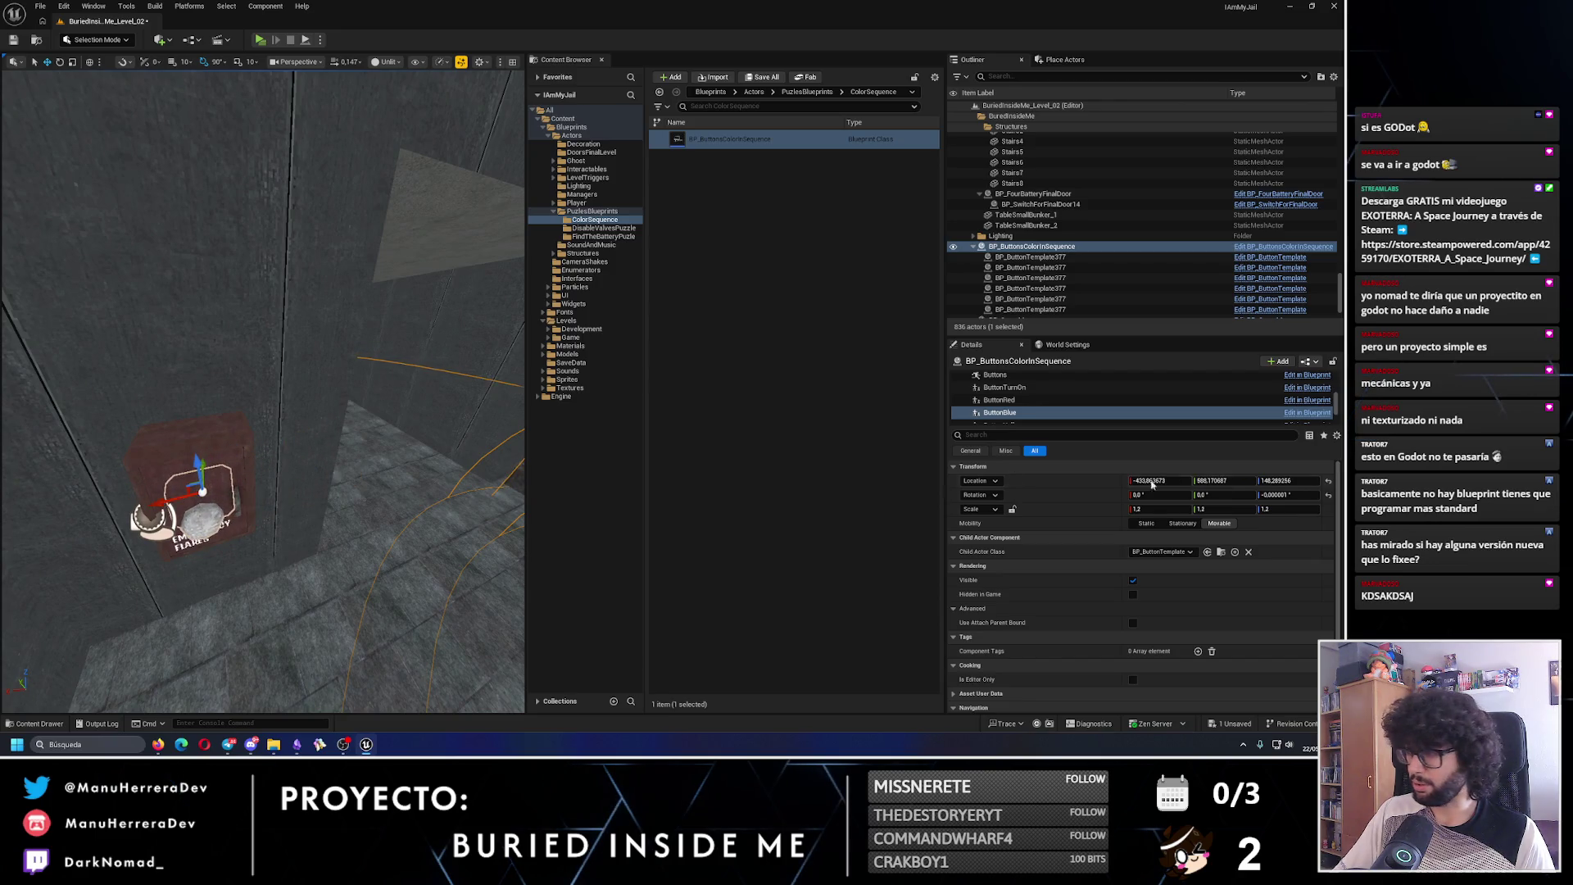
{"action": "type", "text": "0"}
{"action": "key", "text": "Return"}
{"action": "mouse_move", "coordinate": [286, 505]}
{"action": "left_mouse_down"}
{"action": "mouse_move", "coordinate": [263, 449]}
{"action": "mouse_move", "coordinate": [221, 432]}
{"action": "mouse_move", "coordinate": [281, 440]}
{"action": "mouse_move", "coordinate": [246, 474]}
{"action": "mouse_move", "coordinate": [200, 470]}
{"action": "left_mouse_up"}
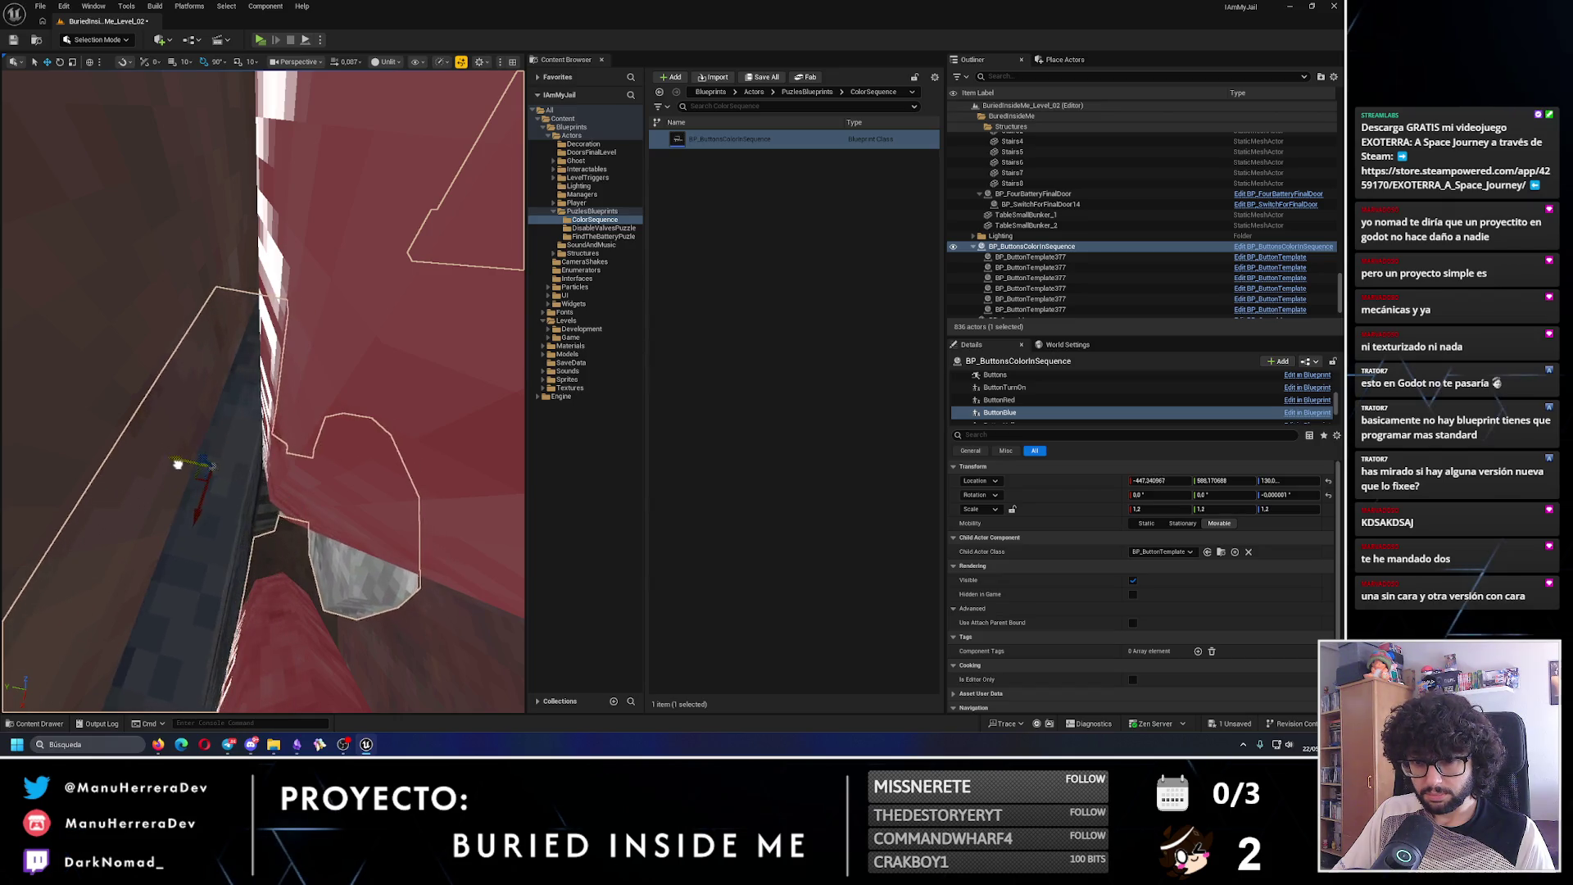
{"action": "key", "text": "f"}
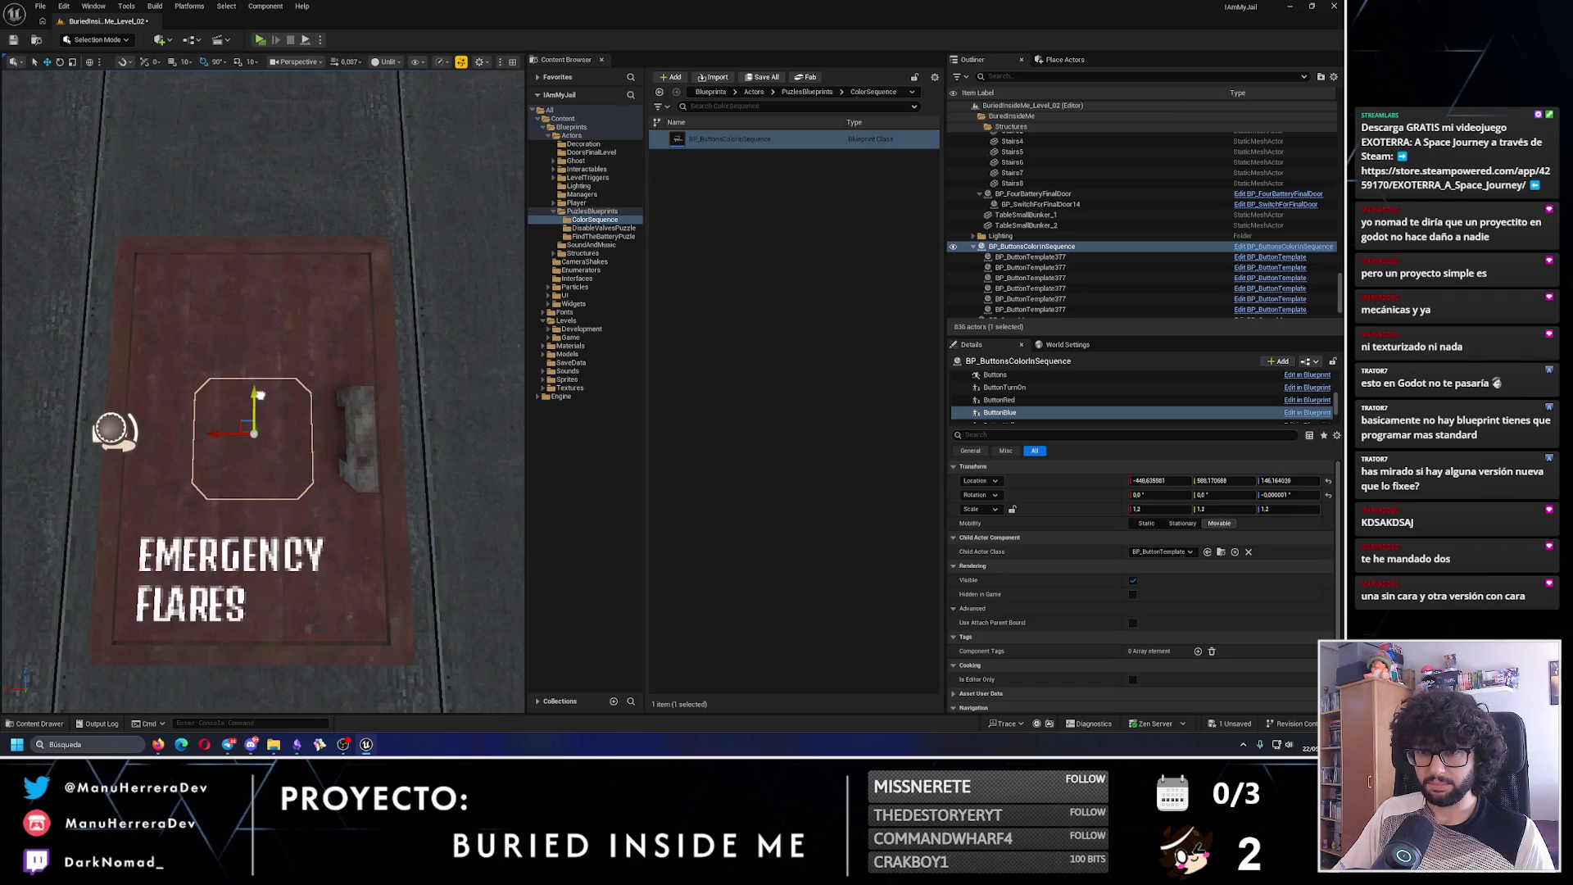
{"action": "key", "text": "f"}
{"action": "scroll", "coordinate": [1022, 409], "scroll_direction": "down", "scroll_amount": 1}
{"action": "left_click", "coordinate": [1007, 408]}
- Frame ButtonYellow and orbit the view to see it side-on against the wall
{"action": "key", "text": "f"}
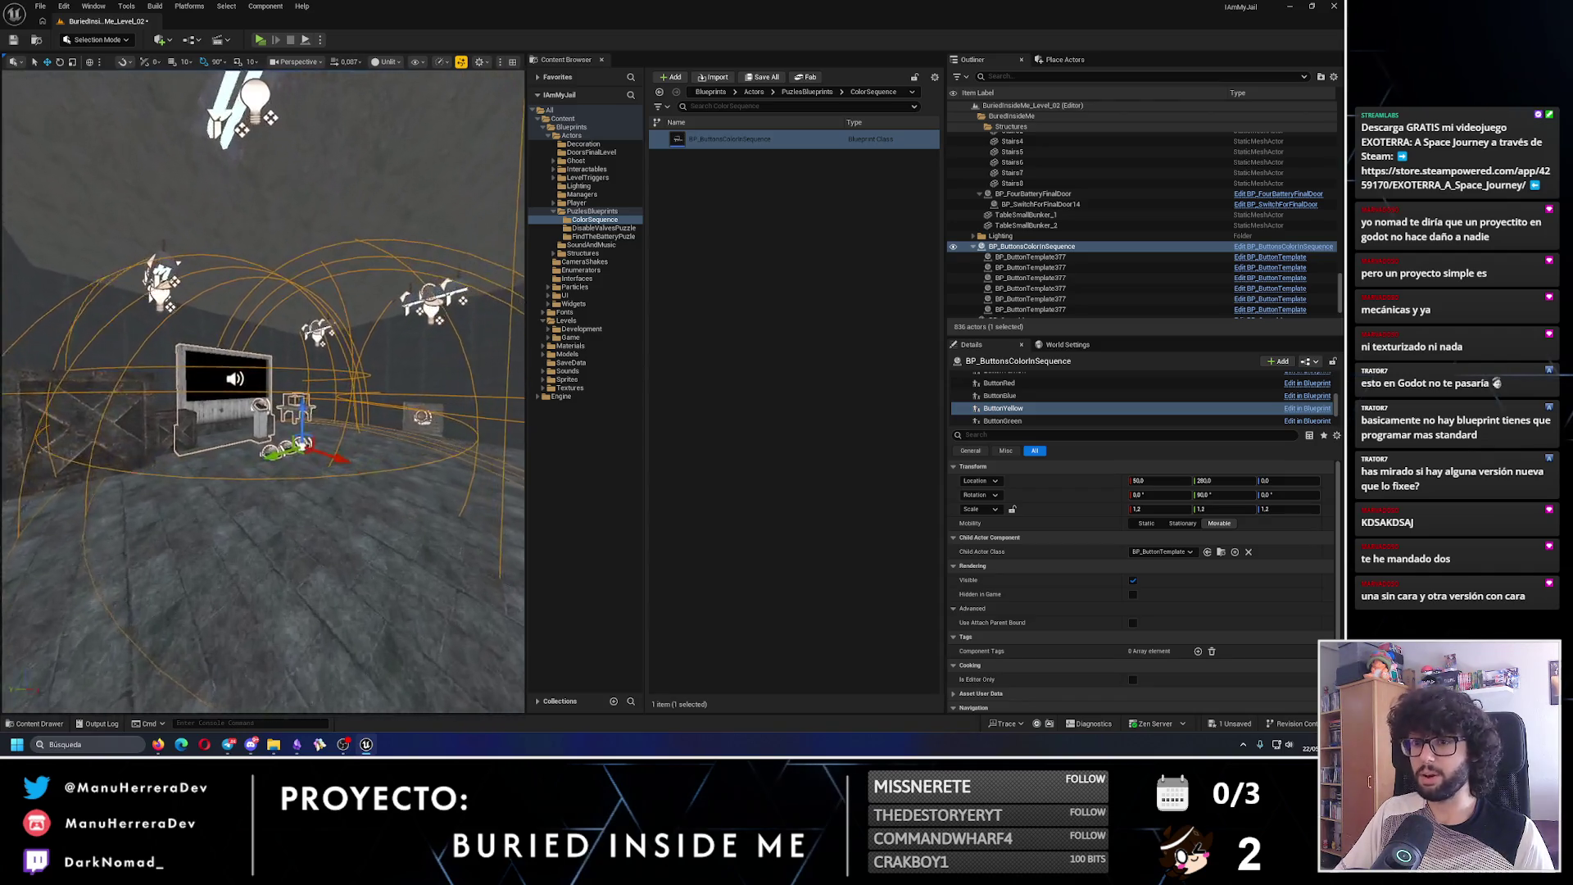
{"action": "key", "text": "e"}
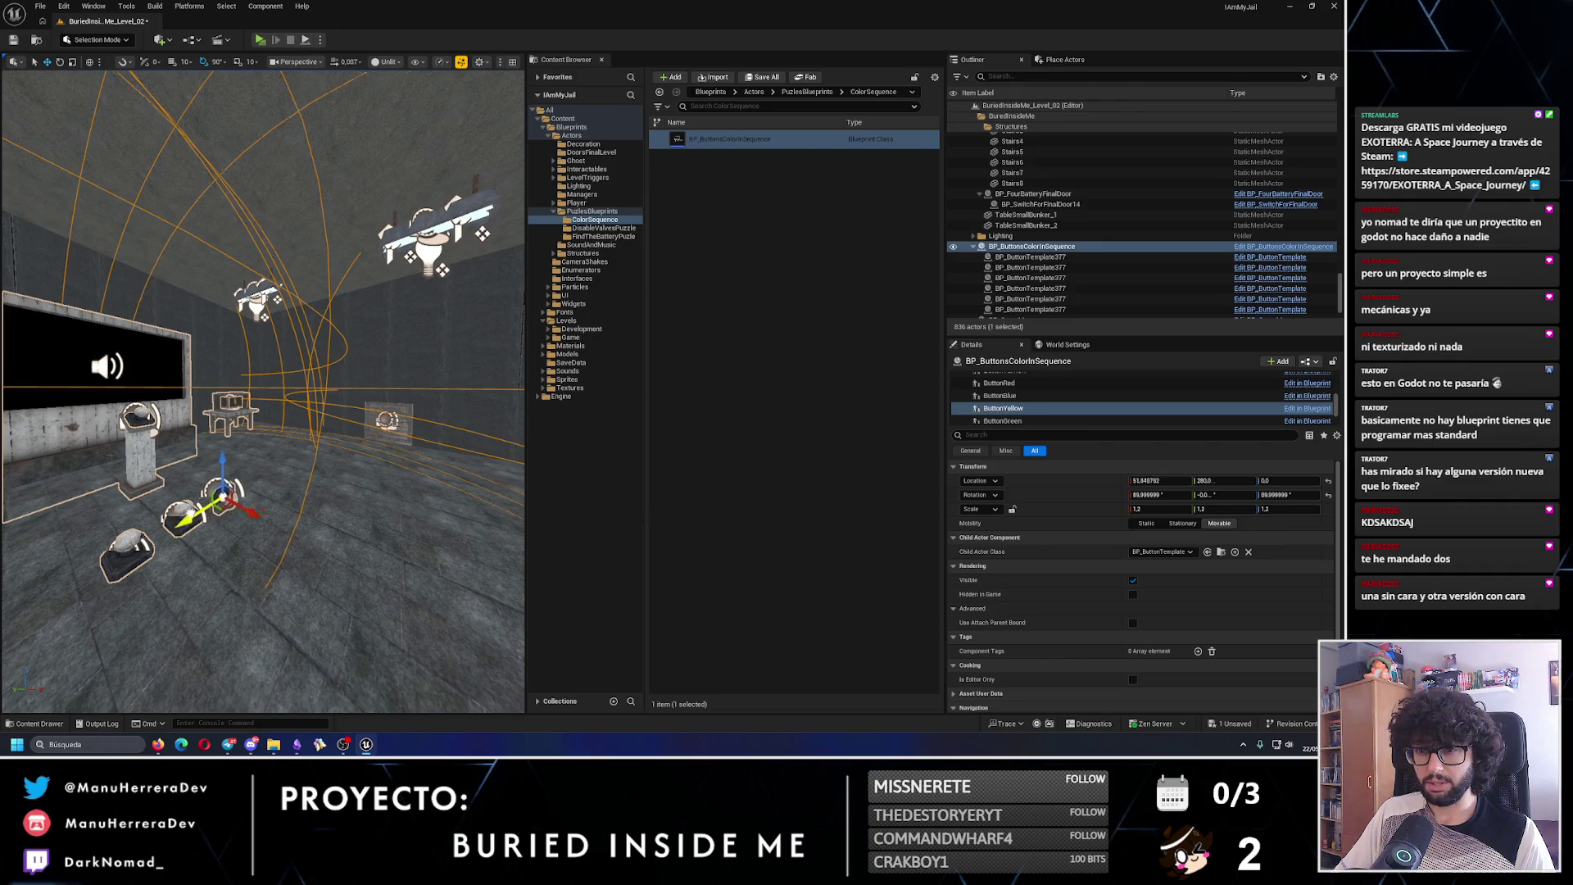
{"action": "mouse_move", "coordinate": [262, 393]}
{"action": "left_mouse_down"}
{"action": "mouse_move", "coordinate": [197, 360]}
{"action": "mouse_move", "coordinate": [181, 450]}
{"action": "mouse_move", "coordinate": [344, 443]}
{"action": "mouse_move", "coordinate": [333, 432]}
{"action": "mouse_move", "coordinate": [299, 440]}
{"action": "mouse_move", "coordinate": [317, 457]}
{"action": "mouse_move", "coordinate": [264, 498]}
{"action": "mouse_move", "coordinate": [328, 446]}
{"action": "mouse_move", "coordinate": [344, 483]}
{"action": "mouse_move", "coordinate": [308, 454]}
{"action": "mouse_move", "coordinate": [281, 459]}
{"action": "left_mouse_up"}
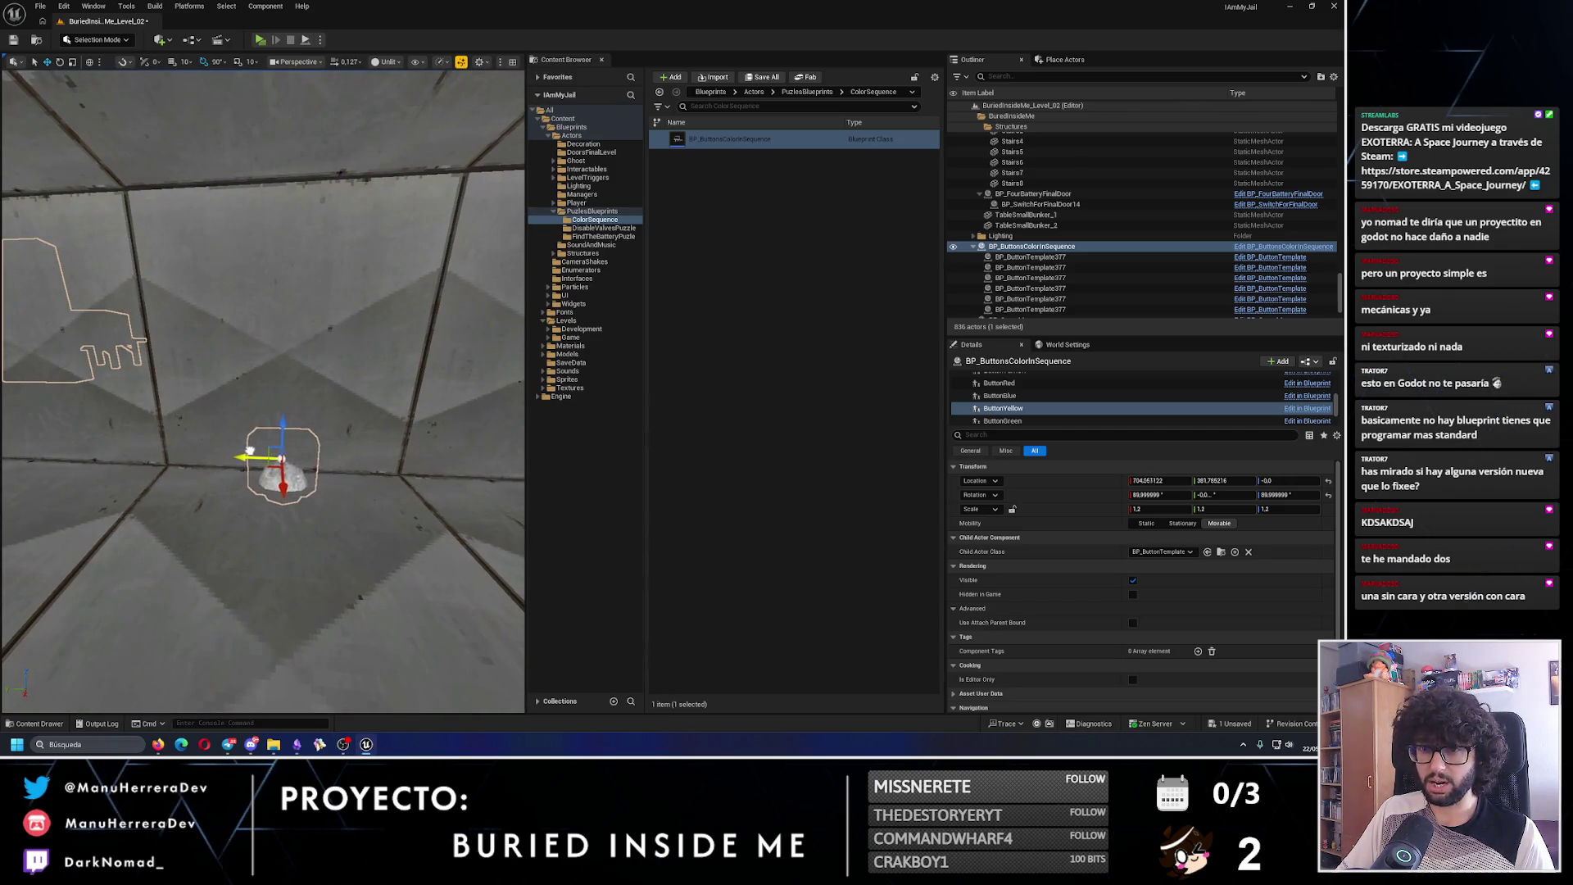
{"action": "mouse_move", "coordinate": [290, 309]}
{"action": "left_mouse_down"}
{"action": "mouse_move", "coordinate": [262, 400]}
{"action": "mouse_move", "coordinate": [303, 409]}
{"action": "mouse_move", "coordinate": [281, 390]}
{"action": "left_mouse_up"}
{"action": "scroll", "coordinate": [1065, 402], "scroll_direction": "down", "scroll_amount": 1}
- Set ButtonGreen's Location Z to 130 and frame it on the wall
{"action": "left_click", "coordinate": [1003, 403]}
{"action": "key", "text": "f"}
{"action": "left_click_drag", "start_coordinate": [383, 531], "coordinate": [383, 530]}
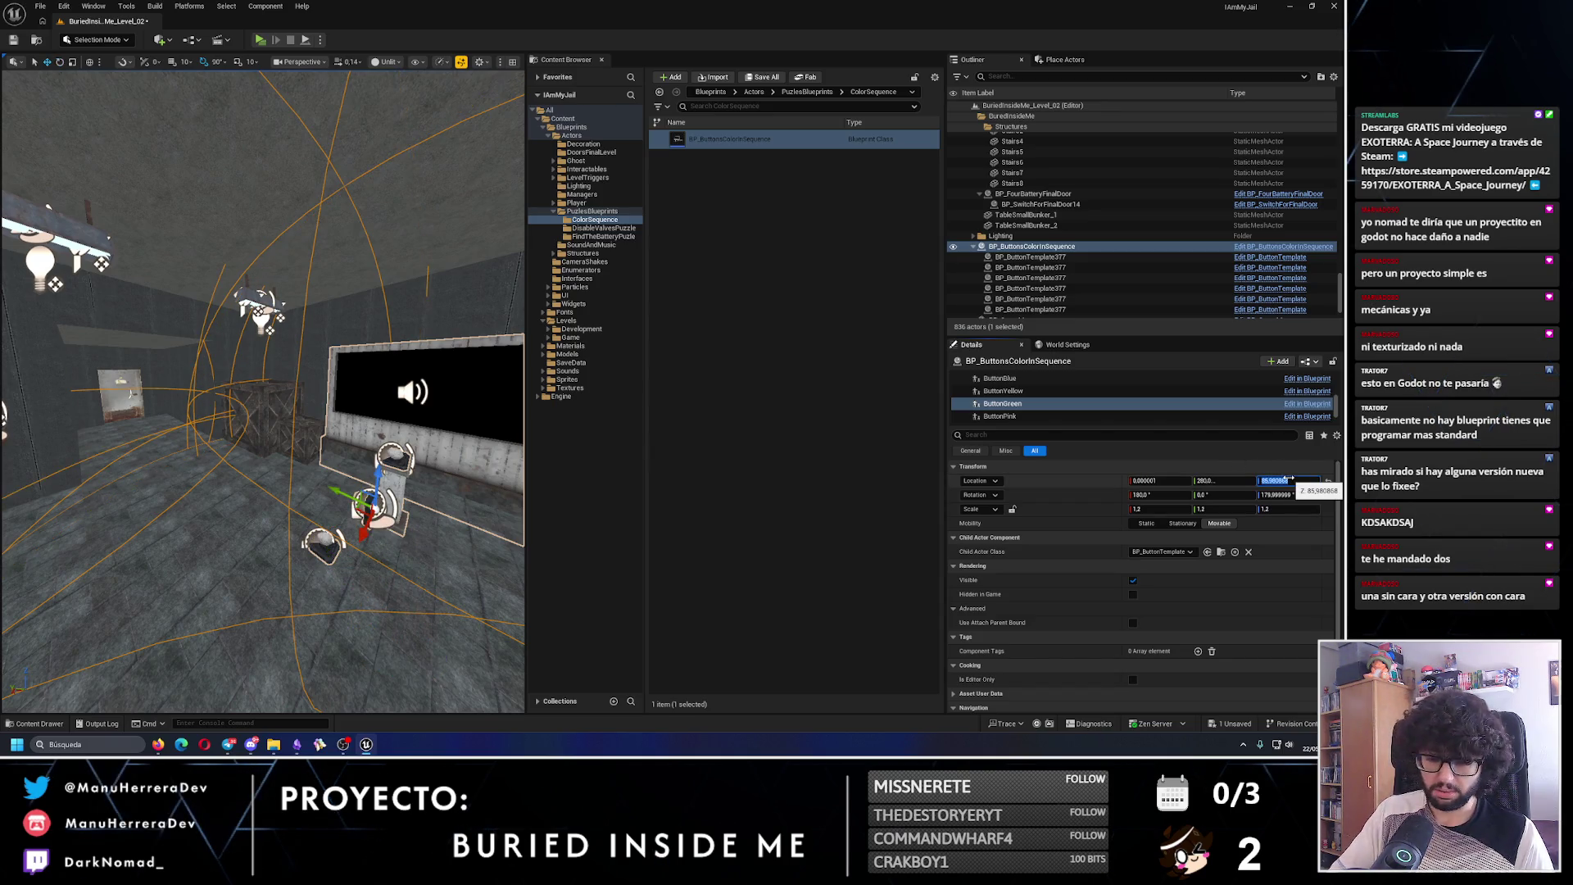
{"action": "key", "text": "Return"}
{"action": "left_click_drag", "start_coordinate": [156, 475], "coordinate": [145, 470]}
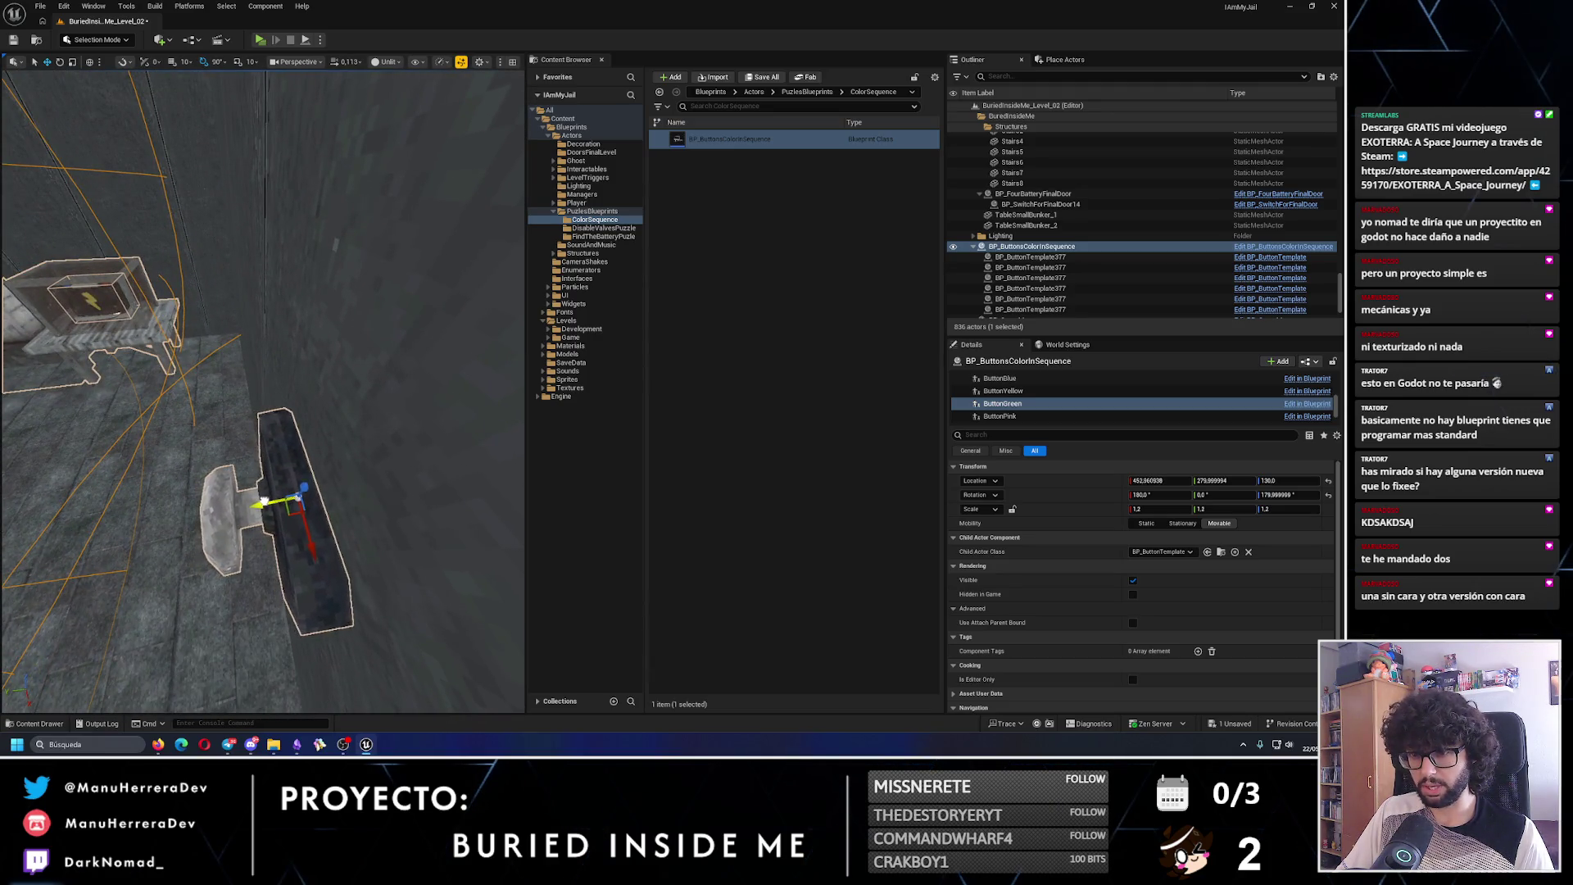
{"action": "mouse_move", "coordinate": [267, 501]}
{"action": "left_mouse_down"}
{"action": "mouse_move", "coordinate": [341, 432]}
{"action": "mouse_move", "coordinate": [377, 434]}
{"action": "left_mouse_up"}
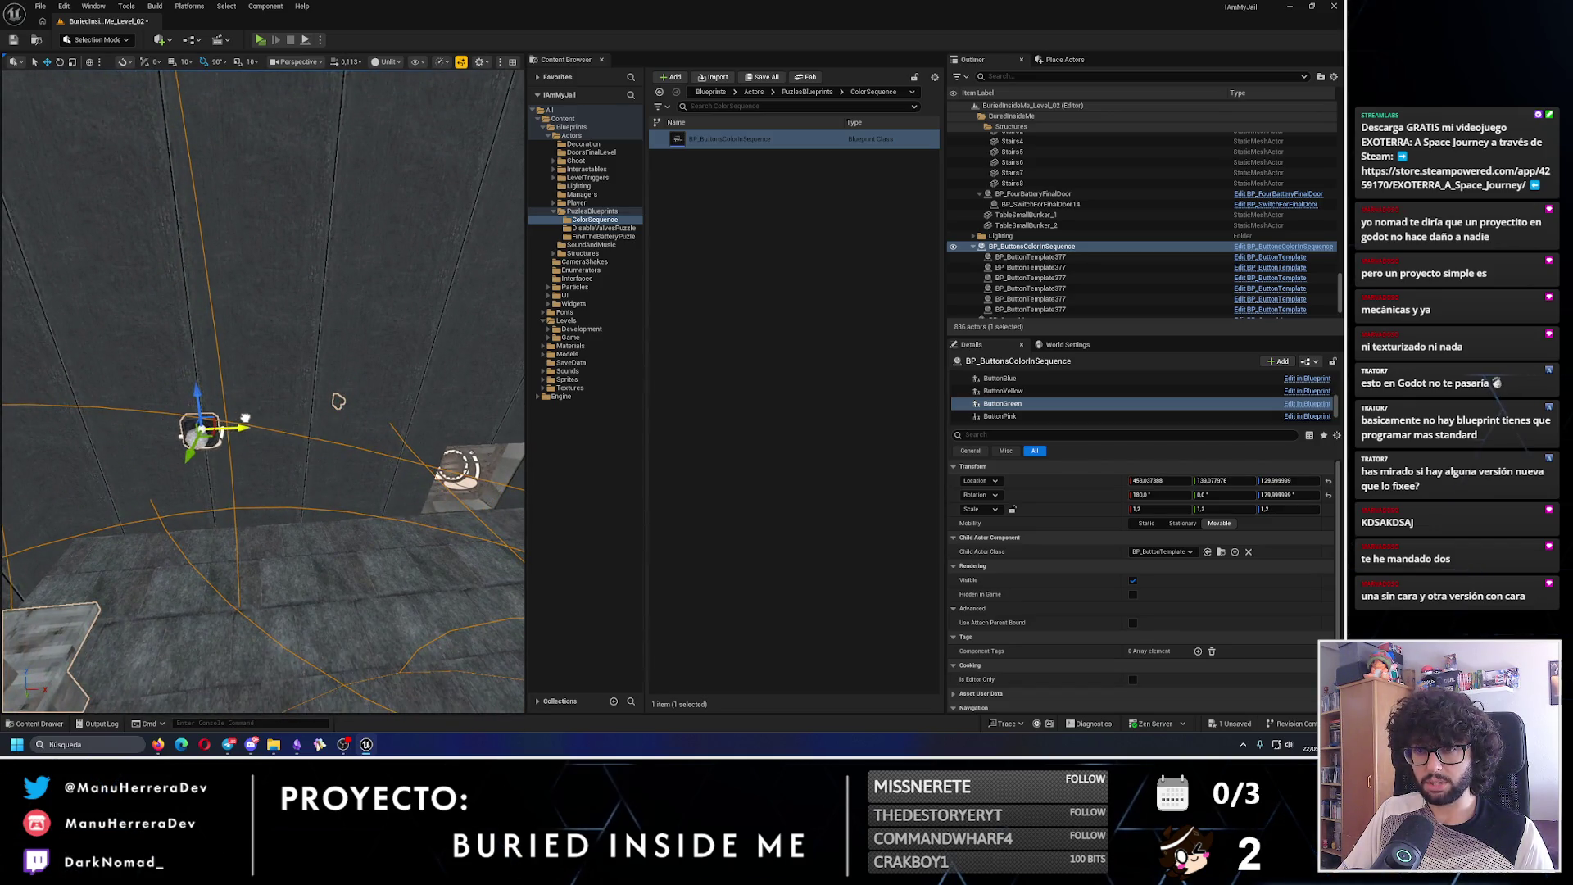
{"action": "key", "text": "f"}
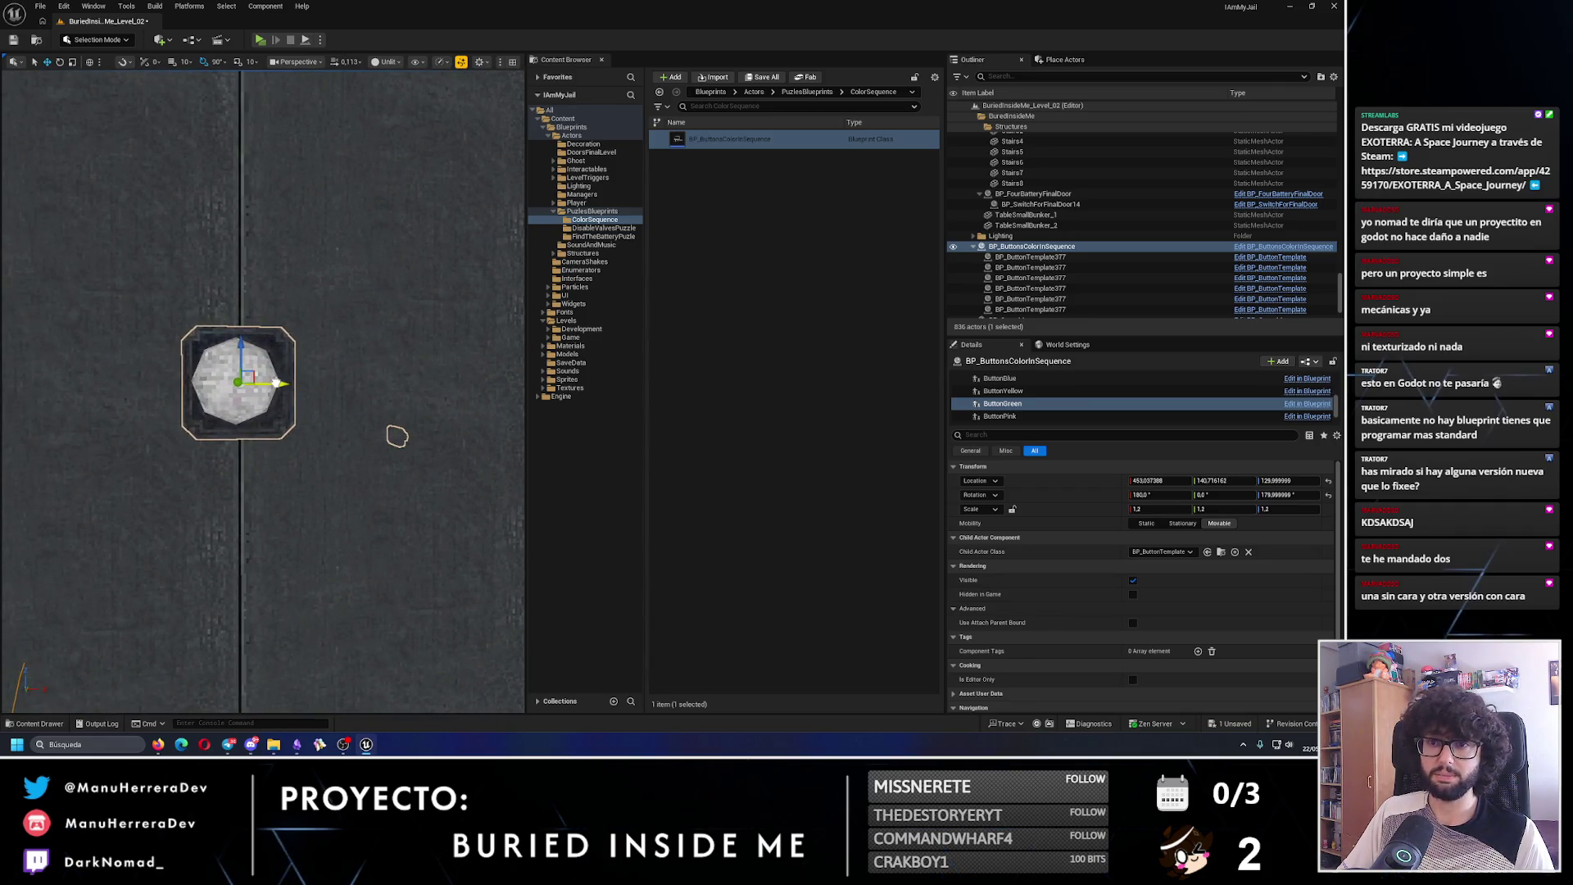
{"action": "left_click", "coordinate": [1000, 416]}
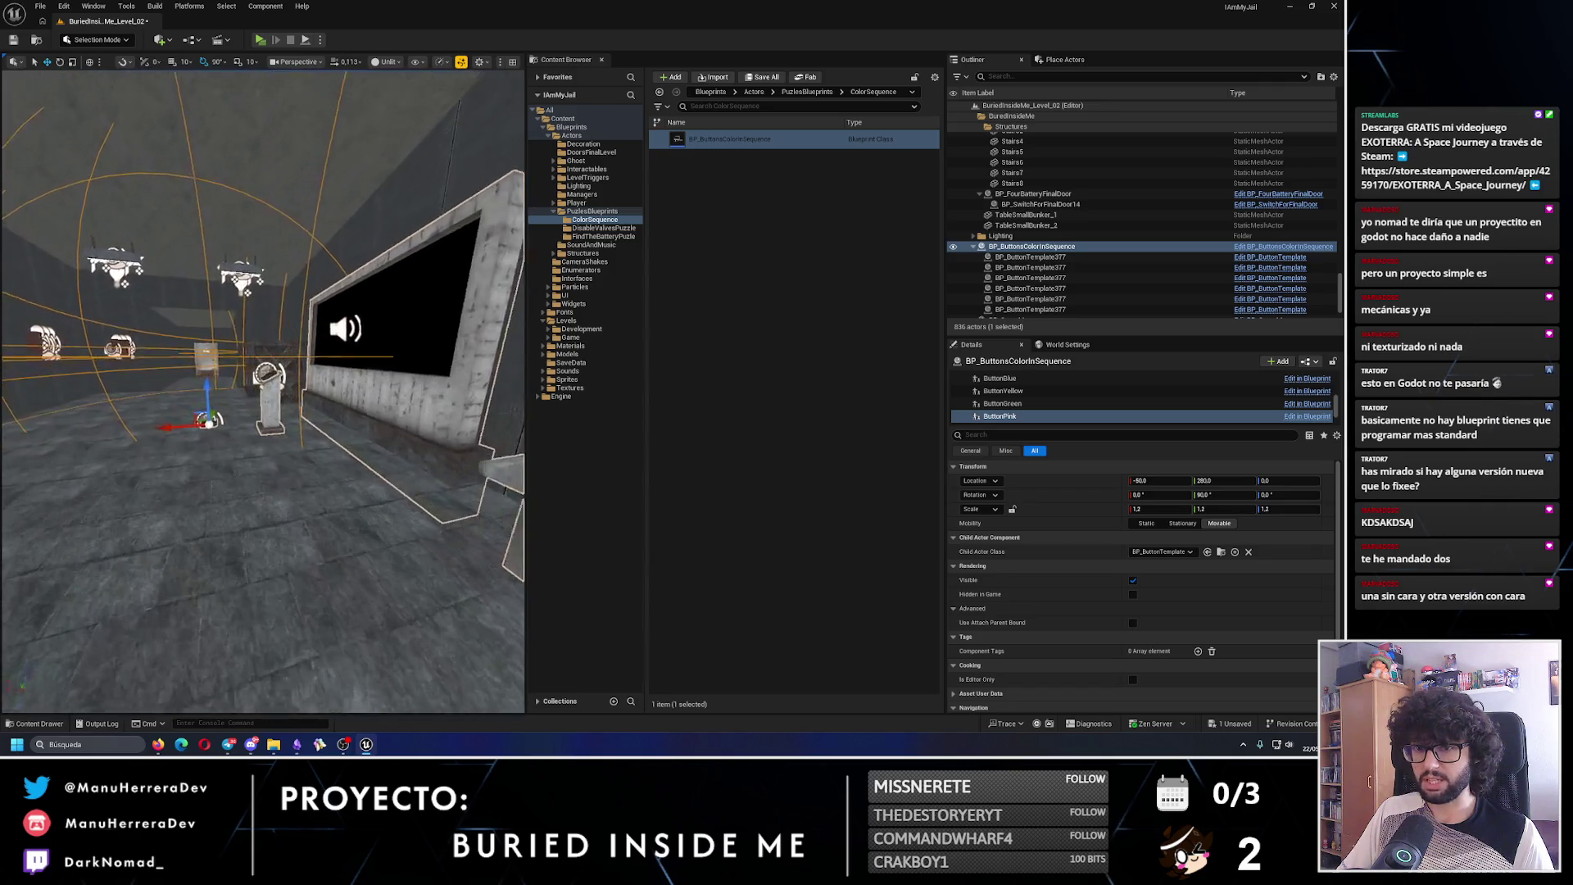
- Drag ButtonPink upward, then slide it sideways across the room to its new spot
{"action": "key", "text": "e"}
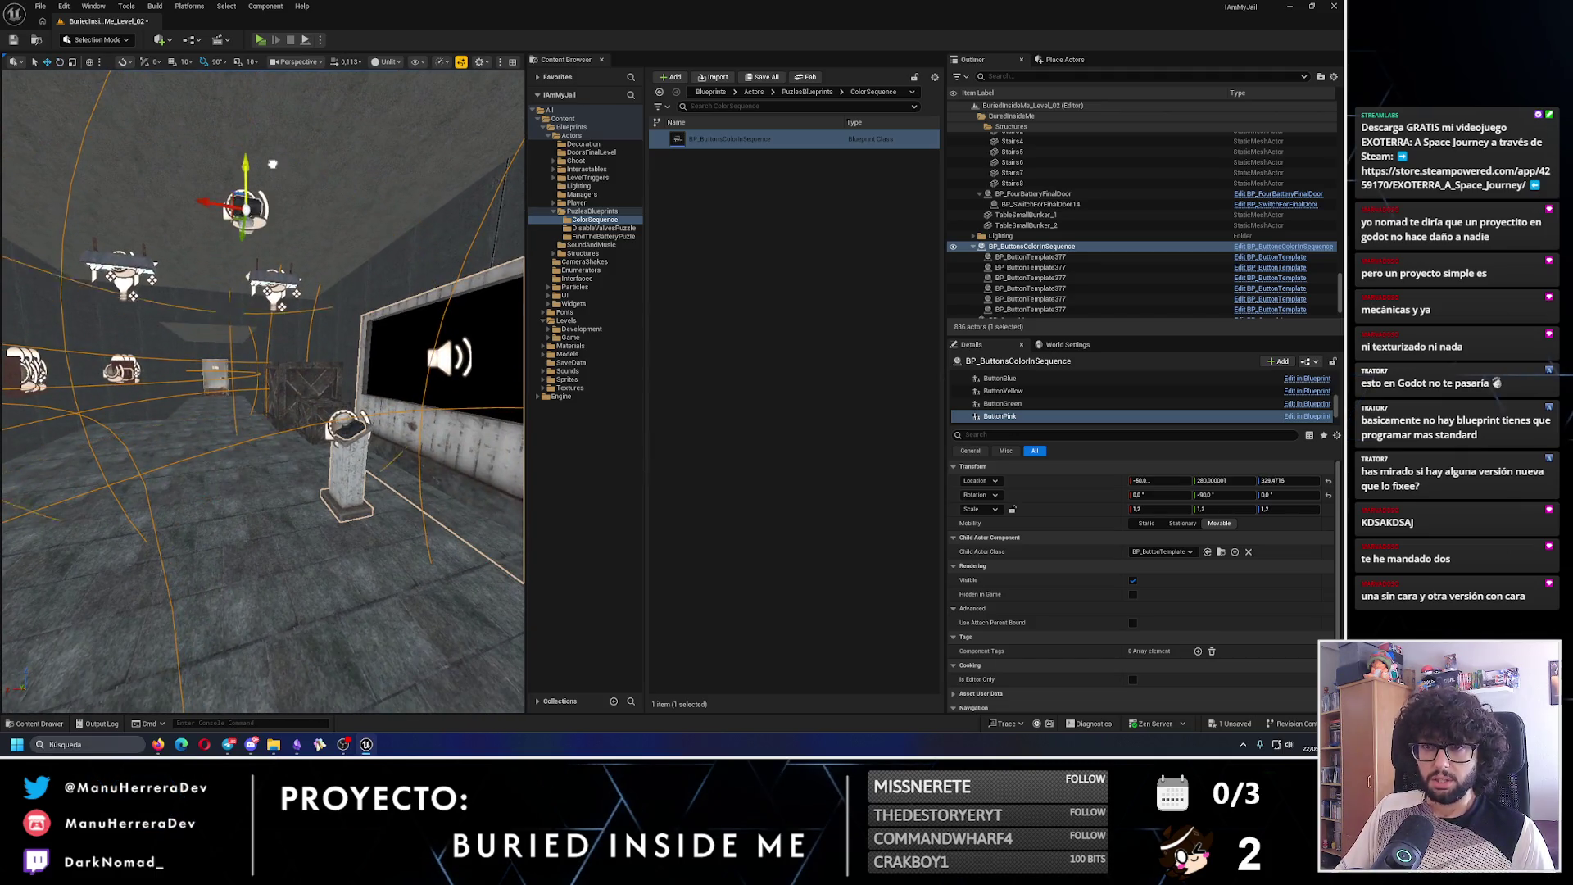
{"action": "left_click_drag", "start_coordinate": [272, 164], "coordinate": [238, 294]}
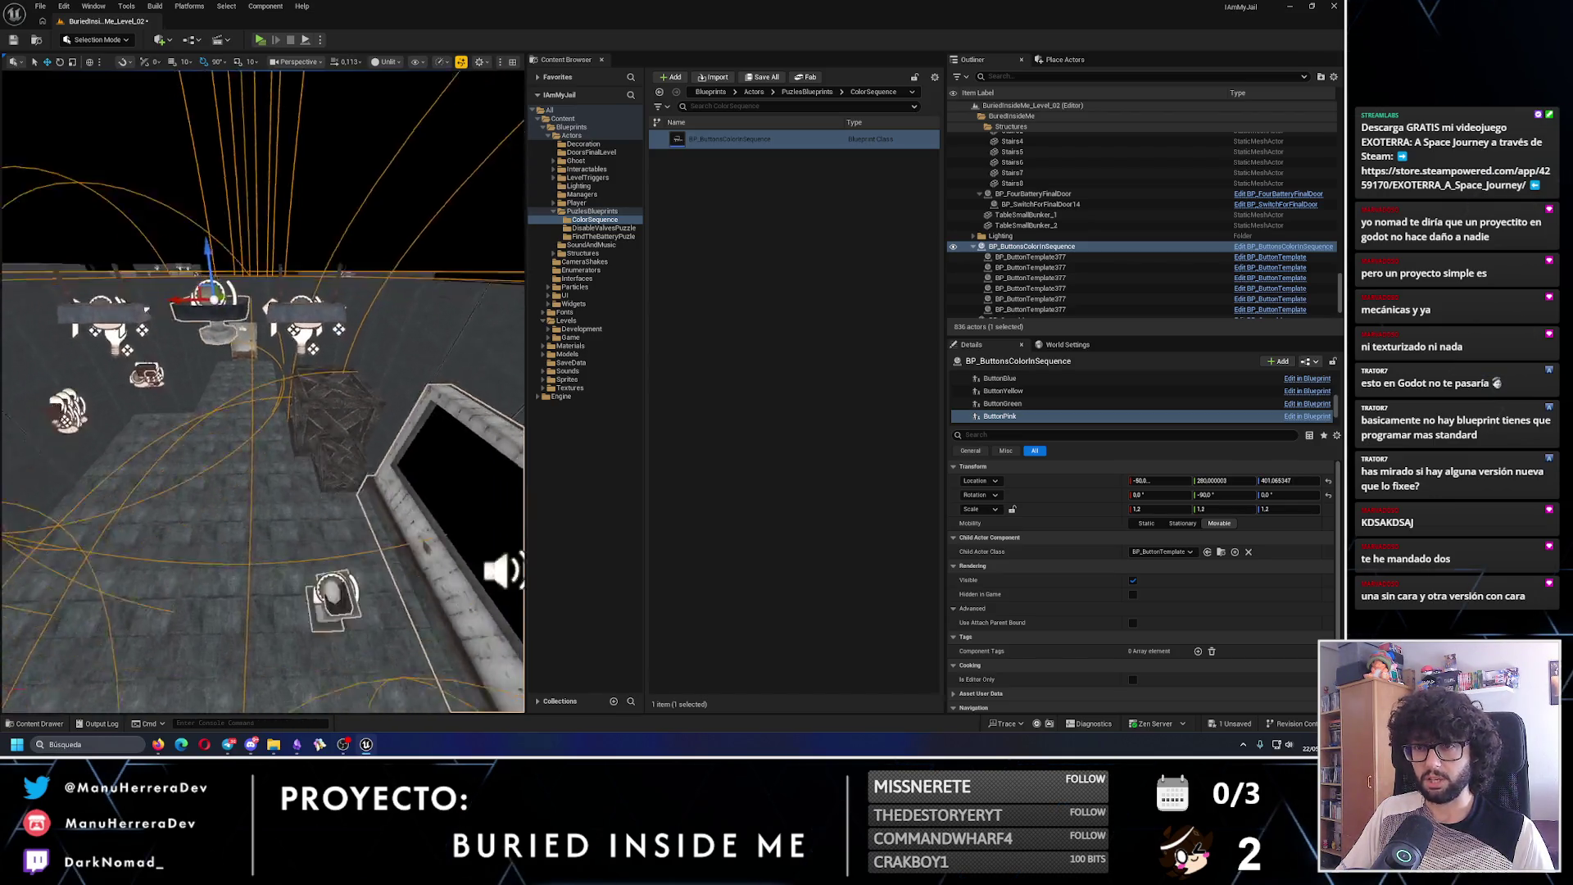
{"action": "mouse_move", "coordinate": [90, 420]}
{"action": "left_mouse_down"}
{"action": "mouse_move", "coordinate": [303, 414]}
{"action": "mouse_move", "coordinate": [287, 422]}
{"action": "mouse_move", "coordinate": [375, 327]}
{"action": "mouse_move", "coordinate": [141, 341]}
{"action": "mouse_move", "coordinate": [193, 386]}
{"action": "mouse_move", "coordinate": [193, 274]}
{"action": "mouse_move", "coordinate": [258, 340]}
{"action": "mouse_move", "coordinate": [319, 323]}
{"action": "mouse_move", "coordinate": [235, 263]}
{"action": "mouse_move", "coordinate": [328, 270]}
{"action": "mouse_move", "coordinate": [327, 327]}
{"action": "mouse_move", "coordinate": [169, 323]}
{"action": "mouse_move", "coordinate": [207, 266]}
{"action": "left_mouse_up"}
- Save the level, run a standalone play test looking toward the wall grate, then exit
{"action": "left_click", "coordinate": [10, 42]}
{"action": "key", "text": "alt+p"}
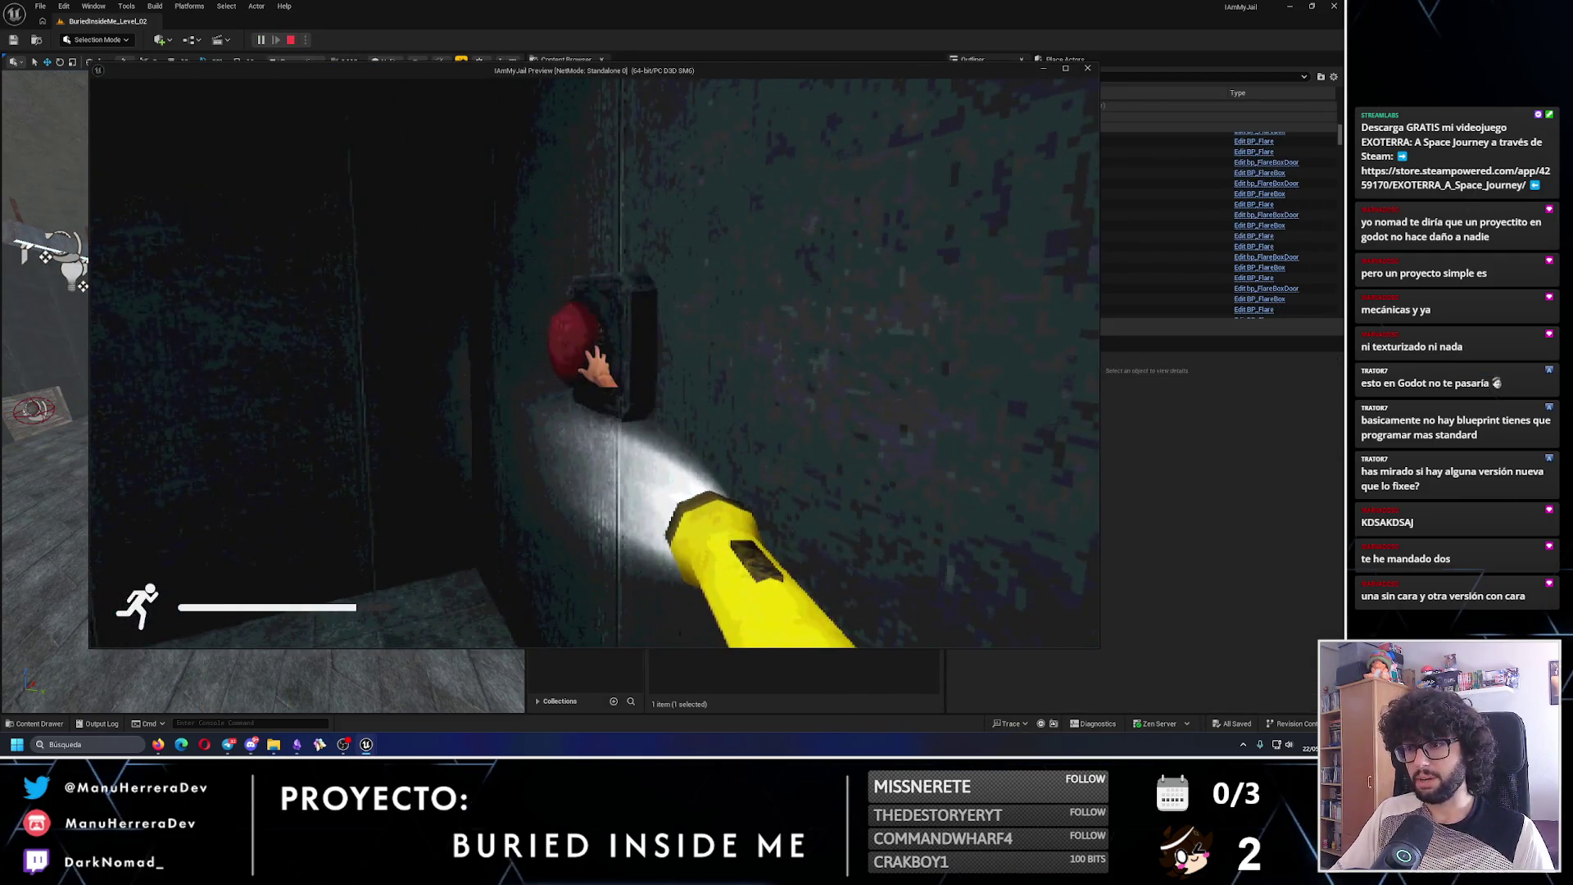
{"action": "left_click", "coordinate": [597, 368]}
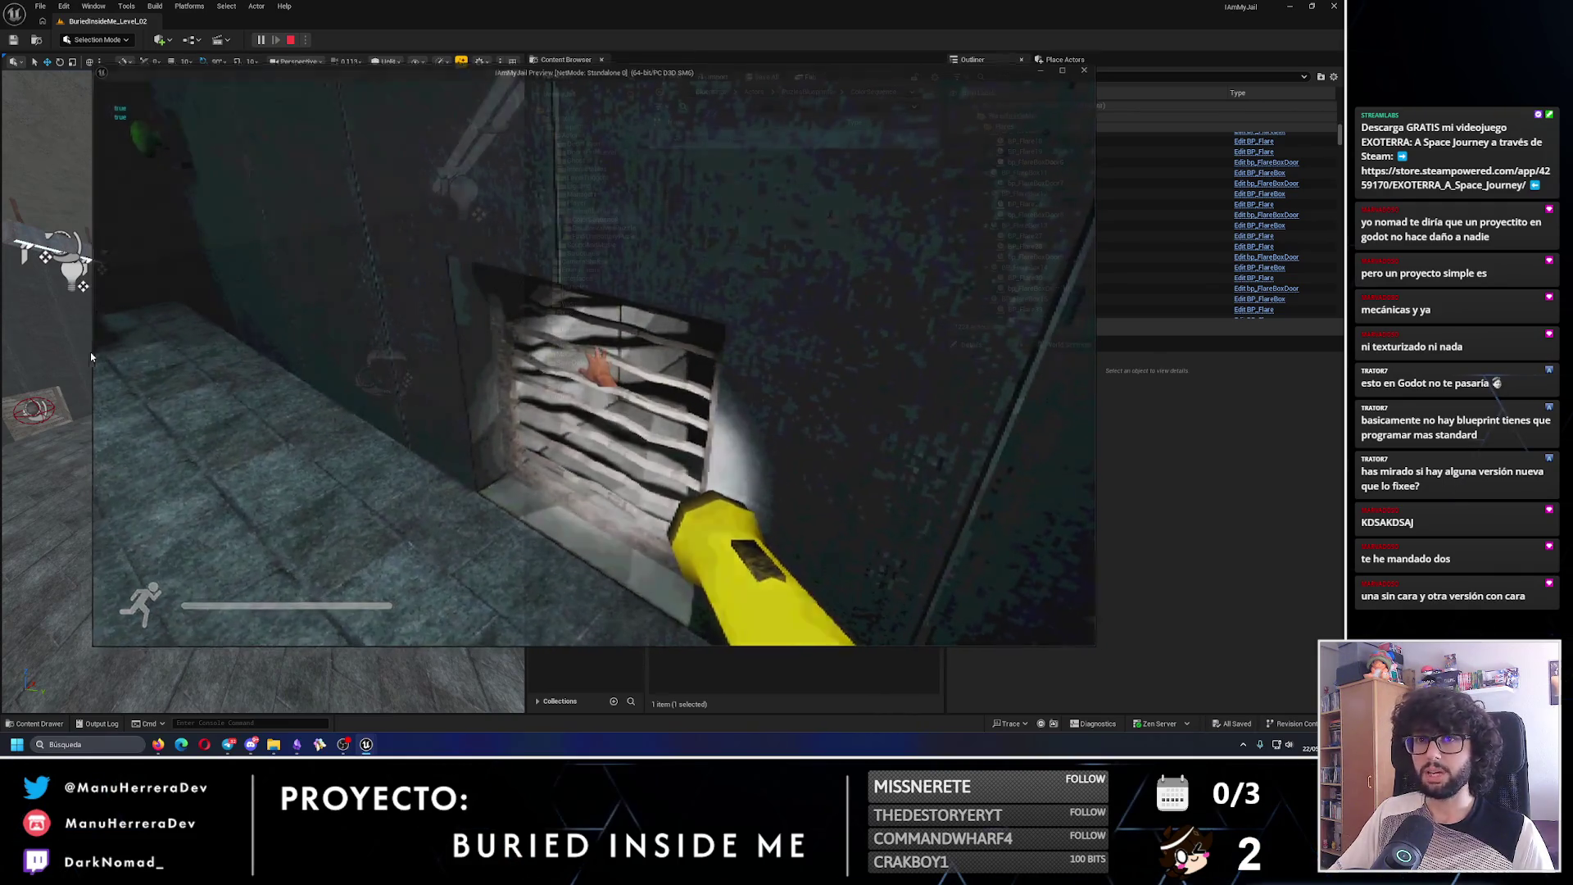
{"action": "key", "text": "Escape"}
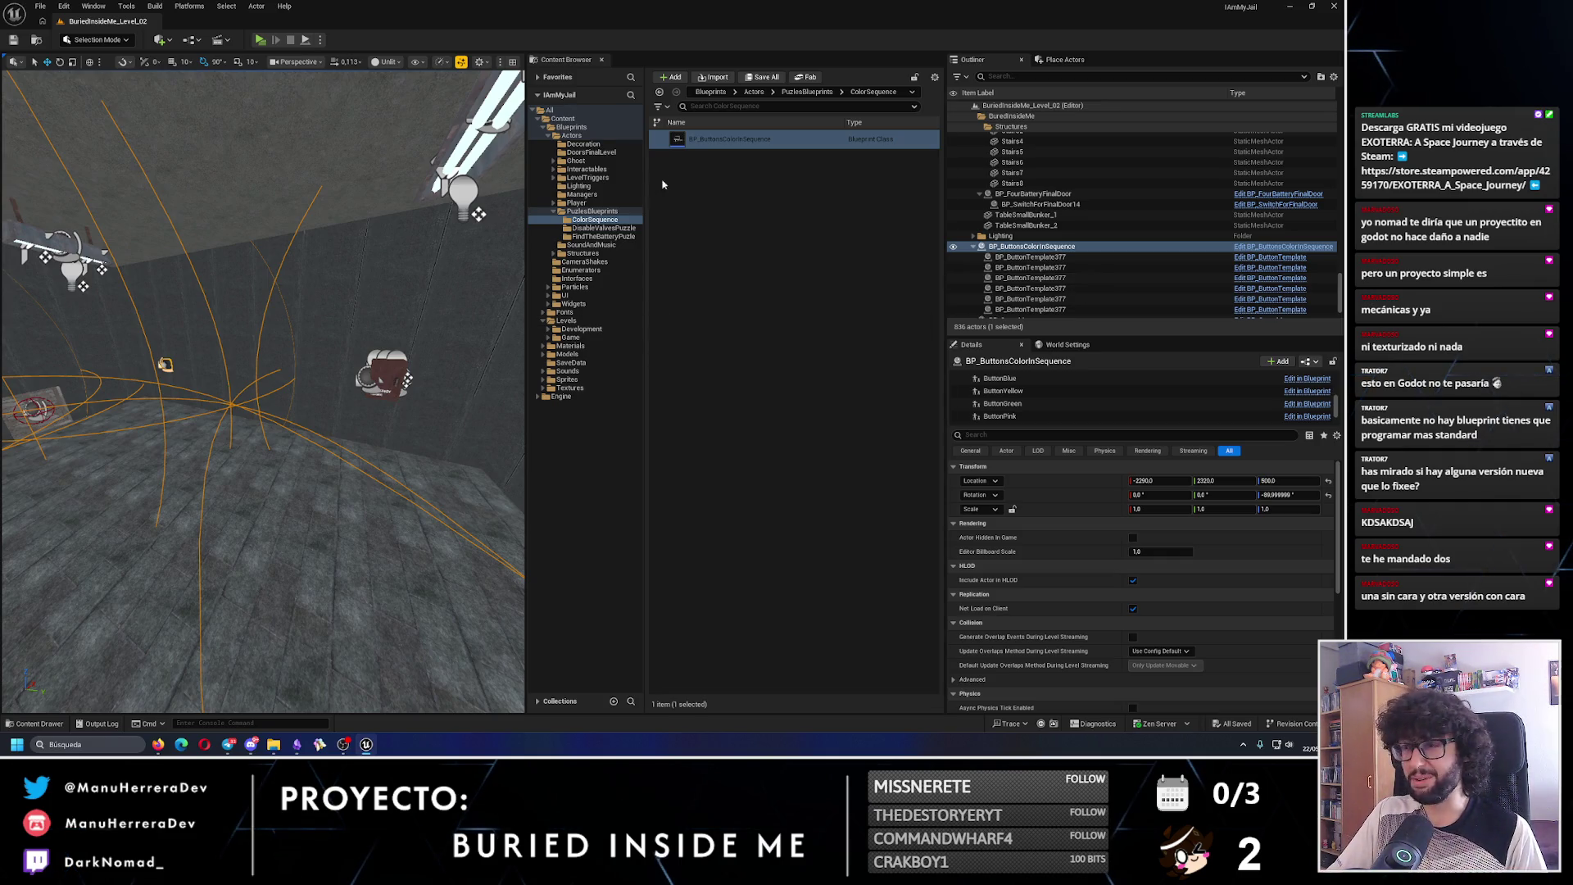
- In BP_ButtonTemplate, delete the Print String node and wire the event straight into the Branch
{"action": "left_click", "coordinate": [588, 169]}
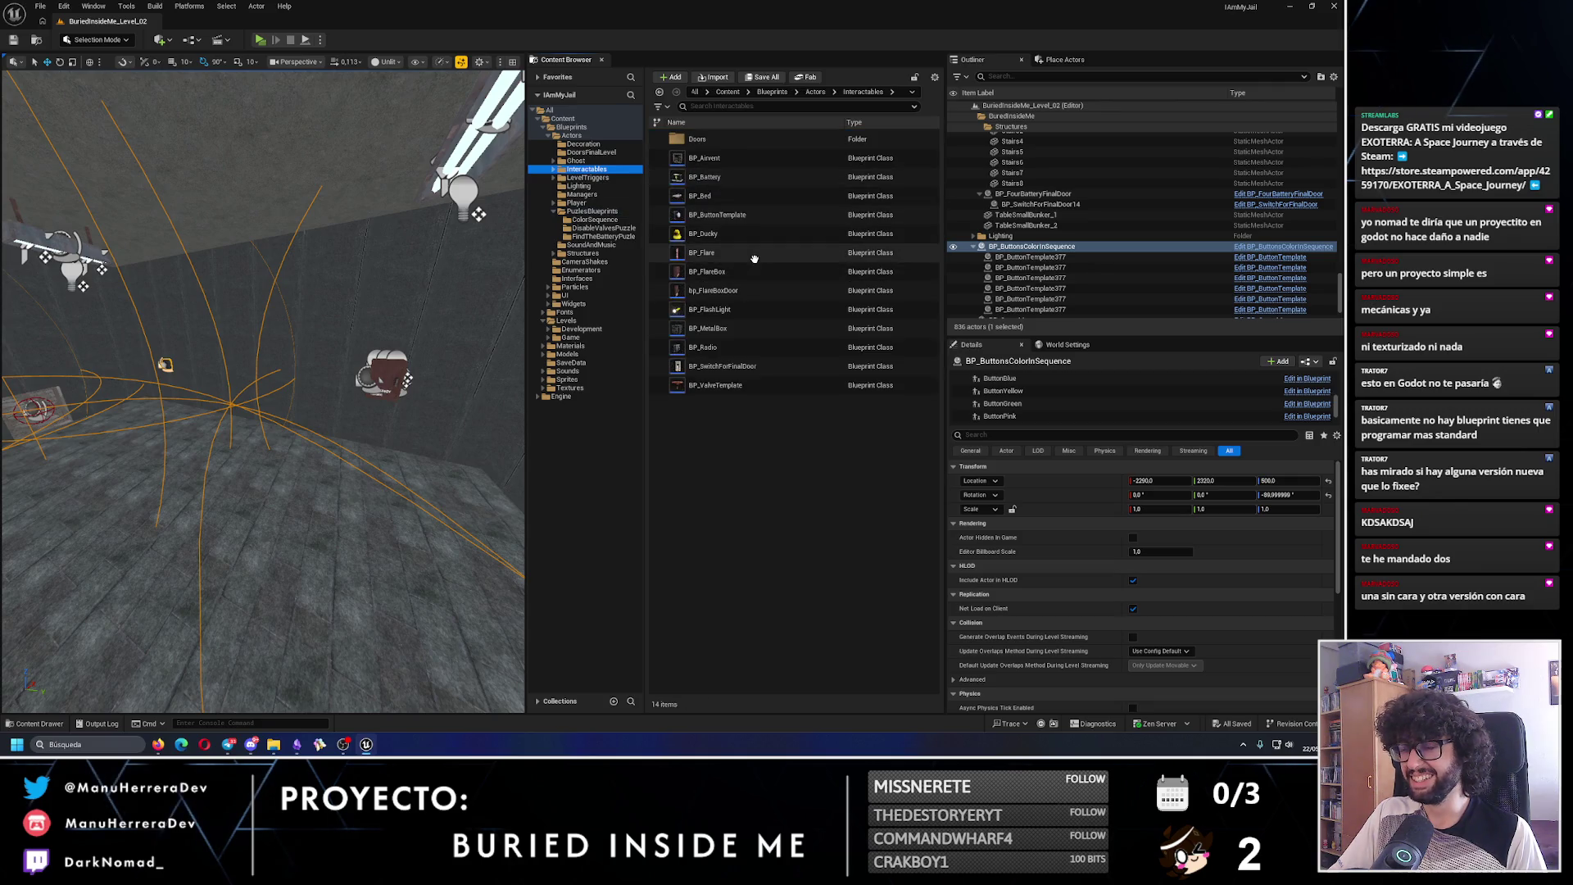
{"action": "left_click", "coordinate": [712, 214]}
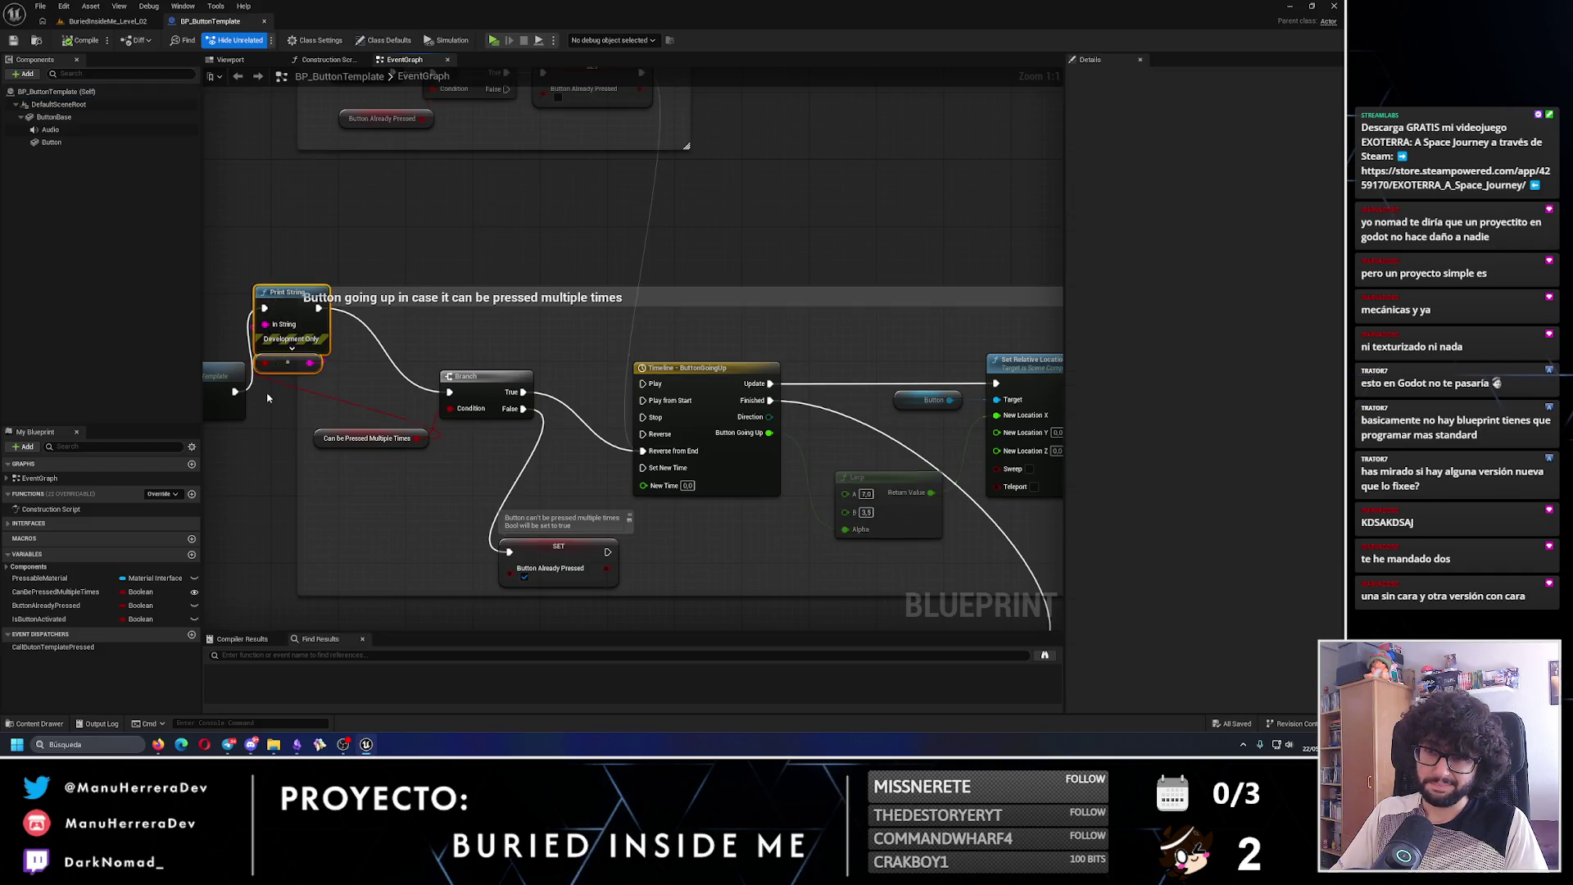
{"action": "key", "text": "Delete"}
{"action": "left_click_drag", "start_coordinate": [235, 392], "coordinate": [449, 398]}
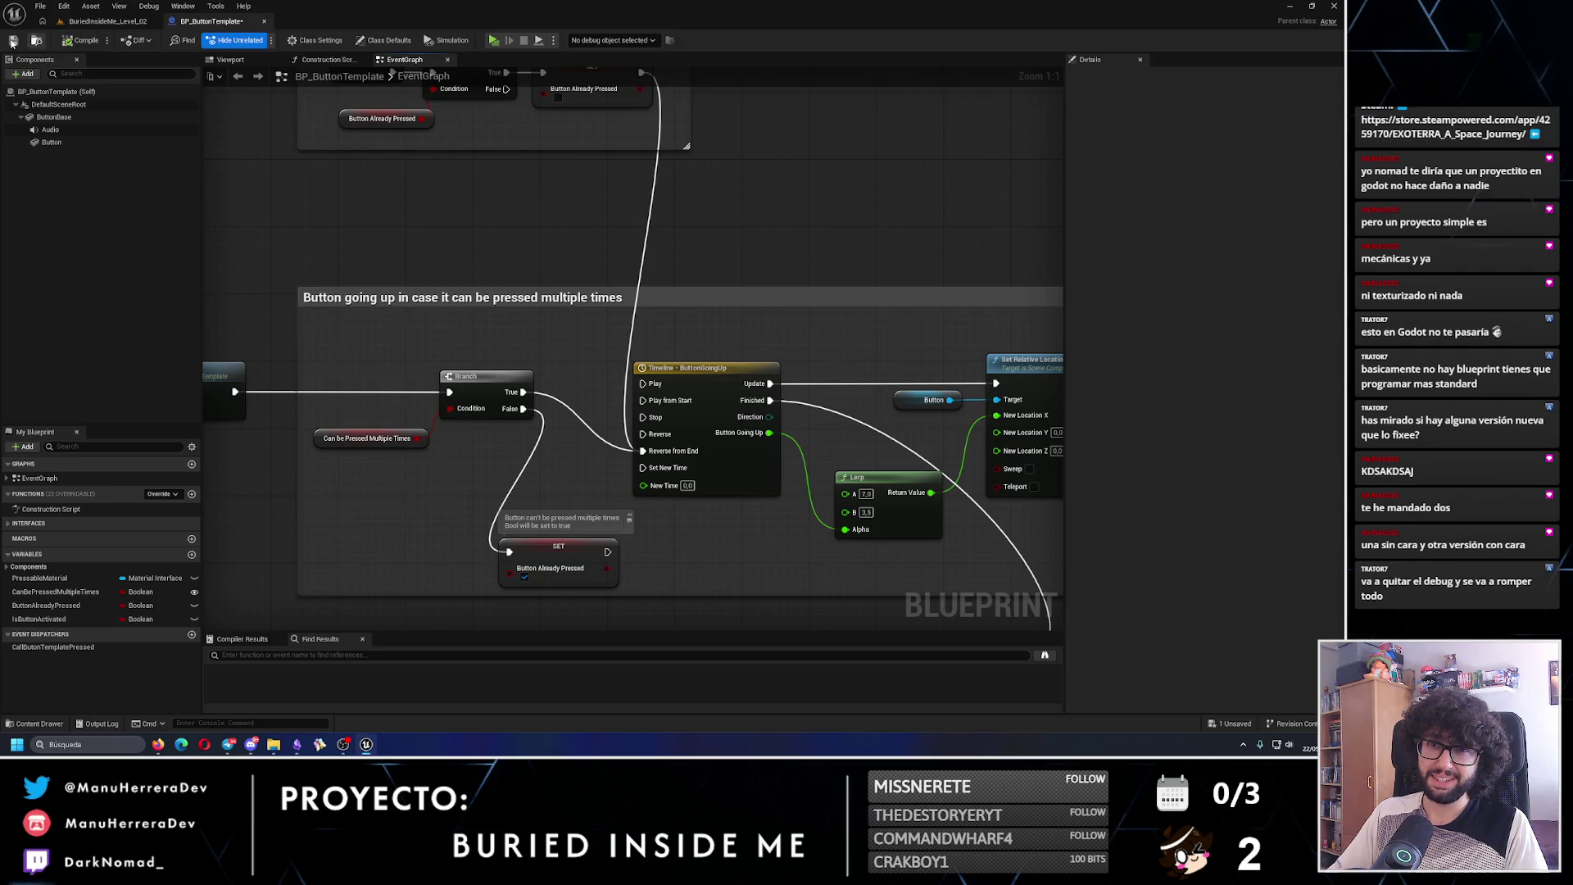
- Back in BuriedInsideMe_Level_02, run a quick play test and stop it
{"action": "left_click", "coordinate": [115, 21]}
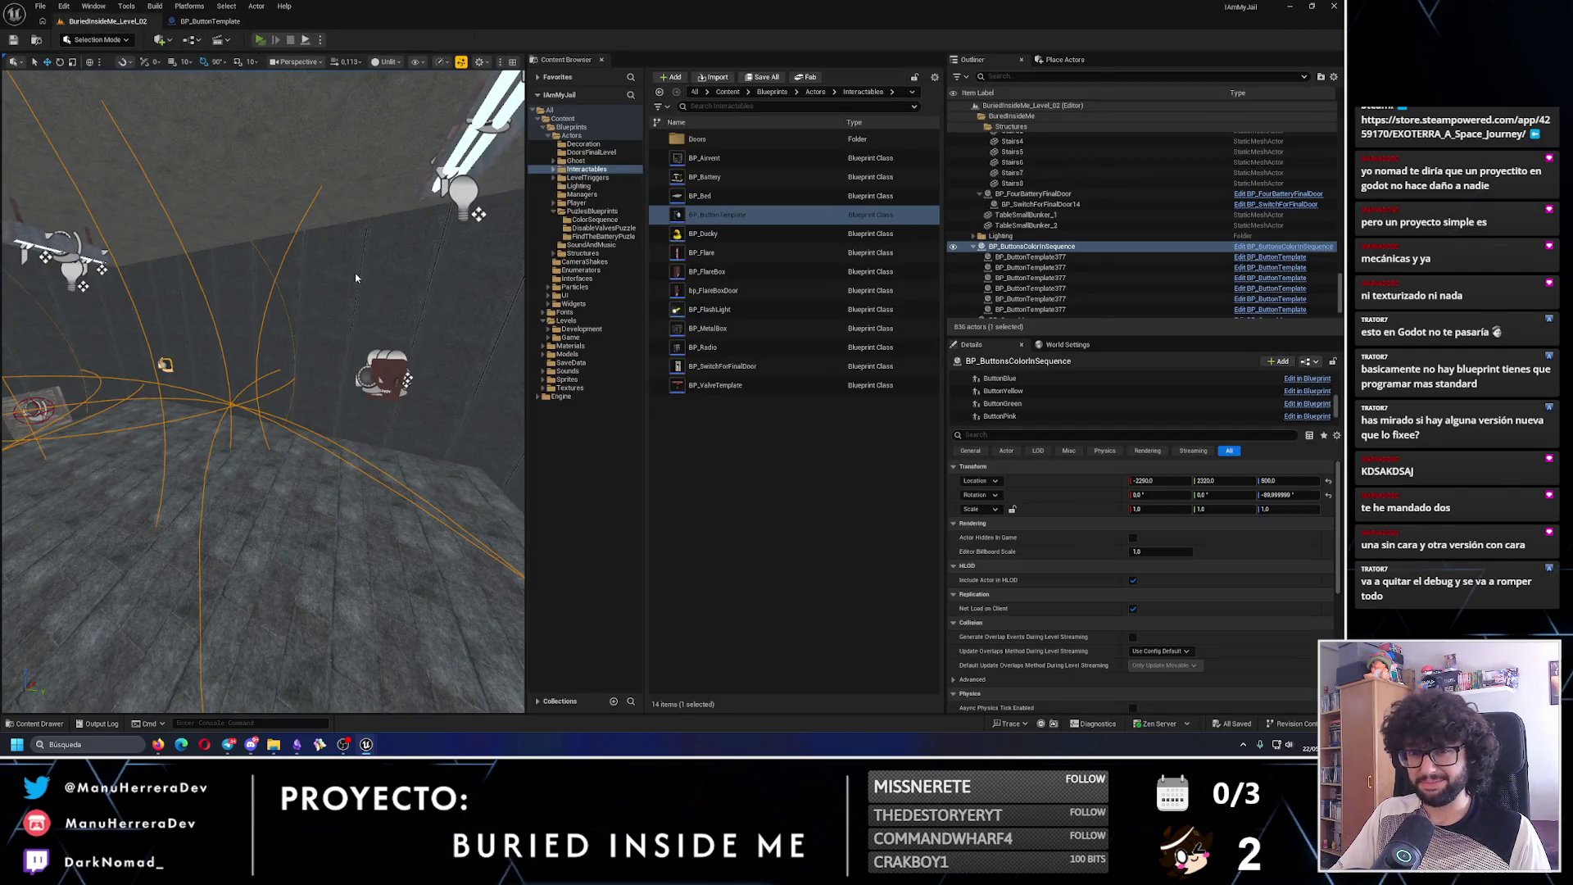
{"action": "key", "text": "alt+p"}
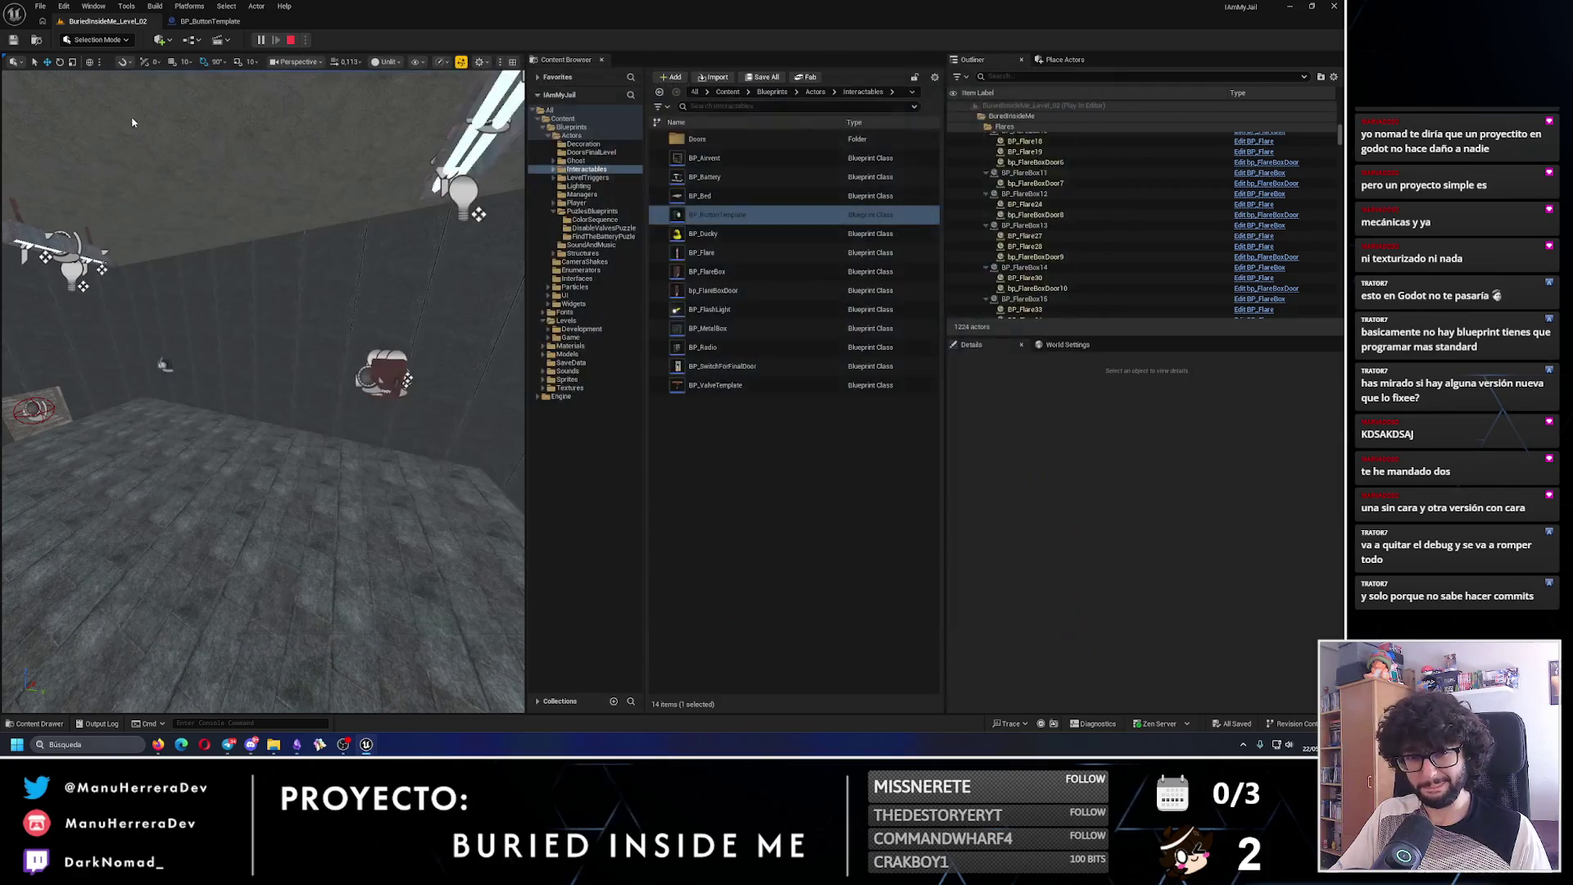
{"action": "key", "text": "Escape"}
- Frame BP_ButtonsColorInSequence in the level and open it in the blueprint editor
{"action": "left_click", "coordinate": [208, 22]}
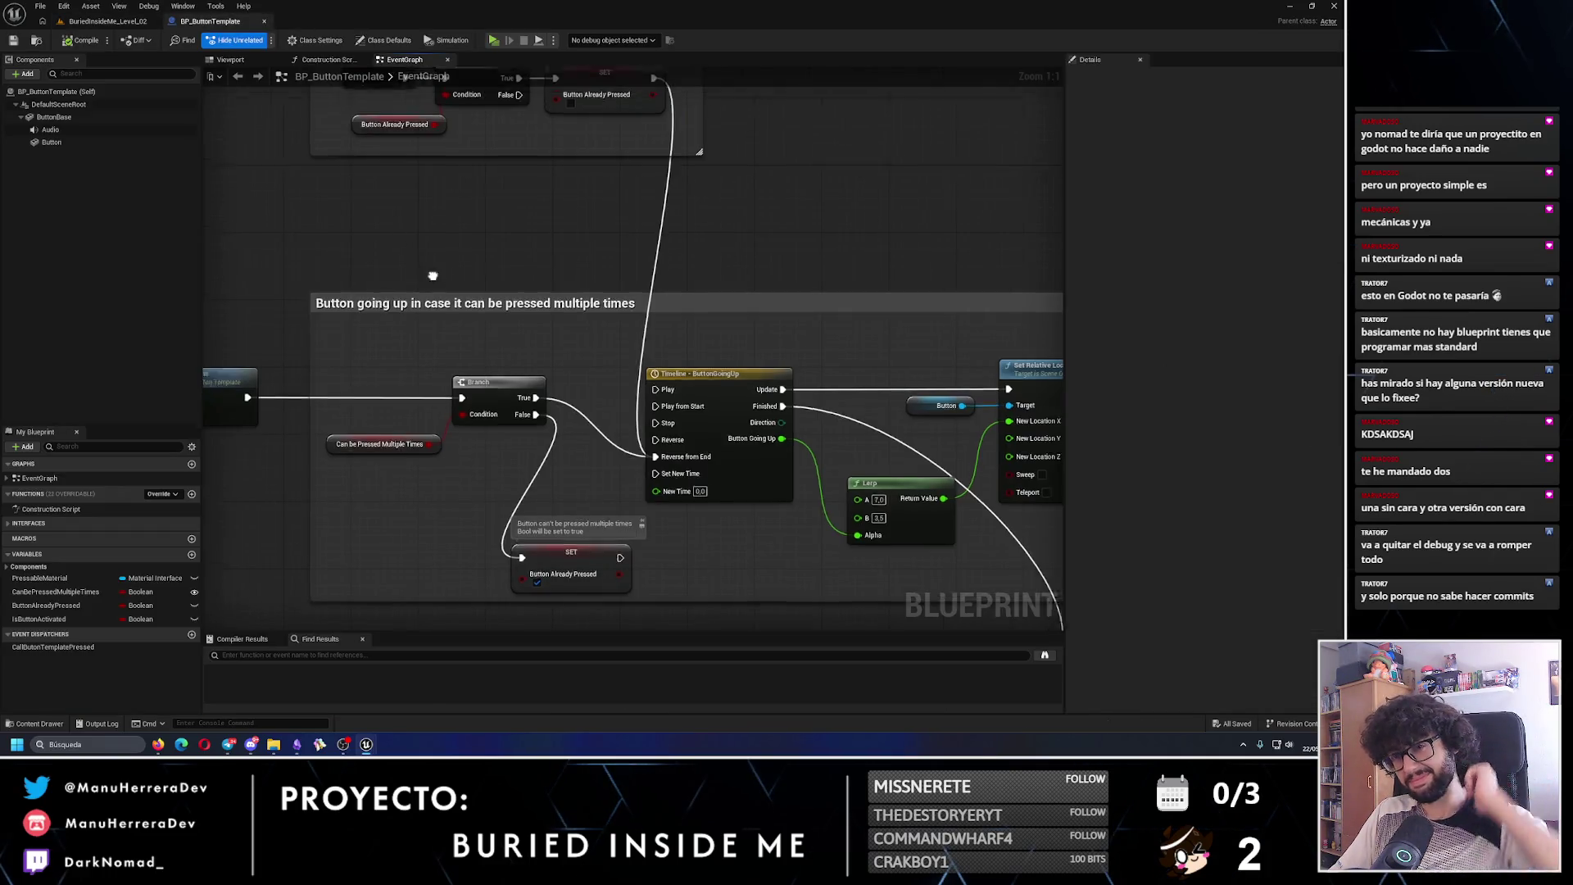
{"action": "left_click", "coordinate": [122, 23]}
{"action": "key", "text": "f"}
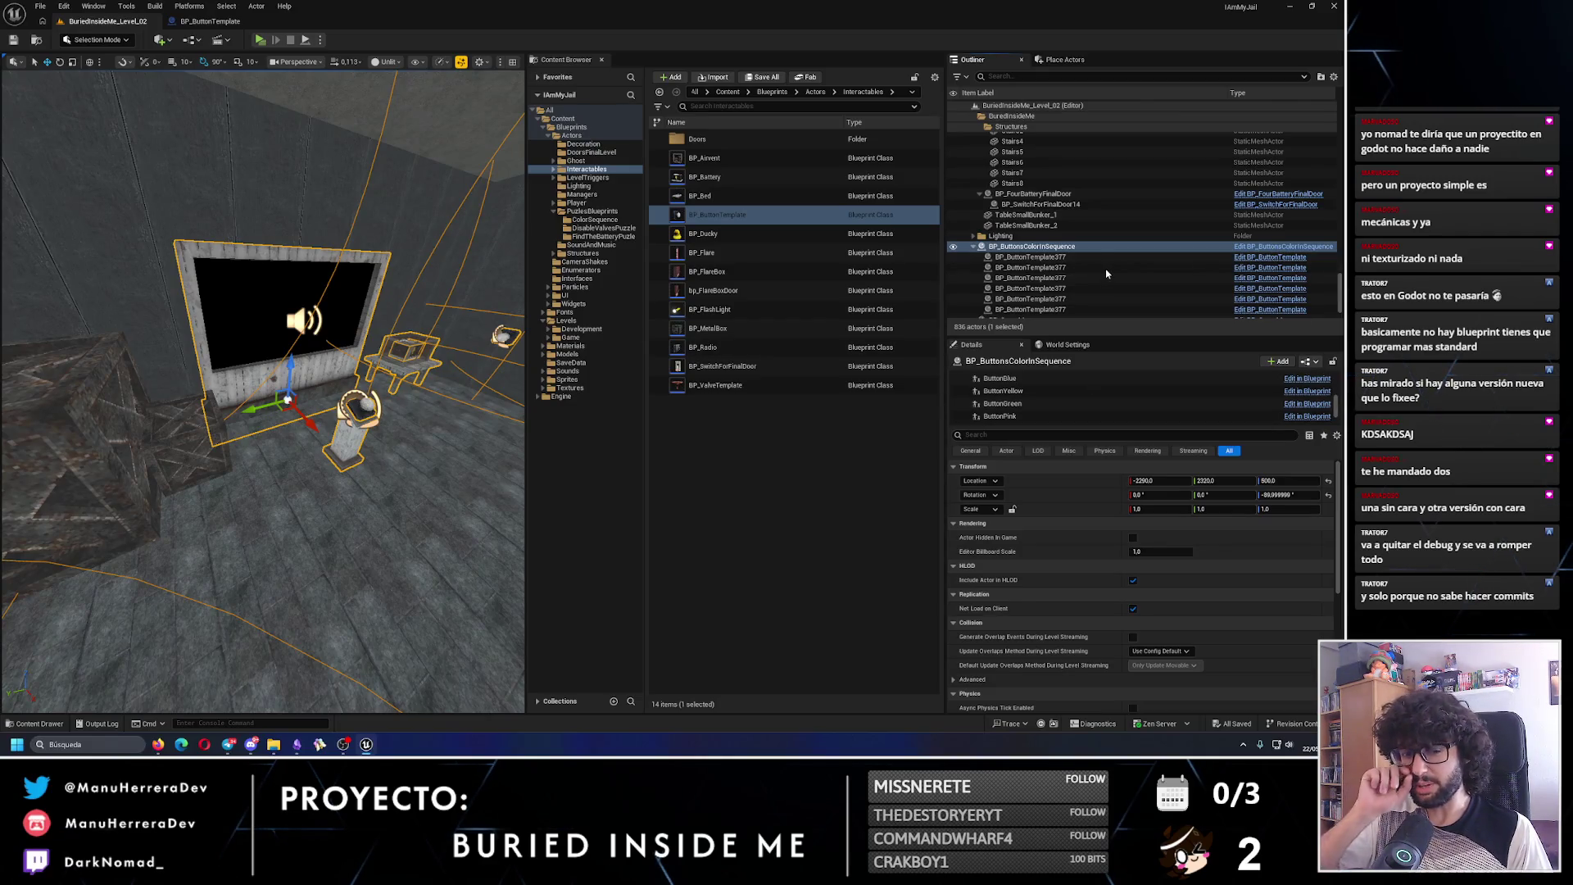
{"action": "key", "text": "ctrl+e"}
{"action": "scroll", "coordinate": [90, 327], "scroll_direction": "down", "scroll_amount": 1}
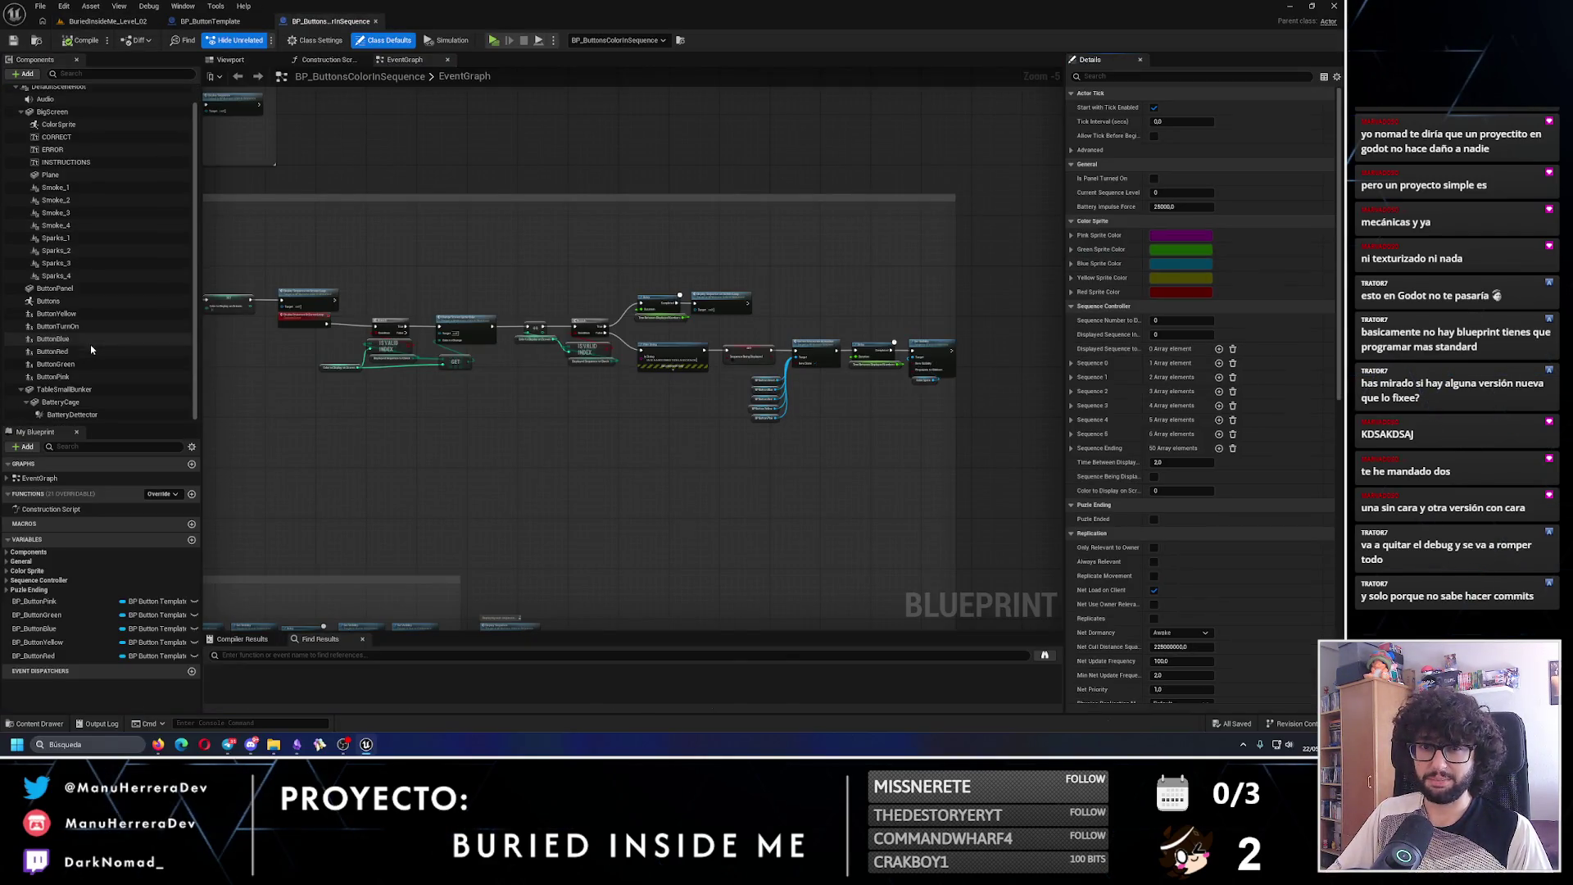
- Set ButtonYellow's child actor class to BP_ButtonTemplate with the MI_Button_Yellow material
{"action": "left_click", "coordinate": [56, 314]}
{"action": "left_click", "coordinate": [1272, 278]}
{"action": "left_click", "coordinate": [1192, 279]}
{"action": "type", "text": "bp_butto"}
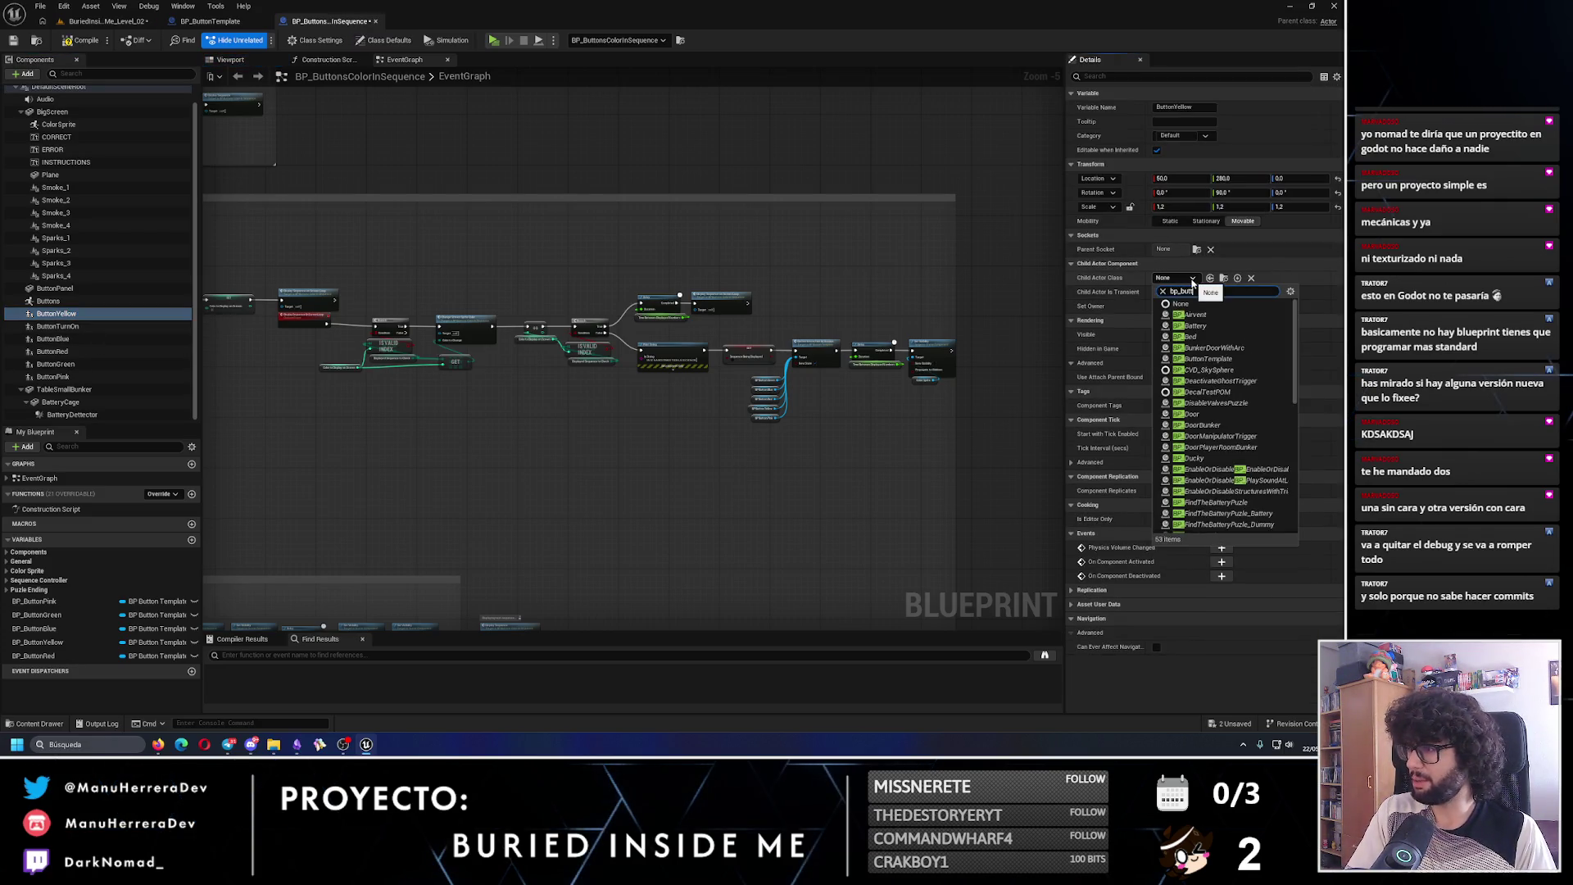
{"action": "left_click", "coordinate": [1227, 318]}
{"action": "left_click", "coordinate": [1072, 292]}
{"action": "left_click", "coordinate": [1080, 308]}
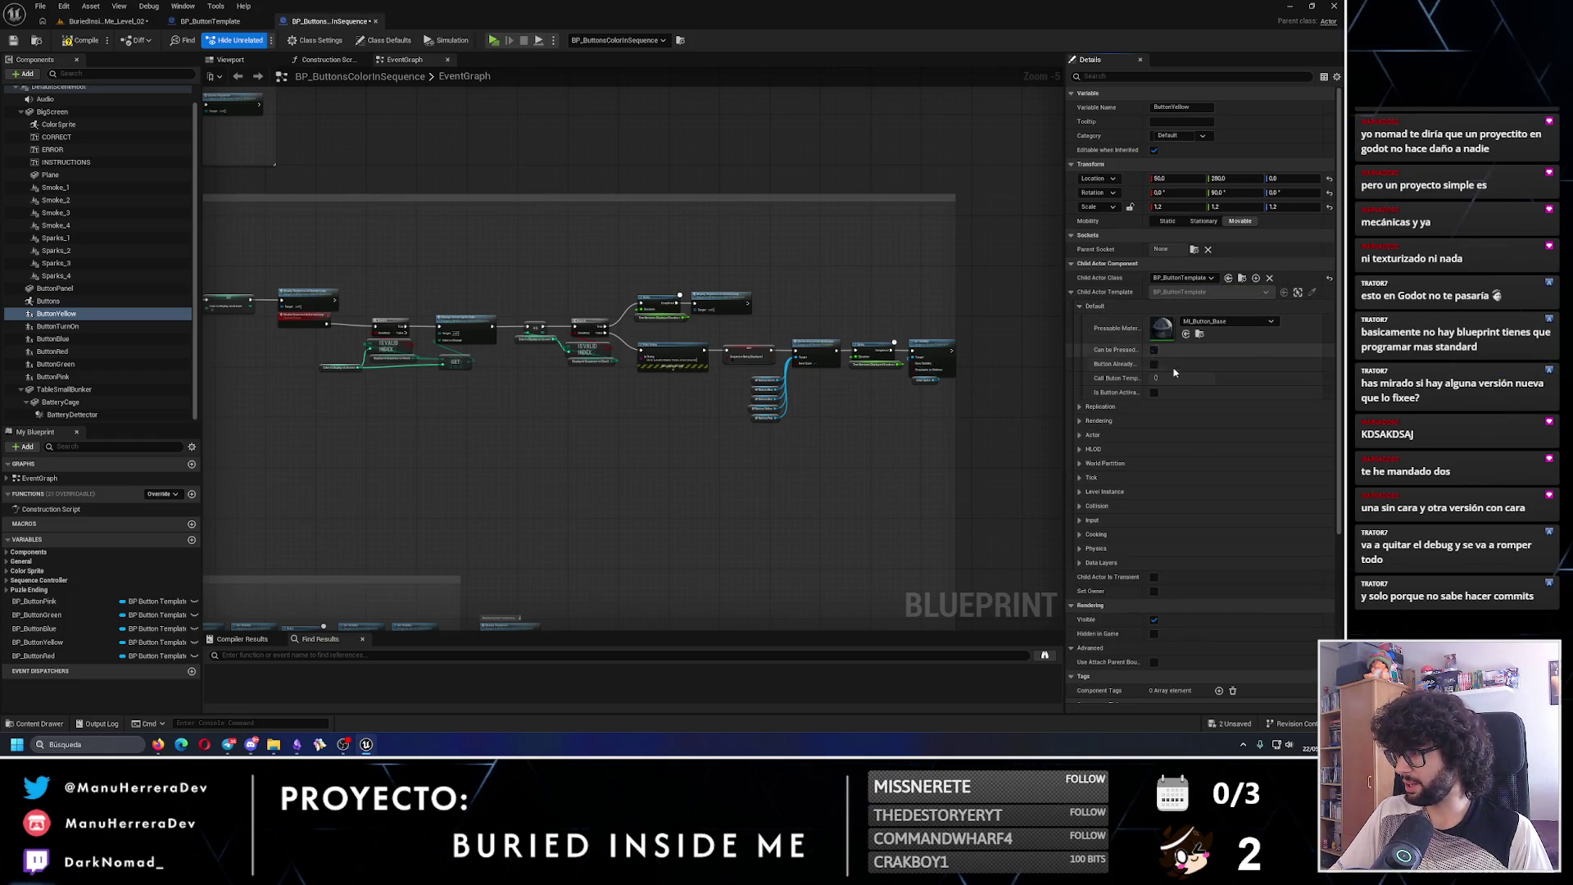
{"action": "left_click", "coordinate": [1240, 323]}
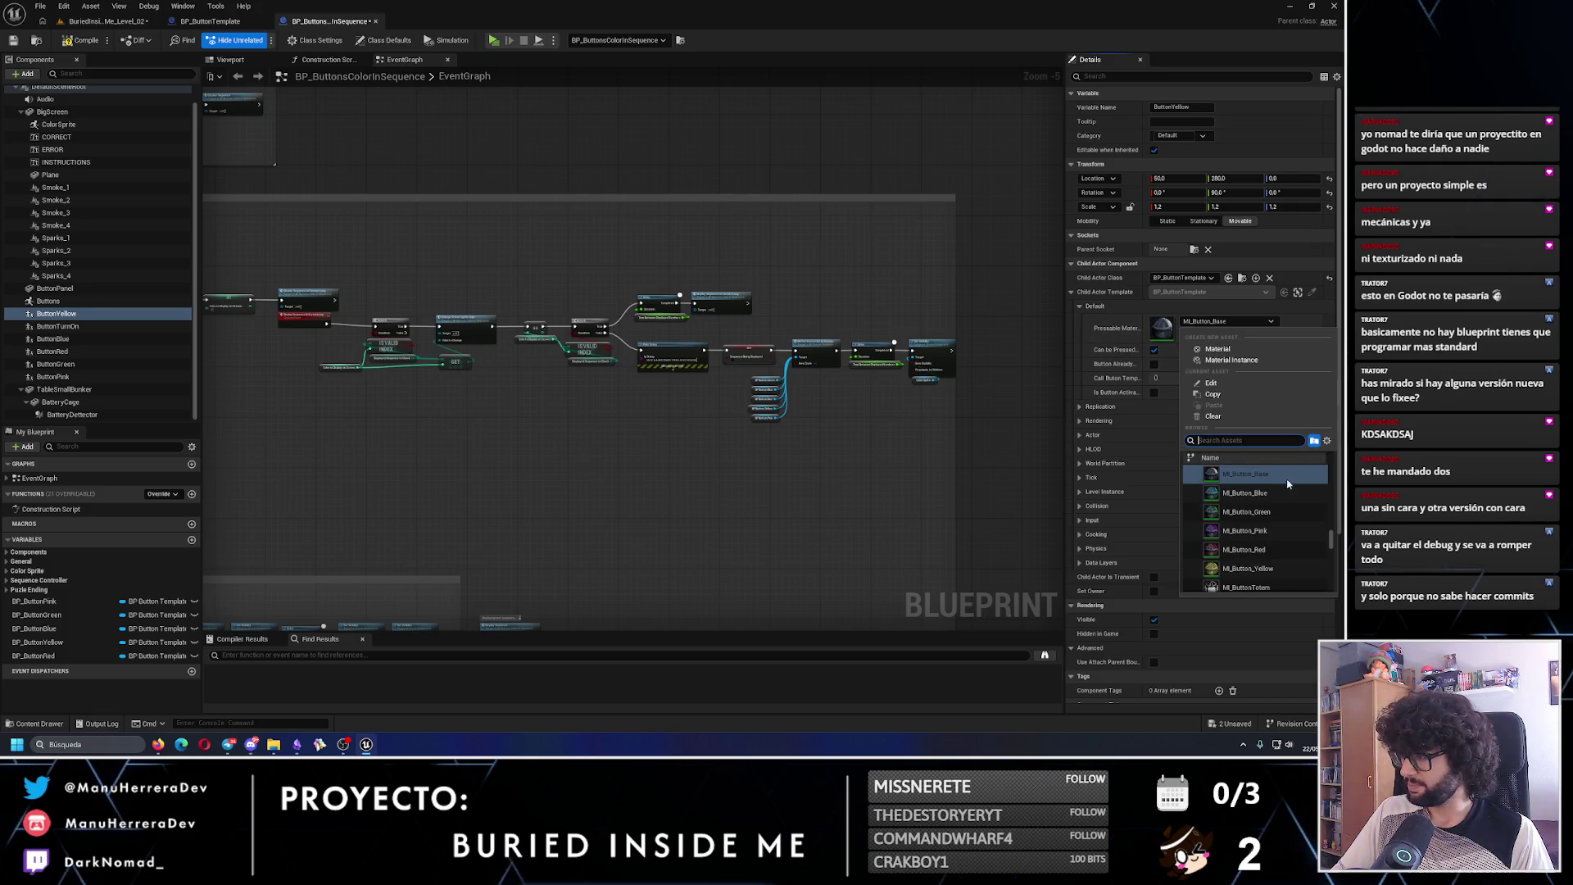
{"action": "left_click", "coordinate": [1247, 569]}
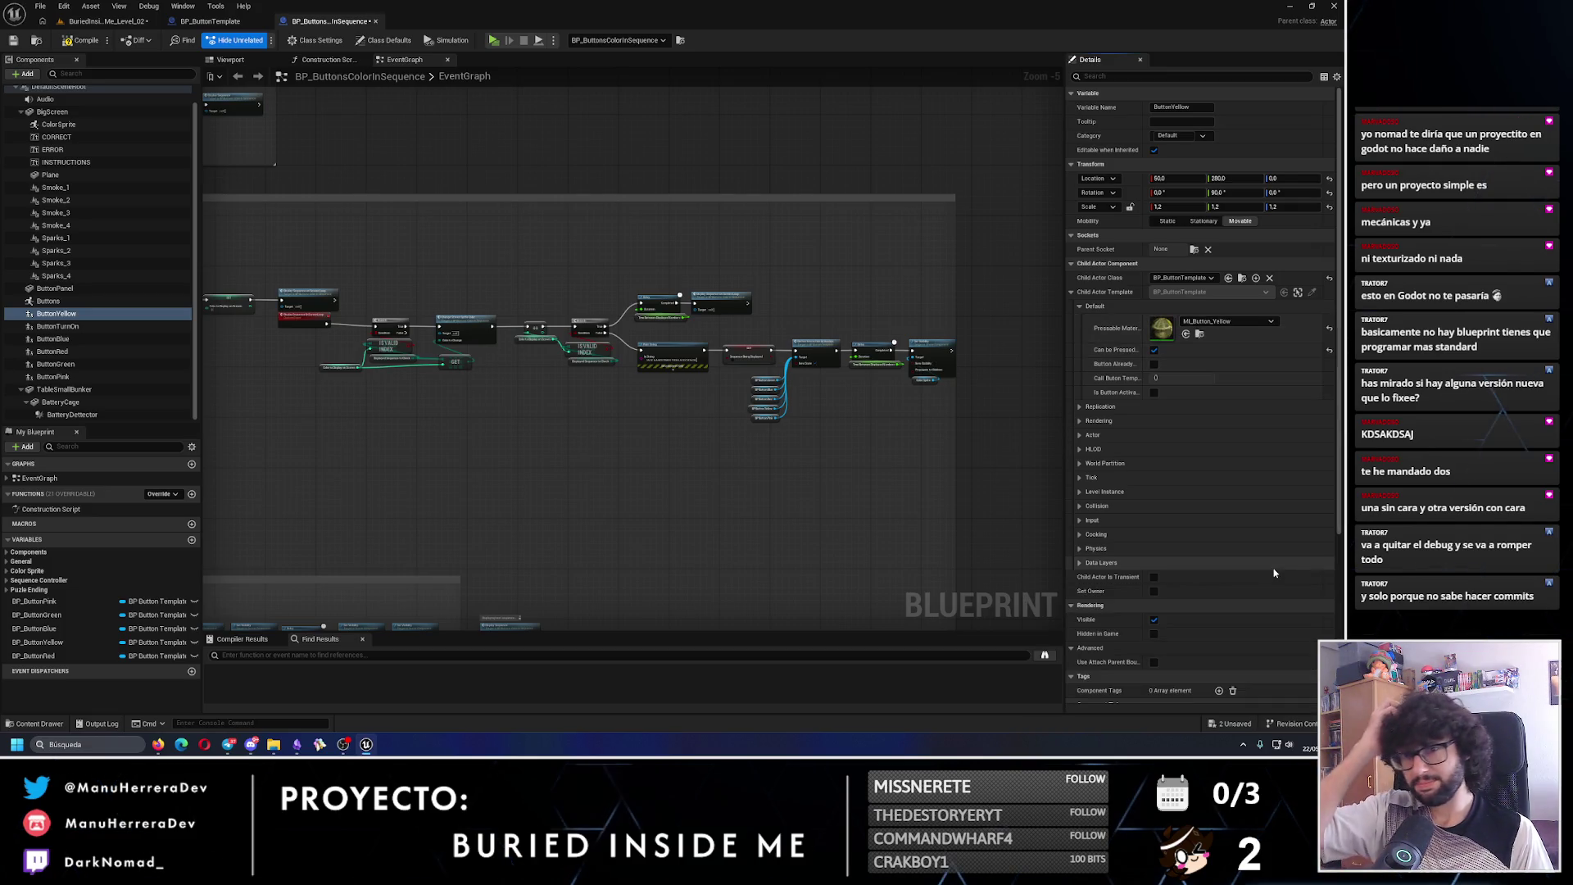
- Set ButtonBlue's child actor class to BP_ButtonTemplate
{"action": "left_click", "coordinate": [79, 340]}
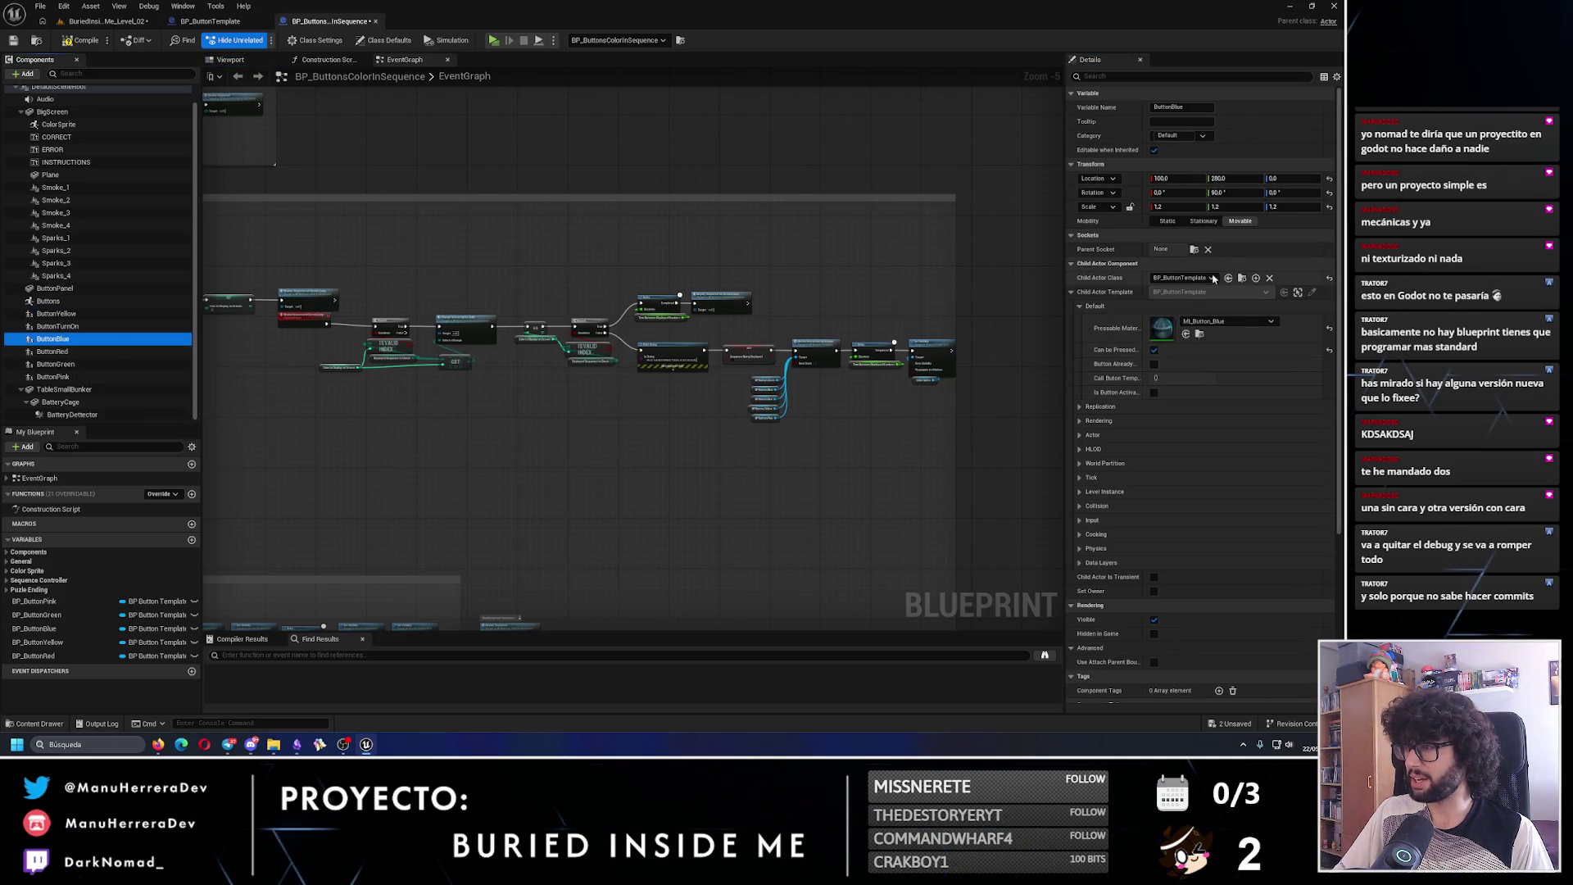
{"action": "left_click", "coordinate": [1270, 278]}
{"action": "left_click", "coordinate": [1185, 278]}
{"action": "type", "text": "bp_butt"}
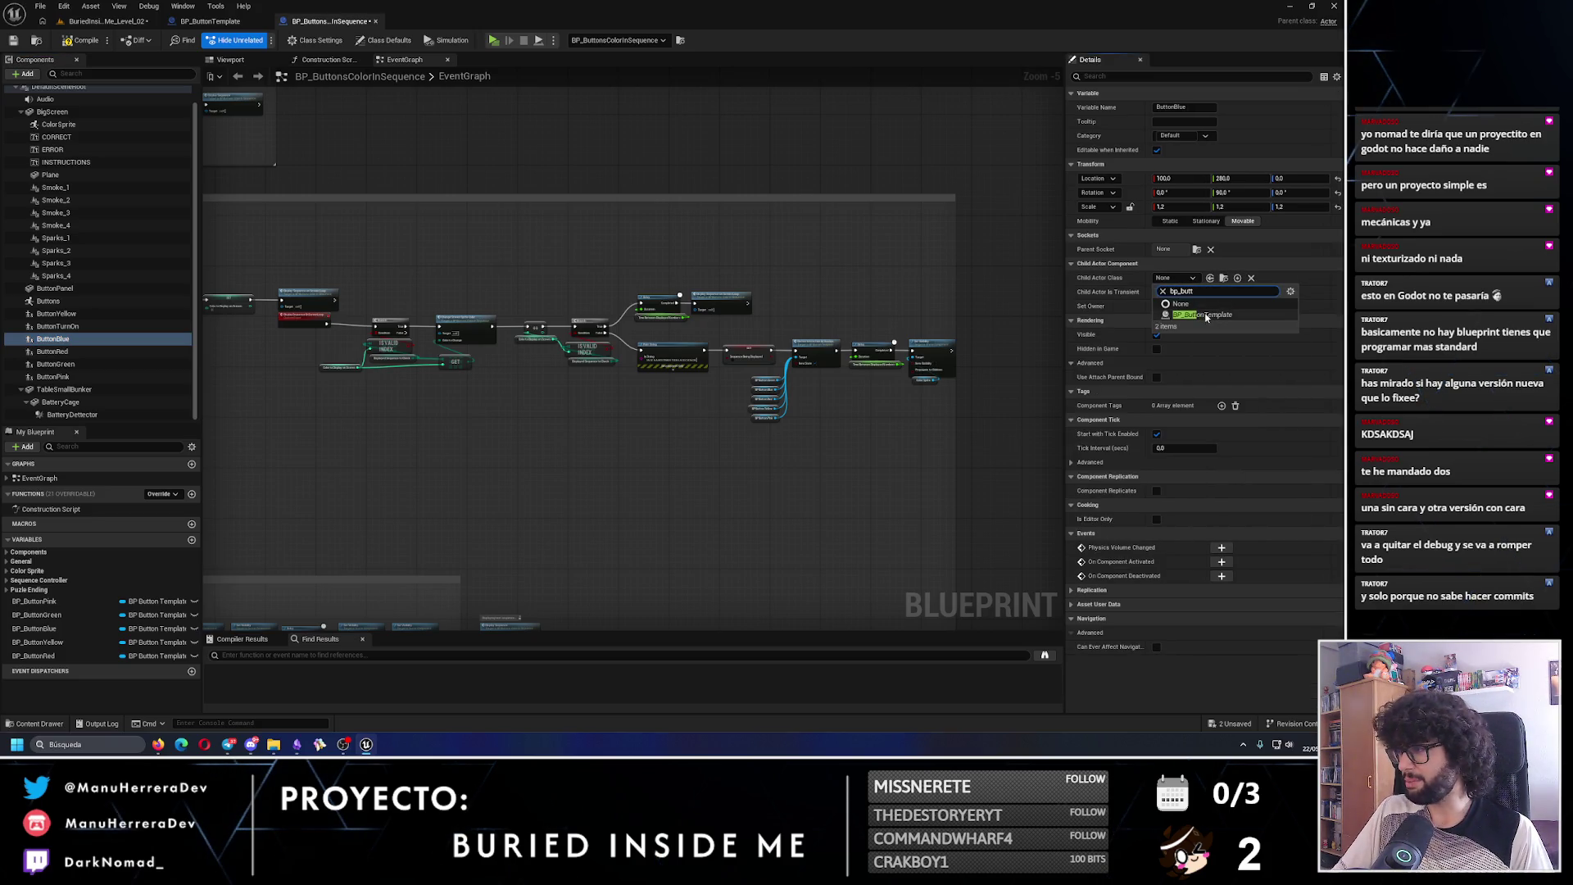
{"action": "left_click", "coordinate": [1188, 318]}
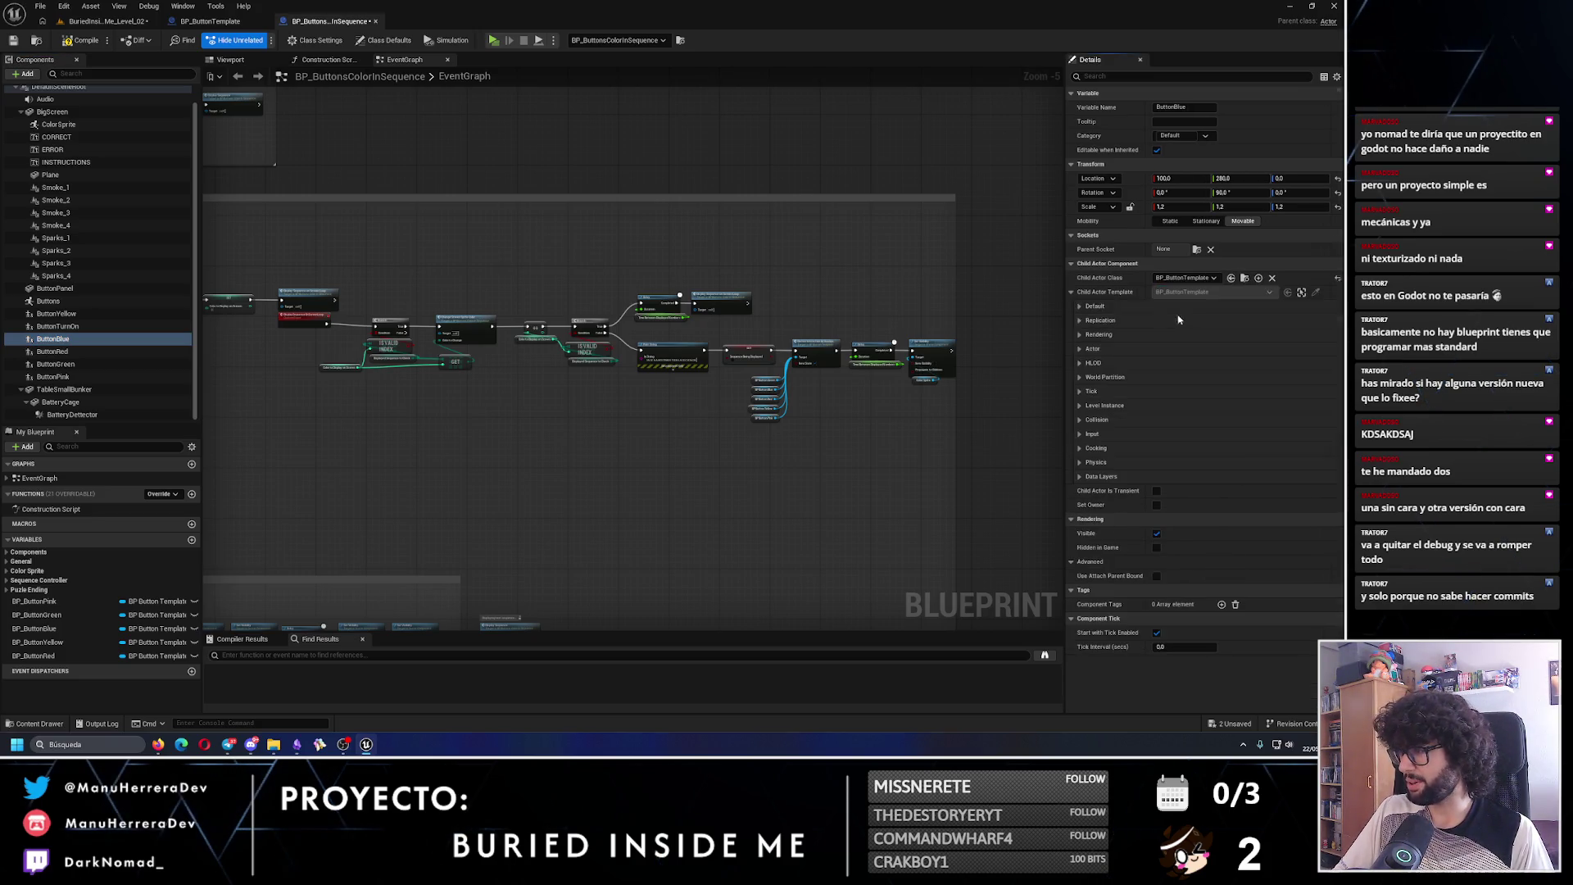
{"action": "left_click", "coordinate": [1079, 307]}
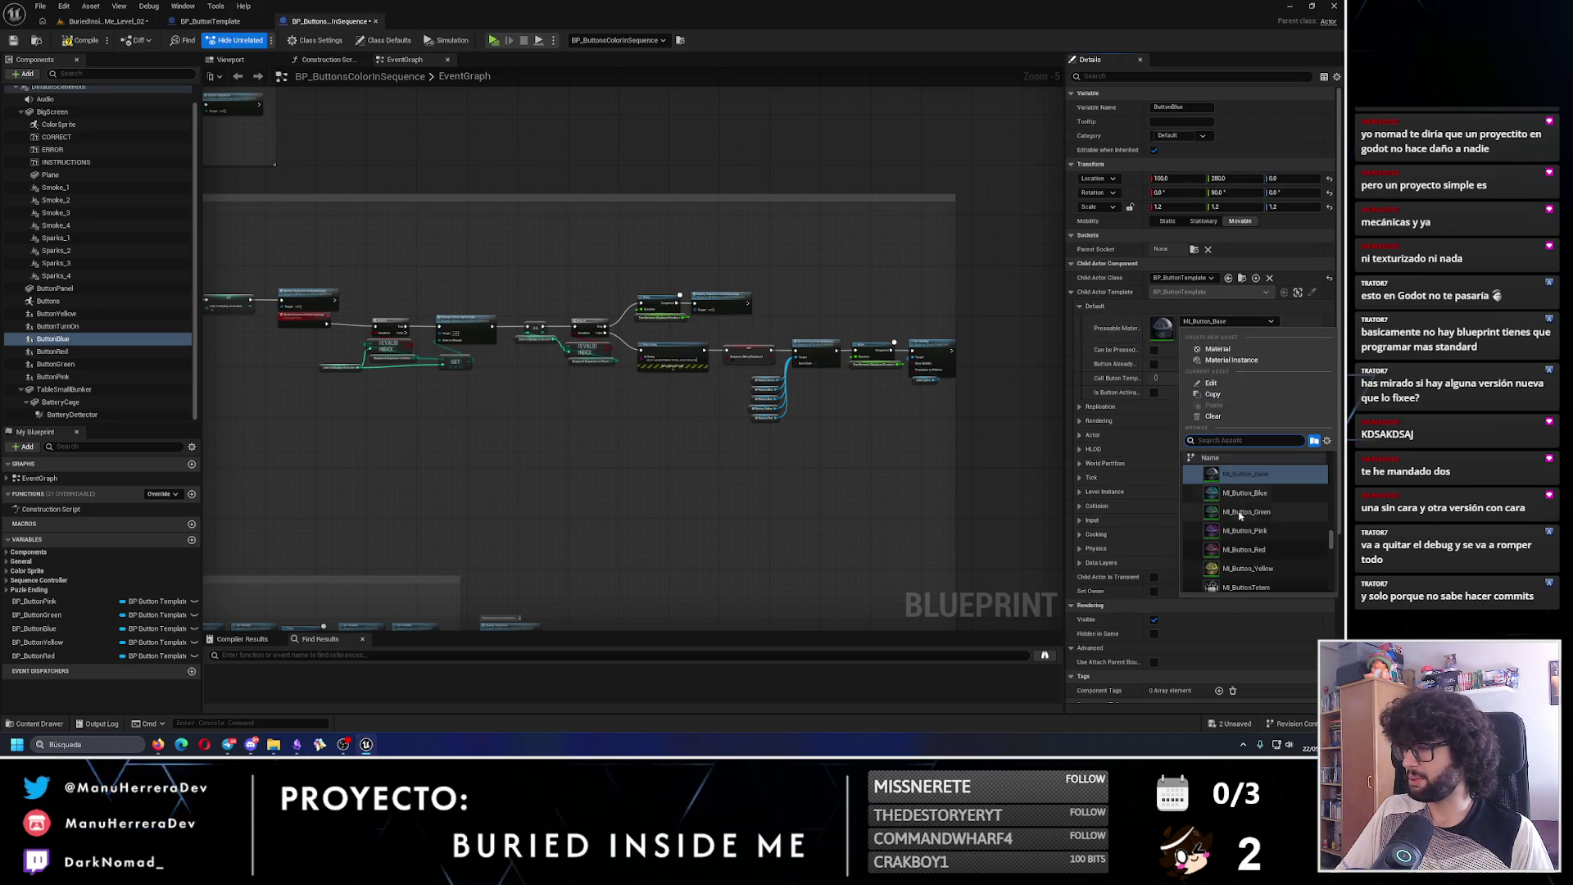
- Set ButtonRed's child actor class to BP_ButtonTemplate, leaving its material unchanged
{"action": "left_click", "coordinate": [57, 352]}
{"action": "left_click", "coordinate": [1269, 278]}
{"action": "left_click", "coordinate": [1190, 278]}
{"action": "type", "text": "bp_butt"}
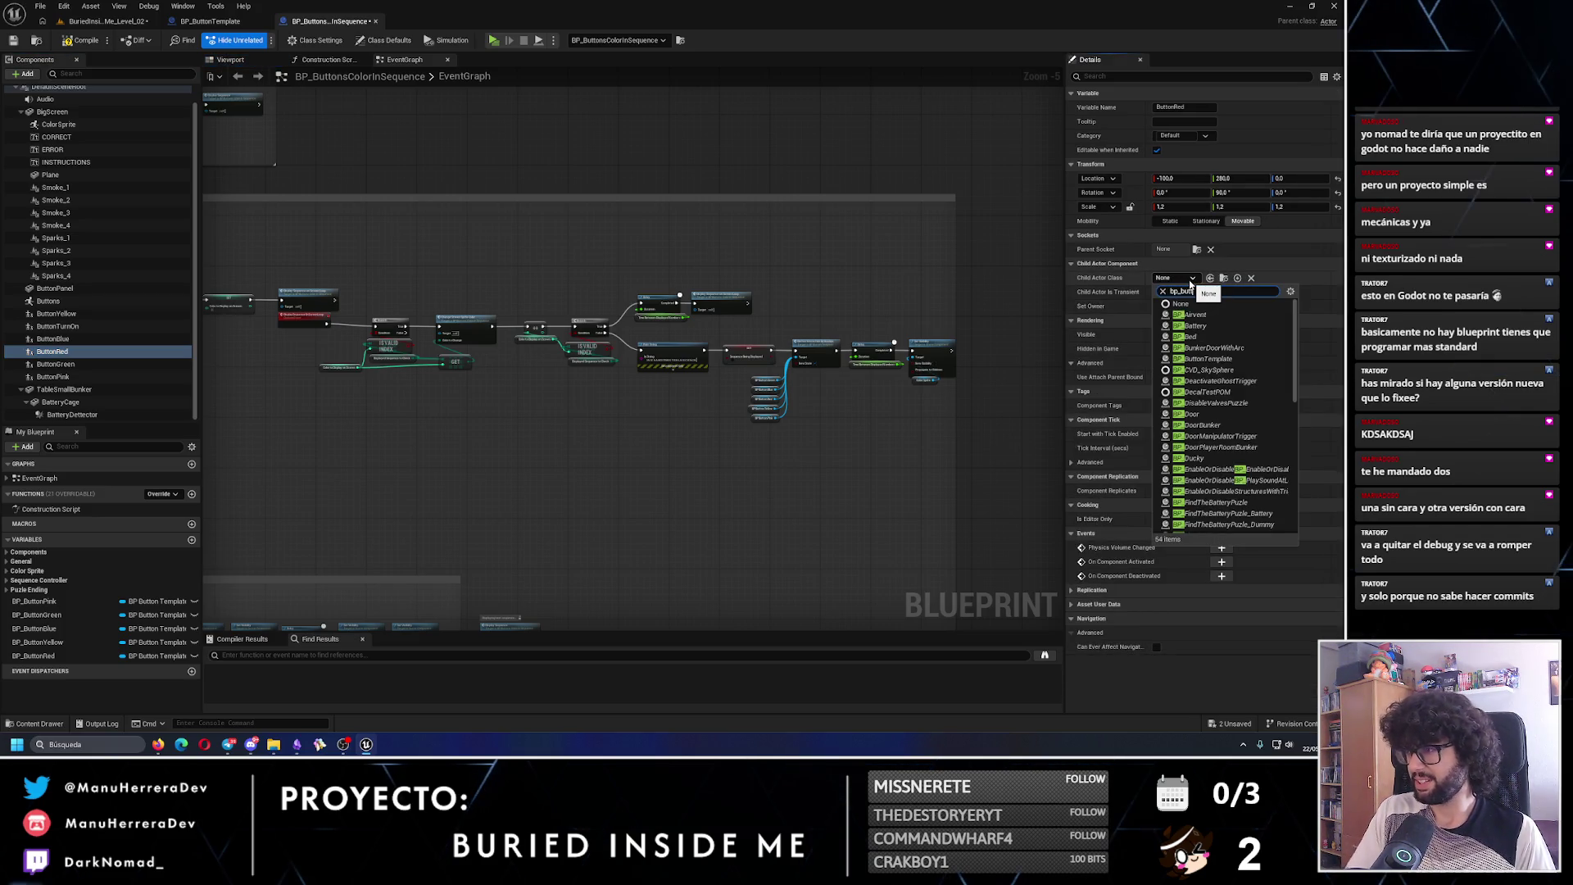
{"action": "left_click", "coordinate": [1205, 318]}
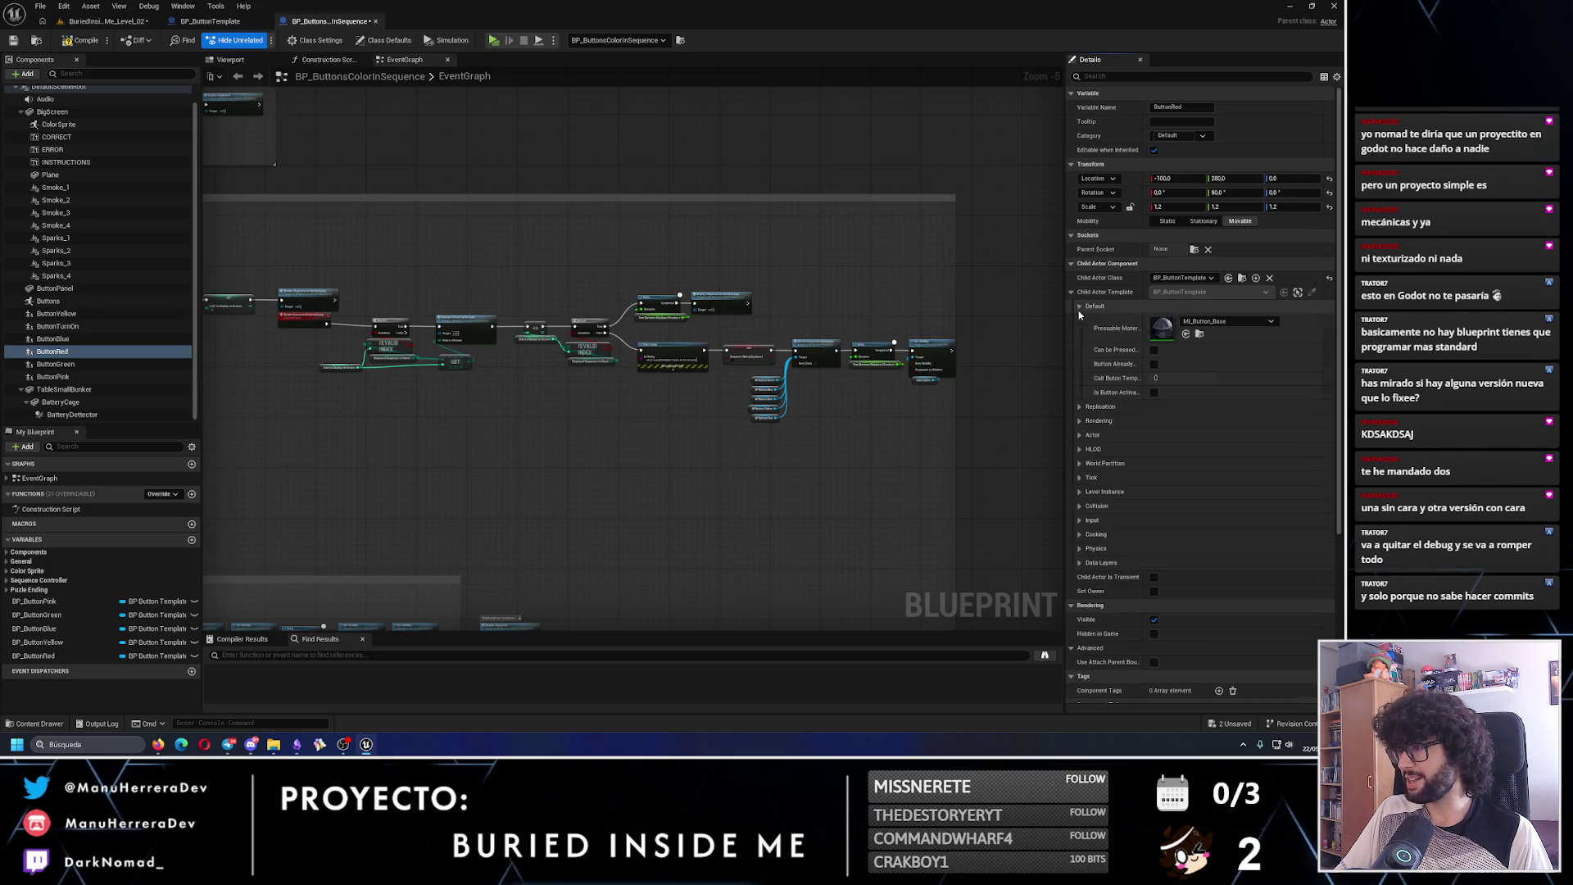
{"action": "left_click", "coordinate": [1229, 321]}
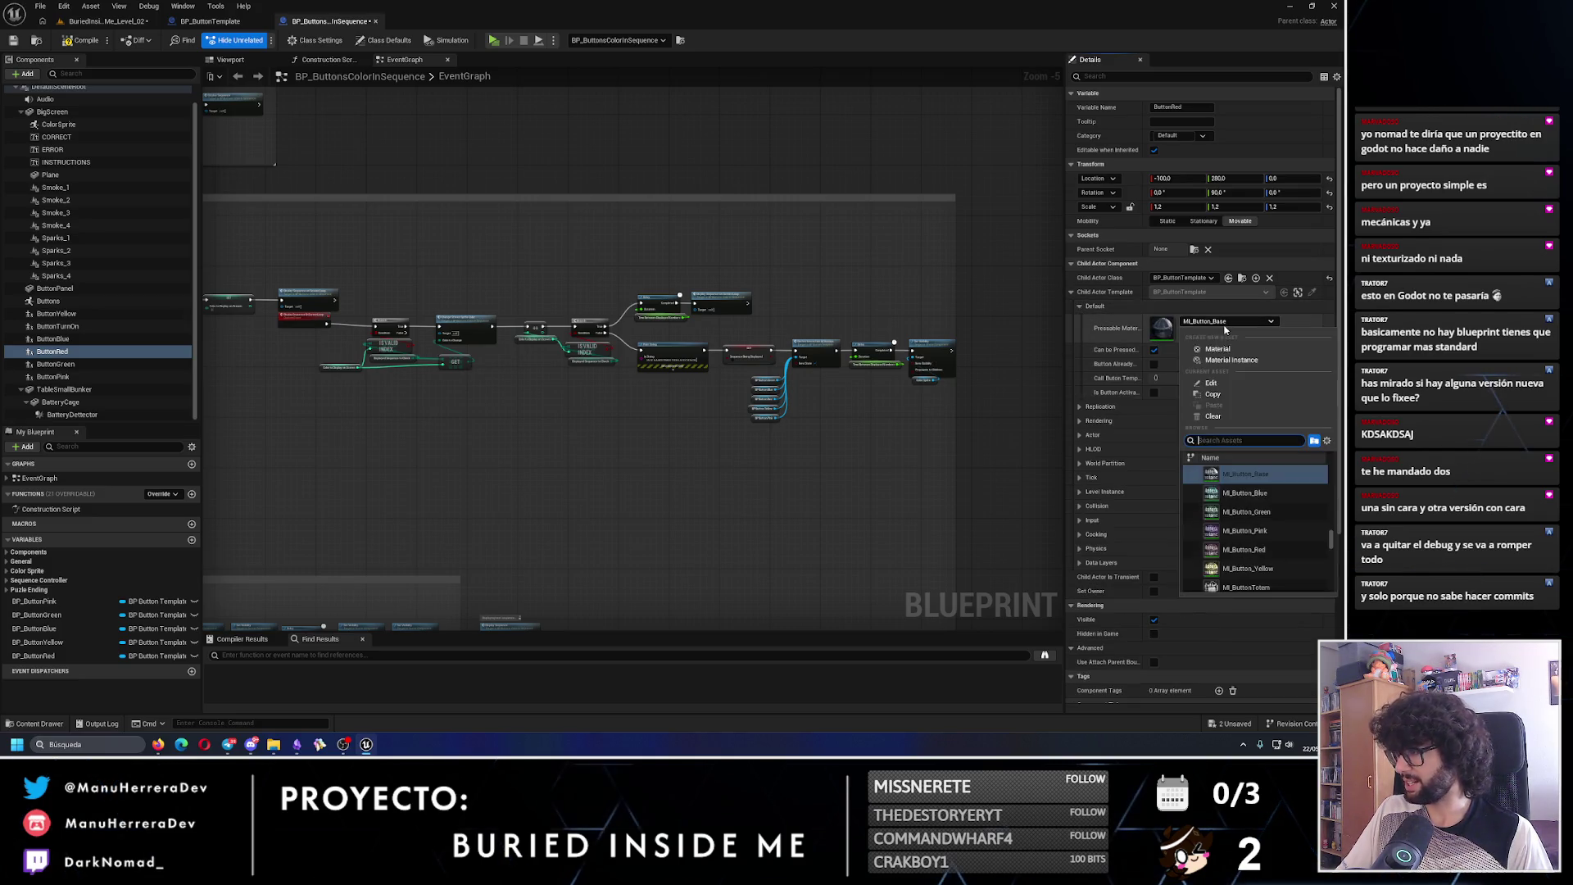
{"action": "key", "text": "Escape"}
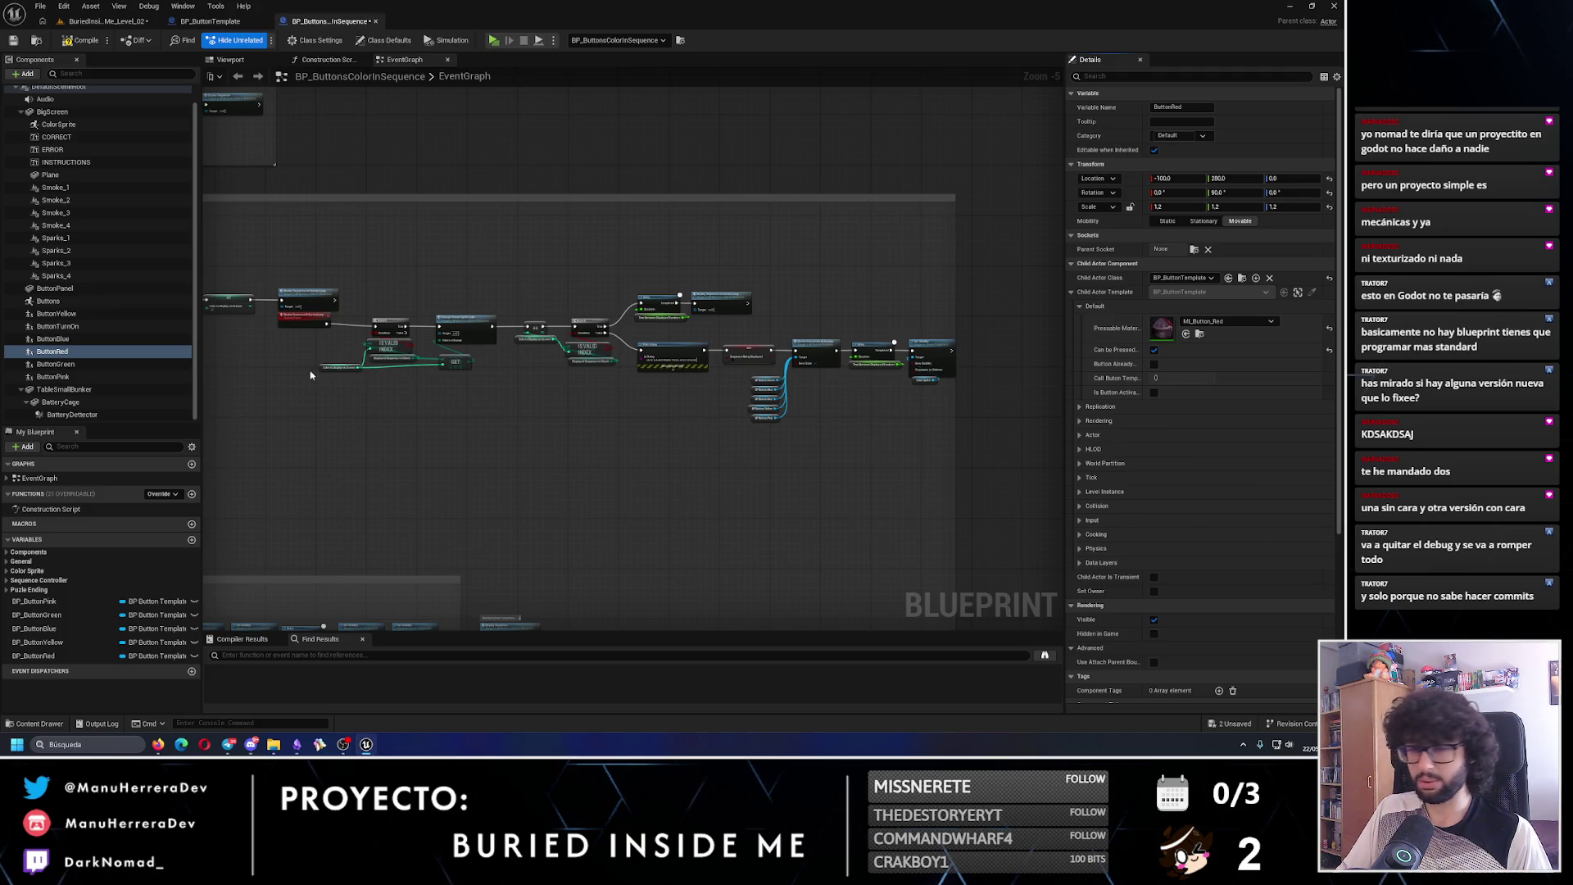
- Set ButtonGreen's child actor class to BP_ButtonTemplate with the MI_Button_Green material
{"action": "left_click", "coordinate": [49, 365]}
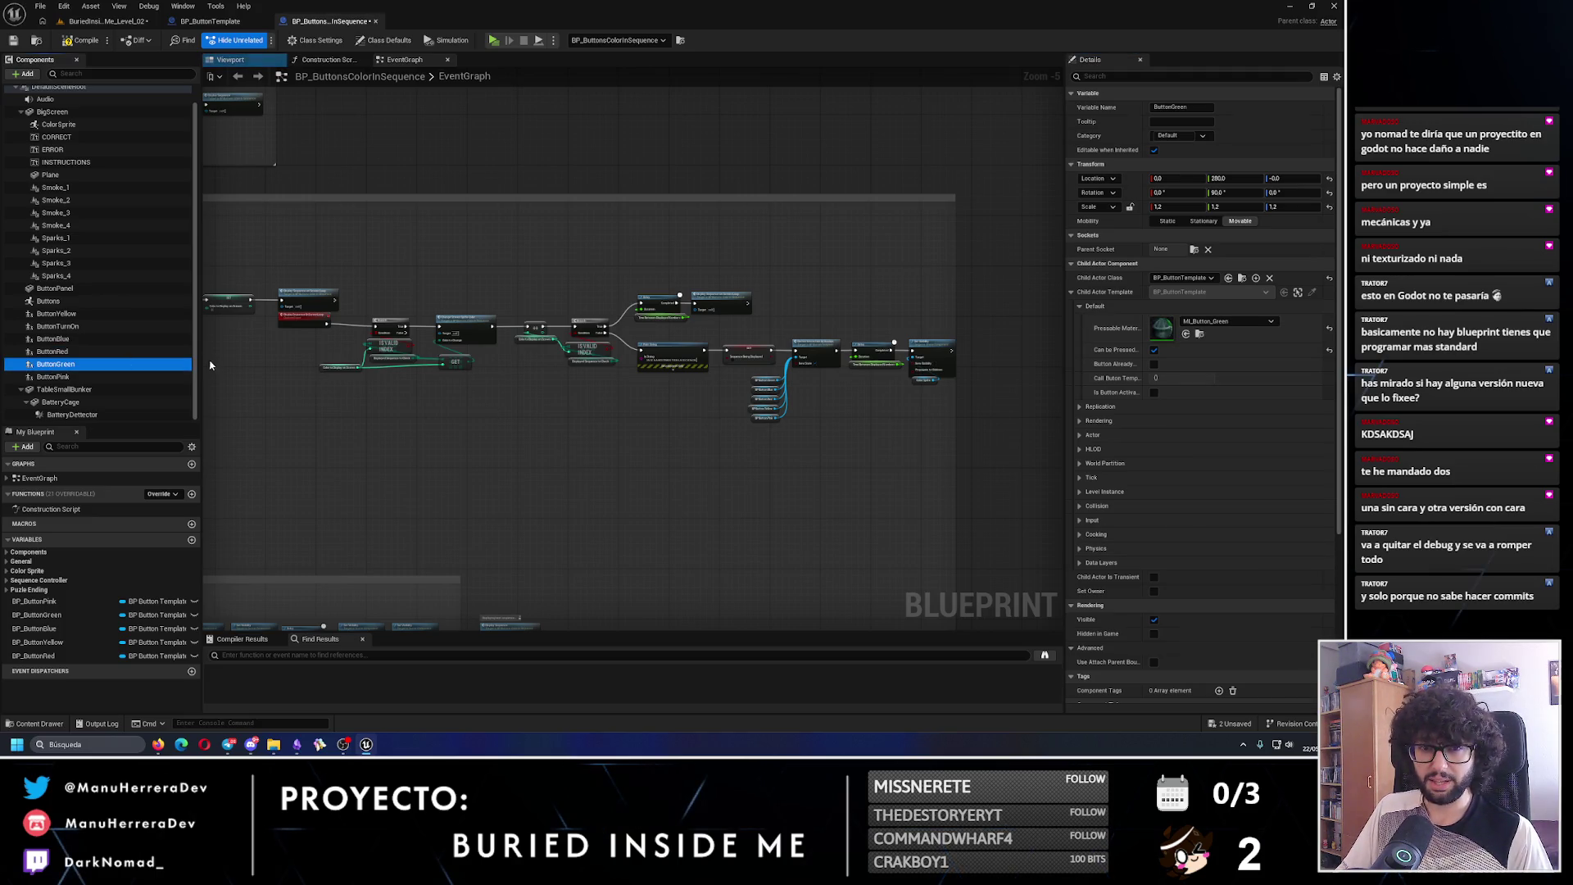
{"action": "left_click", "coordinate": [1270, 280]}
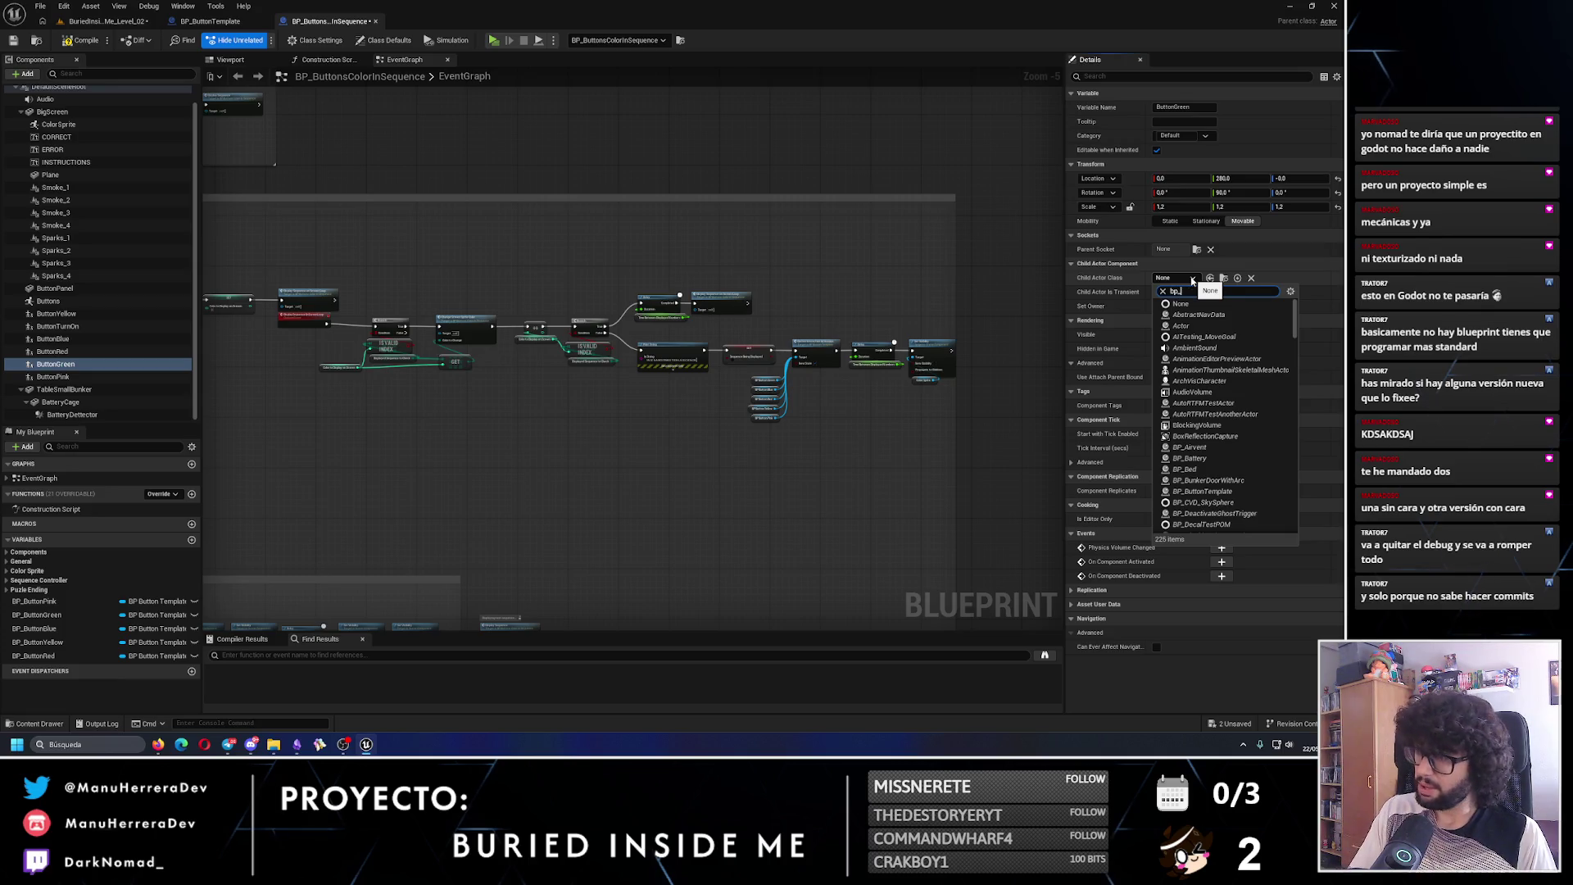
{"action": "type", "text": "bp_butto"}
{"action": "left_click", "coordinate": [1193, 317]}
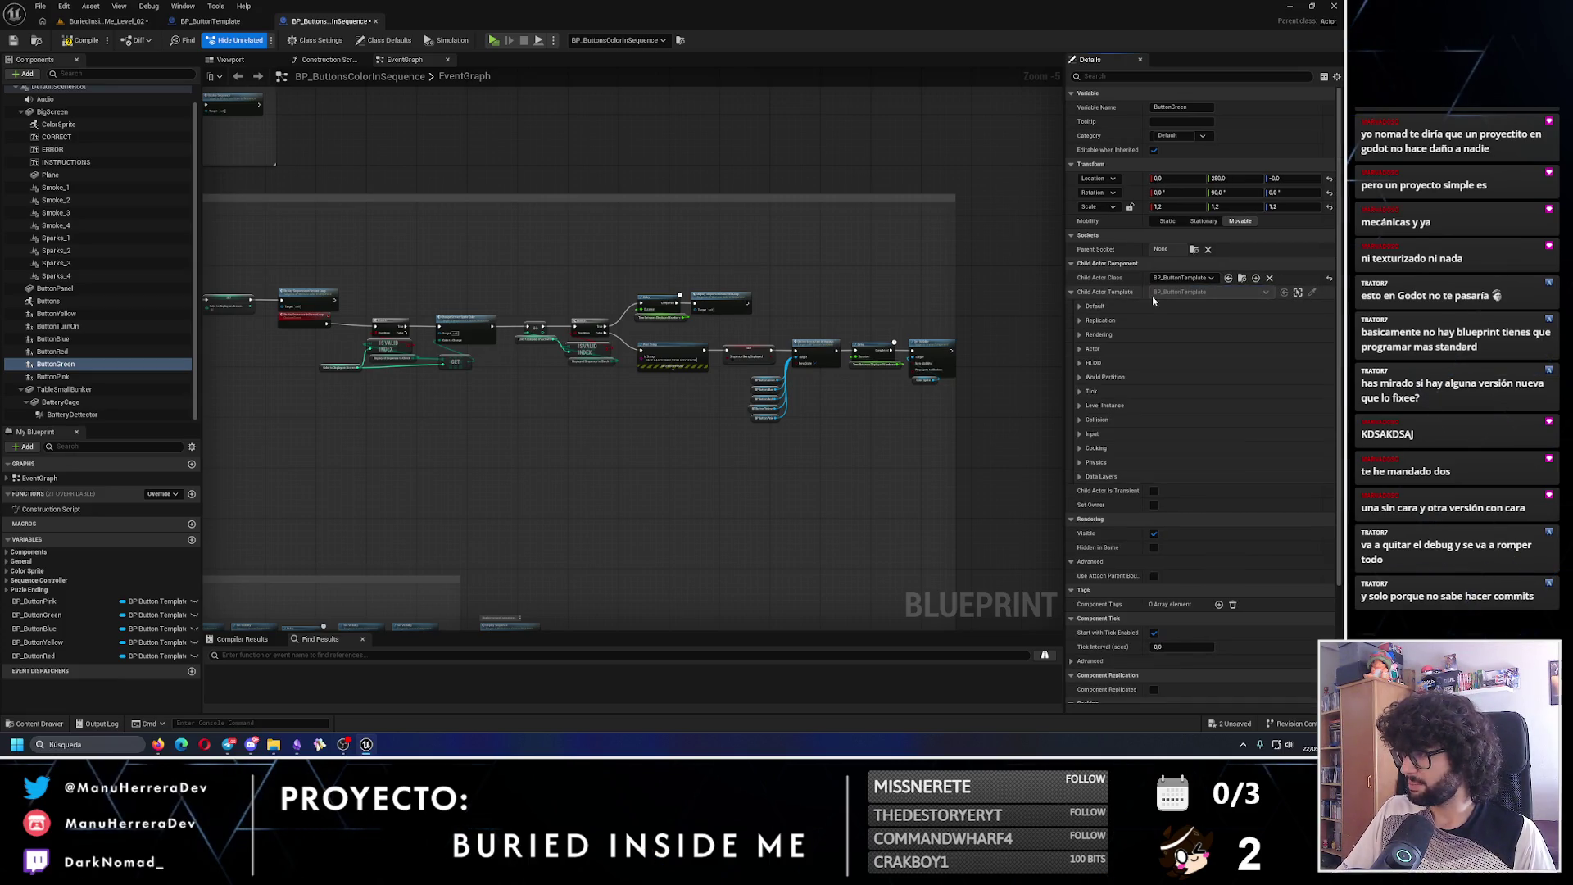
{"action": "left_click", "coordinate": [1080, 306]}
{"action": "left_click", "coordinate": [1226, 321]}
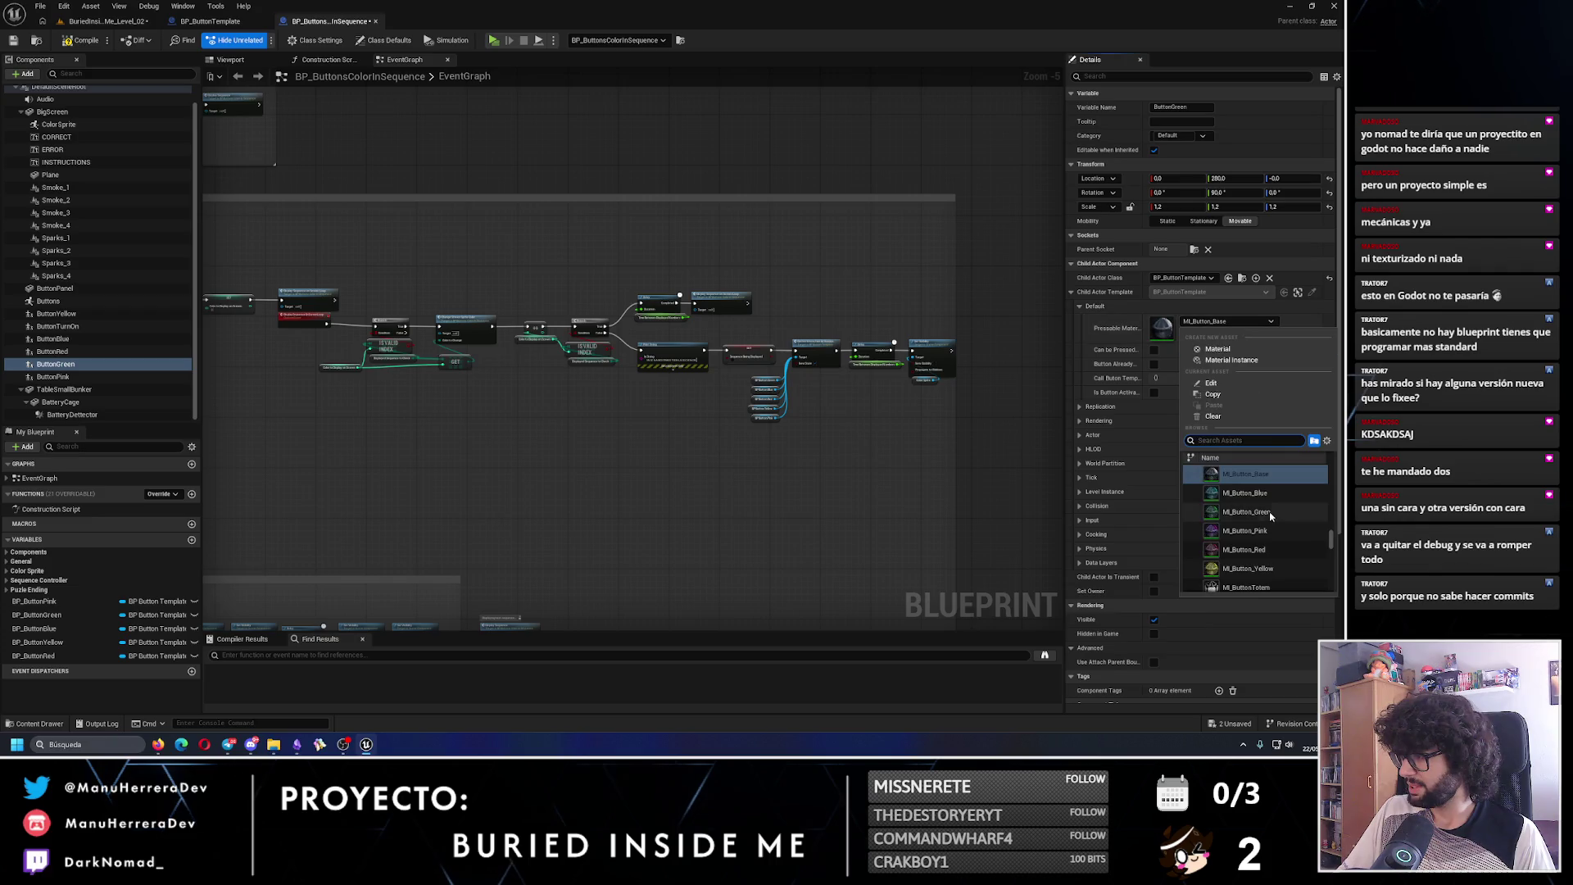
{"action": "left_click", "coordinate": [1270, 511]}
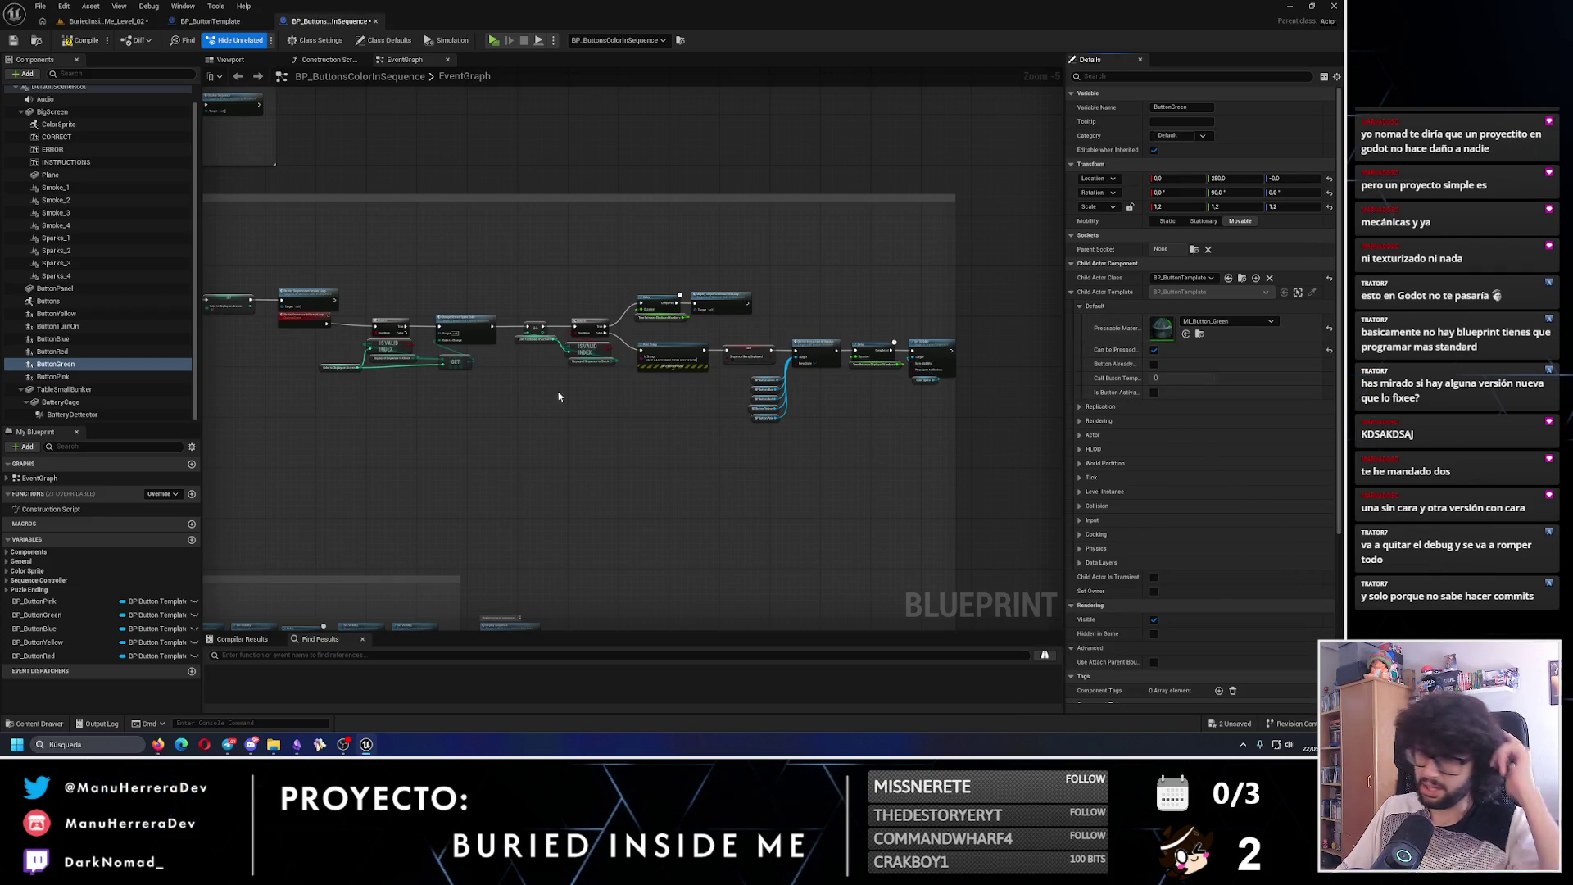
- Set ButtonPink's child actor class to BP_ButtonTemplate with the MI_Button_Green material
{"action": "left_click", "coordinate": [61, 376]}
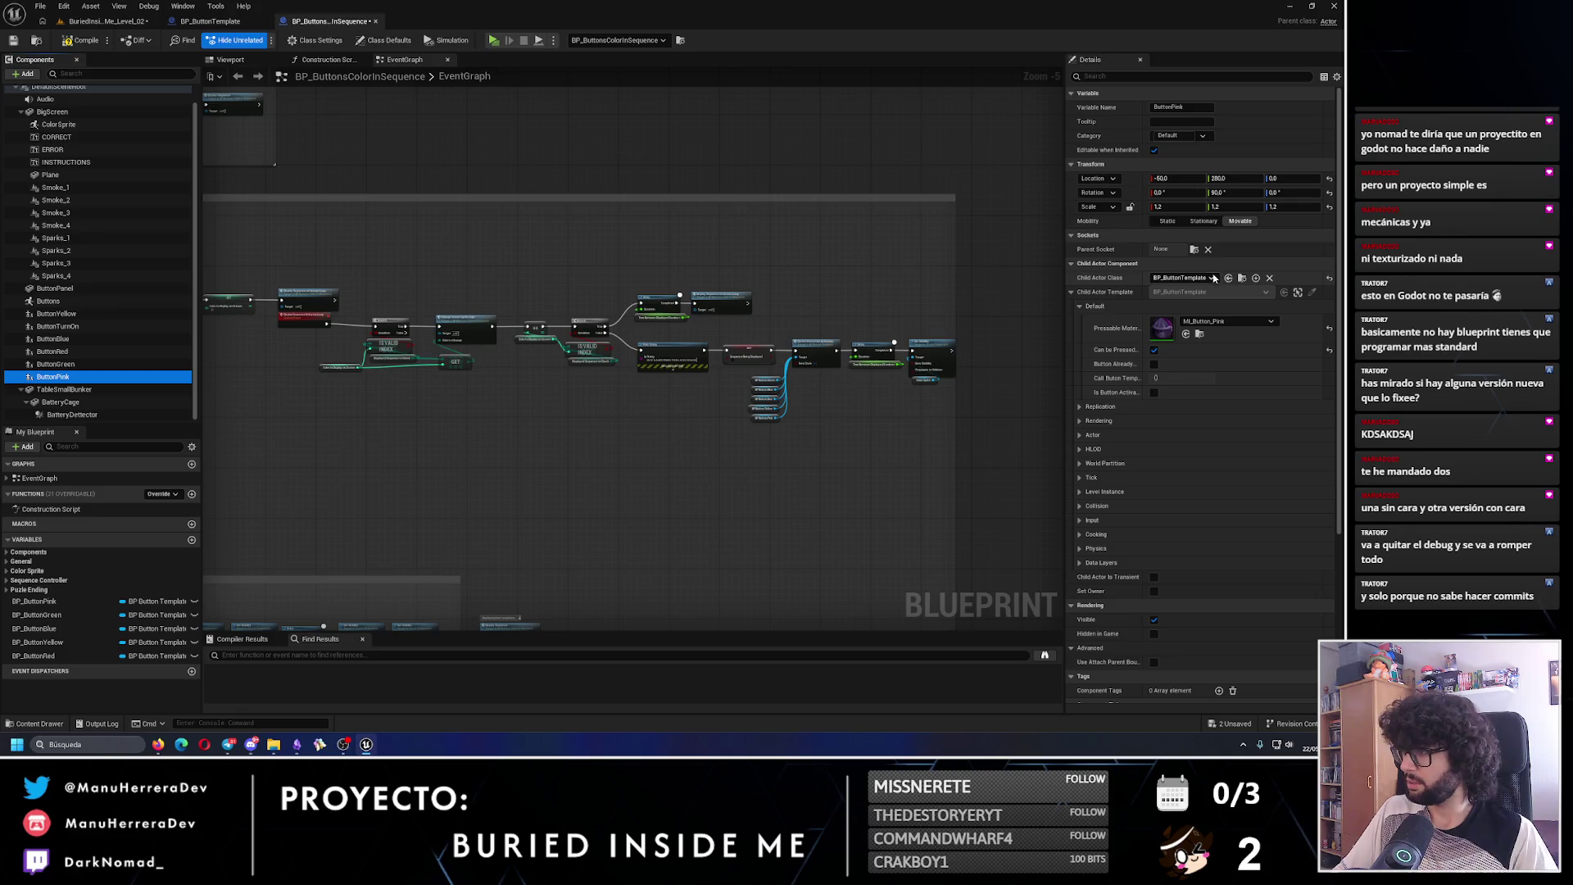
{"action": "left_click", "coordinate": [1211, 278]}
{"action": "type", "text": "bp_butt"}
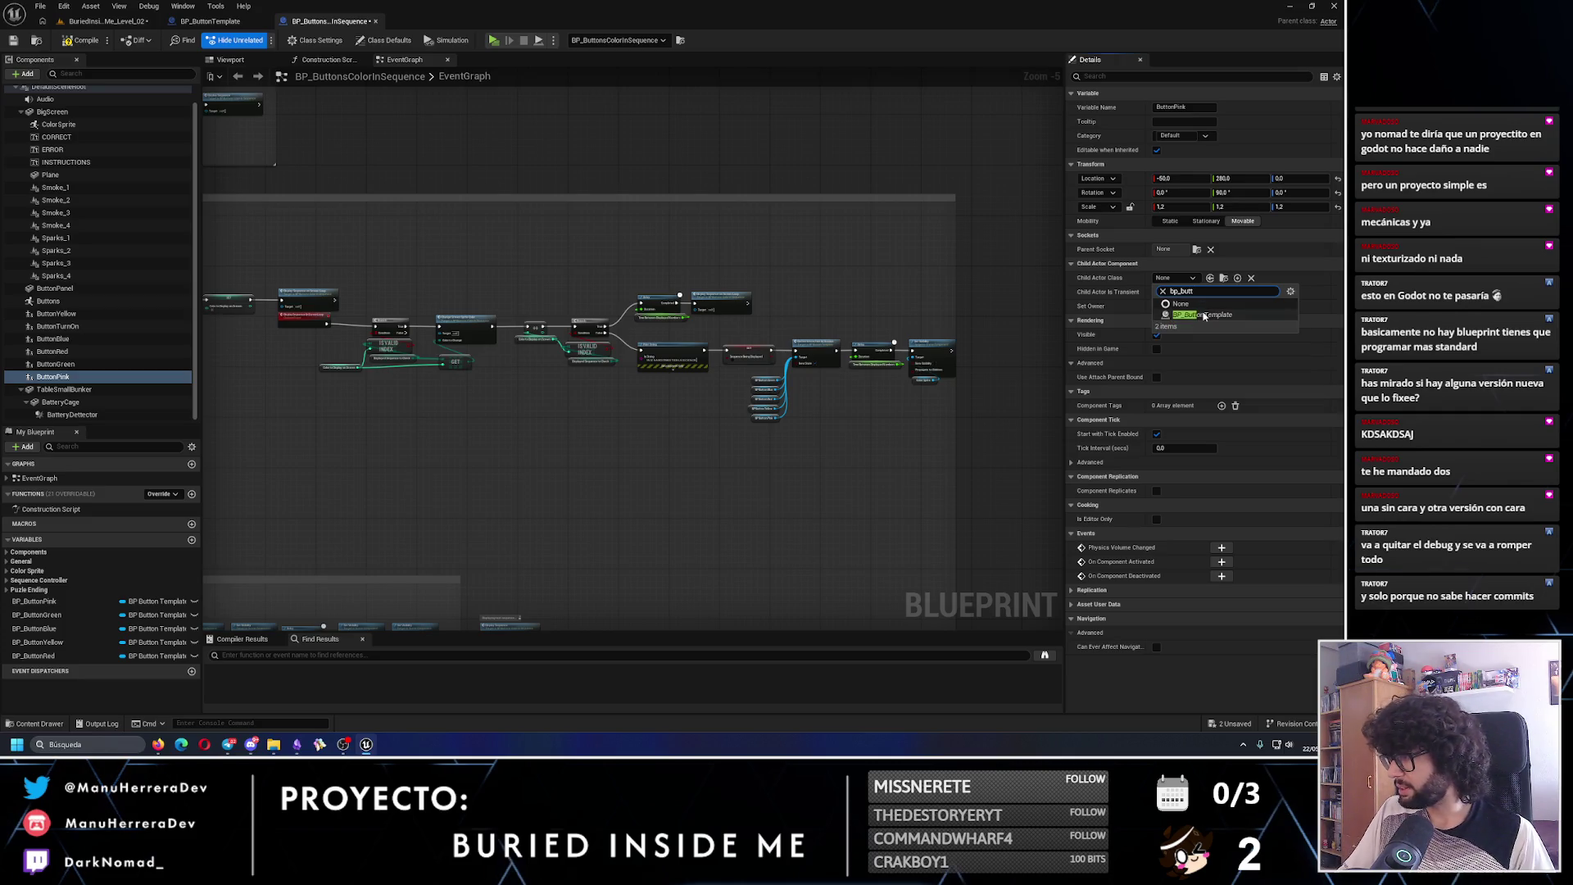
{"action": "left_click", "coordinate": [1202, 348]}
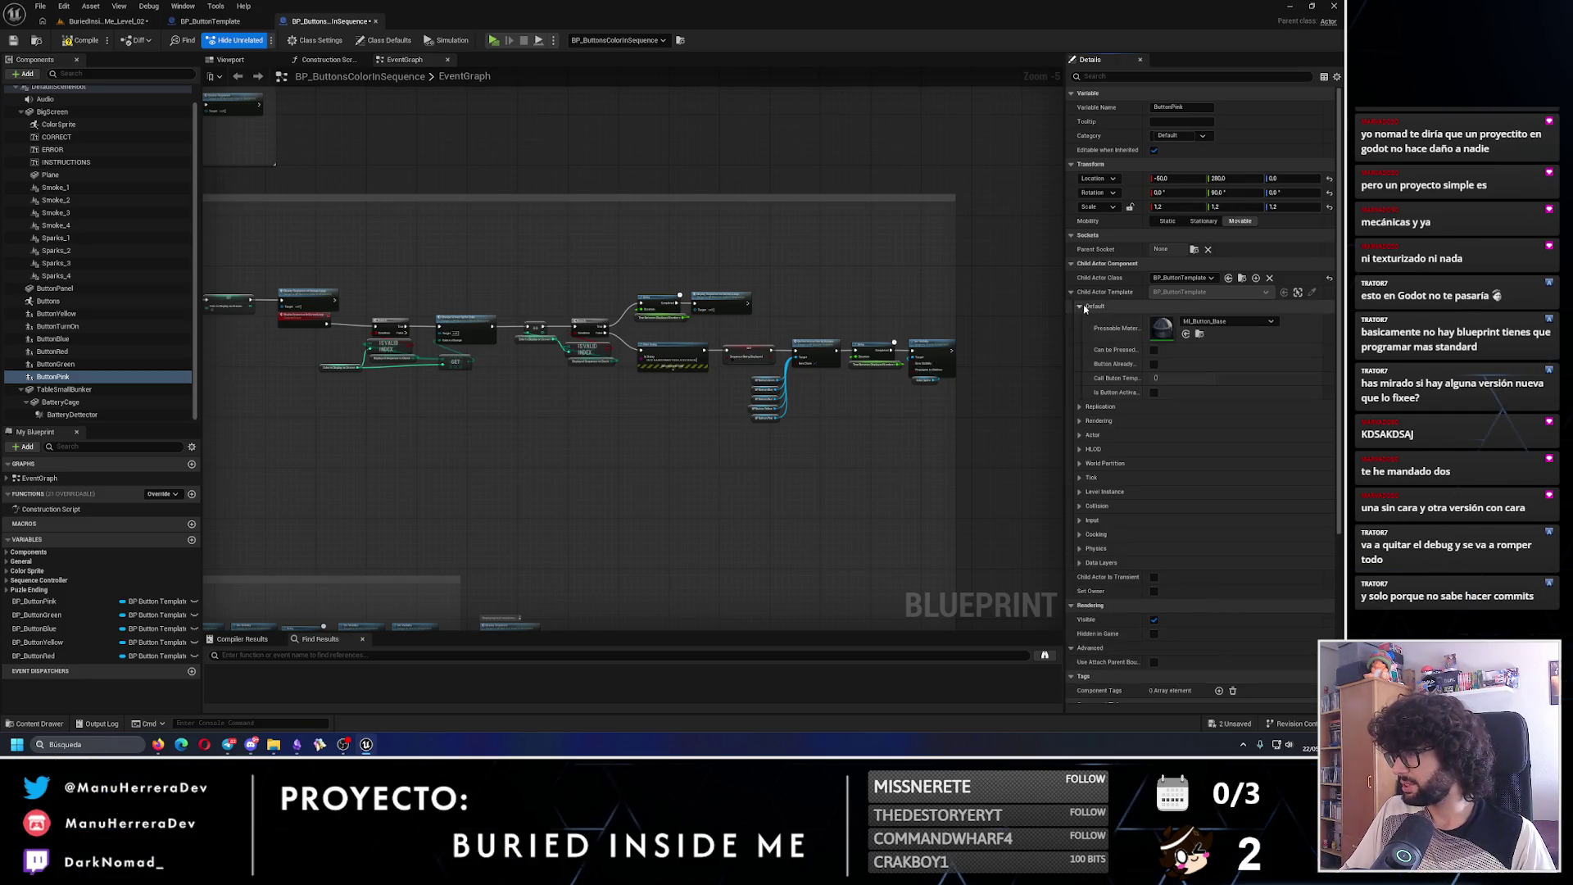
{"action": "left_click", "coordinate": [1226, 321]}
{"action": "left_click", "coordinate": [1246, 512]}
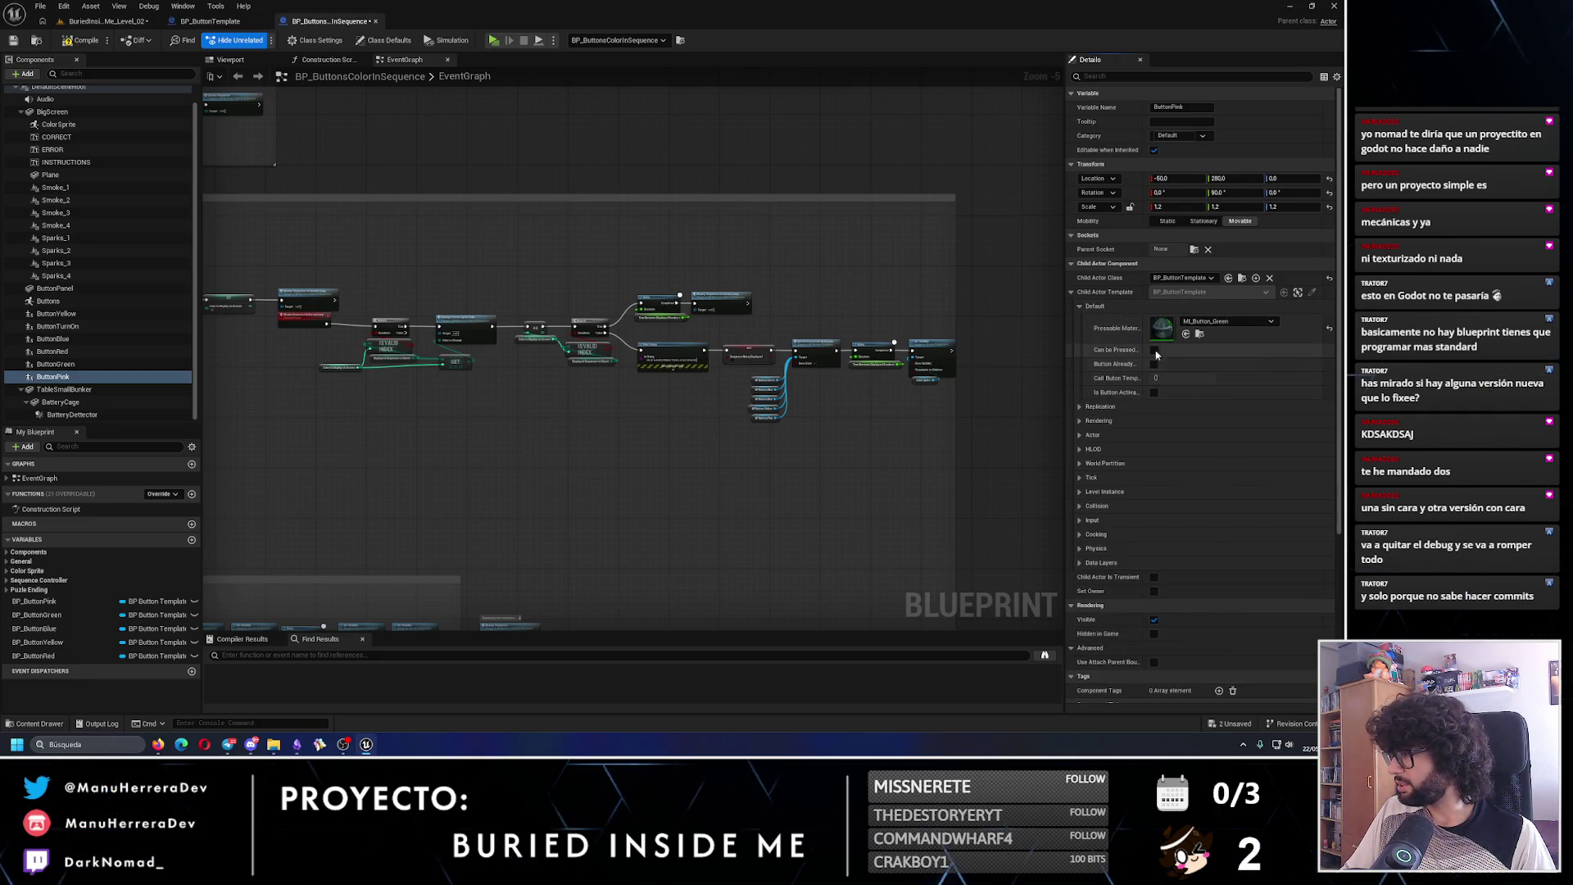
- Review the ButtonGreen and ButtonYellow components, then return to the level editor
{"action": "left_click", "coordinate": [69, 365]}
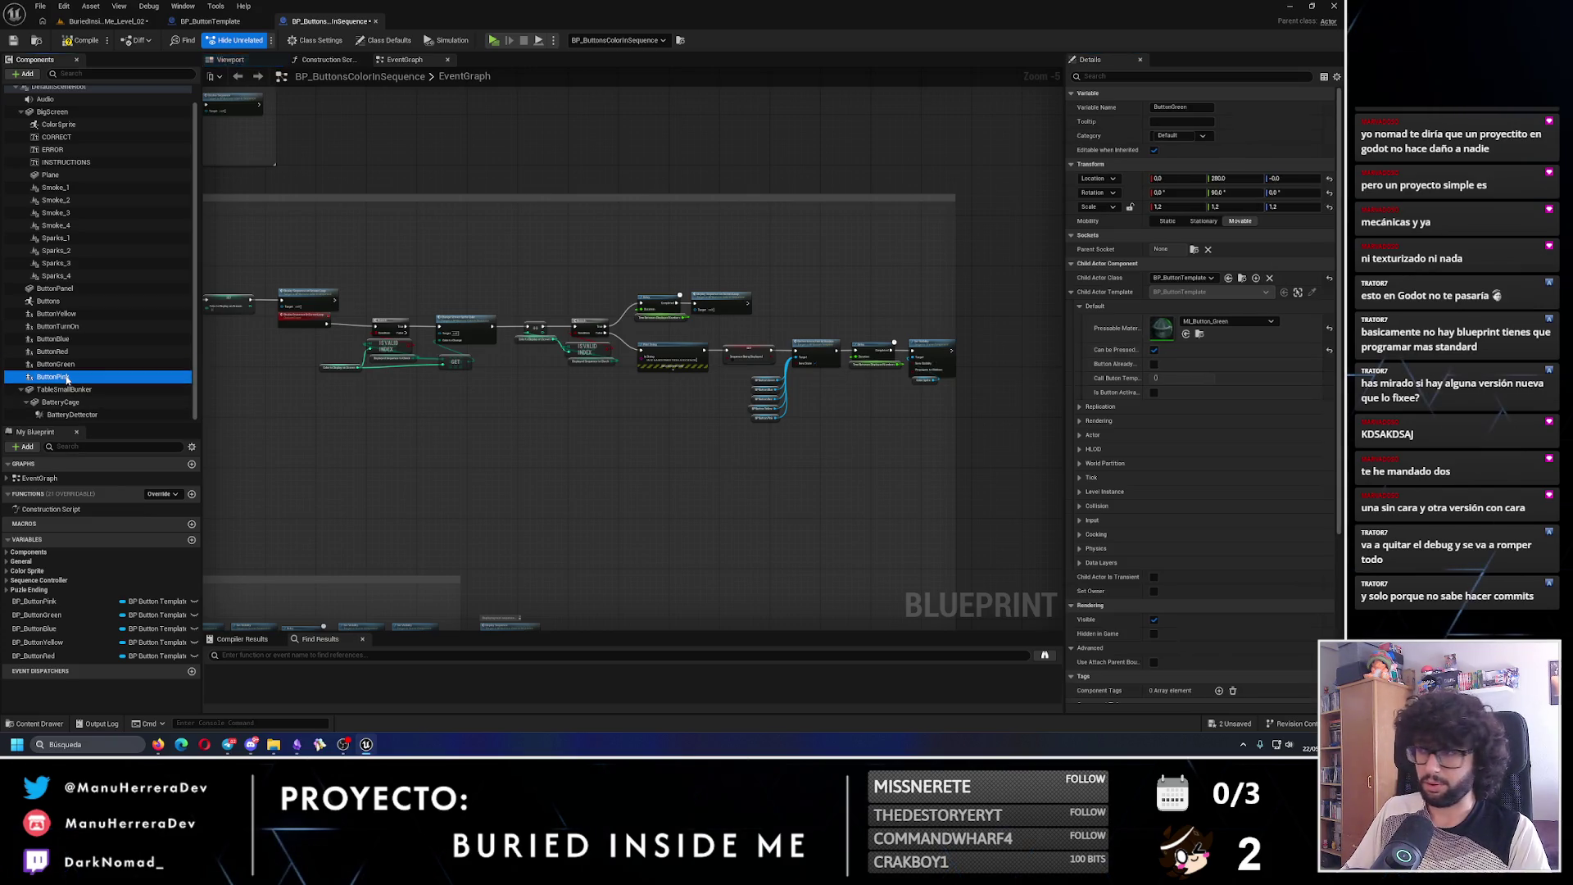
{"action": "key", "text": "Up"}
{"action": "key", "text": "Up"}
{"action": "key", "text": "Up"}
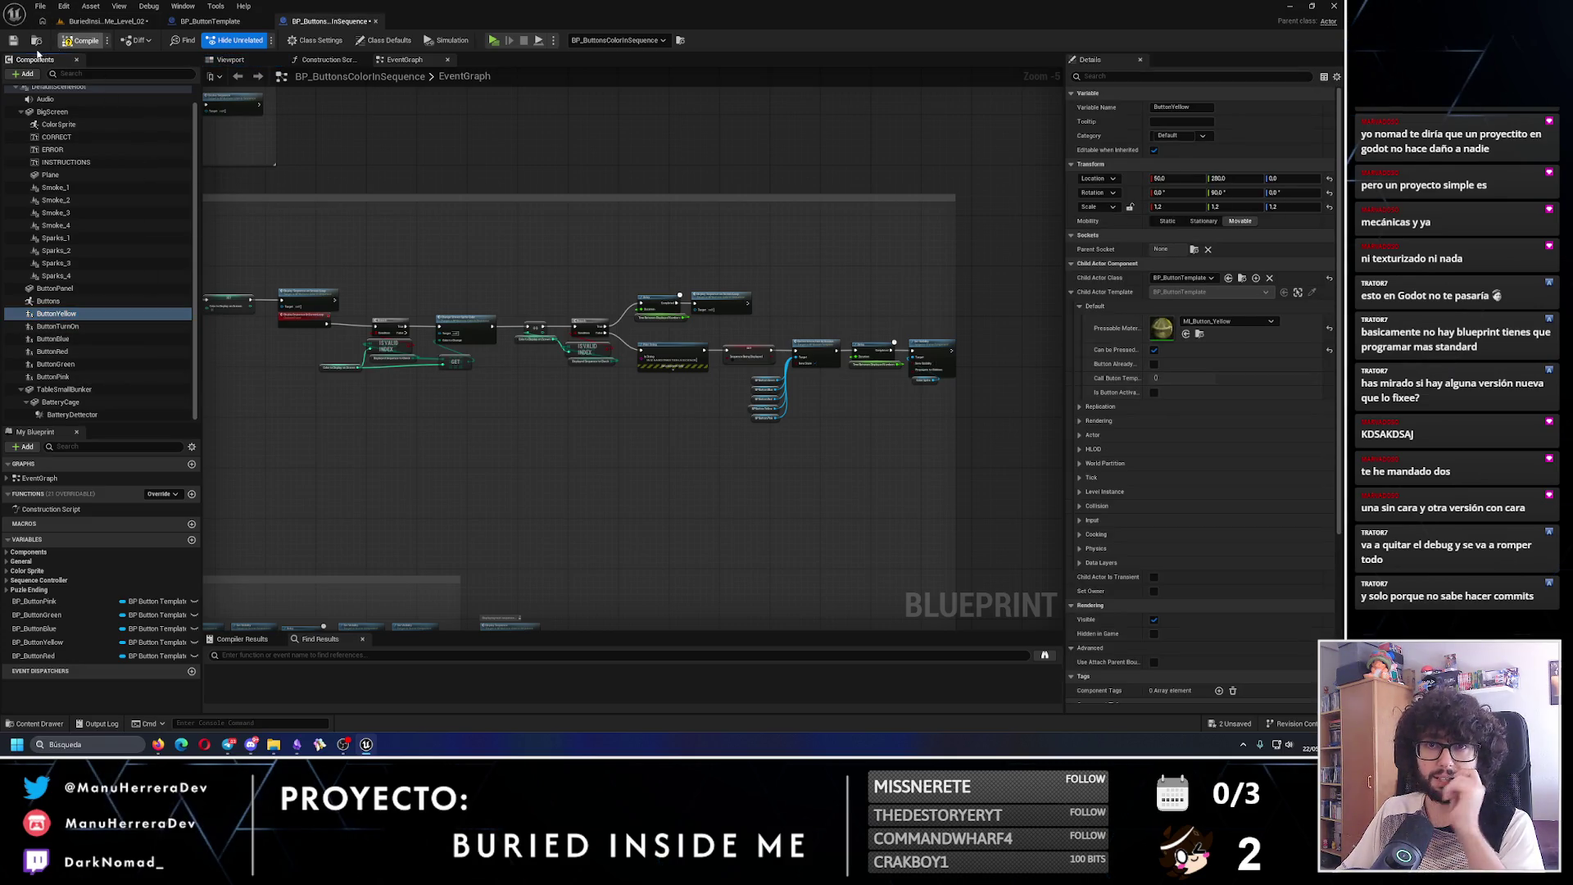
{"action": "left_click", "coordinate": [102, 23]}
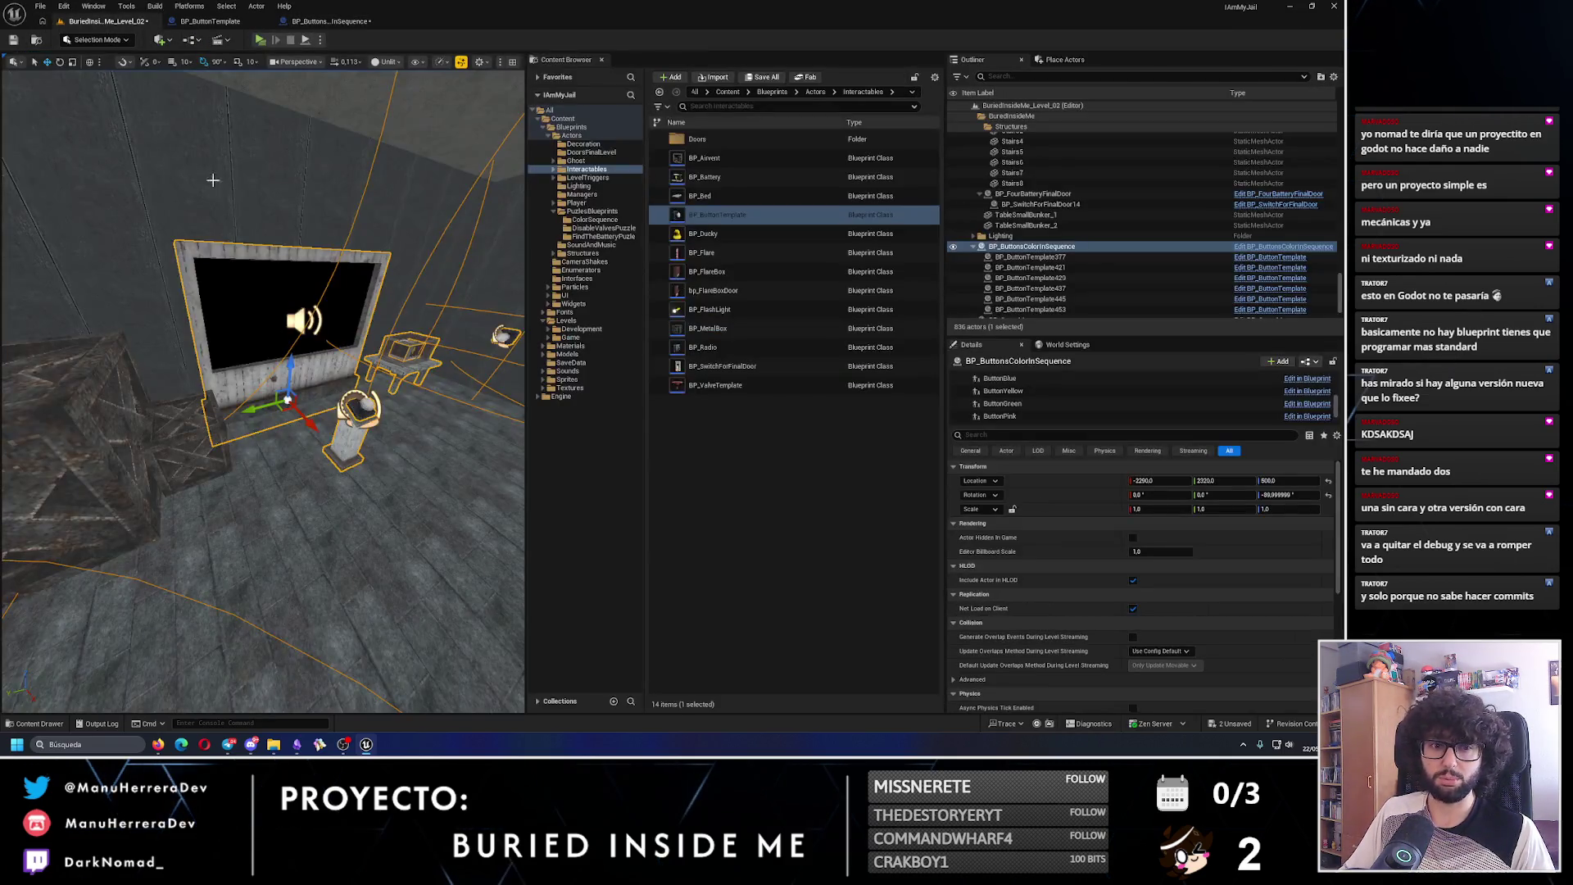
- Start a playtest, walk to the wall button and press it to turn it green
{"action": "key", "text": "alt+p"}
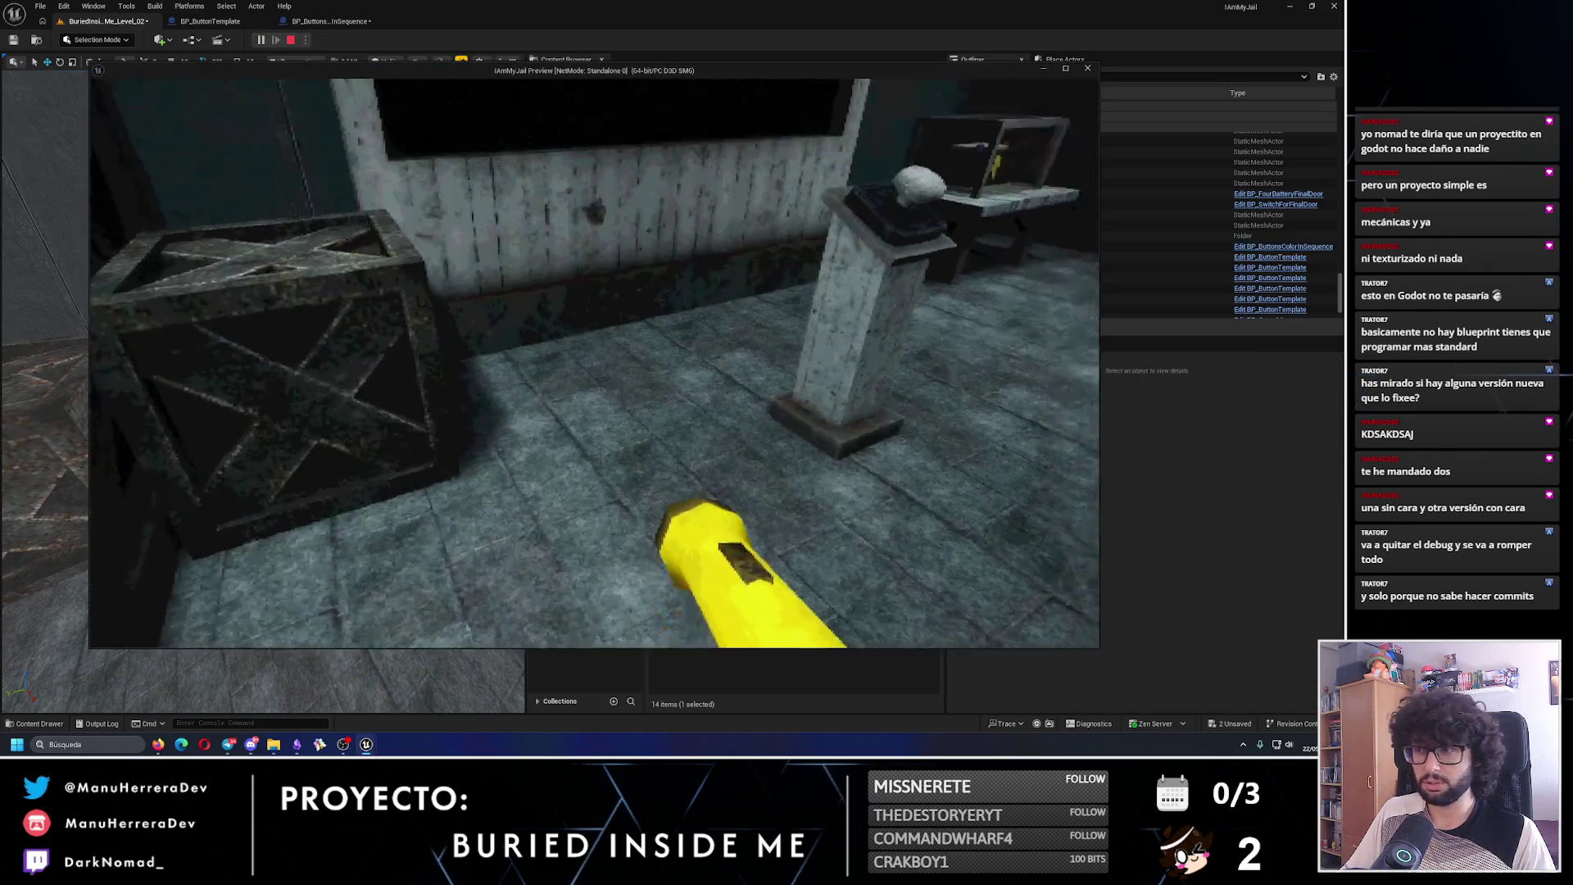
{"action": "key", "text": "f"}
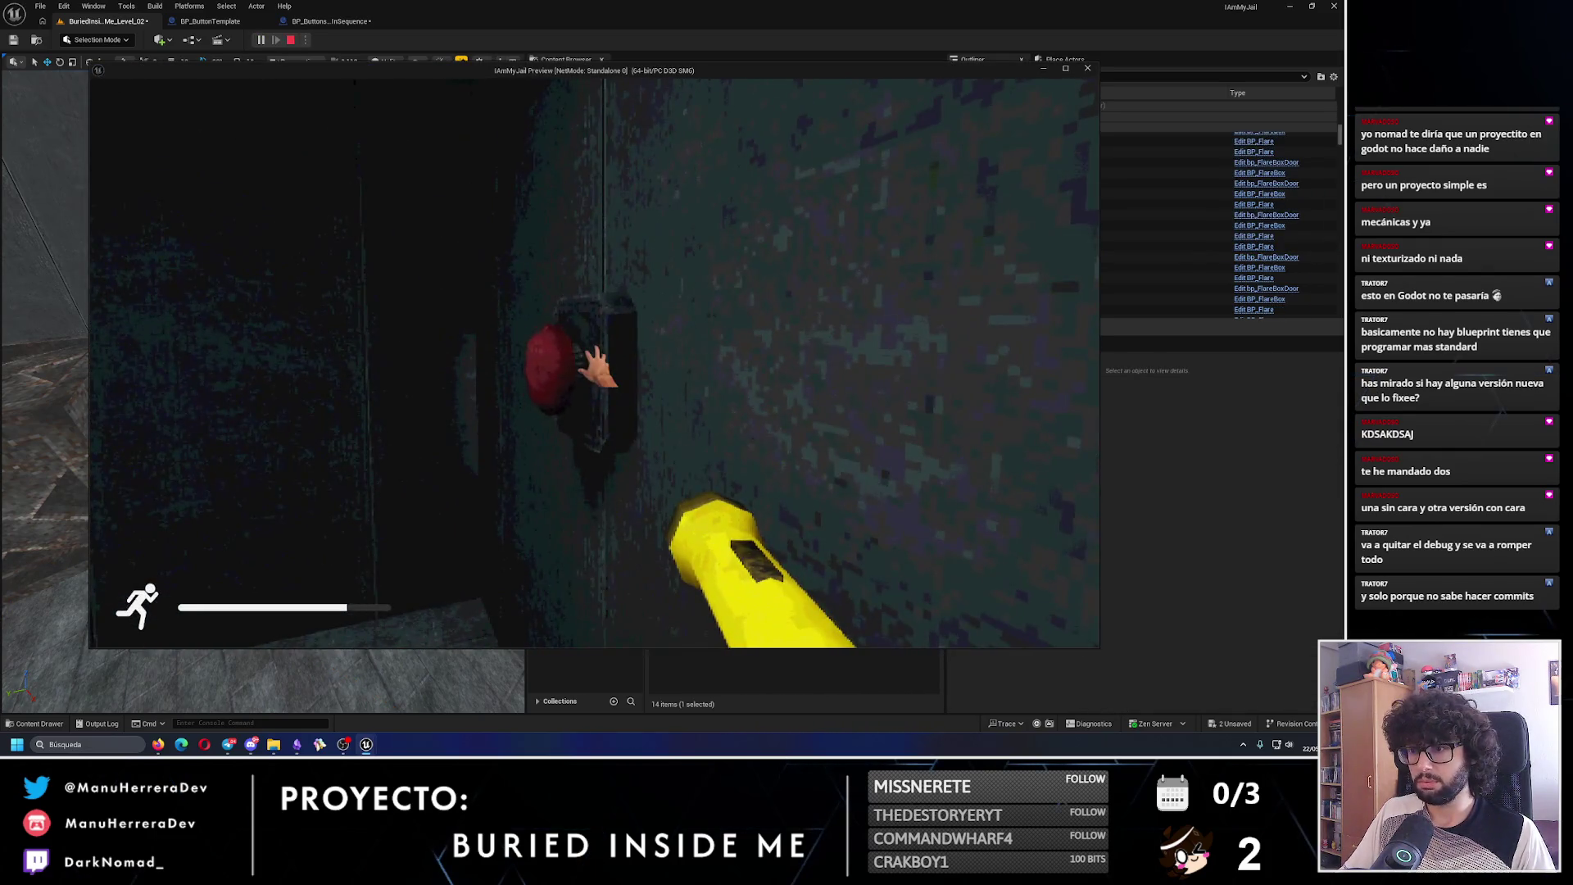
{"action": "key", "text": "f"}
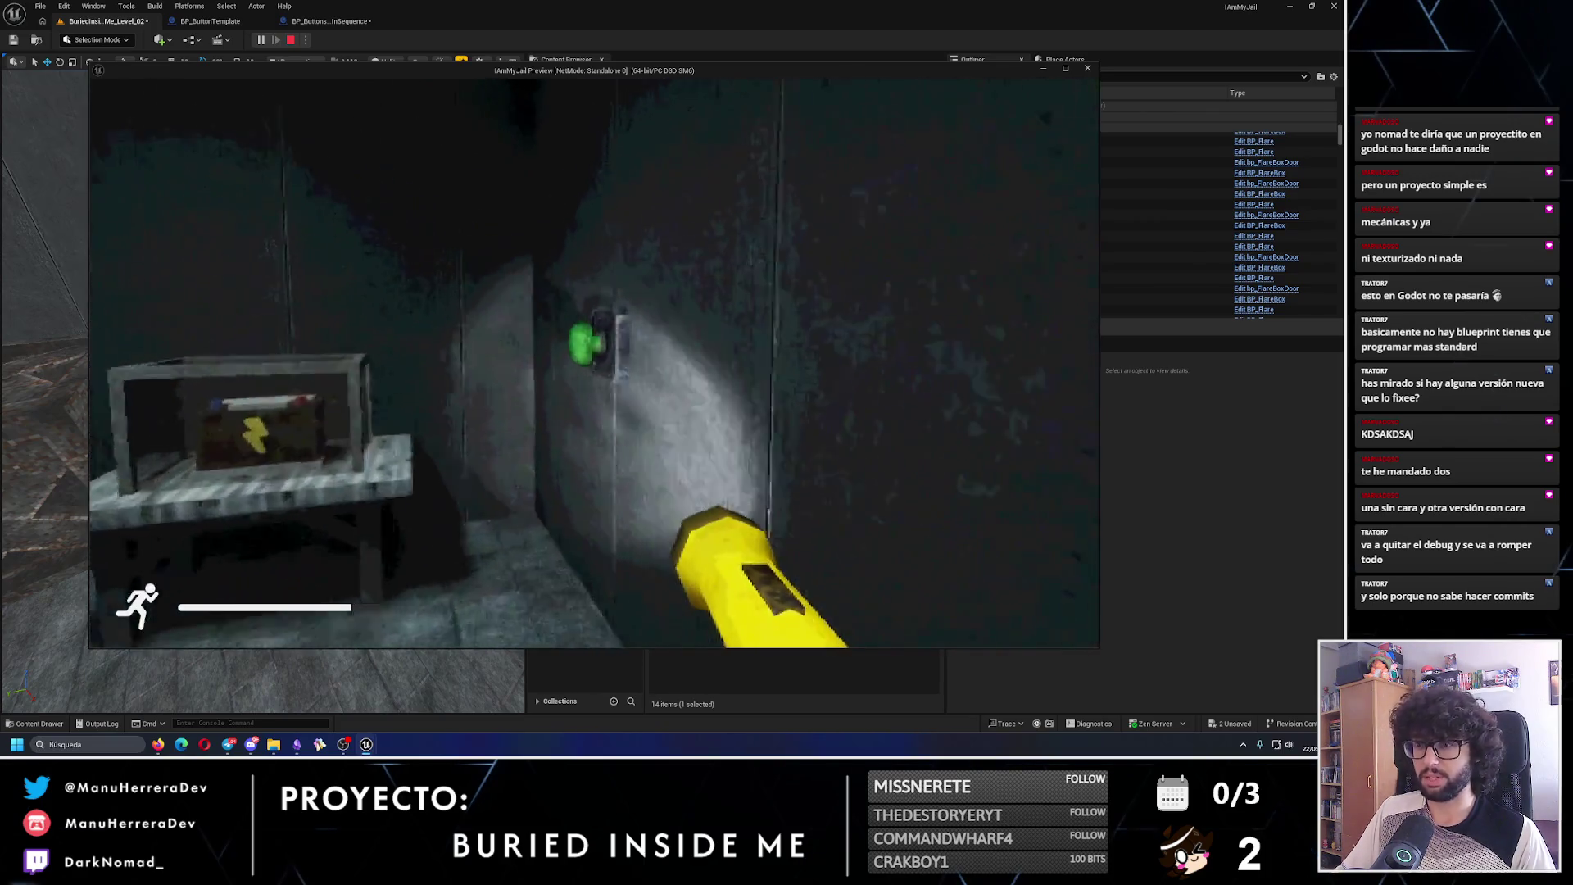
{"action": "key", "text": "shift+w"}
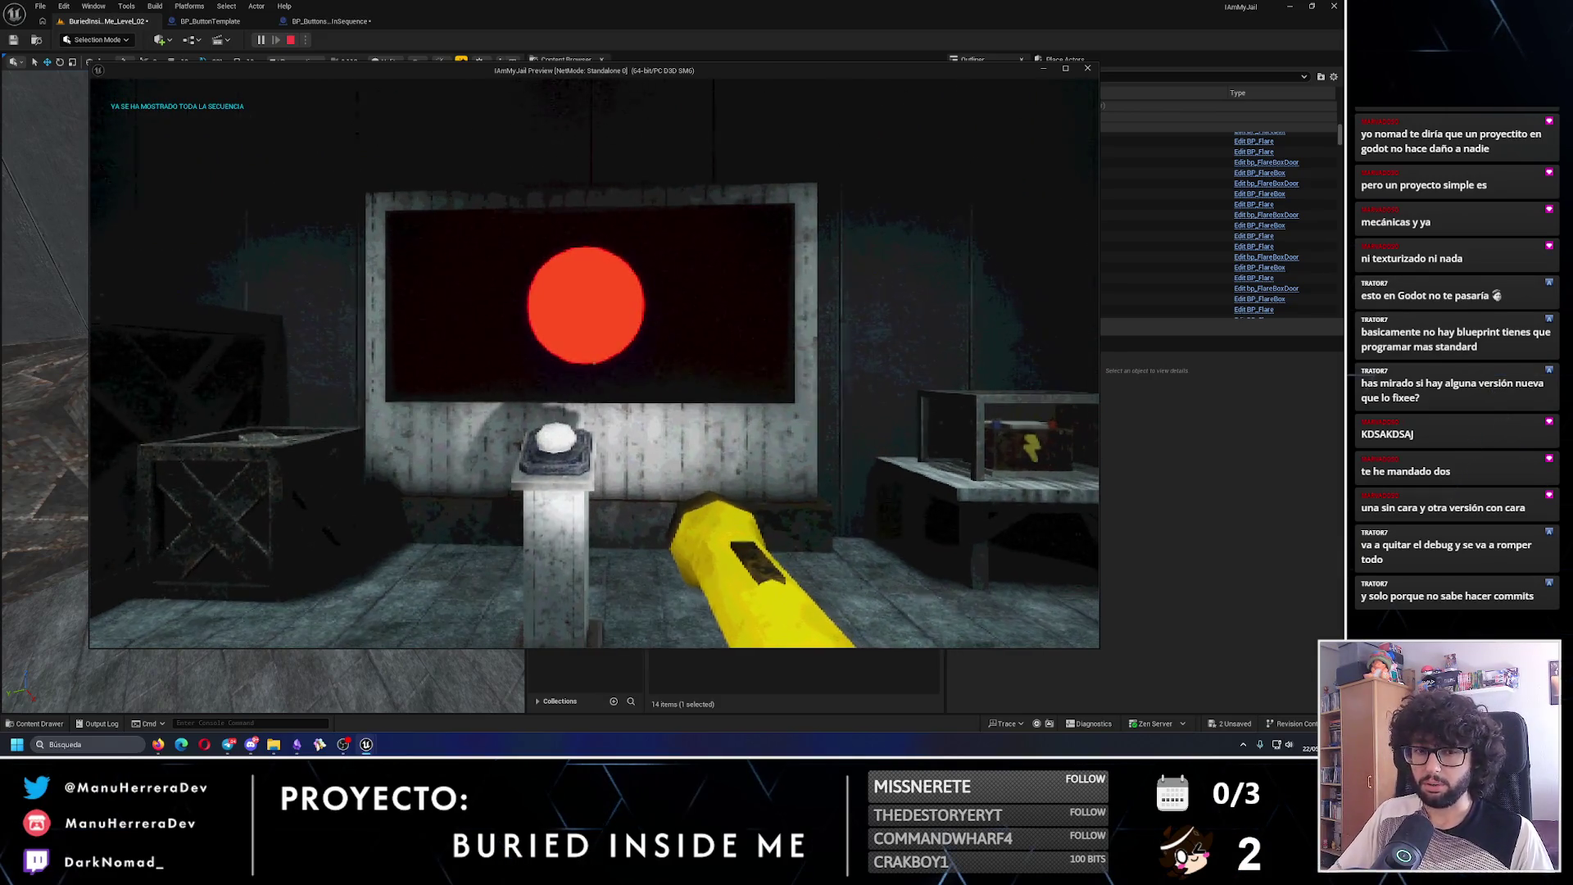
{"action": "key", "text": "shift+w"}
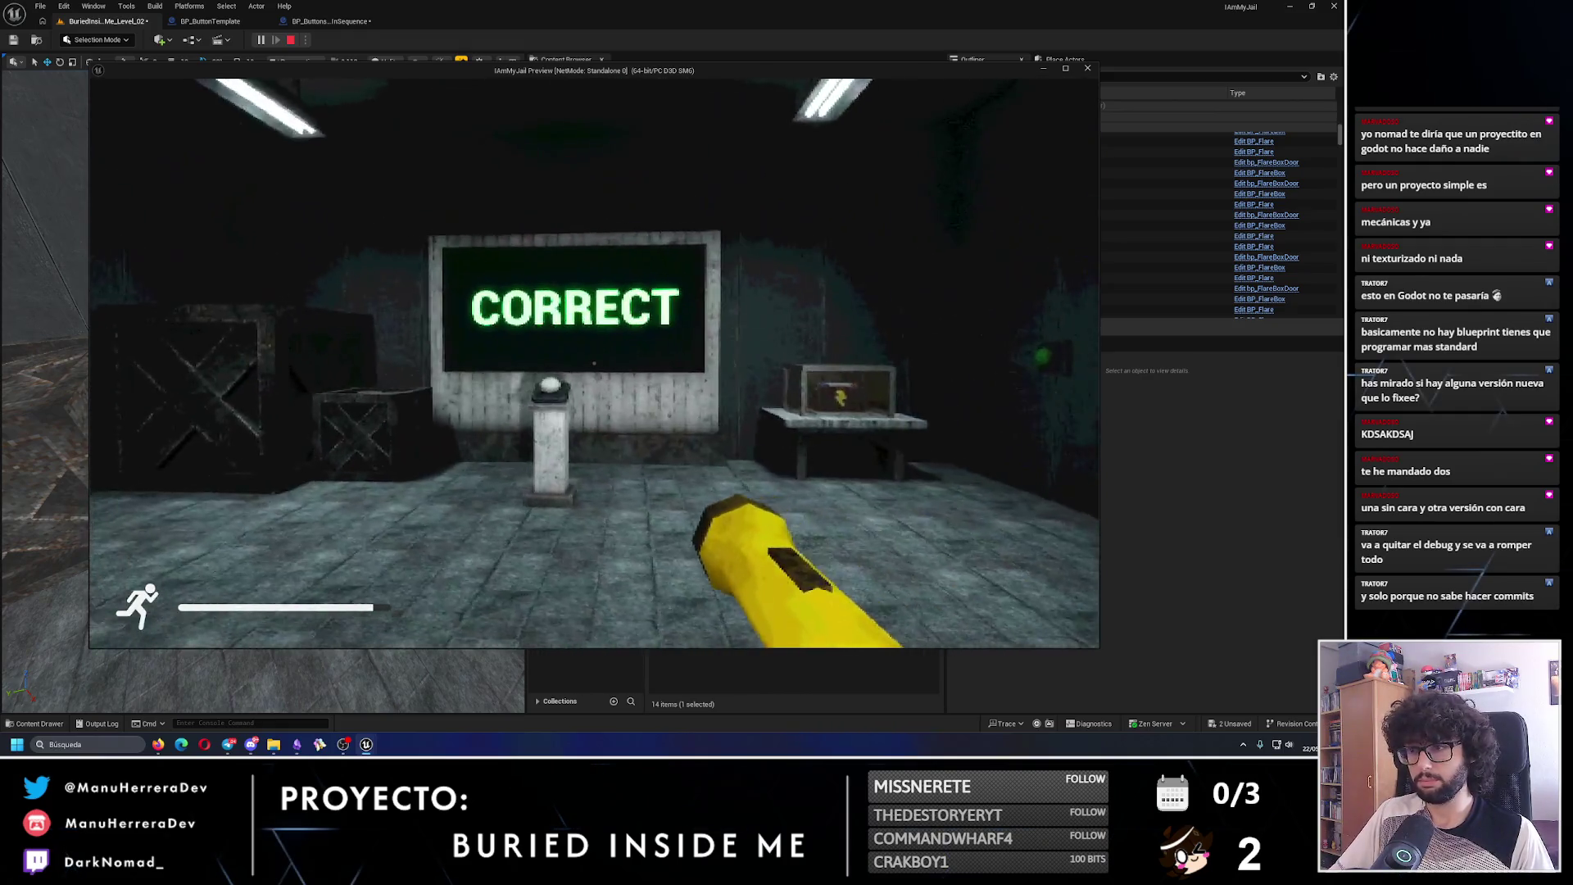
{"action": "key", "text": "w"}
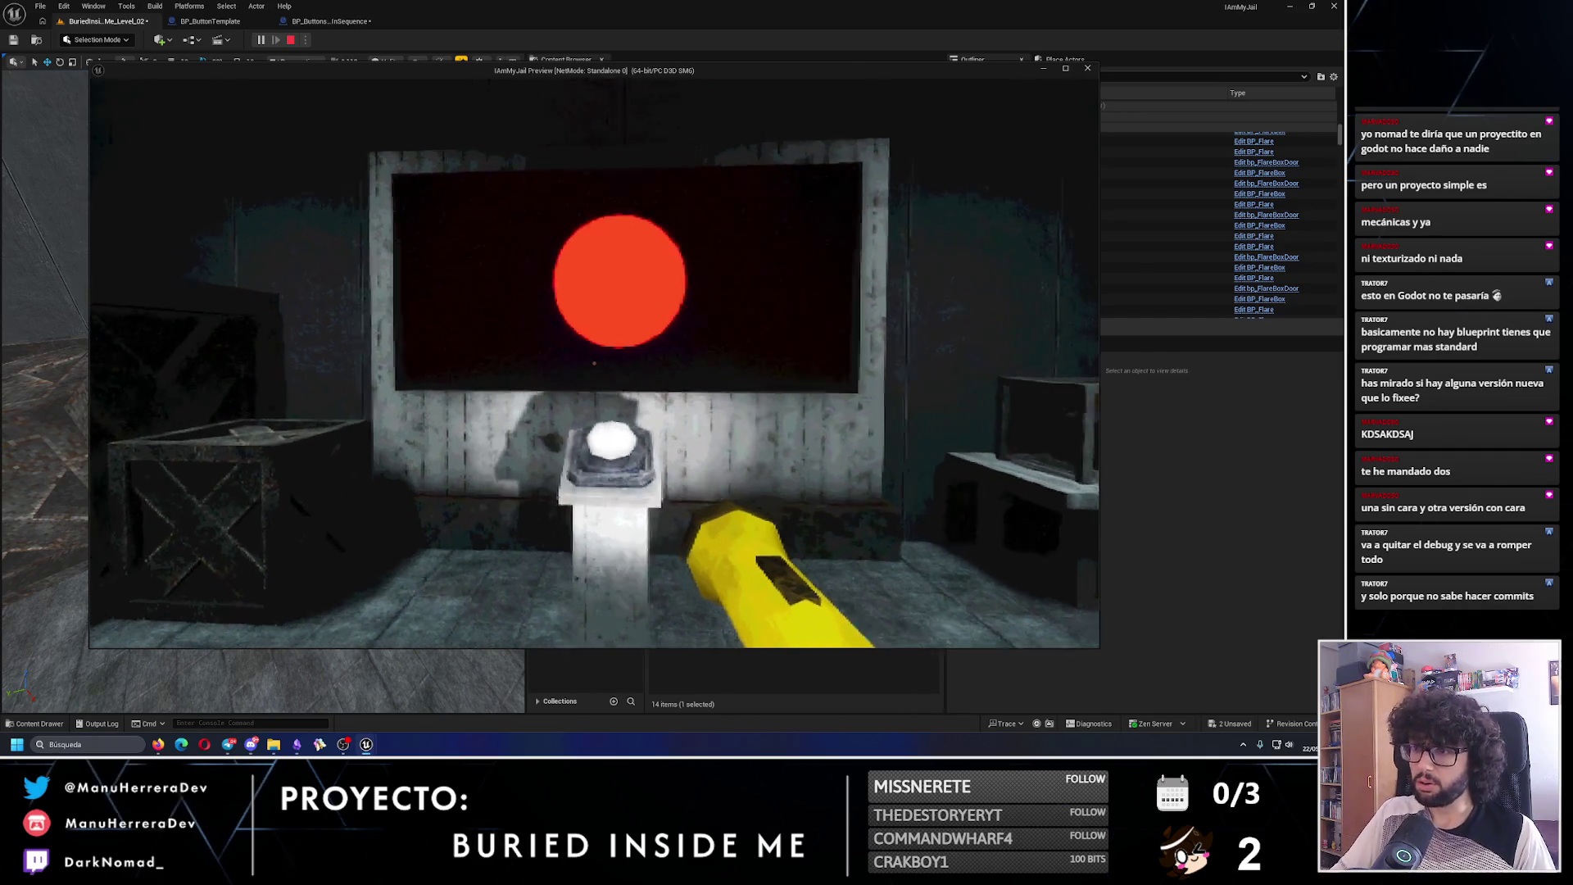
{"action": "key", "text": "shift+w"}
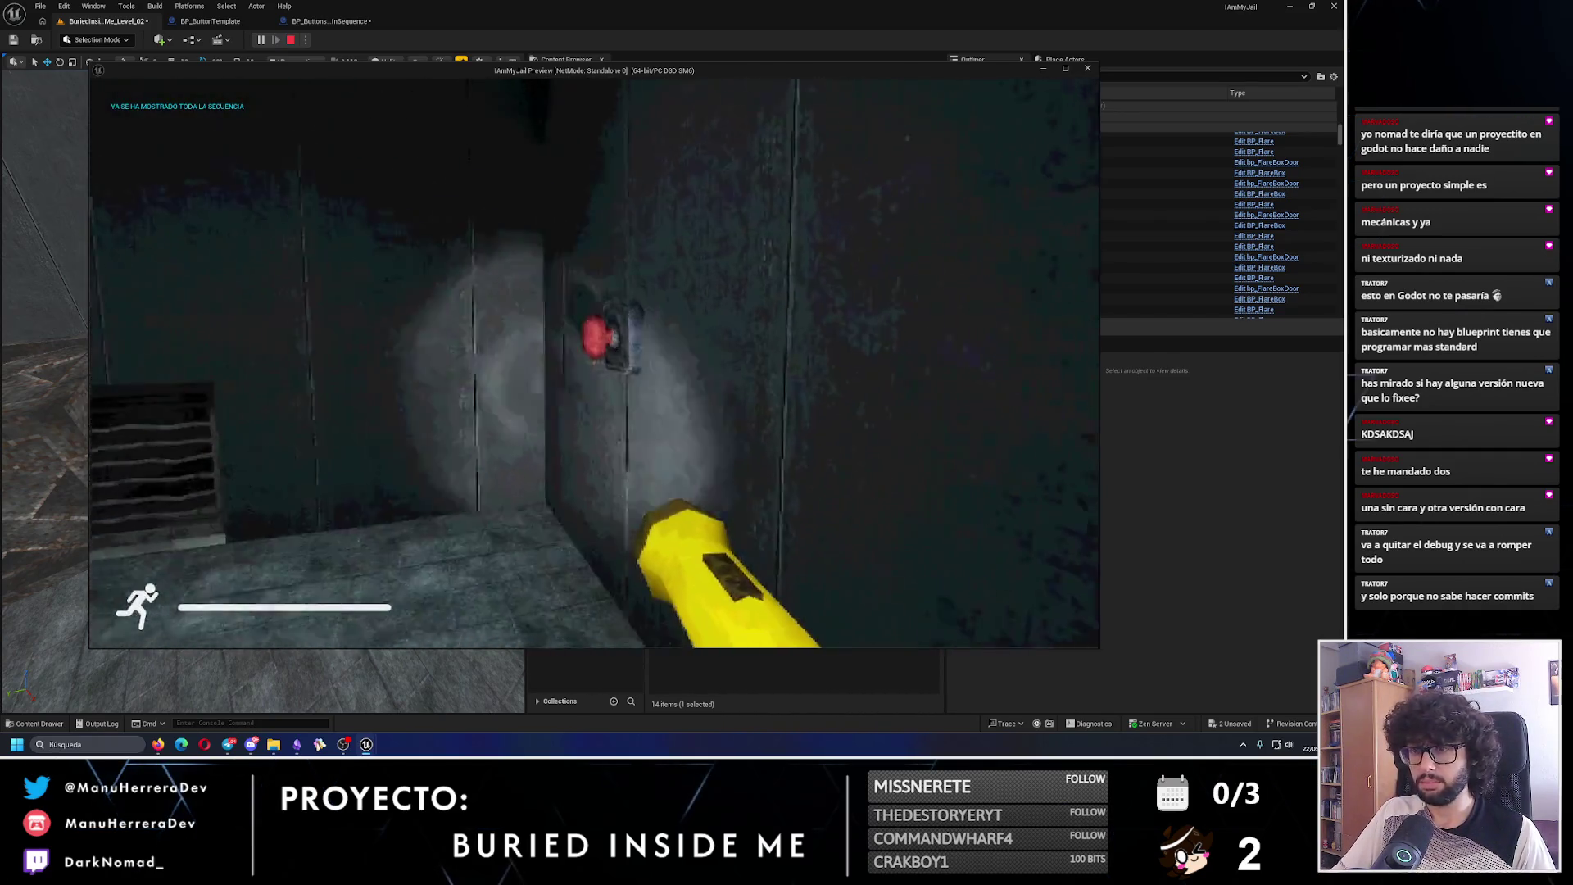
{"action": "key", "text": "e"}
{"action": "key", "text": "shift+w"}
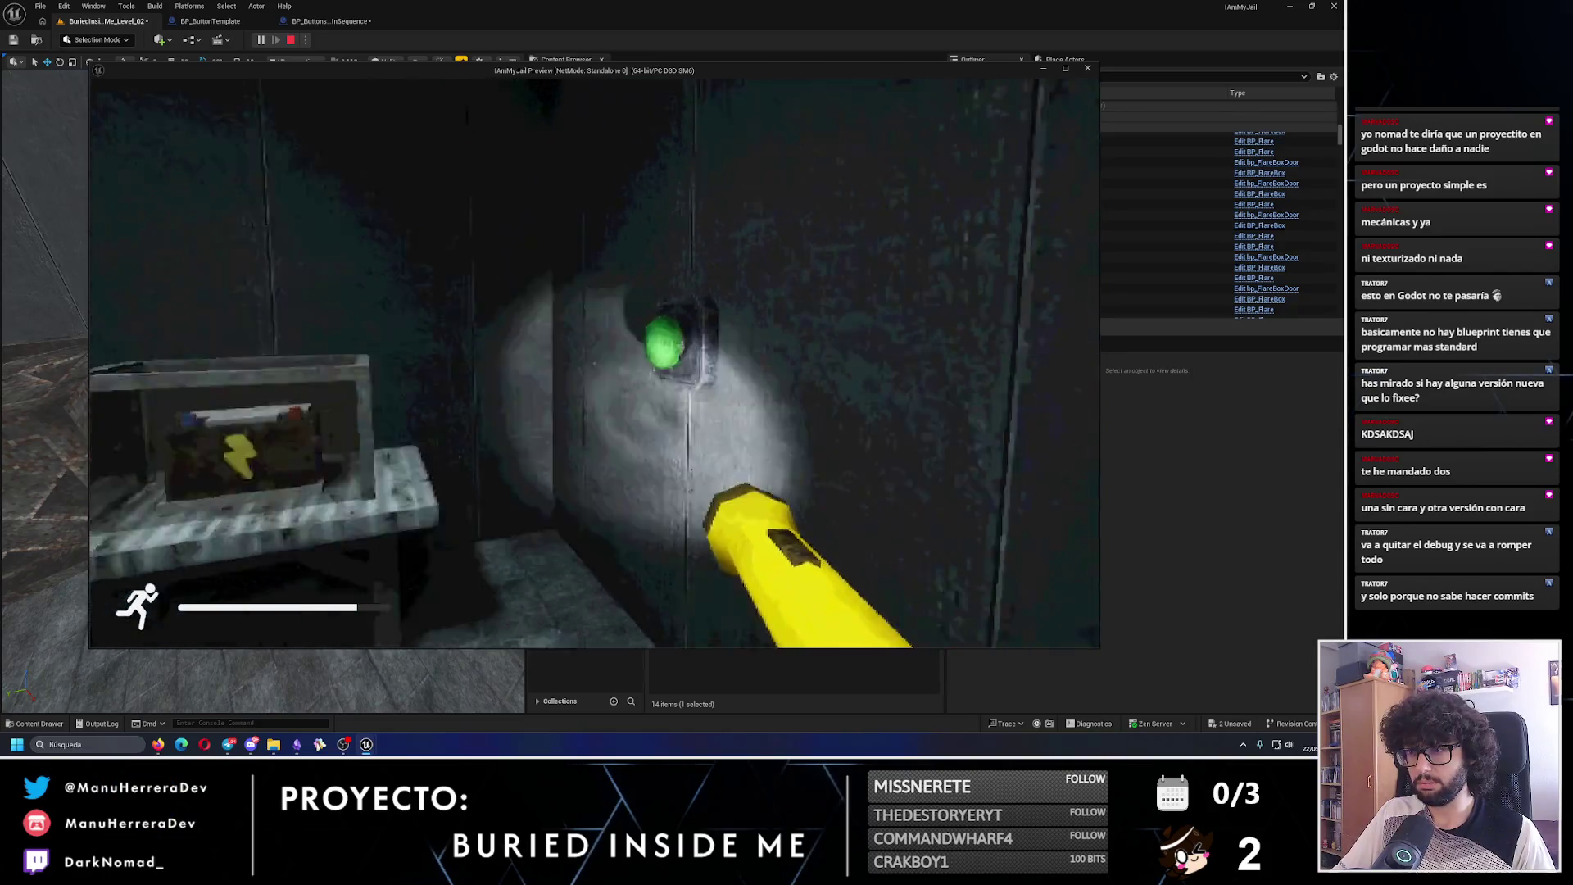
{"action": "key", "text": "w"}
{"action": "key", "text": "shift+w"}
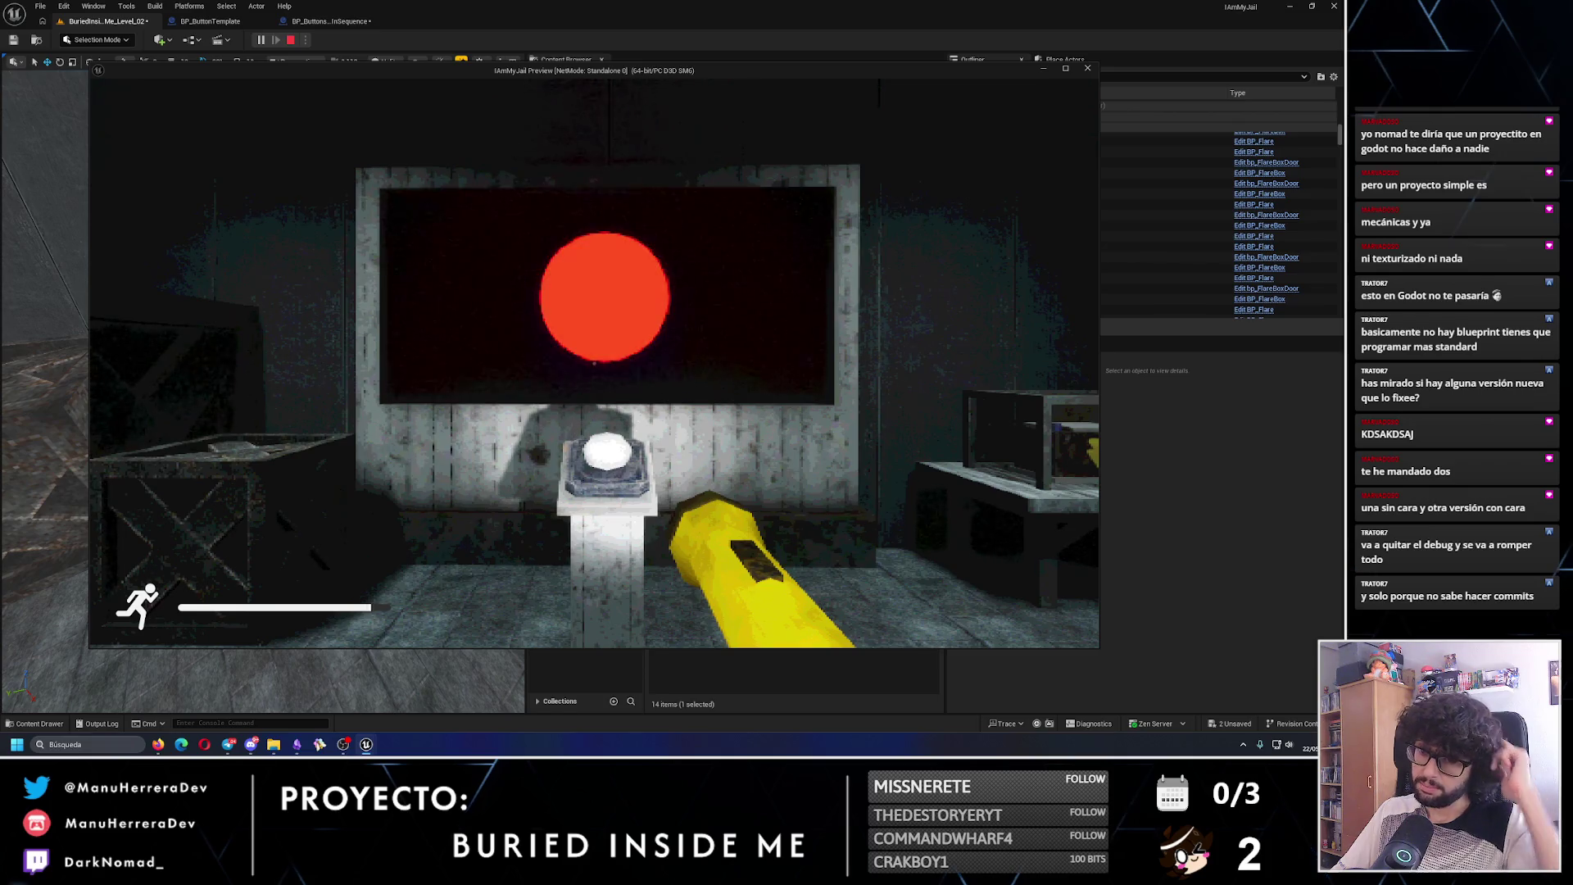
- Watch the sequence screen, explore the vent tunnel, then close the preview for BP_ButtonTemplate's graph
{"action": "key", "text": "s"}
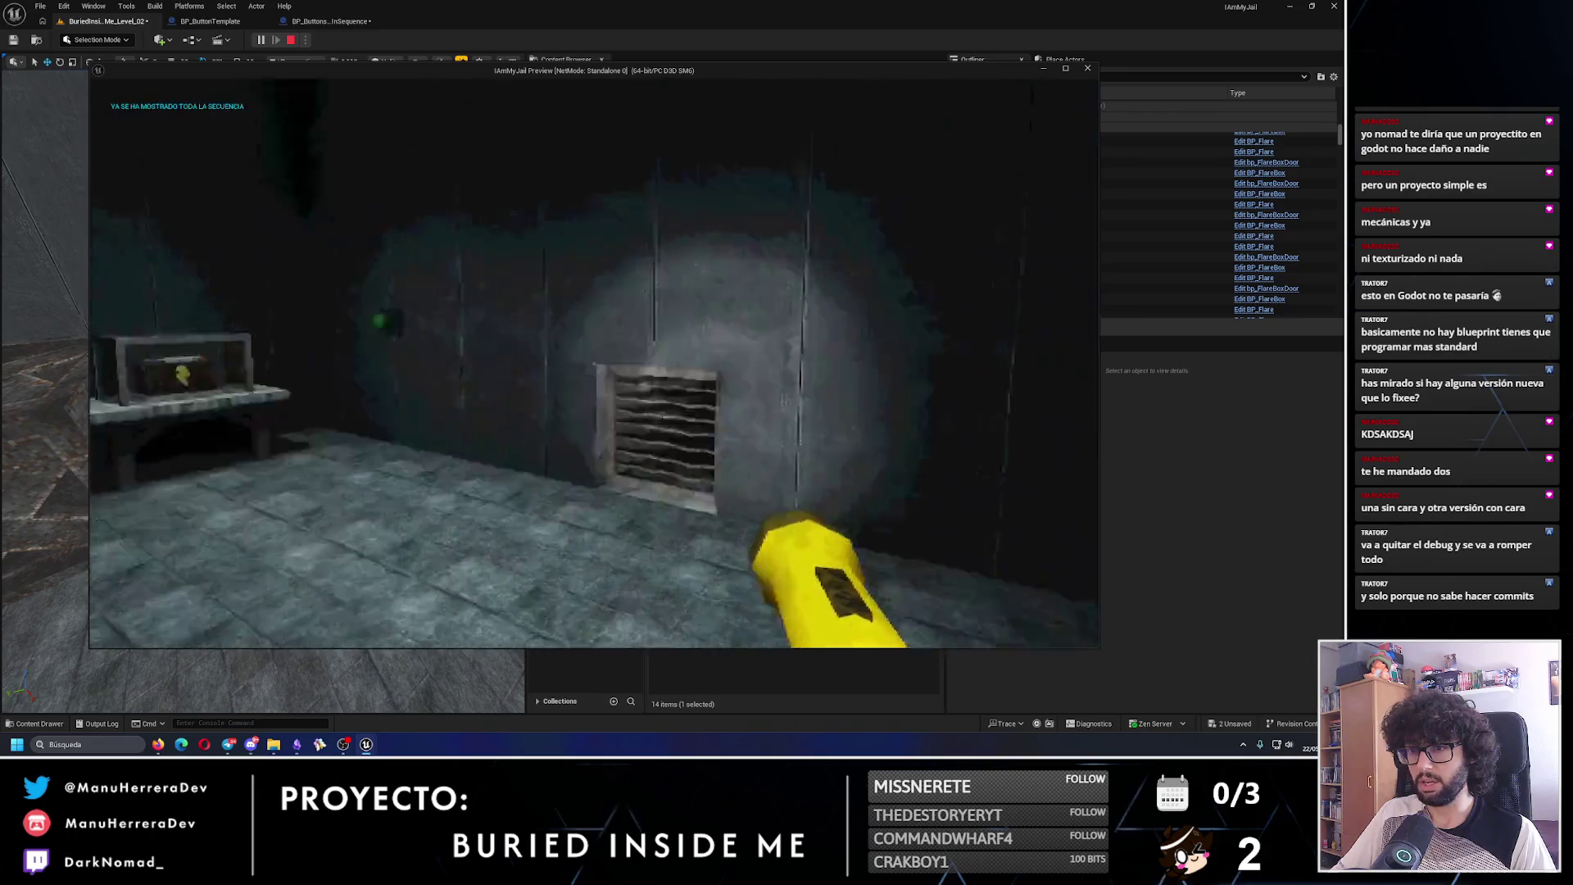
{"action": "key", "text": "w"}
{"action": "key", "text": "shift+w"}
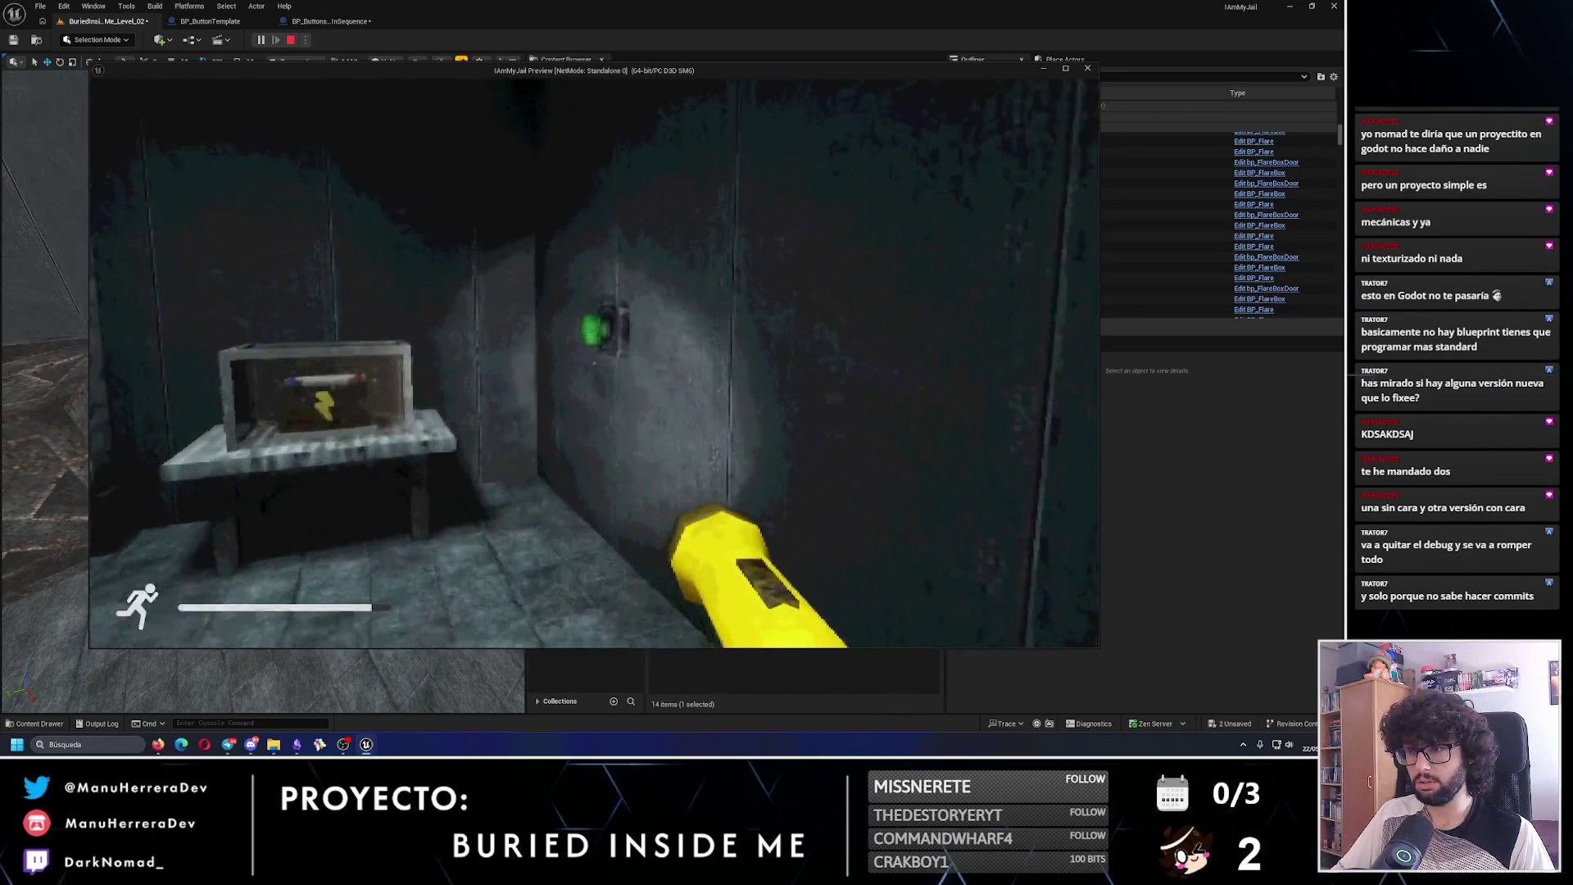
{"action": "key", "text": "w"}
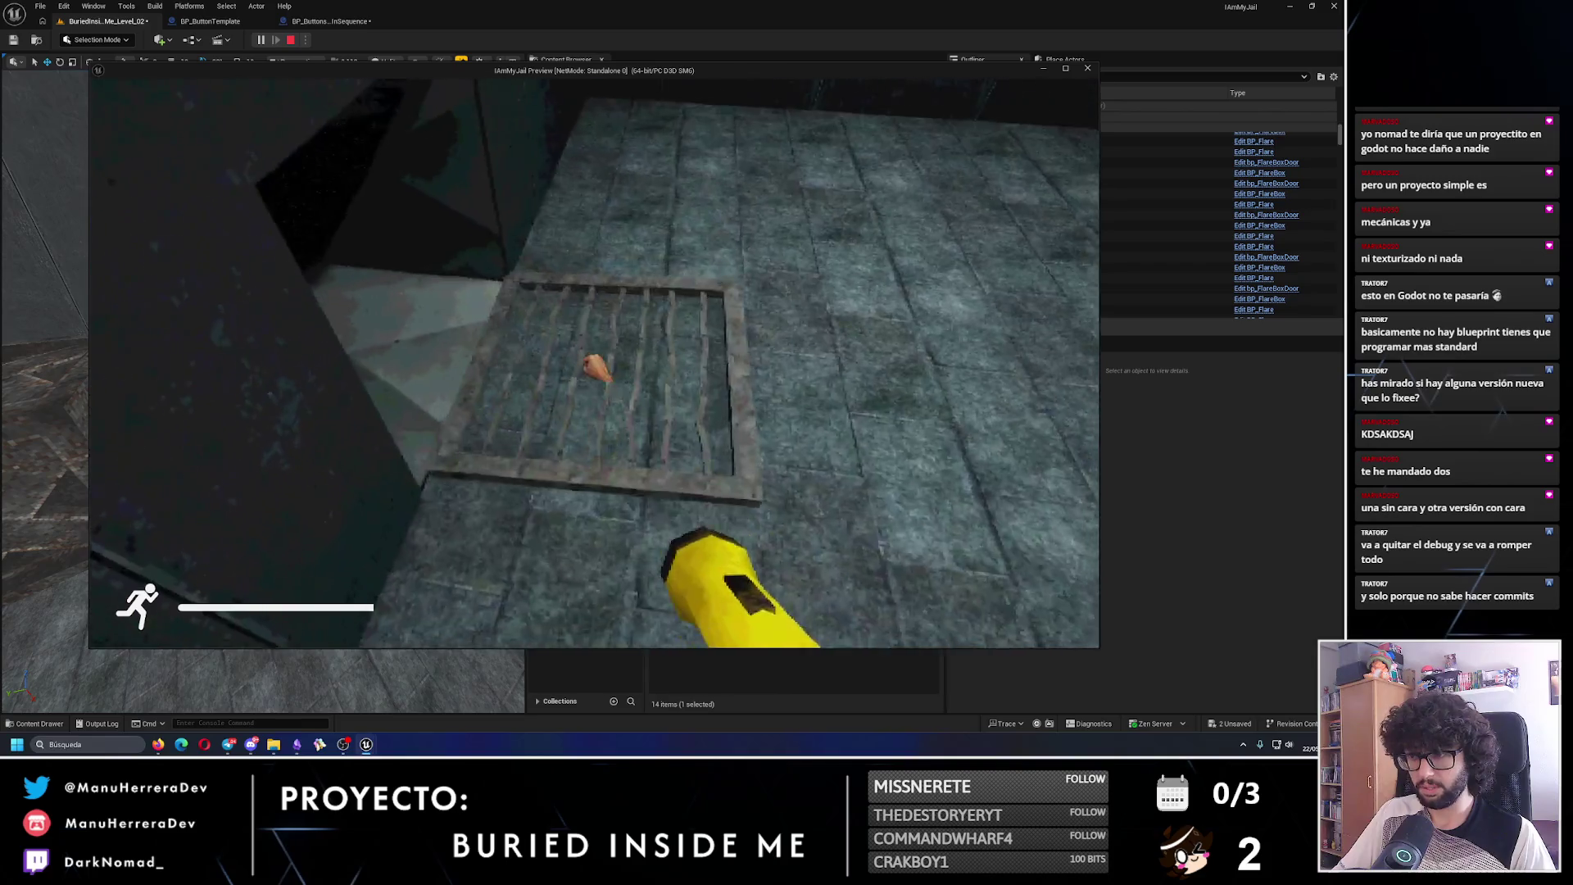
{"action": "key", "text": "w"}
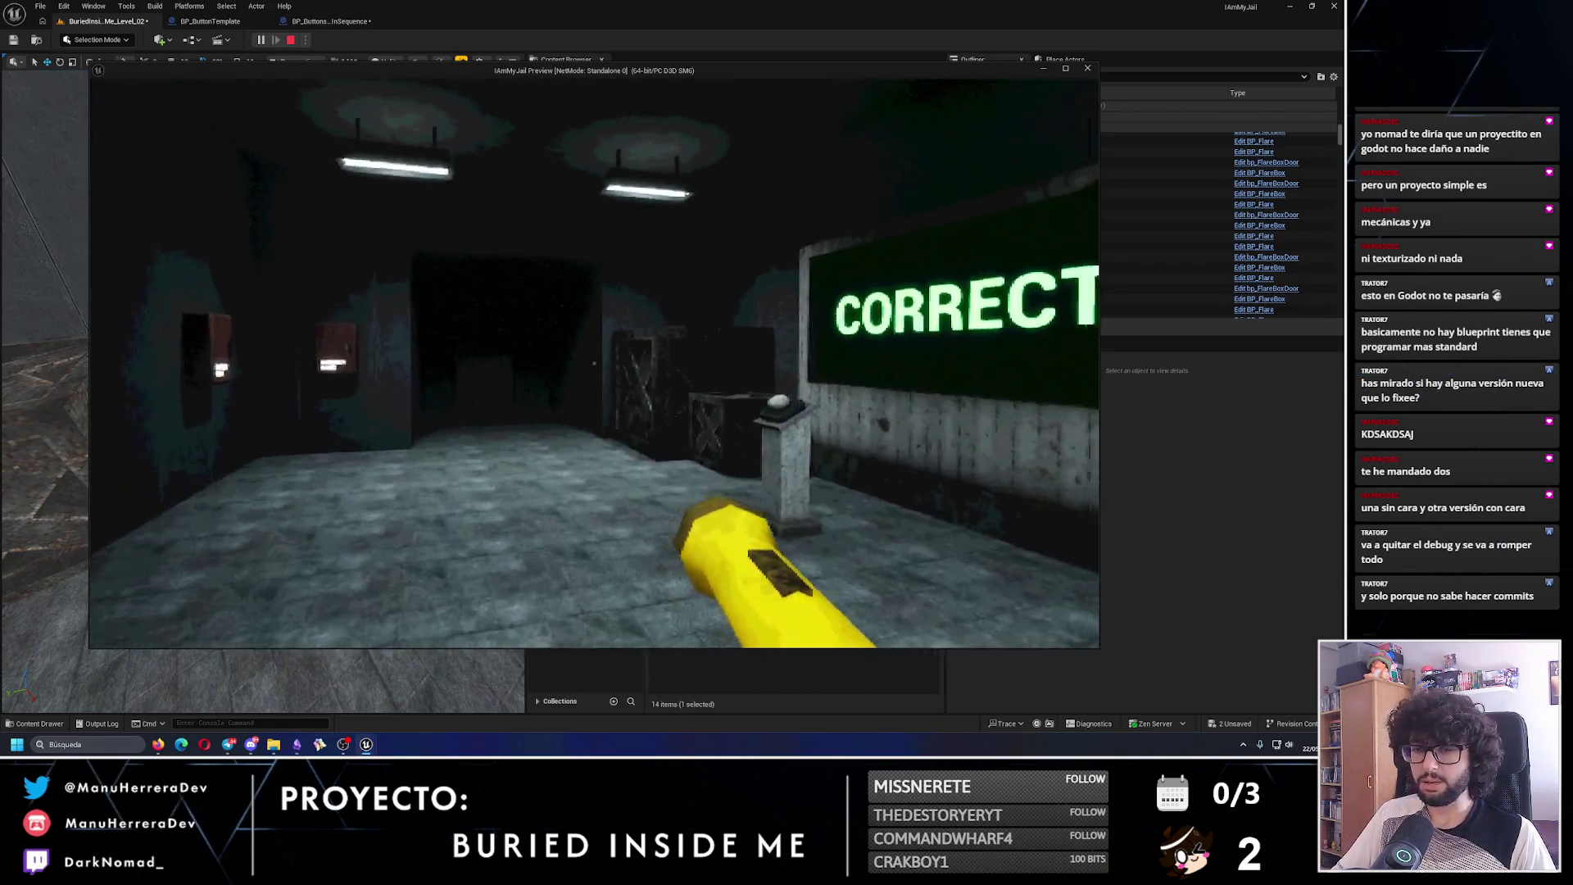
{"action": "key", "text": "w"}
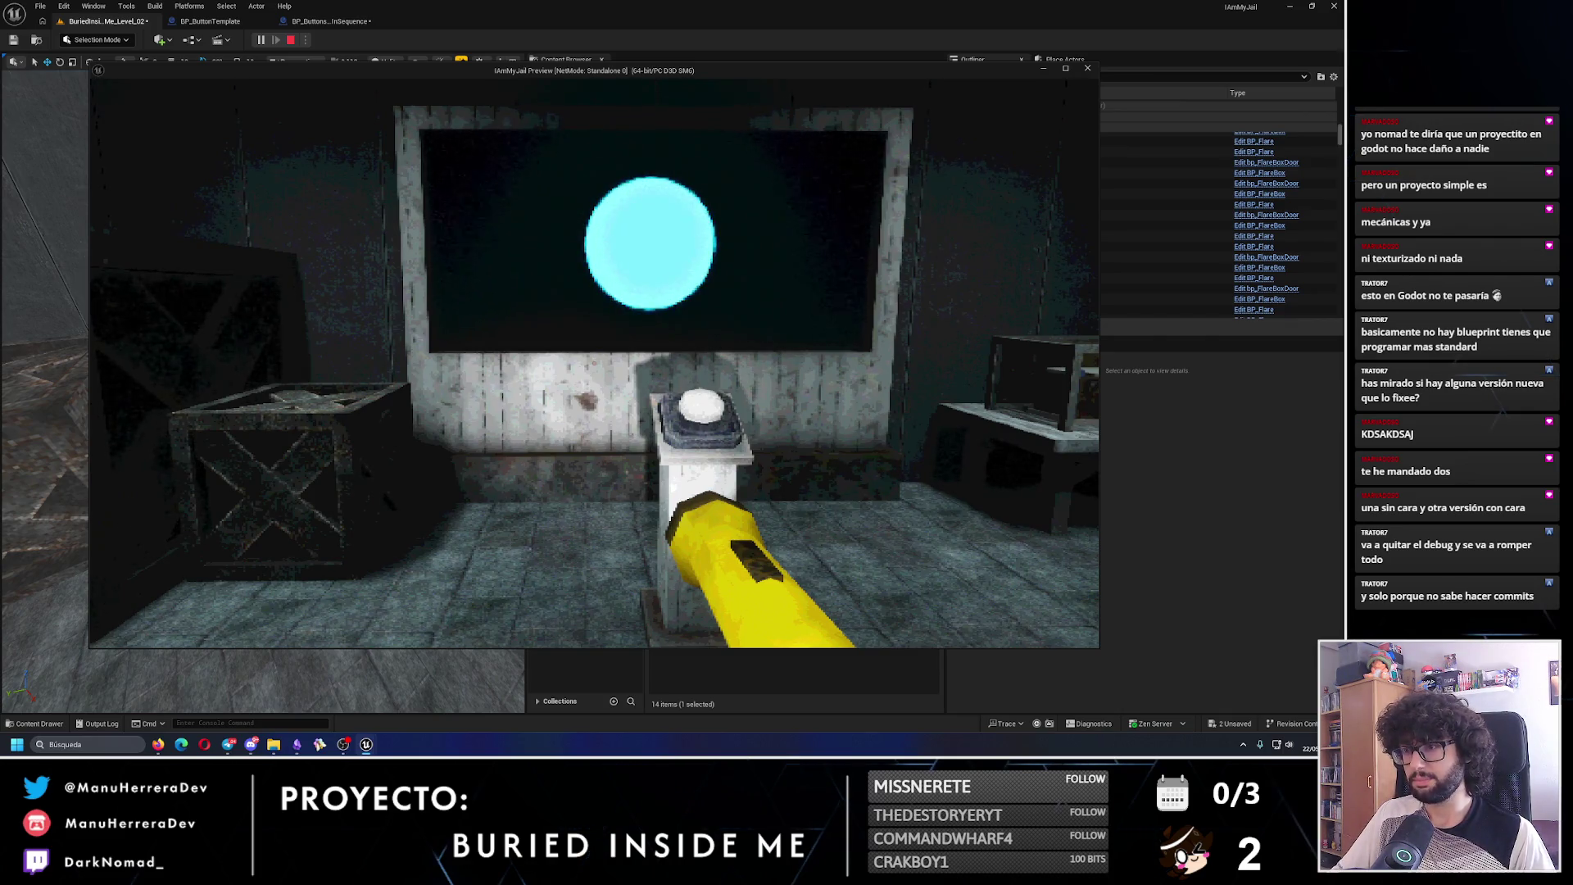
{"action": "key", "text": "e"}
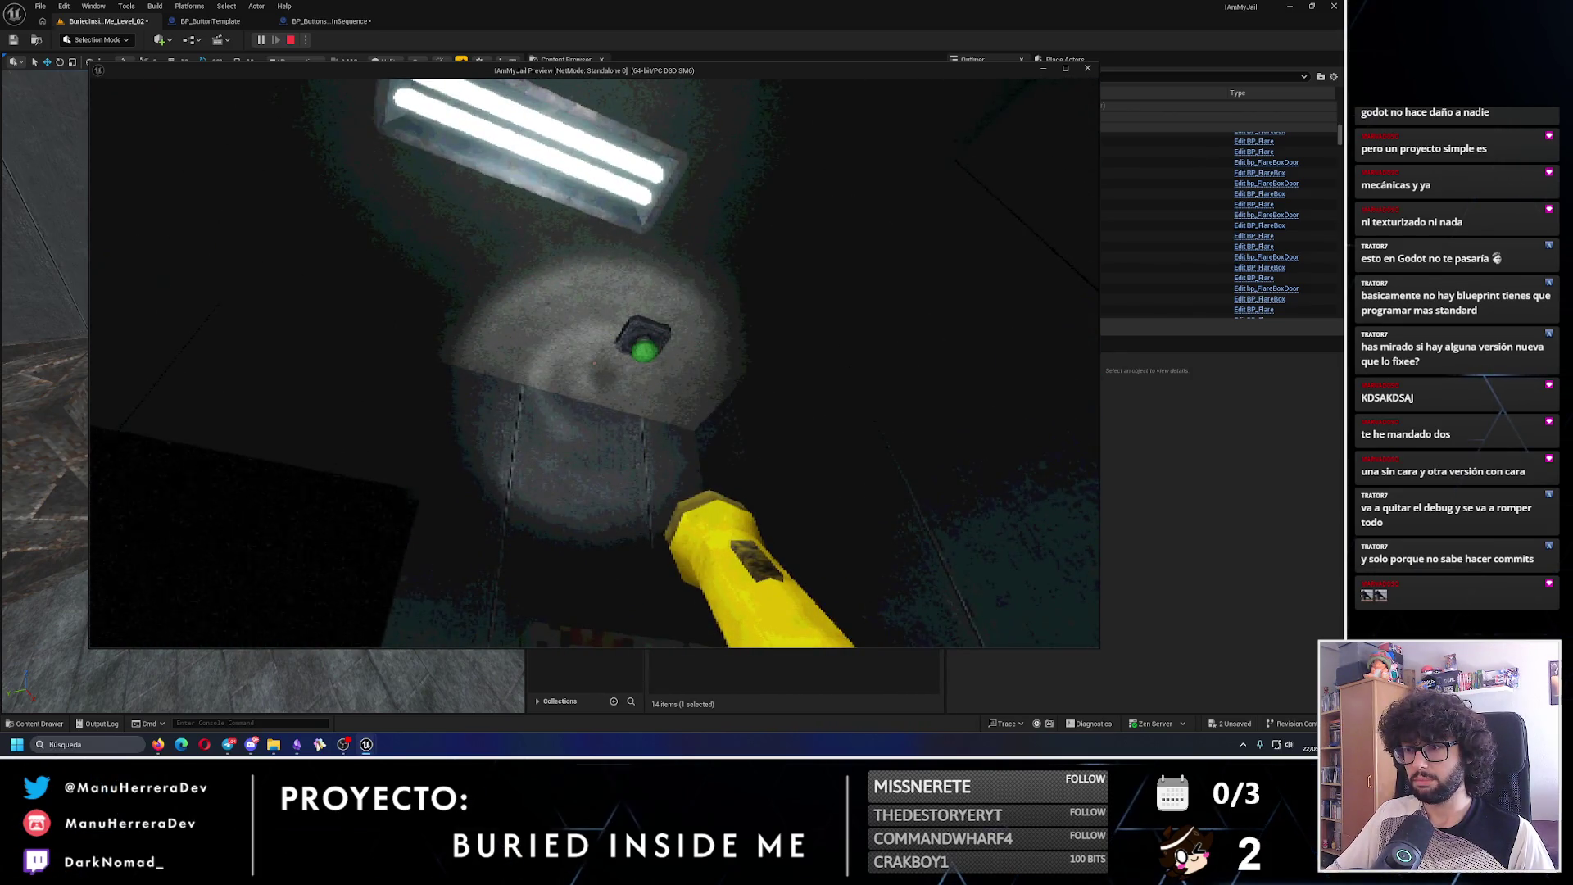
{"action": "key", "text": "Escape"}
{"action": "left_click", "coordinate": [210, 20]}
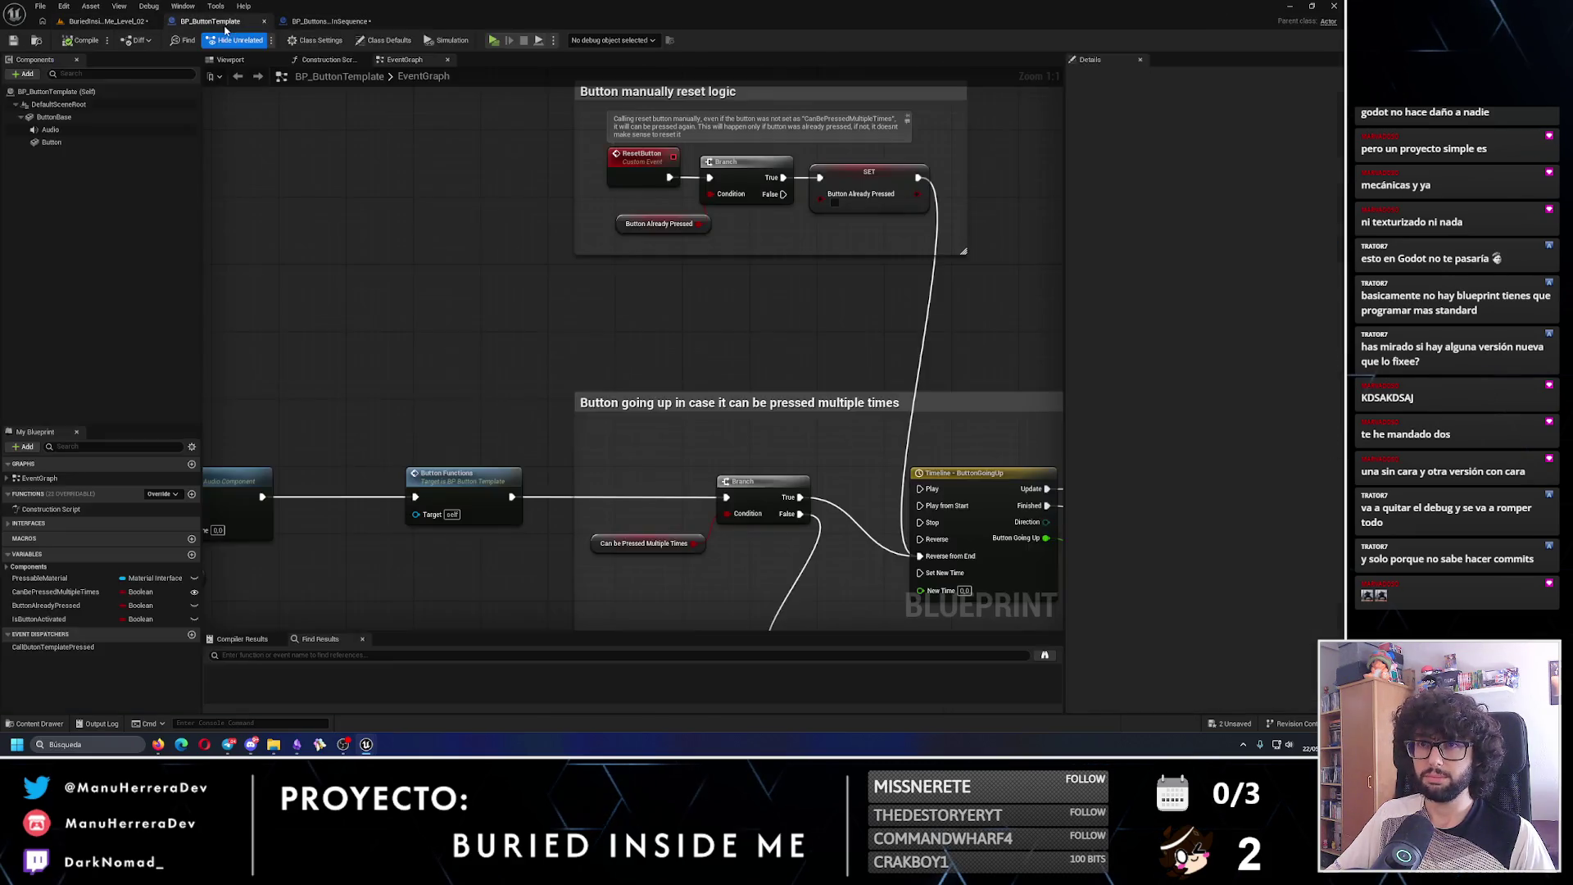
- Give ButtonPink the MI_Button_Pink pressable material and save BP_ButtonsColorInSequence
{"action": "key", "text": "ctrl+Tab"}
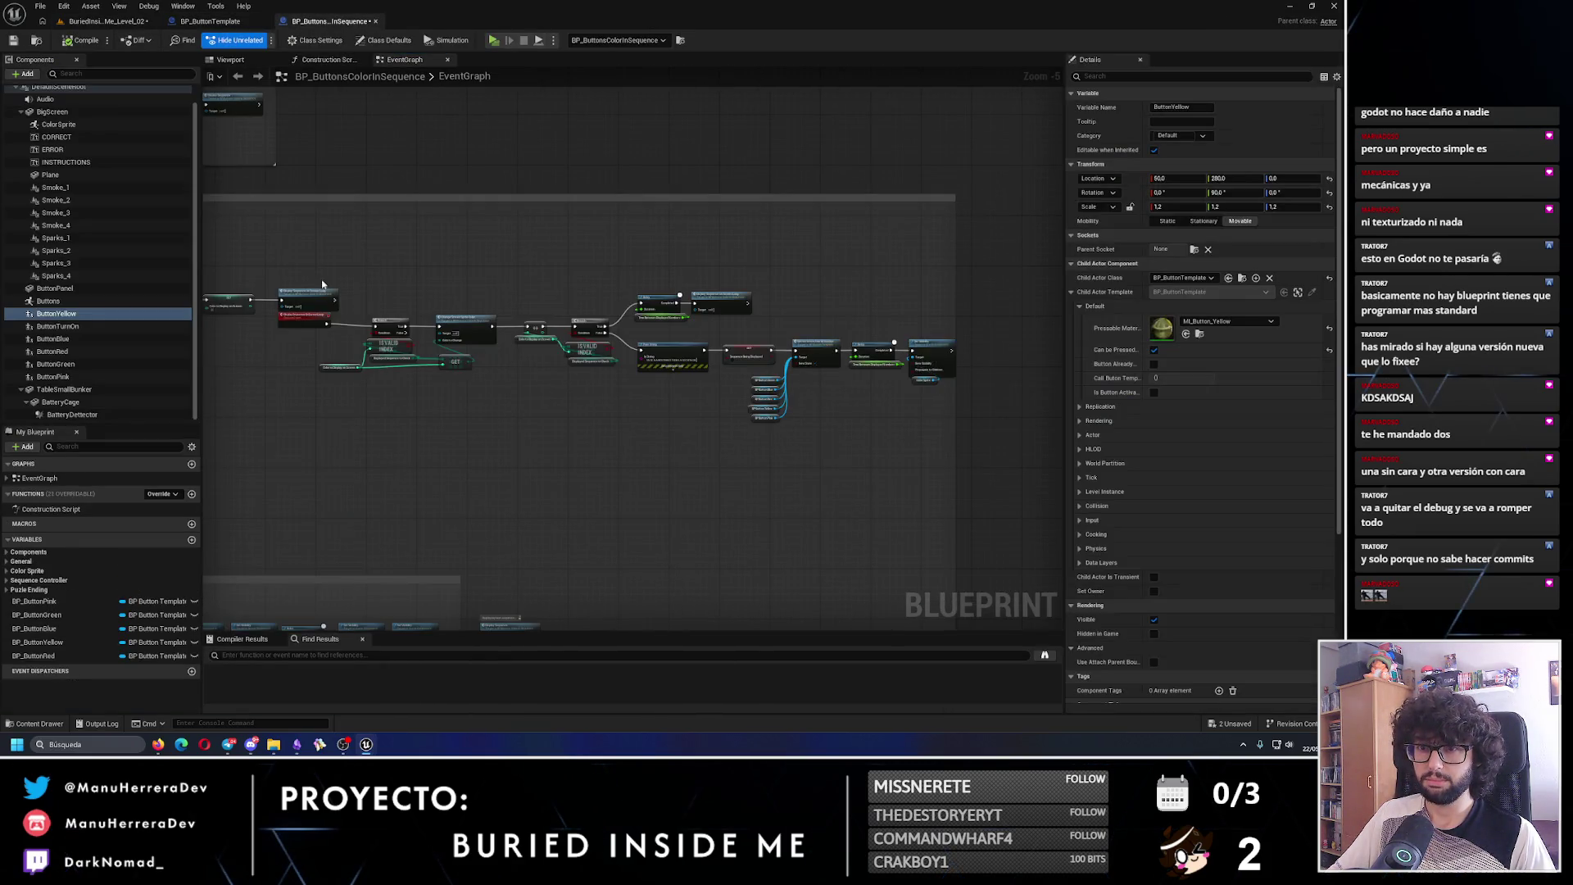
{"action": "left_click", "coordinate": [74, 377]}
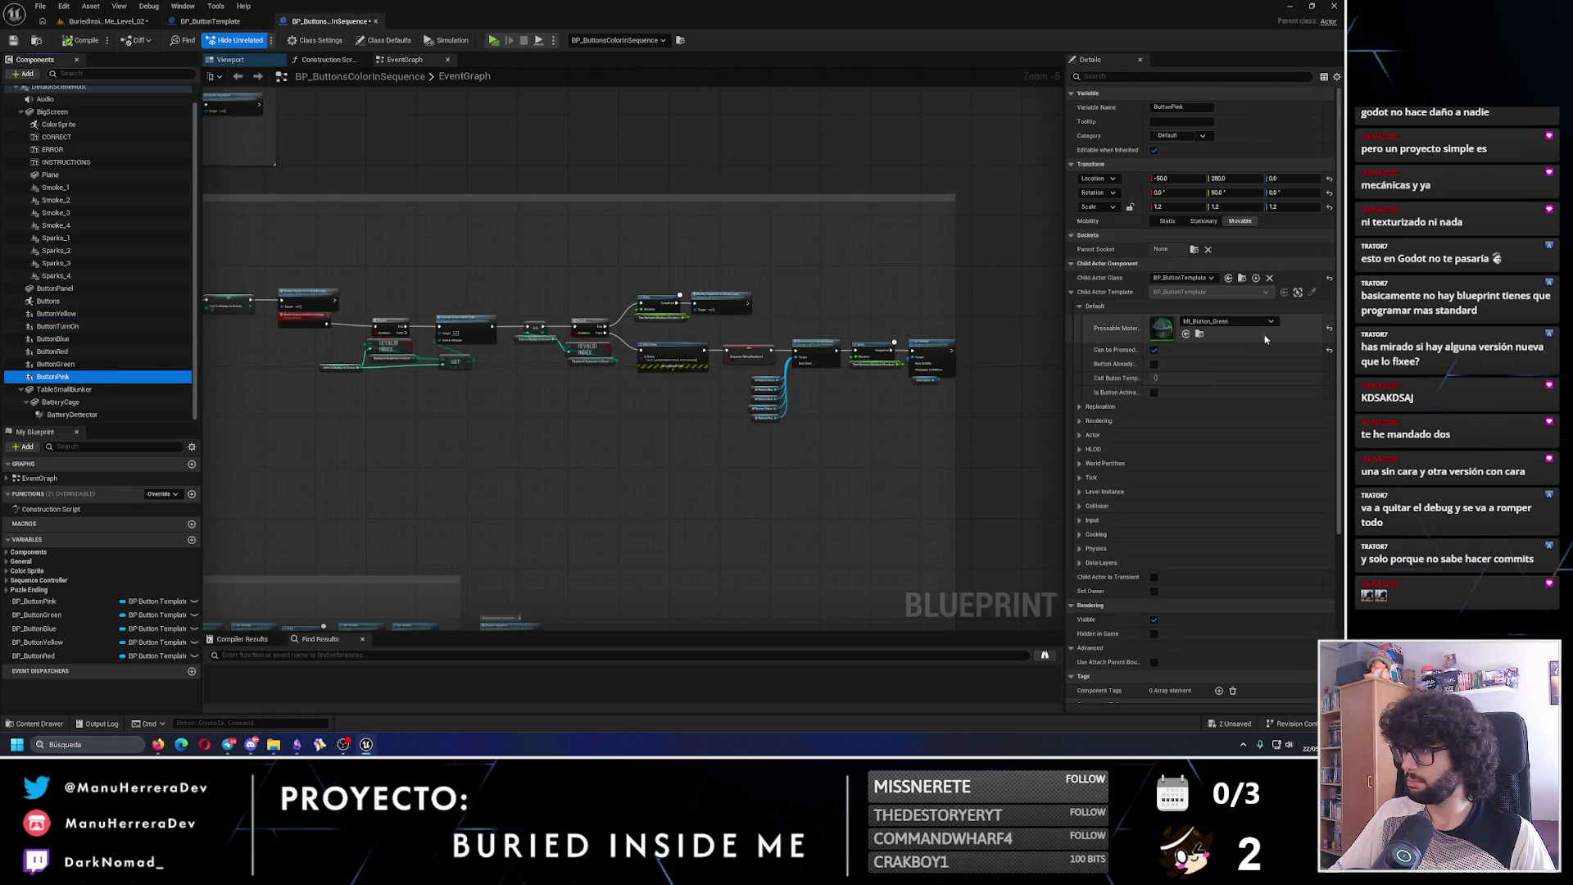
{"action": "left_click", "coordinate": [1246, 325]}
{"action": "left_click", "coordinate": [1258, 509]}
{"action": "left_click", "coordinate": [1229, 322]}
{"action": "left_click", "coordinate": [1266, 481]}
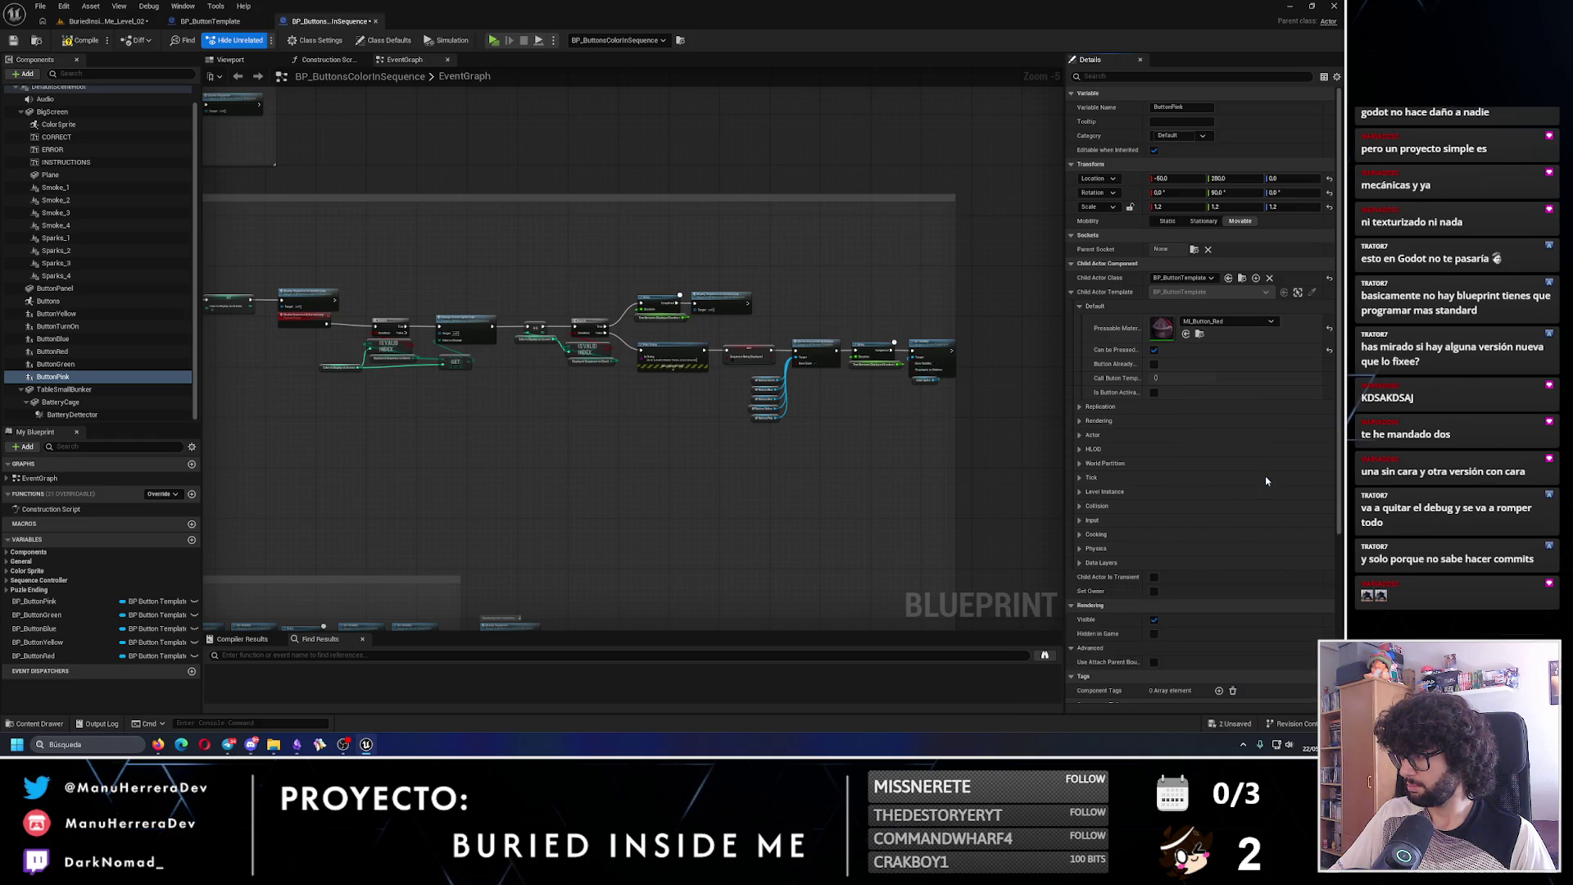
{"action": "left_click", "coordinate": [14, 41]}
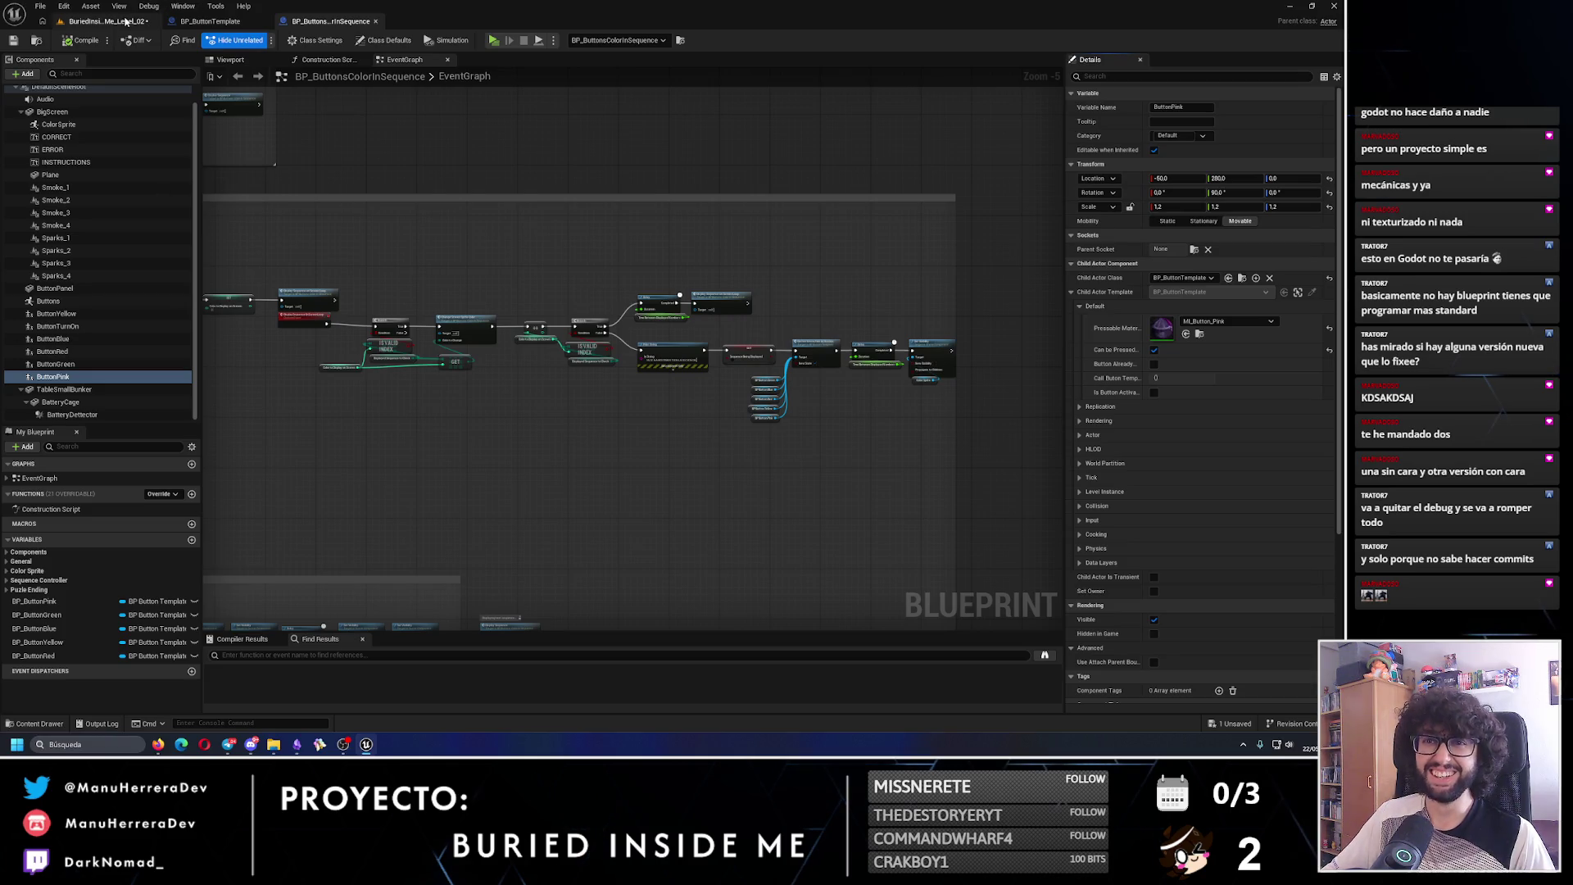
- Save the BuriedInsideMe_Level_02 level and launch a standalone play preview
{"action": "left_click", "coordinate": [125, 22]}
{"action": "left_click", "coordinate": [14, 40]}
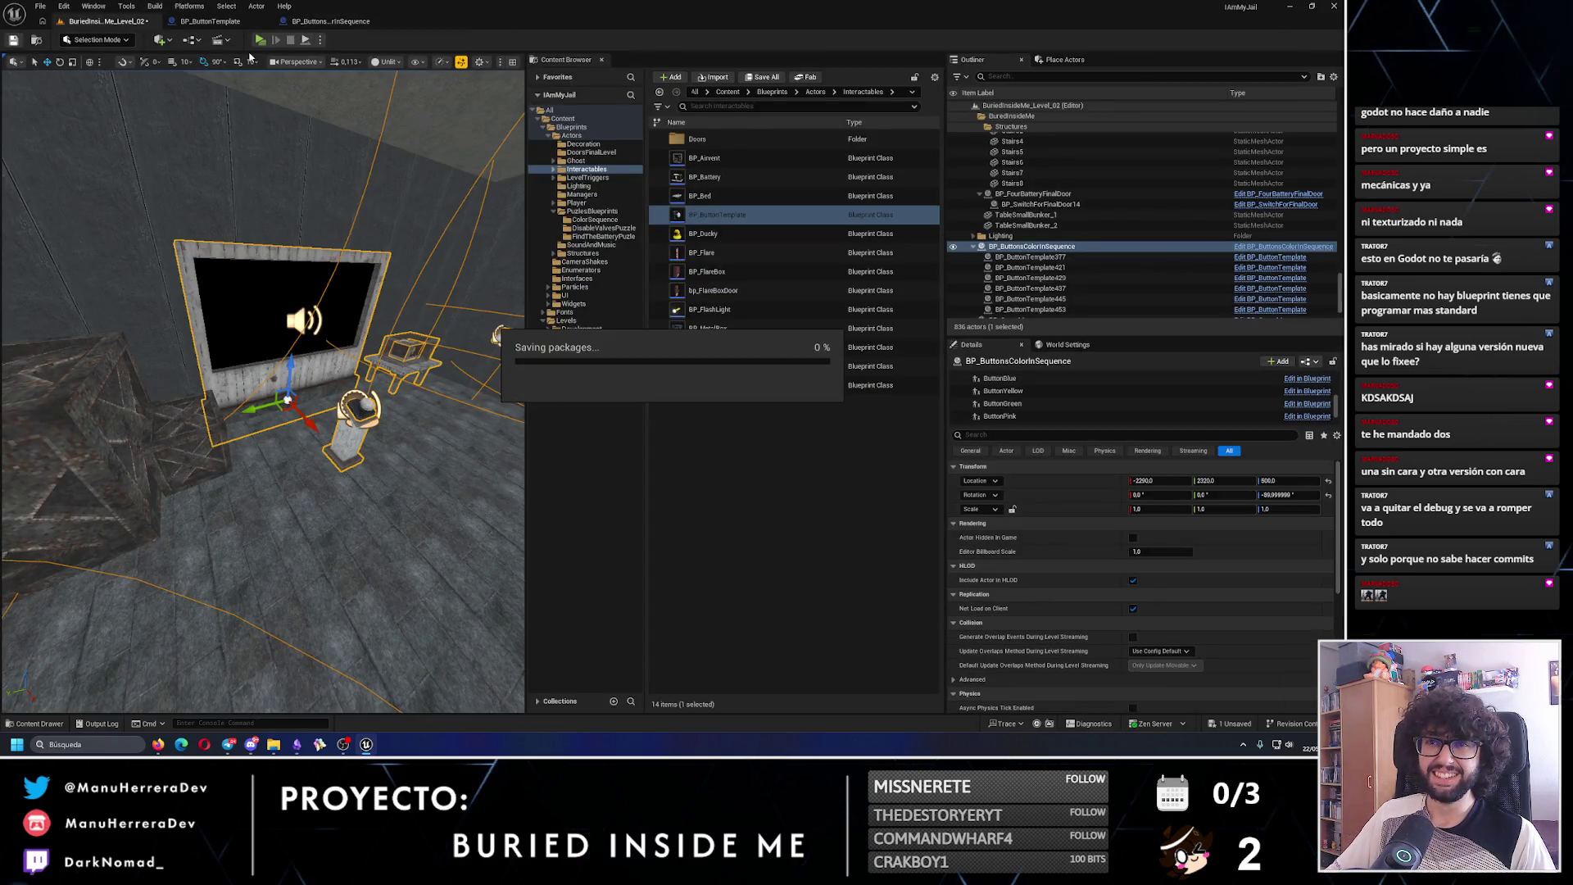
{"action": "key", "text": "alt+p"}
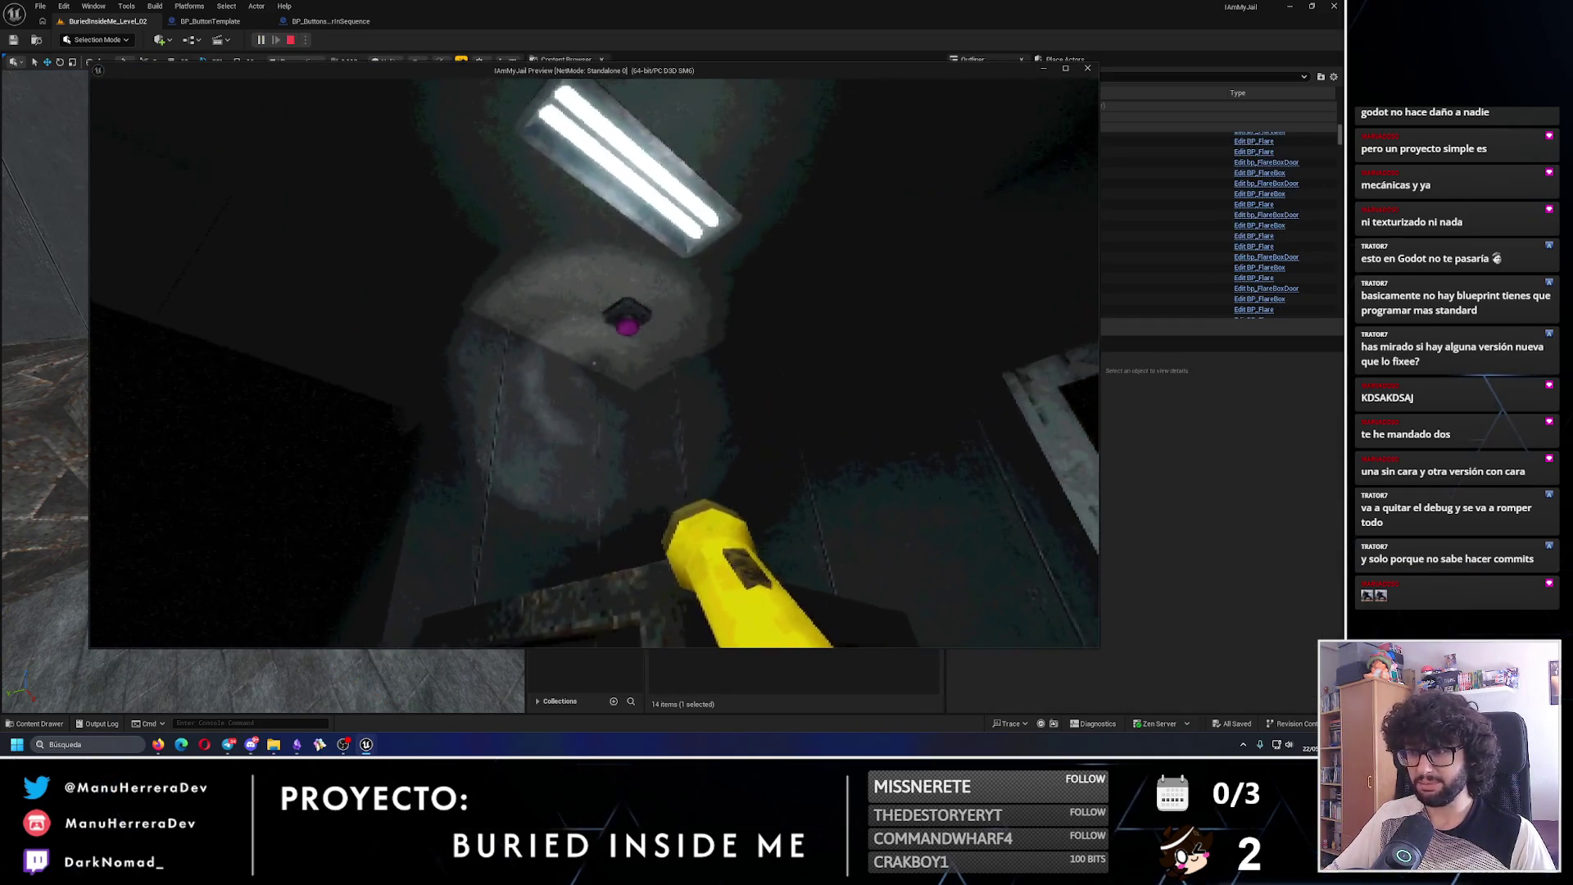
- Open the Emergency Flares box and press the wall button in the sequence
{"action": "key", "text": "w"}
{"action": "key", "text": "e"}
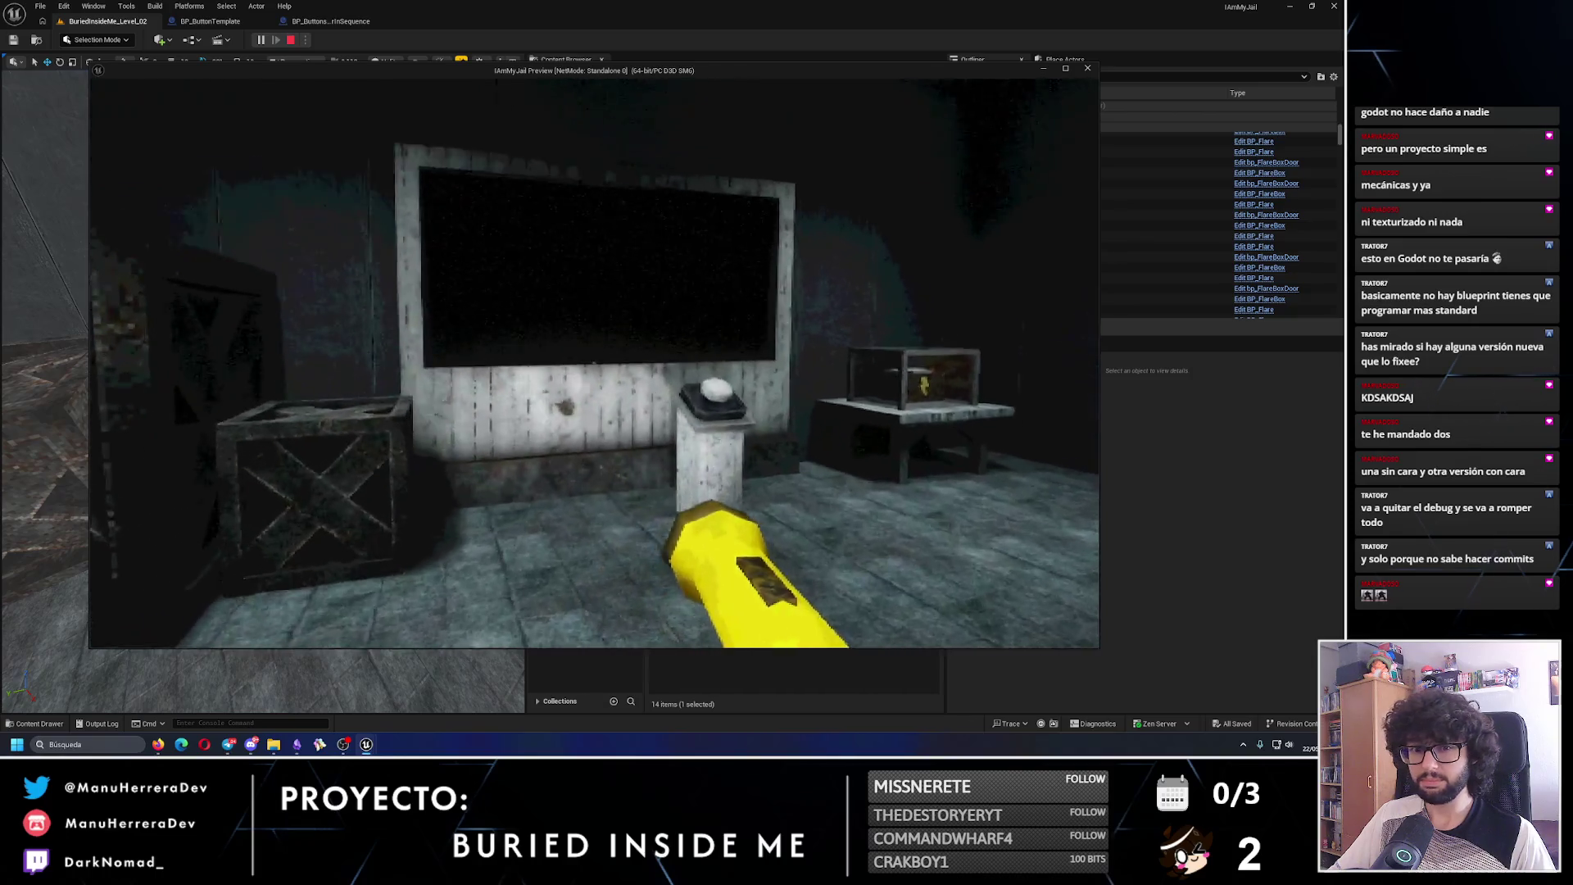
{"action": "key", "text": "shift+w"}
{"action": "key", "text": "e"}
{"action": "key", "text": "w"}
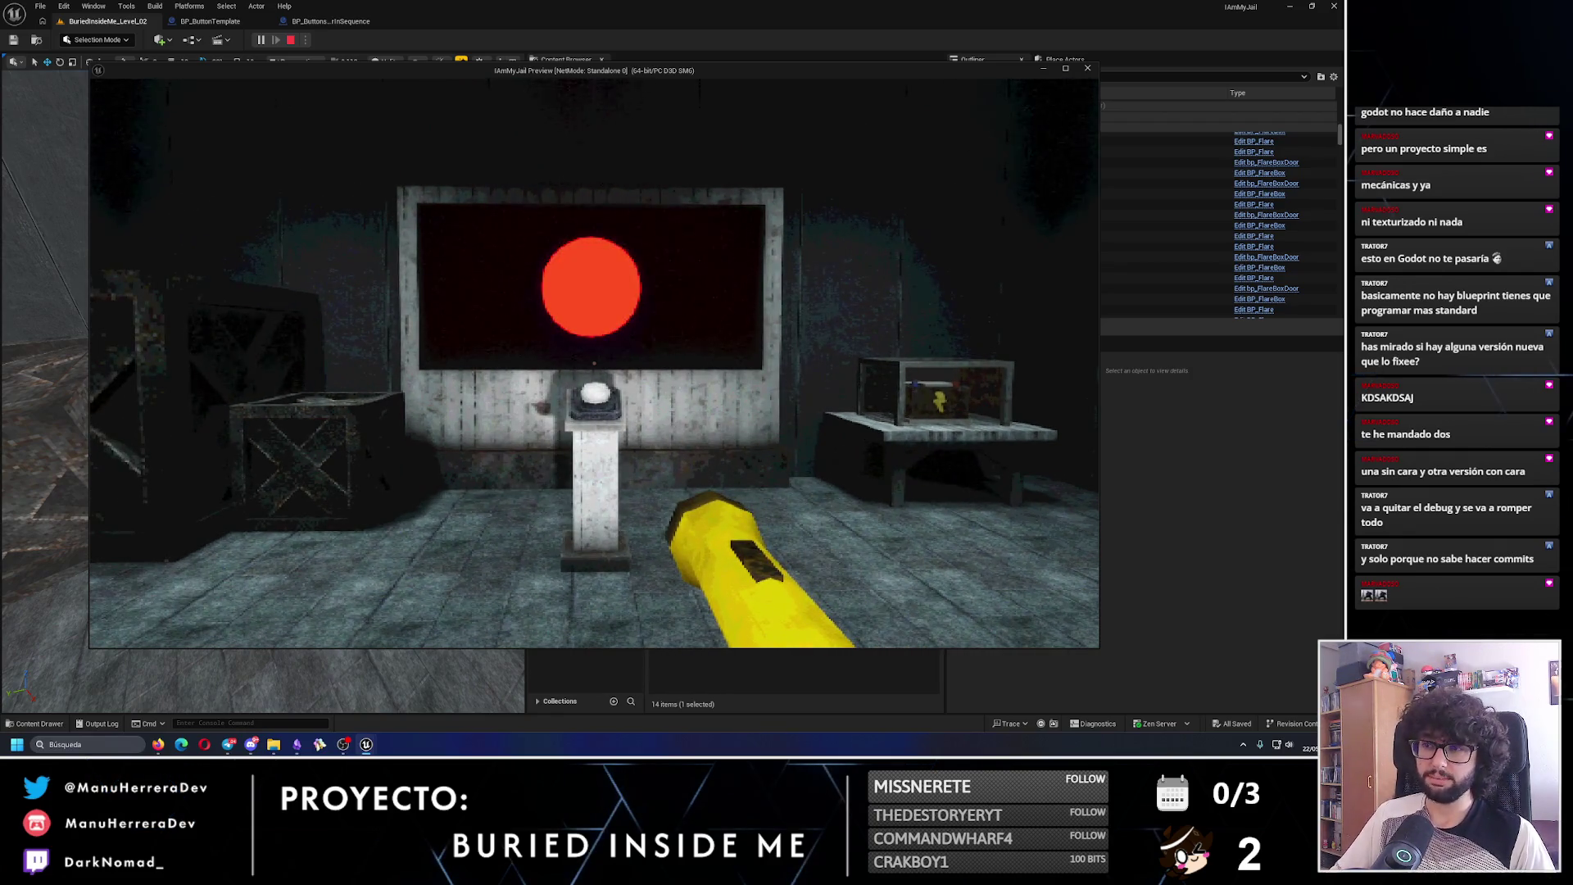
{"action": "key", "text": "w"}
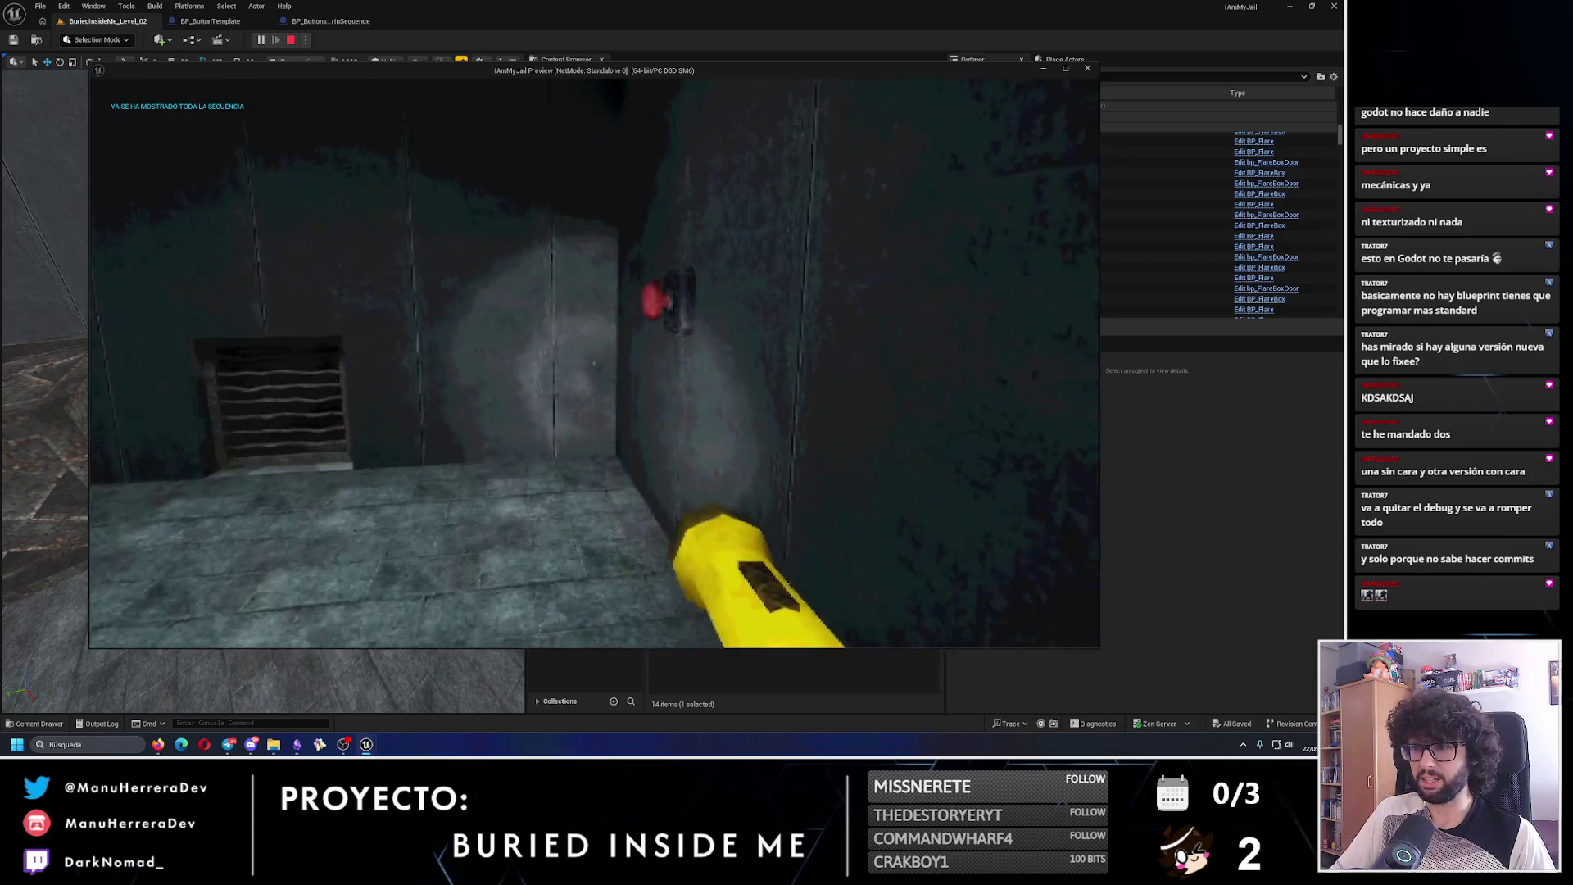
{"action": "key", "text": "e"}
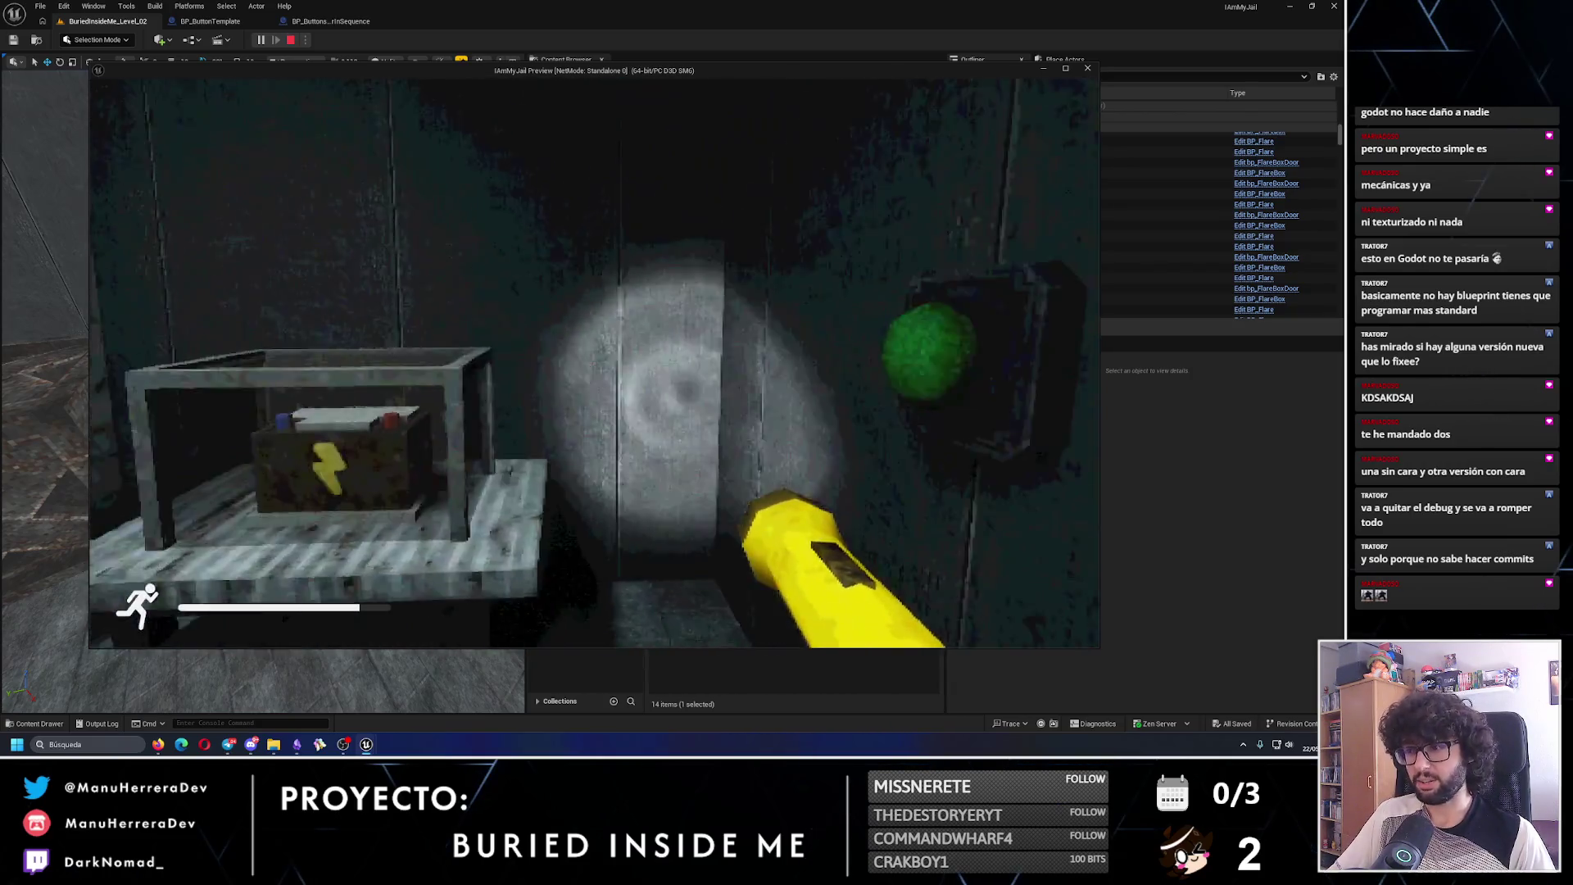
- Check the red wall button and crawl through the vent to the CORRECT screen
{"action": "key", "text": "w"}
{"action": "key", "text": "s"}
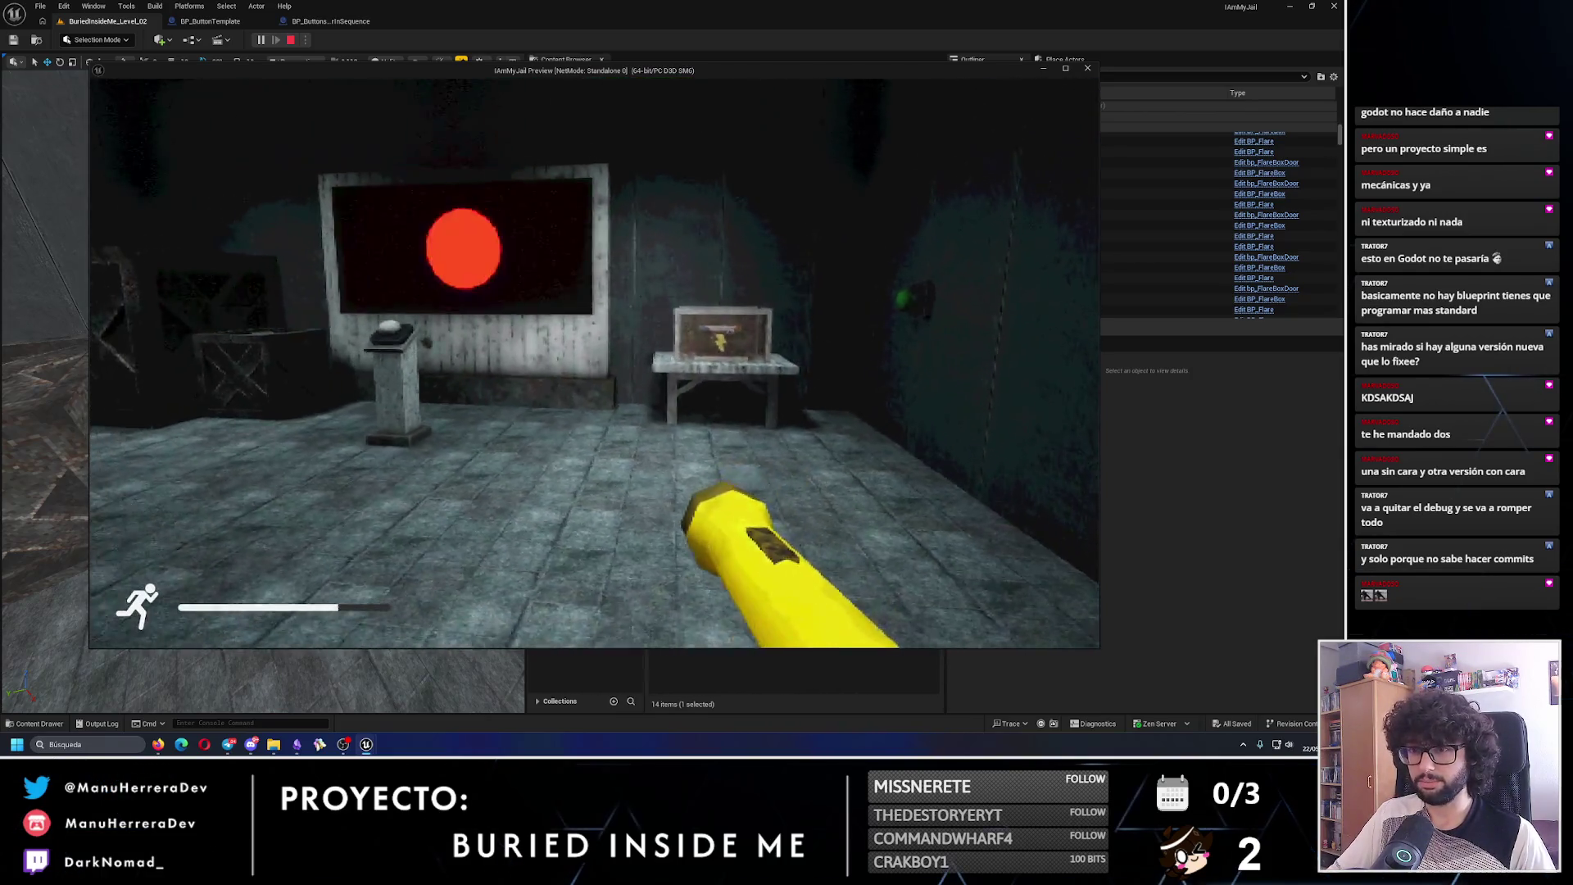
{"action": "key", "text": "s"}
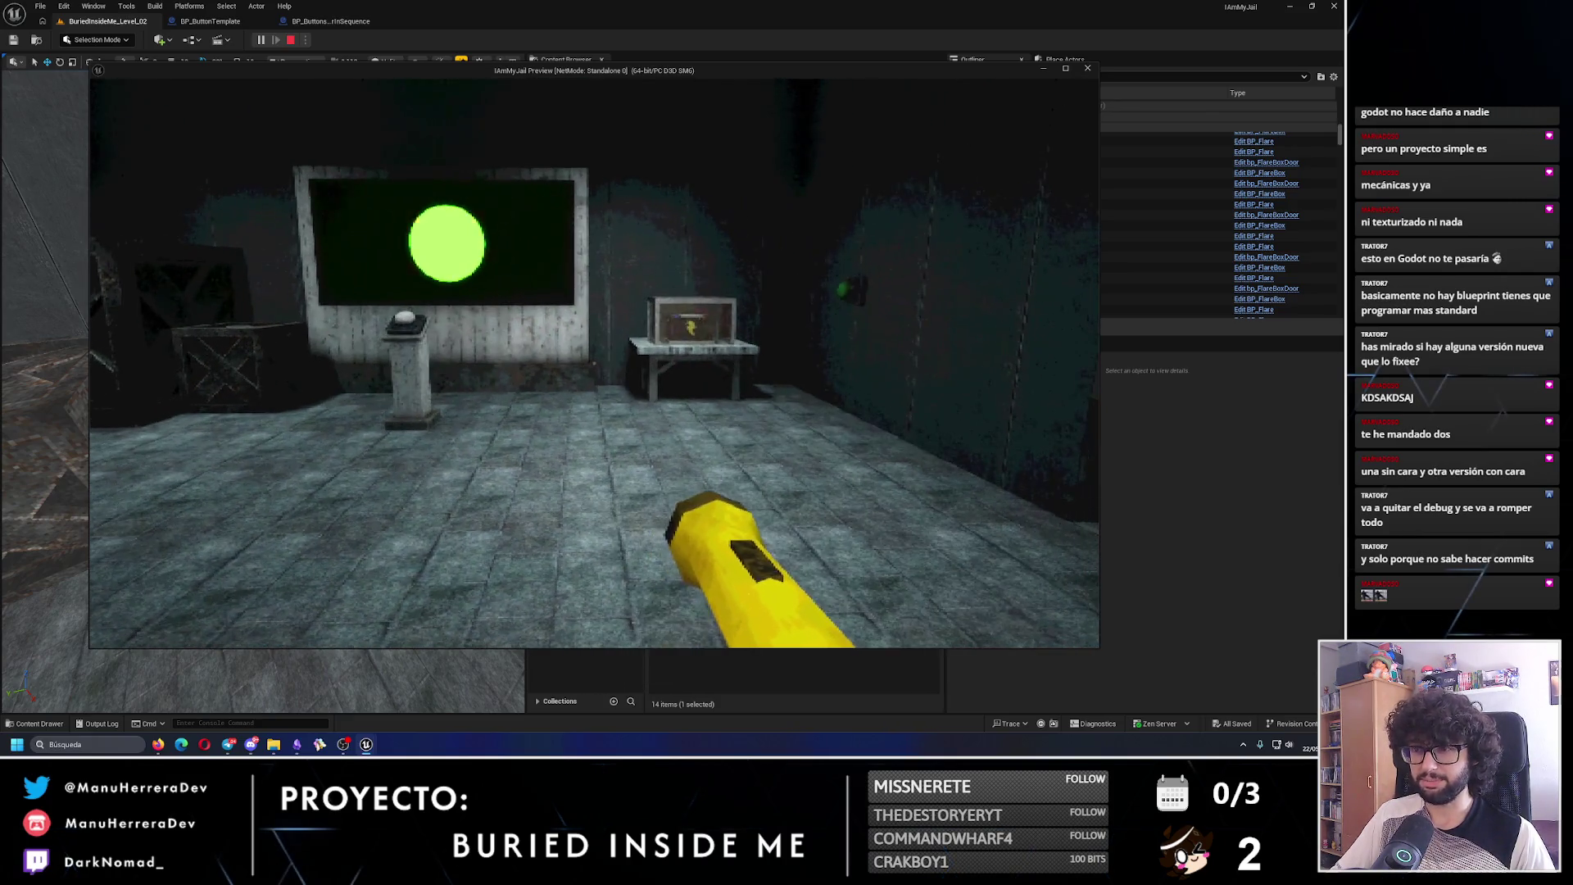
{"action": "key", "text": "e"}
{"action": "key", "text": "shift+w"}
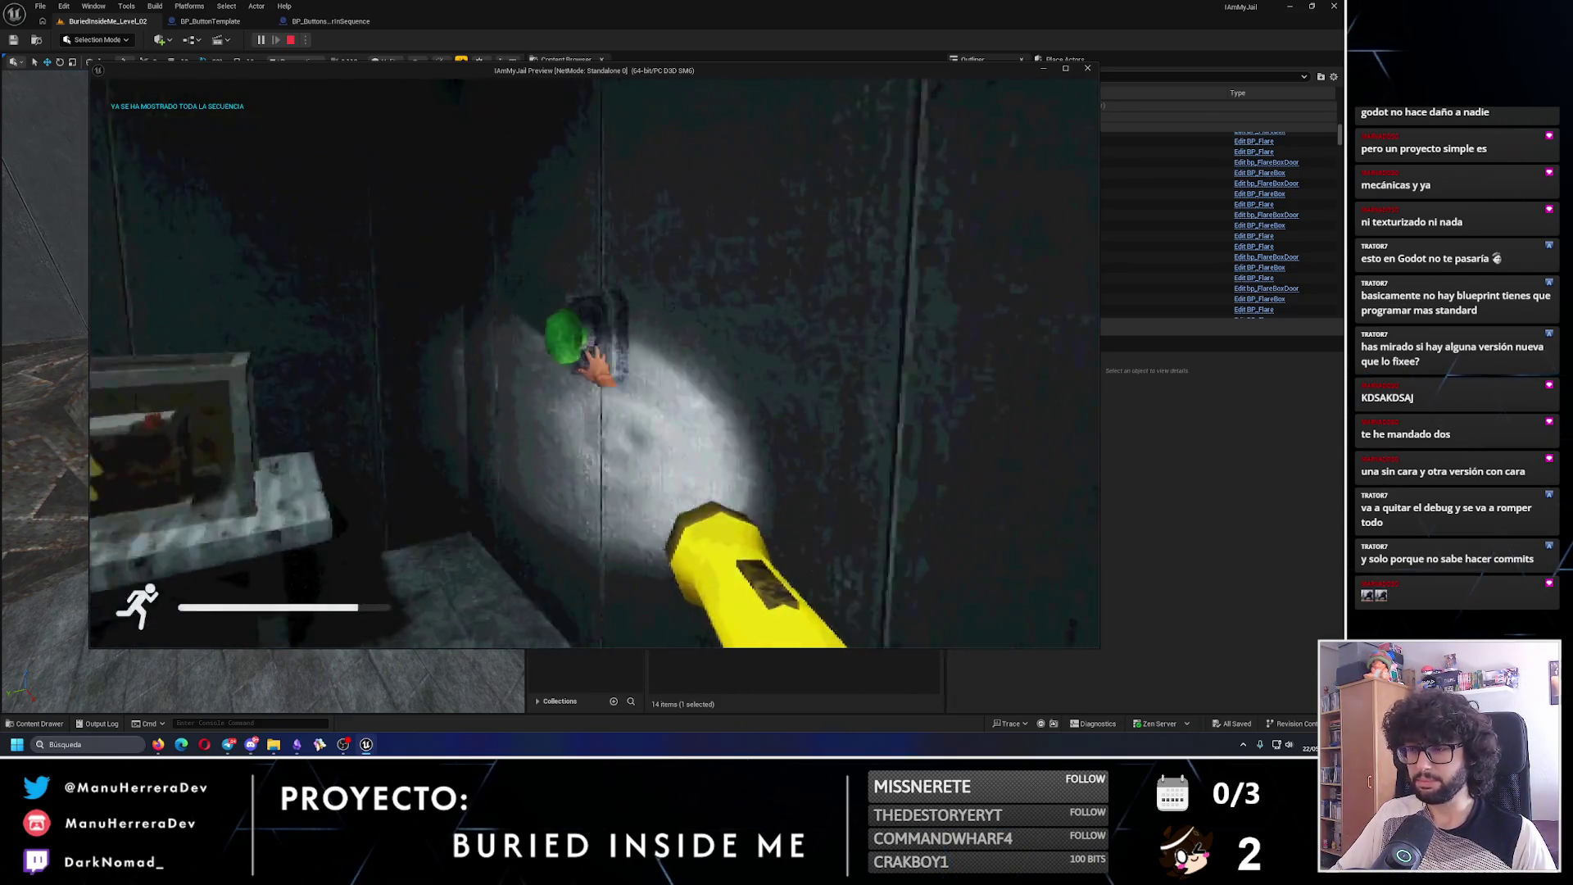
{"action": "key", "text": "w"}
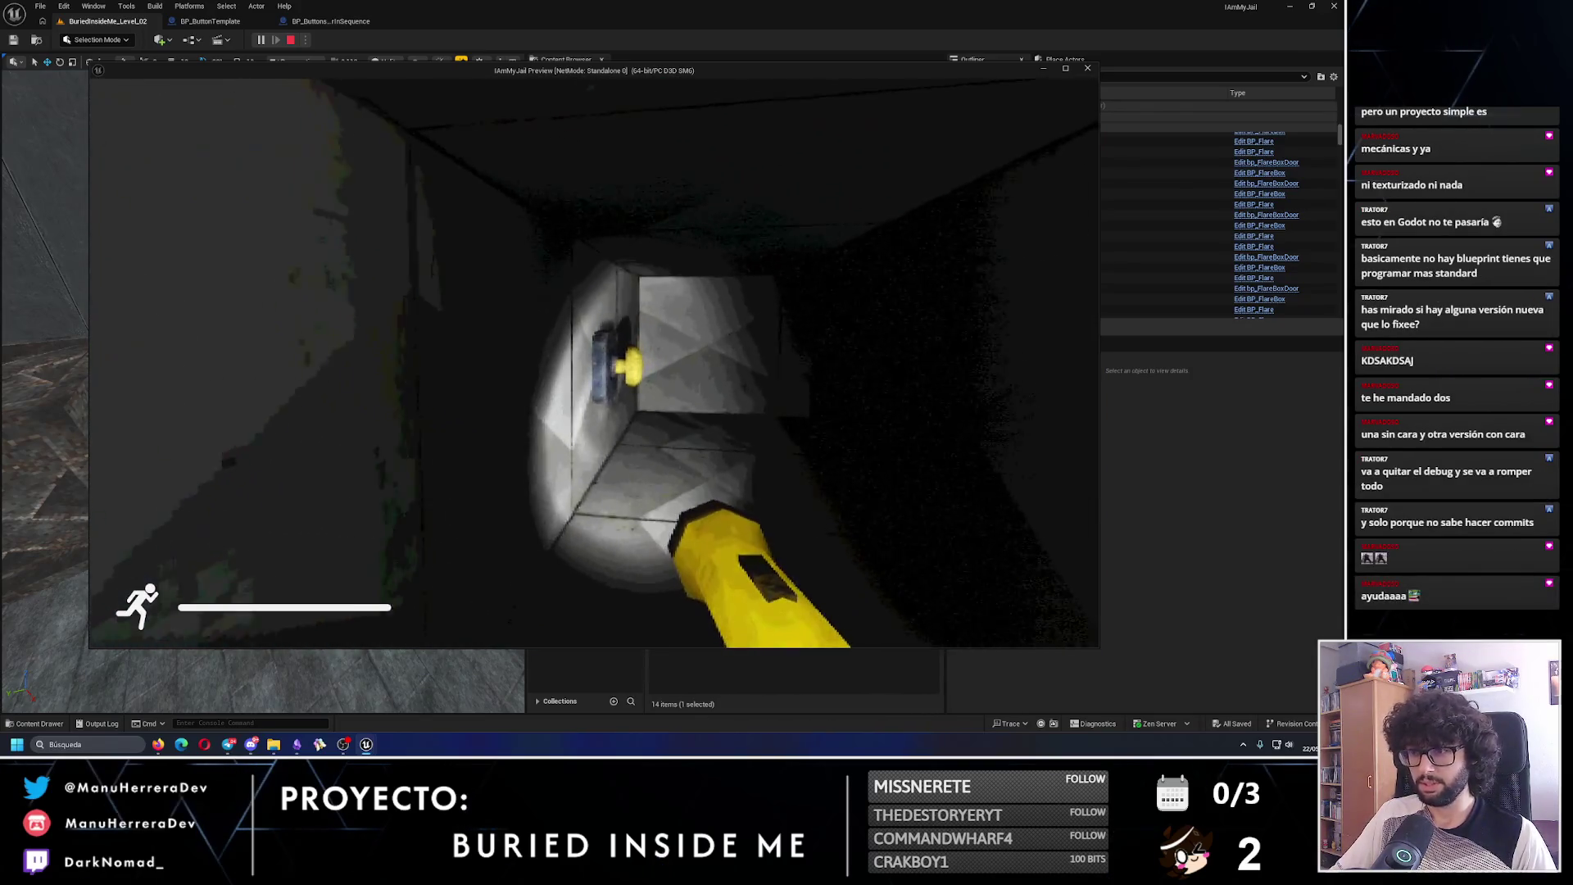
{"action": "key", "text": "shift+w"}
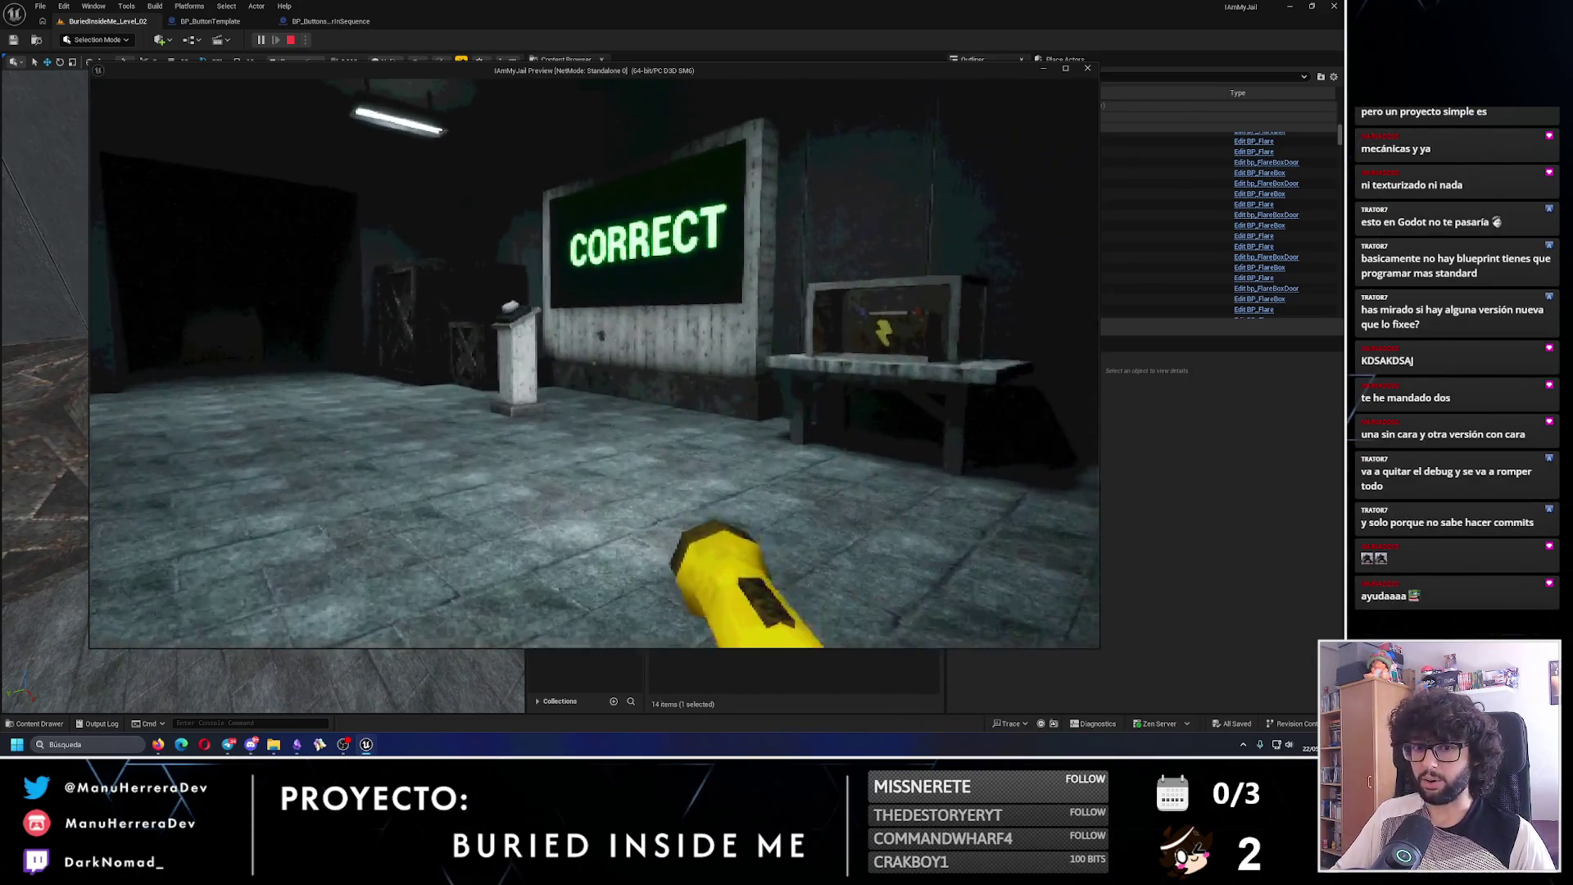
- Locate the wall box's cyan button, then return to the pedestal button
{"action": "key", "text": "s"}
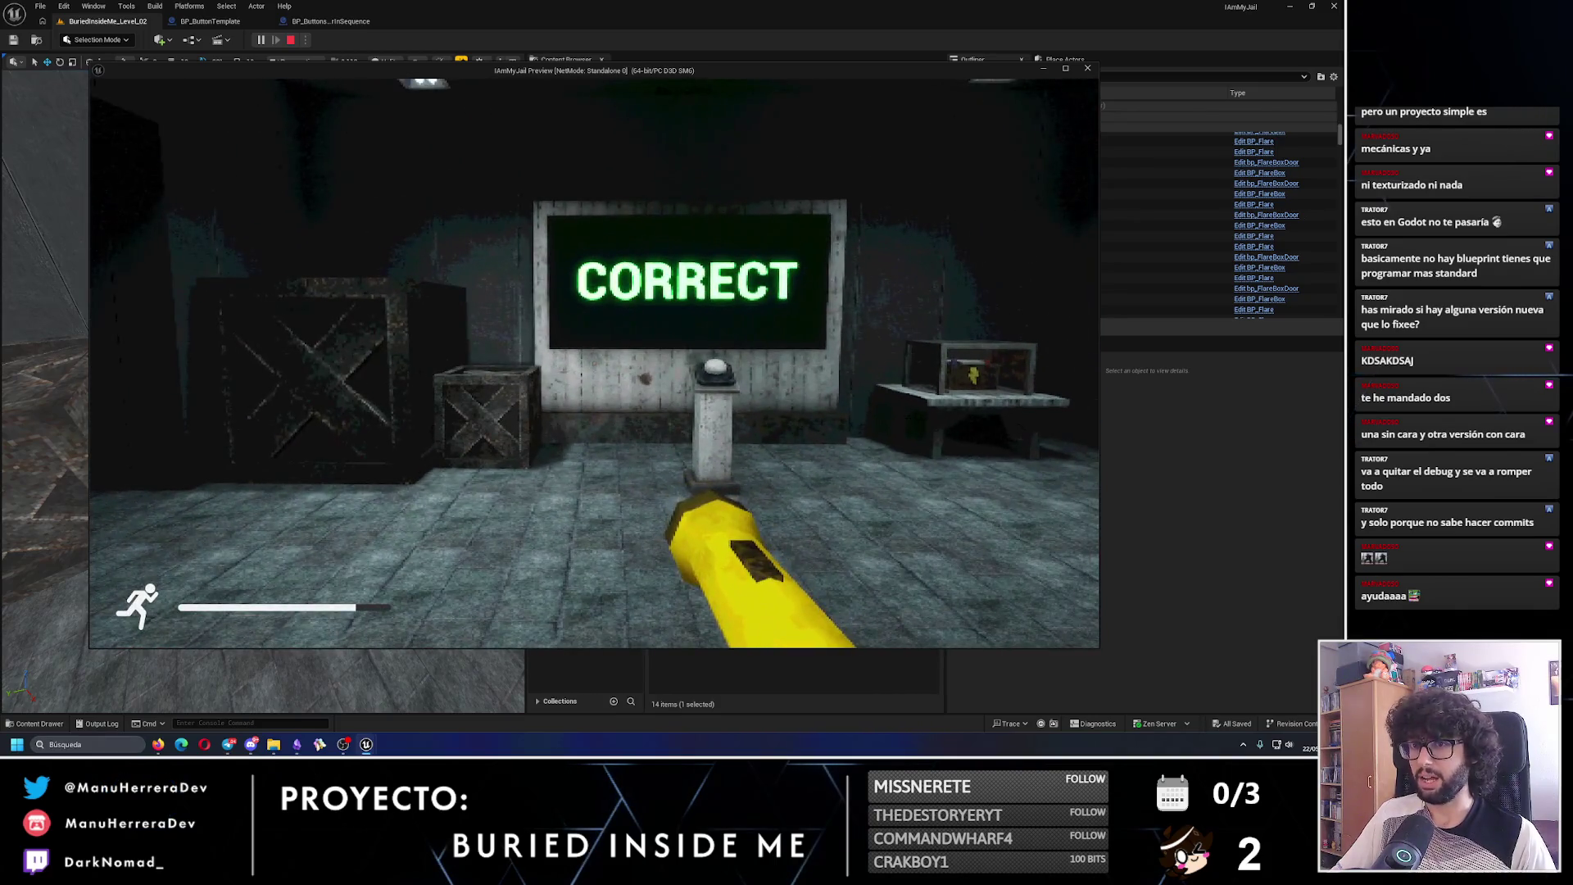
{"action": "key", "text": "d"}
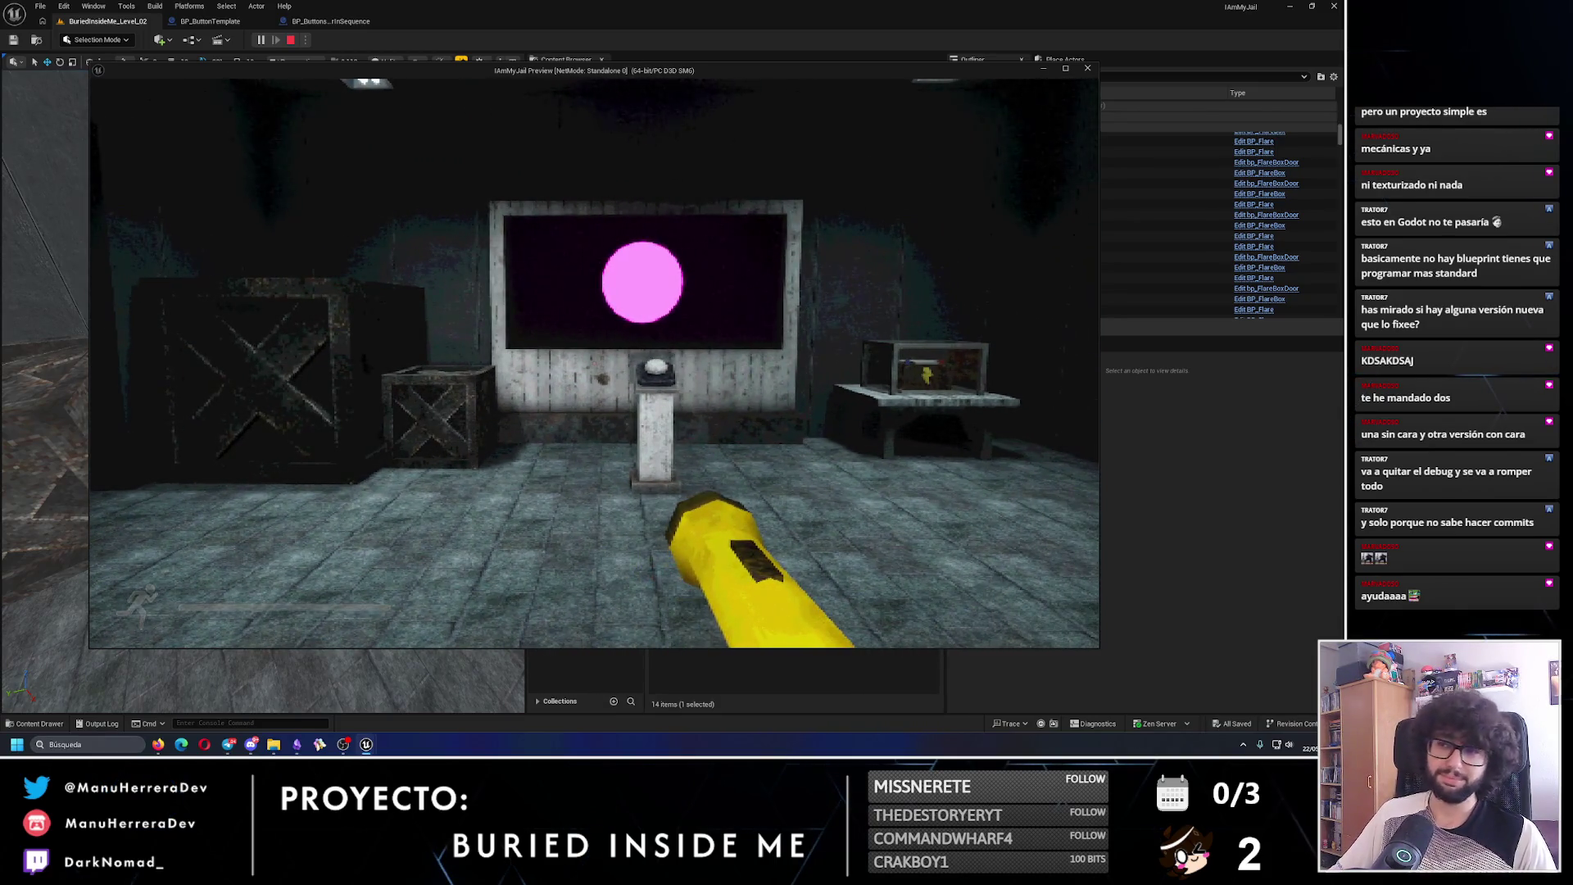
{"action": "key", "text": "w"}
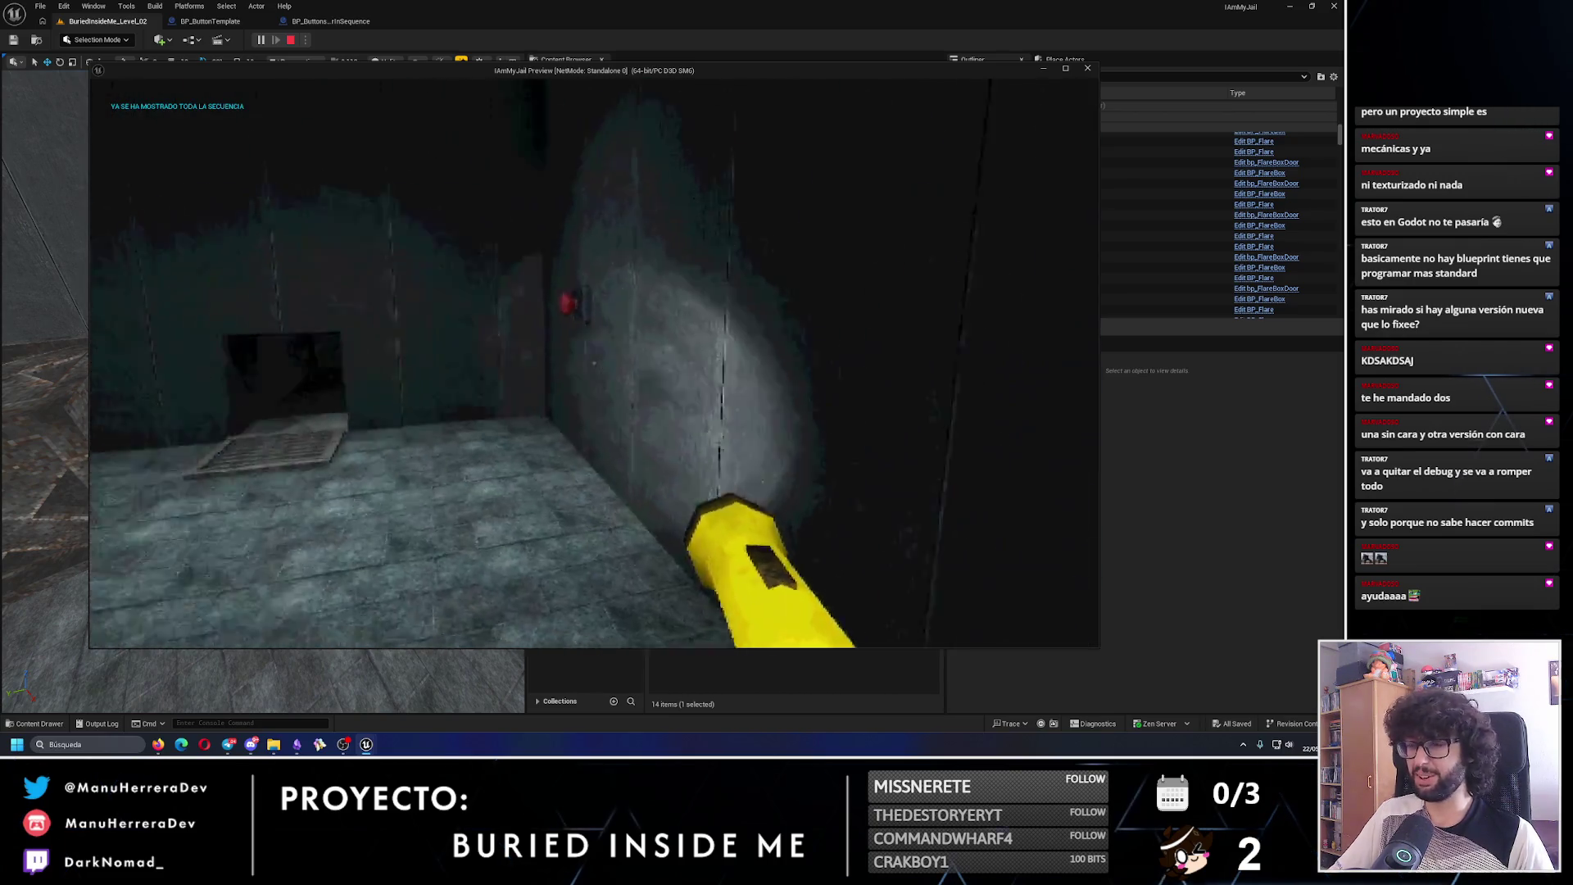
{"action": "key", "text": "shift+w"}
{"action": "mouse_move", "coordinate": [603, 385]}
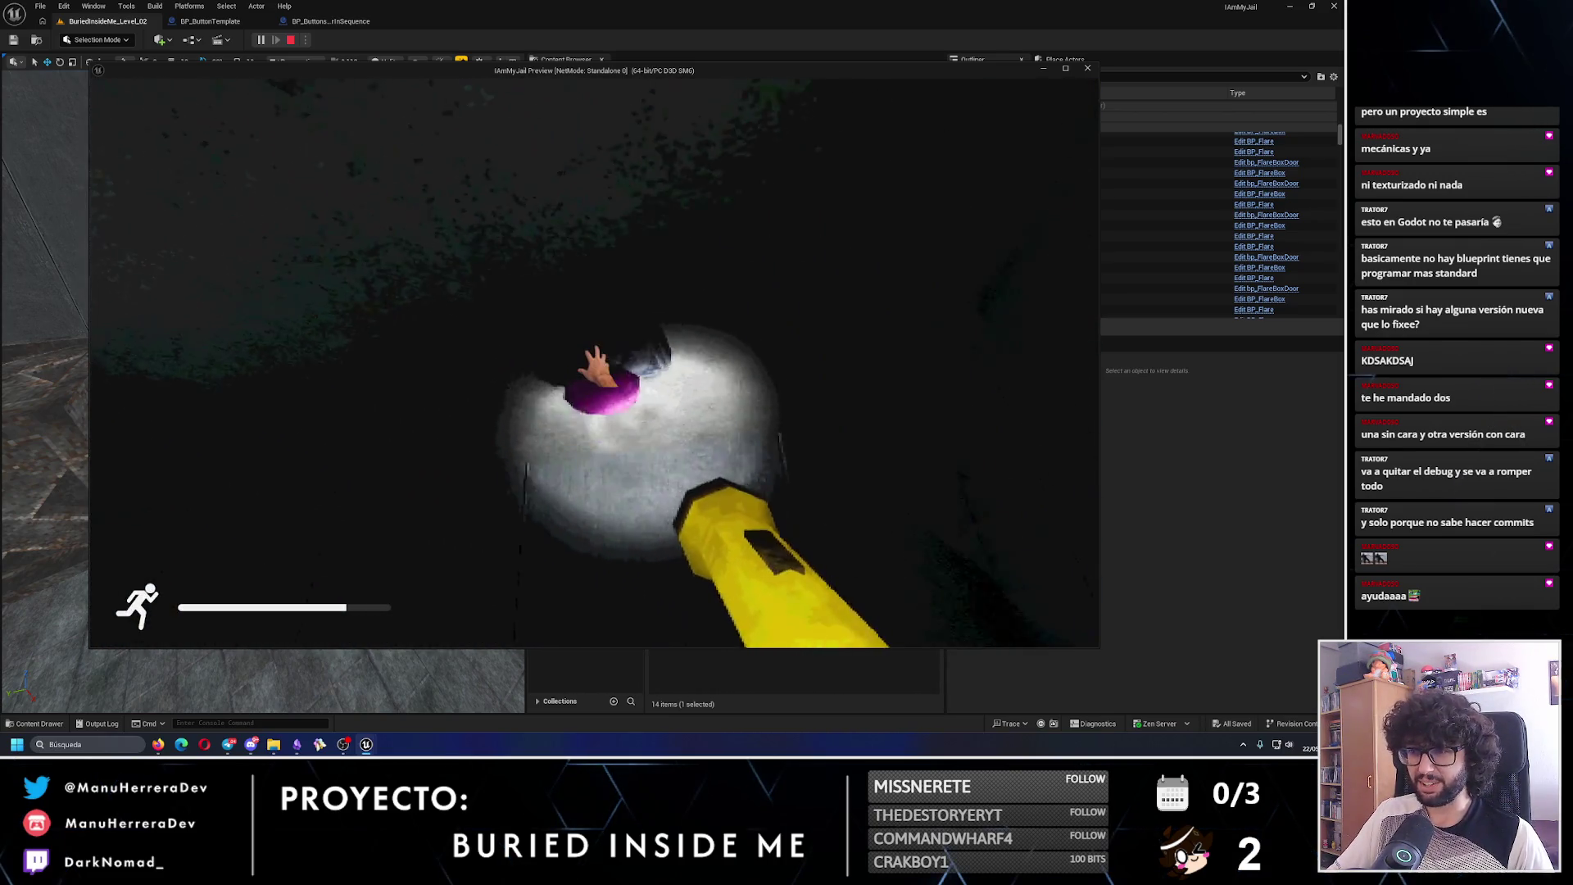
{"action": "key", "text": "shift+w"}
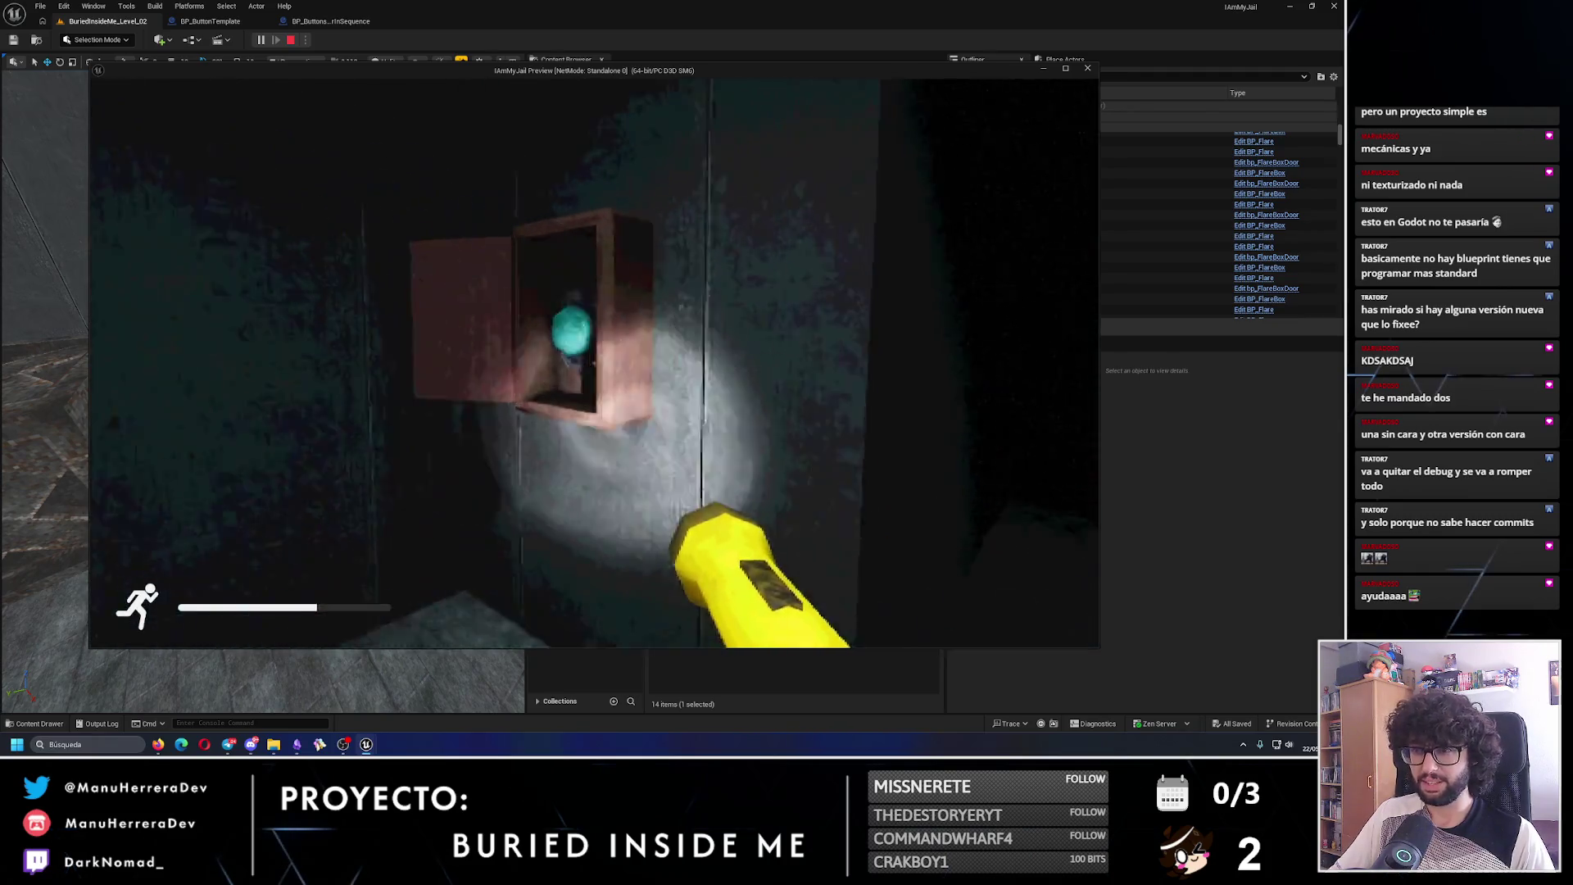
{"action": "key", "text": "shift+w"}
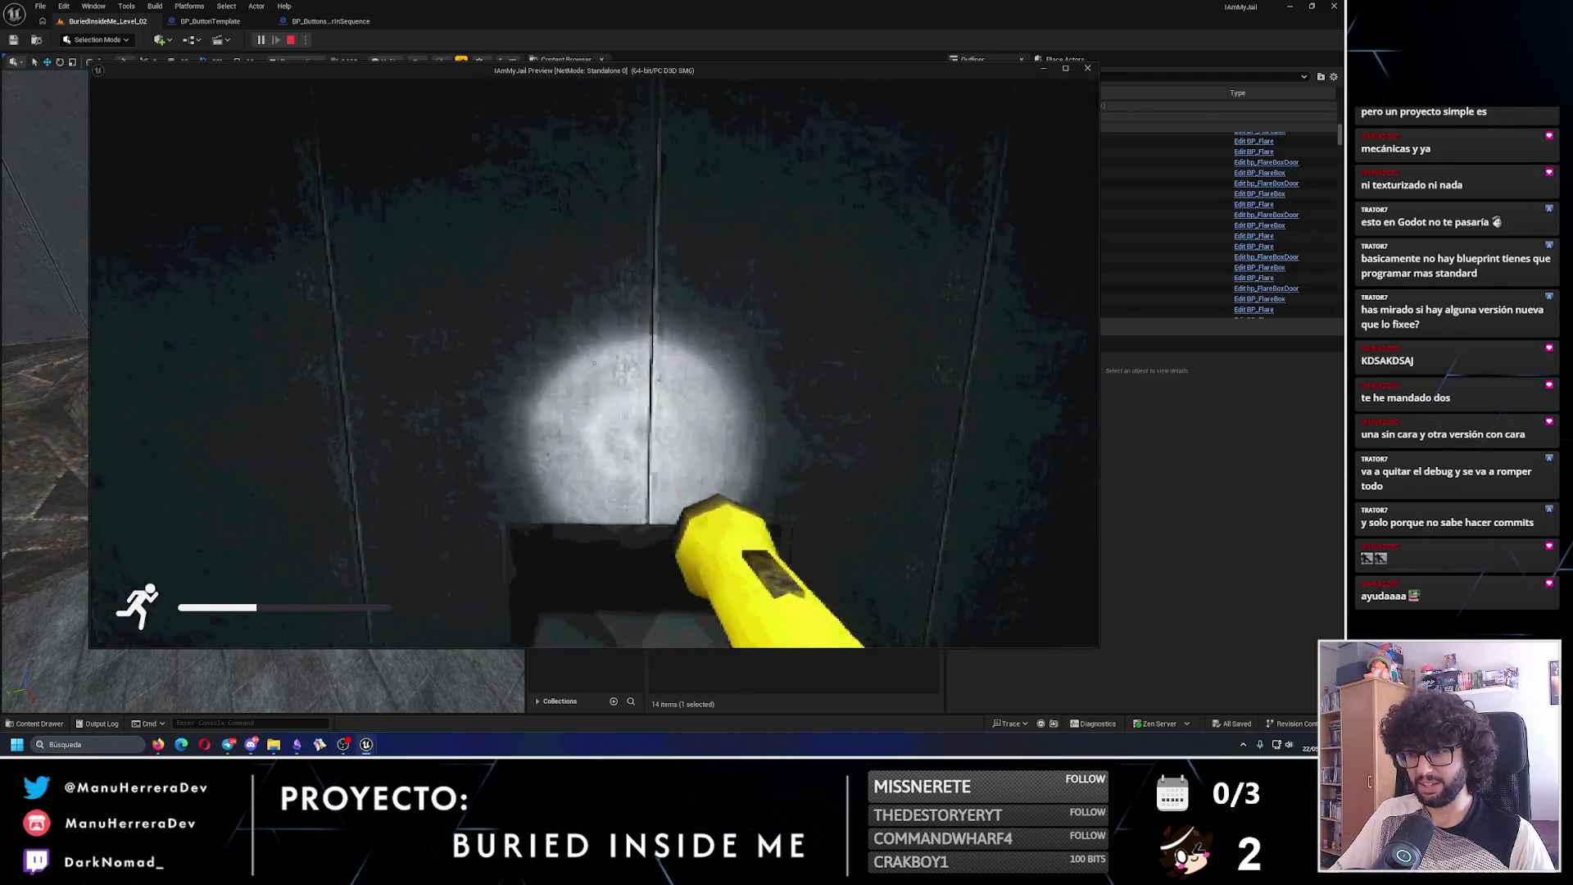
{"action": "key", "text": "shift+w"}
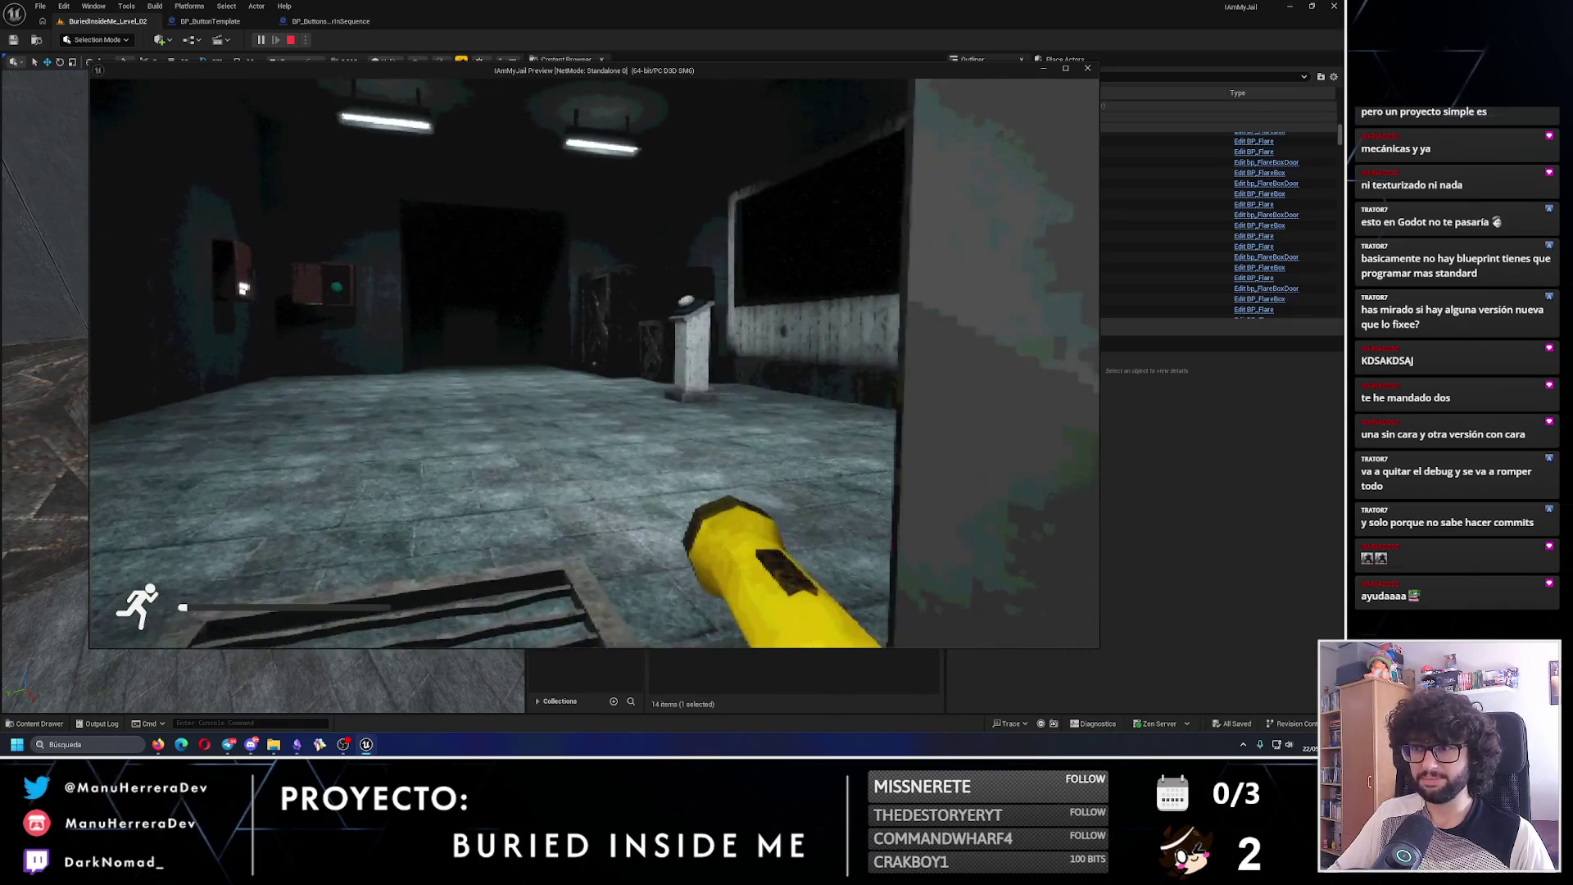
{"action": "key", "text": "shift+w"}
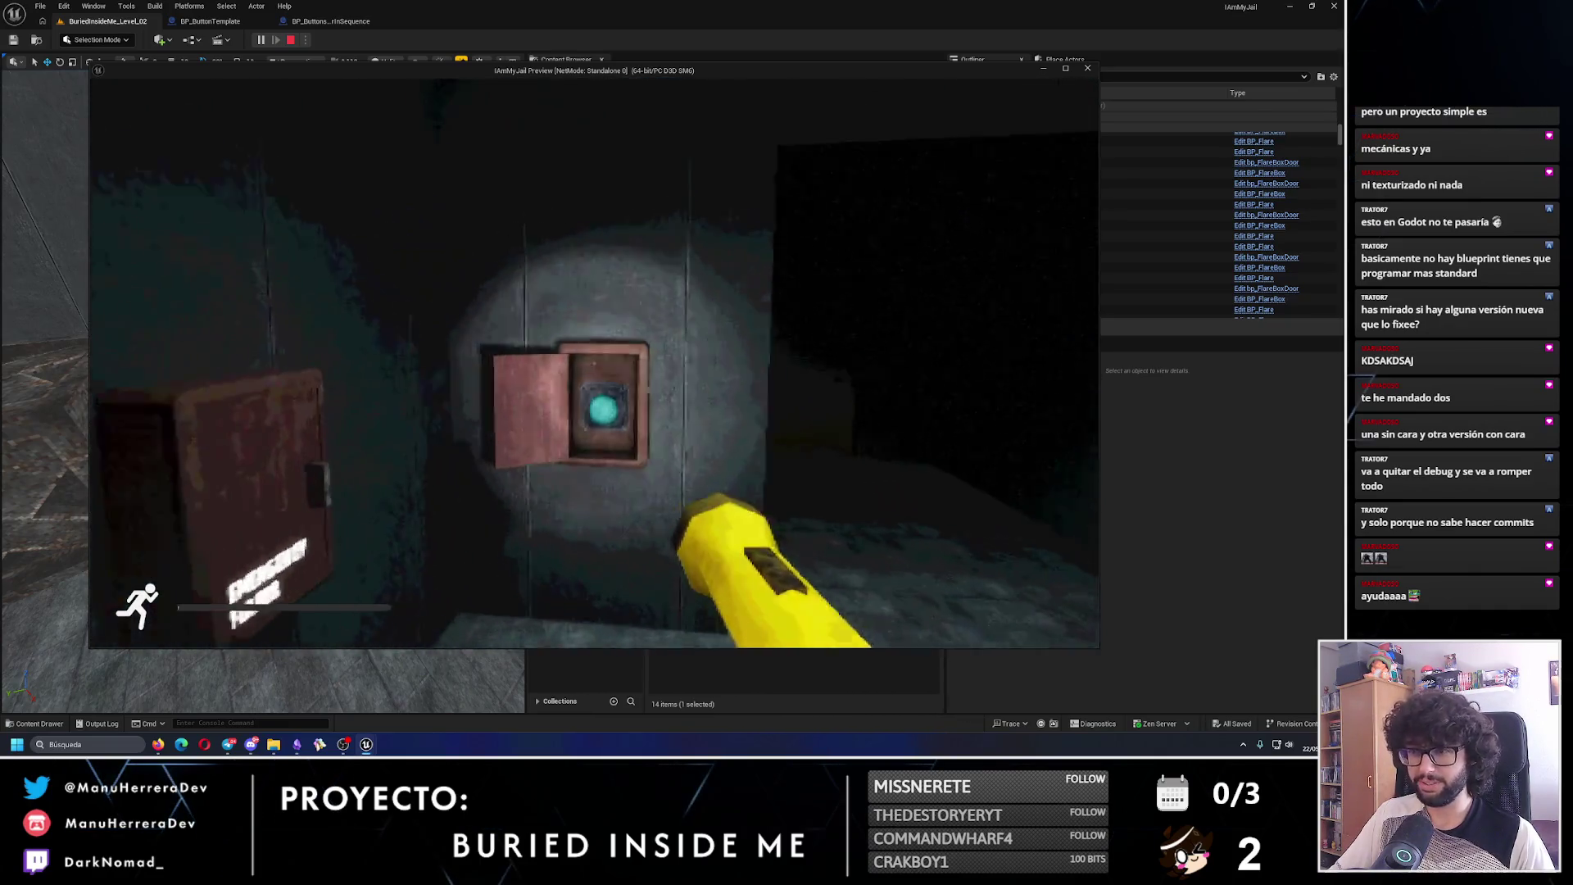
{"action": "key", "text": "w"}
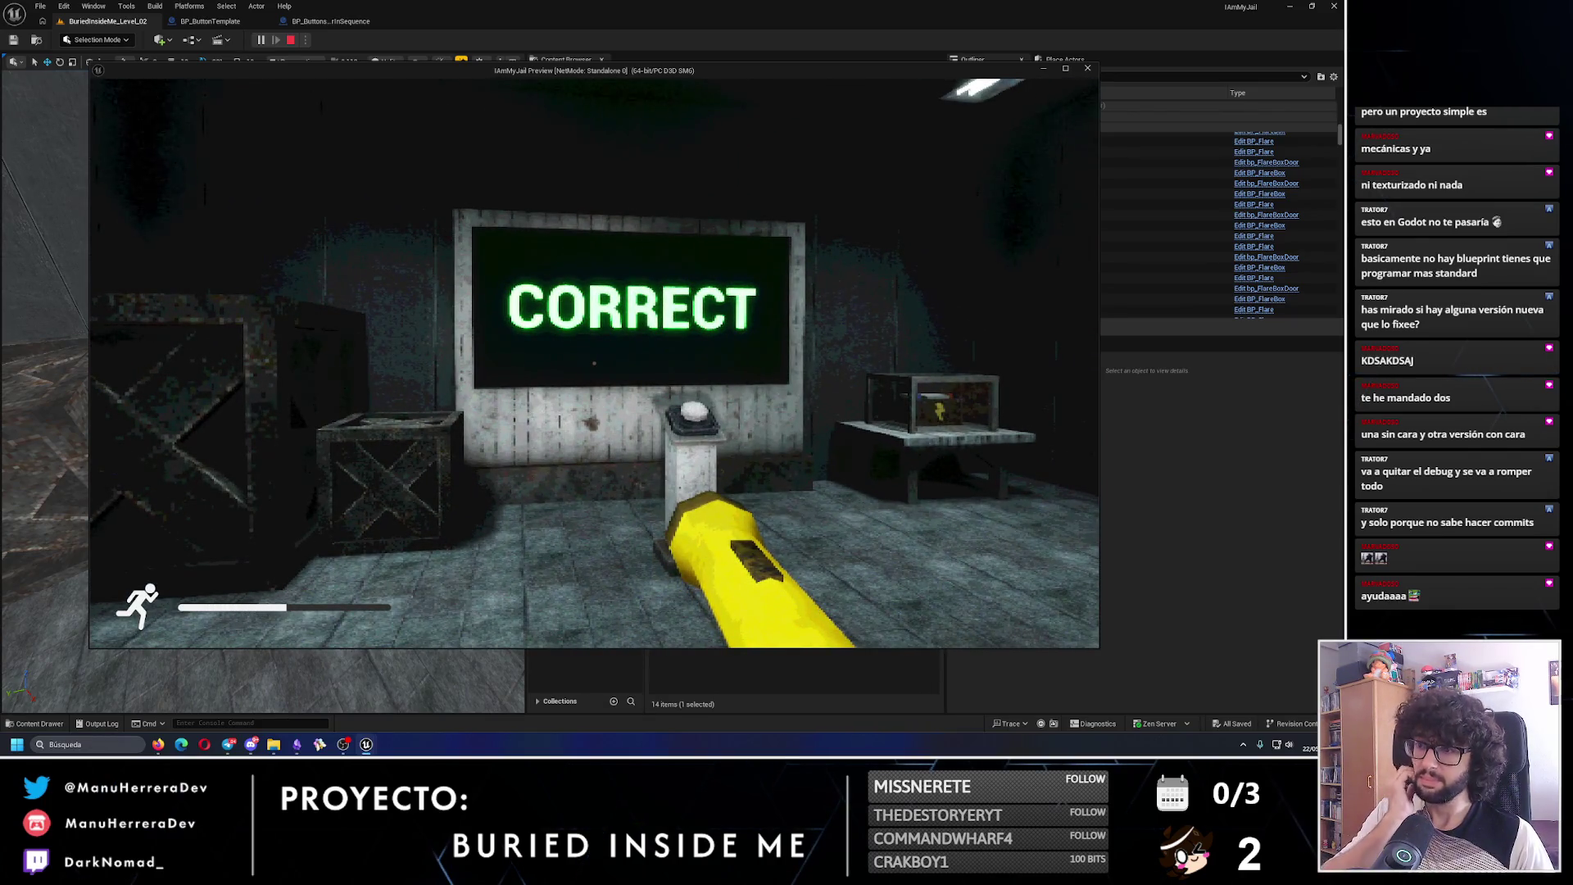
{"action": "key", "text": "w"}
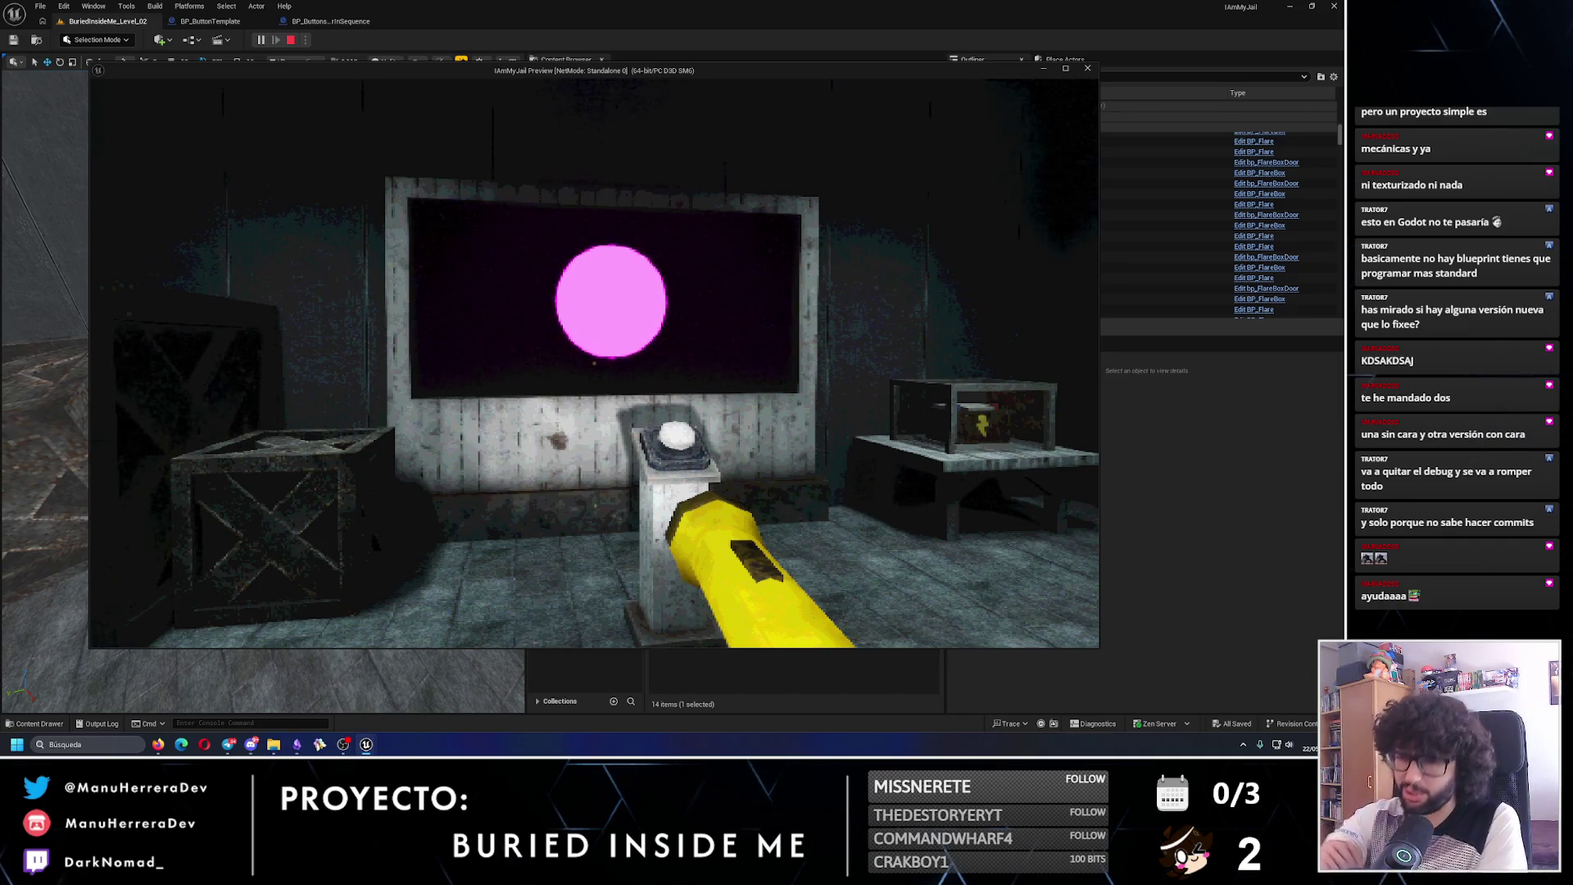
- Pass through the tunnel, check the pink and green buttons, and watch the screen cycle colours
{"action": "key", "text": "s"}
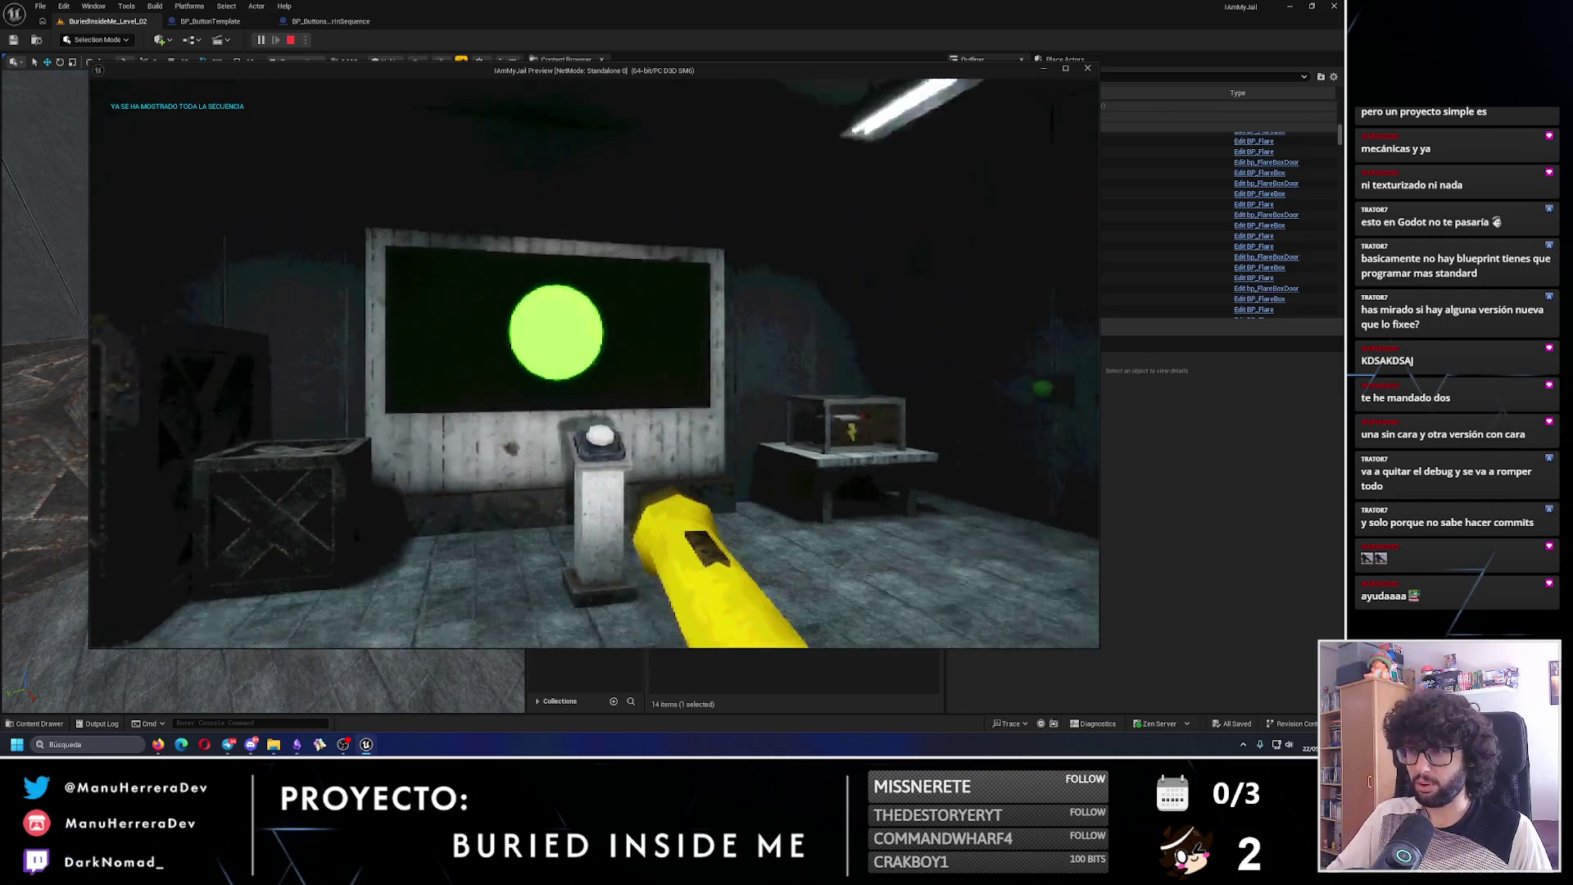
{"action": "key", "text": "shift+w"}
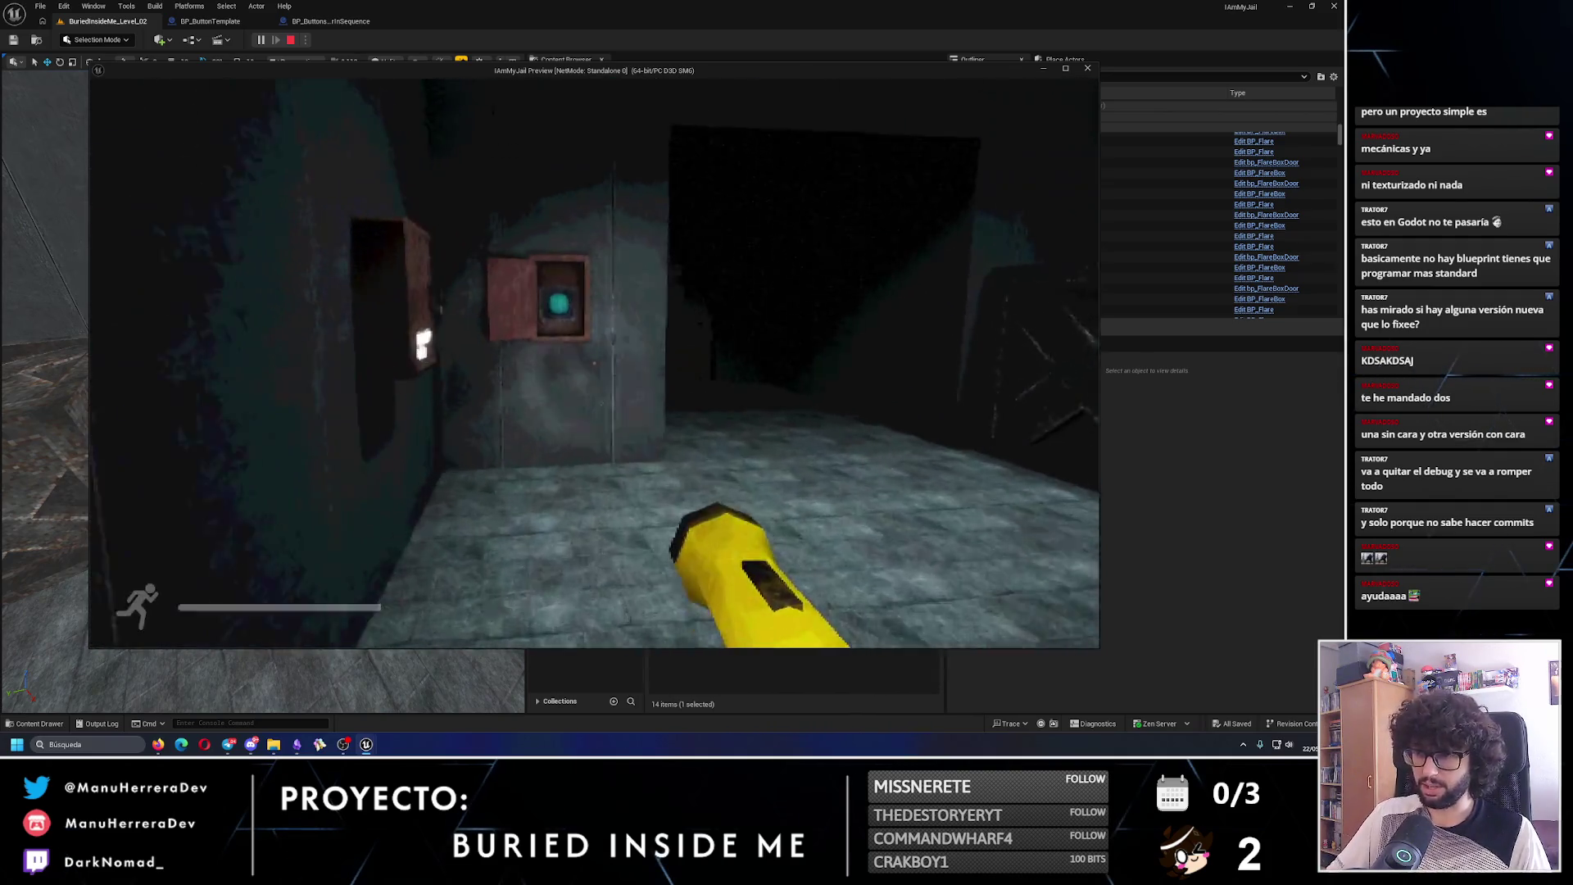
{"action": "key", "text": "shift+w"}
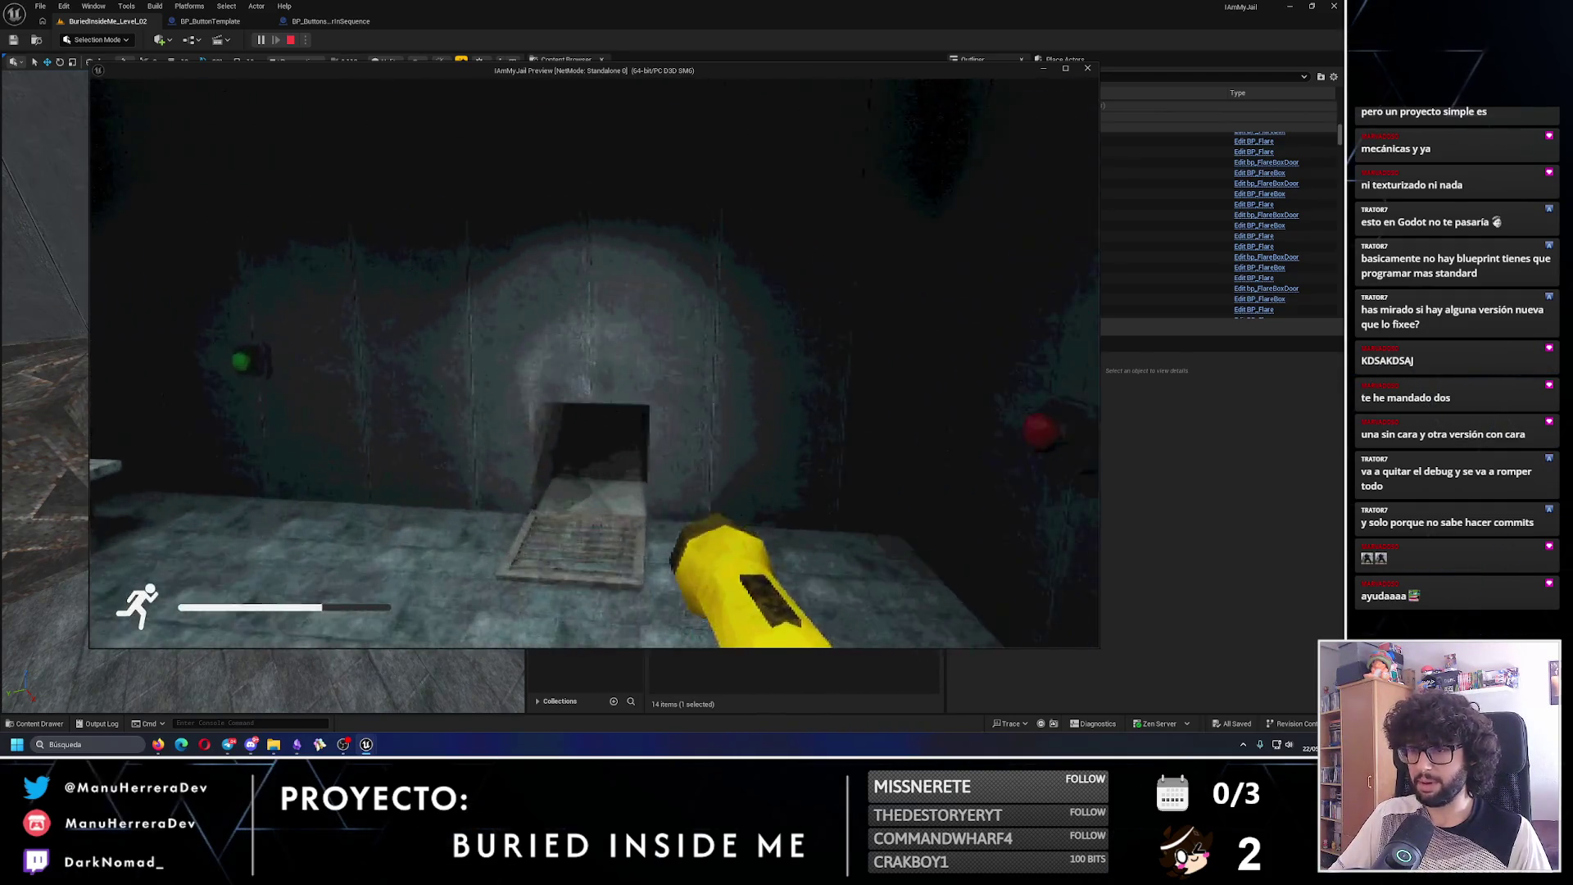
{"action": "key", "text": "shift+w"}
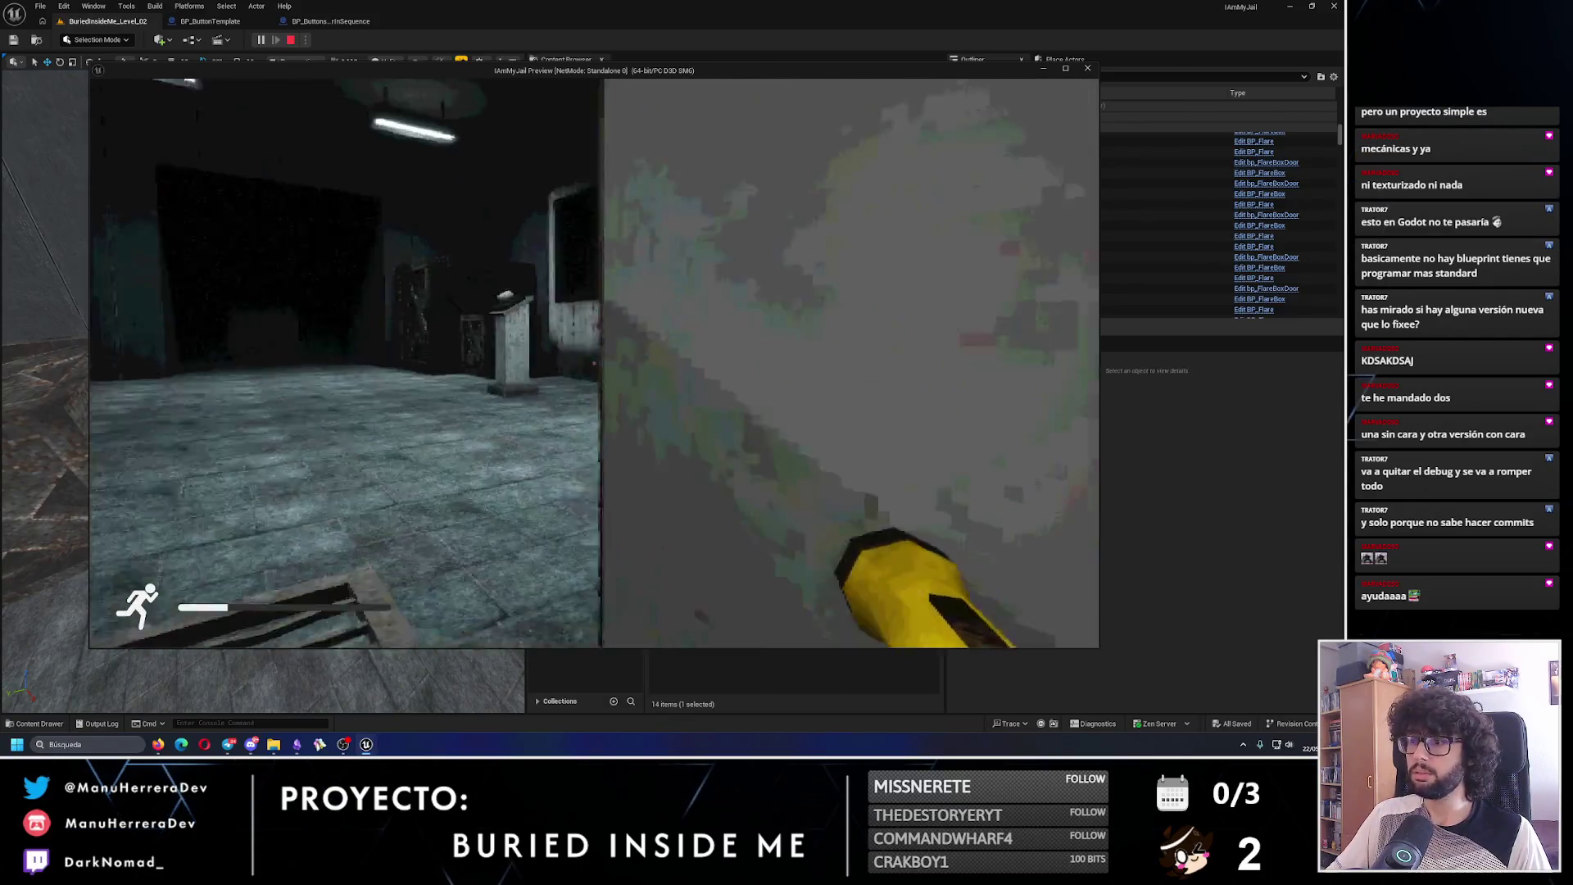
{"action": "key", "text": "shift+w"}
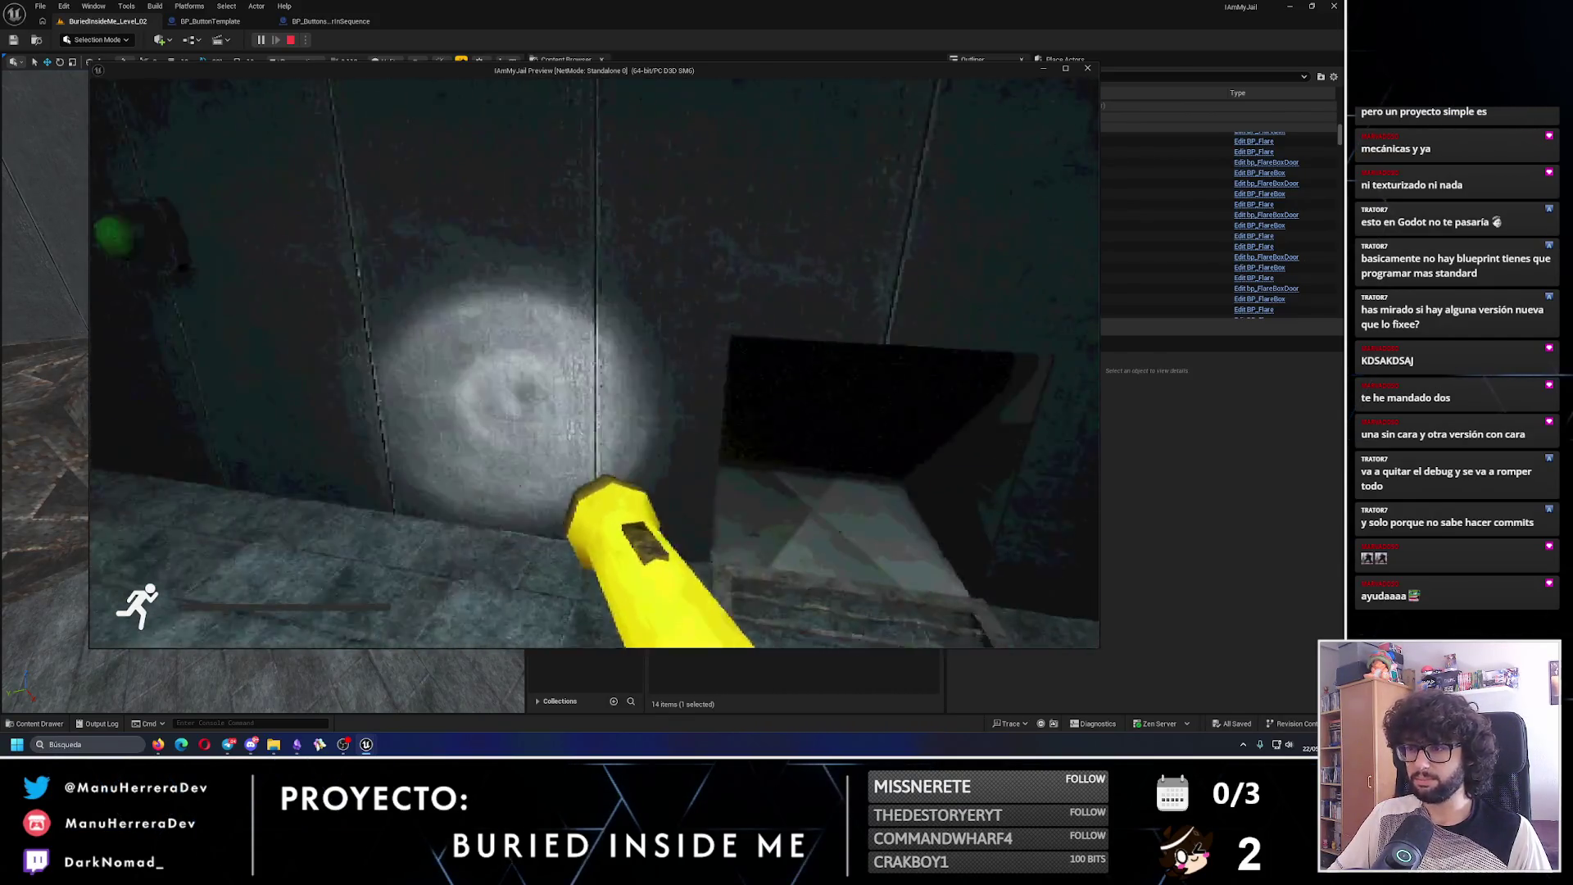
{"action": "key", "text": "w"}
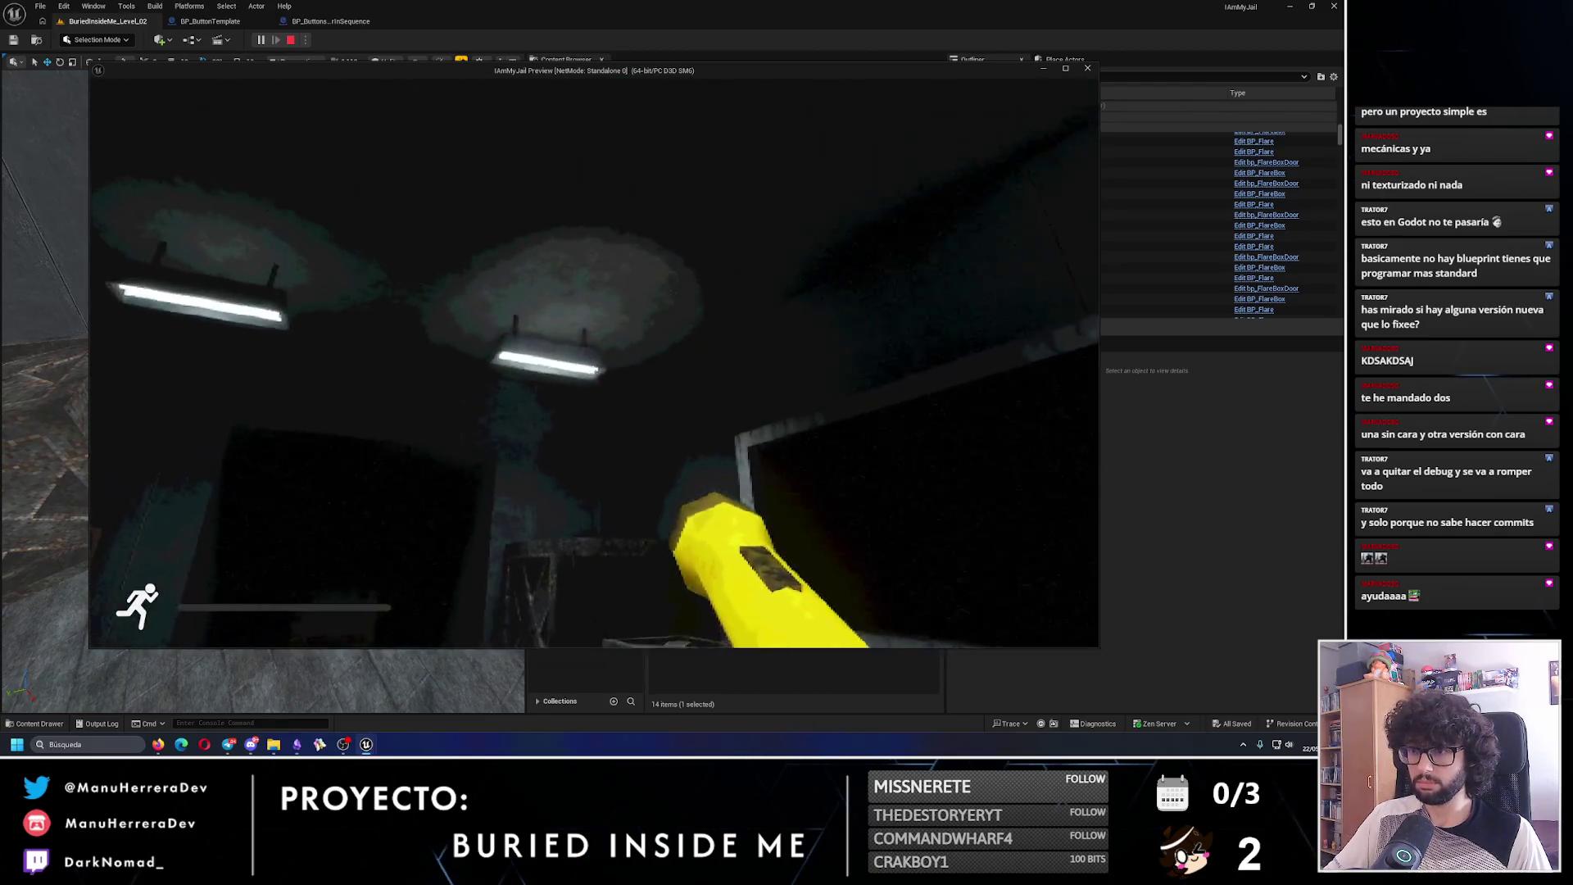
{"action": "key", "text": "w"}
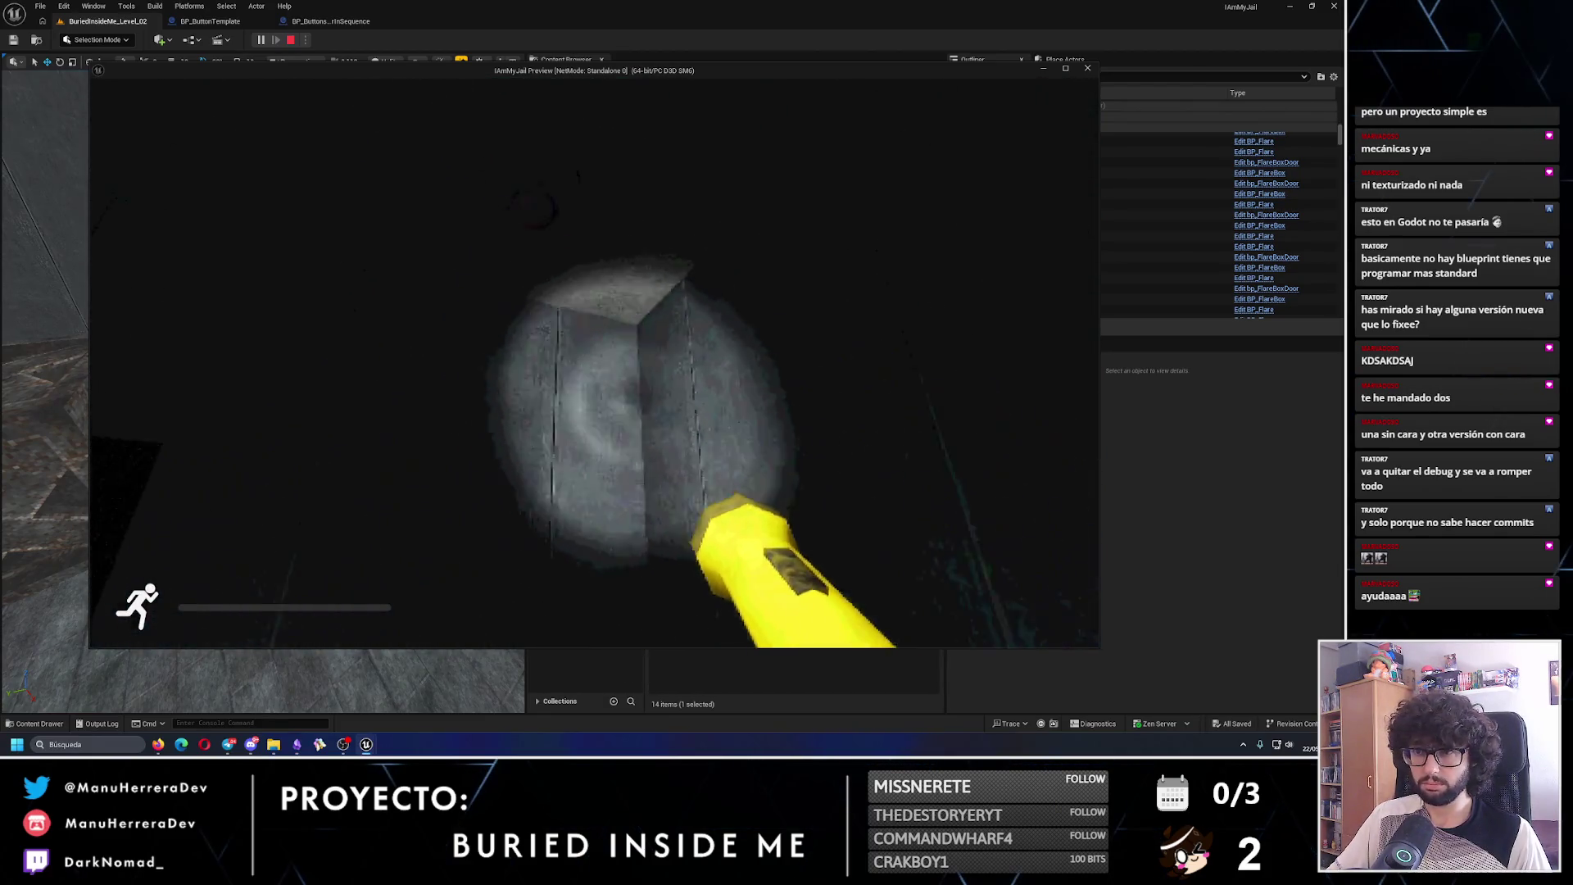
{"action": "key", "text": "w"}
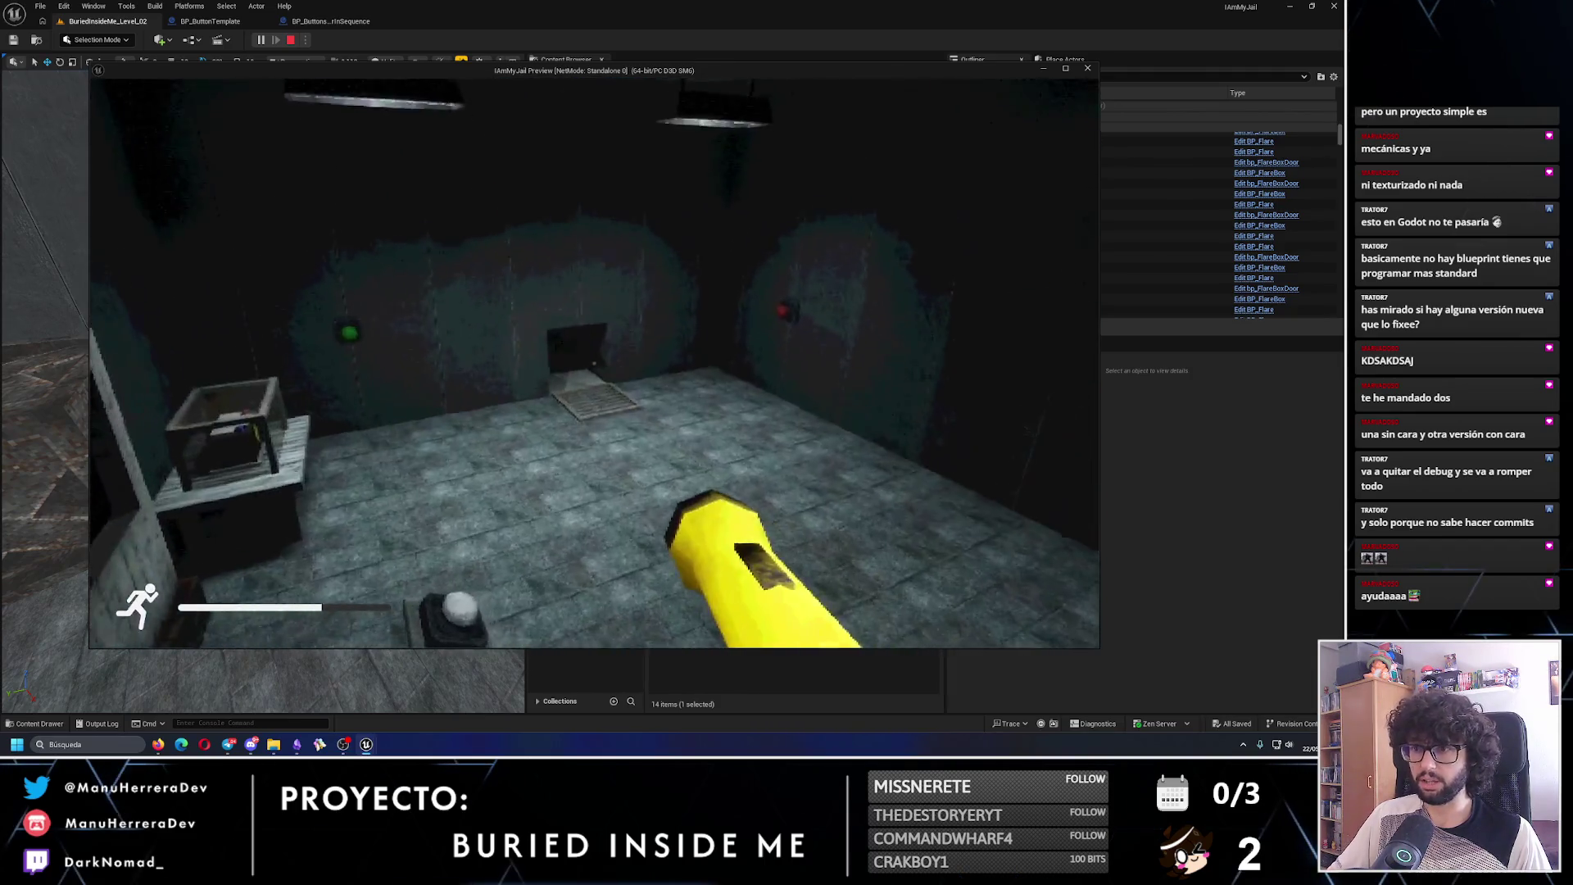
{"action": "key", "text": "e"}
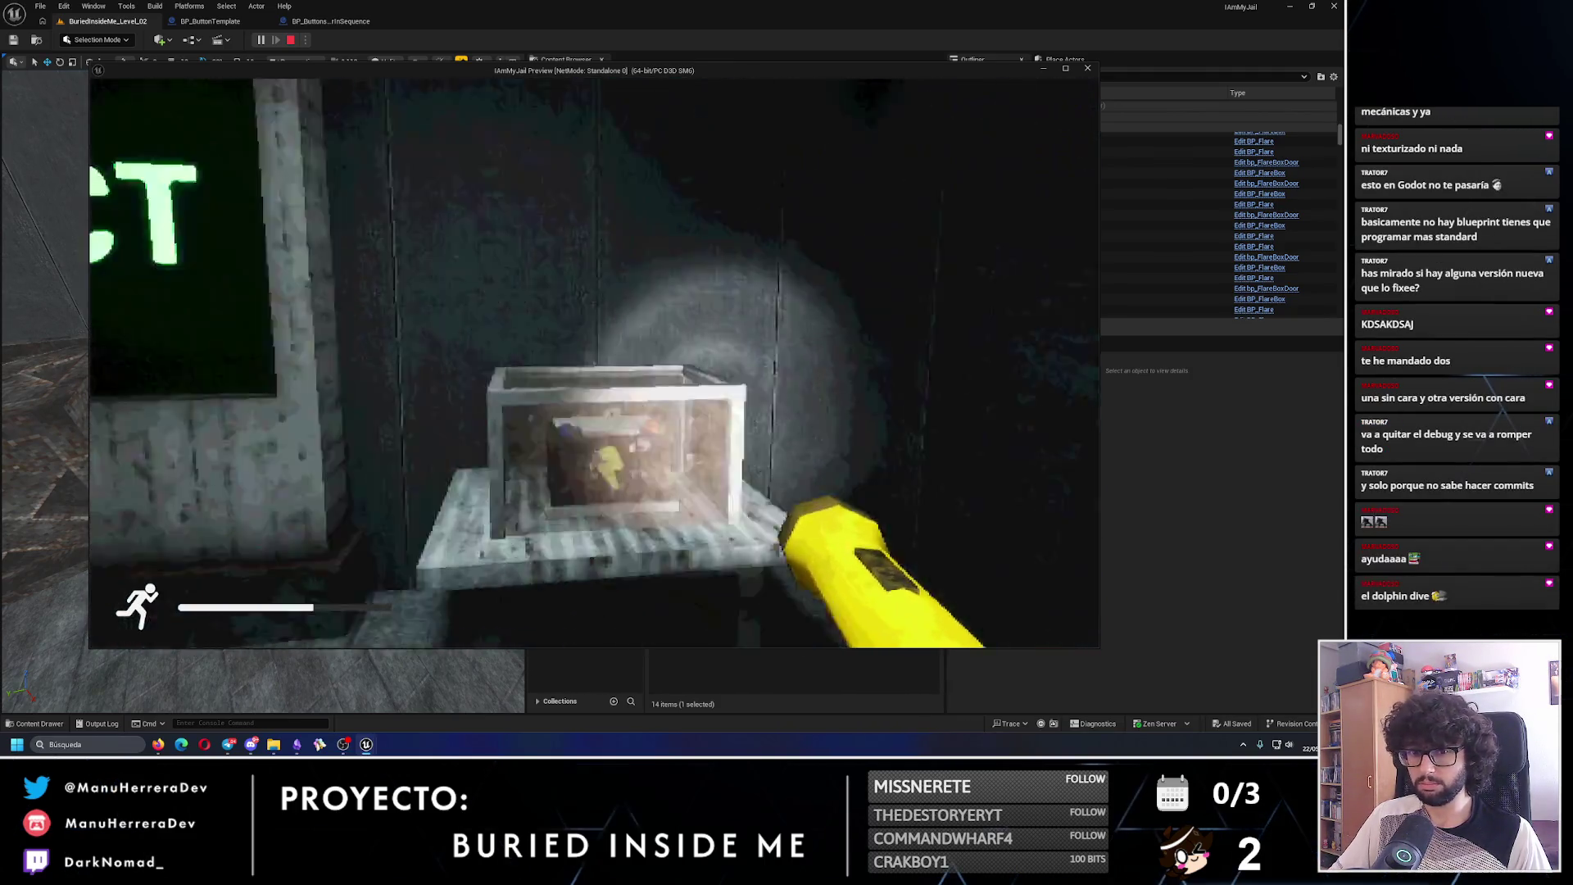
{"action": "key", "text": "a"}
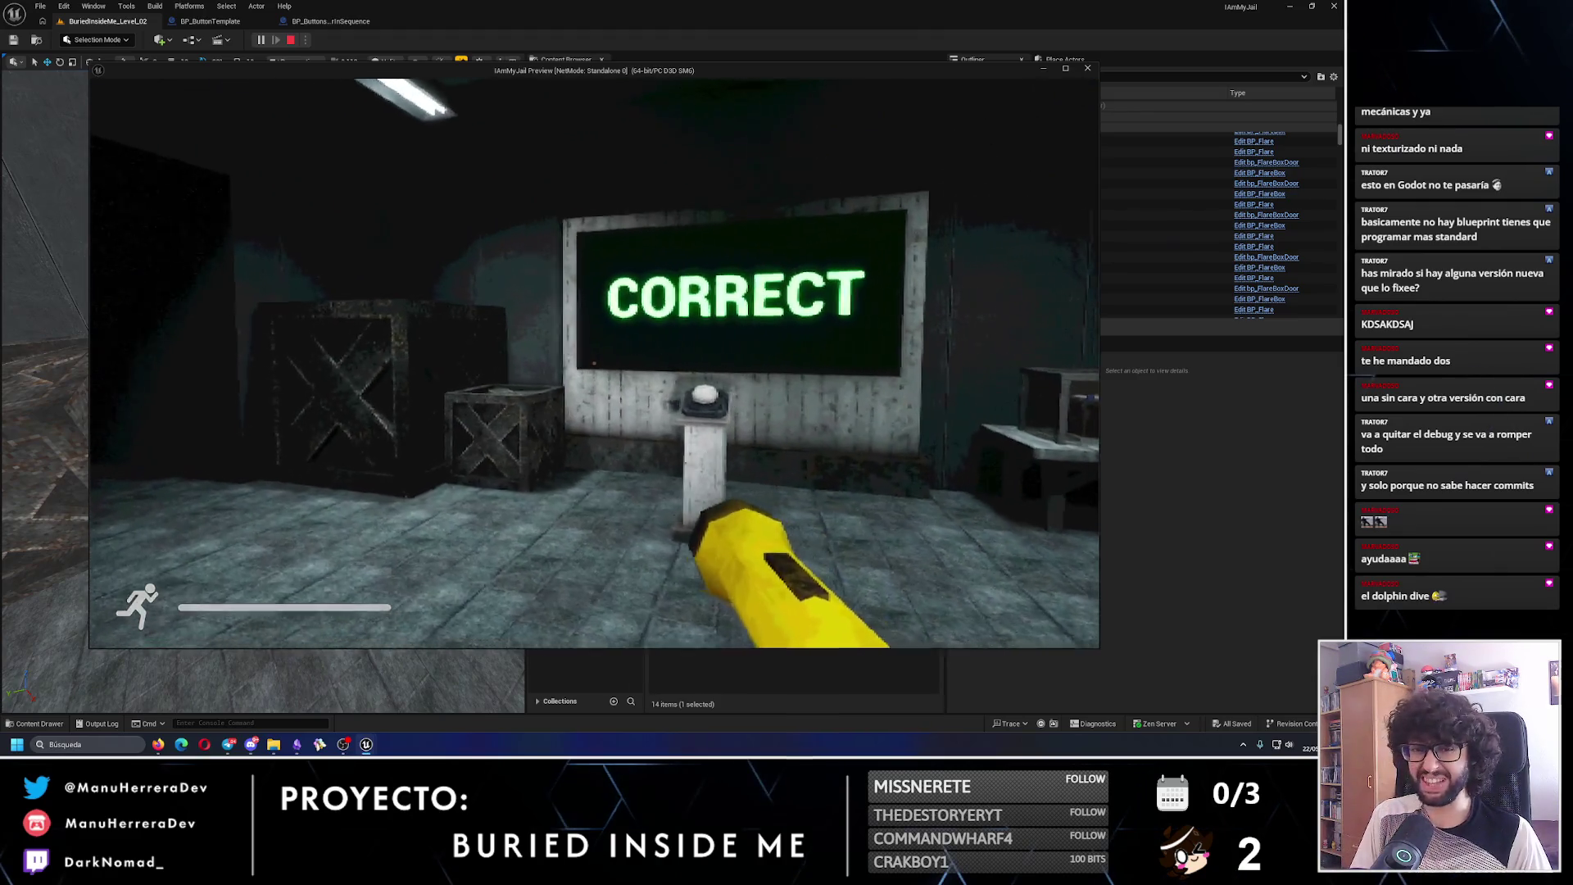
{"action": "key", "text": "d"}
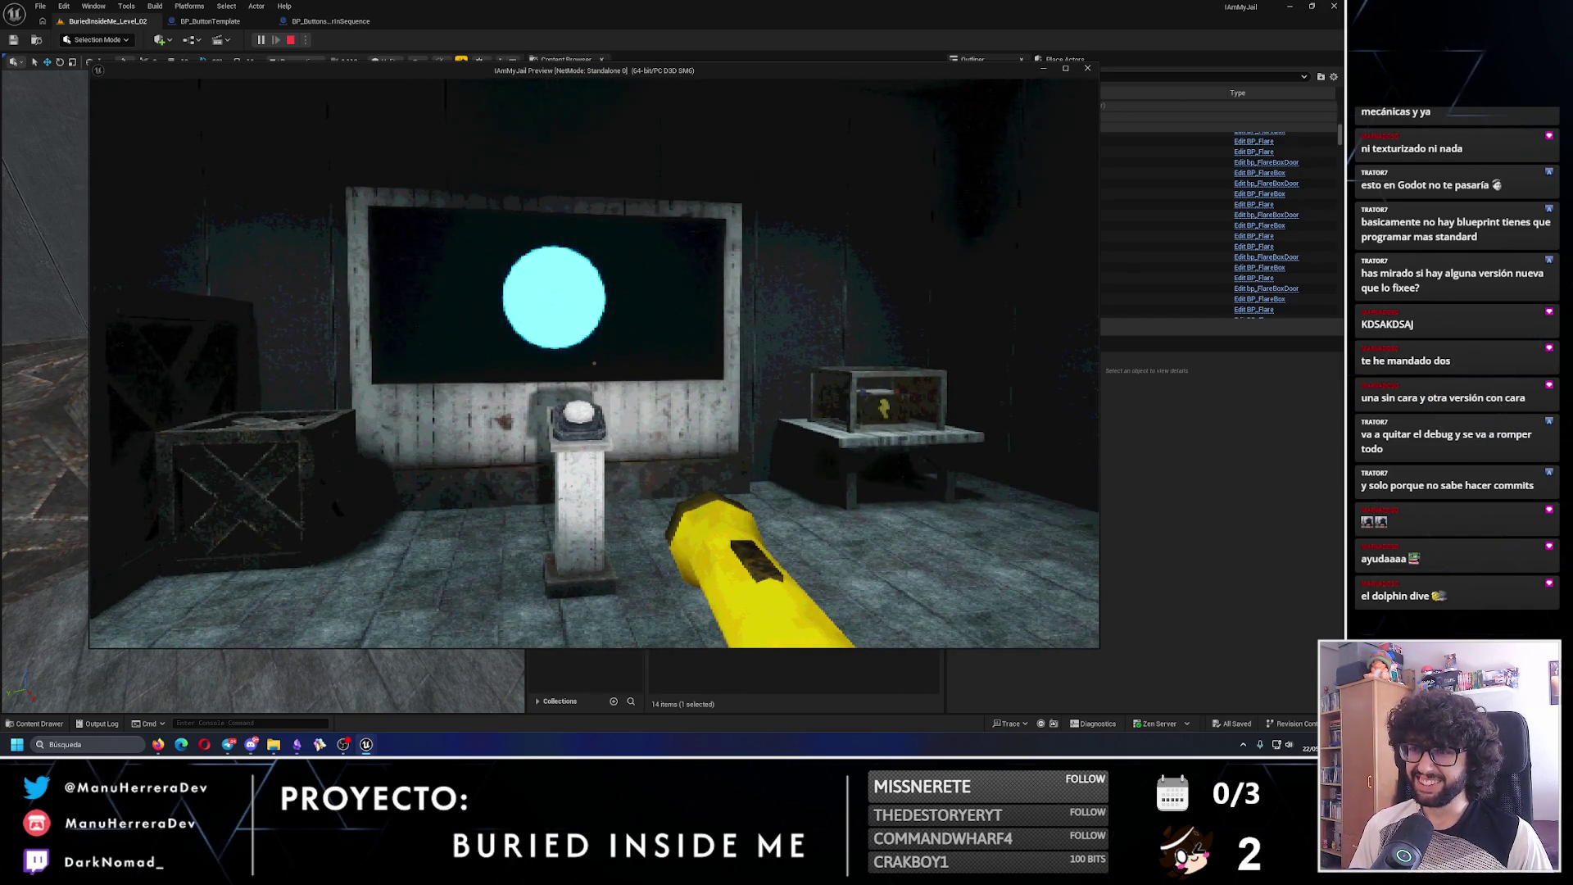
- Walk through the grated opening into the panel room, view the cyan button panel, and return to the pedestal
{"action": "key", "text": "s"}
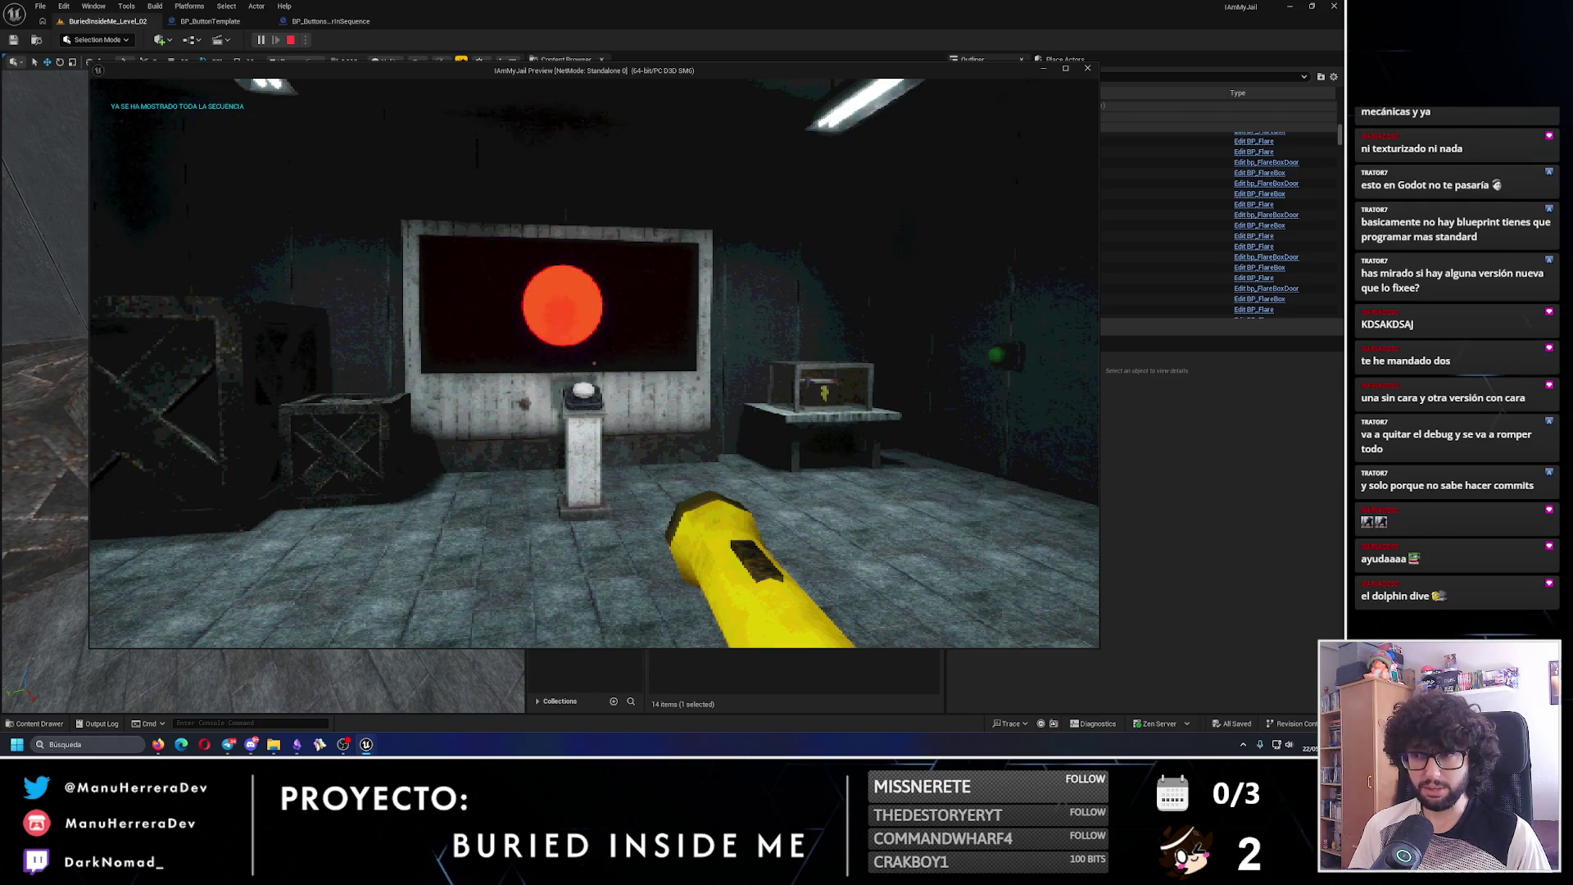
{"action": "key", "text": "shift+w"}
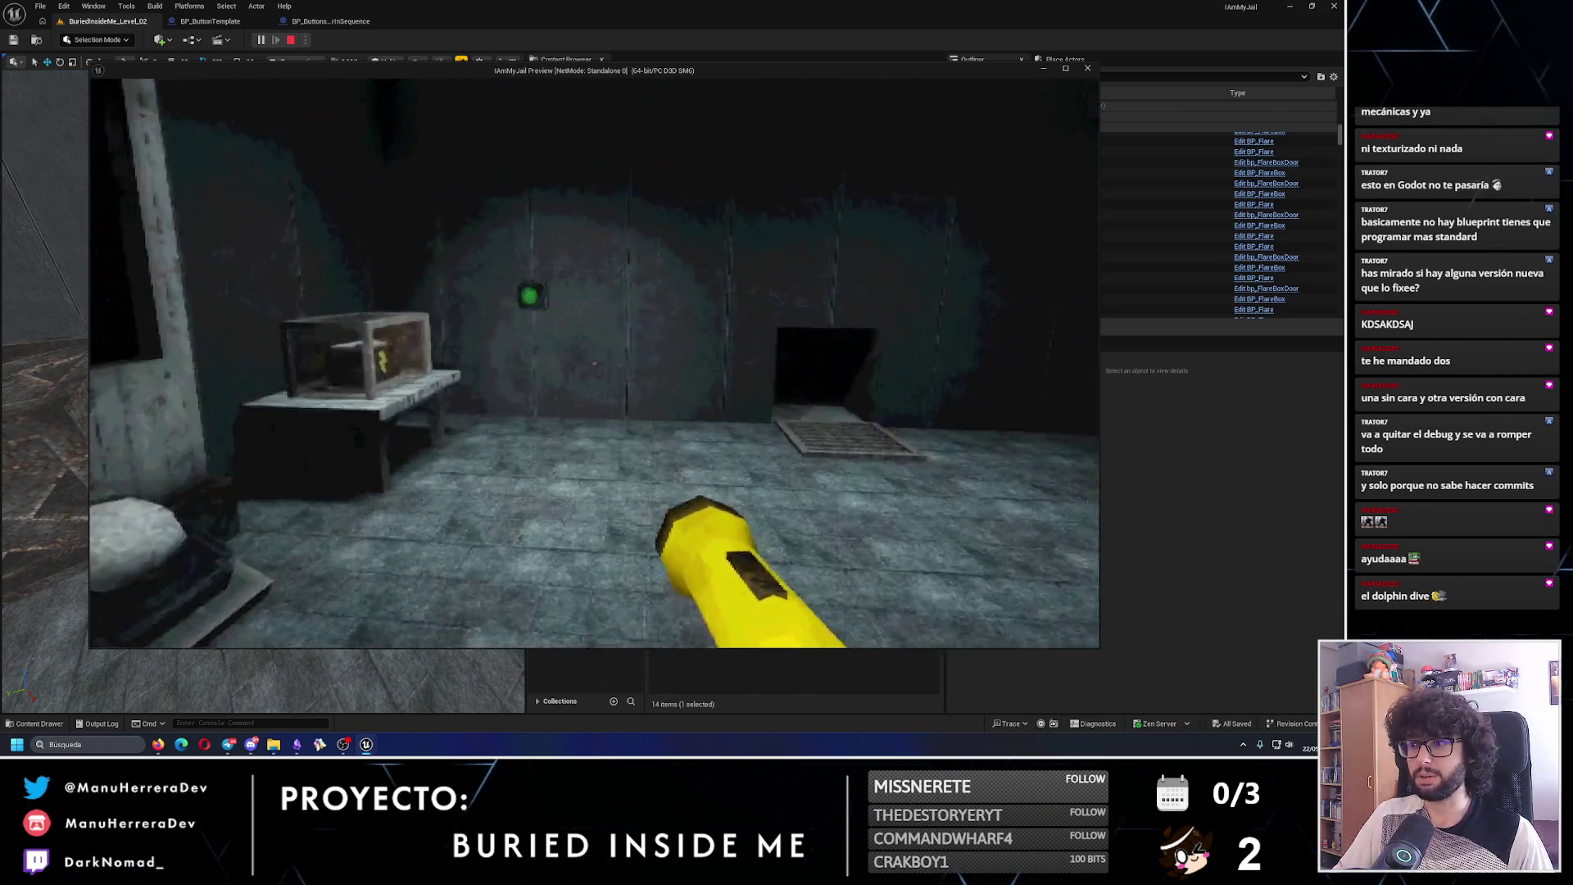
{"action": "key", "text": "shift+w"}
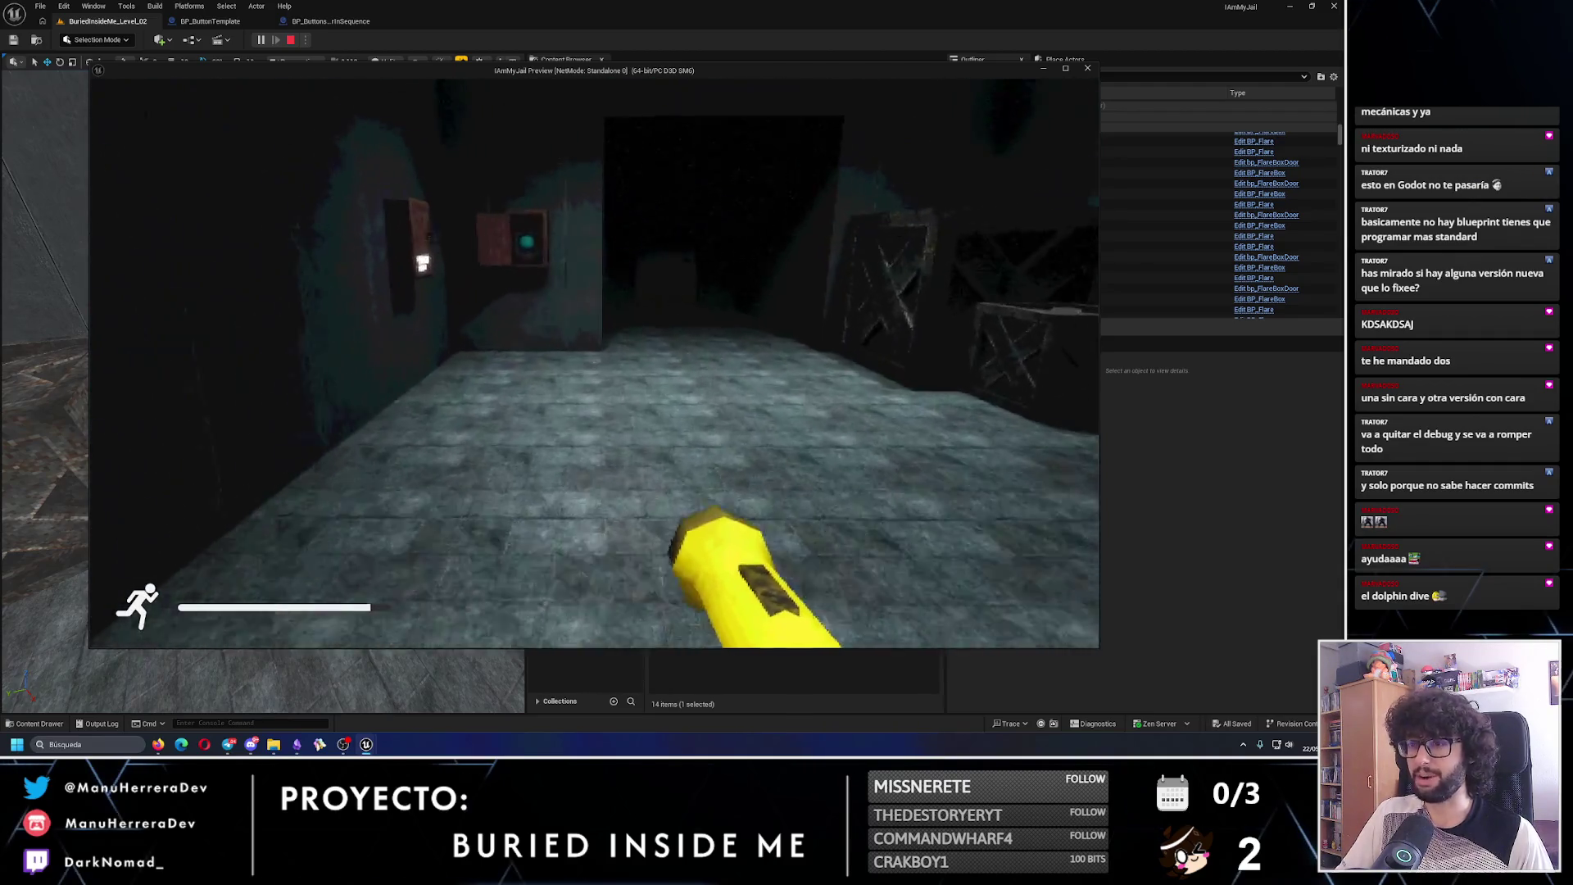
{"action": "key", "text": "w"}
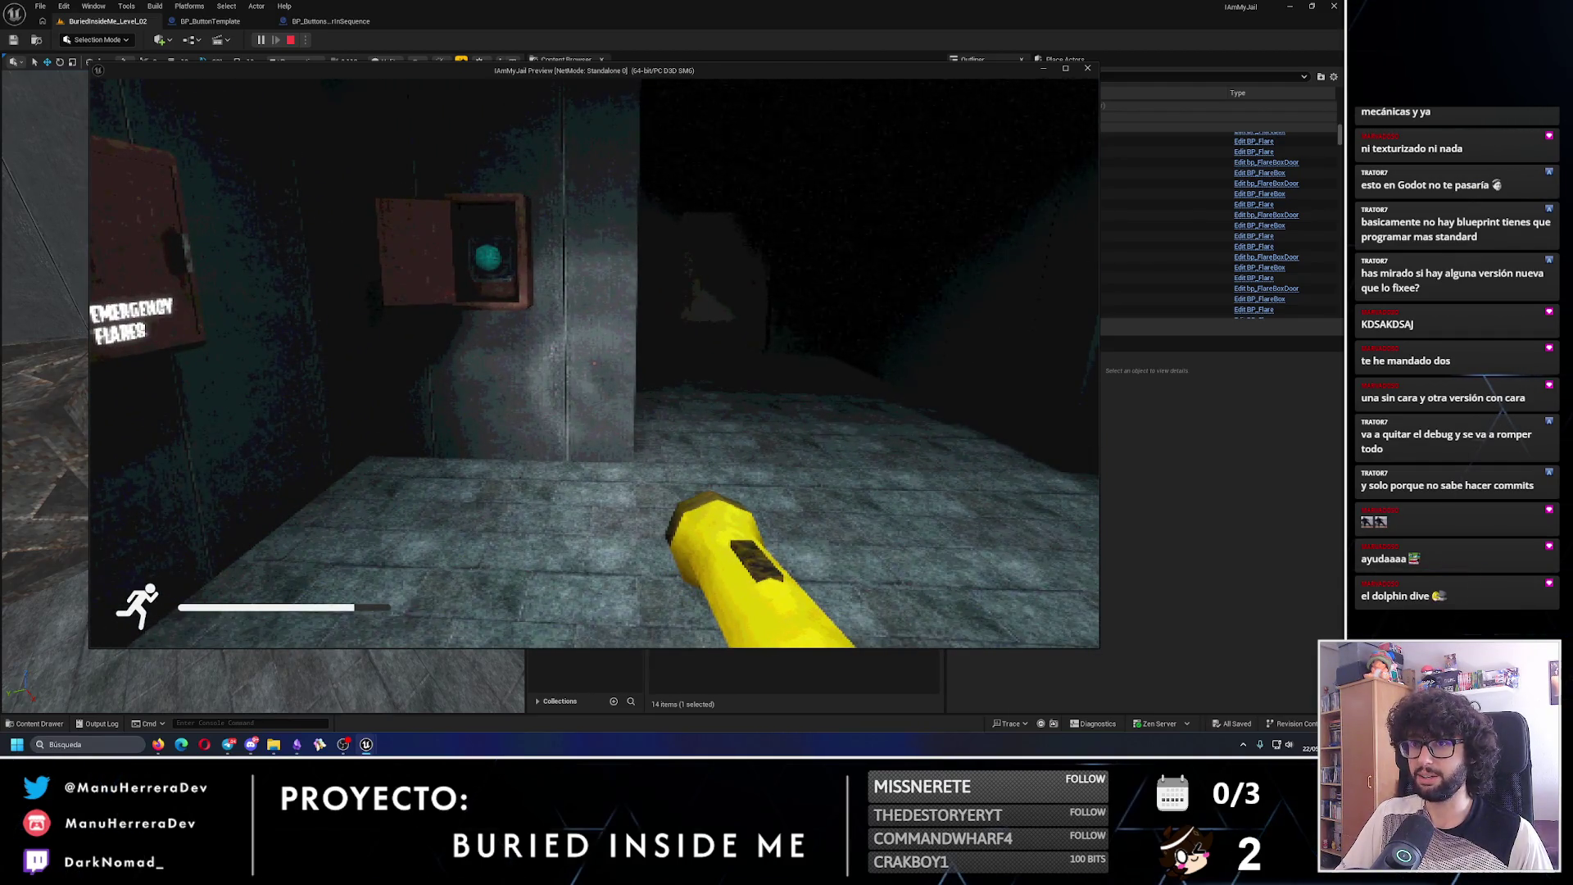
{"action": "key", "text": "w"}
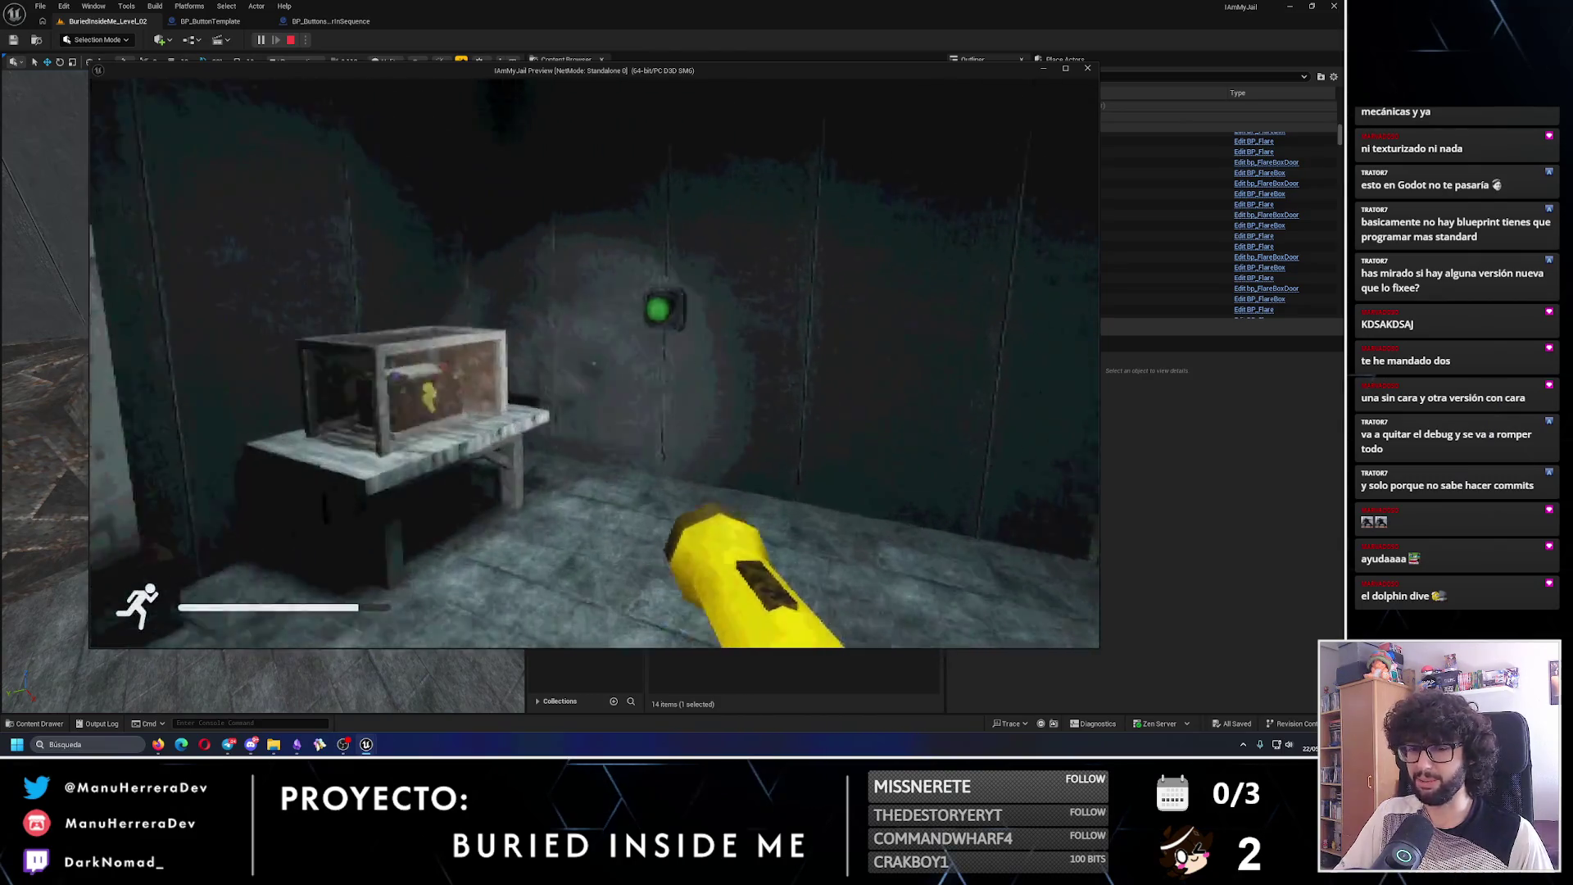
{"action": "key", "text": "shift+w"}
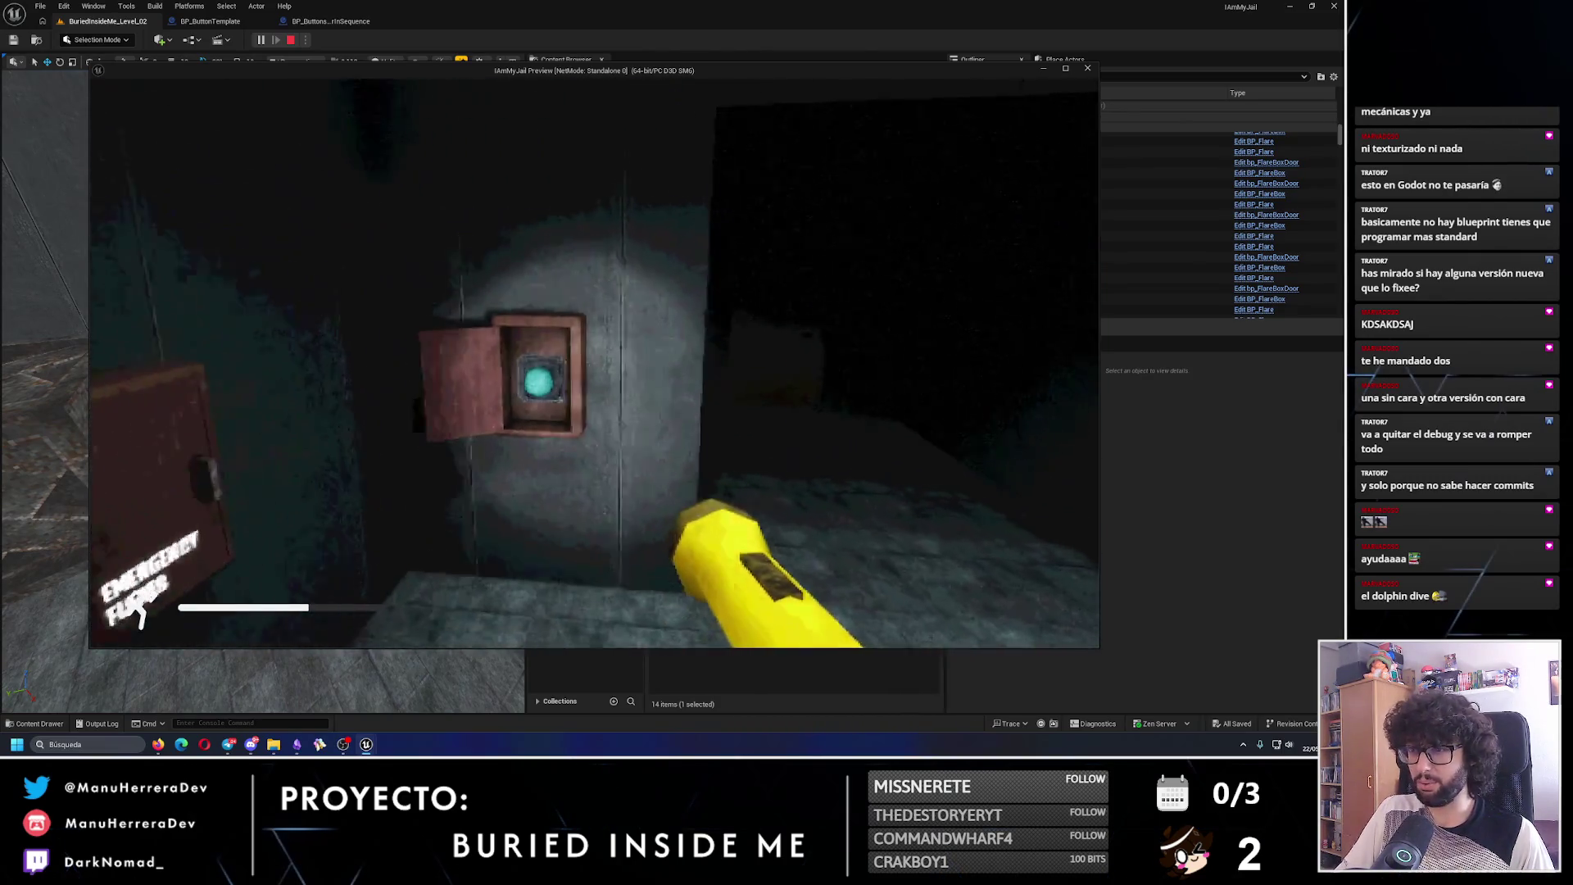
{"action": "key", "text": "w"}
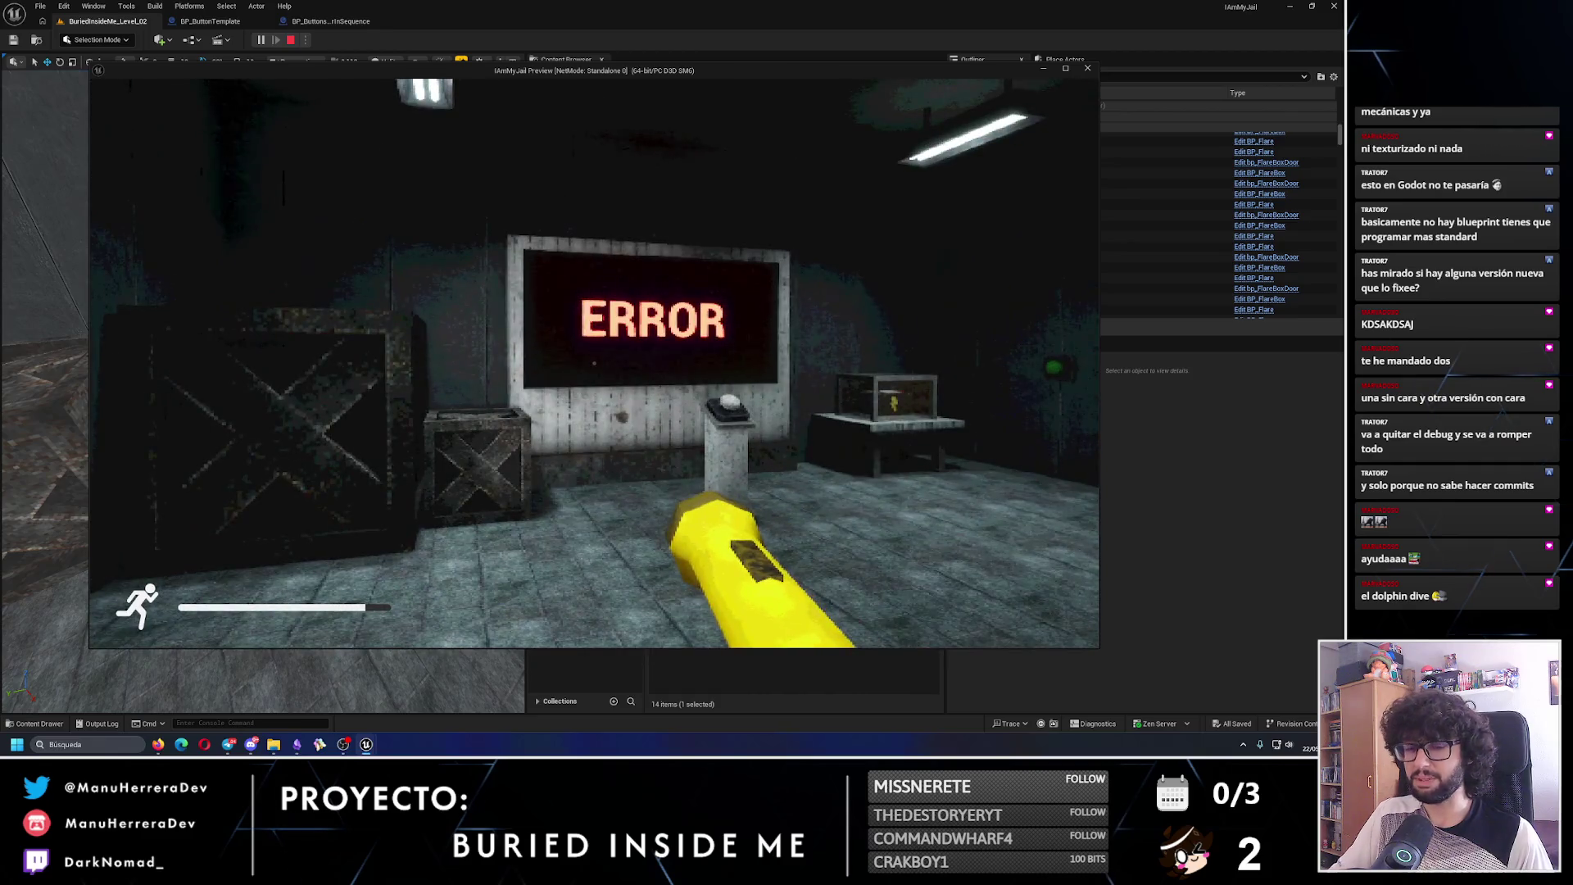
{"action": "key", "text": "w"}
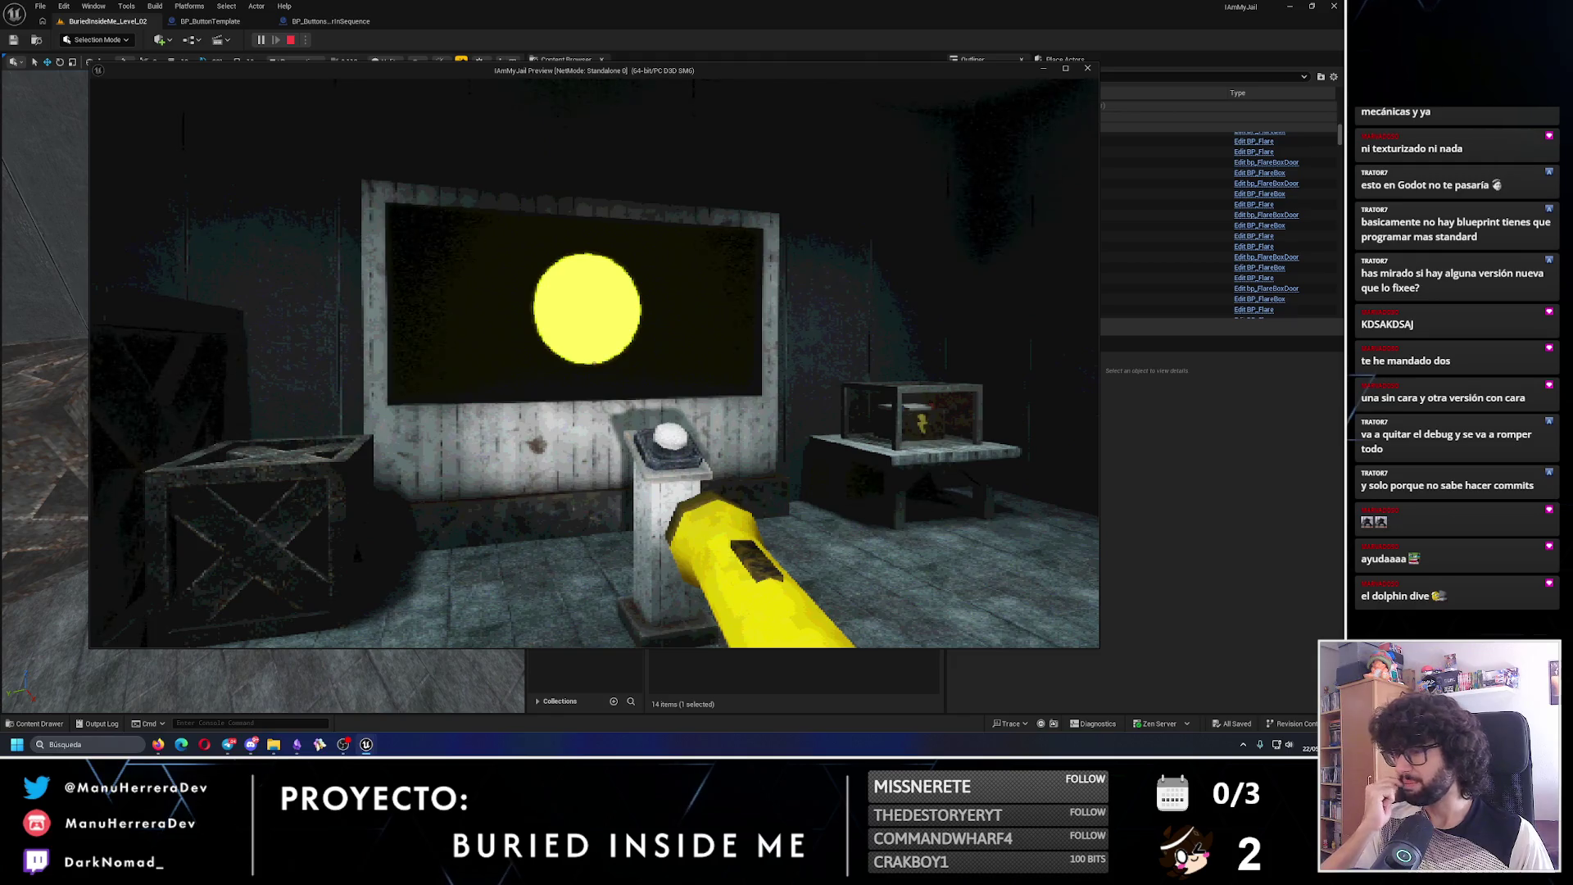
{"action": "key", "text": "d"}
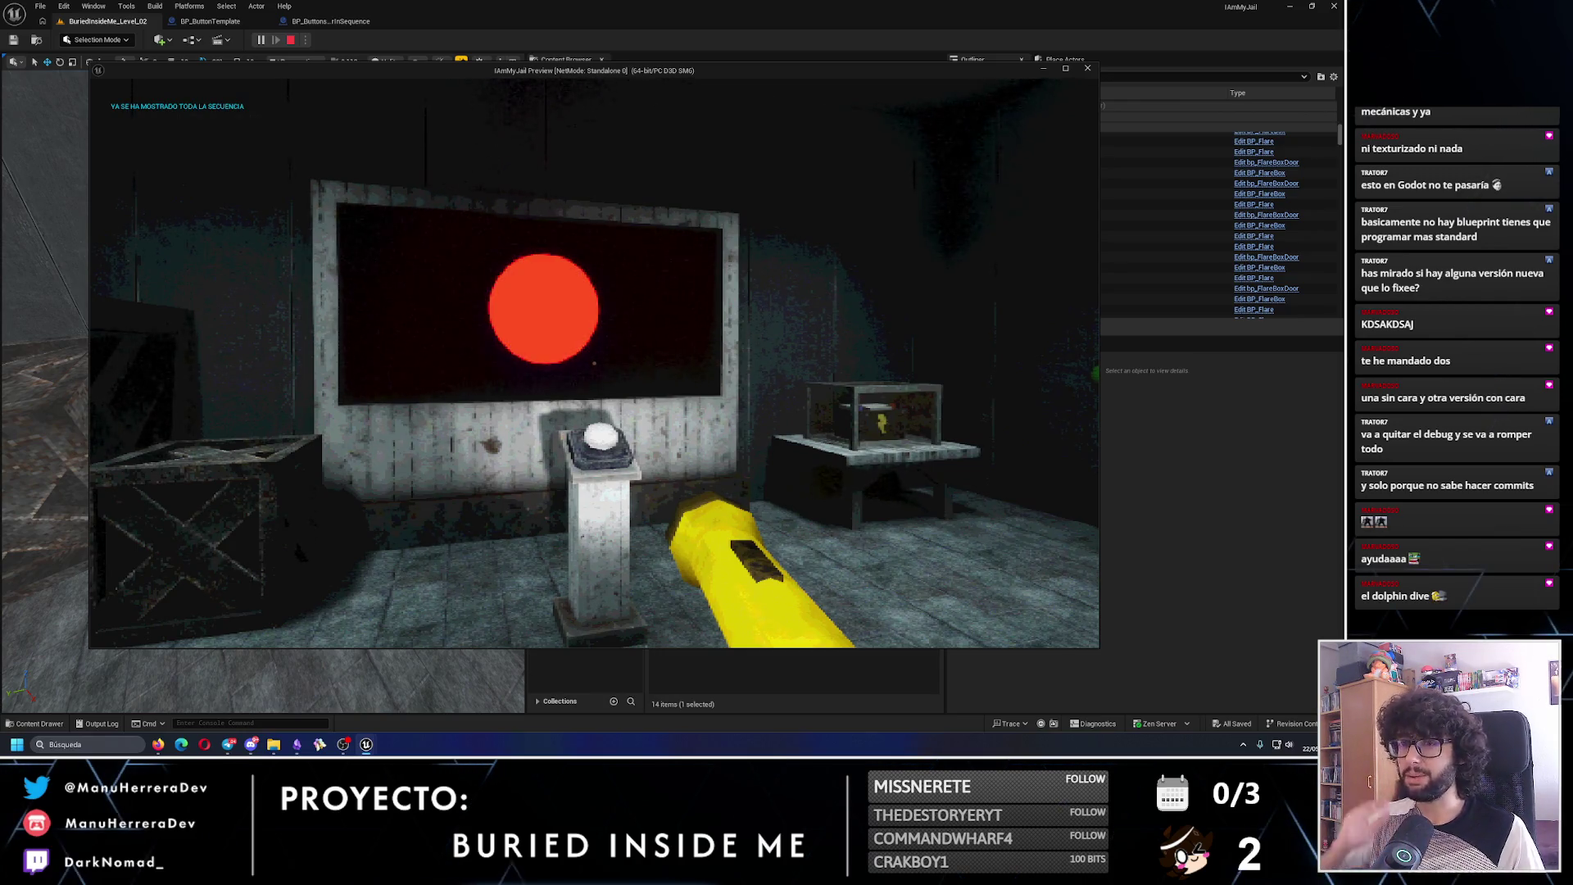
- Visit the green and red wall buttons, then press the pedestal button to change the colour
{"action": "key", "text": "shift+w"}
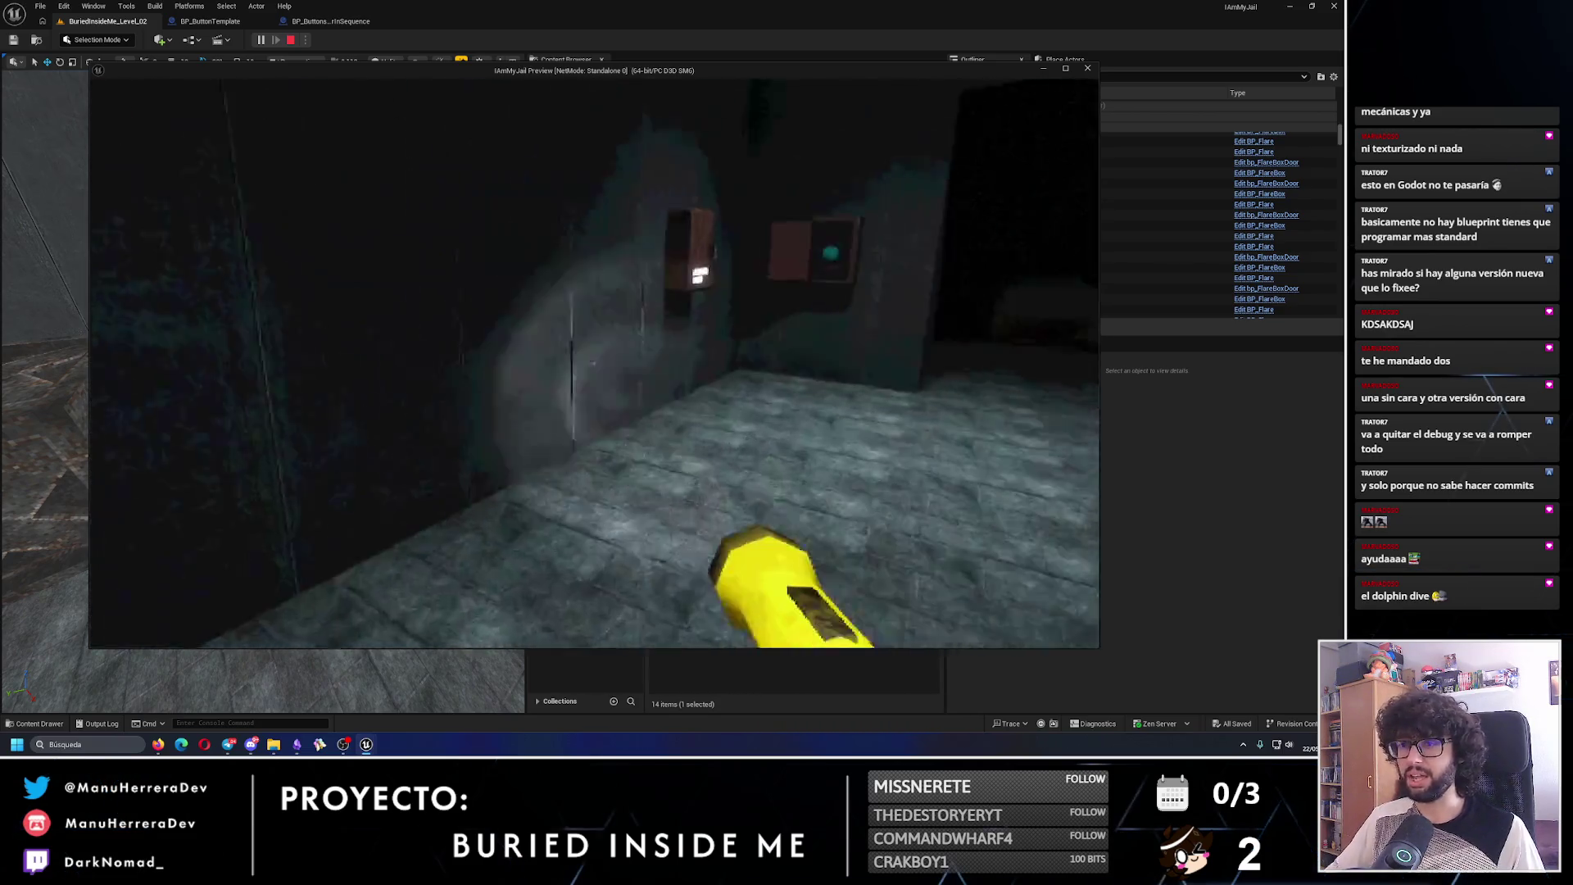
{"action": "key", "text": "shift+w"}
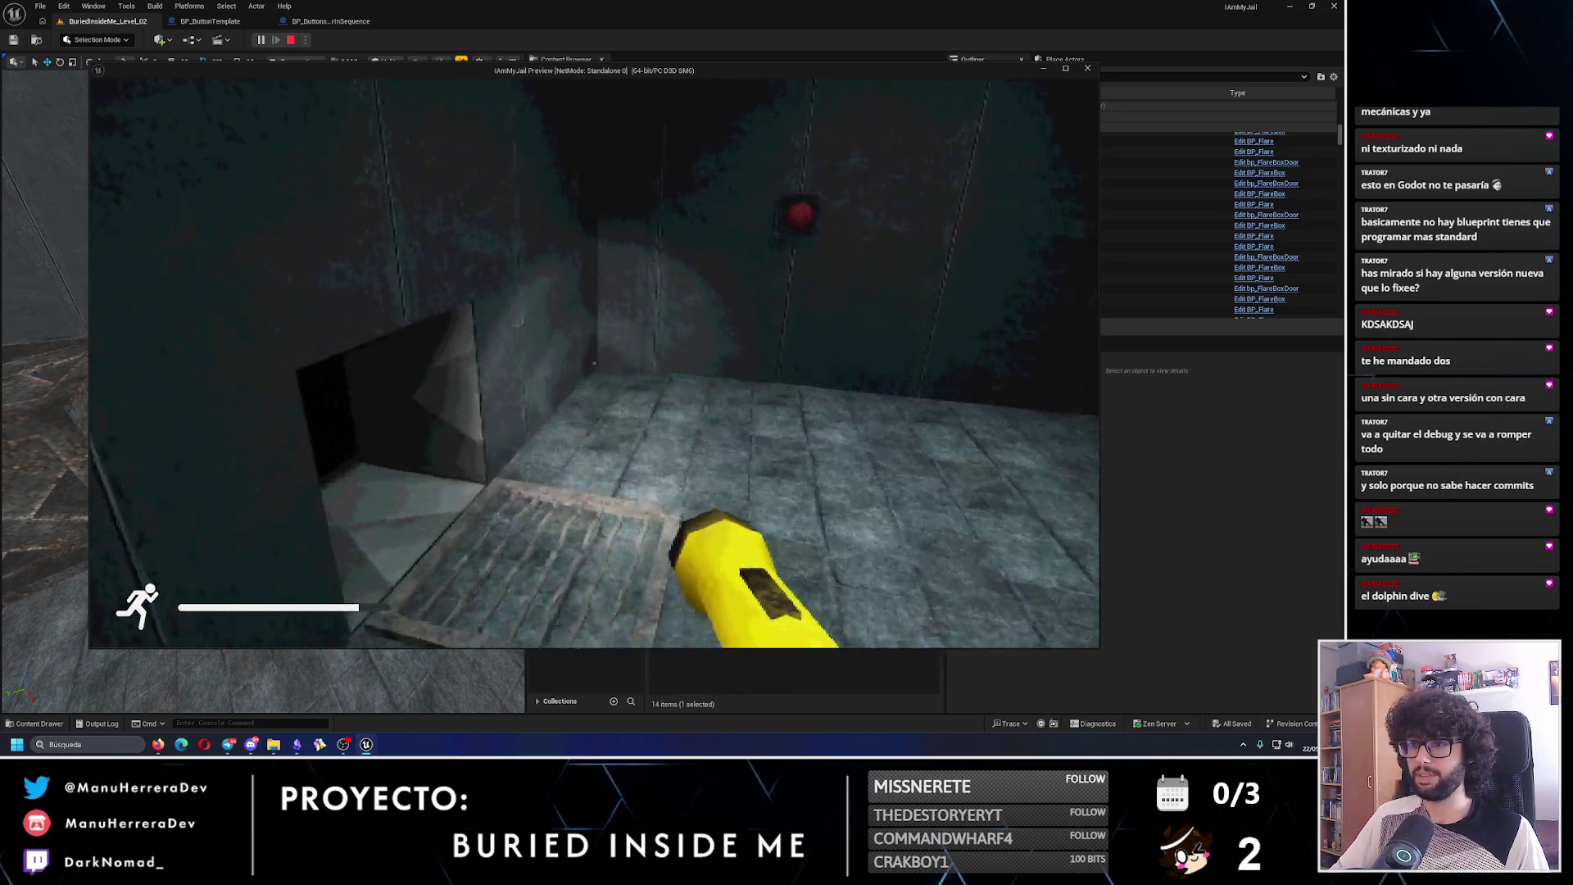
{"action": "key", "text": "w"}
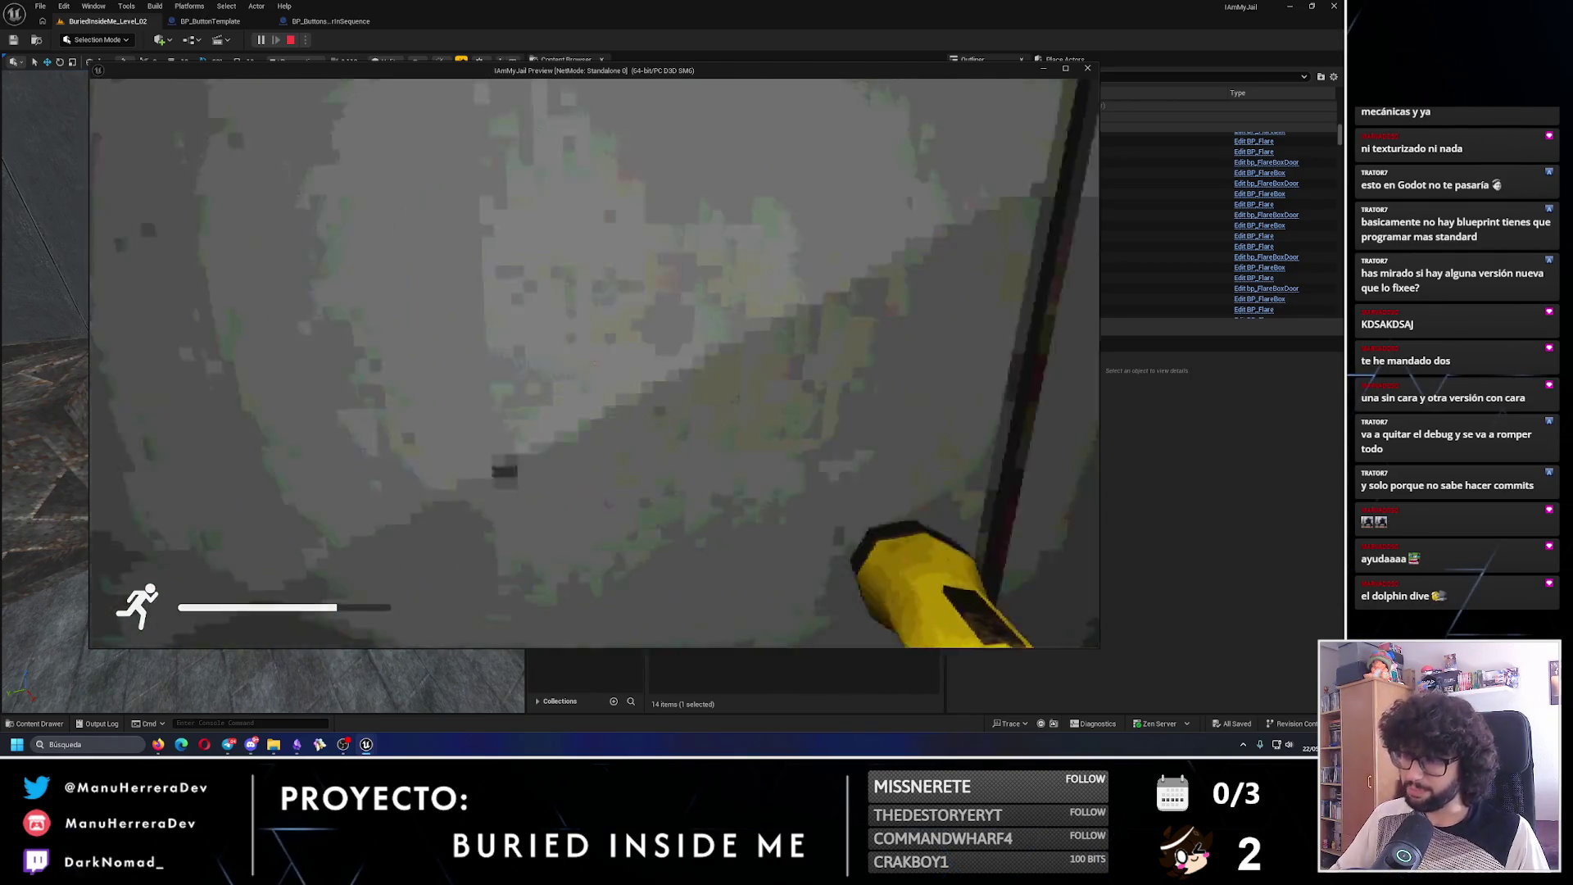
{"action": "key", "text": "shift+w"}
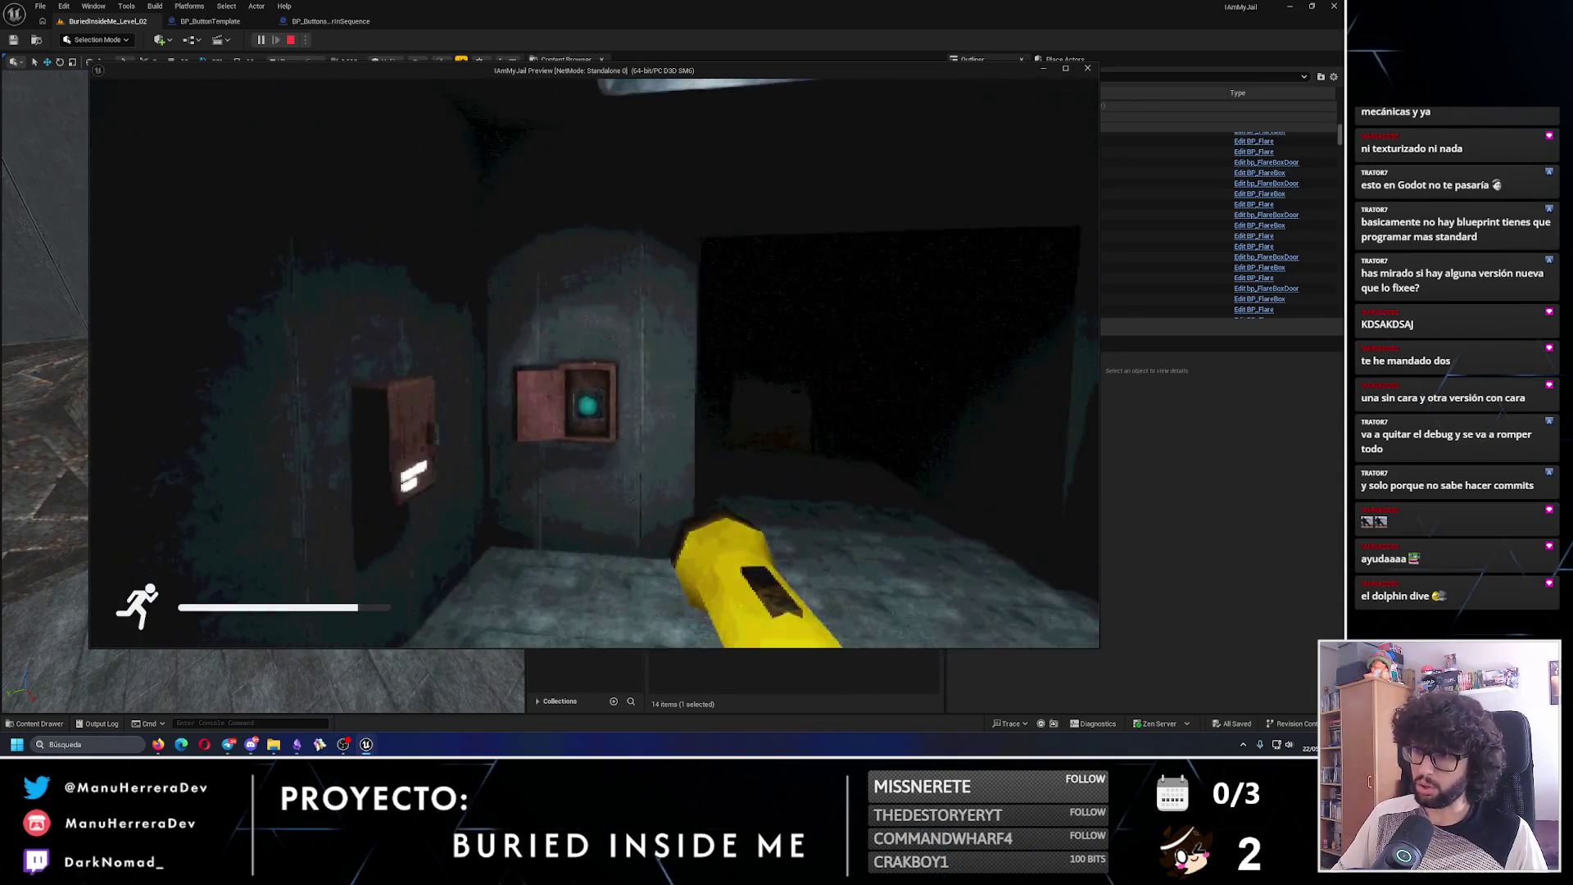
{"action": "key", "text": "shift+w"}
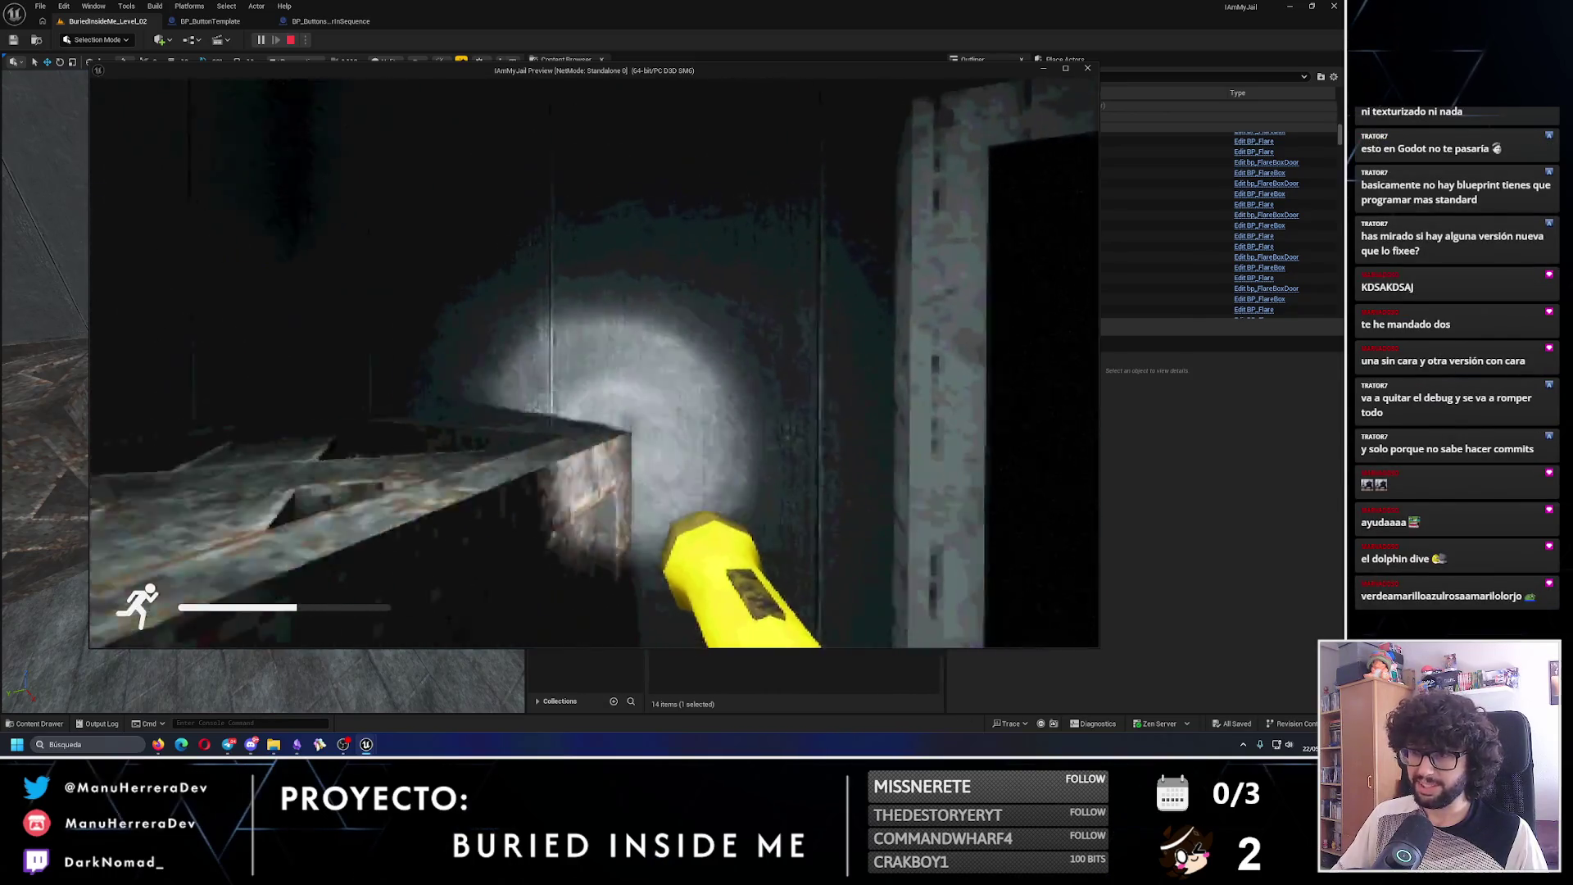
{"action": "key", "text": "e"}
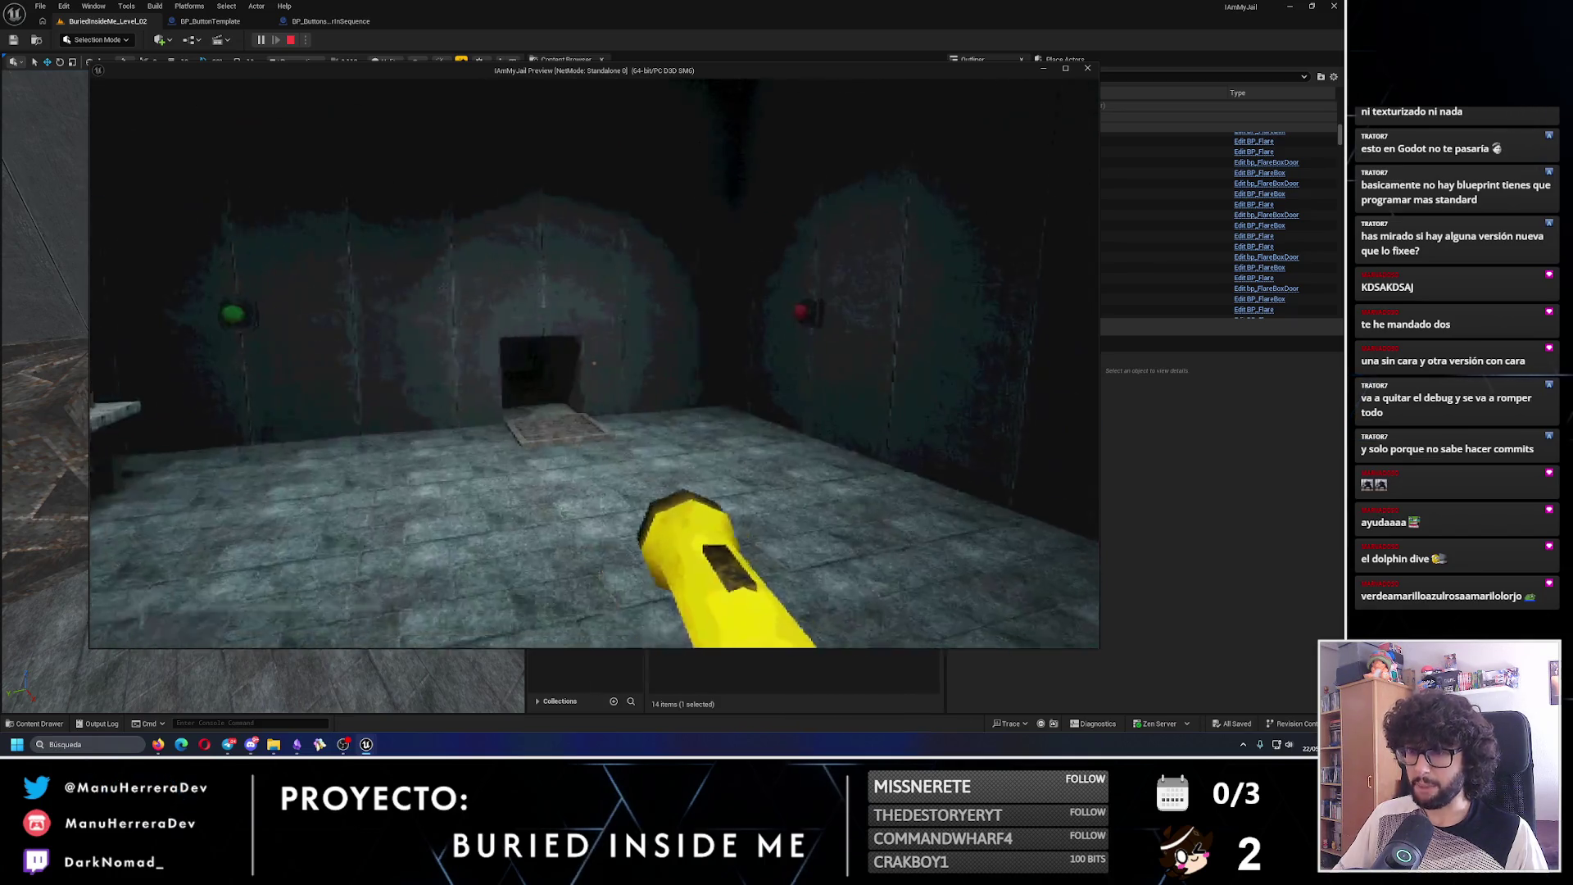
{"action": "key", "text": "shift+w"}
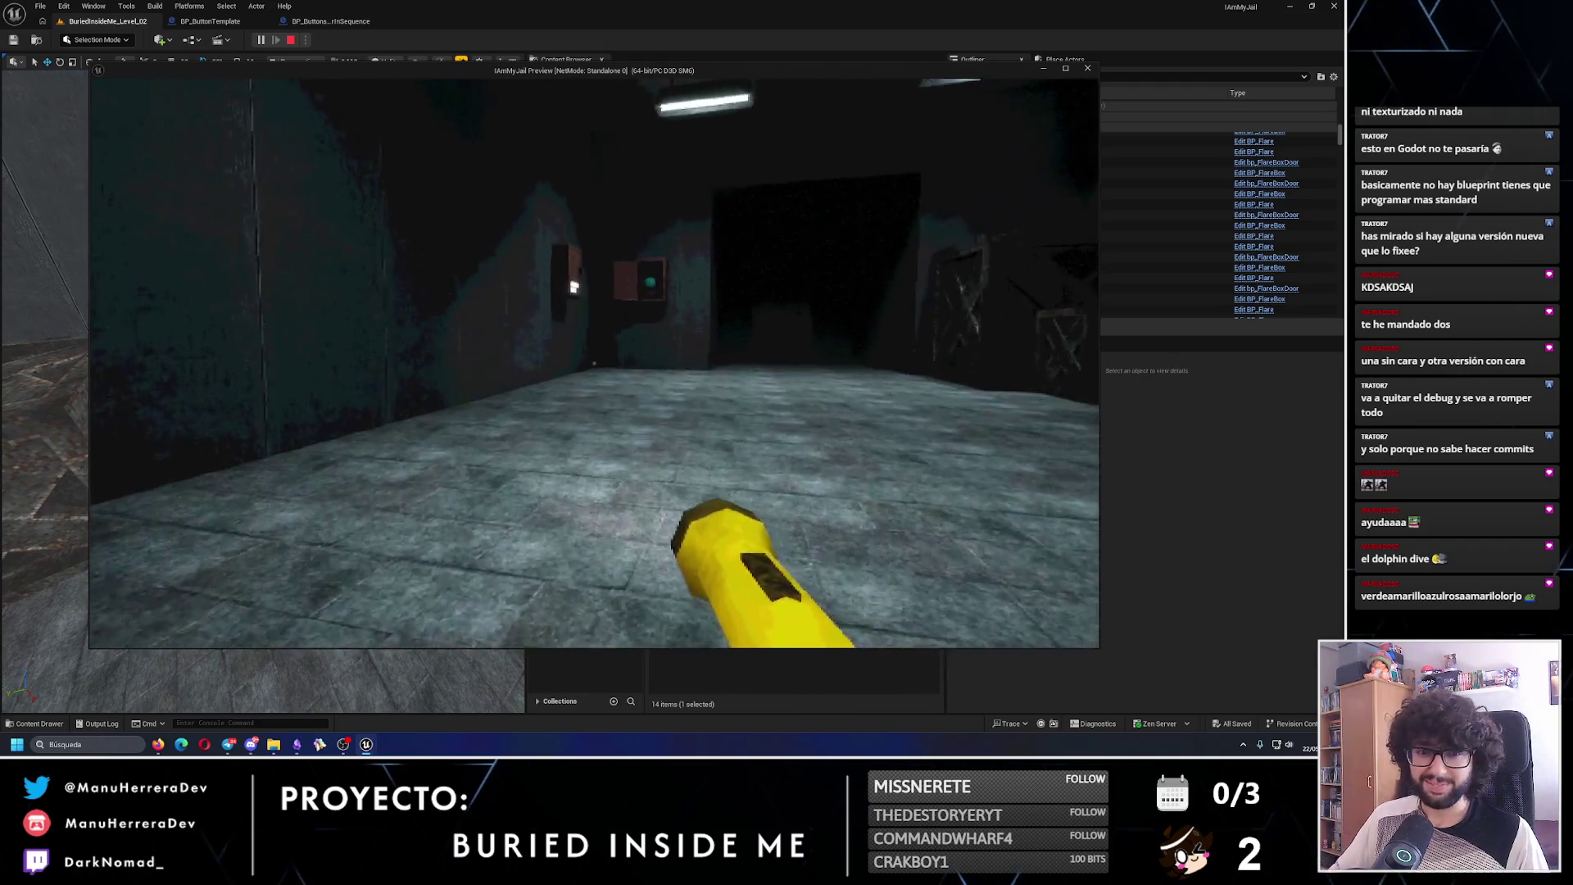
{"action": "key", "text": "w"}
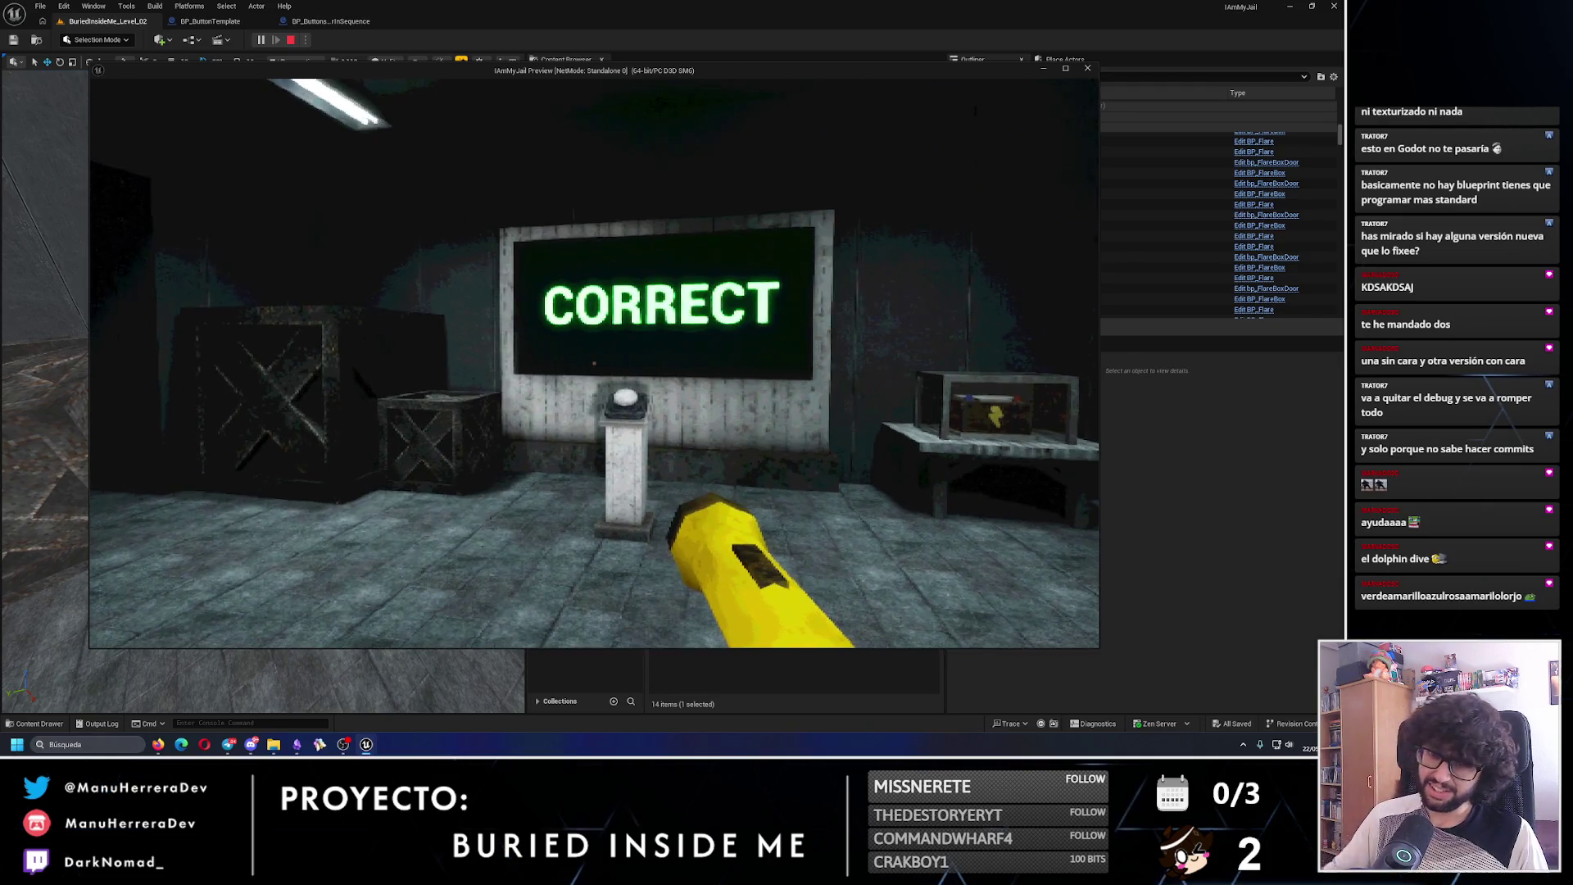
{"action": "key", "text": "w"}
{"action": "key", "text": "w"}
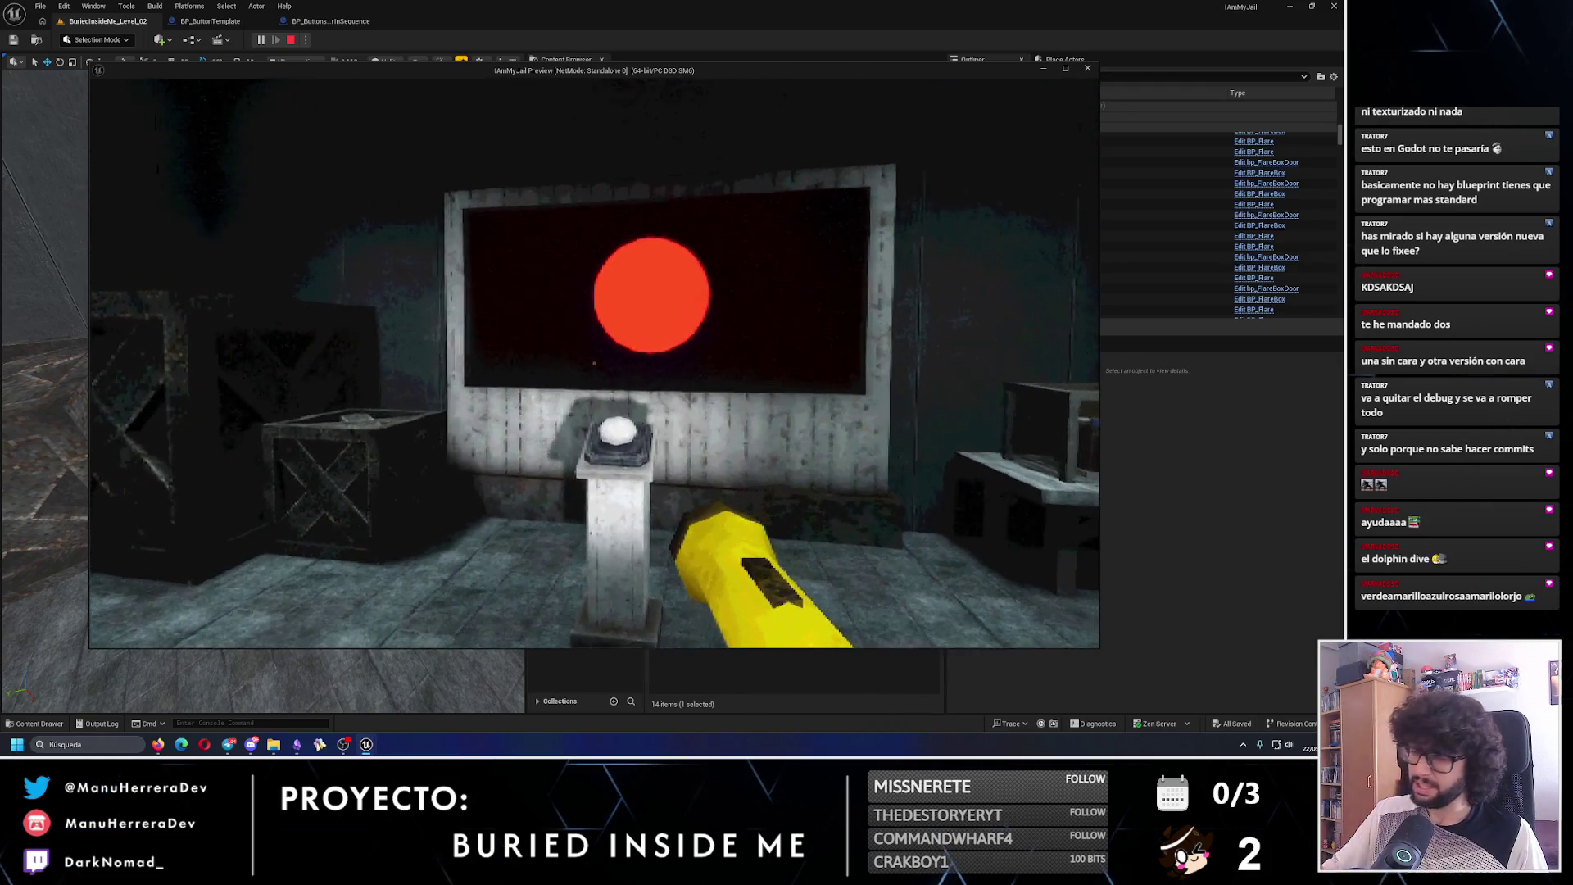
{"action": "key", "text": "e"}
{"action": "key", "text": "s"}
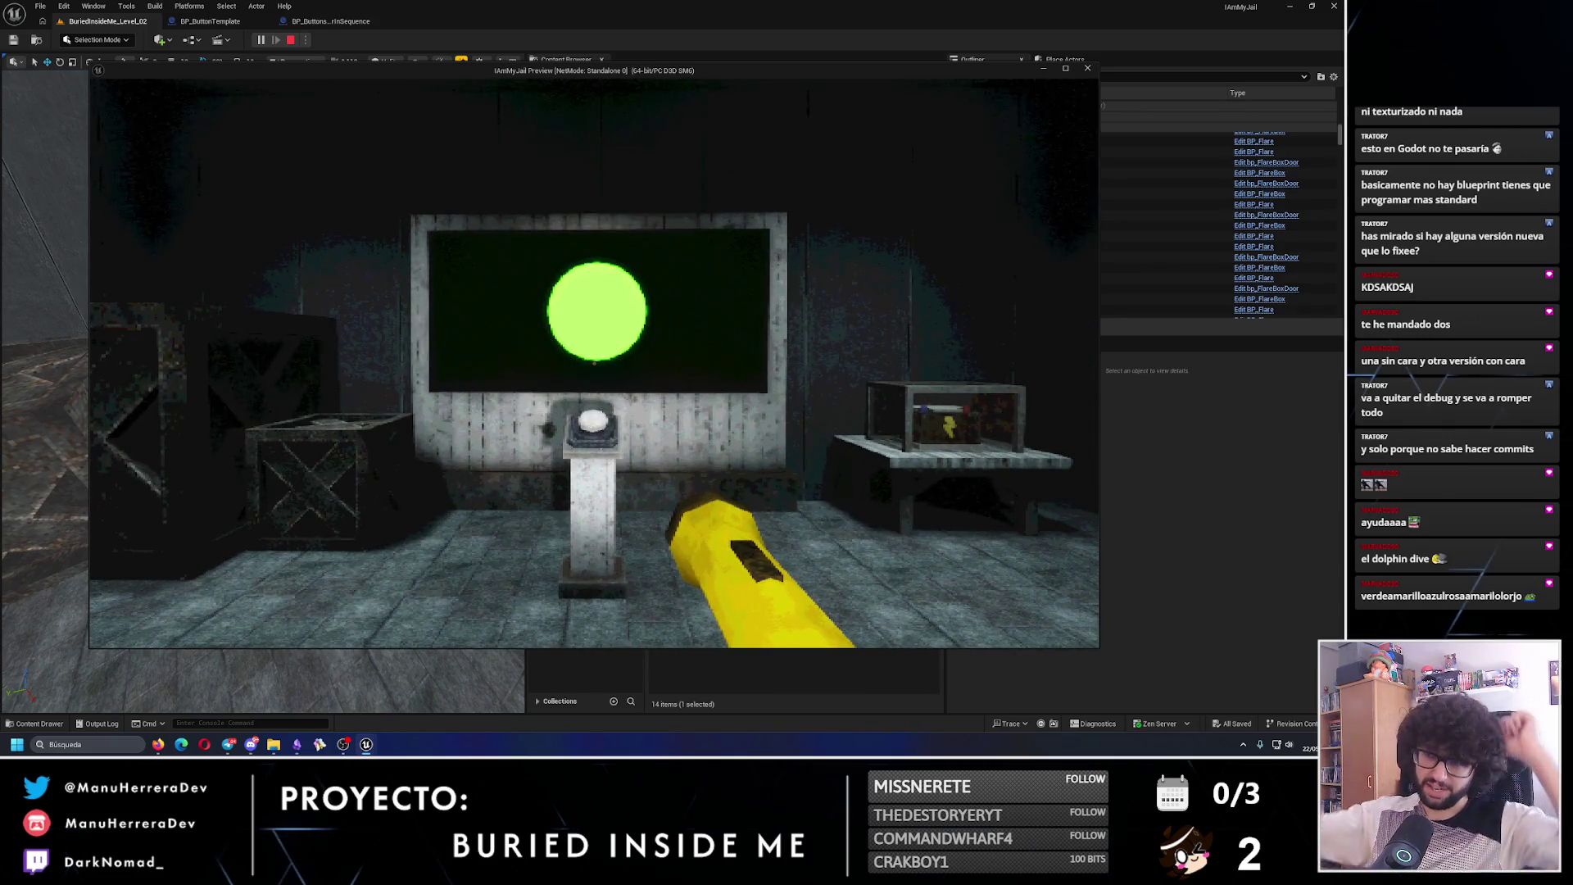
{"action": "key", "text": "s"}
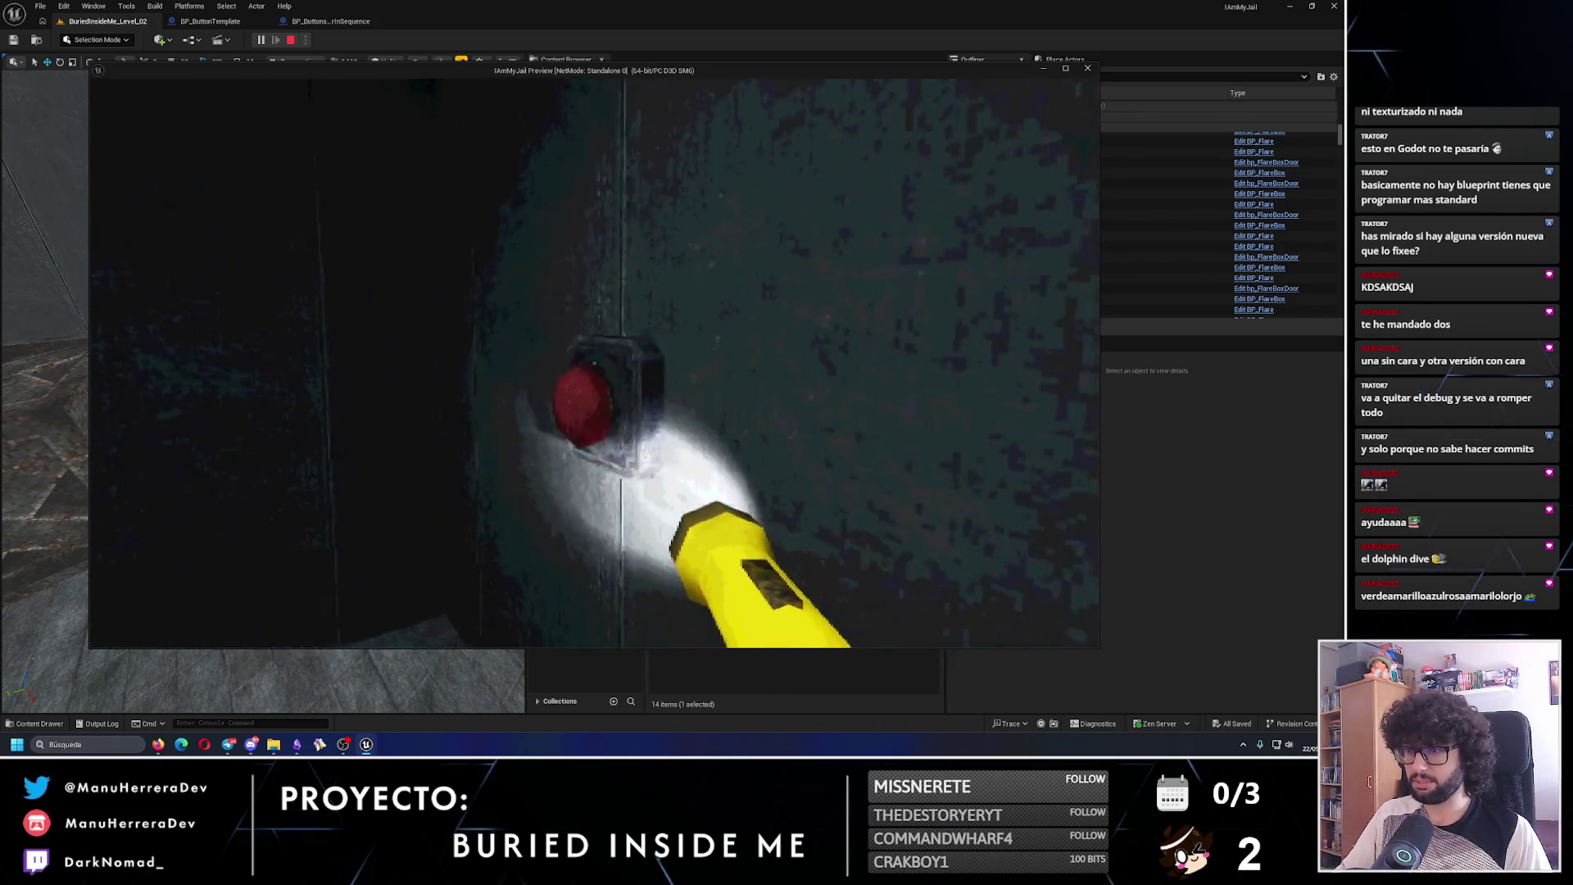
- Break open the crate to reveal the flare box, toggle the flashlight, and stop Play In Editor
{"action": "key", "text": "shift+w"}
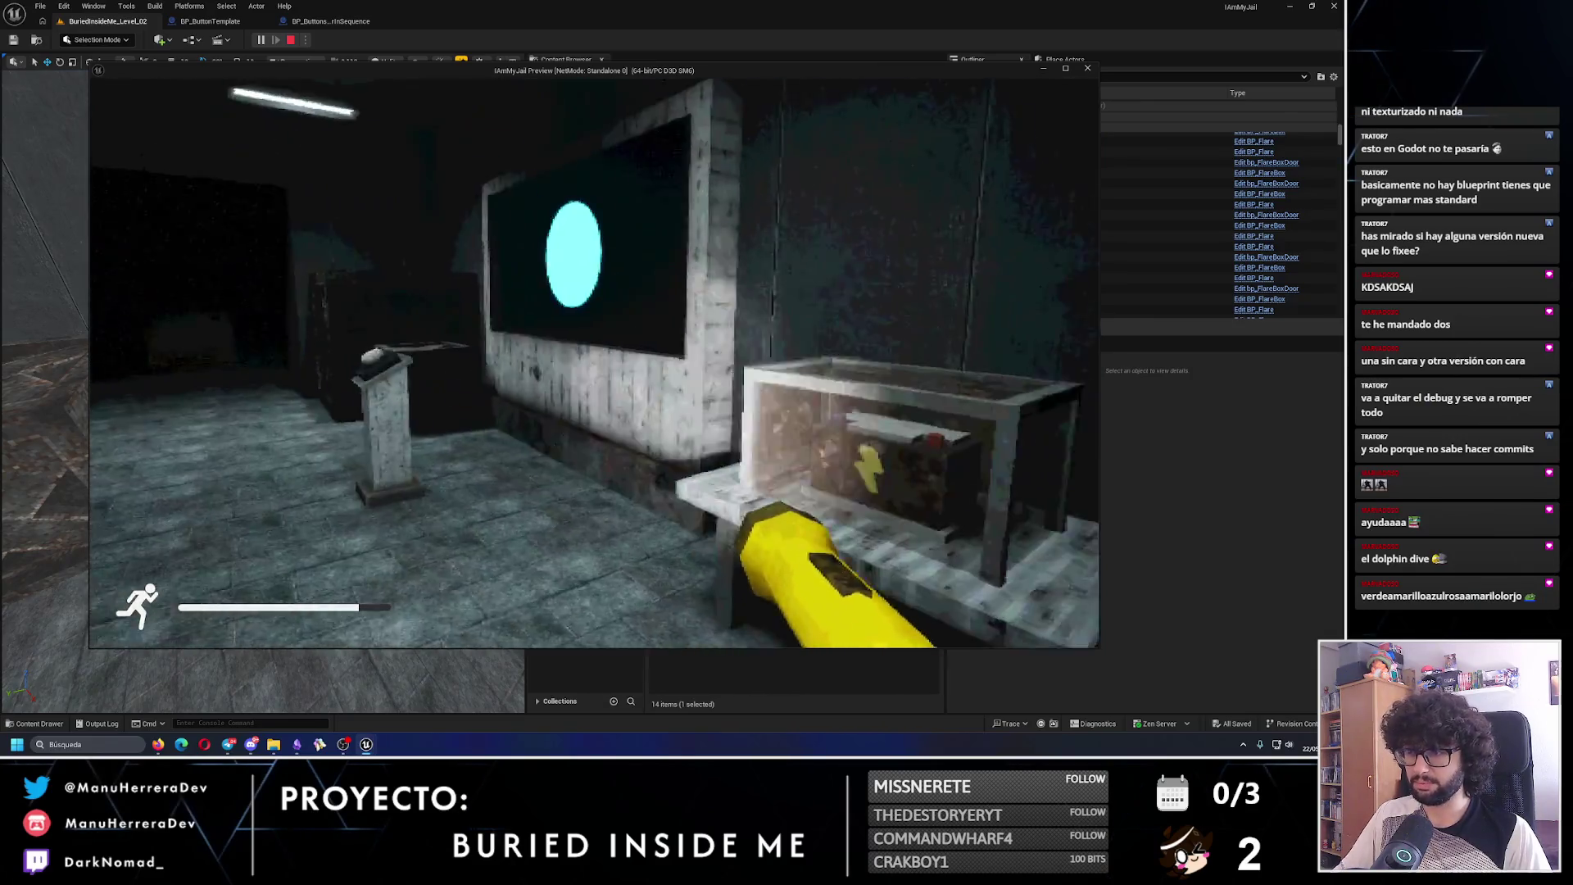
{"action": "key", "text": "shift+w"}
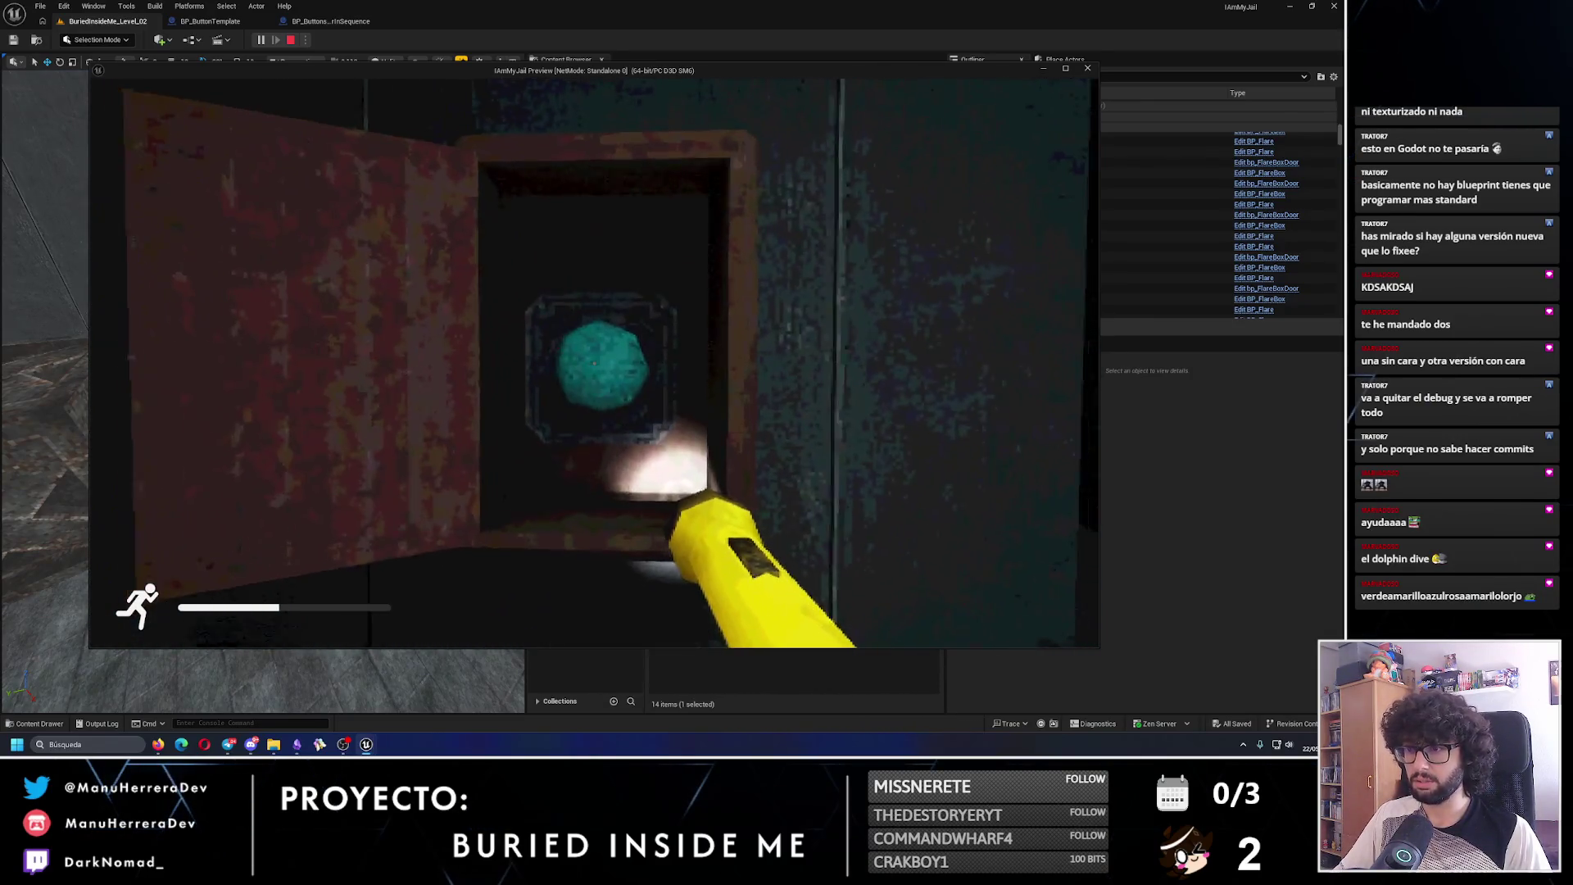
{"action": "key", "text": "s"}
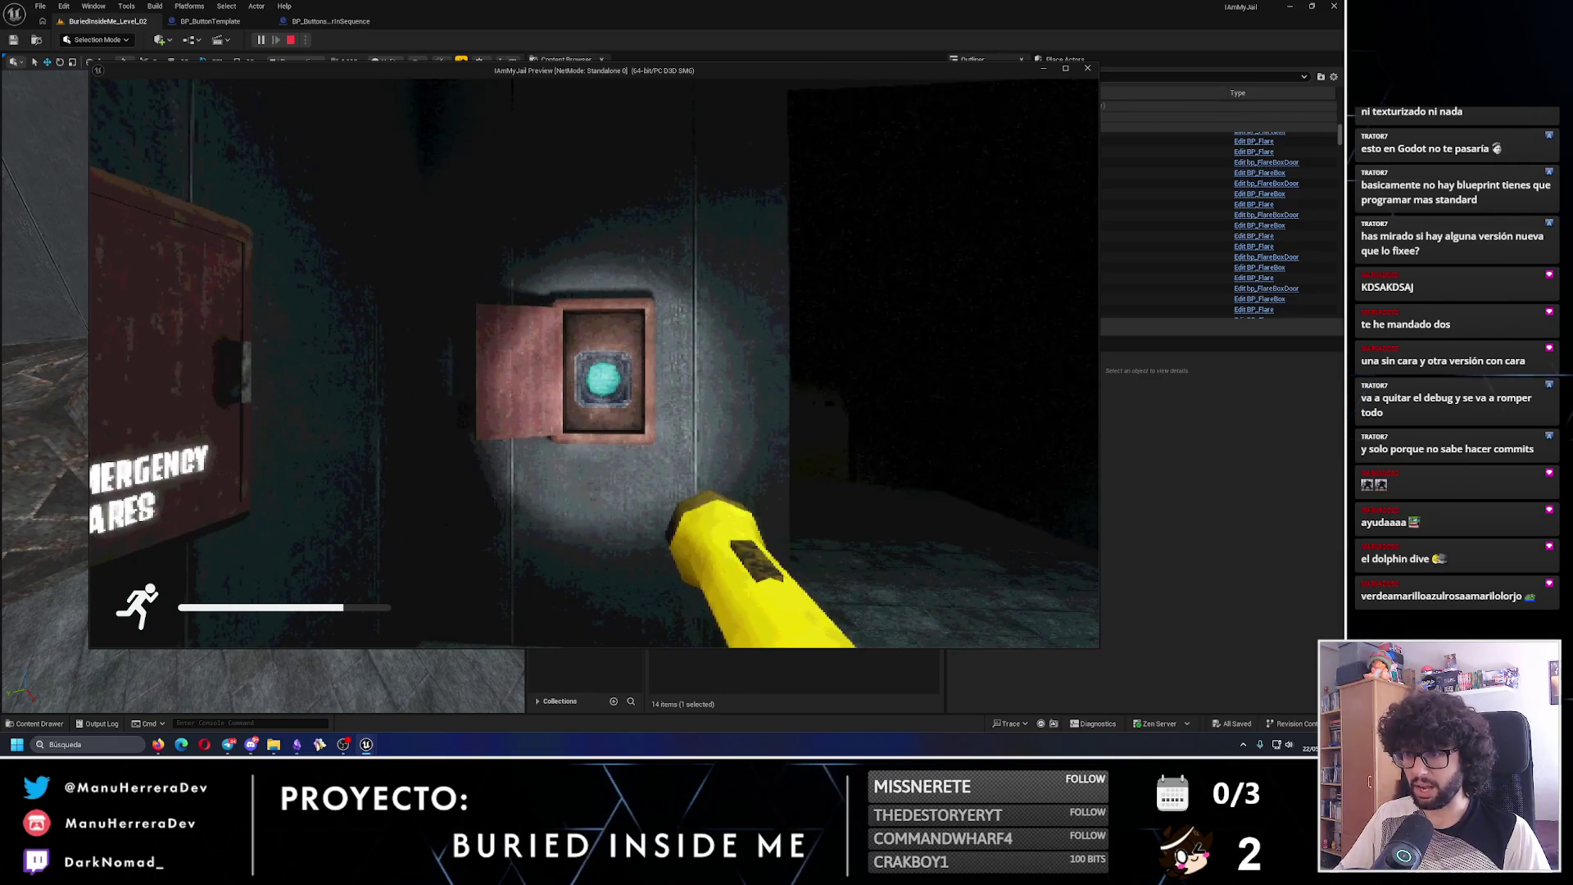
{"action": "key", "text": "w"}
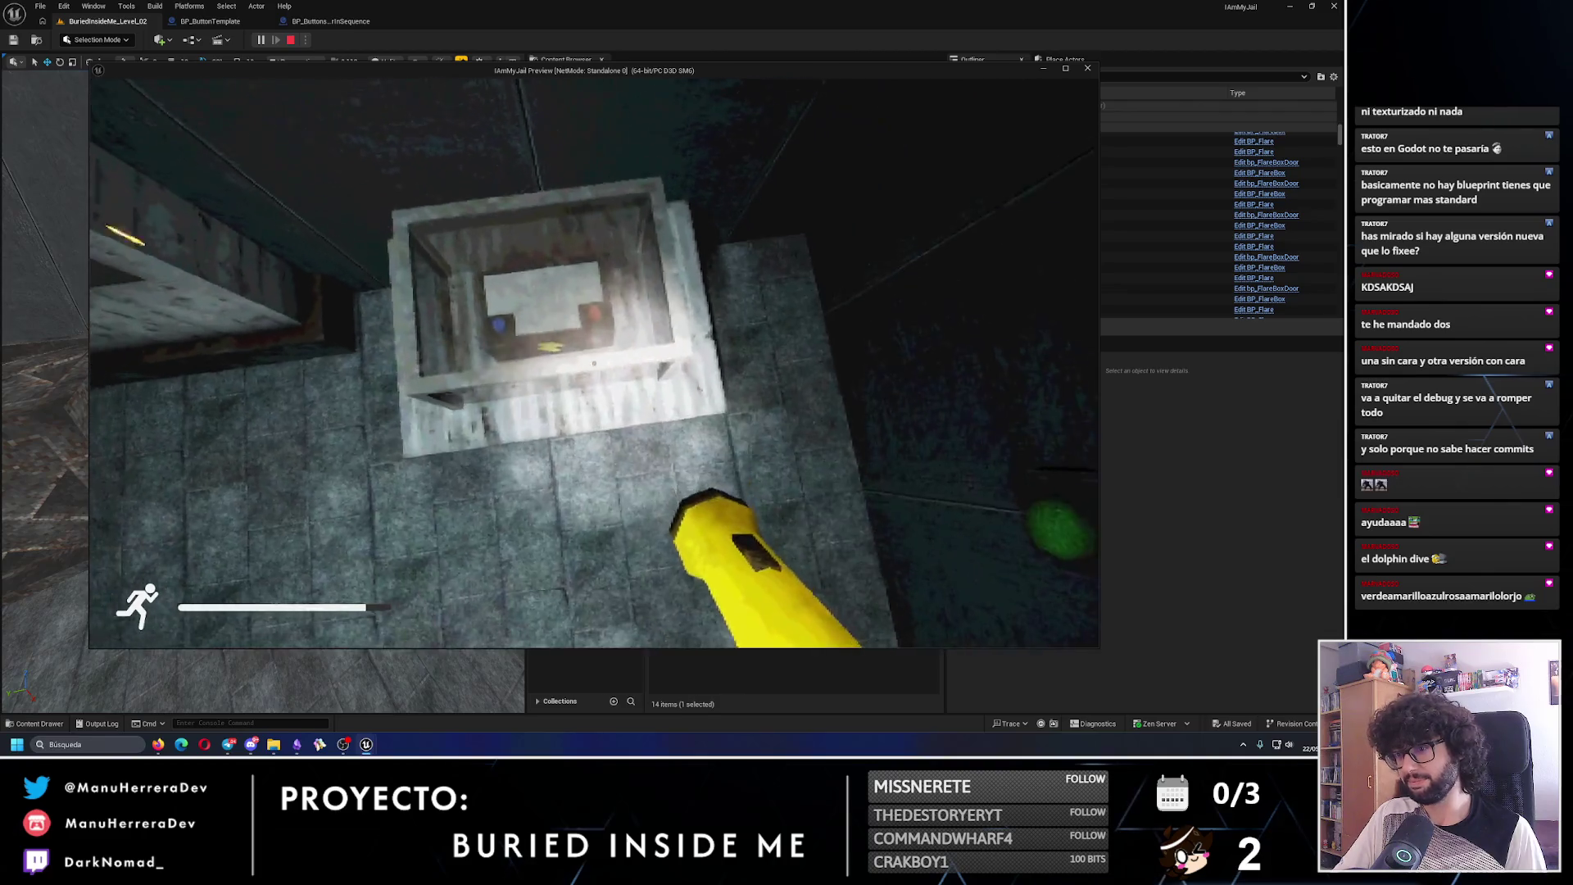
{"action": "key", "text": "shift+w"}
{"action": "key", "text": "w"}
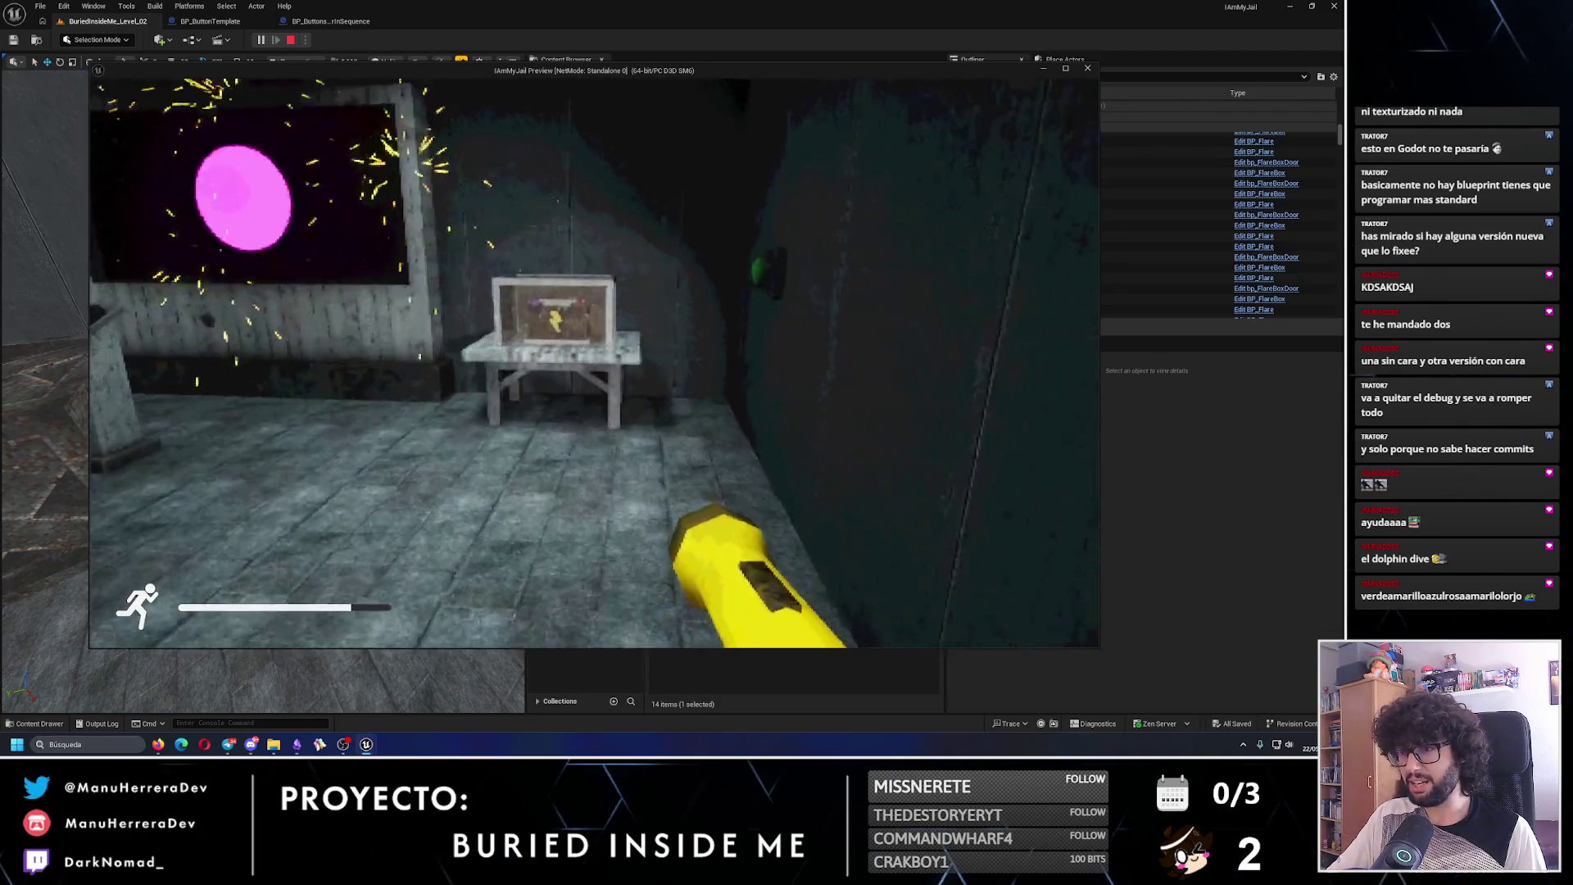
{"action": "key", "text": "e"}
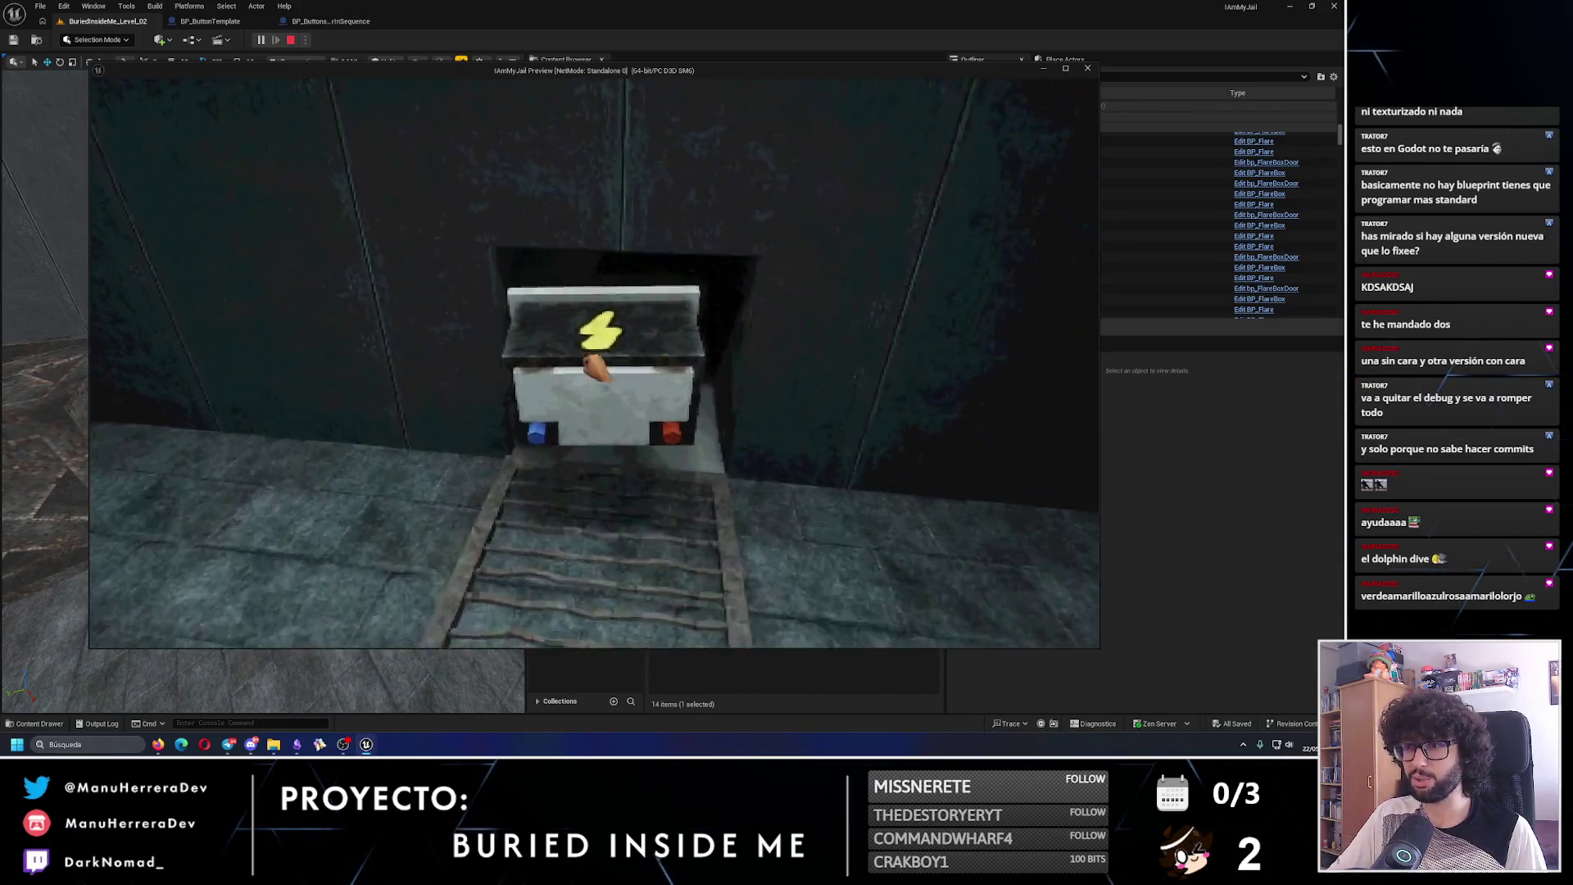
{"action": "key", "text": "e"}
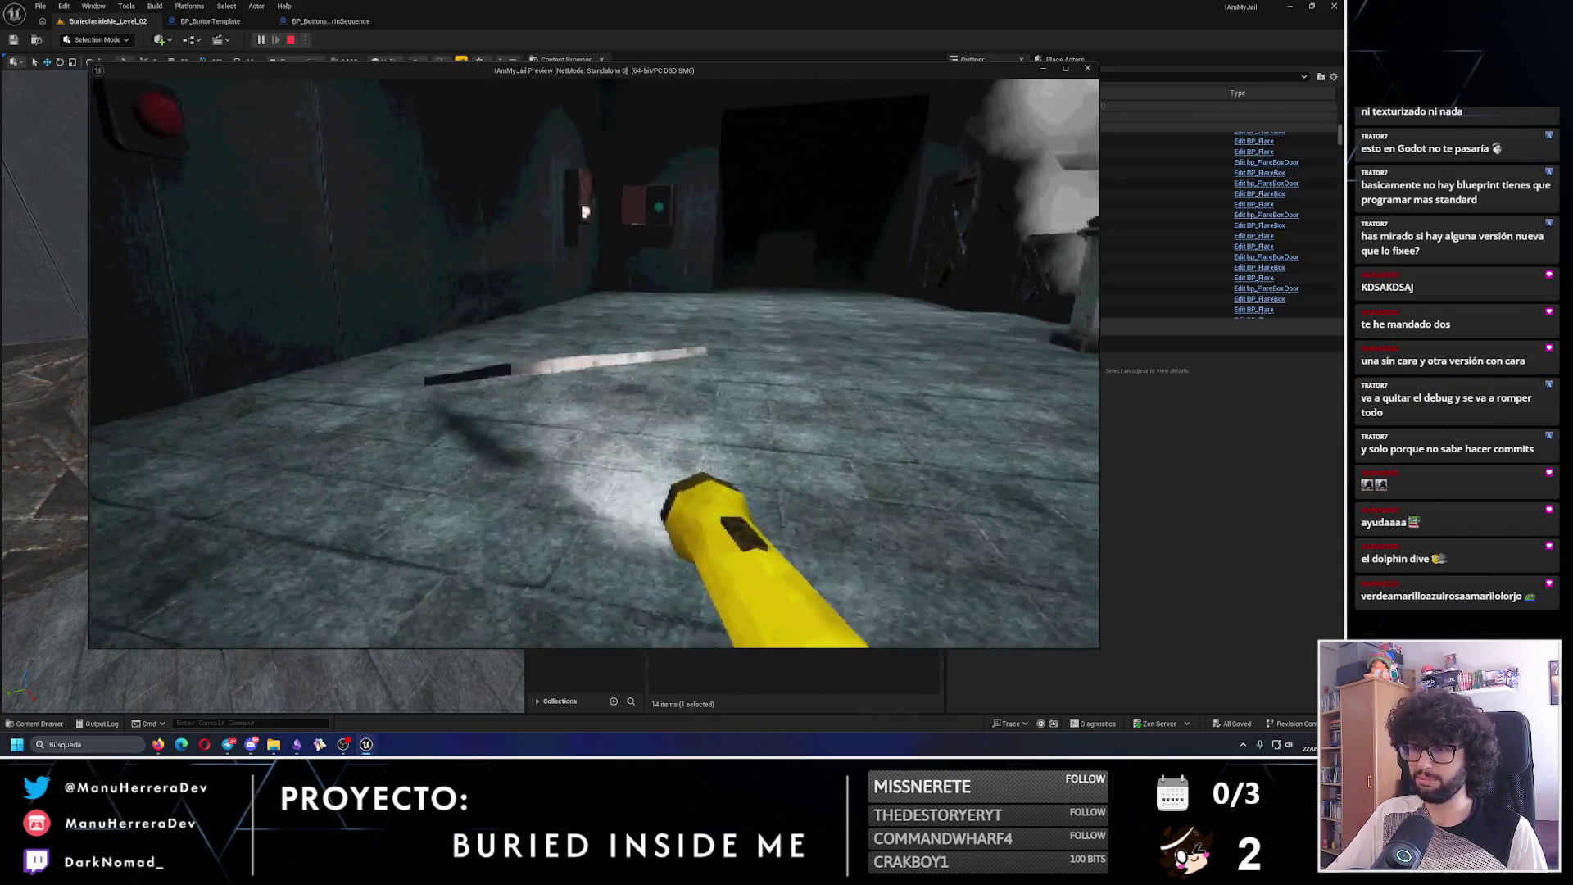
{"action": "key", "text": "e"}
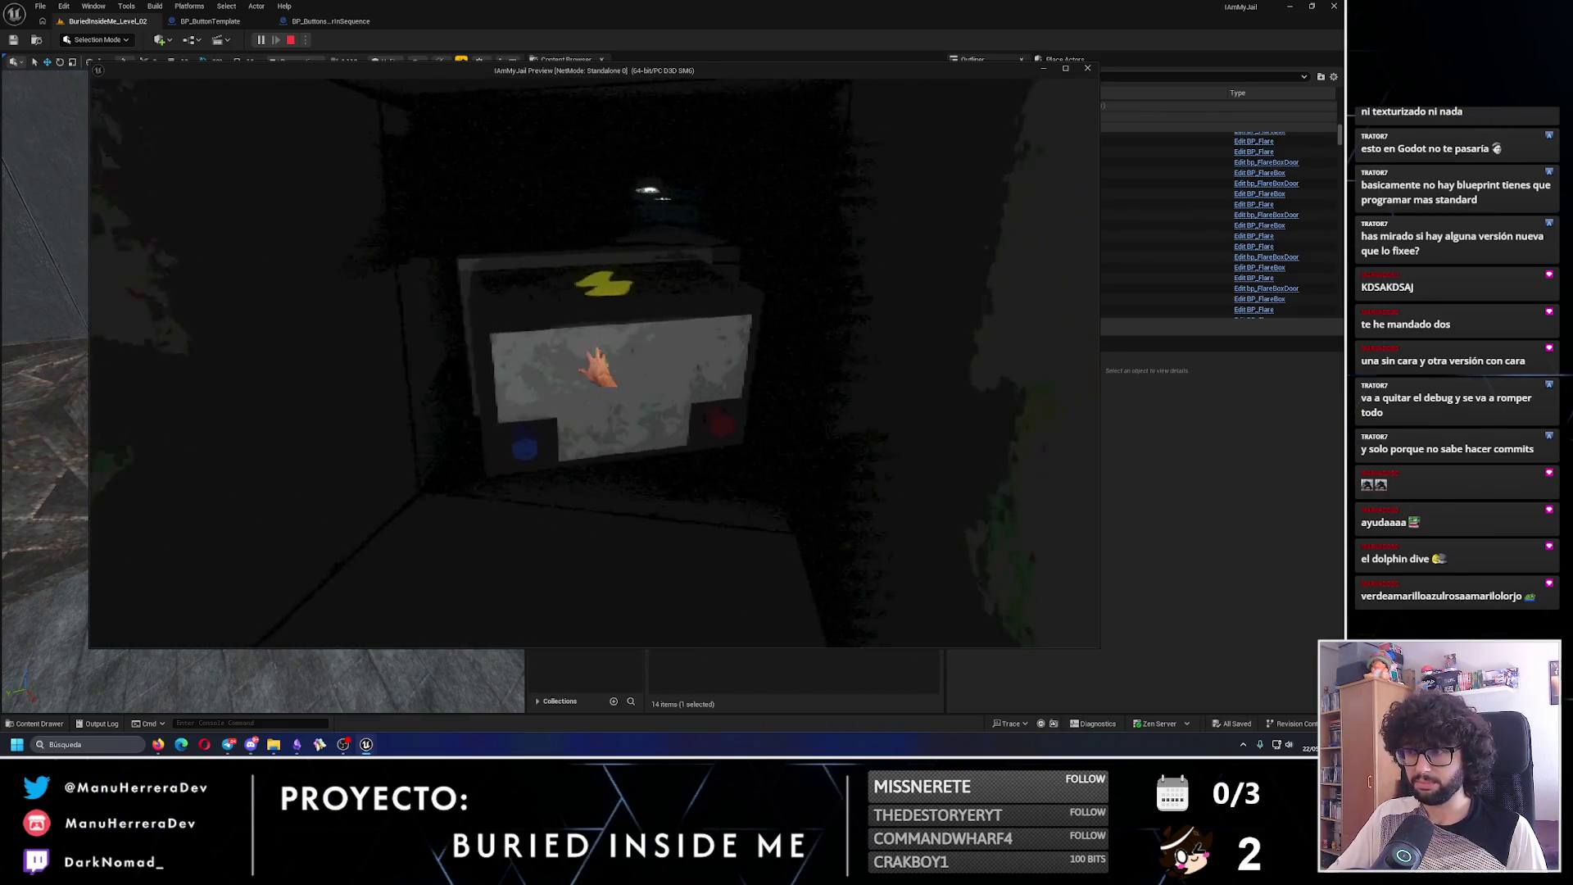
{"action": "key", "text": "Escape"}
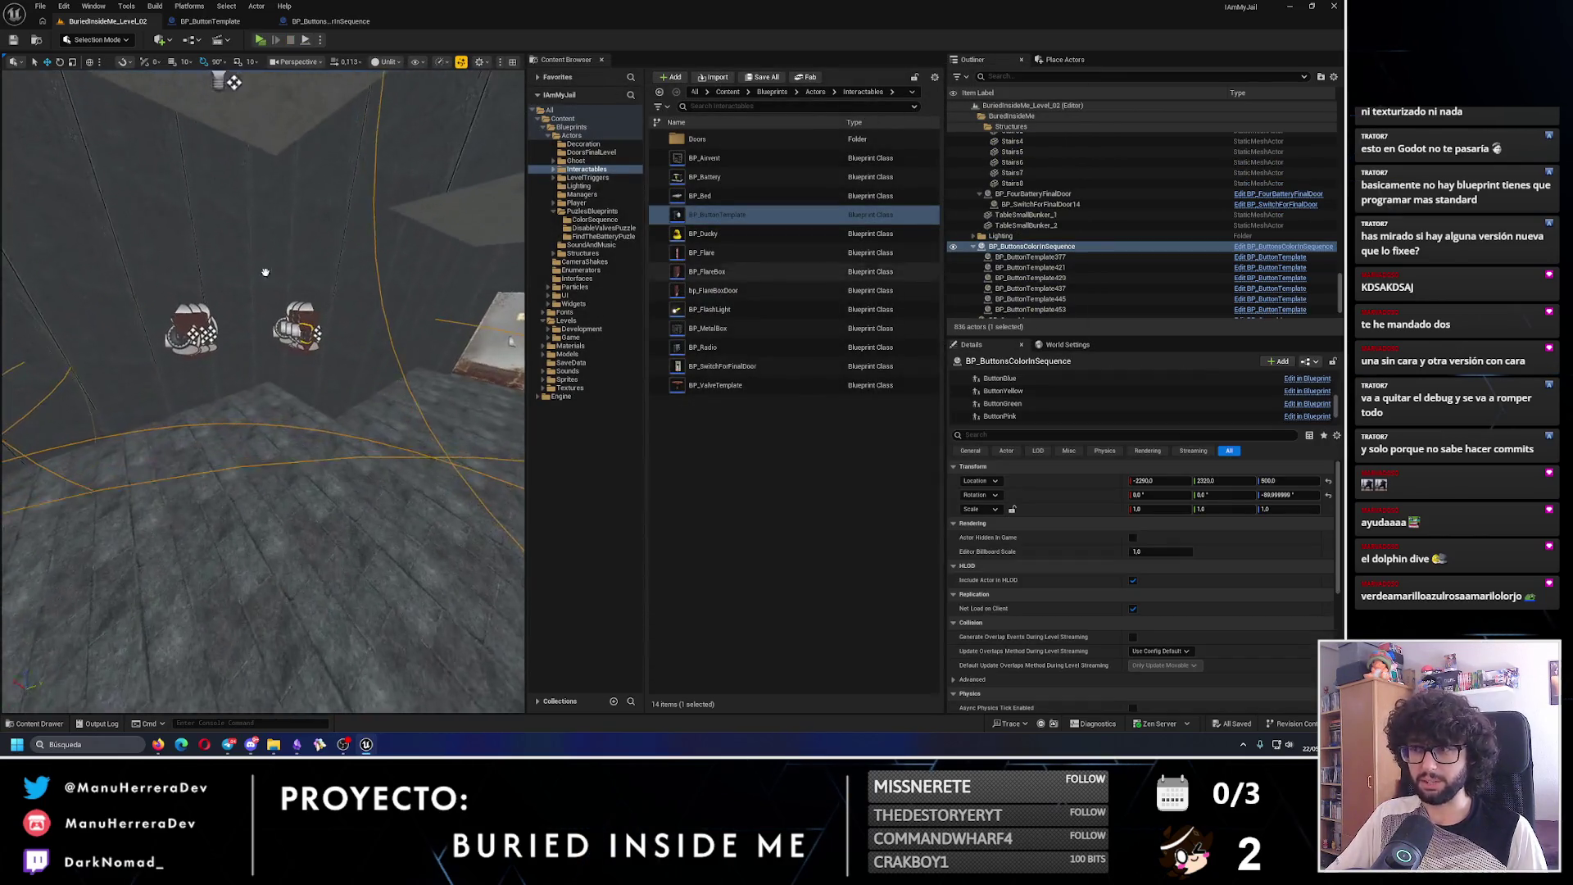
- Focus on the ButtonBlue component, nudge it slightly along Y, and save the level
{"action": "left_click", "coordinate": [1031, 392]}
{"action": "scroll", "coordinate": [1031, 402], "scroll_direction": "up", "scroll_amount": 1}
{"action": "left_click", "coordinate": [1000, 396]}
{"action": "key", "text": "f"}
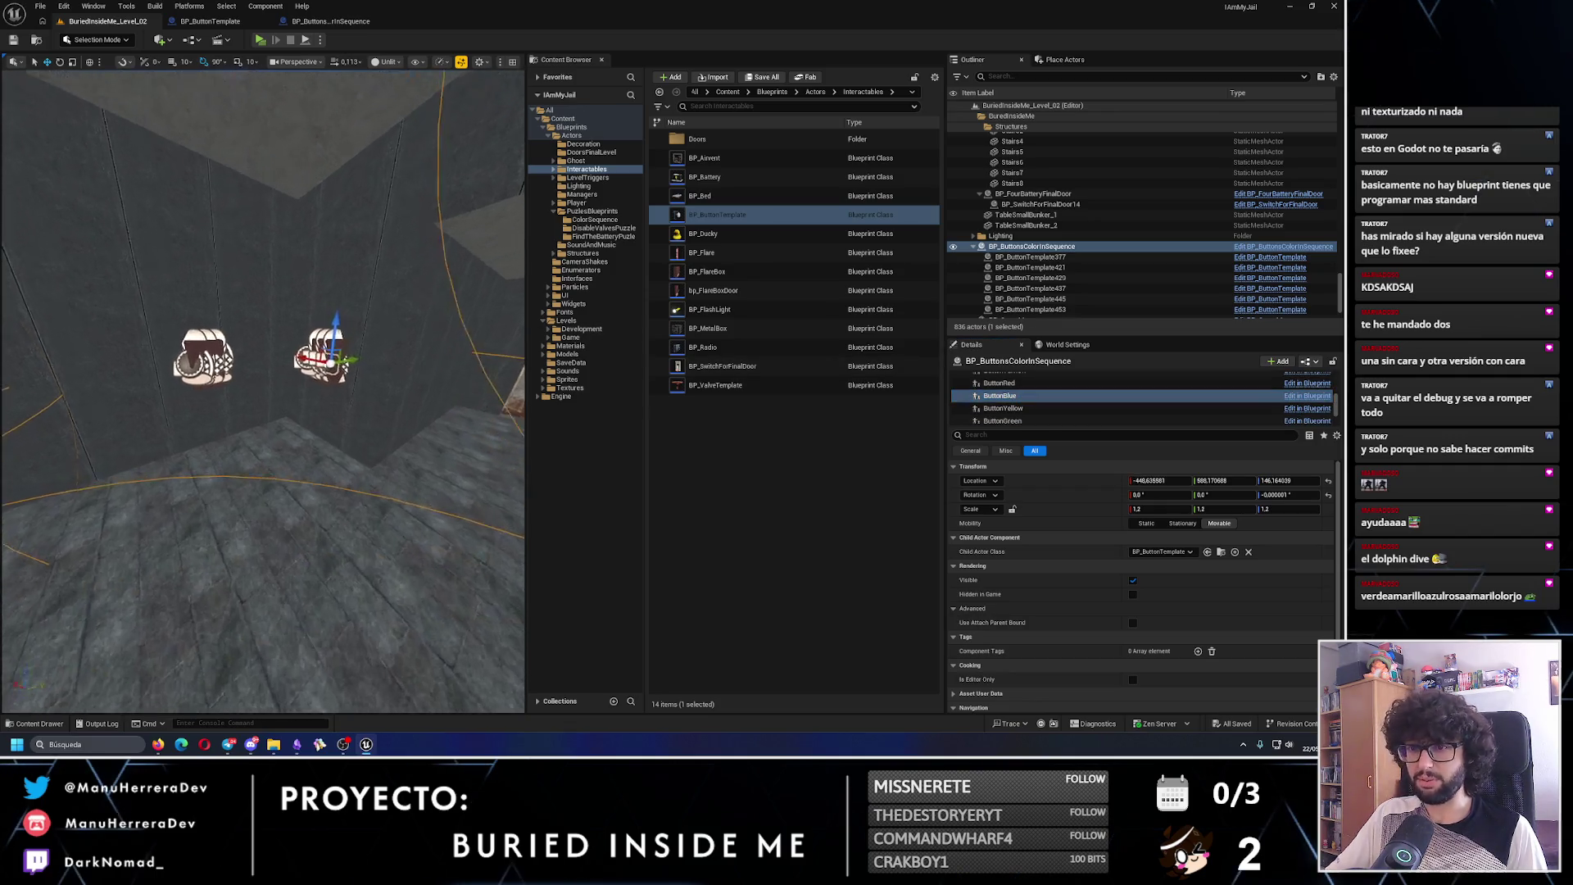
{"action": "scroll", "coordinate": [262, 394], "scroll_direction": "up", "scroll_amount": 5}
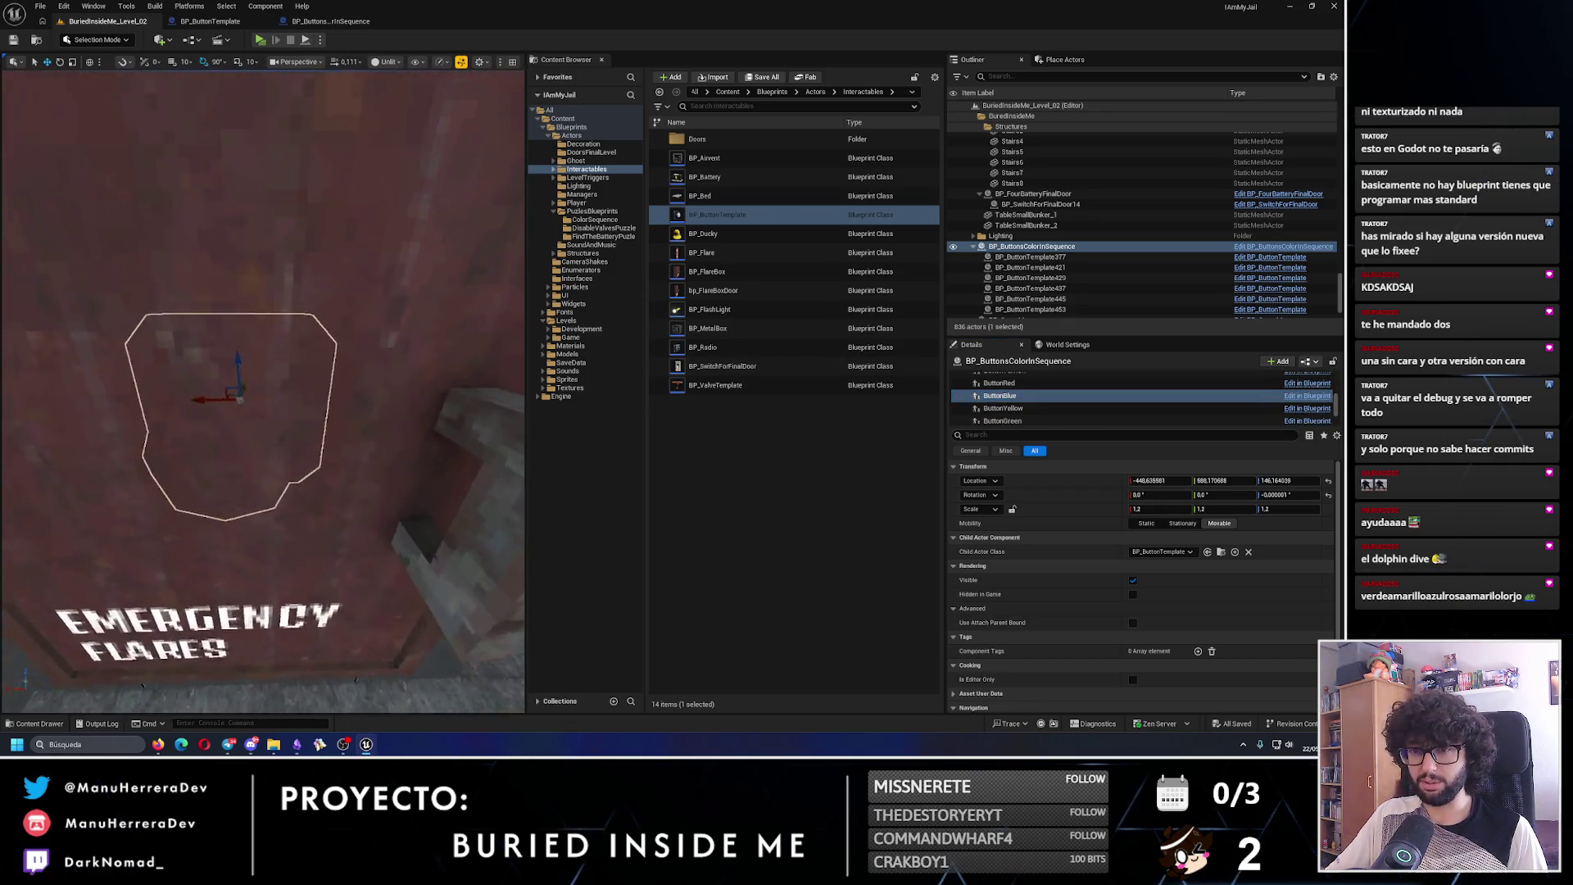
{"action": "scroll", "coordinate": [341, 328], "scroll_direction": "down", "scroll_amount": 2}
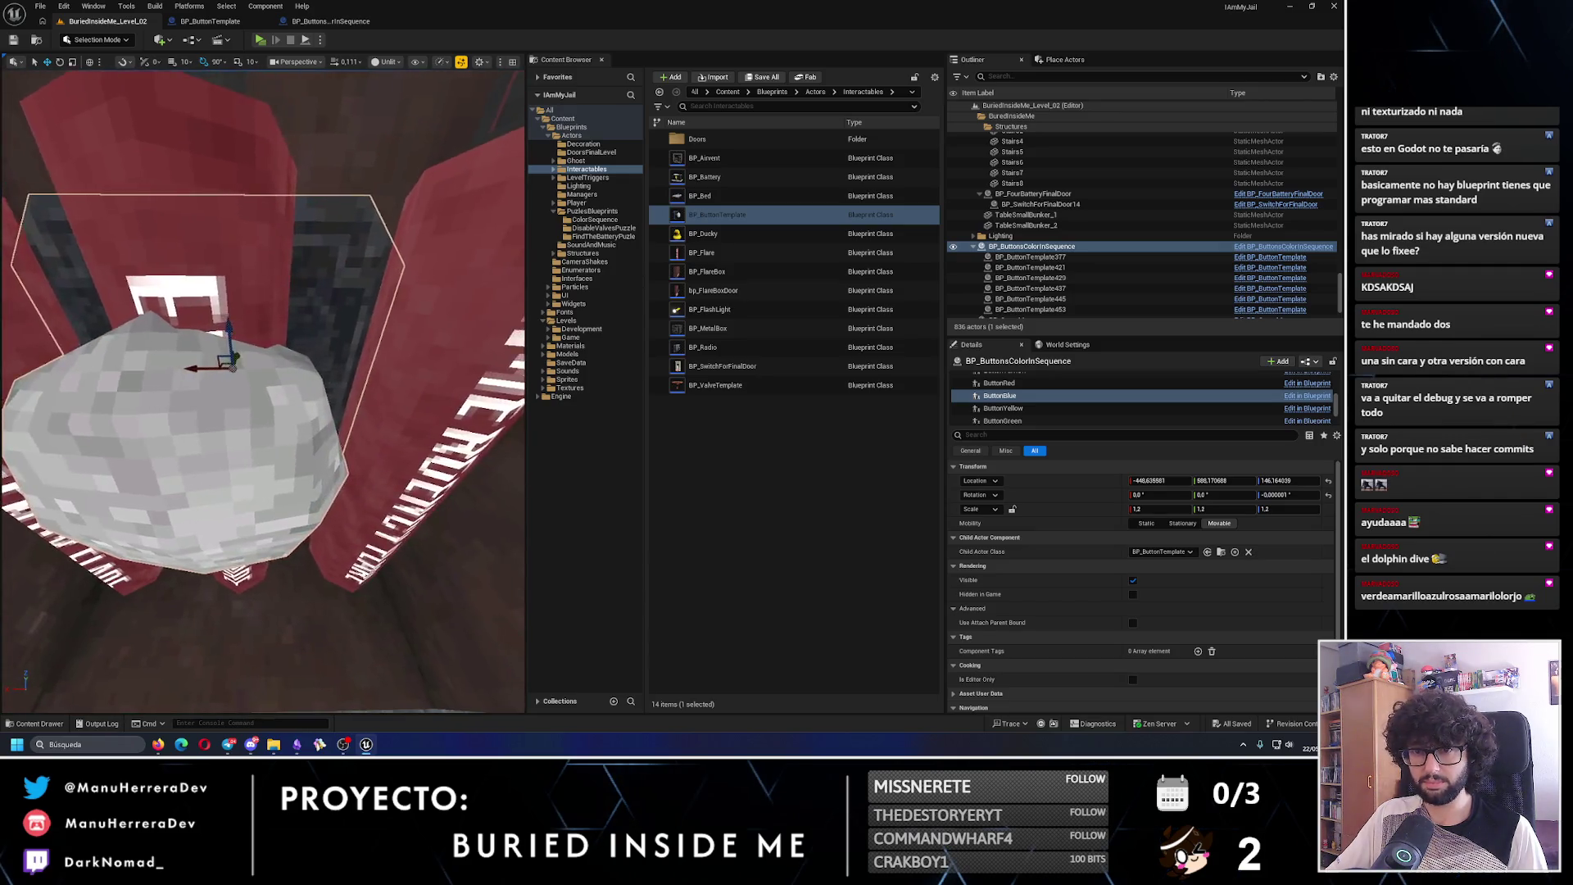
{"action": "mouse_move", "coordinate": [255, 385]}
{"action": "left_mouse_down"}
{"action": "mouse_move", "coordinate": [239, 383]}
{"action": "mouse_move", "coordinate": [258, 386]}
{"action": "left_mouse_up"}
{"action": "key", "text": "f"}
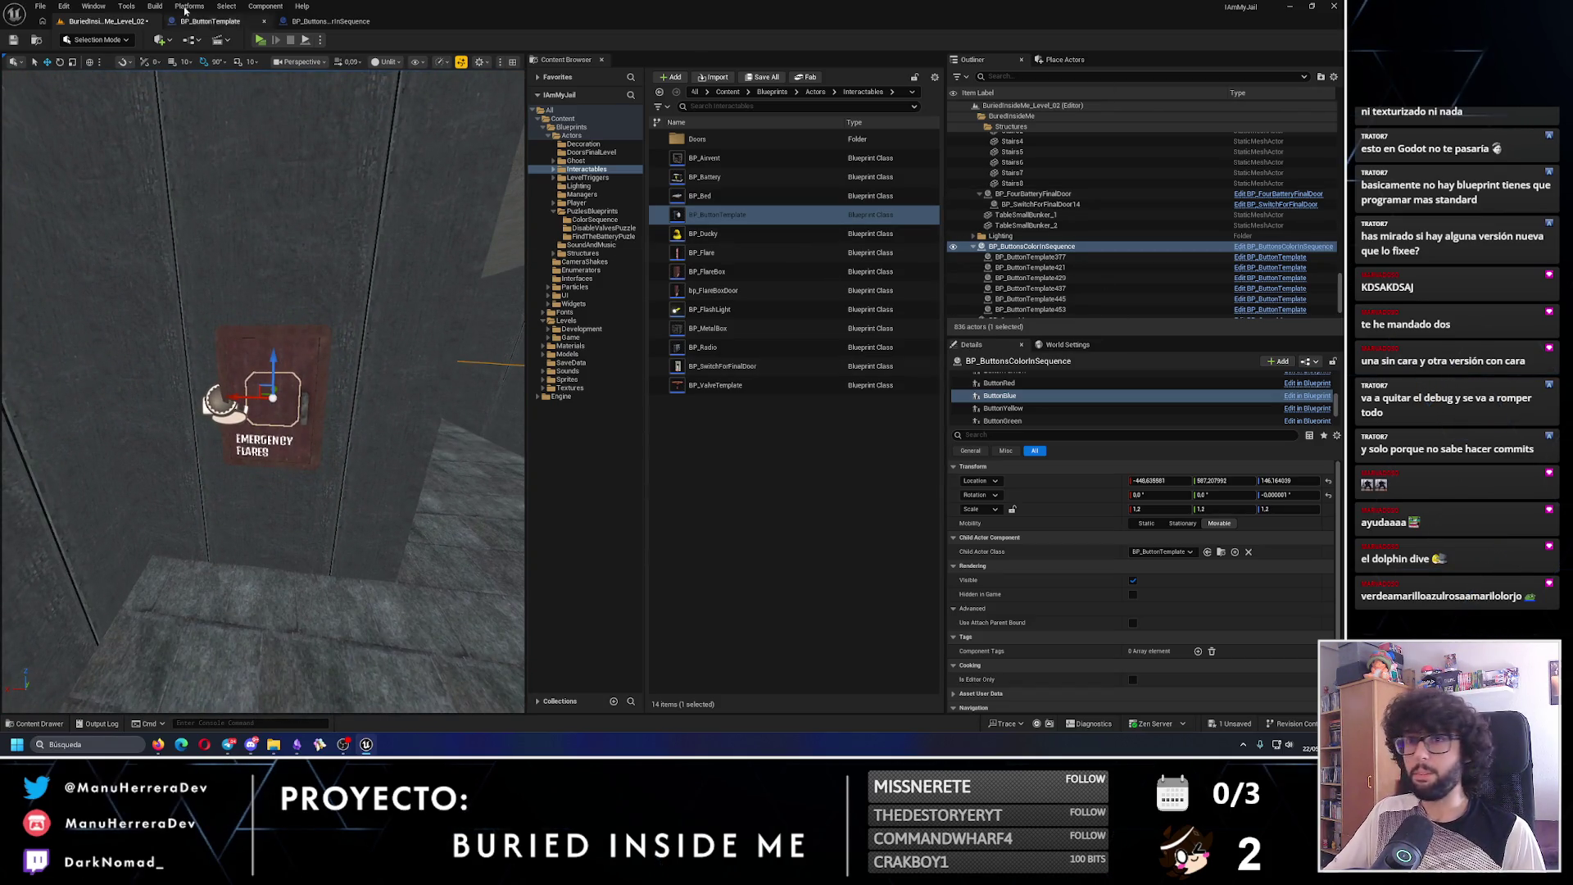
{"action": "left_click", "coordinate": [32, 42]}
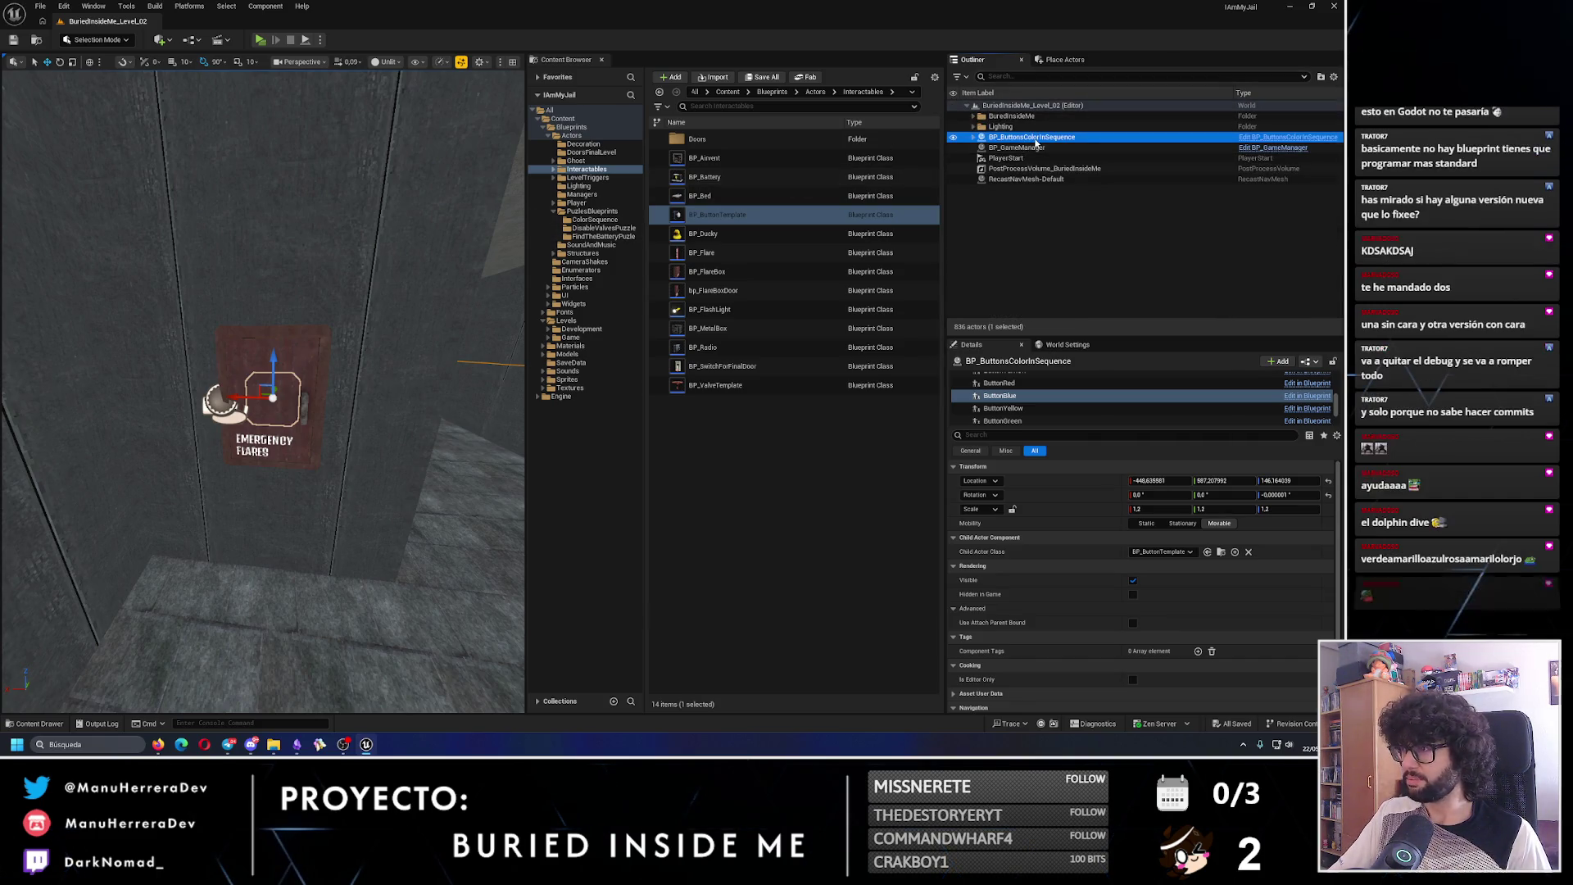
- Move BP_ButtonsColorInSequence into the Puzzles folder in the Outliner
{"action": "right_click", "coordinate": [1036, 139]}
{"action": "mouse_move", "coordinate": [1065, 457]}
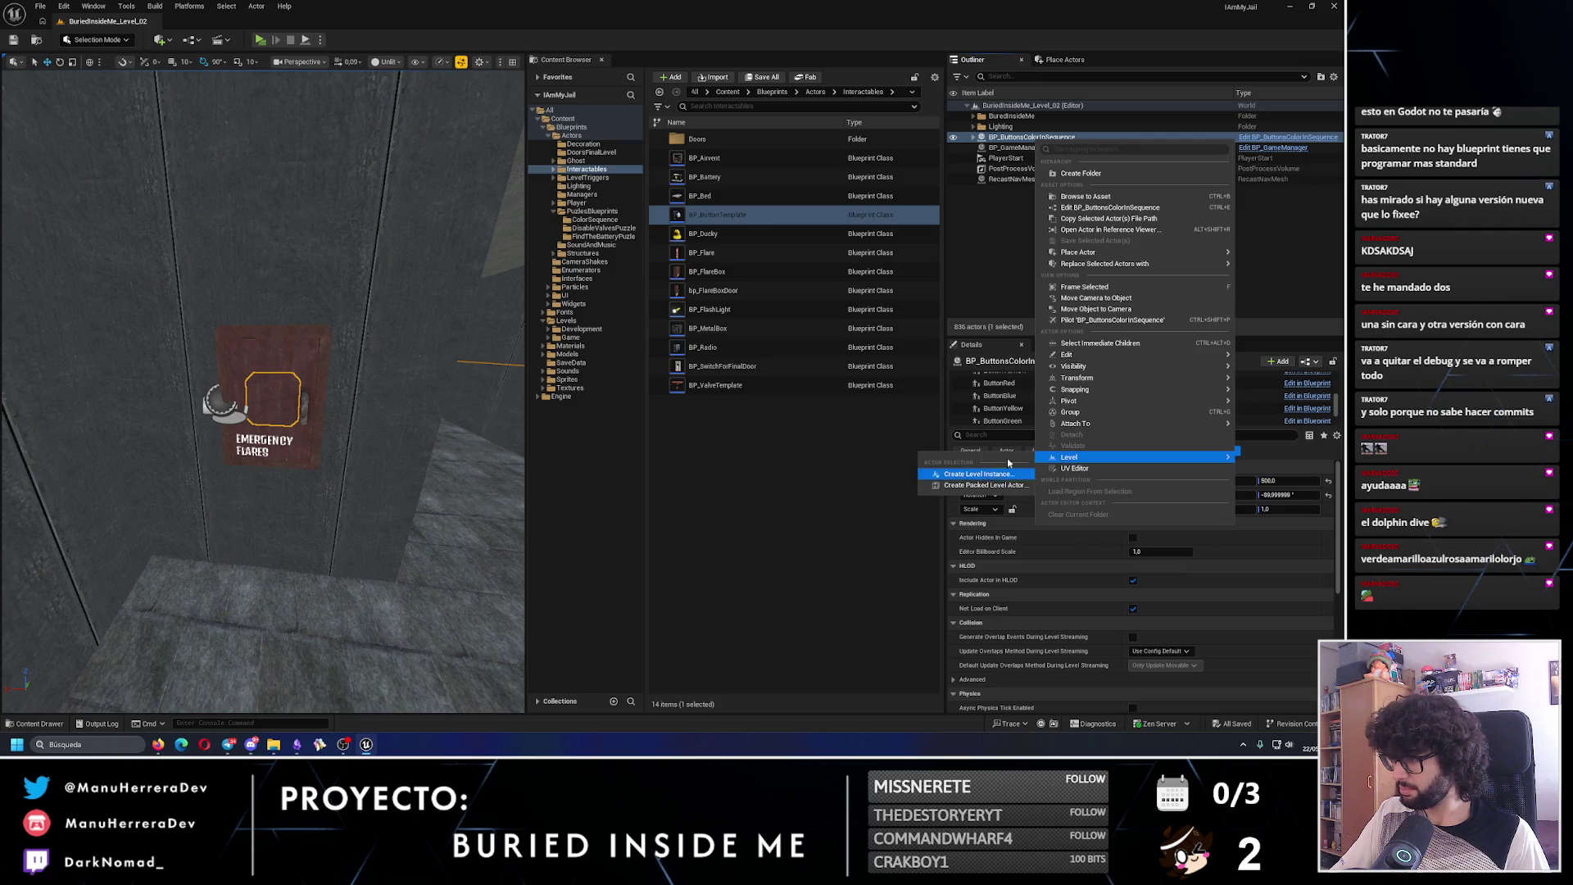
{"action": "mouse_move", "coordinate": [1079, 379]}
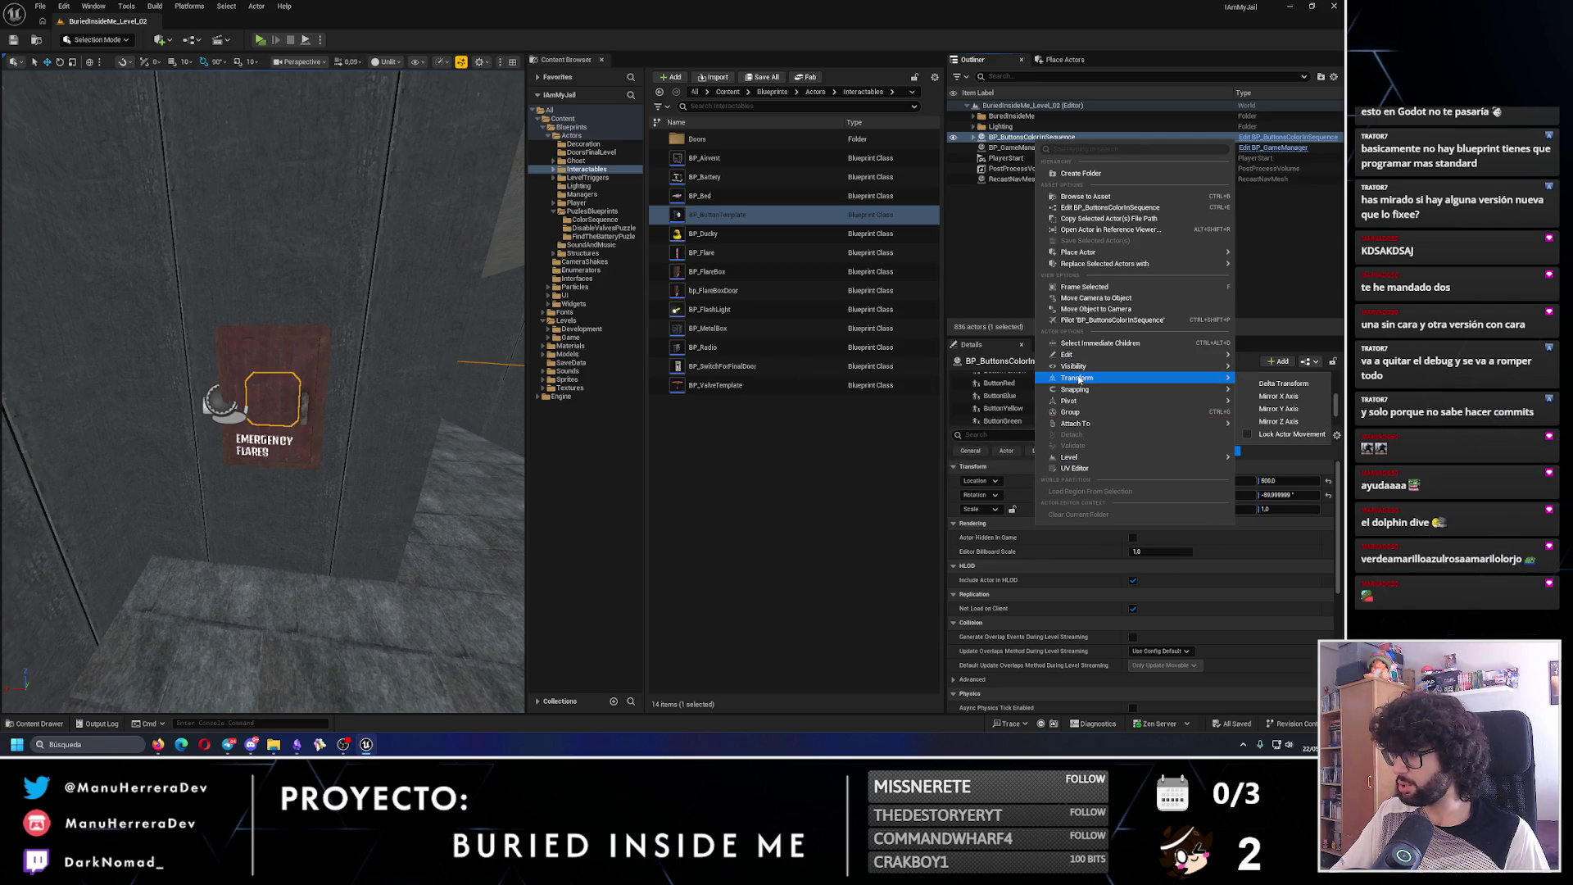
{"action": "right_click", "coordinate": [1017, 141]}
{"action": "mouse_move", "coordinate": [1047, 491]}
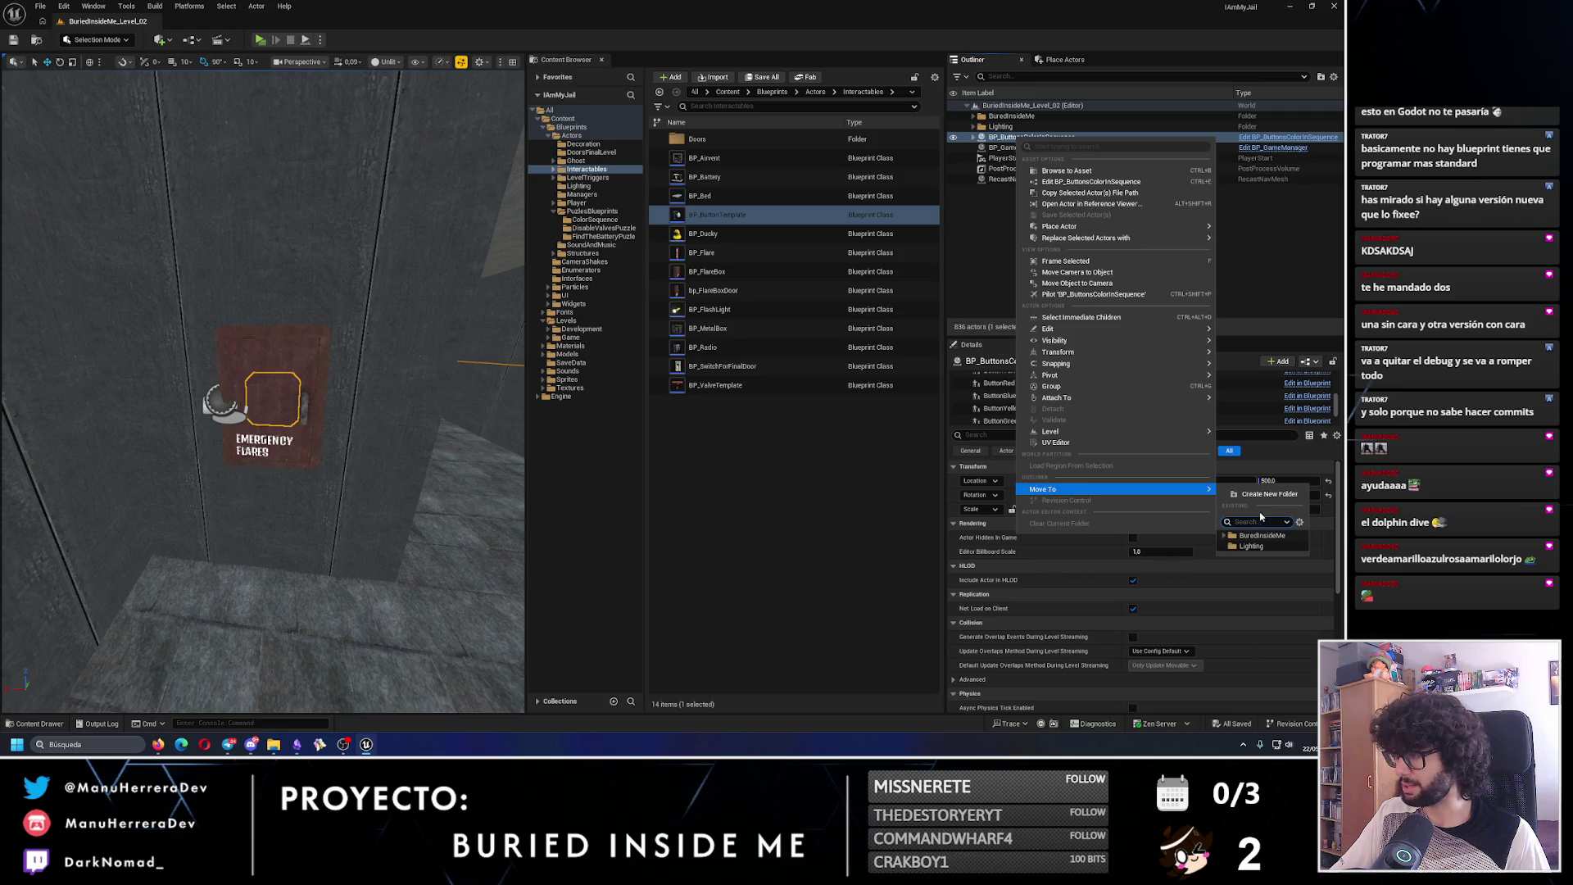
{"action": "type", "text": "puz"}
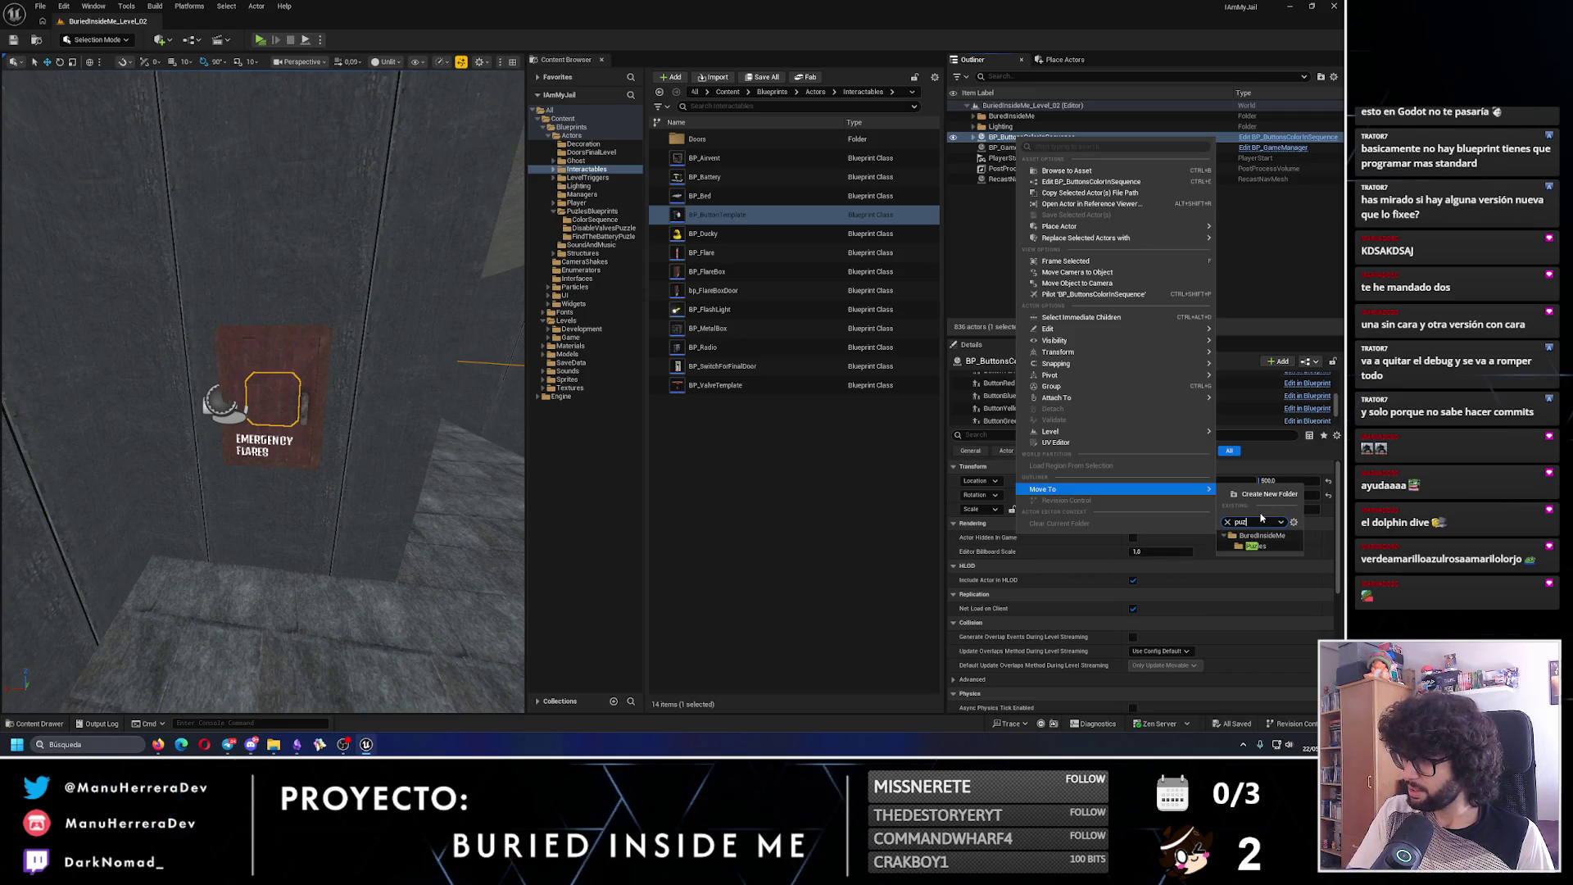
{"action": "left_click", "coordinate": [1256, 546]}
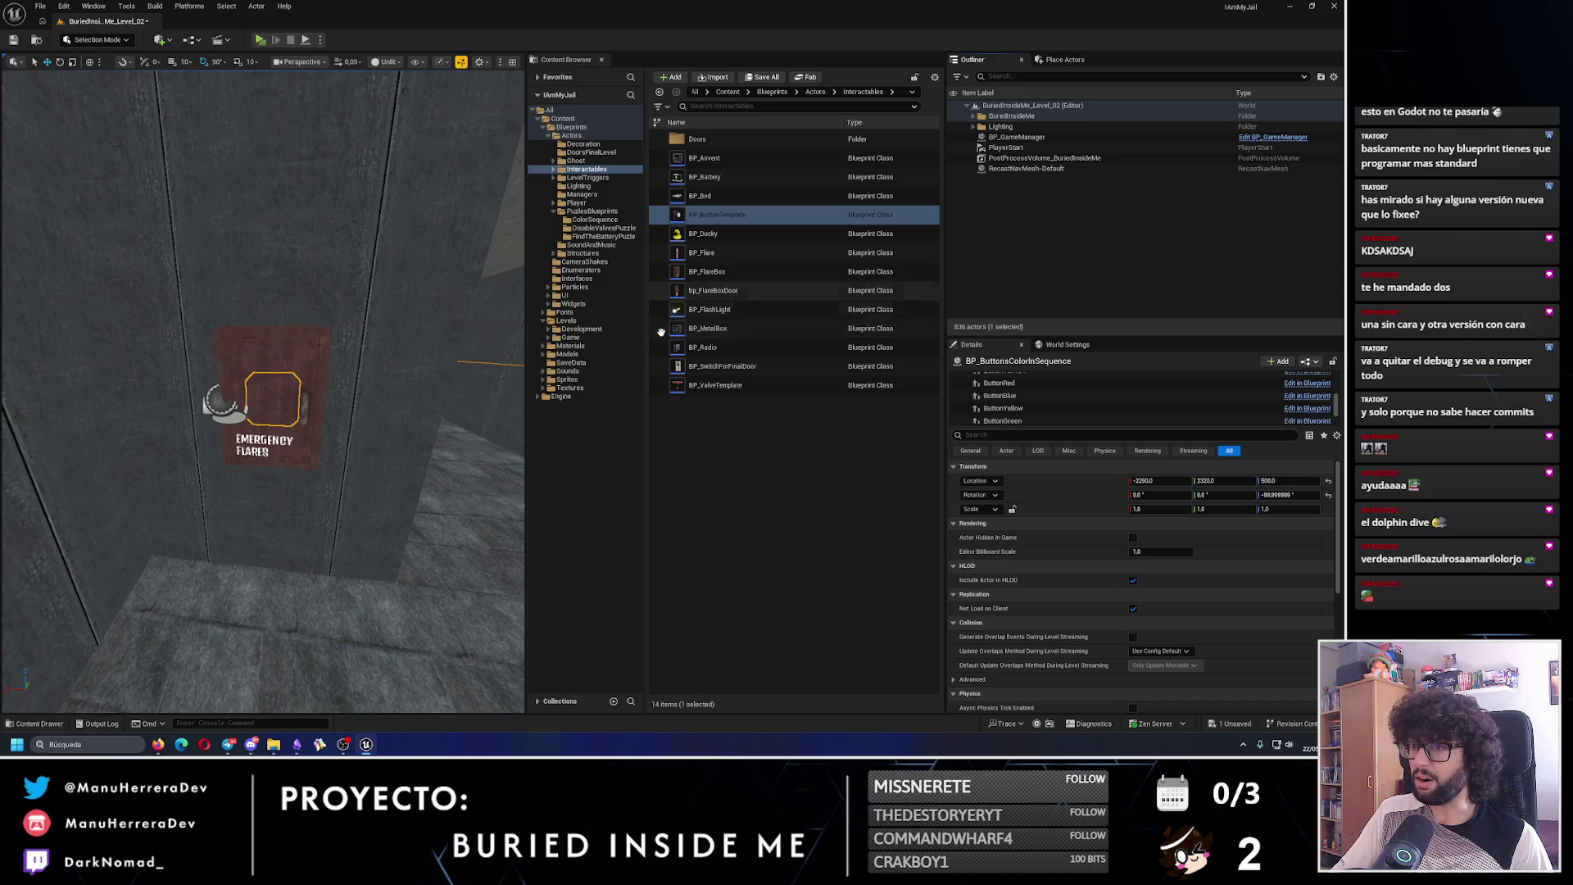
- Collapse Actors and Blueprints, then open Models > Ghost > Texture in the Content Browser
{"action": "left_click", "coordinate": [539, 119], "text": "shift"}
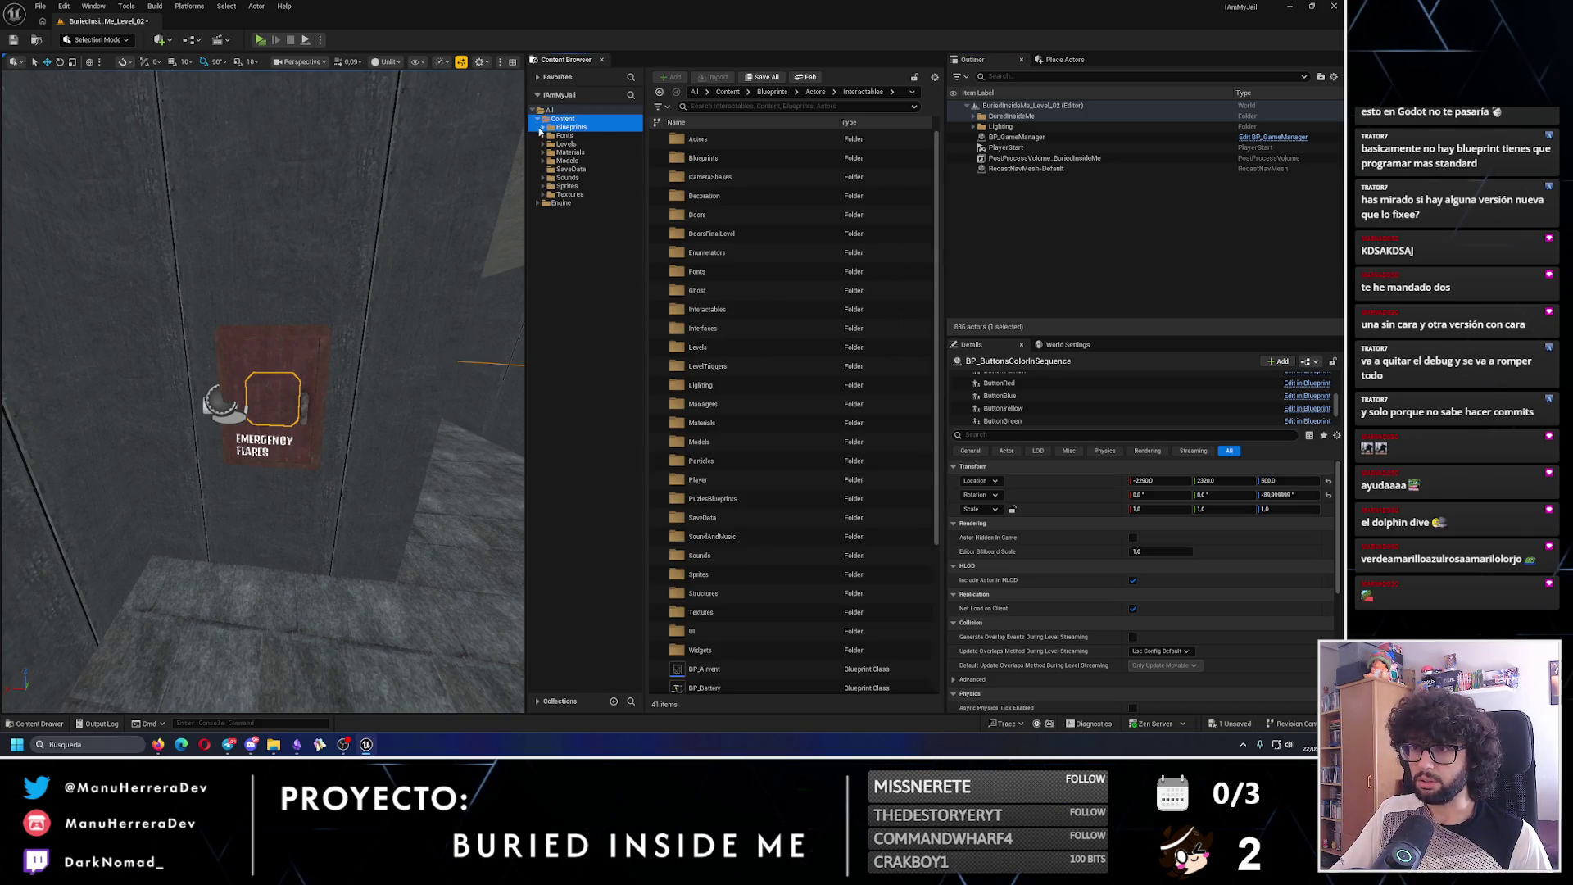
{"action": "left_click", "coordinate": [544, 128]}
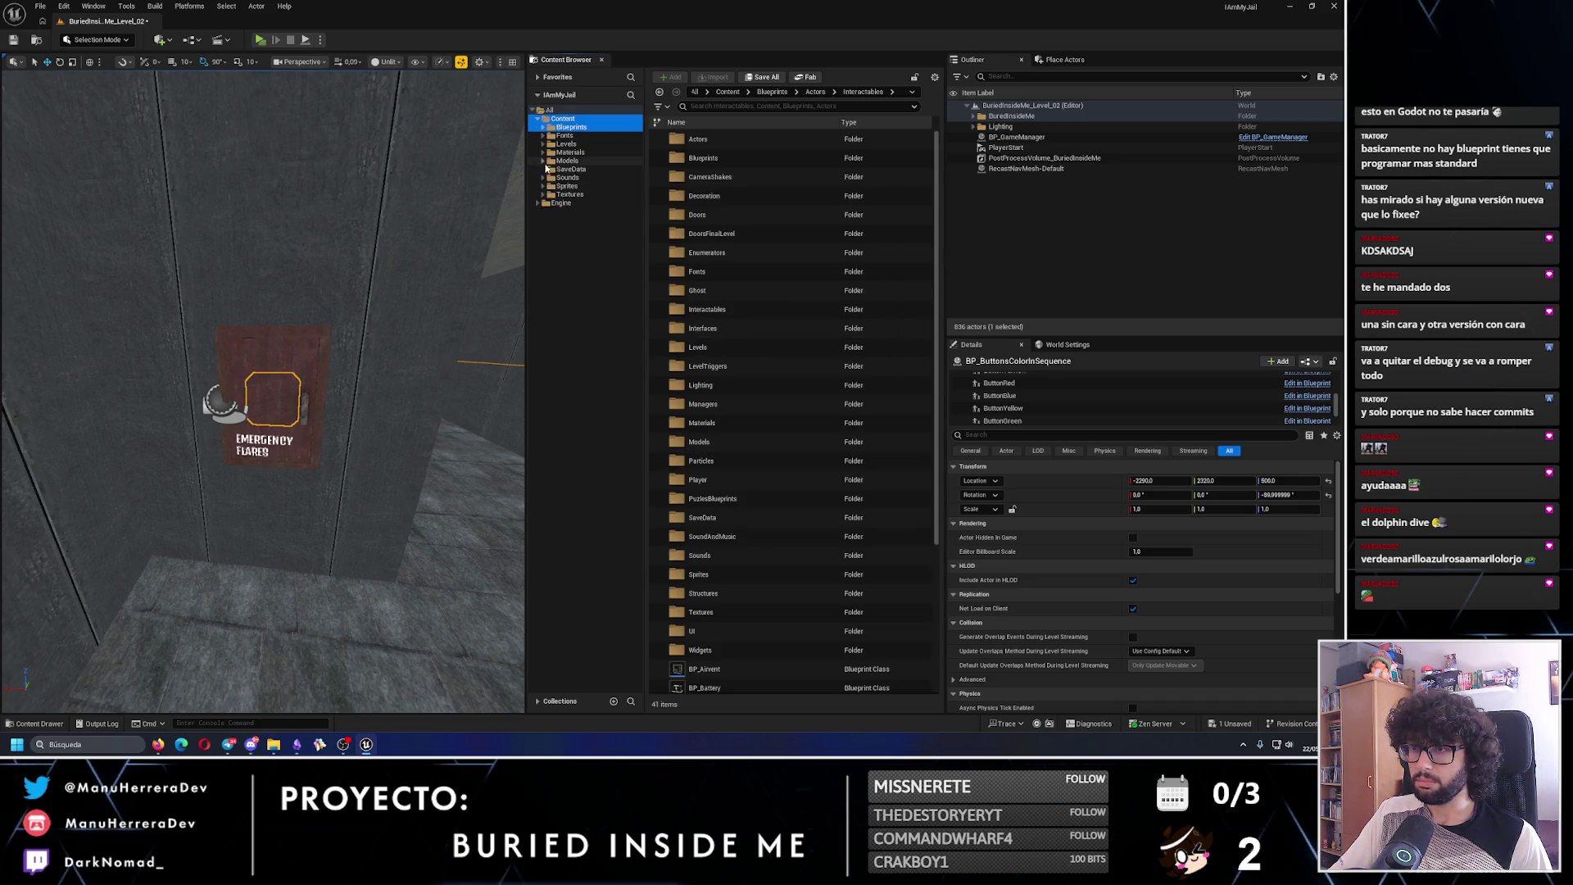
{"action": "left_click", "coordinate": [544, 162]}
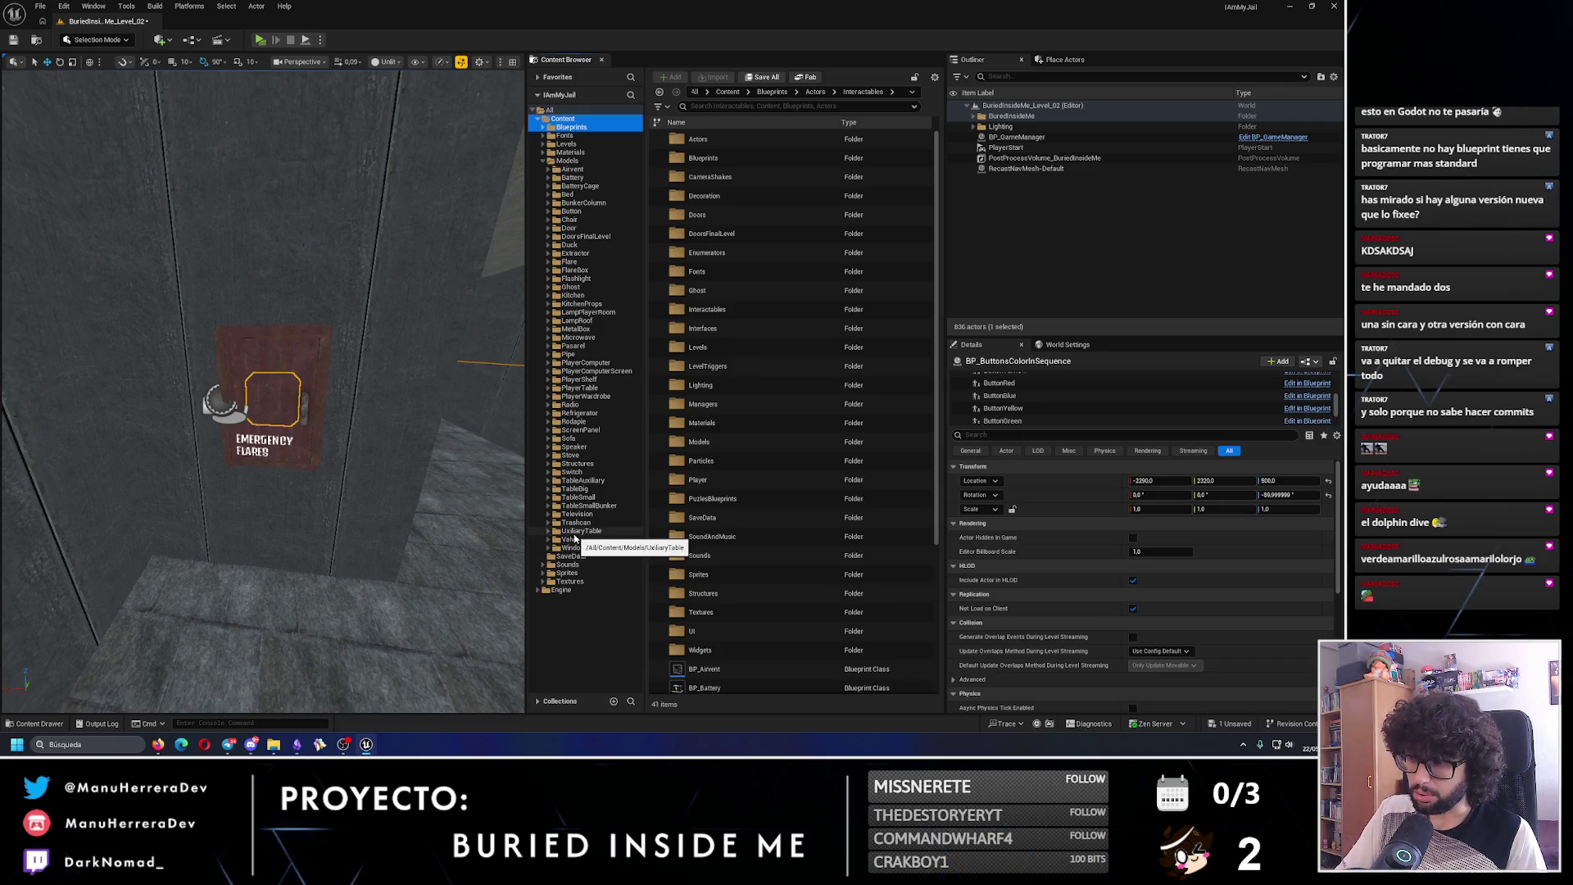
{"action": "left_click", "coordinate": [549, 287]}
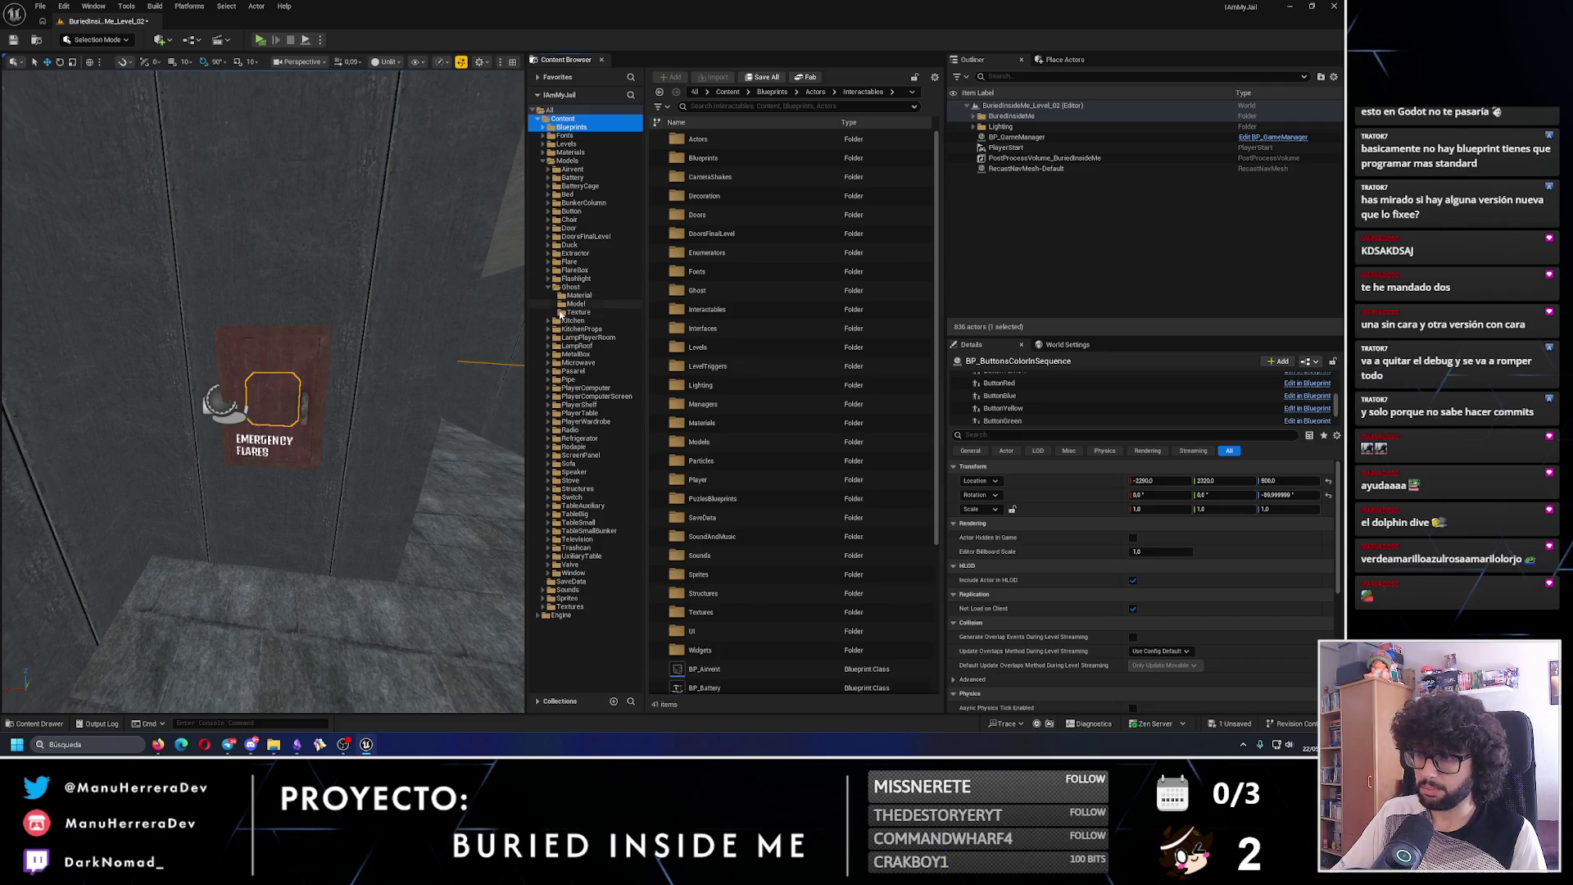
{"action": "left_click", "coordinate": [575, 312]}
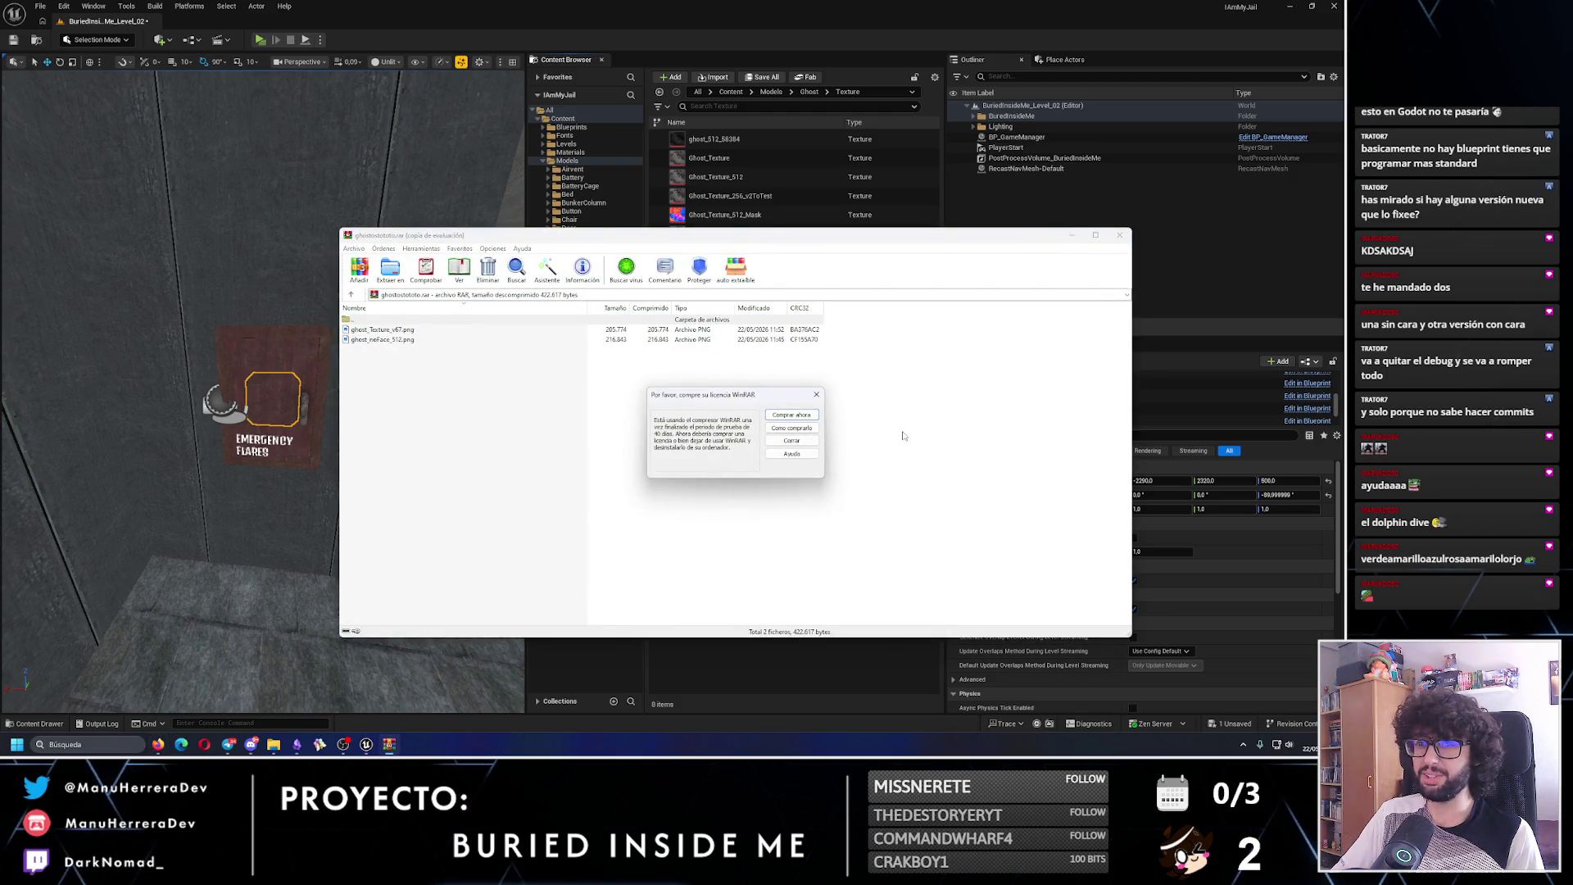
- Extract ghost_noFace_512 and ghost_Texture_v67 into Downloads and delete the ghostostototo archive
{"action": "left_click", "coordinate": [816, 394]}
{"action": "left_click", "coordinate": [385, 339]}
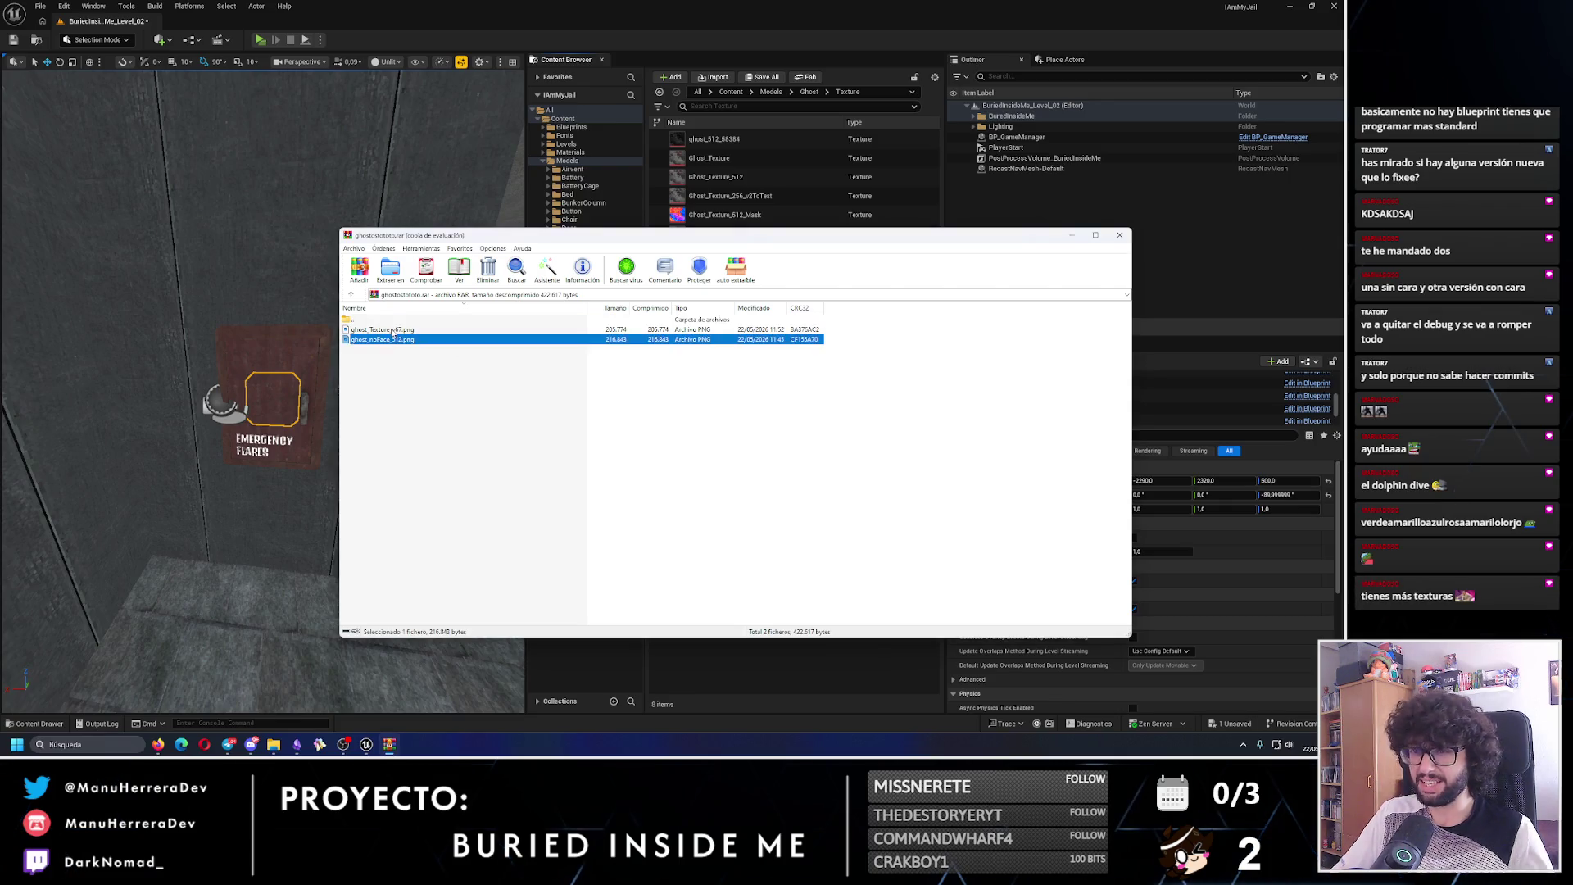
{"action": "left_click", "coordinate": [393, 330], "text": "shift"}
{"action": "mouse_move", "coordinate": [253, 752]}
{"action": "left_mouse_down"}
{"action": "mouse_move", "coordinate": [281, 727]}
{"action": "mouse_move", "coordinate": [238, 669]}
{"action": "left_mouse_up"}
{"action": "left_click_drag", "start_coordinate": [769, 326], "coordinate": [768, 331]}
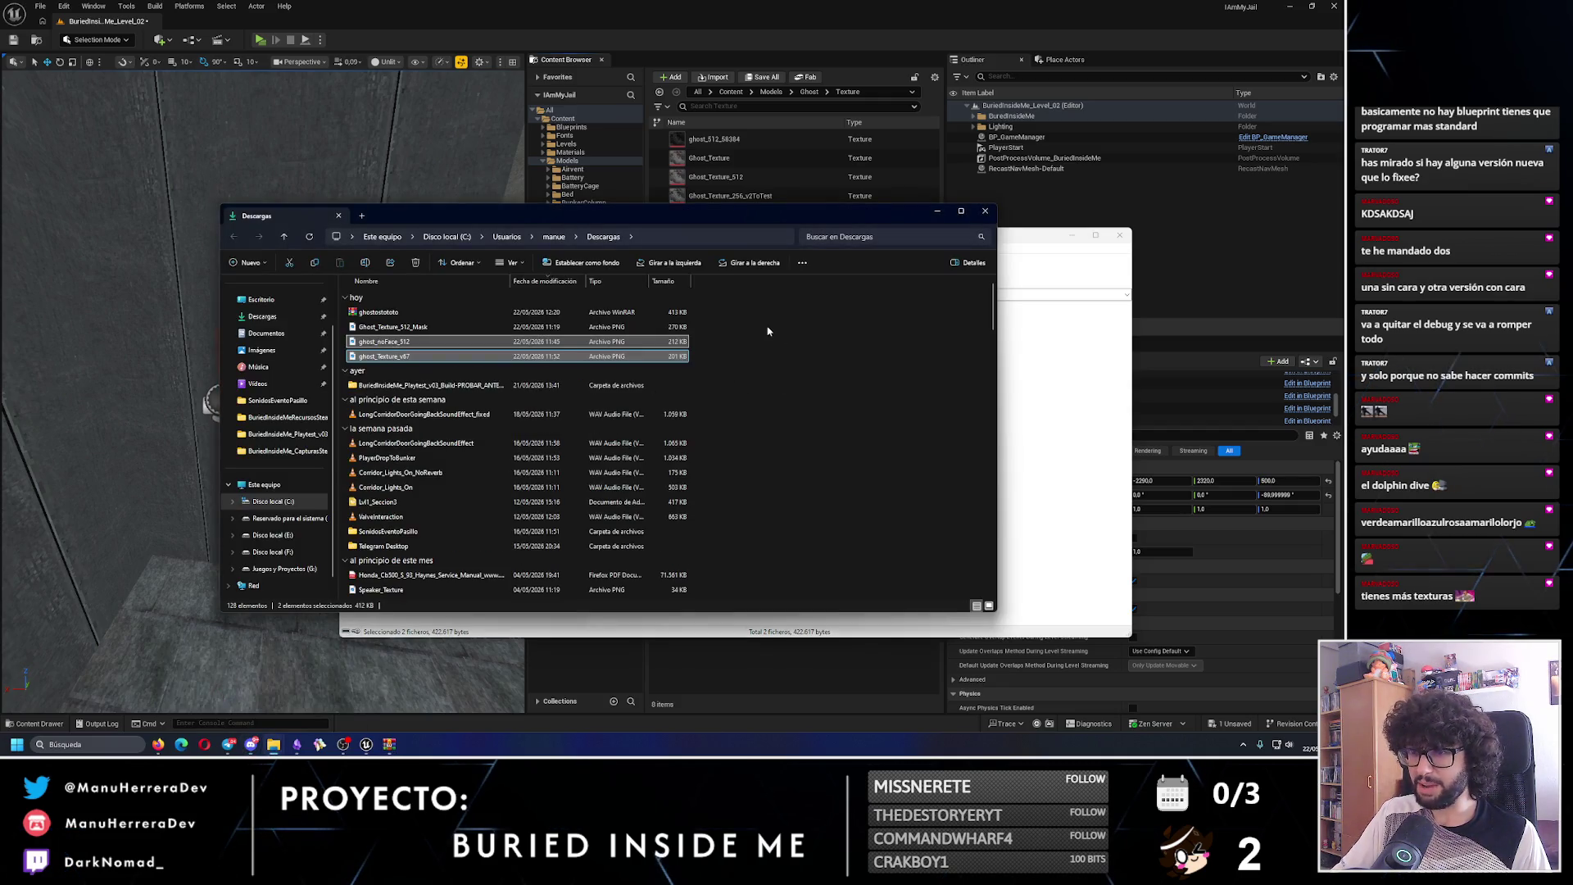
{"action": "left_click", "coordinate": [760, 335]}
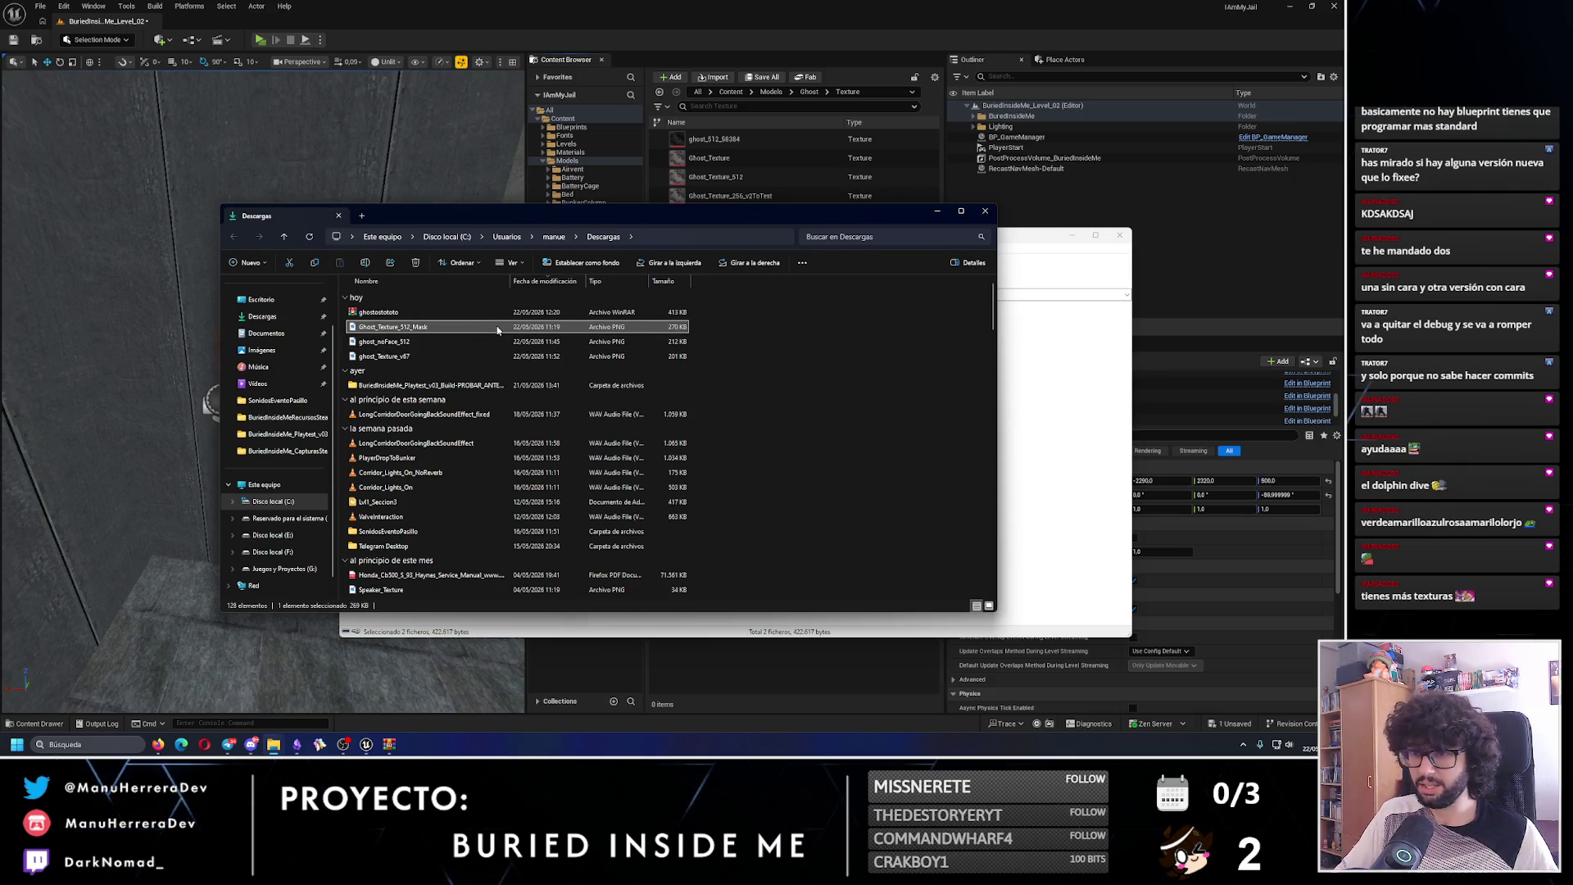
{"action": "left_click", "coordinate": [381, 313]}
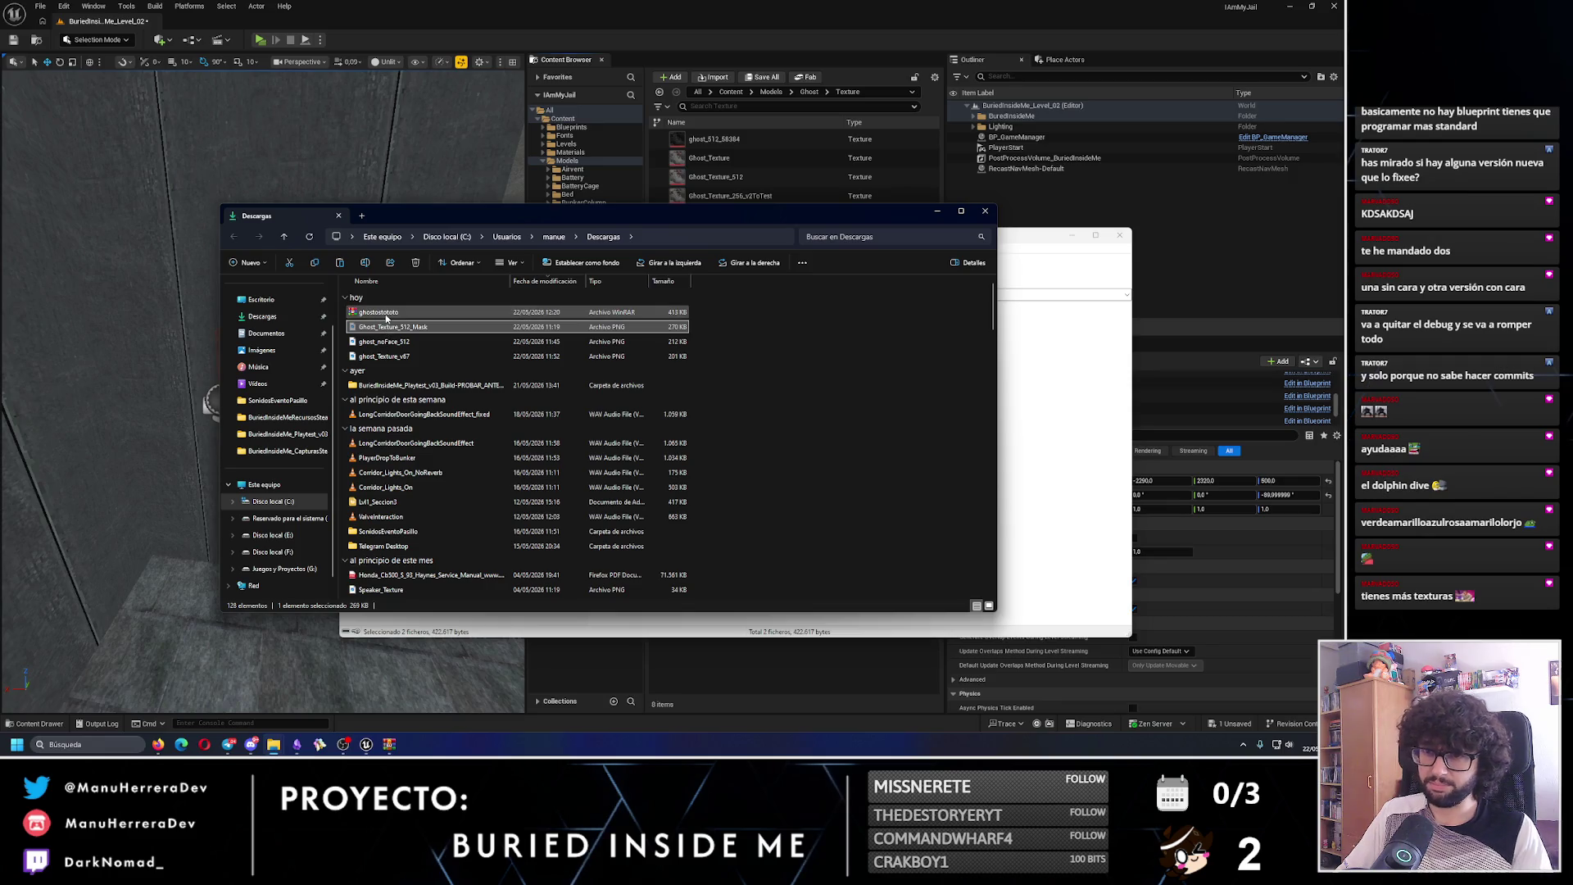
{"action": "key", "text": "Delete"}
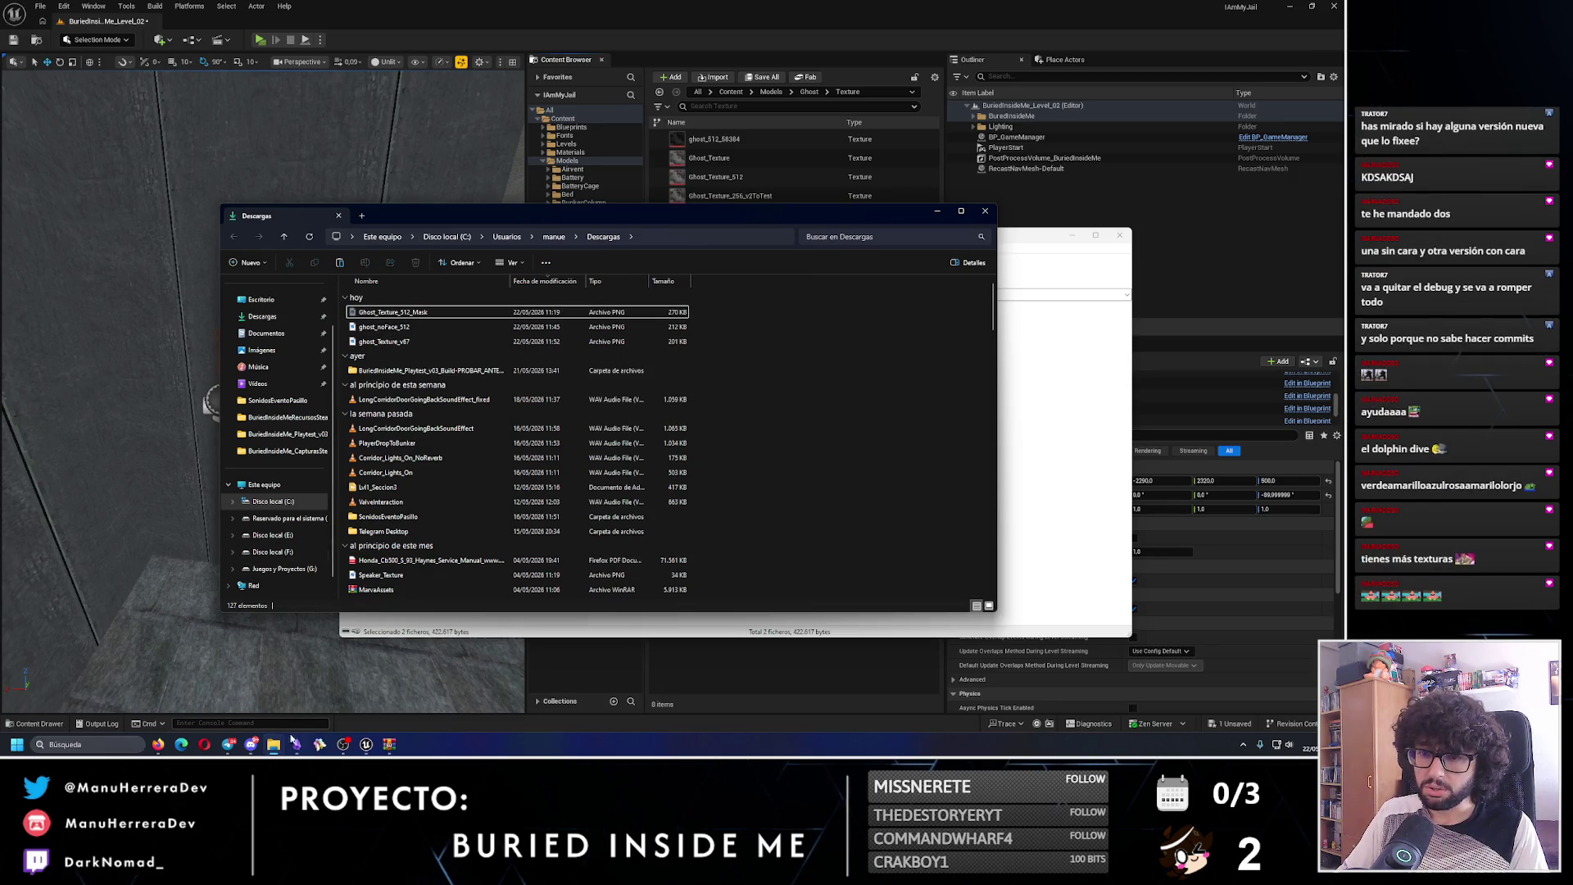
- Paste Ghost_Texture_512_Mask into the BuriedInsideMe project's Ghost folder
{"action": "mouse_move", "coordinate": [274, 744]}
{"action": "left_click", "coordinate": [332, 688]}
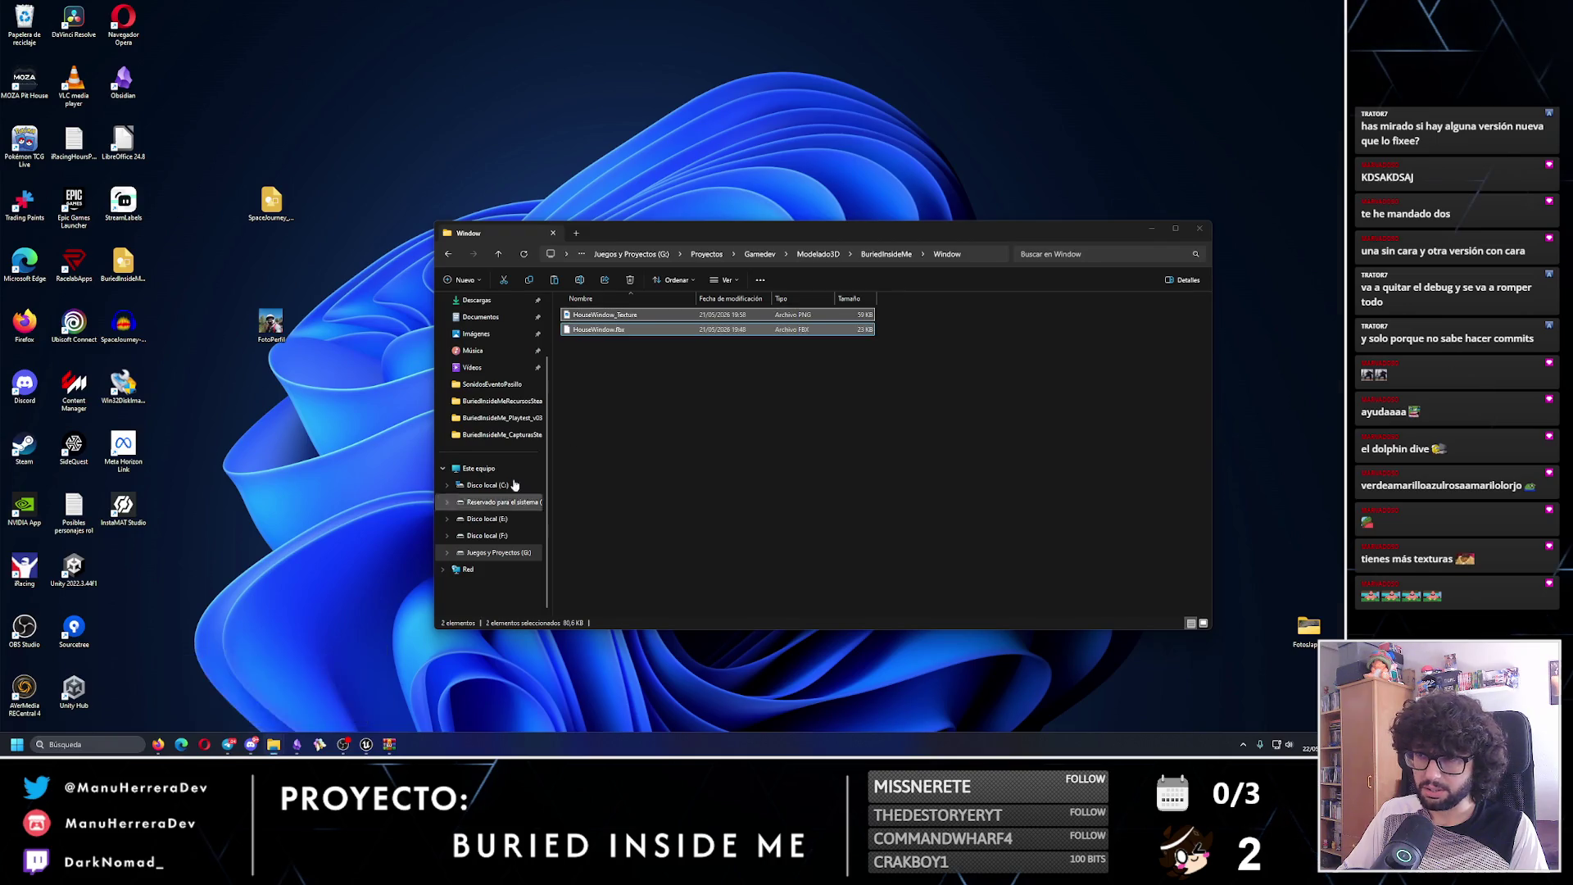
{"action": "left_click", "coordinate": [498, 254]}
{"action": "left_click", "coordinate": [584, 314]}
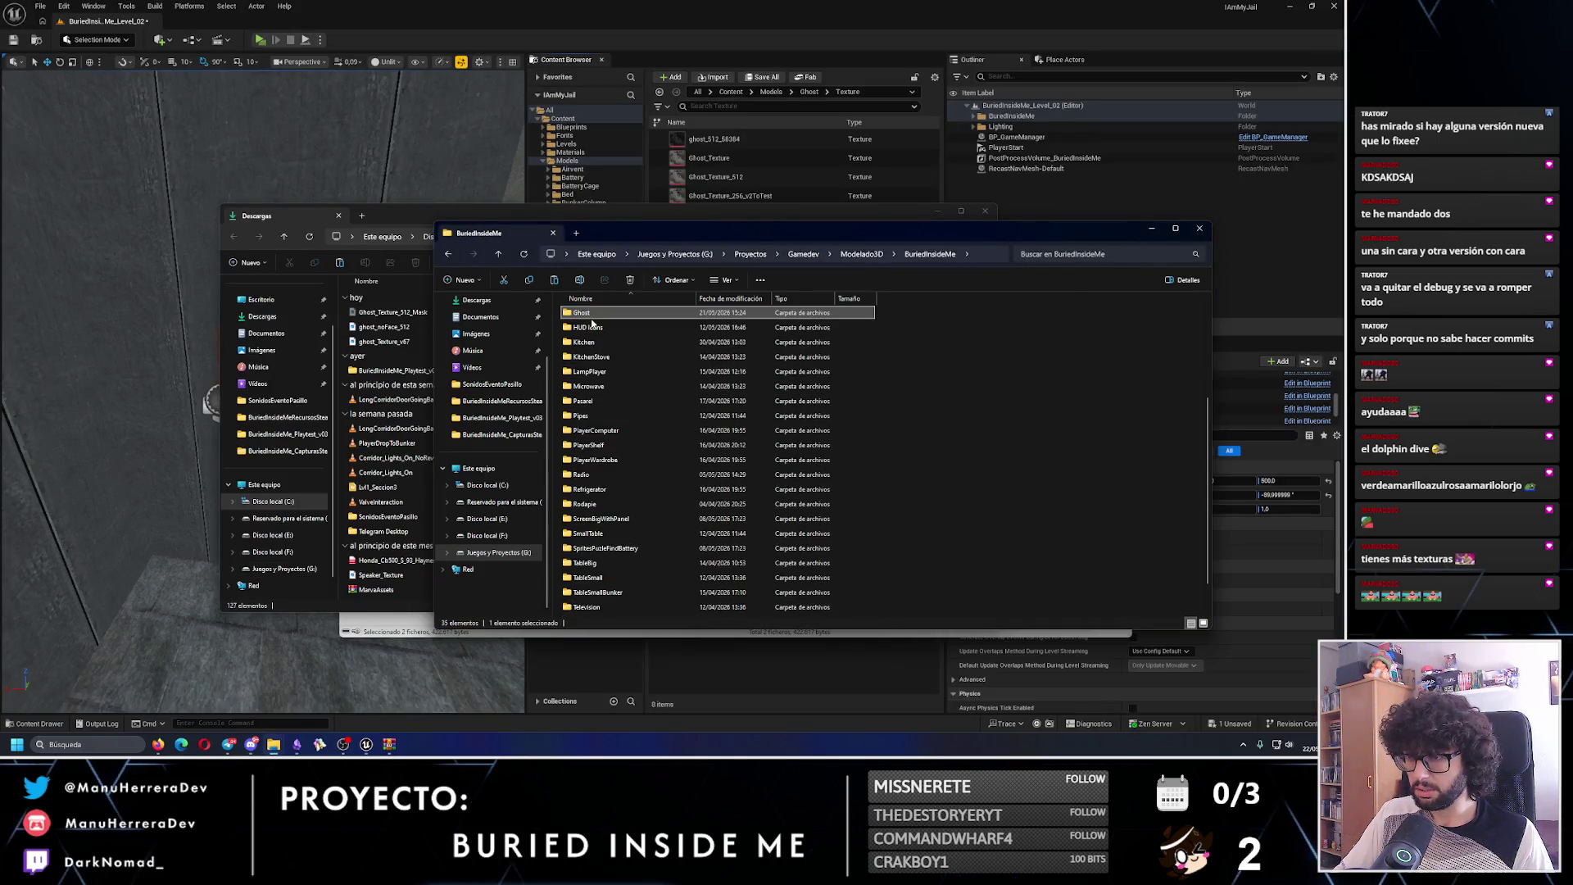
{"action": "double_click", "coordinate": [587, 314]}
{"action": "key", "text": "ctrl+v"}
{"action": "left_click", "coordinate": [750, 515]}
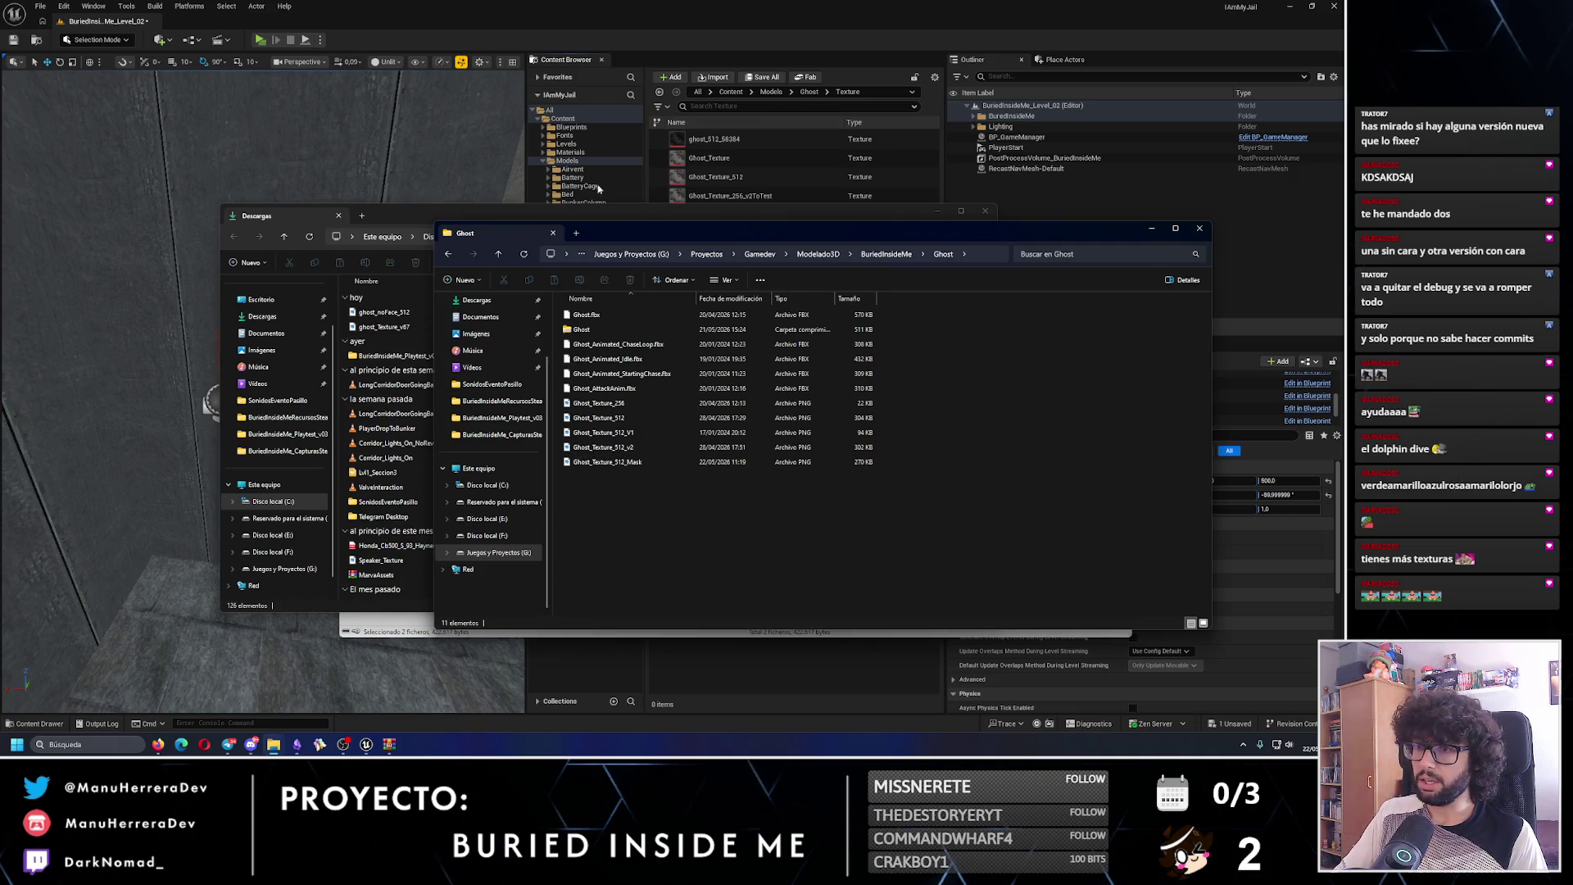
- Import ghost_Texture_v67 and ghost_noFace_512 into the Unreal Ghost Texture folder
{"action": "left_click", "coordinate": [413, 308]}
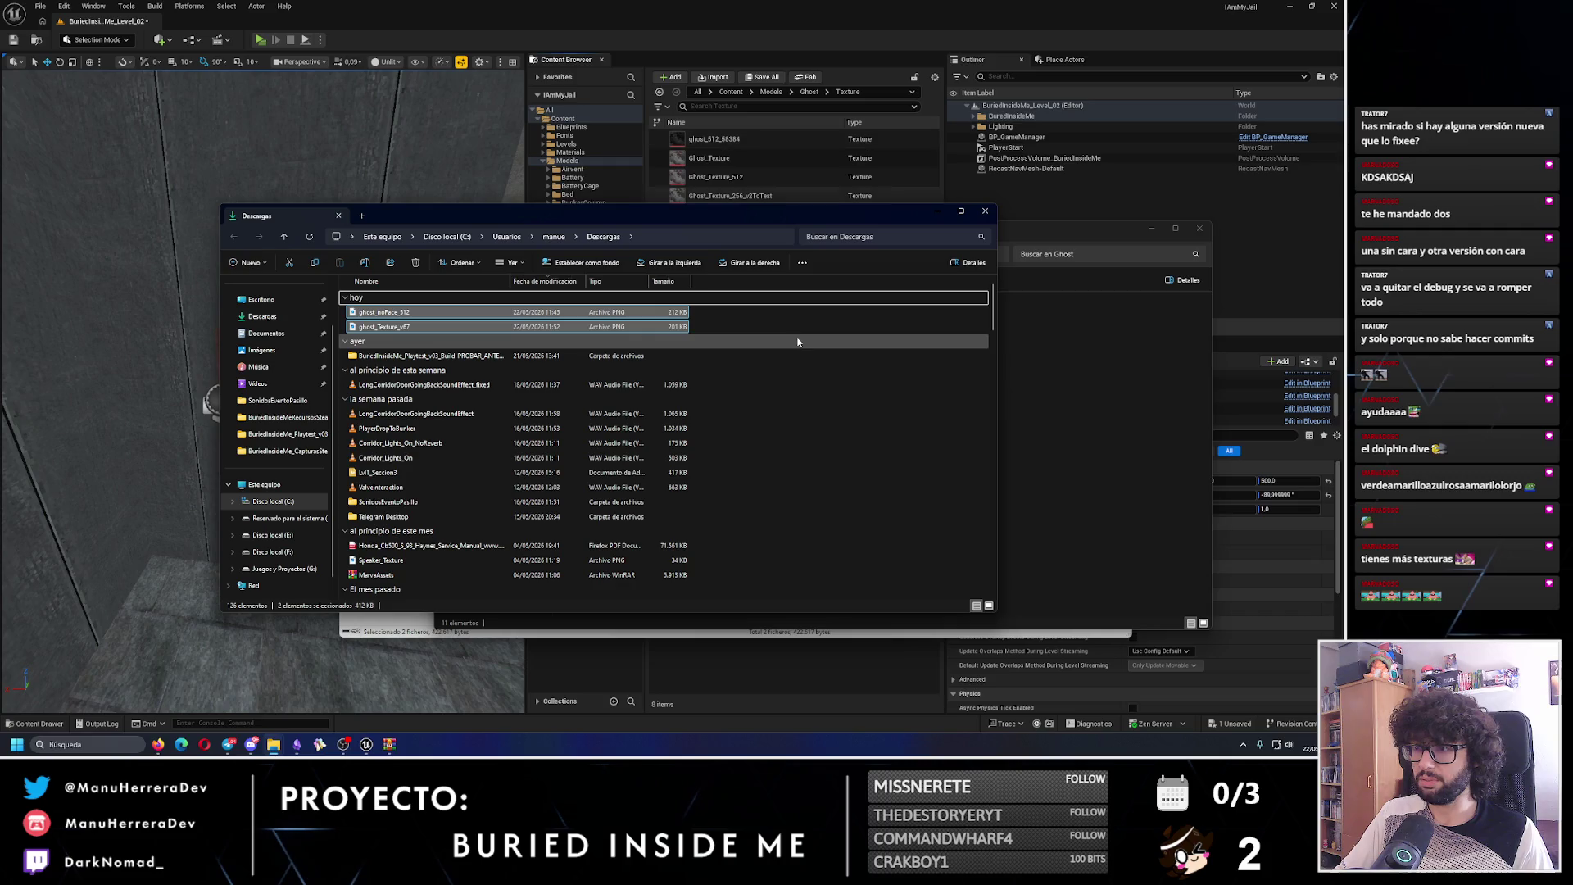
{"action": "left_click", "coordinate": [761, 201]}
{"action": "left_click", "coordinate": [712, 77]}
{"action": "left_click", "coordinate": [450, 353]}
{"action": "left_click", "coordinate": [450, 368], "text": "ctrl"}
{"action": "left_click", "coordinate": [761, 612]}
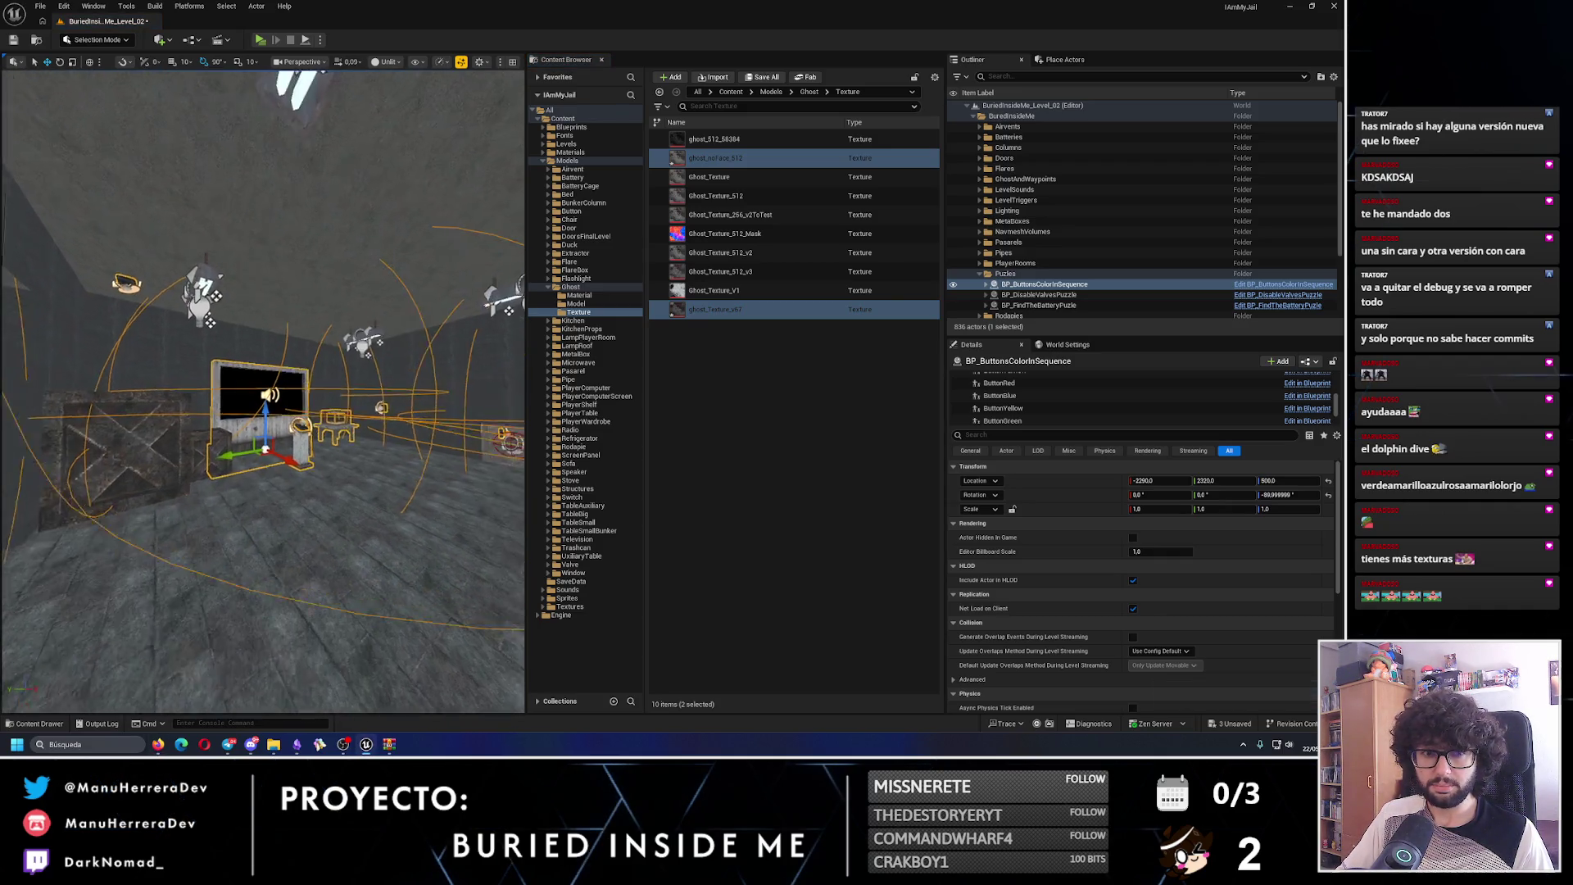
- Fly the viewport to the ghost and open MI_Ghost from the Ghost Material folder
{"action": "key", "text": "w"}
{"action": "key", "text": "s"}
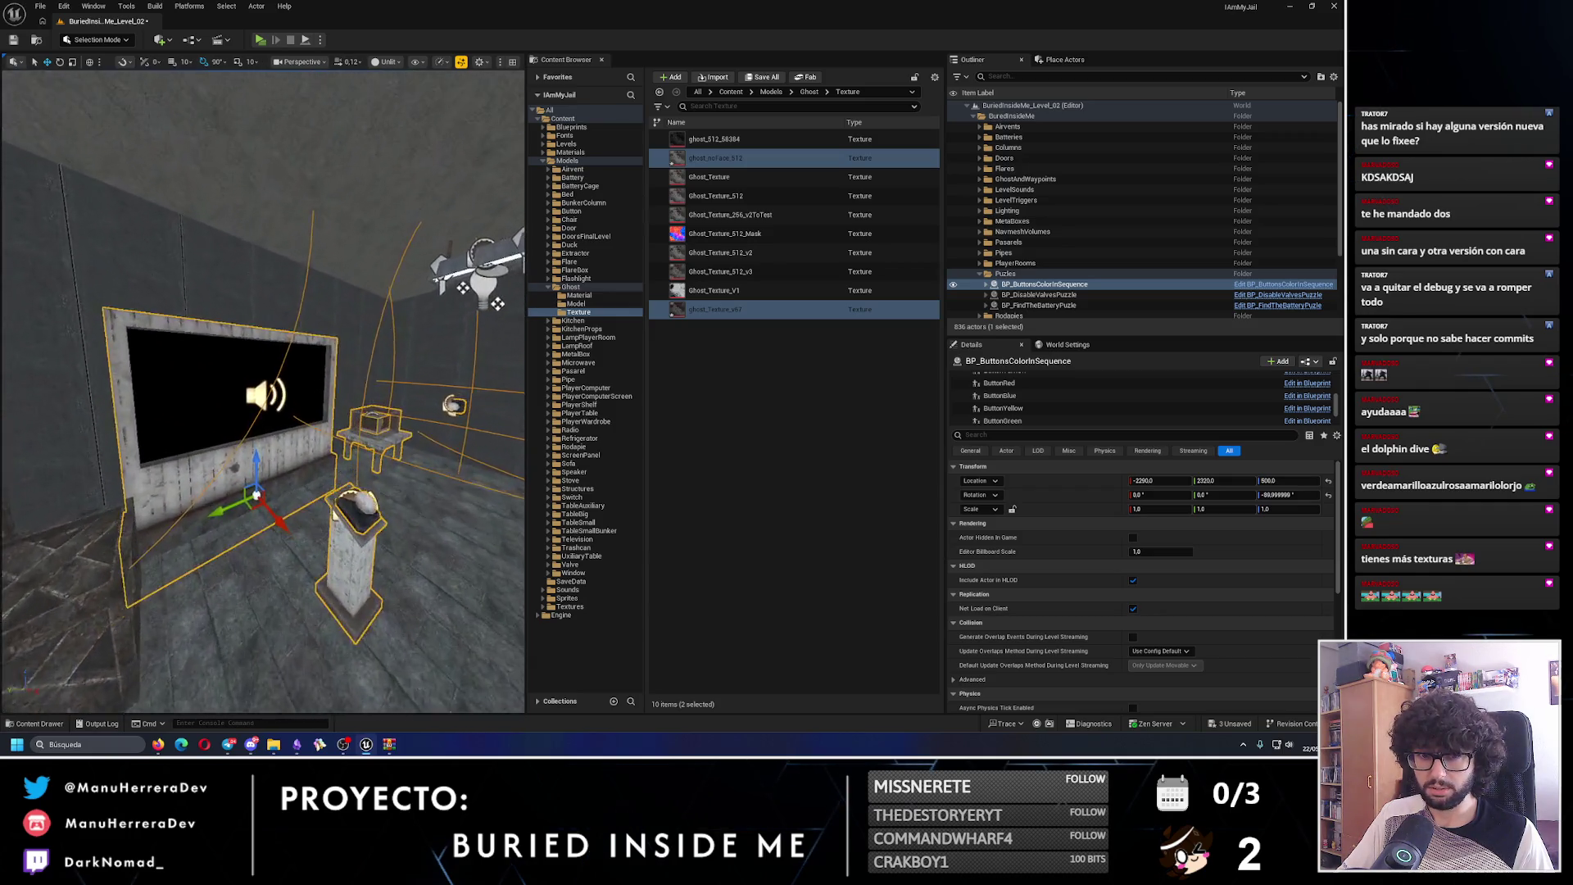
{"action": "scroll", "coordinate": [262, 391], "scroll_direction": "up", "scroll_amount": 2}
{"action": "key", "text": "w"}
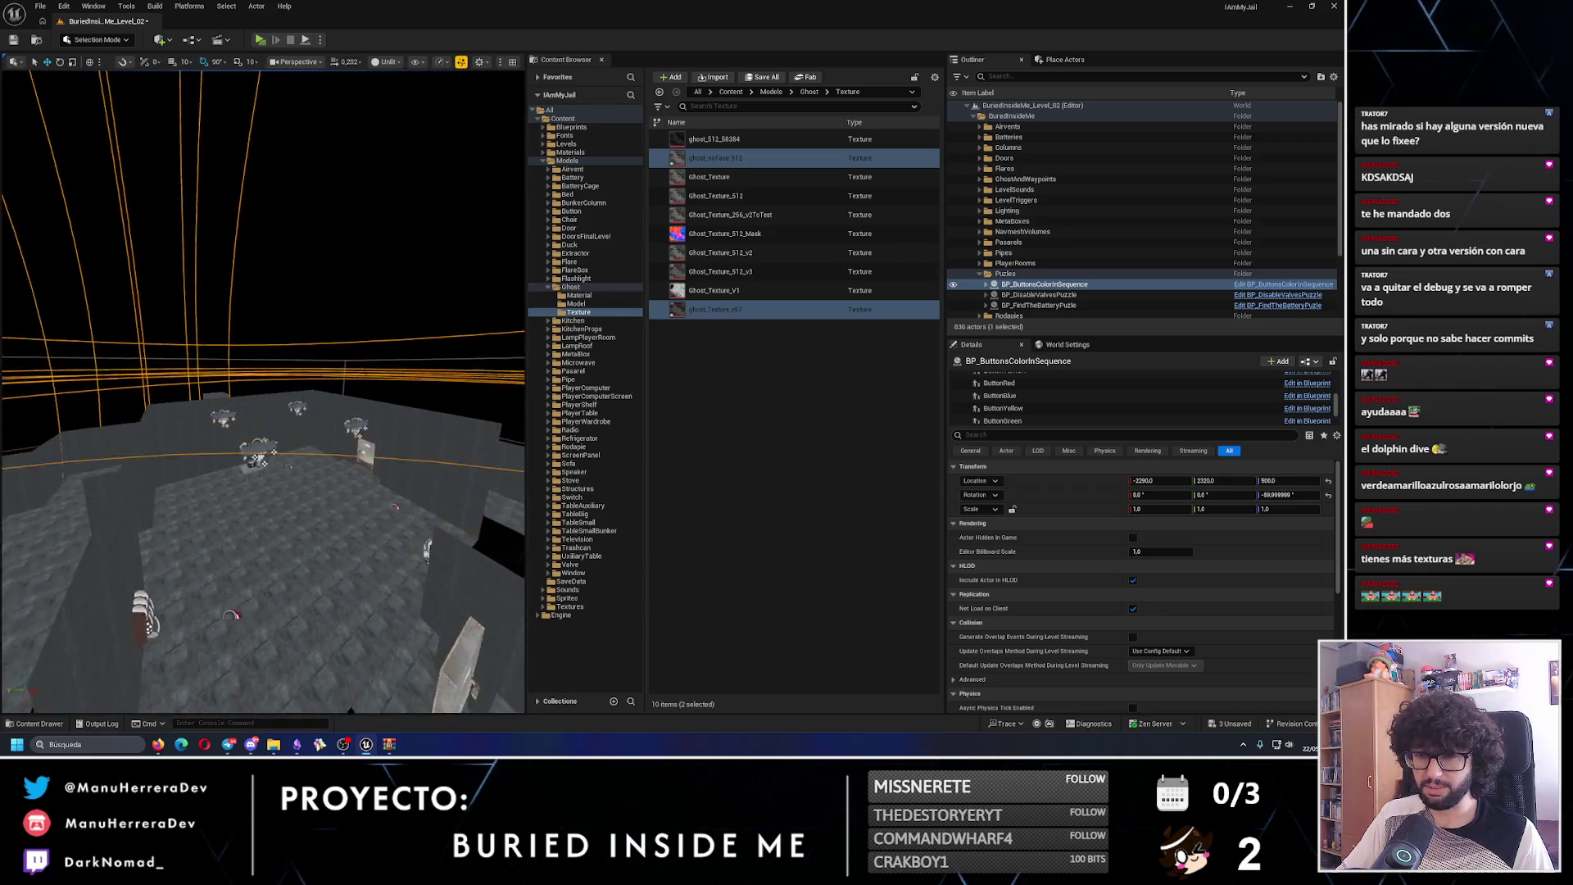
{"action": "key", "text": "s"}
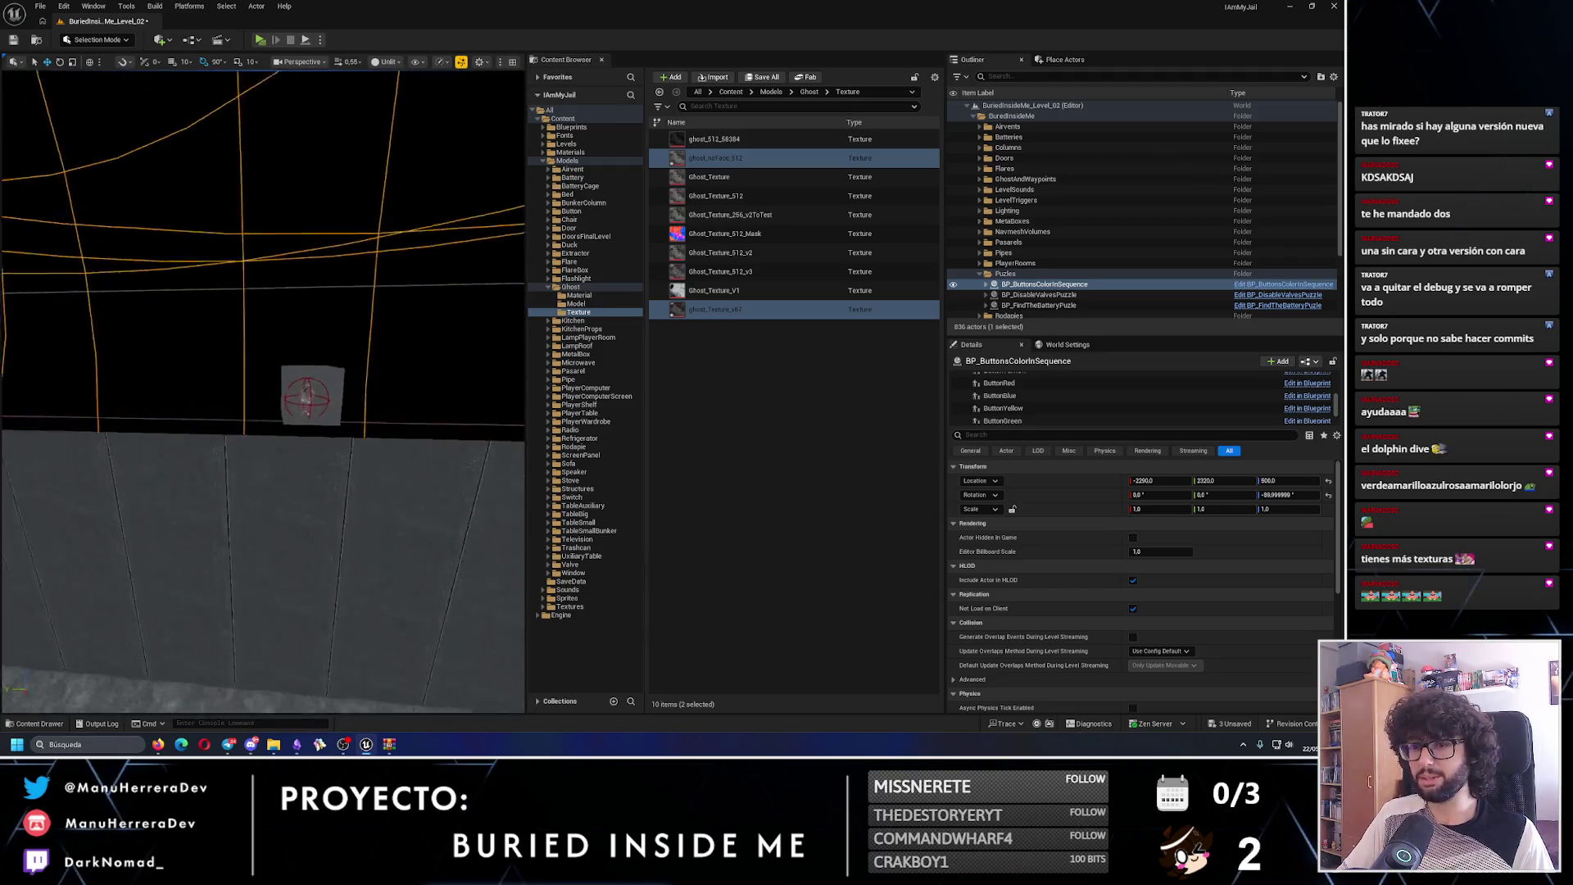
{"action": "left_click", "coordinate": [576, 296]}
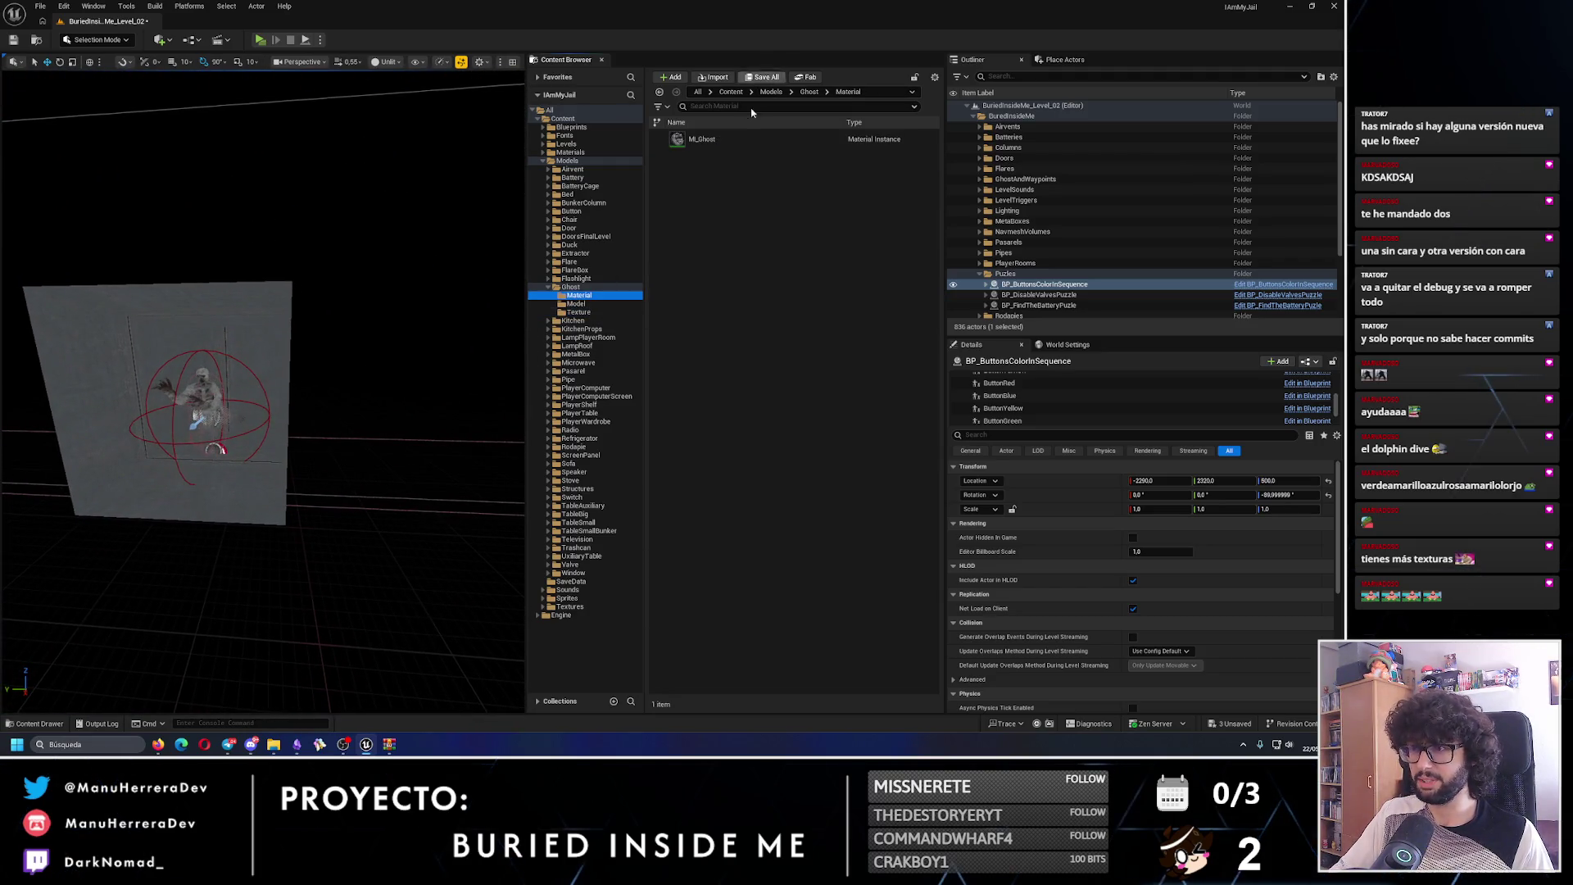
{"action": "left_click", "coordinate": [727, 136]}
{"action": "double_click", "coordinate": [727, 140]}
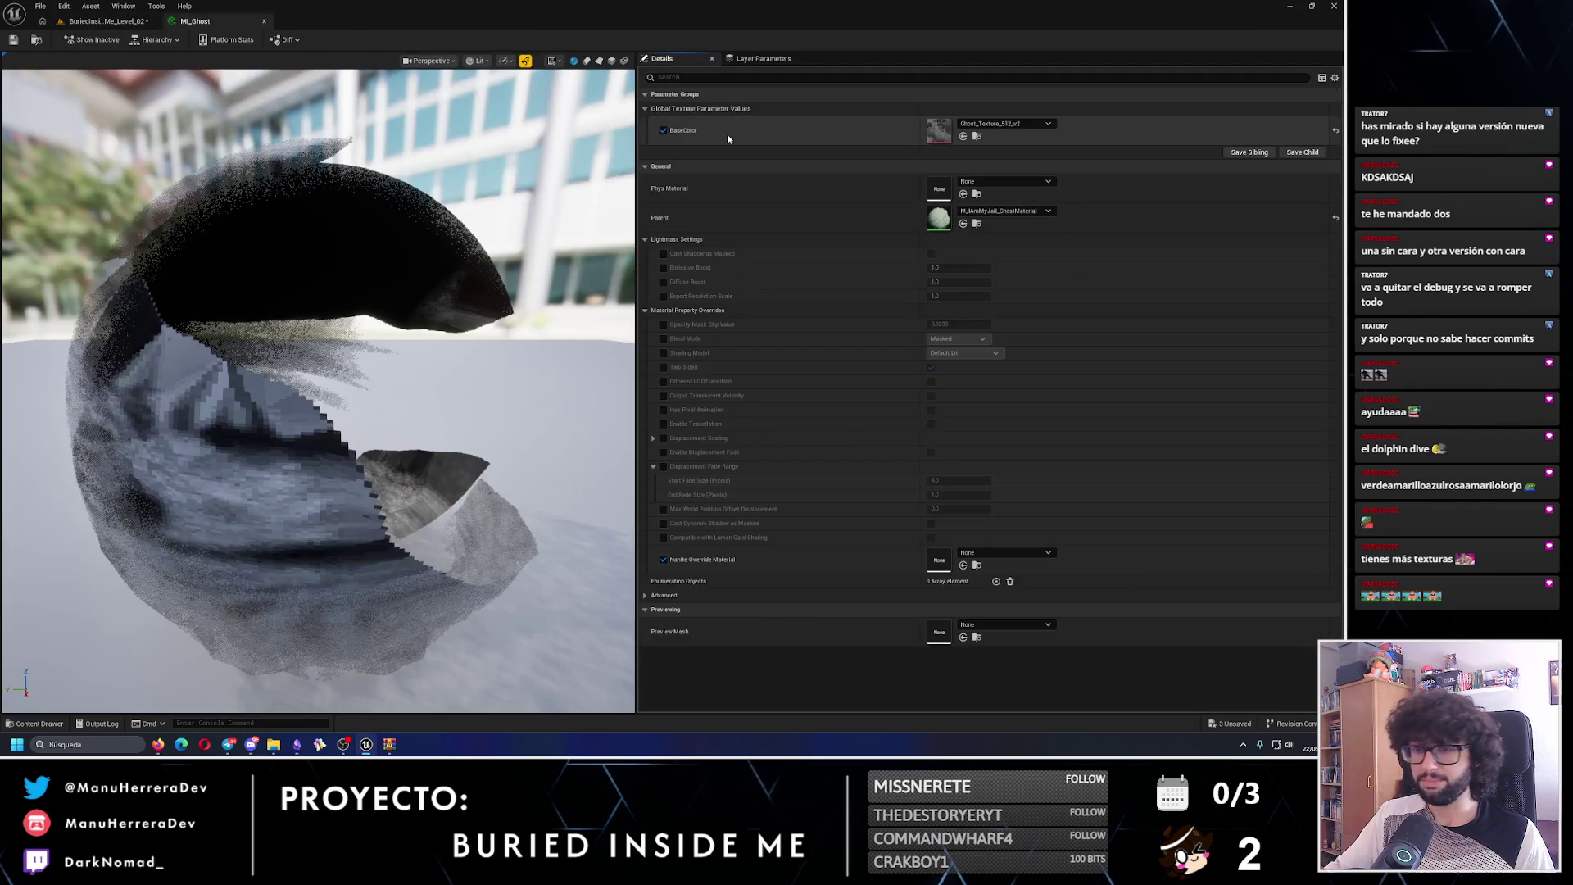
- Return to the level and display the Lights category of Place Actors
{"action": "left_click", "coordinate": [104, 21]}
{"action": "scroll", "coordinate": [221, 259], "scroll_direction": "up", "scroll_amount": 3}
{"action": "scroll", "coordinate": [220, 260], "scroll_direction": "down", "scroll_amount": 3}
{"action": "scroll", "coordinate": [221, 260], "scroll_direction": "up", "scroll_amount": 4}
{"action": "scroll", "coordinate": [220, 260], "scroll_direction": "down", "scroll_amount": 2}
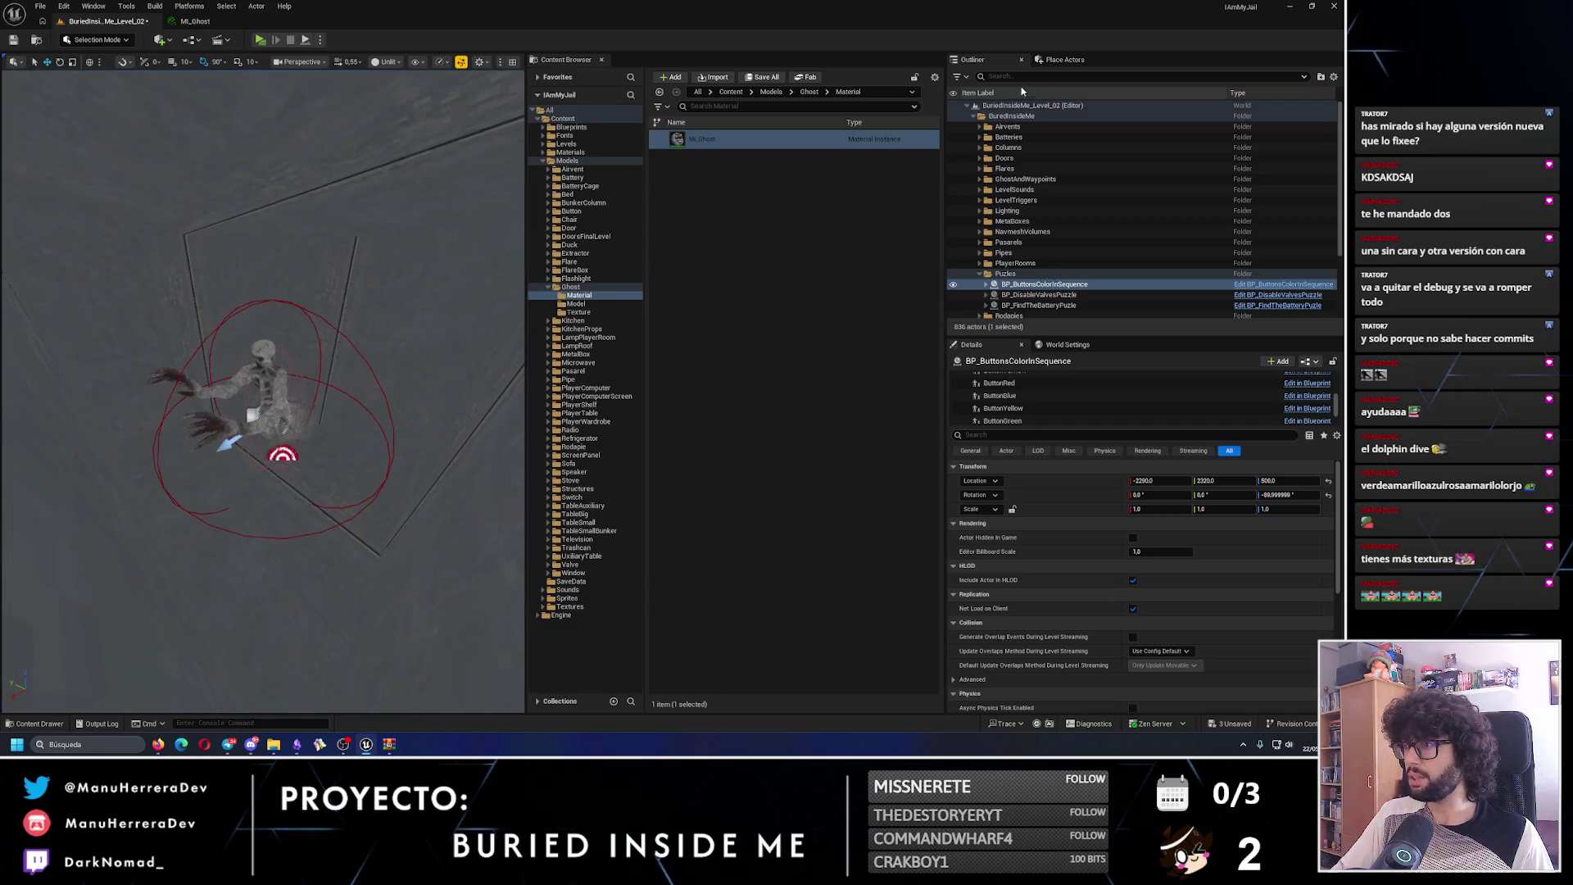
{"action": "left_click", "coordinate": [1065, 60]}
{"action": "left_click", "coordinate": [964, 200]}
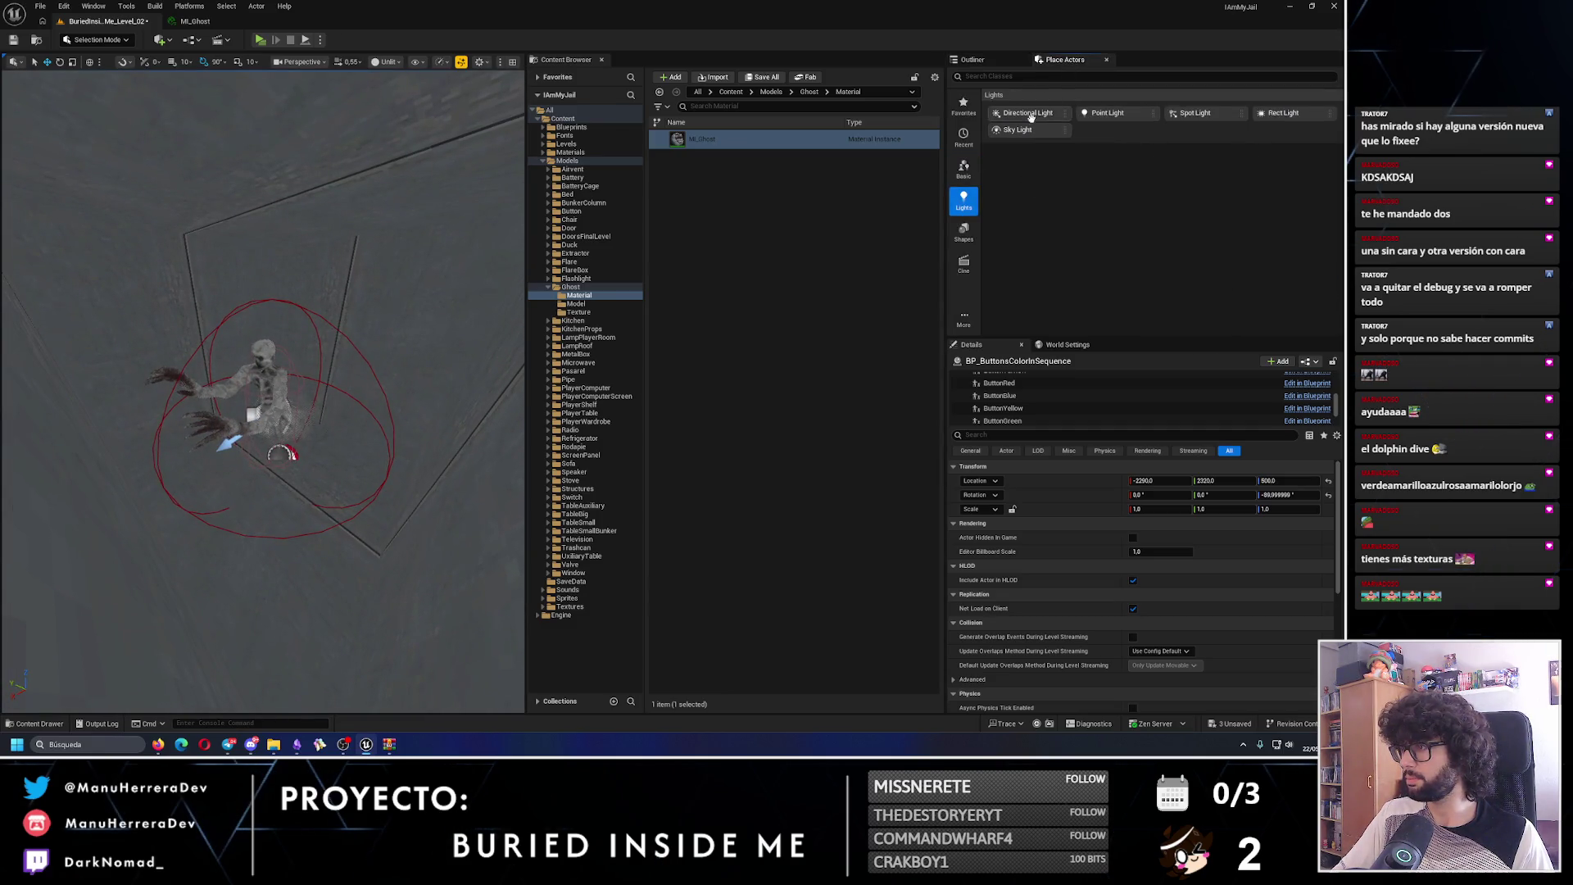
- Drop a Point Light beside the ghost and set its Intensity to 0.5 cd
{"action": "mouse_move", "coordinate": [1118, 113]}
{"action": "left_mouse_down"}
{"action": "mouse_move", "coordinate": [238, 573]}
{"action": "mouse_move", "coordinate": [221, 631]}
{"action": "left_mouse_up"}
{"action": "key", "text": "alt+4"}
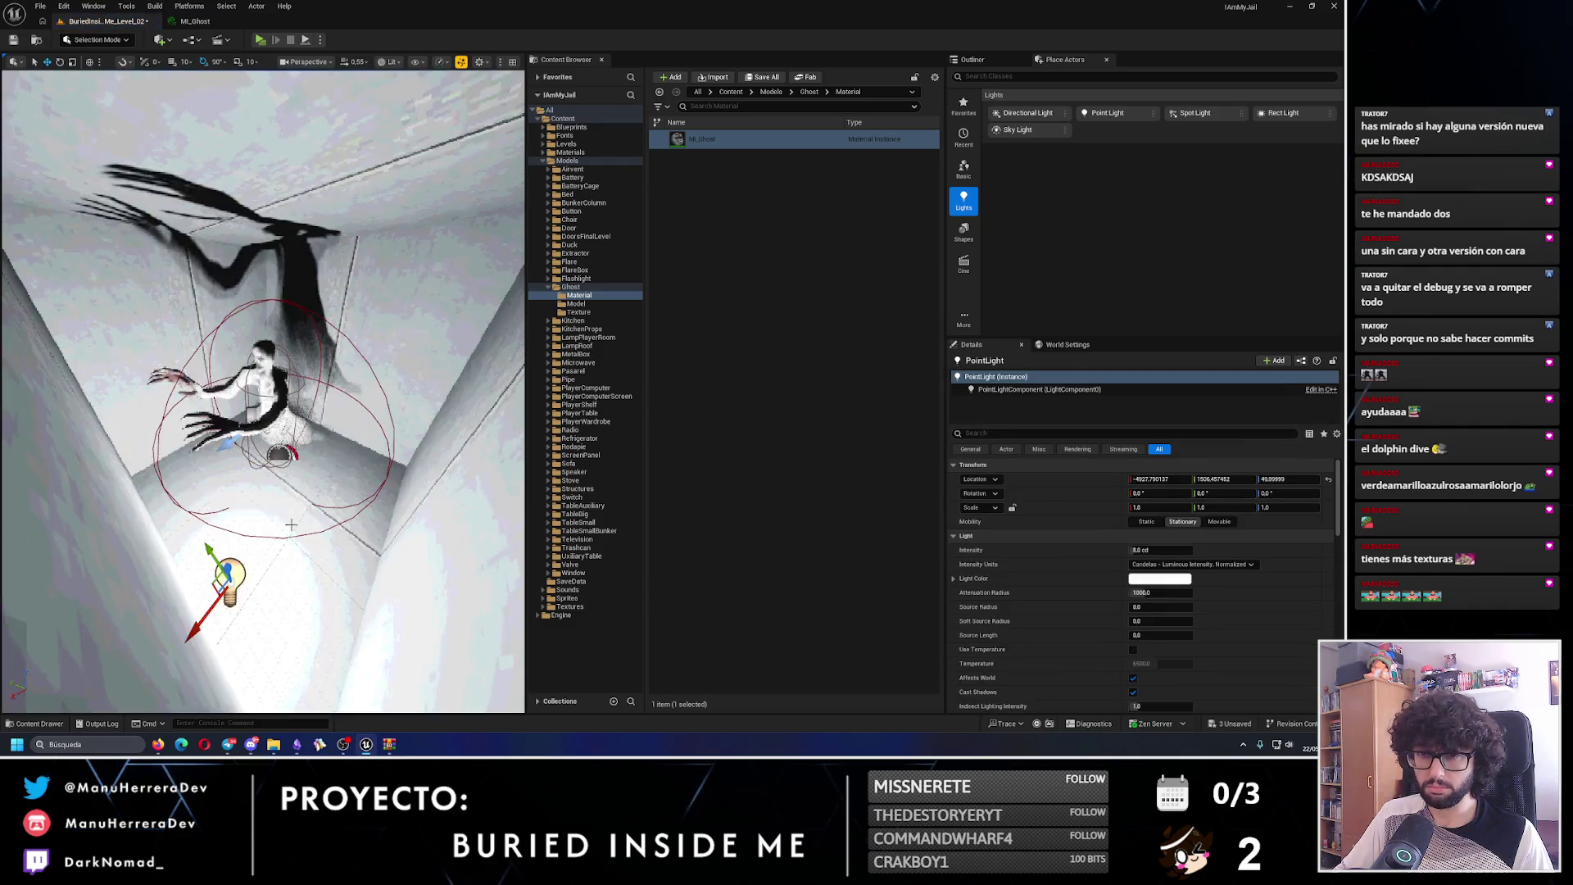
{"action": "left_click", "coordinate": [1161, 550]}
{"action": "type", "text": "1"}
{"action": "key", "text": "Return"}
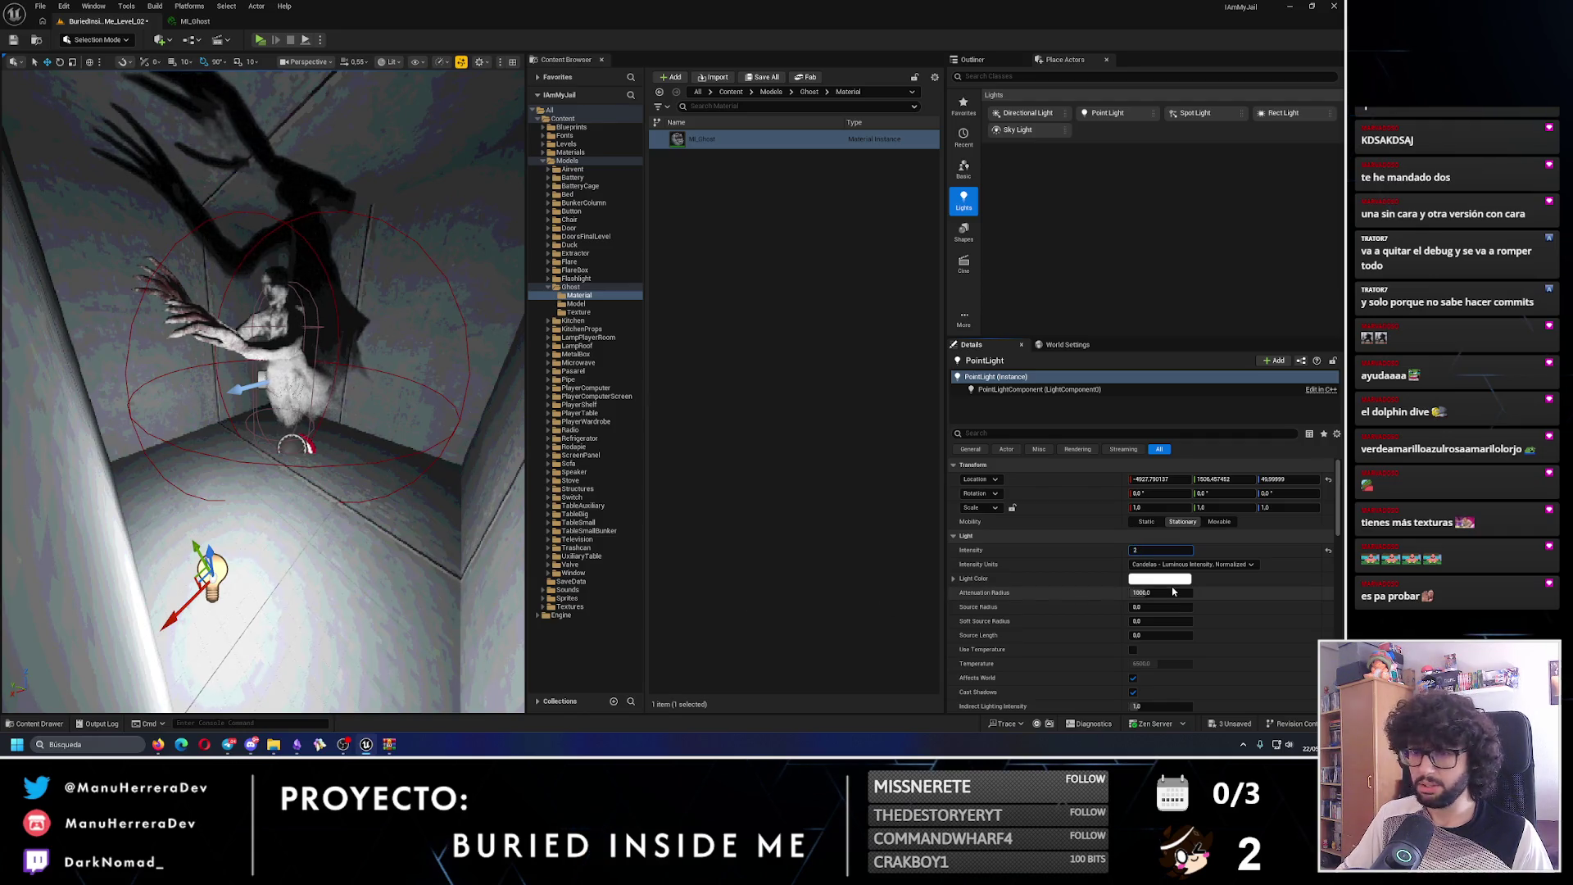
{"action": "type", "text": ".5"}
{"action": "key", "text": "Return"}
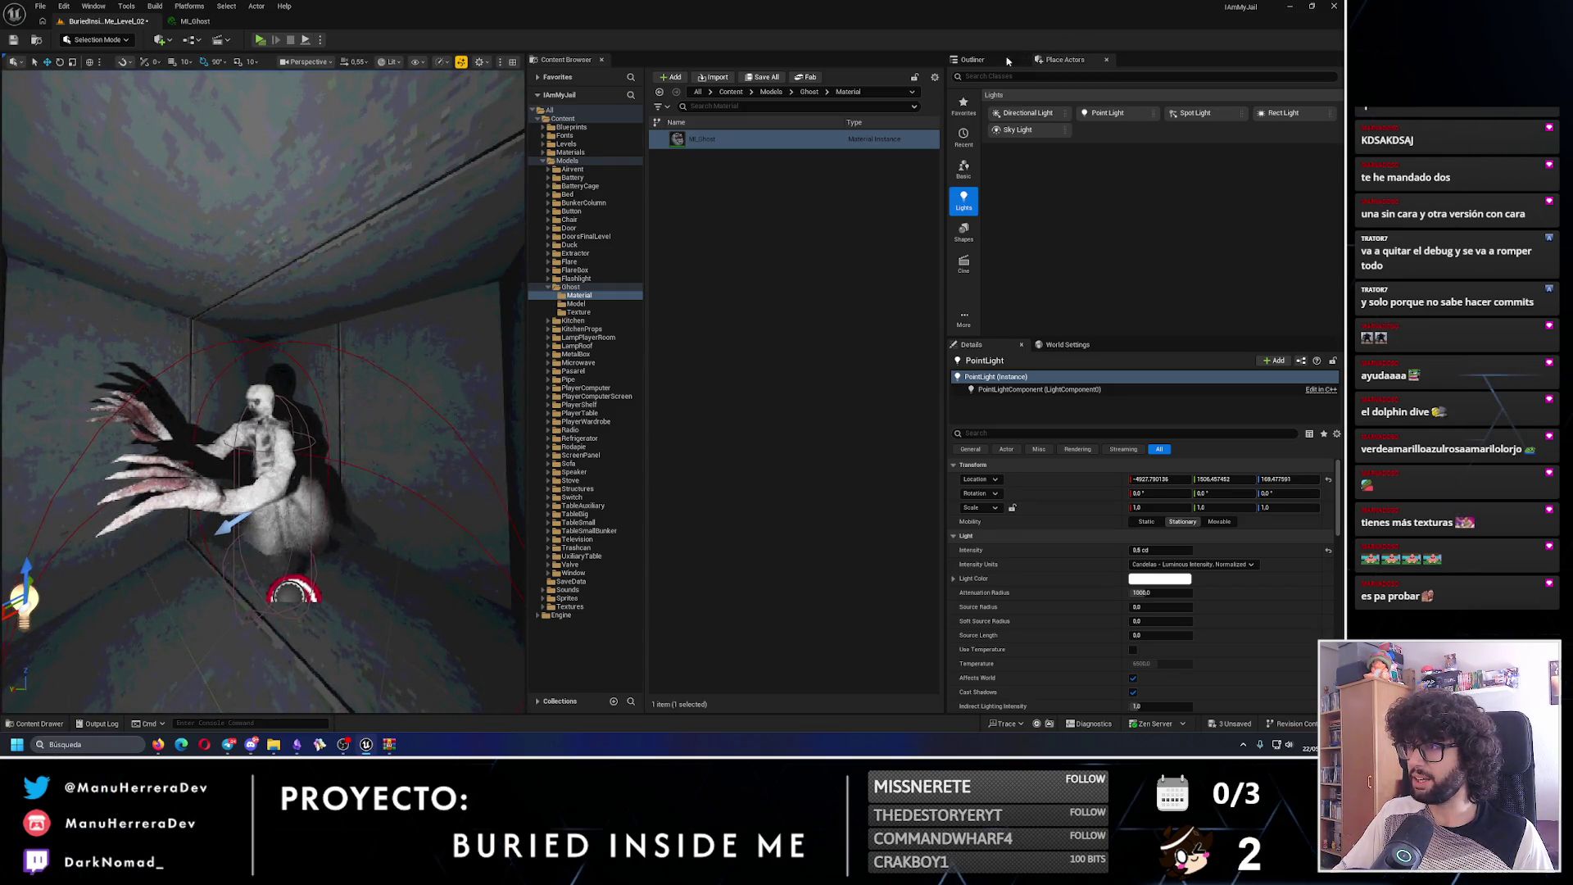
{"action": "left_click", "coordinate": [1007, 61]}
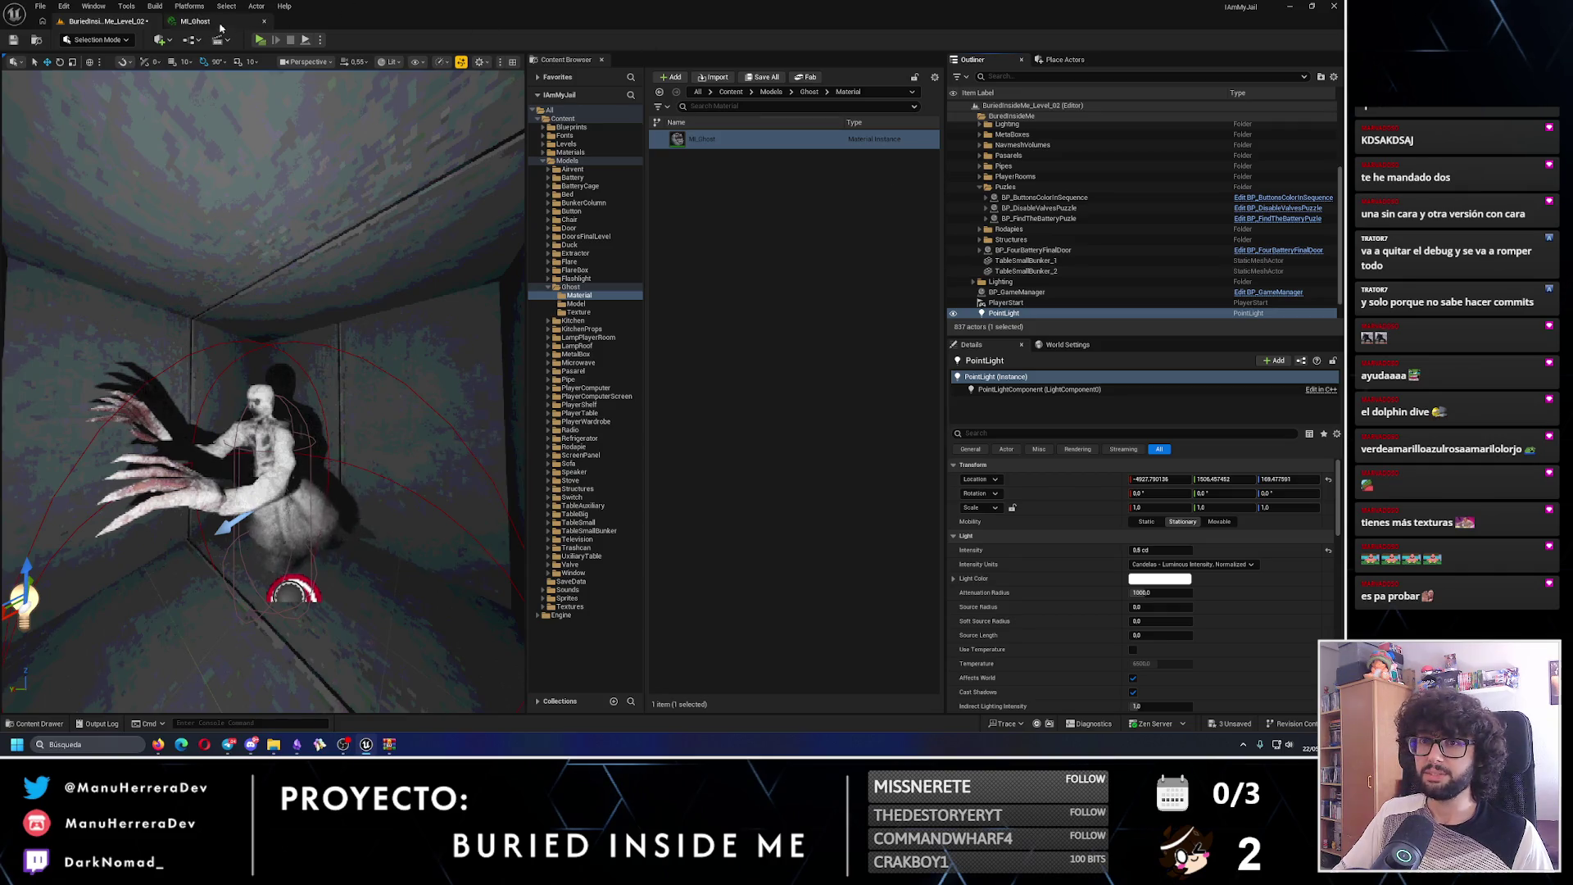
- Assign ghost_noFace_512 as MI_Ghost's BaseColor texture, then show the ghost's Texture folder
{"action": "left_click", "coordinate": [219, 25]}
{"action": "left_click", "coordinate": [1020, 124]}
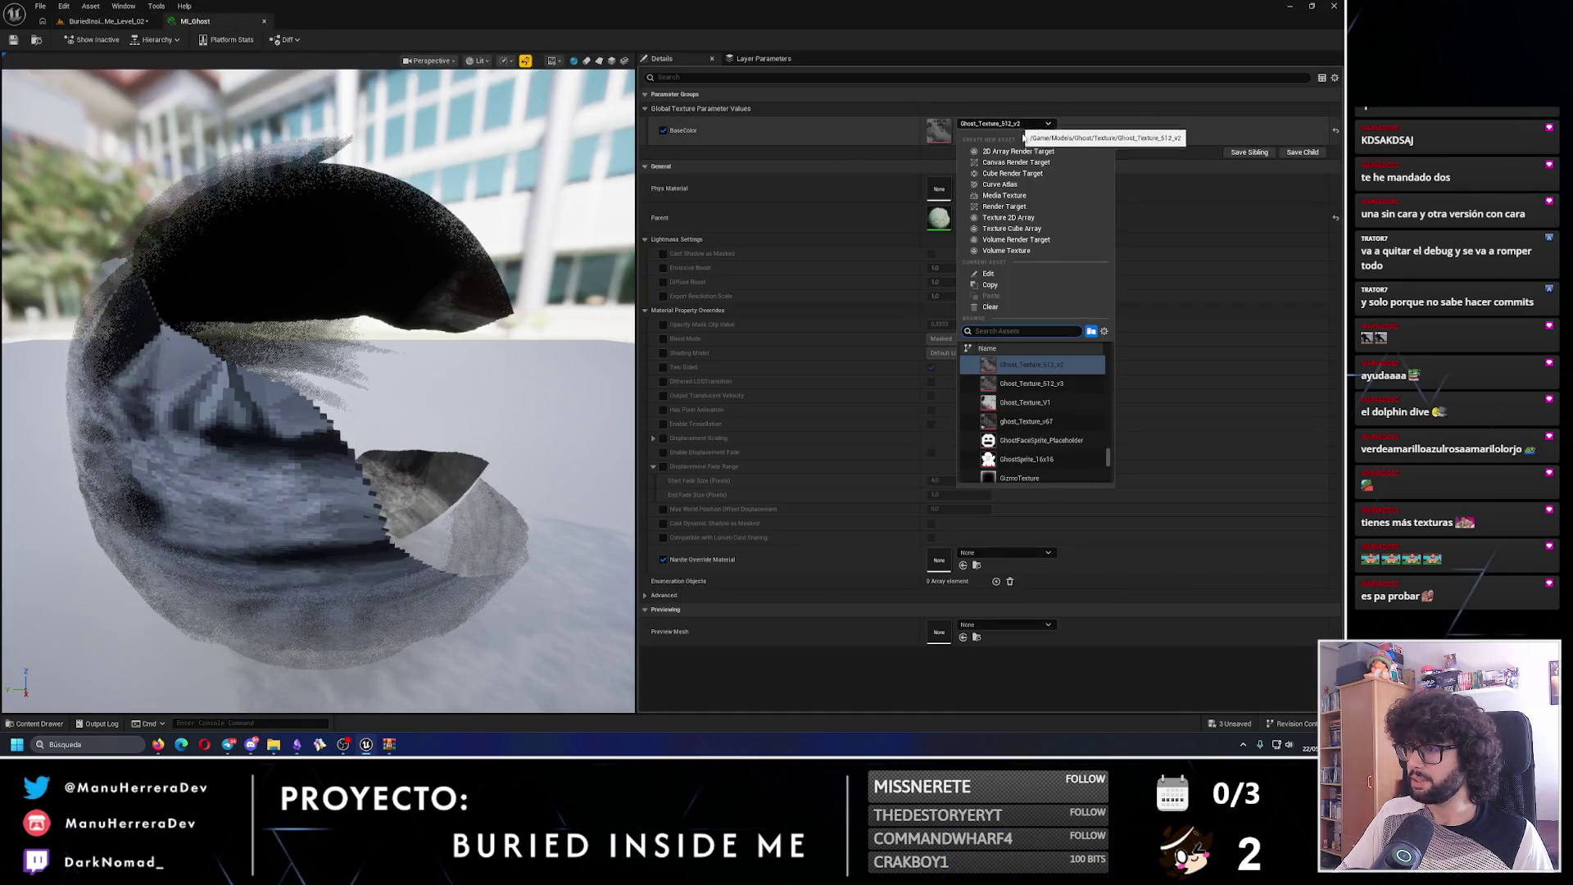
{"action": "scroll", "coordinate": [1066, 439], "scroll_direction": "up", "scroll_amount": 4}
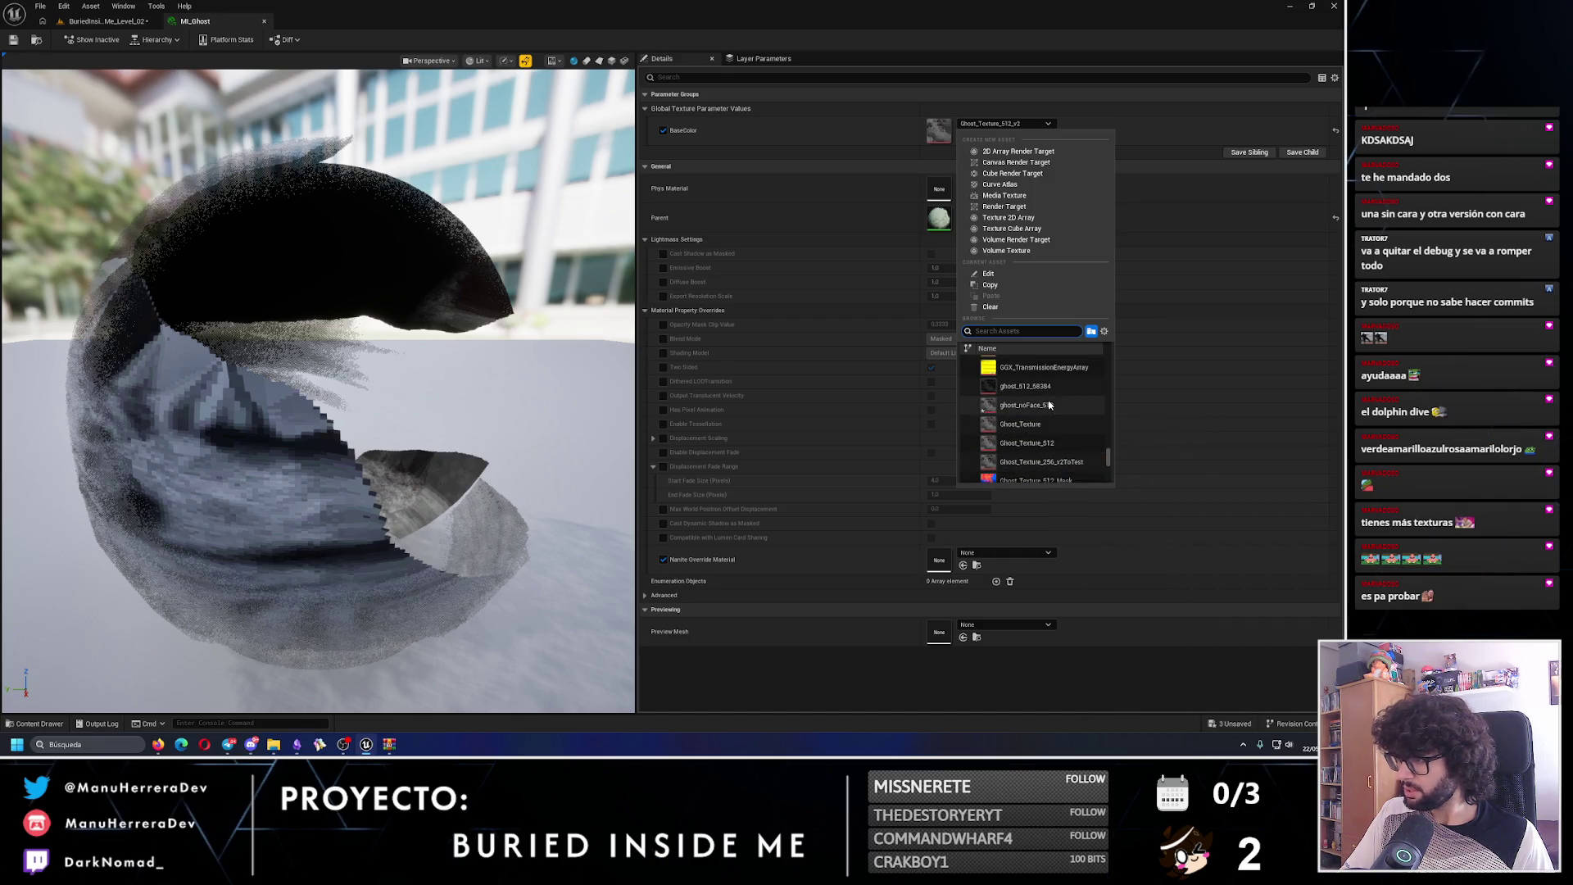
{"action": "left_click", "coordinate": [1032, 404]}
{"action": "left_click", "coordinate": [107, 20]}
{"action": "left_click", "coordinate": [579, 312]}
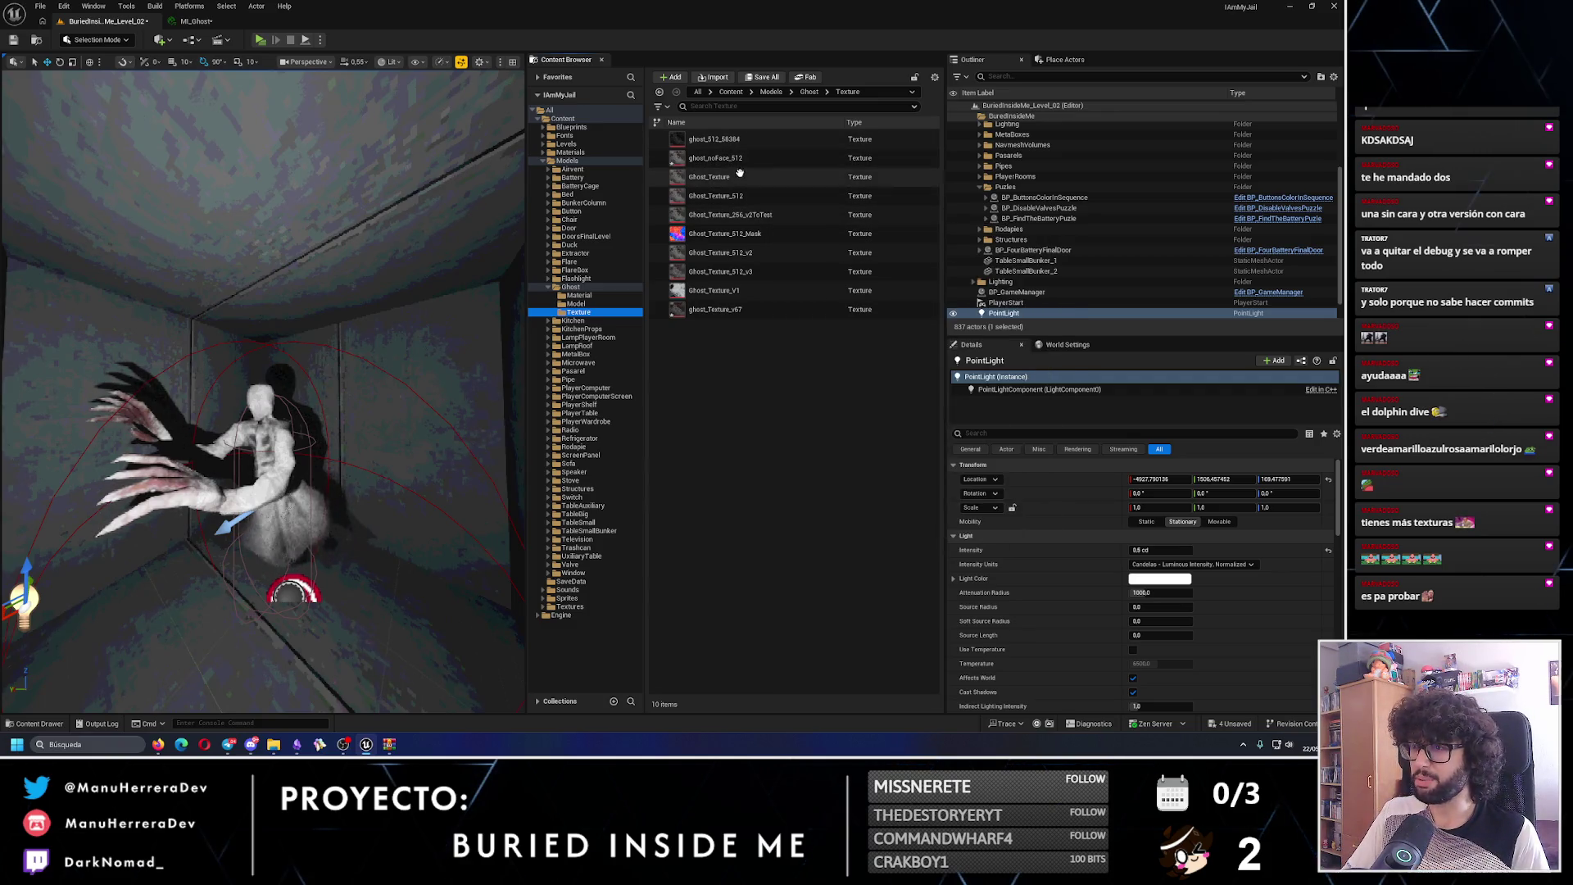
- Check ghost_512_58384's filter setting and undo the MI_Ghost BaseColor change
{"action": "left_click", "coordinate": [746, 145]}
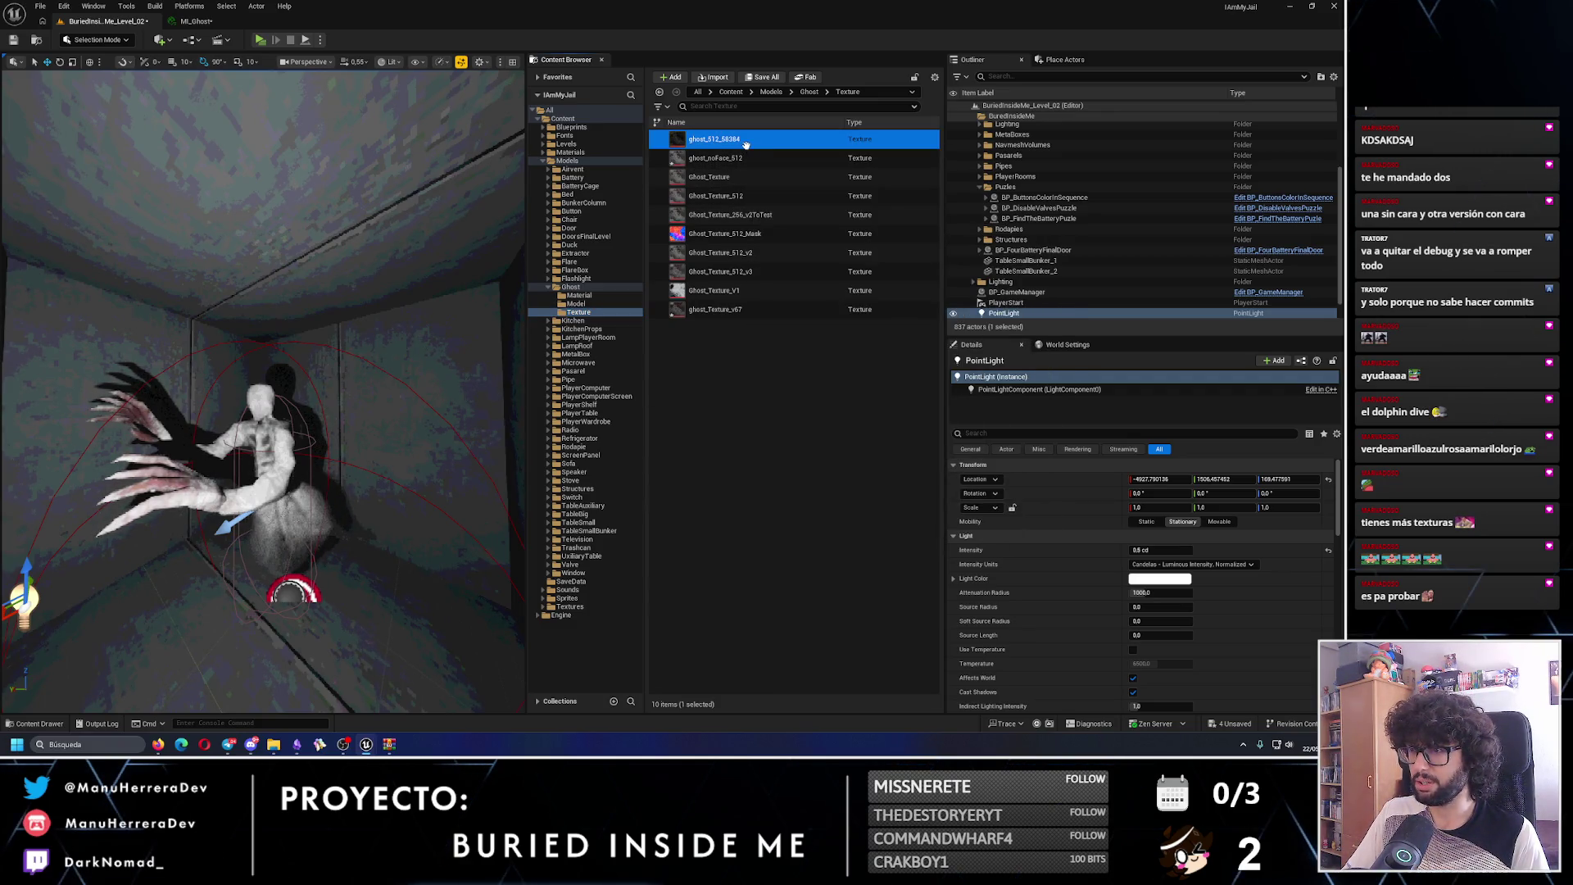
{"action": "double_click", "coordinate": [746, 145]}
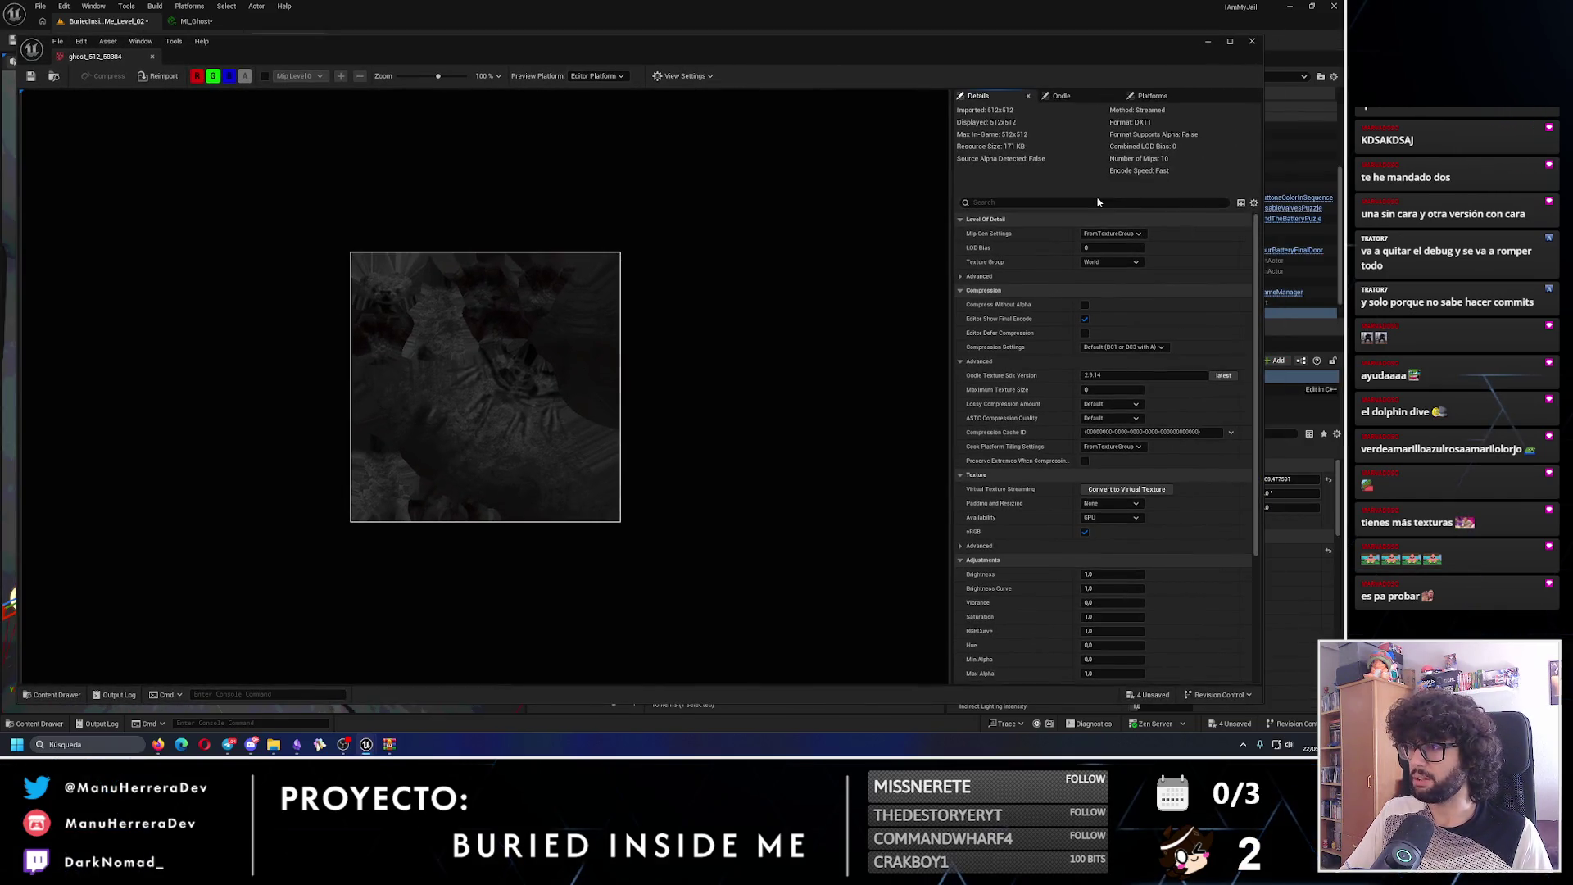
{"action": "type", "text": "filte"}
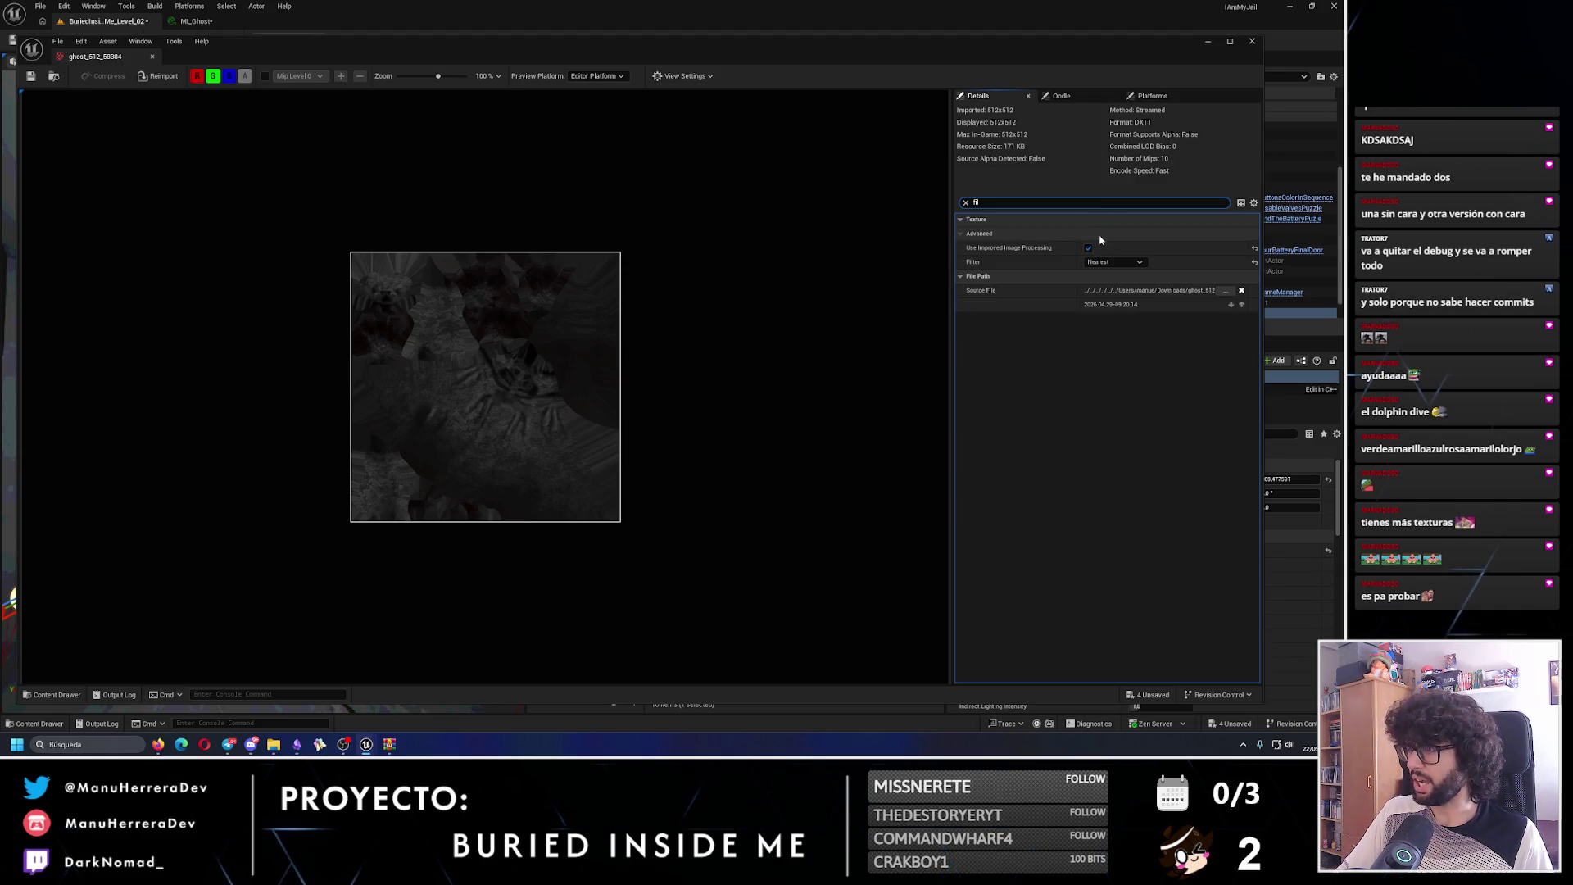
{"action": "left_click", "coordinate": [1252, 41]}
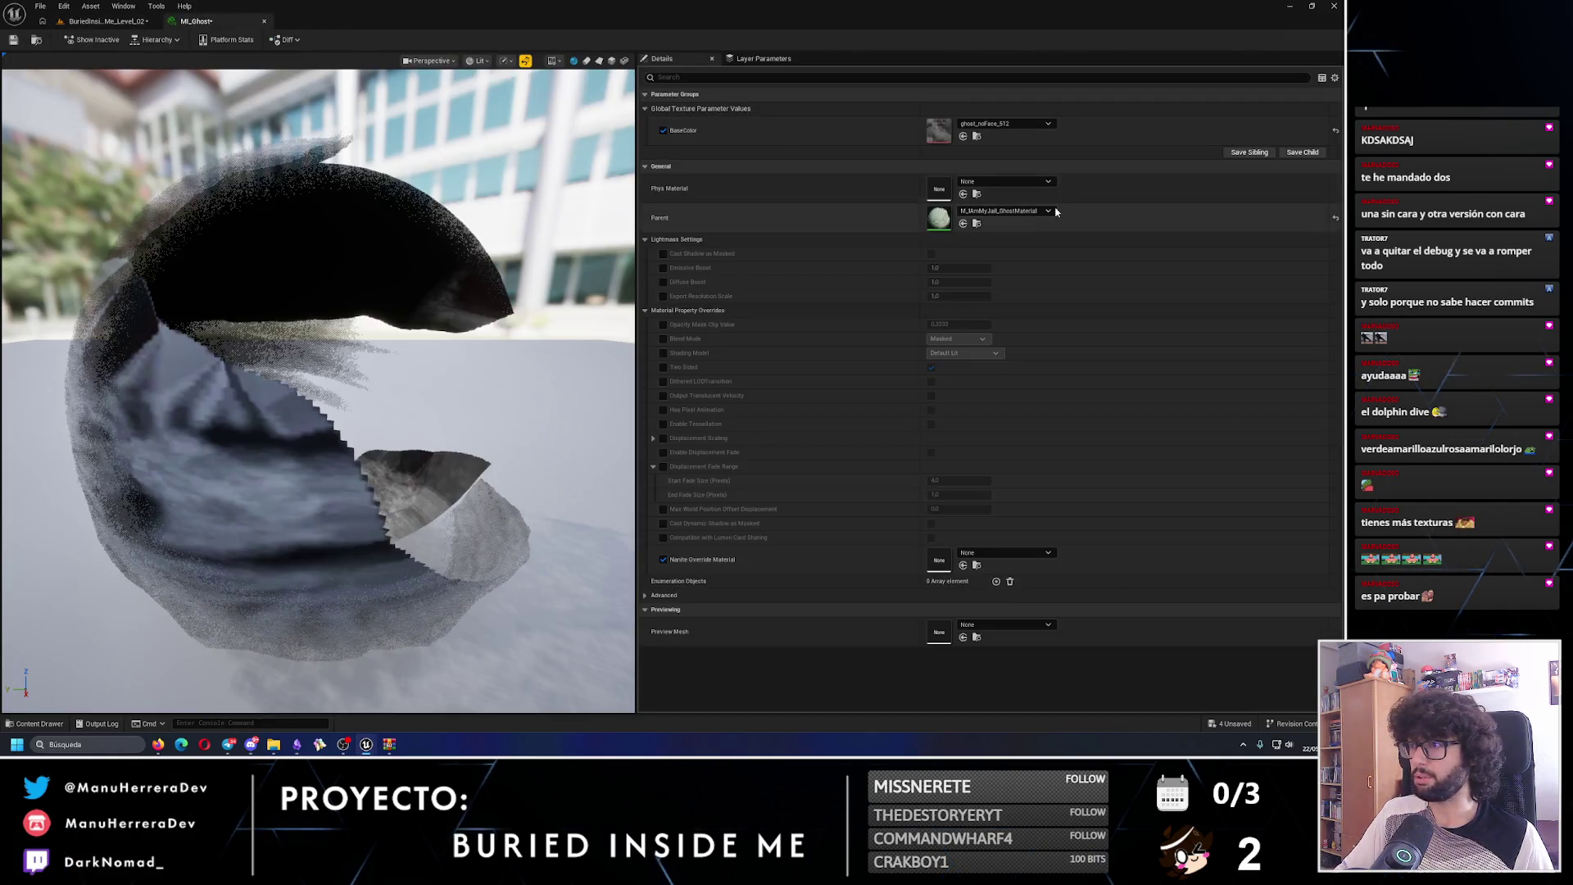
{"action": "key", "text": "ctrl+z"}
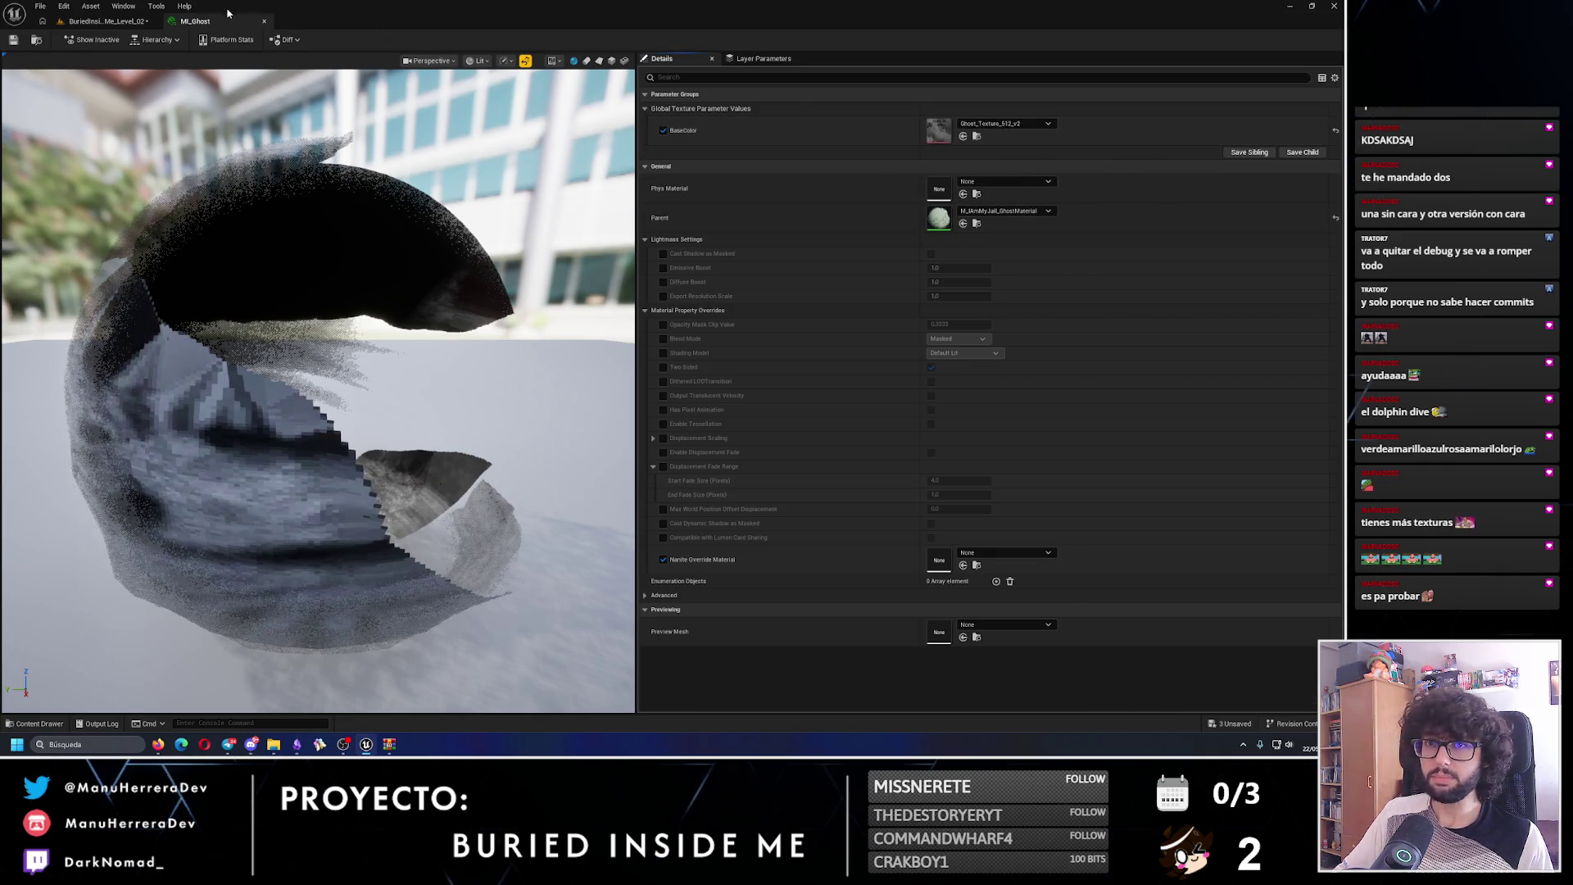
{"action": "left_click", "coordinate": [105, 21]}
- Set the Filter of ghost_Texture_v67 and ghost_noFace_512 to Nearest
{"action": "left_click", "coordinate": [766, 308]}
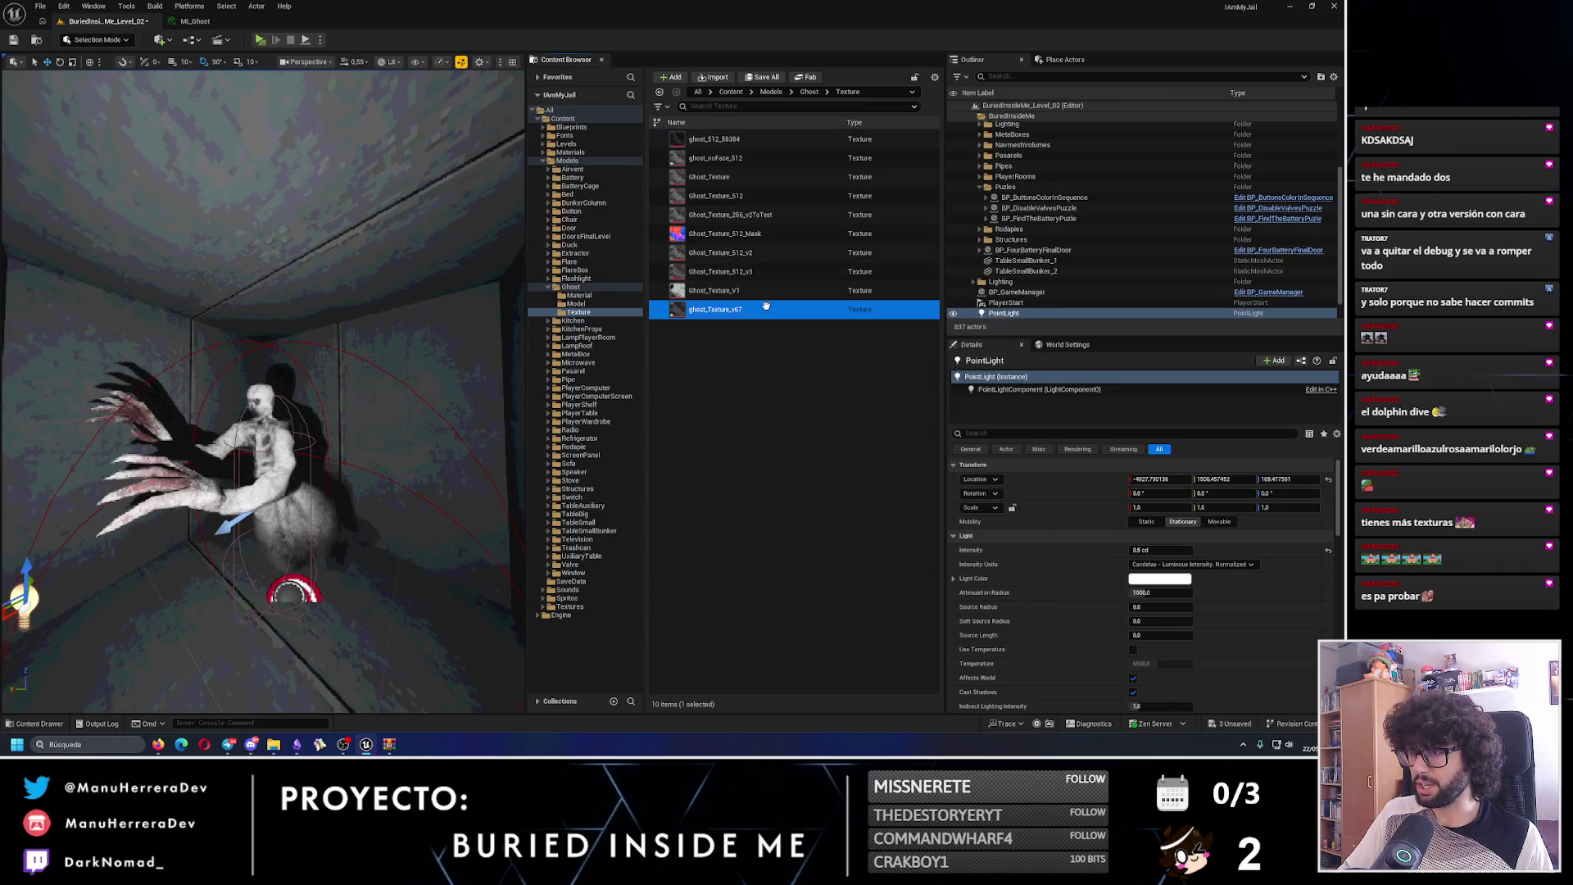
{"action": "double_click", "coordinate": [766, 310]}
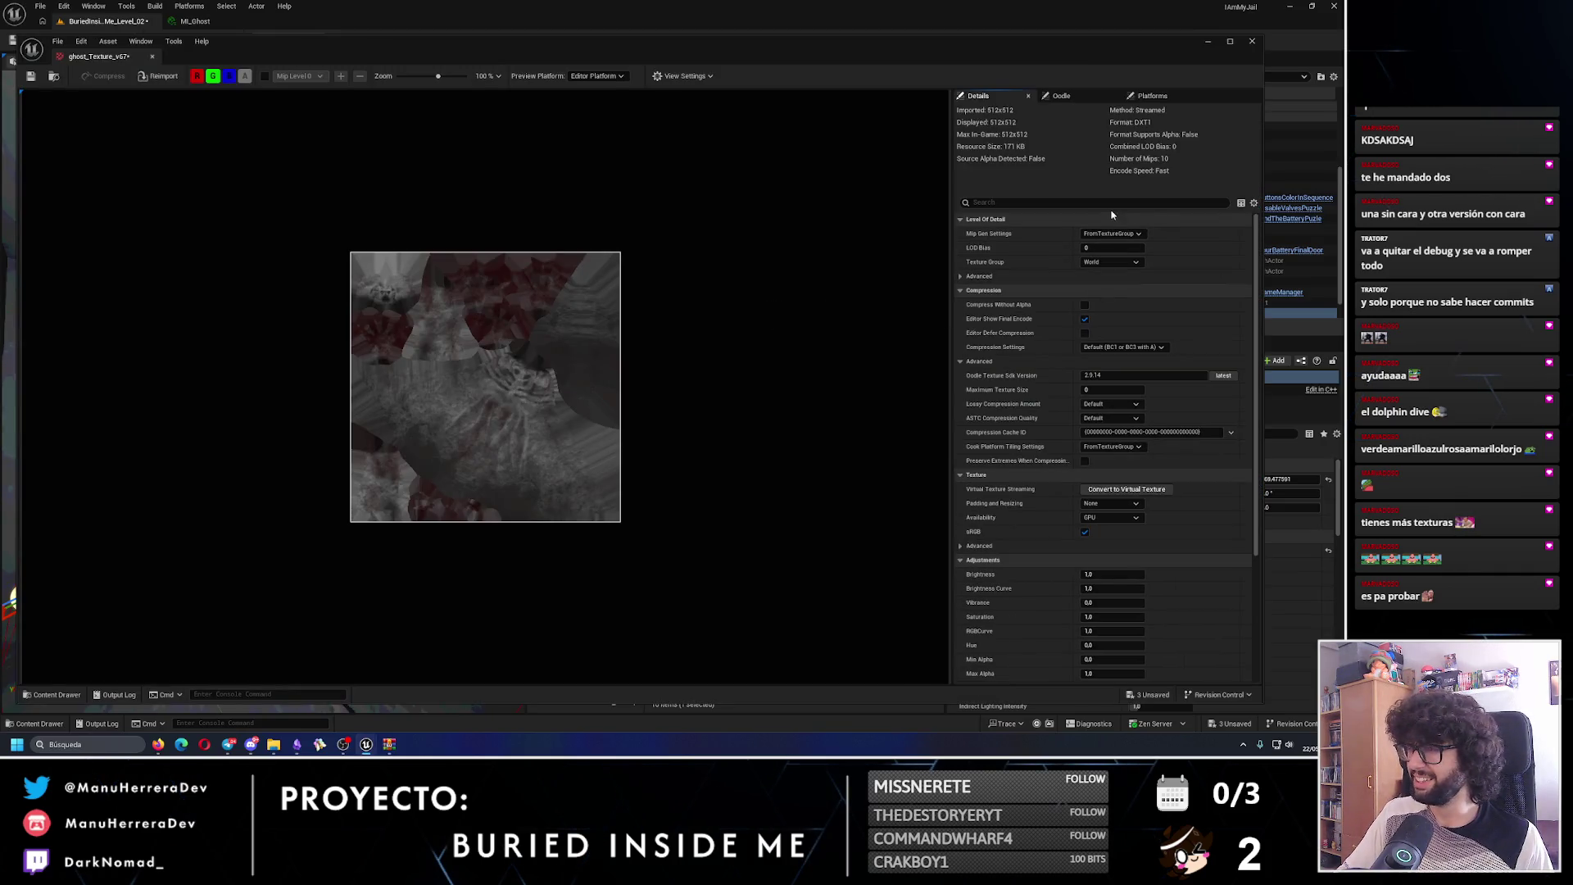
{"action": "type", "text": "filter"}
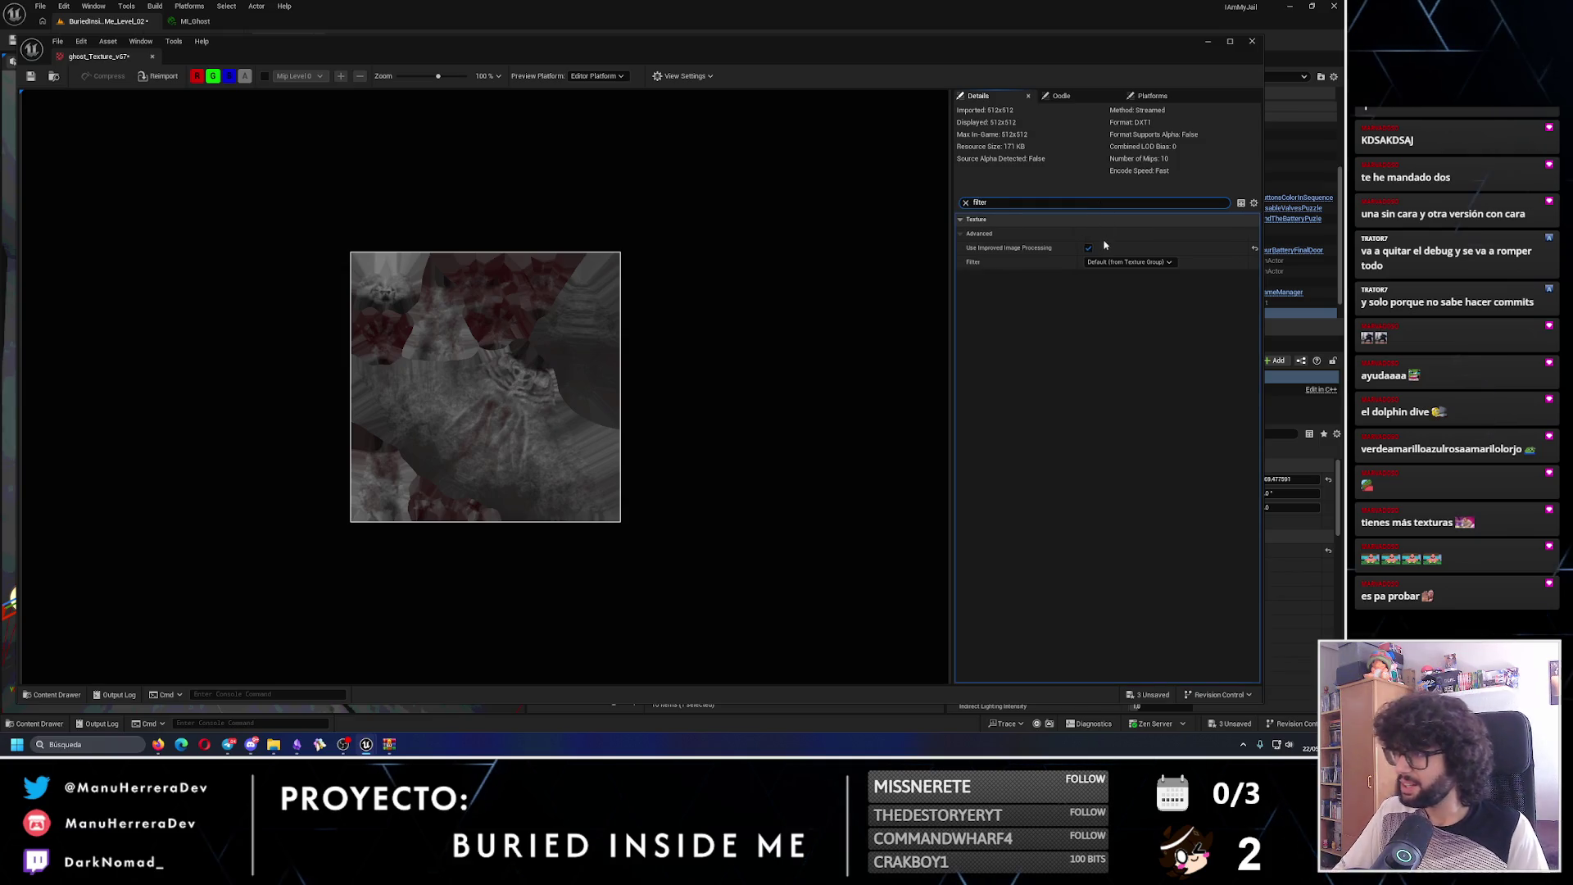
{"action": "left_click", "coordinate": [1115, 261]}
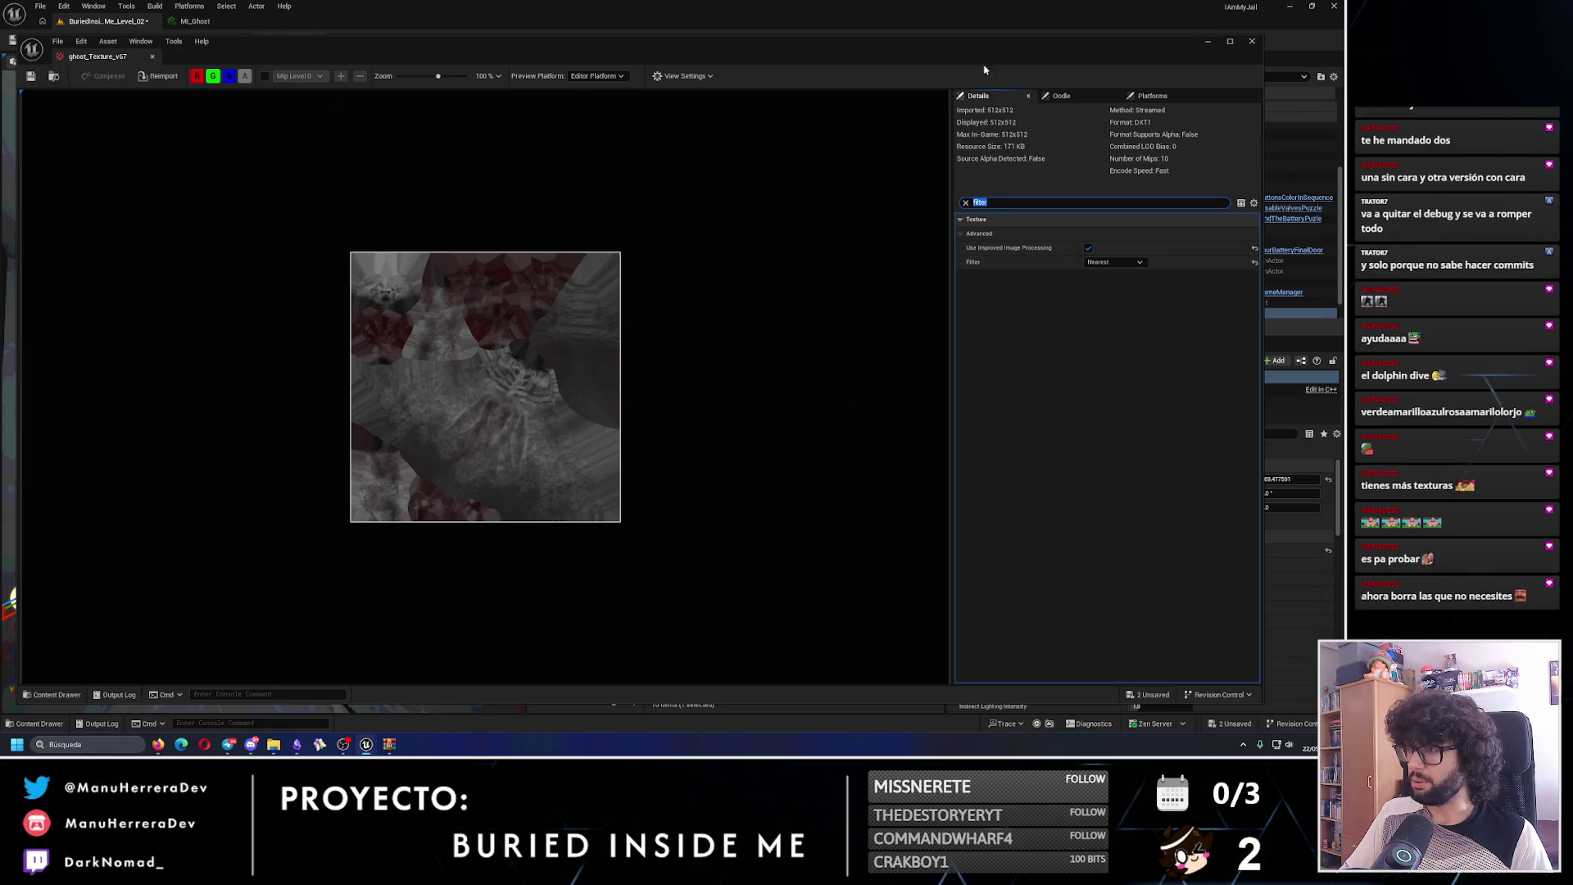
{"action": "left_click", "coordinate": [1250, 43]}
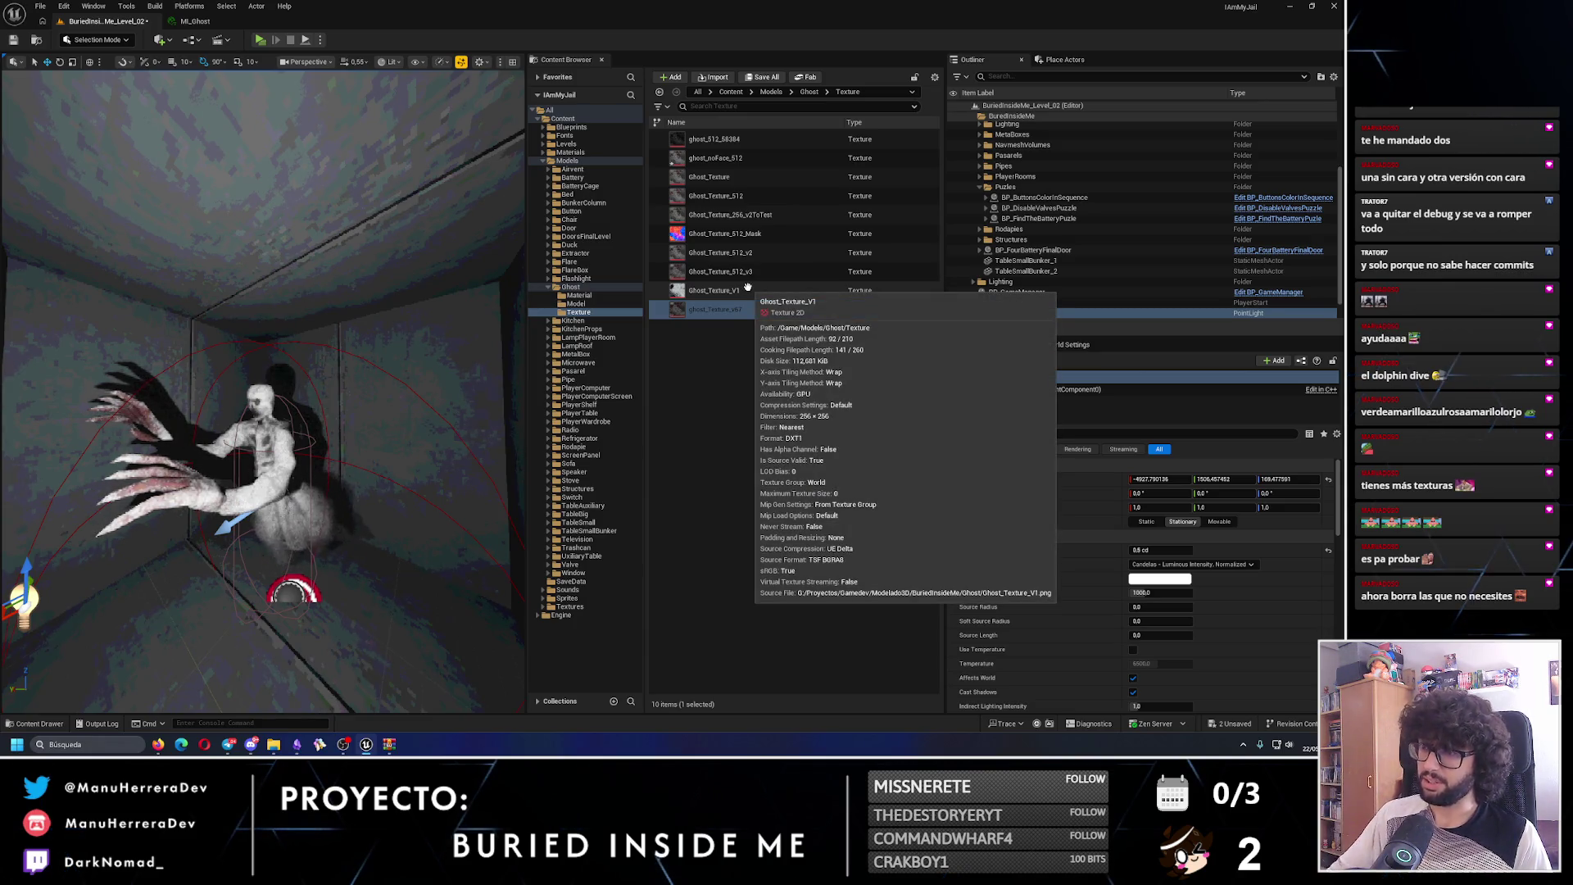
{"action": "left_click", "coordinate": [745, 159]}
{"action": "double_click", "coordinate": [744, 161]}
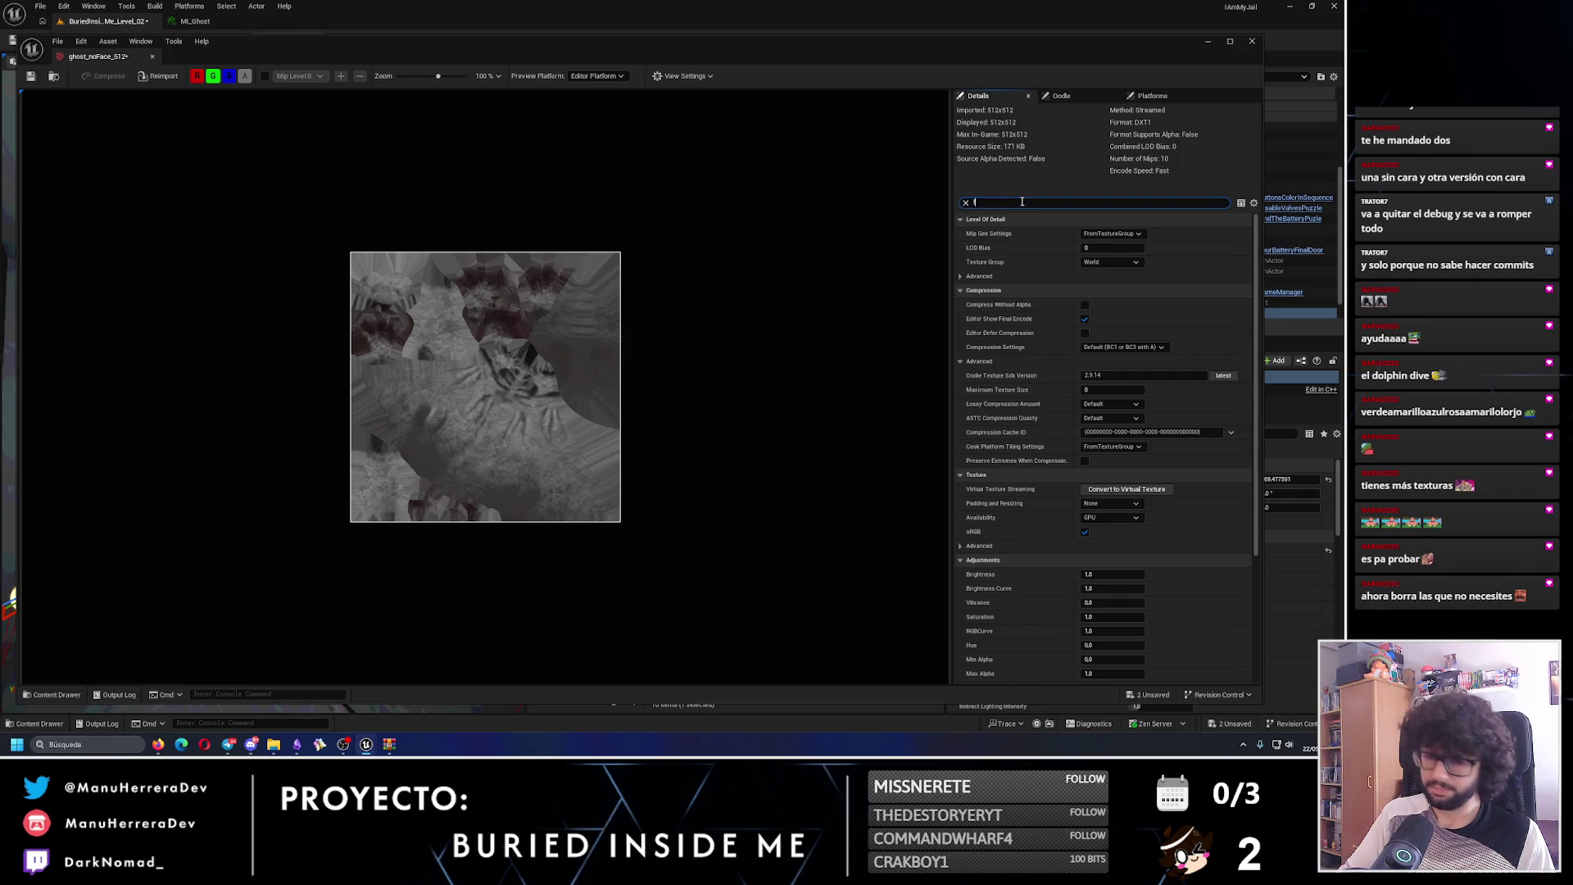
{"action": "type", "text": "ilter"}
{"action": "left_click", "coordinate": [1122, 263]}
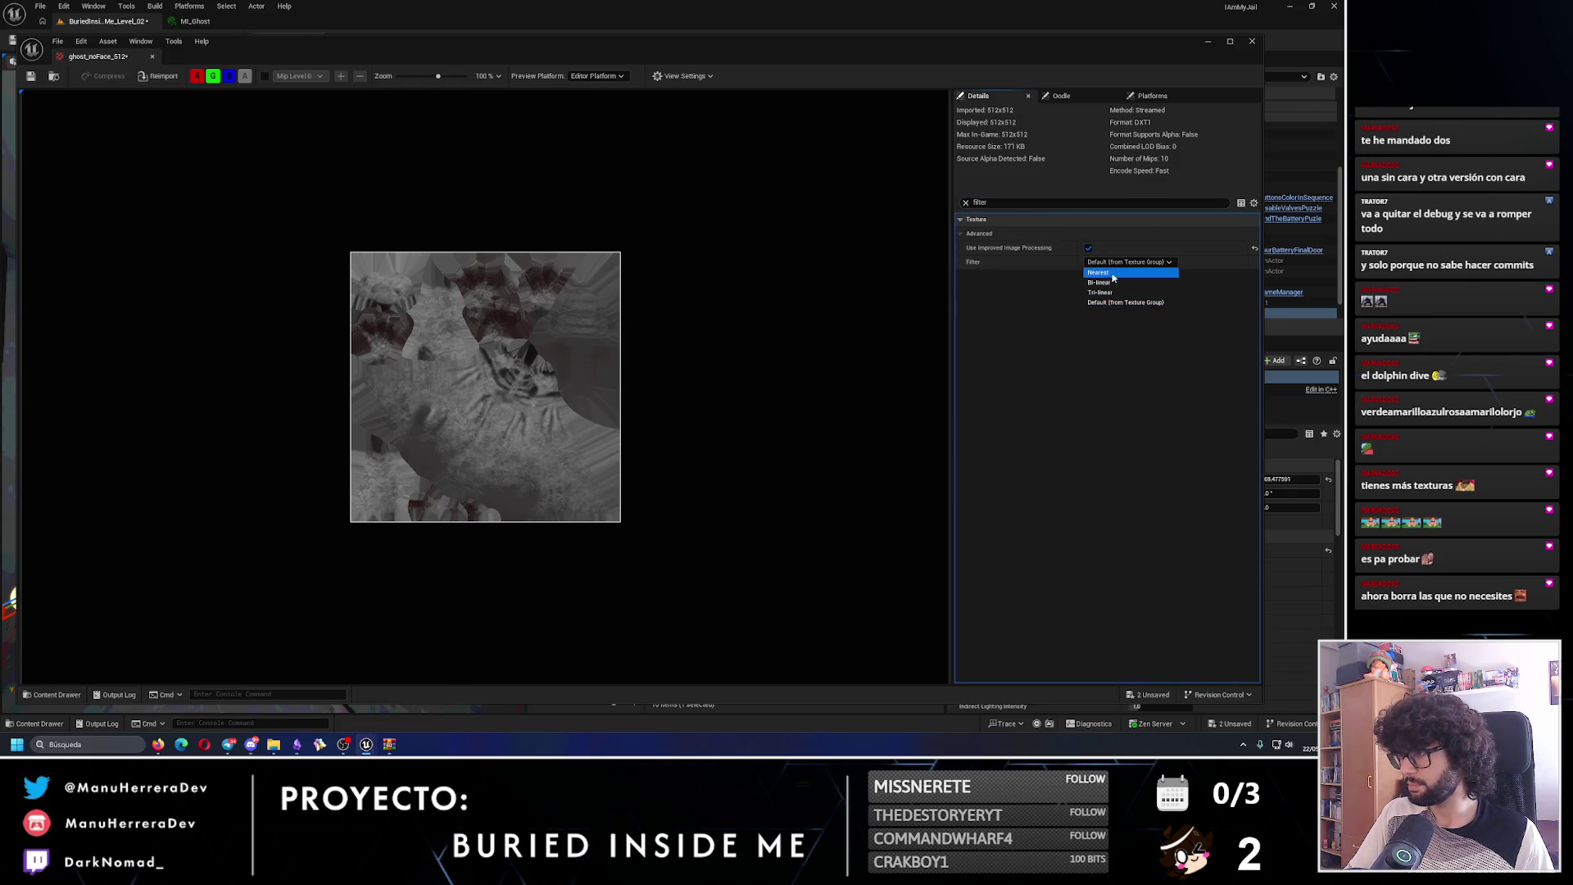
{"action": "left_click", "coordinate": [1251, 41]}
{"action": "left_click", "coordinate": [197, 23]}
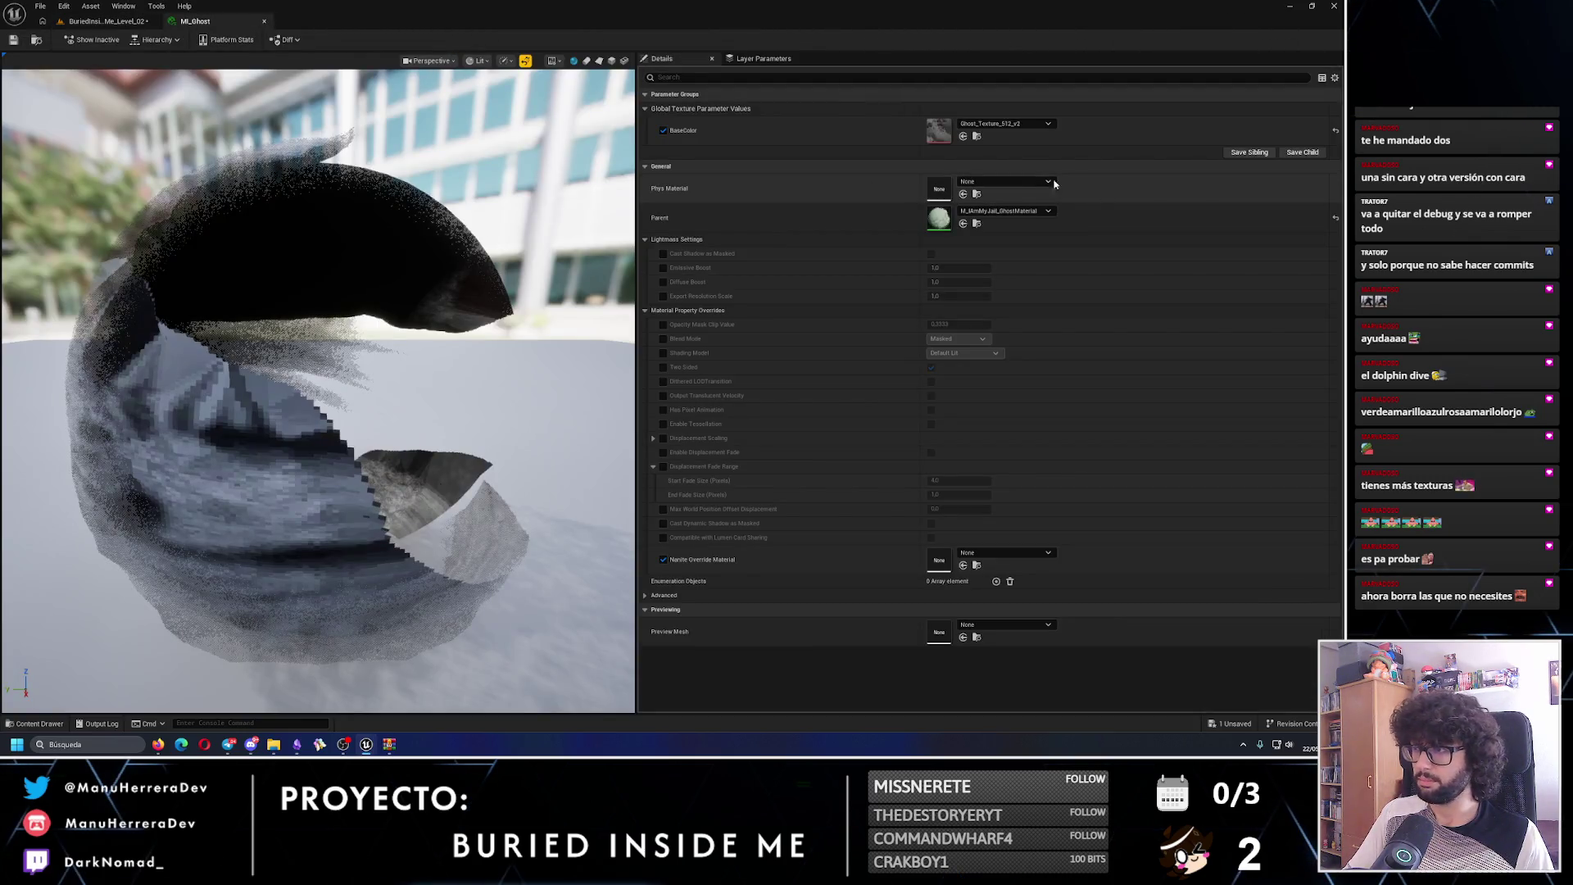
- Set MI_Ghost's BaseColor to ghost_noFace_512, save it, and check the ghost in the level
{"action": "left_click", "coordinate": [1005, 124]}
{"action": "scroll", "coordinate": [1032, 410], "scroll_direction": "up", "scroll_amount": 2}
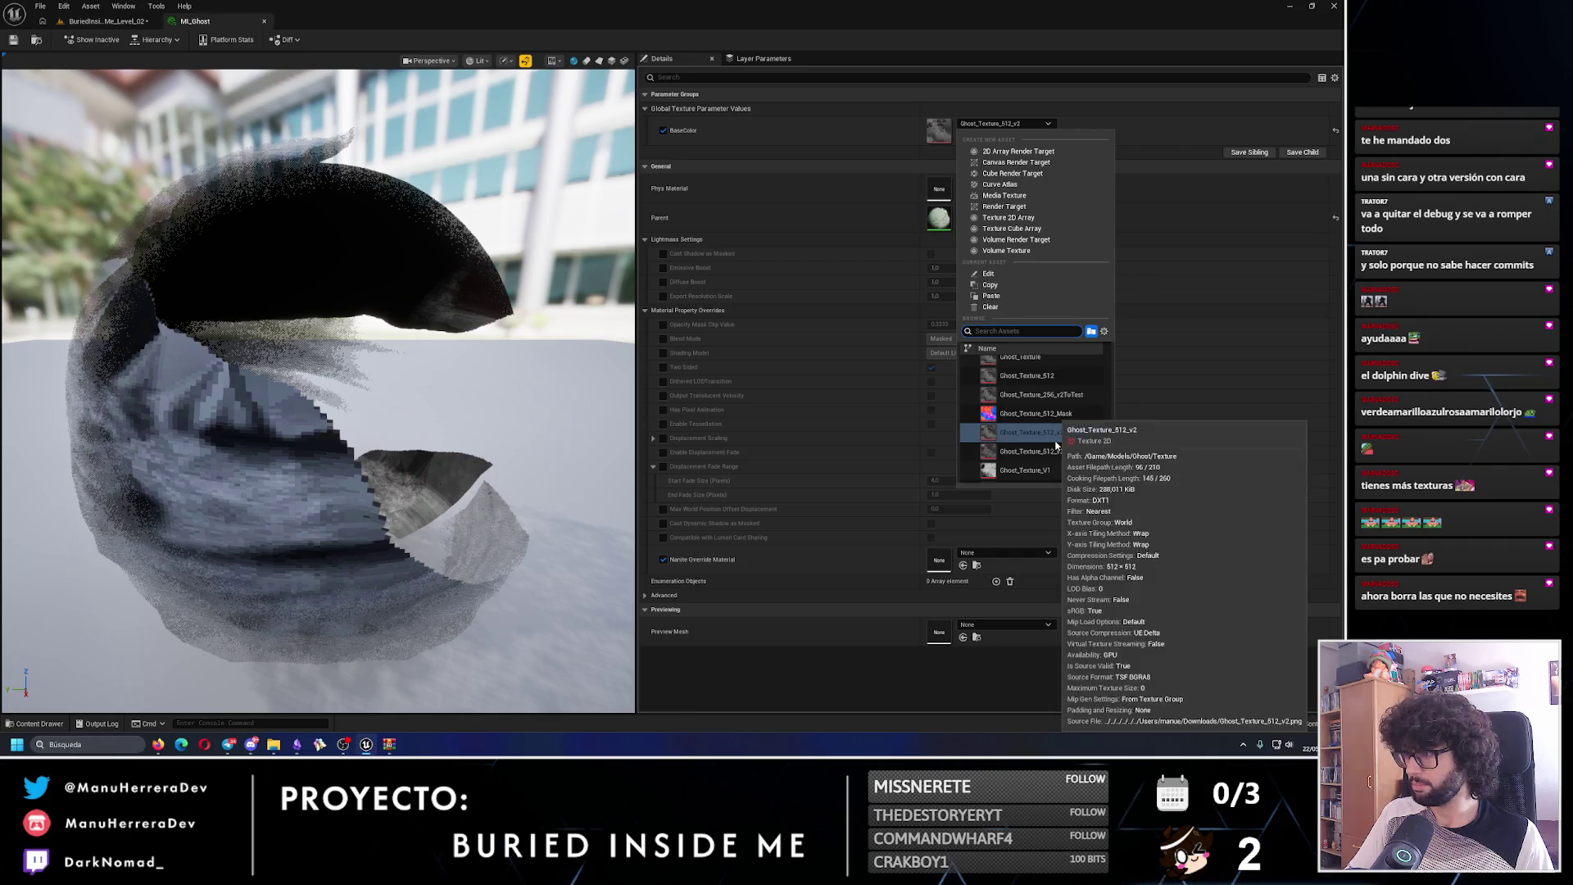
{"action": "left_click", "coordinate": [1028, 388]}
{"action": "left_click", "coordinate": [13, 39]}
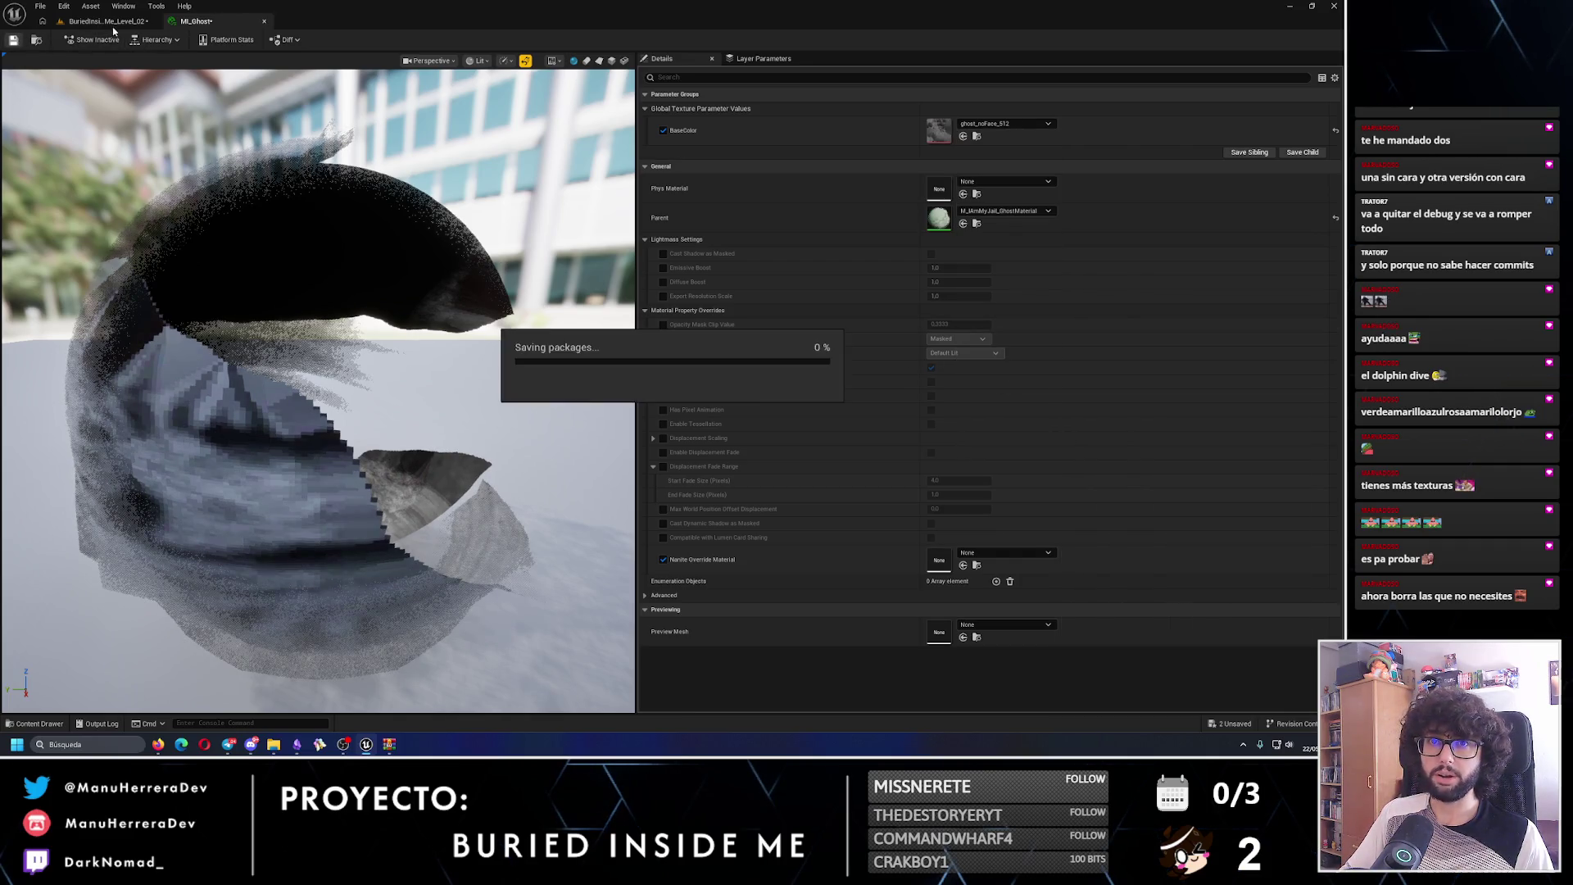
{"action": "left_click", "coordinate": [105, 20]}
{"action": "scroll", "coordinate": [262, 392], "scroll_direction": "down", "scroll_amount": 2}
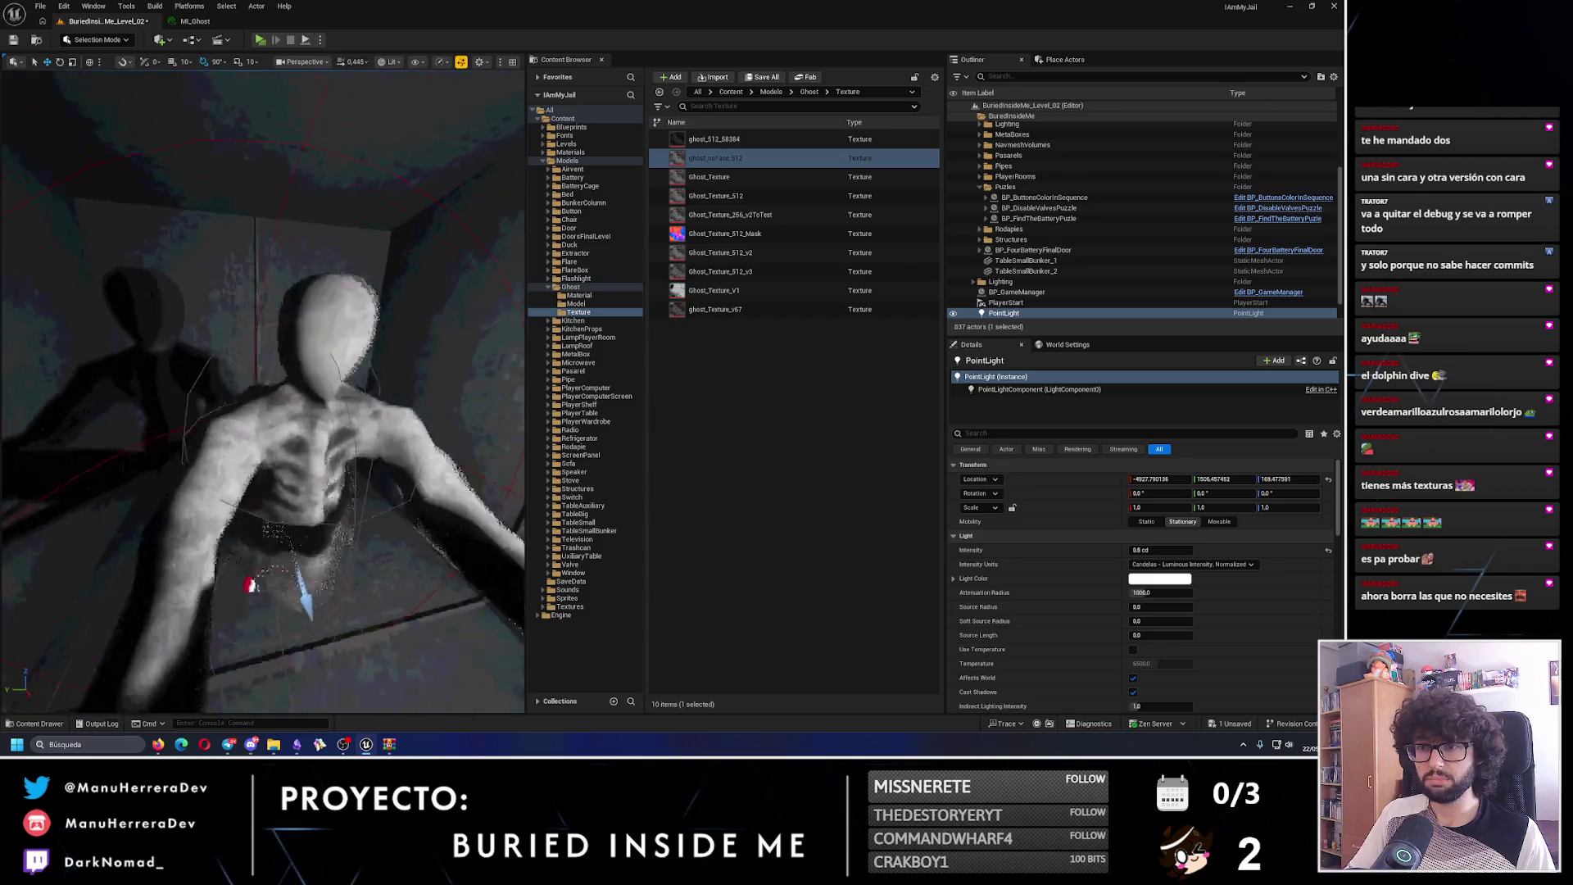
{"action": "scroll", "coordinate": [263, 392], "scroll_direction": "up", "scroll_amount": 5}
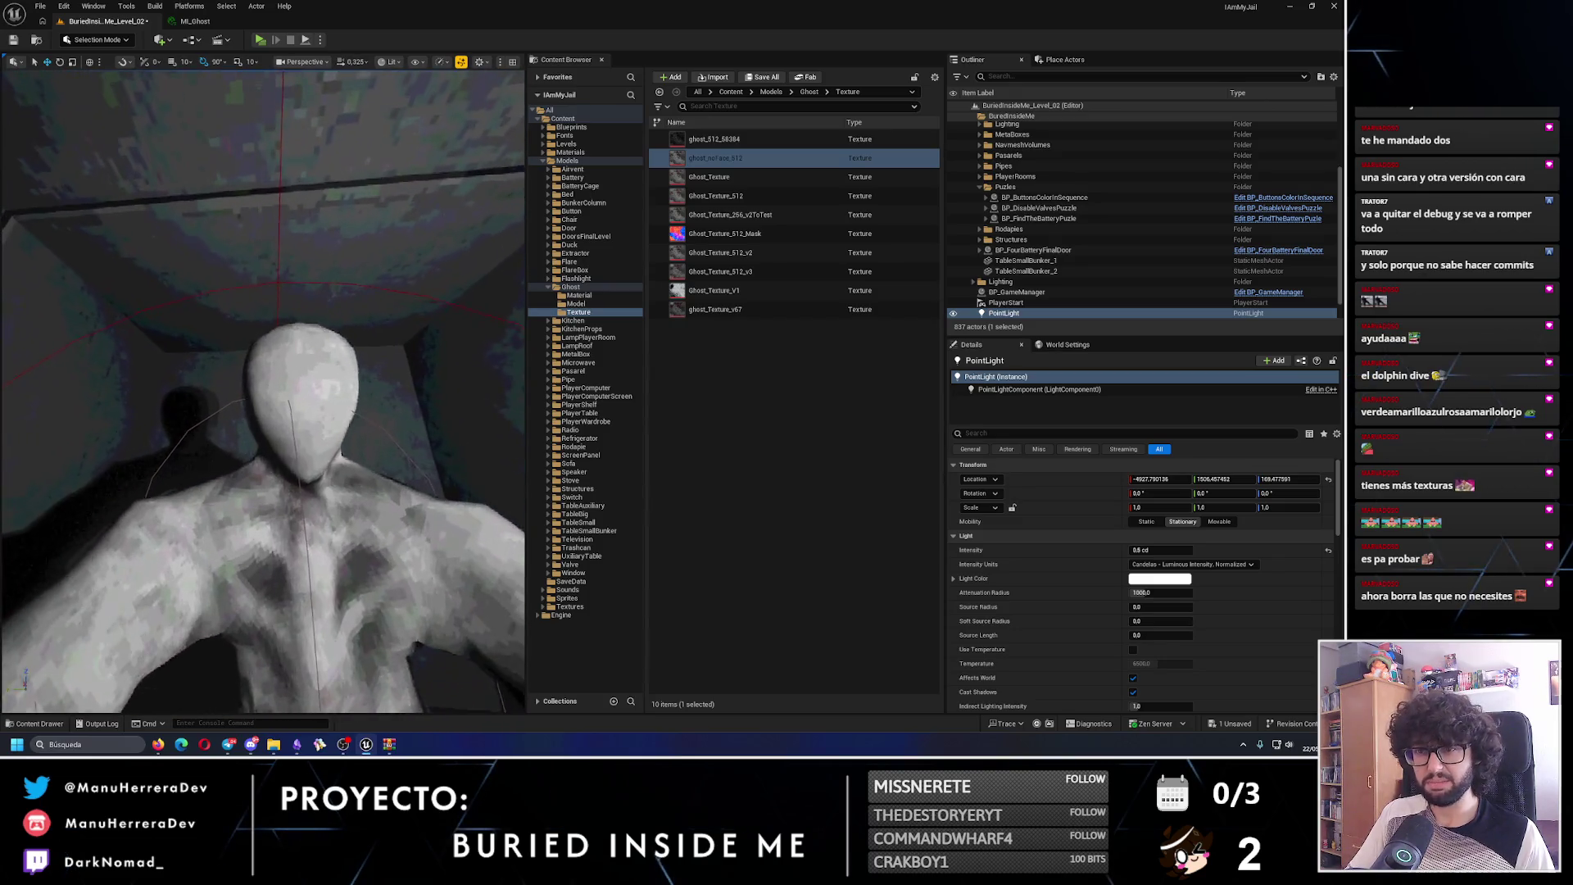
{"action": "scroll", "coordinate": [262, 391], "scroll_direction": "down", "scroll_amount": 4}
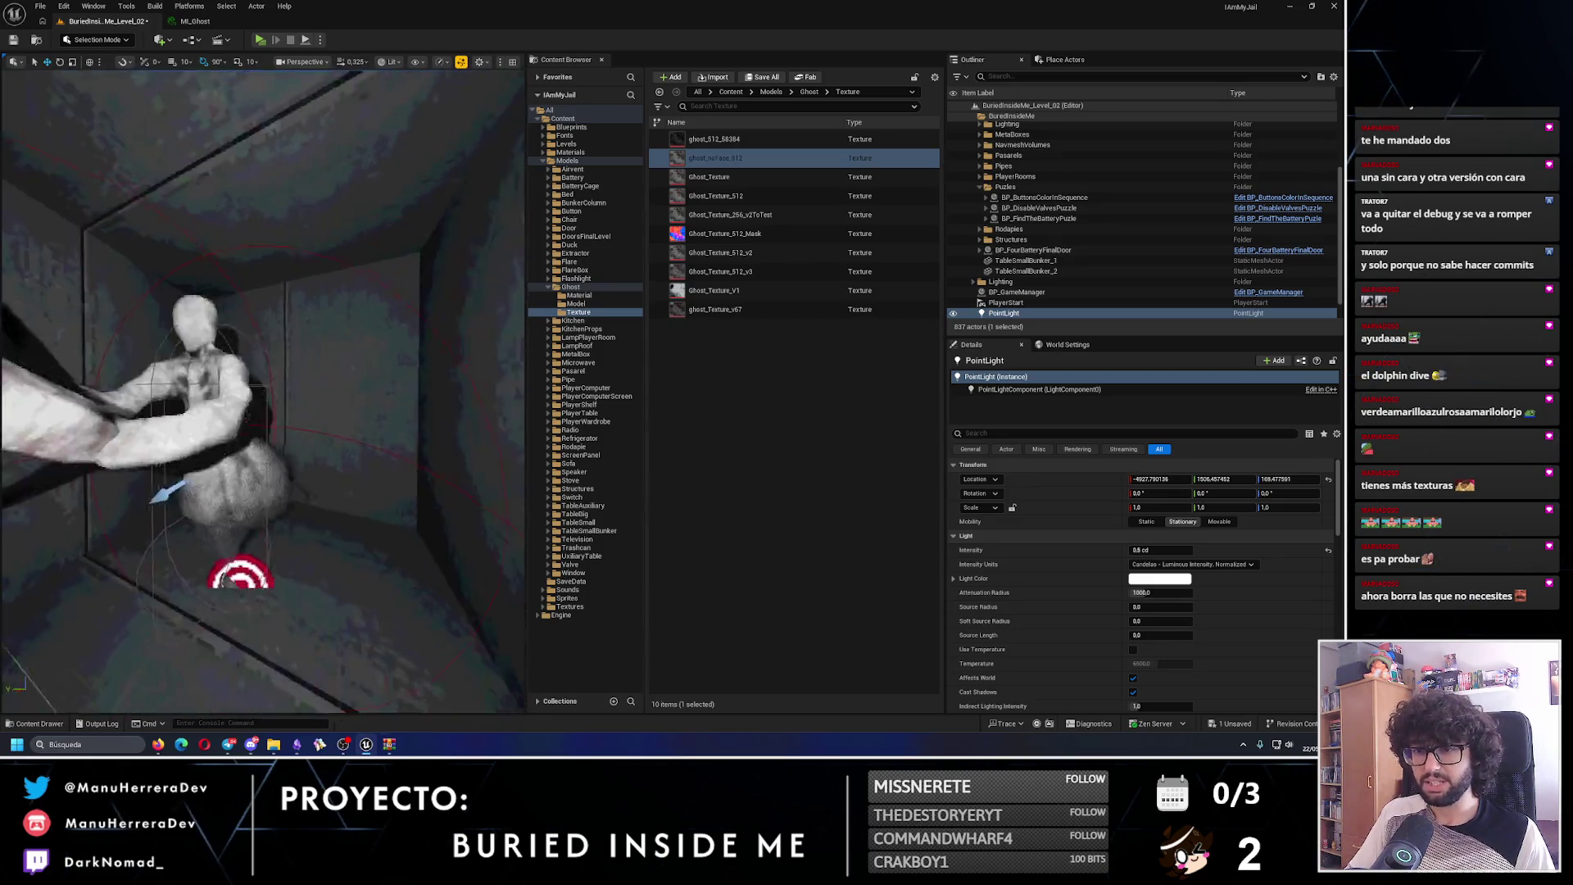
{"action": "scroll", "coordinate": [278, 287], "scroll_direction": "down", "scroll_amount": 2}
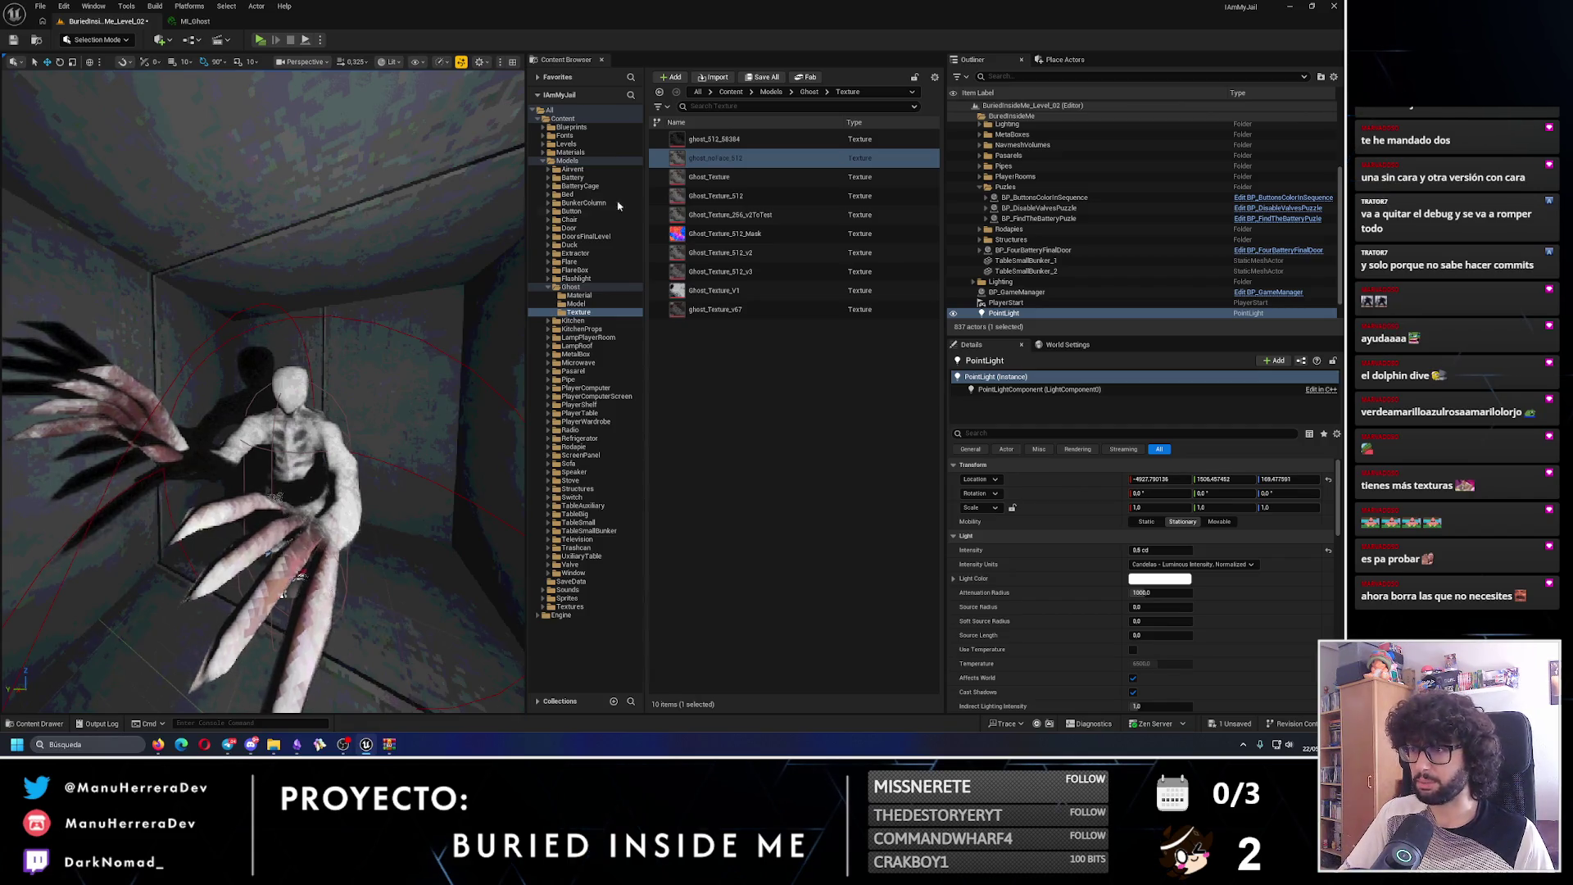
- Float and enlarge the MI_Ghost editor, then switch BaseColor to ghost_Texture_v67
{"action": "mouse_move", "coordinate": [195, 21]}
{"action": "left_mouse_down"}
{"action": "mouse_move", "coordinate": [225, 87]}
{"action": "mouse_move", "coordinate": [449, 93]}
{"action": "mouse_move", "coordinate": [901, 185]}
{"action": "left_mouse_up"}
{"action": "left_click_drag", "start_coordinate": [1071, 412], "coordinate": [1272, 582]}
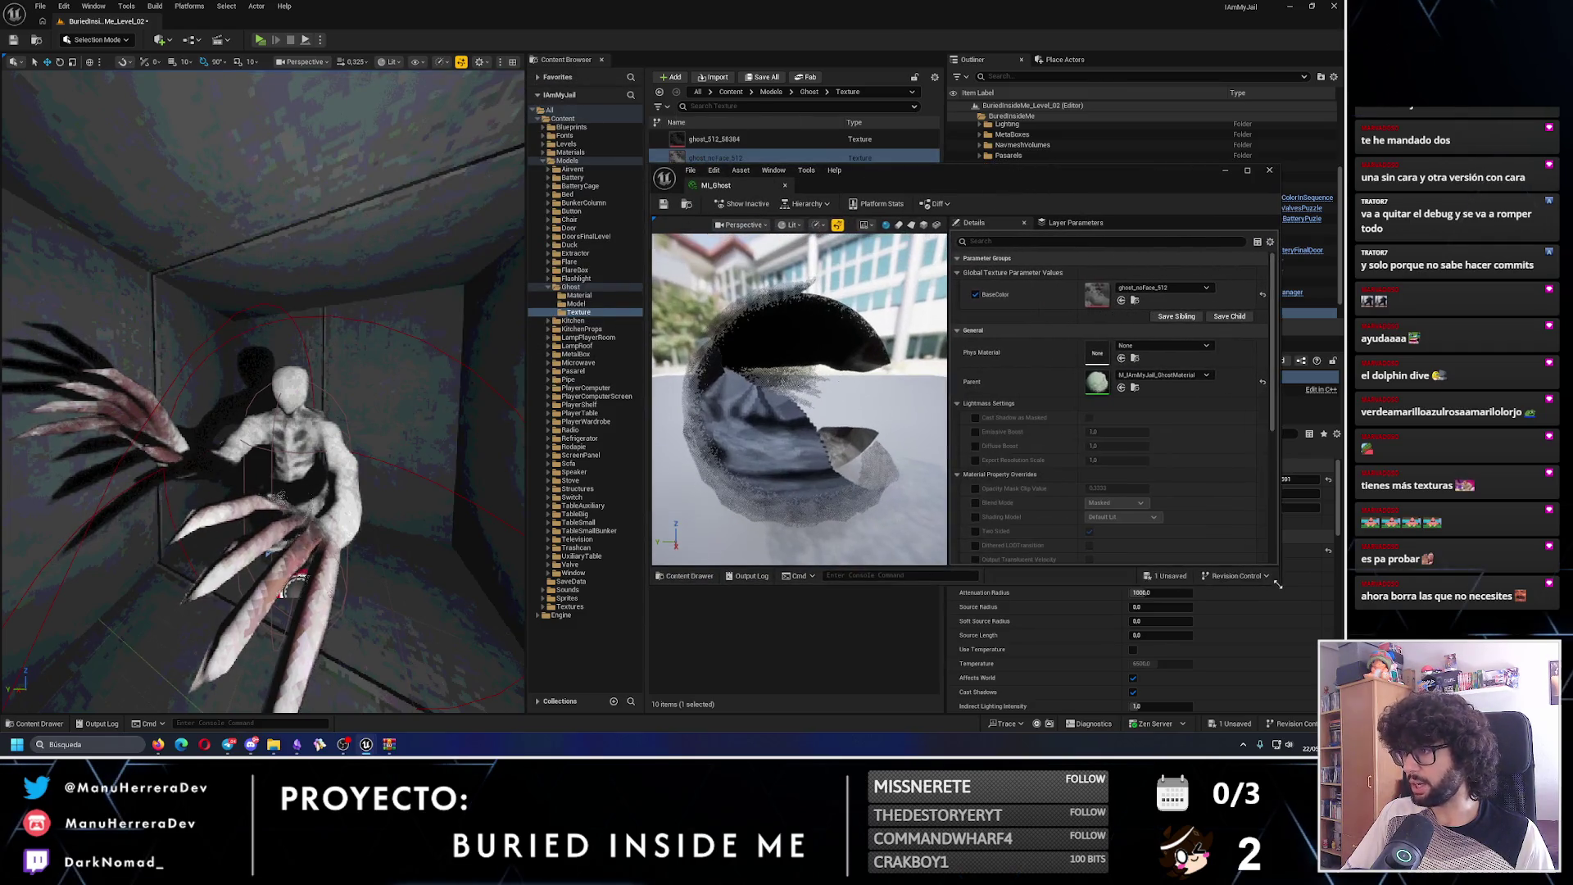
{"action": "left_click", "coordinate": [1162, 287]}
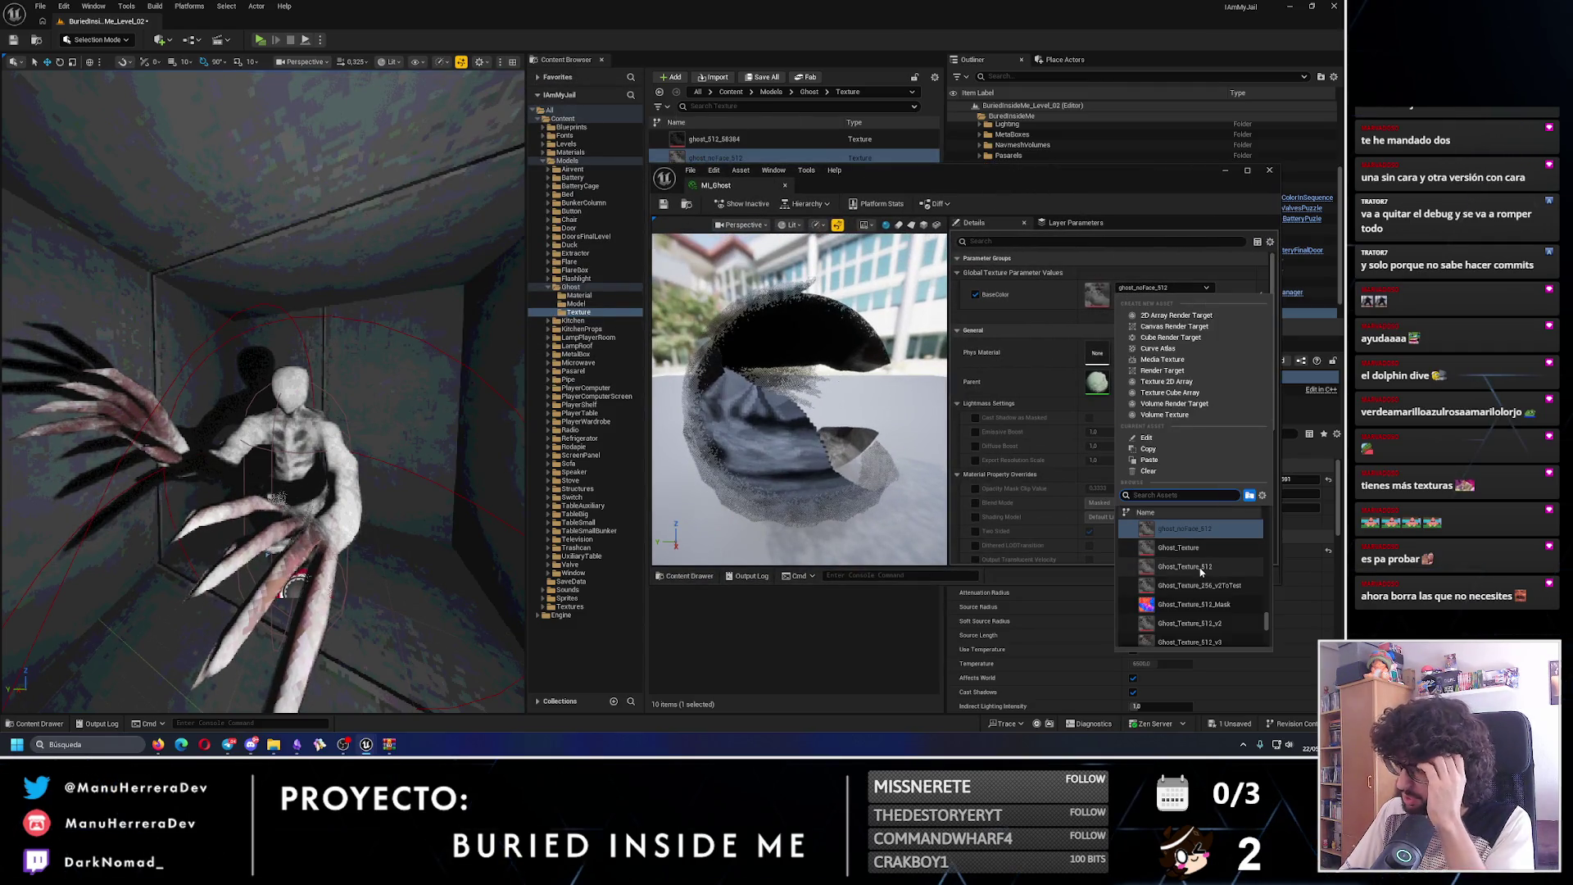
{"action": "scroll", "coordinate": [1200, 571], "scroll_direction": "down", "scroll_amount": 4}
{"action": "left_click", "coordinate": [1198, 595]}
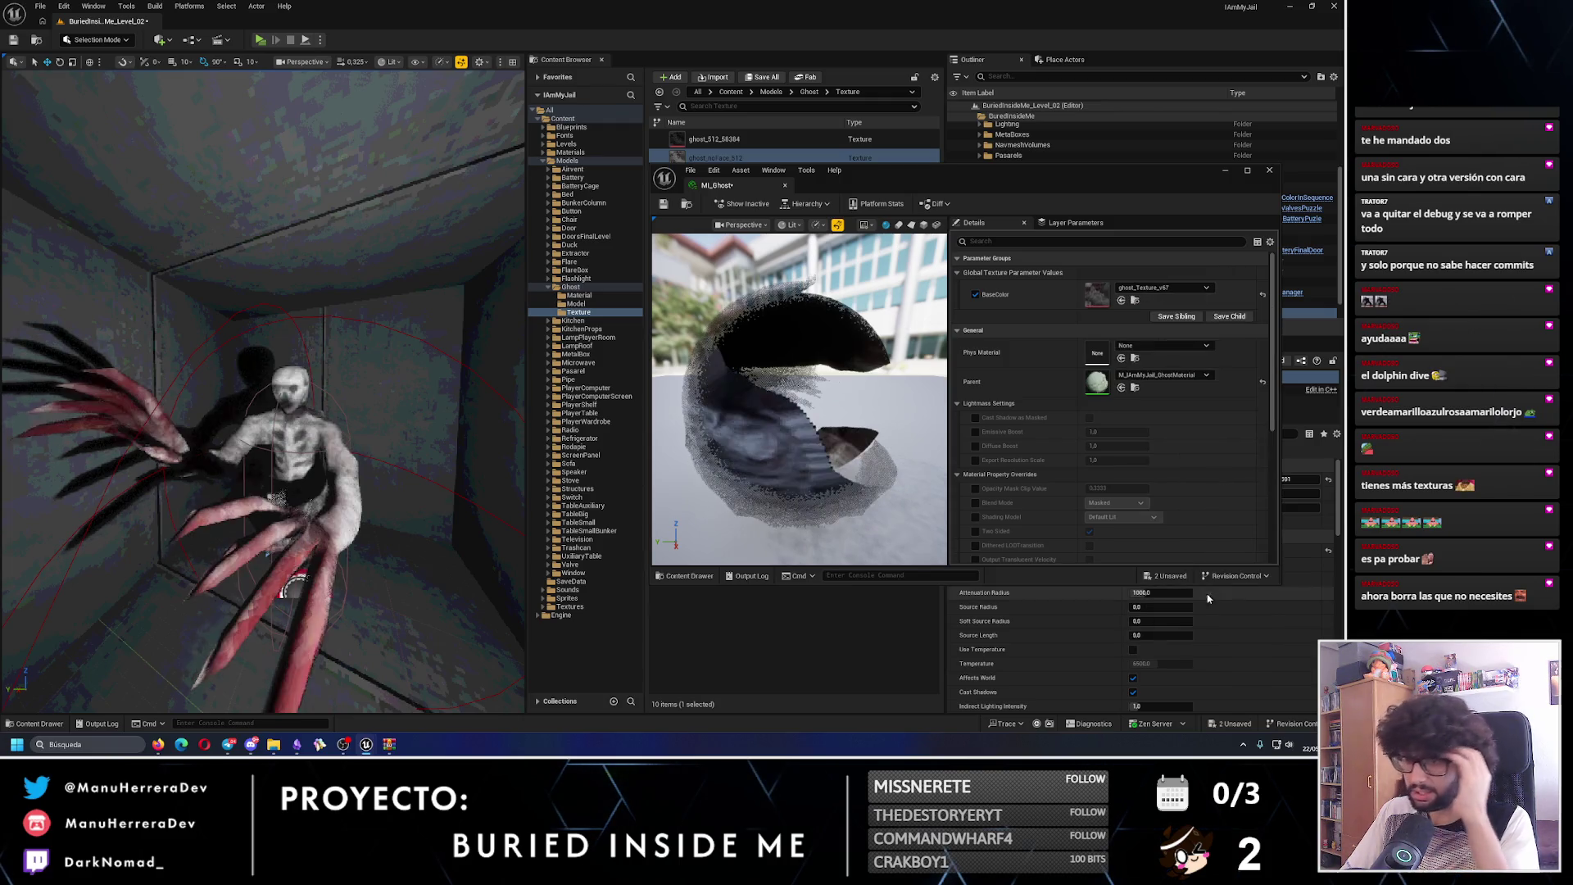
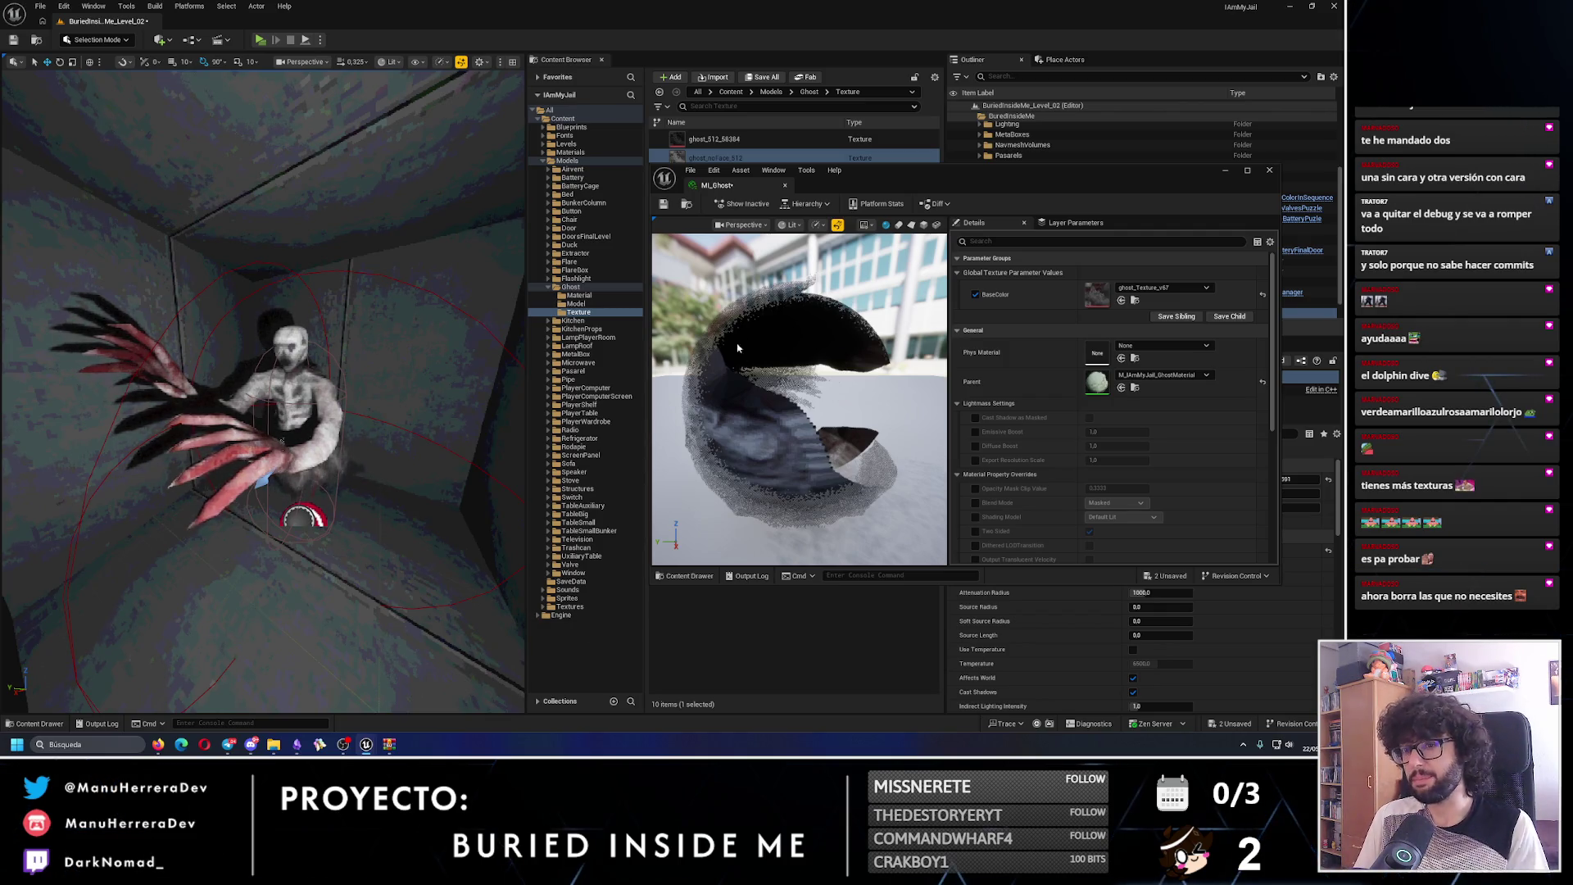
- Try Ghost_Texture_512_v2 and v3 as MI_Ghost's base colour, reverting to ghost_Texture_v67 each time
{"action": "left_click", "coordinate": [1162, 287]}
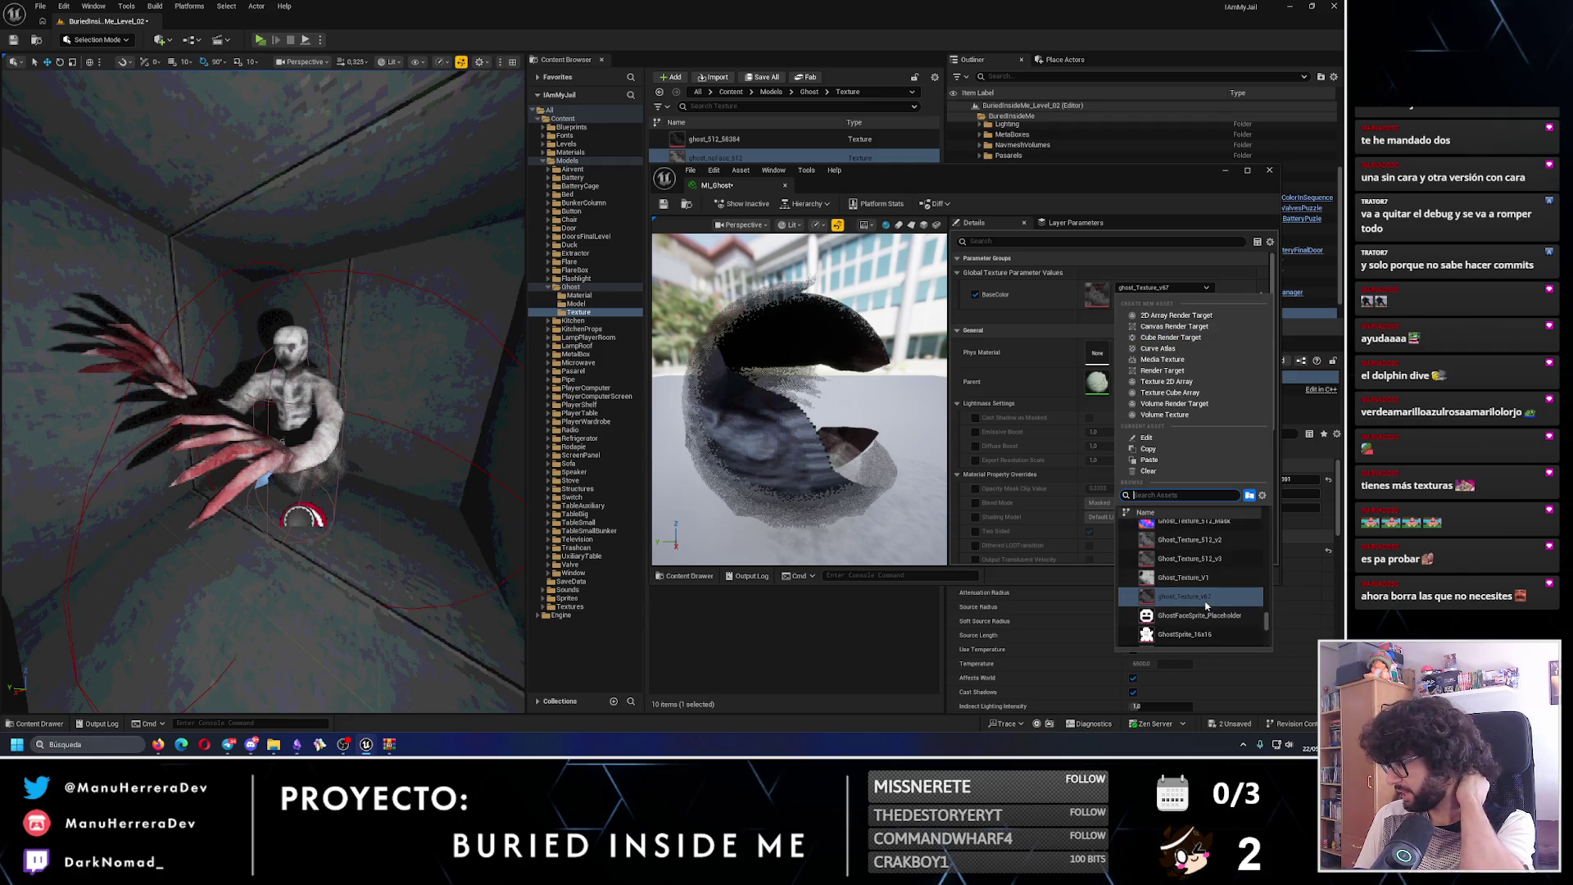
{"action": "left_click", "coordinate": [1196, 540]}
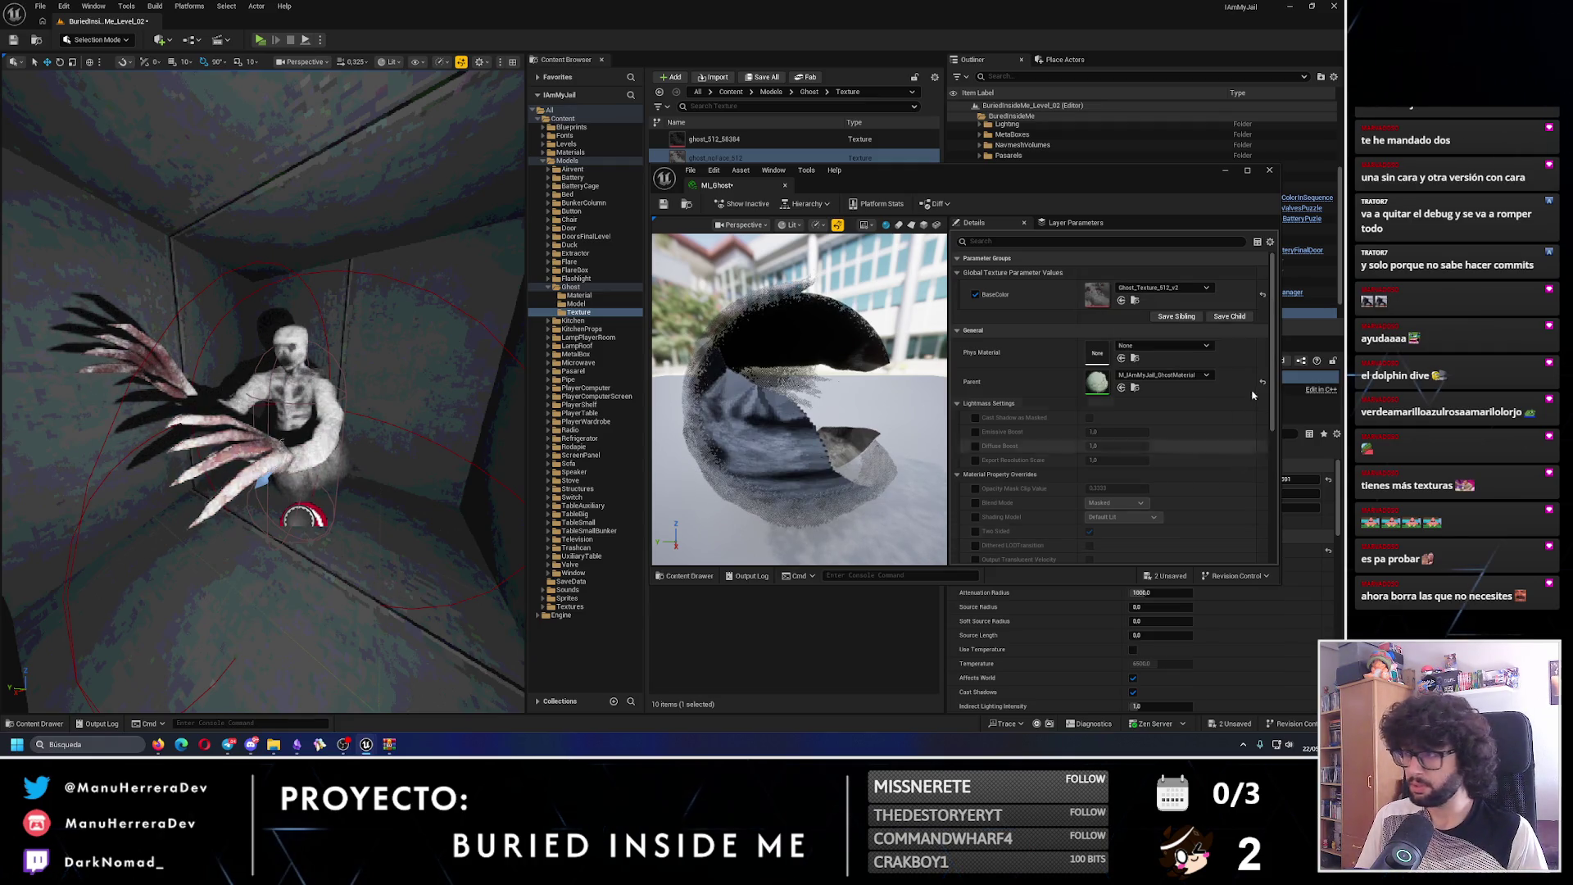
{"action": "left_click", "coordinate": [1184, 287]}
{"action": "left_click", "coordinate": [1192, 548]}
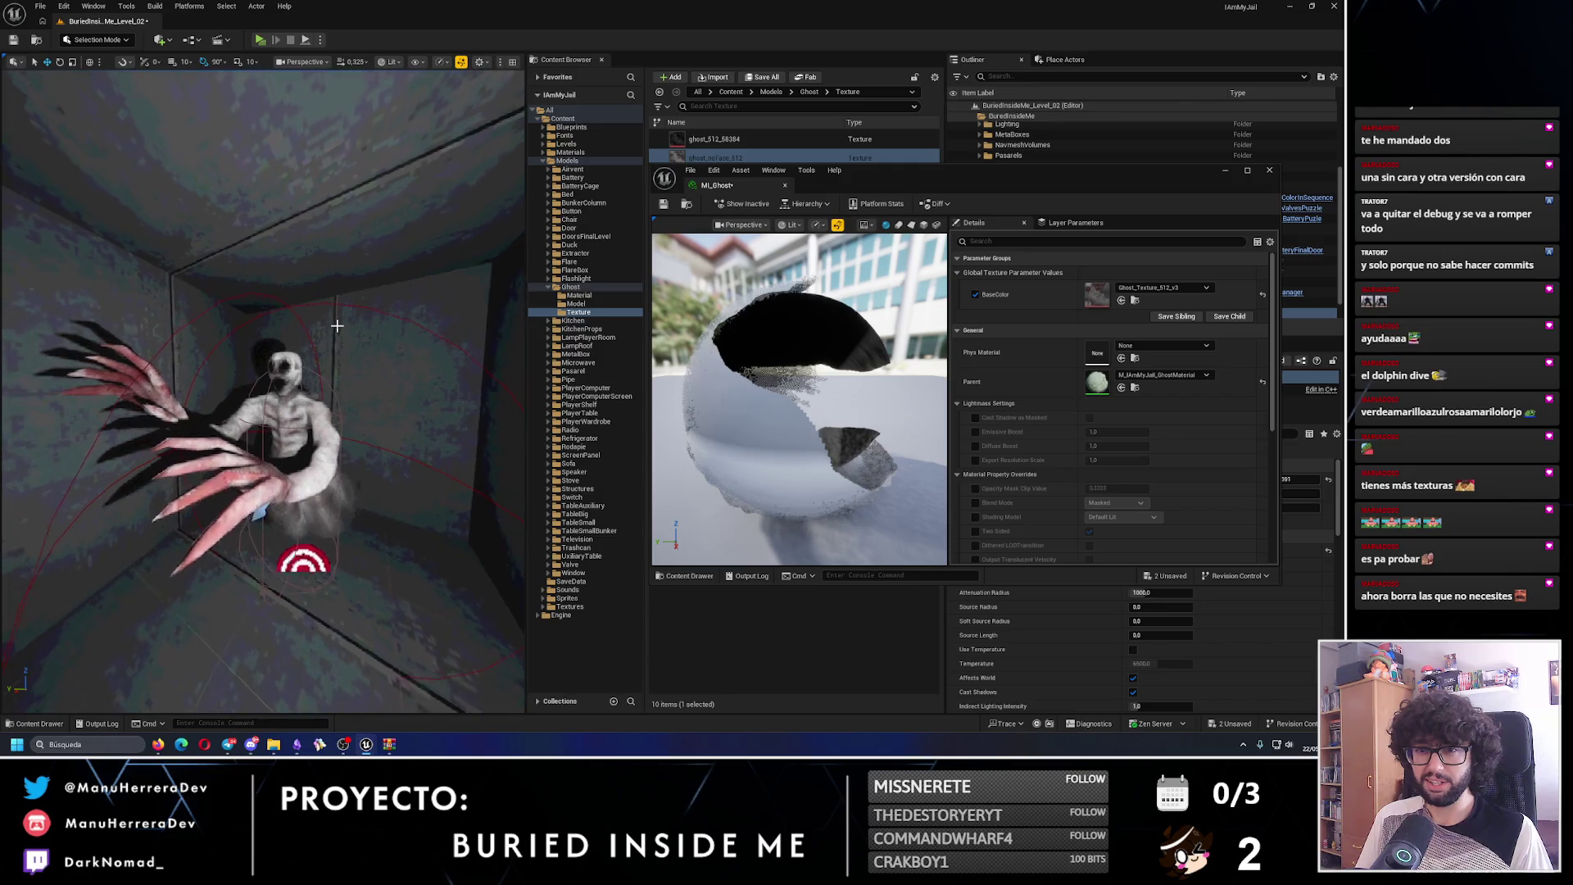
{"action": "left_click", "coordinate": [1160, 289]}
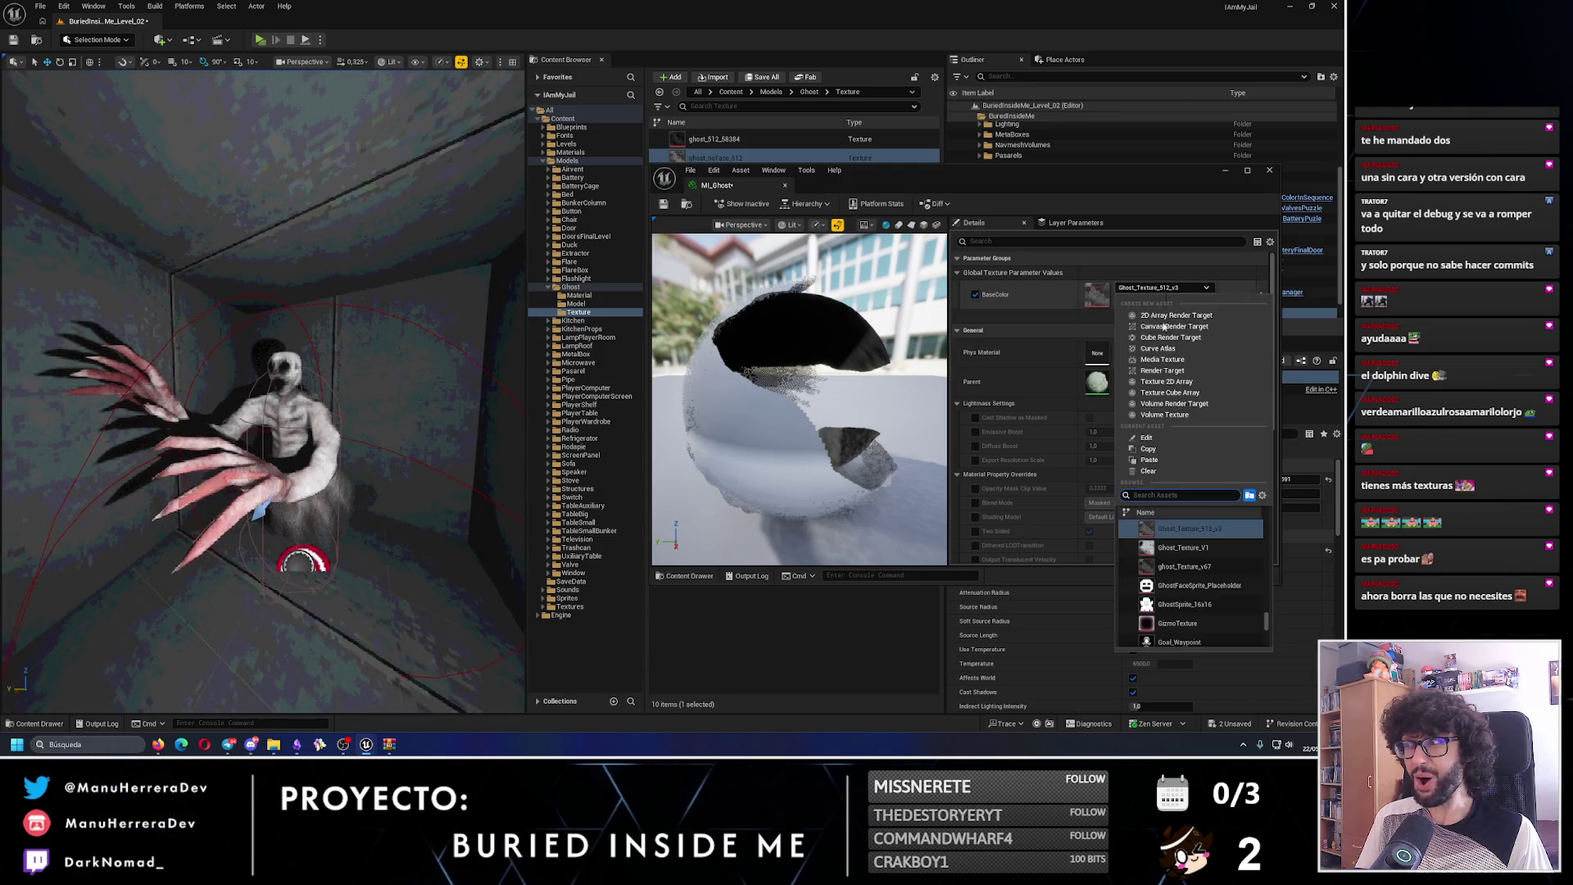
{"action": "left_click", "coordinate": [1192, 566]}
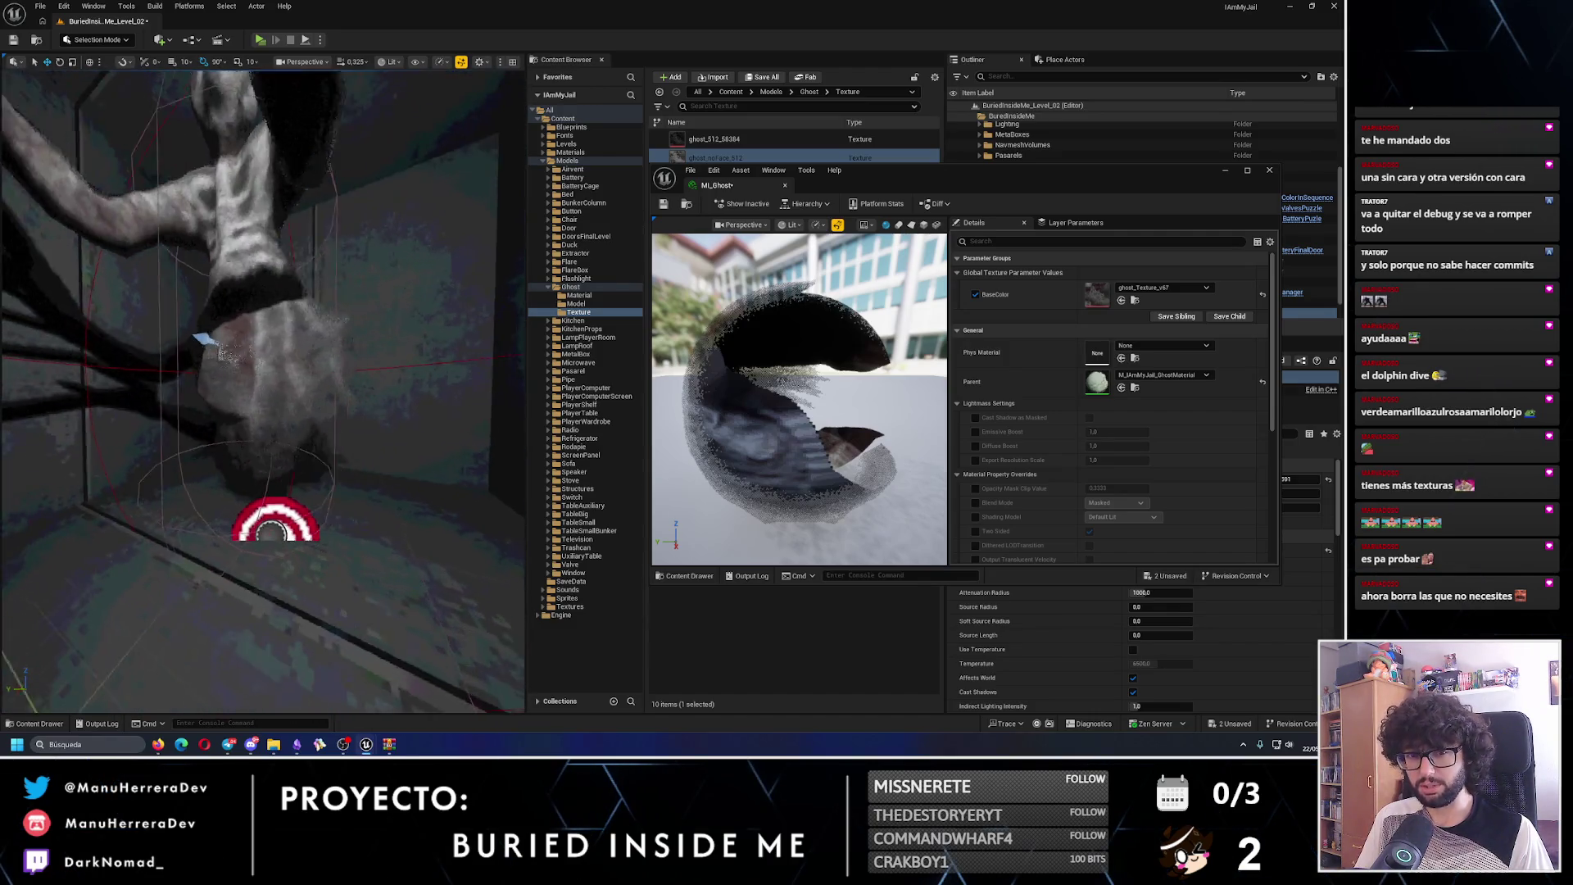
{"action": "left_click", "coordinate": [1168, 289]}
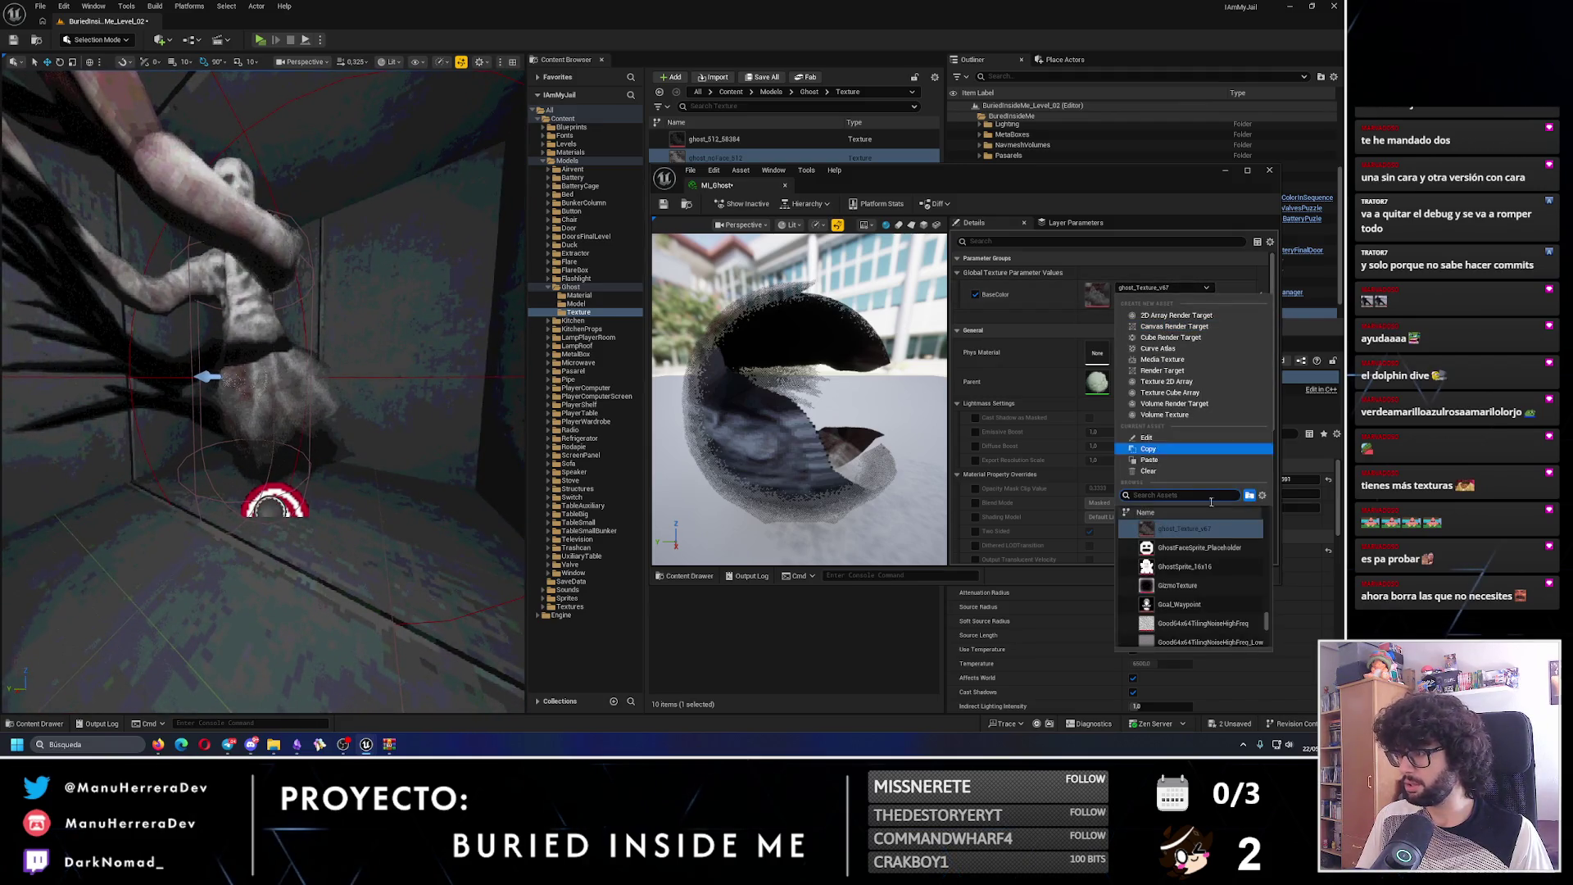
{"action": "left_click", "coordinate": [1228, 540]}
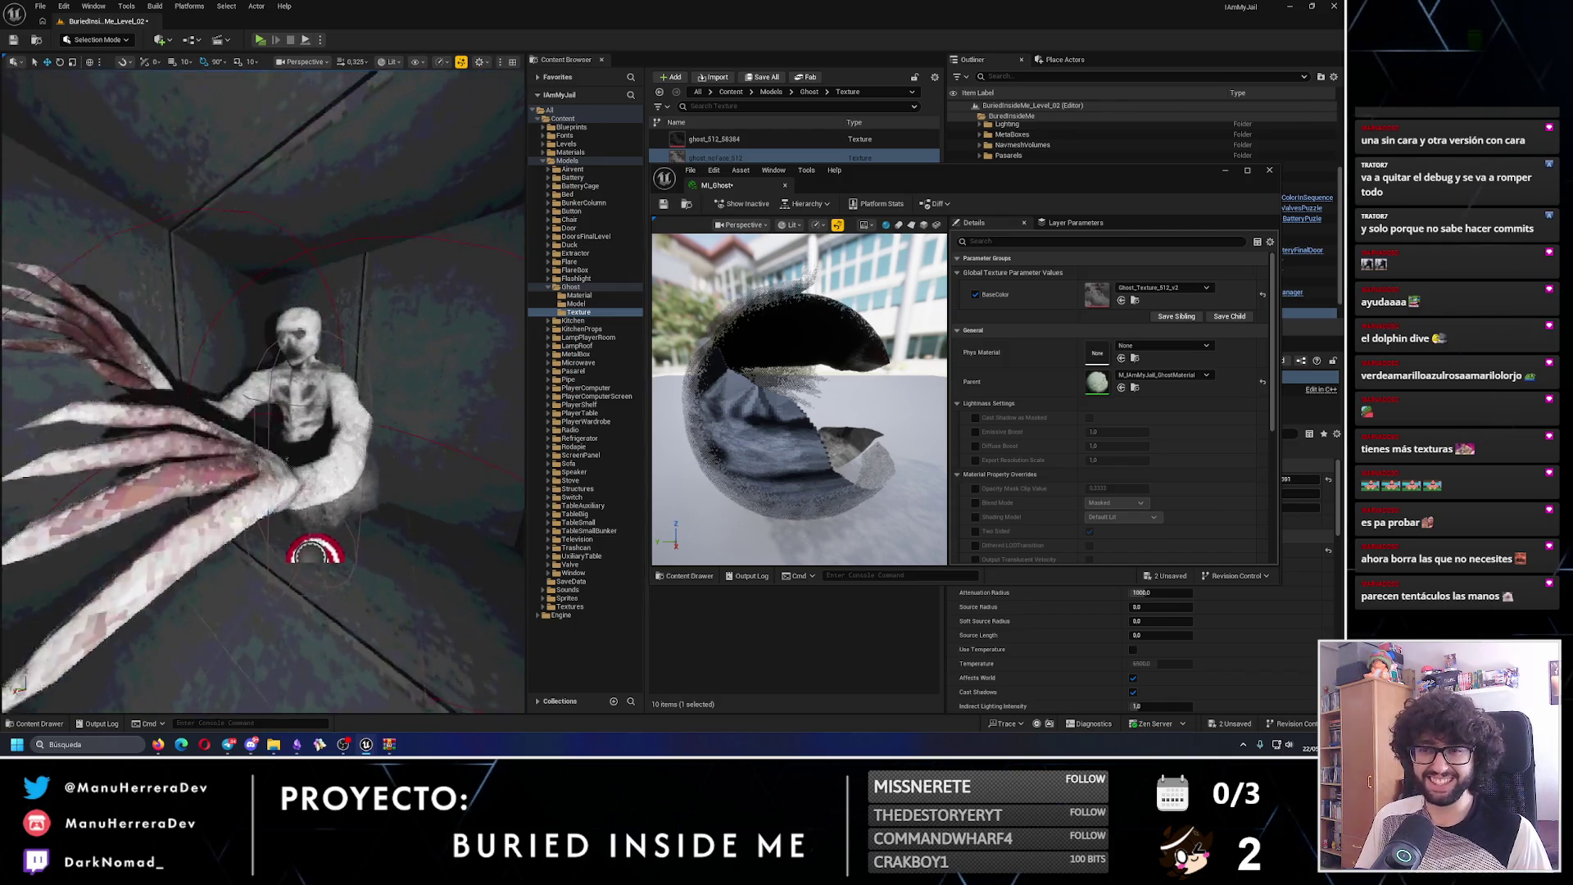
{"action": "left_click", "coordinate": [1182, 289]}
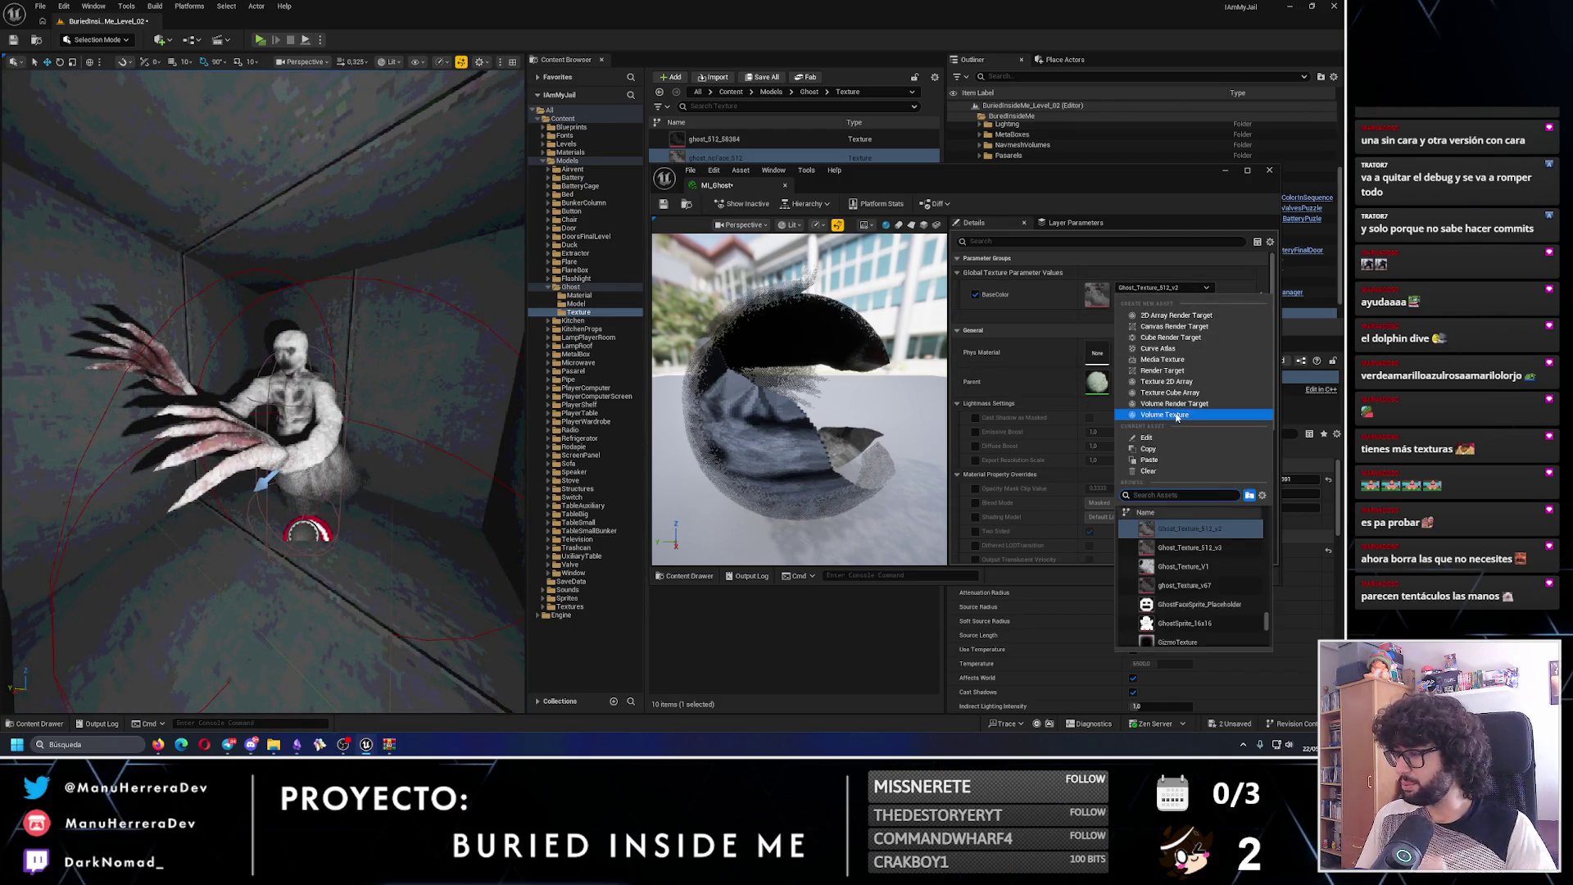
{"action": "scroll", "coordinate": [1200, 570], "scroll_direction": "down", "scroll_amount": 2}
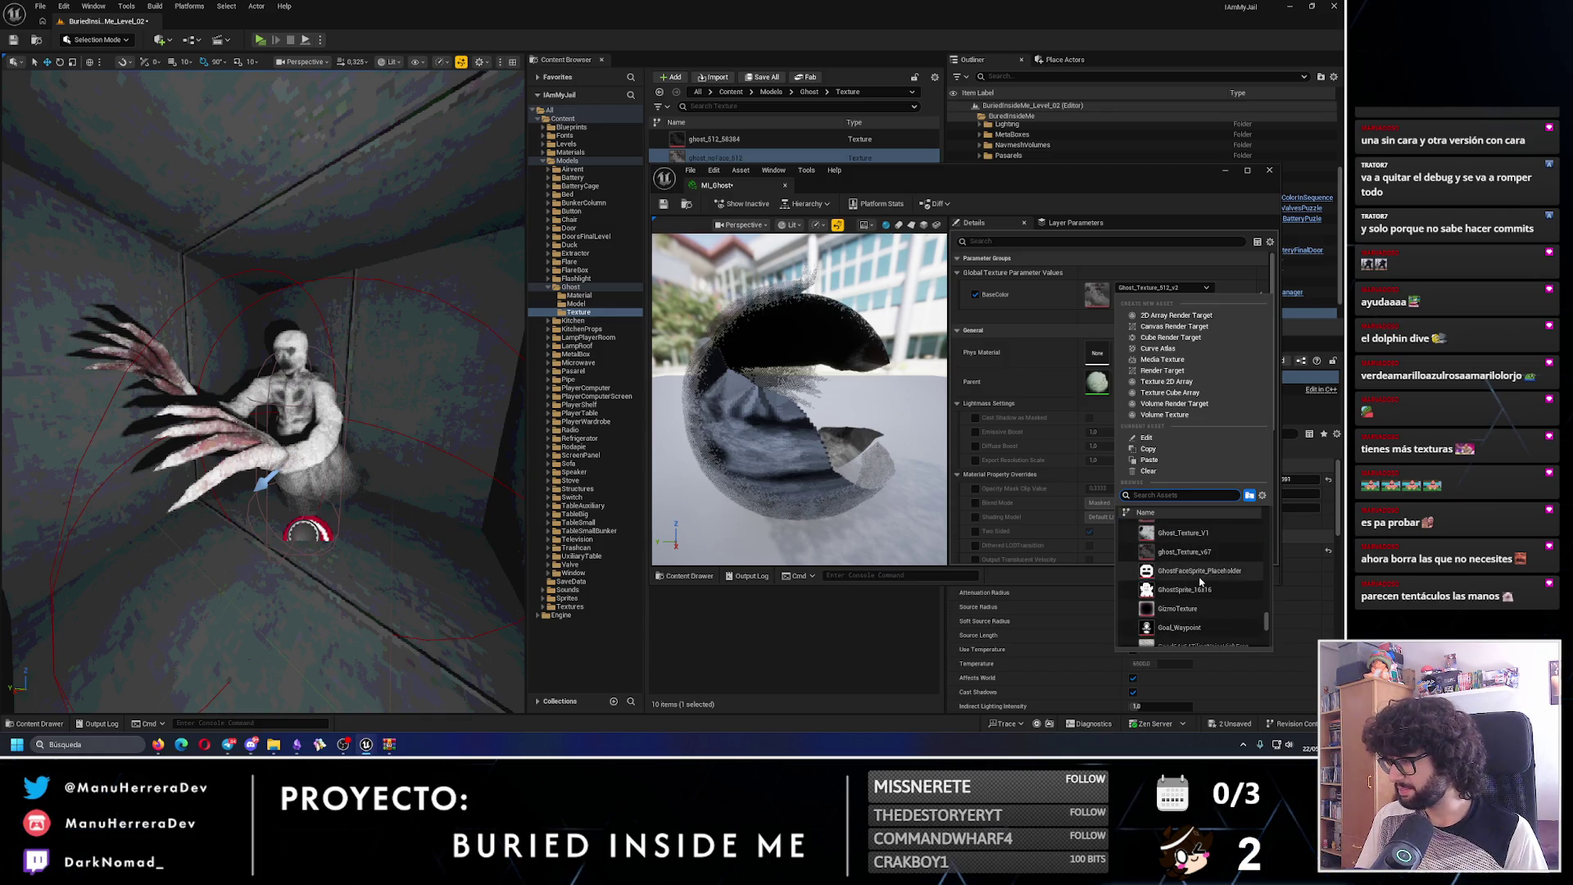
{"action": "left_click", "coordinate": [1198, 553]}
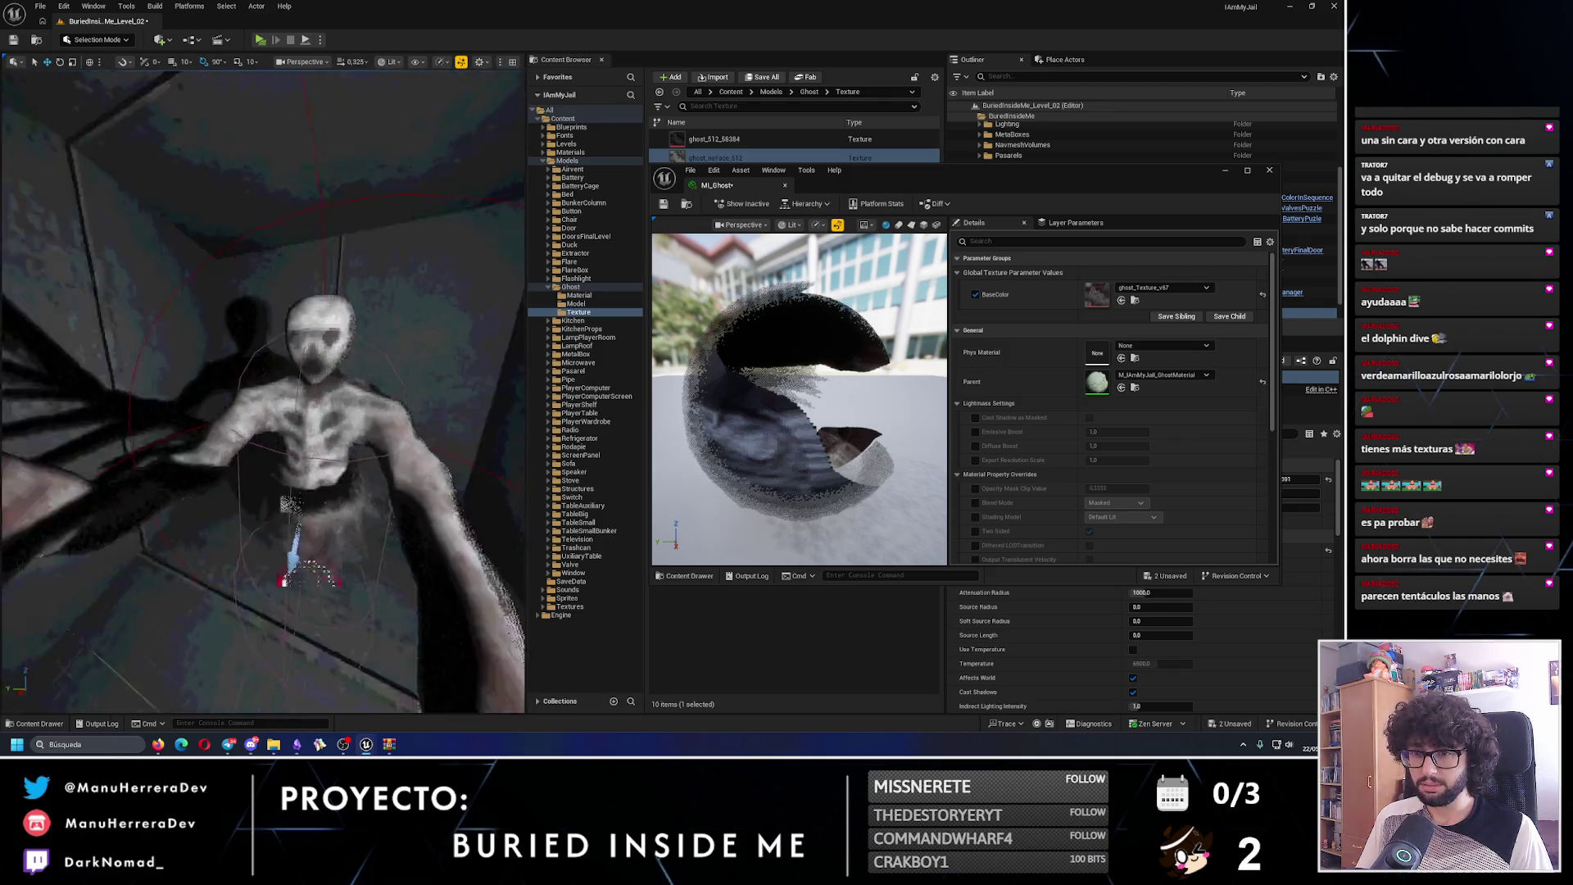
- Set MI_Ghost's BaseColor texture to ghost_noFace_512 and save the level
{"action": "left_click", "coordinate": [1163, 288]}
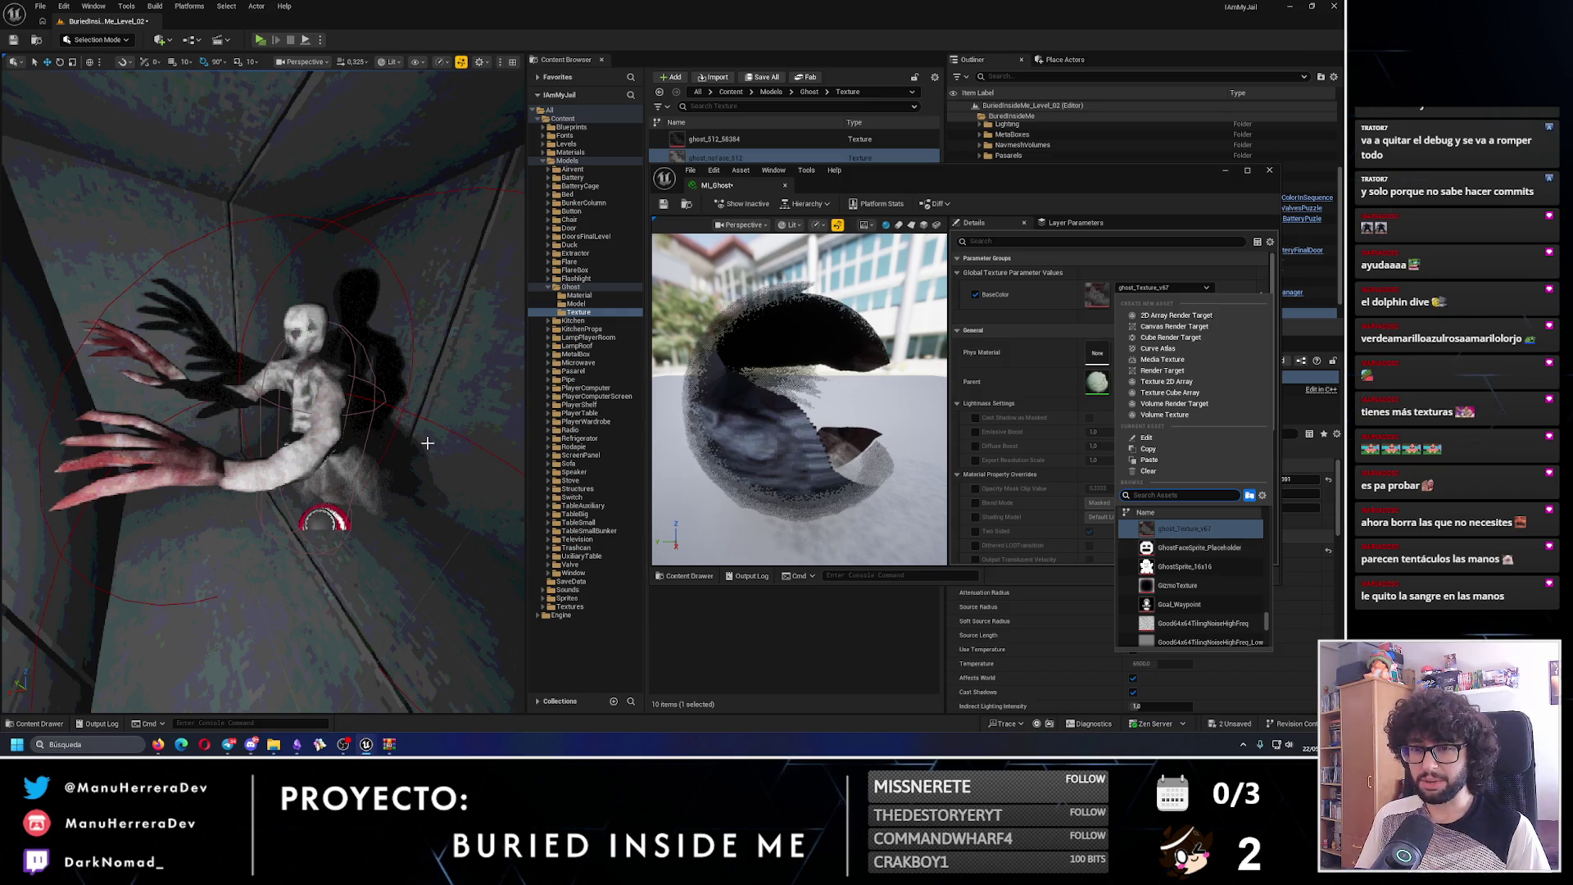
{"action": "scroll", "coordinate": [1192, 581], "scroll_direction": "down", "scroll_amount": 5}
{"action": "left_click", "coordinate": [1190, 595]}
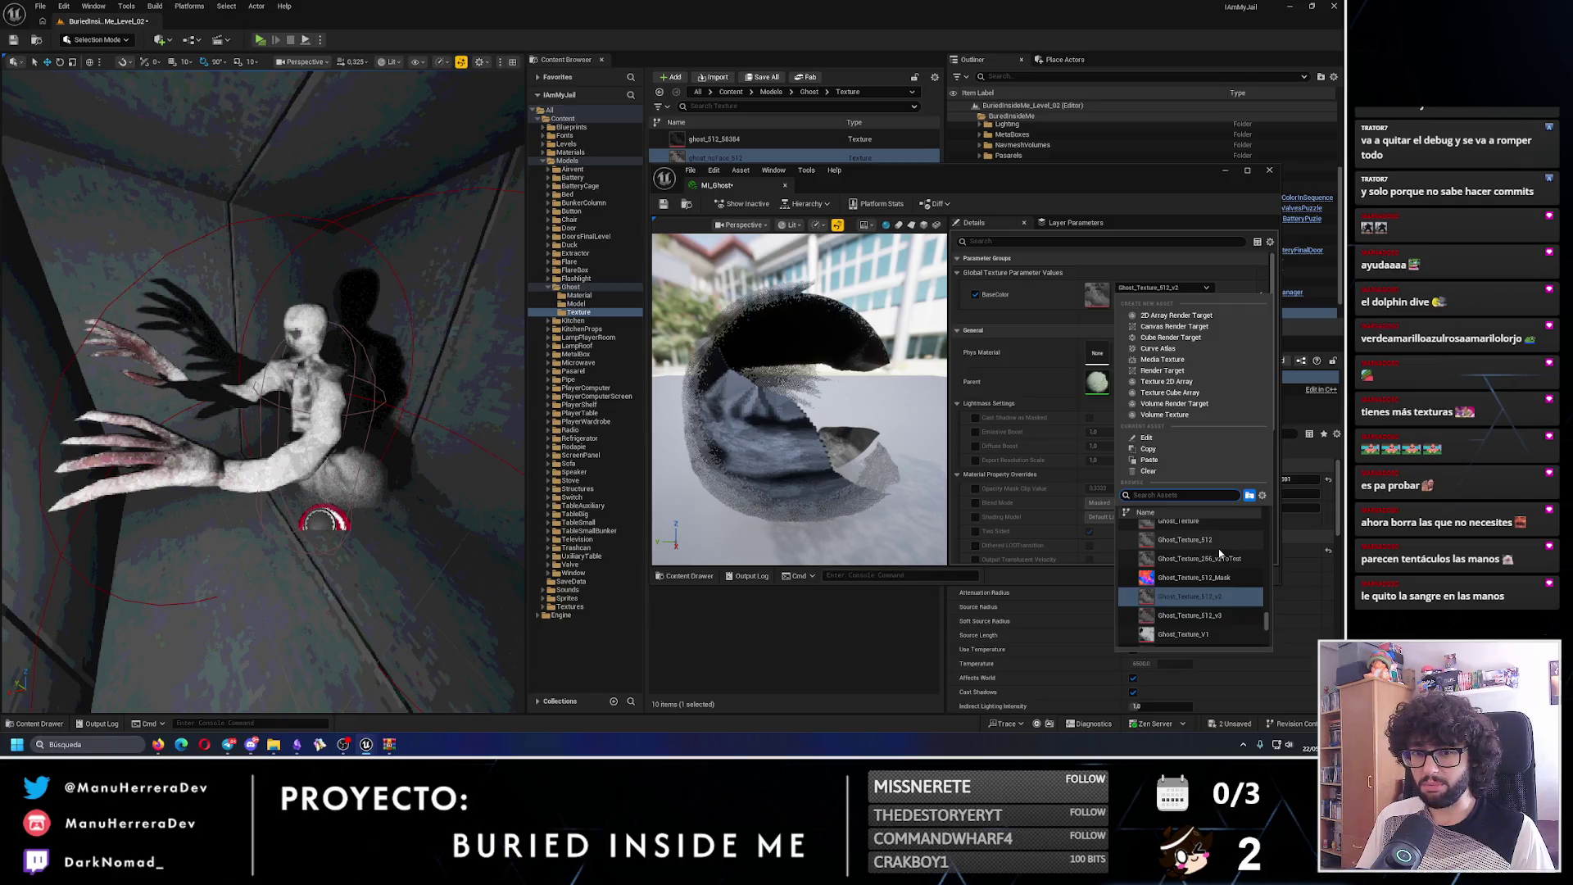
{"action": "scroll", "coordinate": [1217, 548], "scroll_direction": "up", "scroll_amount": 2}
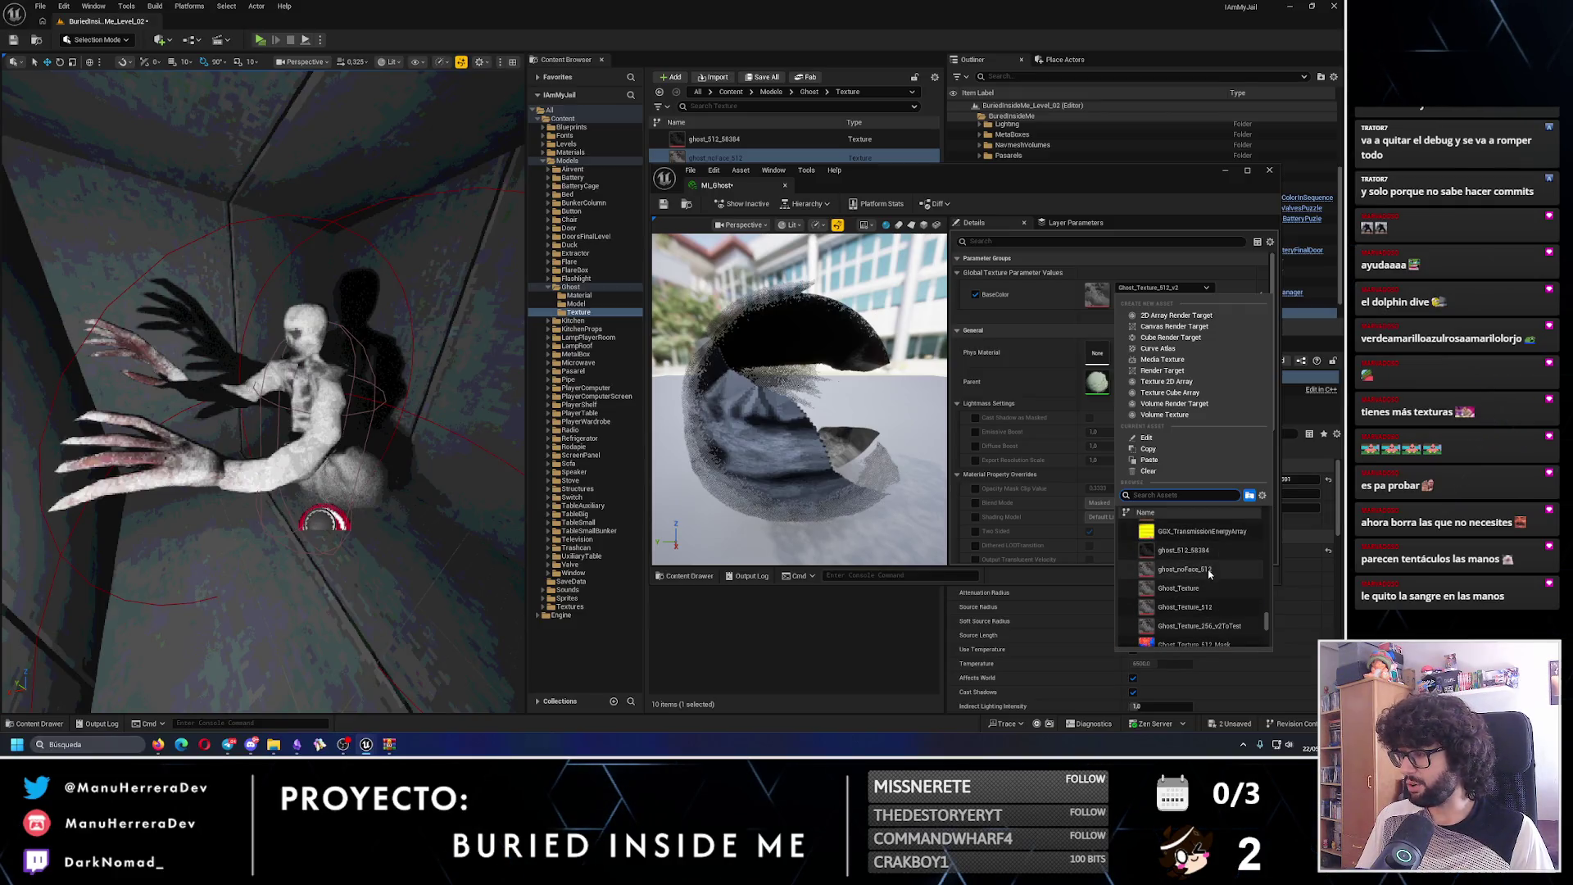
{"action": "left_click", "coordinate": [1218, 548]}
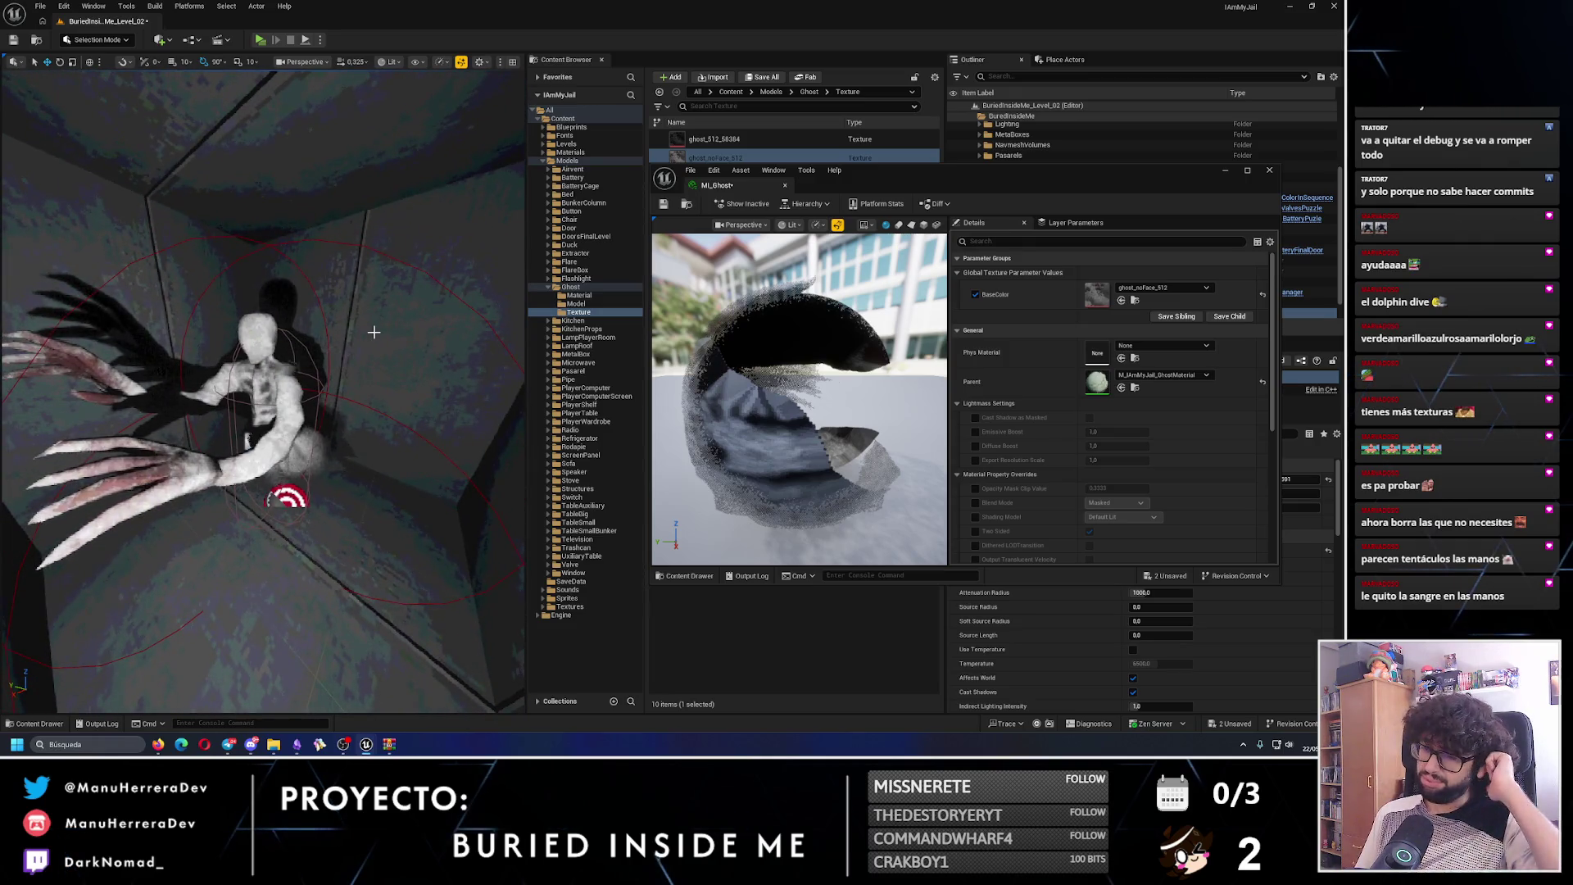
{"action": "left_click", "coordinate": [13, 39]}
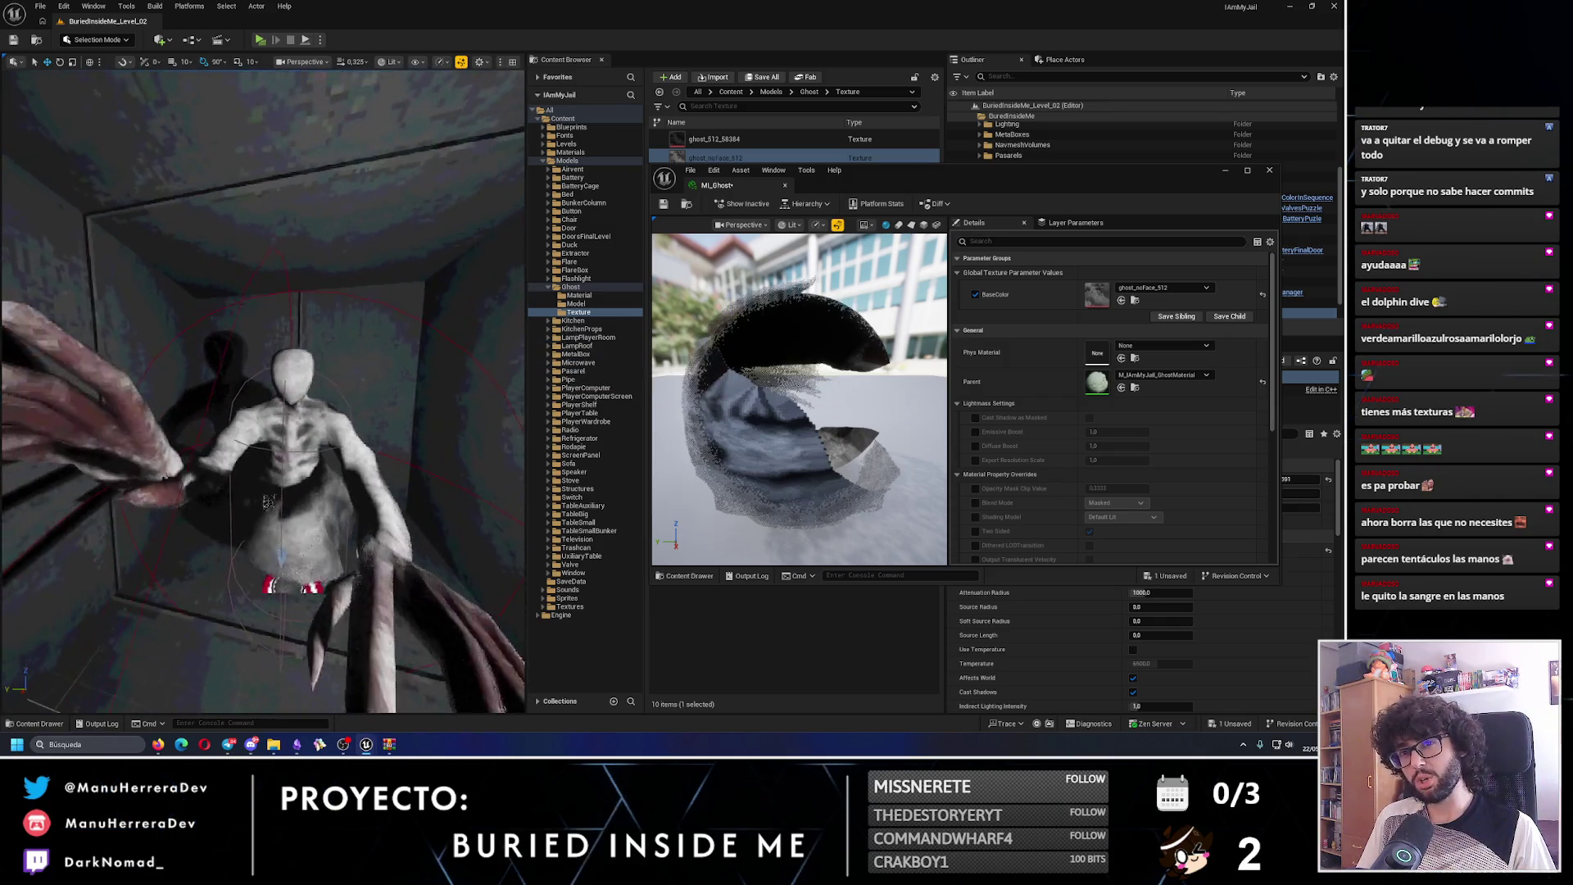
- Dock MI_Ghost, return to the level and tick Force Ghost Start Activated on BP_Ghost1
{"action": "mouse_move", "coordinate": [738, 191]}
{"action": "left_mouse_down"}
{"action": "mouse_move", "coordinate": [418, 50]}
{"action": "mouse_move", "coordinate": [201, 22]}
{"action": "left_mouse_up"}
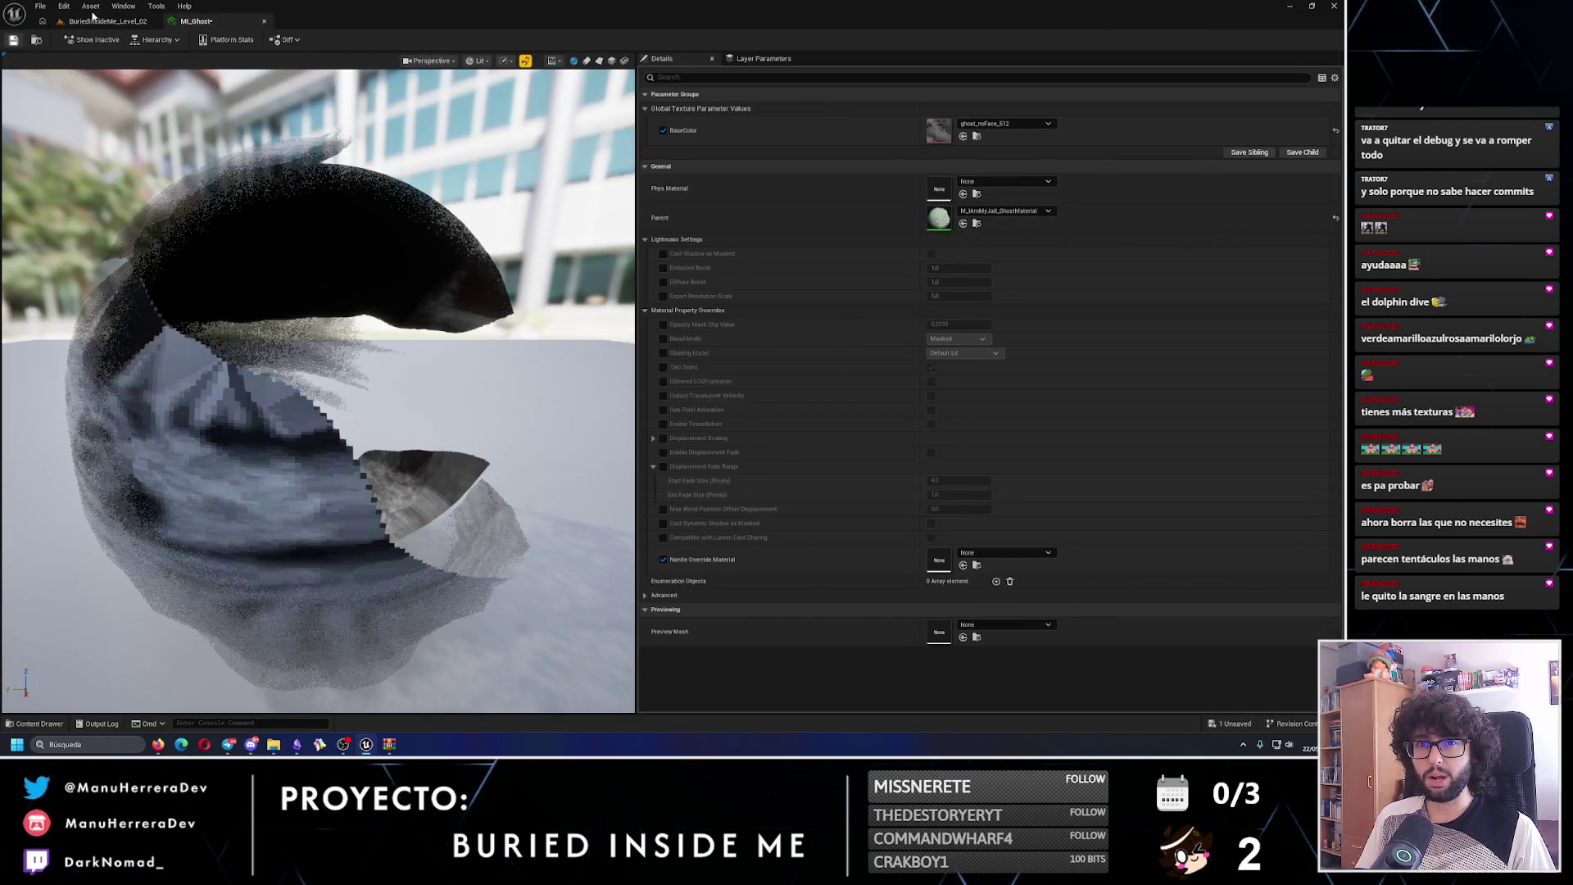
{"action": "left_click", "coordinate": [94, 20]}
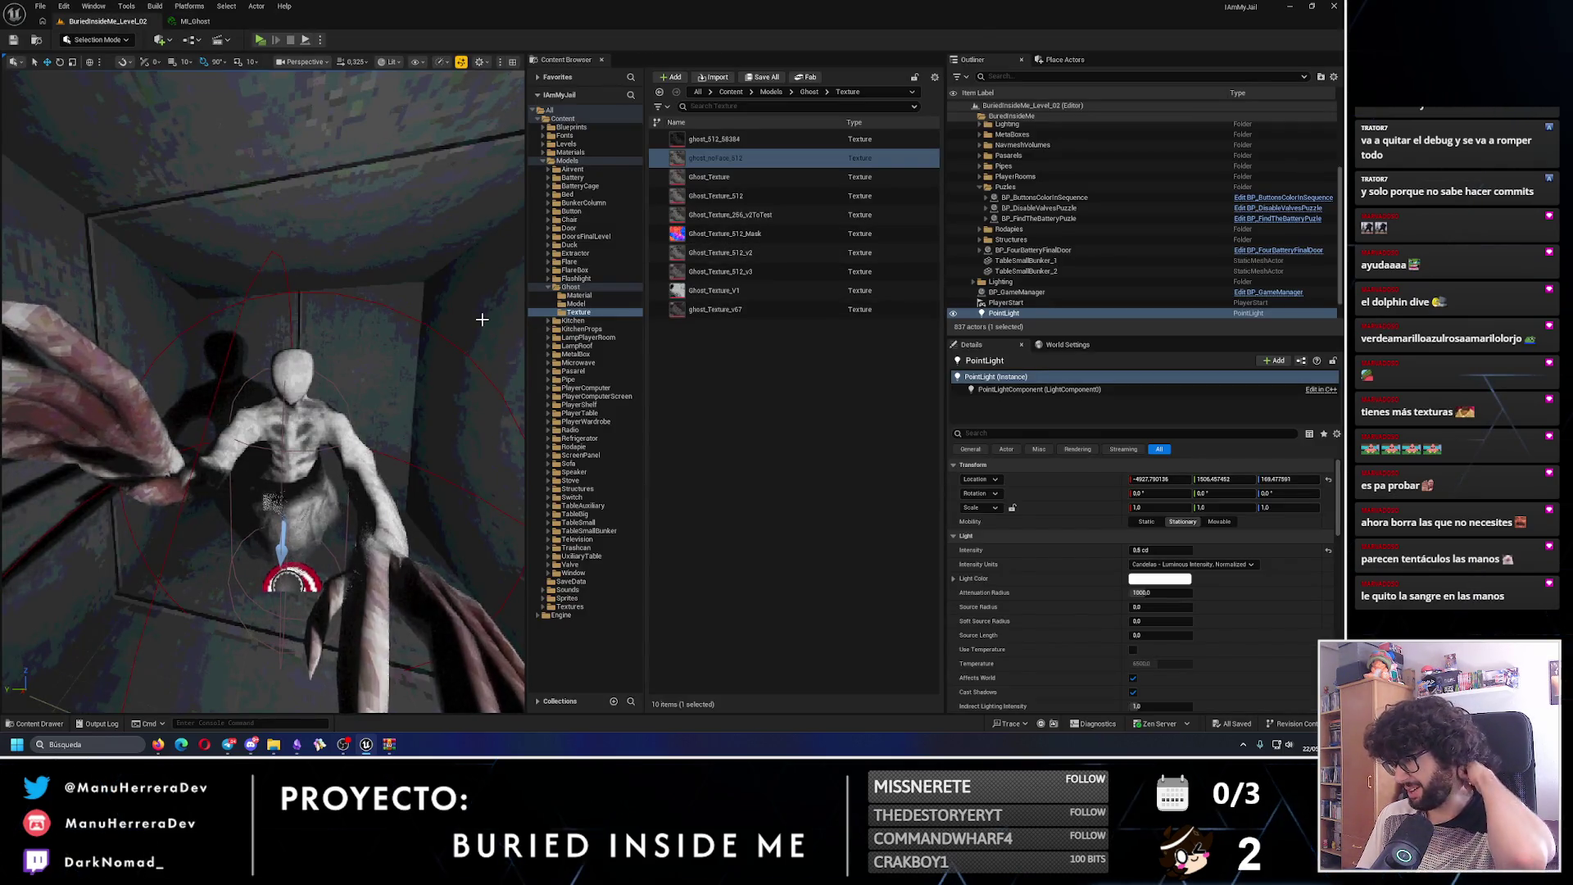
{"action": "left_click", "coordinate": [281, 440]}
{"action": "scroll", "coordinate": [1124, 661], "scroll_direction": "down", "scroll_amount": 3}
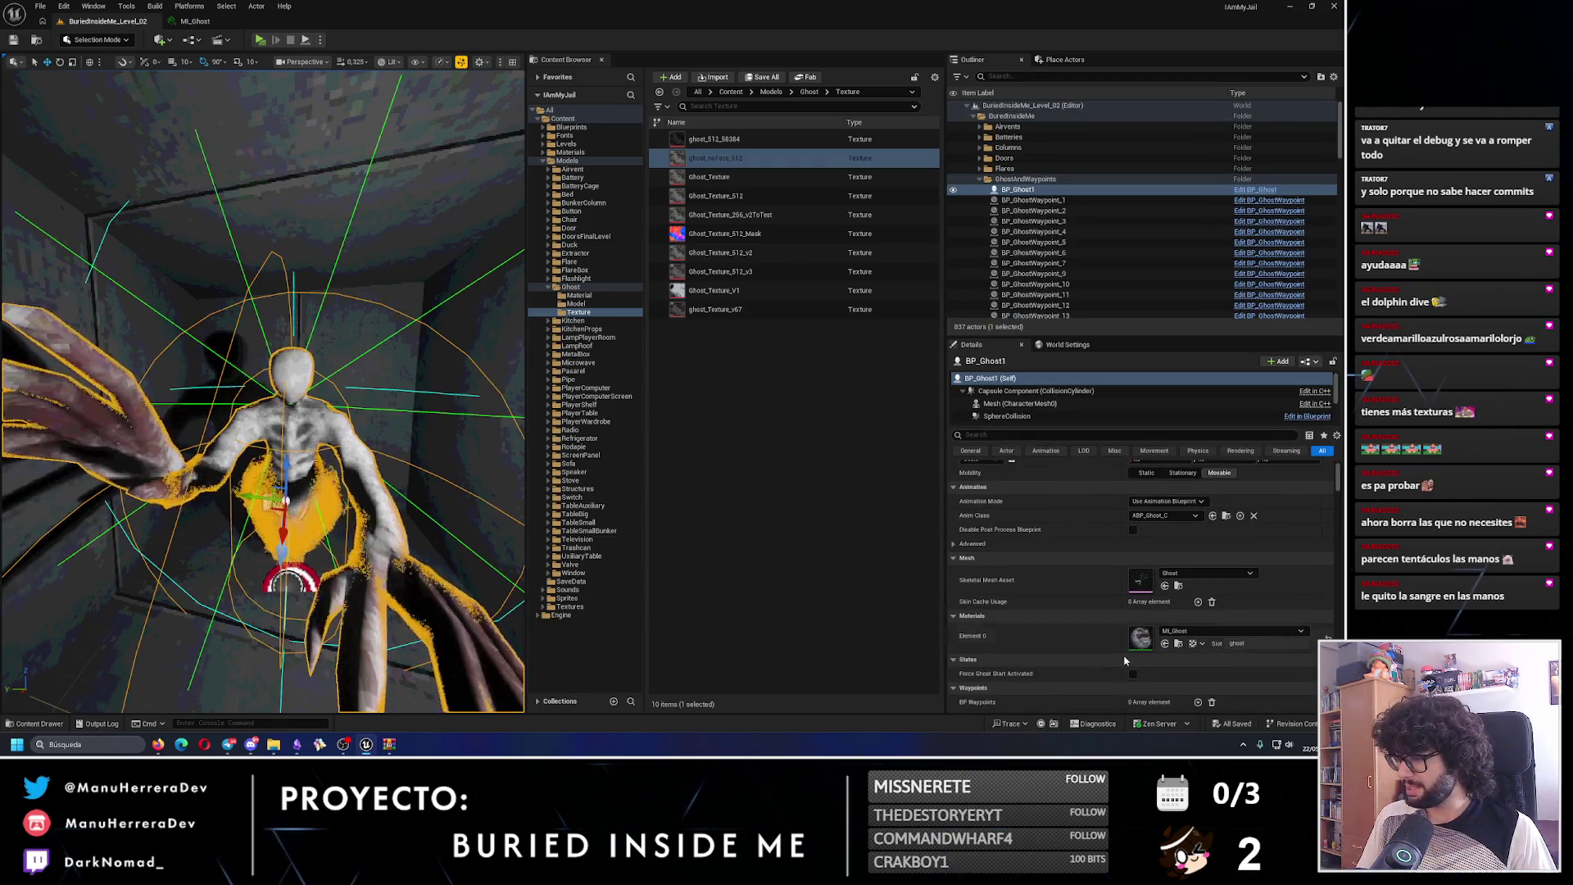
{"action": "left_click", "coordinate": [1133, 674]}
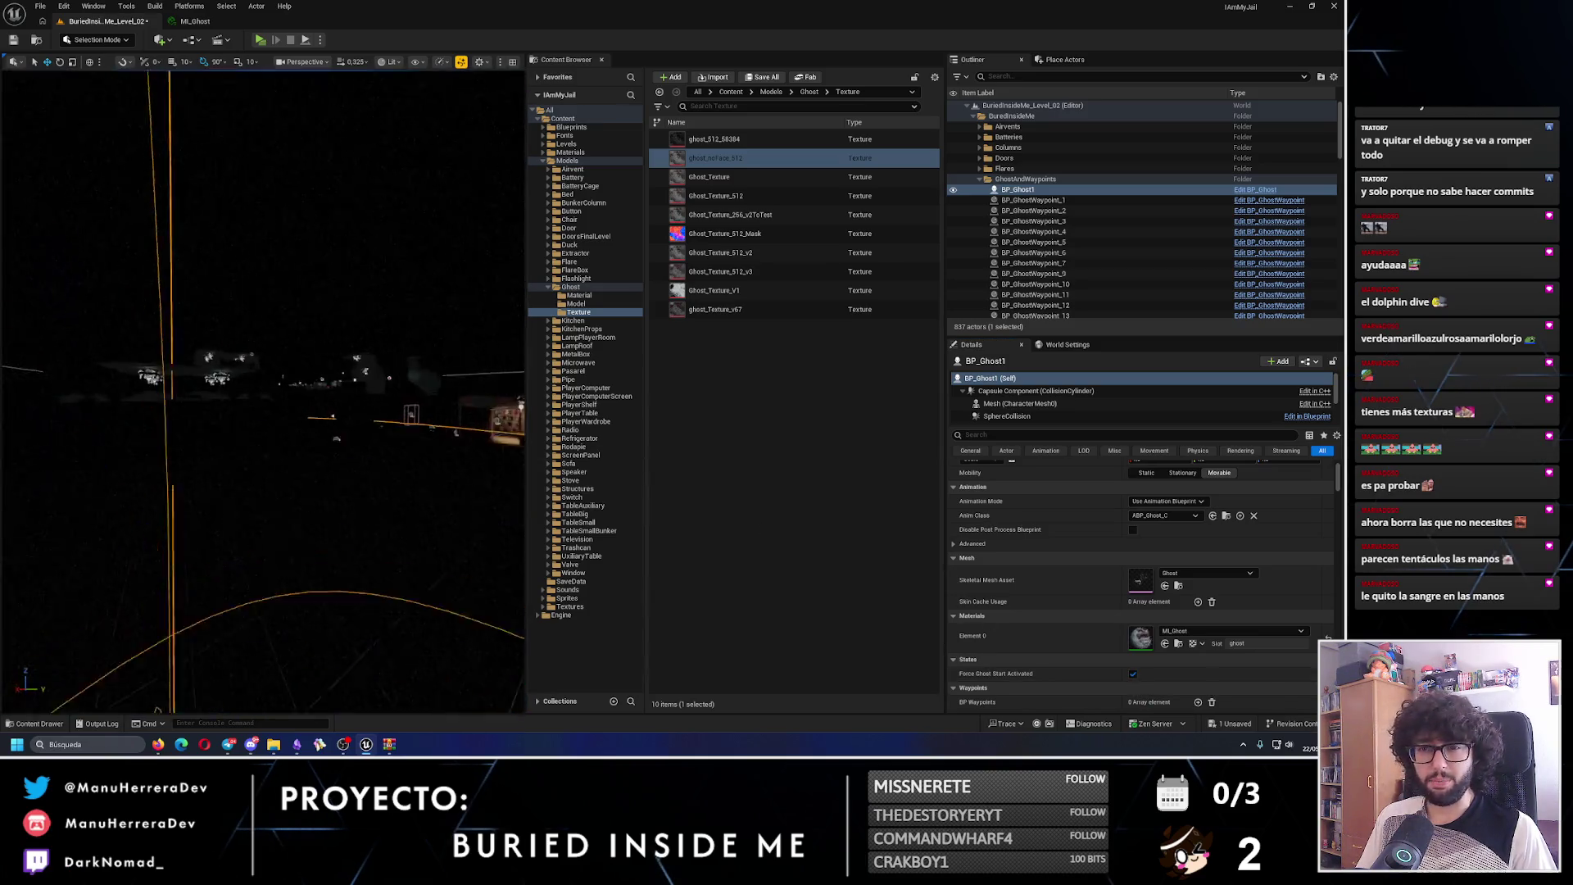
- Frame the ghost's corridor, save the level and launch a play test
{"action": "key", "text": "f"}
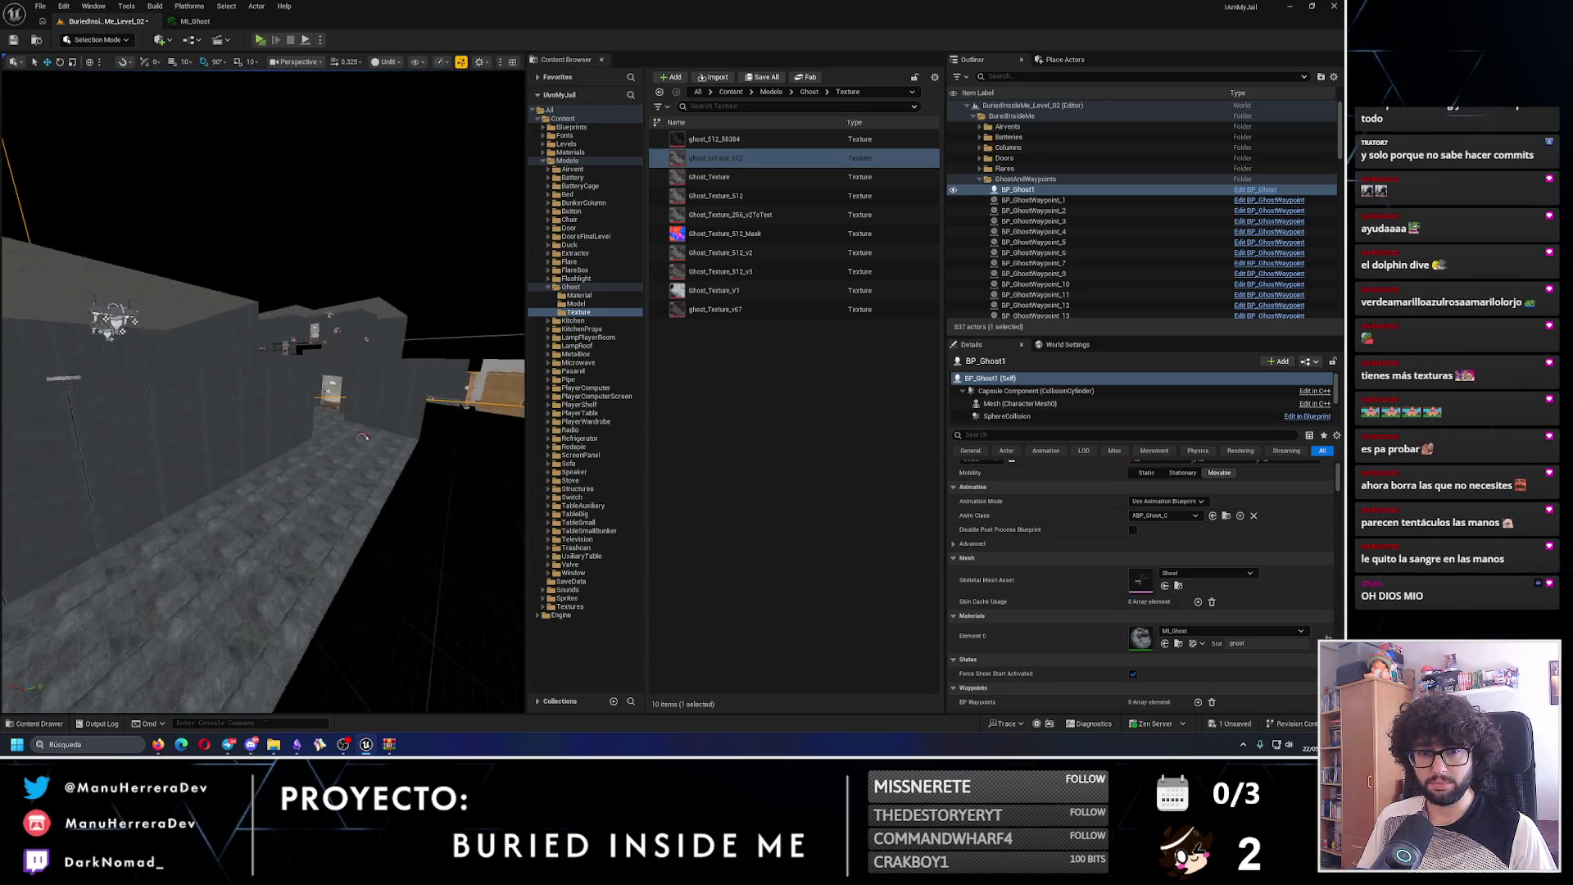
{"action": "left_click", "coordinate": [13, 46]}
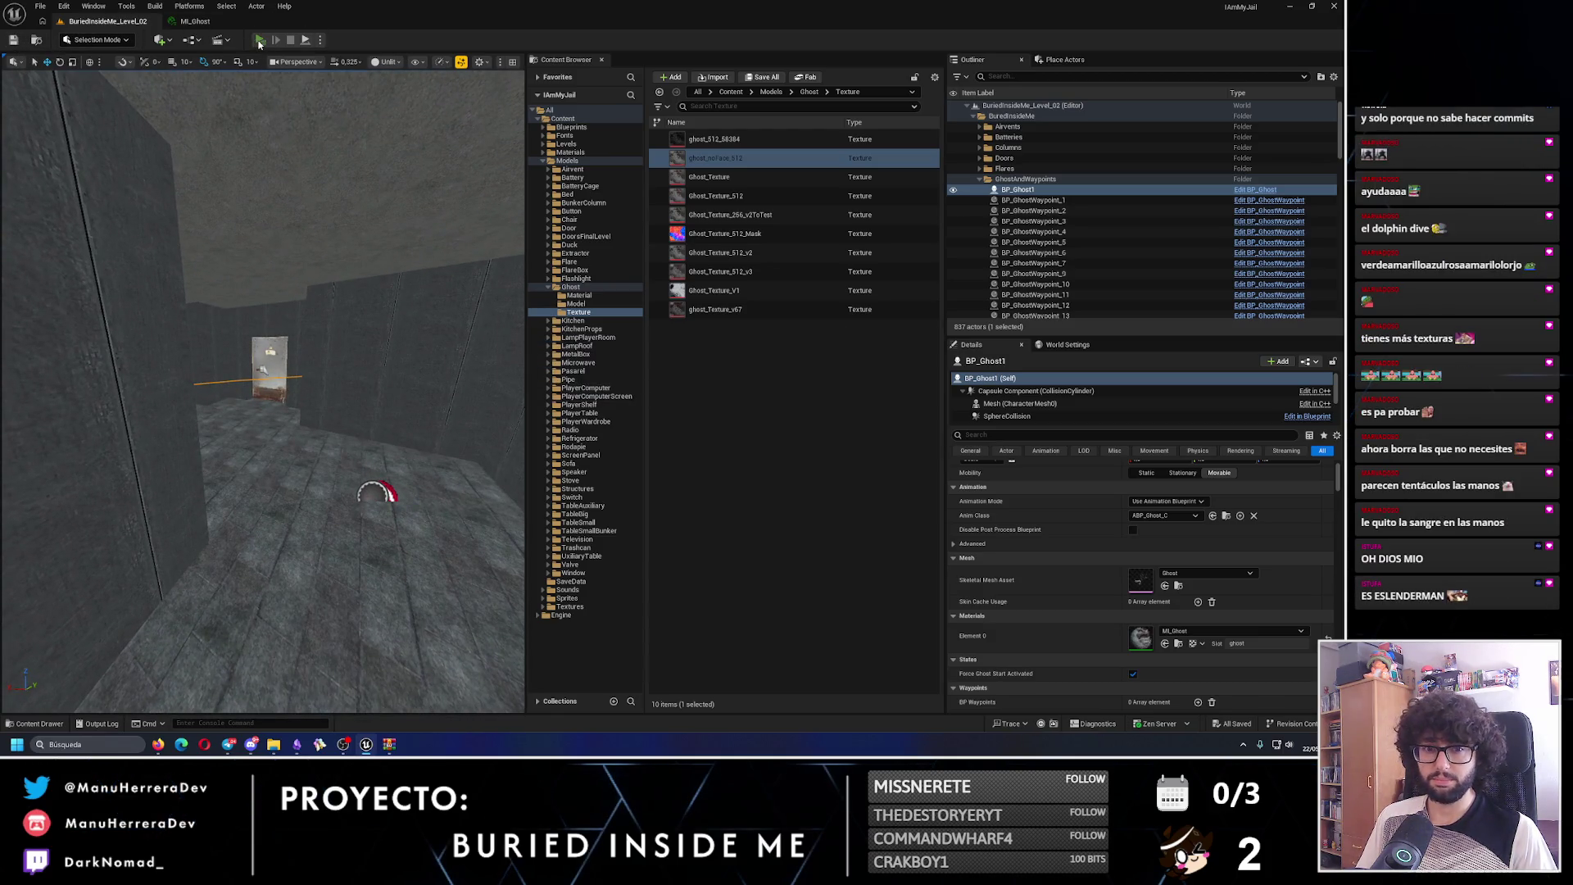
{"action": "left_click", "coordinate": [259, 40]}
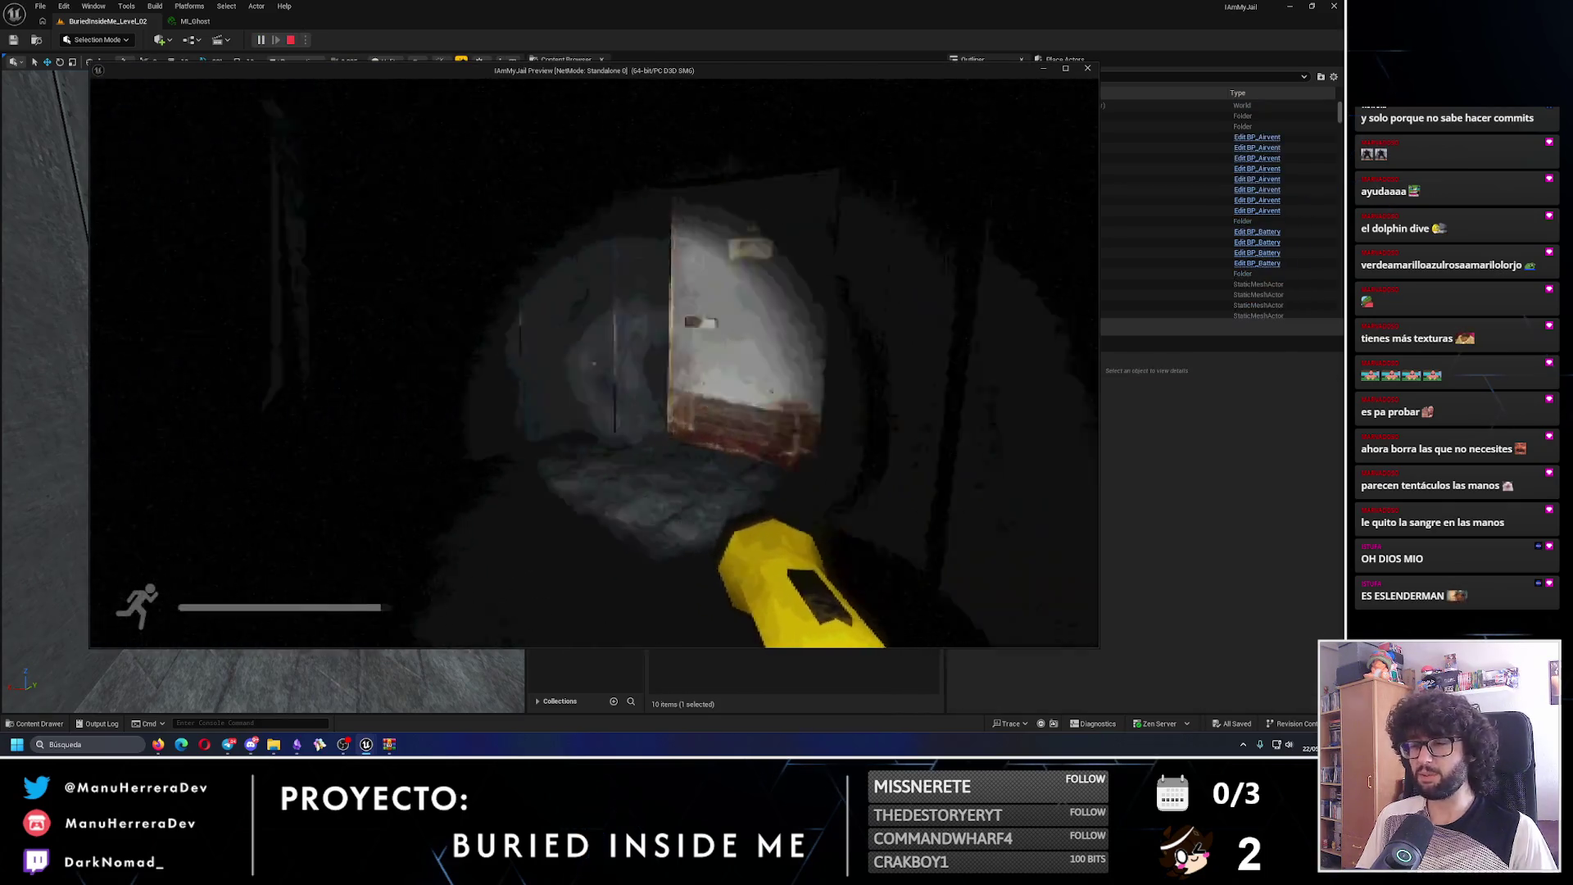
- Sprint around the start area, past the lit door, hand print and staircase, then stop the preview
{"action": "key", "text": "shift+w"}
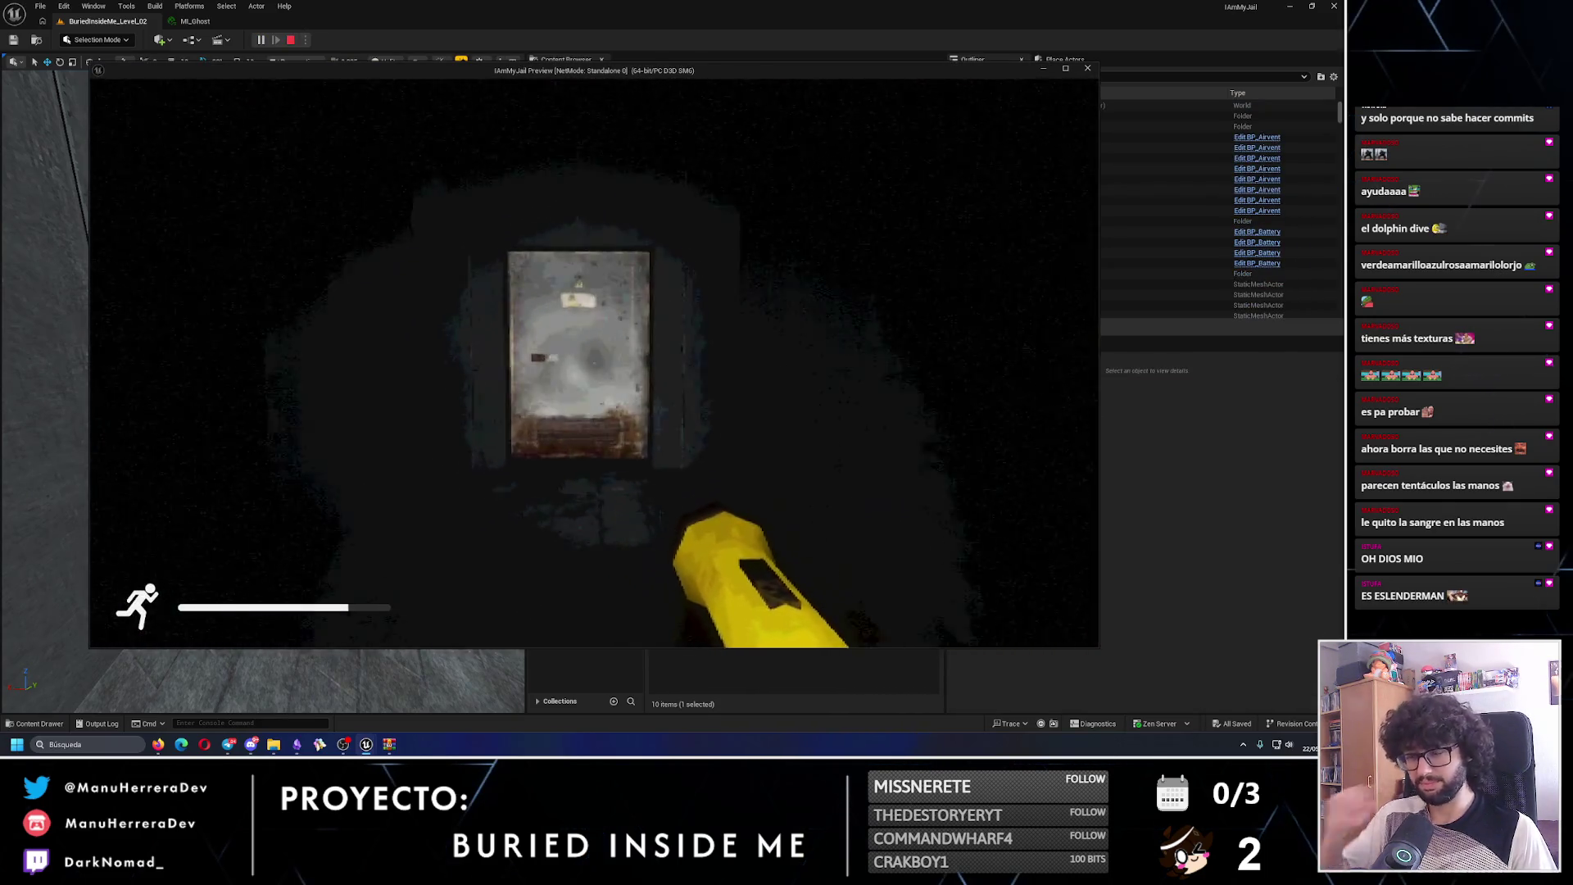
{"action": "key", "text": "shift+w"}
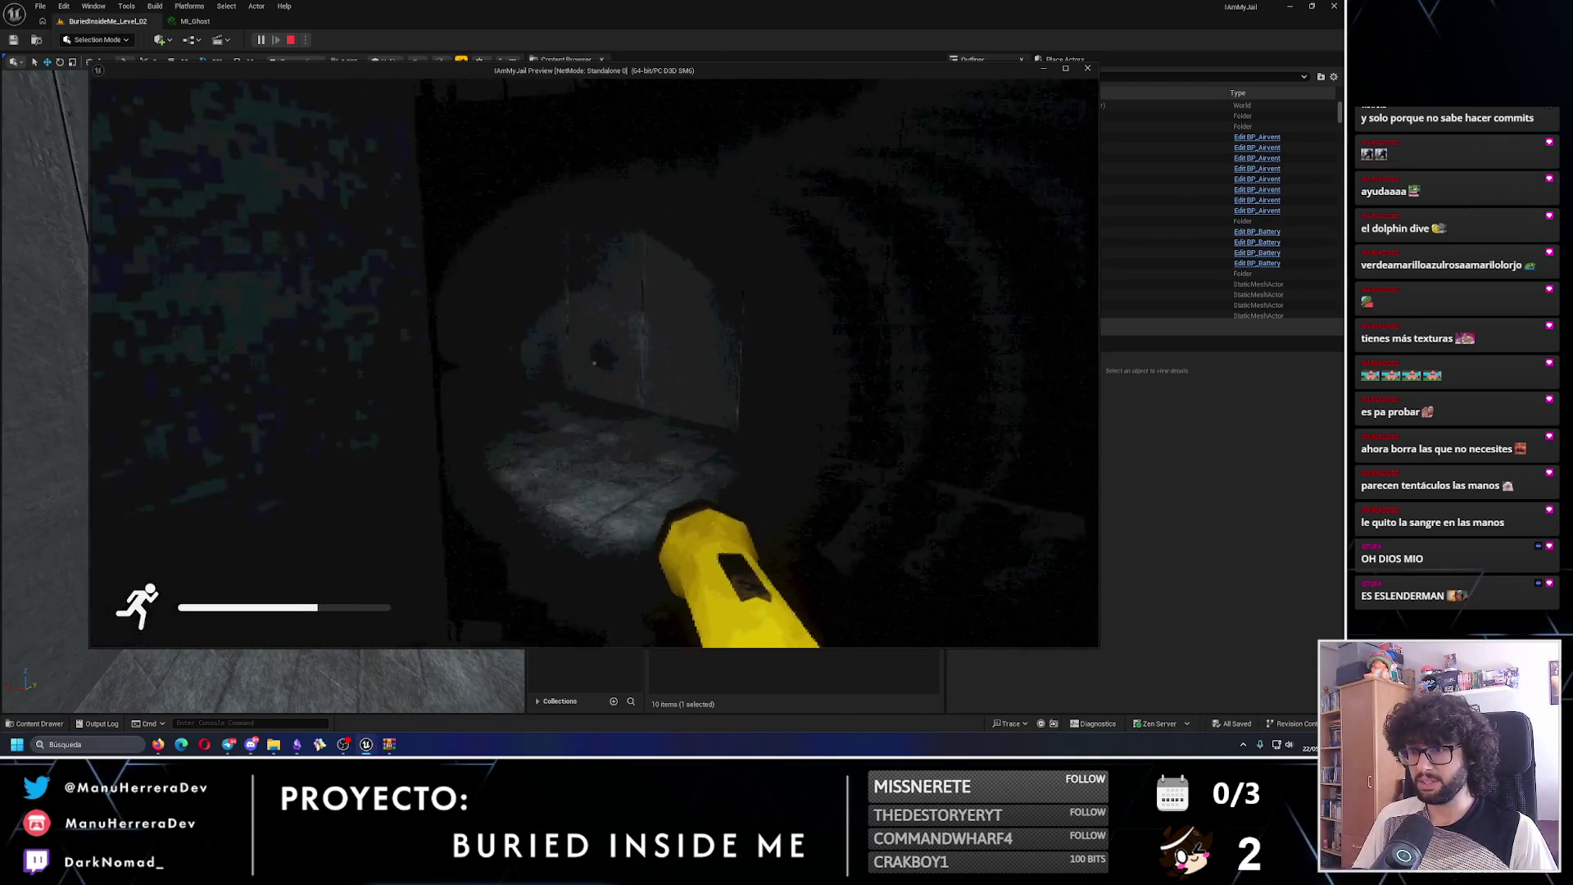
{"action": "key", "text": "shift+w"}
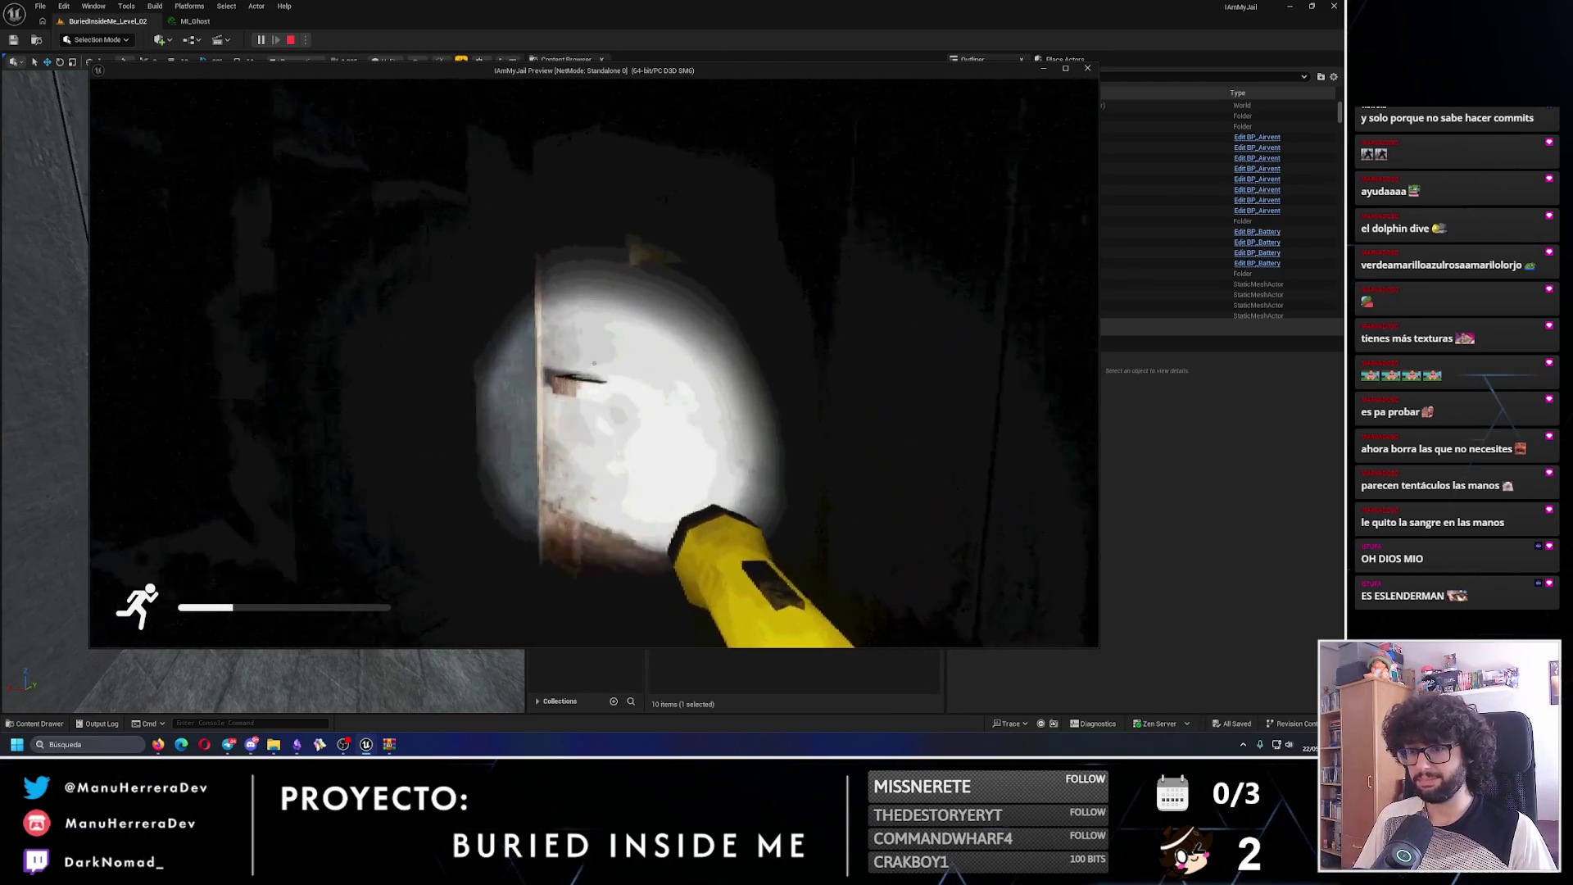
{"action": "key", "text": "shift+w"}
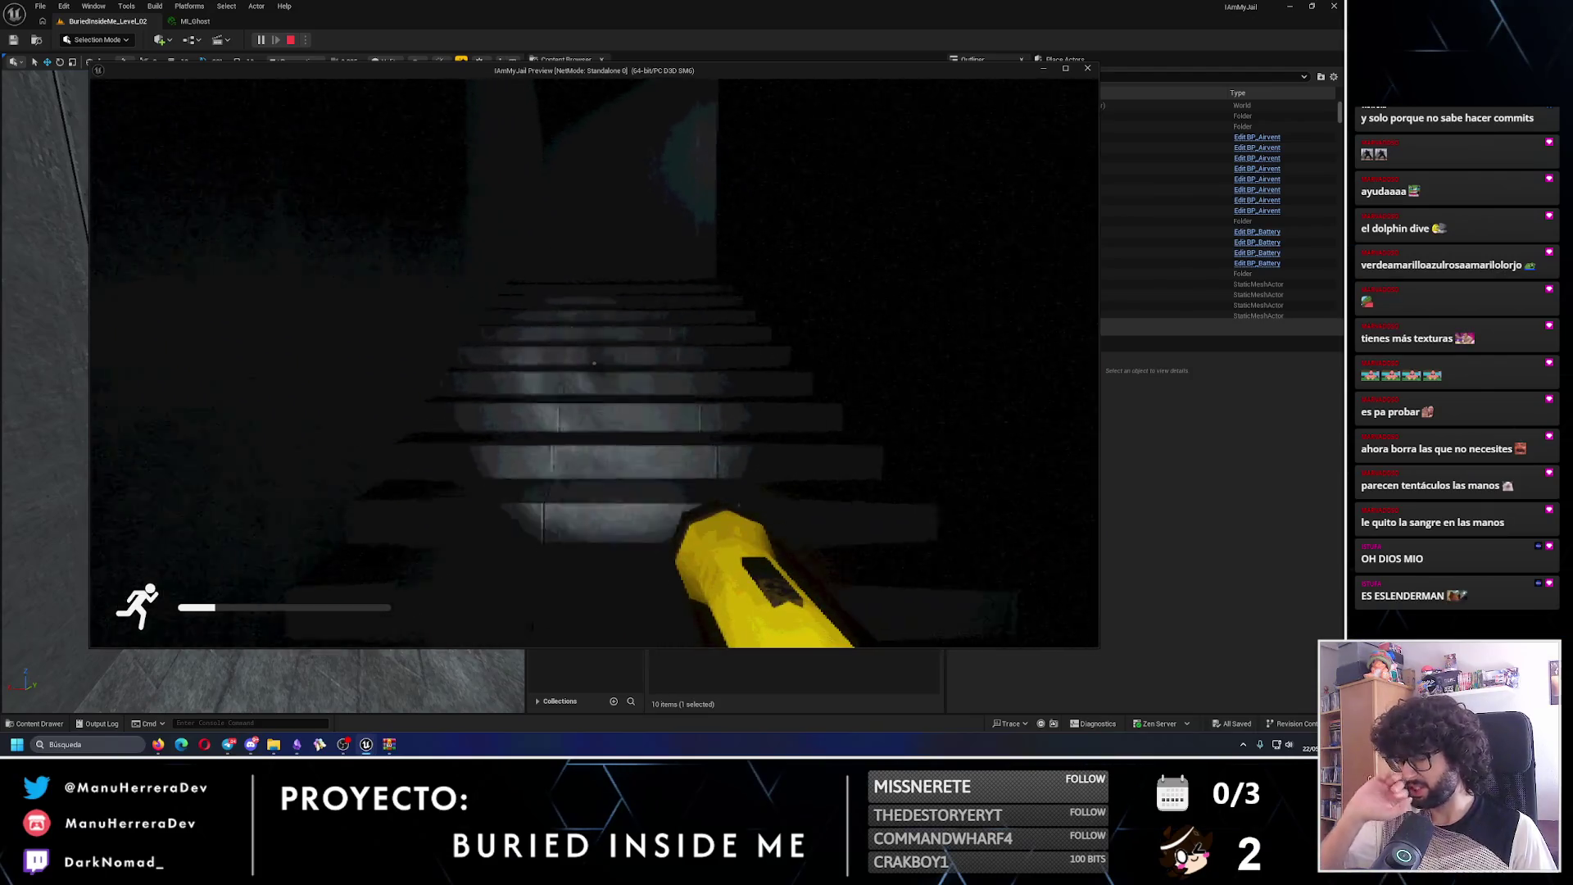
{"action": "key", "text": "shift+w"}
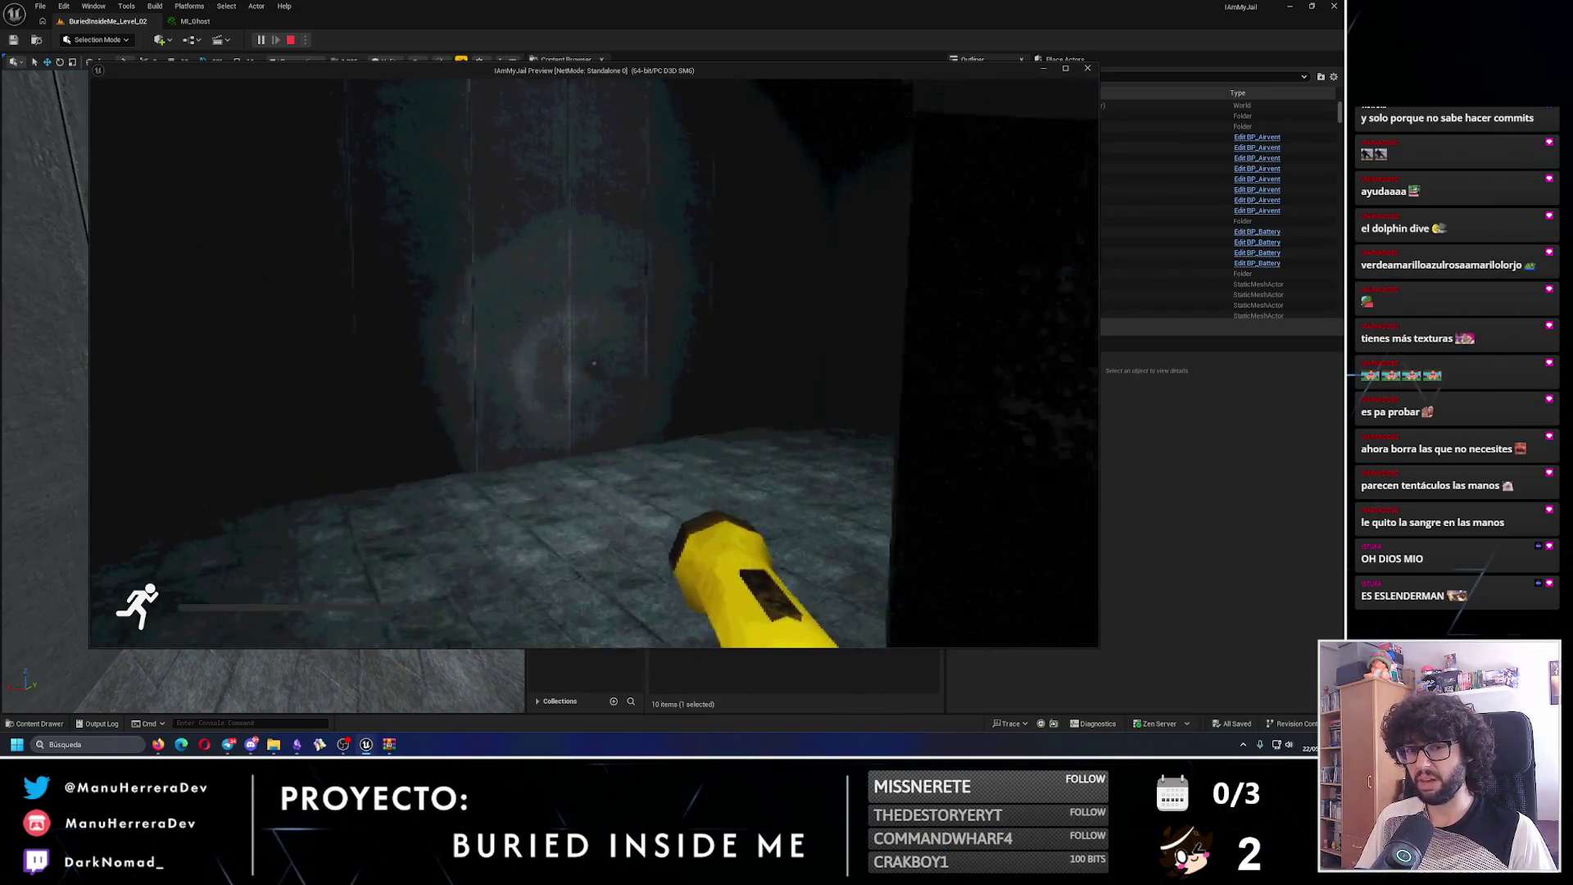
{"action": "key", "text": "w"}
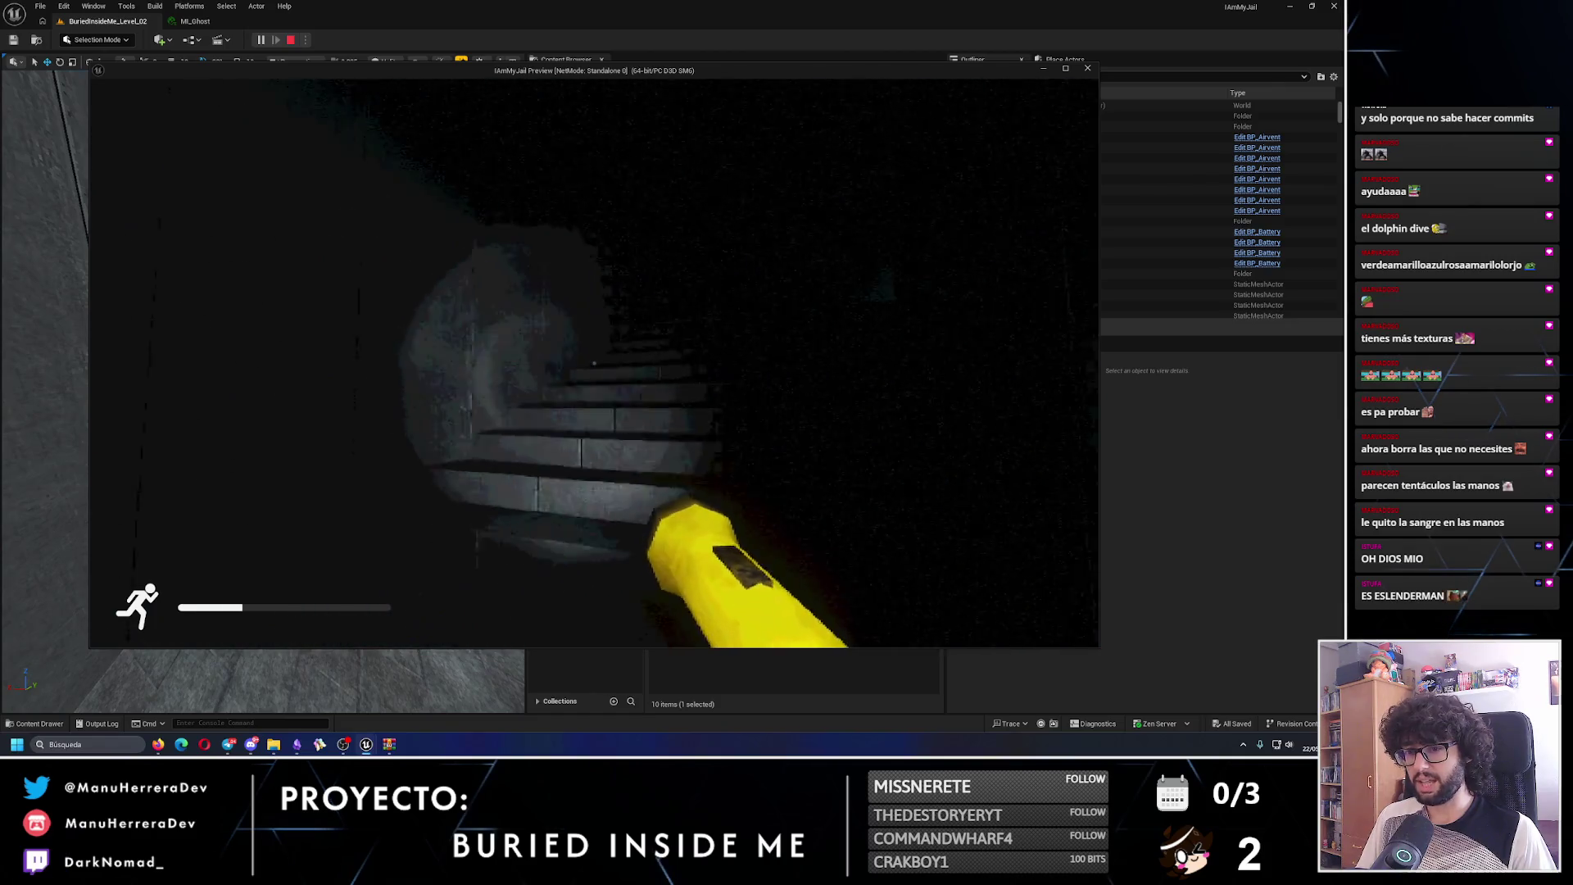
{"action": "key", "text": "shift+w"}
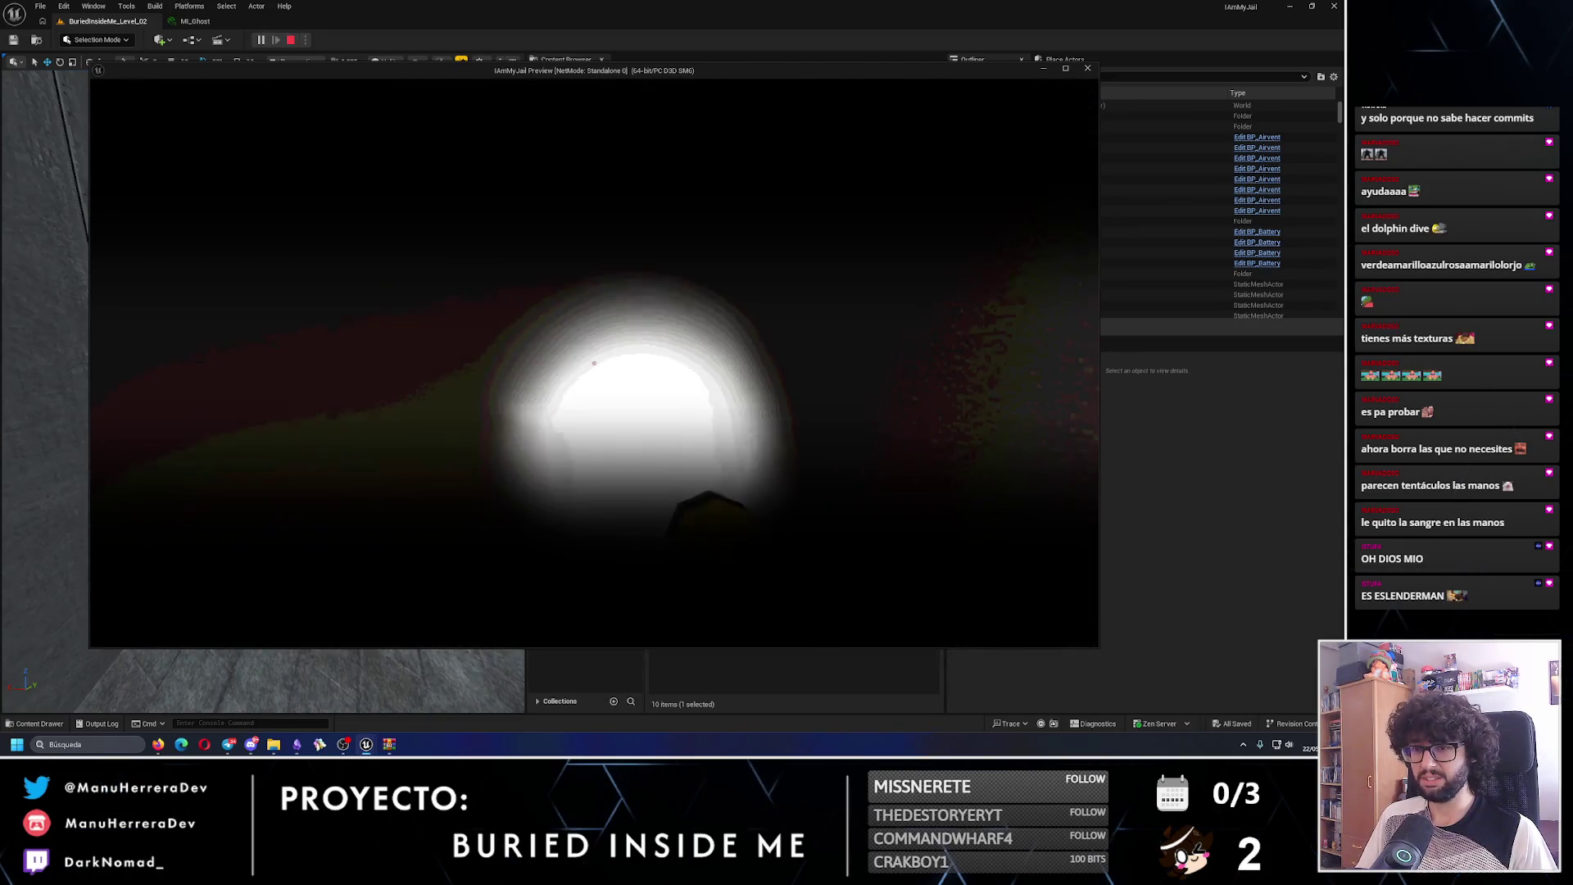
{"action": "key", "text": "Escape"}
- Fly into the ghost room, restart play with Alt+P and sprint into the tunnel
{"action": "scroll", "coordinate": [262, 391], "scroll_direction": "up", "scroll_amount": 2}
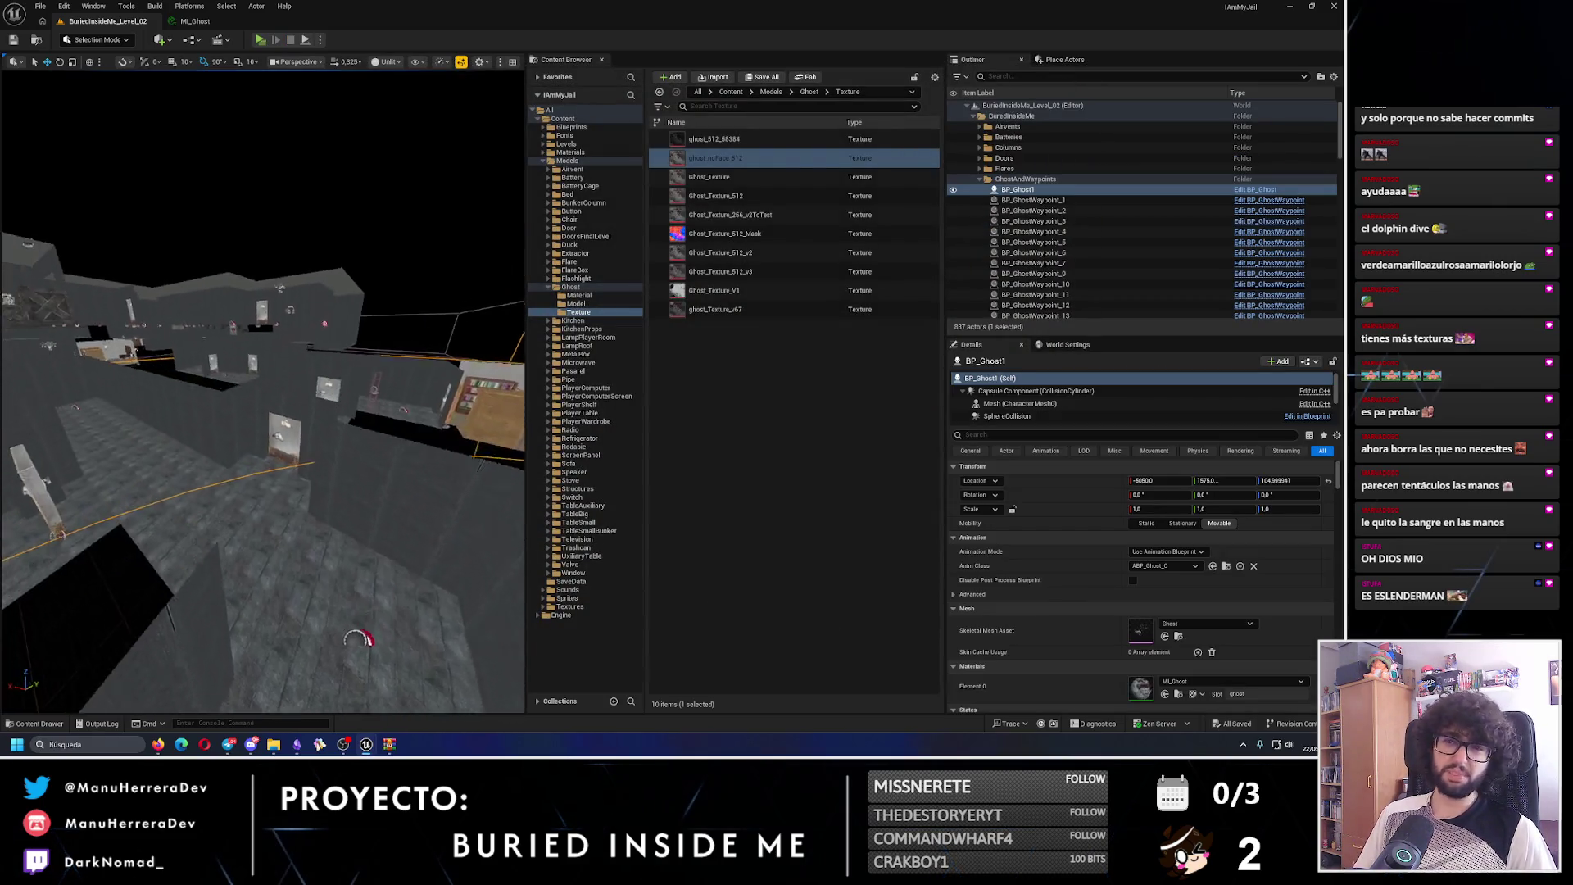
{"action": "key", "text": "f"}
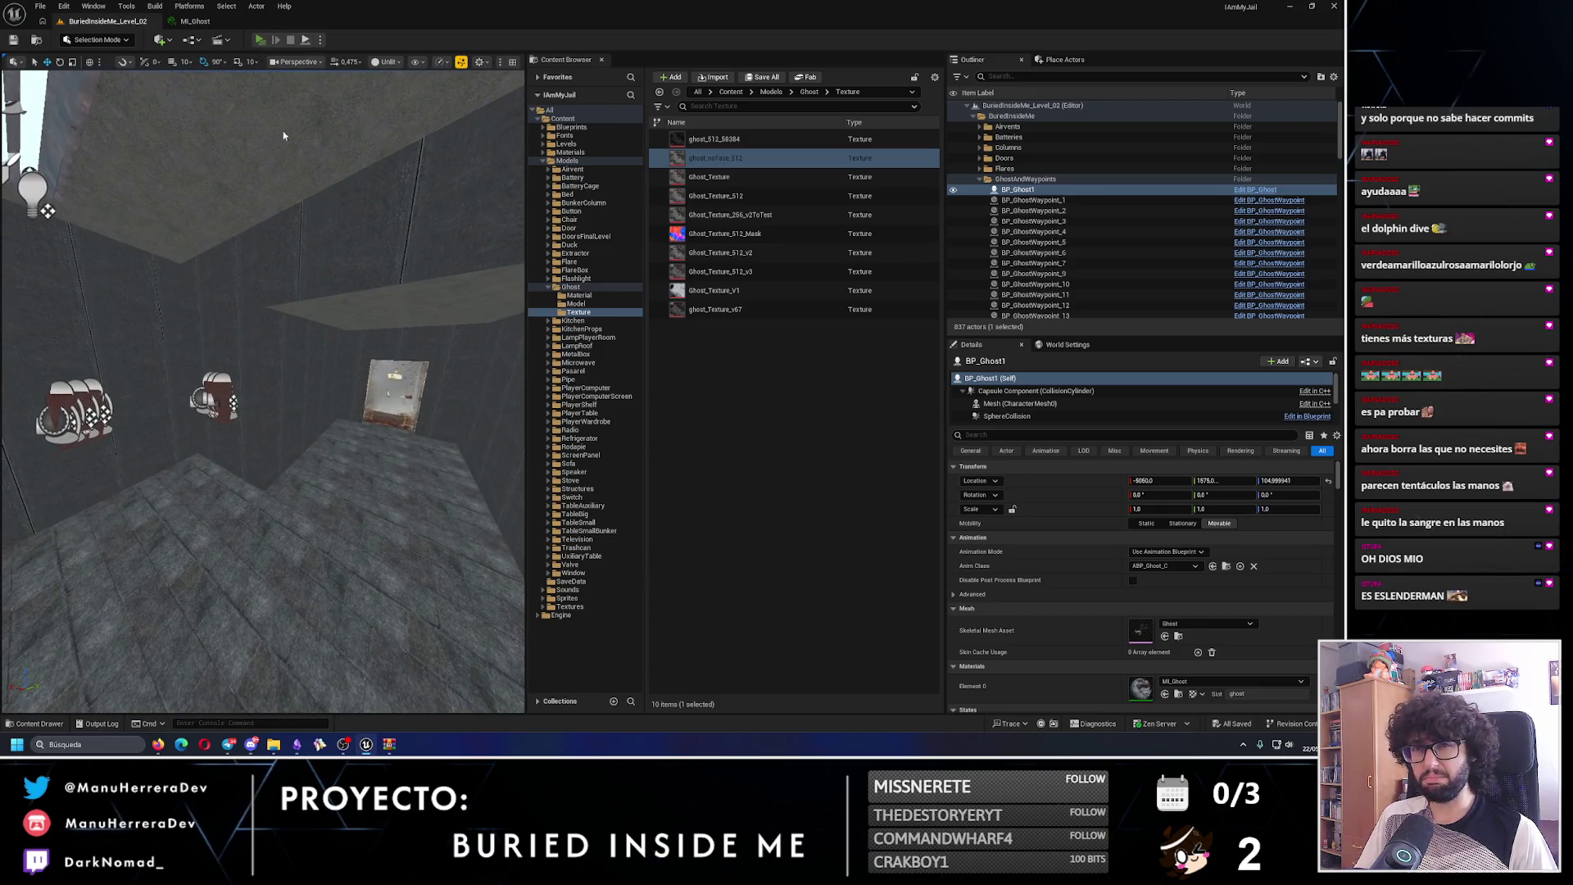
{"action": "key", "text": "alt+p"}
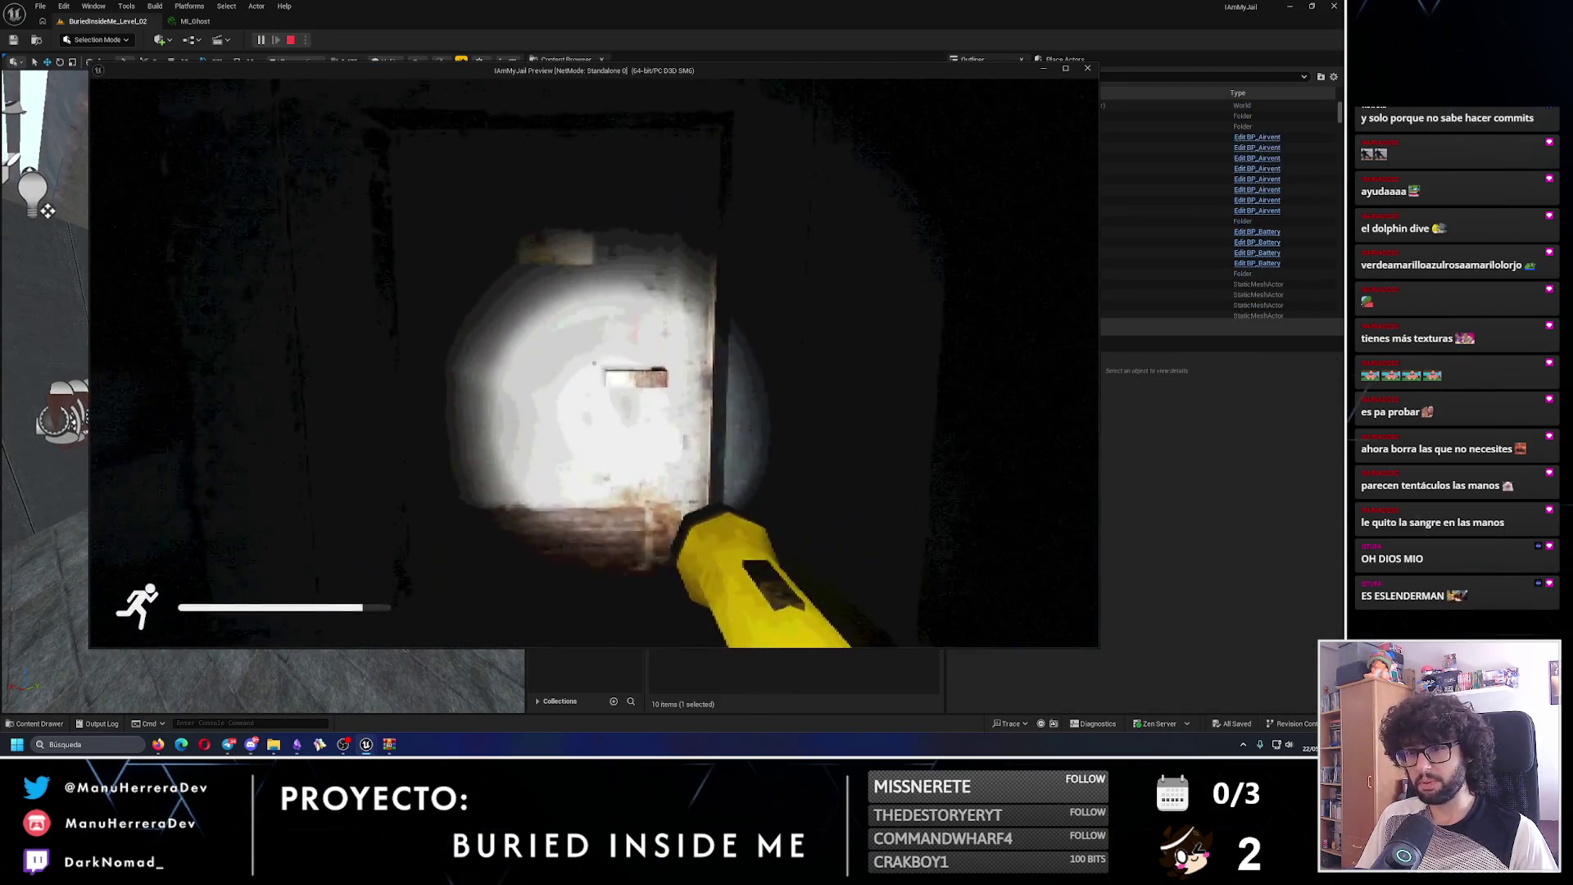
{"action": "key", "text": "shift+w"}
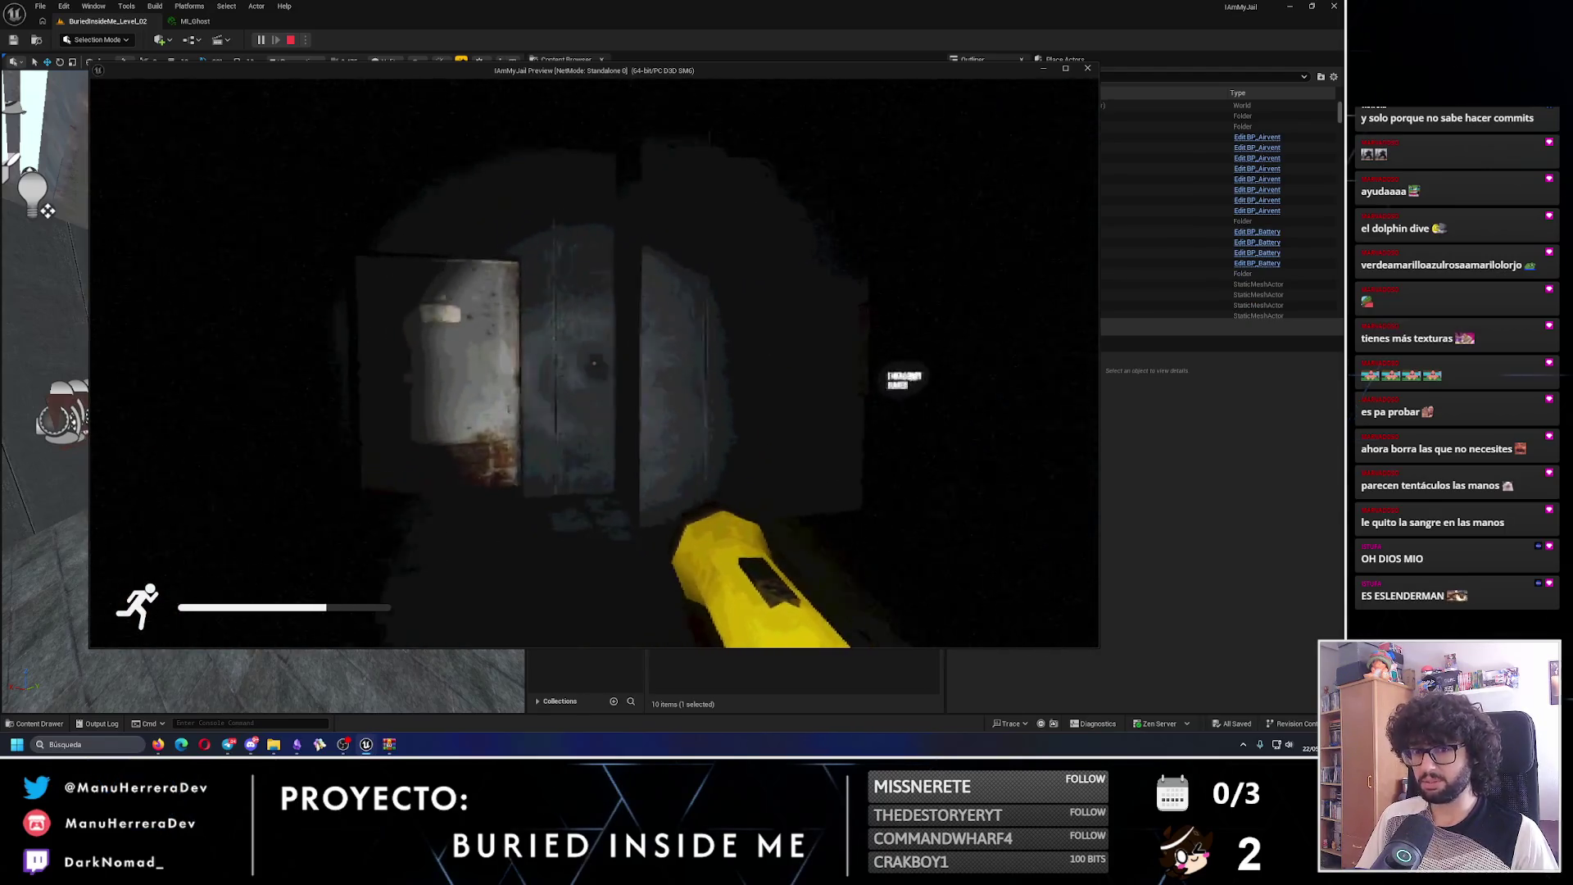
{"action": "key", "text": "shift+w"}
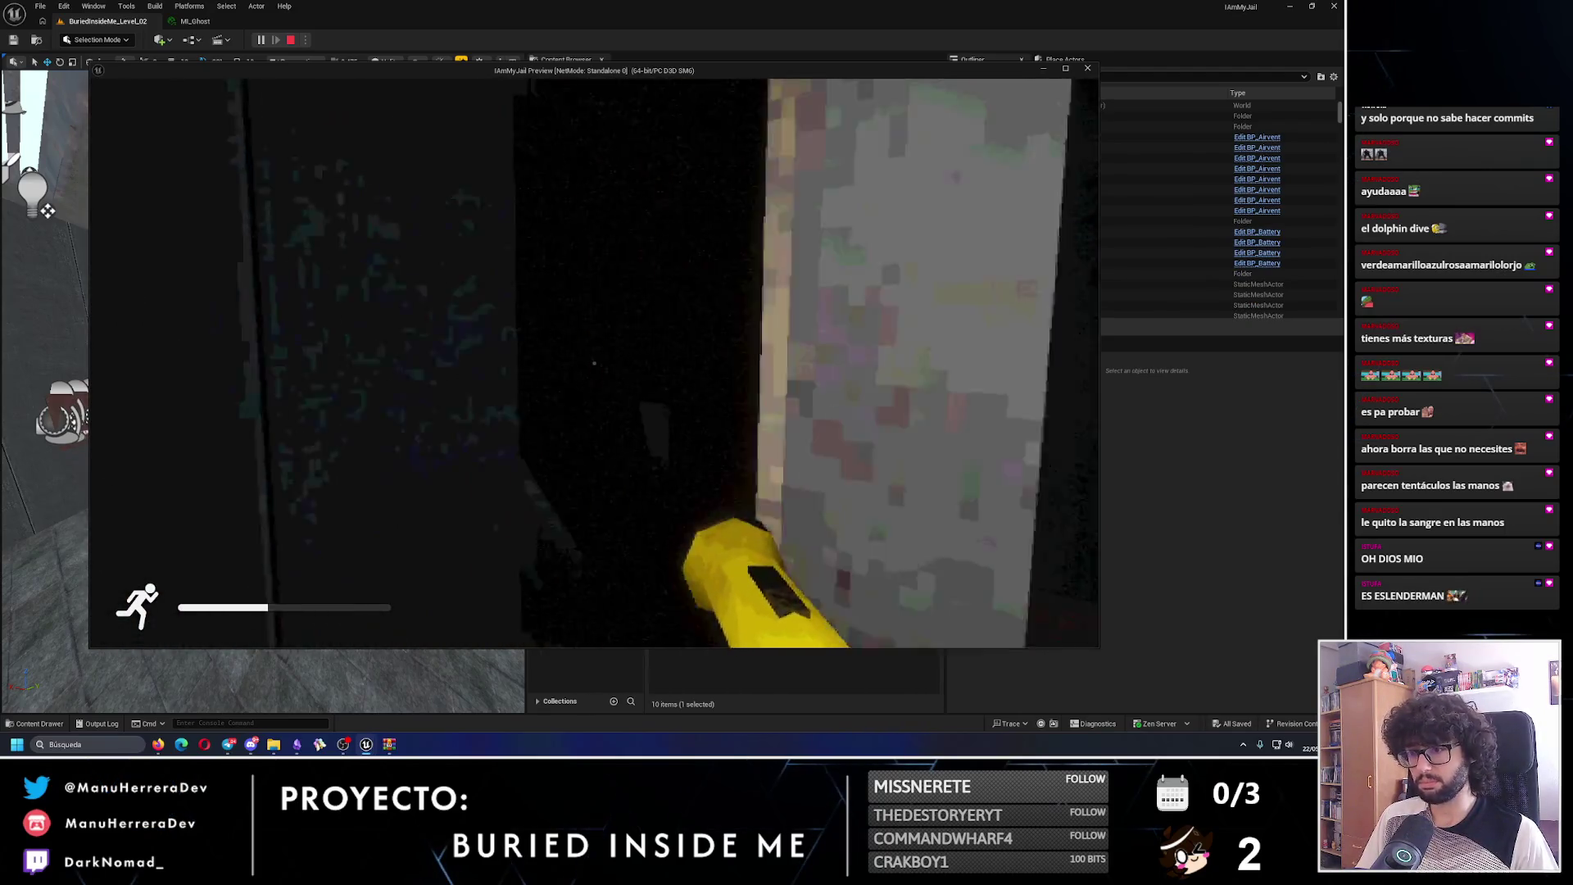
{"action": "key", "text": "shift+w"}
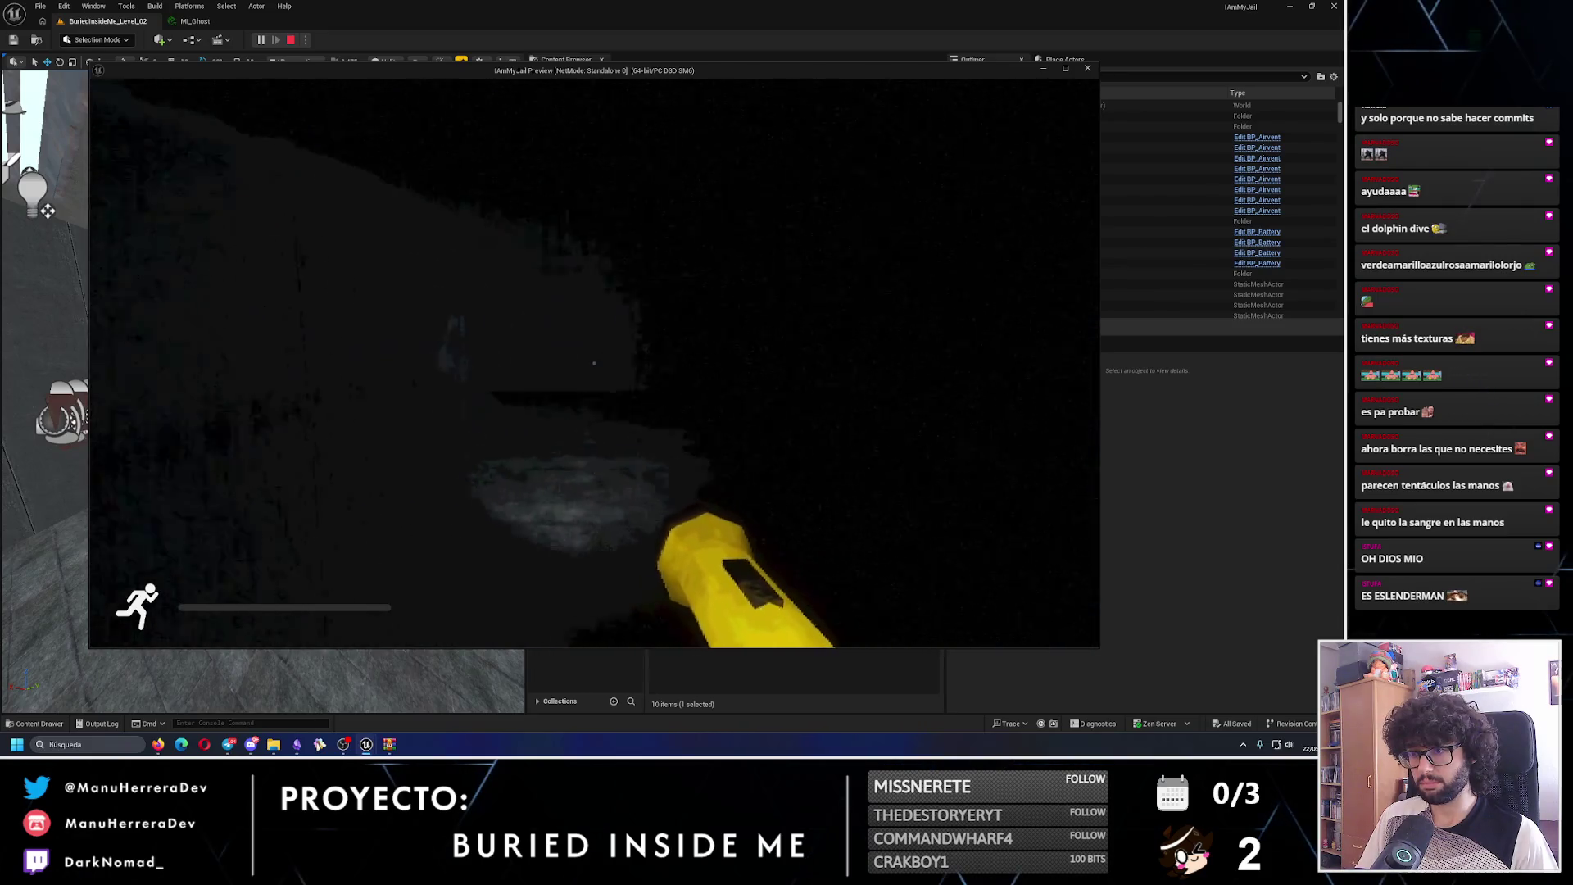
- Toggle the flashlight on and off with F while walking down the tunnel
{"action": "key", "text": "f"}
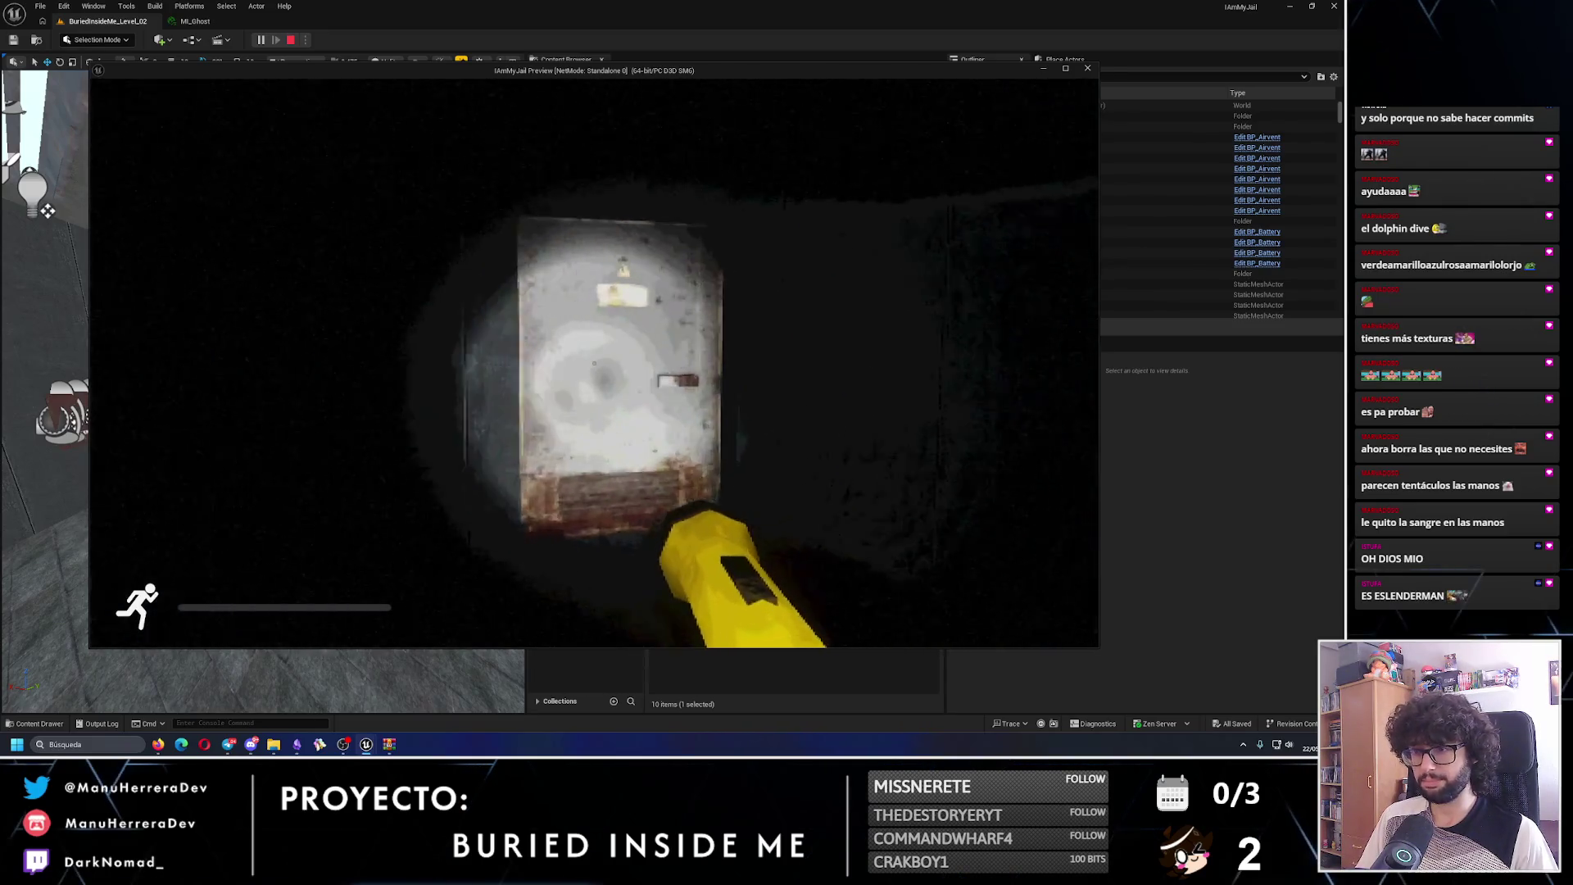
{"action": "key", "text": "w"}
{"action": "key", "text": "f"}
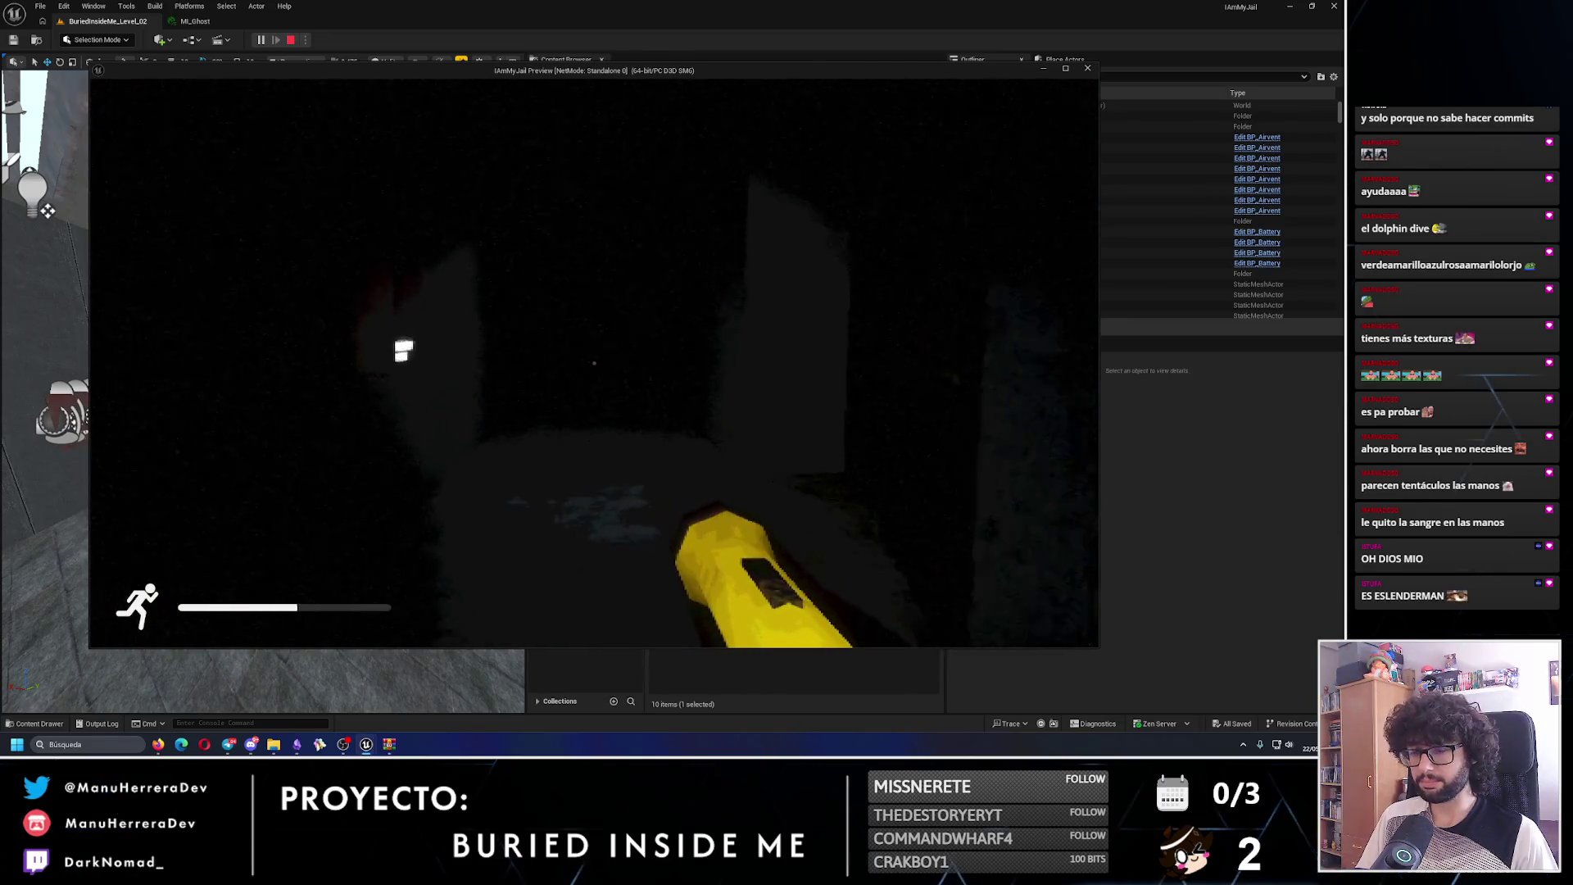
{"action": "key", "text": "f"}
{"action": "key", "text": "shift+w"}
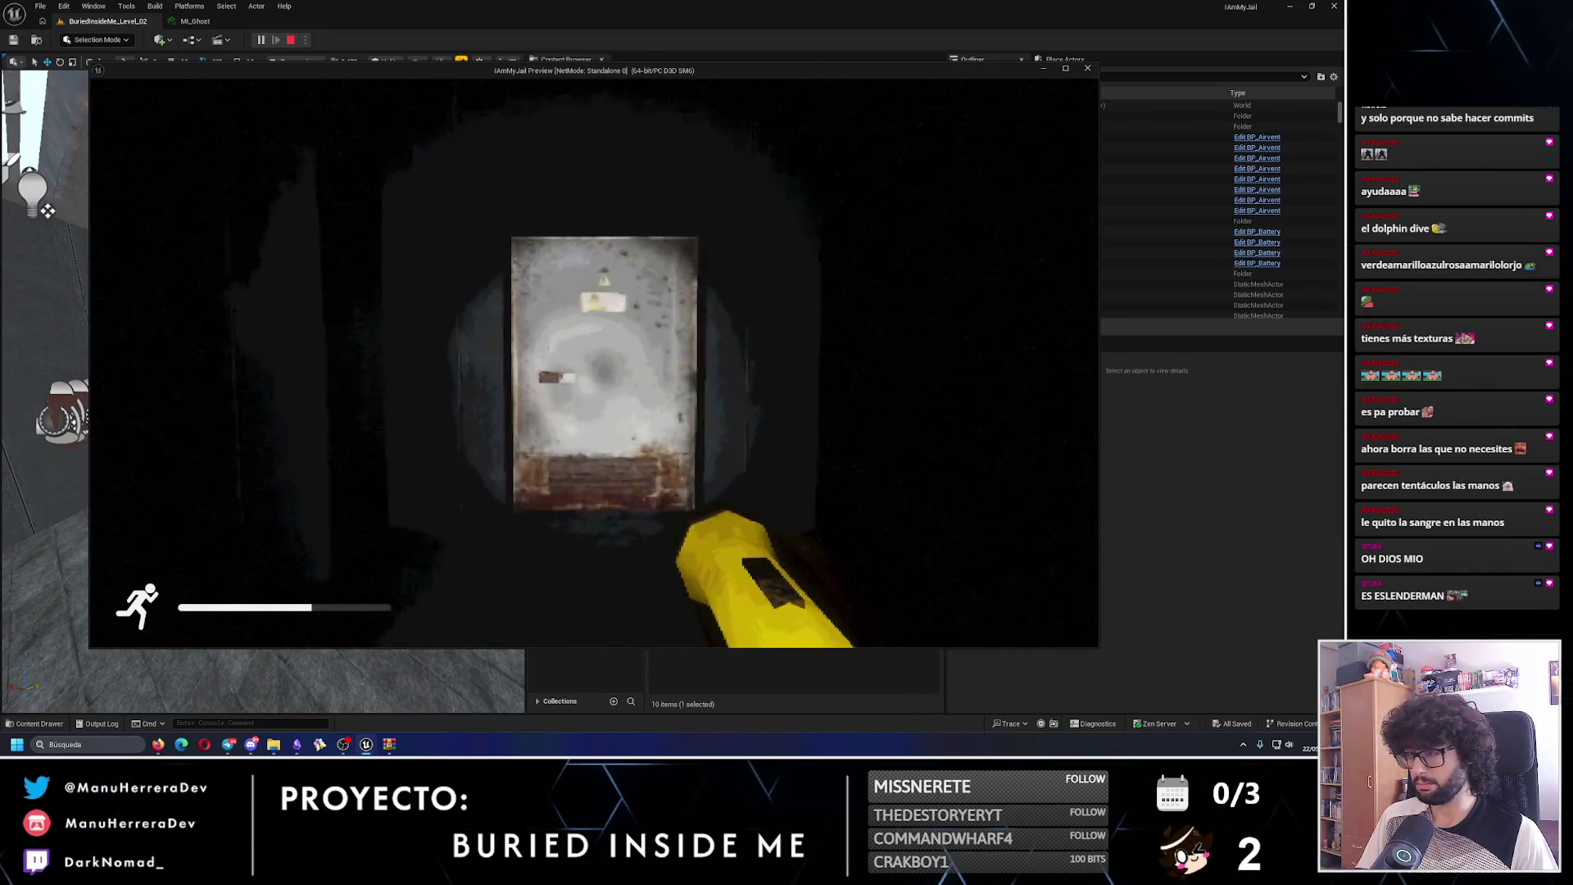
{"action": "key", "text": "f"}
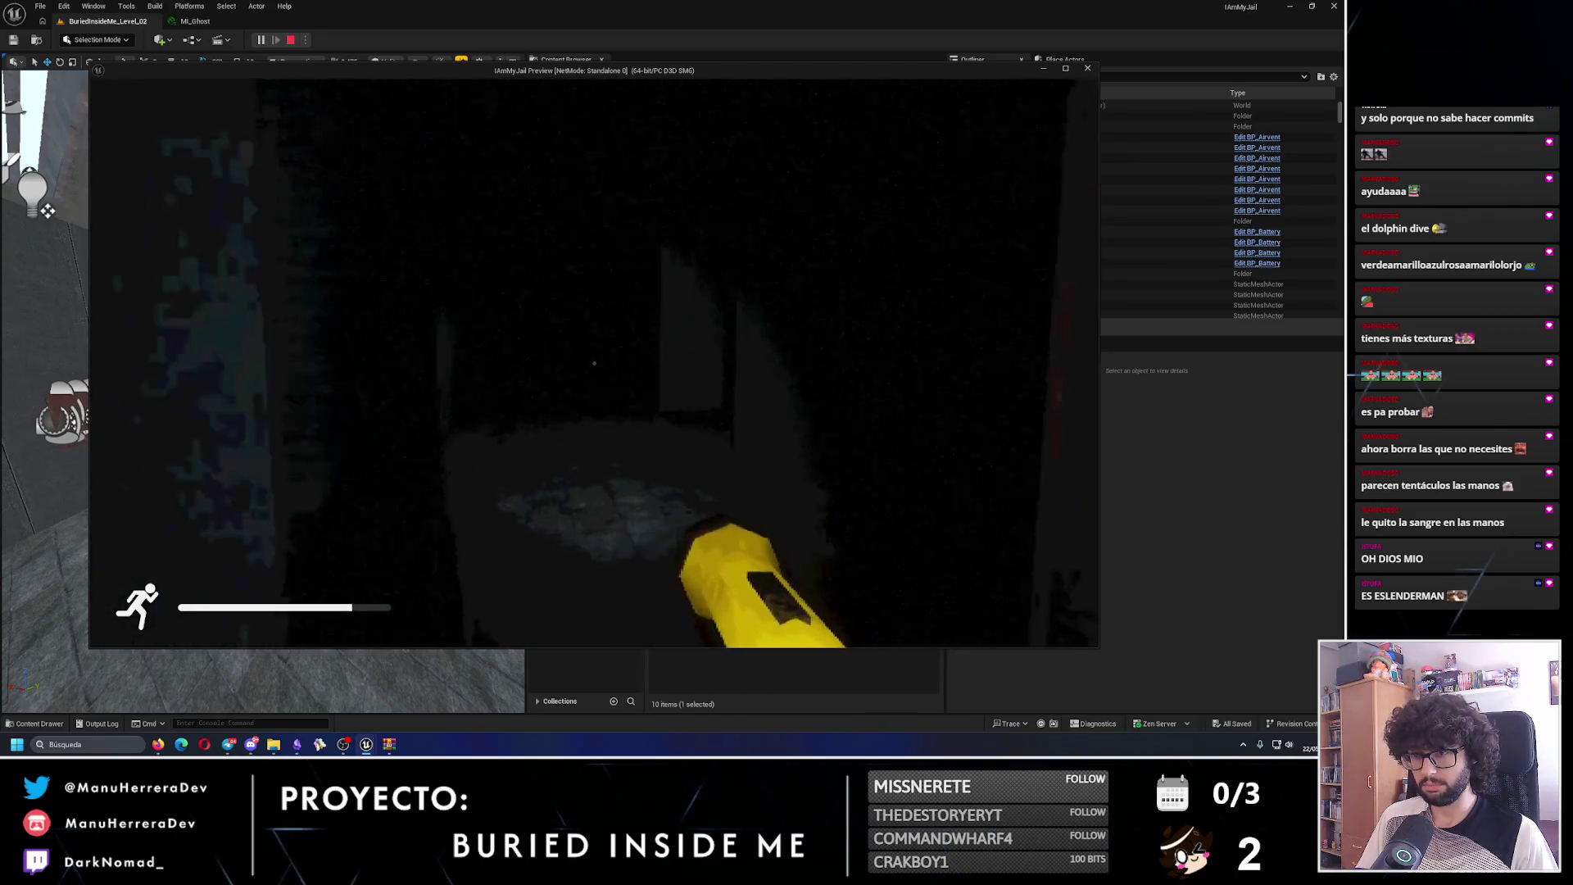
- Sprint through the dark tunnel to the rusty door, then end the preview with Esc
{"action": "key", "text": "shift+w"}
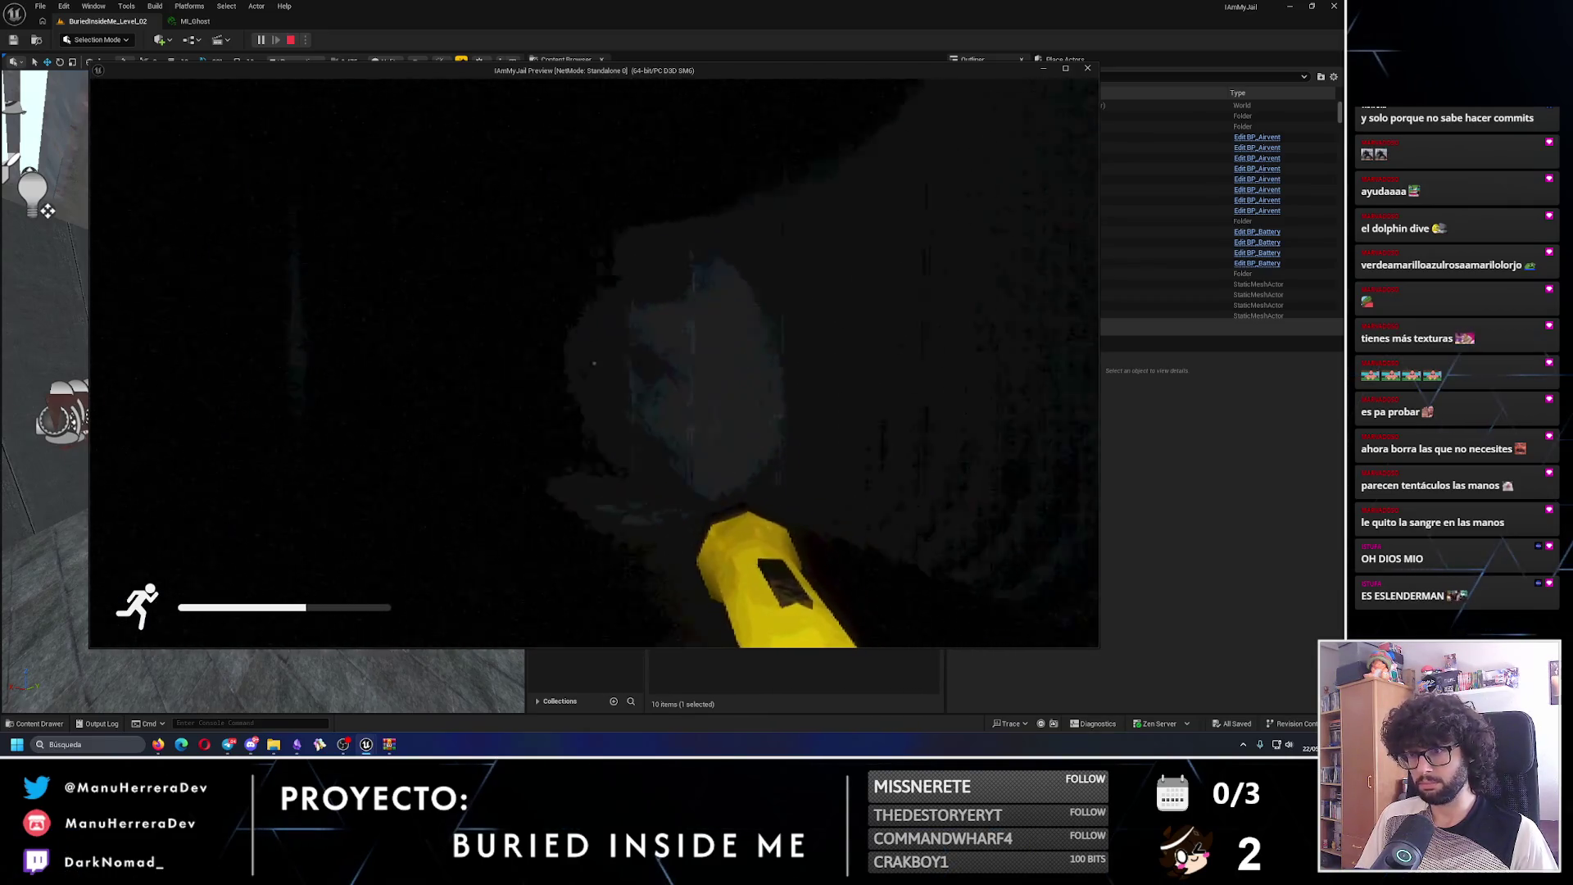
{"action": "key", "text": "shift+w"}
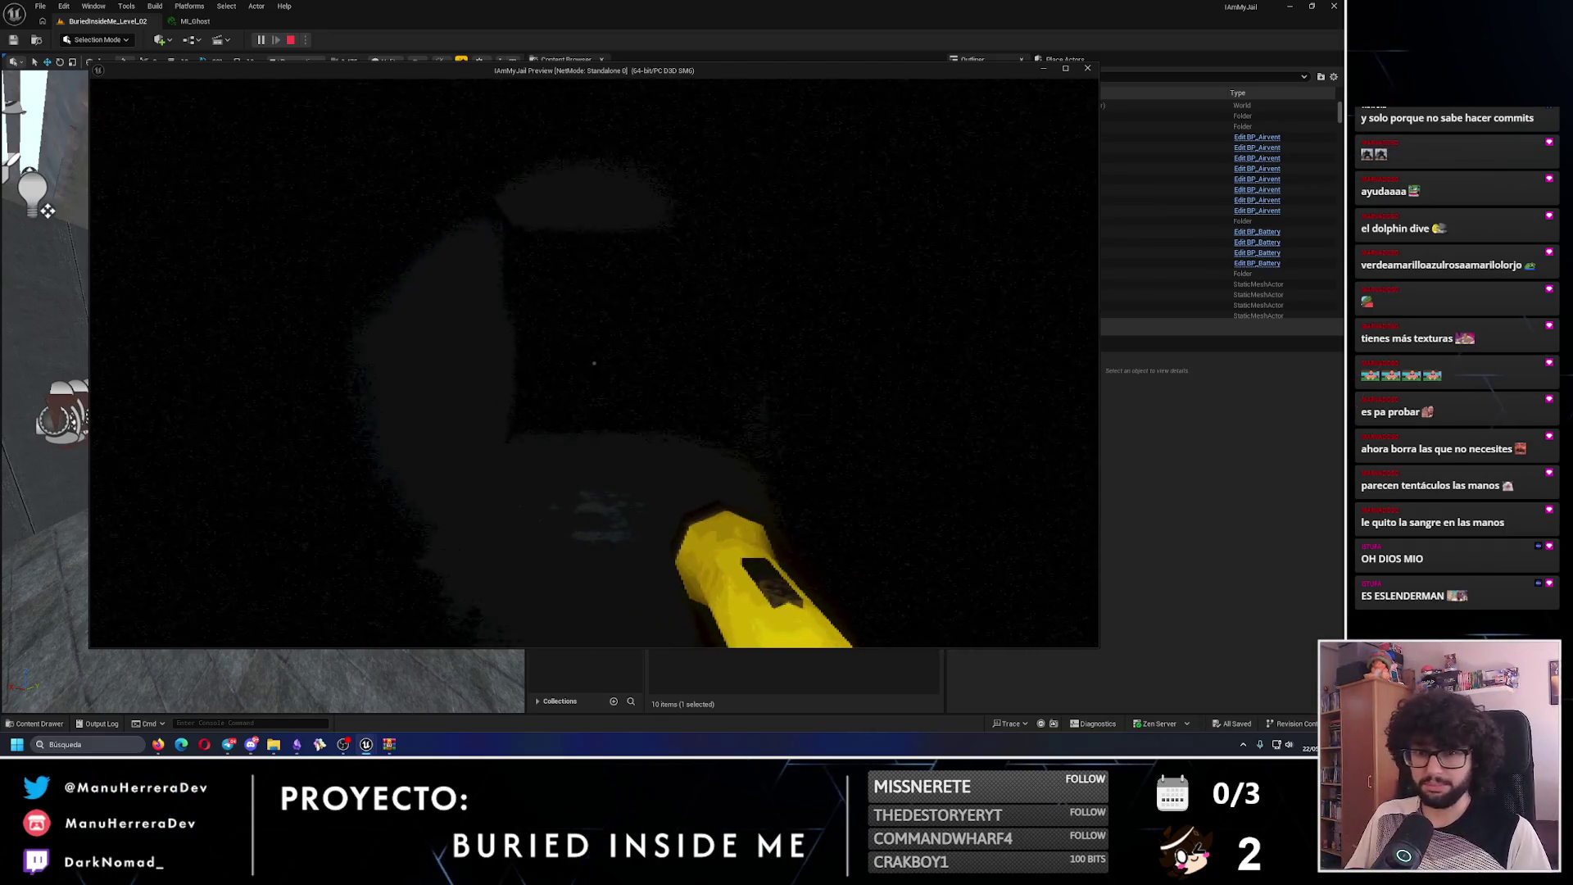
{"action": "key", "text": "shift+w"}
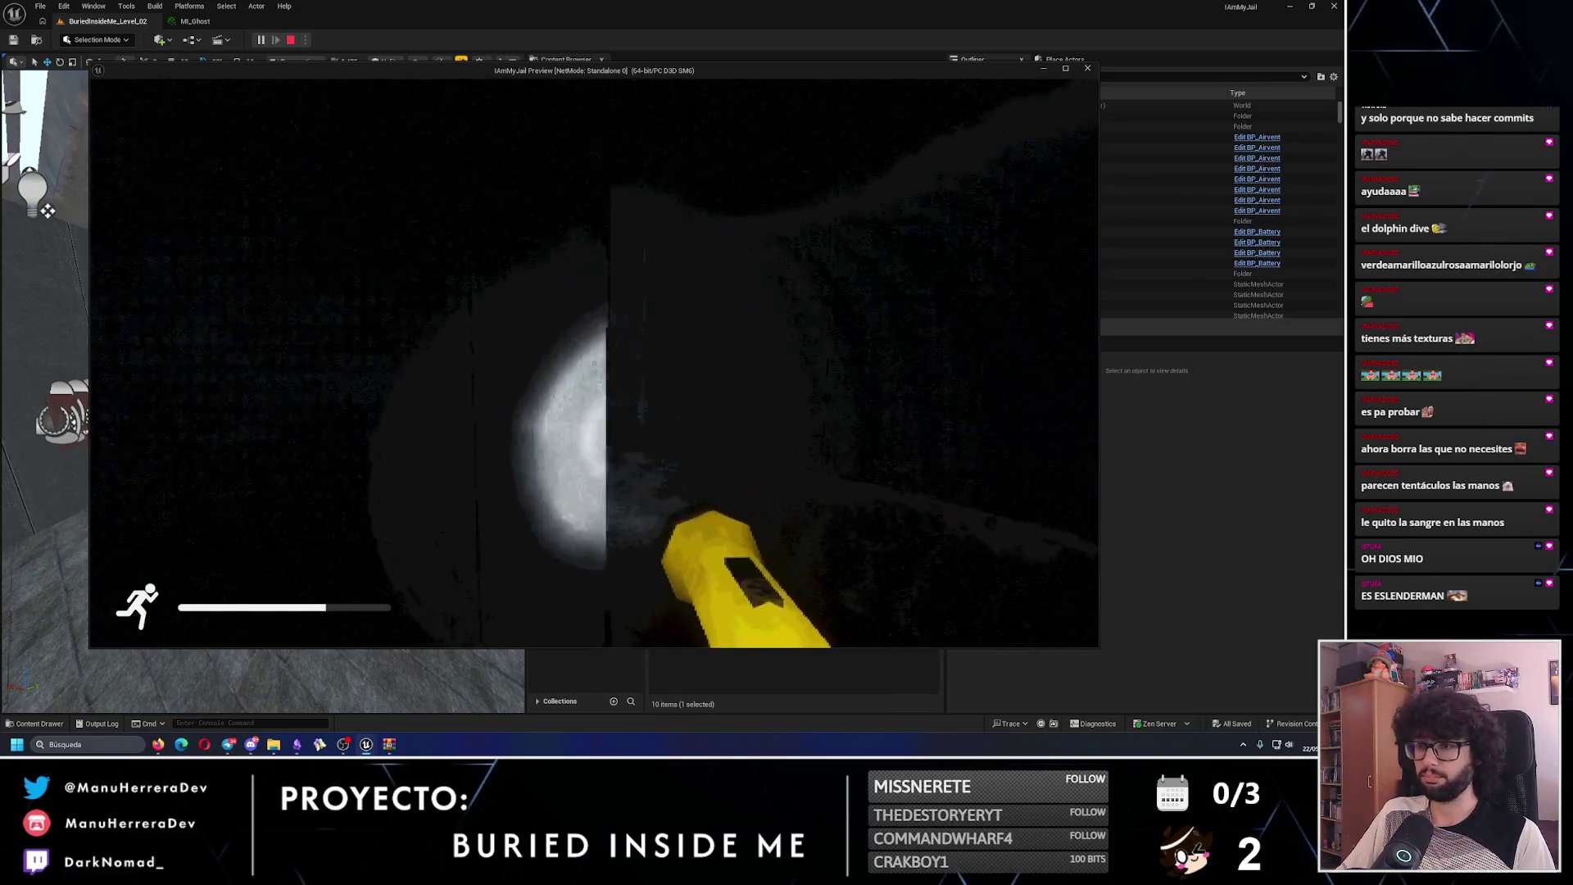
{"action": "key", "text": "w"}
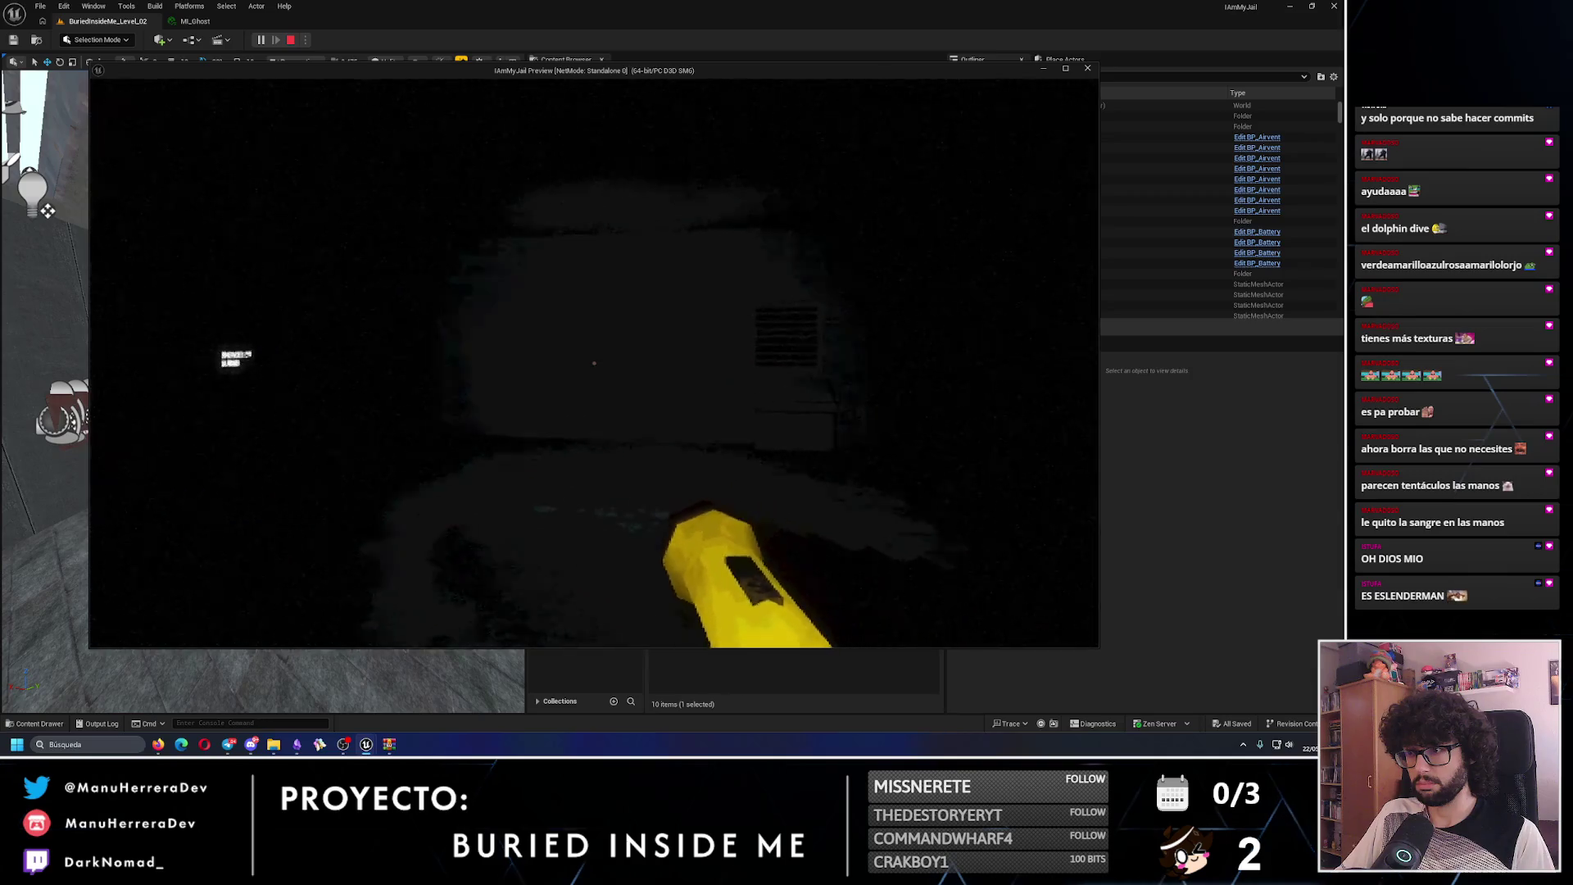
{"action": "key", "text": "w"}
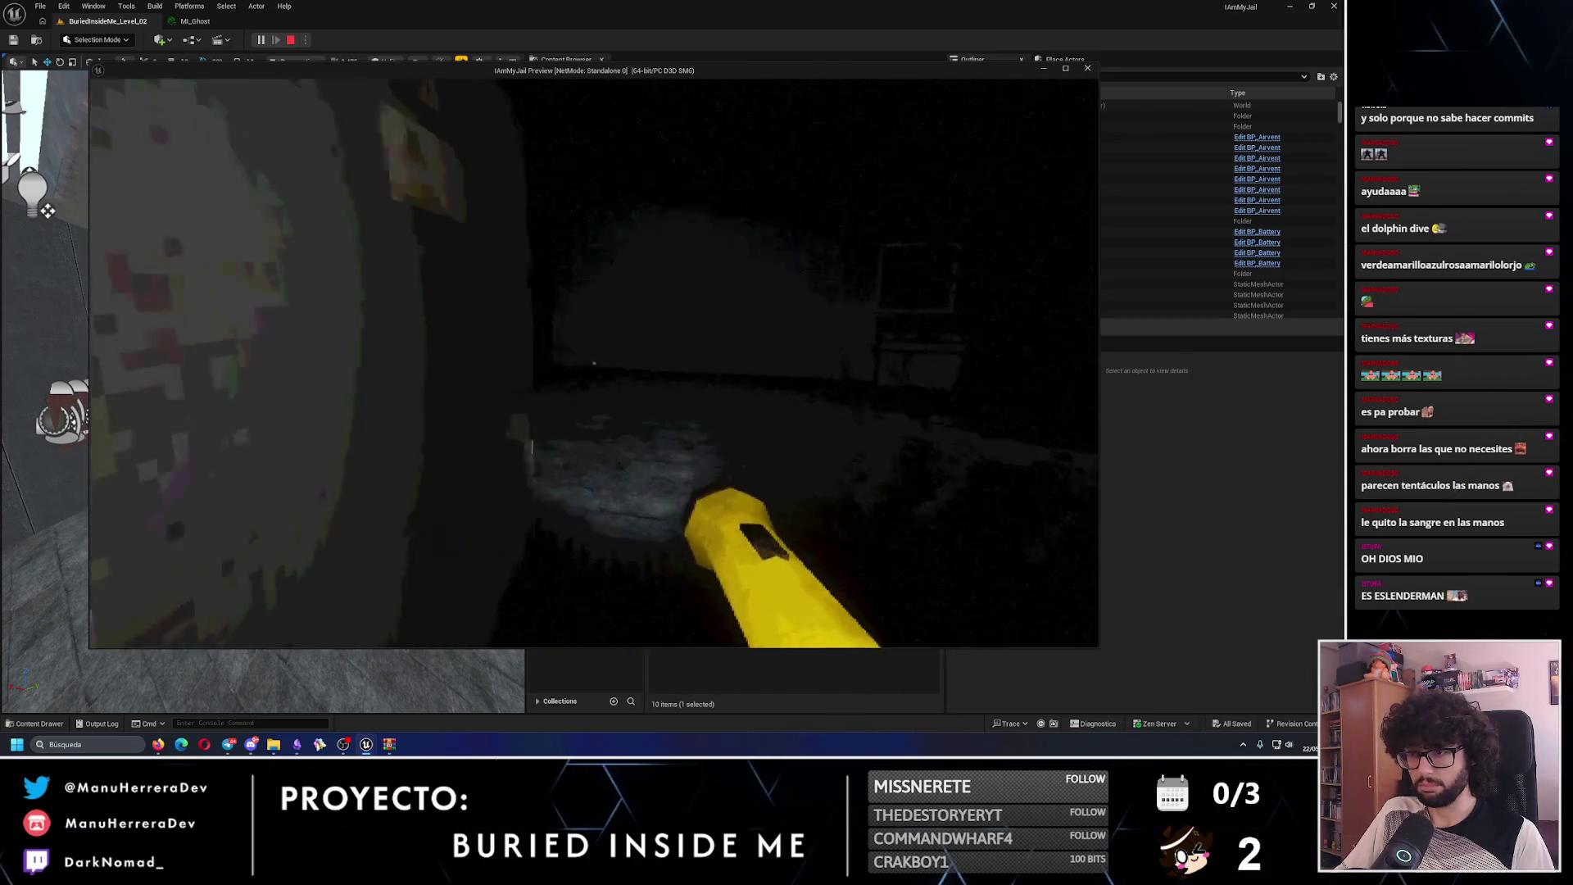
{"action": "key", "text": "w"}
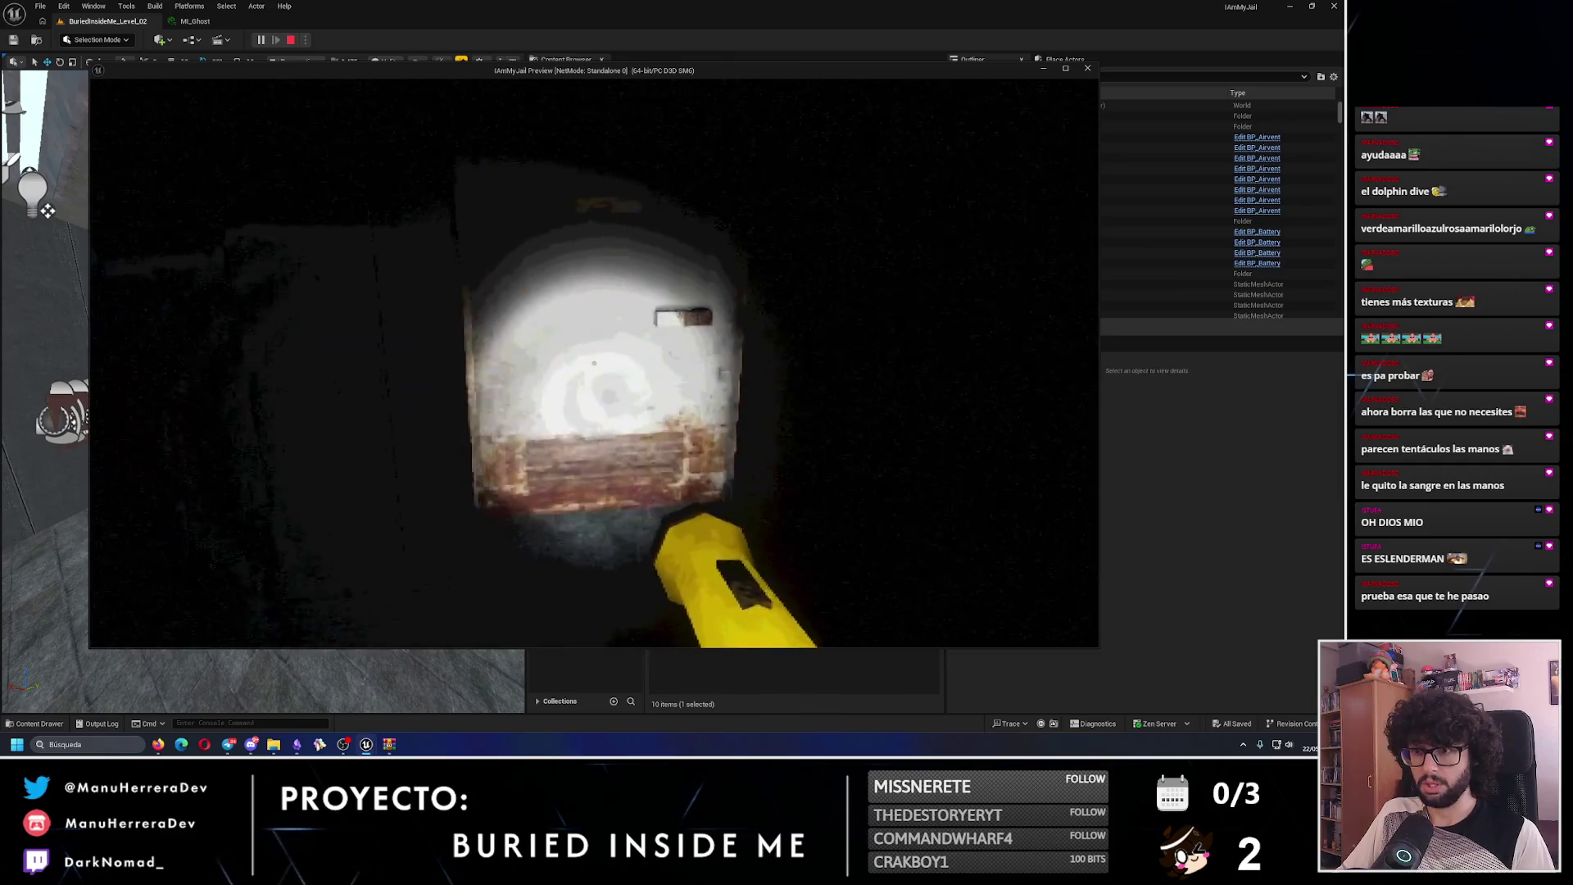
{"action": "key", "text": "shift+w"}
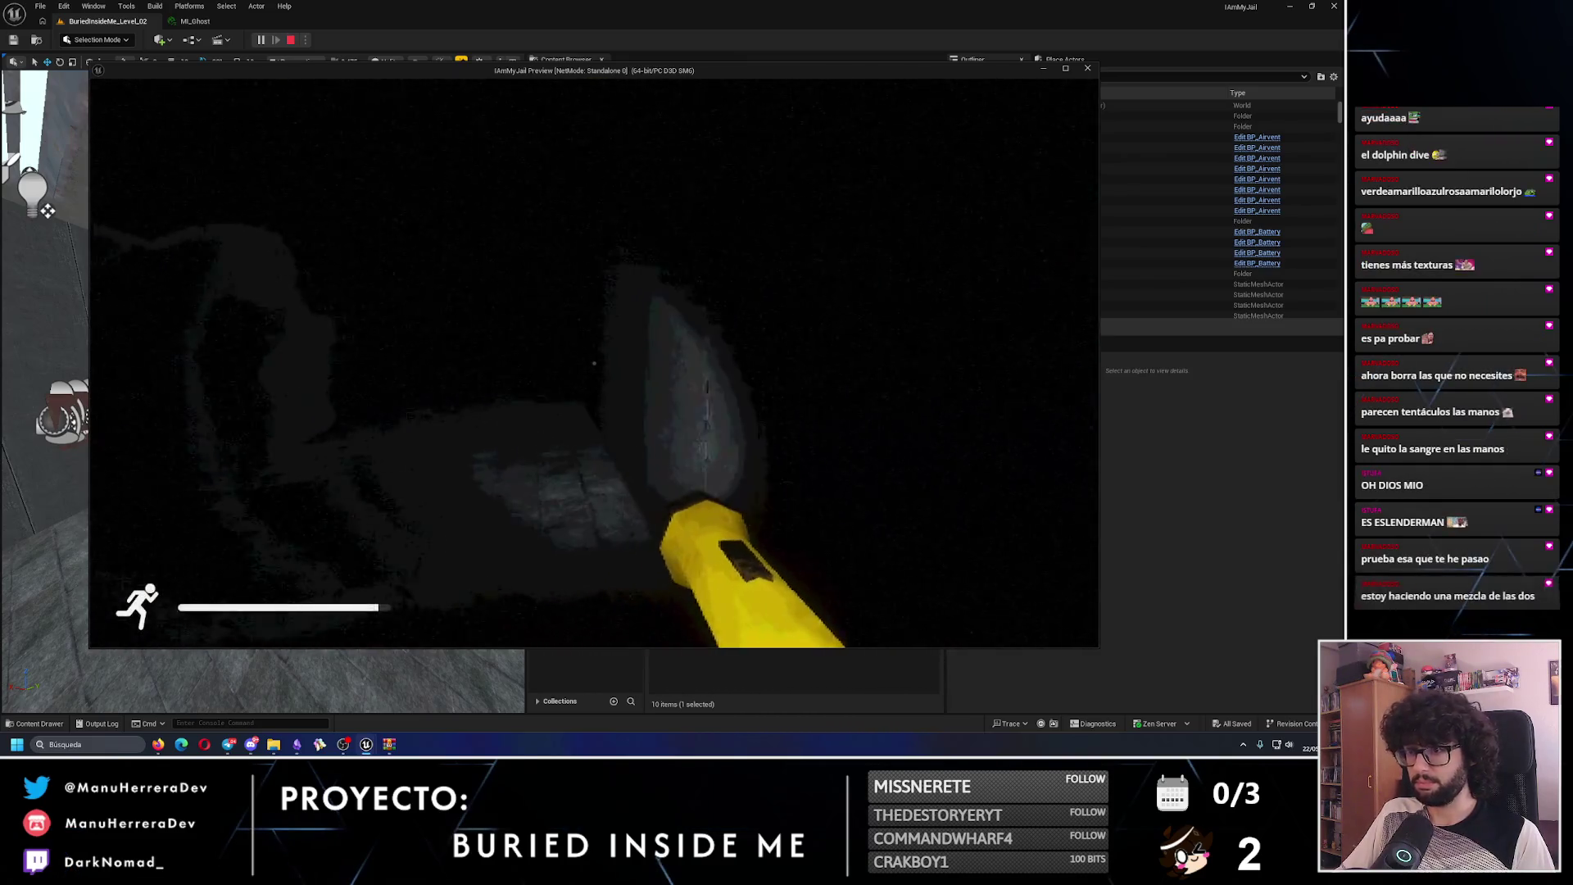
{"action": "key", "text": "Escape"}
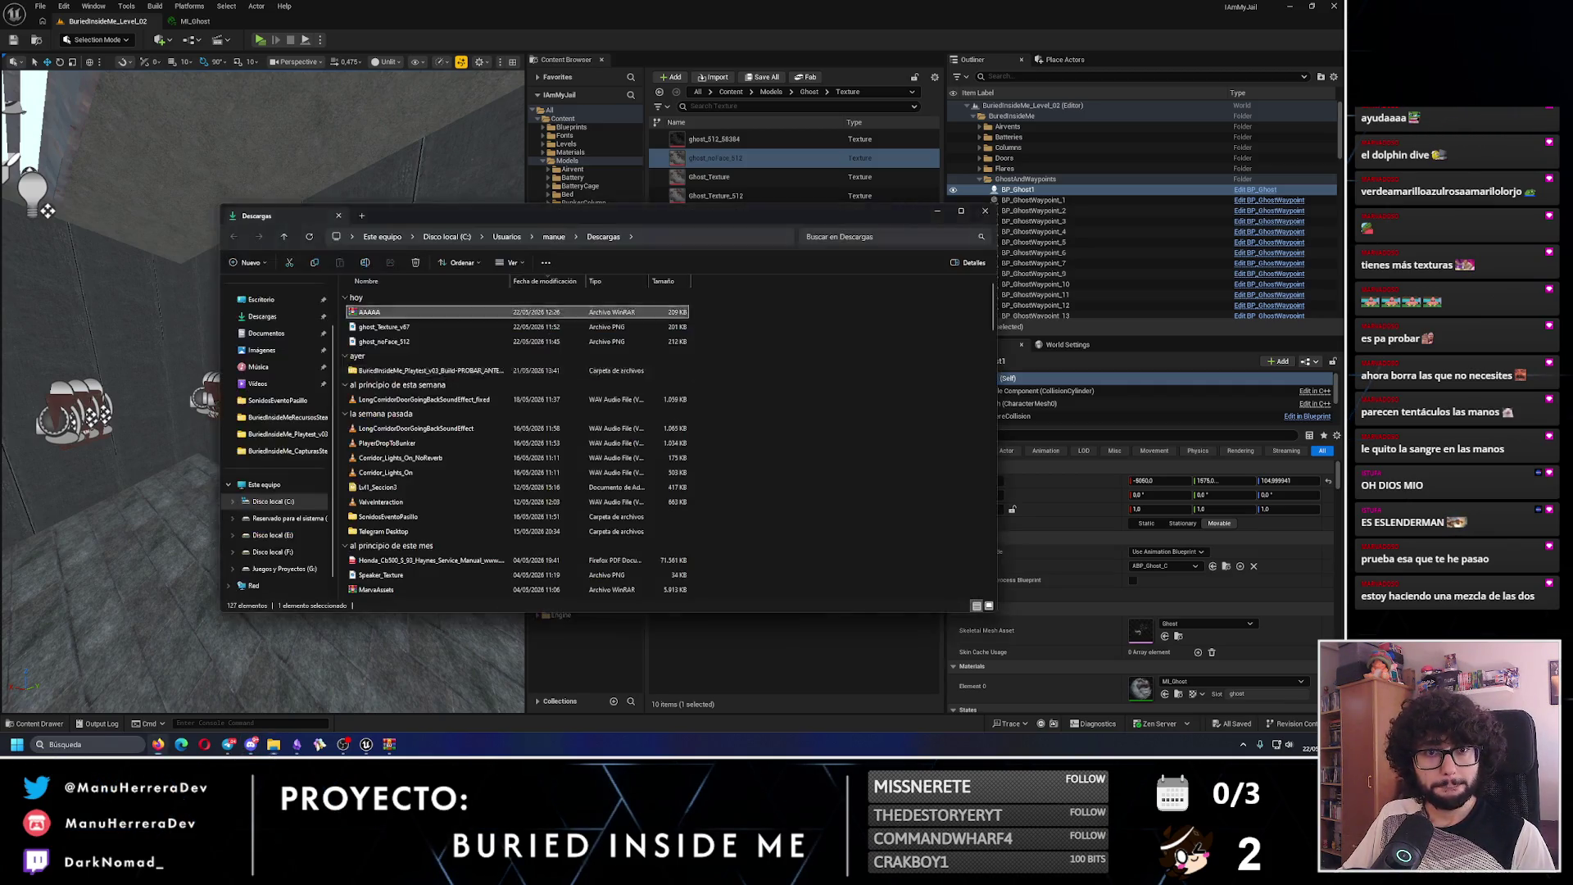
- Extract ghost_Texture_V69.png from AAAAA.rar into Downloads and open Unreal's import file browser
{"action": "double_click", "coordinate": [381, 314]}
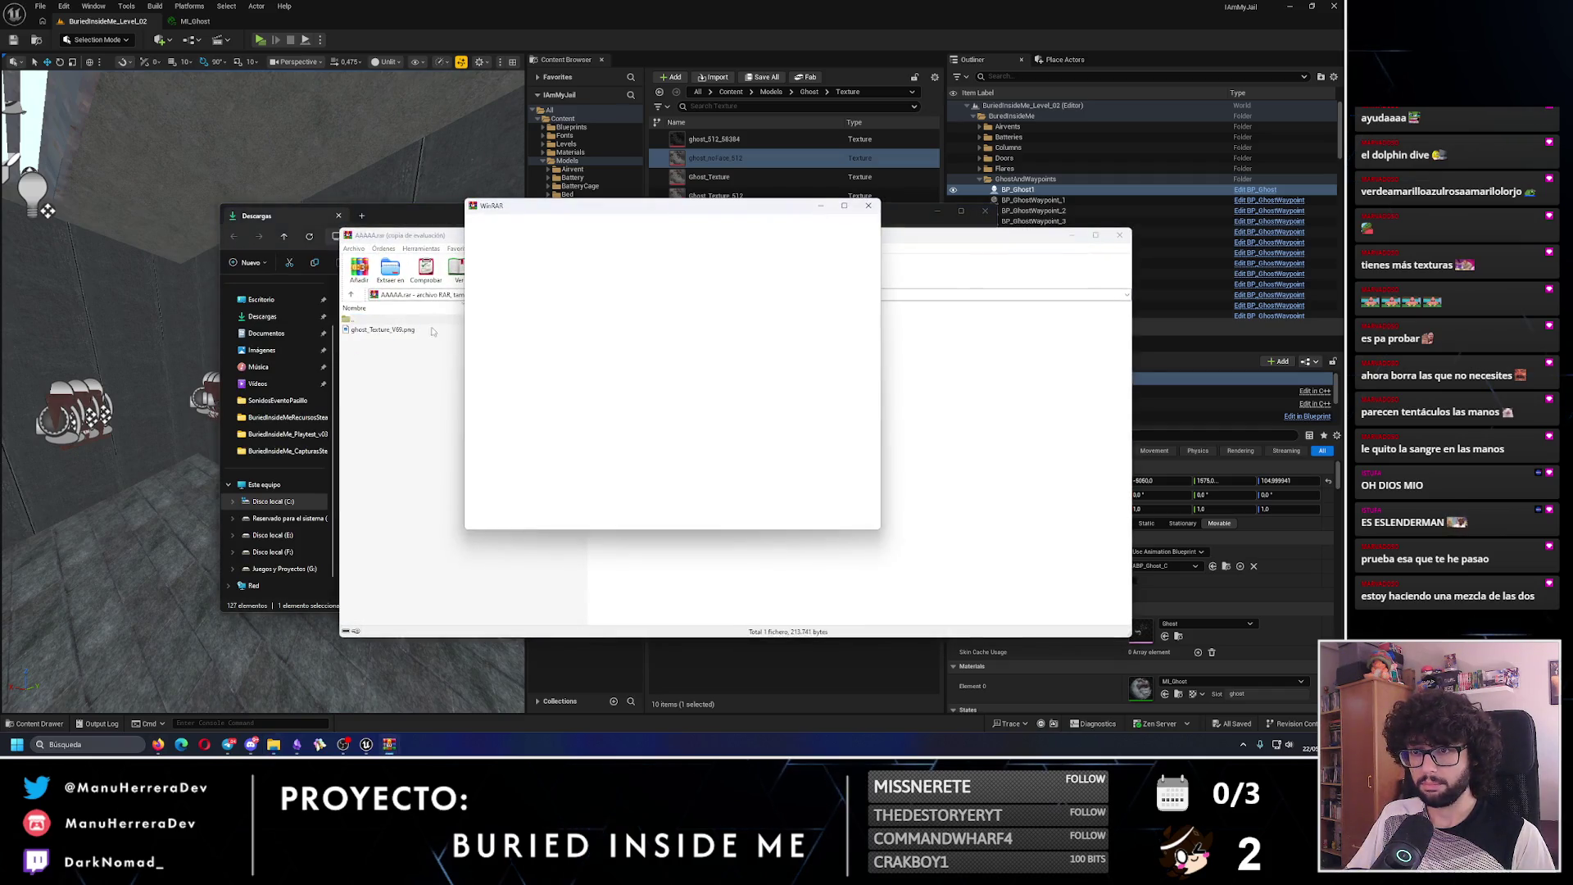
{"action": "key", "text": "Escape"}
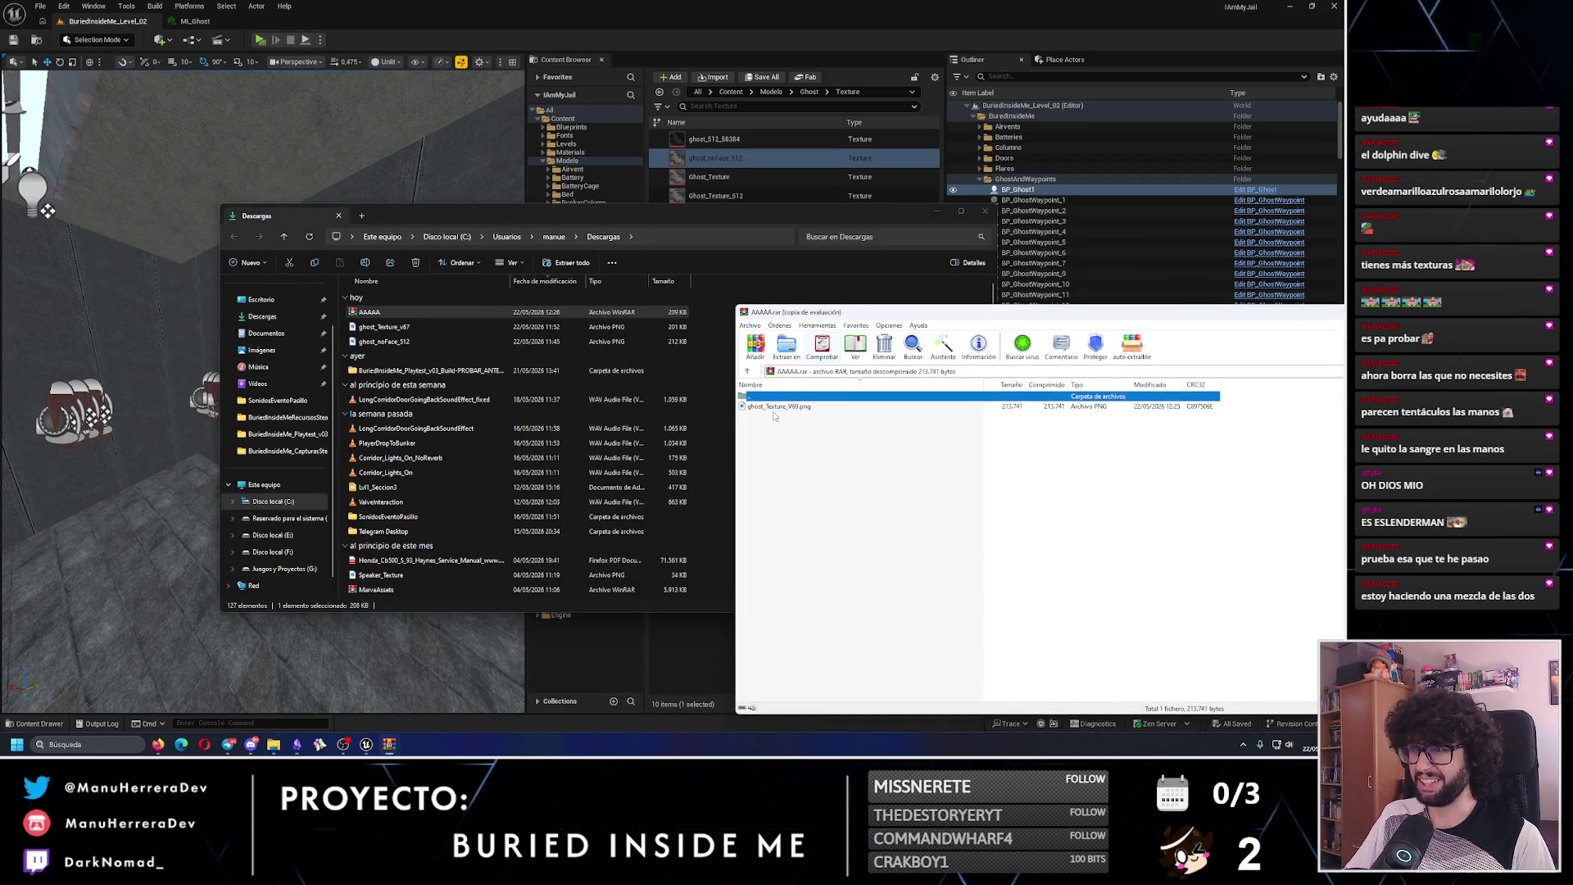
{"action": "left_click_drag", "start_coordinate": [700, 318], "coordinate": [700, 321]}
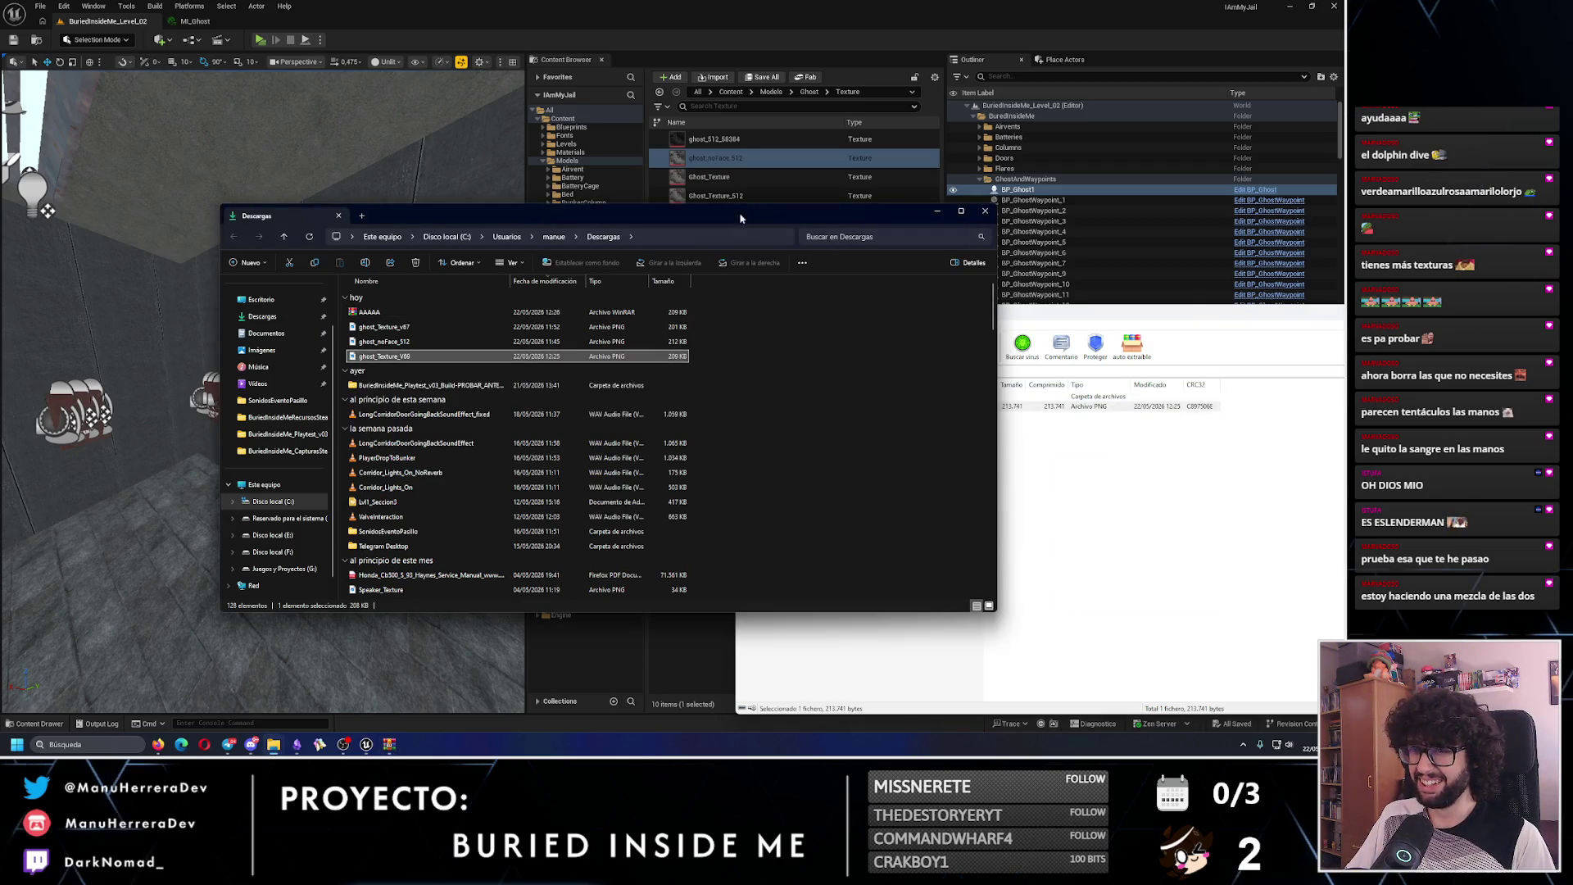
{"action": "left_click", "coordinate": [743, 57]}
{"action": "left_click", "coordinate": [717, 77]}
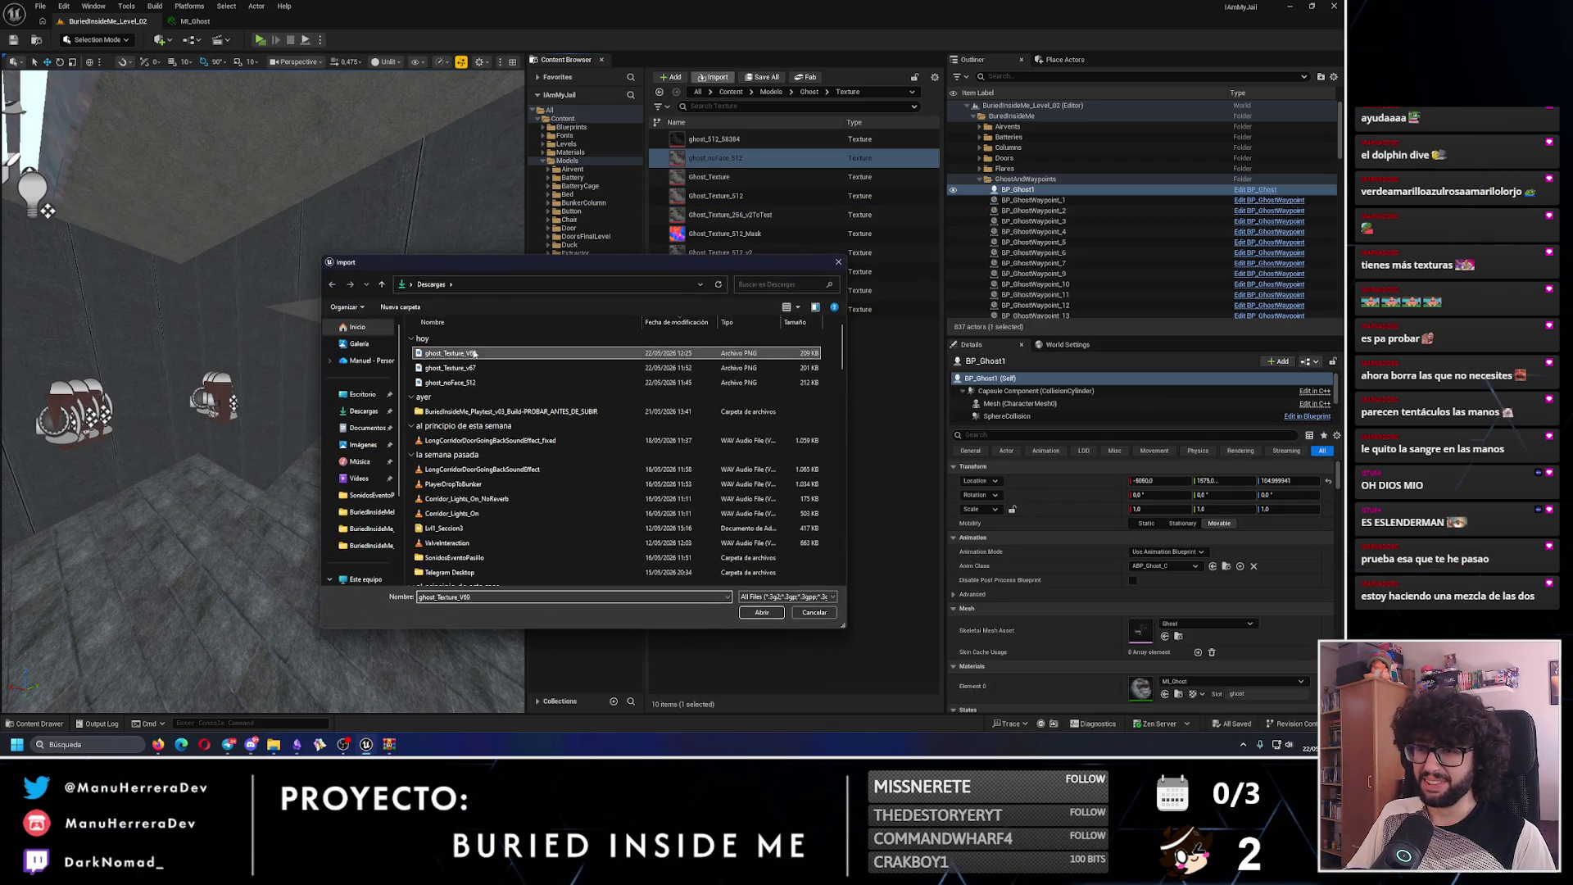
- Import ghost_Texture_V69, confirm its Filter is Nearest, then frame BP_Ghost1 in the viewport
{"action": "left_click", "coordinate": [759, 612]}
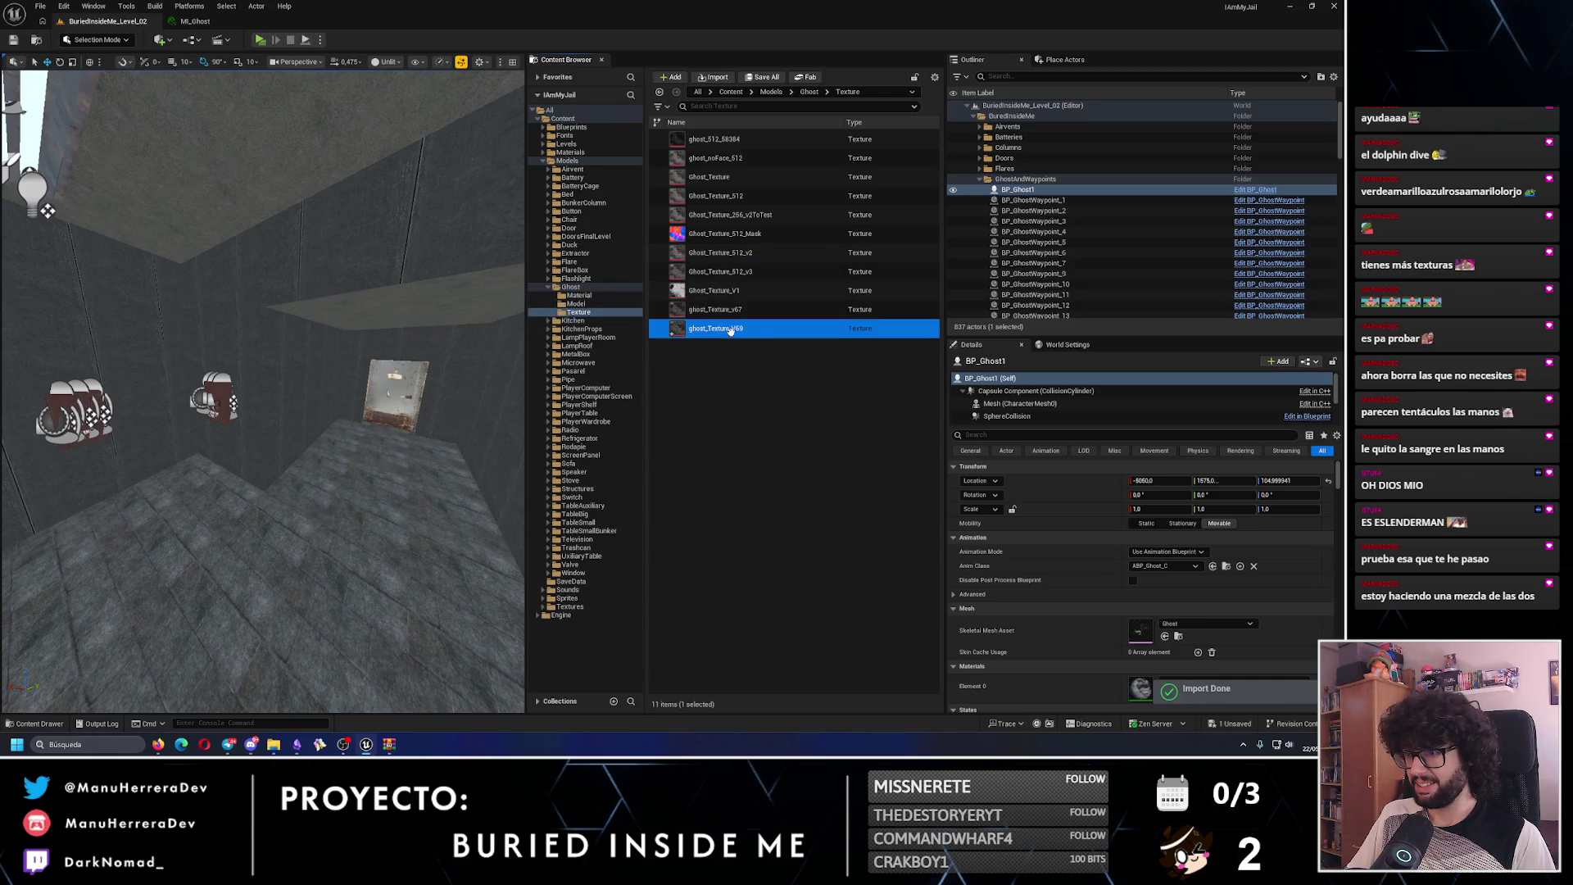
{"action": "double_click", "coordinate": [716, 328]}
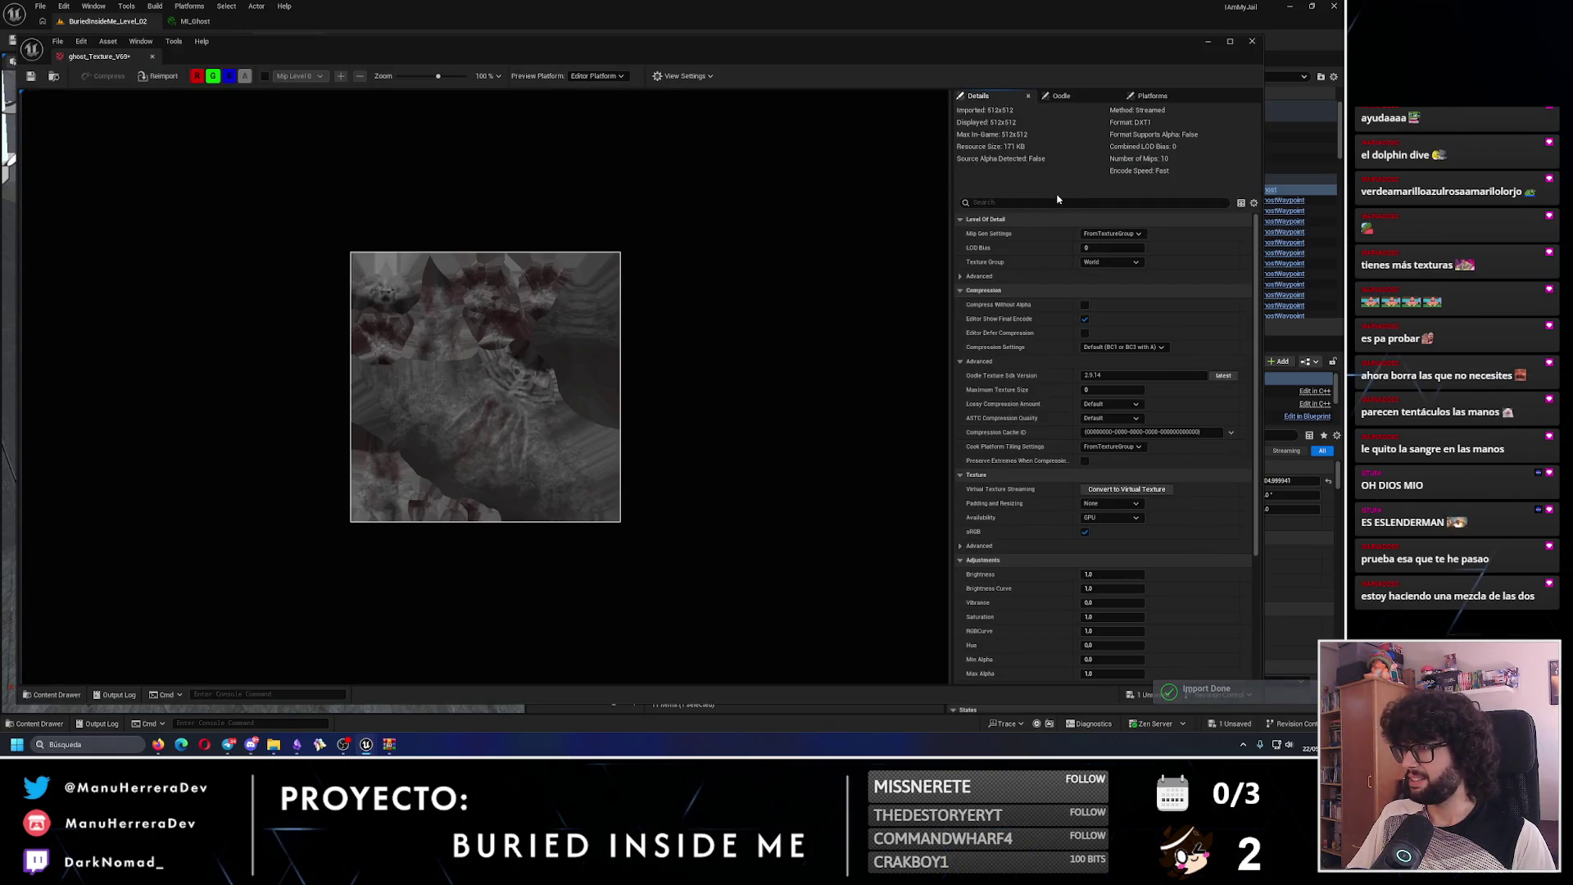
{"action": "left_click", "coordinate": [1052, 201]}
{"action": "type", "text": "filter"}
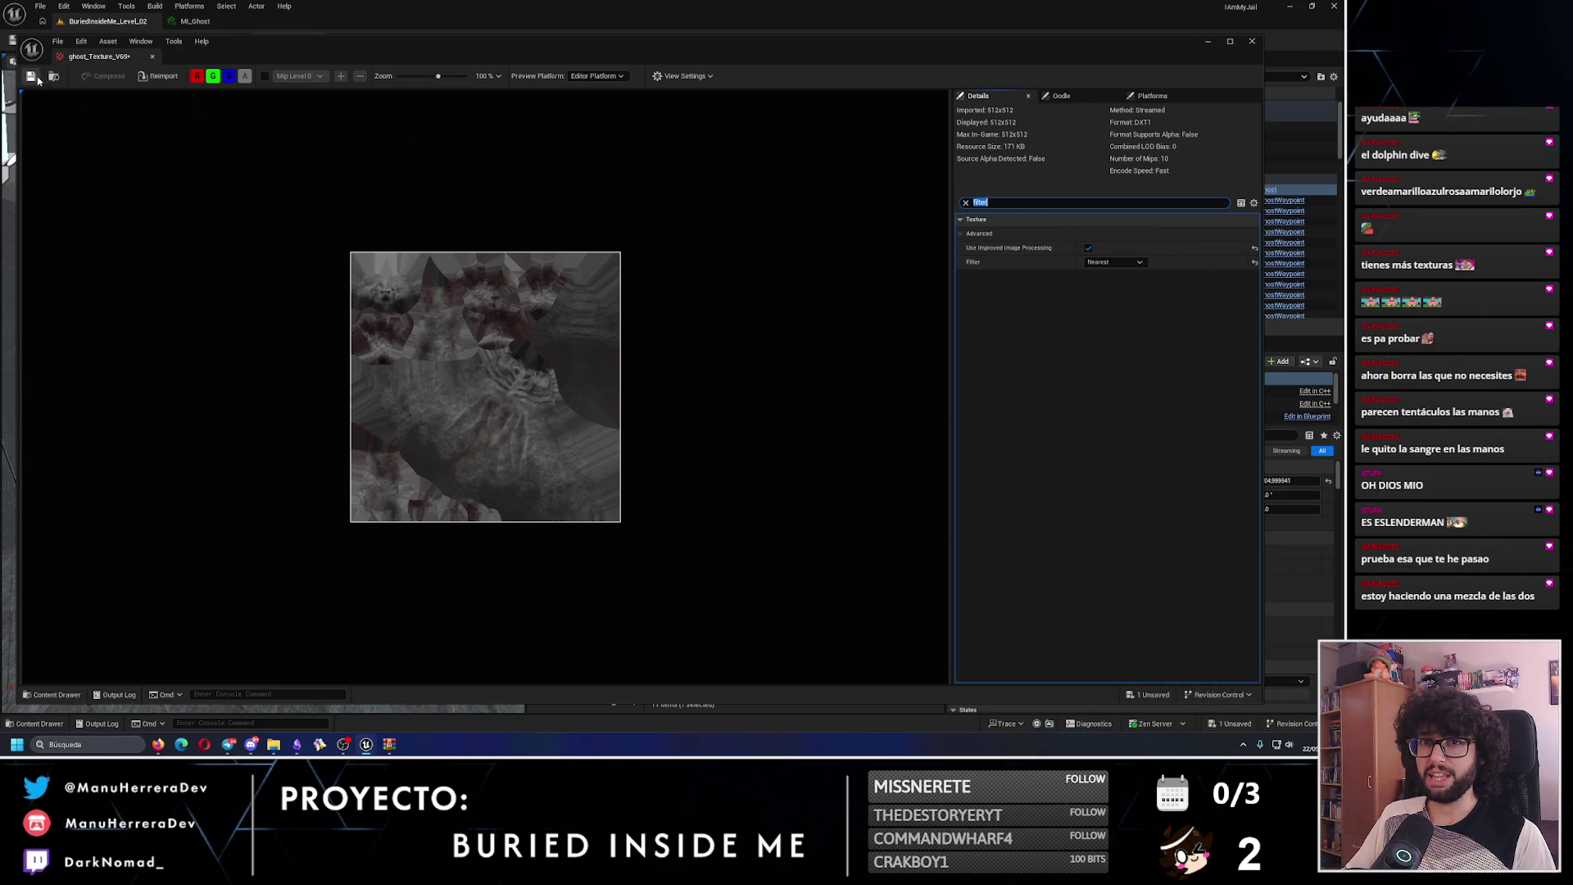
{"action": "left_click", "coordinate": [1253, 42]}
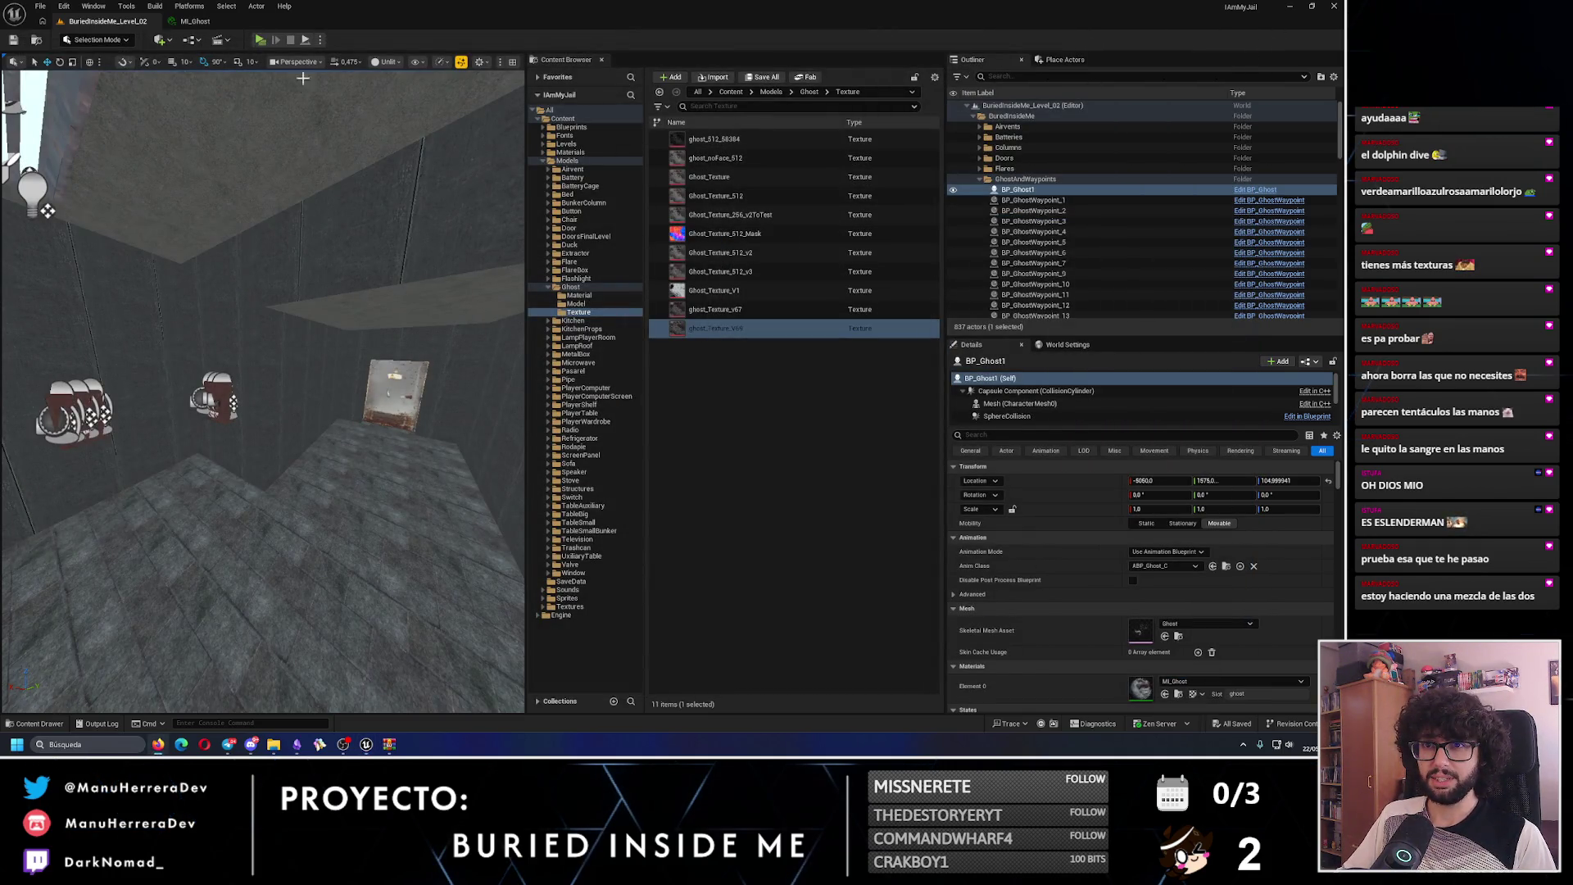
{"action": "key", "text": "f"}
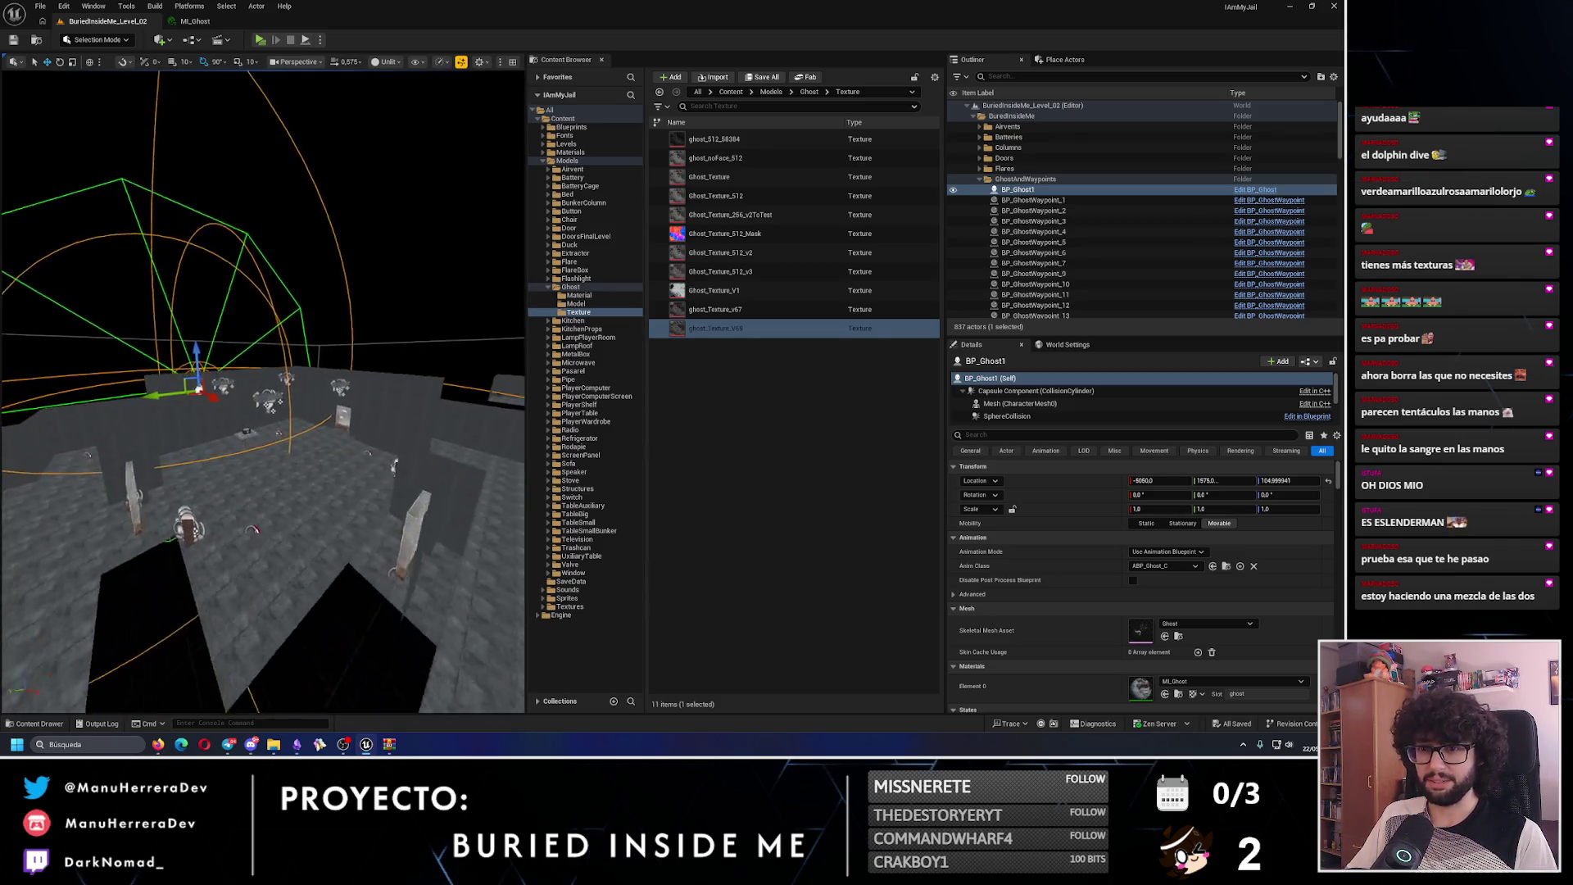
{"action": "key", "text": "f"}
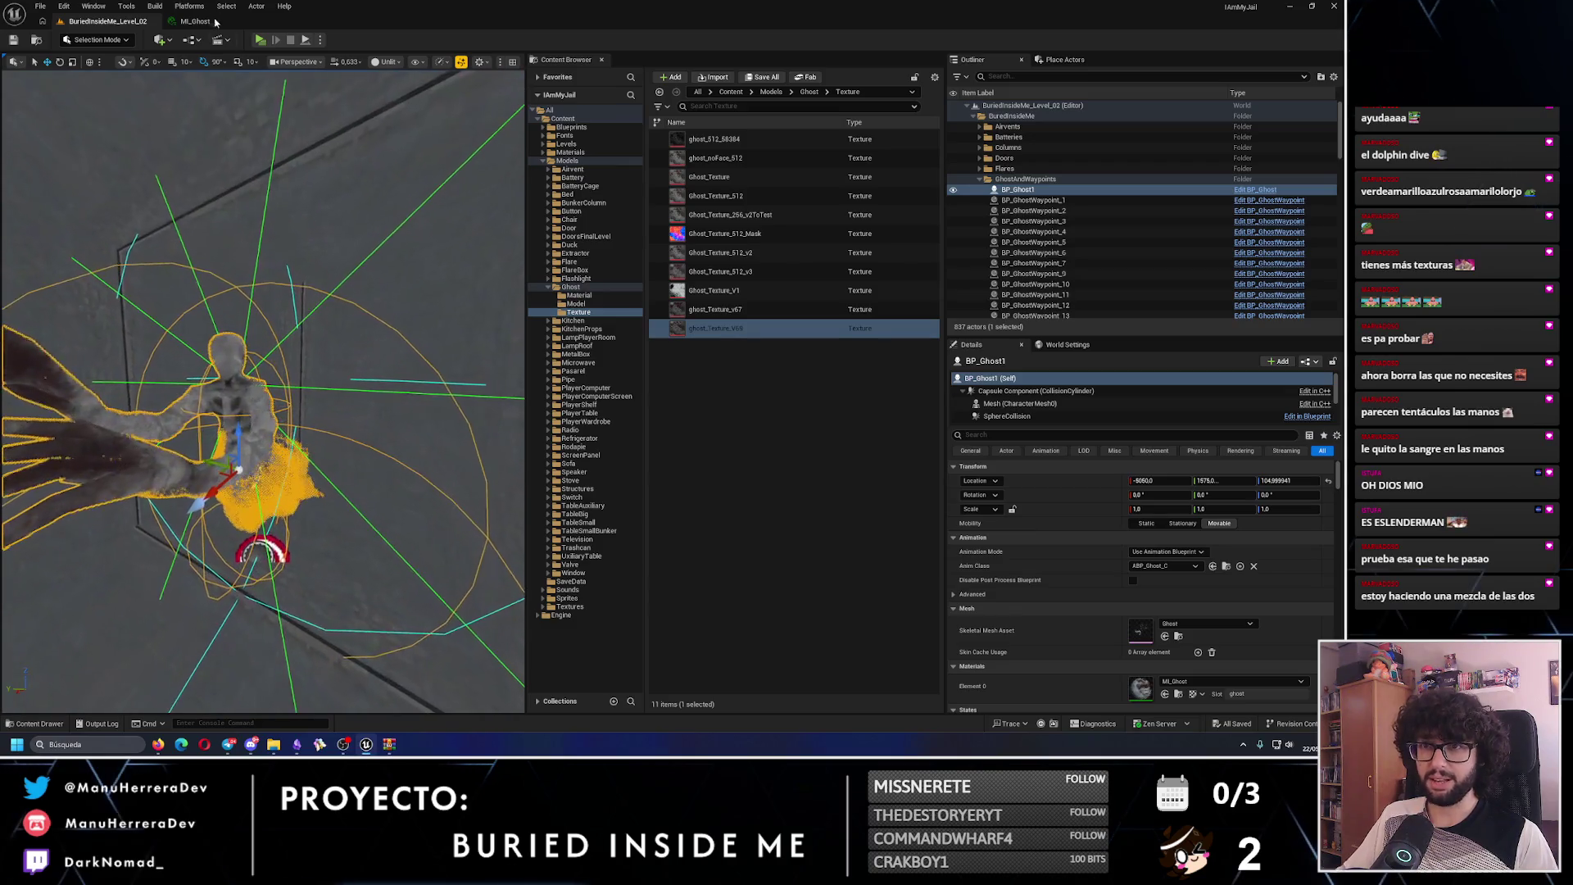
- Assign ghost_Texture_V69 as MI_Ghost's BaseColor, save it, and return to the level editor
{"action": "left_click", "coordinate": [195, 21]}
{"action": "left_click", "coordinate": [1006, 123]}
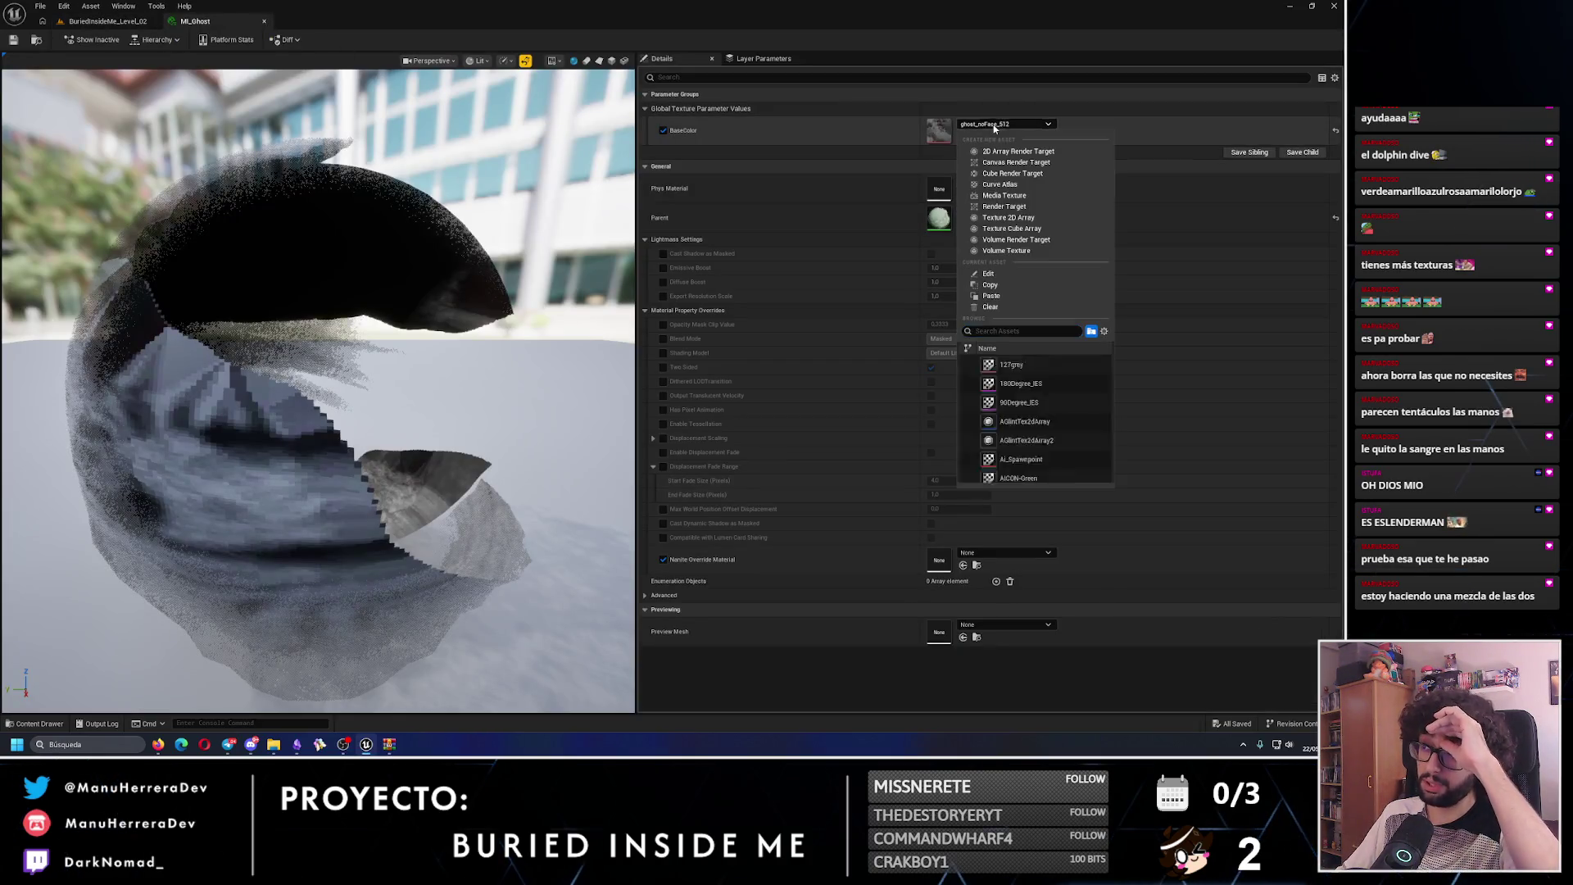
{"action": "scroll", "coordinate": [1054, 442], "scroll_direction": "down", "scroll_amount": 2}
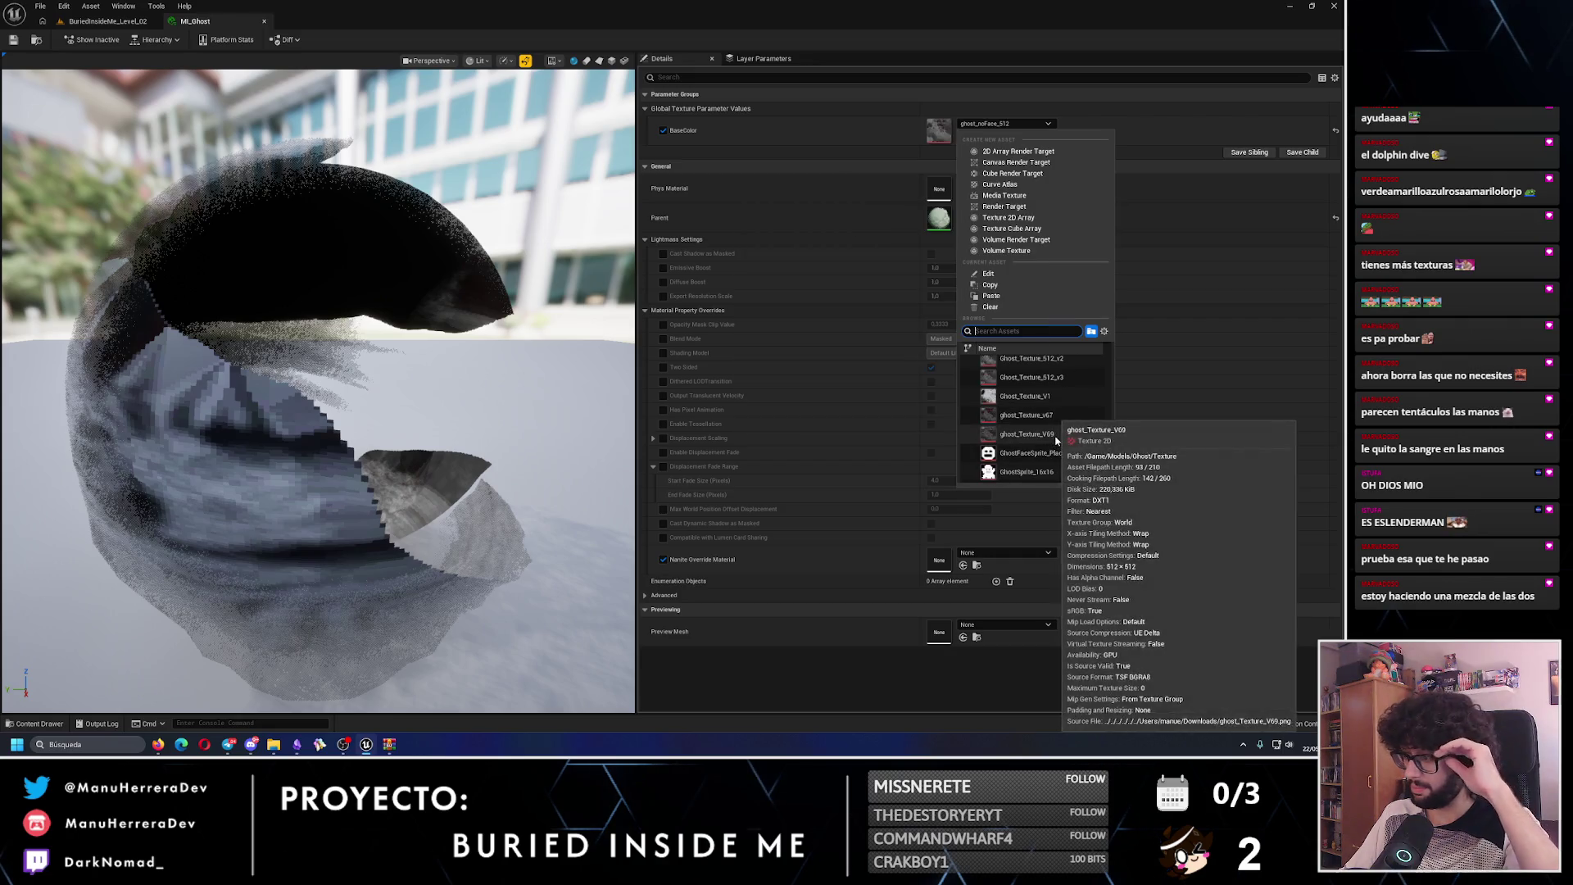
{"action": "left_click", "coordinate": [1055, 443]}
{"action": "left_click", "coordinate": [13, 40]}
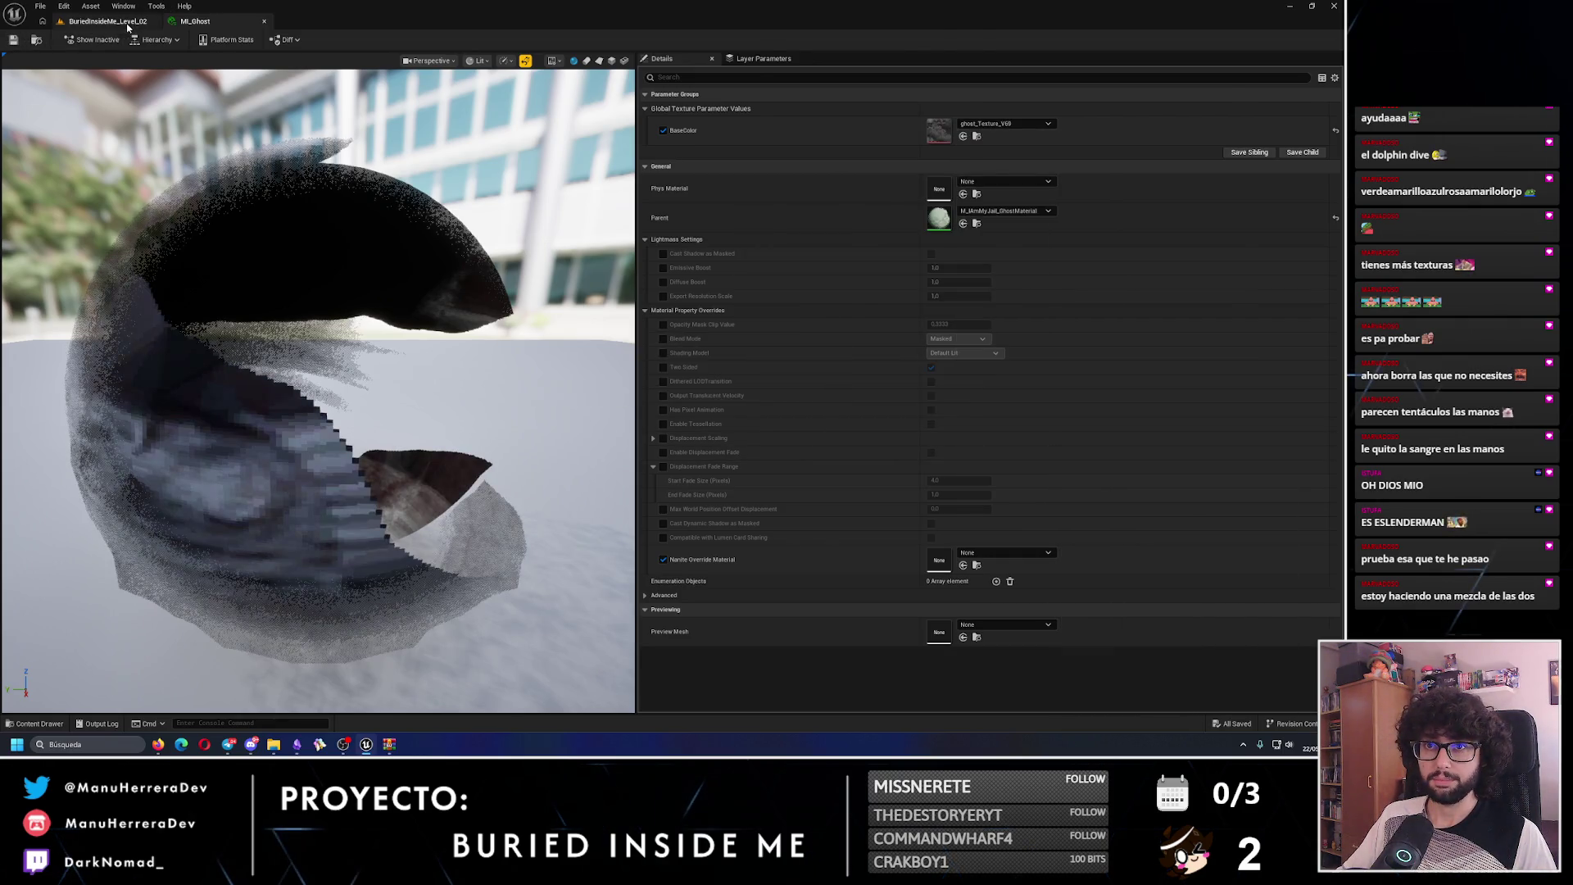
{"action": "left_click", "coordinate": [107, 20]}
{"action": "scroll", "coordinate": [262, 385], "scroll_direction": "up", "scroll_amount": 3}
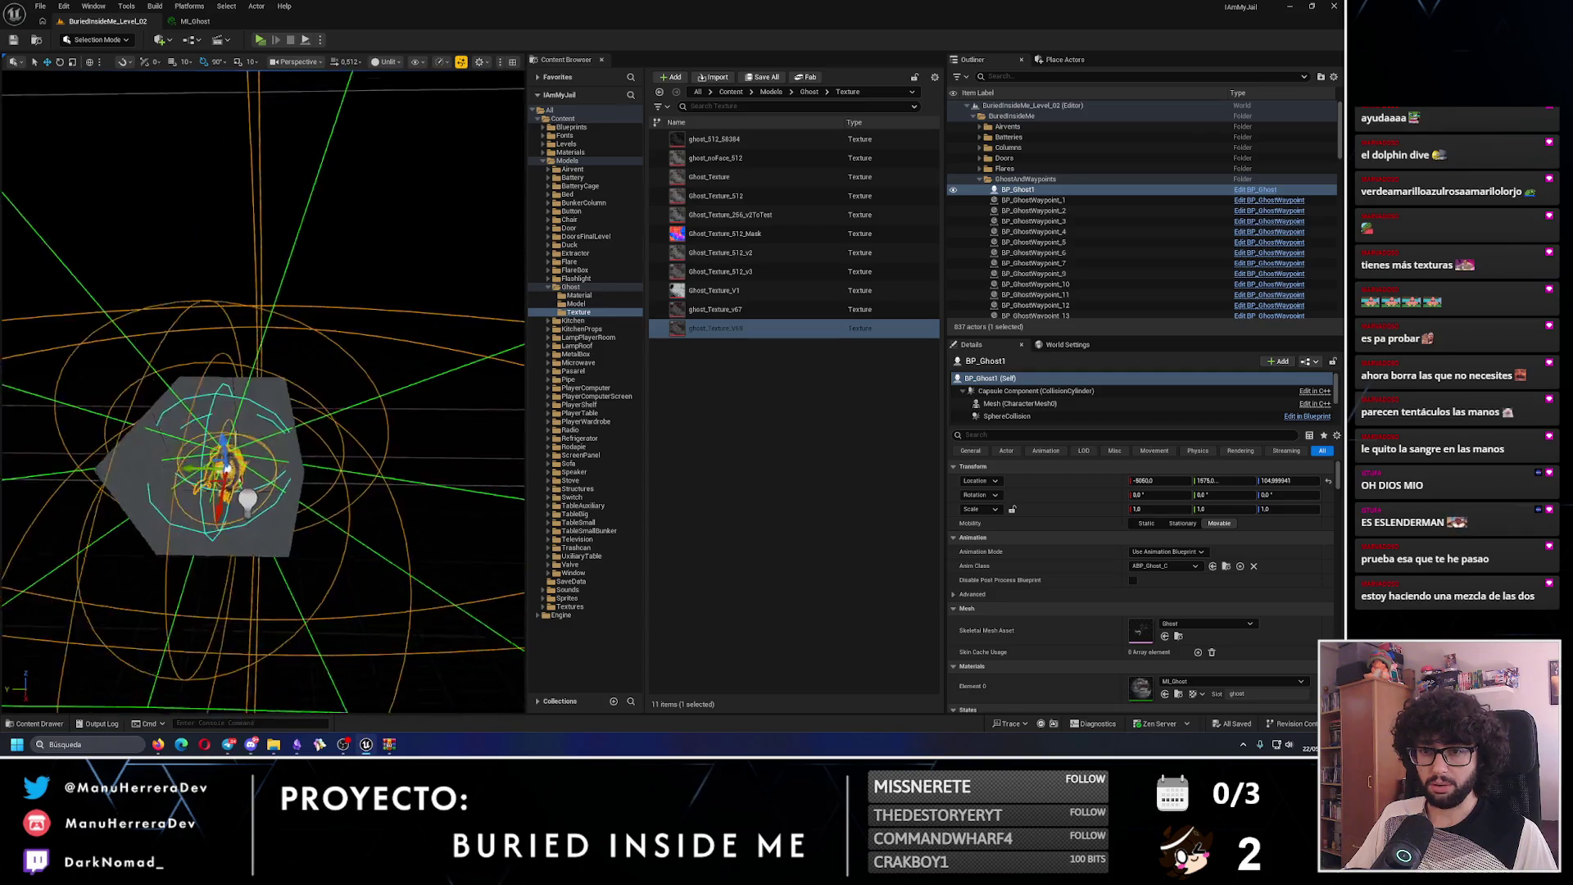
- Compare the ghost and level under Lit (Alt+4) and Unlit (Alt+3) shading, then start play with Alt+P
{"action": "key", "text": "f"}
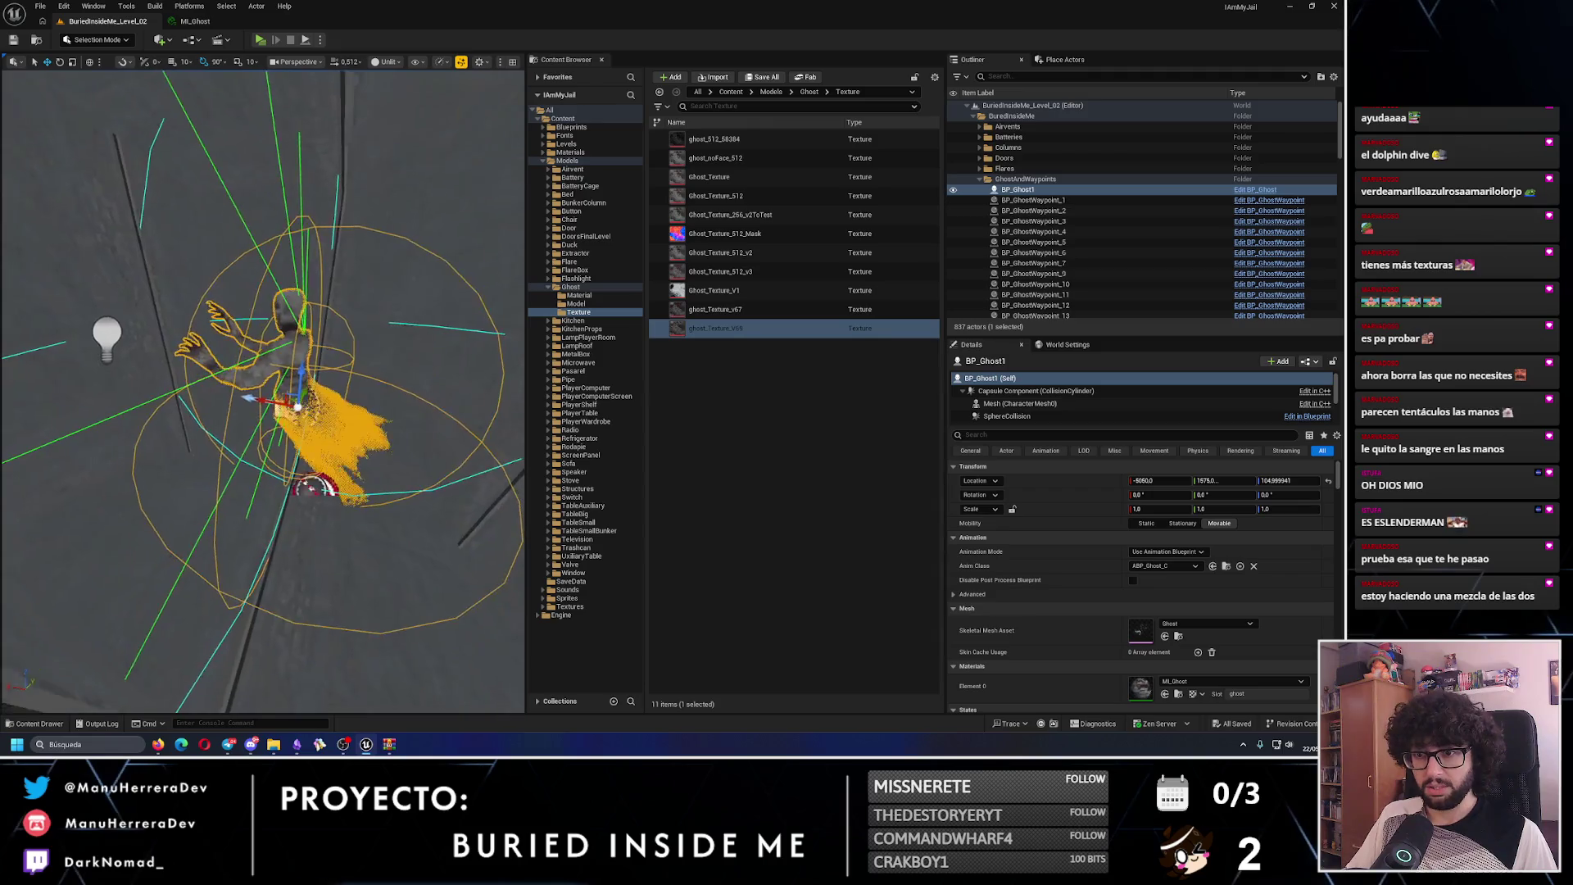
{"action": "key", "text": "alt+4"}
{"action": "key", "text": "Escape"}
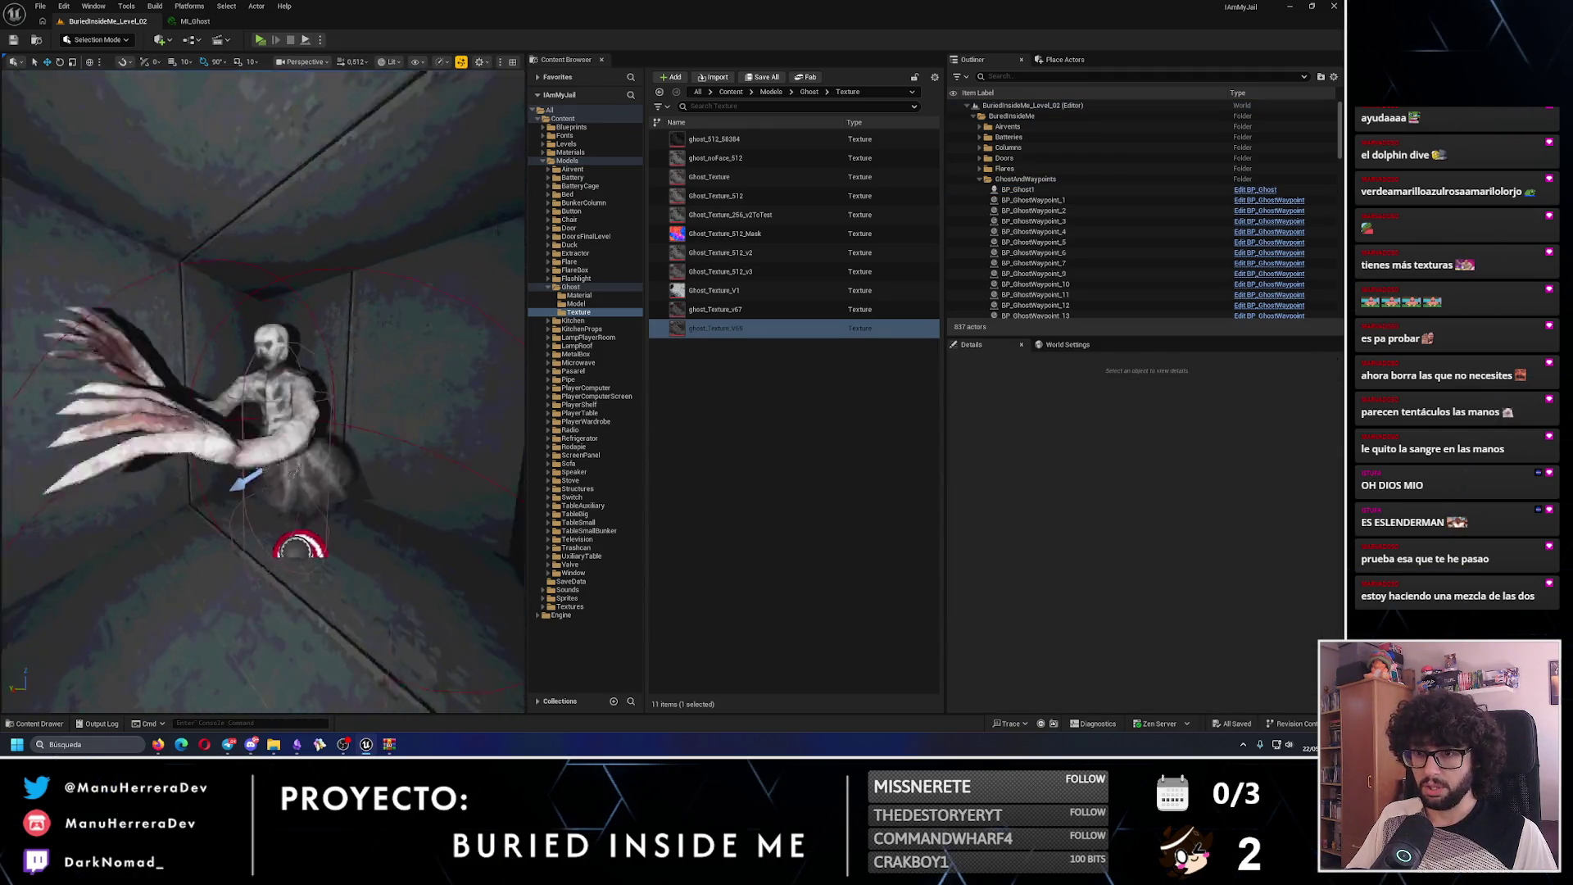
{"action": "key", "text": "alt+3"}
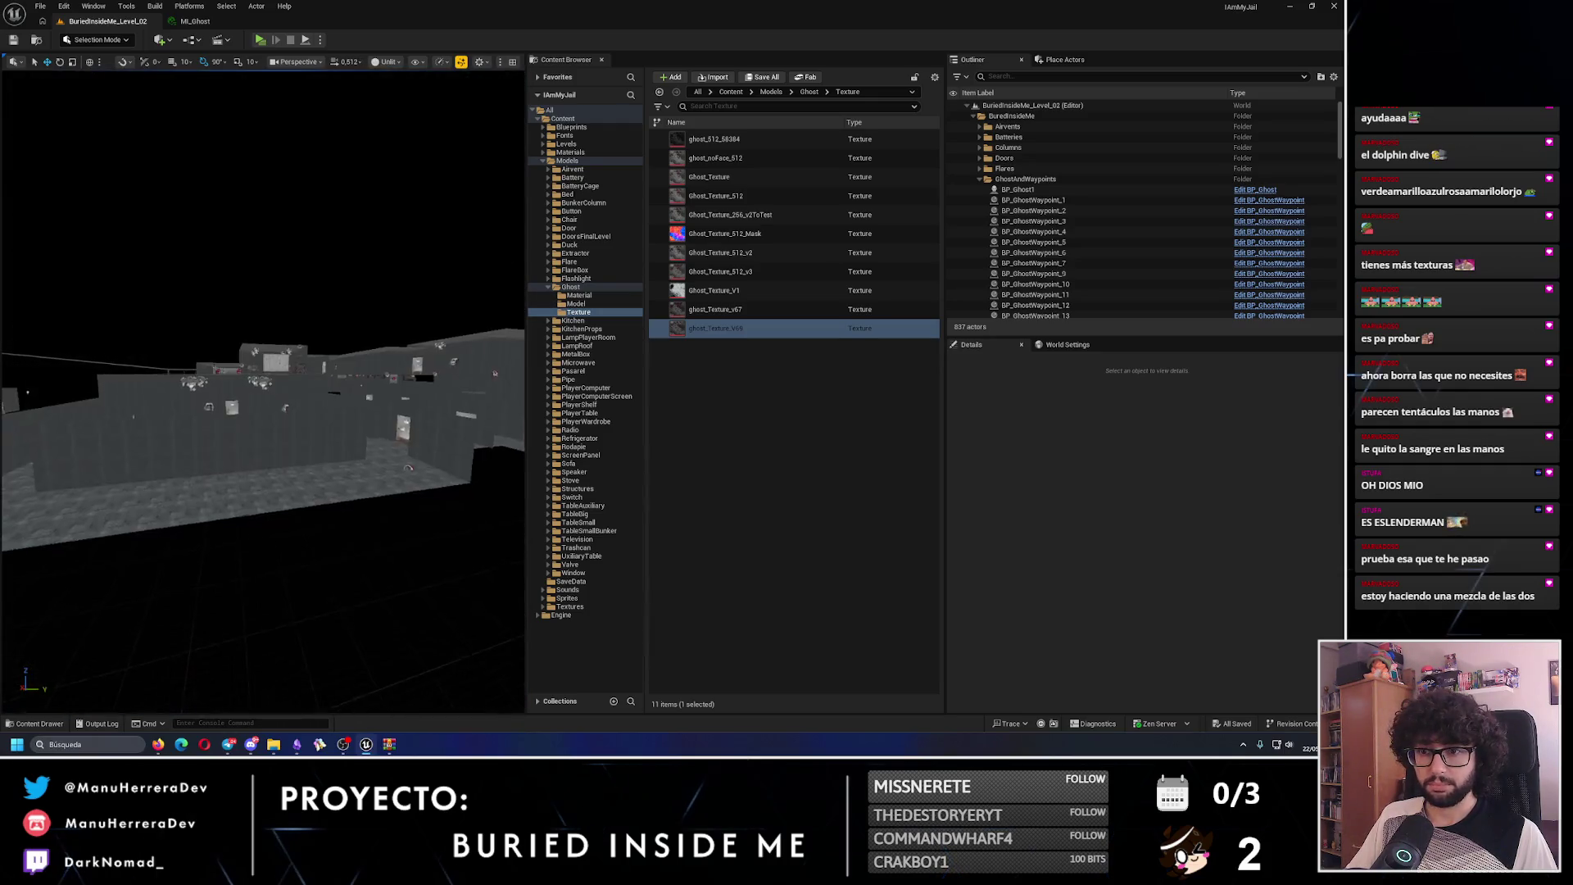
{"action": "key", "text": "alt+4"}
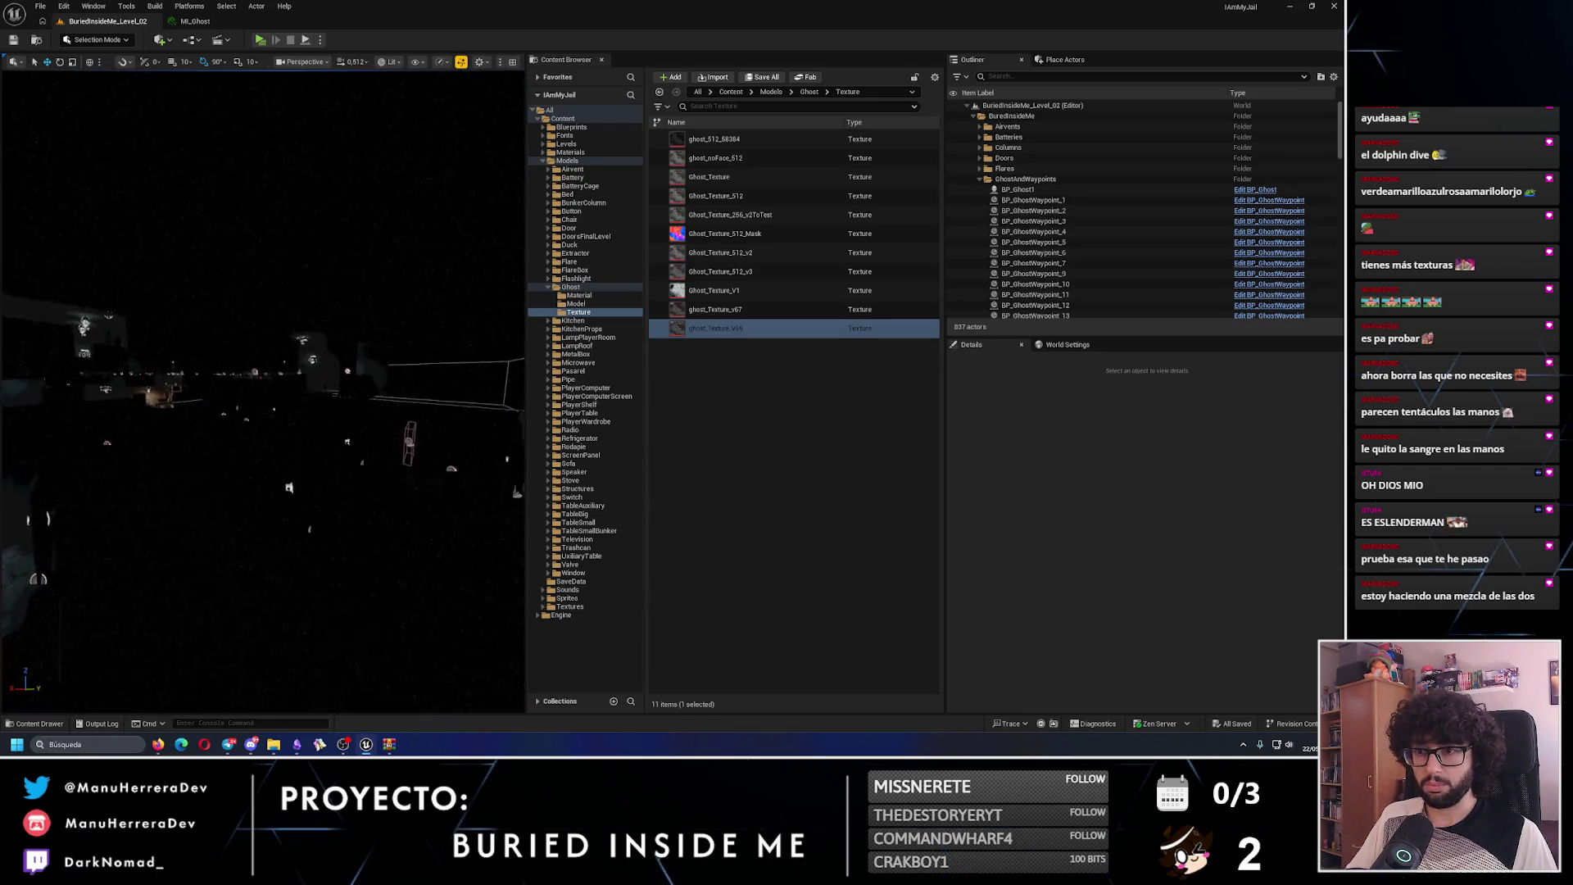
{"action": "key", "text": "alt+3"}
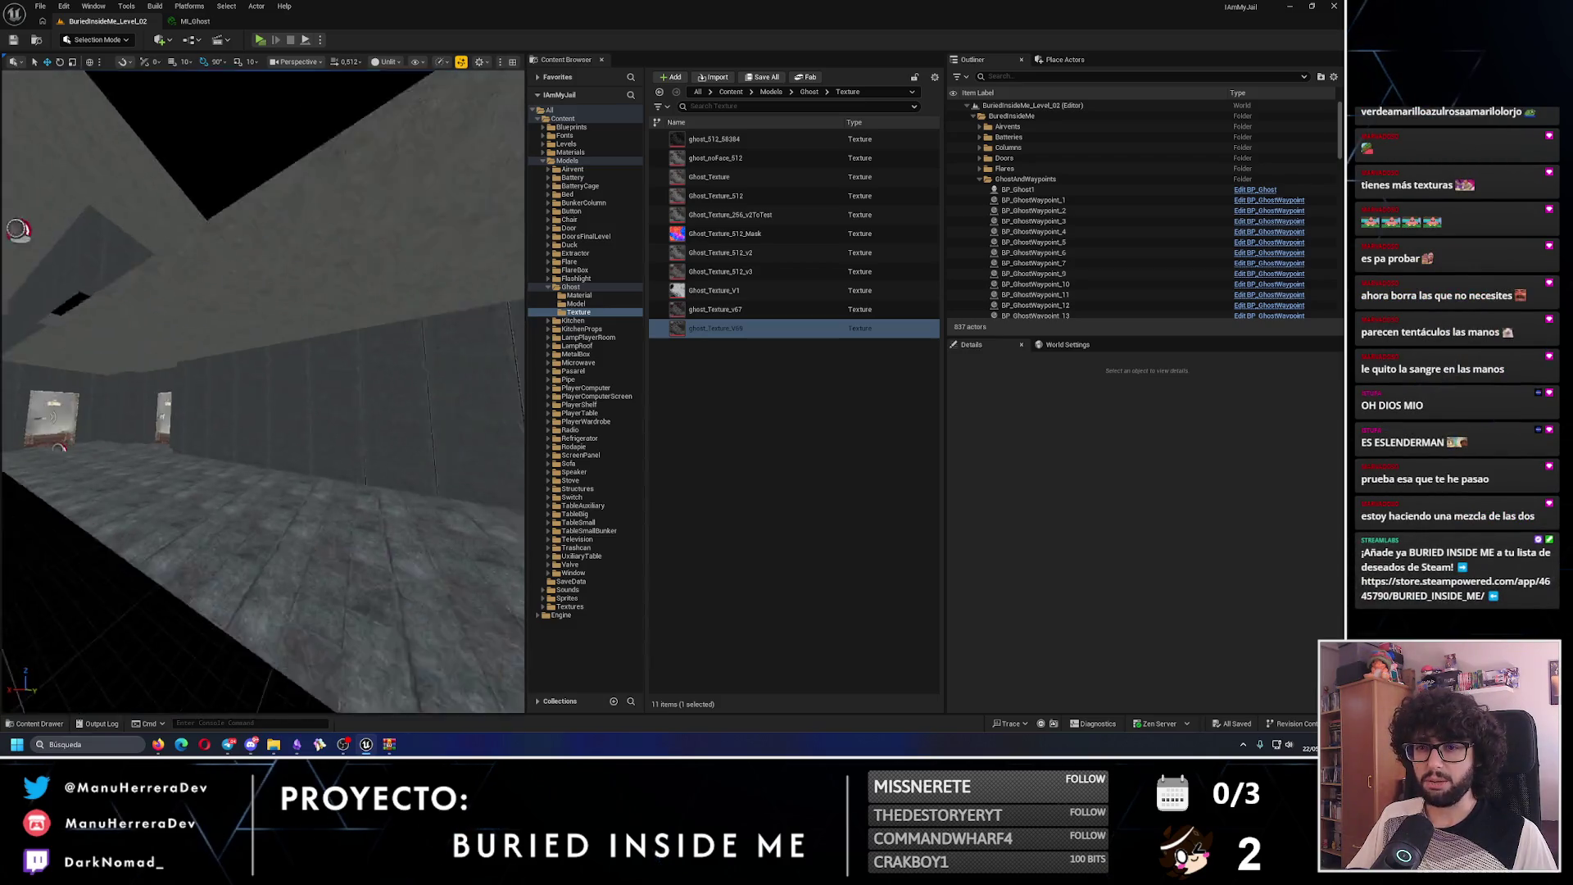
{"action": "key", "text": "alt+4"}
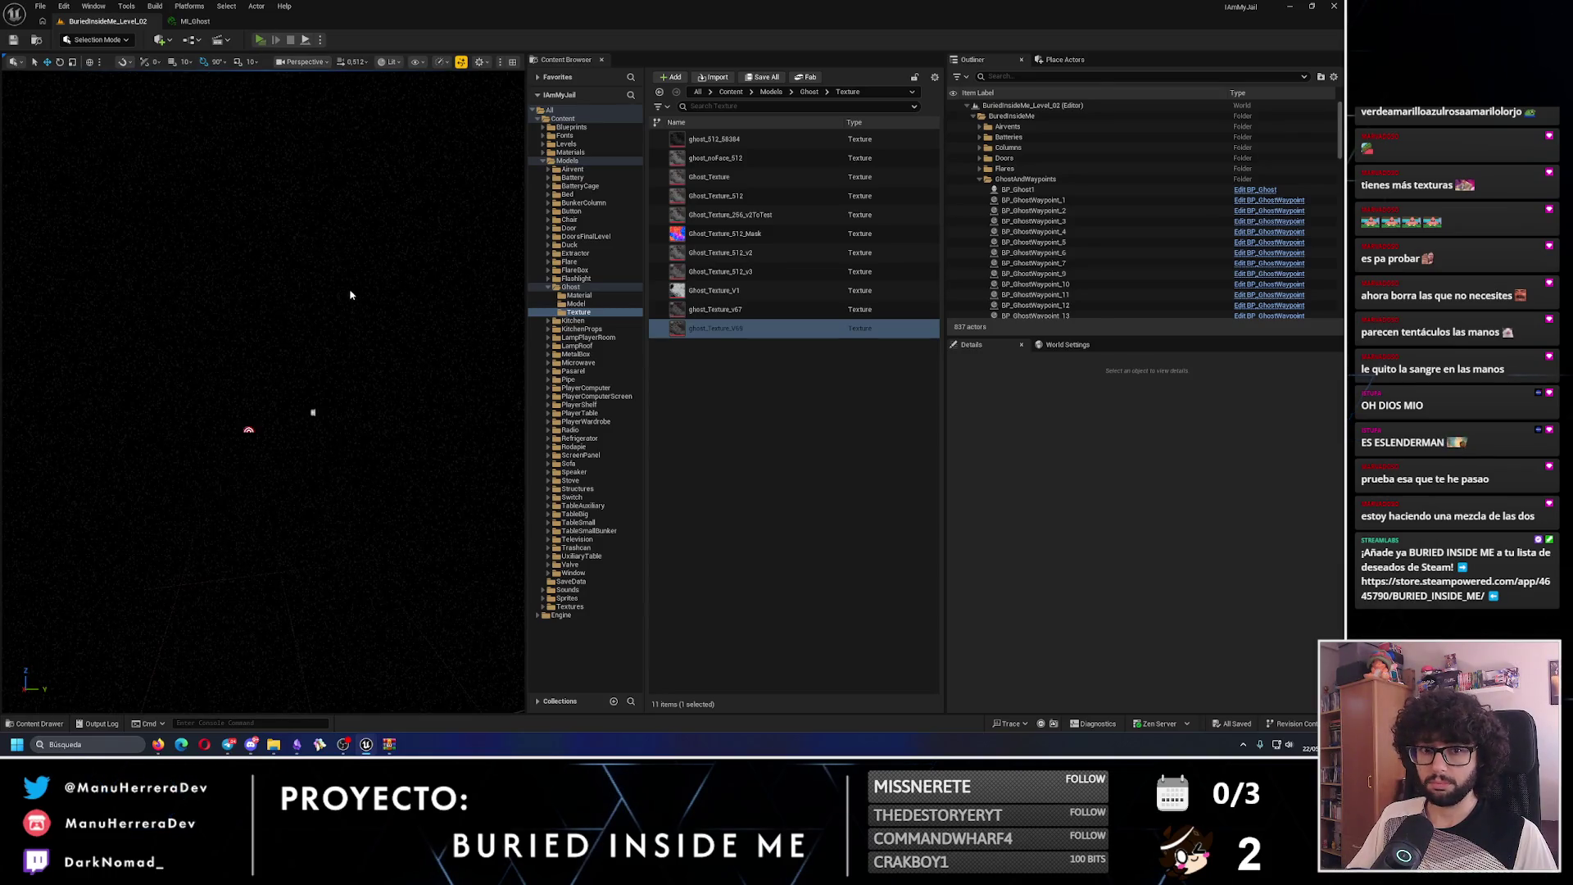
{"action": "key", "text": "alt+p"}
{"action": "key", "text": "shift+w"}
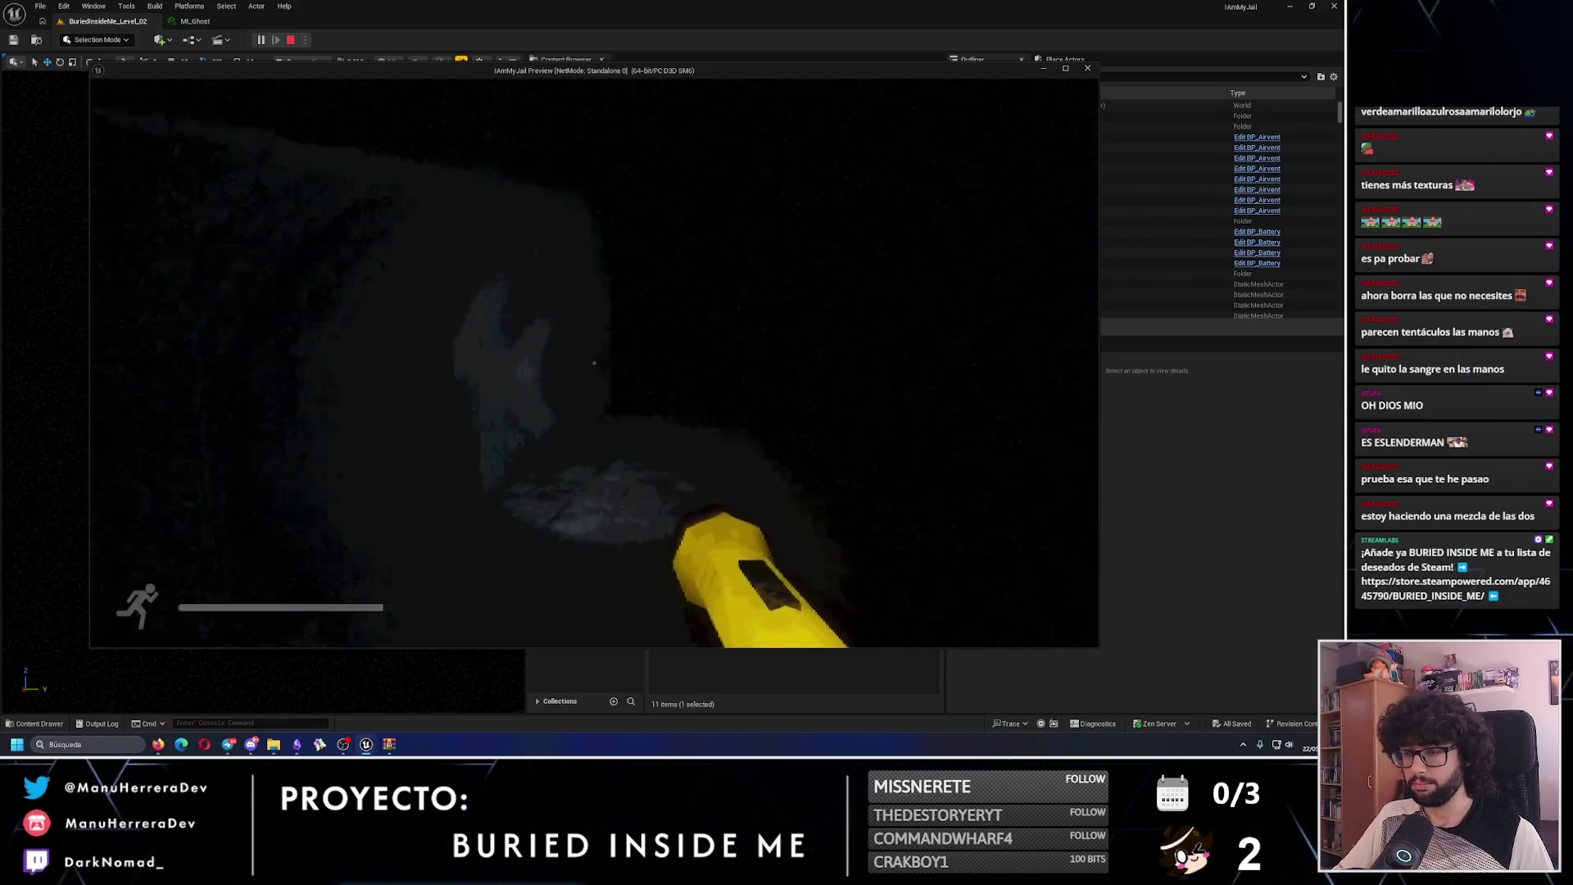
- Turn the player back toward the ghost, then stop the play test with Esc
{"action": "key", "text": "shift+w"}
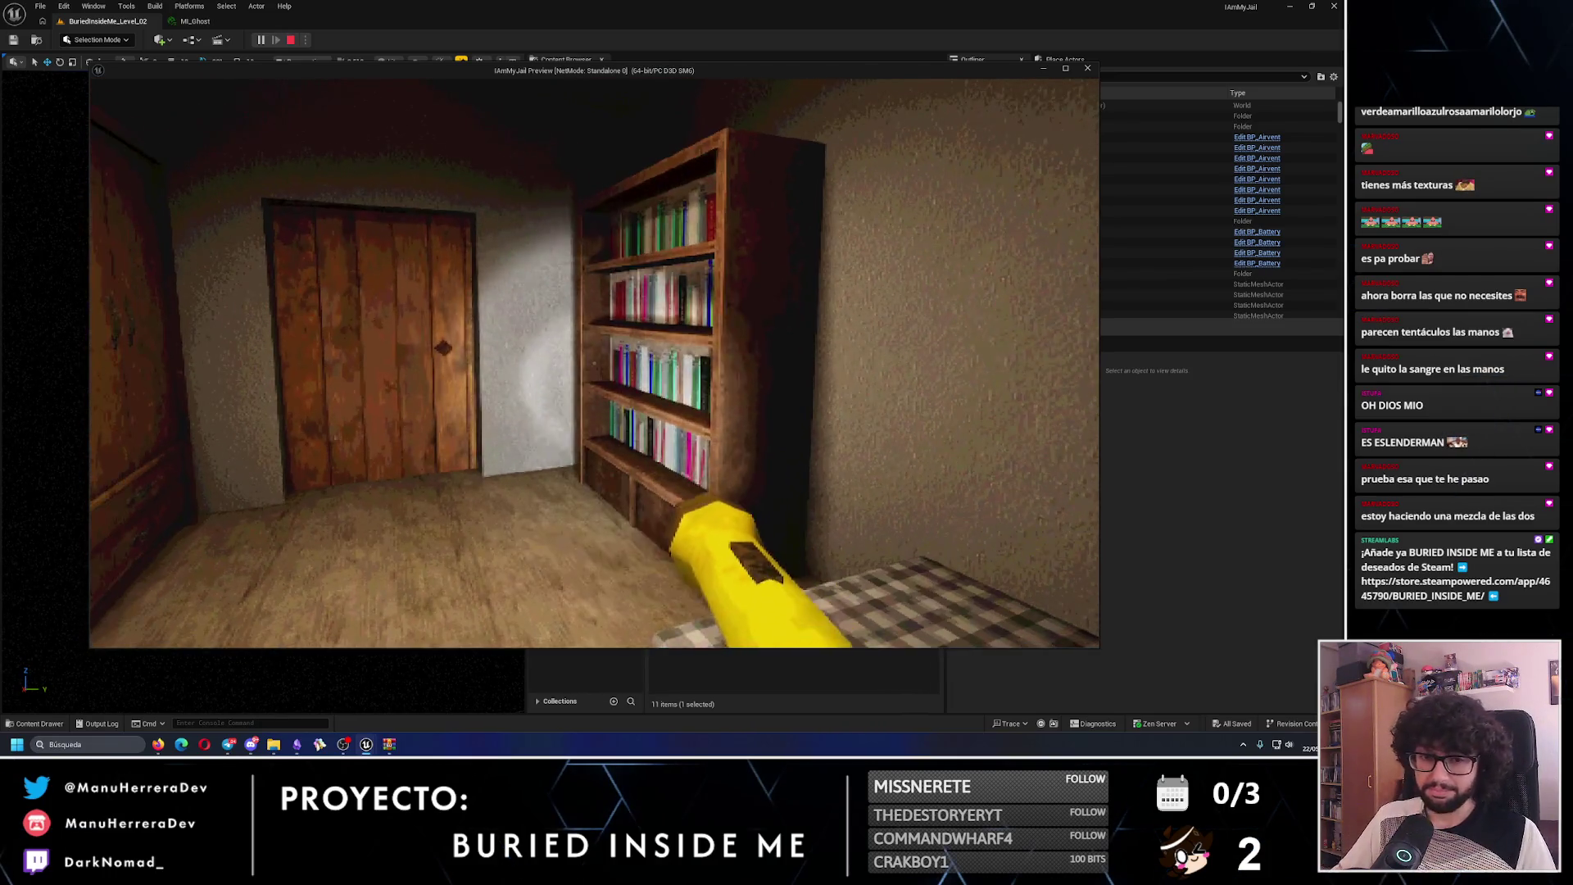
{"action": "key", "text": "Escape"}
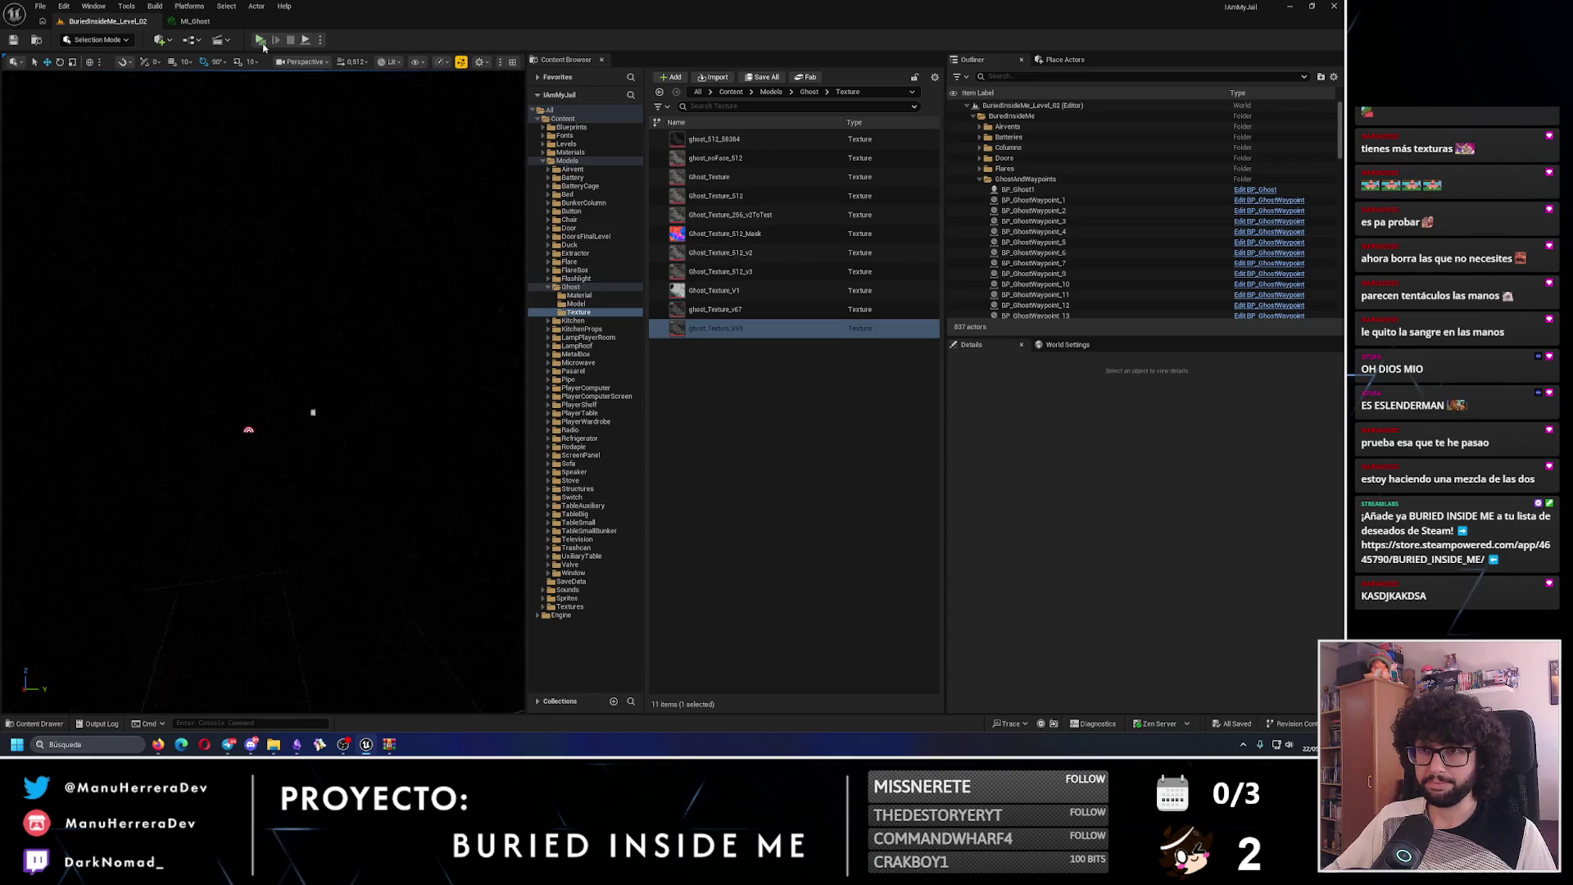
- Restart play, ignite the emergency flare and cross the room toward the lit doorway
{"action": "key", "text": "alt+p"}
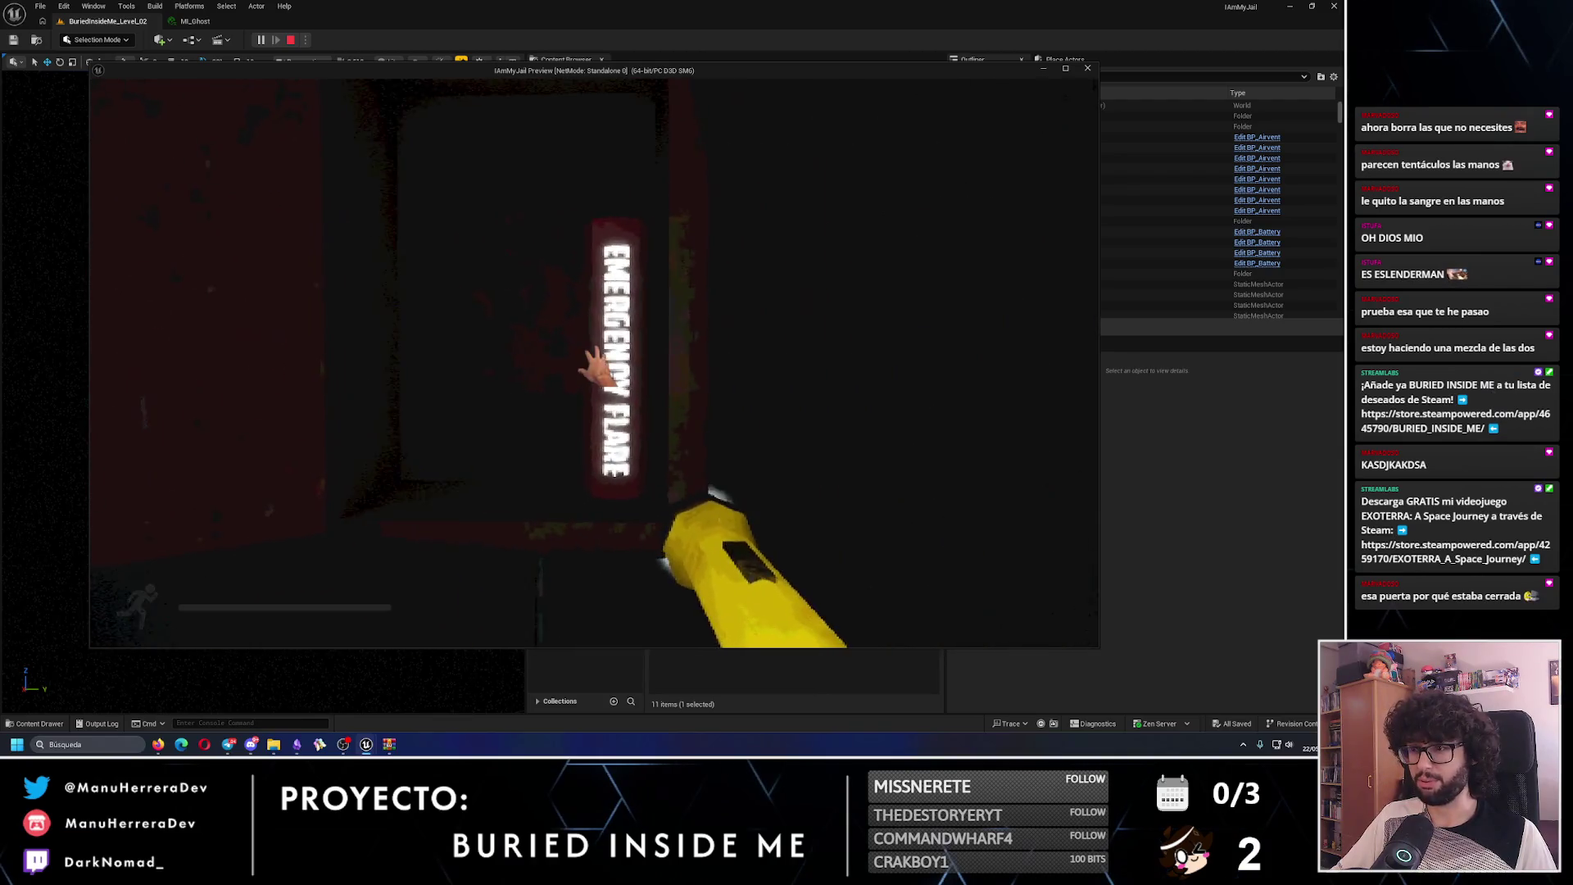
{"action": "key", "text": "e"}
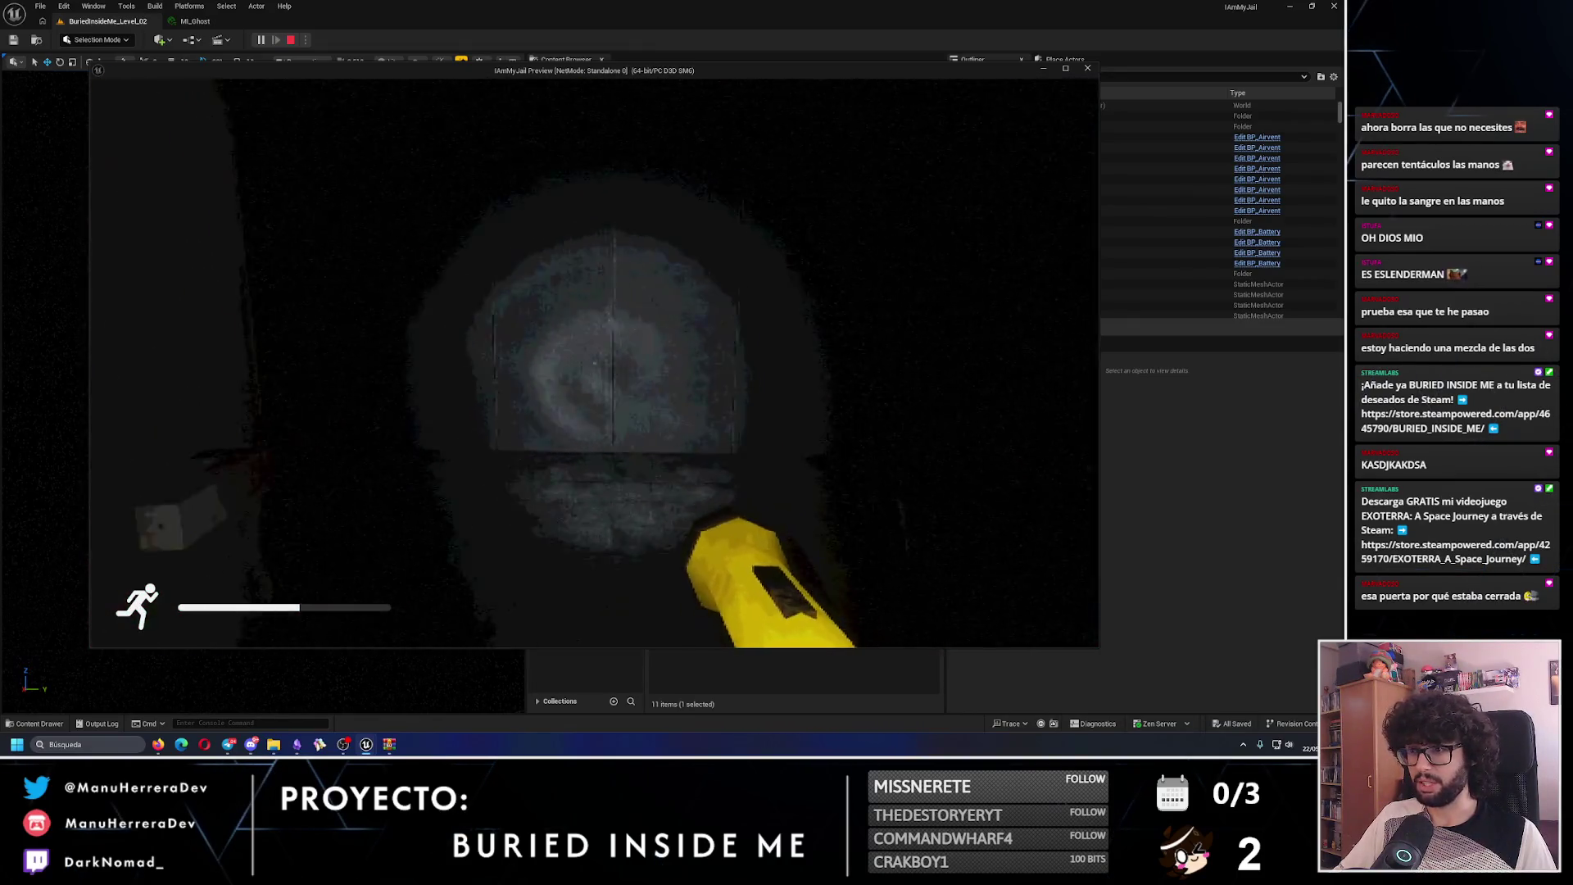
{"action": "key", "text": "shift+w"}
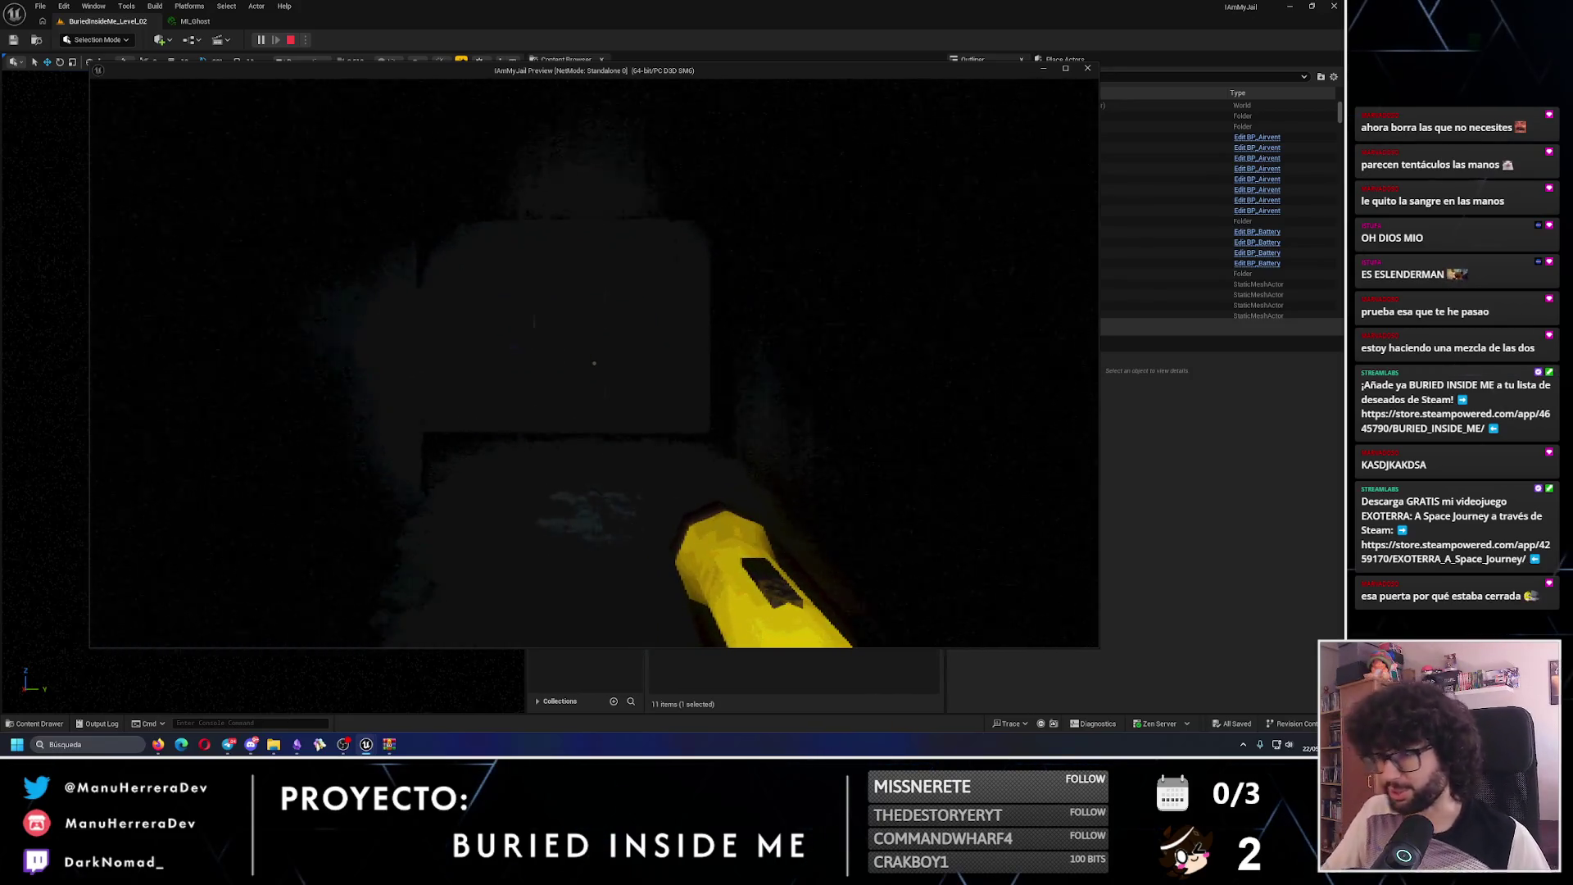
{"action": "key", "text": "w"}
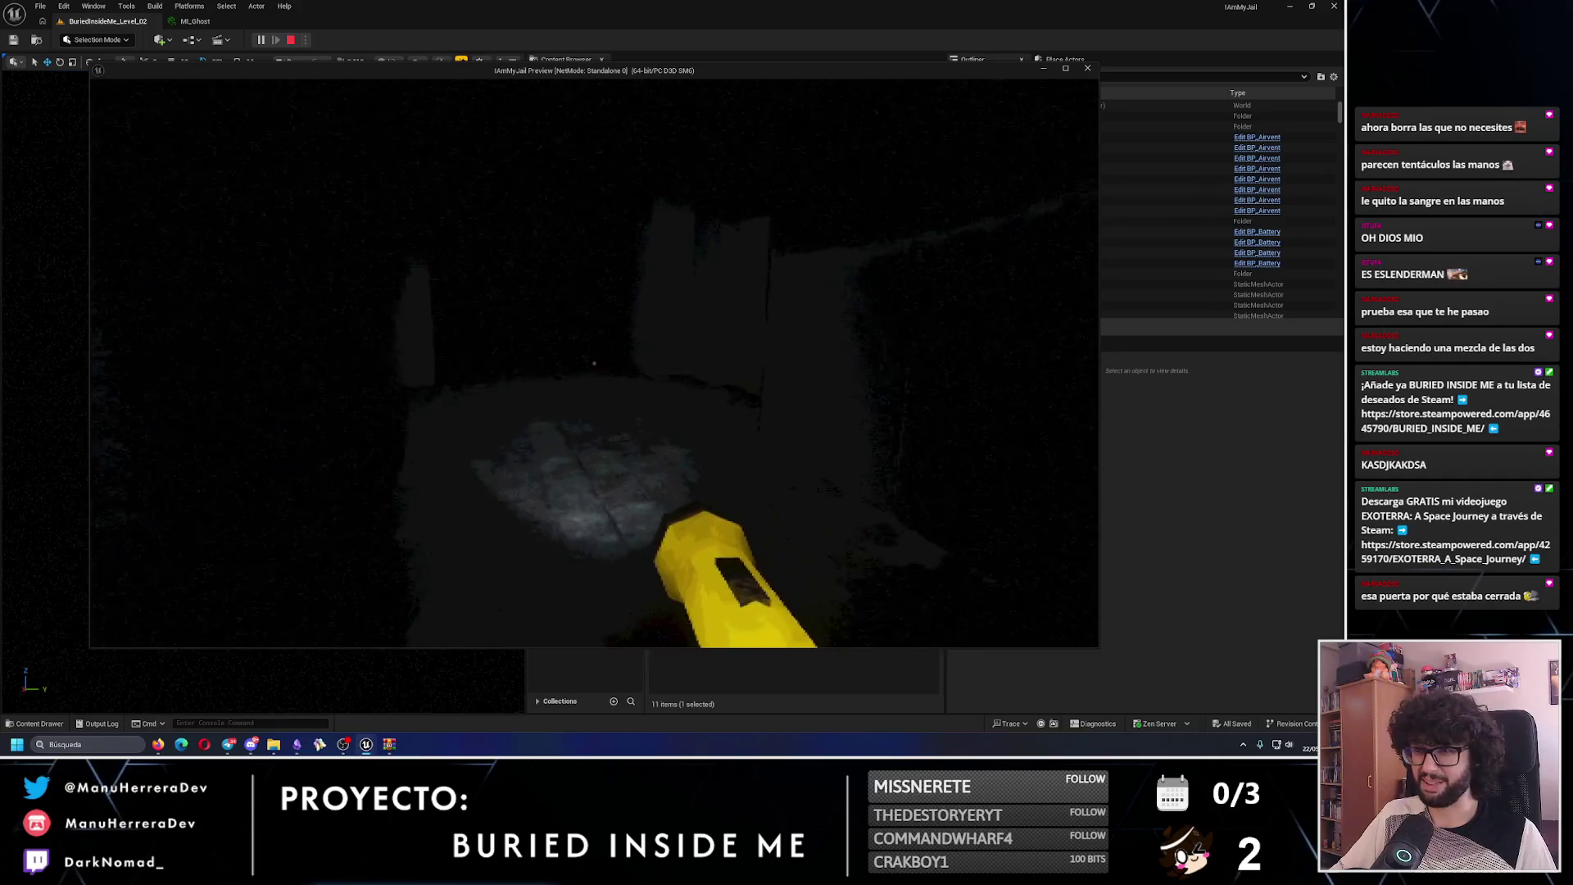
{"action": "key", "text": "w"}
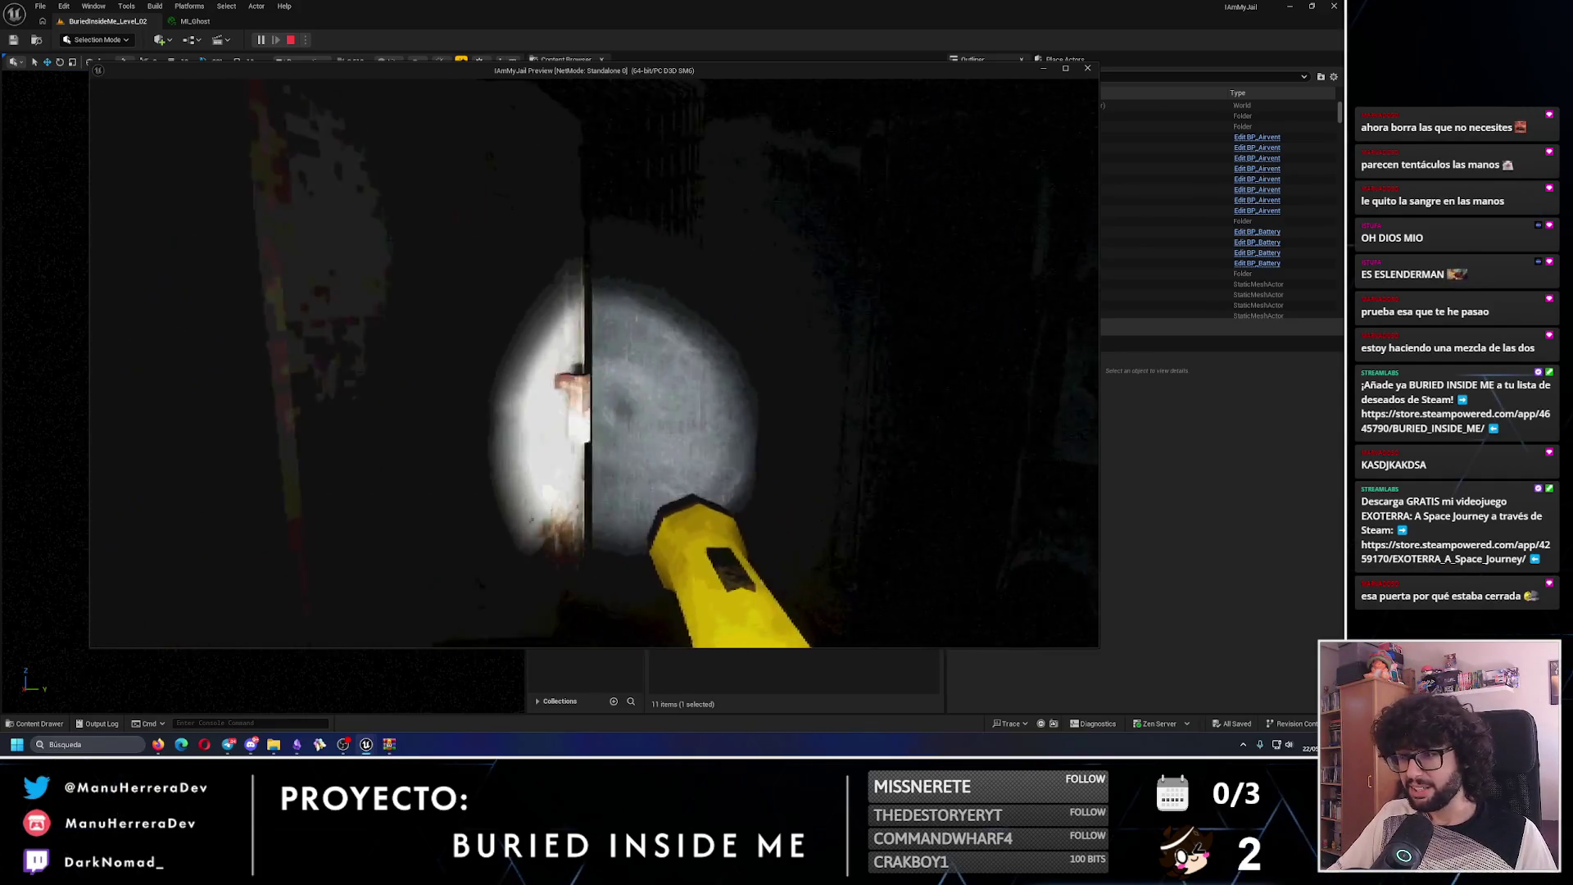
- Look around the metal box, walls and face-like shape, then sprint down the dark corridor
{"action": "key", "text": "w"}
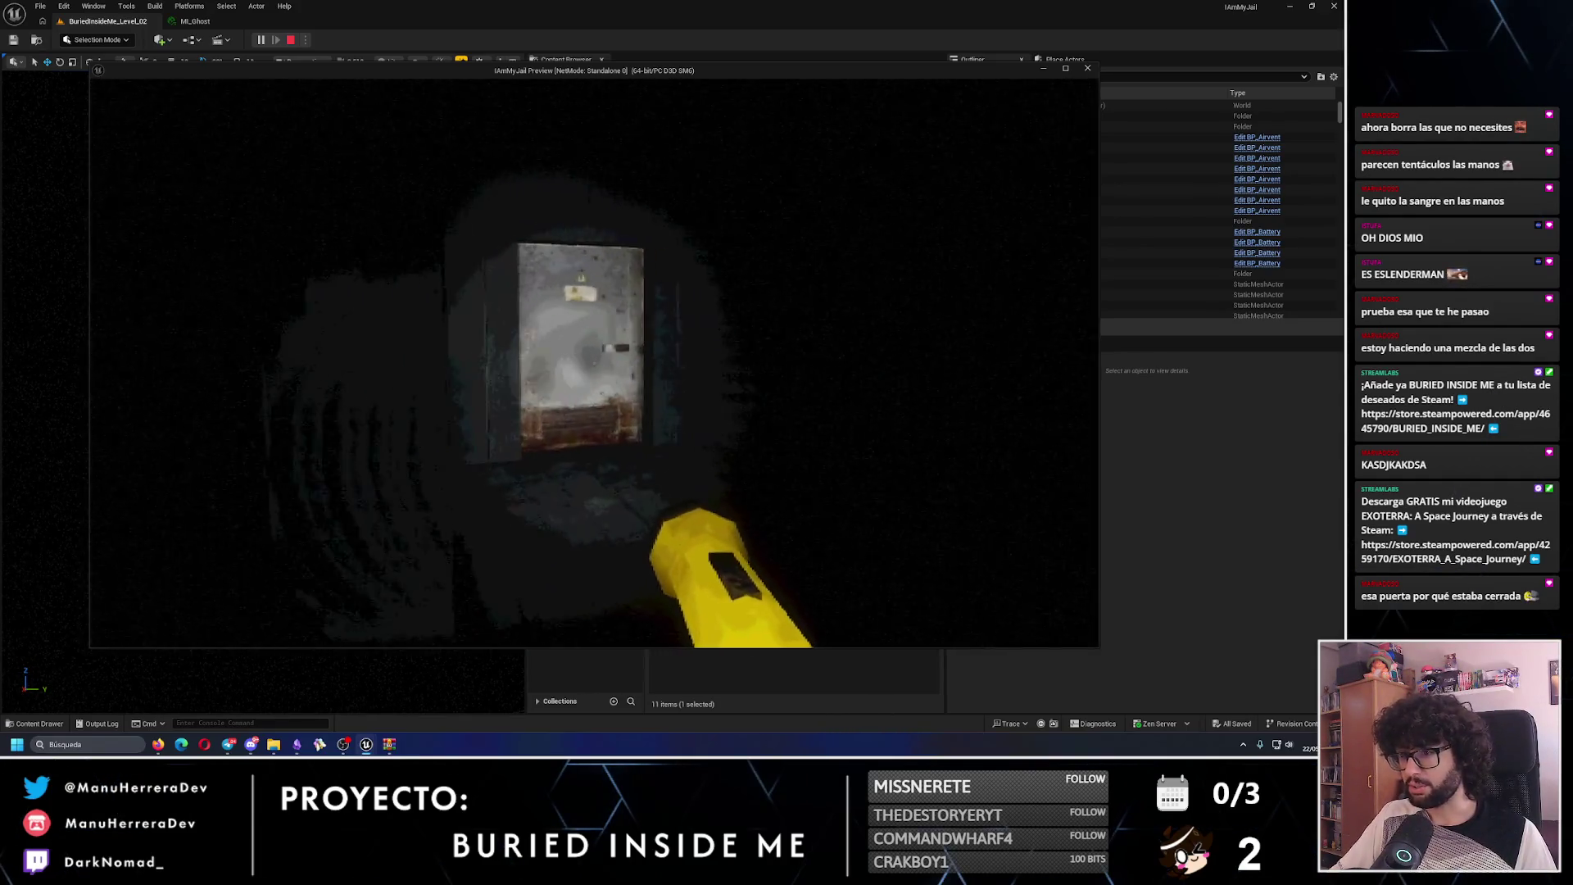
{"action": "key", "text": "w"}
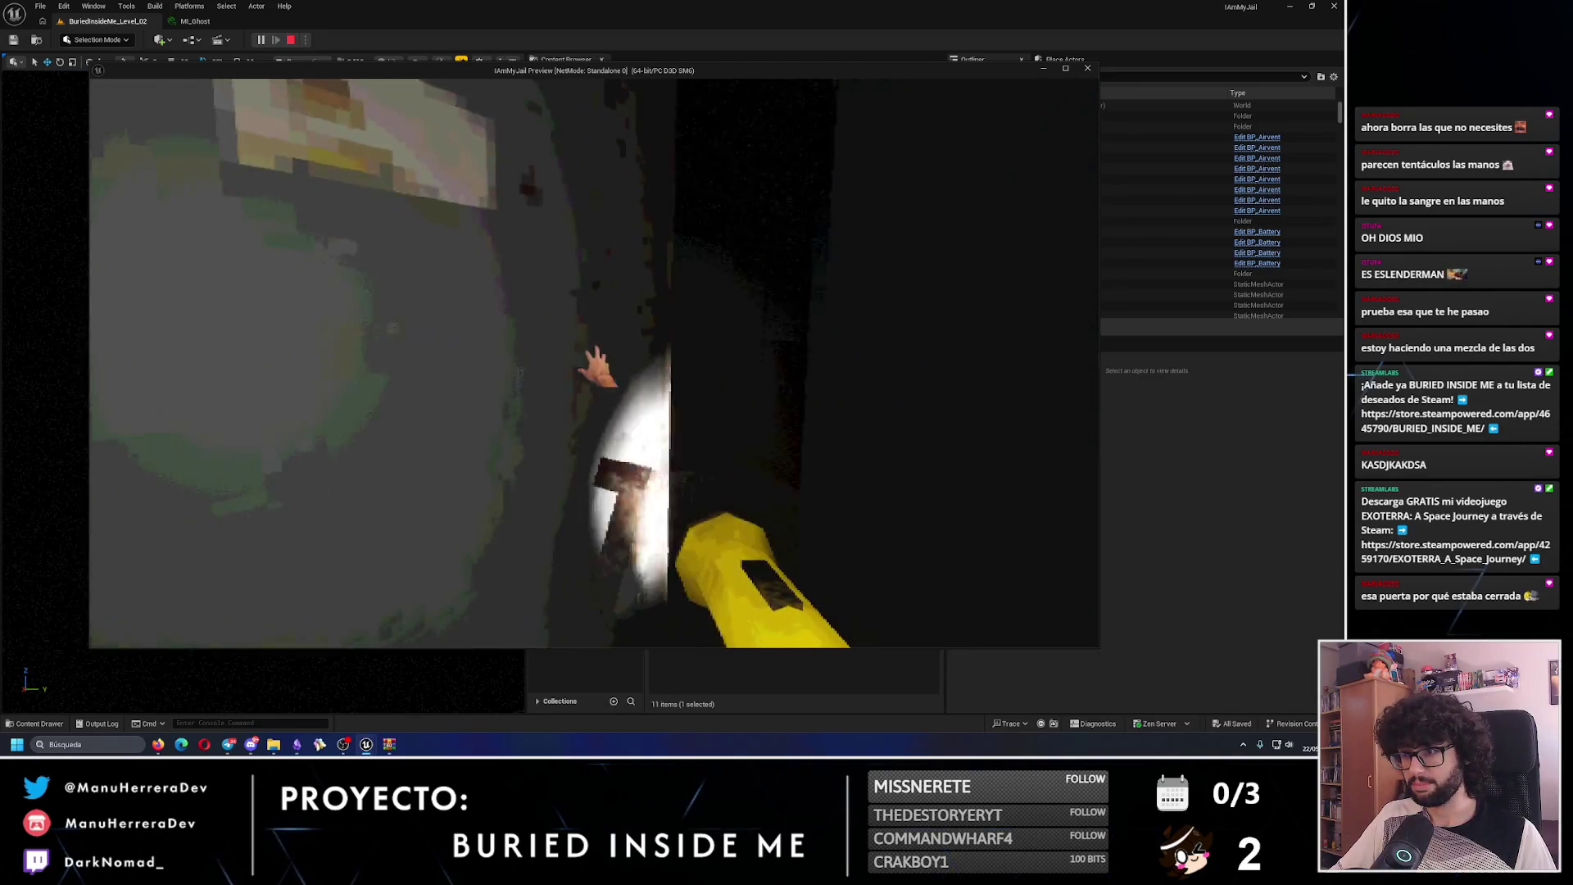
{"action": "key", "text": "w"}
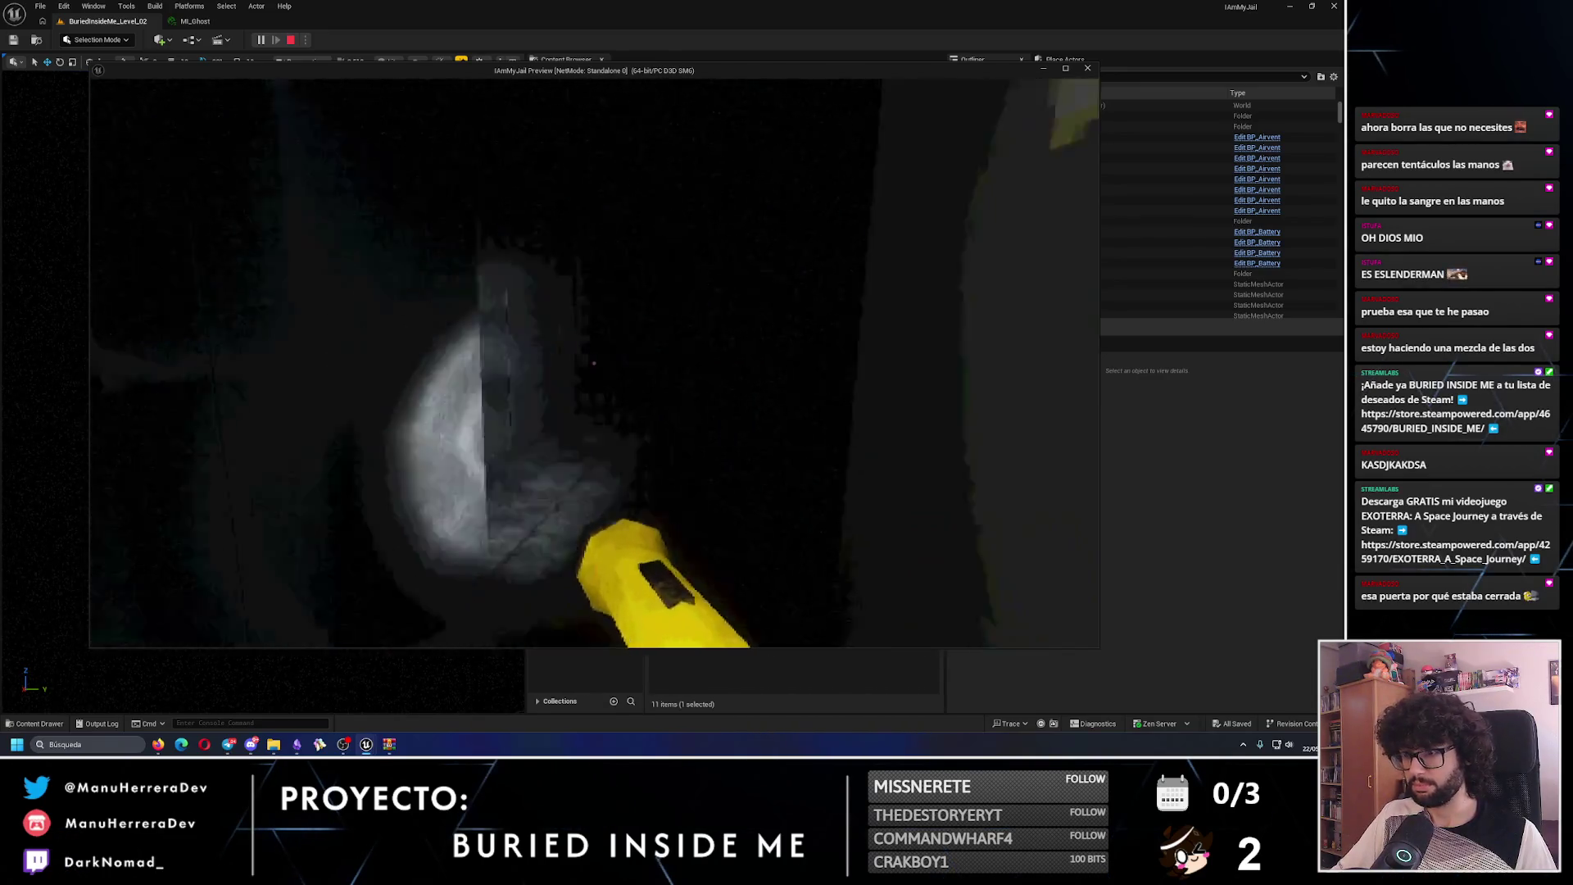
{"action": "key", "text": "w"}
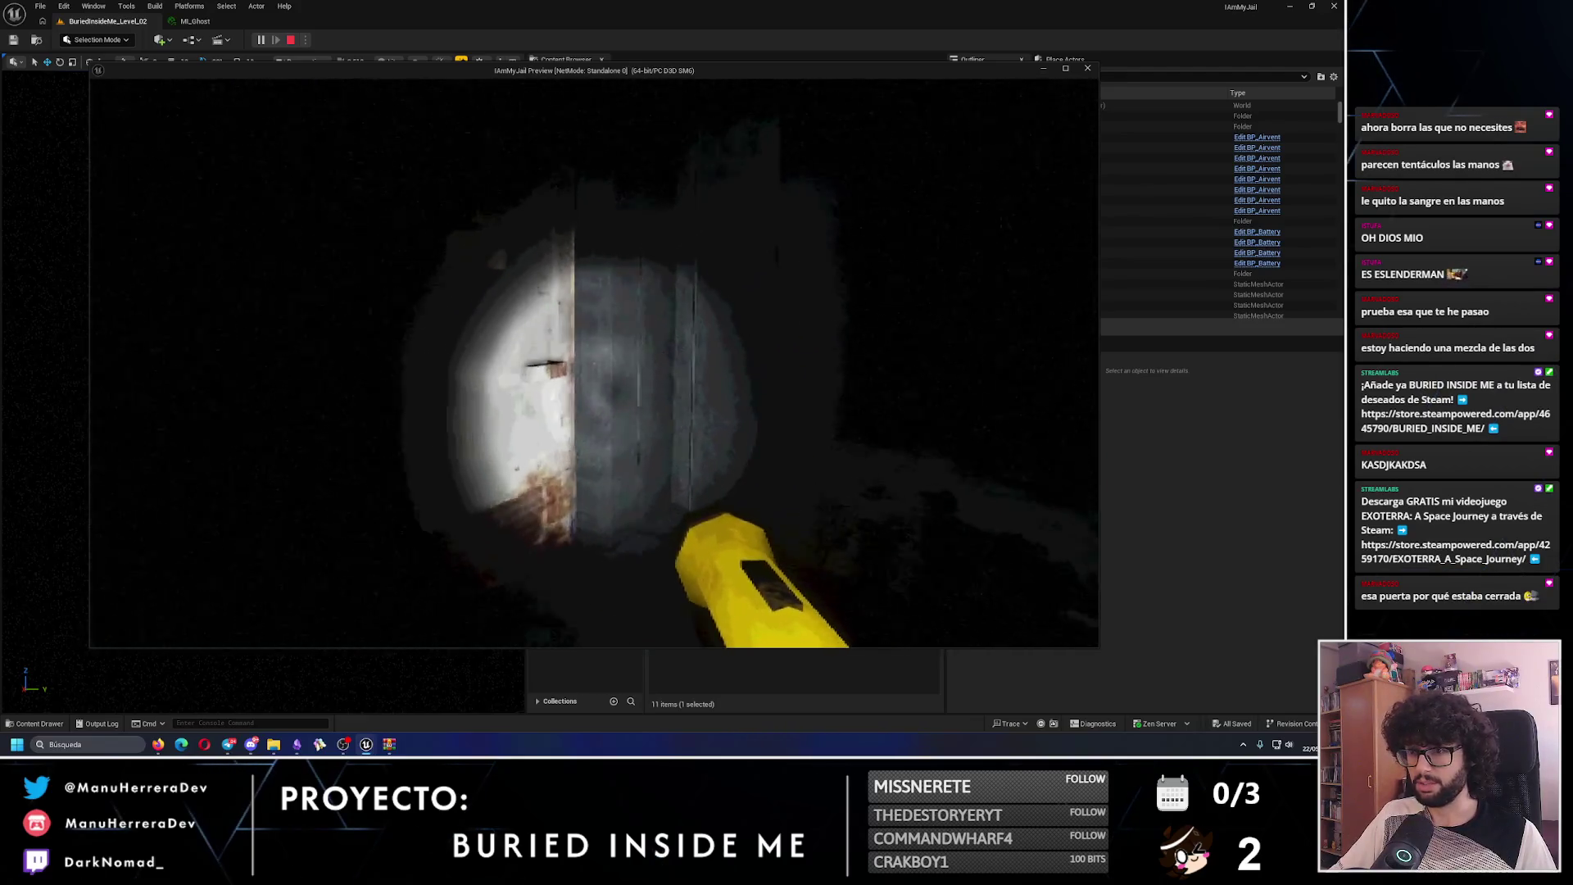
{"action": "key", "text": "w"}
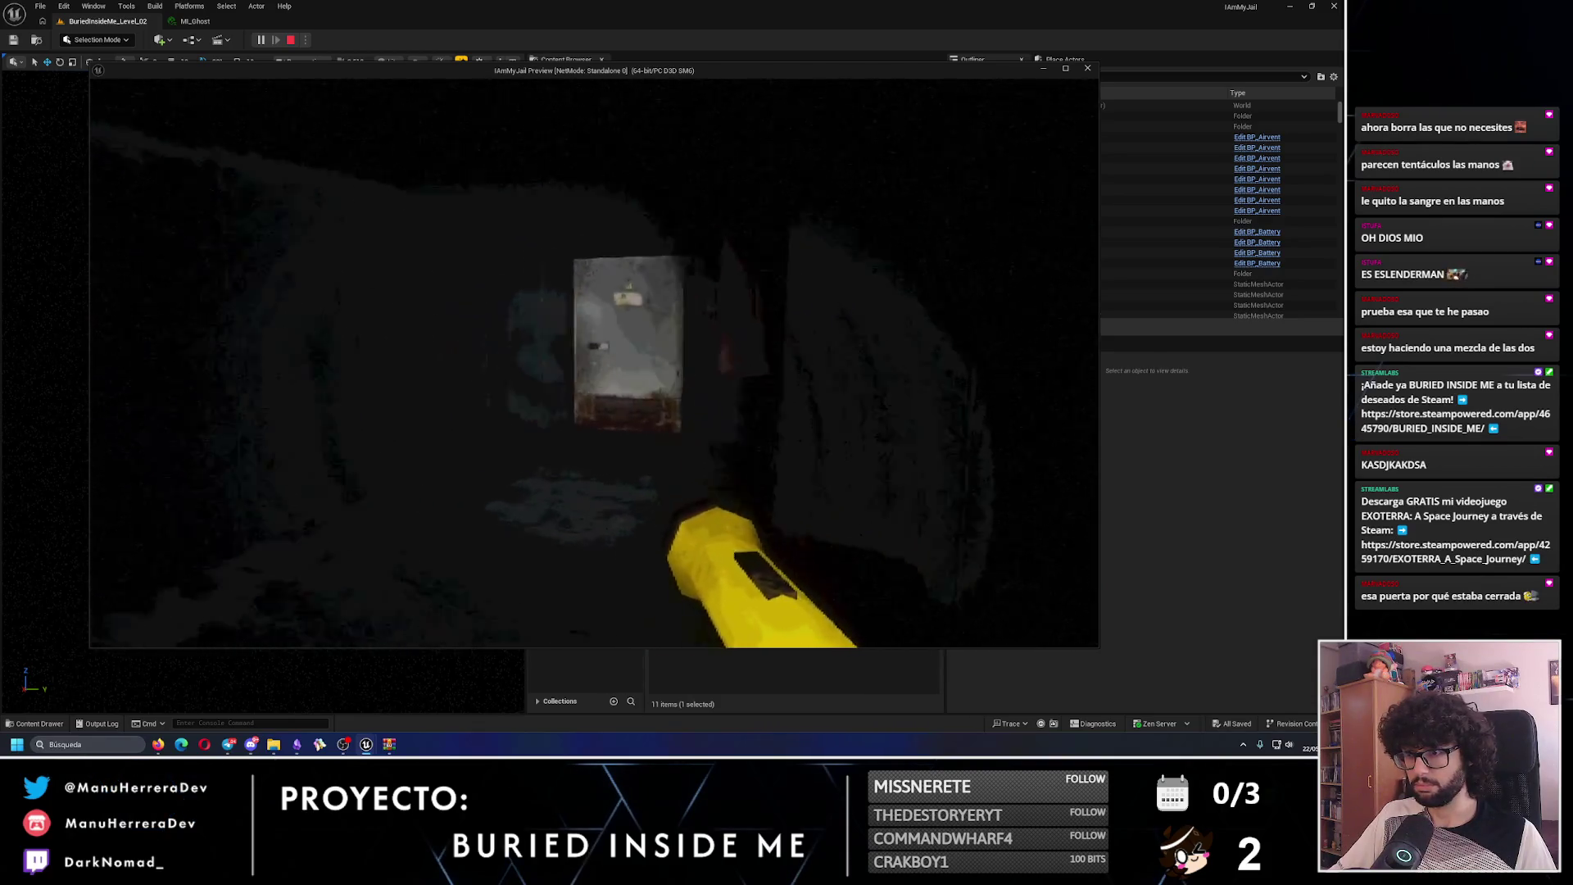
{"action": "key", "text": "w"}
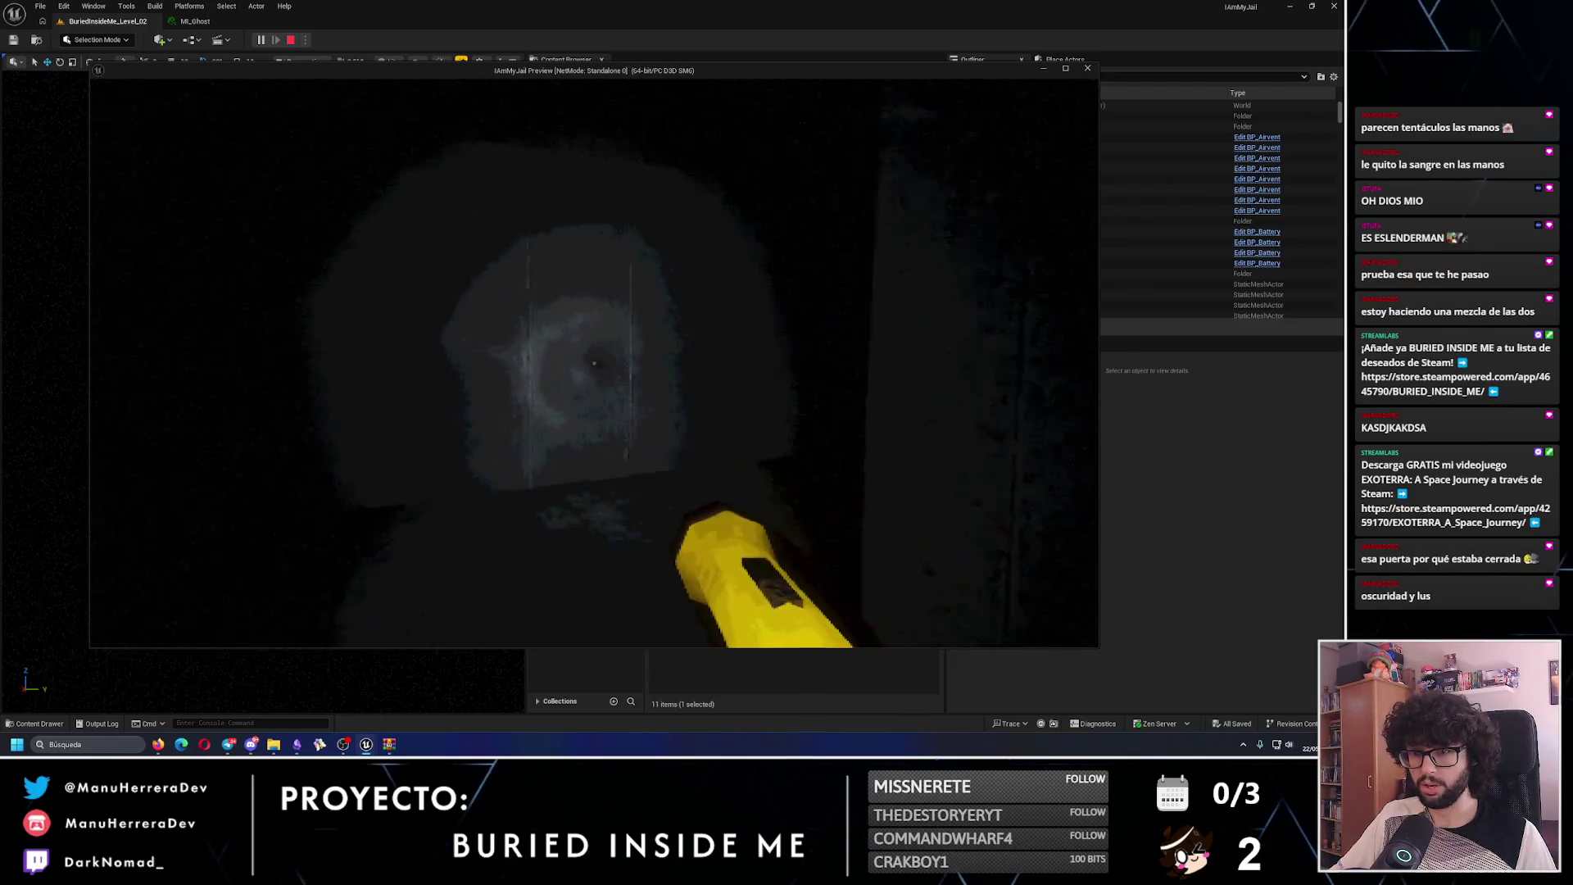
{"action": "key", "text": "shift+w"}
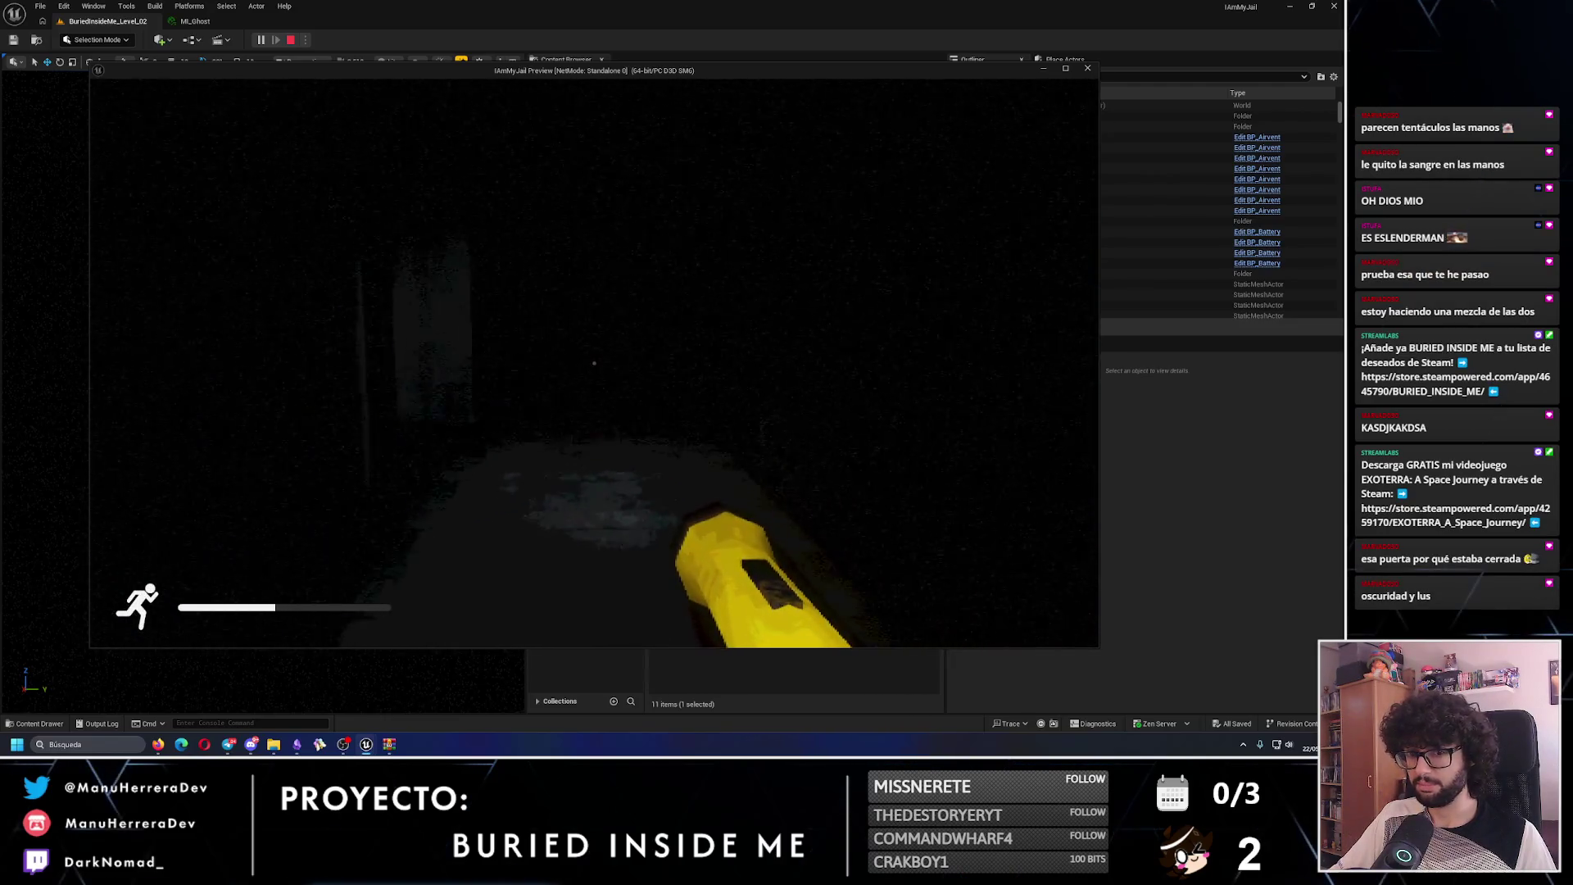
{"action": "key", "text": "shift+w"}
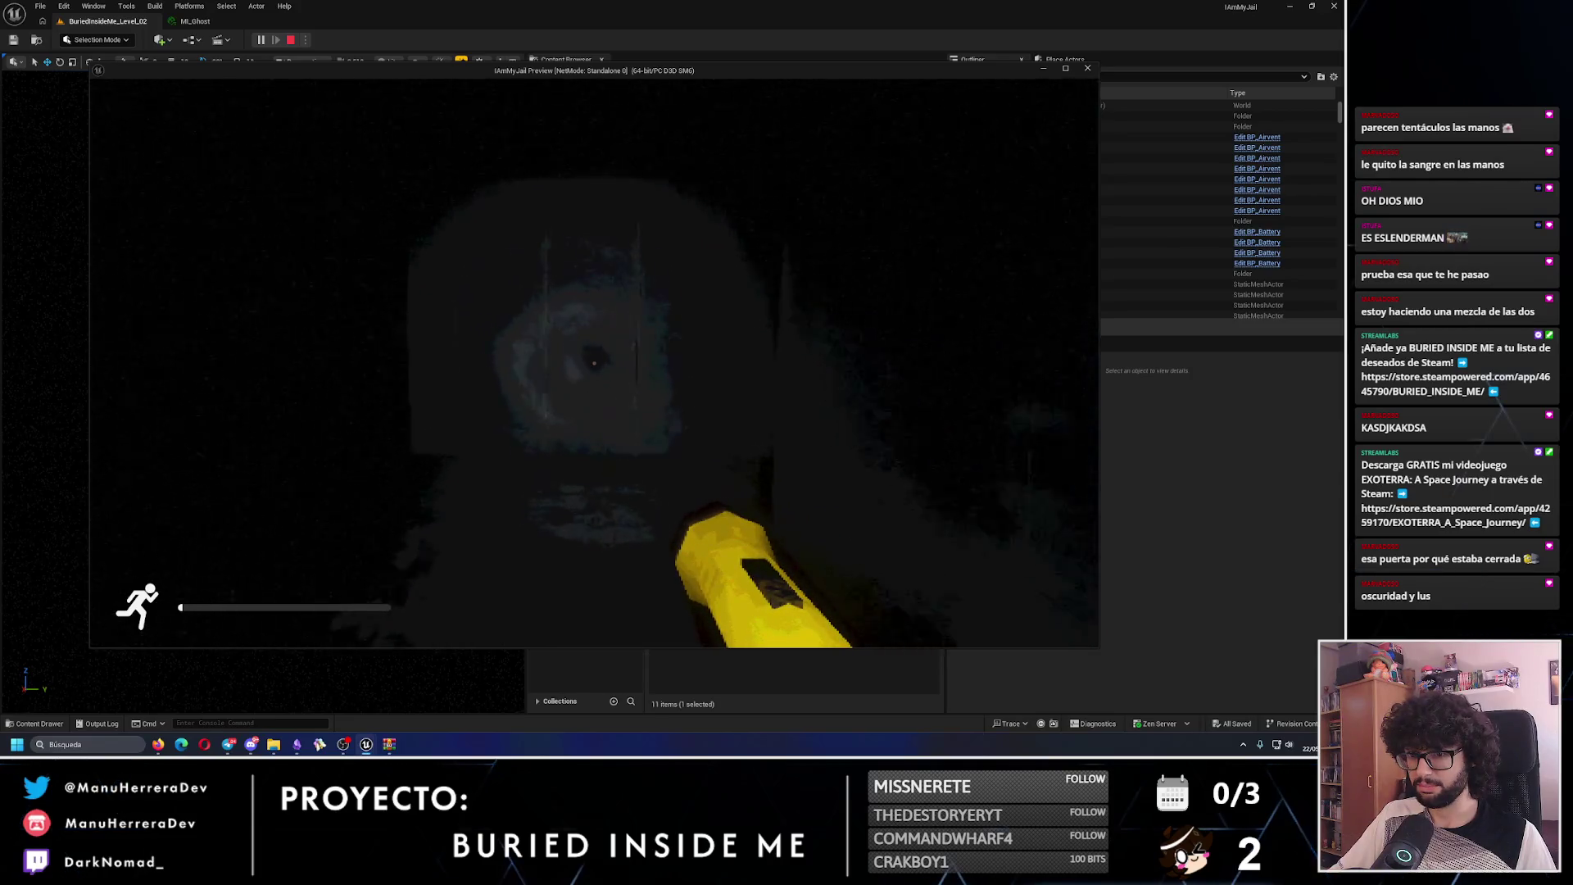
- Open the door to the red-lit room and move through it toward the ghost's corridor
{"action": "key", "text": "e"}
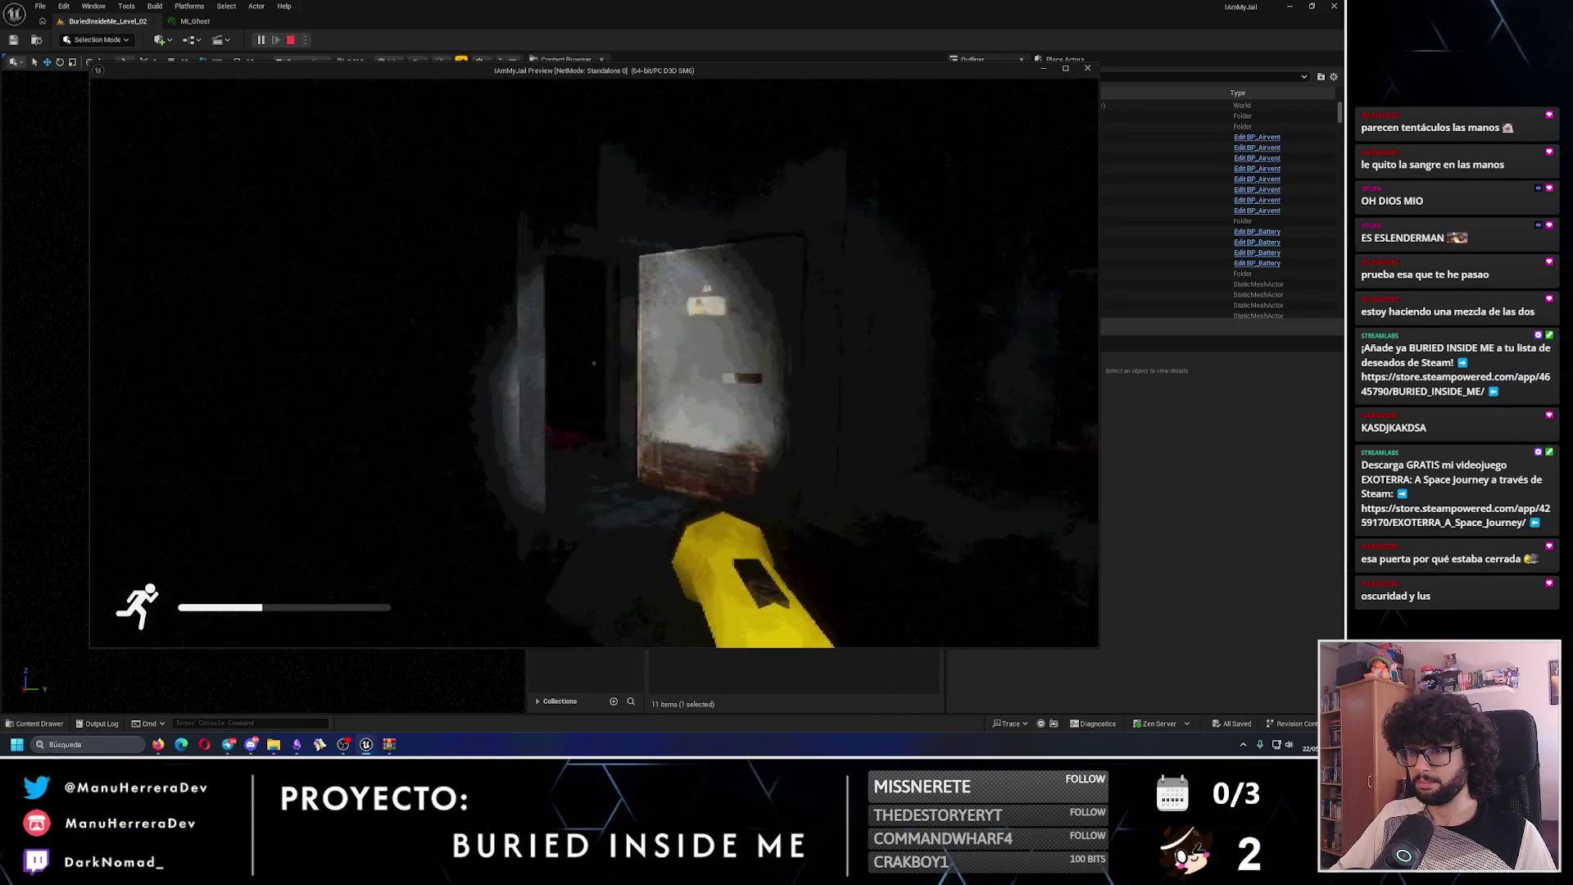
{"action": "key", "text": "w"}
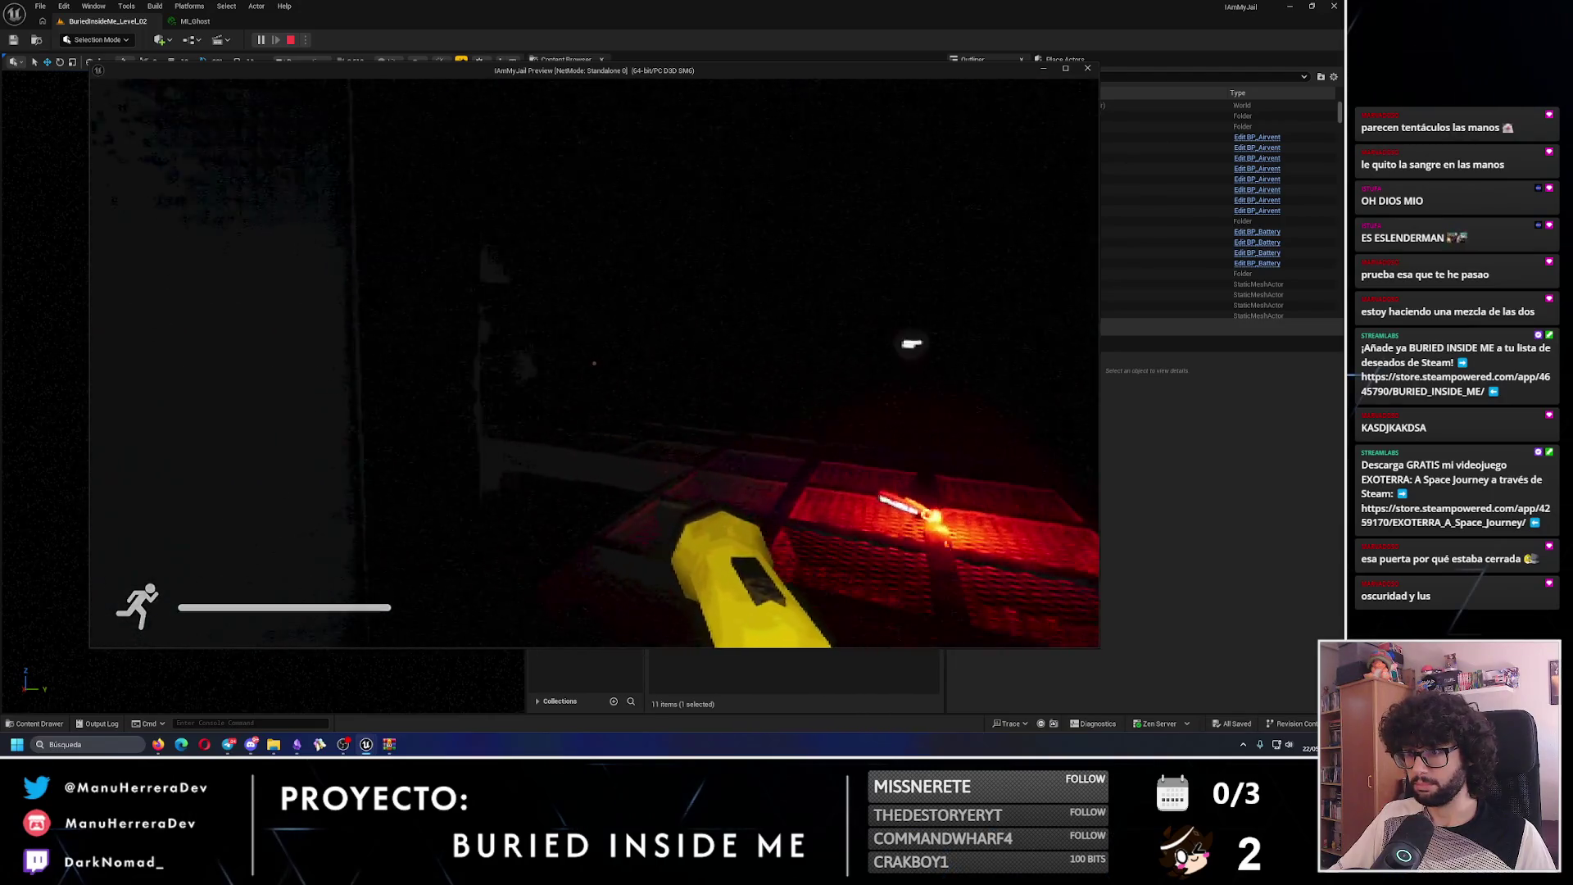
{"action": "key", "text": "shift+w"}
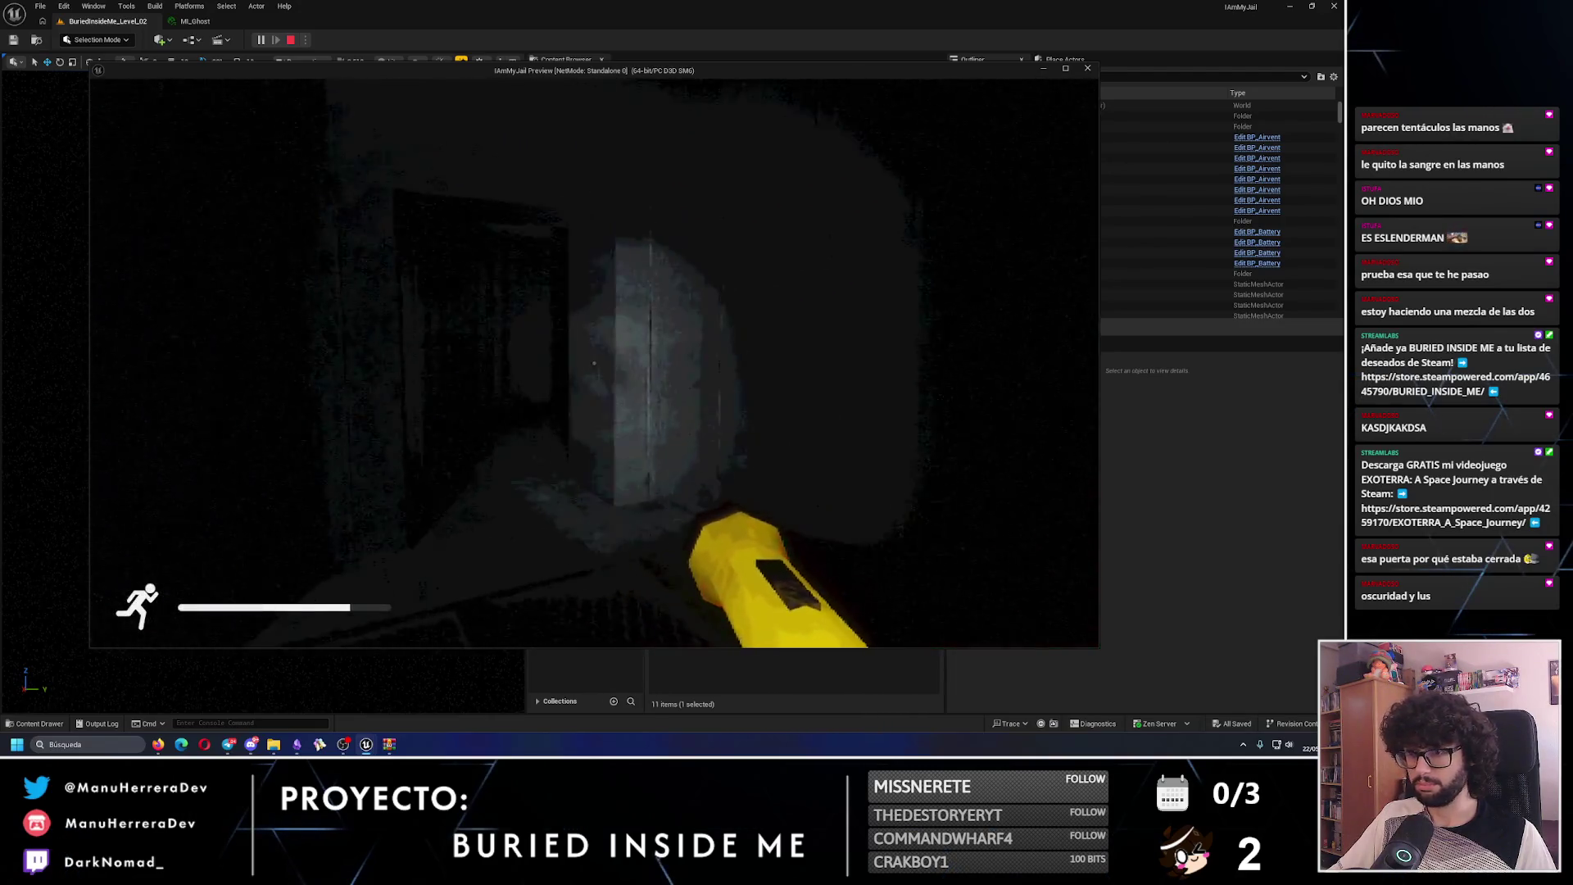
{"action": "key", "text": "w"}
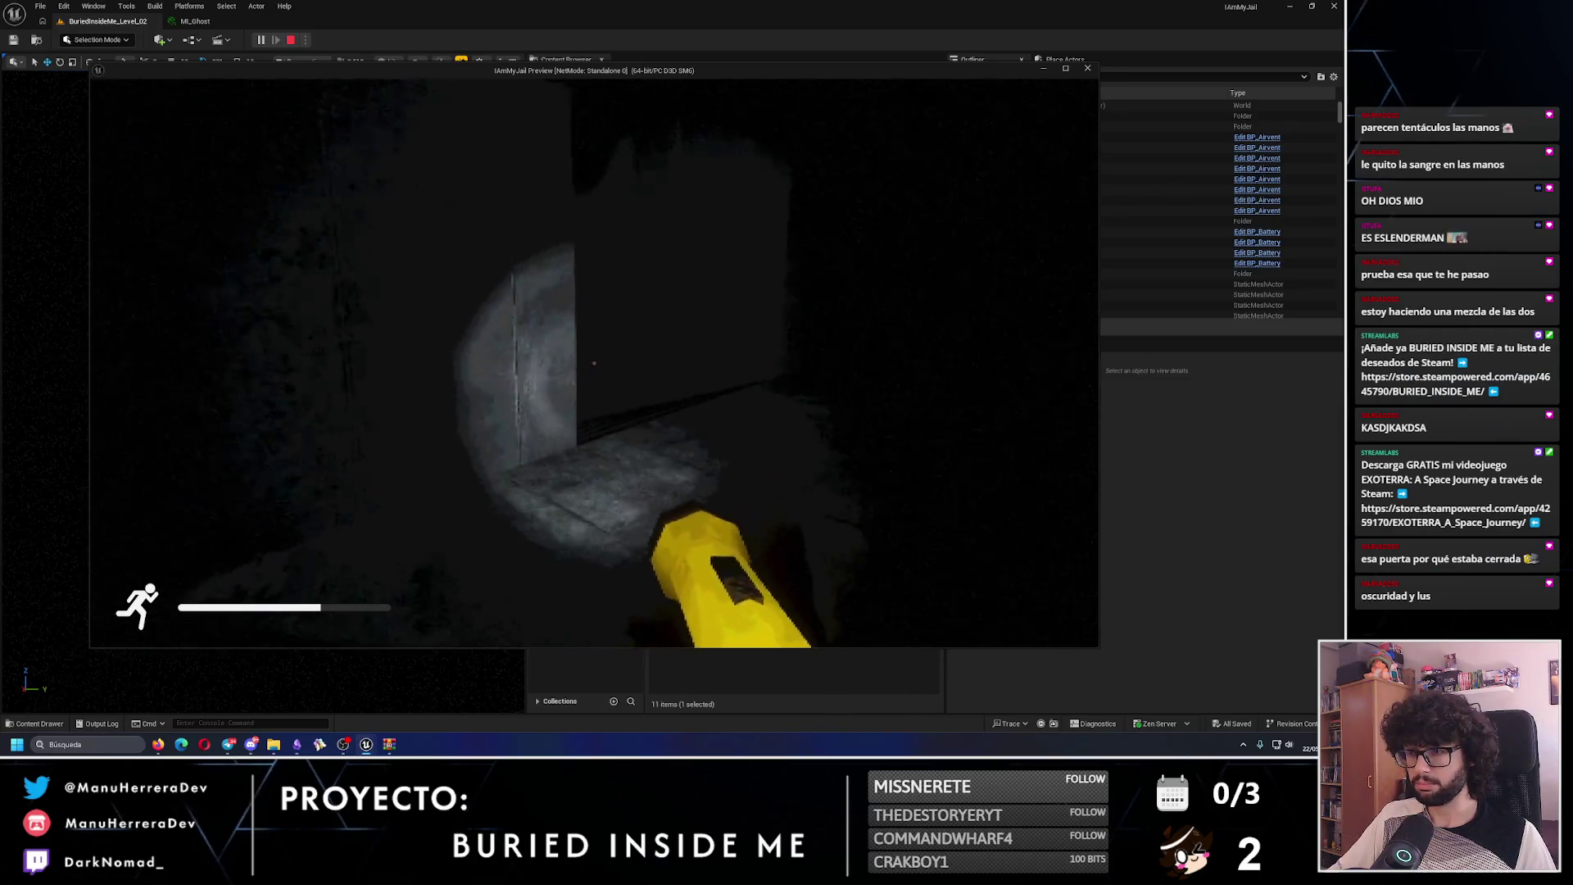
{"action": "key", "text": "w"}
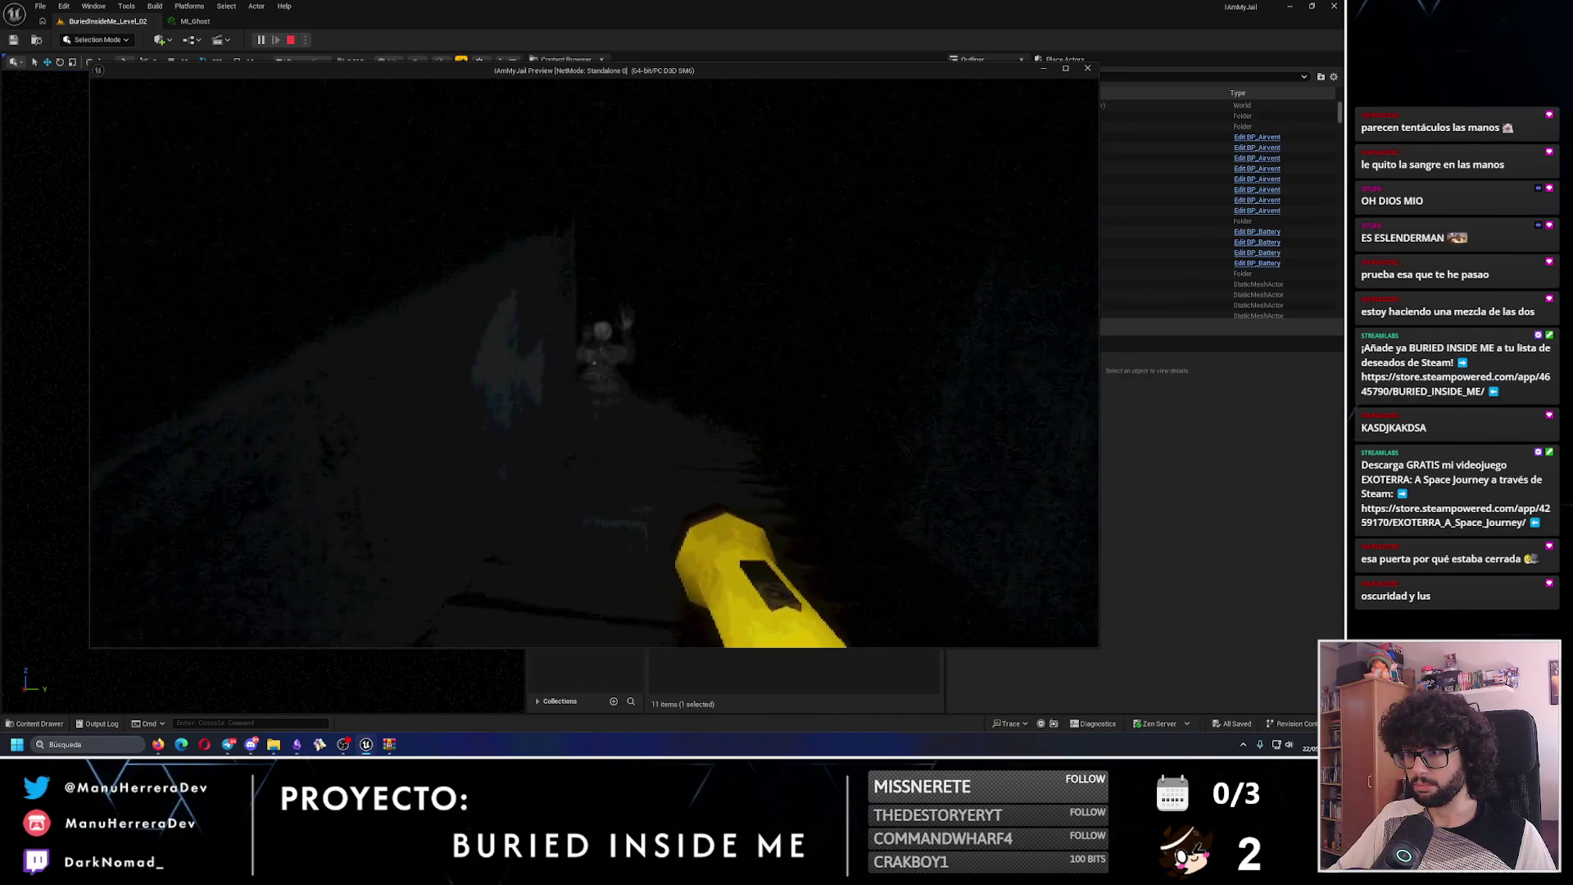
{"action": "key", "text": "shift+w"}
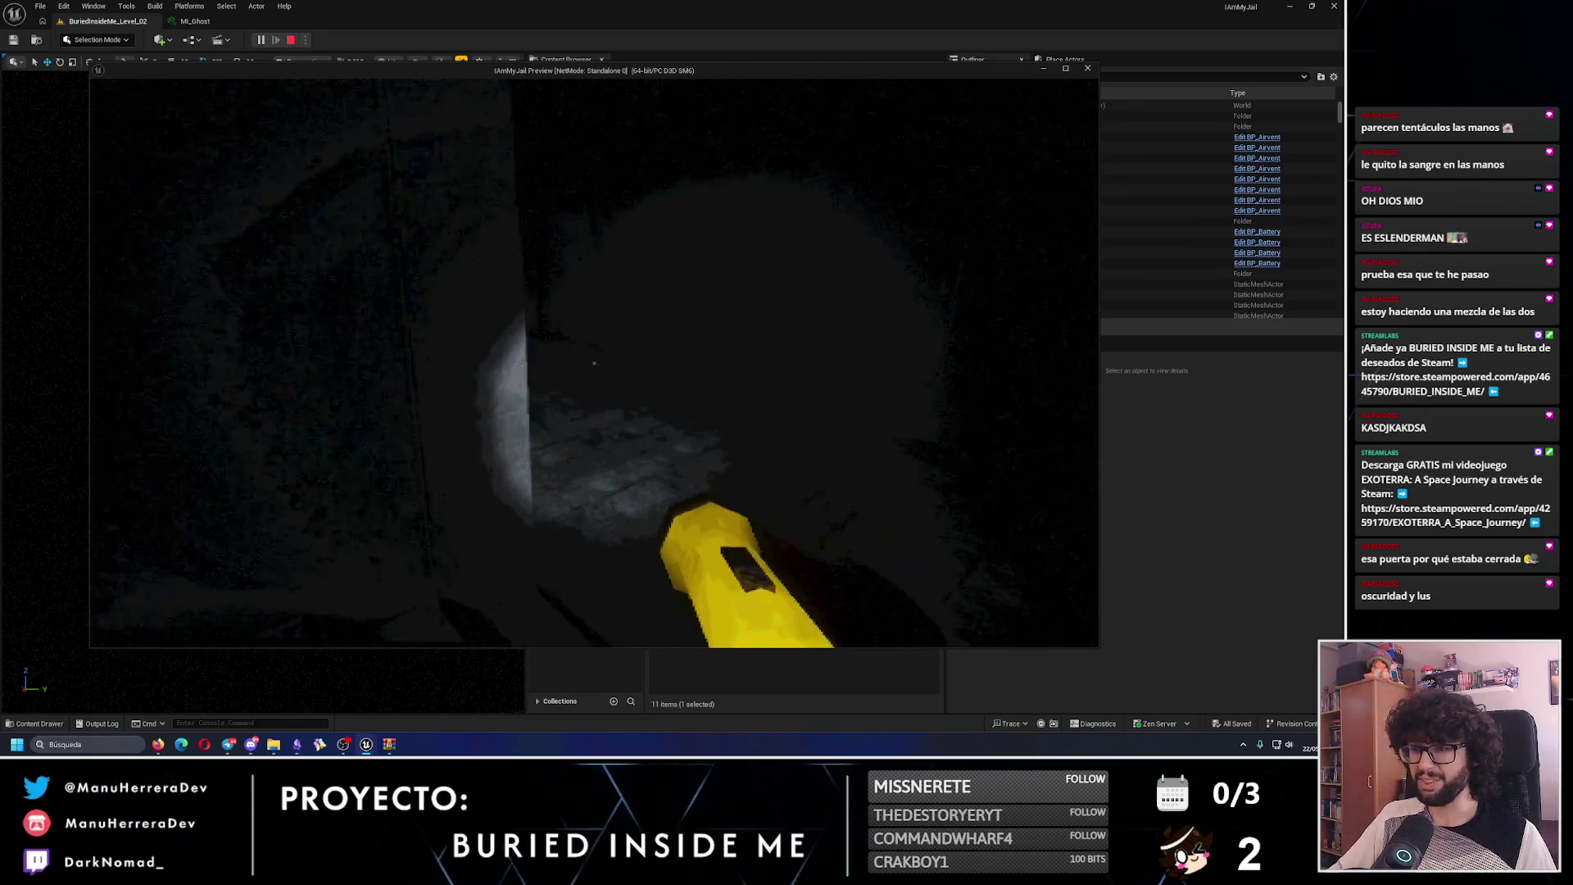
{"action": "key", "text": "shift+w"}
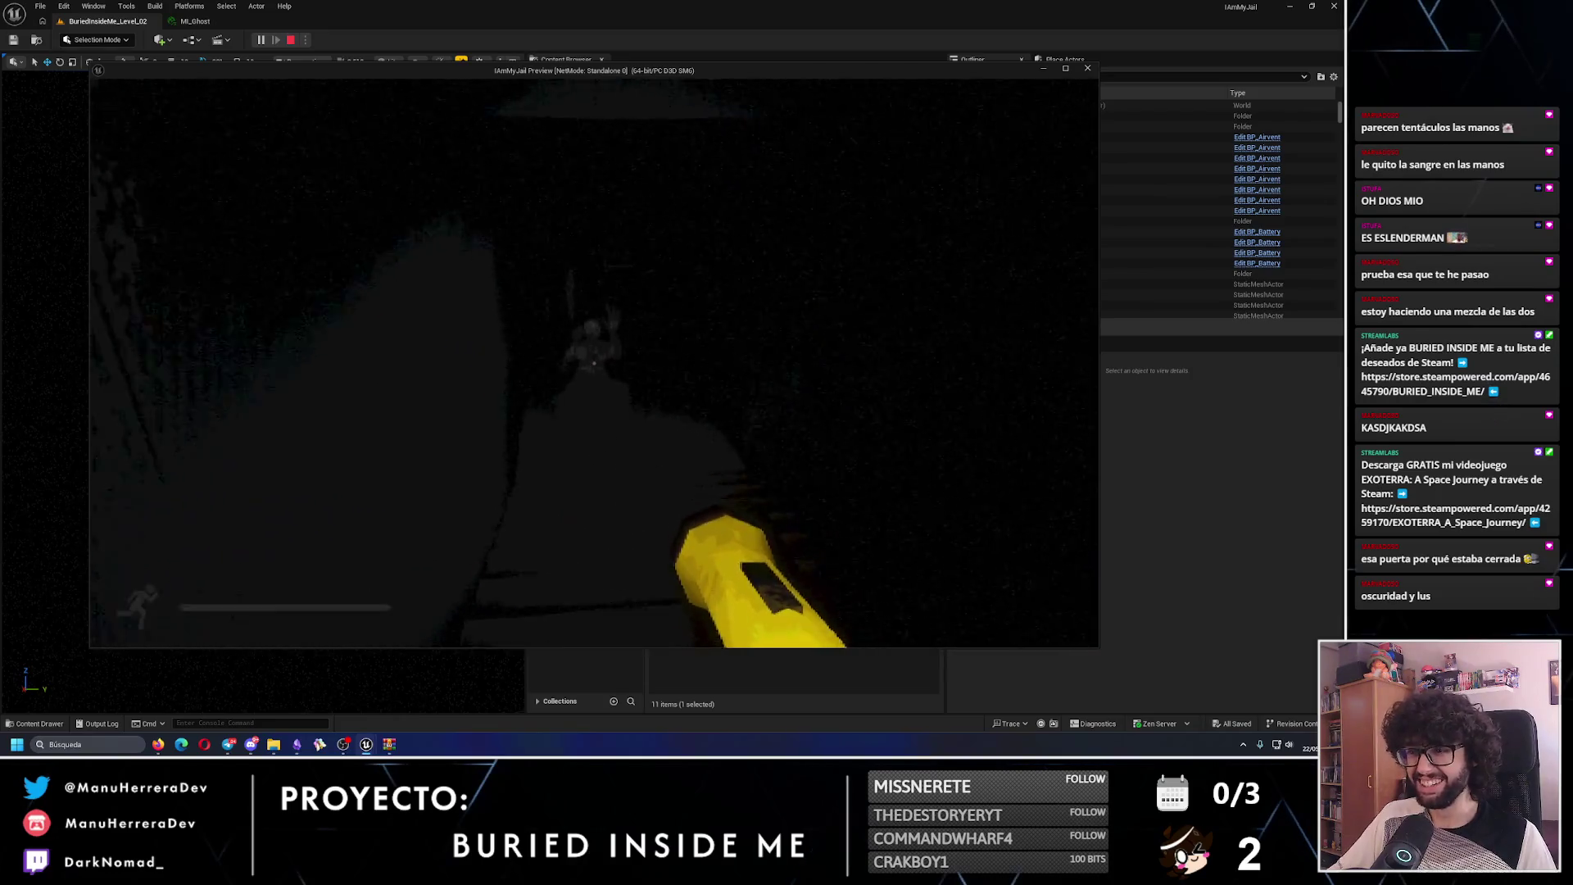
- Walk through the doorway past the ghost and head toward the stairs and red-lit grate
{"action": "key", "text": "w"}
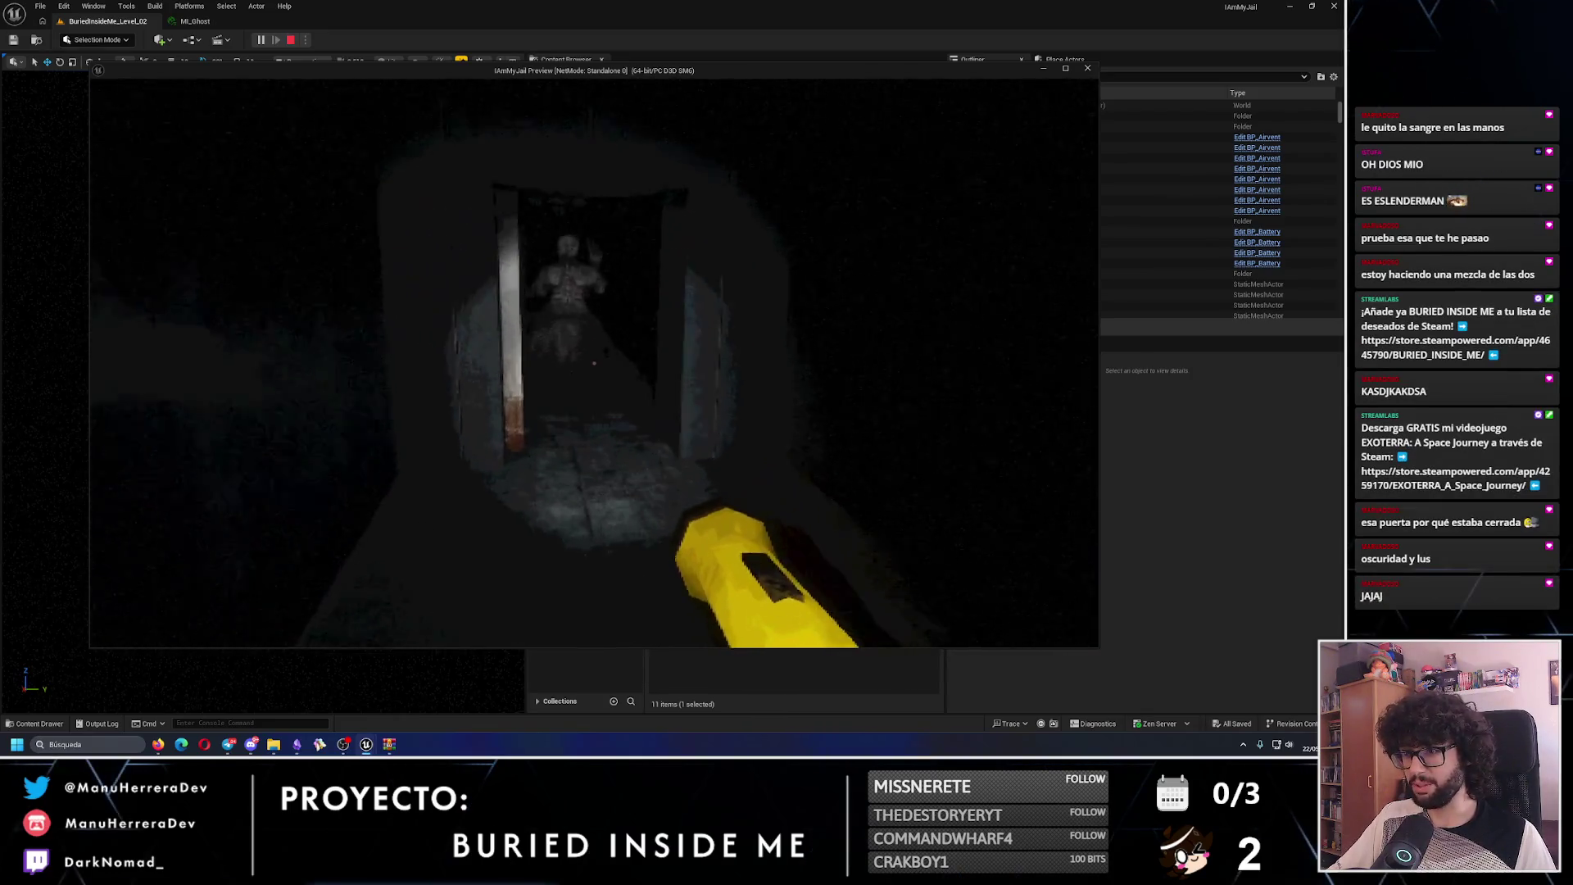
{"action": "key", "text": "w"}
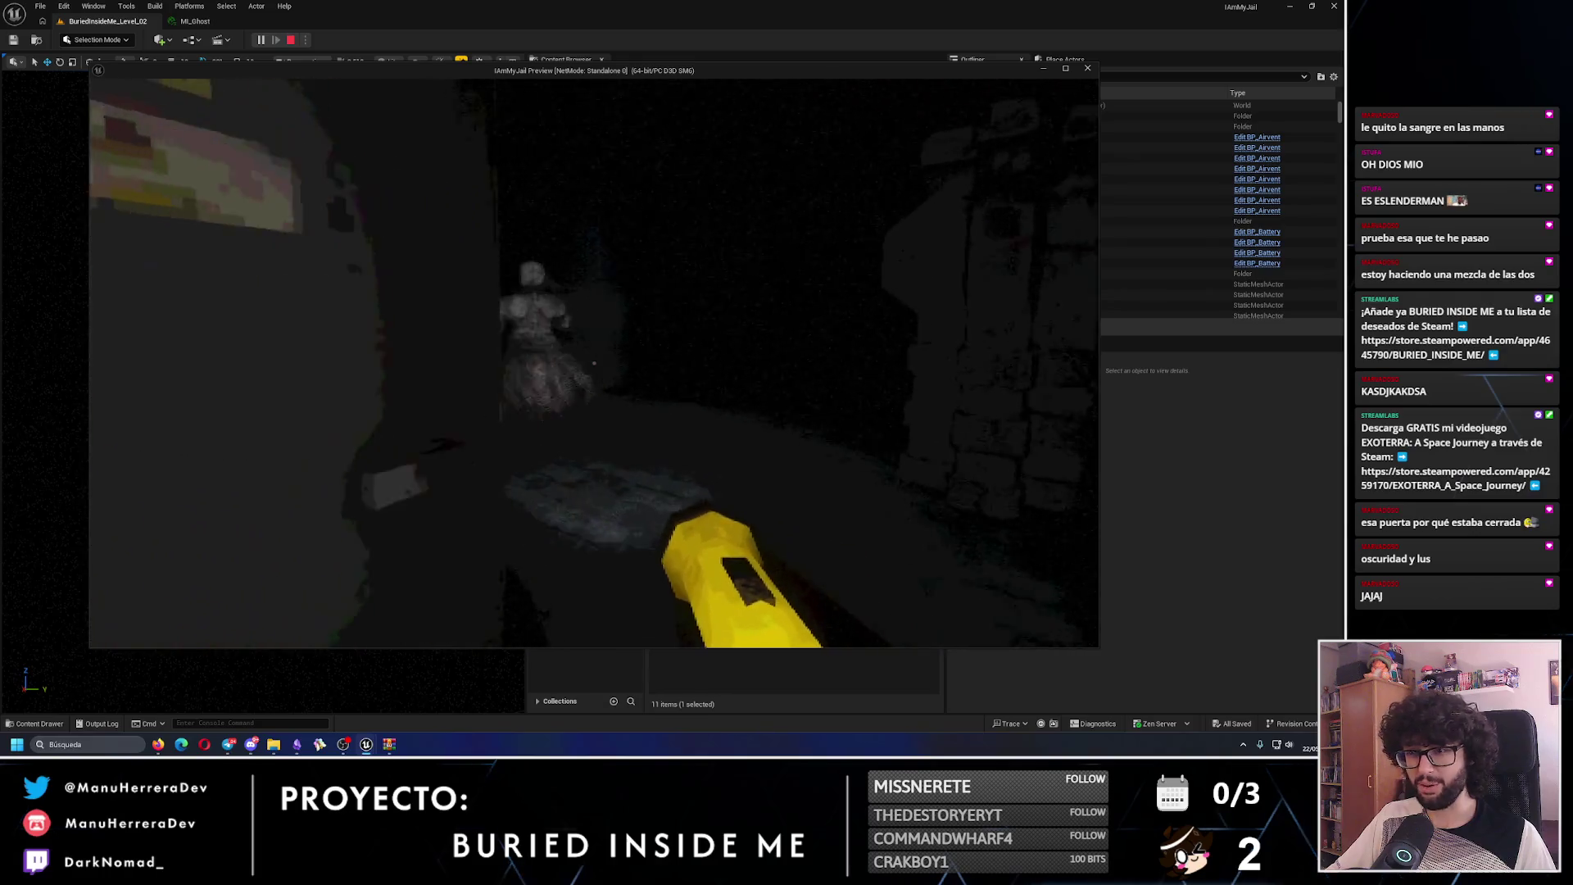
{"action": "key", "text": "w"}
{"action": "key", "text": "w"}
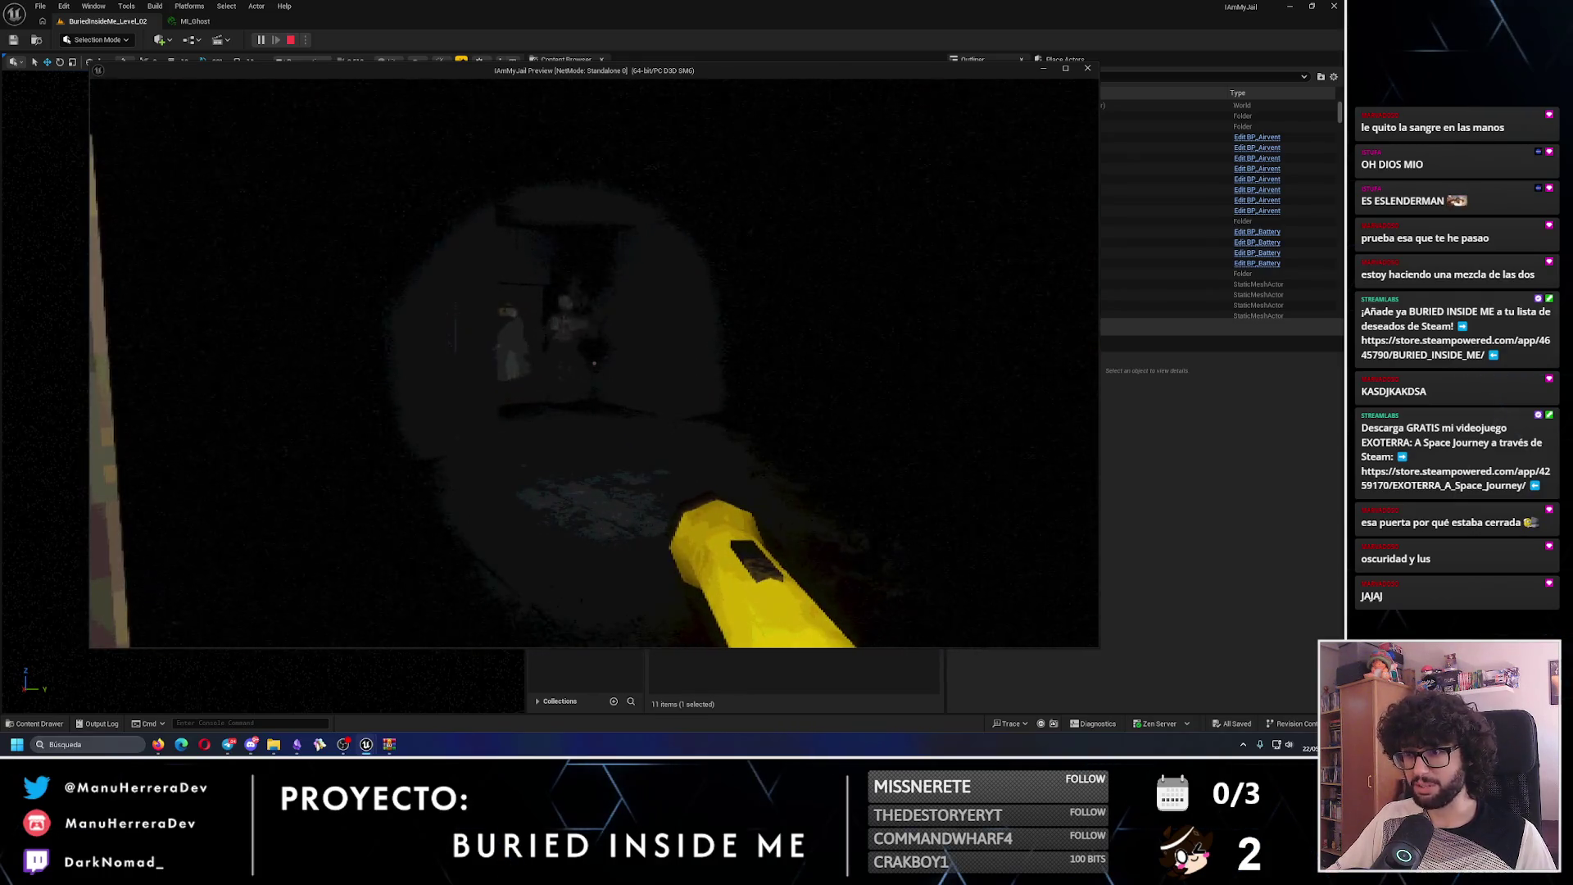
{"action": "key", "text": "shift+w"}
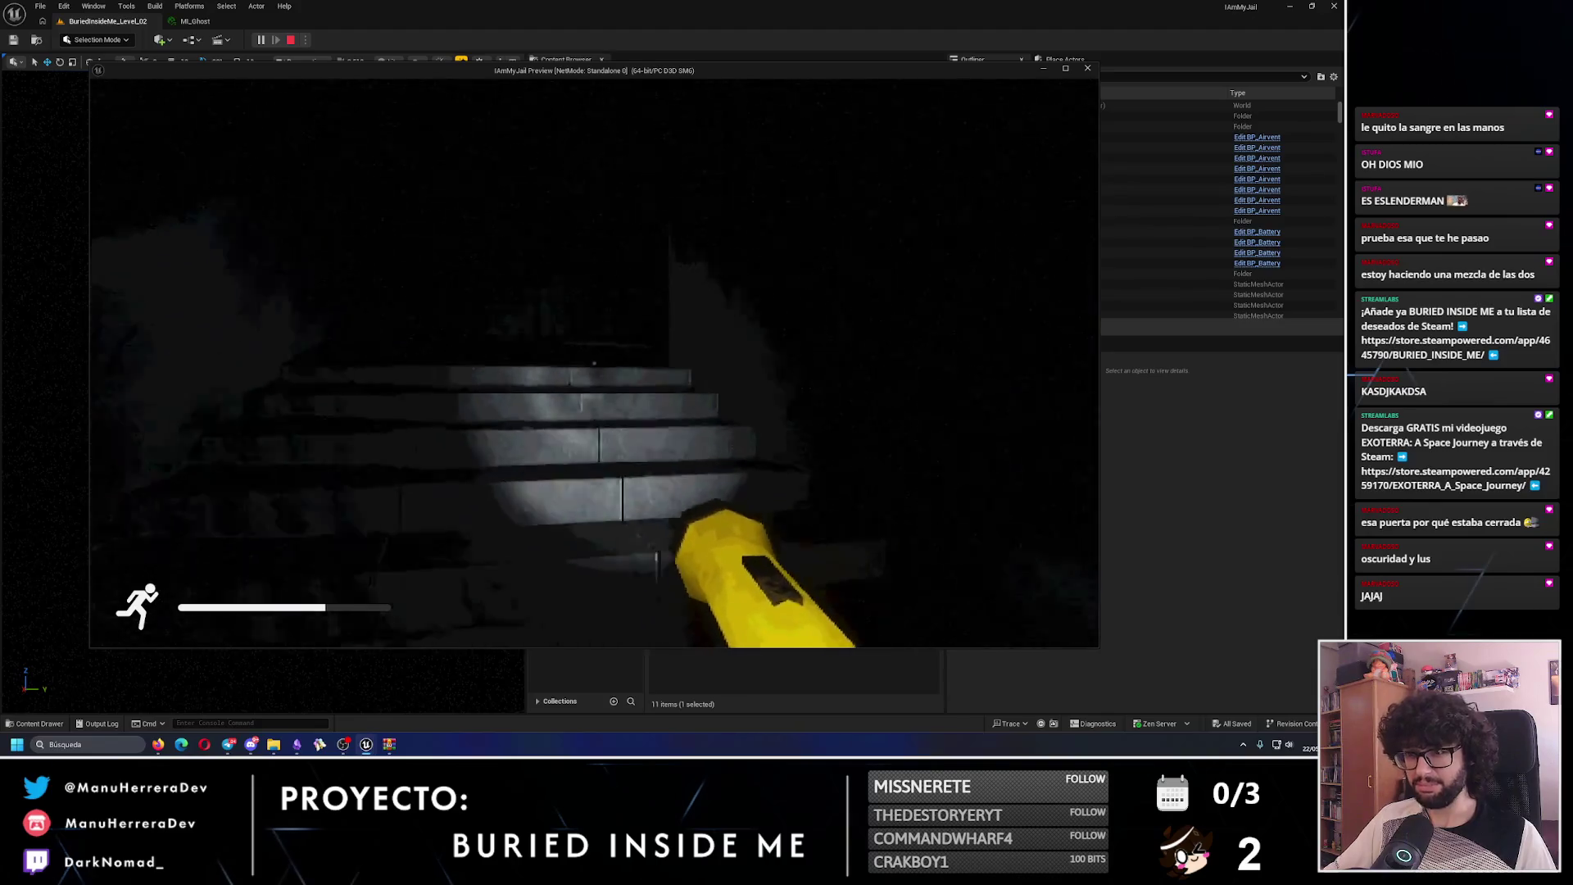
{"action": "key", "text": "w"}
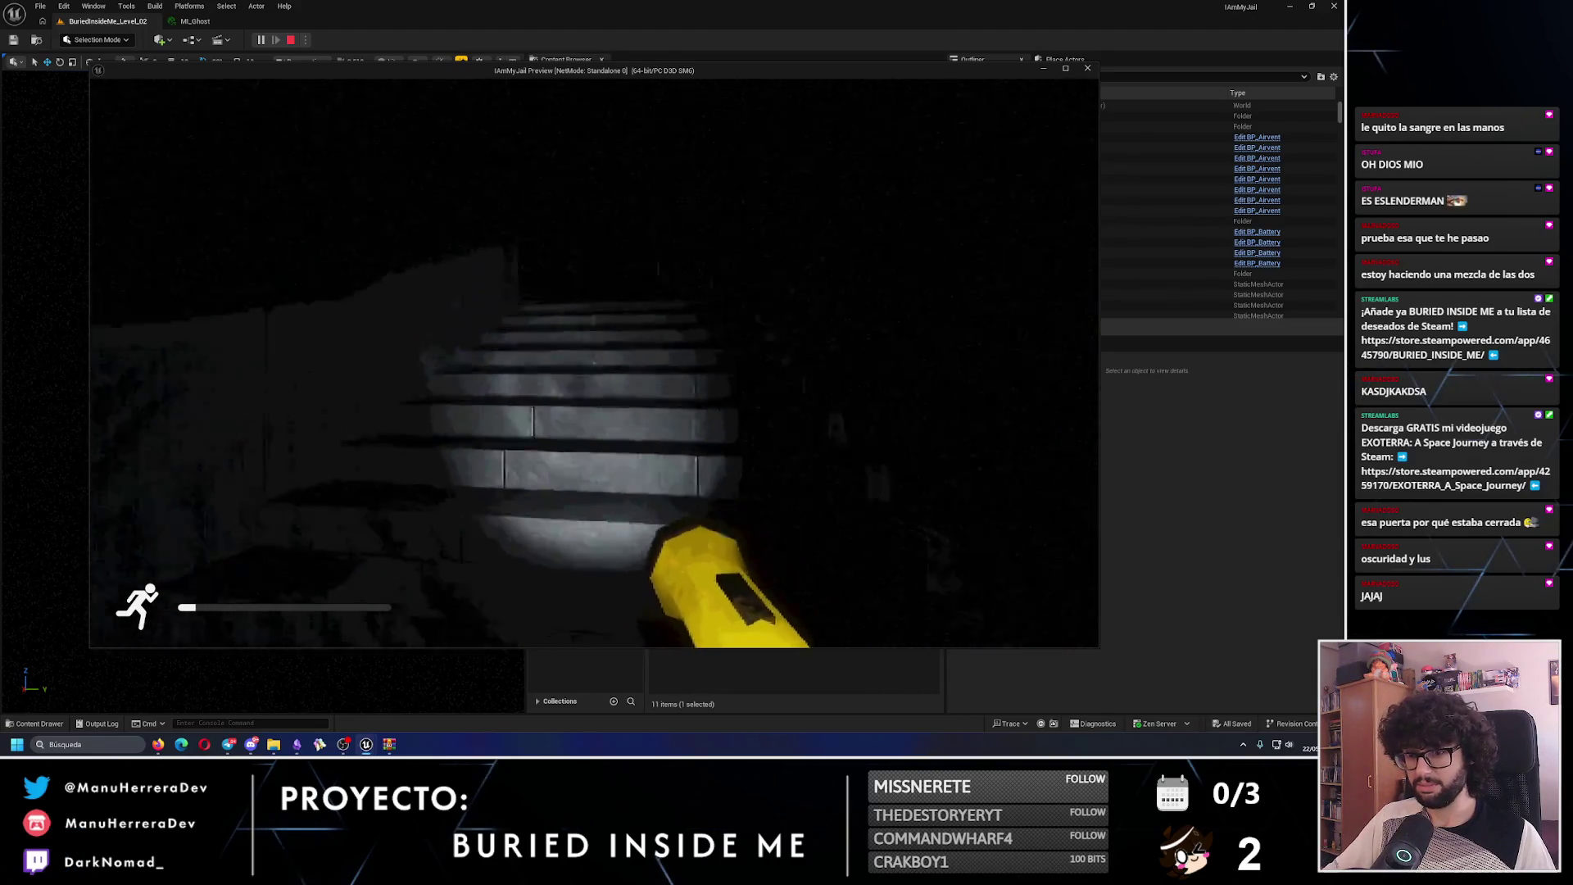
{"action": "key", "text": "w"}
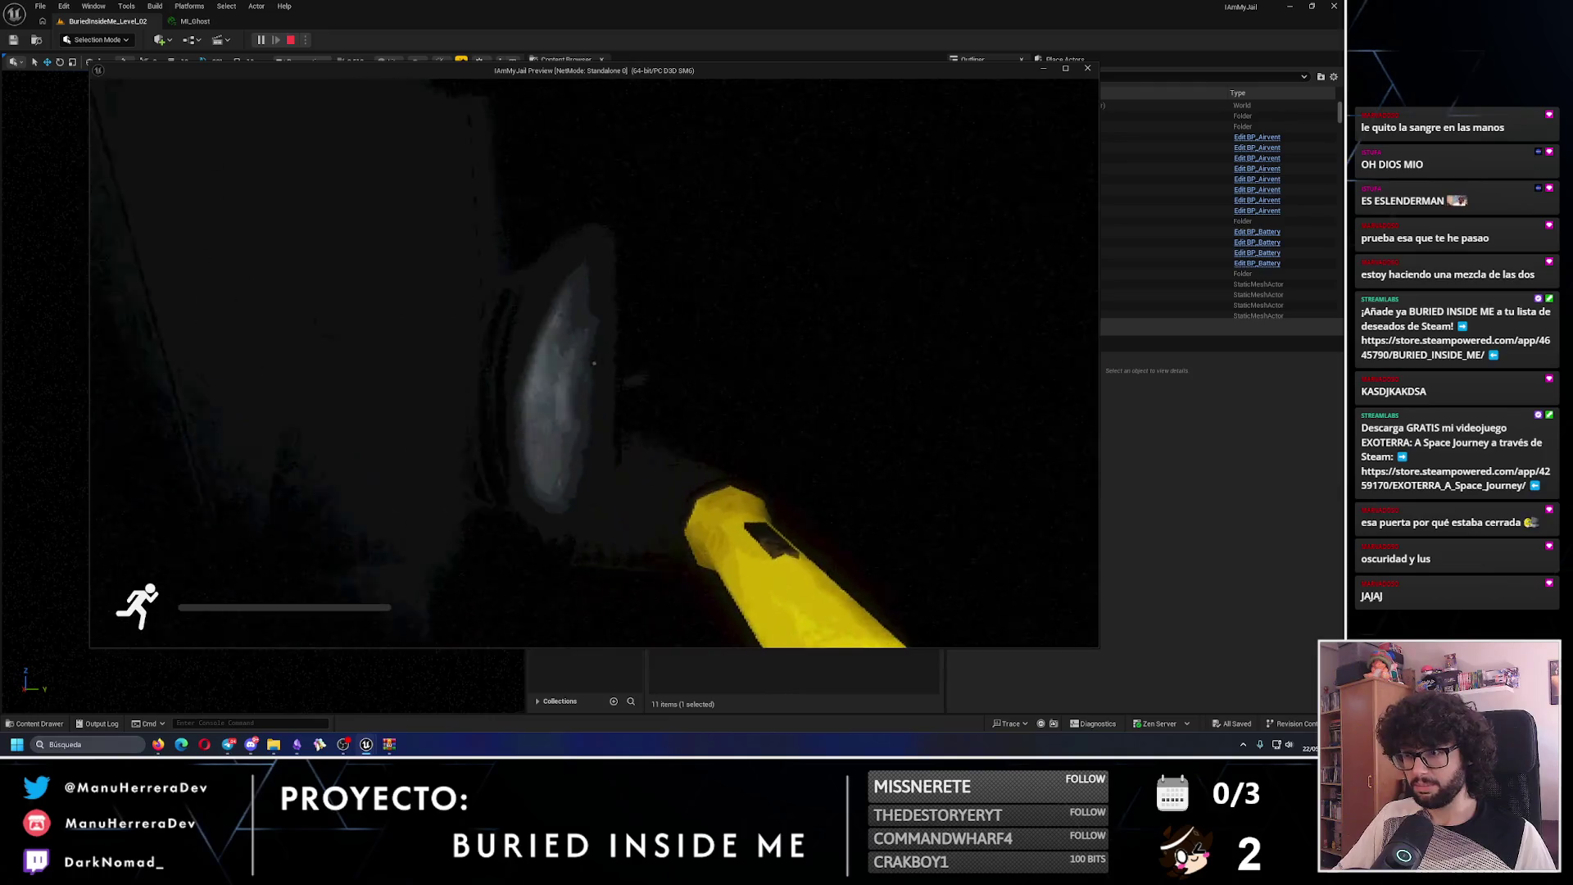
{"action": "key", "text": "w"}
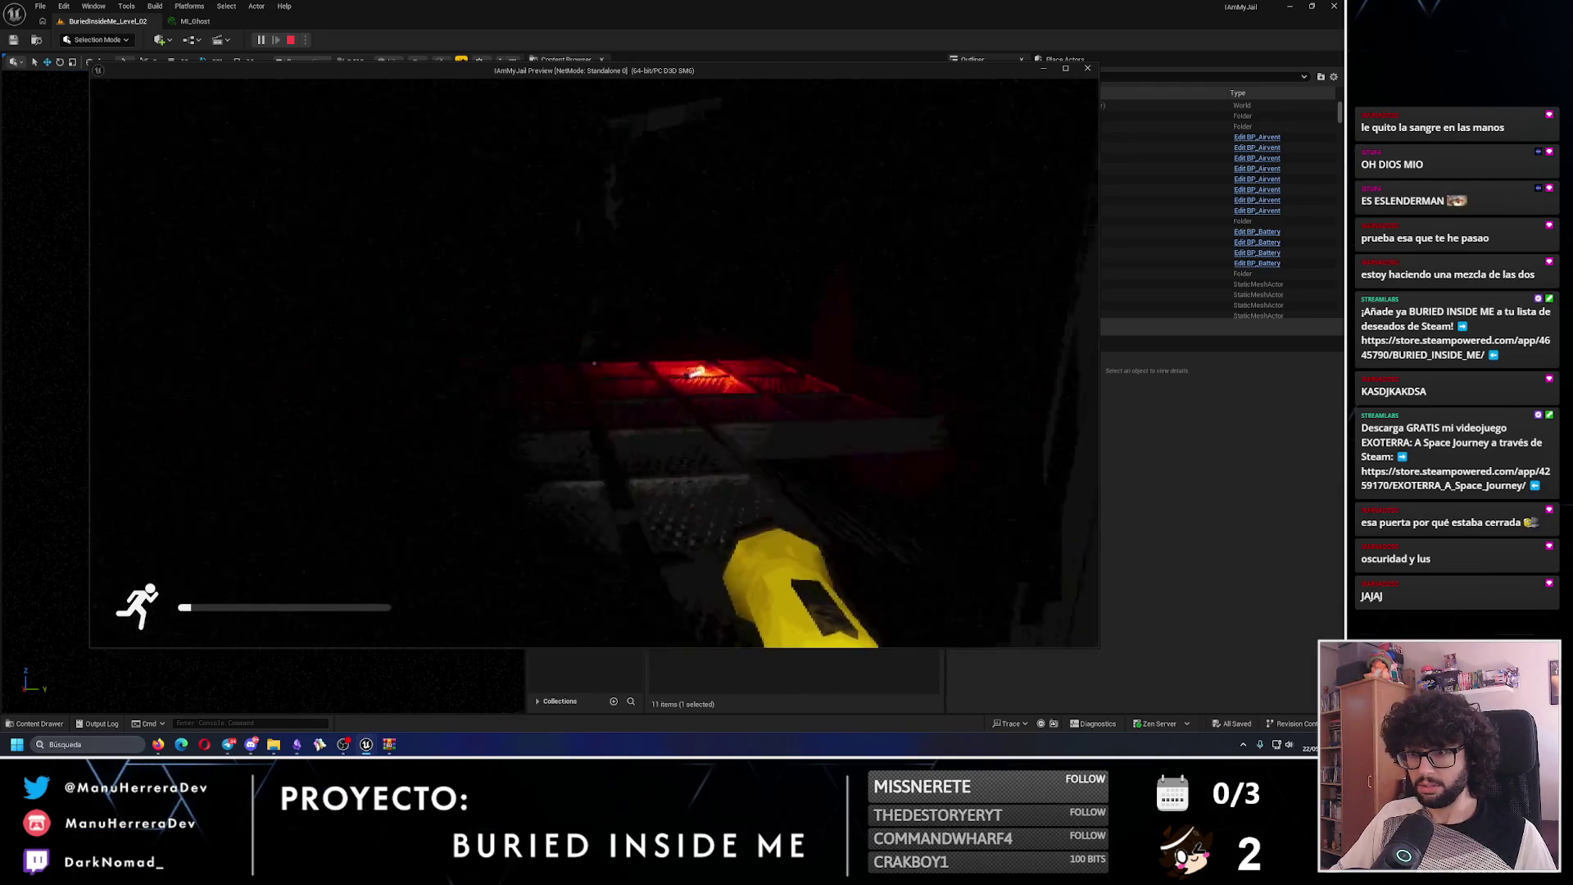
- Survey the power box, metal panel and pipes, face the ghost, back away, then stop the playtest
{"action": "key", "text": "w"}
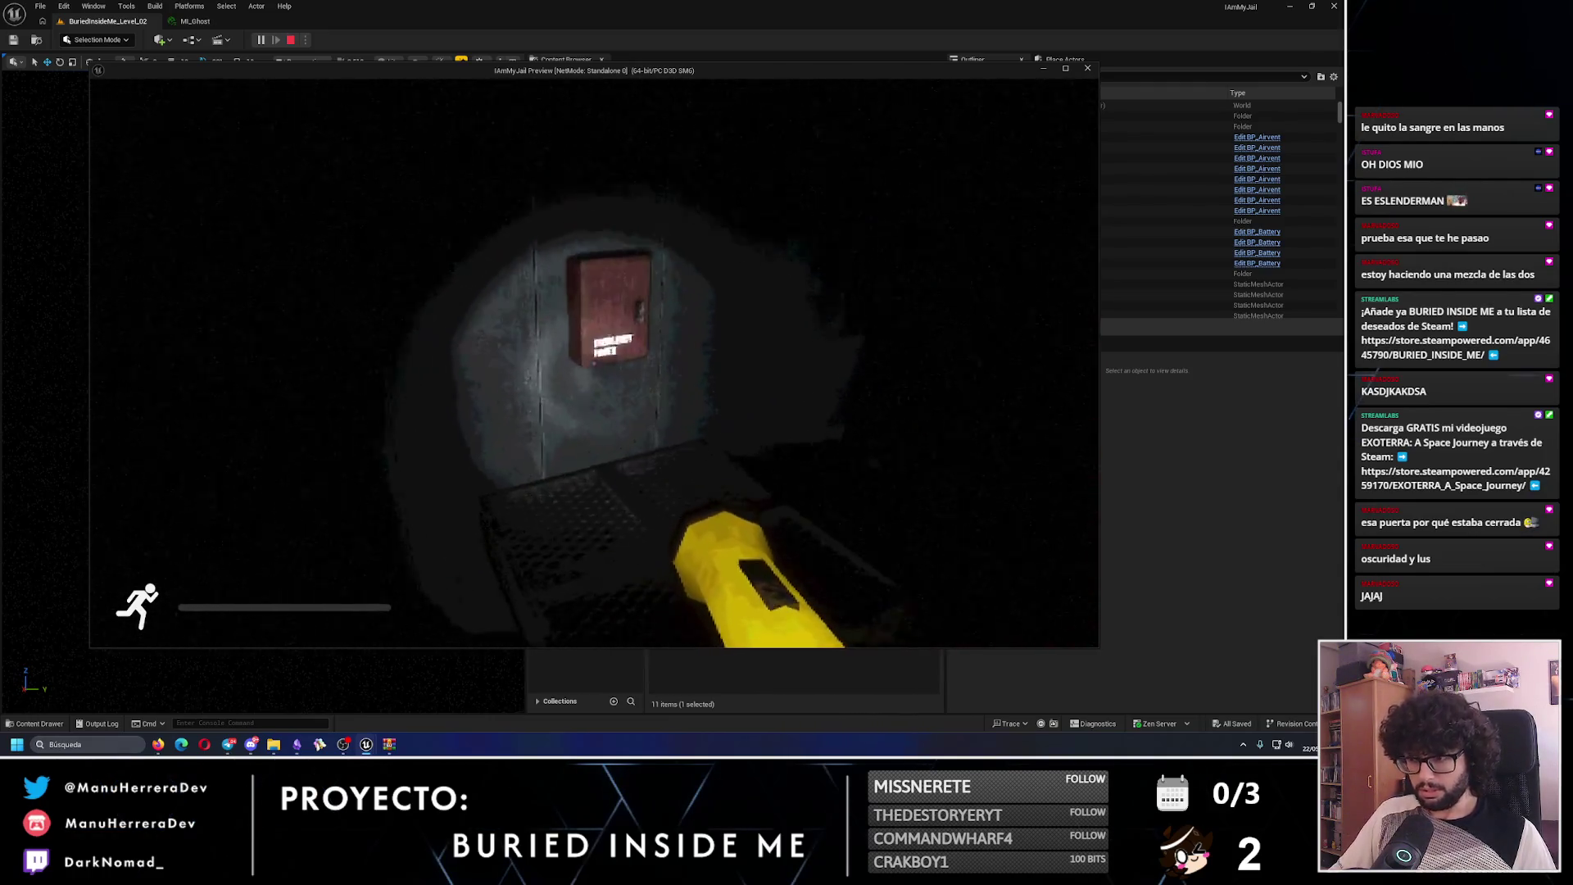
{"action": "key", "text": "w"}
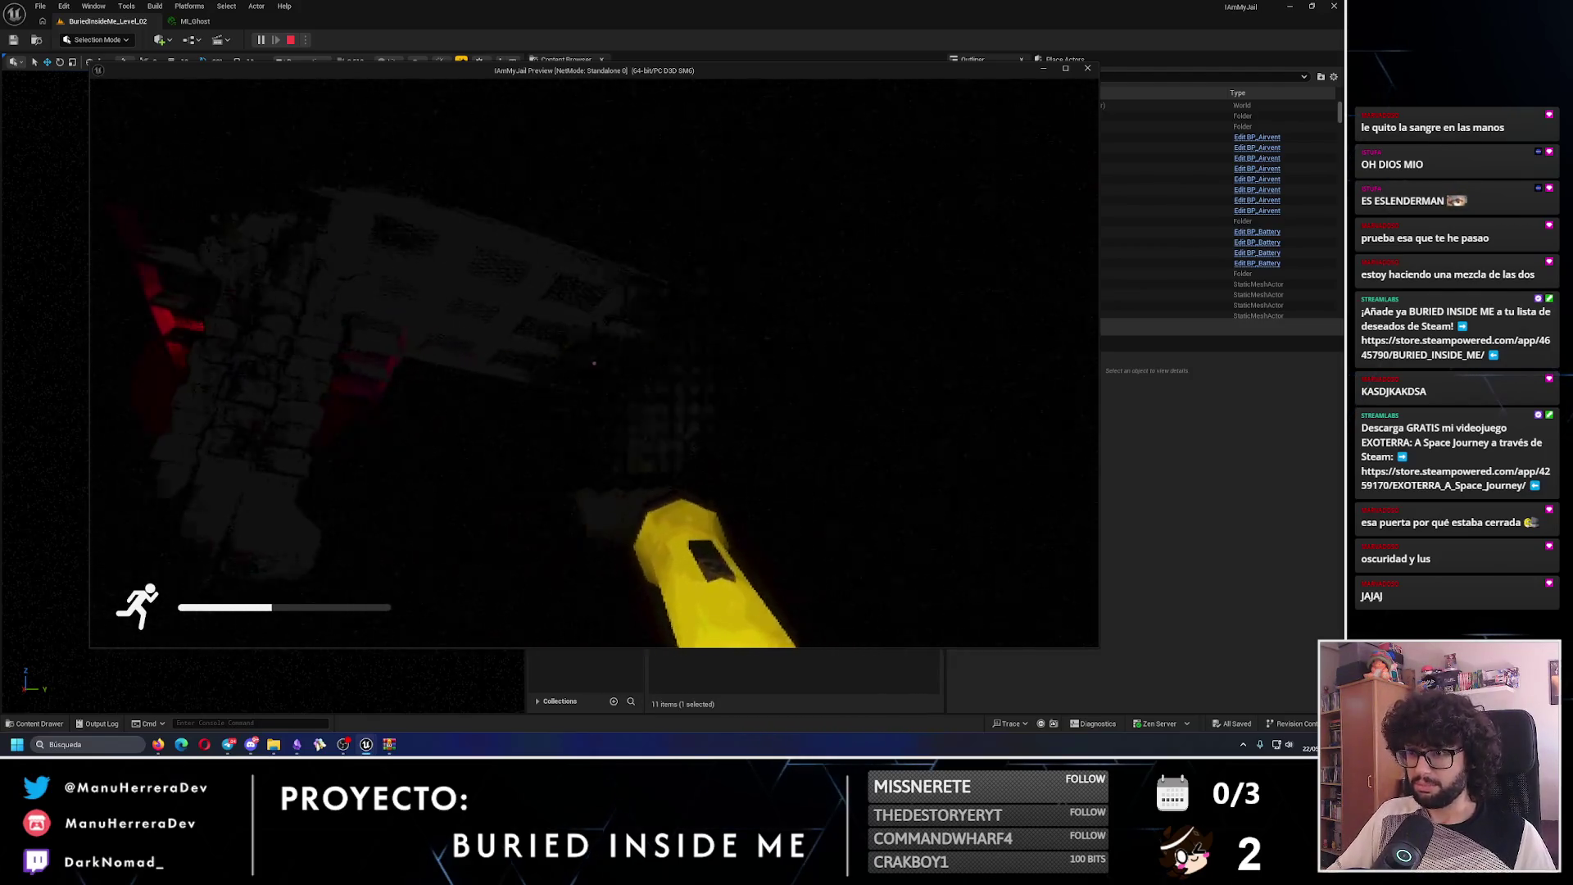
{"action": "key", "text": "w"}
{"action": "key", "text": "w"}
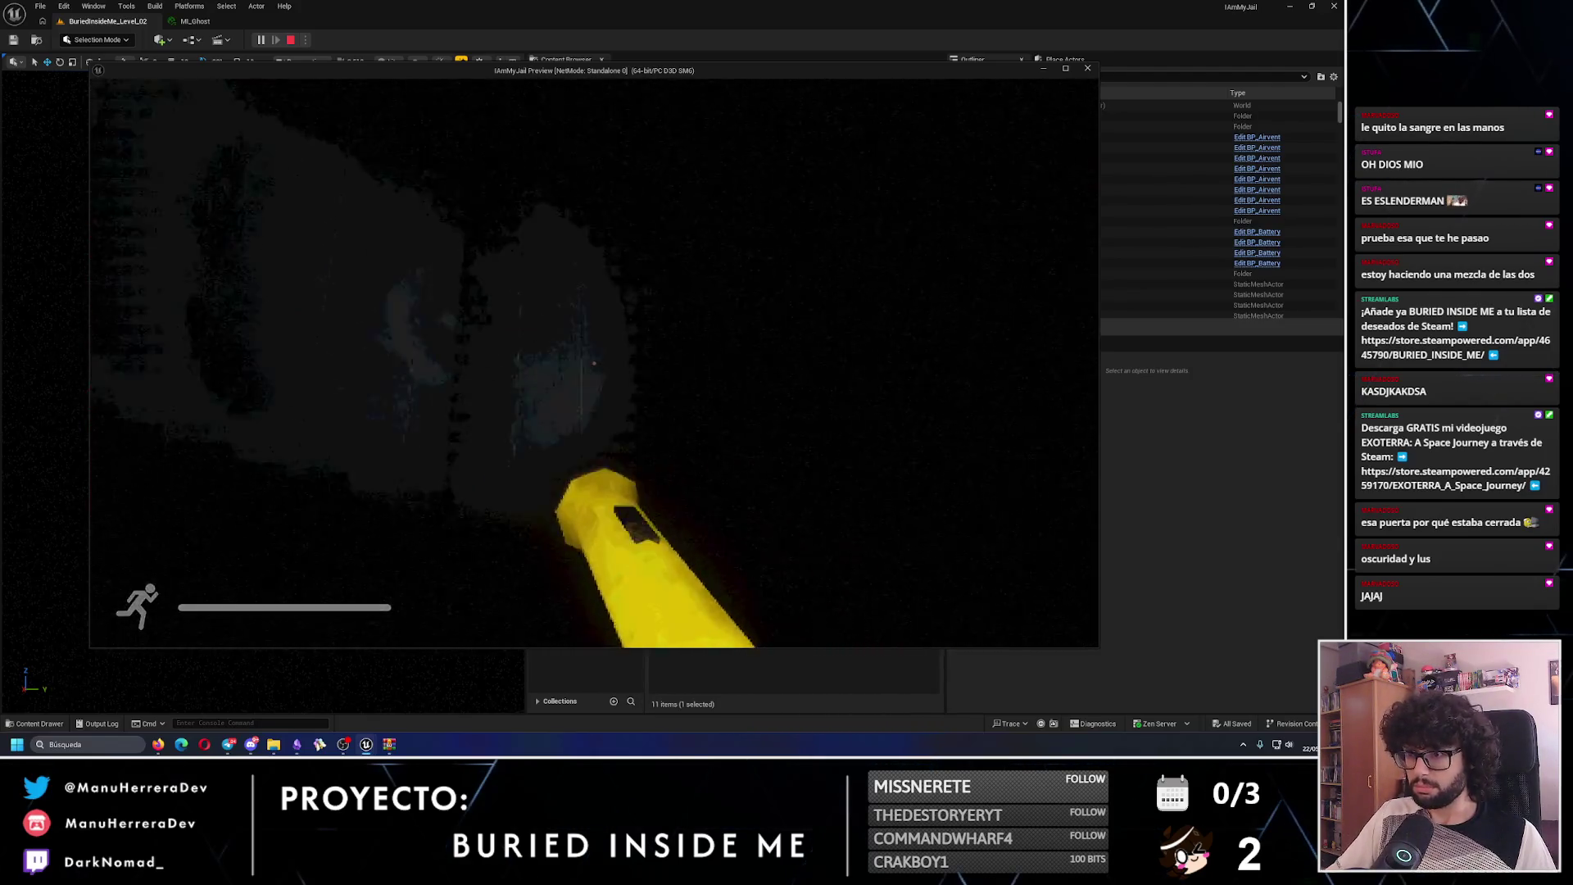
{"action": "key", "text": "w"}
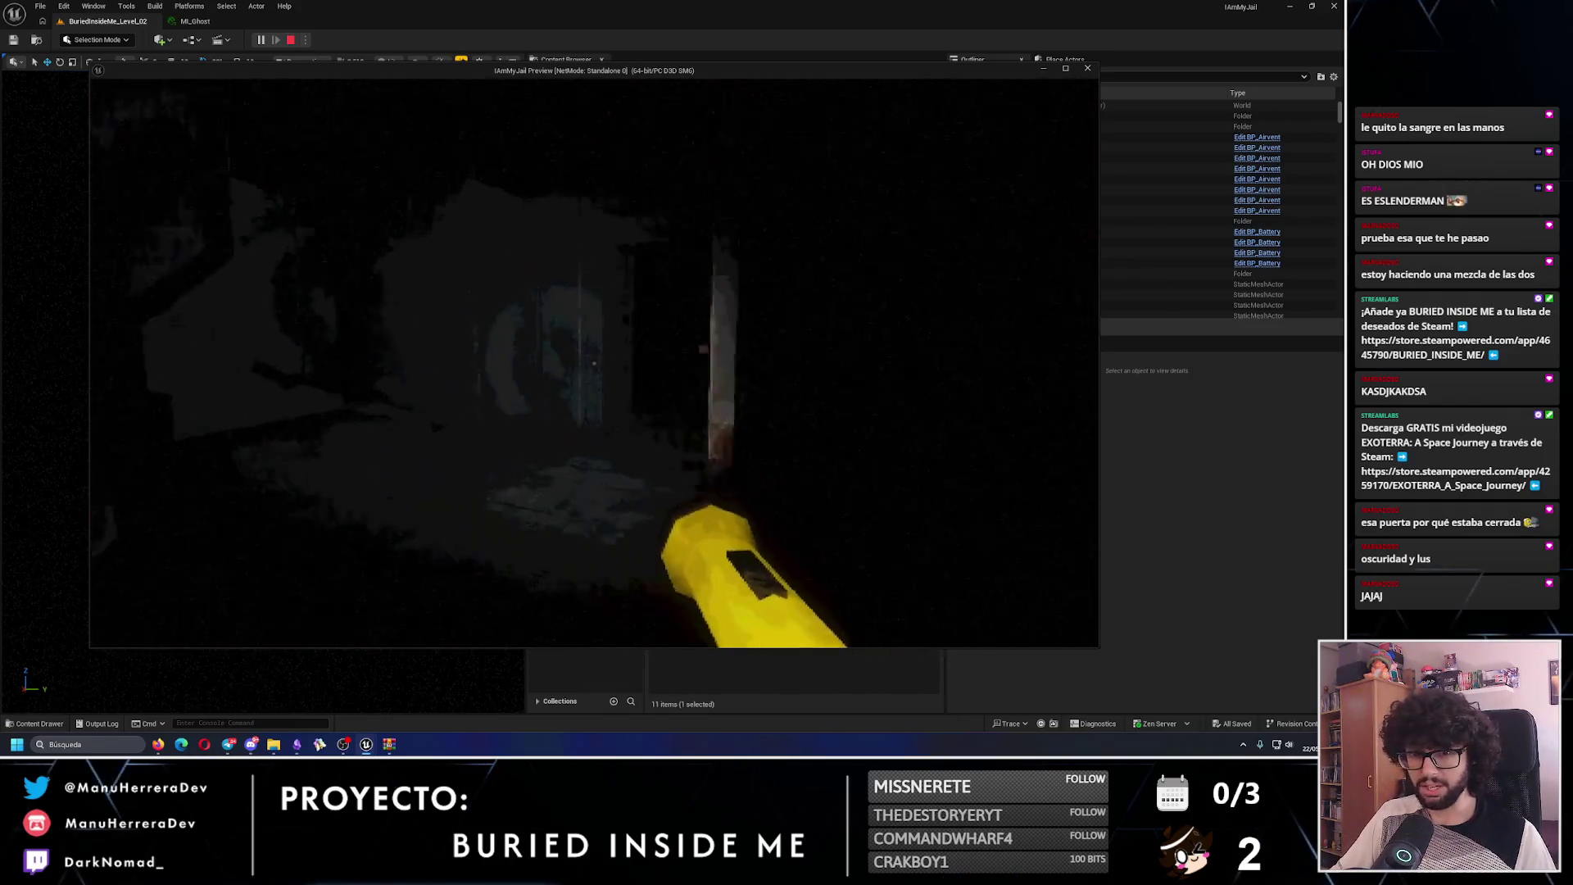
{"action": "key", "text": "w"}
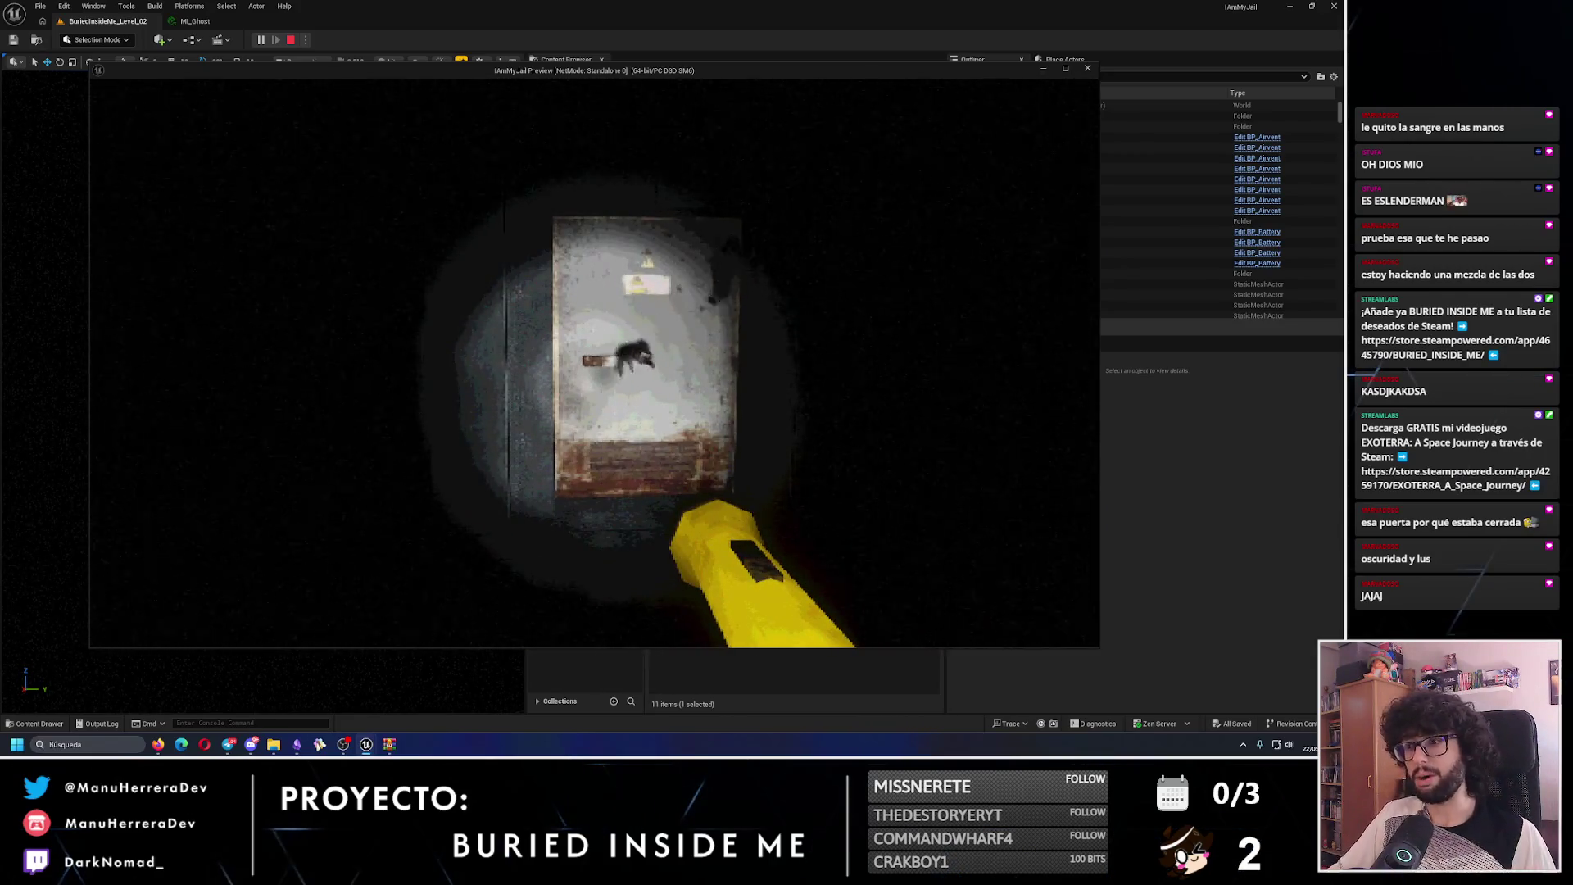
{"action": "key", "text": "shift+w"}
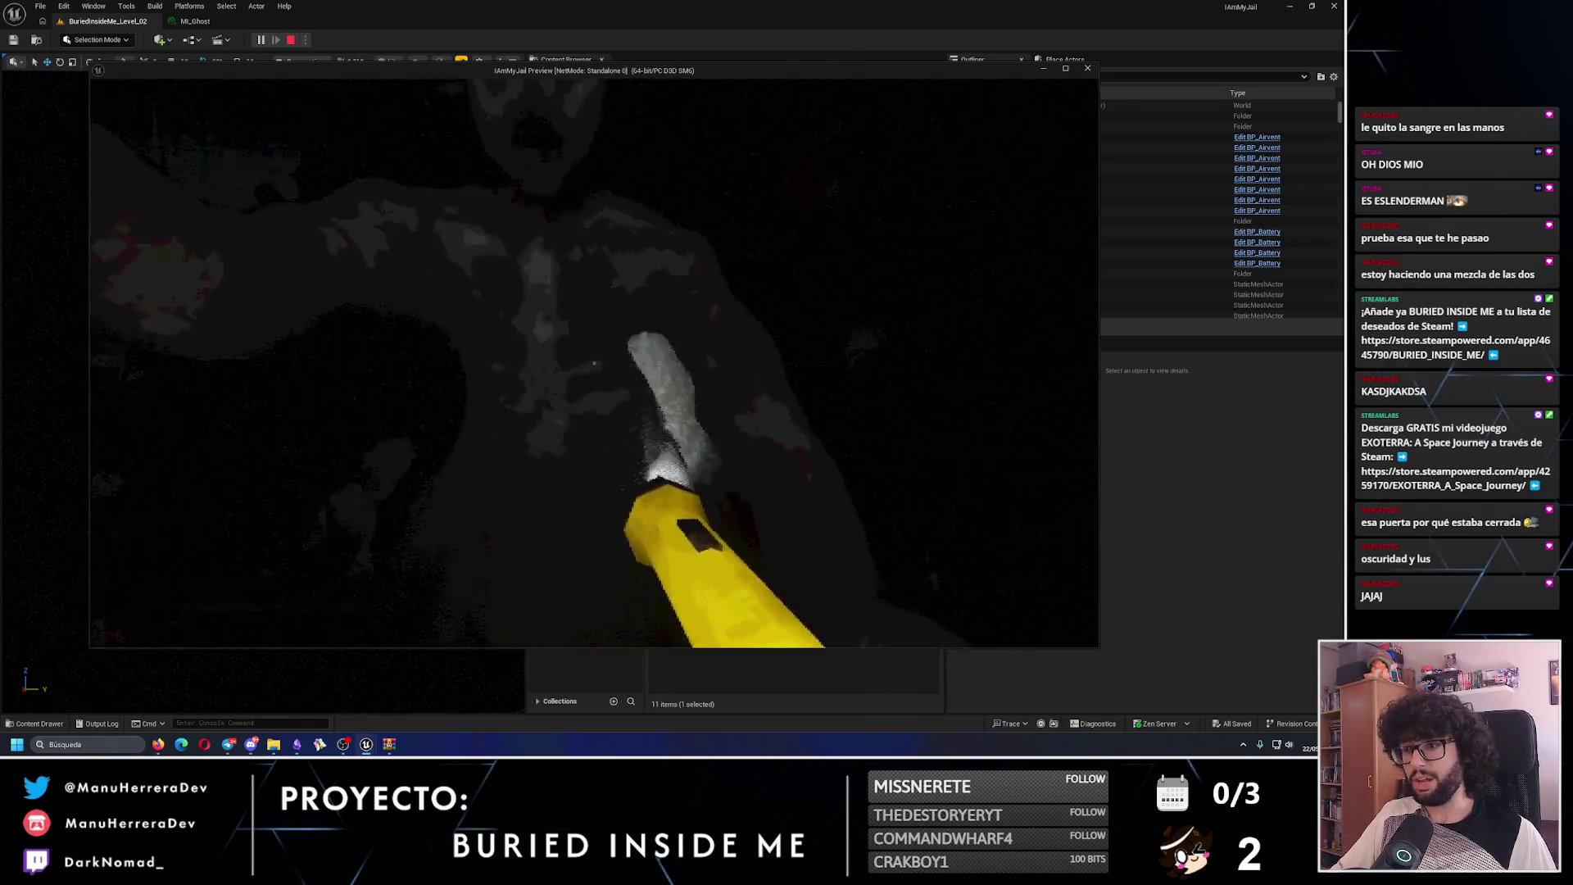
{"action": "key", "text": "shift+w"}
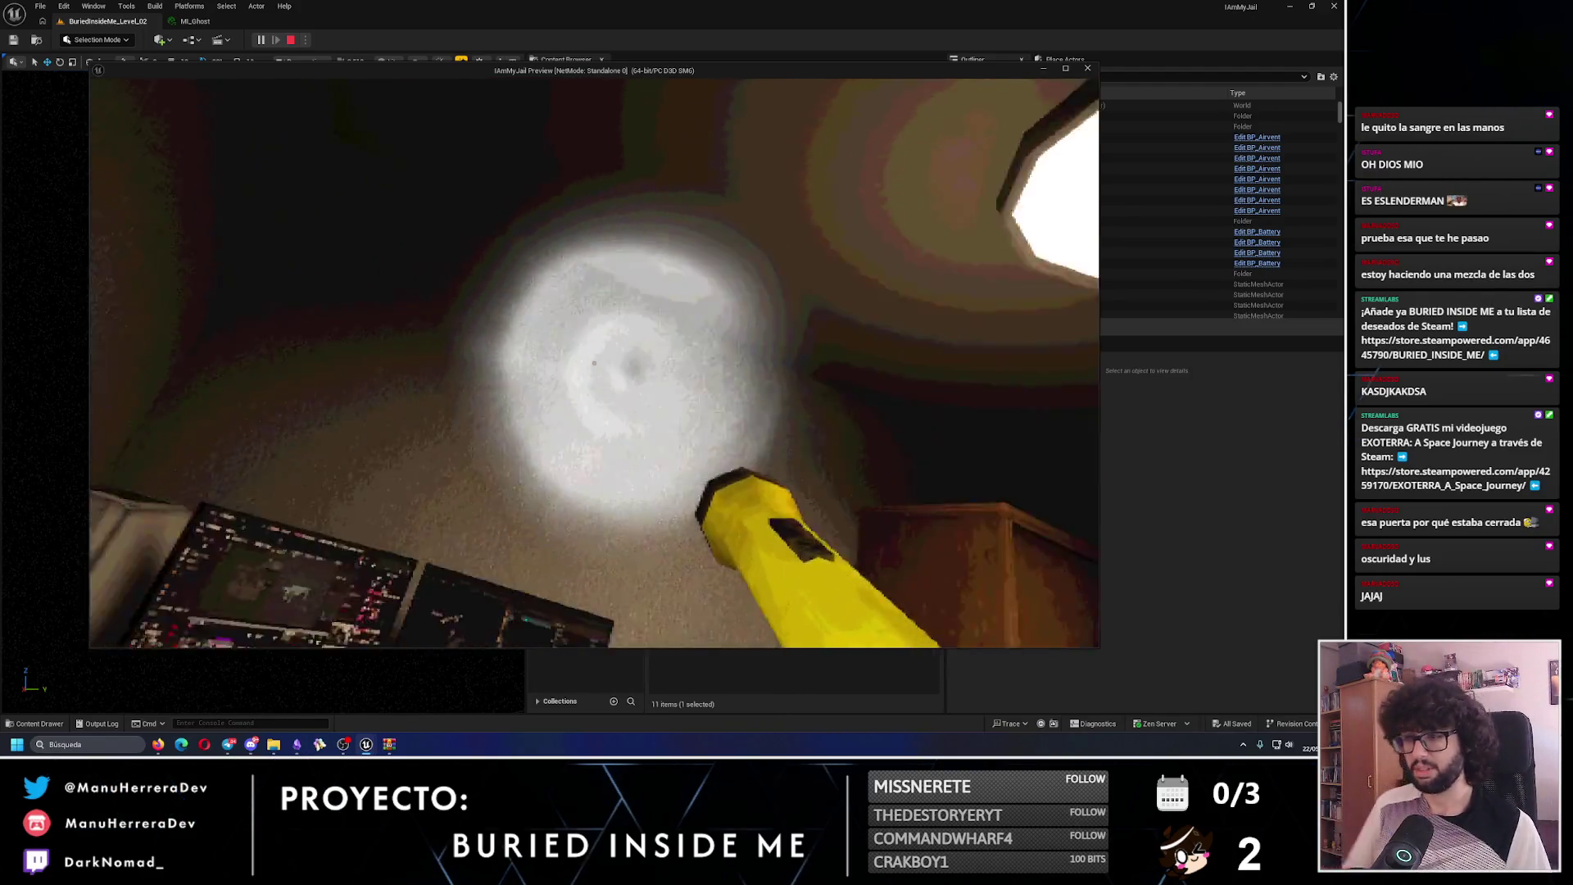
{"action": "key", "text": "Escape"}
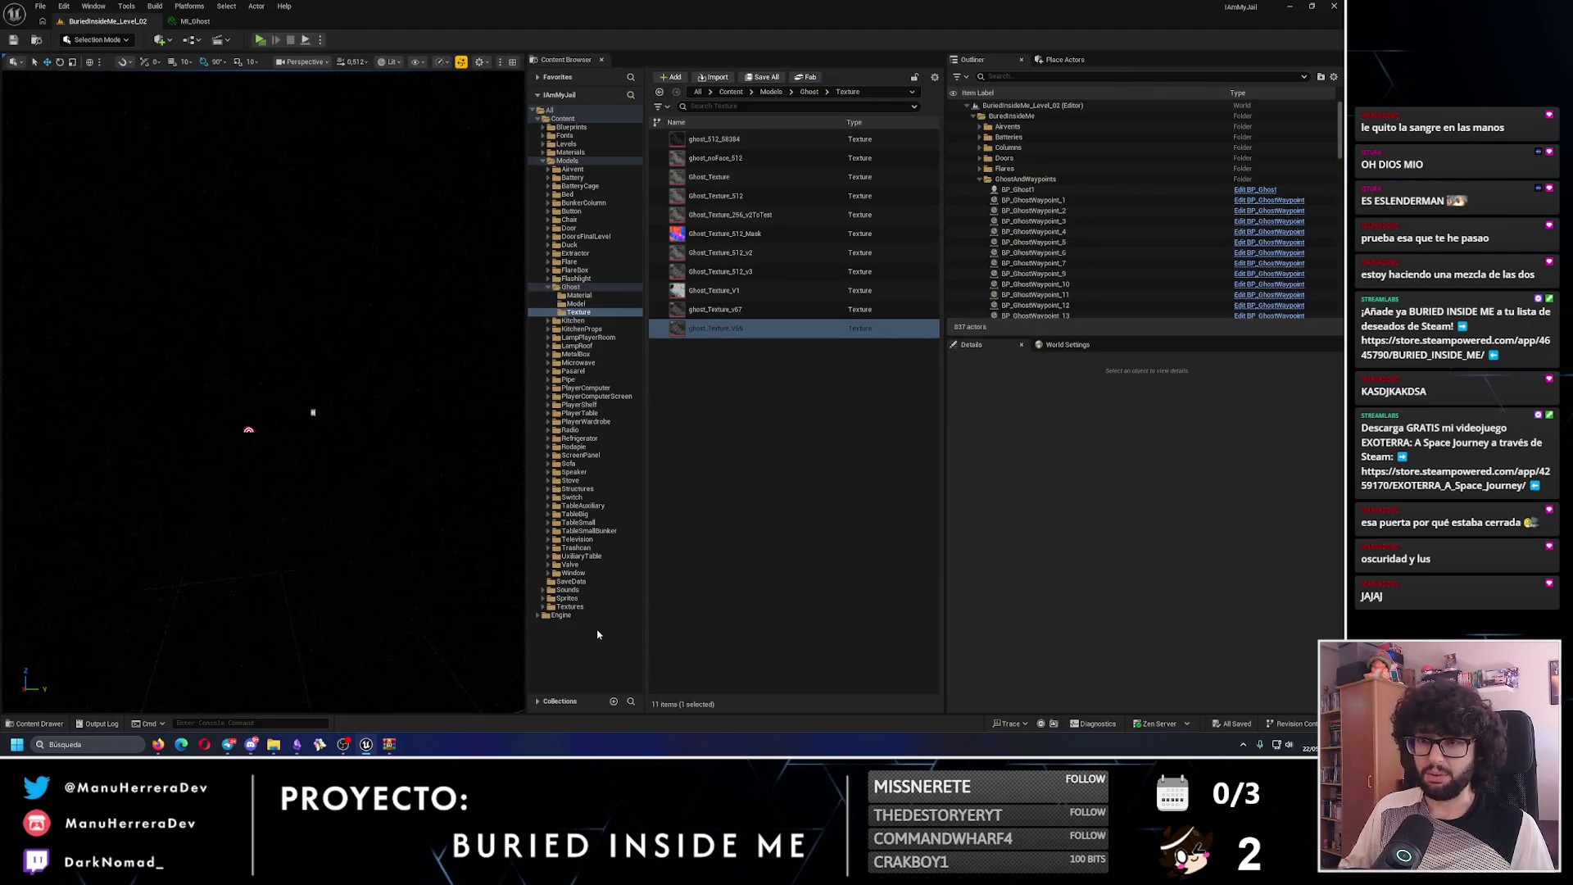
- Check the ghost in Unlit and Lit views, glance at MI_Ghost, then collapse the Ghost folder in the Content Browser tree
{"action": "key", "text": "alt+3"}
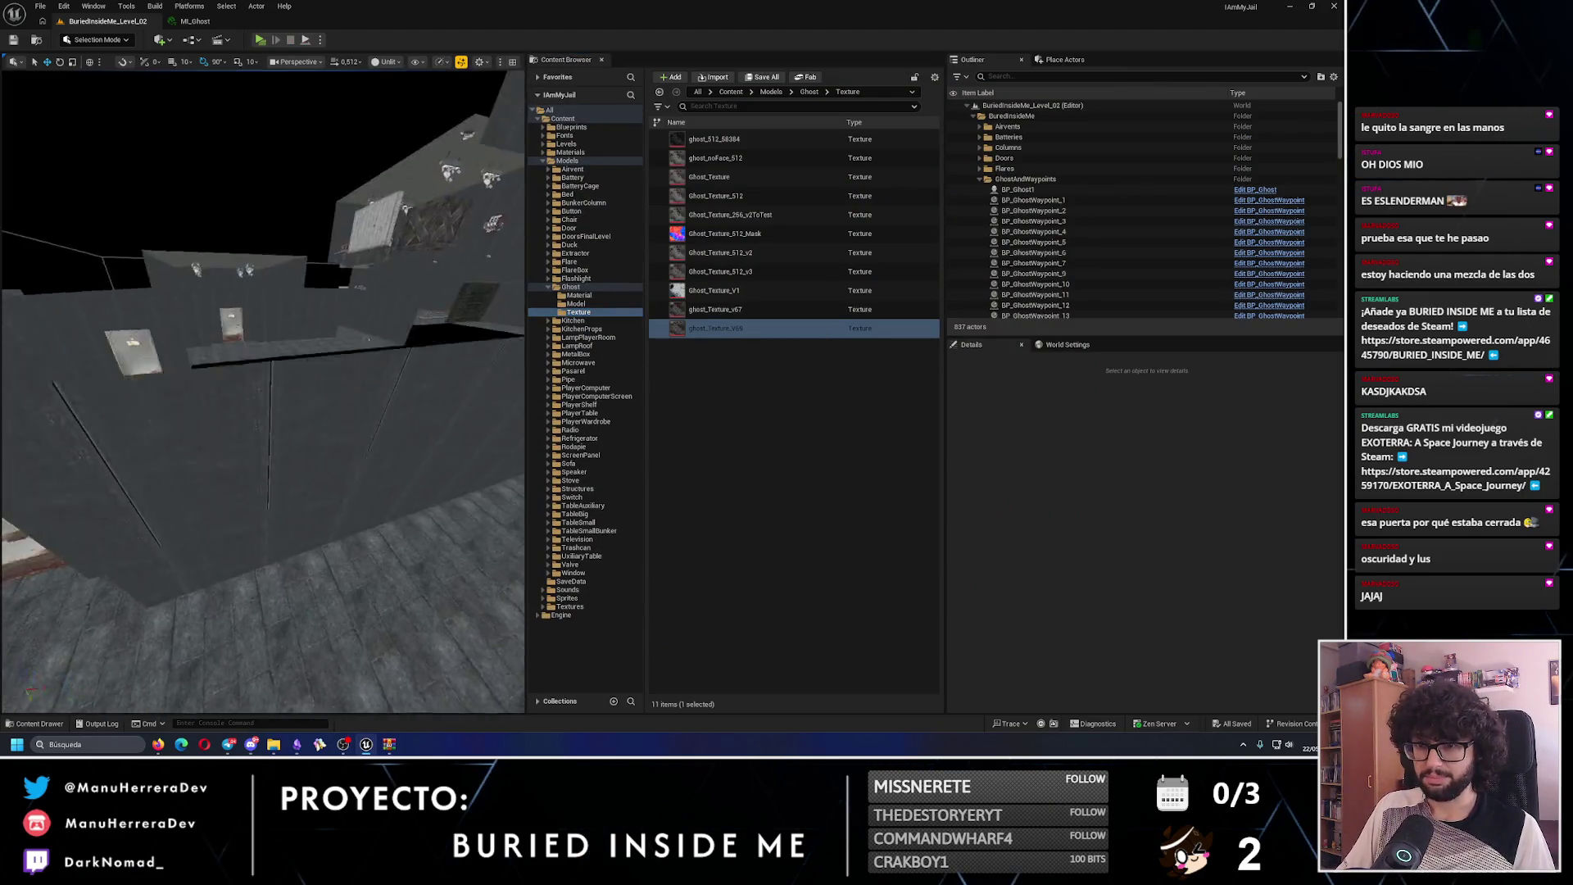
{"action": "key", "text": "w"}
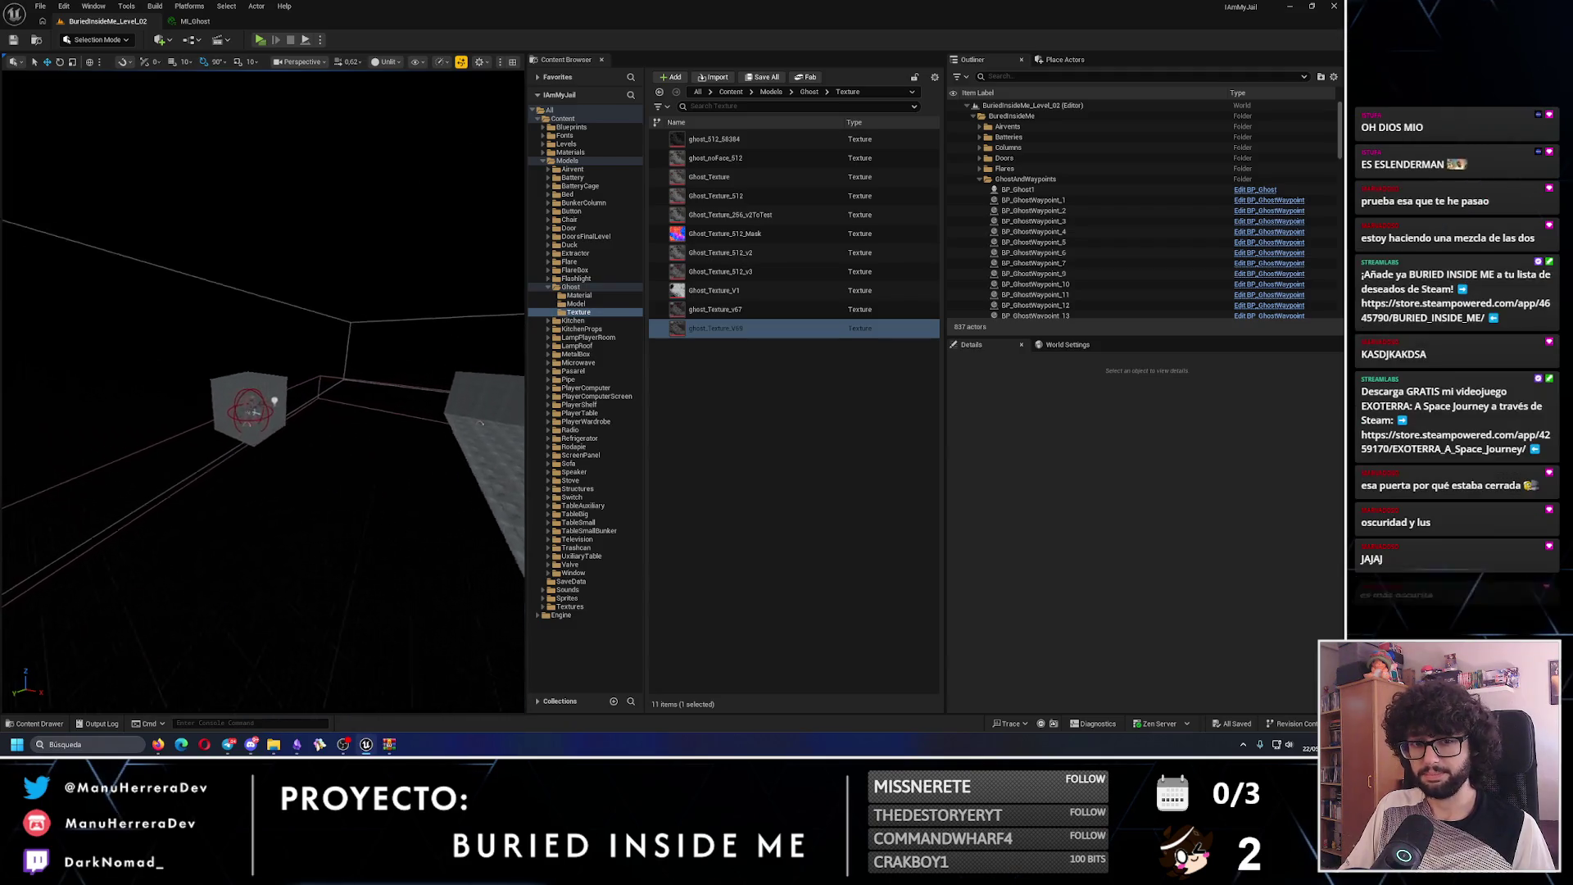
{"action": "key", "text": "alt+4"}
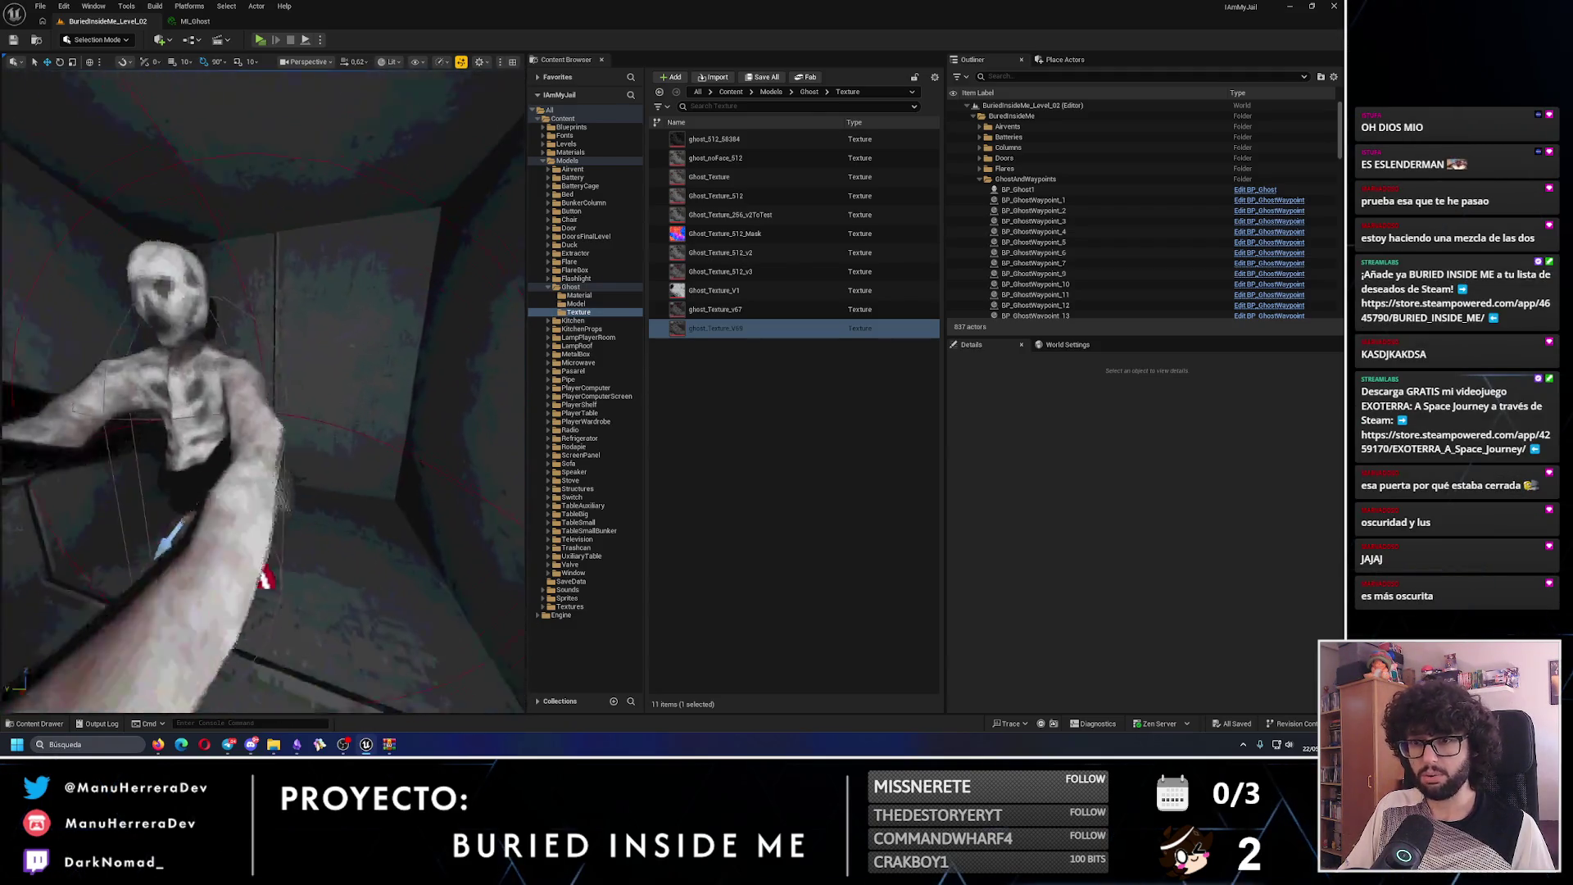
{"action": "left_click", "coordinate": [201, 22]}
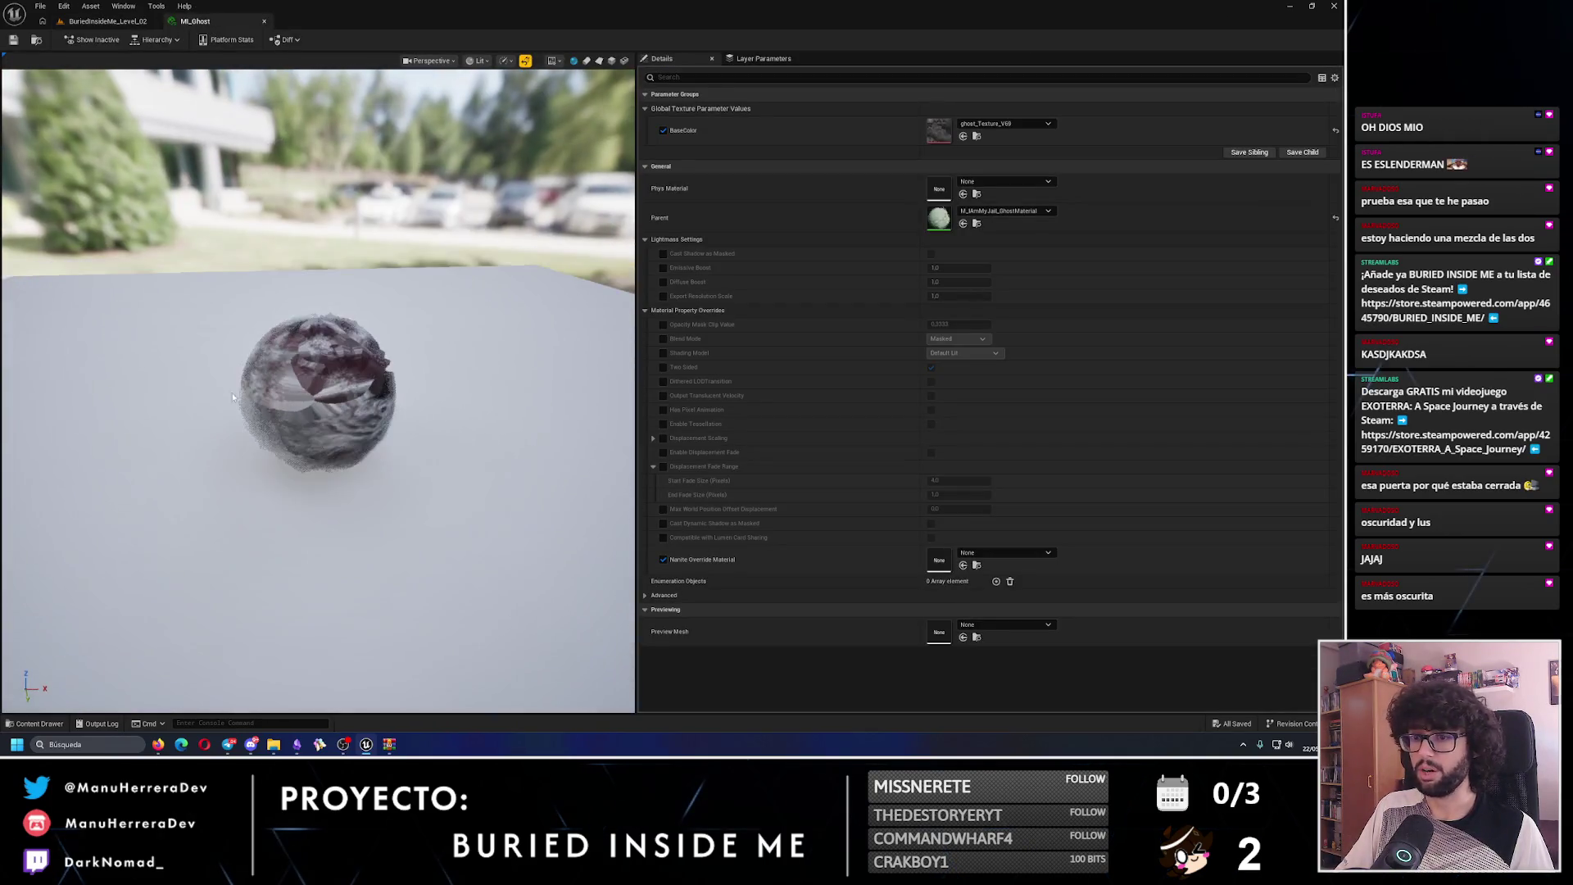
{"action": "left_click", "coordinate": [107, 21]}
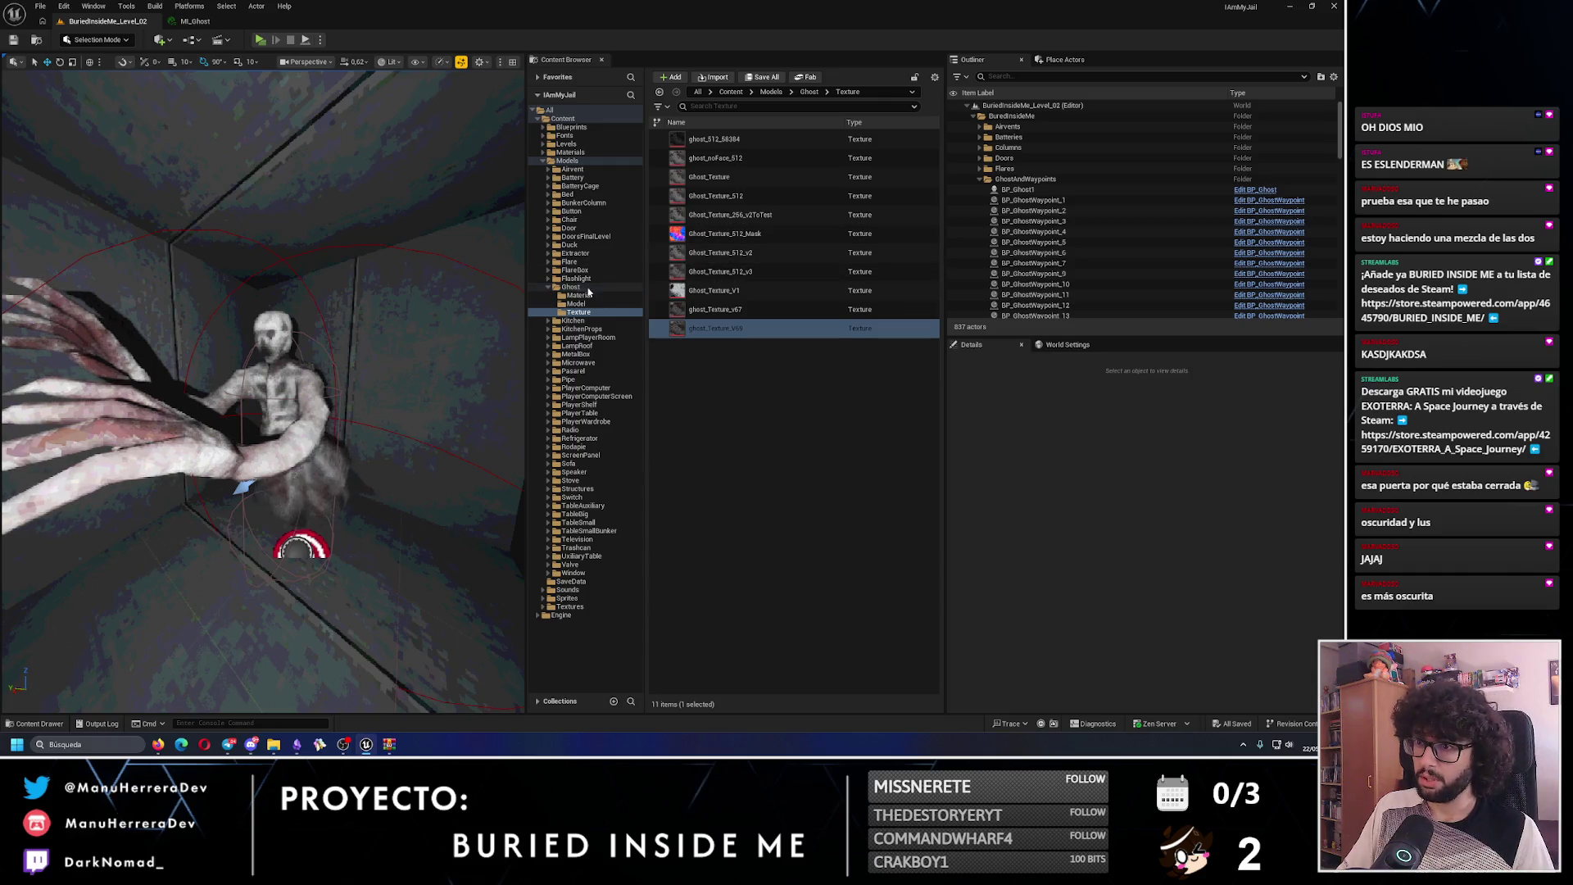
{"action": "left_click", "coordinate": [548, 289]}
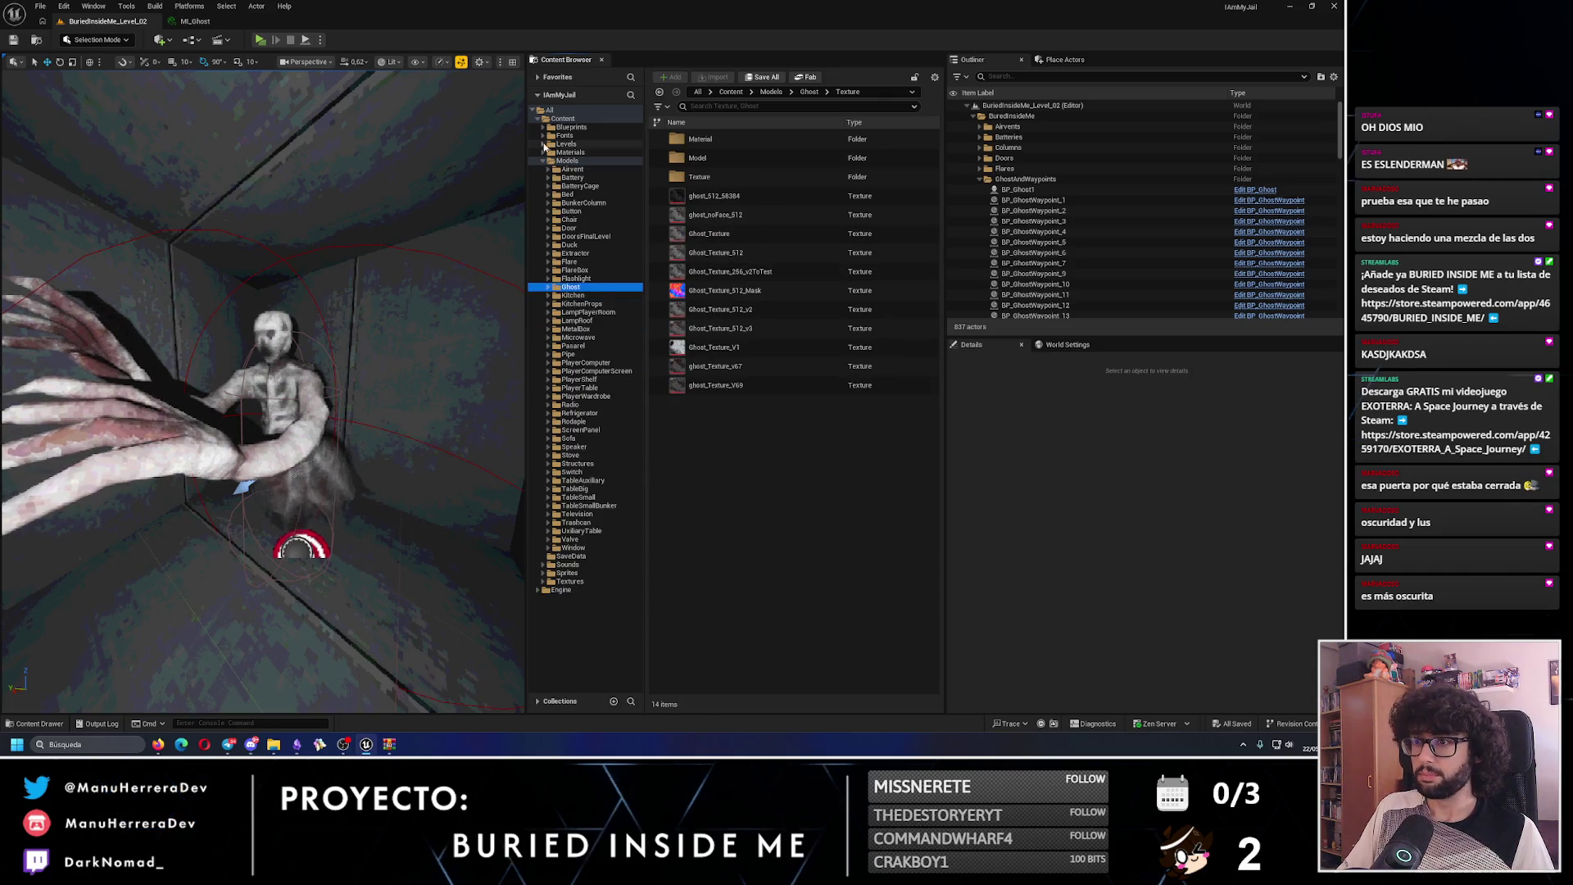
- Save the current level, then open BuriedInsideMe_Level_01 and look around it
{"action": "left_click", "coordinate": [380, 362]}
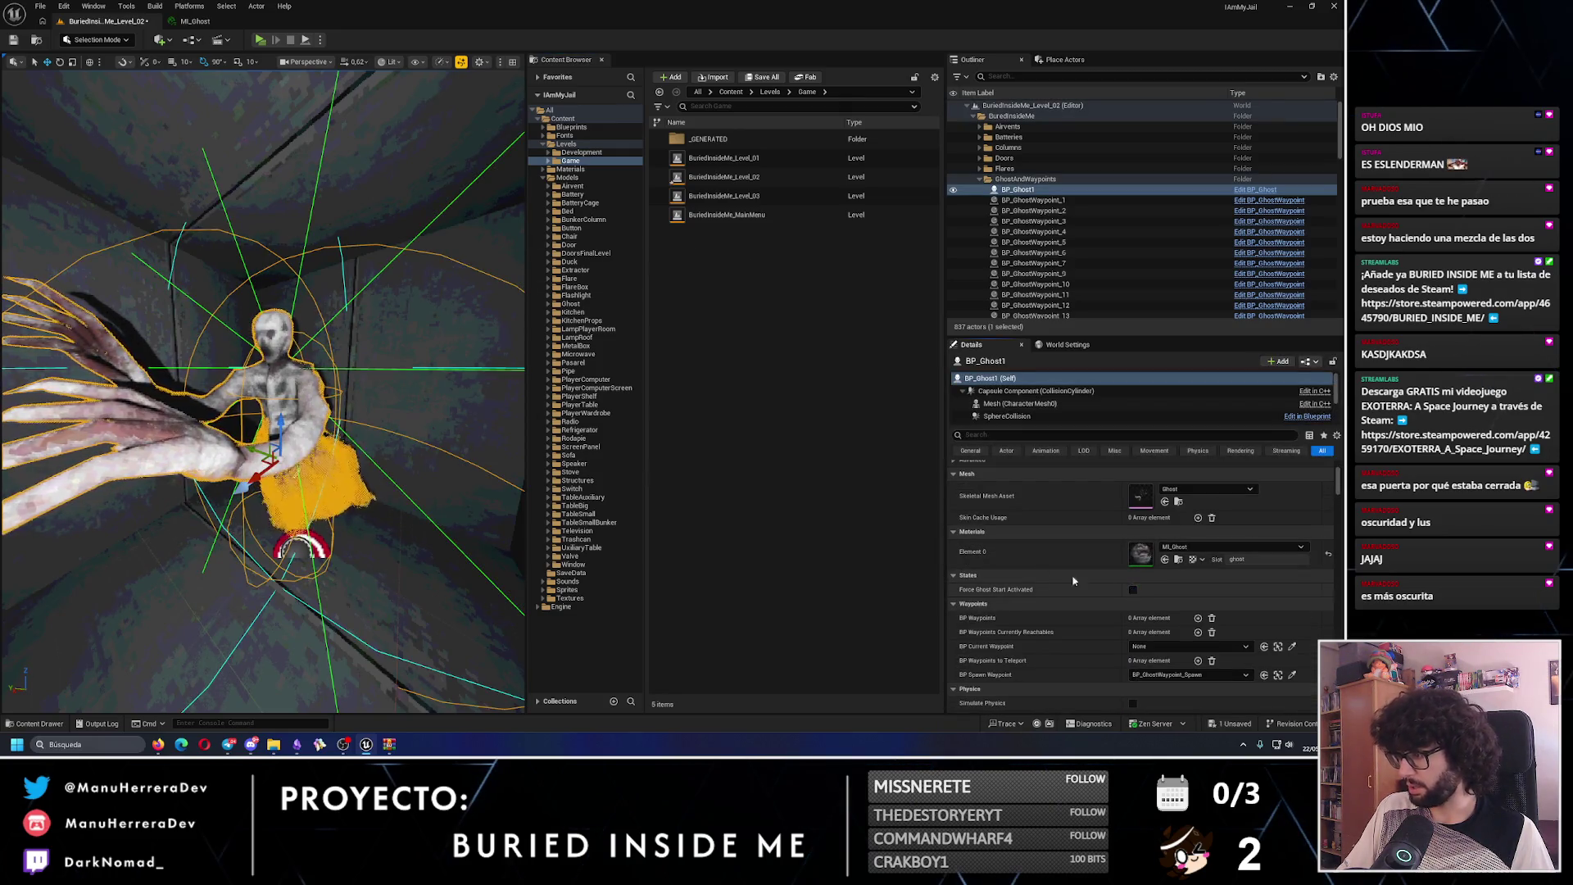
{"action": "left_click", "coordinate": [15, 43]}
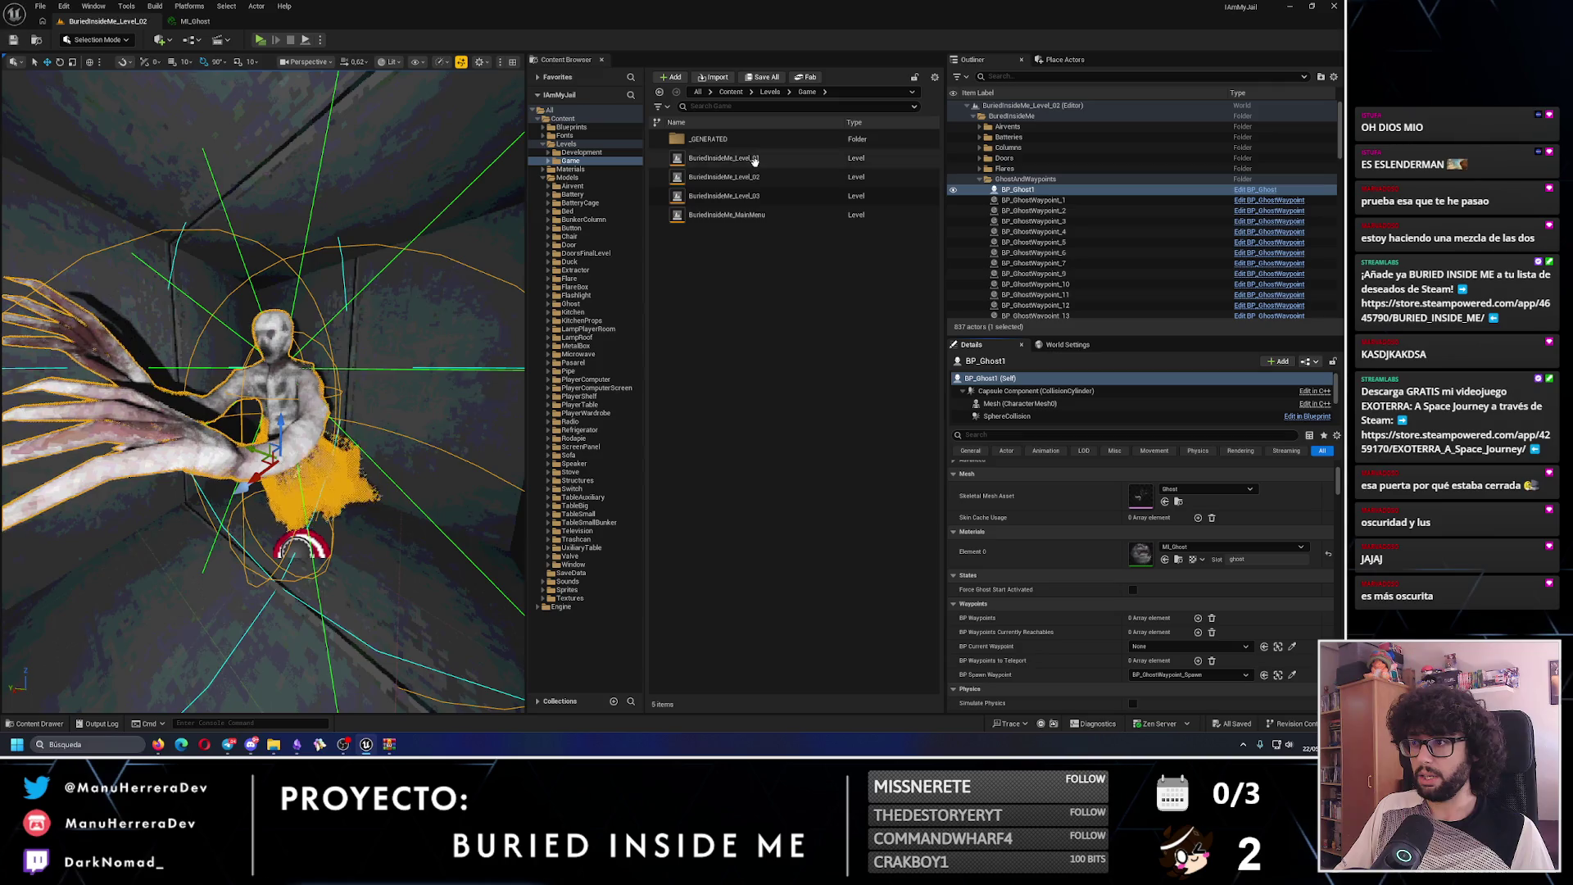
{"action": "double_click", "coordinate": [754, 160]}
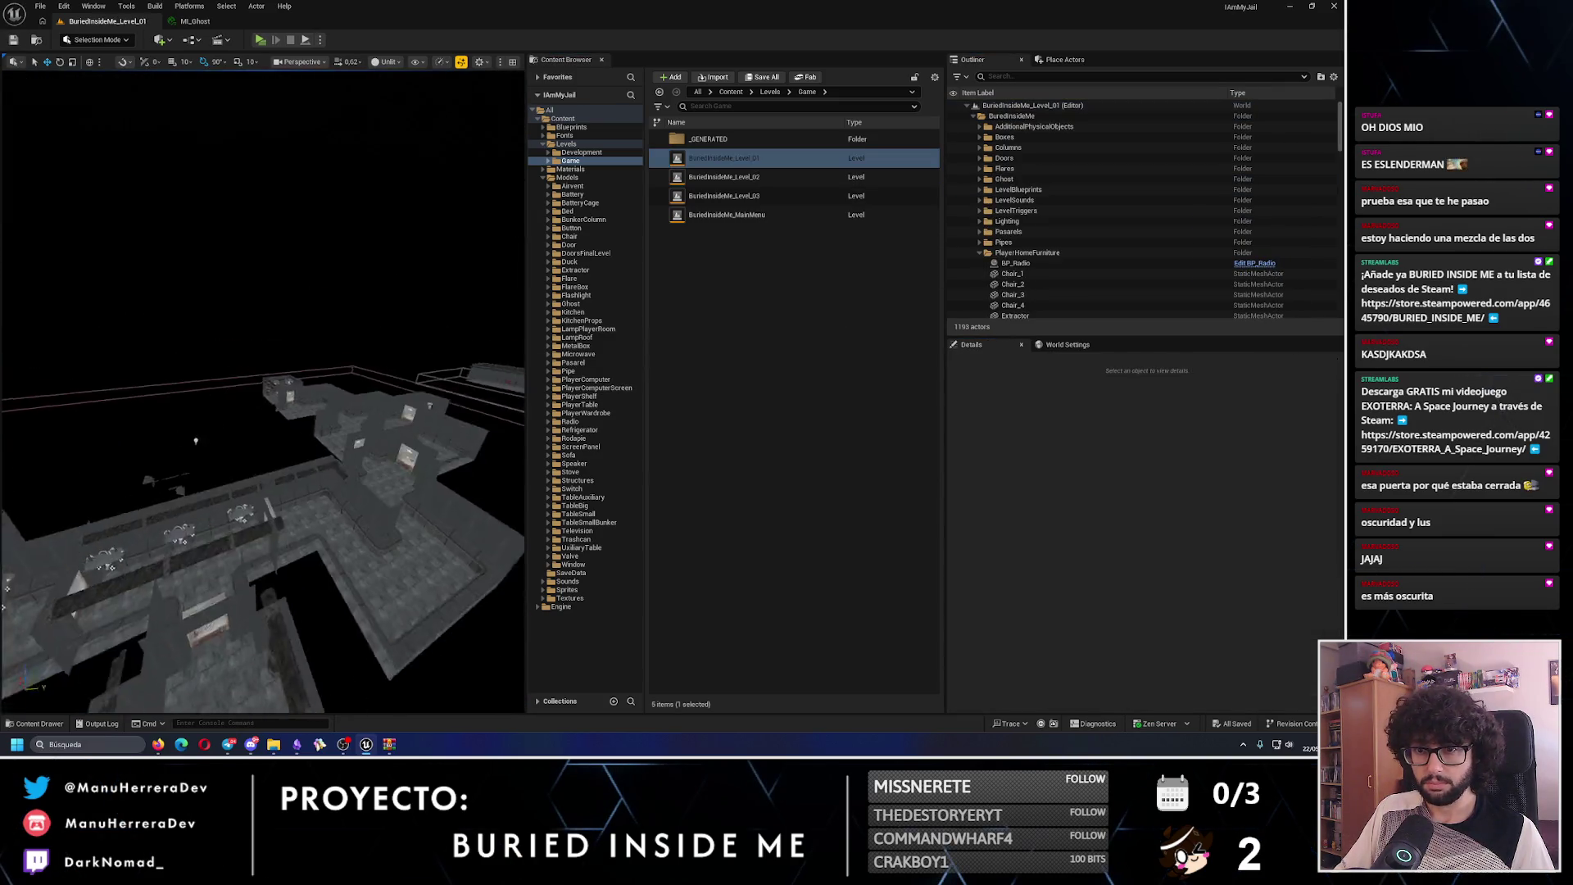
{"action": "mouse_move", "coordinate": [262, 393]}
{"action": "left_mouse_down"}
{"action": "mouse_move", "coordinate": [238, 393]}
{"action": "mouse_move", "coordinate": [272, 380]}
{"action": "left_mouse_up"}
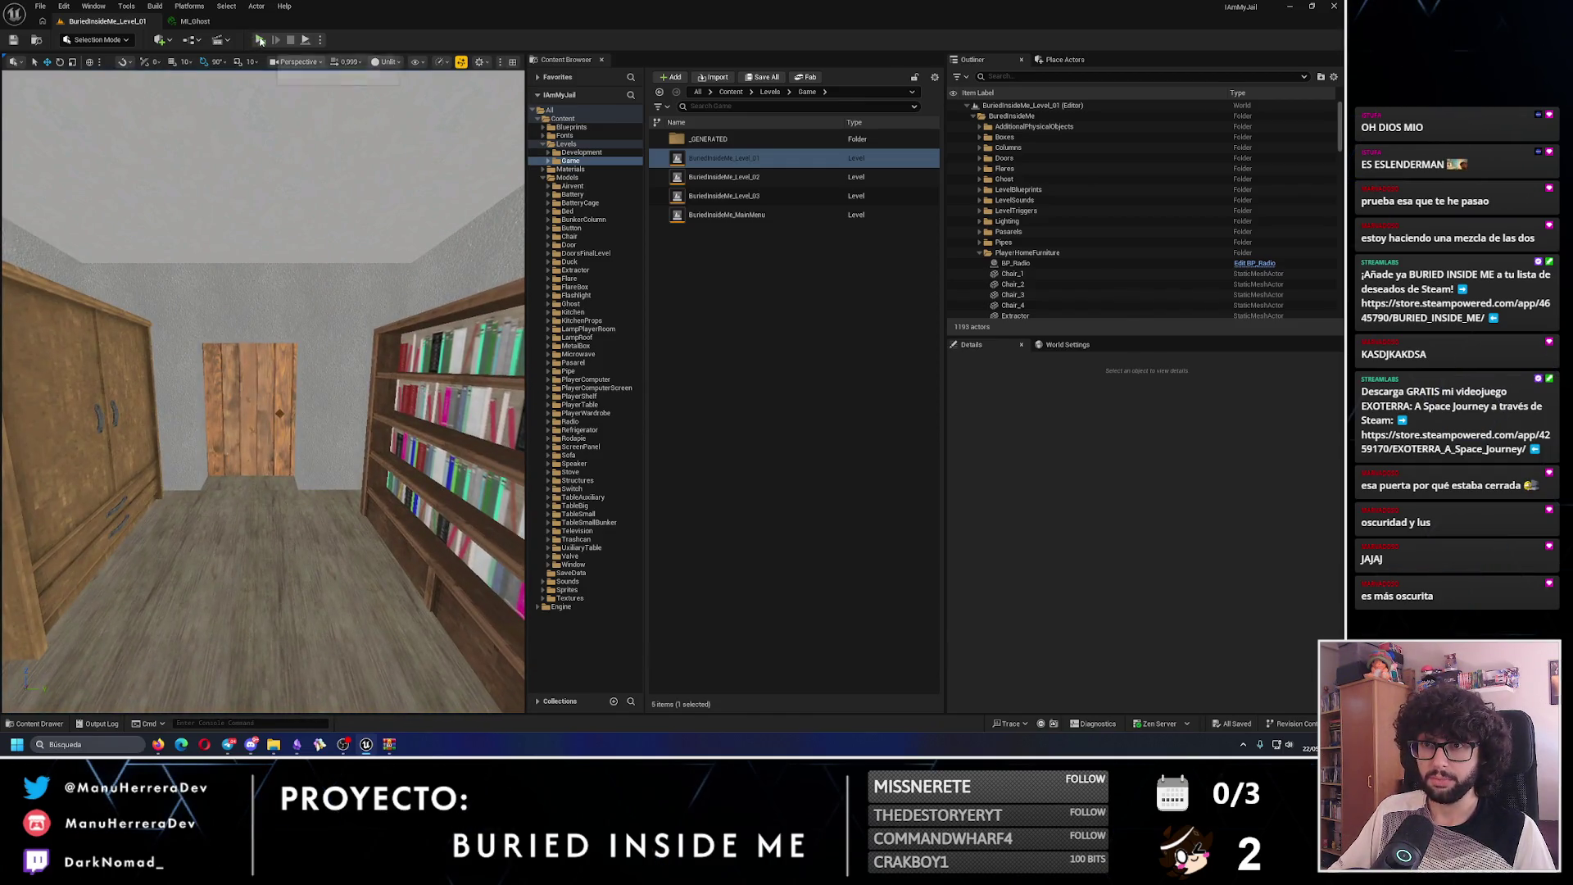
- Playtest Level_01, enable 'Player Start with Flashlight' on BP_GameManager, and relaunch the standalone preview
{"action": "key", "text": "alt+p"}
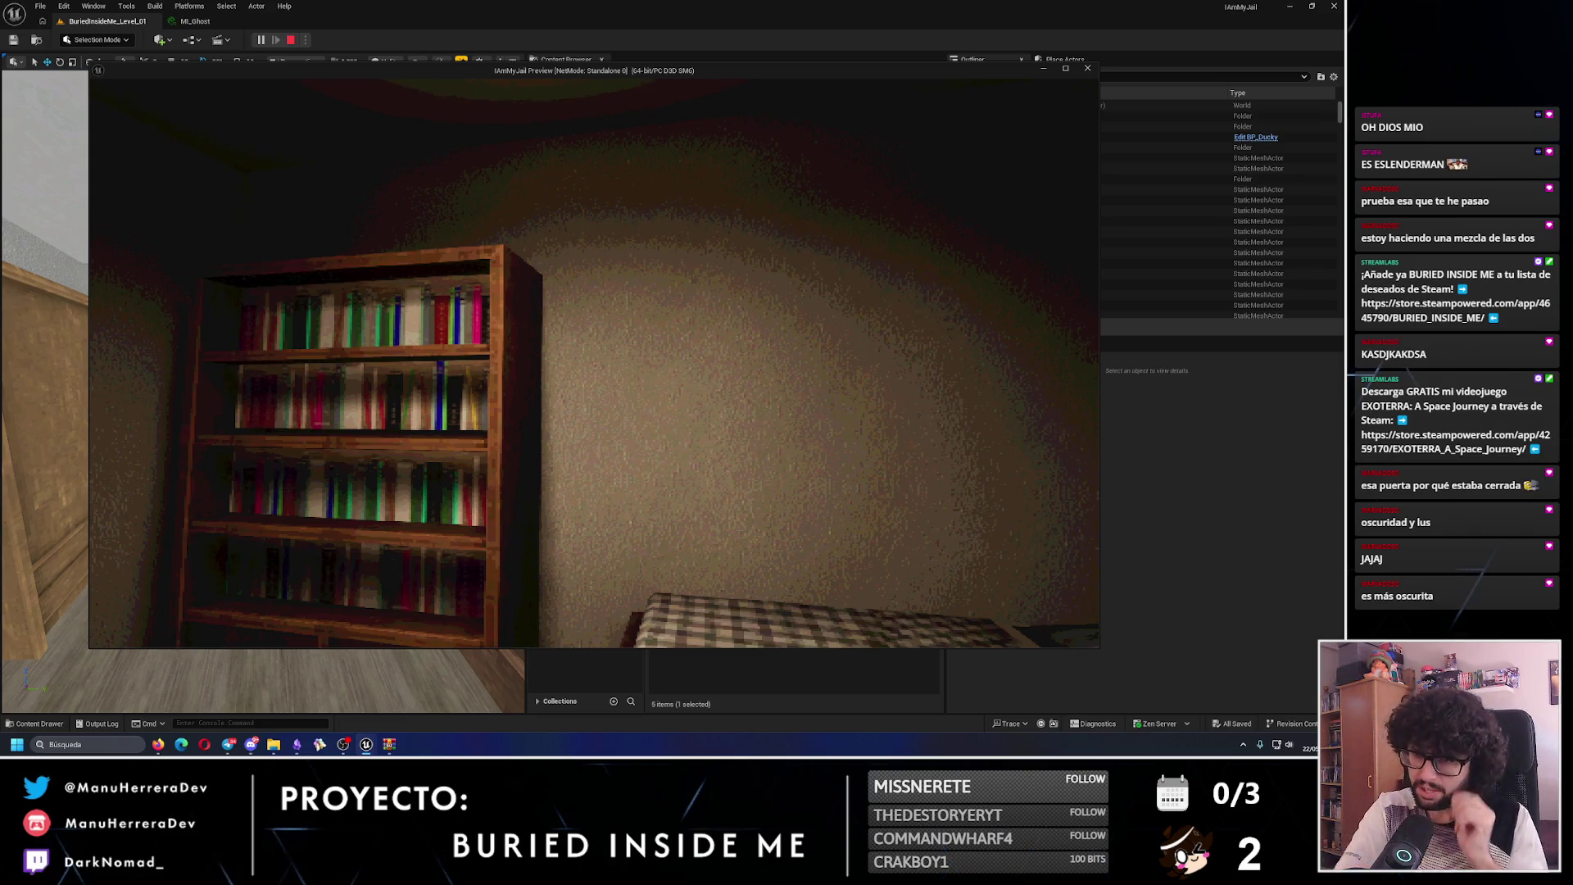
{"action": "key", "text": "Escape"}
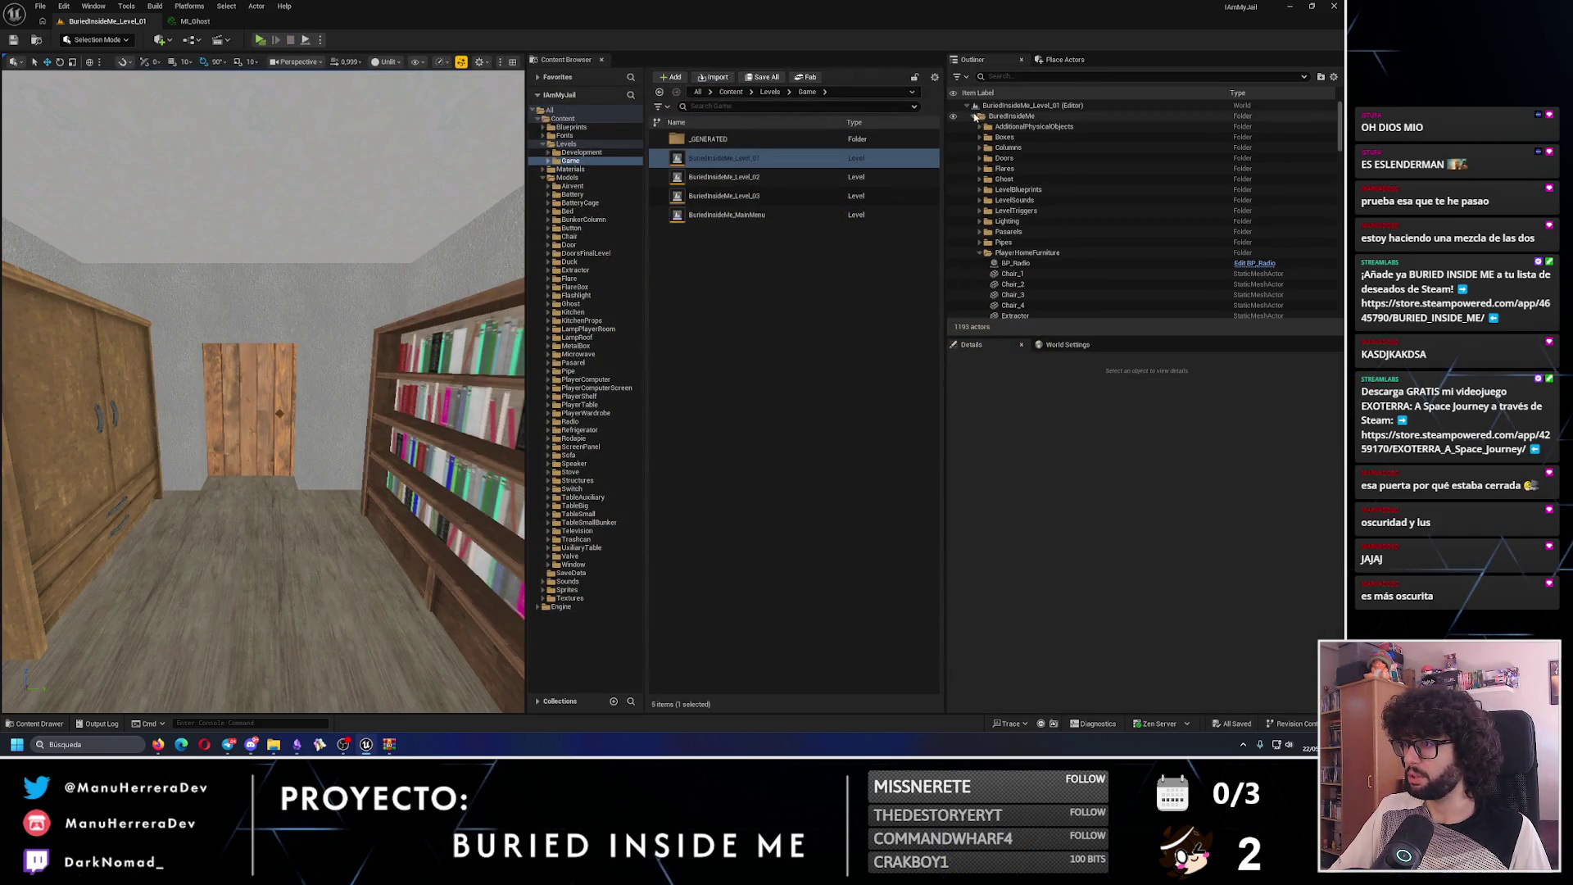
{"action": "left_click", "coordinate": [1030, 128]}
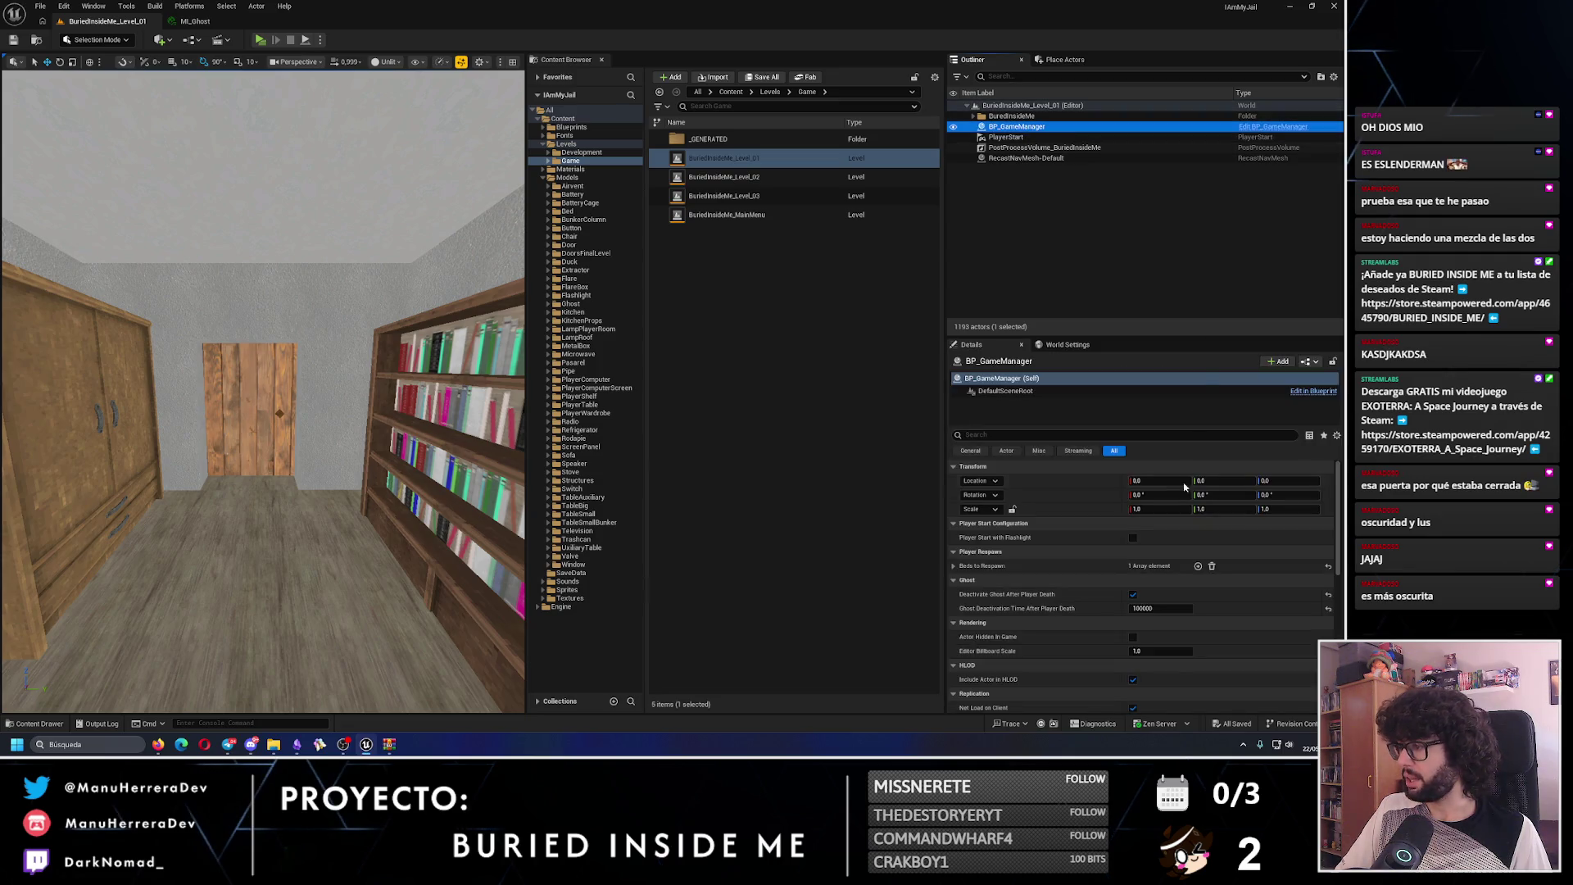
{"action": "left_click", "coordinate": [1132, 538]}
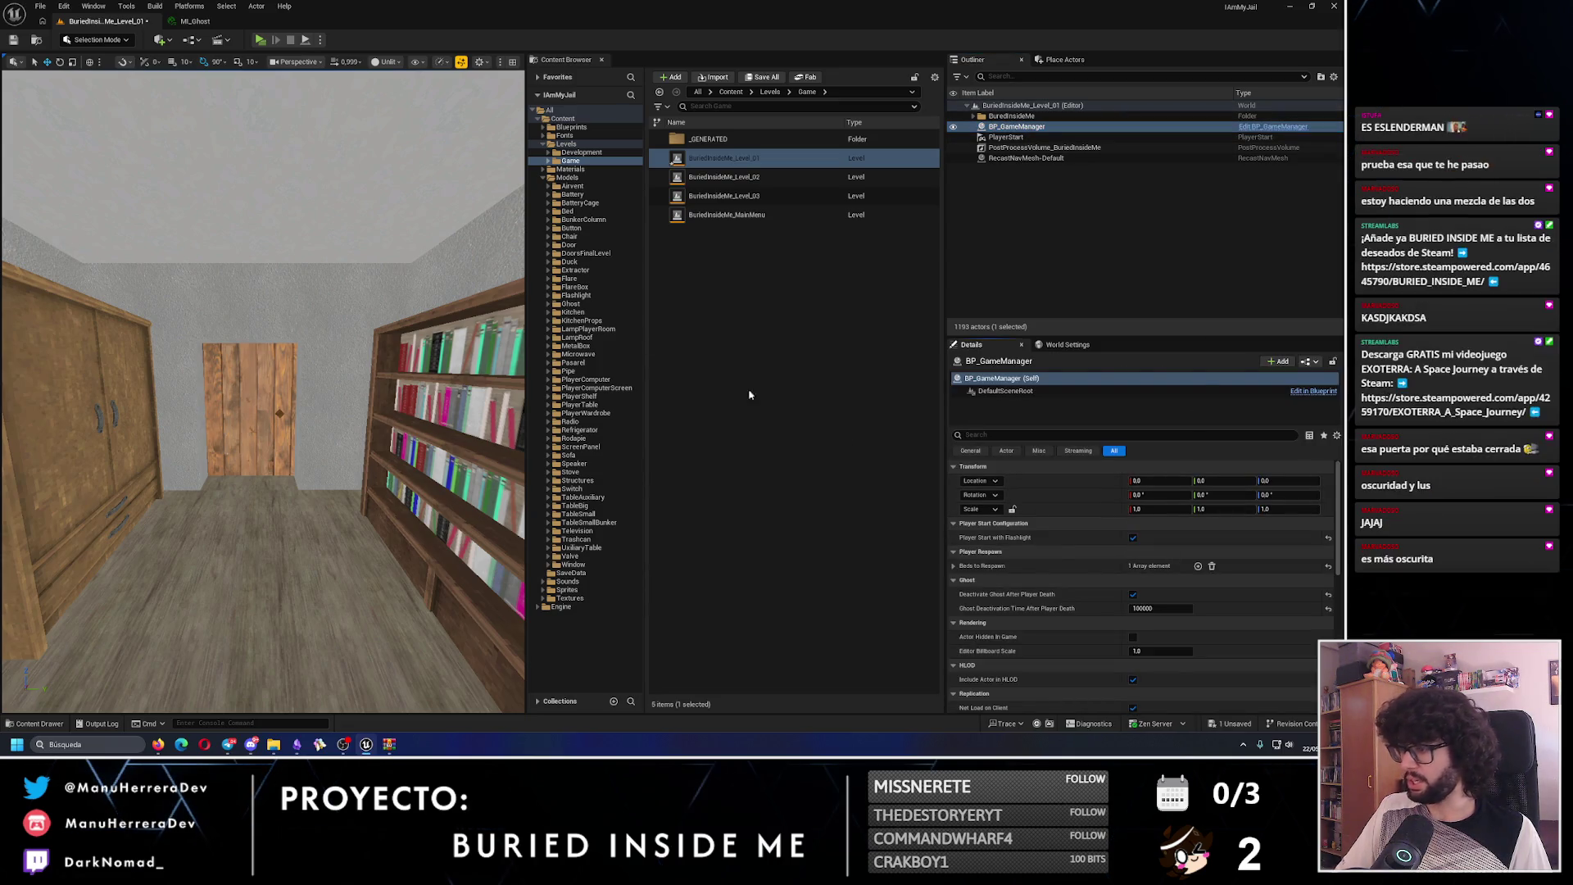
{"action": "left_click", "coordinate": [37, 41]}
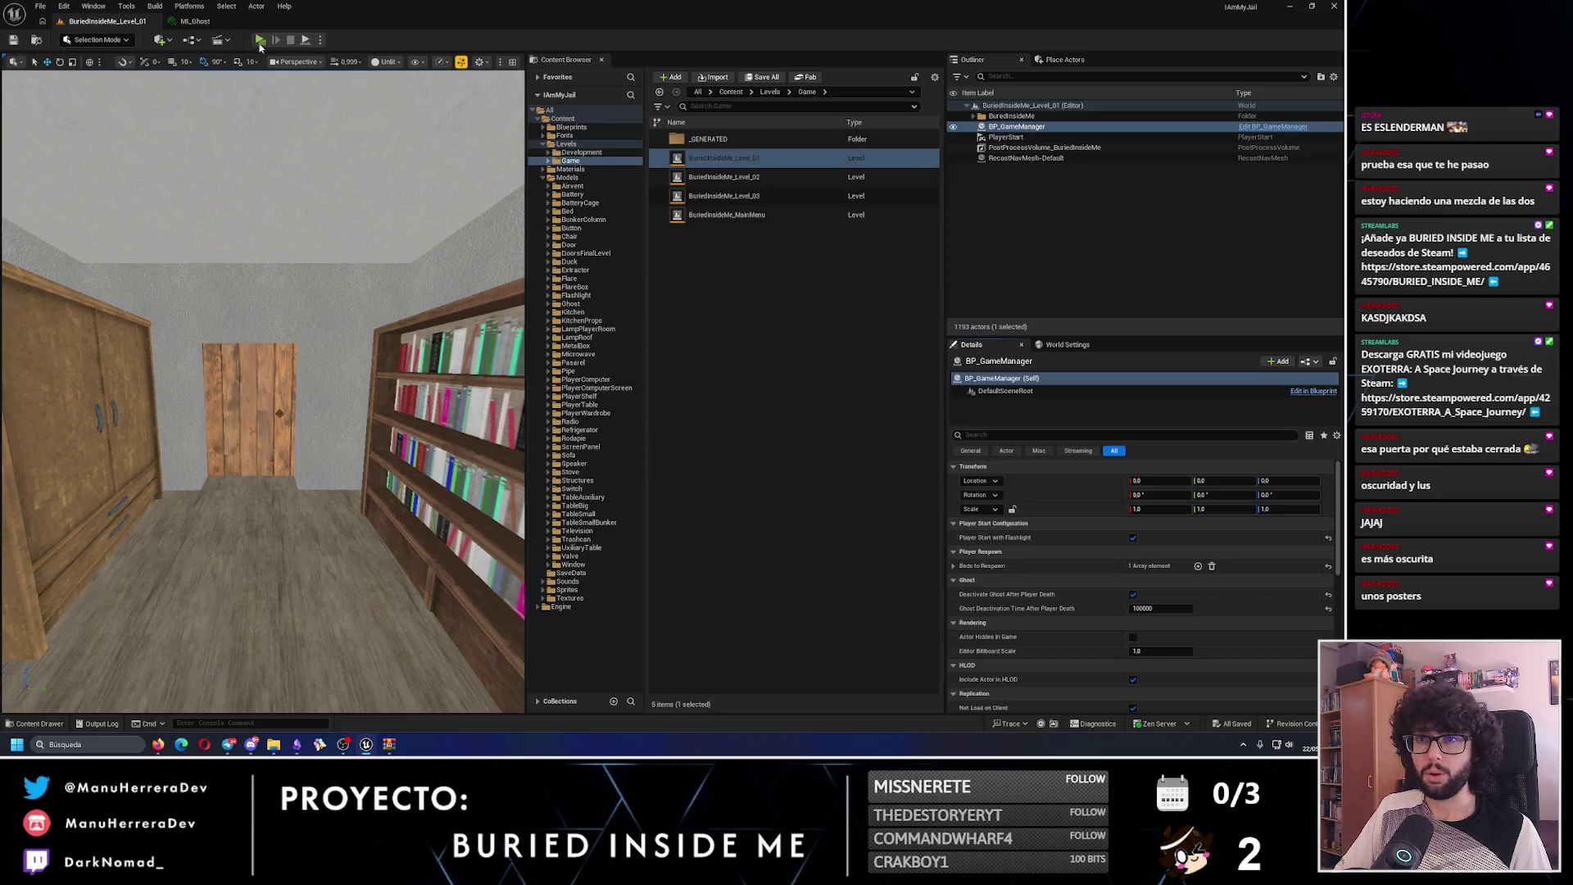
{"action": "key", "text": "alt+p"}
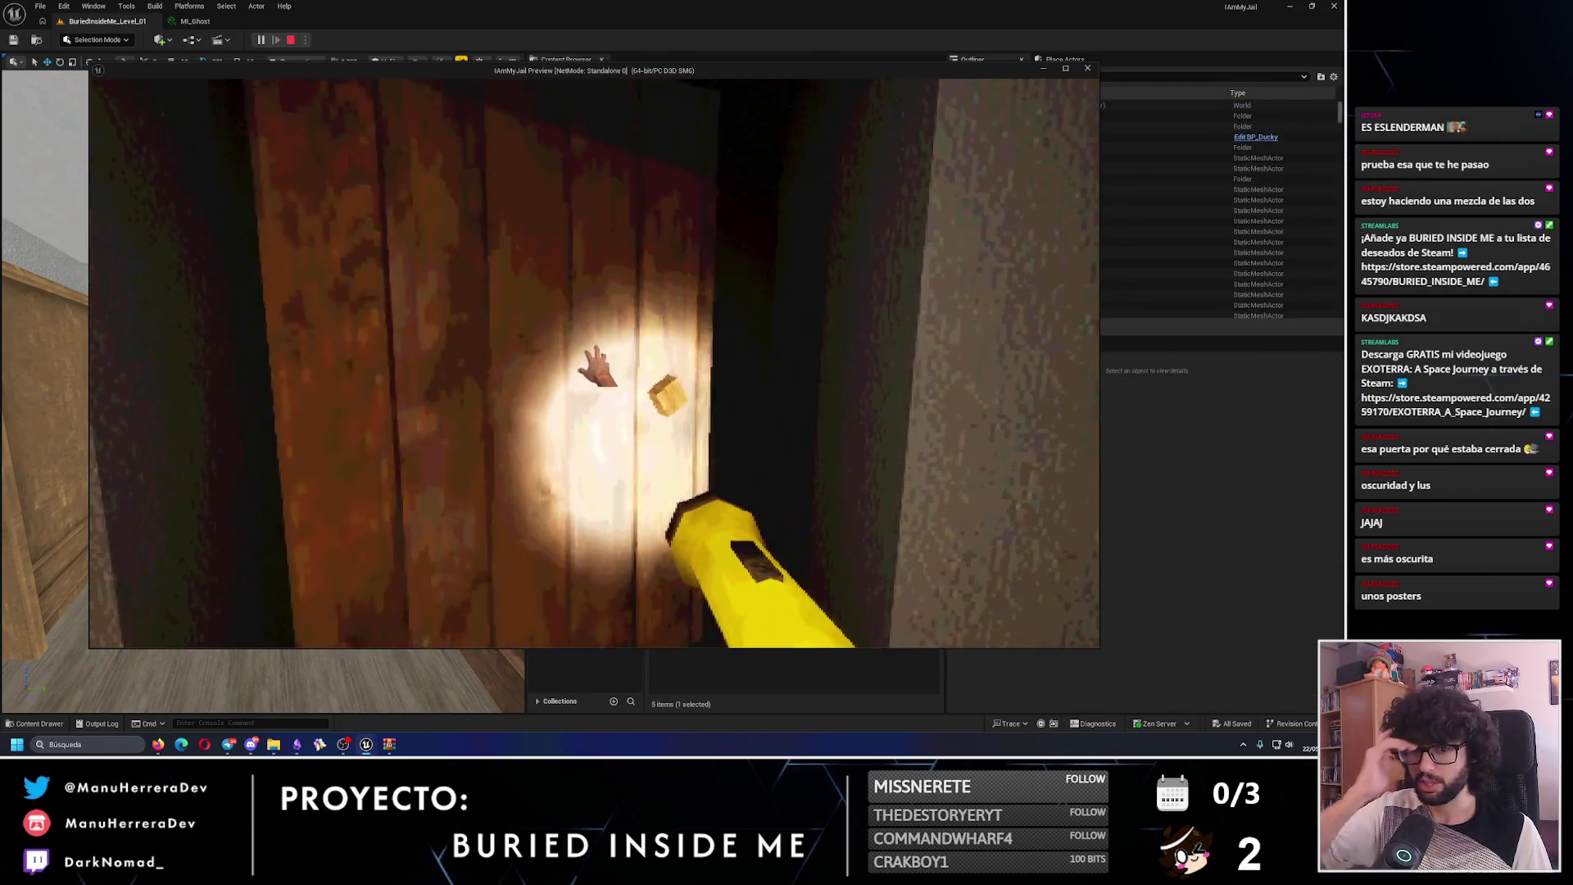
{"action": "key", "text": "w"}
{"action": "key", "text": "shift"}
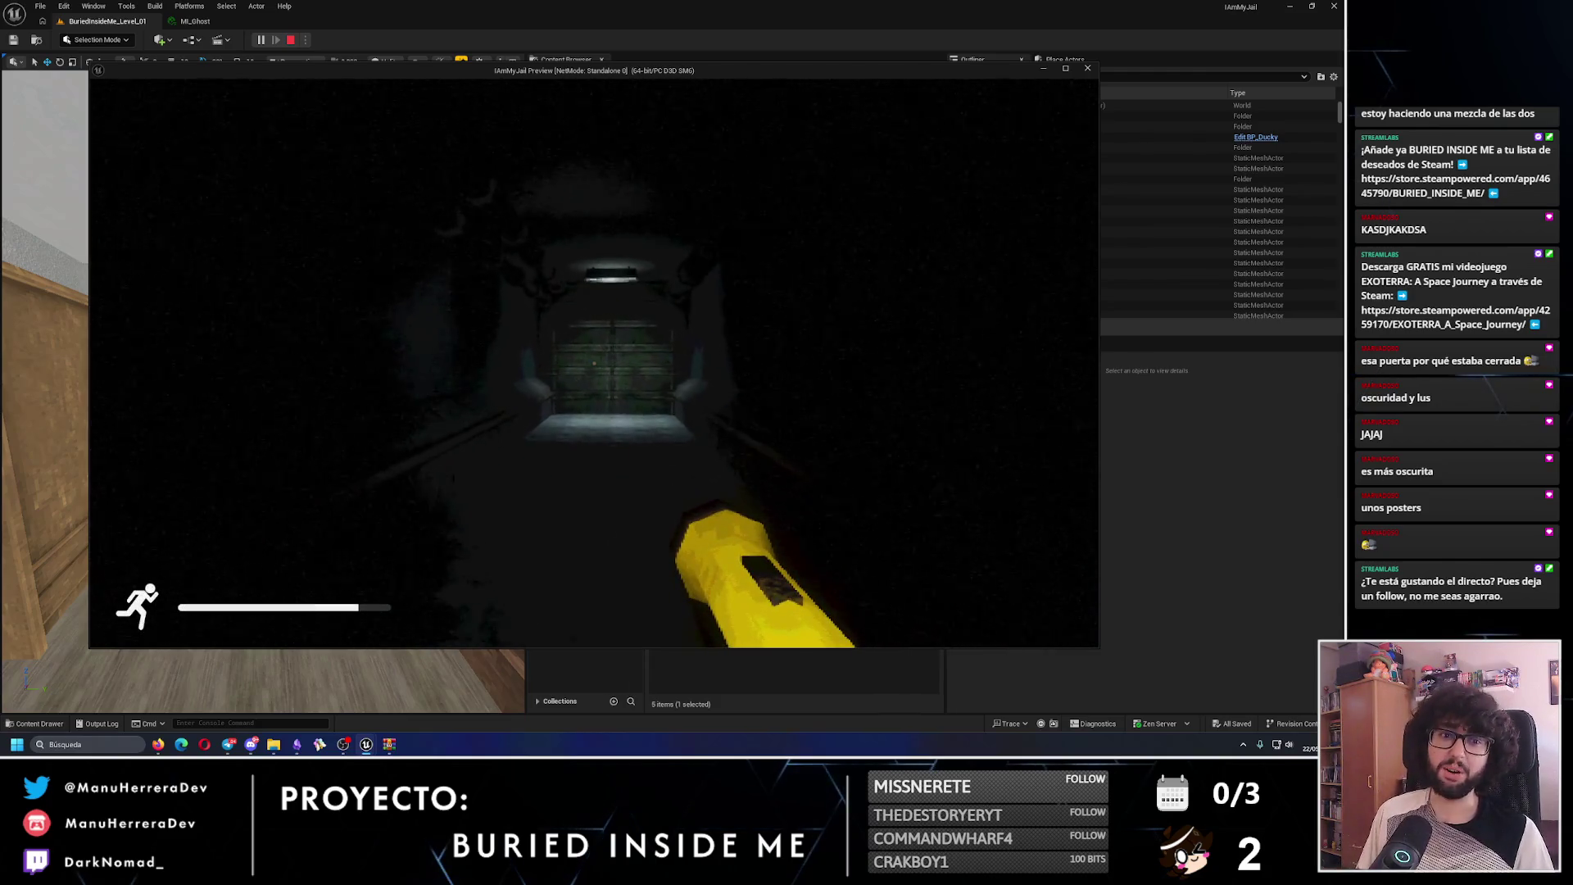
{"action": "key", "text": "w"}
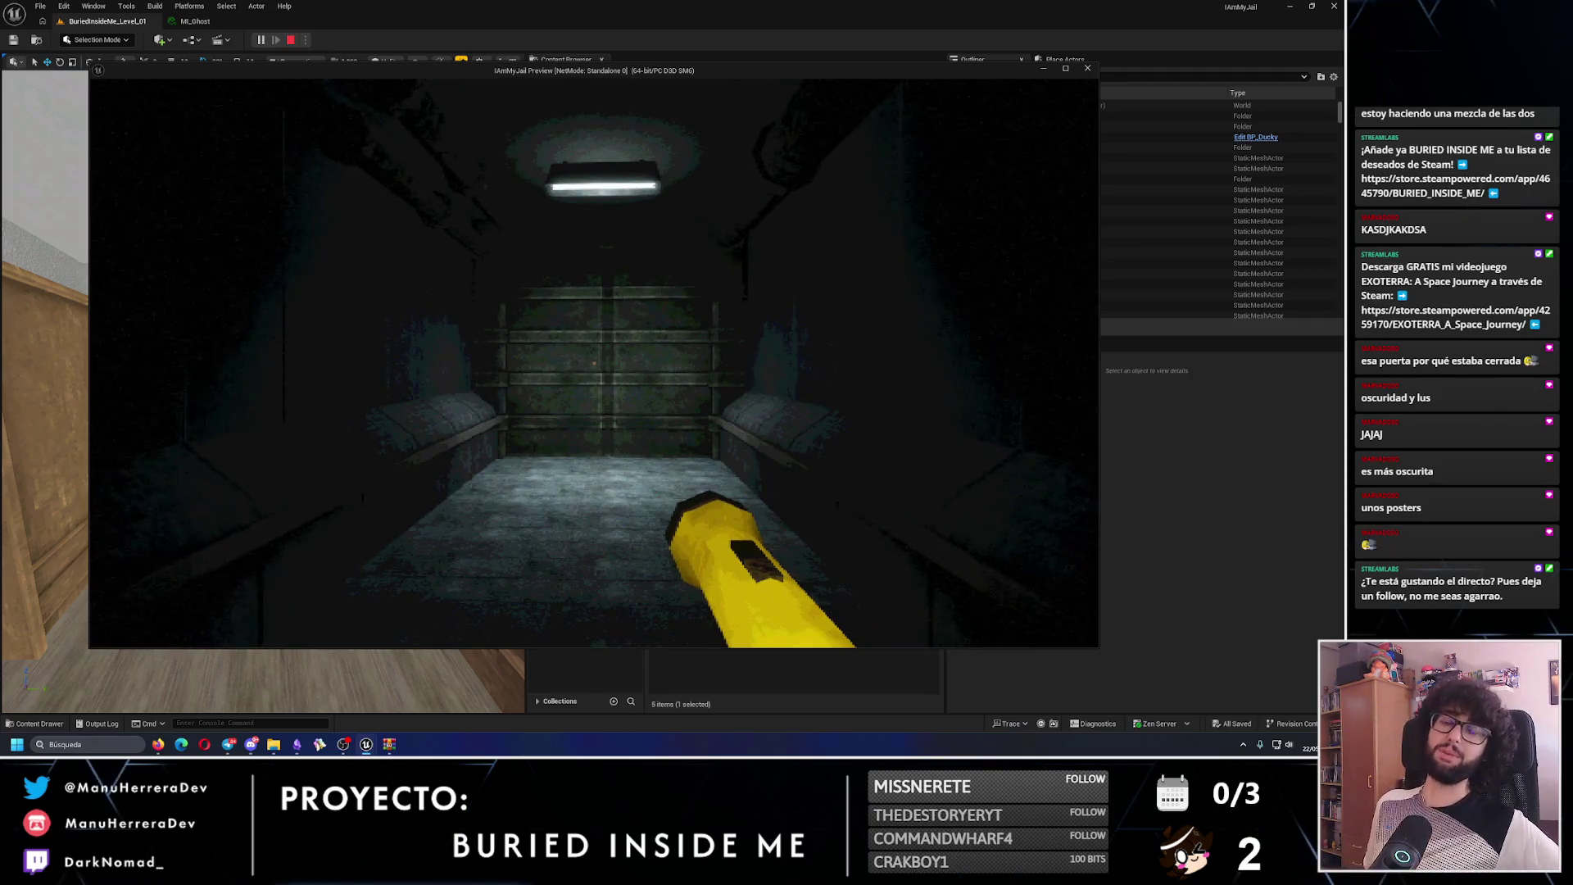
{"action": "key", "text": "w"}
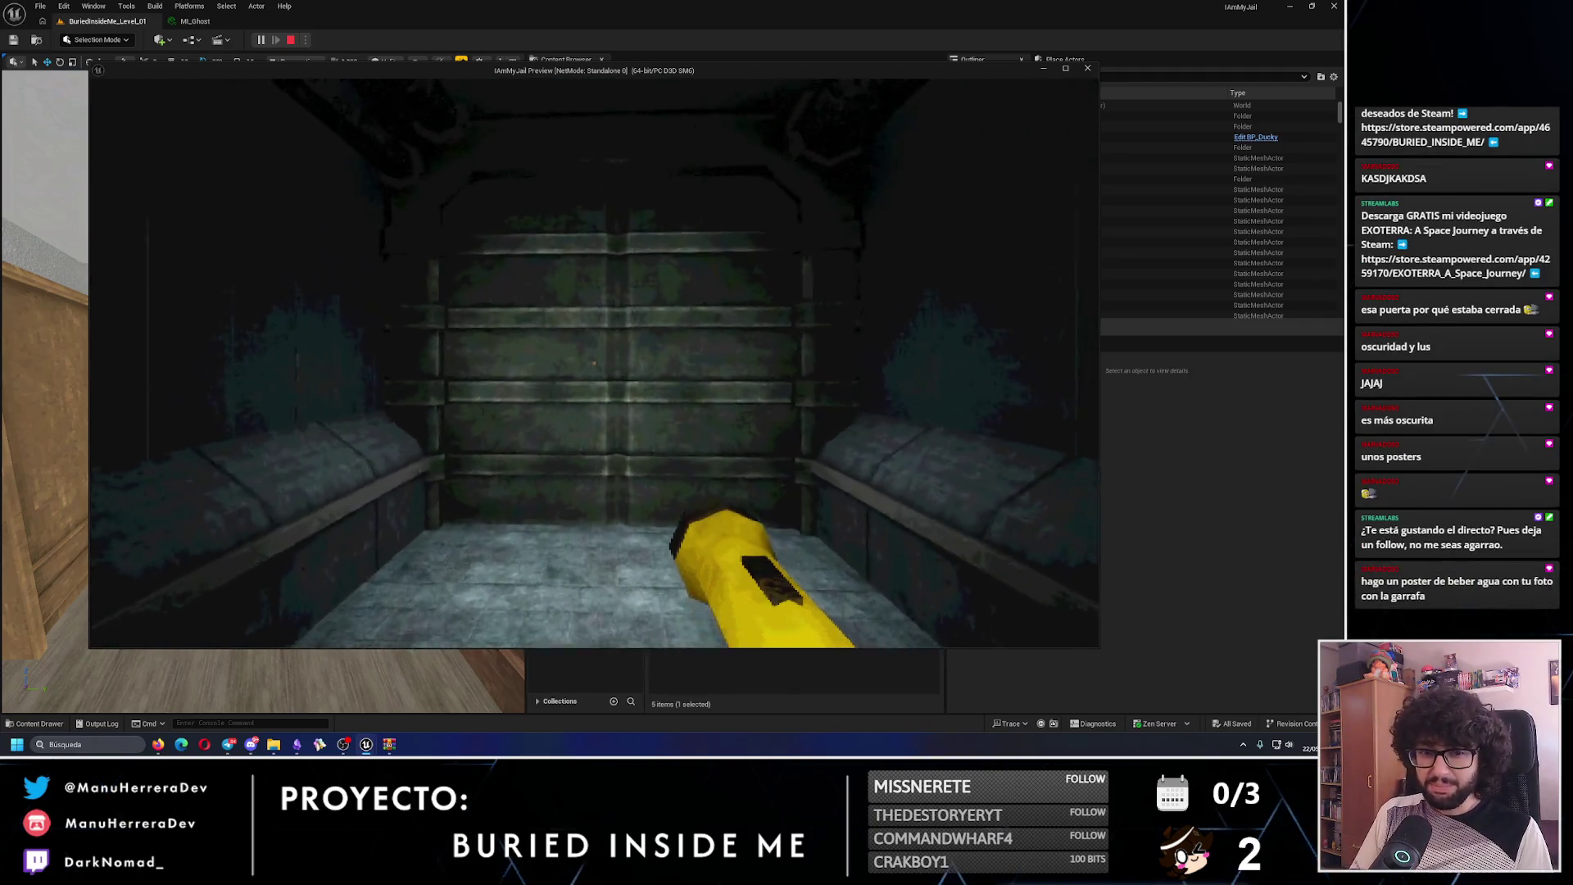
{"action": "key", "text": "shift+s"}
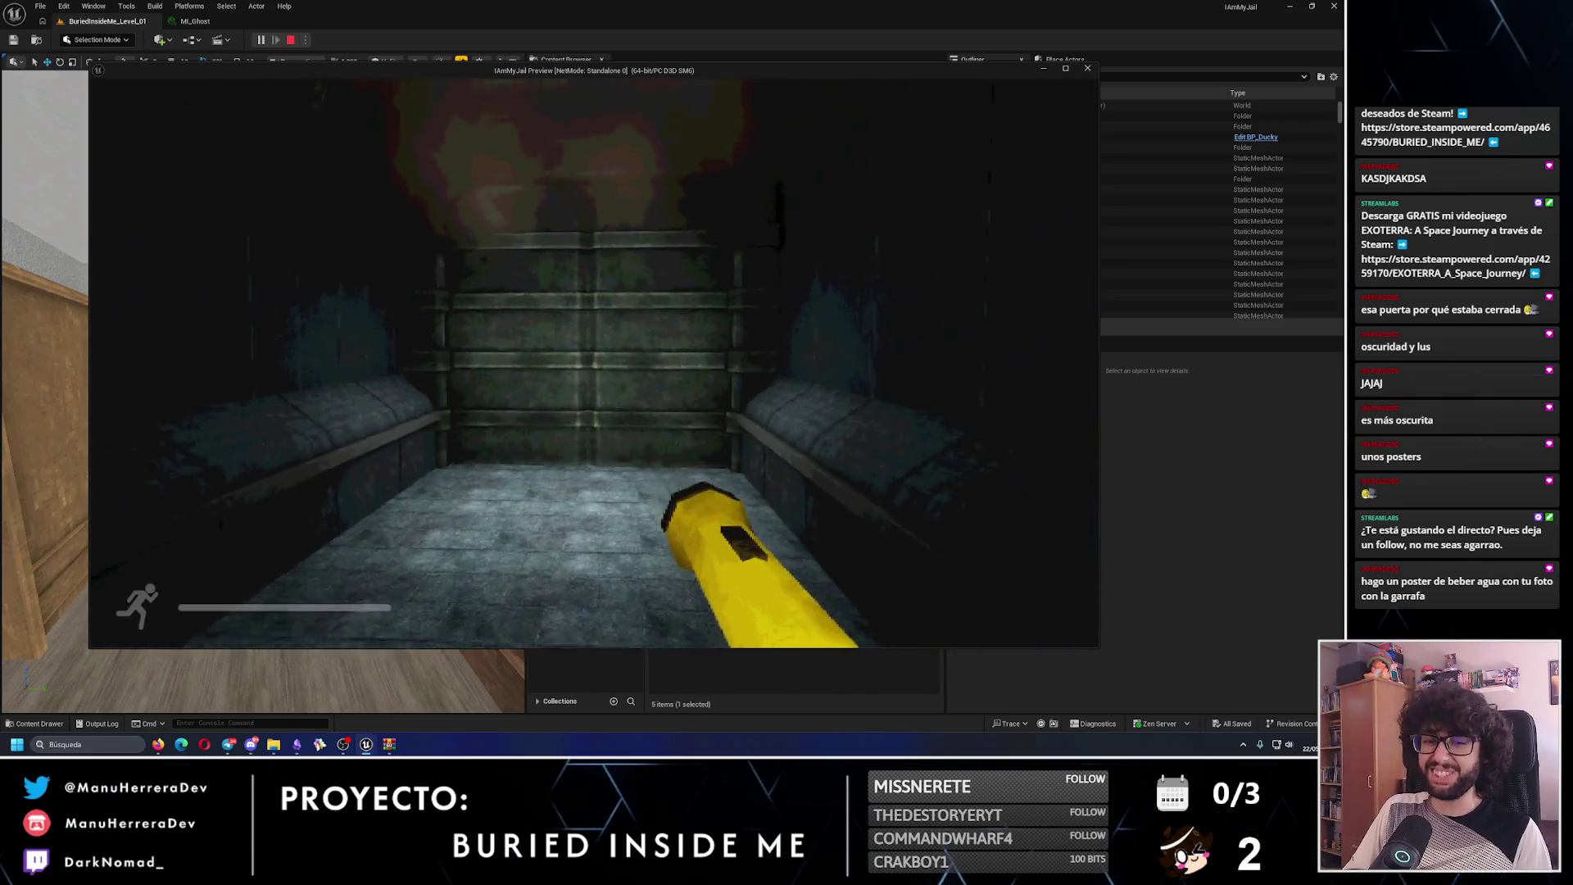
{"action": "key", "text": "s"}
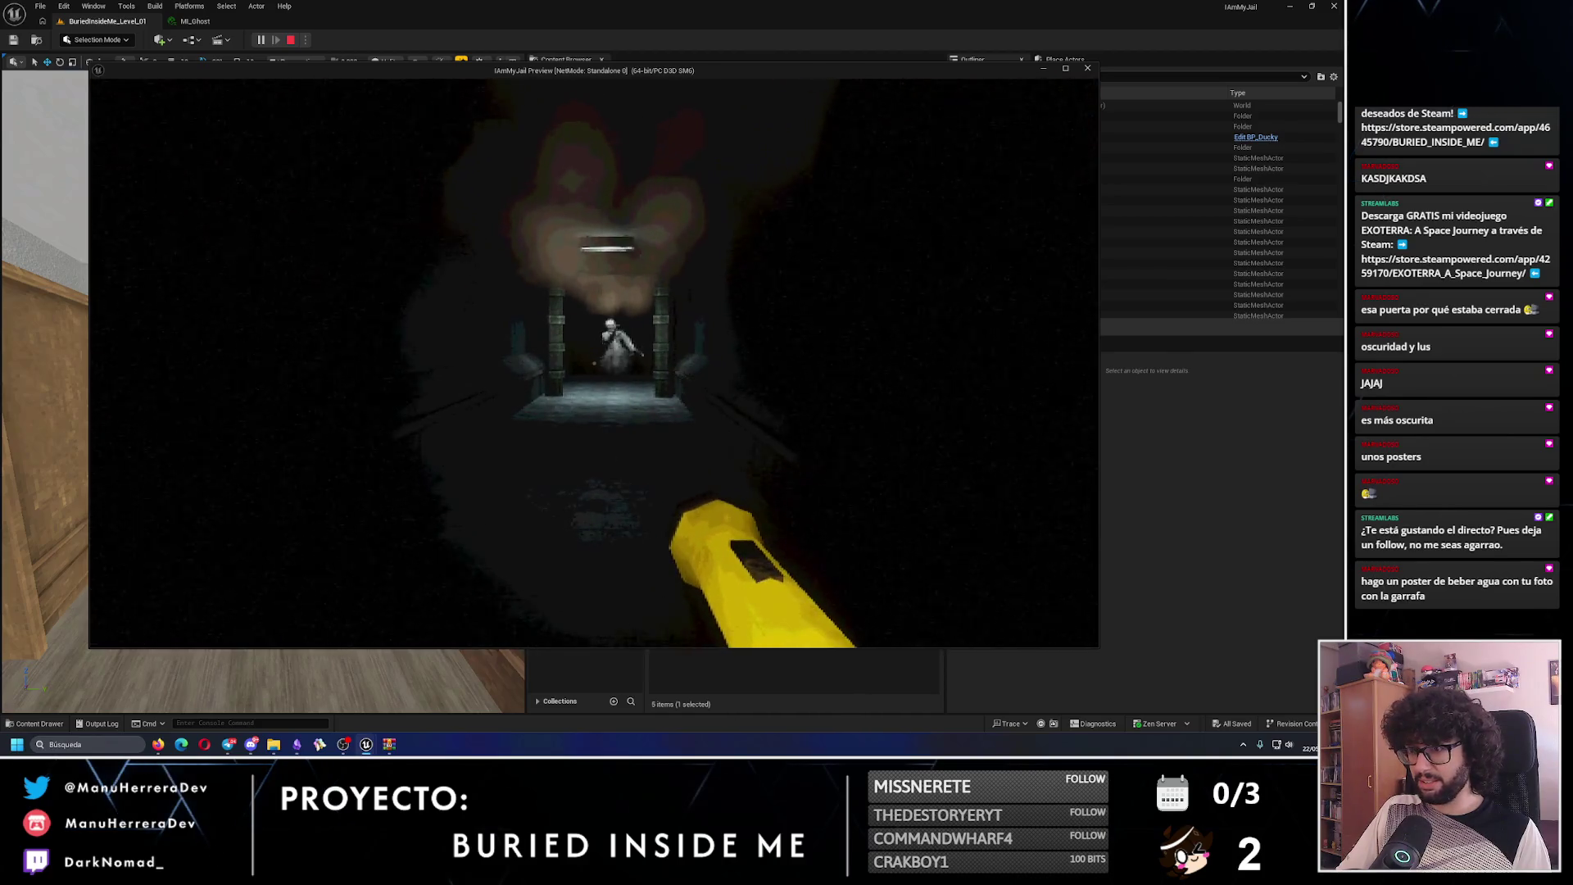
{"action": "key", "text": "shift+s"}
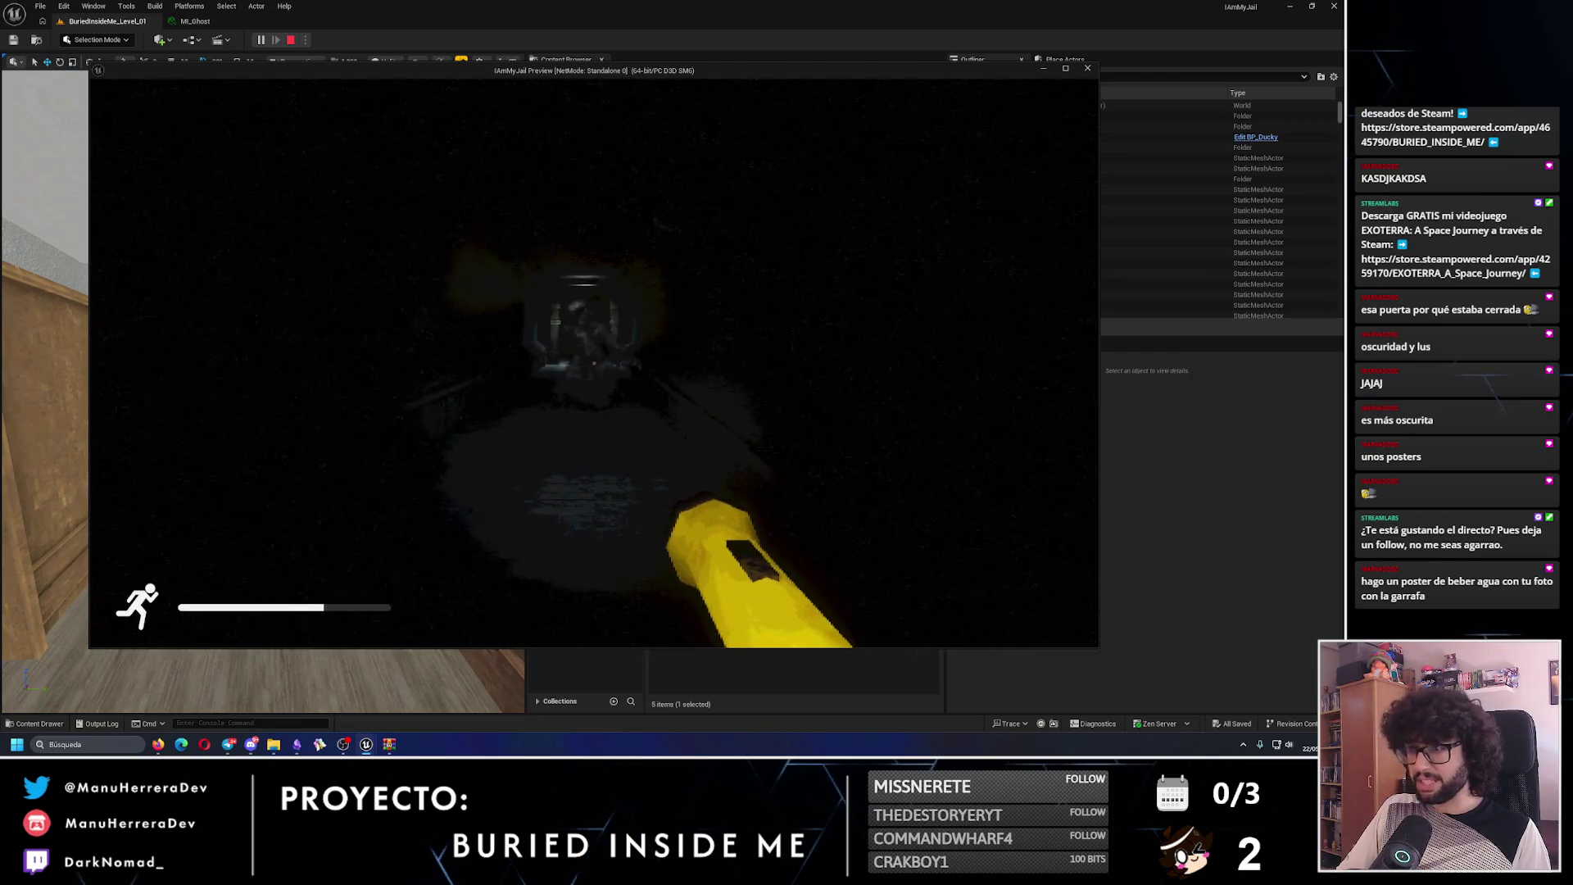
{"action": "key", "text": "shift+s"}
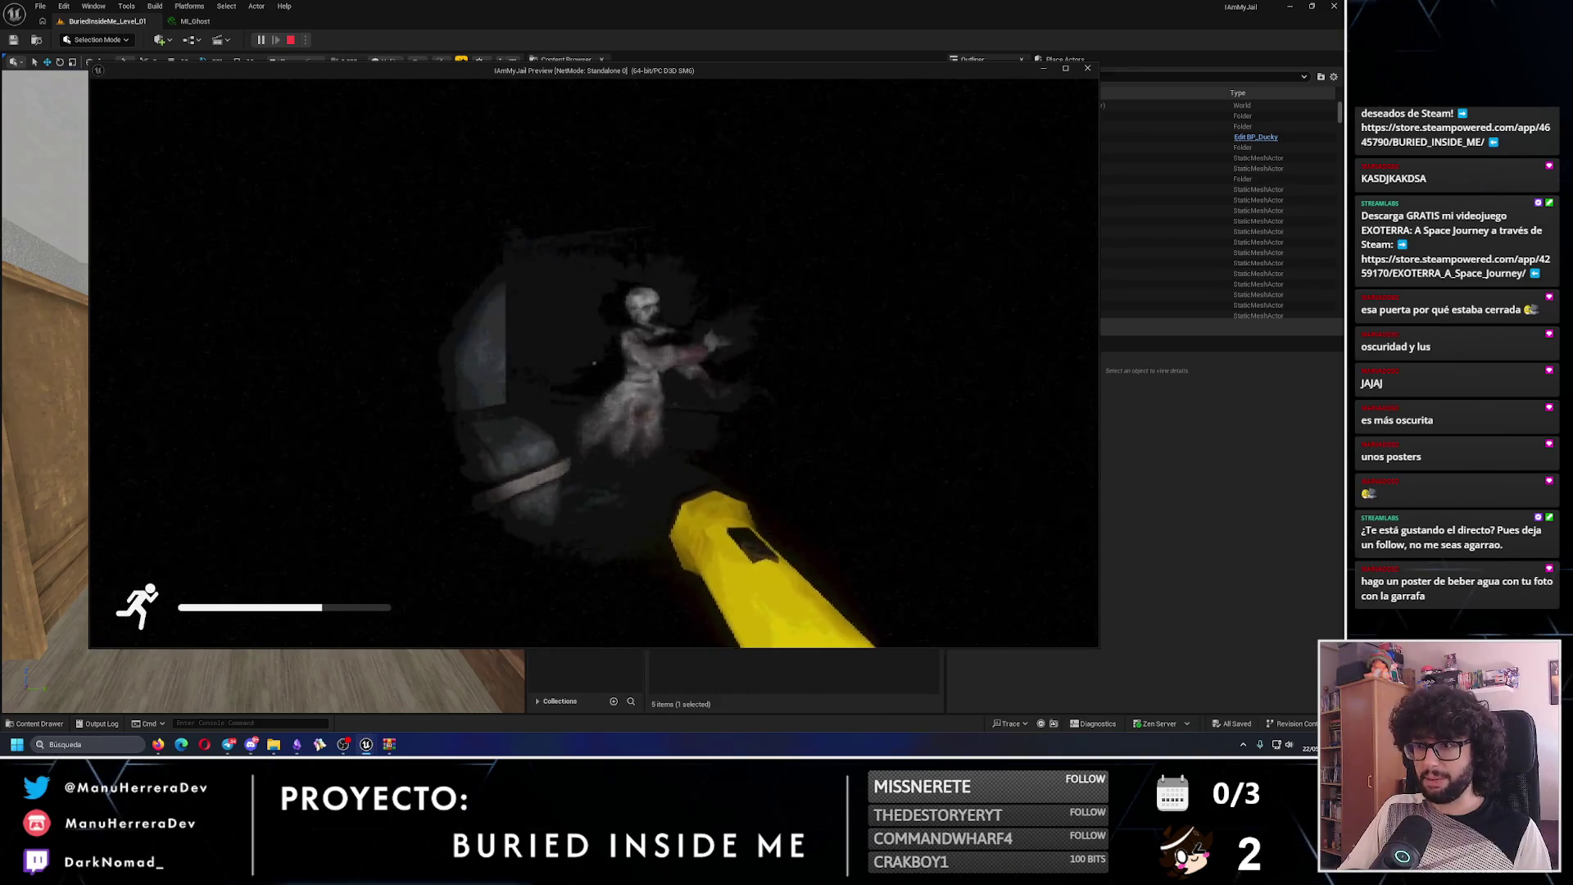
{"action": "key", "text": "shift+s"}
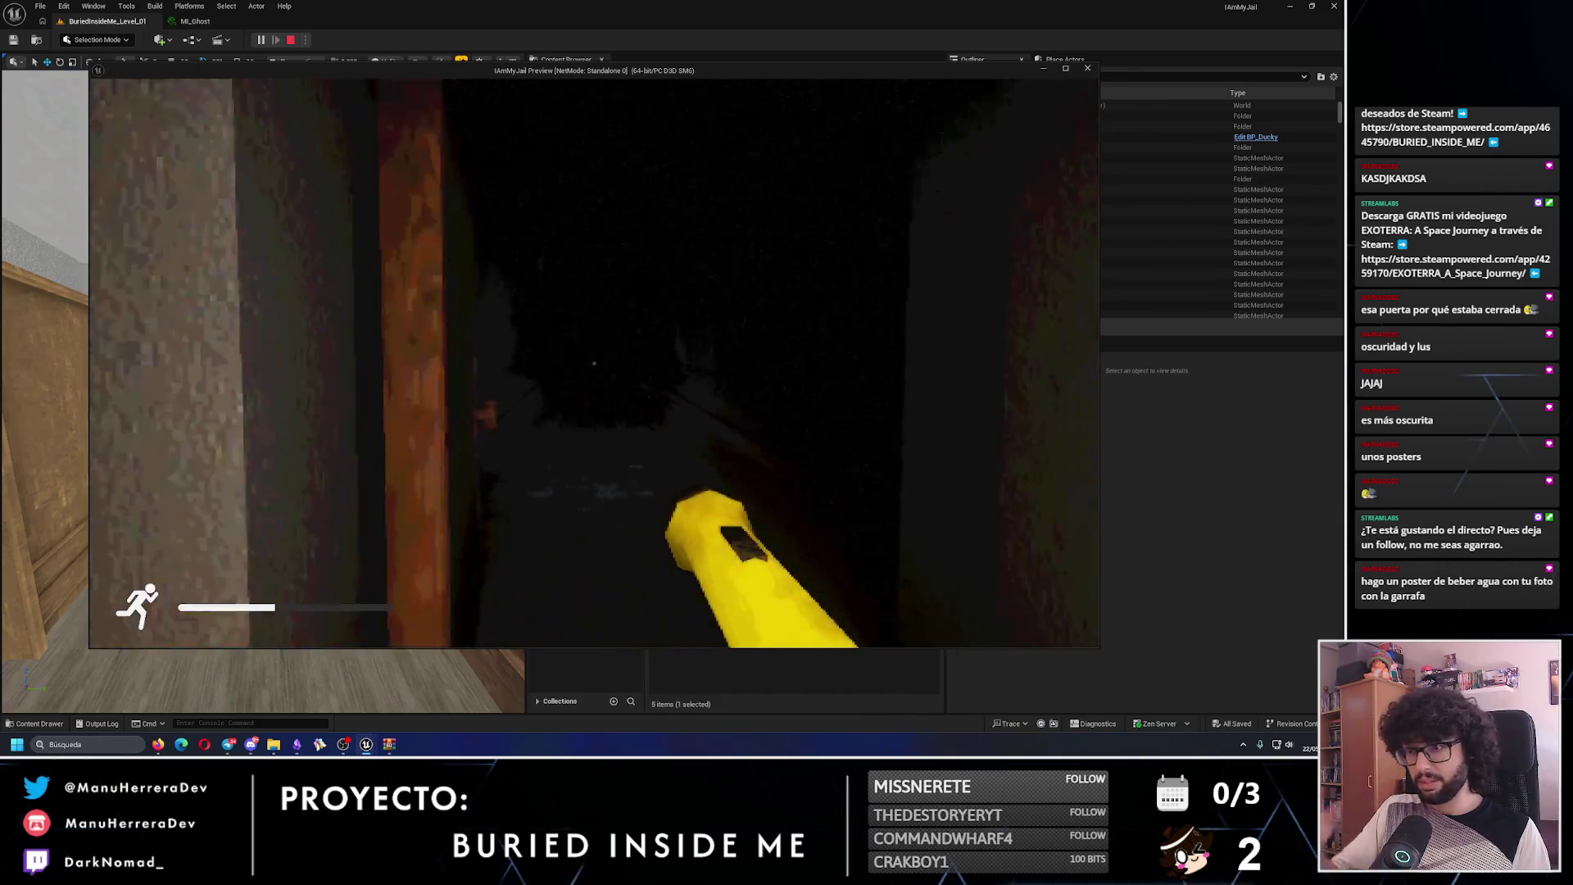
{"action": "key", "text": "Escape"}
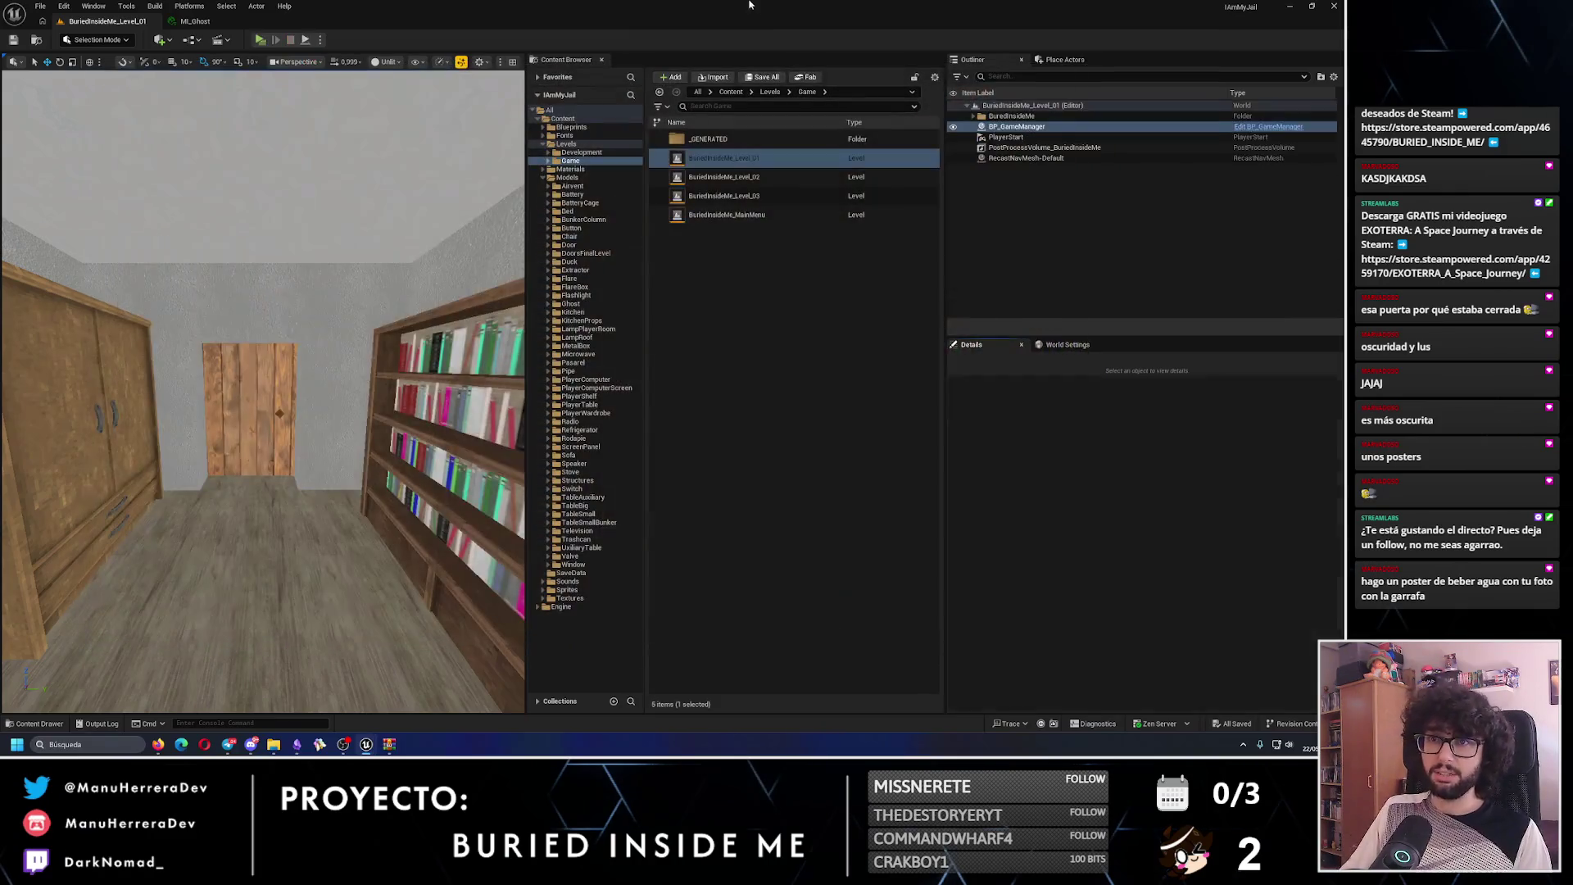
{"action": "left_click", "coordinate": [211, 21]}
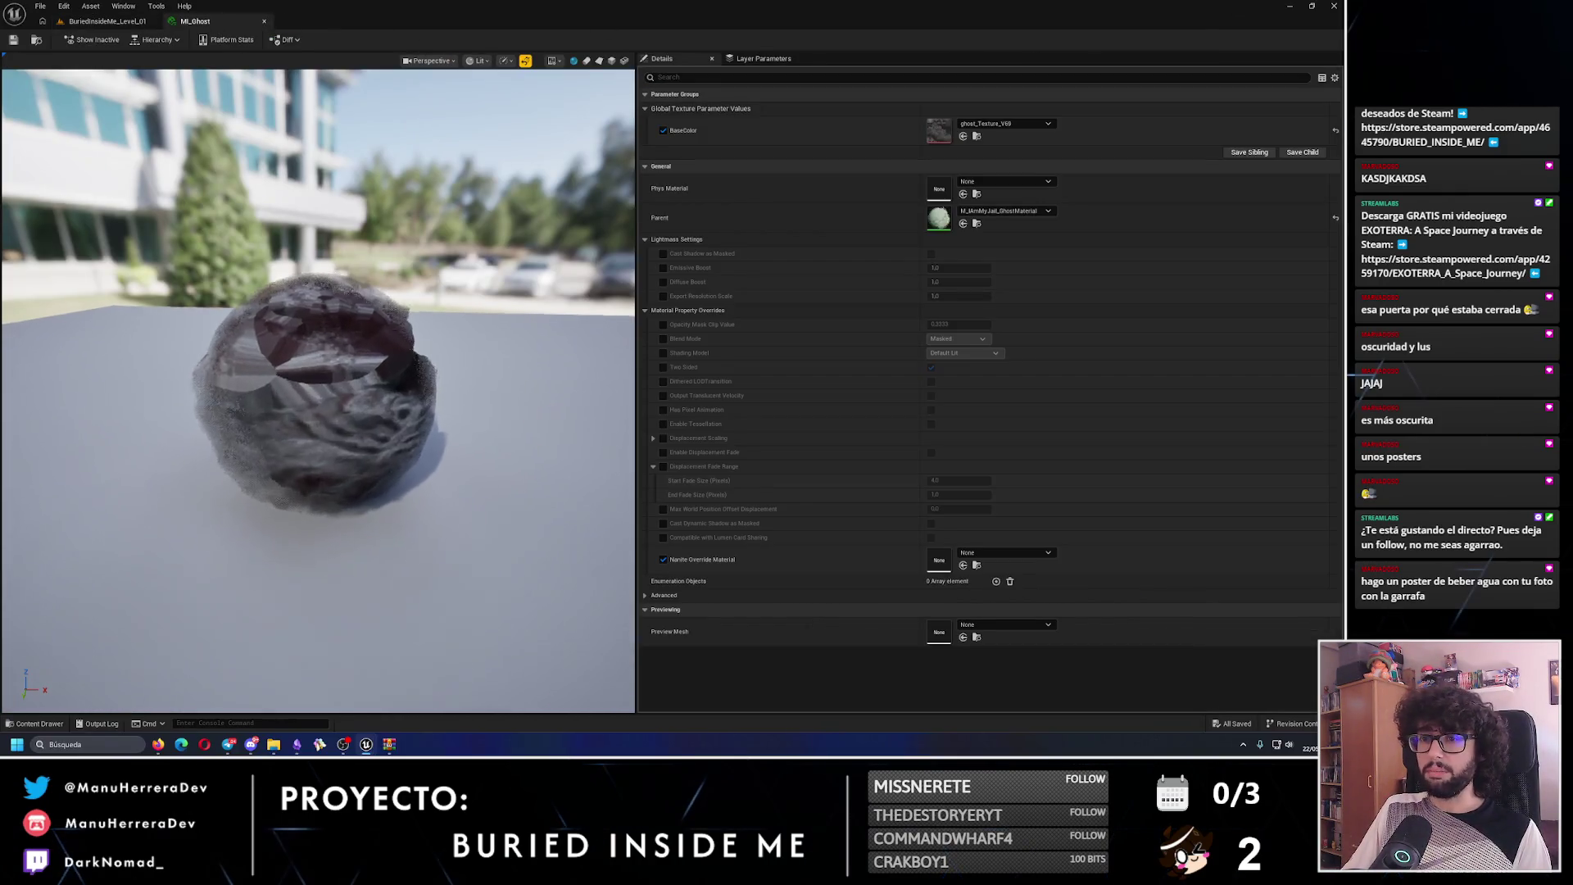
{"action": "left_click", "coordinate": [263, 22]}
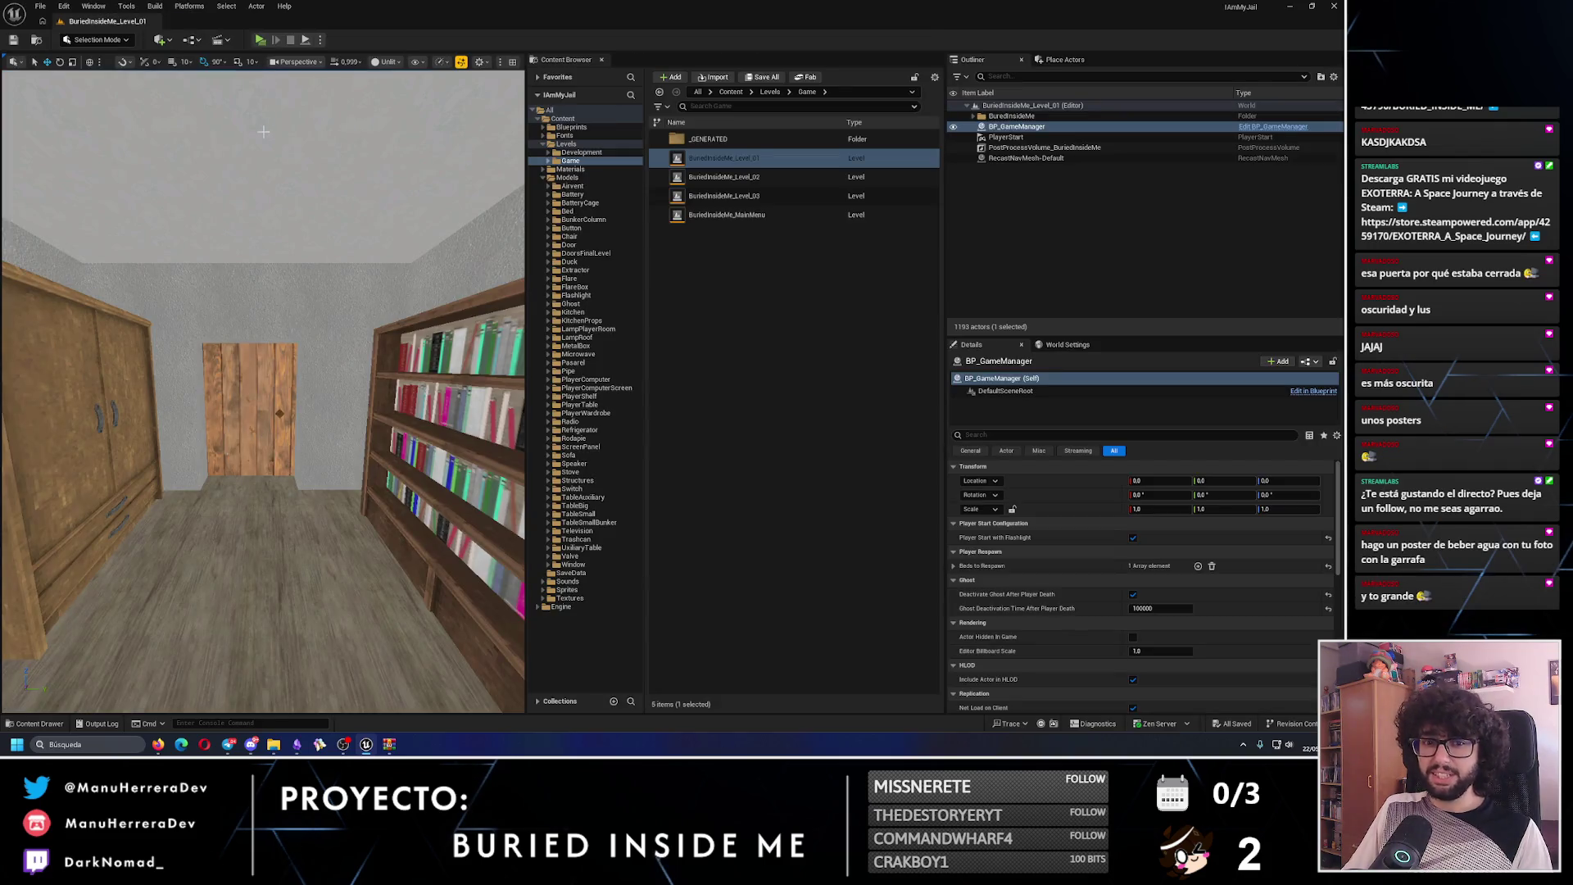
- Fly the camera up over Level_01 and deselect BP_GameManager
{"action": "left_click_drag", "start_coordinate": [271, 335], "coordinate": [271, 368]}
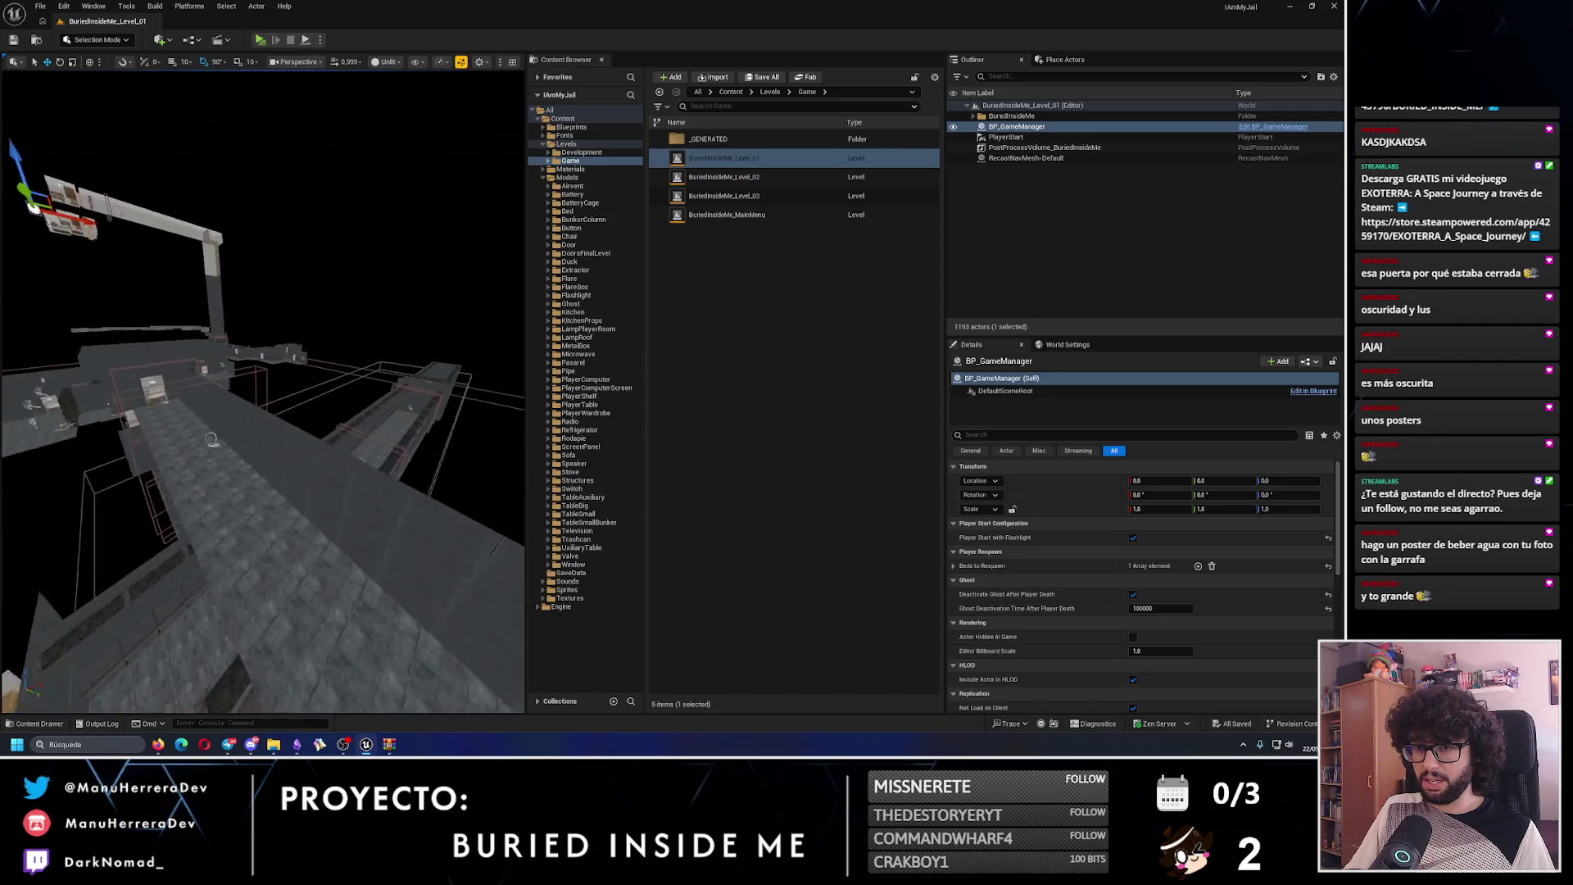
{"action": "left_click", "coordinate": [409, 304]}
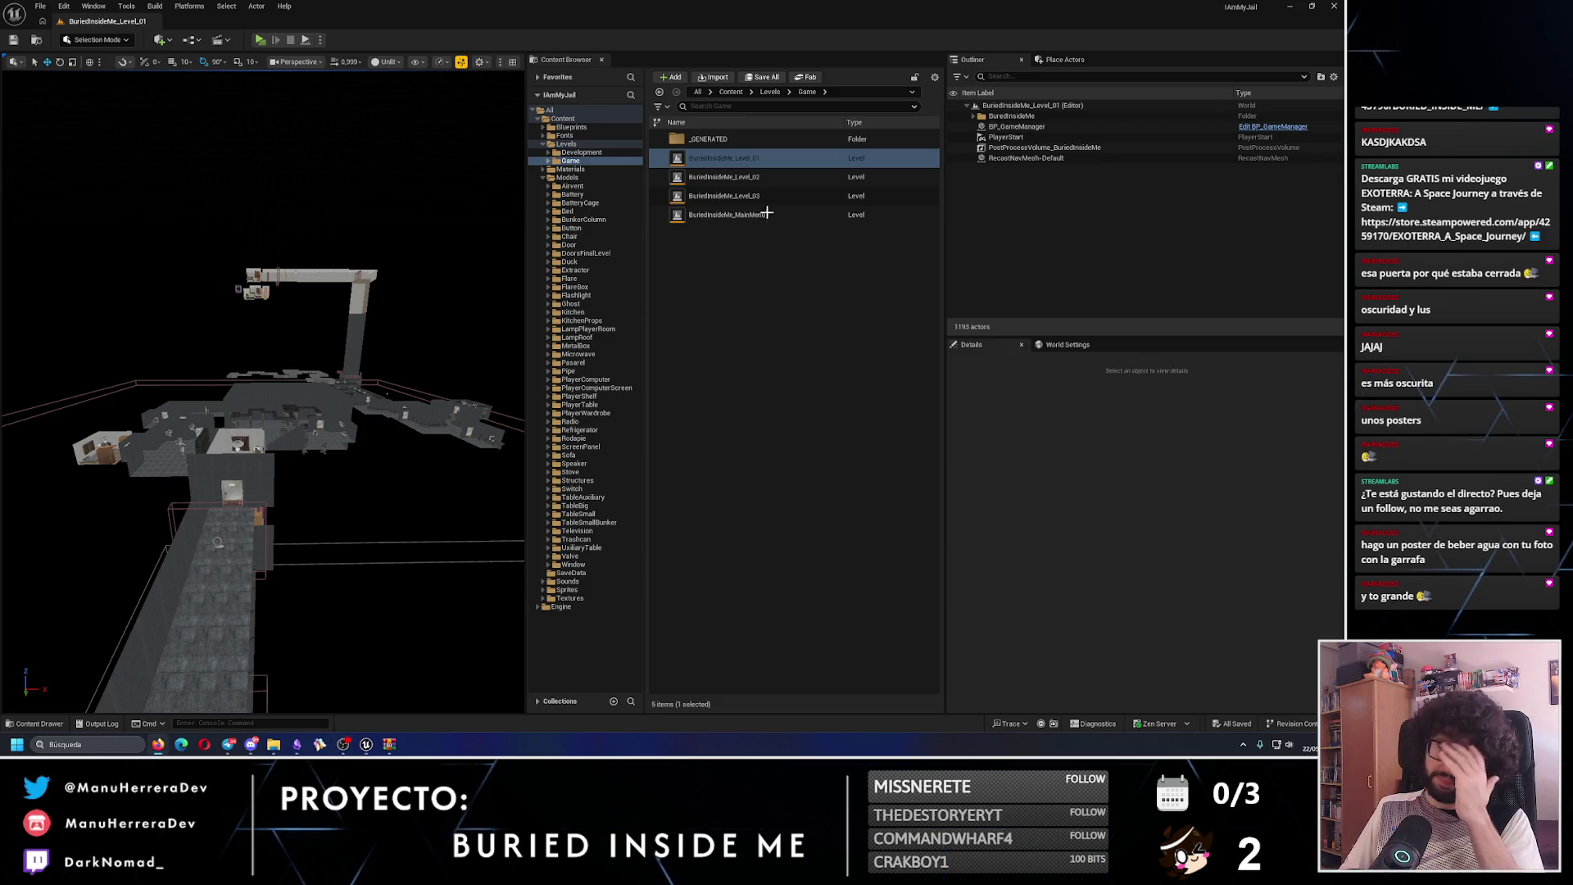
- Untick 'Player Start with Flashlight' on Level_01's BP_GameManager, save, and open BuriedInsideMe_Level_03
{"action": "double_click", "coordinate": [734, 202]}
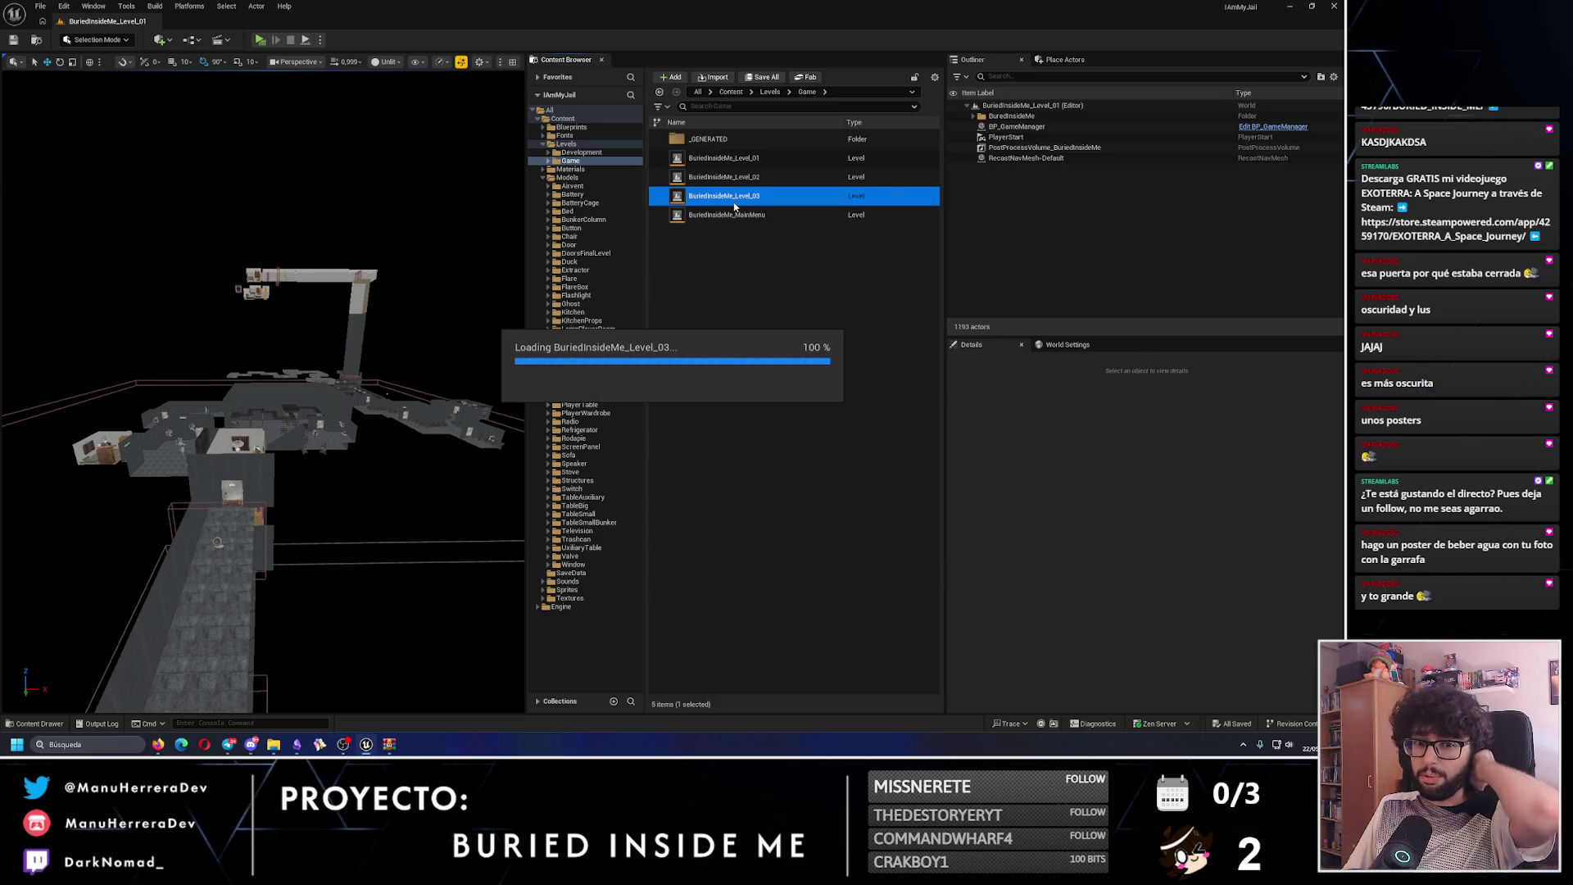
{"action": "double_click", "coordinate": [749, 158]}
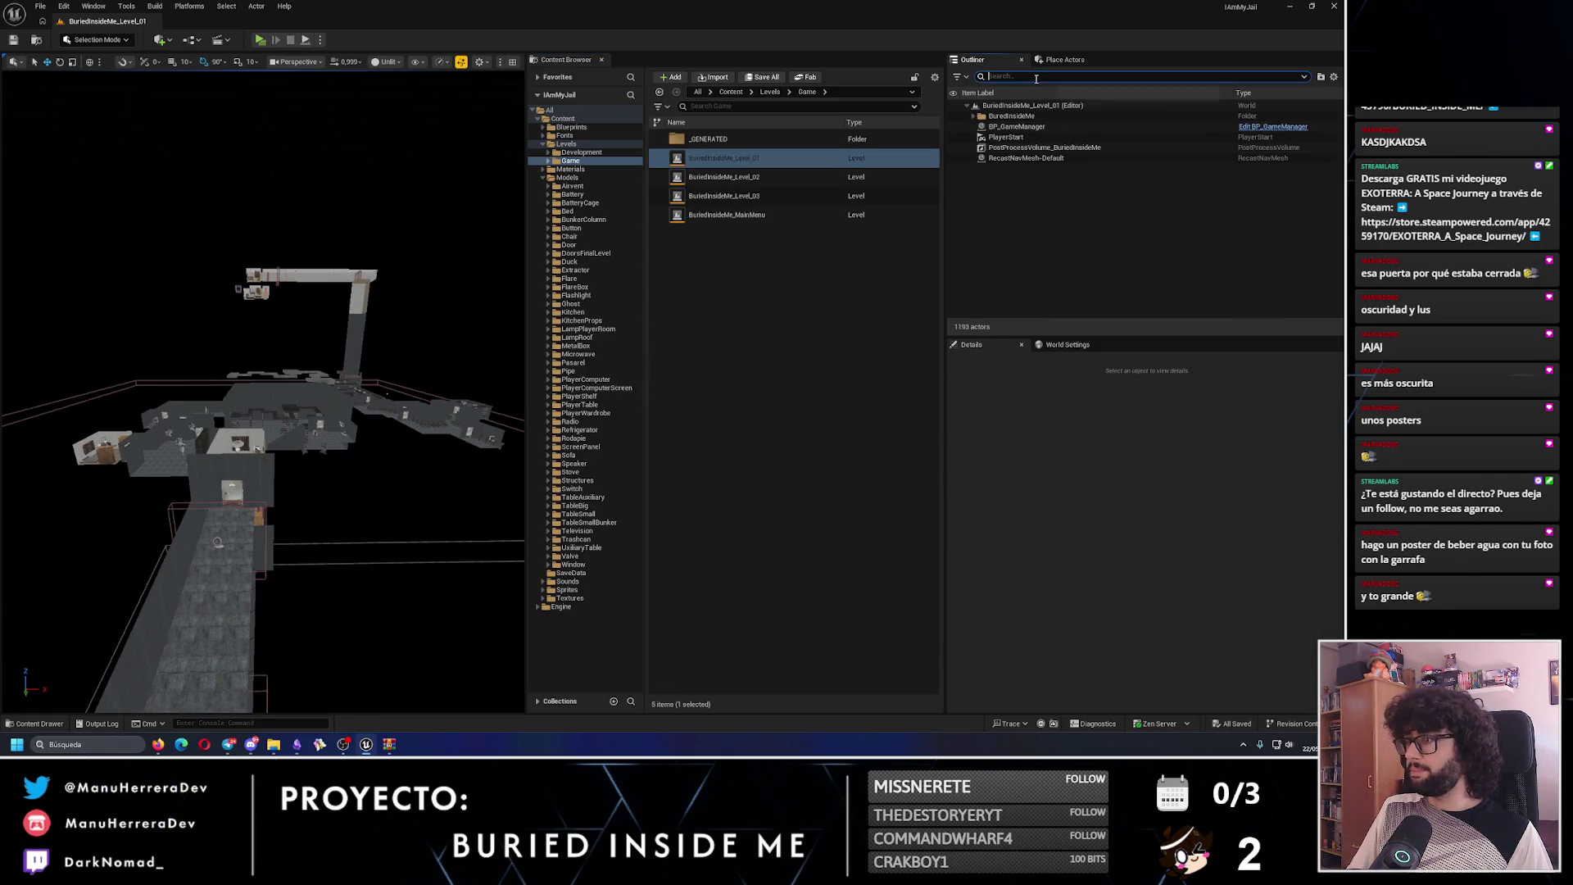
{"action": "left_click", "coordinate": [1016, 127]}
{"action": "left_click", "coordinate": [1133, 537]}
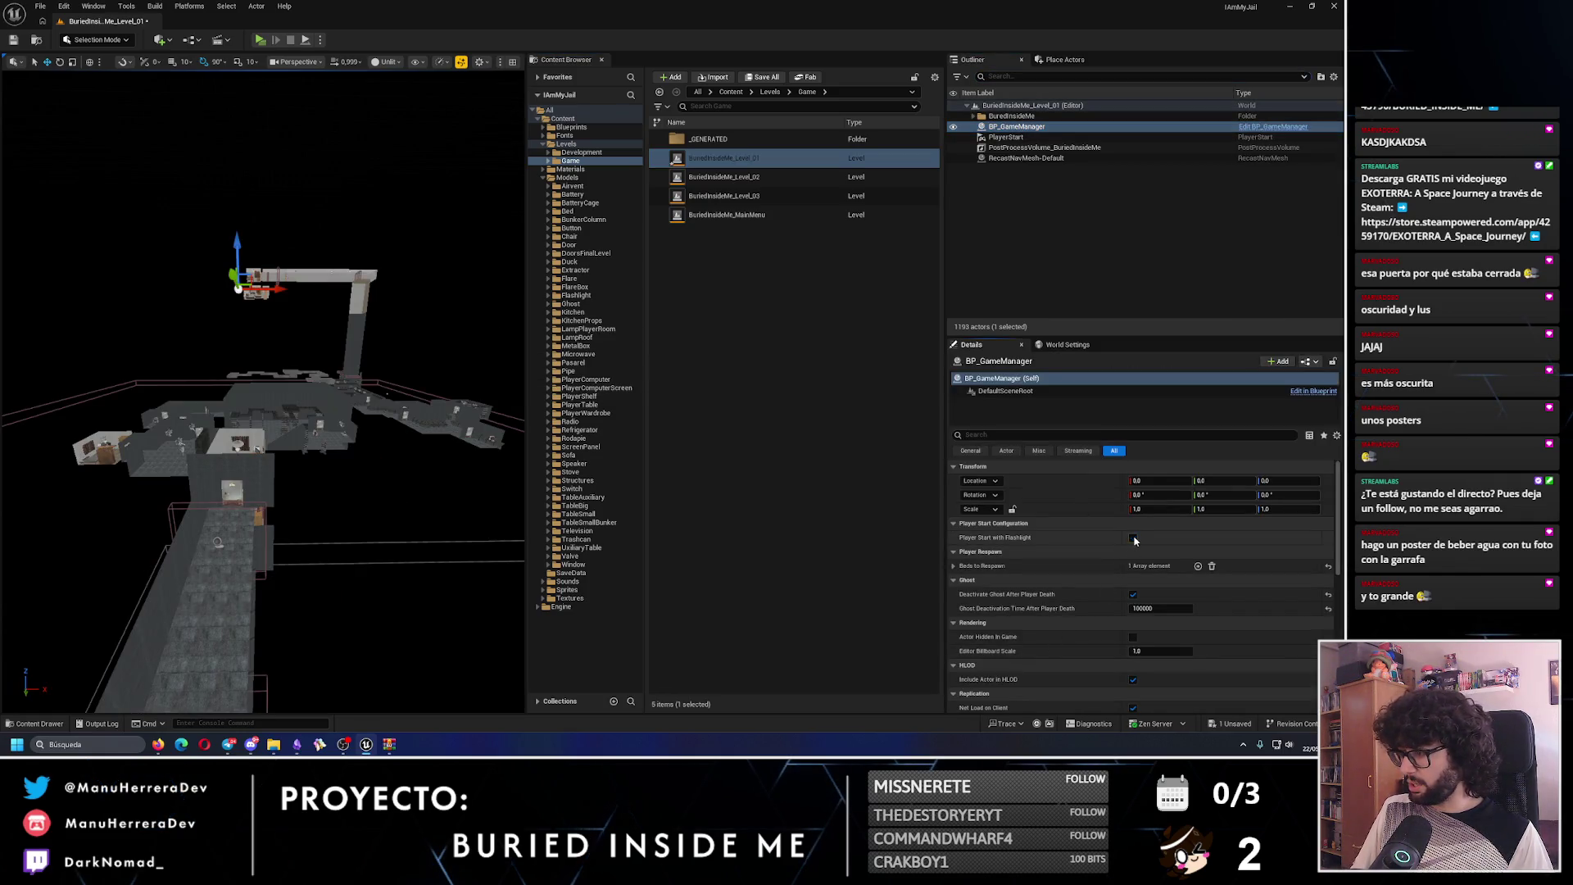
{"action": "left_click", "coordinate": [14, 40]}
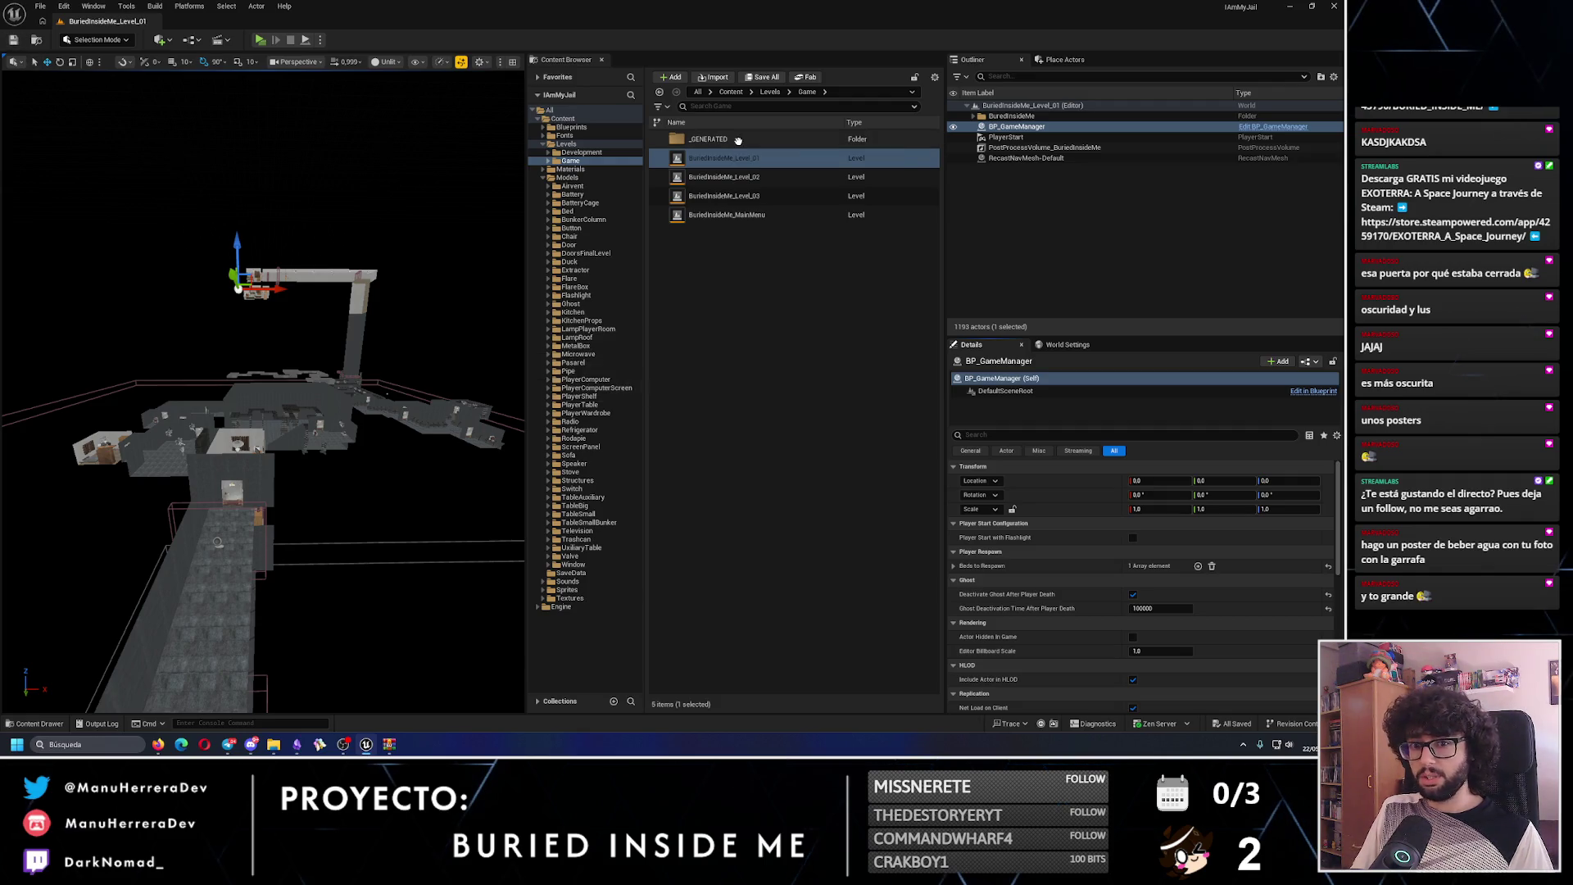
{"action": "double_click", "coordinate": [763, 197]}
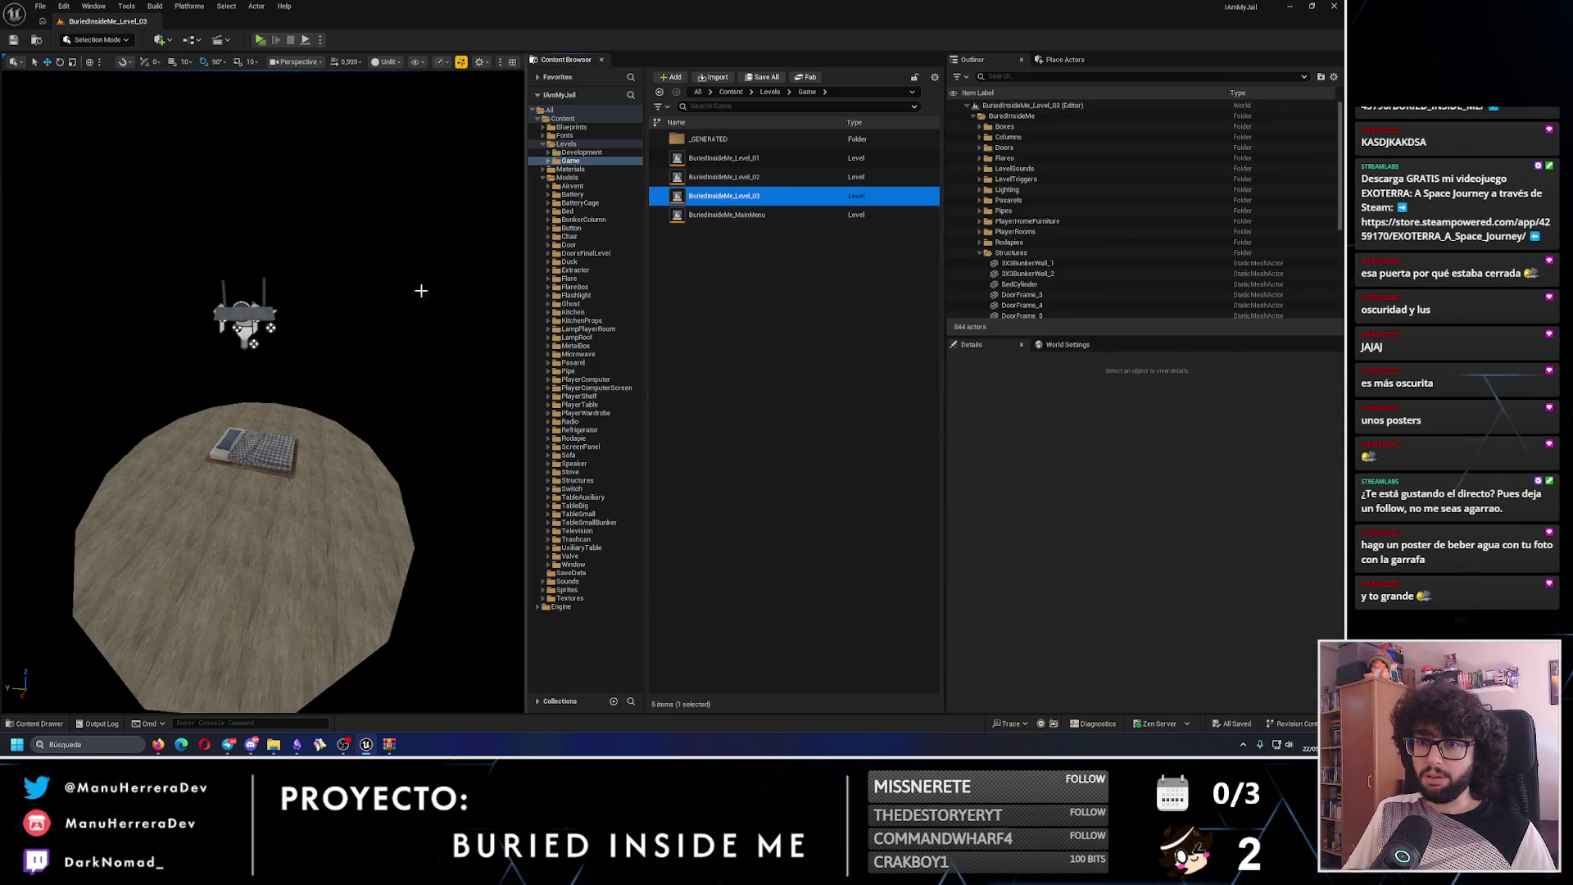
- Toggle between unlit and lit views while flying along the corridor to the small room
{"action": "key", "text": "alt+3"}
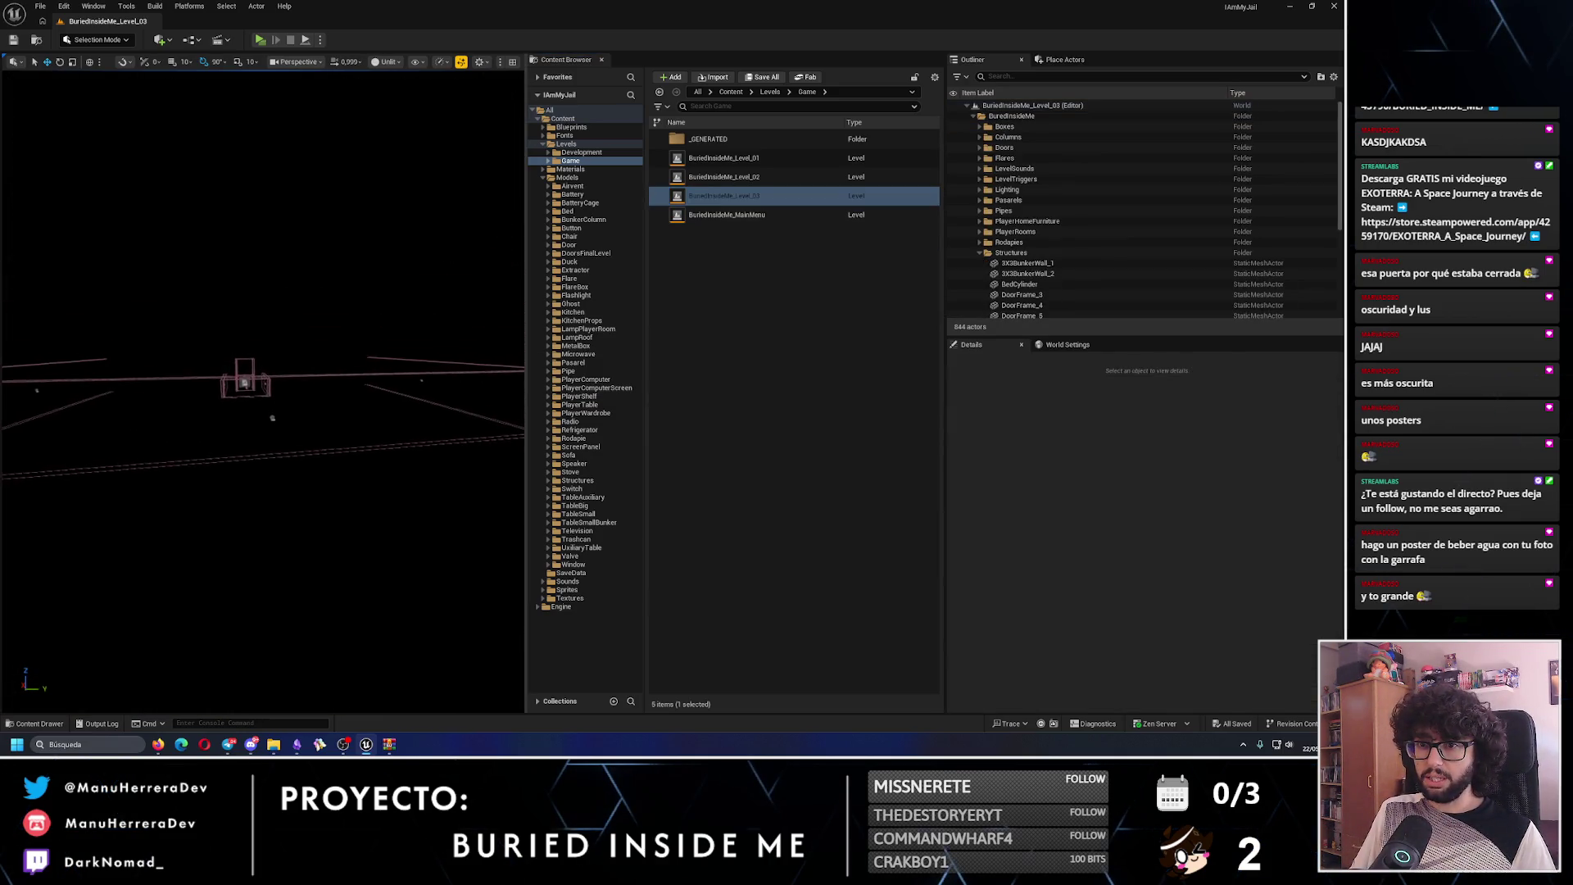
{"action": "mouse_move", "coordinate": [262, 393]}
{"action": "left_mouse_down"}
{"action": "mouse_move", "coordinate": [344, 311]}
{"action": "mouse_move", "coordinate": [364, 312]}
{"action": "left_mouse_up"}
{"action": "key", "text": "alt+4"}
{"action": "key", "text": "alt+3"}
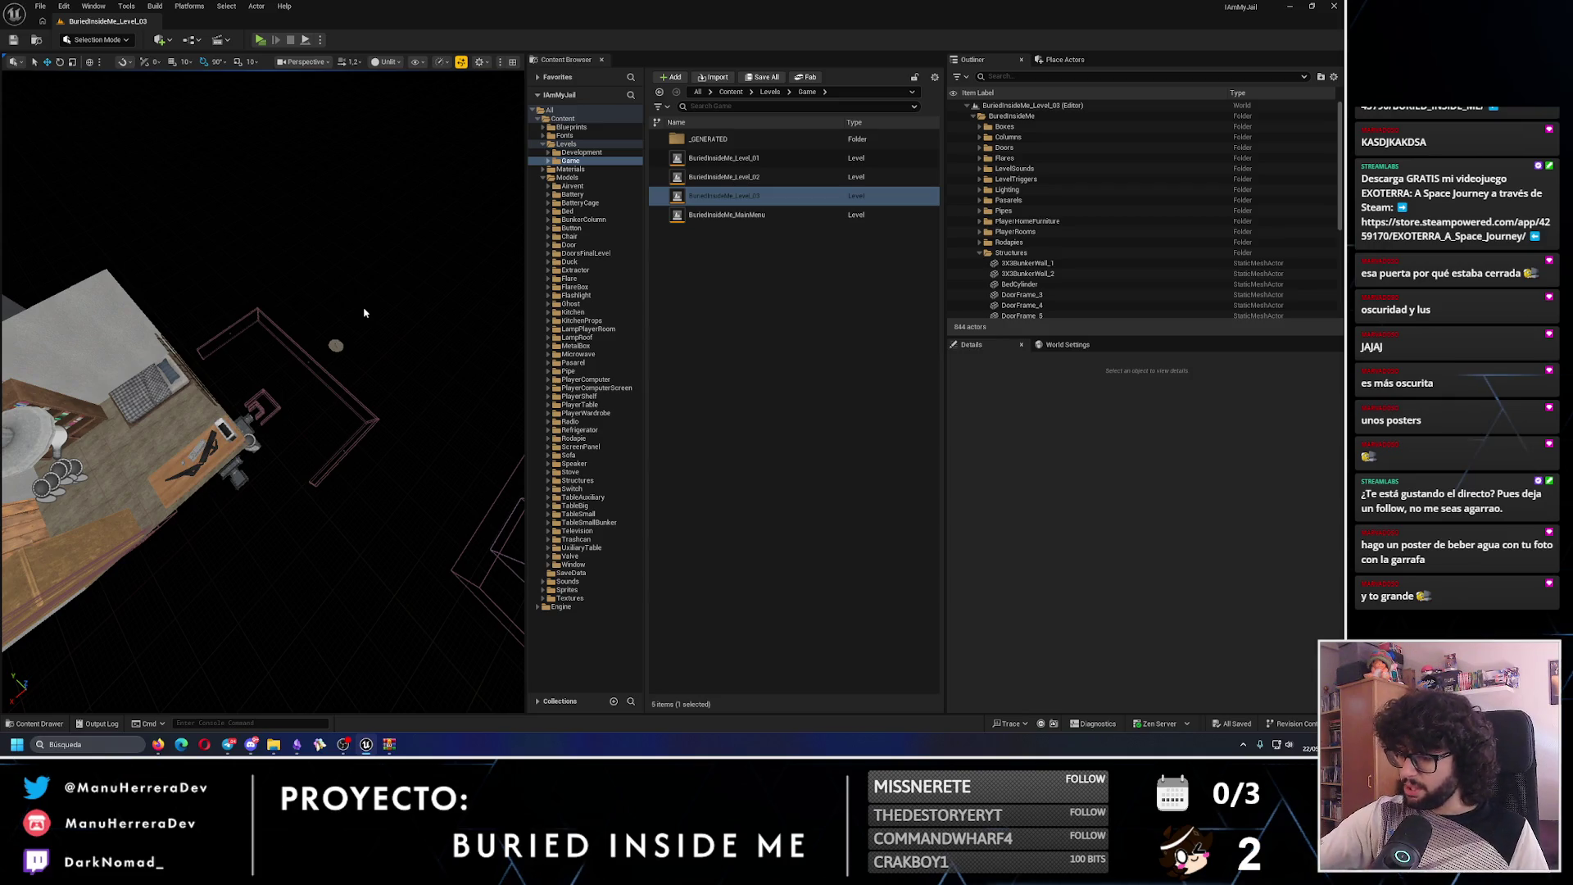
{"action": "left_click_drag", "start_coordinate": [365, 312], "coordinate": [365, 312]}
{"action": "left_click_drag", "start_coordinate": [358, 411], "coordinate": [358, 410]}
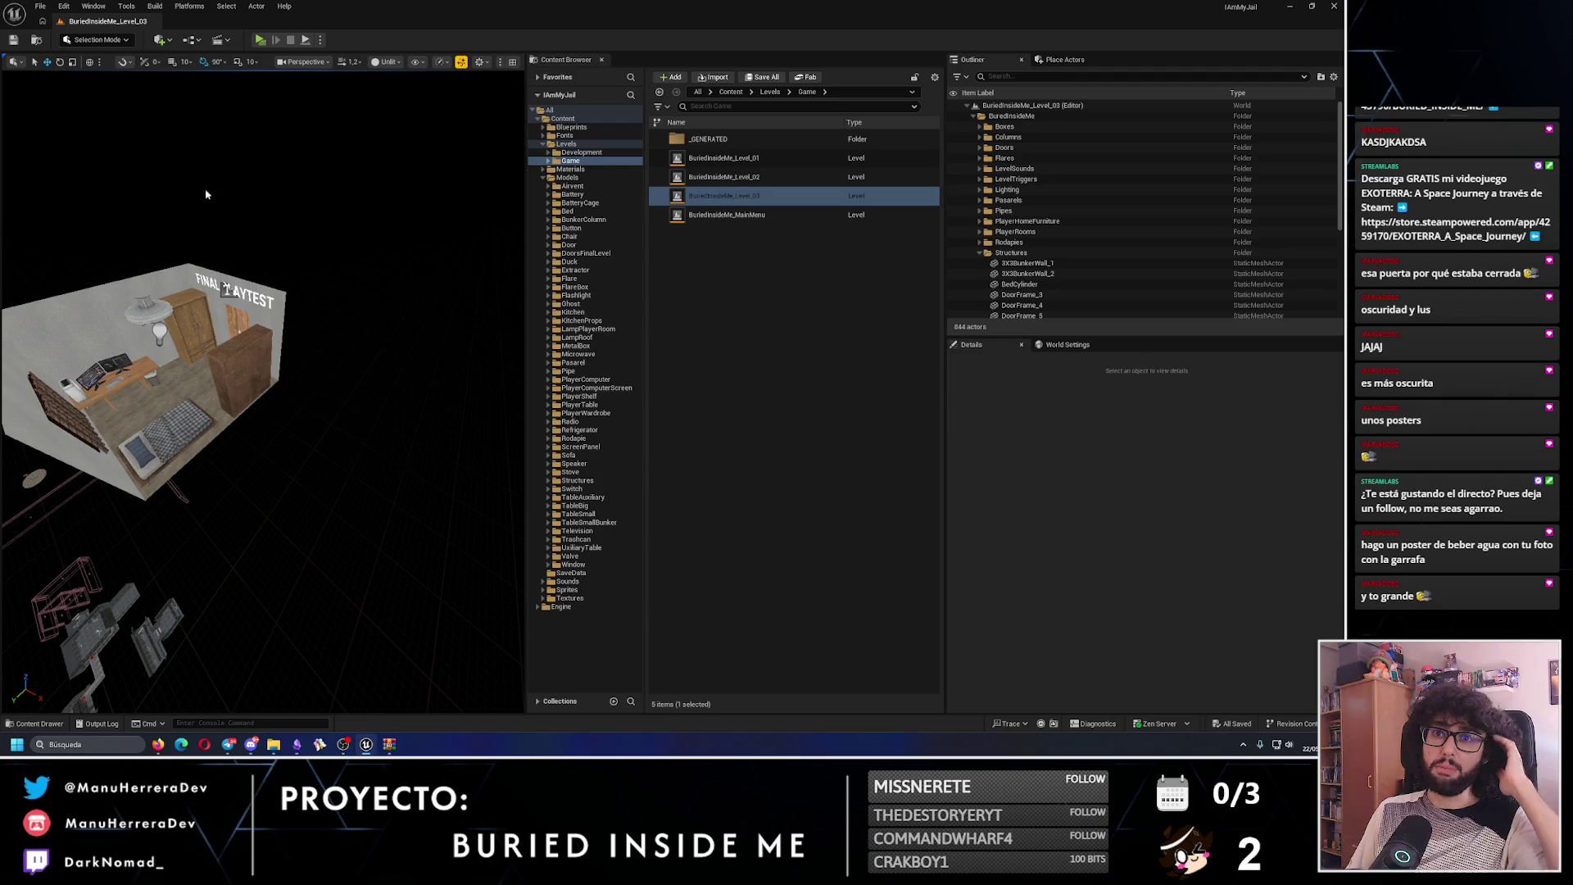
- Return from Landscape mode to Selection mode and select the door BP_DoorPlayerRoomBunker_7
{"action": "left_click", "coordinate": [120, 44]}
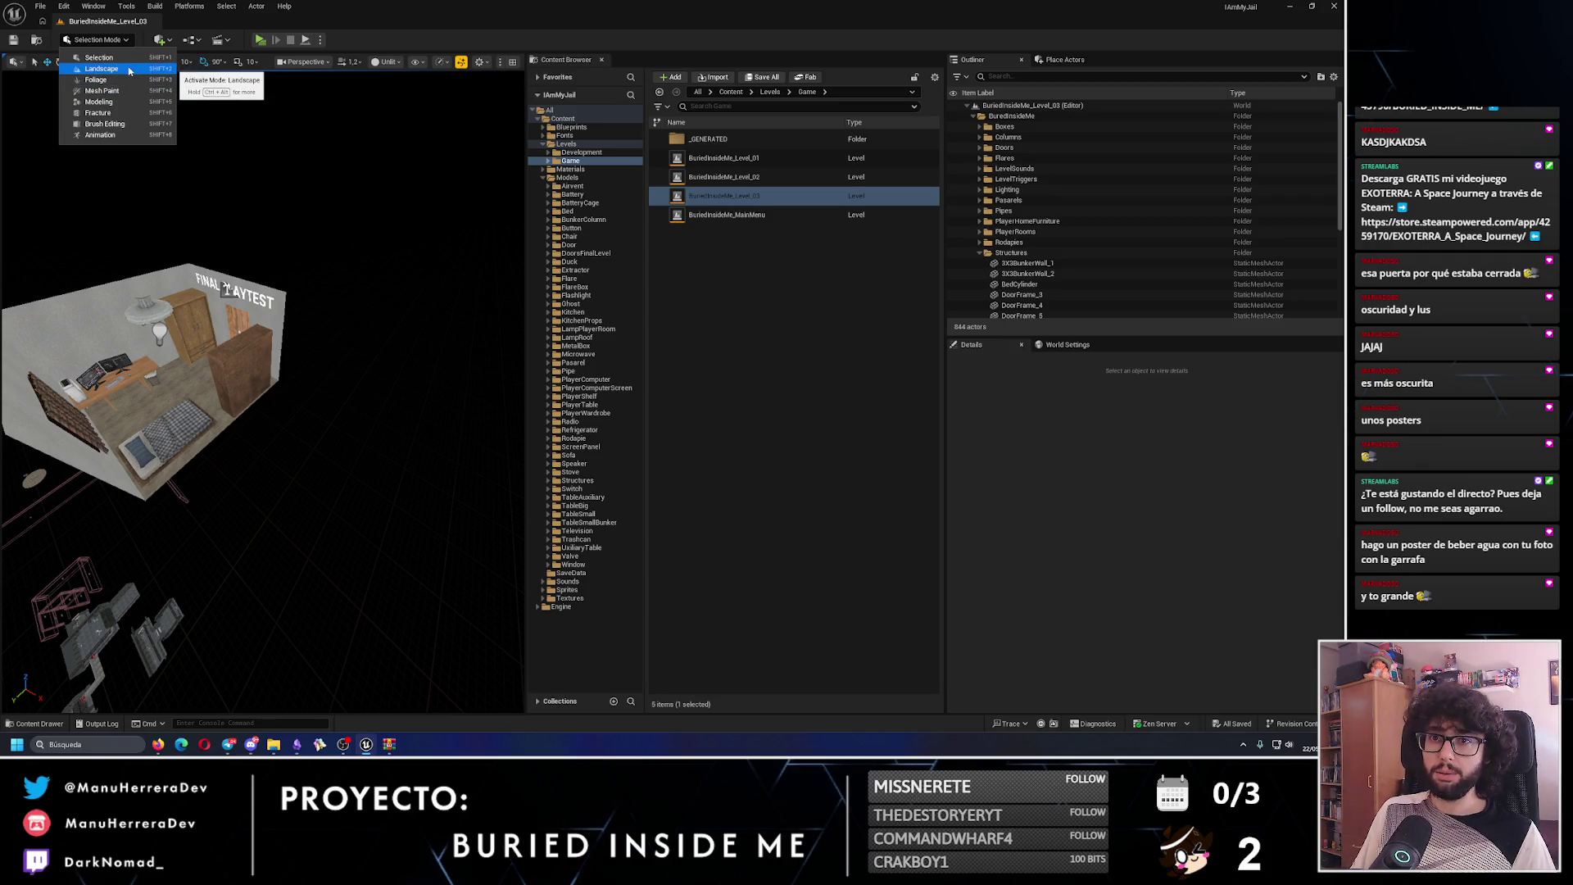
{"action": "left_click", "coordinate": [402, 166]}
{"action": "key", "text": "shift+2"}
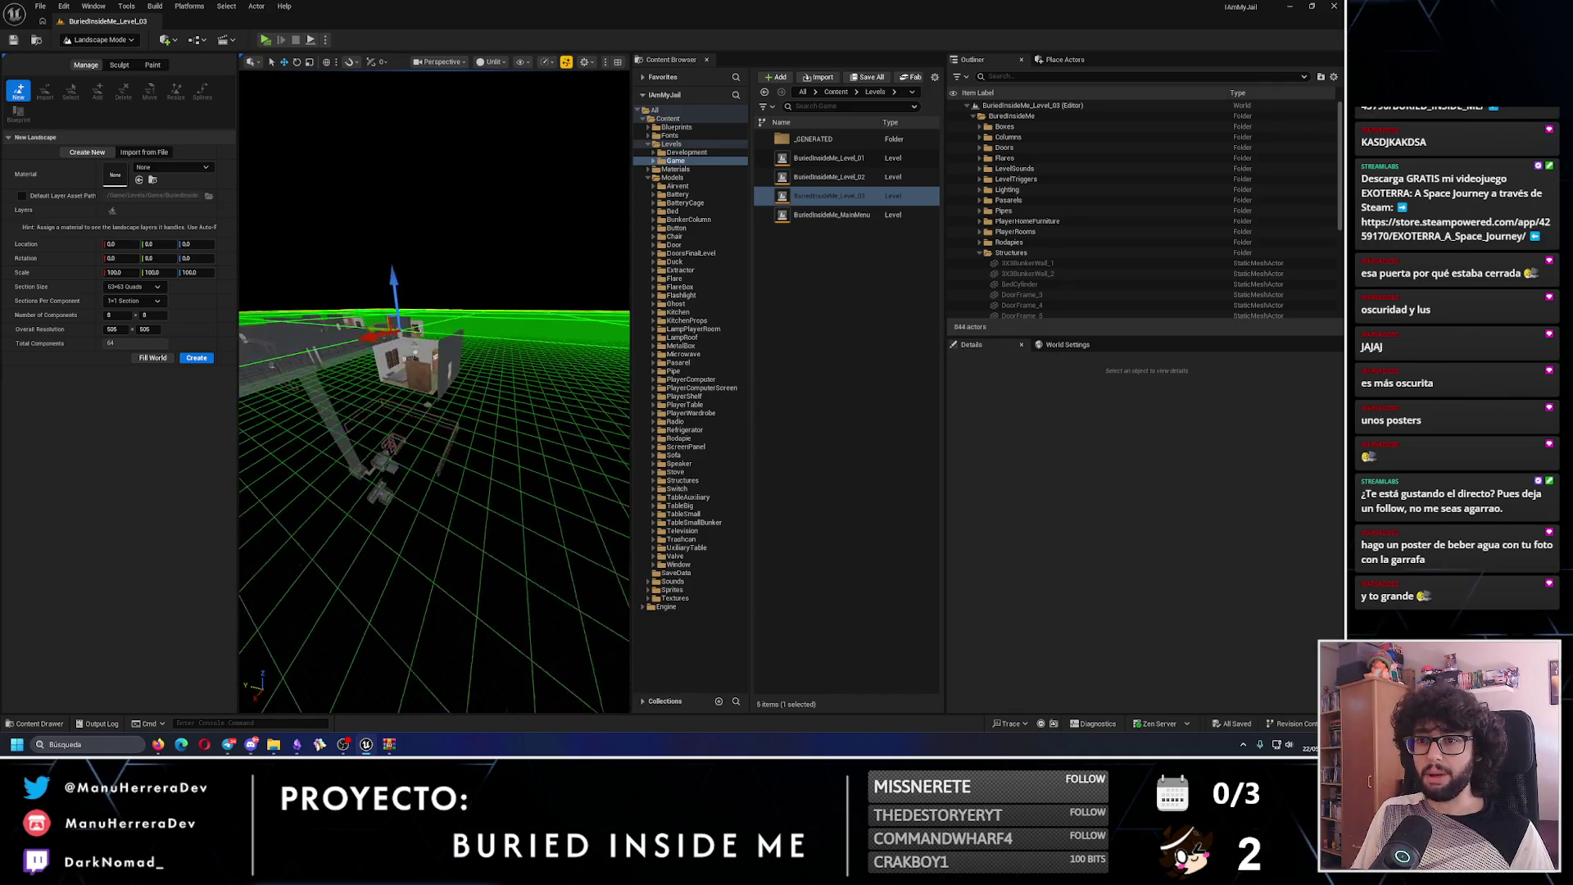
{"action": "left_click", "coordinate": [99, 40]}
{"action": "left_click", "coordinate": [98, 59]}
{"action": "scroll", "coordinate": [311, 266], "scroll_direction": "up", "scroll_amount": 5}
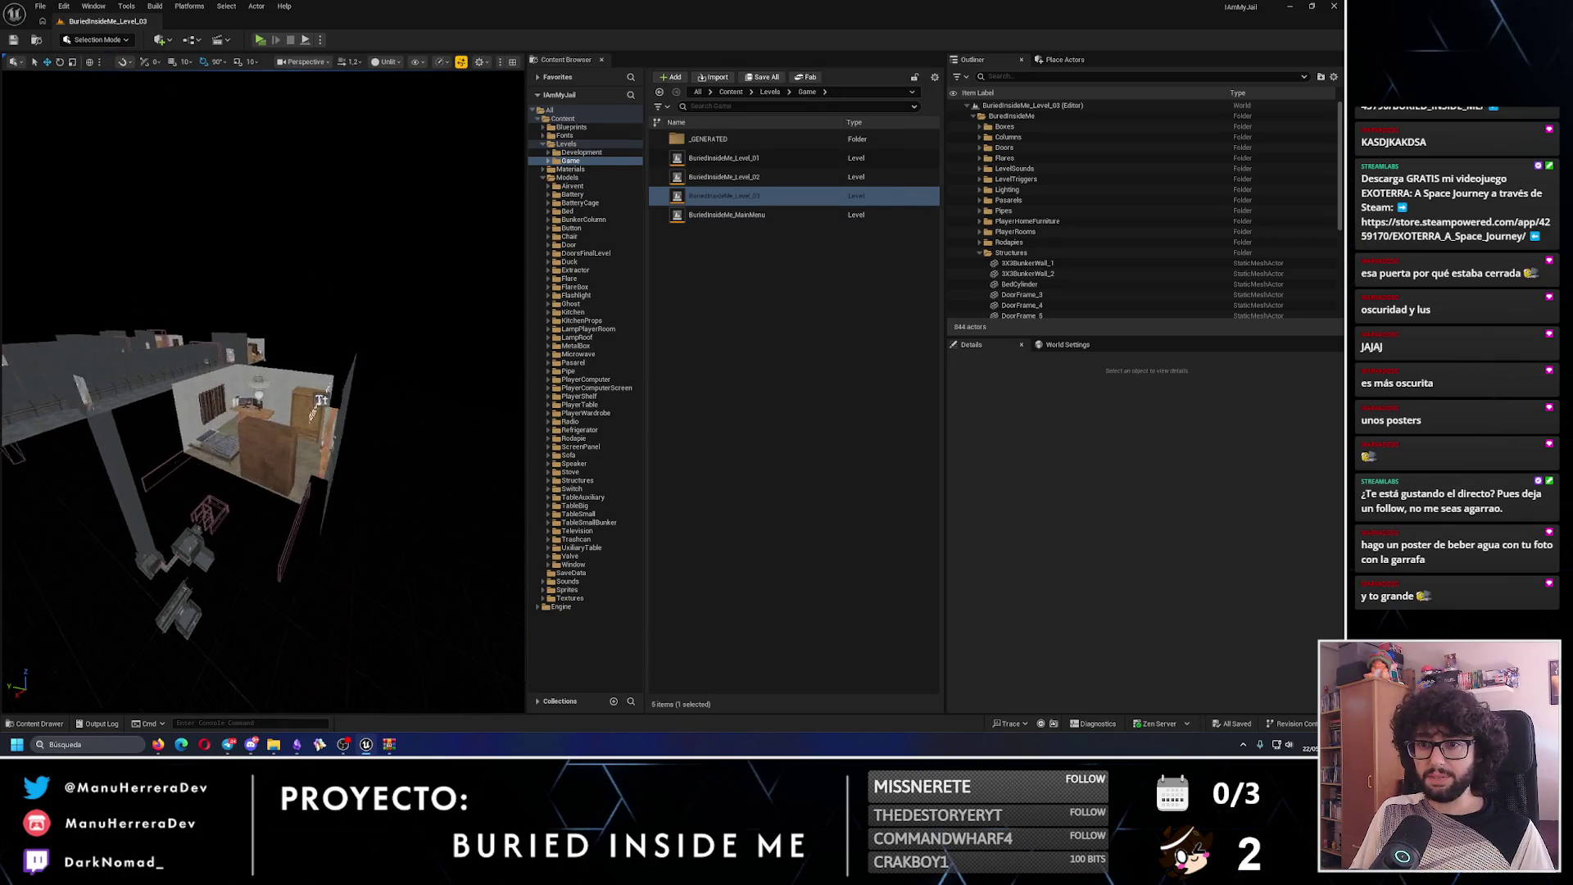
{"action": "left_click", "coordinate": [349, 440]}
{"action": "scroll", "coordinate": [337, 387], "scroll_direction": "up", "scroll_amount": 5}
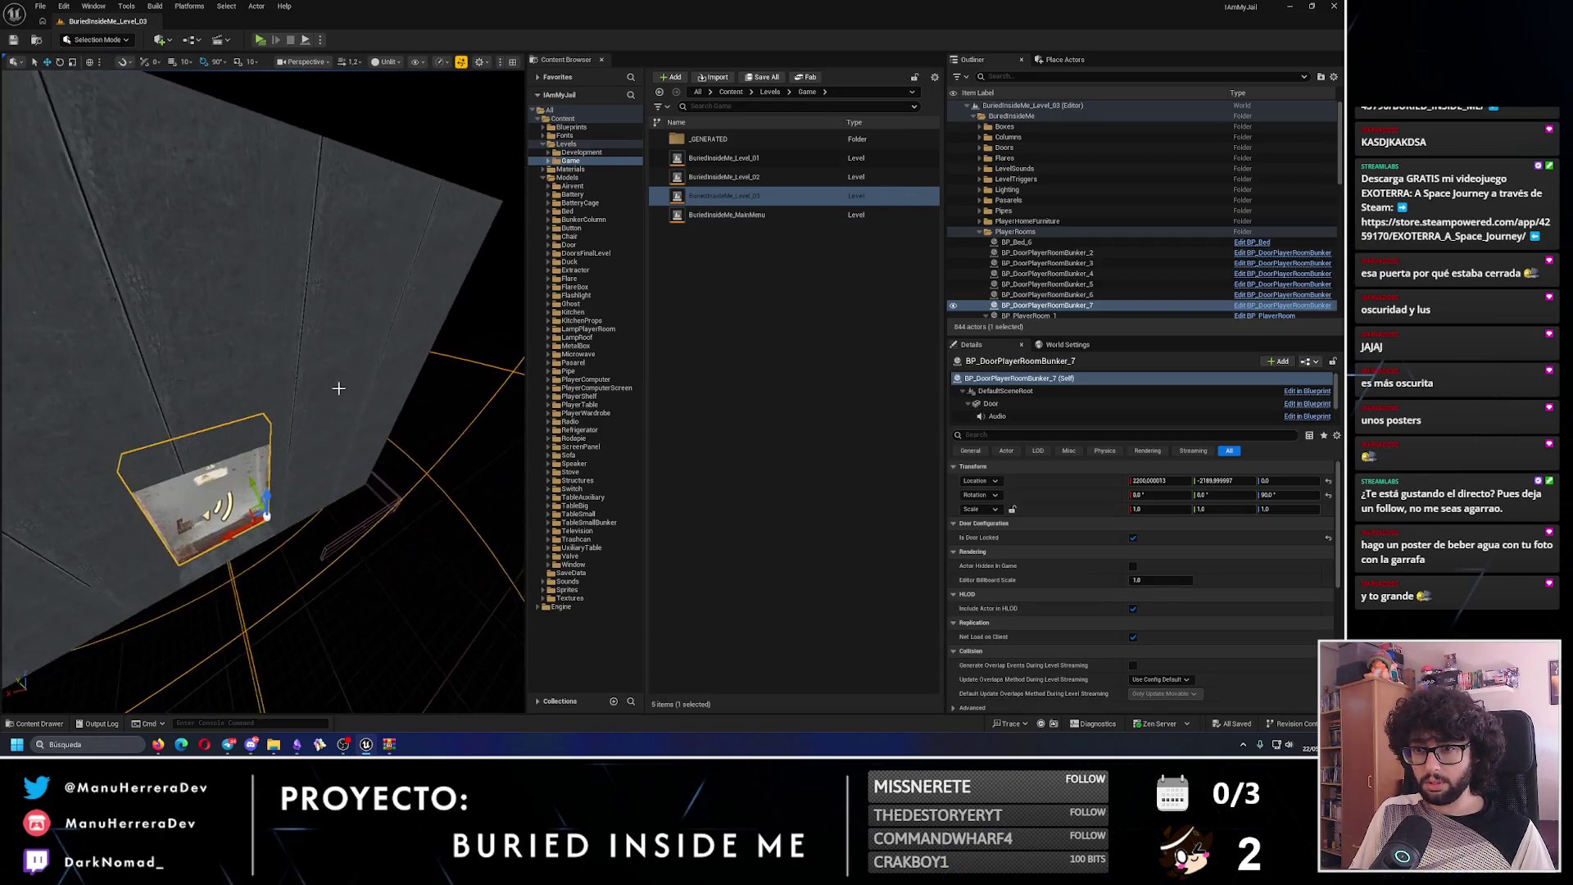
- Undo an accidental move of the selection and set grid snapping to 100
{"action": "left_click", "coordinate": [98, 623], "text": "ctrl"}
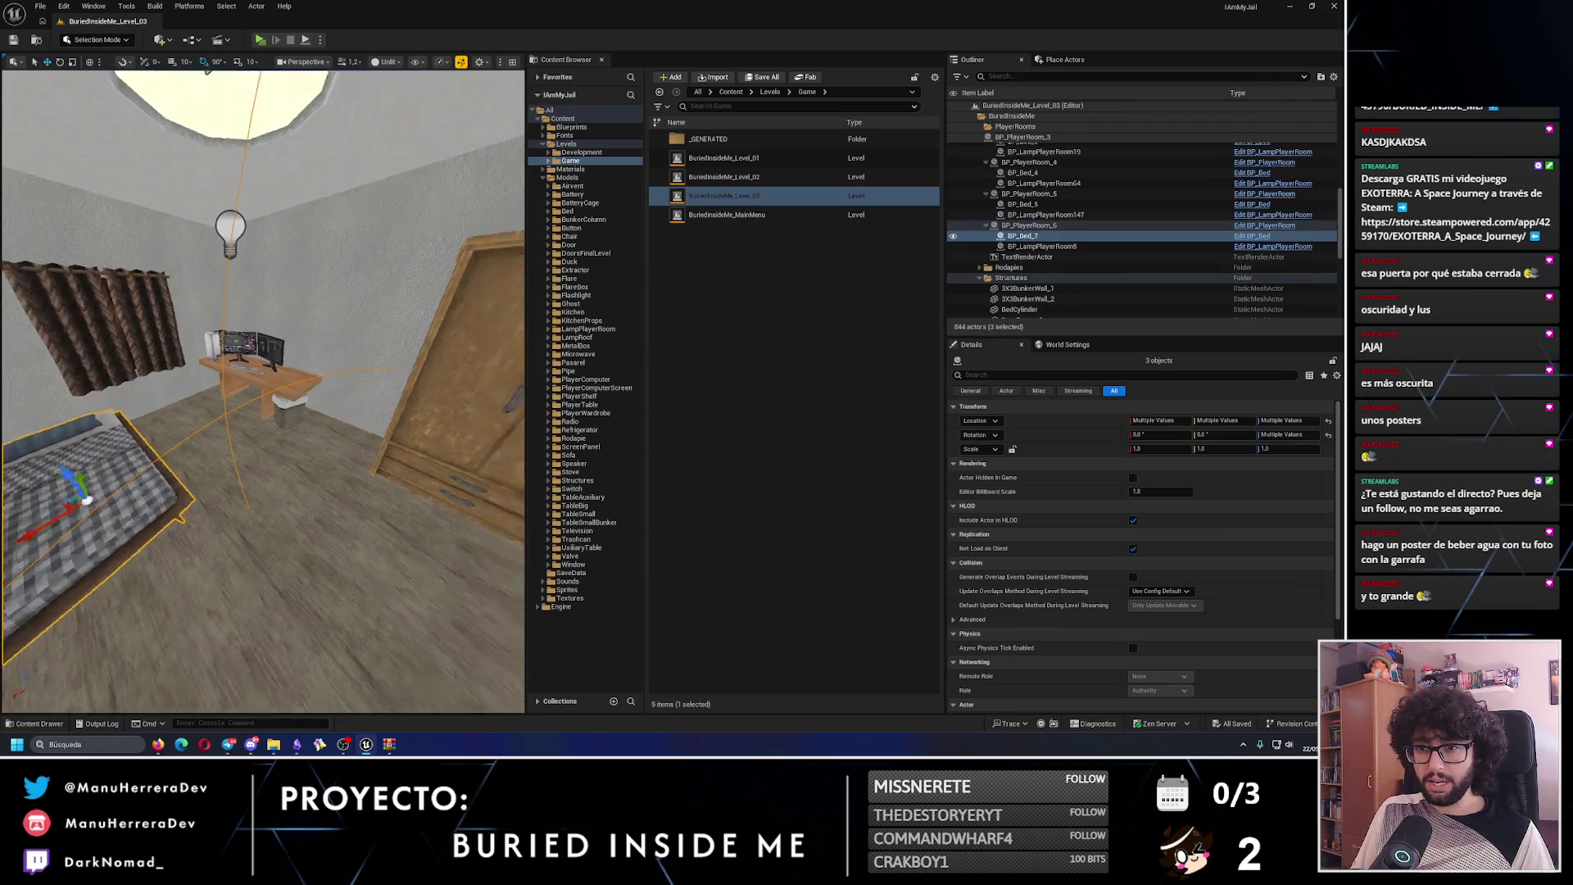
{"action": "key", "text": "f"}
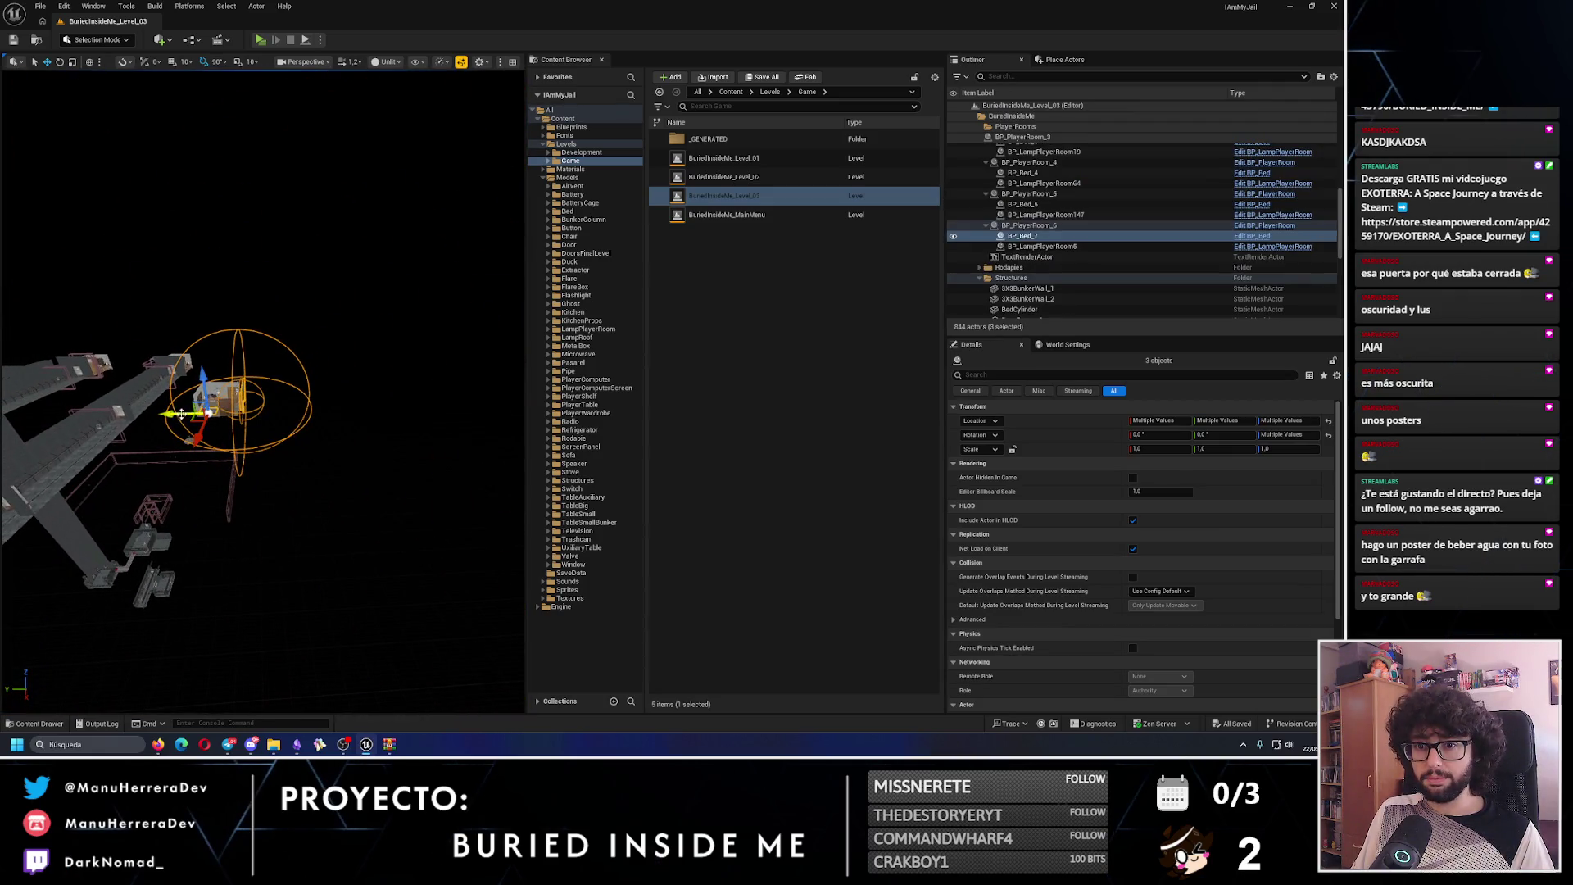
{"action": "key", "text": "ctrl+z"}
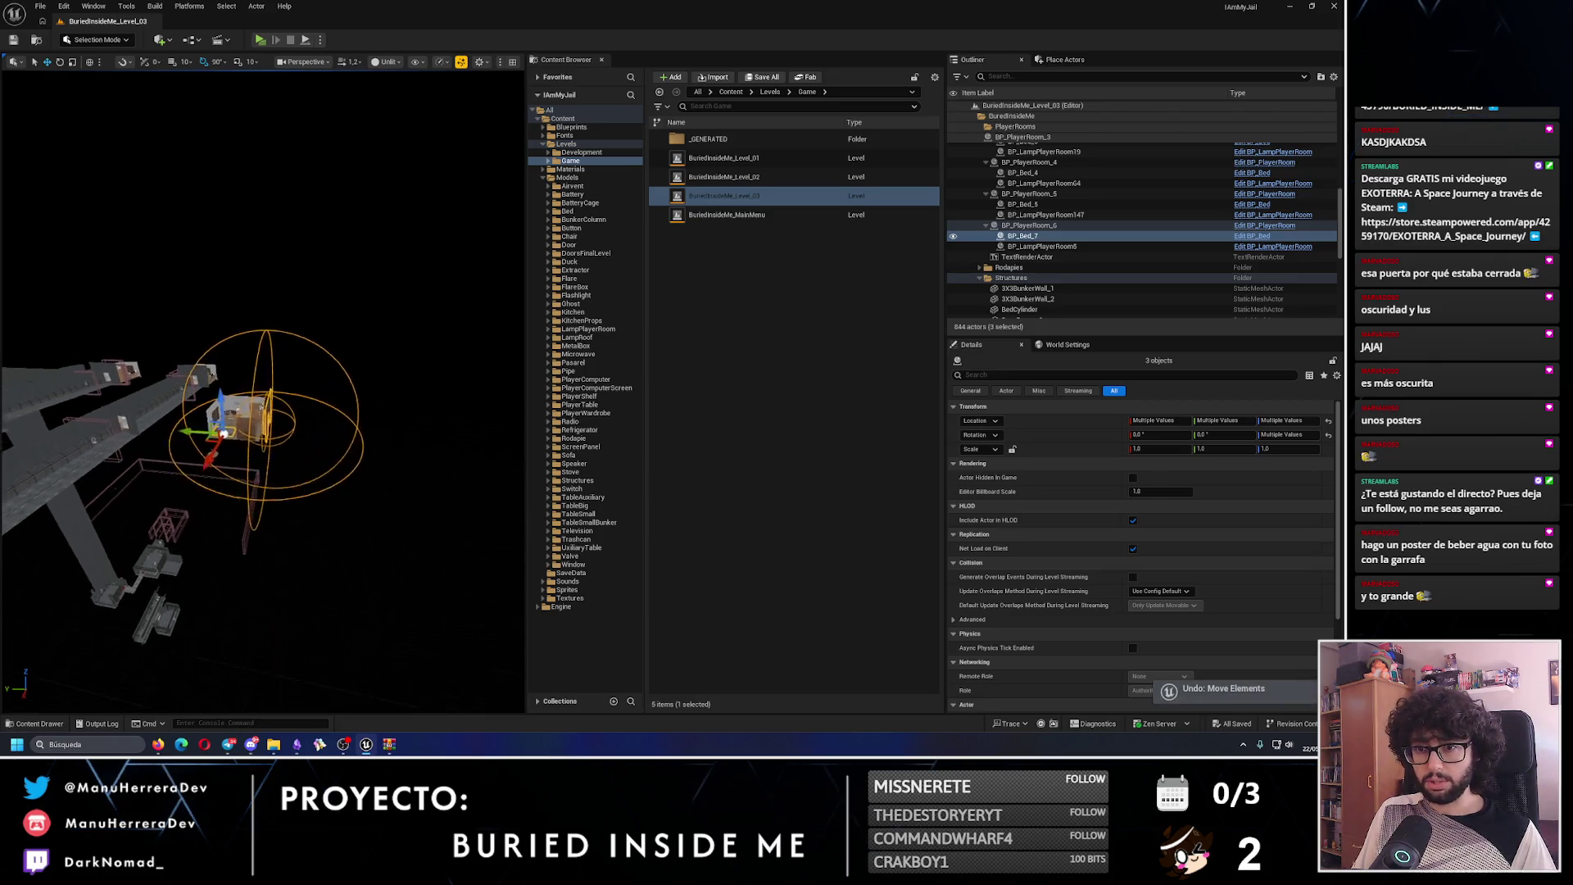
{"action": "left_click", "coordinate": [178, 64]}
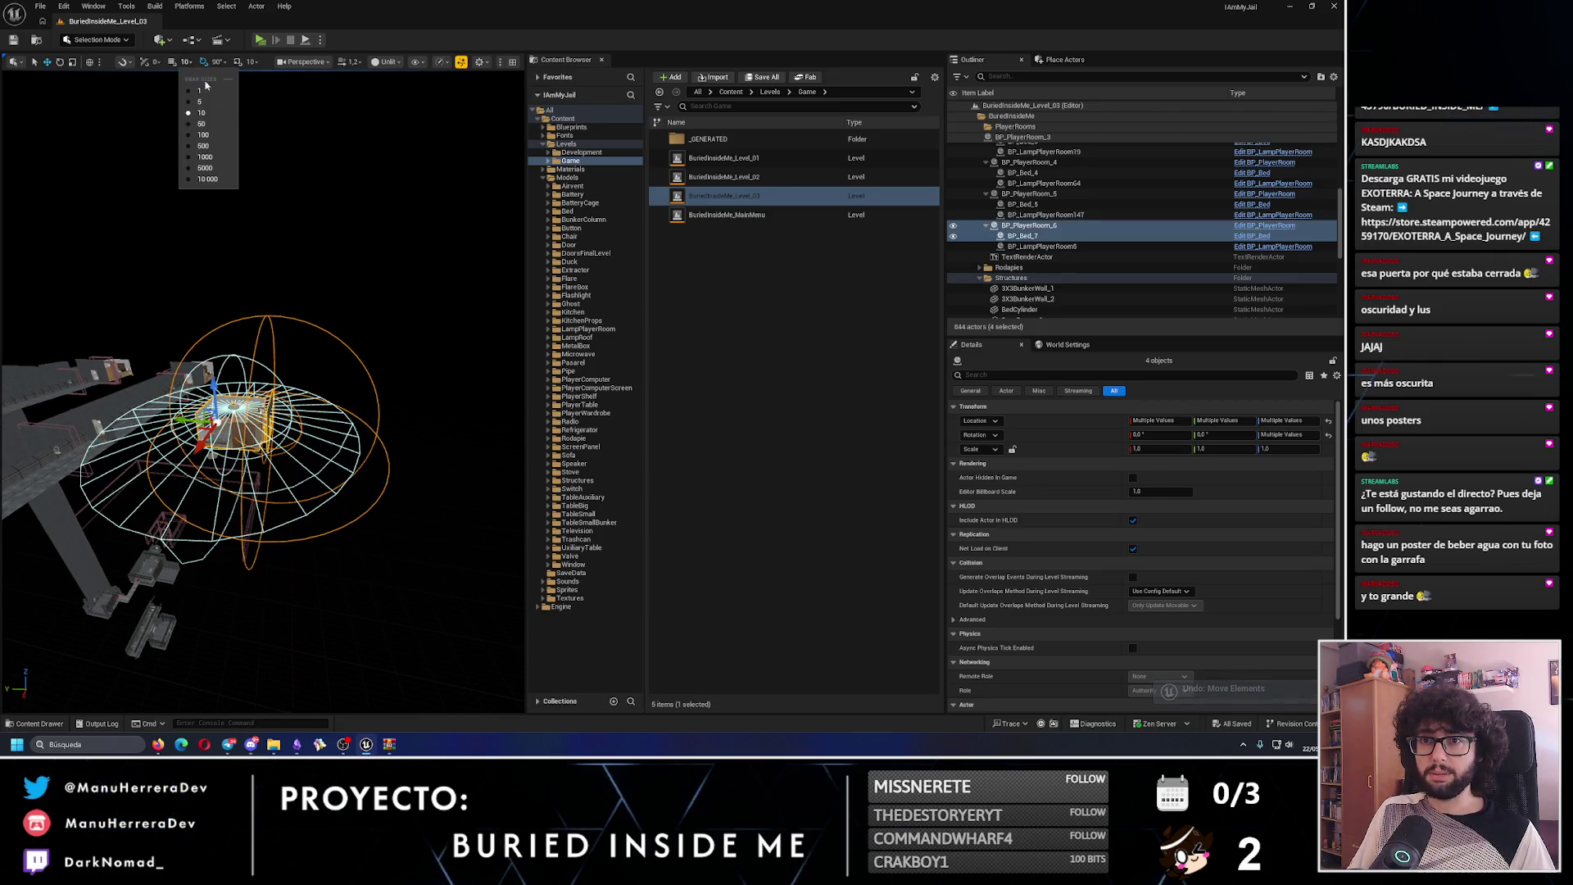
{"action": "left_click", "coordinate": [217, 139]}
- Move the FINAL PLAYTEST text actor 200 units along Y and 200 along X
{"action": "scroll", "coordinate": [193, 289], "scroll_direction": "down", "scroll_amount": 3}
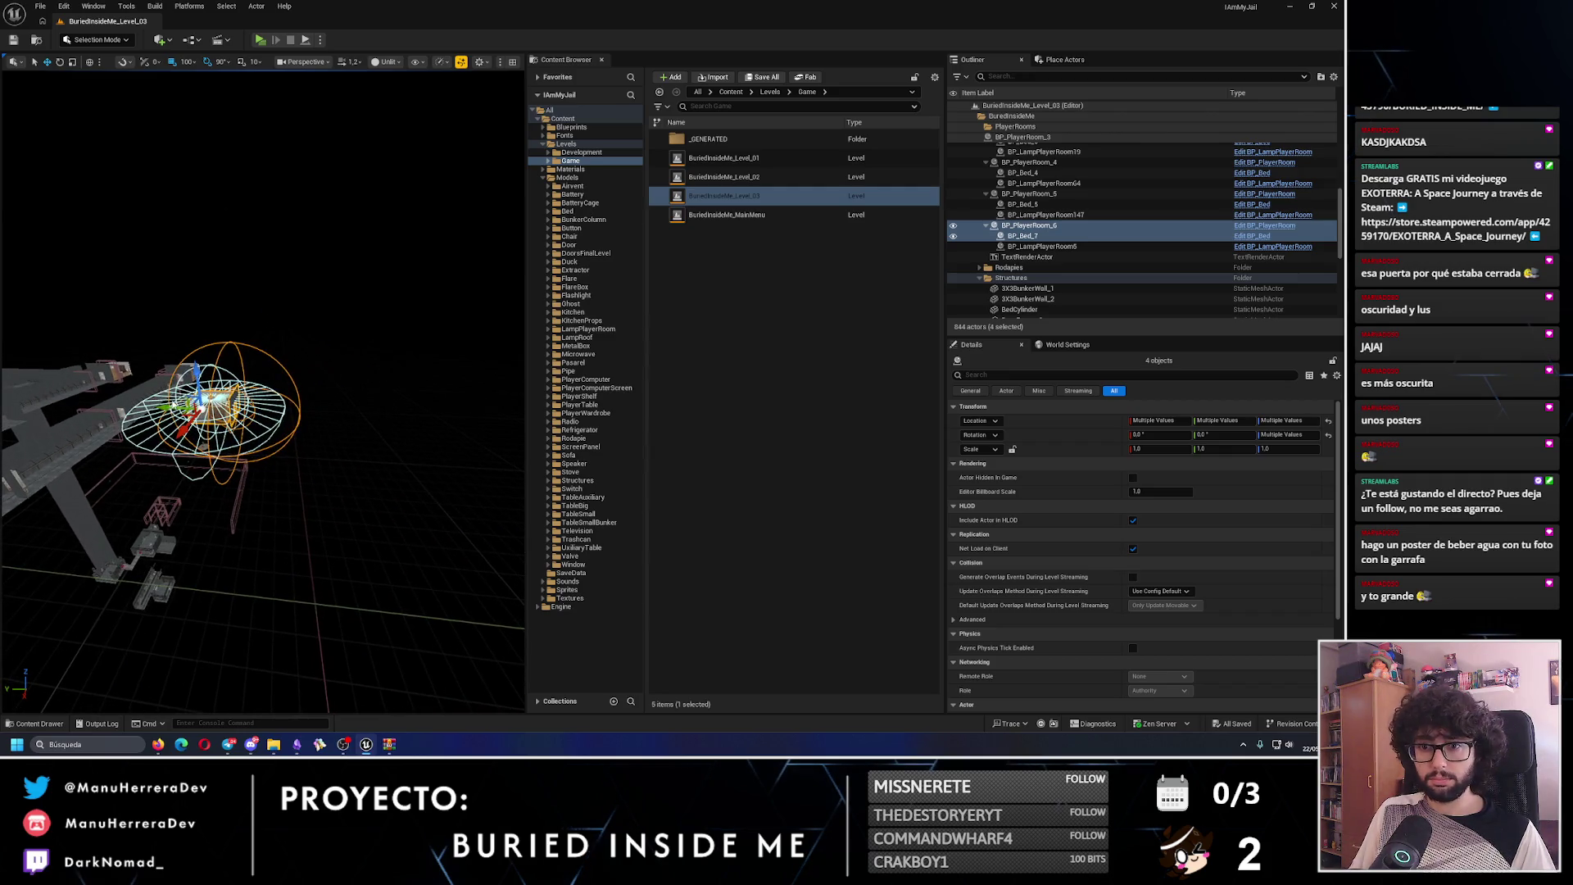
{"action": "mouse_move", "coordinate": [263, 410]}
{"action": "left_mouse_down"}
{"action": "mouse_move", "coordinate": [185, 429]}
{"action": "mouse_move", "coordinate": [135, 416]}
{"action": "left_mouse_up"}
{"action": "left_click_drag", "start_coordinate": [281, 371], "coordinate": [208, 454]}
{"action": "mouse_move", "coordinate": [249, 256]}
{"action": "left_mouse_down"}
{"action": "mouse_move", "coordinate": [293, 371]}
{"action": "mouse_move", "coordinate": [254, 463]}
{"action": "left_mouse_up"}
{"action": "left_click", "coordinate": [261, 387]}
{"action": "left_click_drag", "start_coordinate": [353, 360], "coordinate": [404, 356]}
{"action": "key", "text": "f"}
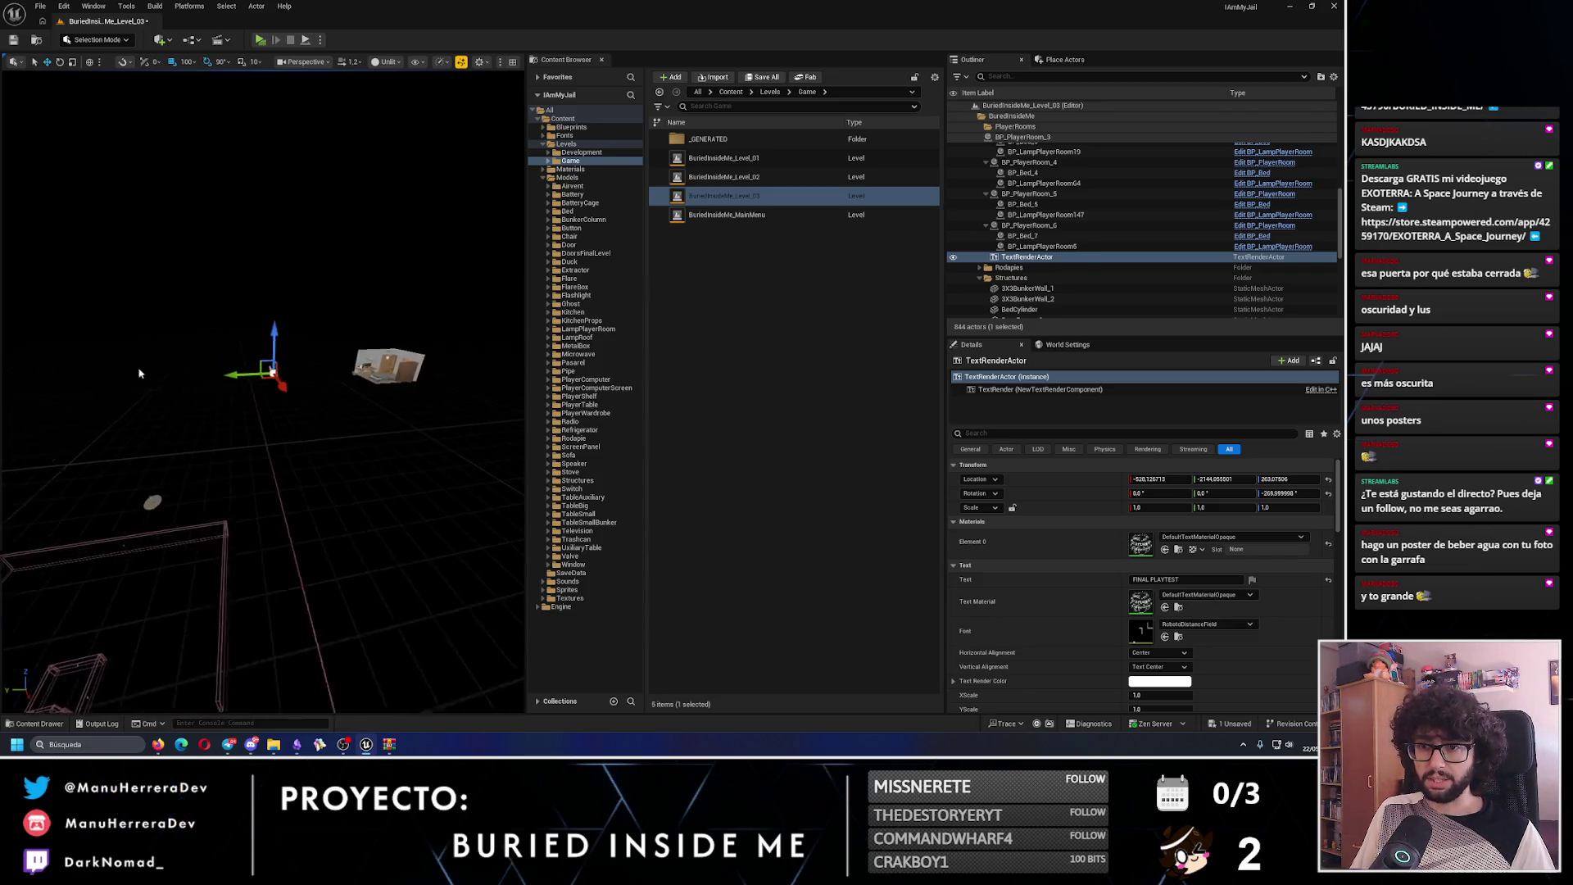
{"action": "mouse_move", "coordinate": [324, 371]}
{"action": "left_mouse_down"}
{"action": "mouse_move", "coordinate": [344, 386]}
{"action": "mouse_move", "coordinate": [213, 430]}
{"action": "mouse_move", "coordinate": [178, 416]}
{"action": "mouse_move", "coordinate": [335, 424]}
{"action": "left_mouse_up"}
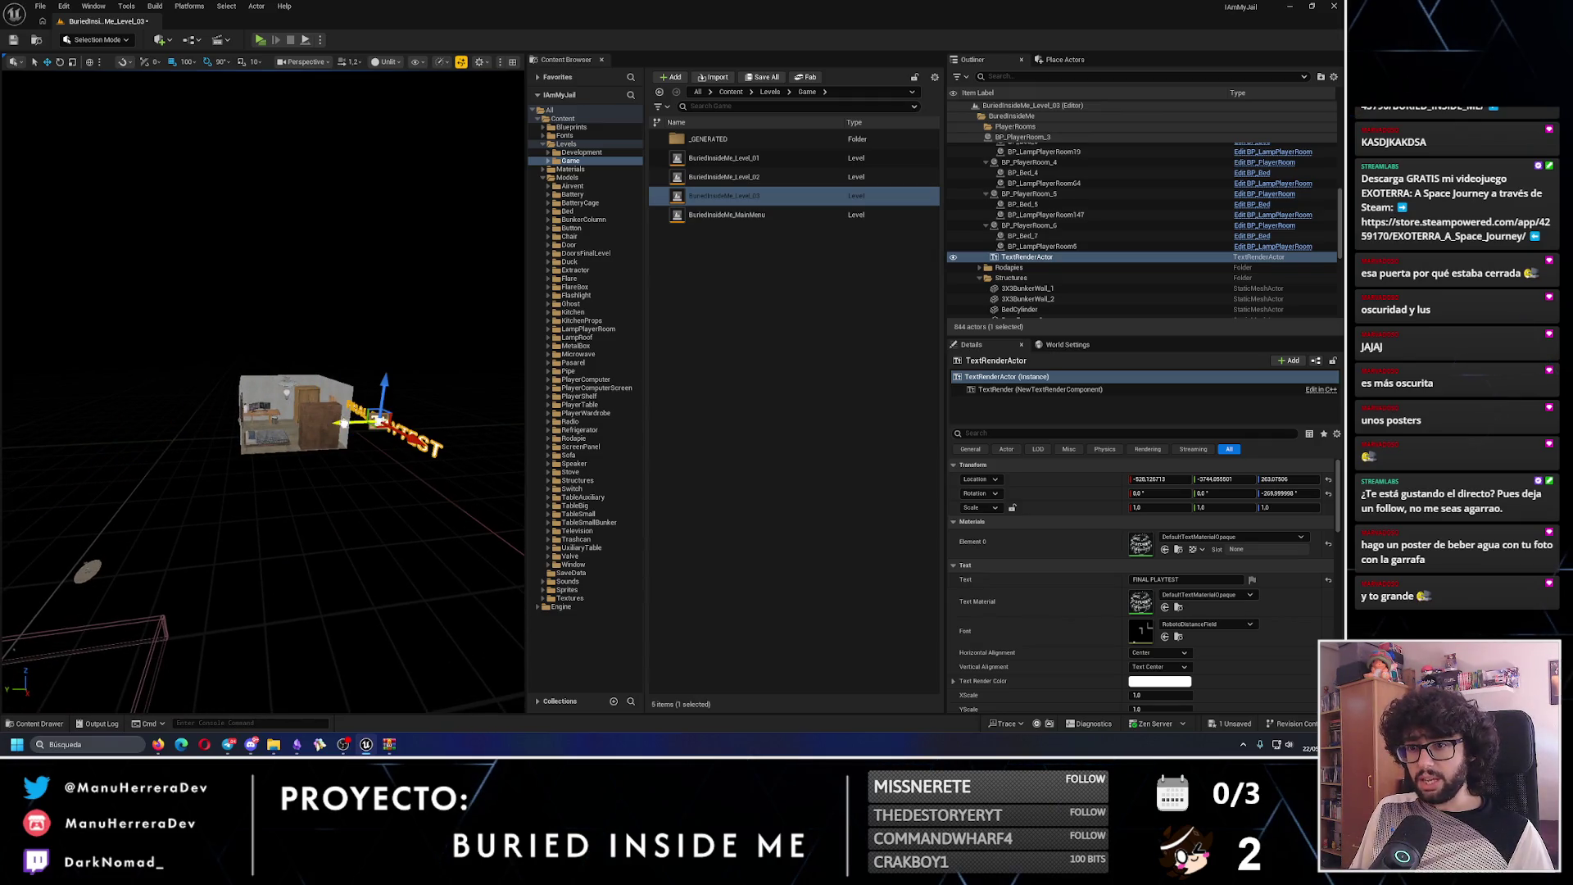
{"action": "scroll", "coordinate": [344, 422], "scroll_direction": "up", "scroll_amount": 10}
{"action": "mouse_move", "coordinate": [389, 411]}
{"action": "left_mouse_down"}
{"action": "mouse_move", "coordinate": [270, 385]}
{"action": "mouse_move", "coordinate": [164, 447]}
{"action": "mouse_move", "coordinate": [305, 386]}
{"action": "left_mouse_up"}
{"action": "left_click", "coordinate": [330, 391]}
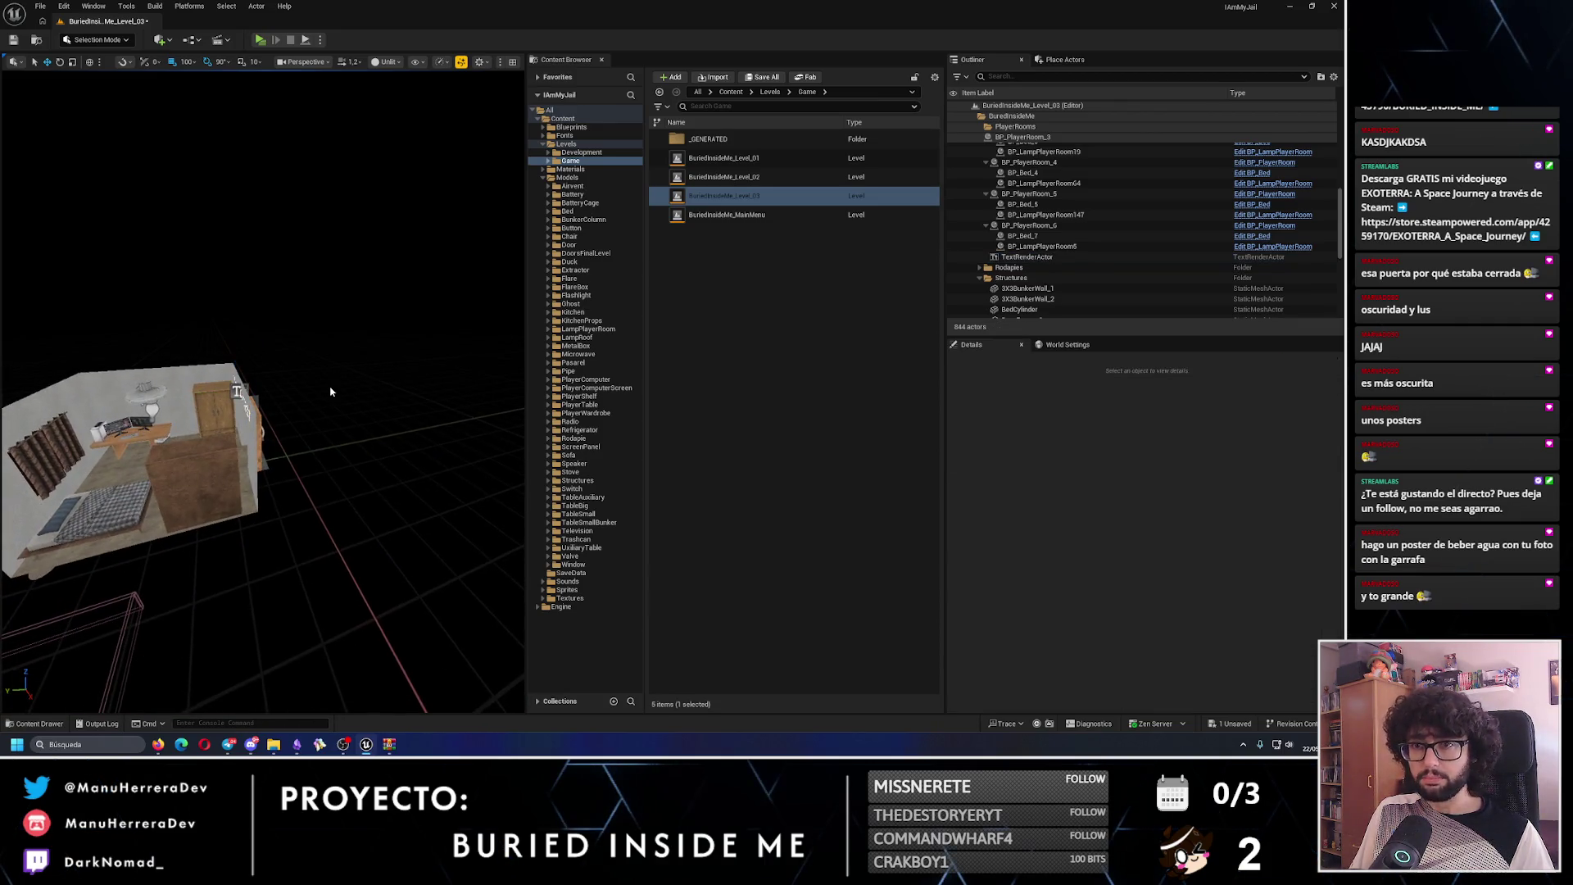
- Create a new folder under Models and name it Landscapes
{"action": "left_click", "coordinate": [92, 41]}
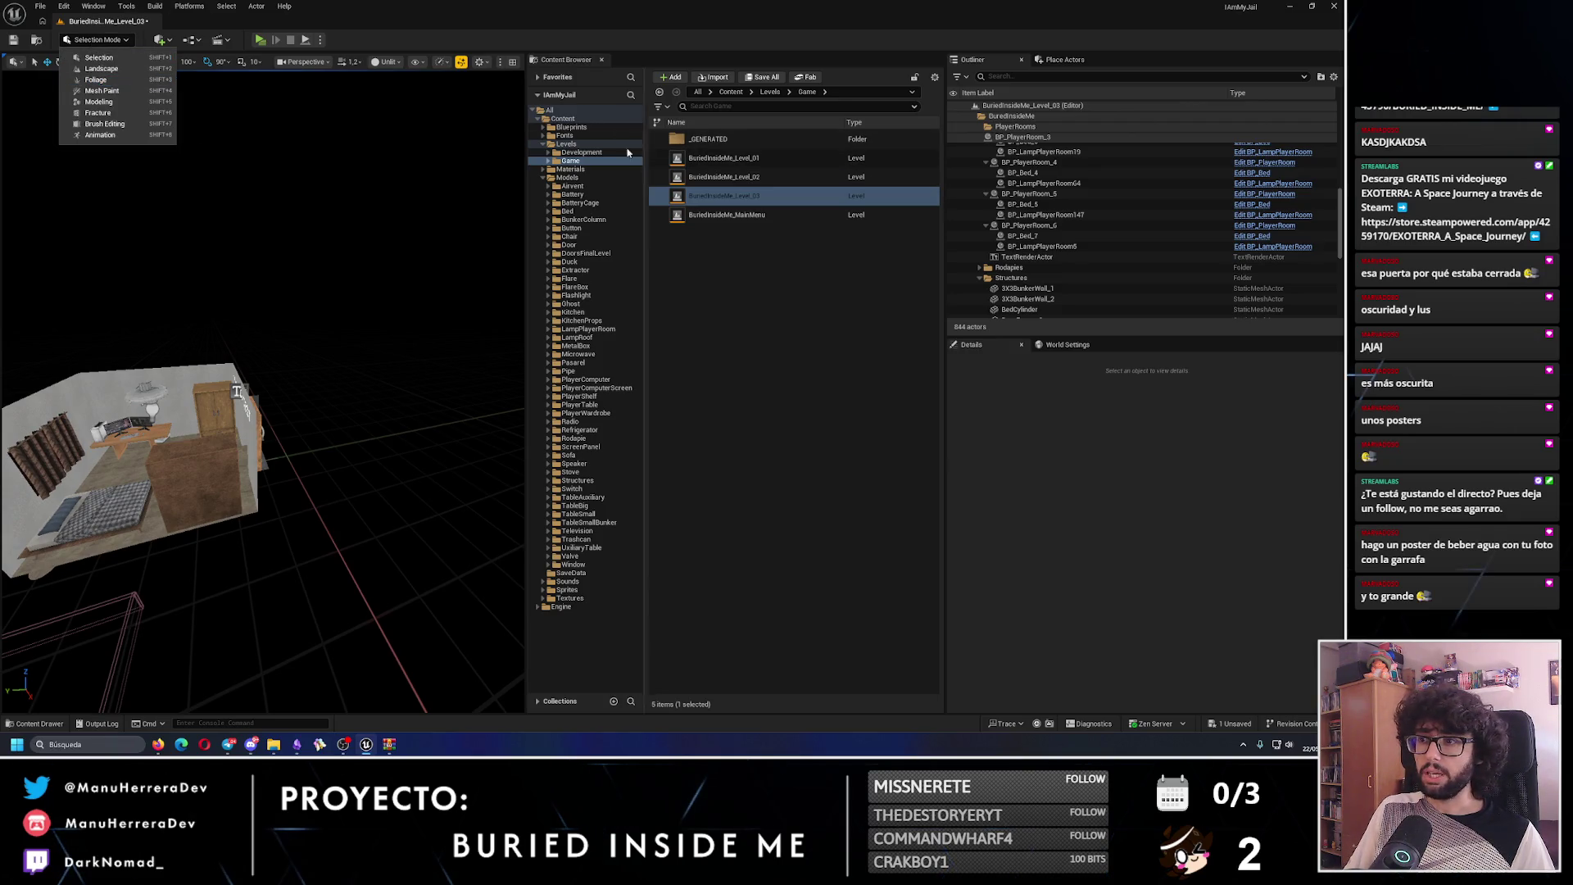
{"action": "left_click", "coordinate": [555, 178]}
{"action": "right_click", "coordinate": [556, 178]}
{"action": "left_click", "coordinate": [590, 200]}
{"action": "type", "text": "Landscape"}
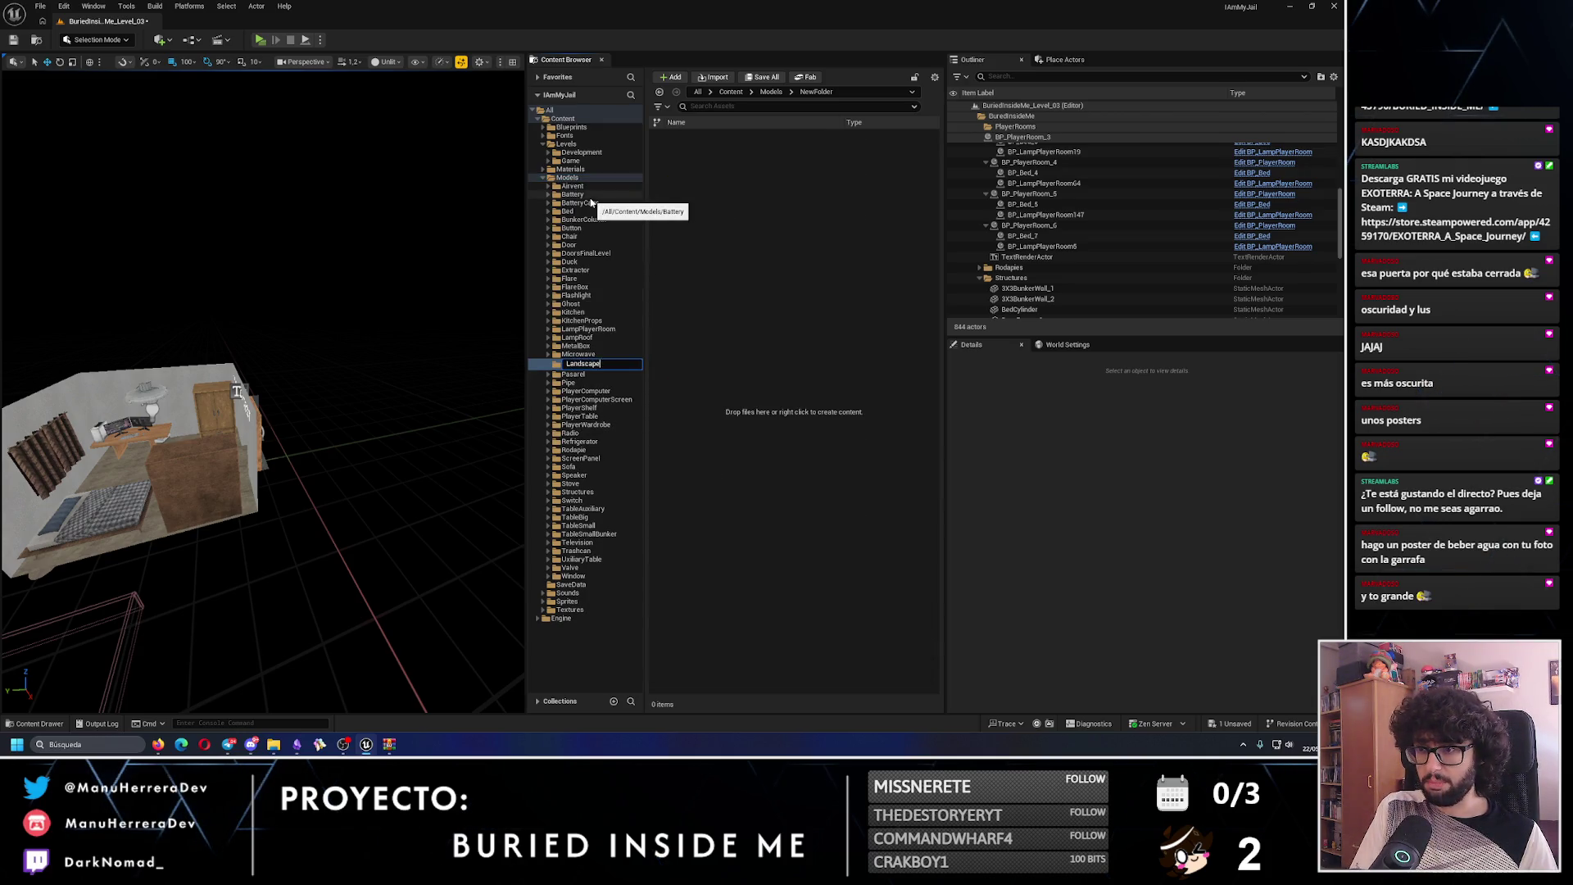
{"action": "key", "text": "Return"}
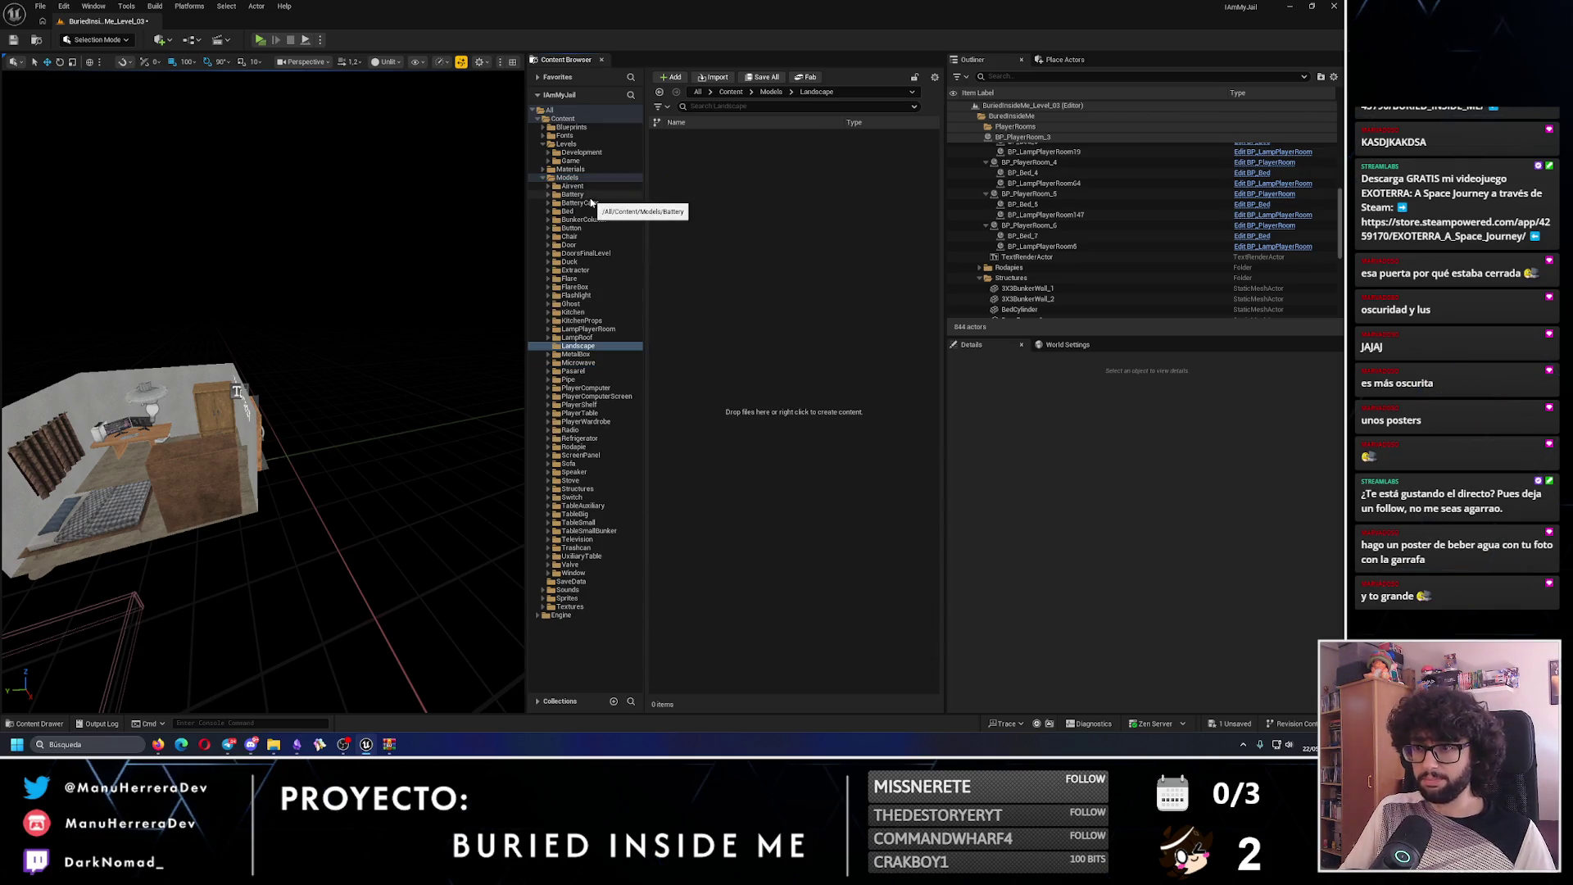
{"action": "left_click", "coordinate": [96, 40]}
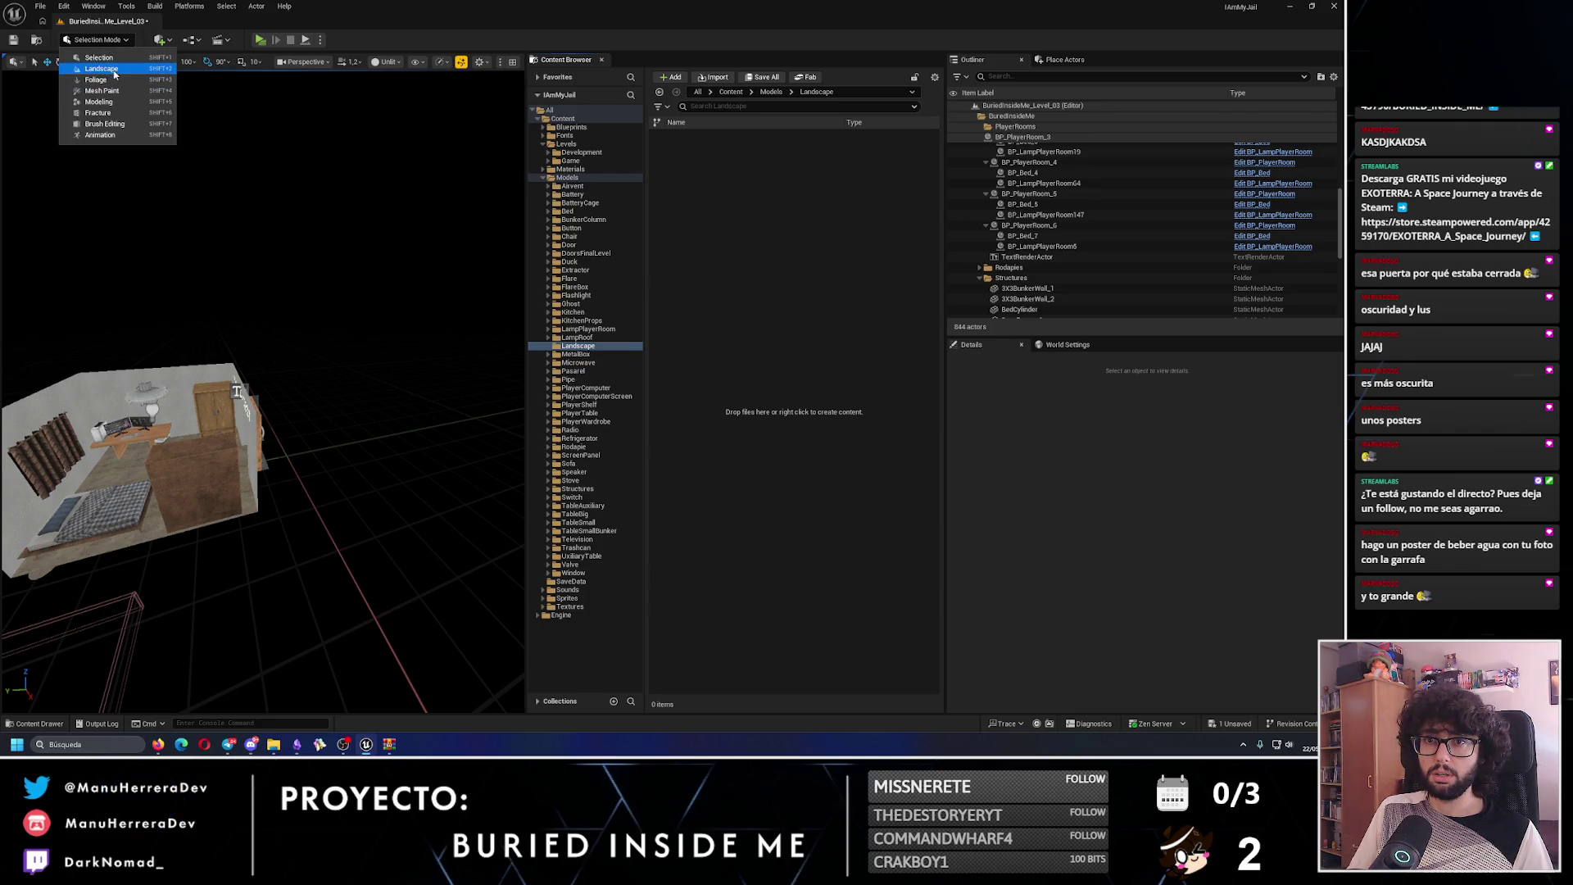
{"action": "left_click", "coordinate": [607, 363]}
{"action": "key", "text": "F2"}
{"action": "key", "text": "End"}
{"action": "type", "text": "s"}
{"action": "key", "text": "Return"}
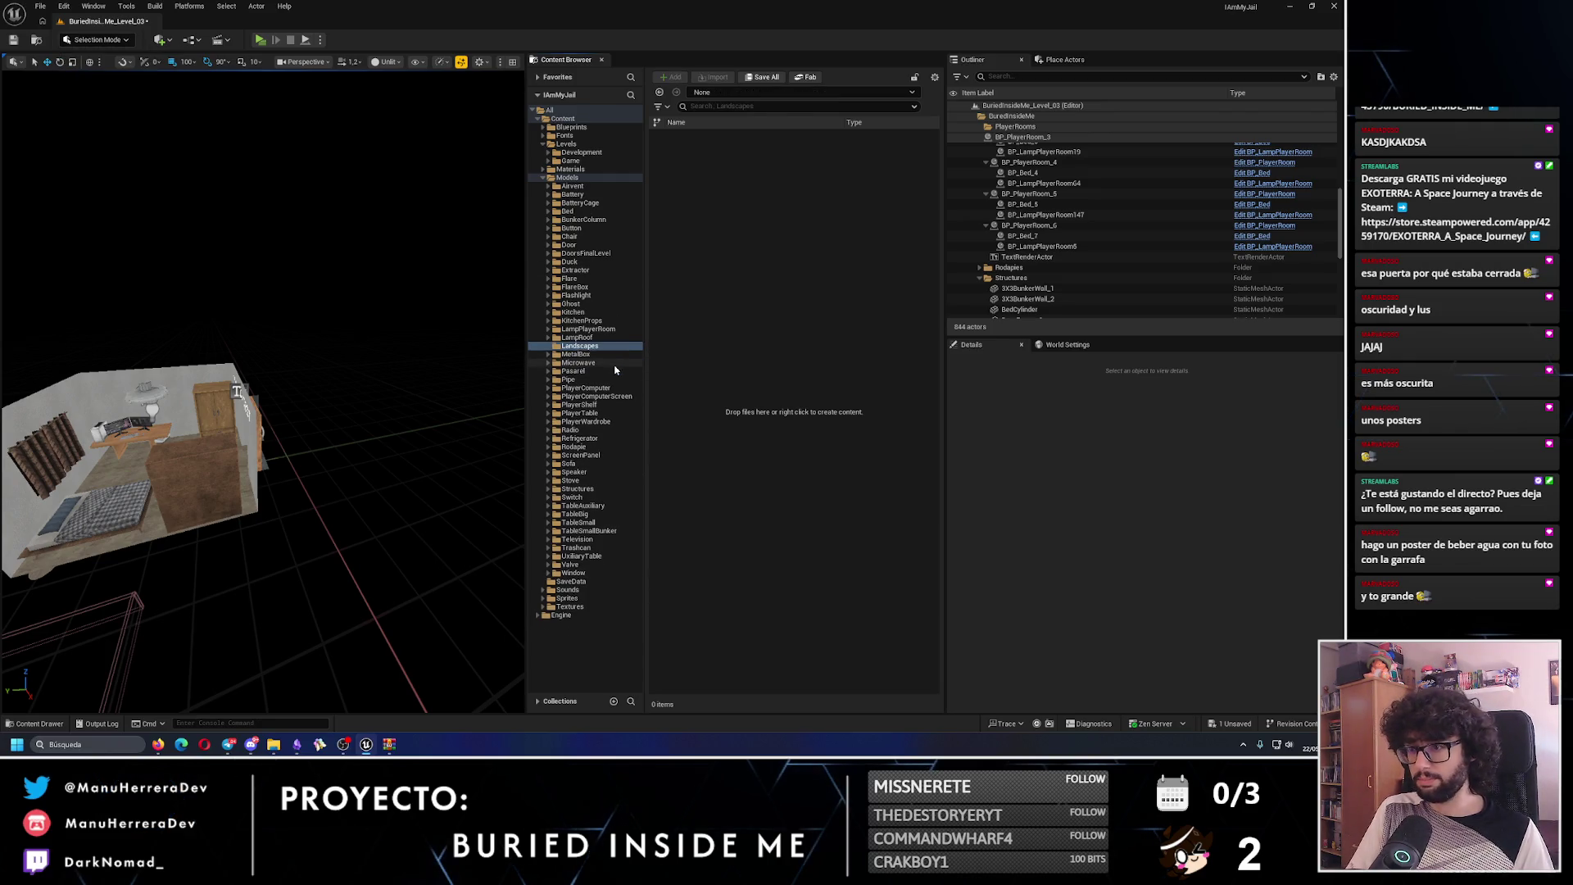
- Add a Models subfolder inside Landscapes and switch the editor to Landscape mode
{"action": "right_click", "coordinate": [579, 351]}
{"action": "left_click", "coordinate": [619, 375]}
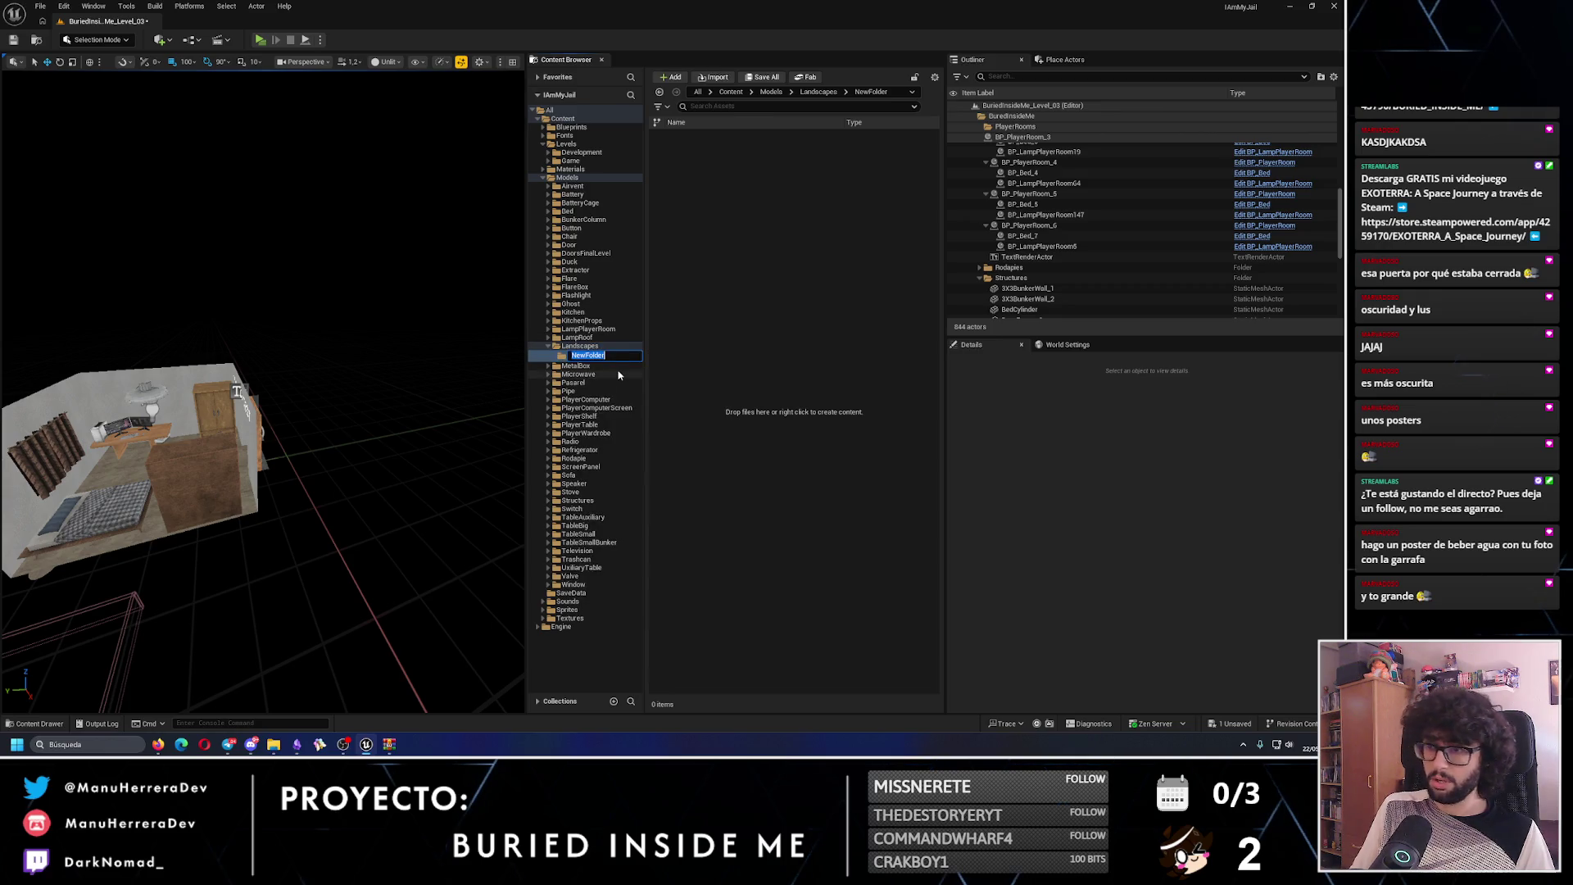
{"action": "type", "text": "Models"}
{"action": "key", "text": "Return"}
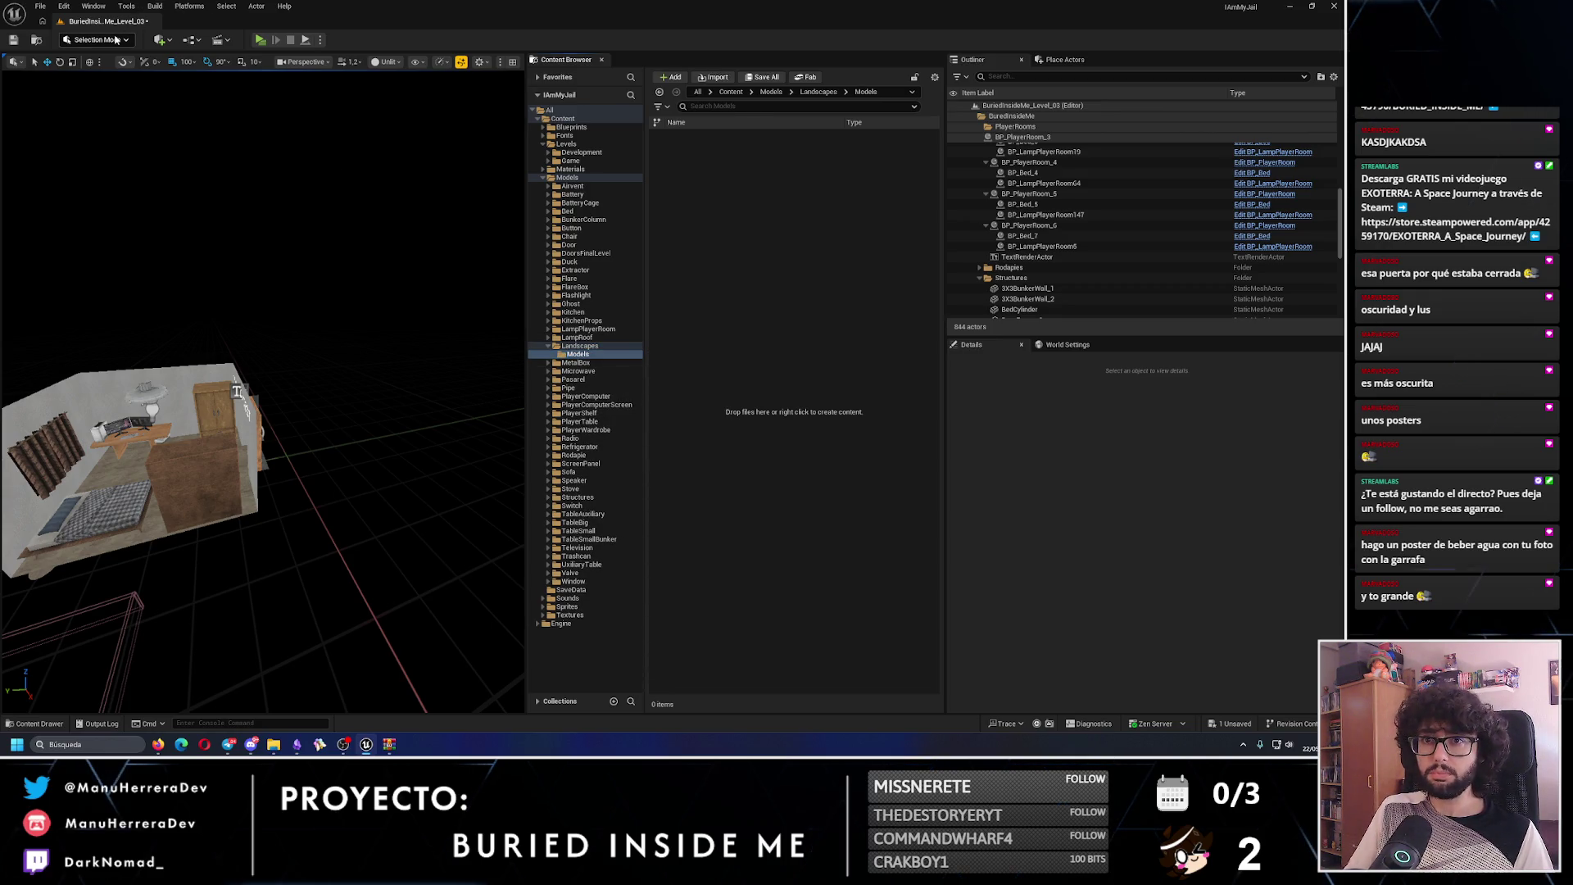
{"action": "left_click", "coordinate": [115, 40]}
{"action": "left_click", "coordinate": [120, 73]}
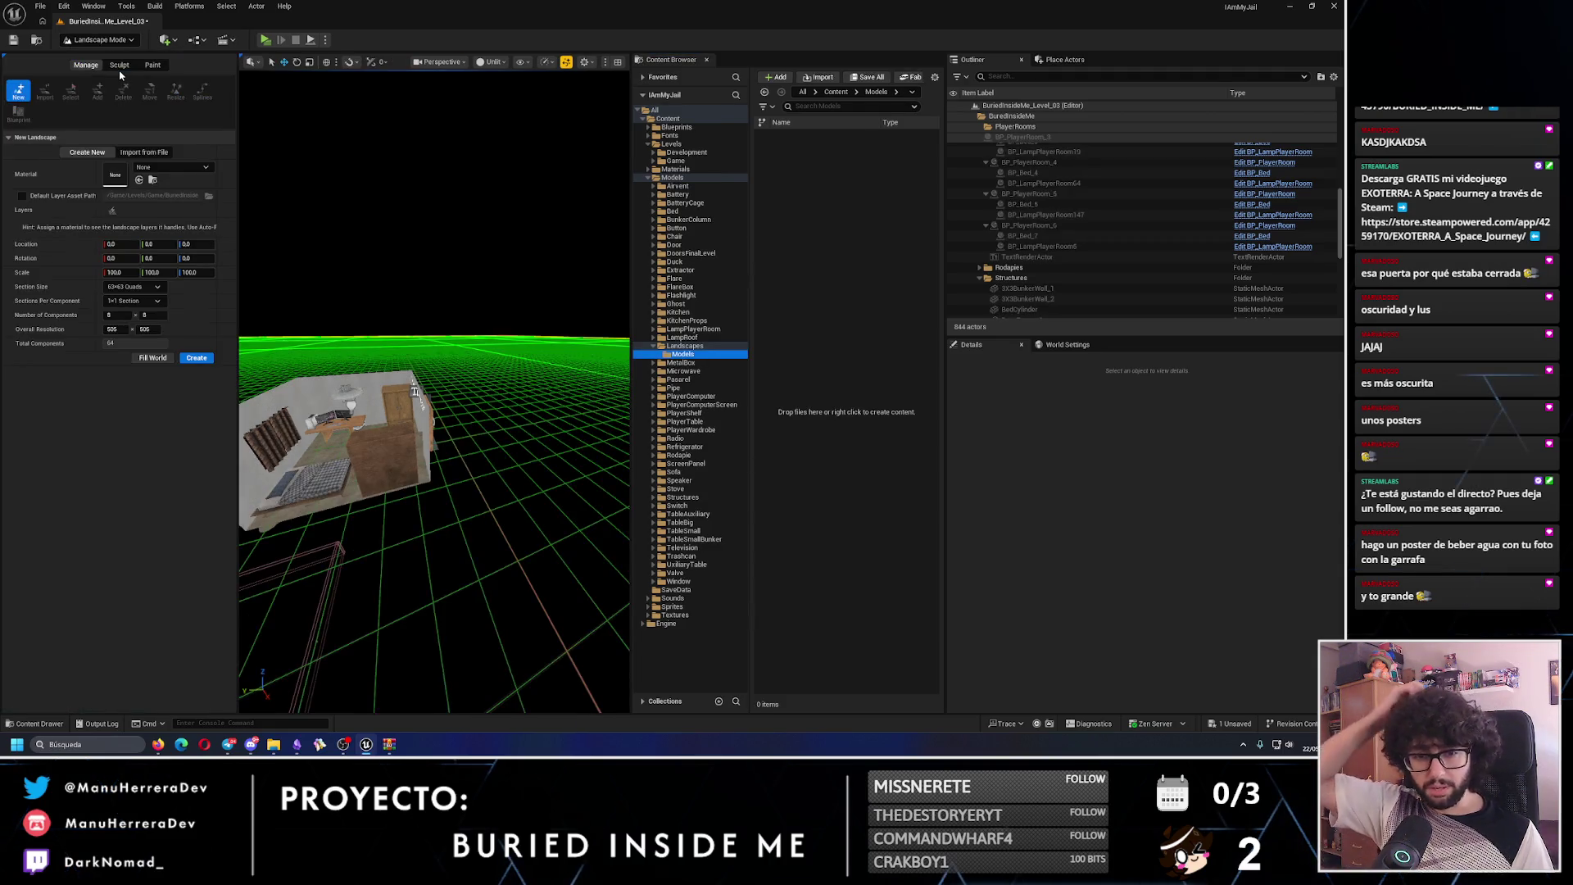
- Create a landscape with the default settings, then undo it
{"action": "left_click_drag", "start_coordinate": [484, 446], "coordinate": [308, 307]}
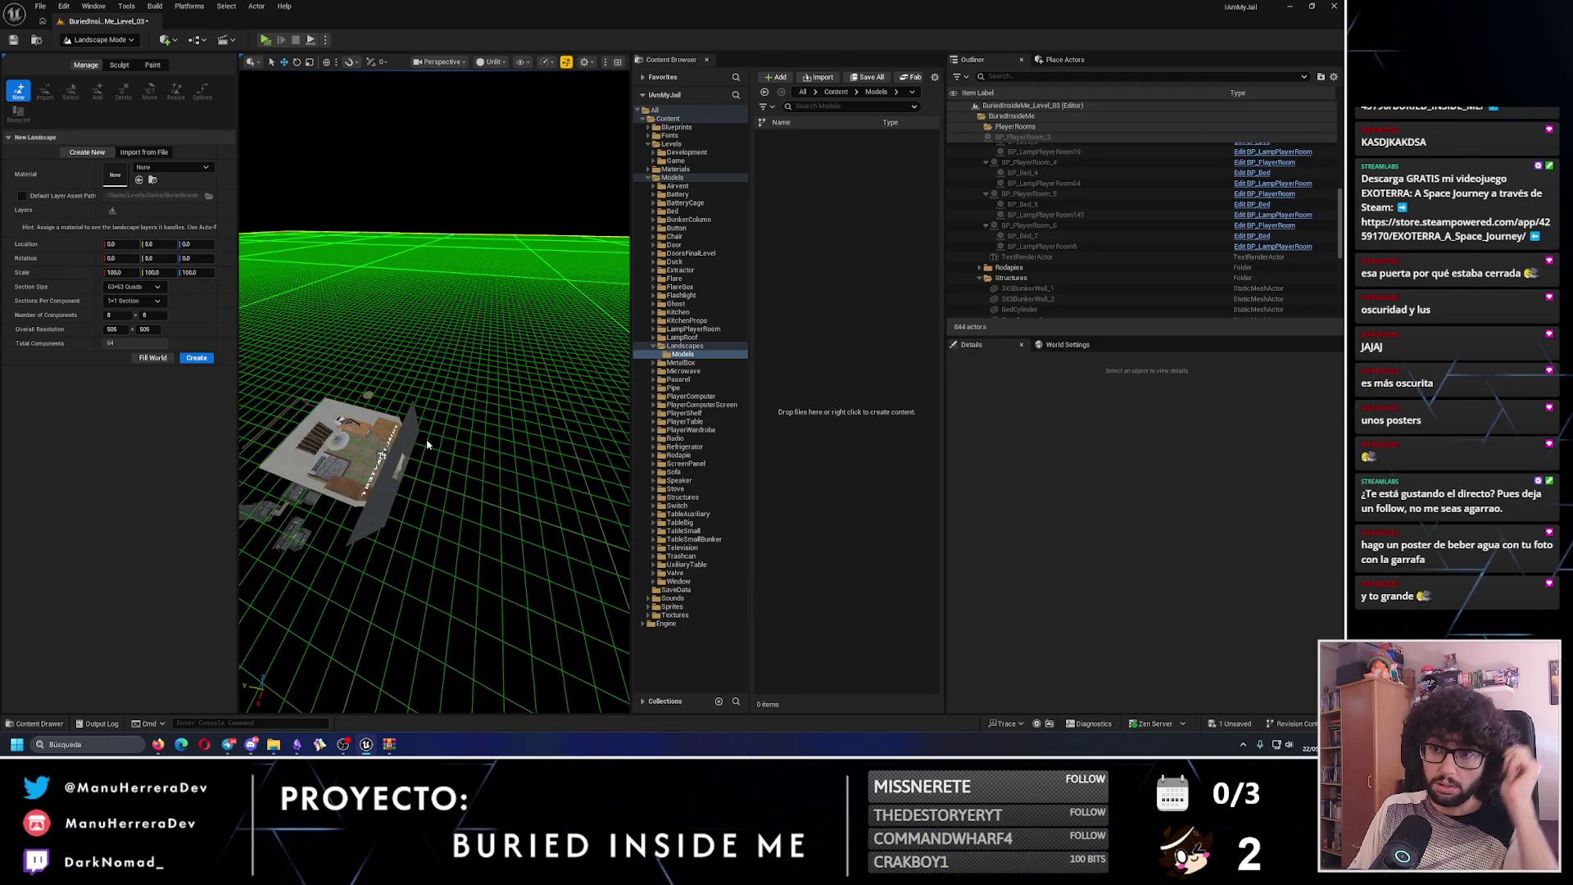
{"action": "left_click_drag", "start_coordinate": [427, 444], "coordinate": [437, 421]}
{"action": "mouse_move", "coordinate": [436, 340]}
{"action": "left_mouse_down"}
{"action": "mouse_move", "coordinate": [442, 291]}
{"action": "mouse_move", "coordinate": [442, 360]}
{"action": "left_mouse_up"}
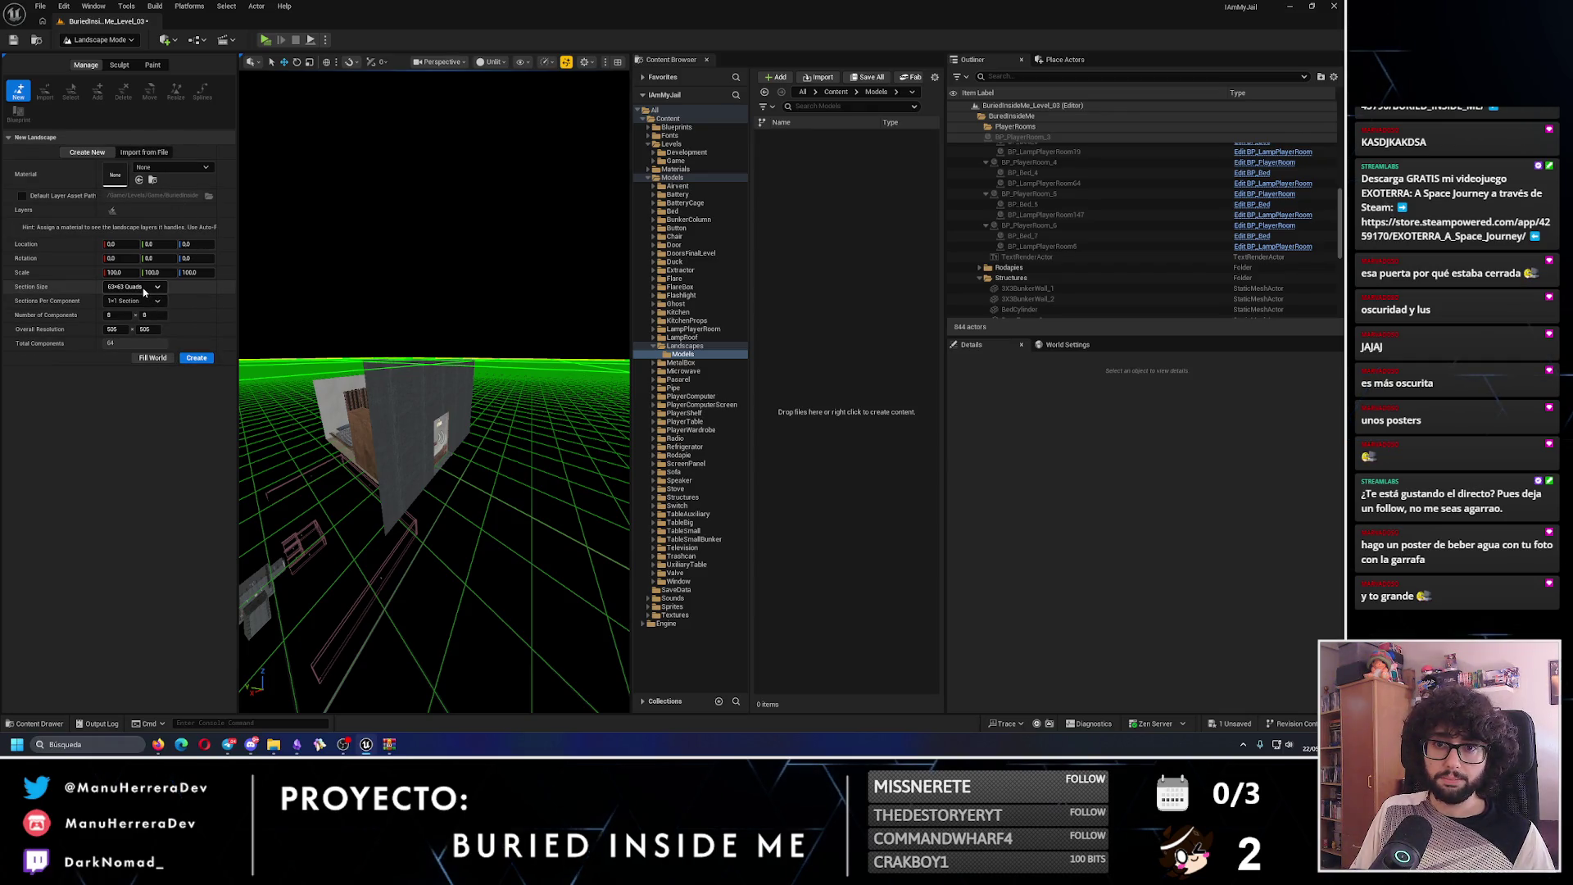
{"action": "left_click", "coordinate": [196, 357]}
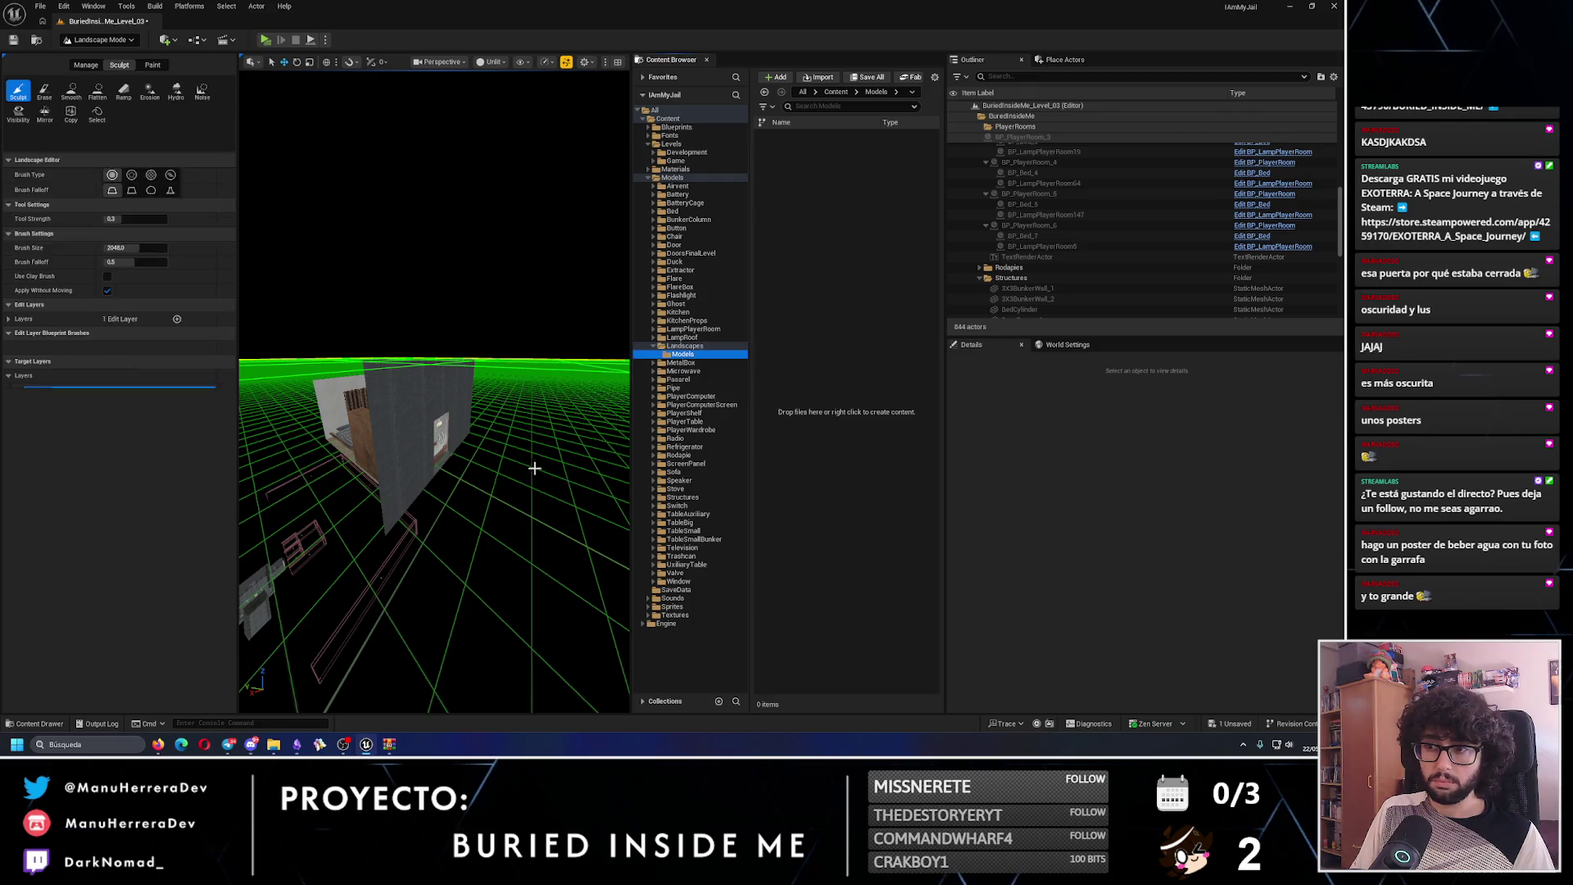
{"action": "left_click_drag", "start_coordinate": [434, 393], "coordinate": [434, 459]}
{"action": "key", "text": "ctrl+z"}
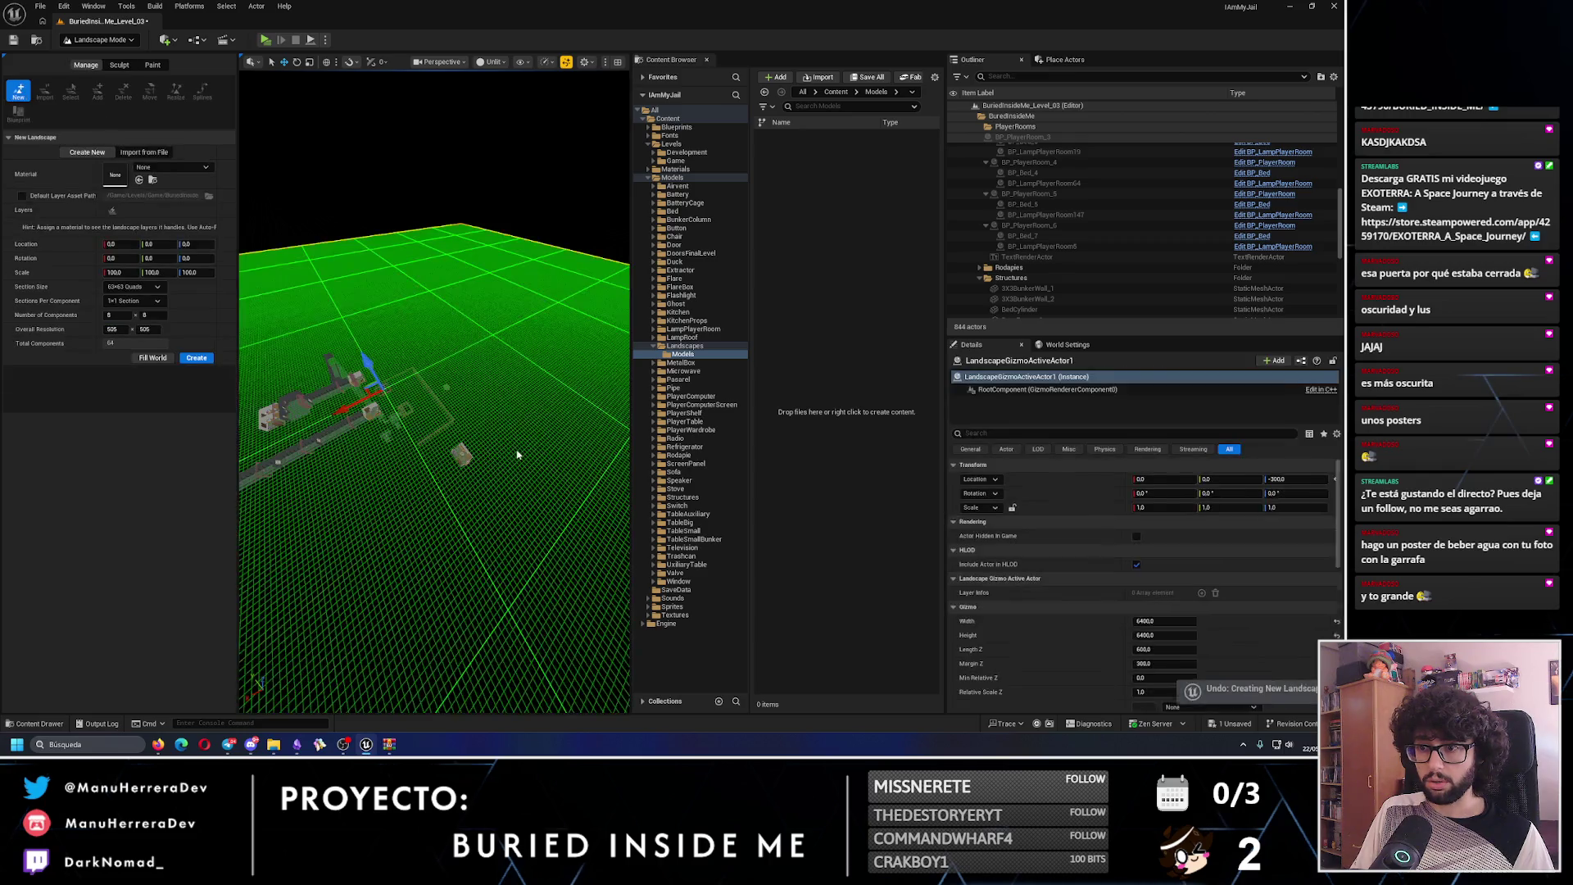
{"action": "mouse_move", "coordinate": [237, 372]}
{"action": "left_mouse_down"}
{"action": "mouse_move", "coordinate": [279, 393]}
{"action": "mouse_move", "coordinate": [237, 372]}
{"action": "left_mouse_up"}
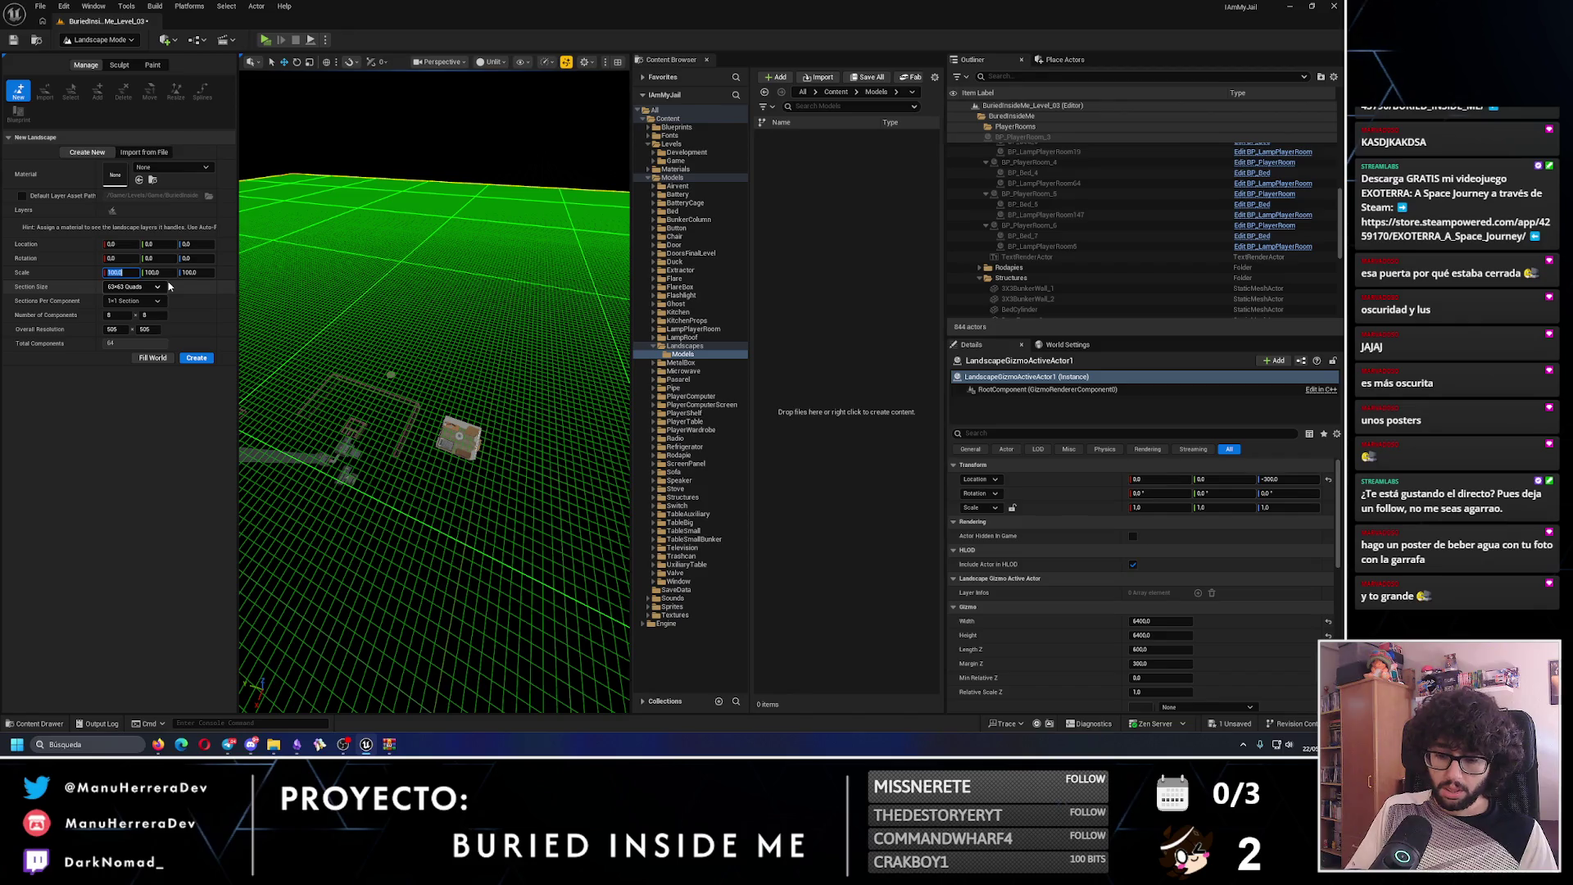
- Set the New Landscape Scale X, Y and Z to 30
{"action": "left_click", "coordinate": [167, 275]}
{"action": "type", "text": "50"}
{"action": "key", "text": "Return"}
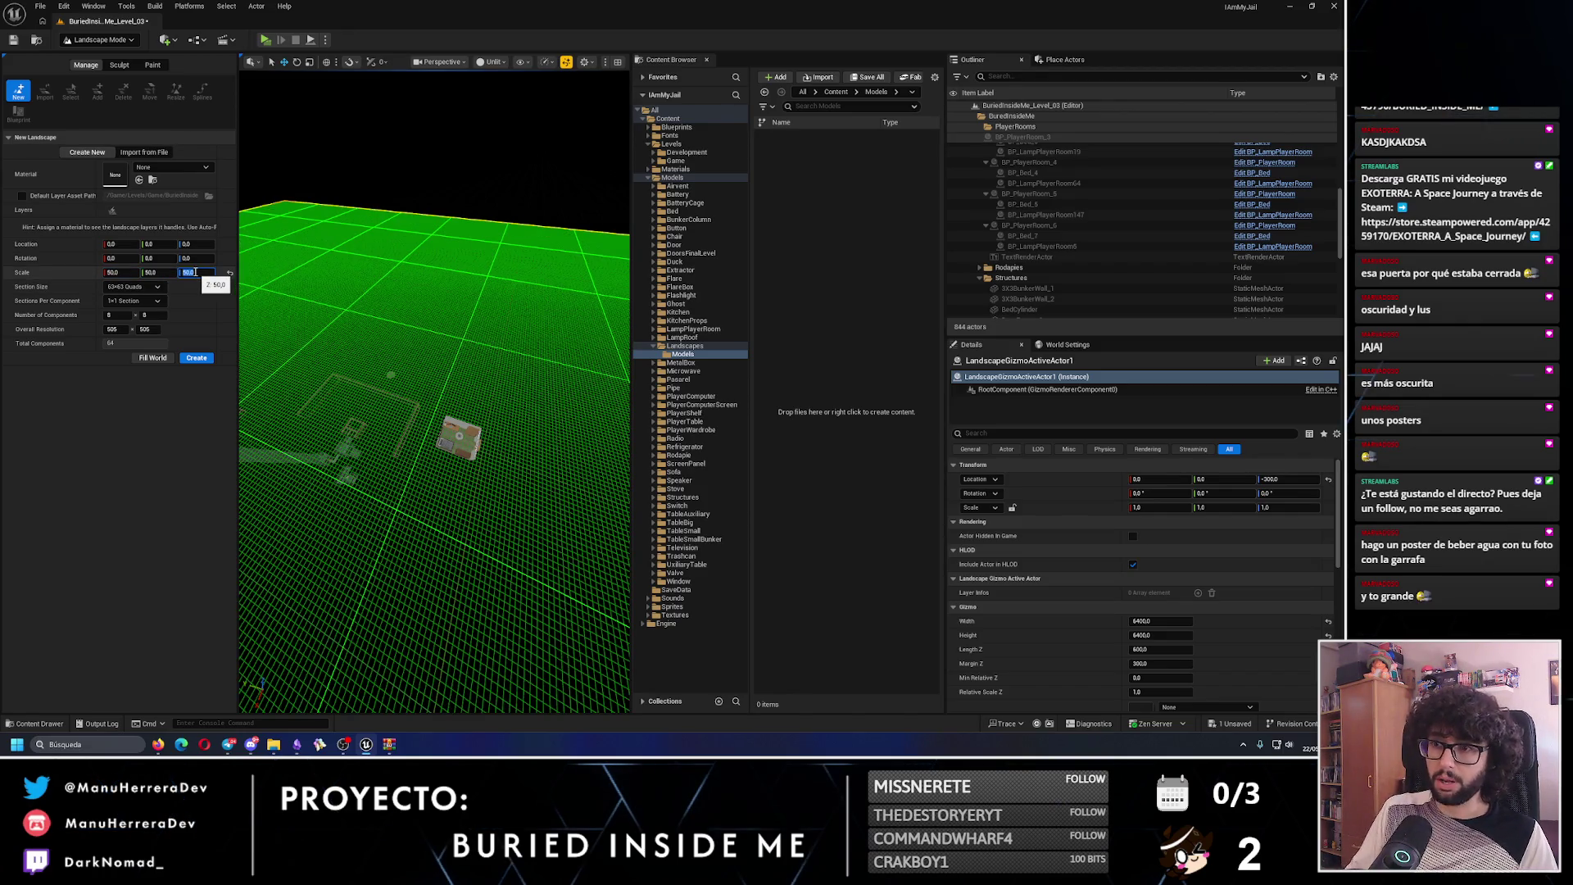
{"action": "key", "text": "w"}
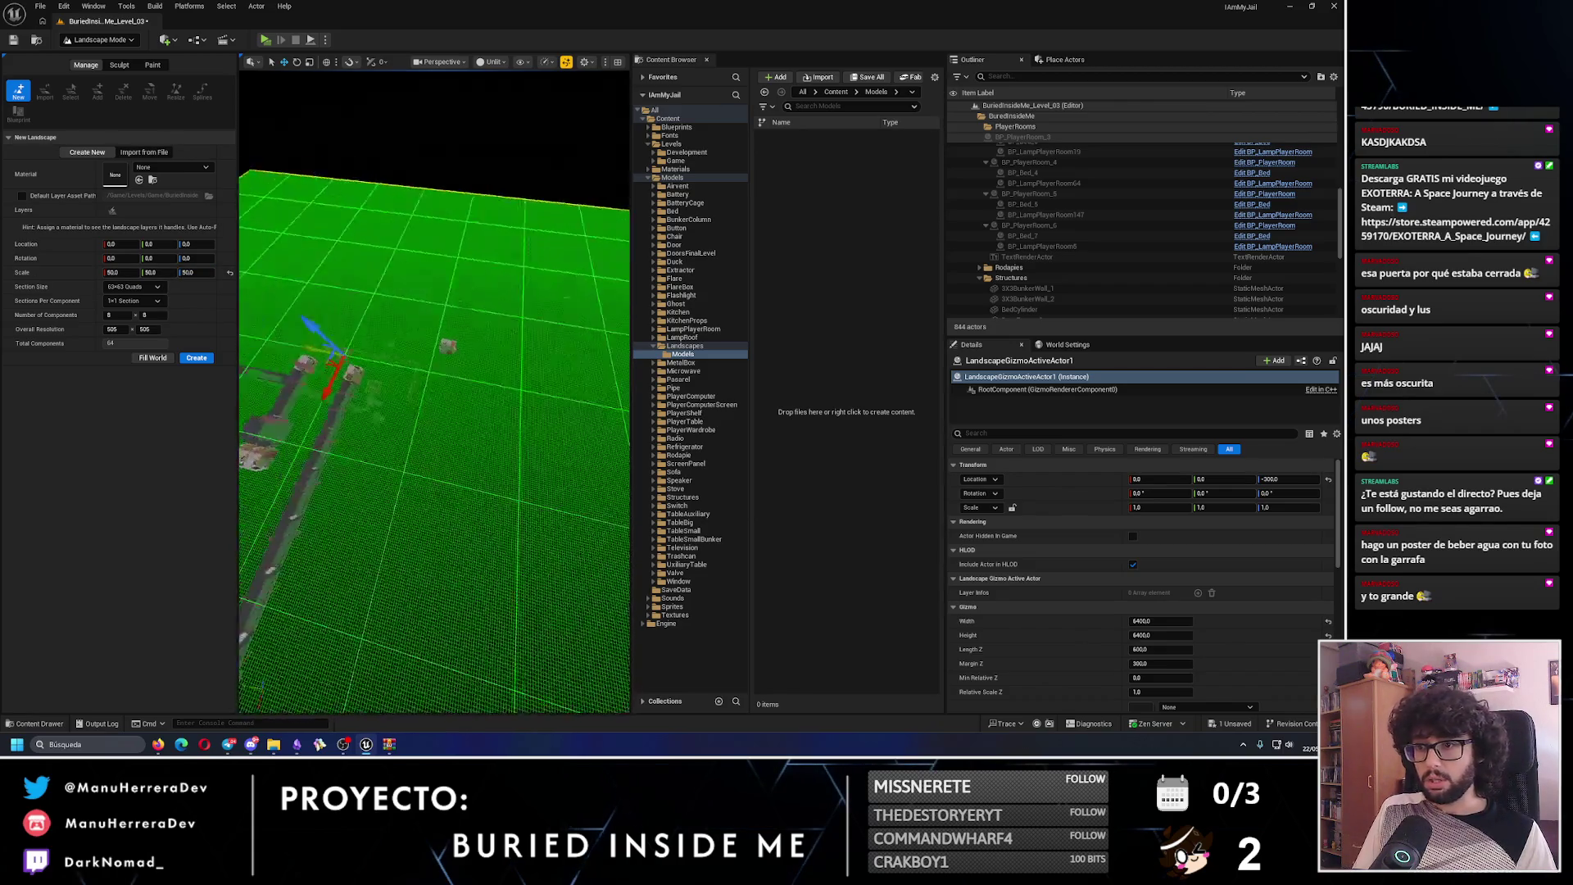
{"action": "key", "text": "f"}
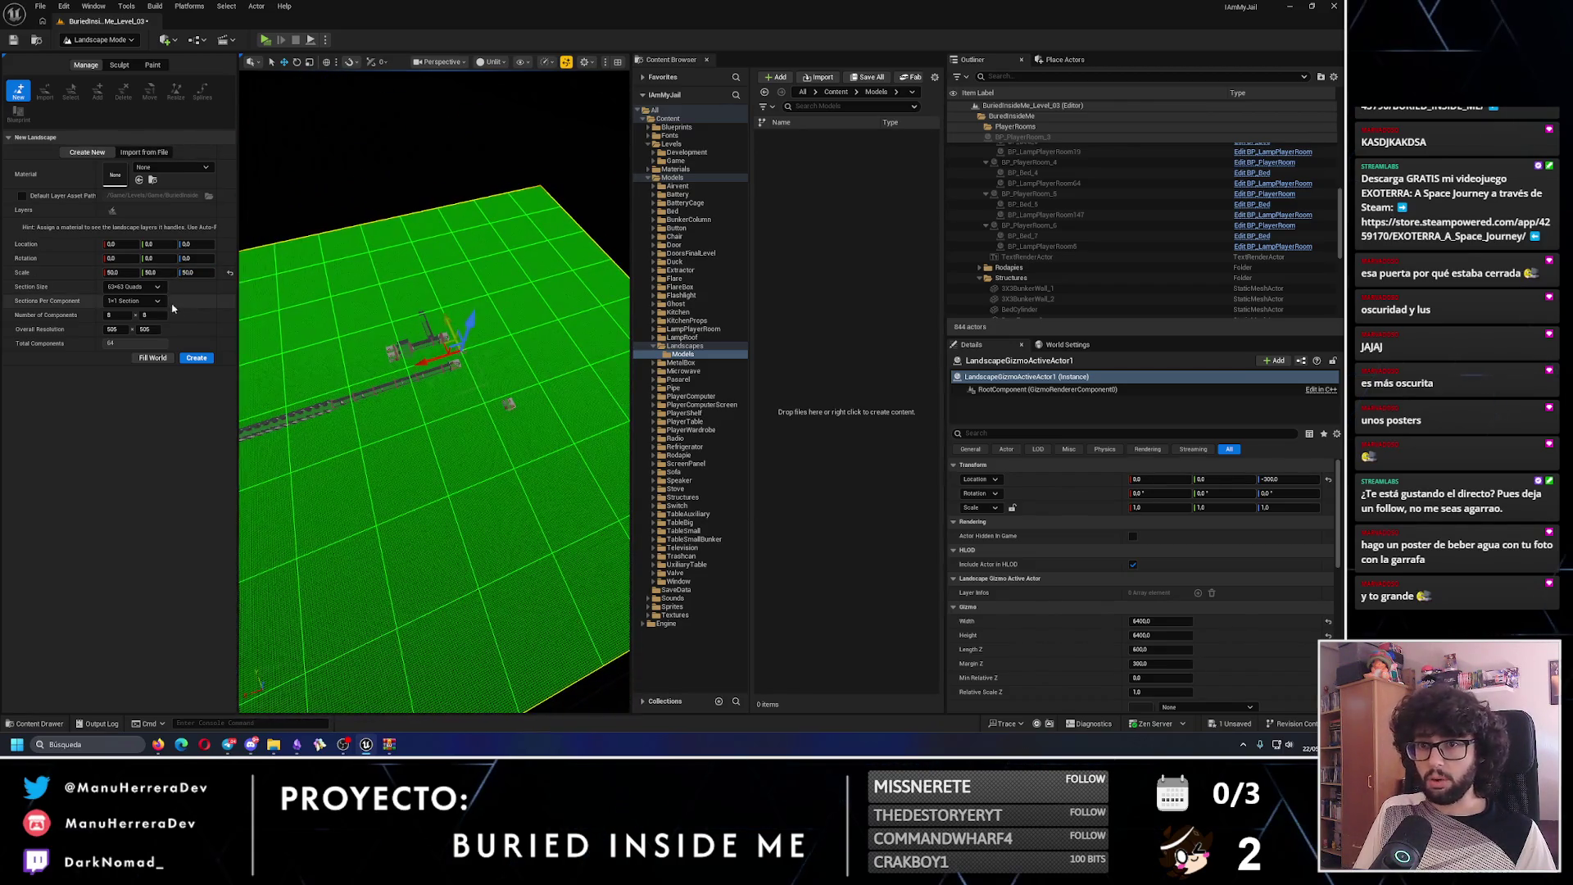
{"action": "left_click", "coordinate": [127, 275]}
{"action": "type", "text": "30"}
{"action": "key", "text": "Return"}
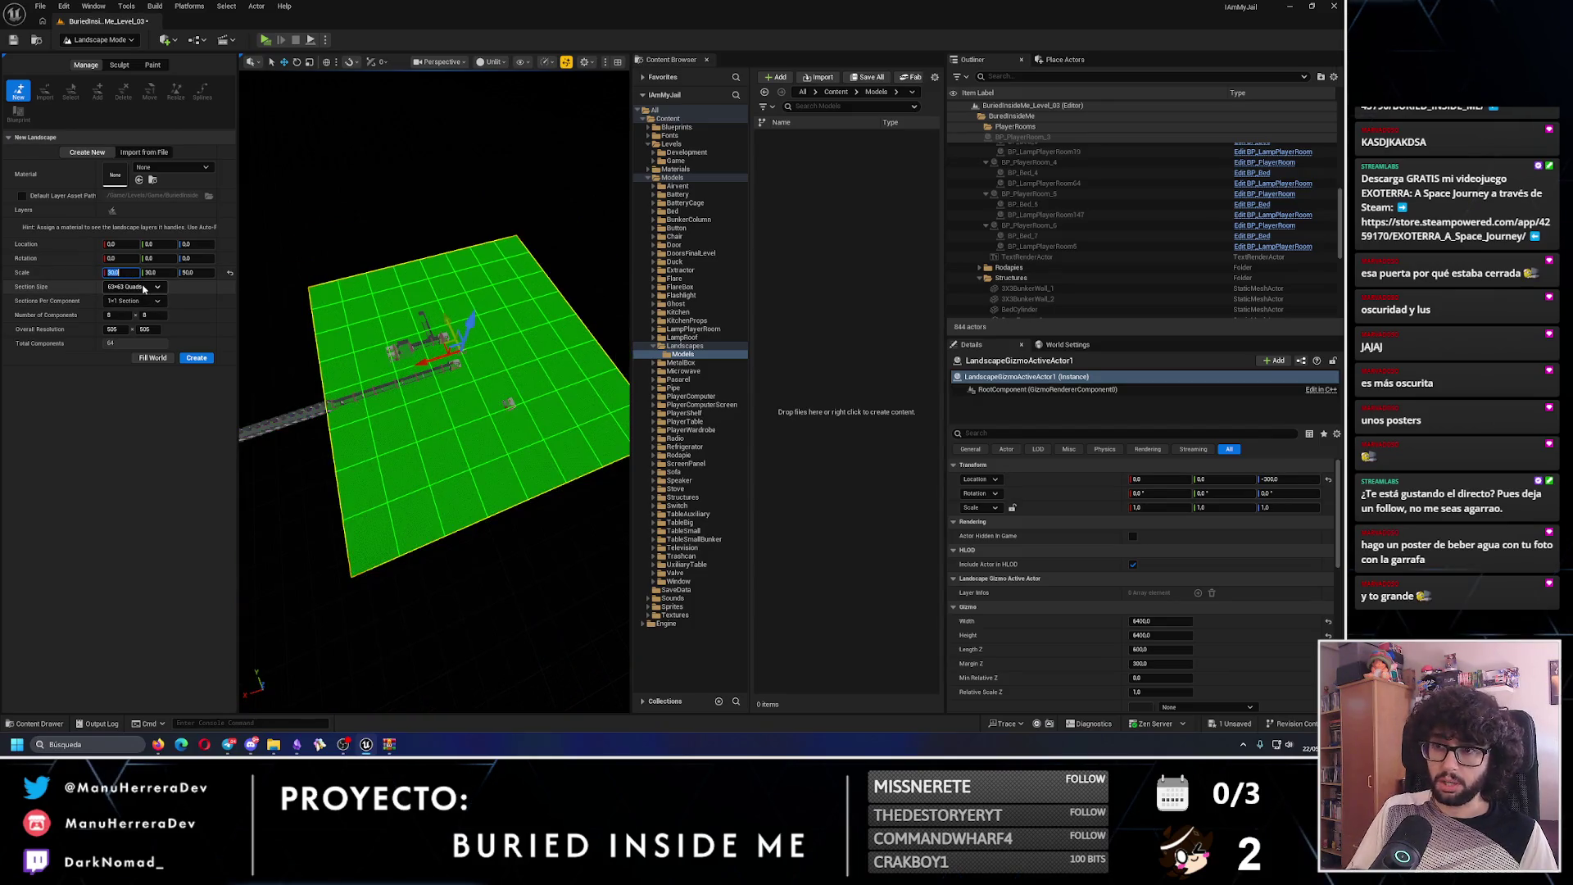
{"action": "key", "text": "Tab"}
{"action": "type", "text": "3"}
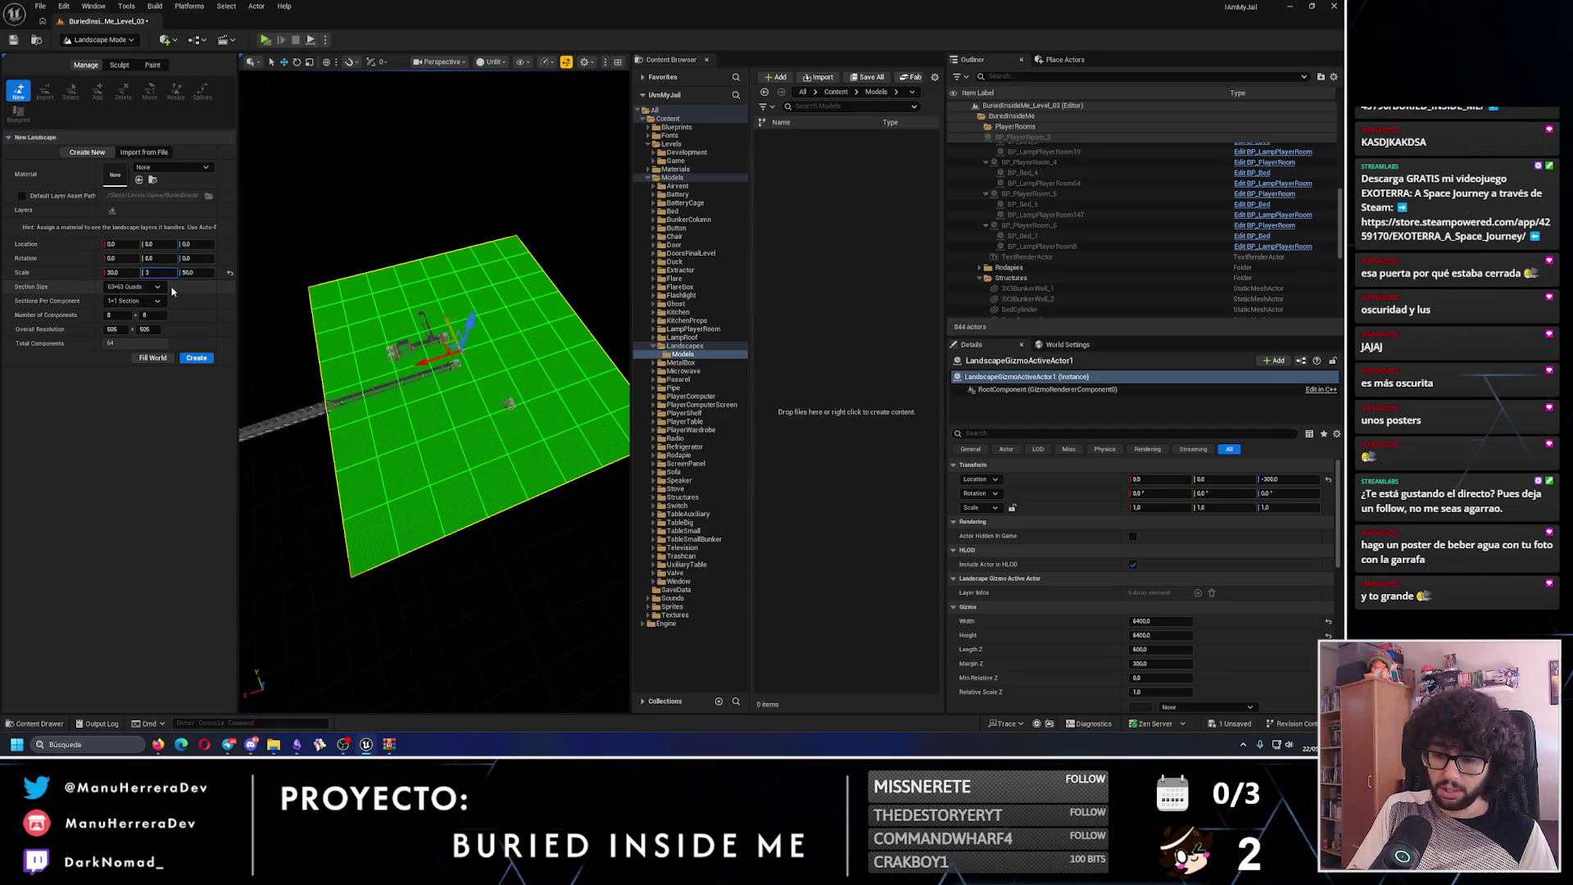
{"action": "key", "text": "Tab"}
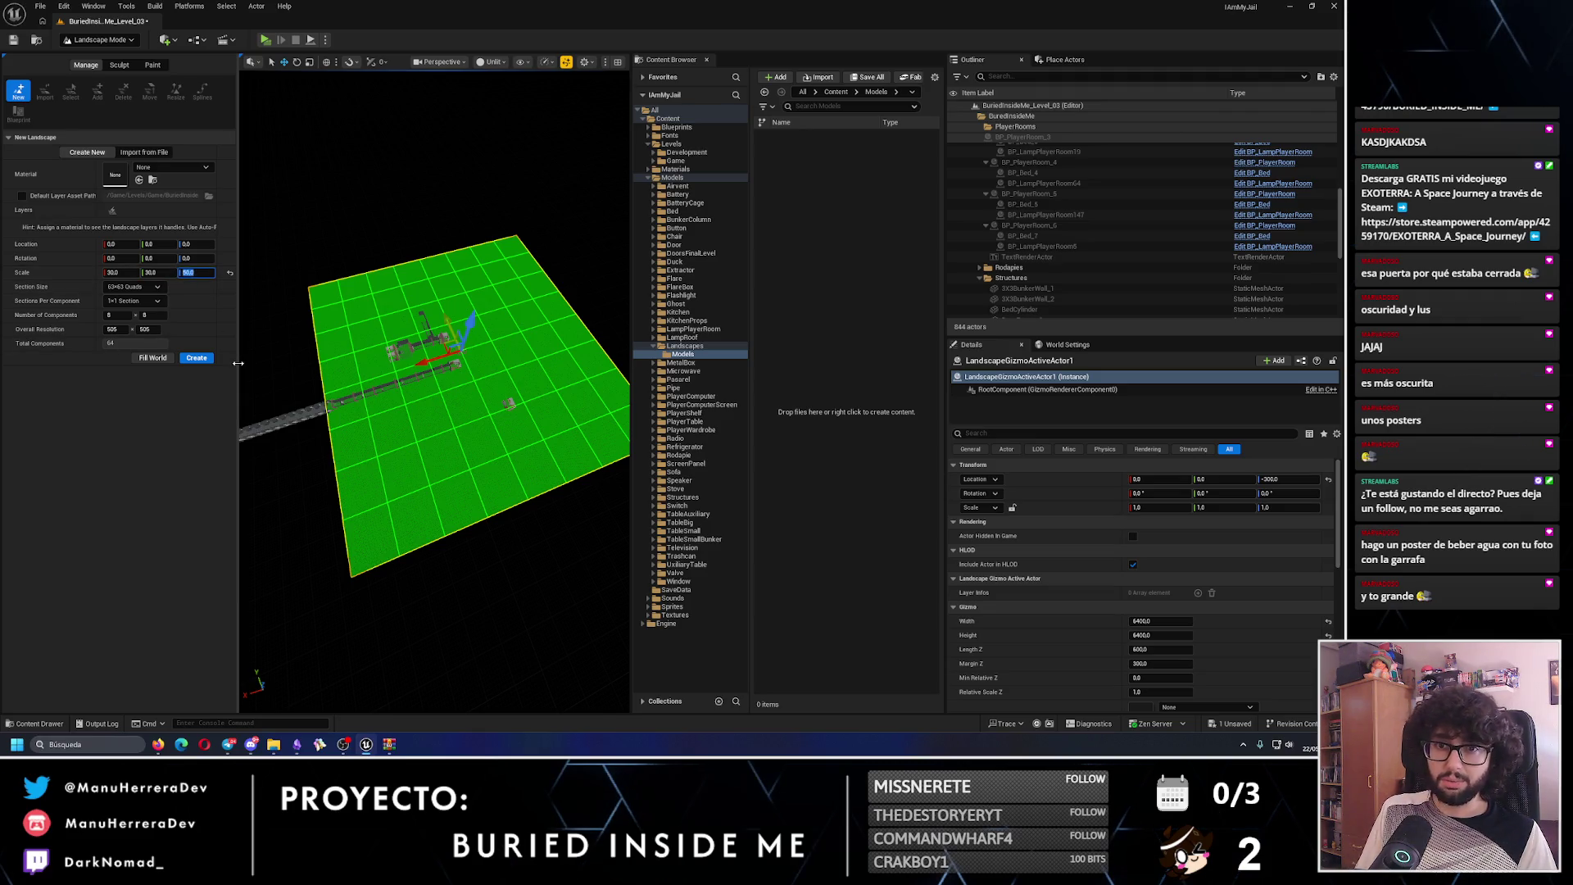
{"action": "mouse_move", "coordinate": [278, 311]}
{"action": "left_mouse_down"}
{"action": "mouse_move", "coordinate": [388, 301]}
{"action": "mouse_move", "coordinate": [606, 392]}
{"action": "left_mouse_up"}
{"action": "mouse_move", "coordinate": [423, 318]}
{"action": "left_mouse_down"}
{"action": "mouse_move", "coordinate": [256, 329]}
{"action": "mouse_move", "coordinate": [260, 298]}
{"action": "left_mouse_up"}
- In Selection mode, select the PLAYTEST text, room actors and DoorFrame_7, and undo their accidental move
{"action": "left_click", "coordinate": [99, 40]}
{"action": "left_click", "coordinate": [90, 56]}
{"action": "scroll", "coordinate": [212, 123], "scroll_direction": "down", "scroll_amount": 15}
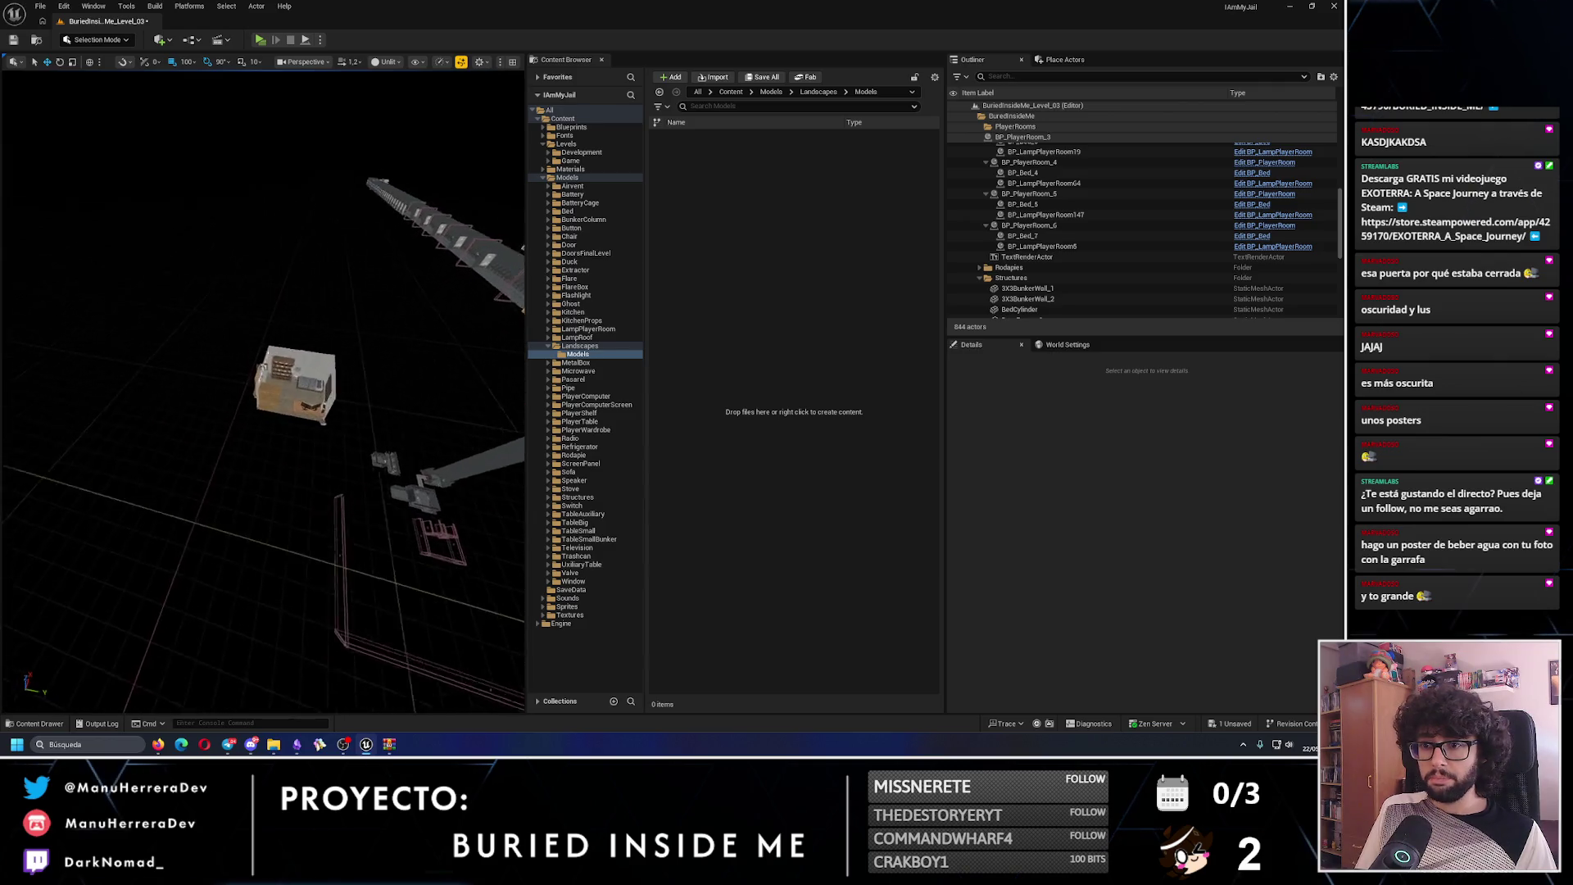
{"action": "left_click", "coordinate": [211, 123]}
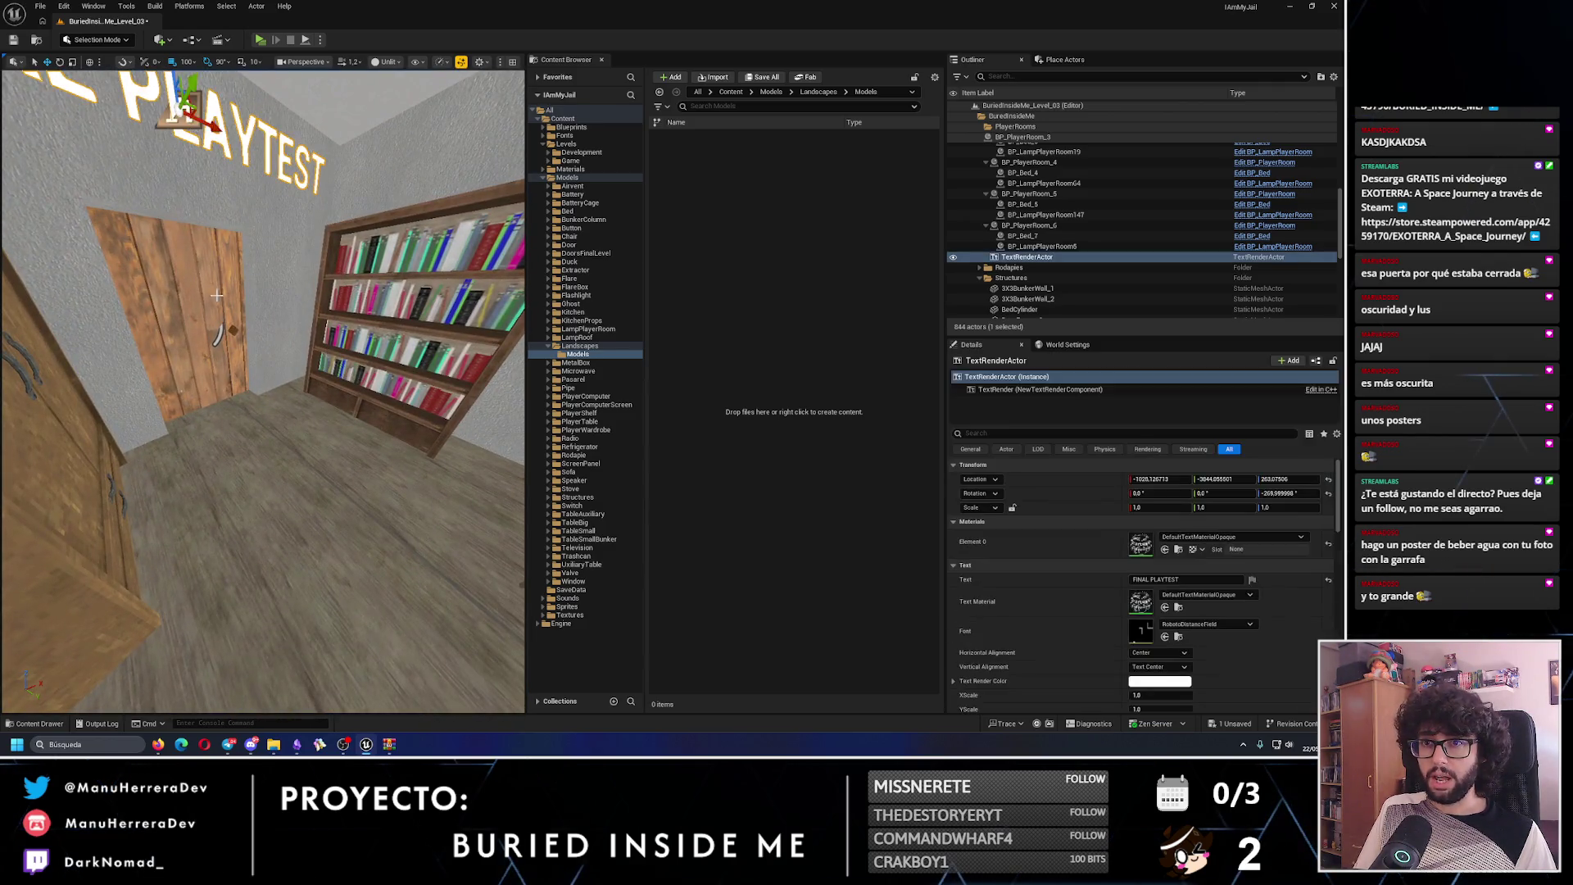
{"action": "key", "text": "f"}
{"action": "left_click", "coordinate": [266, 336], "text": "ctrl"}
{"action": "key", "text": "f"}
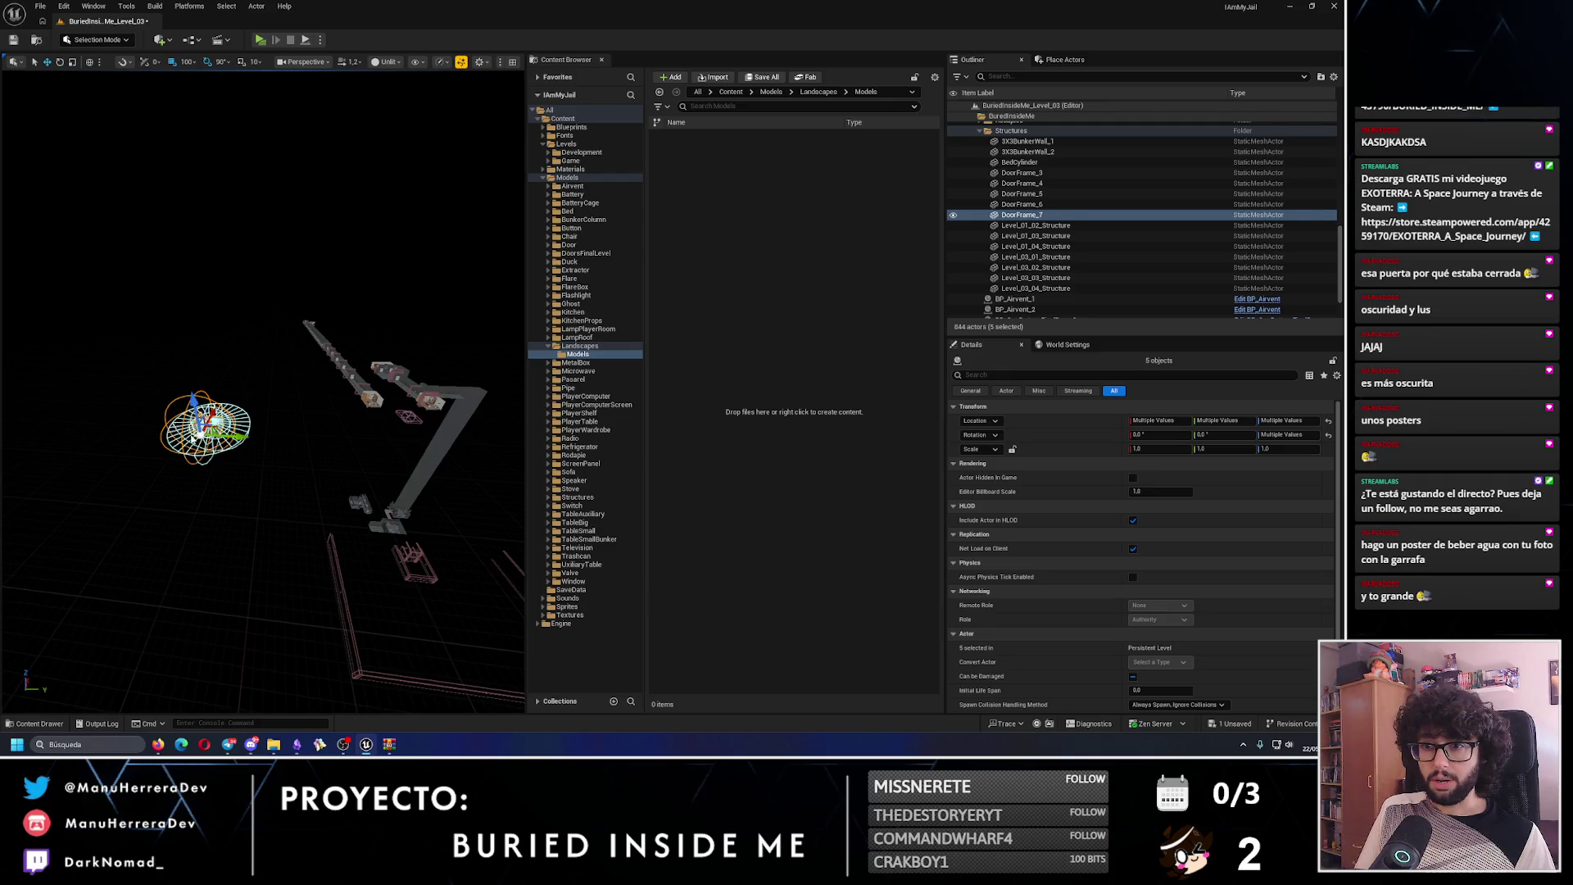
{"action": "key", "text": "ctrl+z"}
- Clear the selection and switch to Landscape mode to show the green preview
{"action": "mouse_move", "coordinate": [209, 322]}
{"action": "left_mouse_down"}
{"action": "mouse_move", "coordinate": [311, 336]}
{"action": "mouse_move", "coordinate": [366, 395]}
{"action": "mouse_move", "coordinate": [307, 446]}
{"action": "mouse_move", "coordinate": [270, 435]}
{"action": "mouse_move", "coordinate": [327, 296]}
{"action": "mouse_move", "coordinate": [283, 271]}
{"action": "mouse_move", "coordinate": [272, 316]}
{"action": "mouse_move", "coordinate": [279, 279]}
{"action": "mouse_move", "coordinate": [304, 348]}
{"action": "mouse_move", "coordinate": [385, 389]}
{"action": "left_mouse_up"}
{"action": "left_click", "coordinate": [390, 392]}
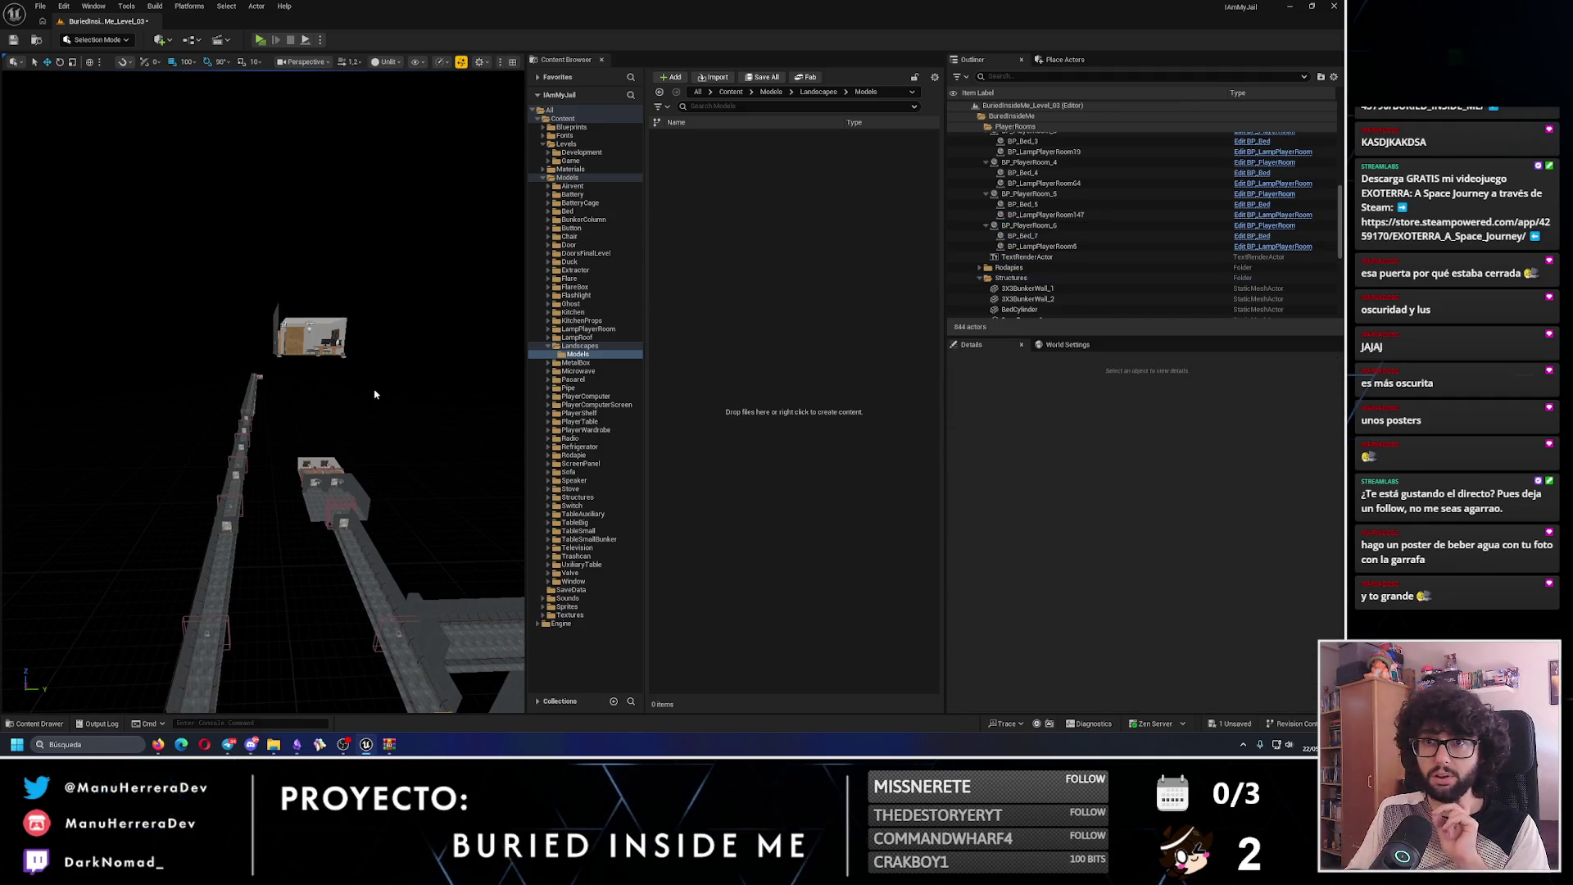
{"action": "left_click", "coordinate": [104, 43]}
{"action": "left_click", "coordinate": [92, 72]}
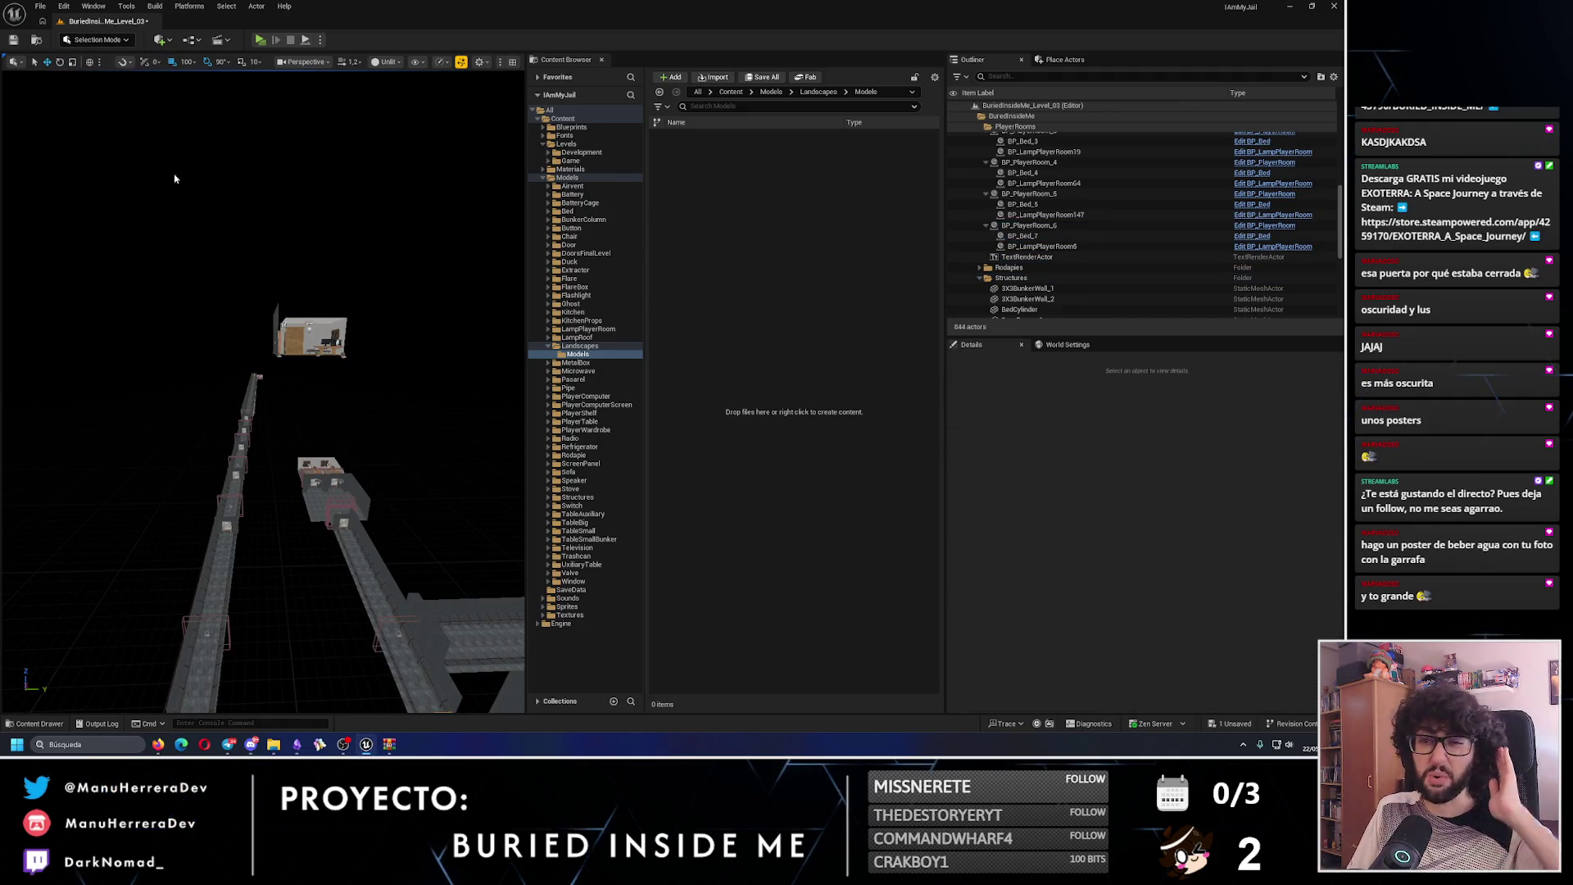
{"action": "left_click_drag", "start_coordinate": [308, 386], "coordinate": [353, 381]}
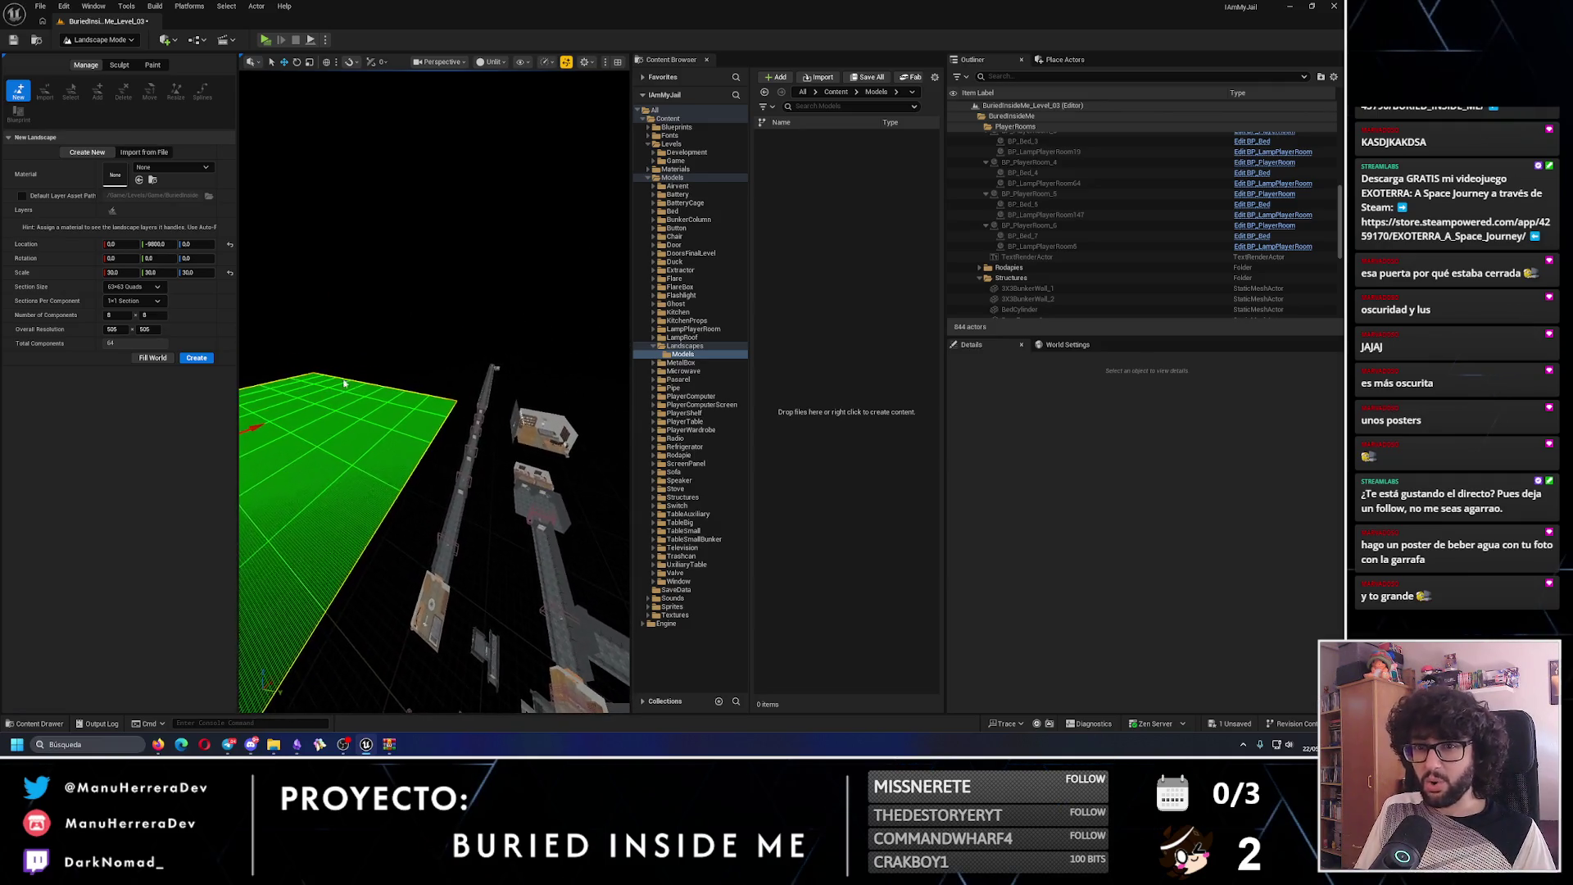
- Set the landscape scale to 50 and drag the preview along Y toward the corridors
{"action": "left_click", "coordinate": [113, 272]}
{"action": "type", "text": "50"}
{"action": "key", "text": "Return"}
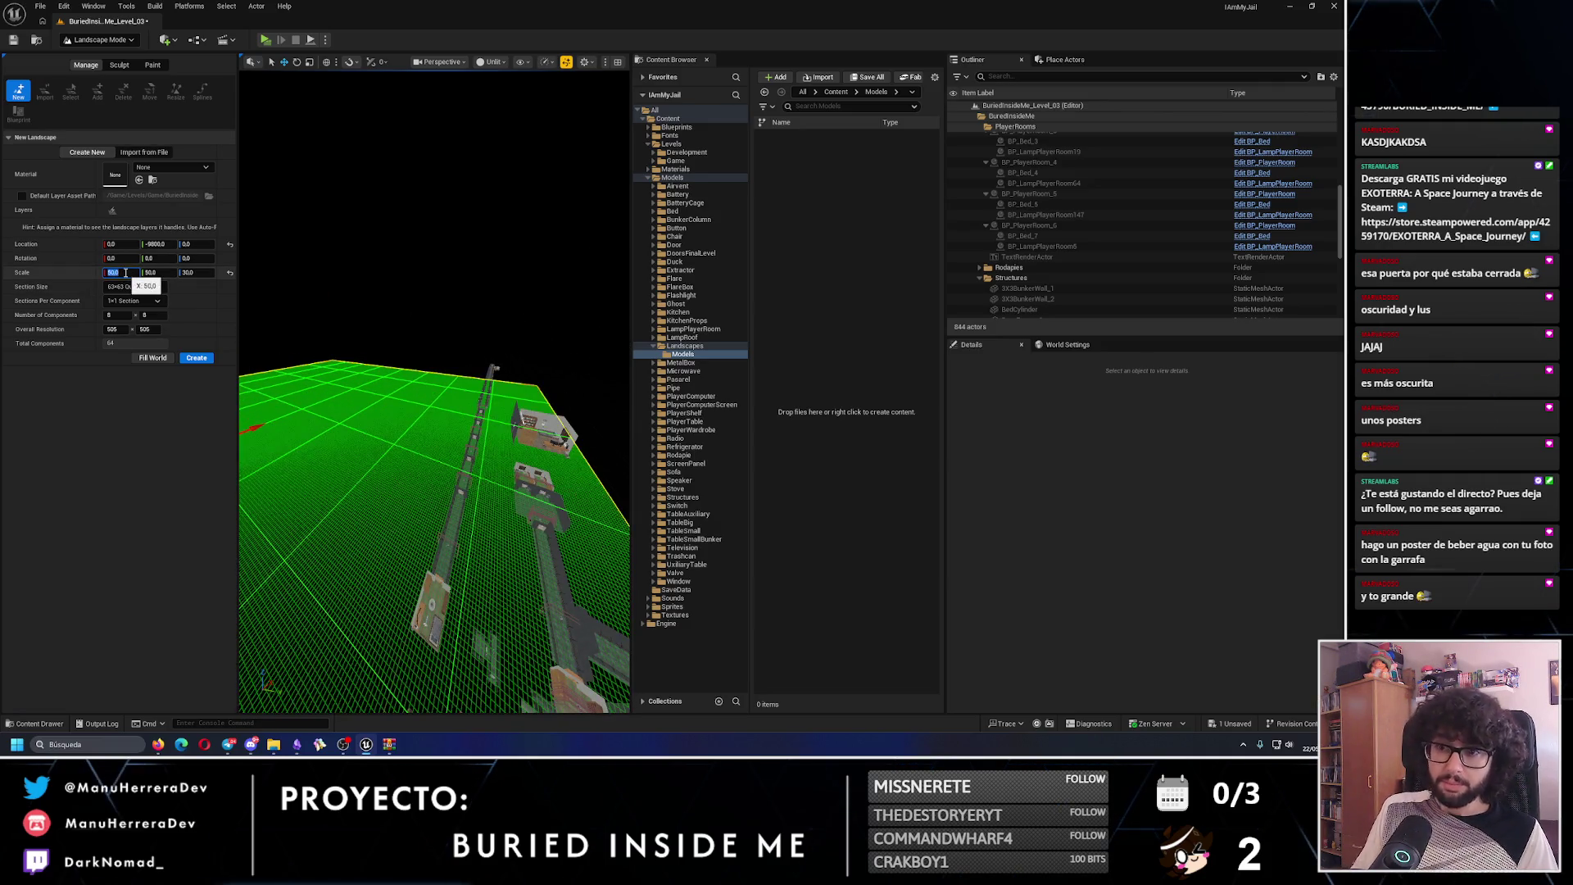
{"action": "left_click", "coordinate": [164, 245]}
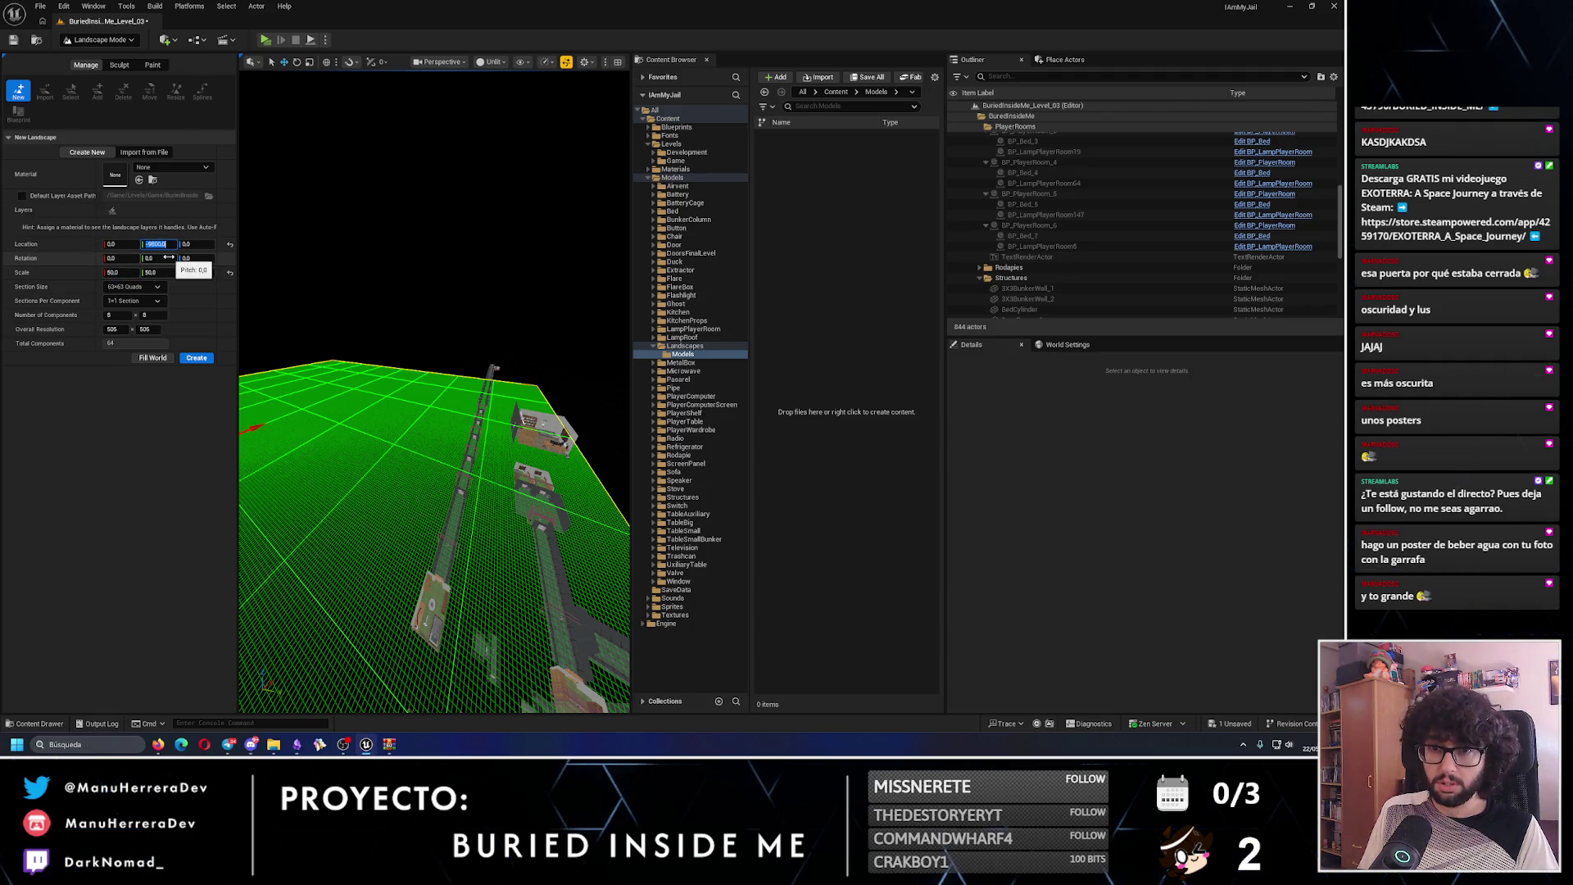
{"action": "scroll", "coordinate": [321, 422], "scroll_direction": "down", "scroll_amount": 5}
{"action": "mouse_move", "coordinate": [321, 422]}
{"action": "left_mouse_down"}
{"action": "mouse_move", "coordinate": [455, 492]}
{"action": "mouse_move", "coordinate": [492, 459]}
{"action": "mouse_move", "coordinate": [241, 356]}
{"action": "mouse_move", "coordinate": [438, 449]}
{"action": "mouse_move", "coordinate": [328, 456]}
{"action": "mouse_move", "coordinate": [354, 299]}
{"action": "mouse_move", "coordinate": [463, 443]}
{"action": "mouse_move", "coordinate": [422, 439]}
{"action": "mouse_move", "coordinate": [393, 349]}
{"action": "left_mouse_up"}
{"action": "mouse_move", "coordinate": [474, 432]}
{"action": "left_mouse_down"}
{"action": "mouse_move", "coordinate": [492, 433]}
{"action": "mouse_move", "coordinate": [373, 475]}
{"action": "mouse_move", "coordinate": [401, 485]}
{"action": "mouse_move", "coordinate": [431, 422]}
{"action": "mouse_move", "coordinate": [260, 254]}
{"action": "mouse_move", "coordinate": [376, 397]}
{"action": "left_mouse_up"}
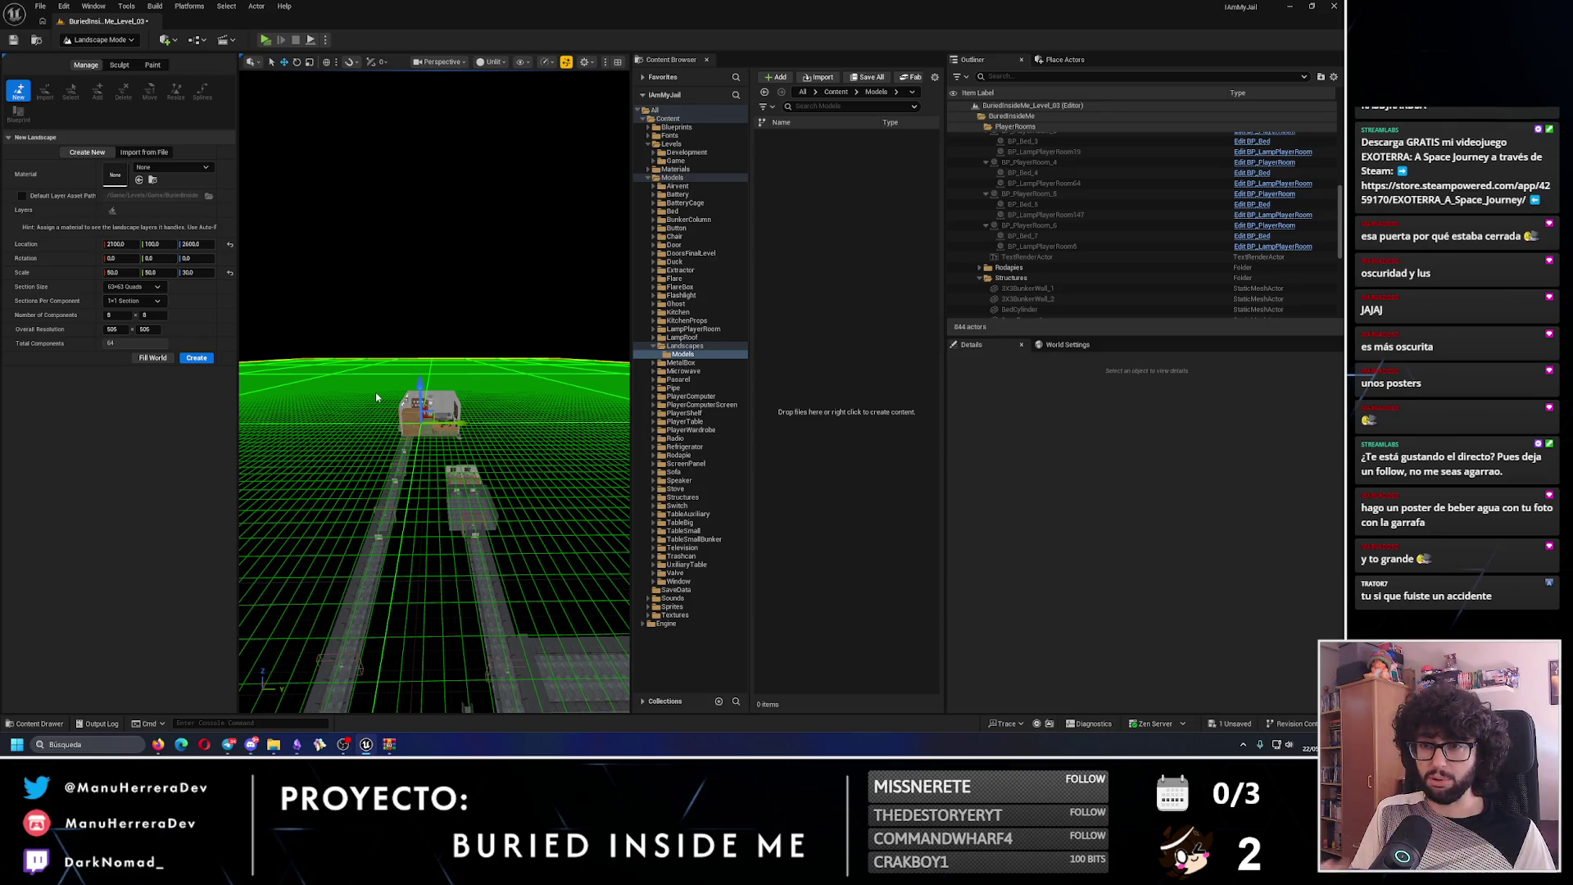
{"action": "mouse_move", "coordinate": [245, 306]}
{"action": "left_mouse_down"}
{"action": "mouse_move", "coordinate": [262, 369]}
{"action": "mouse_move", "coordinate": [275, 340]}
{"action": "left_mouse_up"}
{"action": "left_click_drag", "start_coordinate": [484, 397], "coordinate": [425, 413]}
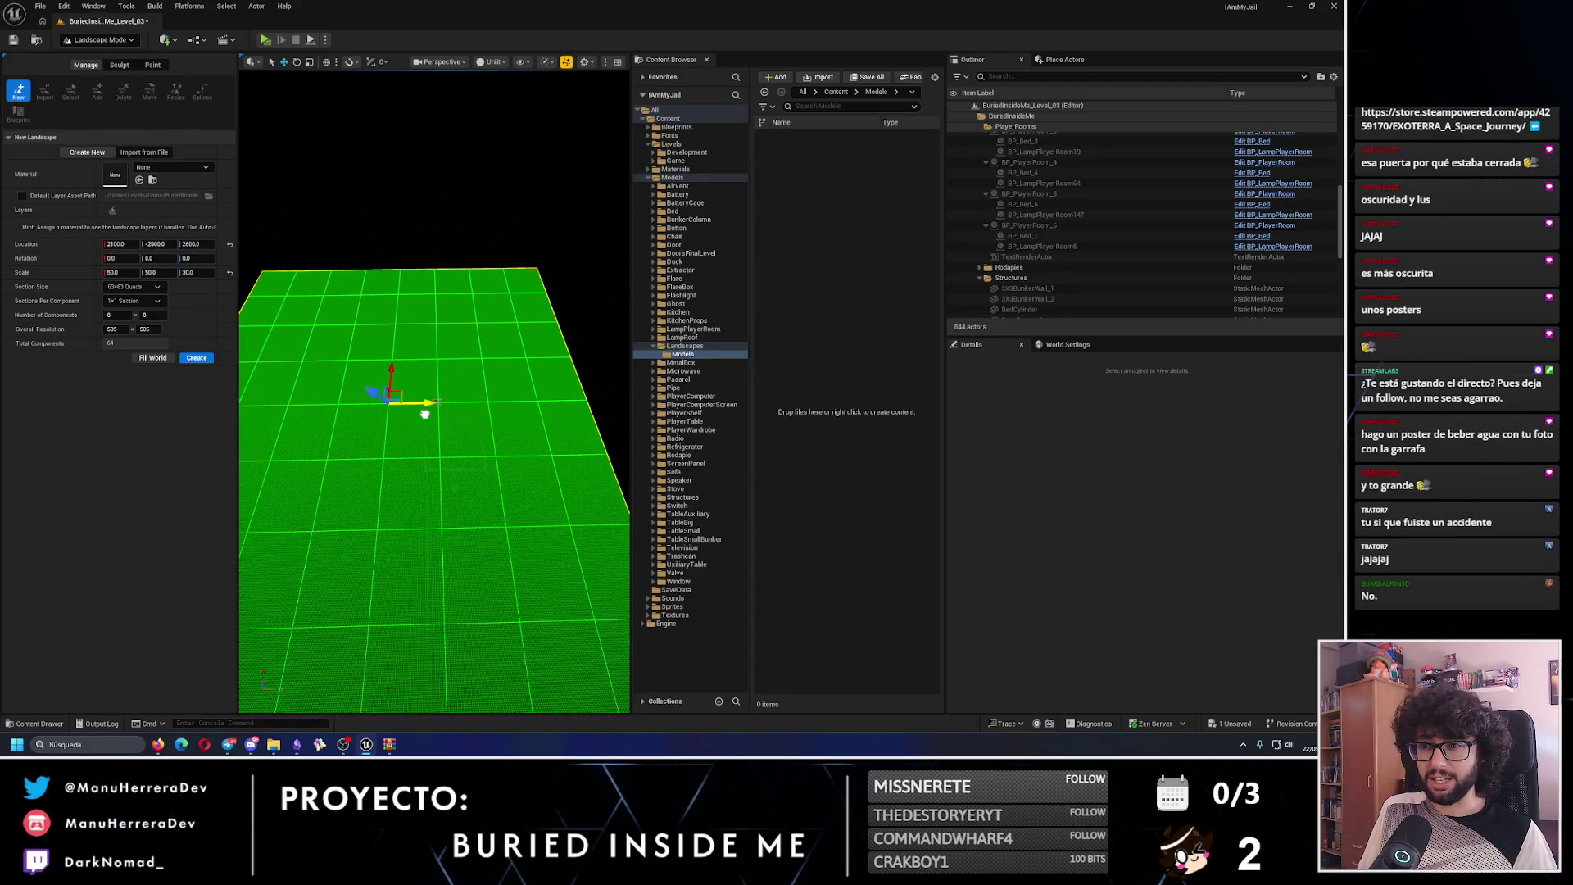
- Drag the landscape preview along Y to Location Y -6000, beneath the player room
{"action": "scroll", "coordinate": [430, 406], "scroll_direction": "up", "scroll_amount": 2}
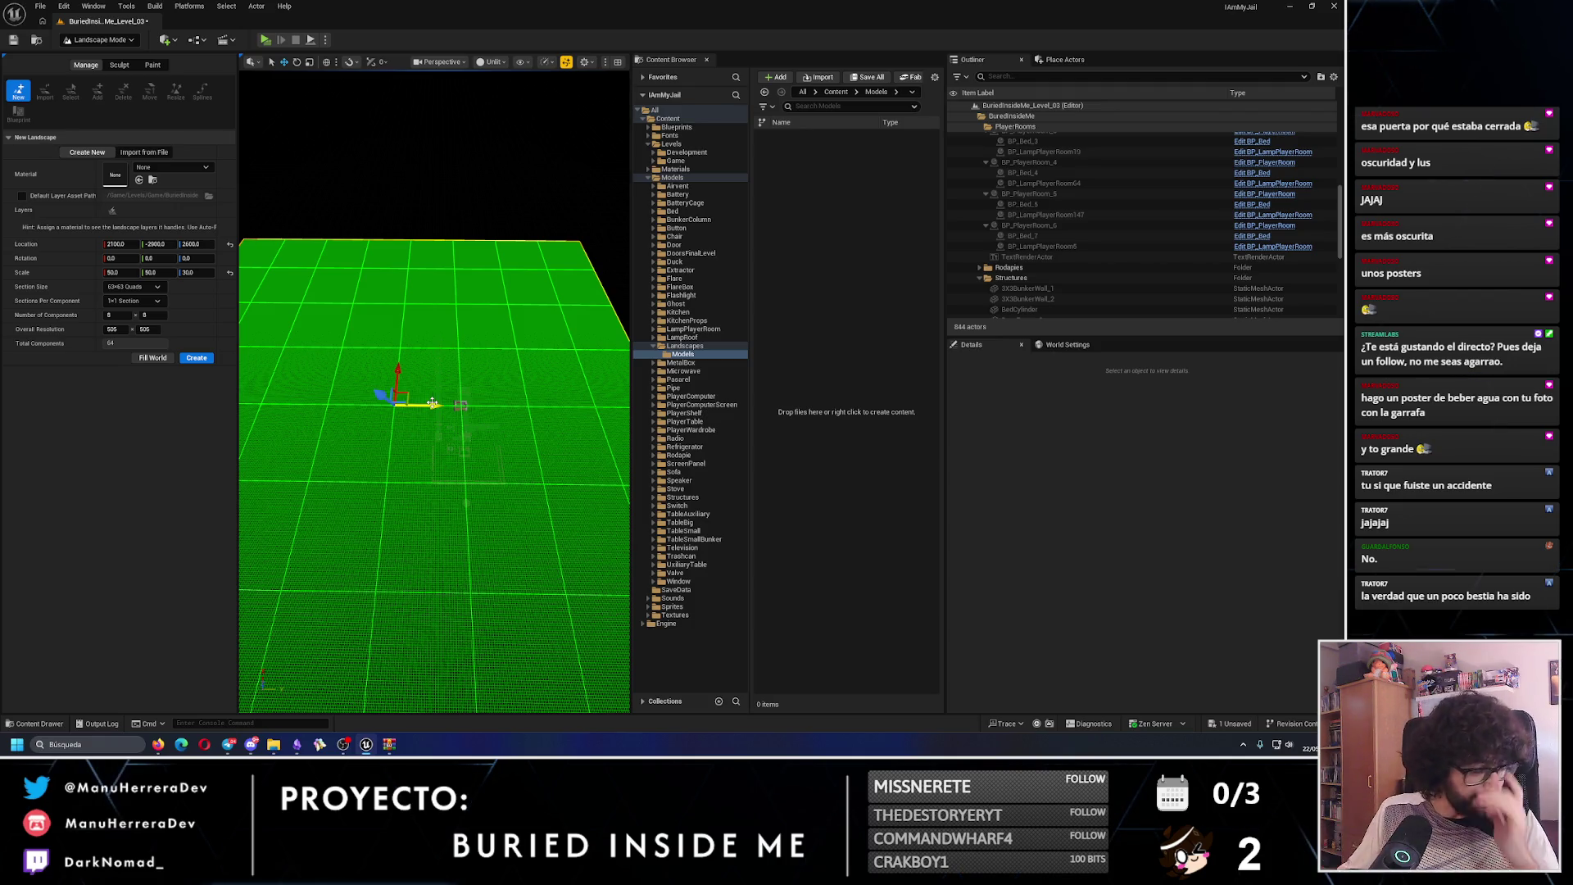
{"action": "scroll", "coordinate": [433, 403], "scroll_direction": "up", "scroll_amount": 5}
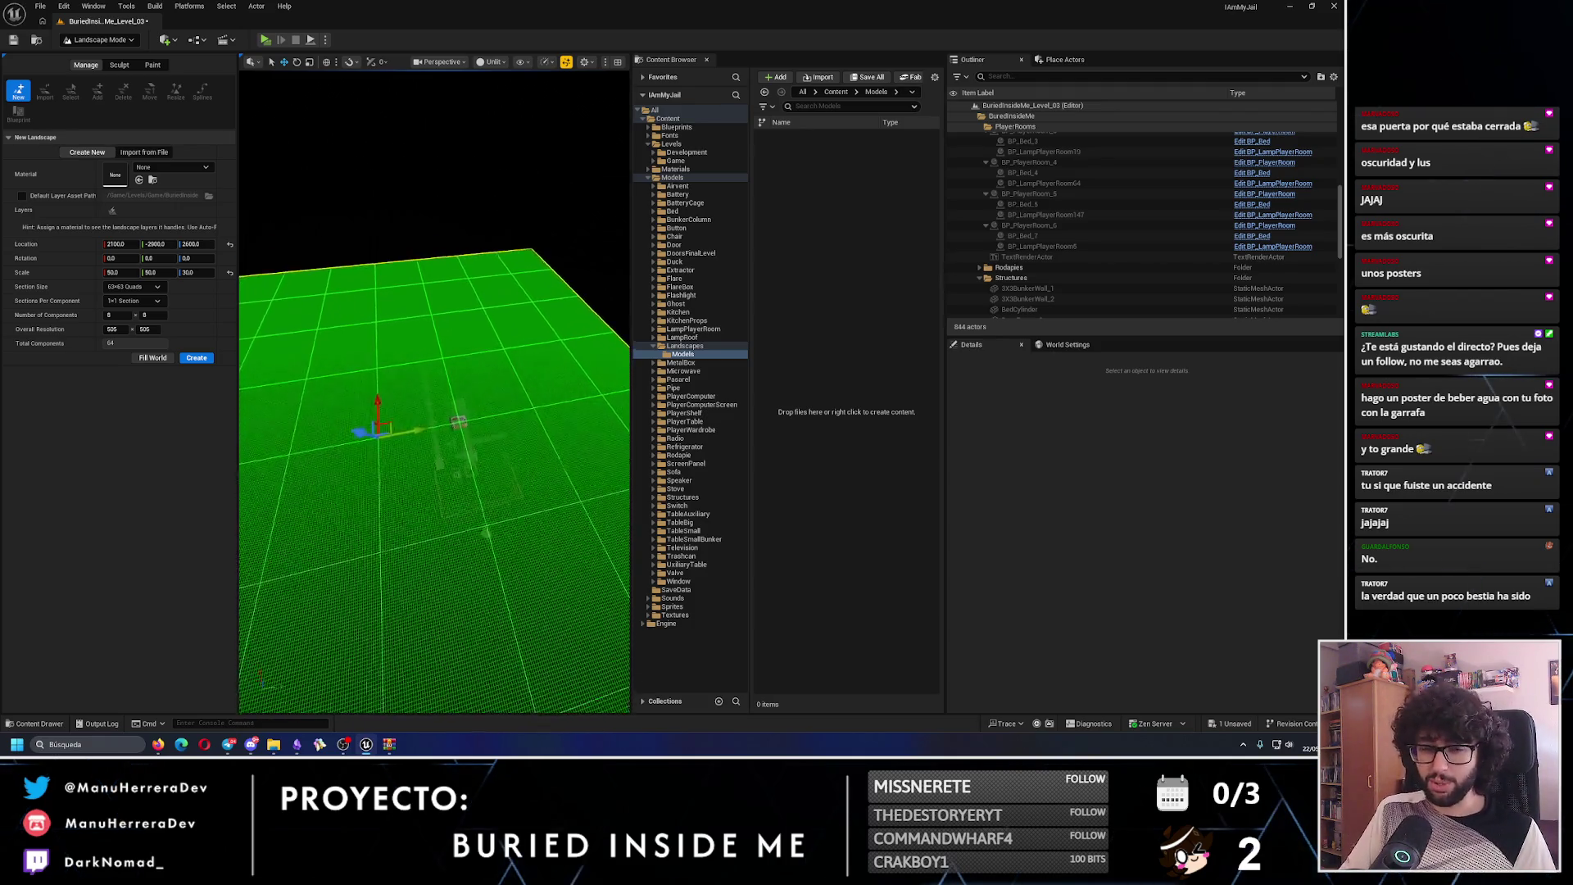
{"action": "scroll", "coordinate": [379, 417], "scroll_direction": "up", "scroll_amount": 4}
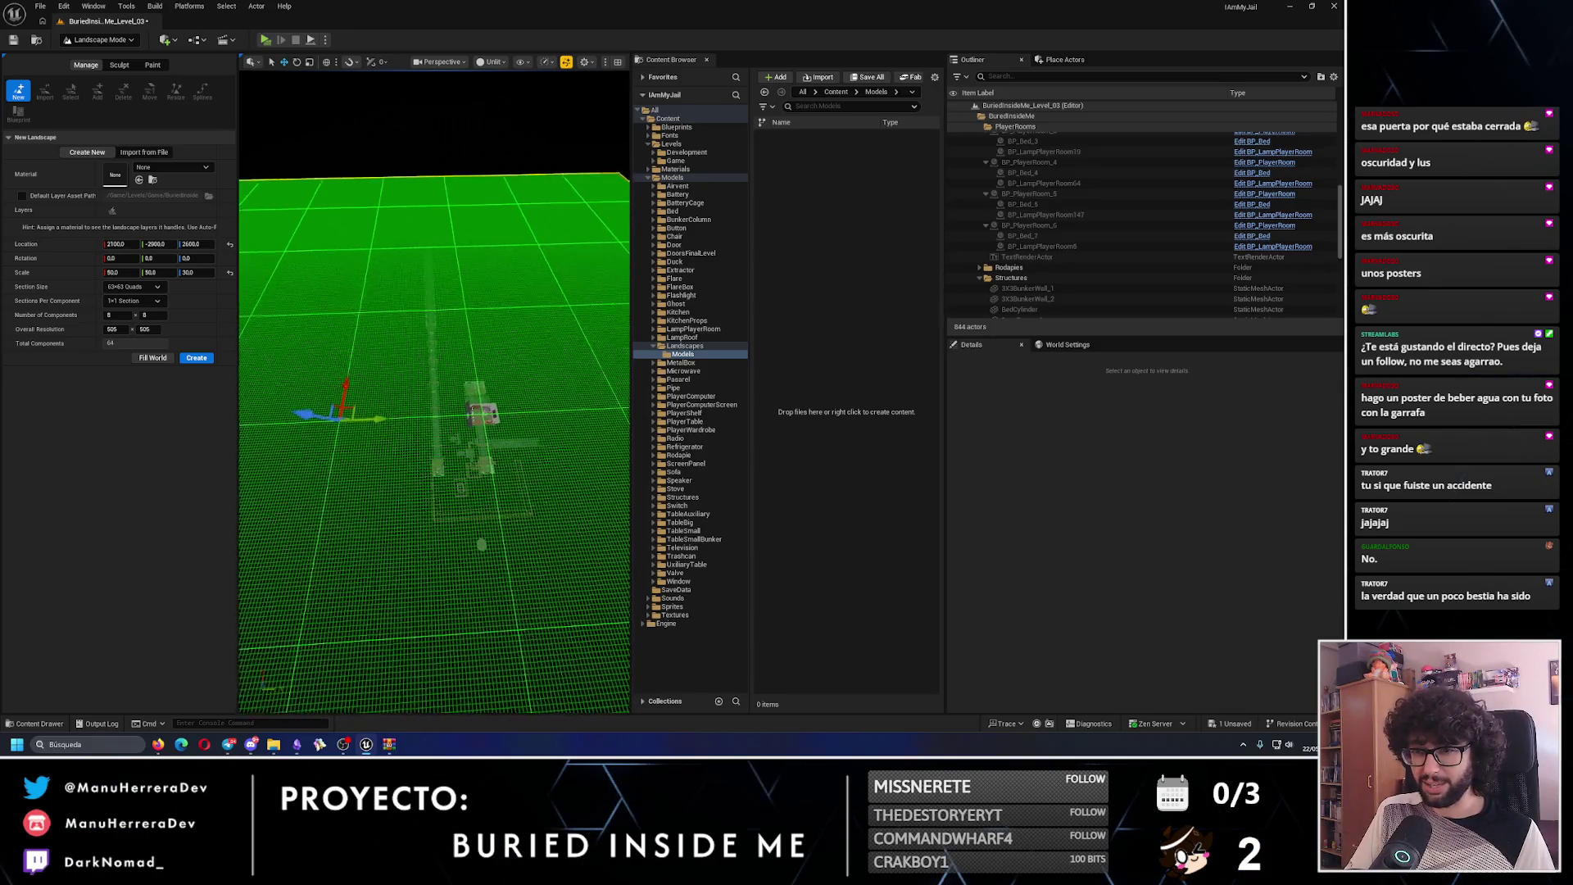
{"action": "mouse_move", "coordinate": [380, 417]}
{"action": "left_mouse_down"}
{"action": "mouse_move", "coordinate": [273, 423]}
{"action": "mouse_move", "coordinate": [361, 416]}
{"action": "mouse_move", "coordinate": [427, 519]}
{"action": "mouse_move", "coordinate": [428, 502]}
{"action": "mouse_move", "coordinate": [481, 508]}
{"action": "mouse_move", "coordinate": [528, 533]}
{"action": "left_mouse_up"}
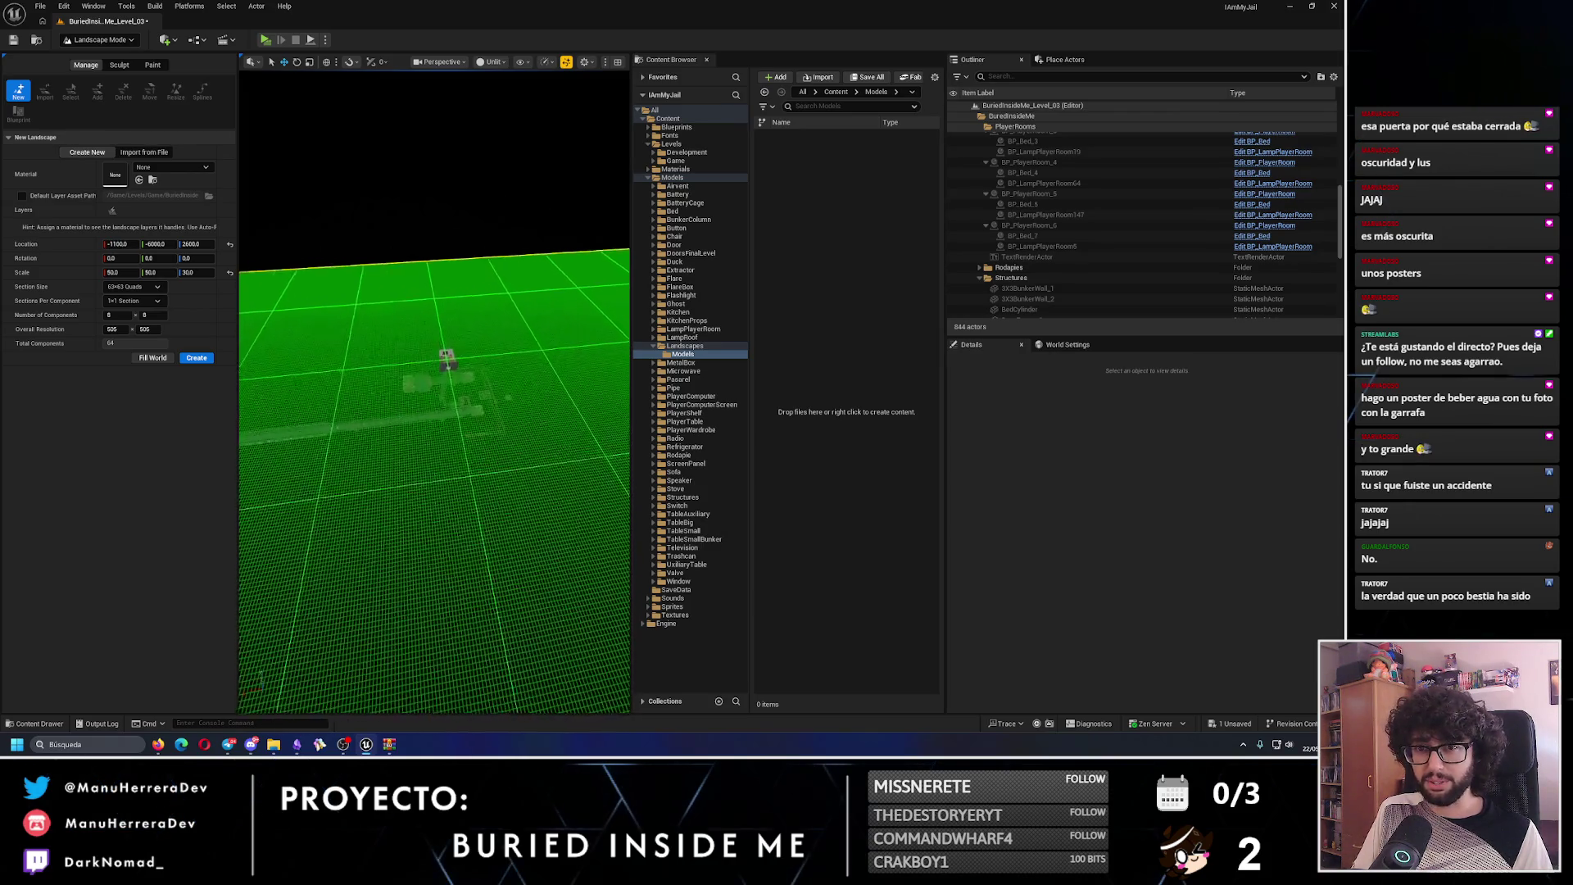
{"action": "mouse_move", "coordinate": [281, 337]}
{"action": "left_mouse_down"}
{"action": "mouse_move", "coordinate": [281, 385]}
{"action": "mouse_move", "coordinate": [281, 337]}
{"action": "left_mouse_up"}
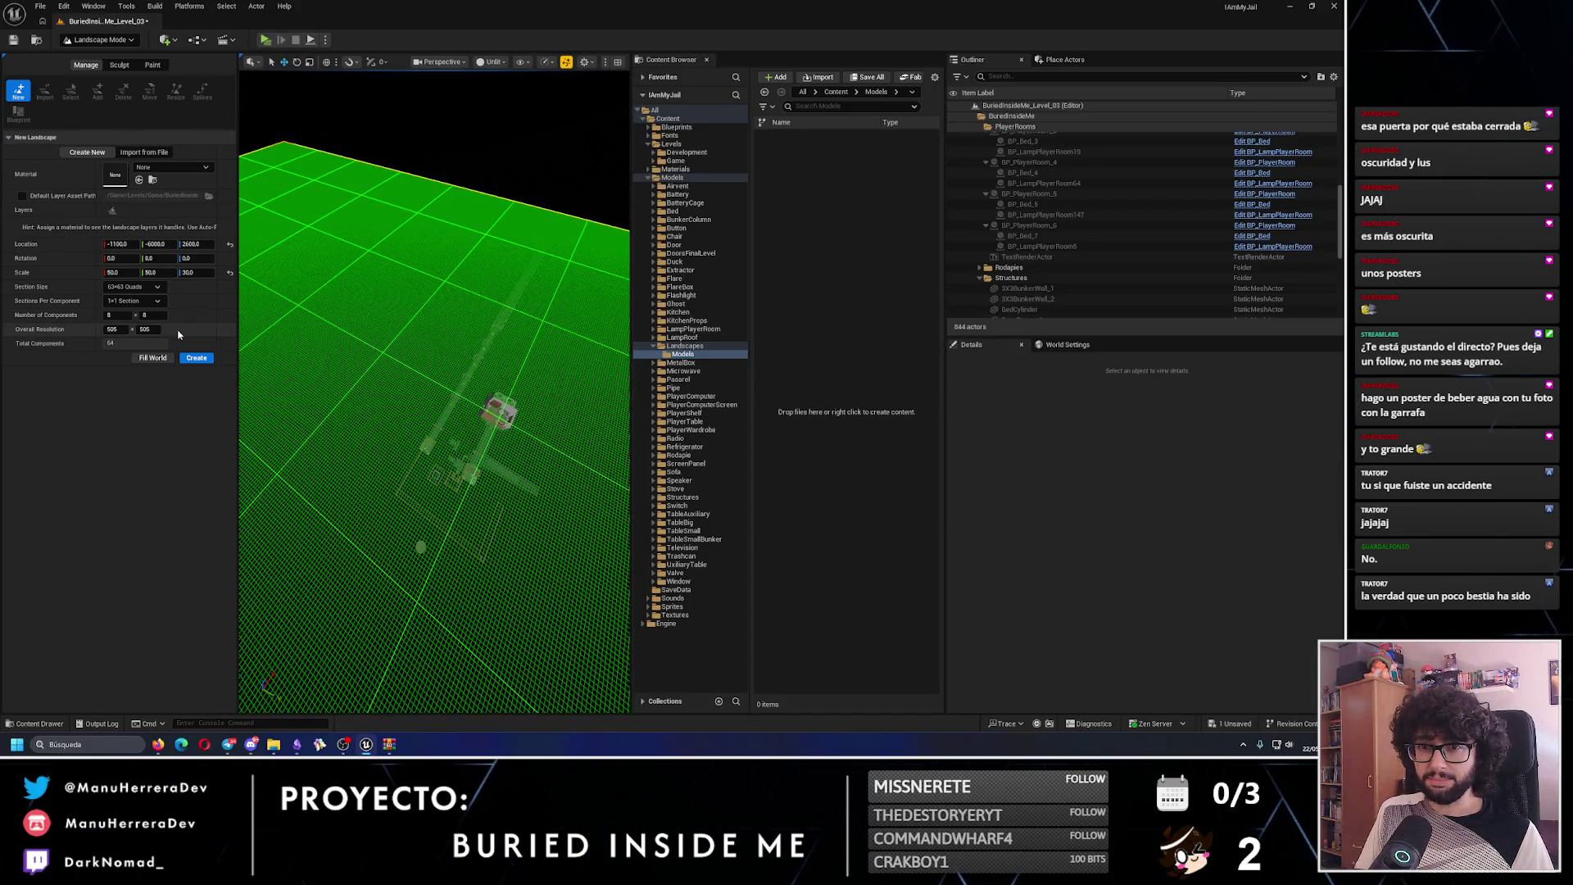
- Adjust the Overall Resolution X and Y fields, ending at 379 x 64
{"action": "left_click", "coordinate": [124, 331]}
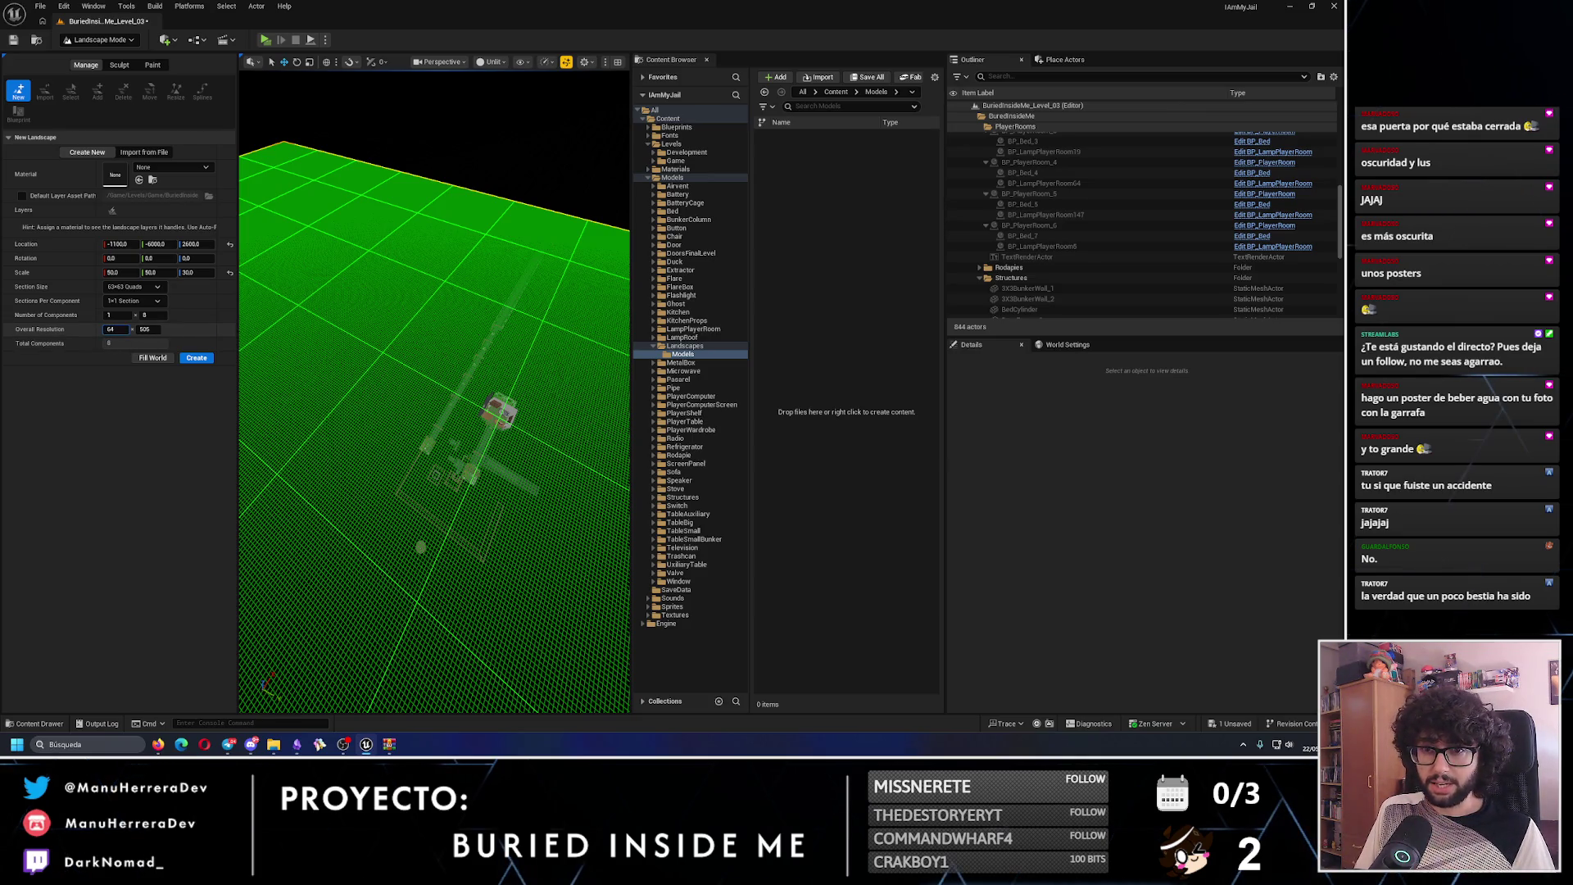
{"action": "mouse_move", "coordinate": [115, 328]}
{"action": "left_mouse_down"}
{"action": "mouse_move", "coordinate": [70, 328]}
{"action": "mouse_move", "coordinate": [152, 328]}
{"action": "left_mouse_up"}
{"action": "left_click", "coordinate": [150, 329]}
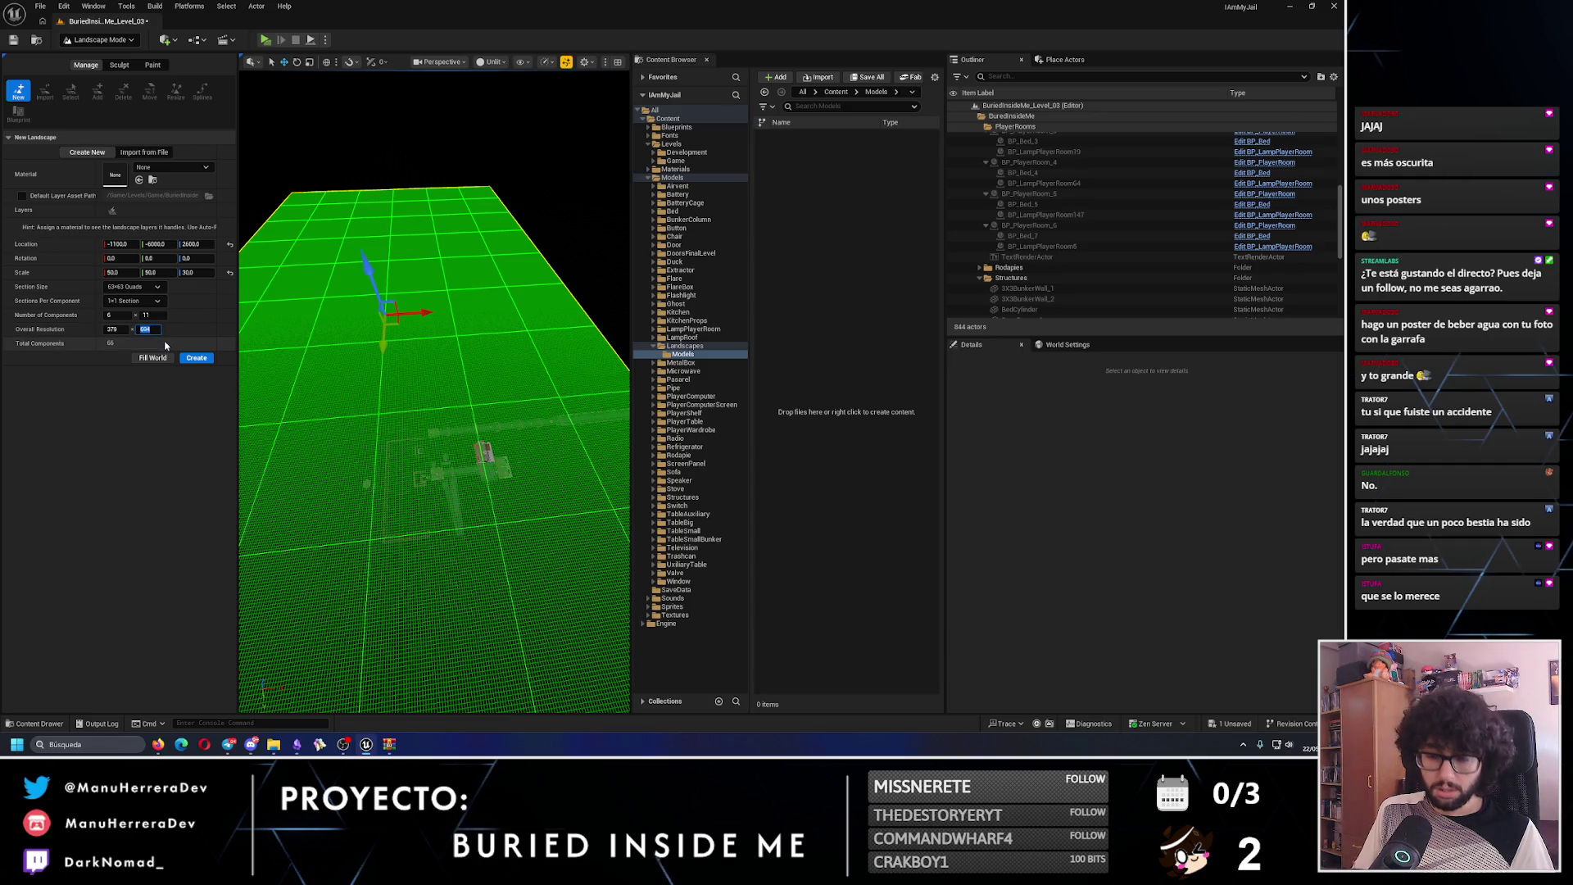
{"action": "key", "text": "shift+Tab"}
{"action": "type", "text": "1"}
{"action": "key", "text": "Return"}
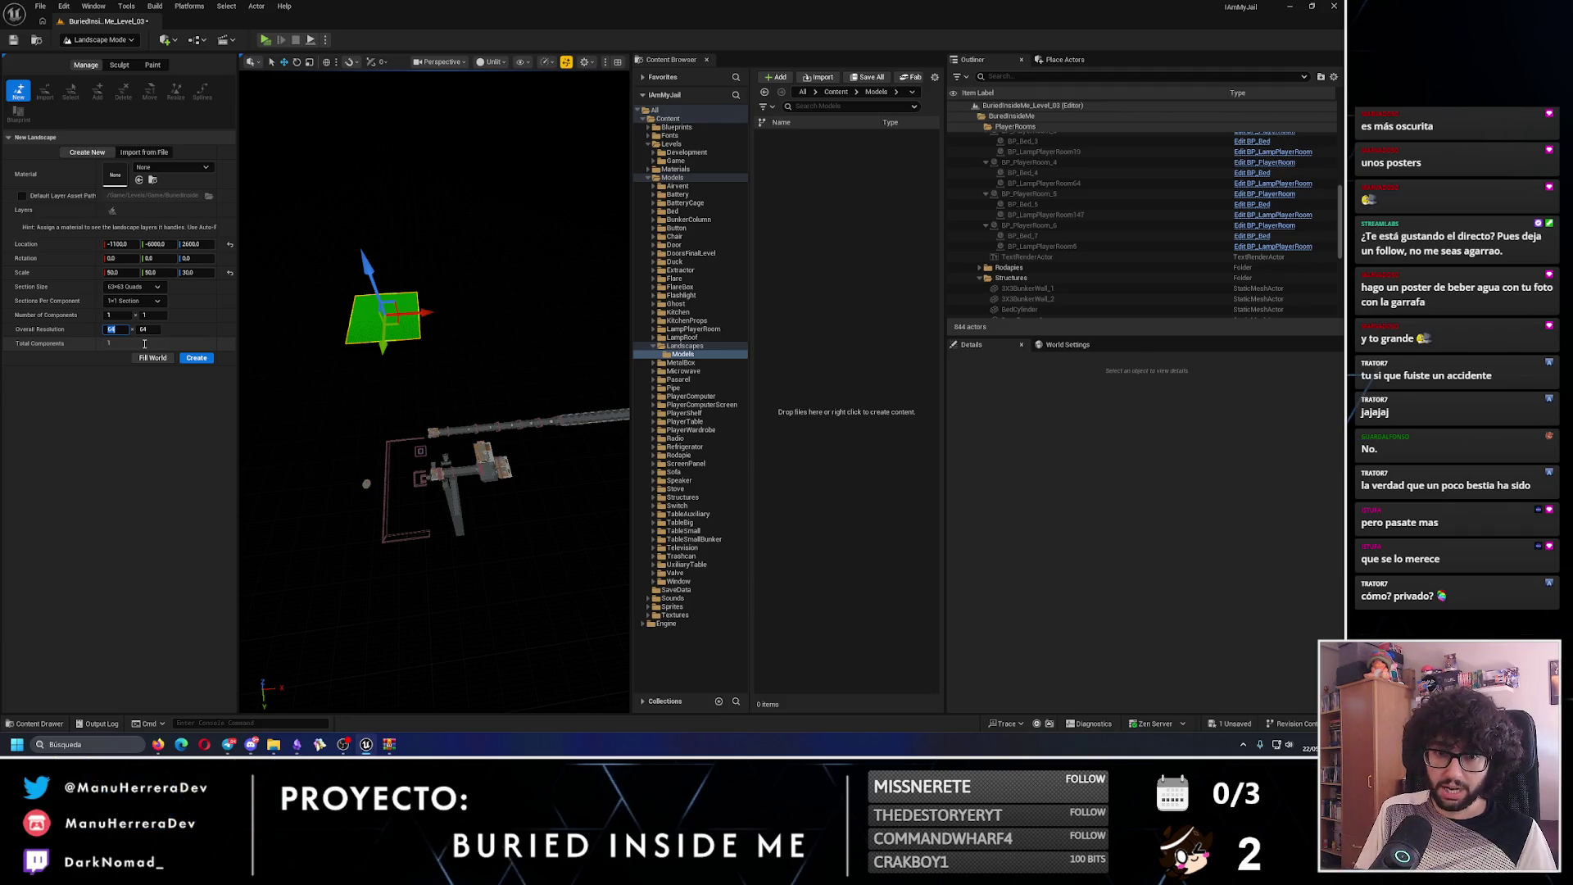
- Set Number of Components to 6 across and 11 along, making a 379 x 694 strip
{"action": "left_click_drag", "start_coordinate": [196, 272], "coordinate": [202, 273]}
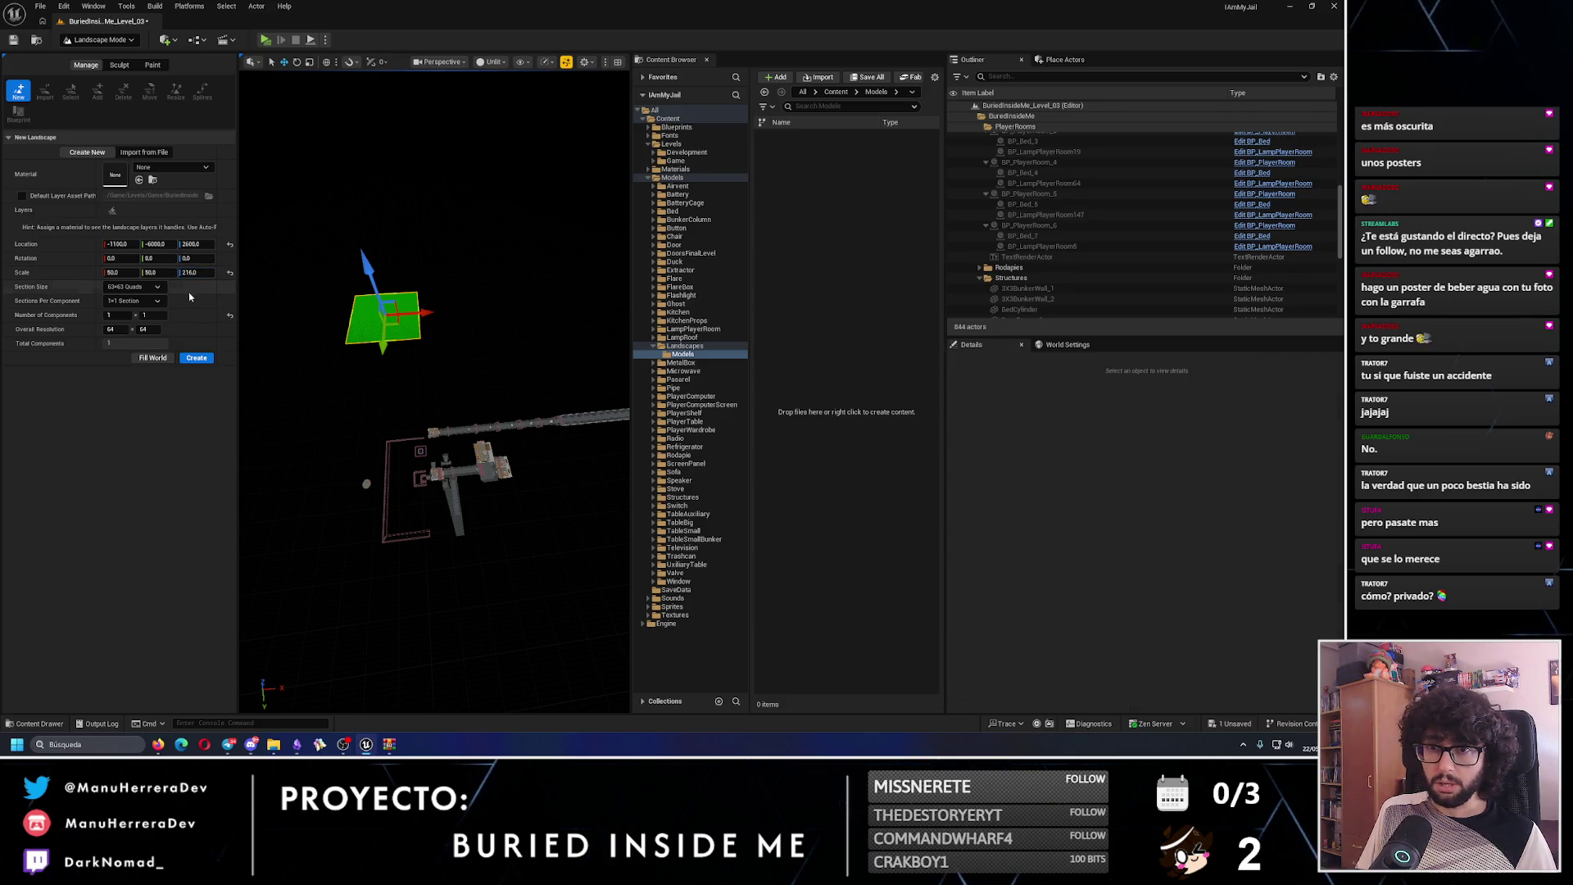
{"action": "left_click_drag", "start_coordinate": [119, 315], "coordinate": [167, 466]}
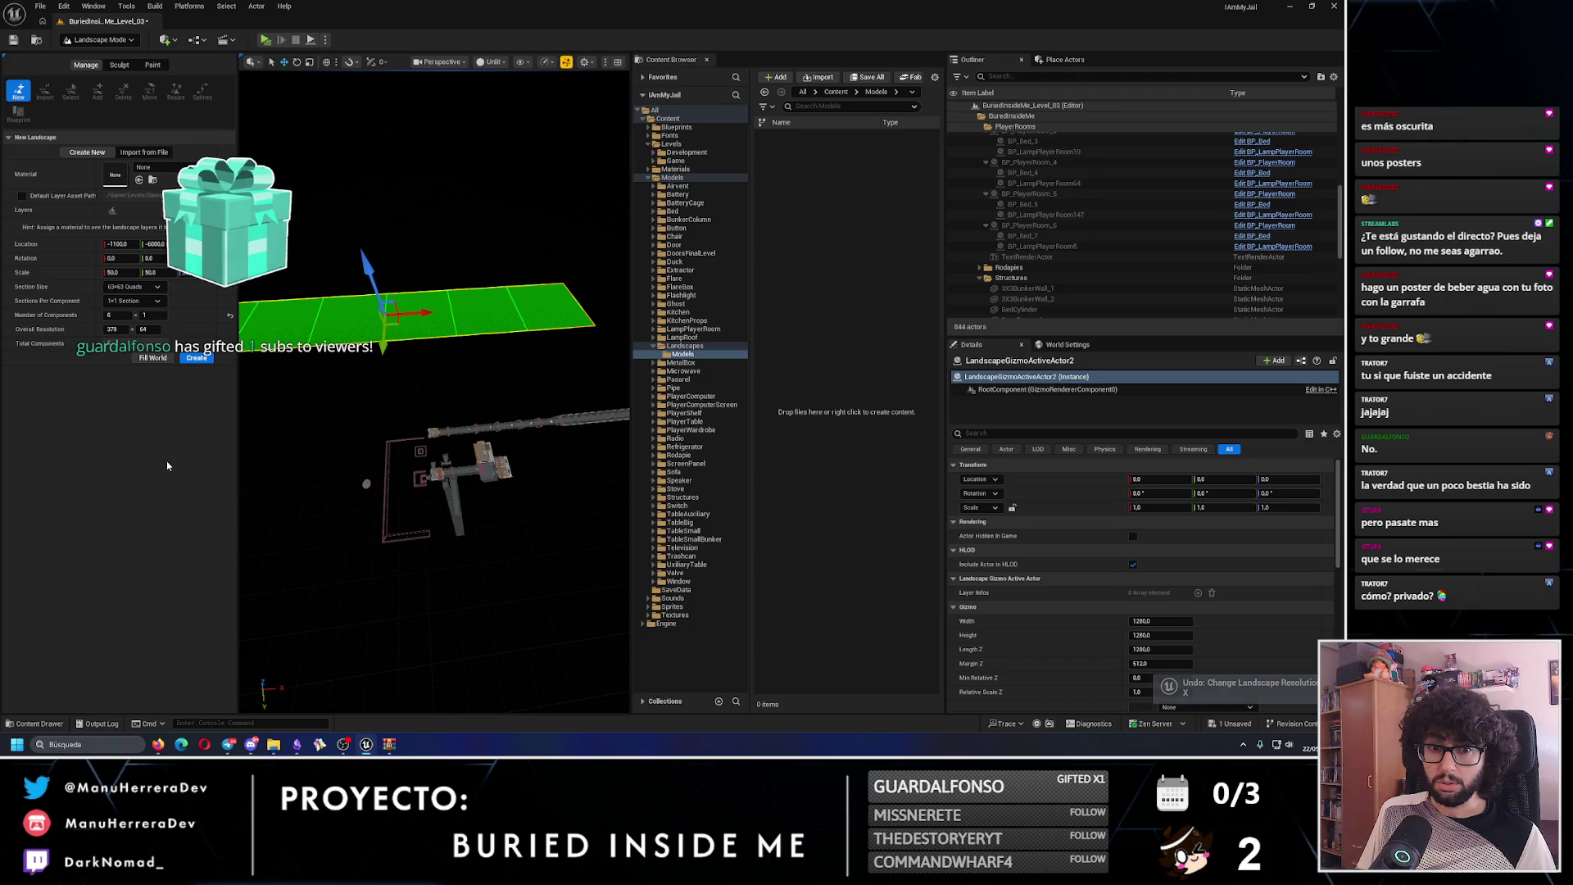
{"action": "type", "text": "11"}
{"action": "key", "text": "Return"}
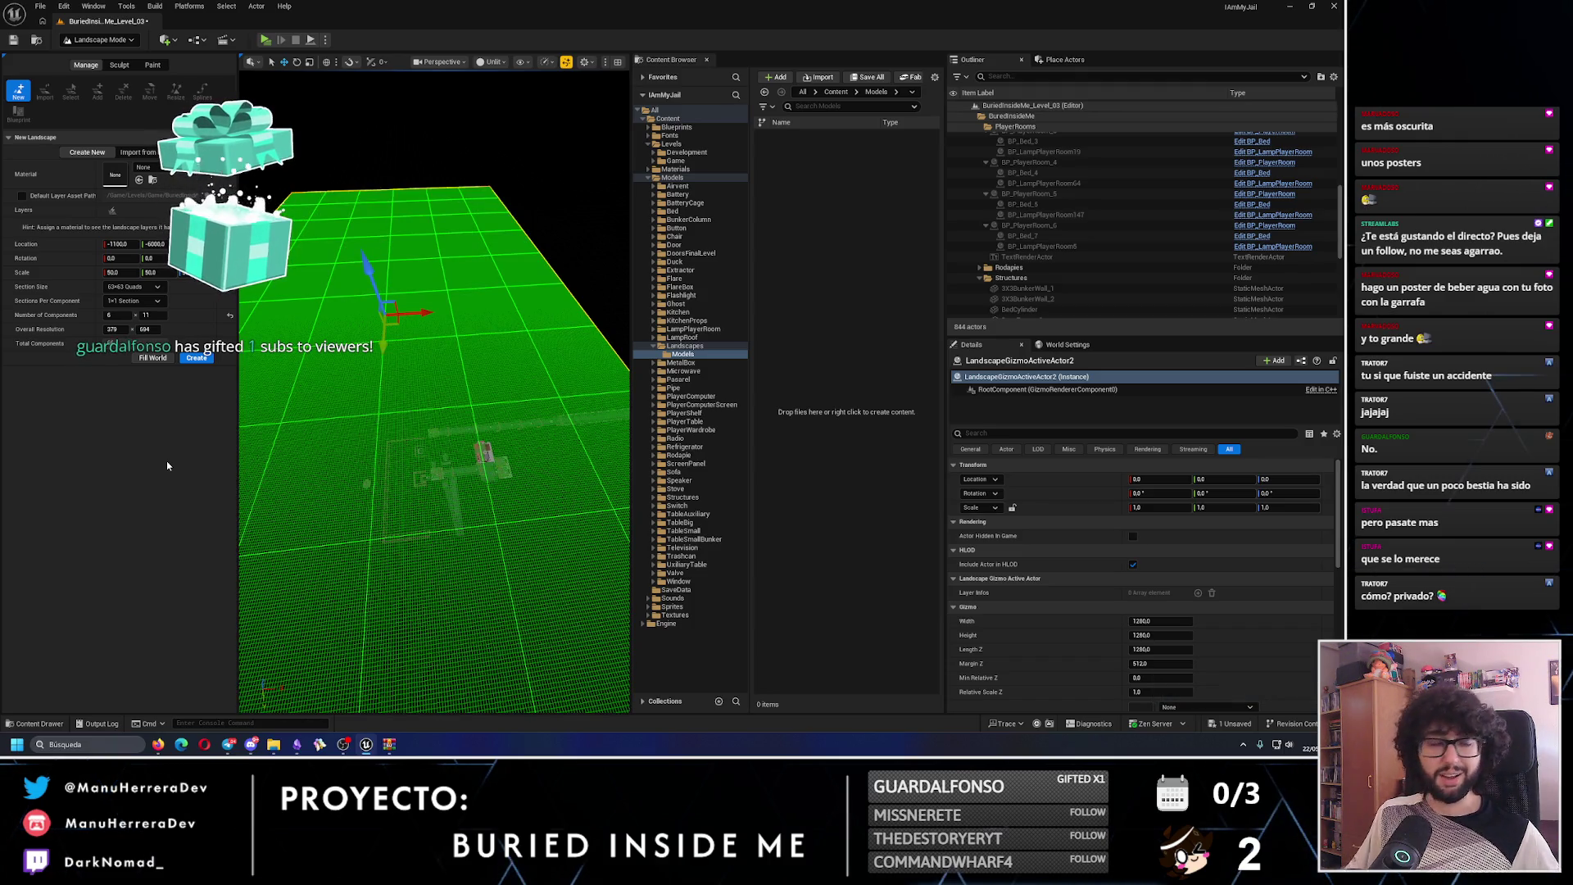
- Launch StreamLabels from Windows search, keeping the 6 x 11 landscape setup unchanged
{"action": "left_click", "coordinate": [126, 738]}
{"action": "type", "text": "streamLabels"}
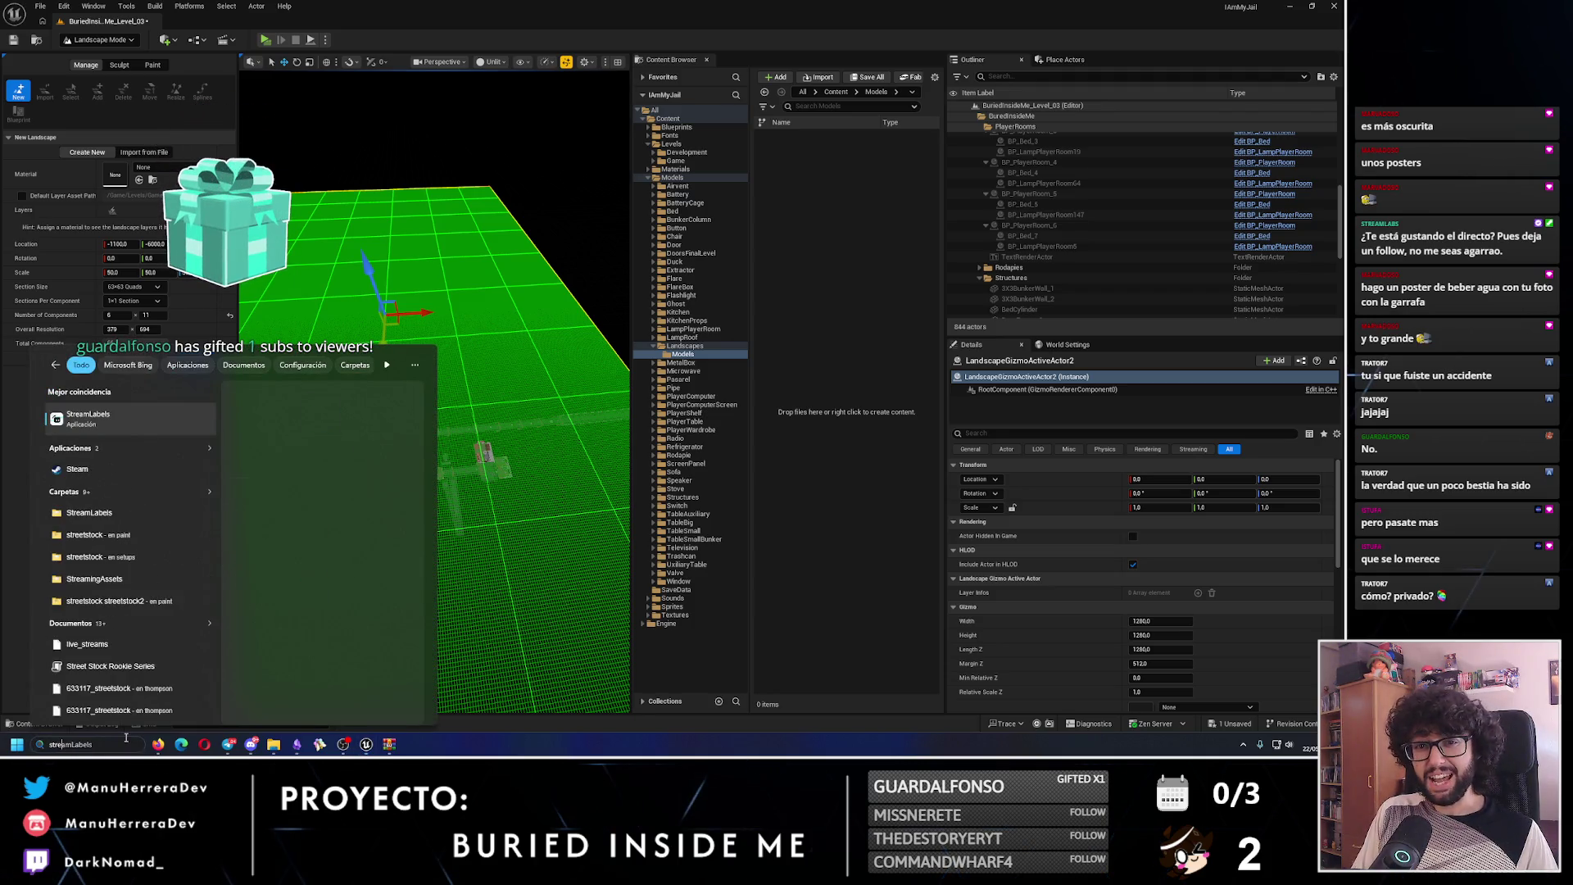
{"action": "key", "text": "Return"}
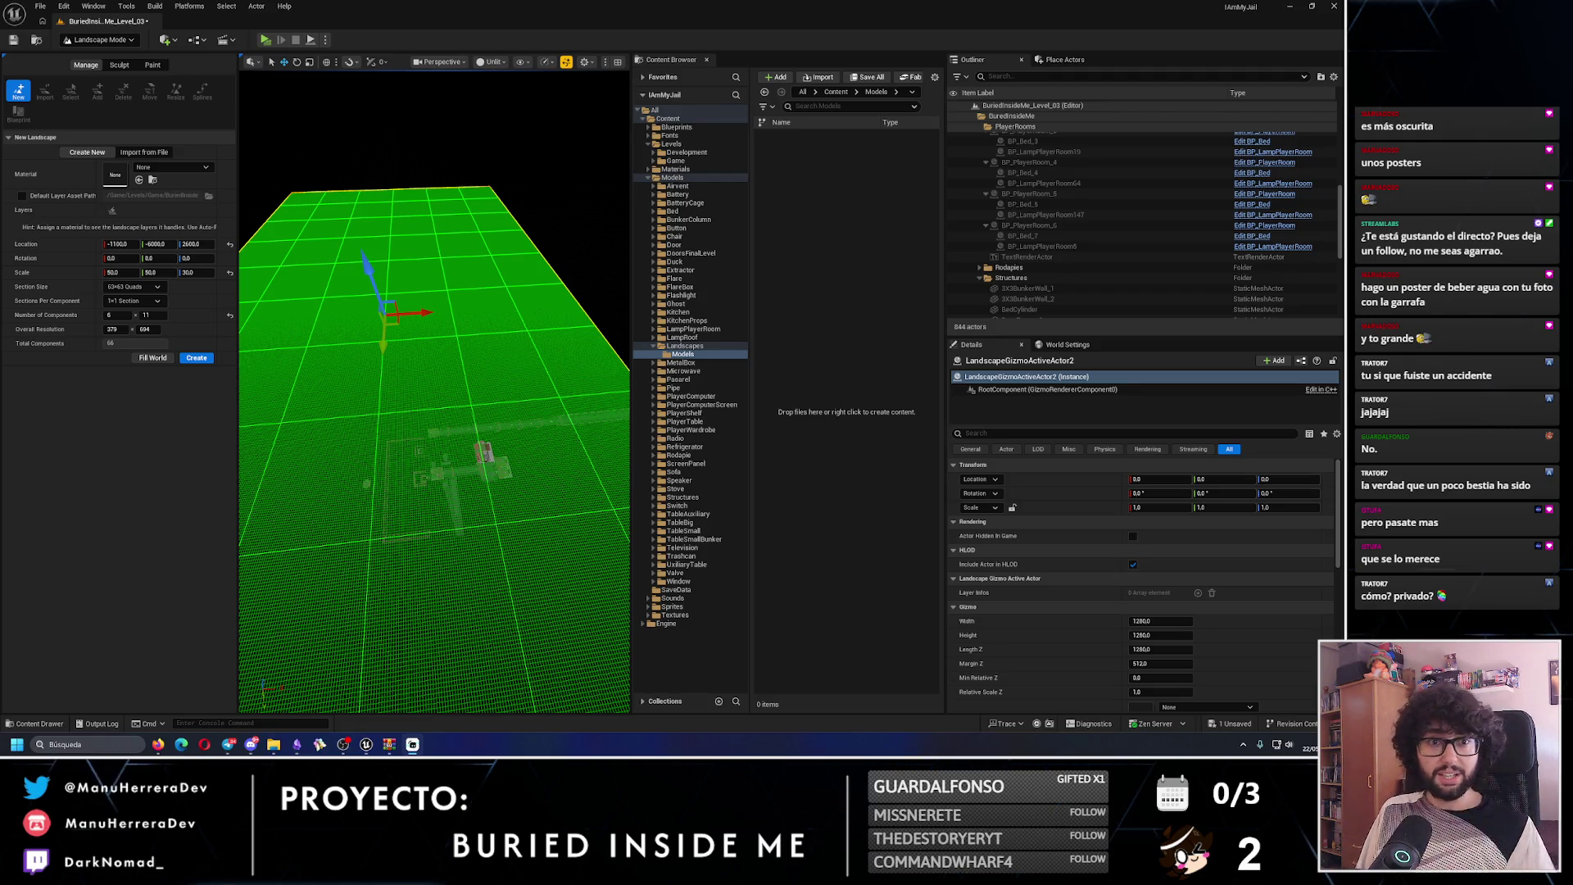
{"action": "left_click_drag", "start_coordinate": [450, 400], "coordinate": [450, 399]}
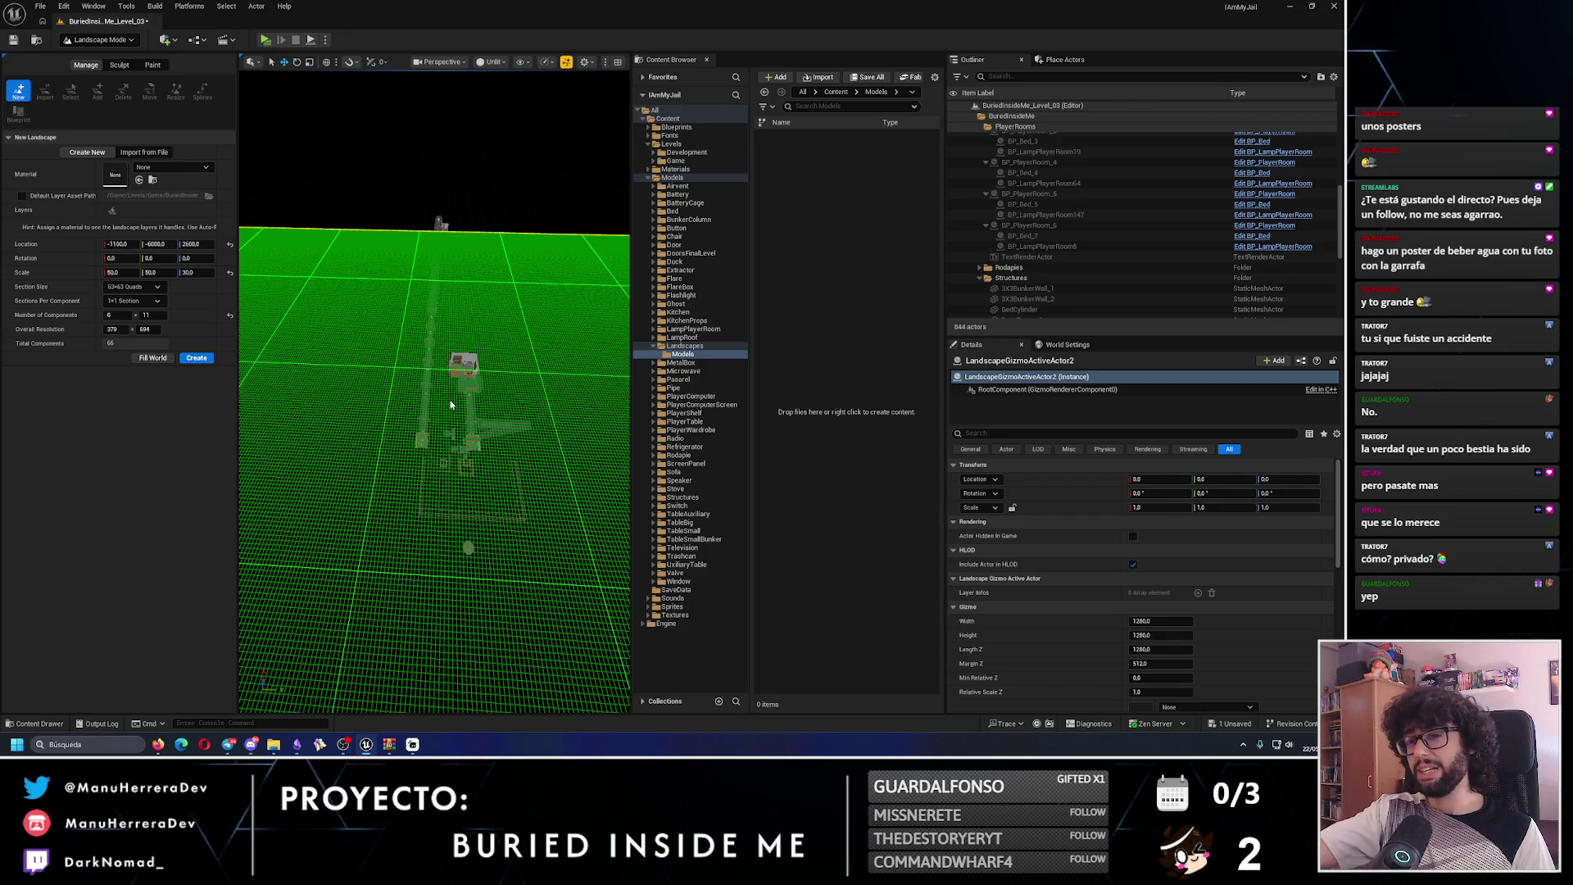
- Try other component counts (21 lengthwise, then 3 x 3) and nudge the landscape along Y
{"action": "left_click_drag", "start_coordinate": [450, 400], "coordinate": [449, 400]}
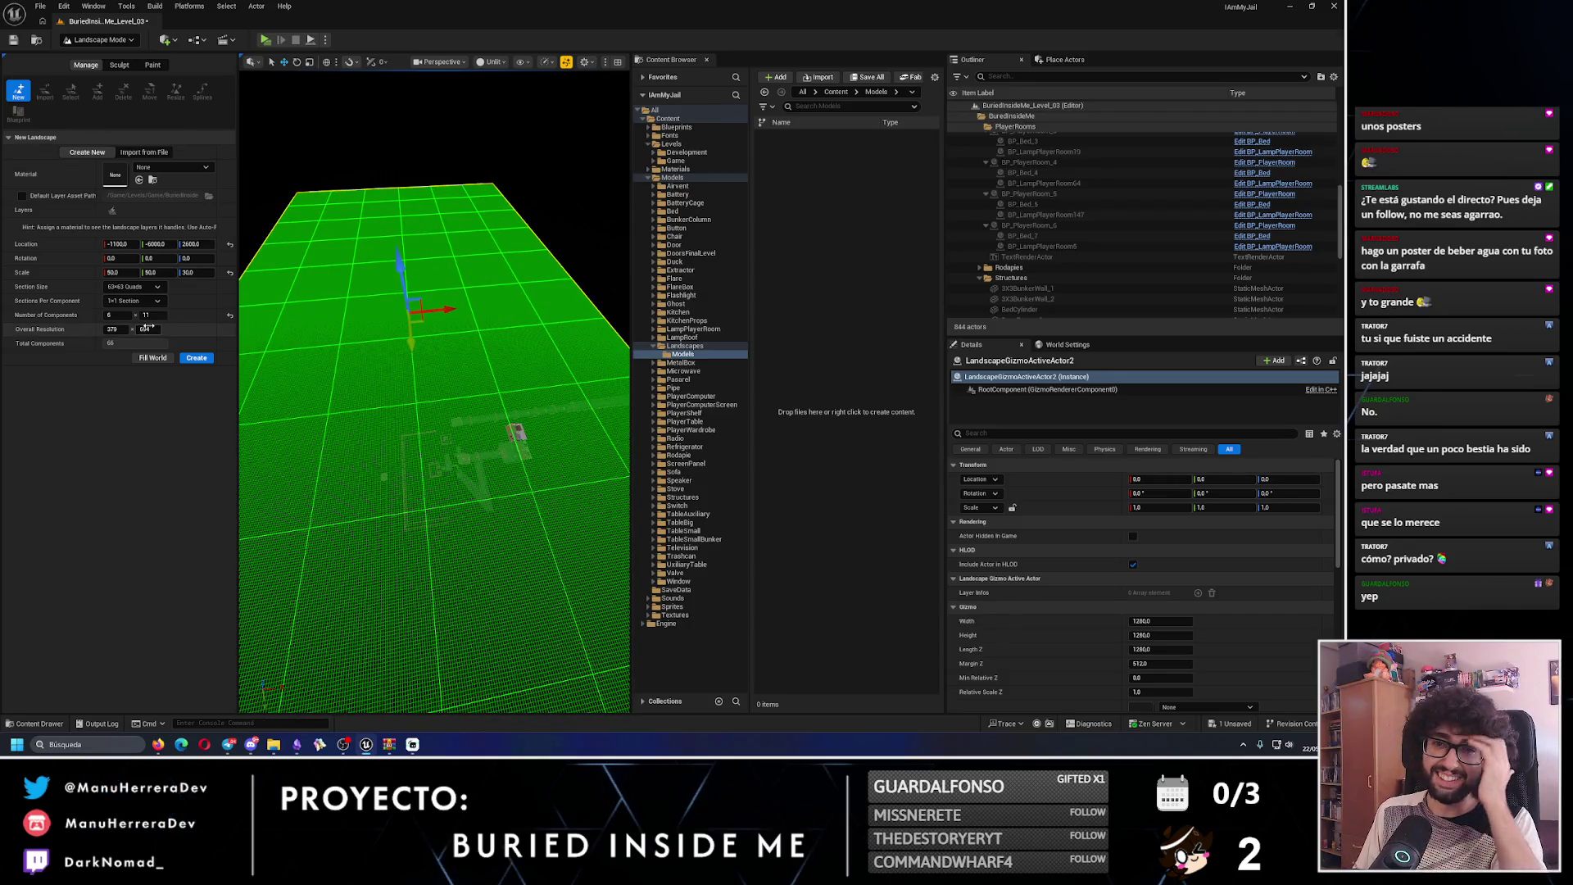
{"action": "left_click_drag", "start_coordinate": [118, 320], "coordinate": [154, 312]}
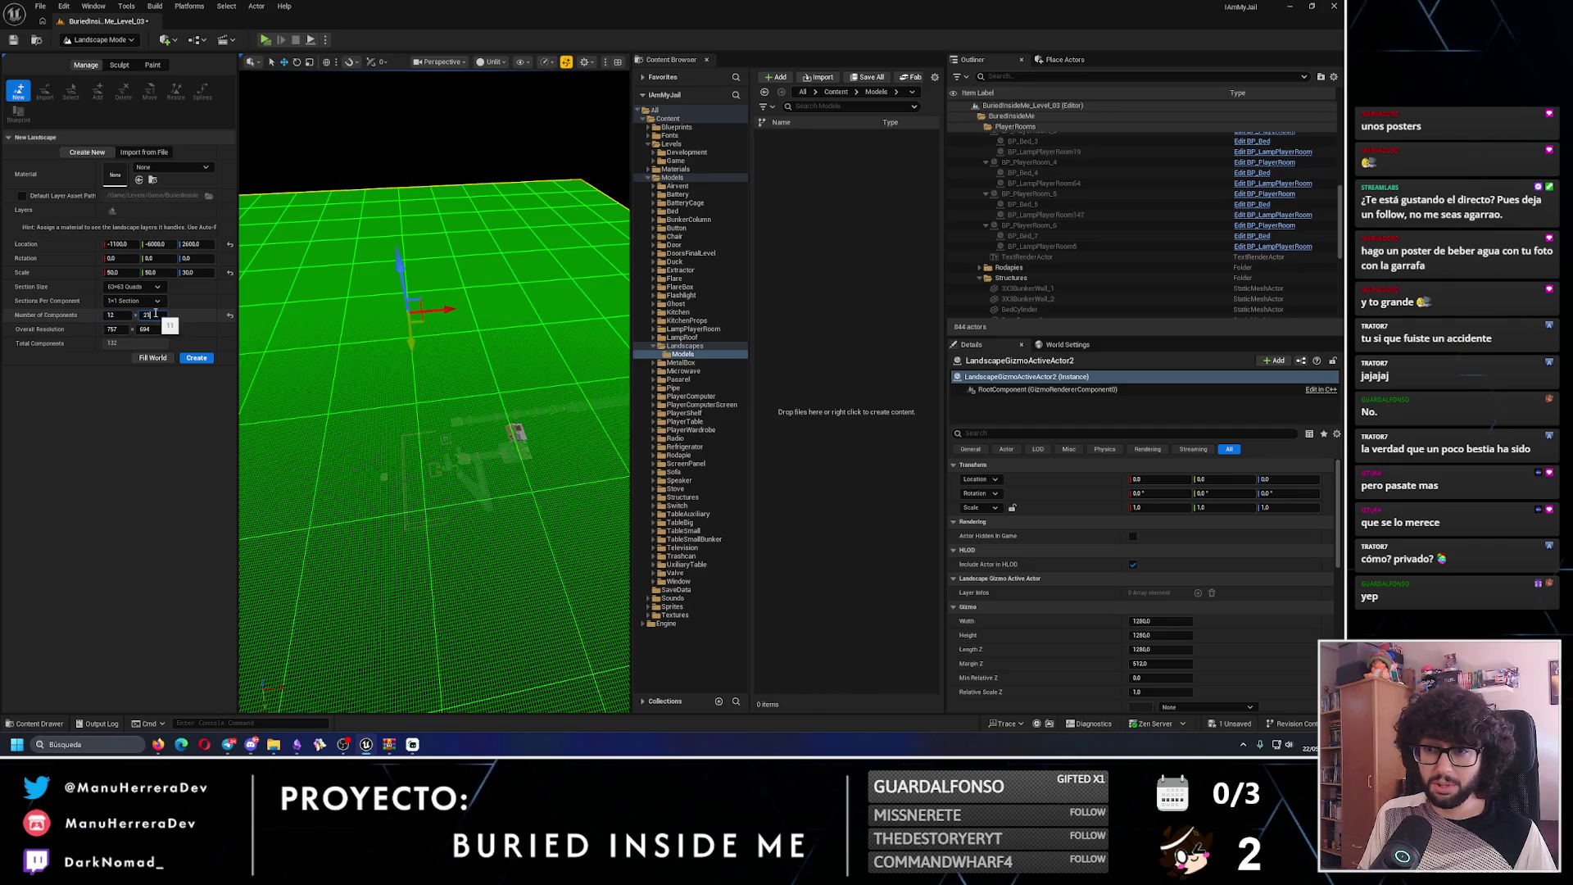
{"action": "key", "text": "Return"}
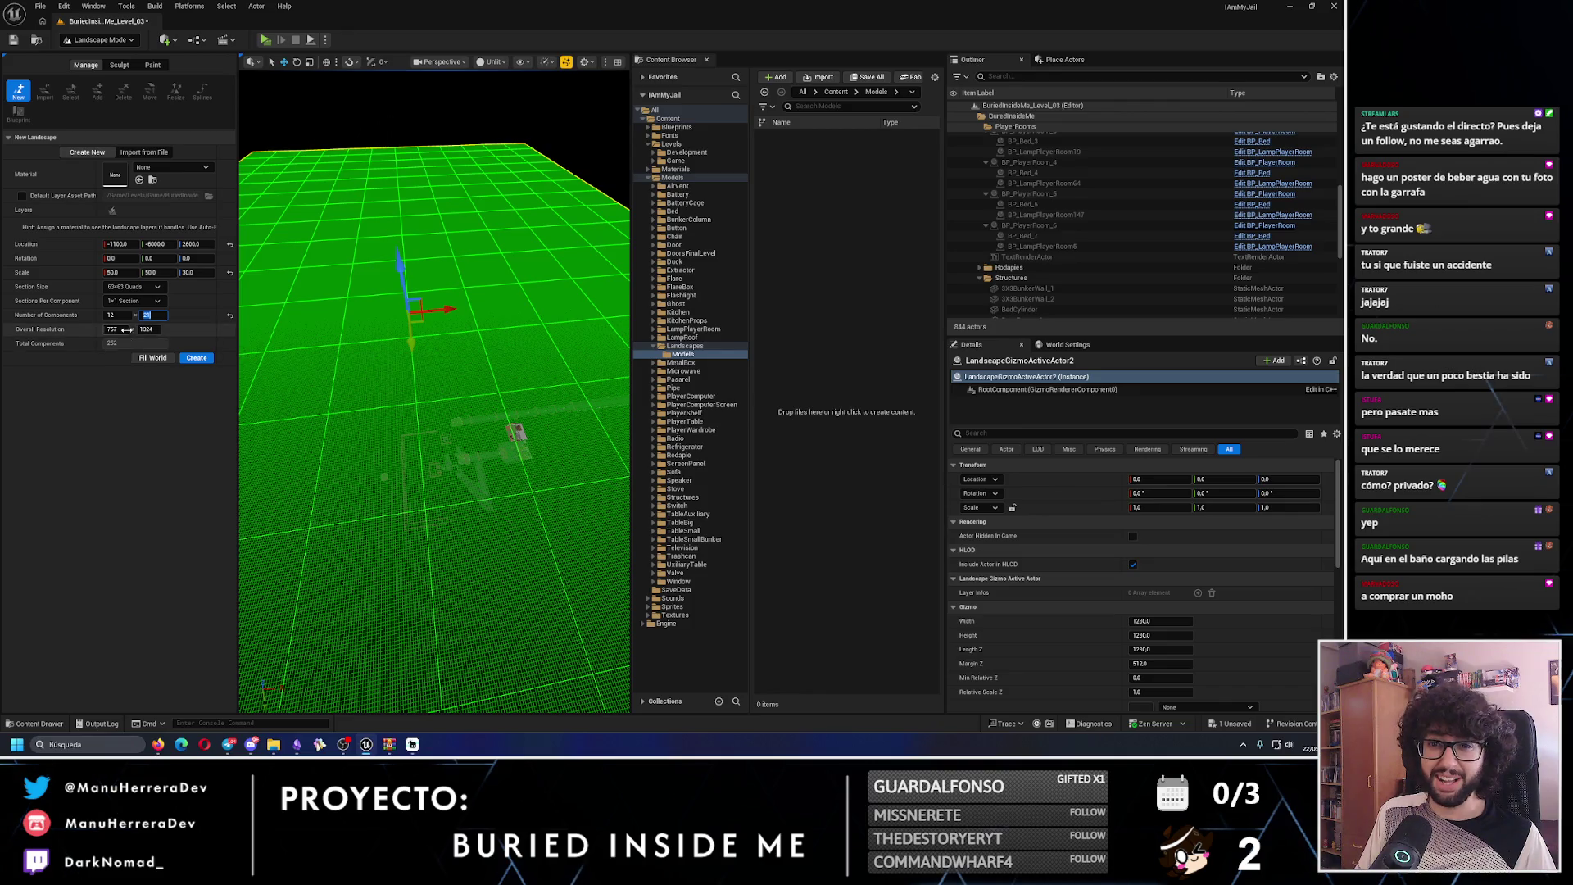
{"action": "left_click_drag", "start_coordinate": [131, 319], "coordinate": [124, 319]}
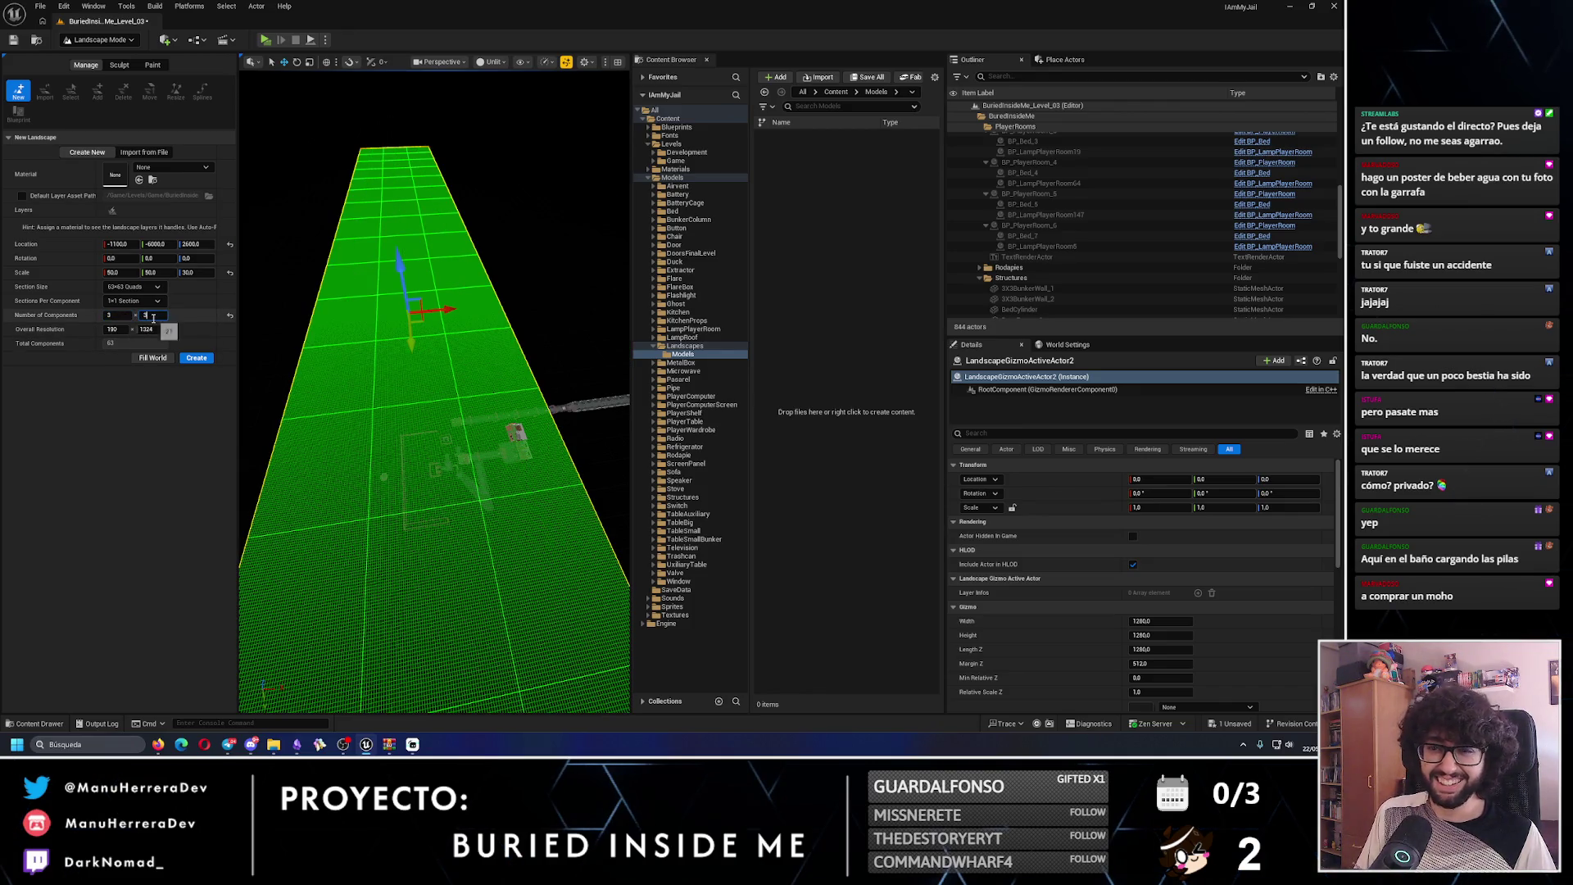
{"action": "key", "text": "Return"}
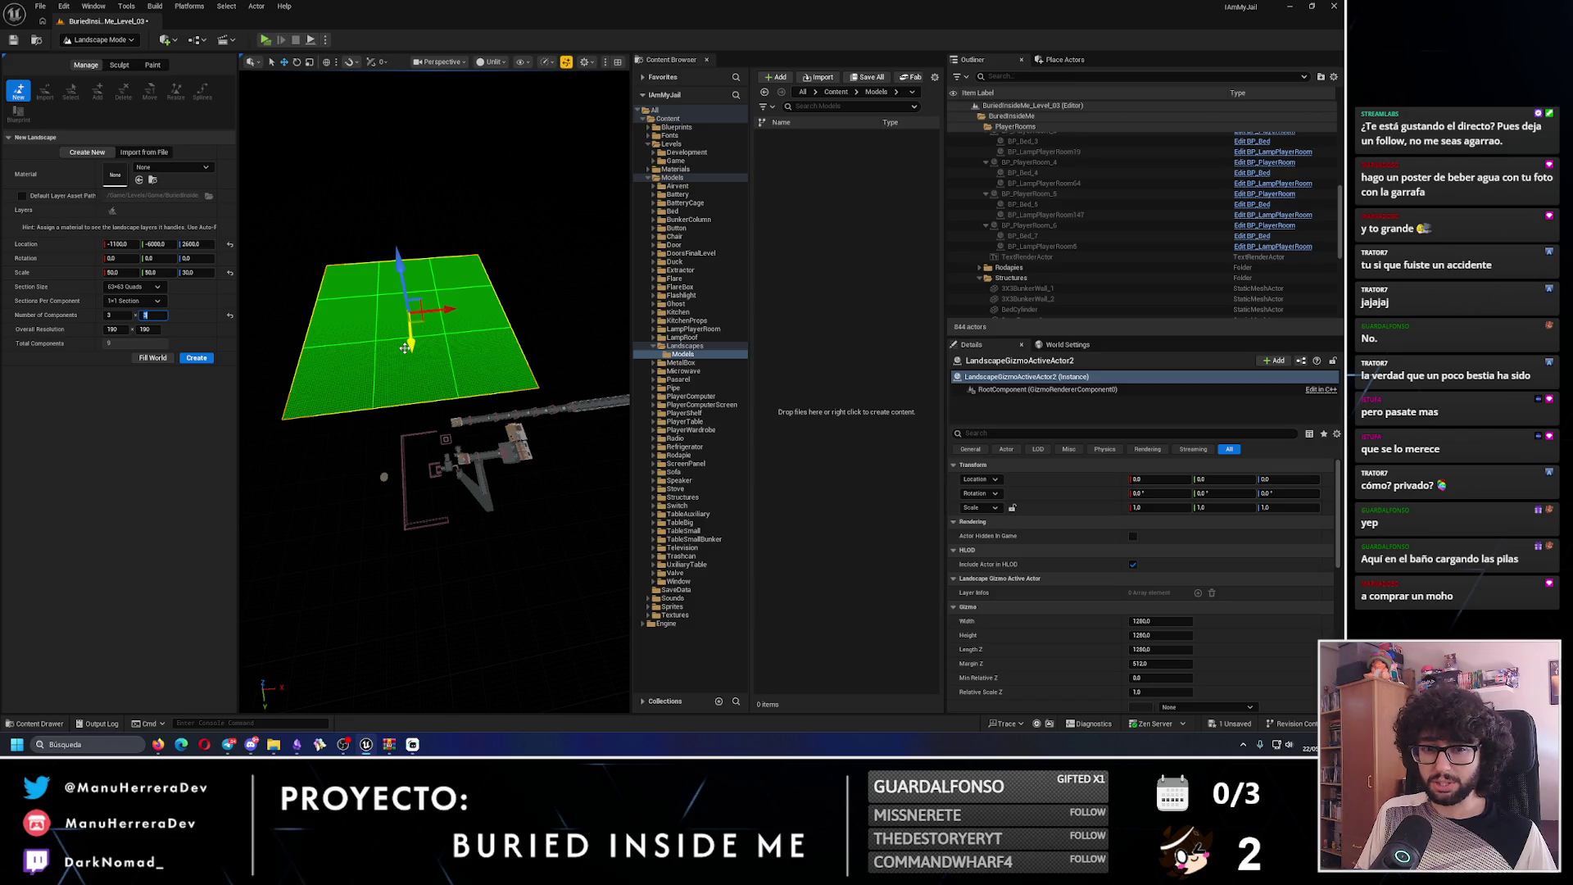
{"action": "left_click_drag", "start_coordinate": [410, 343], "coordinate": [412, 350]}
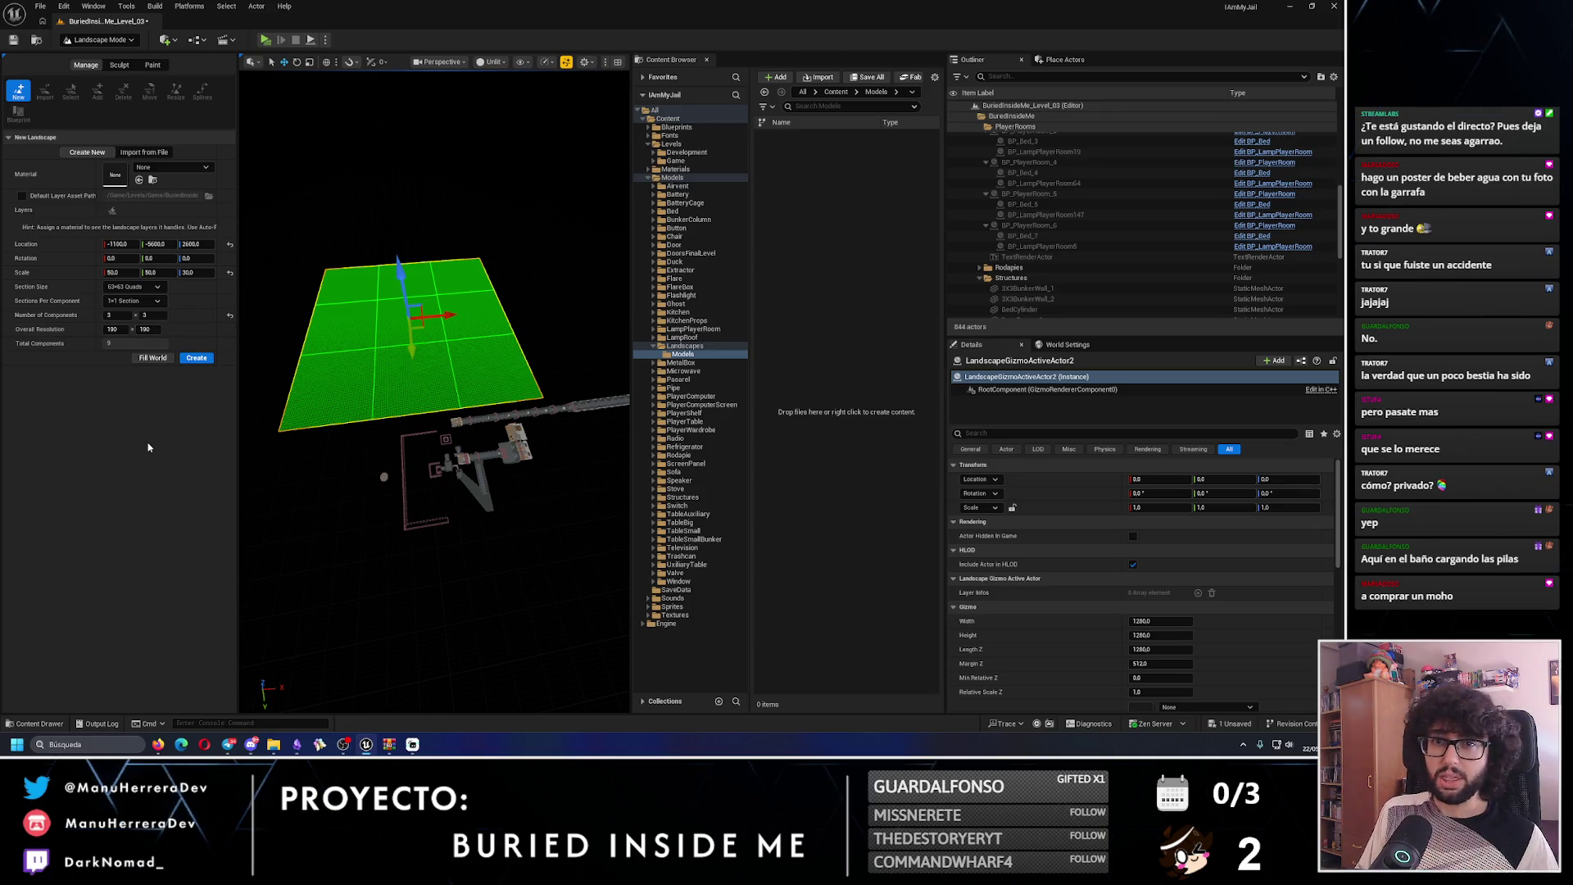
- Undo three times to return to 8 x 8 components at 505 x 505, X 2100
{"action": "key", "text": "ctrl+z"}
{"action": "key", "text": "ctrl+z"}
{"action": "key", "text": "ctrl+z"}
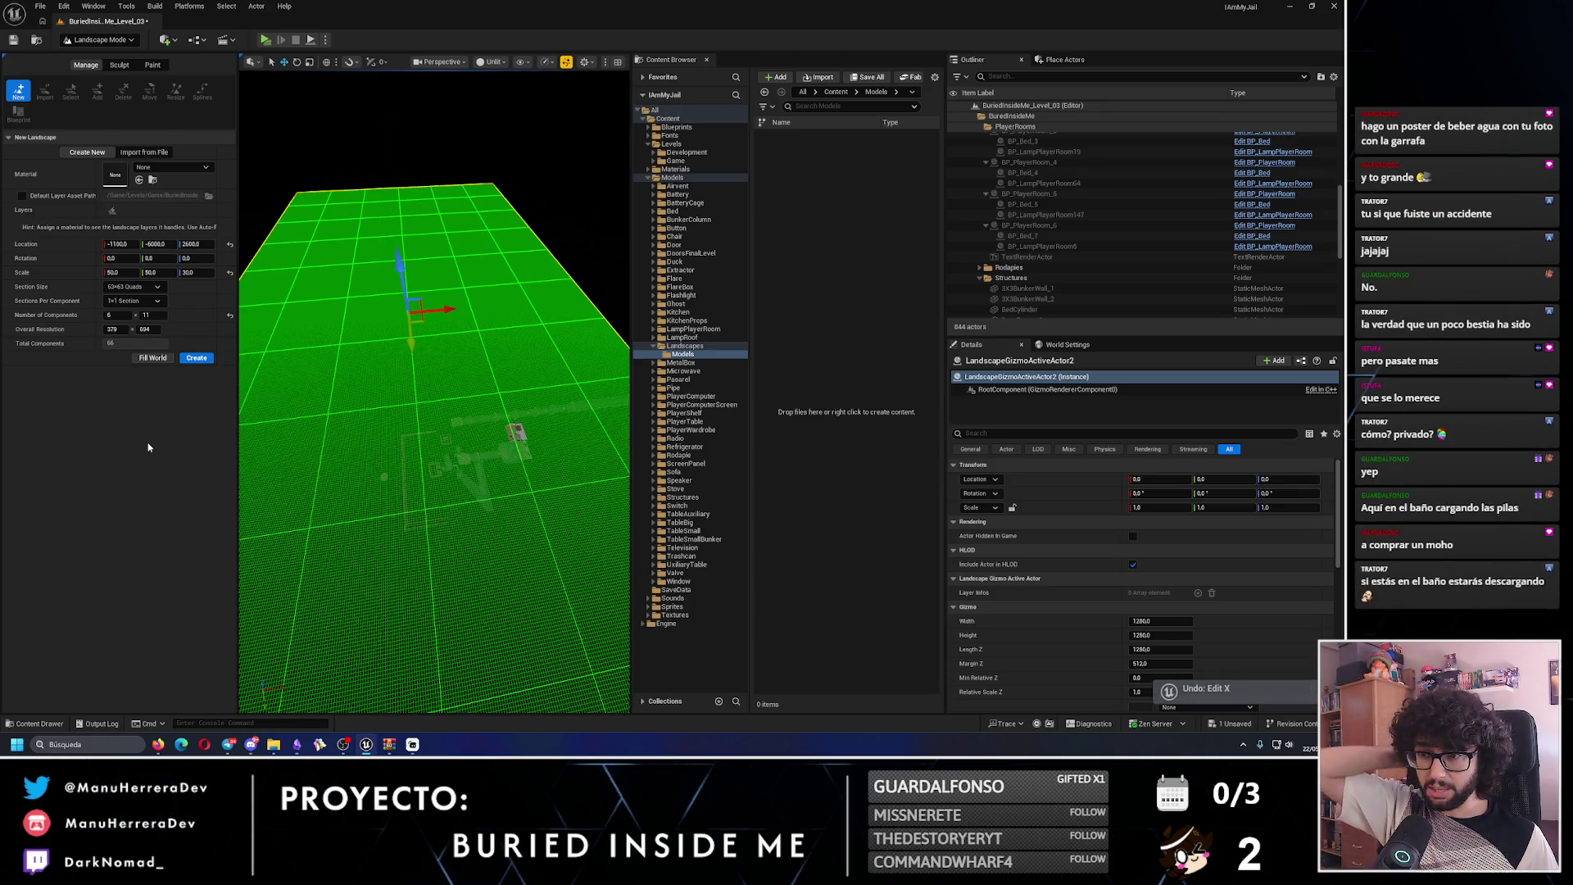
{"action": "key", "text": "ctrl+z"}
{"action": "key", "text": "ctrl+z"}
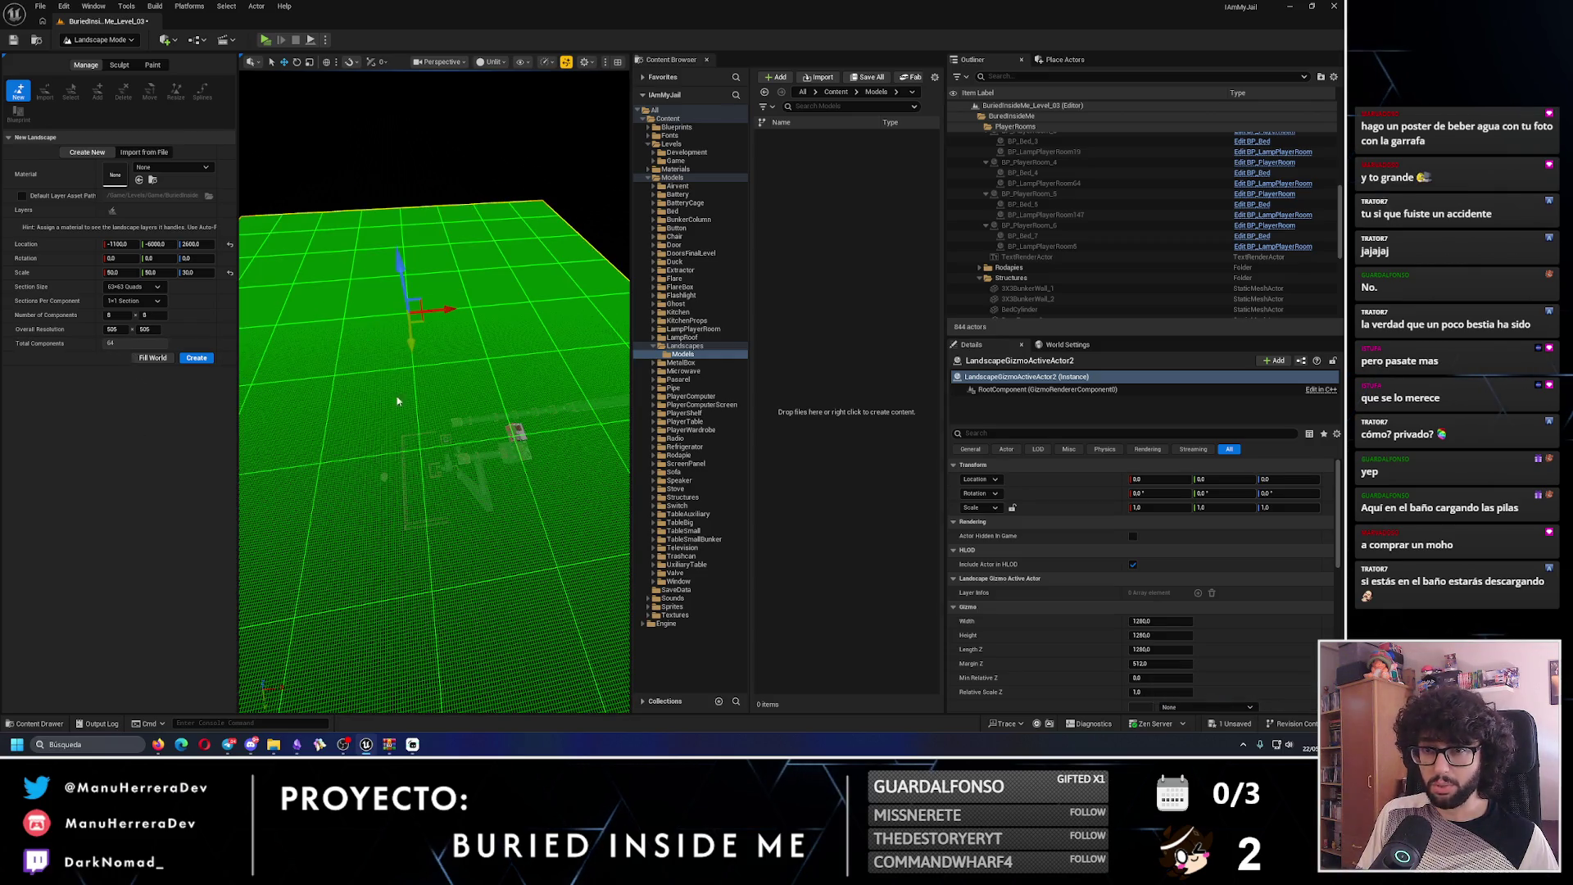
{"action": "key", "text": "ctrl+z"}
{"action": "key", "text": "ctrl+z"}
{"action": "key", "text": "ctrl+z"}
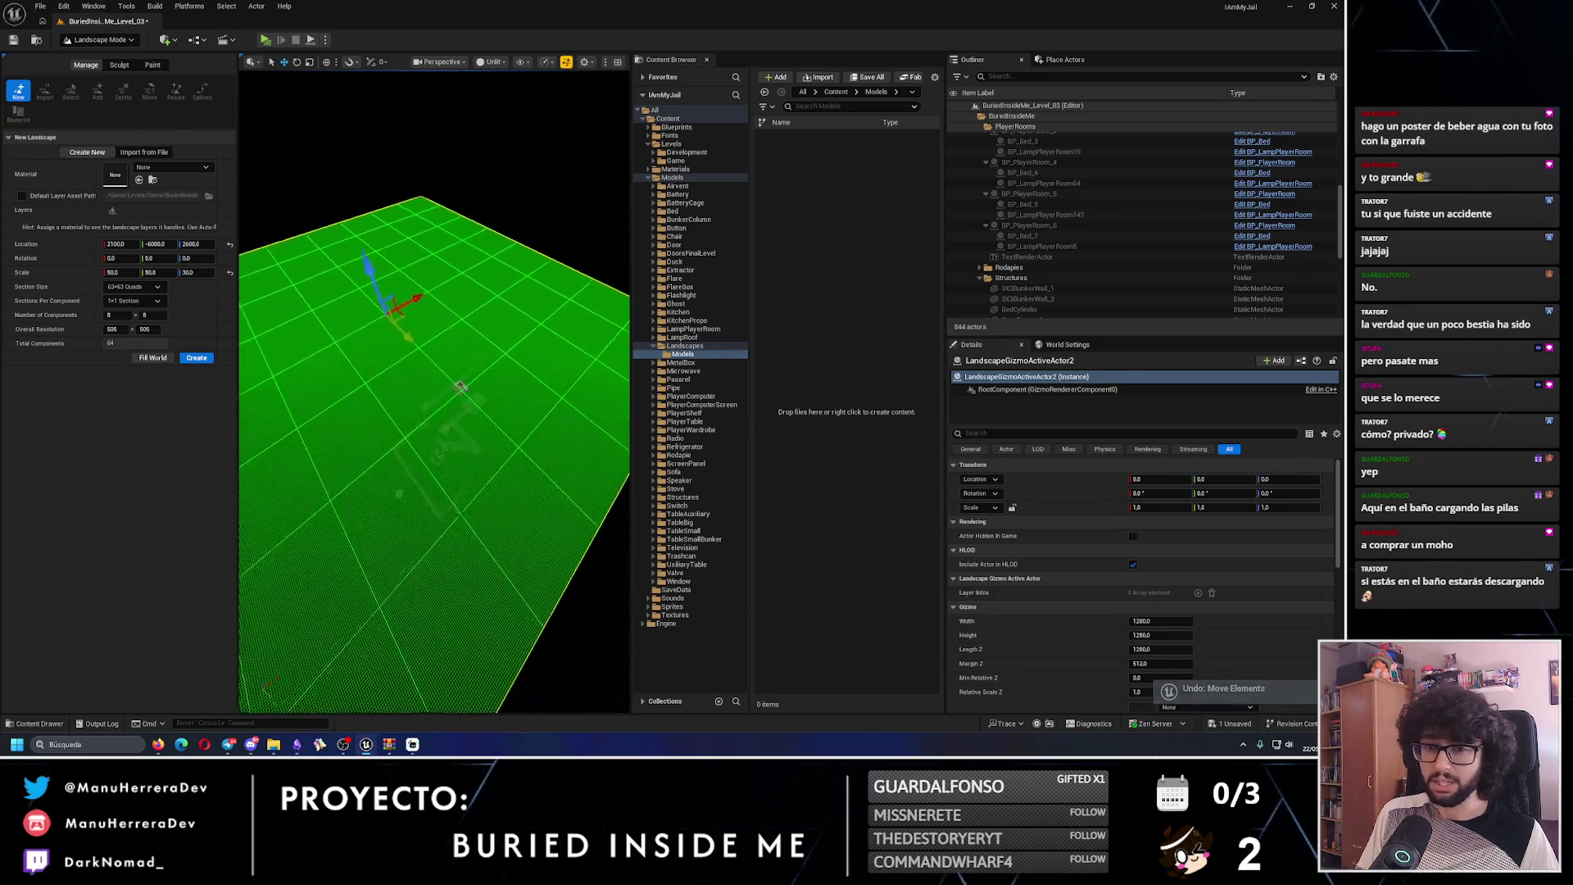
{"action": "key", "text": "ctrl+z"}
{"action": "key", "text": "ctrl+z"}
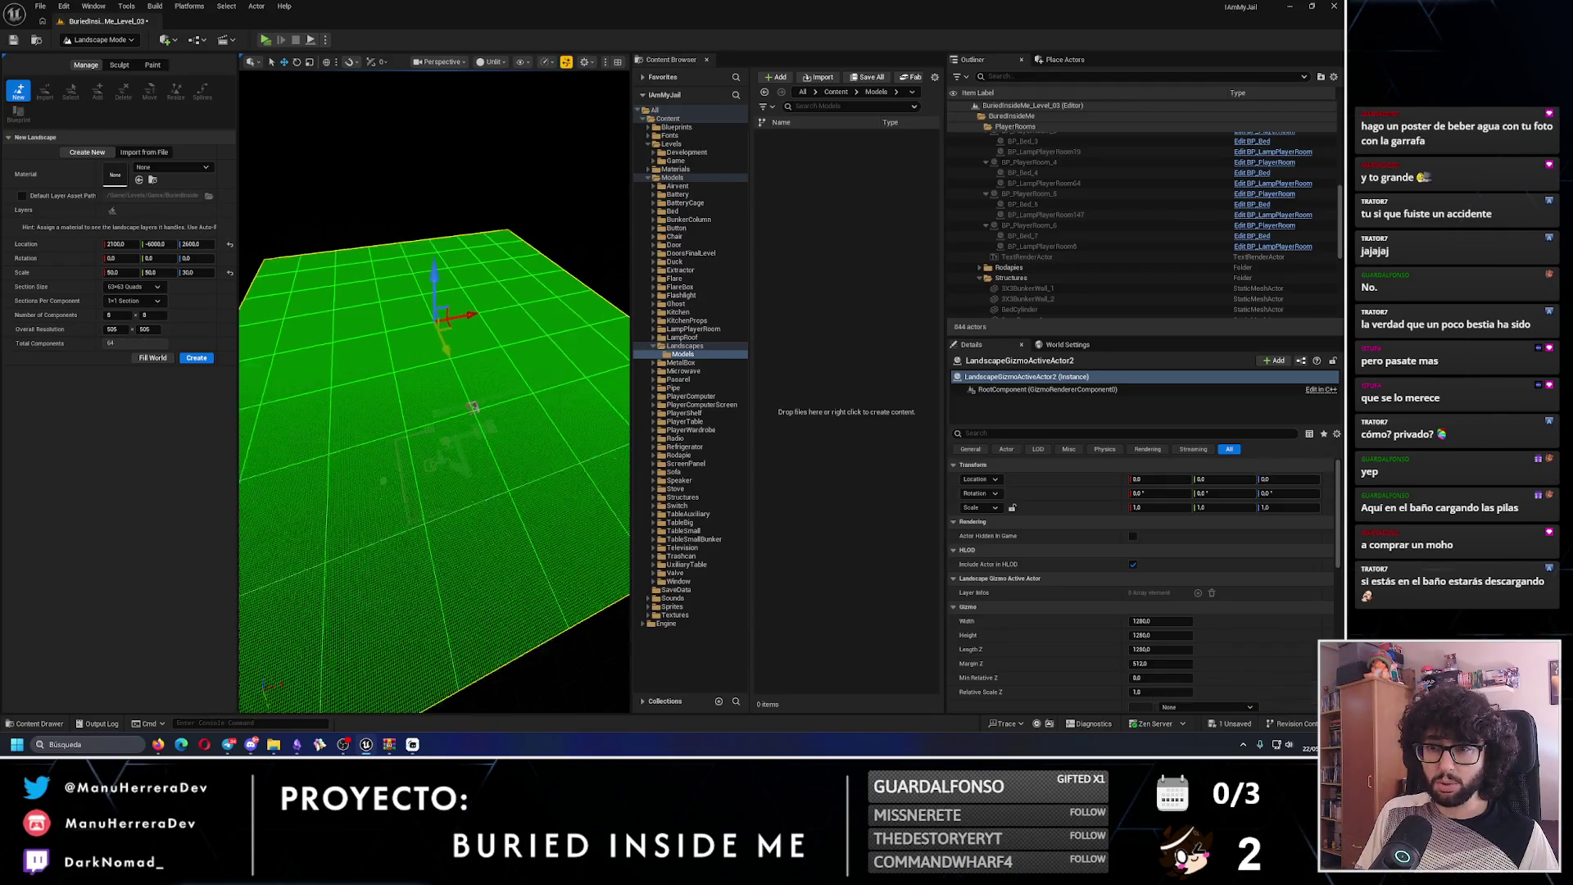
{"action": "scroll", "coordinate": [382, 437], "scroll_direction": "up", "scroll_amount": 5}
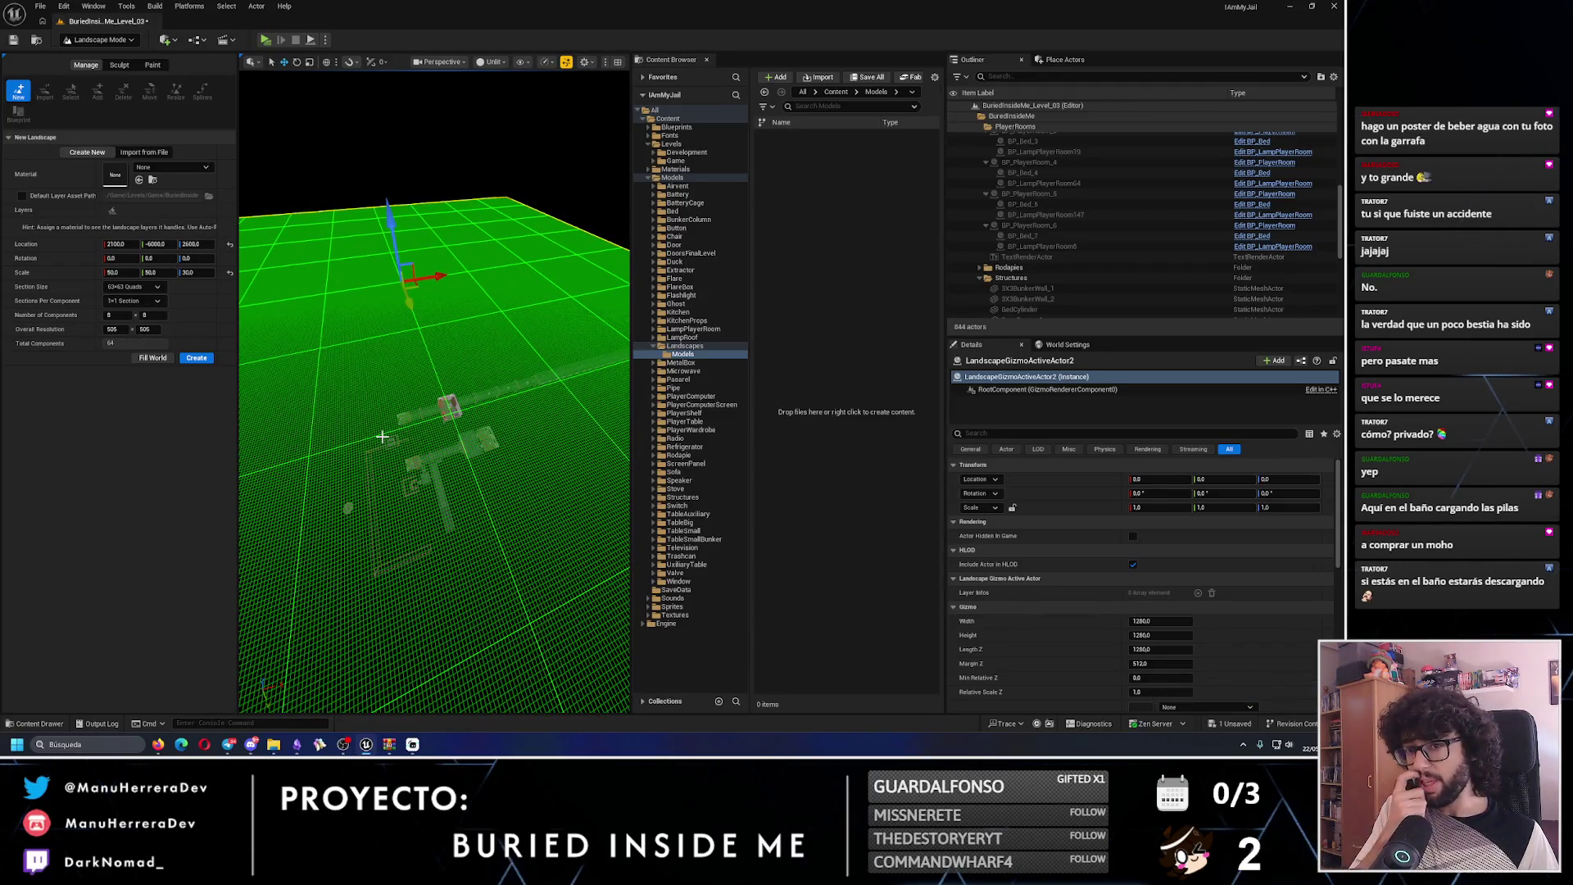
{"action": "mouse_move", "coordinate": [381, 436]}
{"action": "left_mouse_down"}
{"action": "mouse_move", "coordinate": [457, 425]}
{"action": "mouse_move", "coordinate": [412, 423]}
{"action": "mouse_move", "coordinate": [352, 182]}
{"action": "mouse_move", "coordinate": [391, 174]}
{"action": "left_mouse_up"}
{"action": "scroll", "coordinate": [358, 282], "scroll_direction": "down", "scroll_amount": 5}
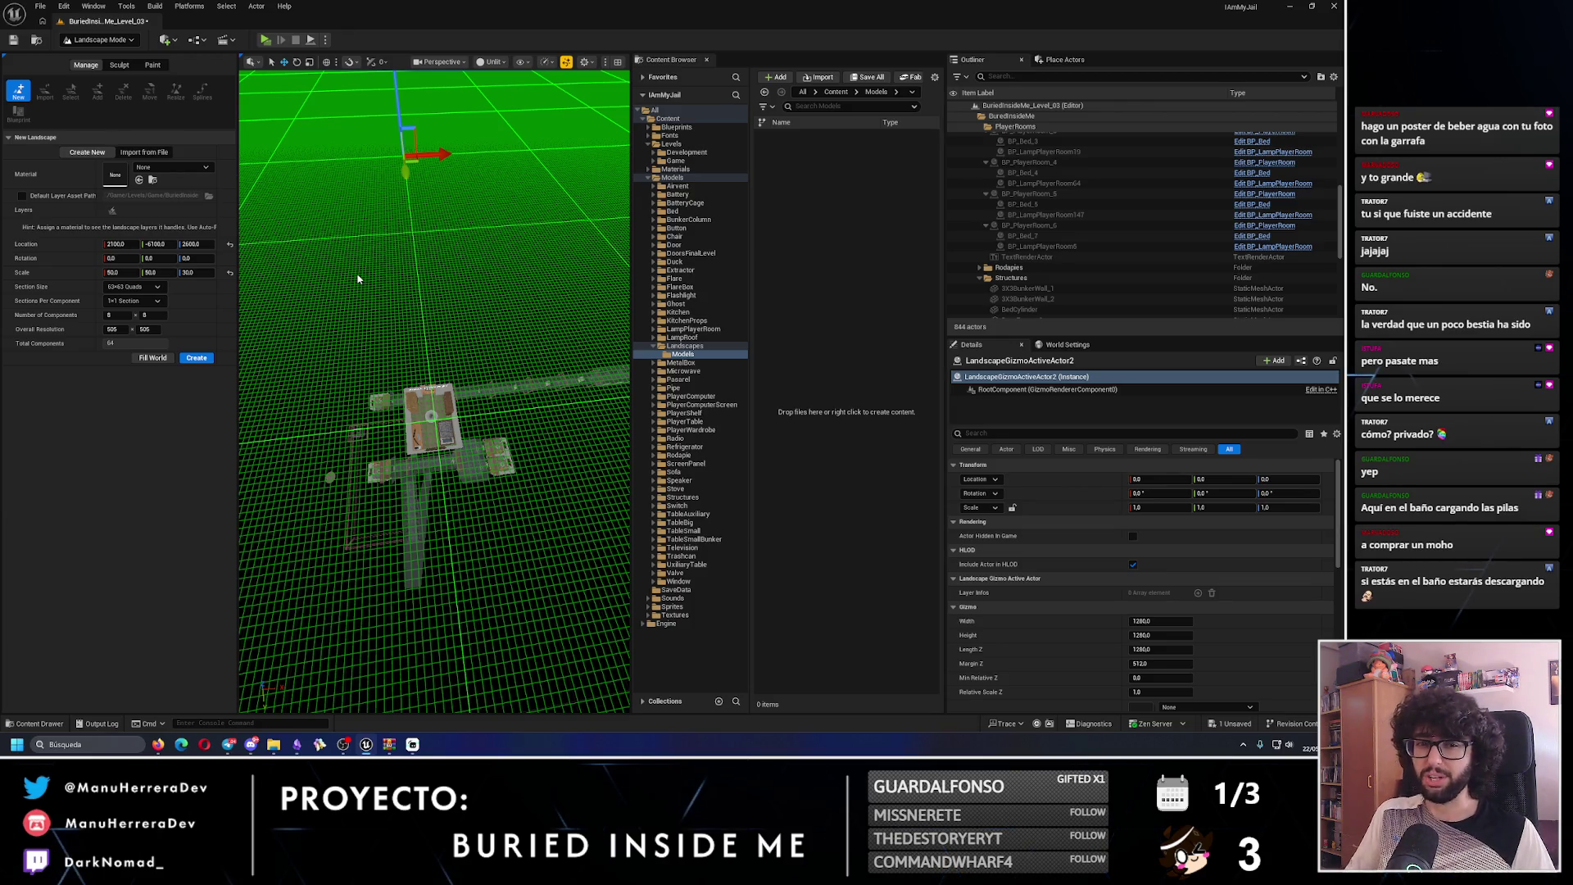
{"action": "key", "text": "w"}
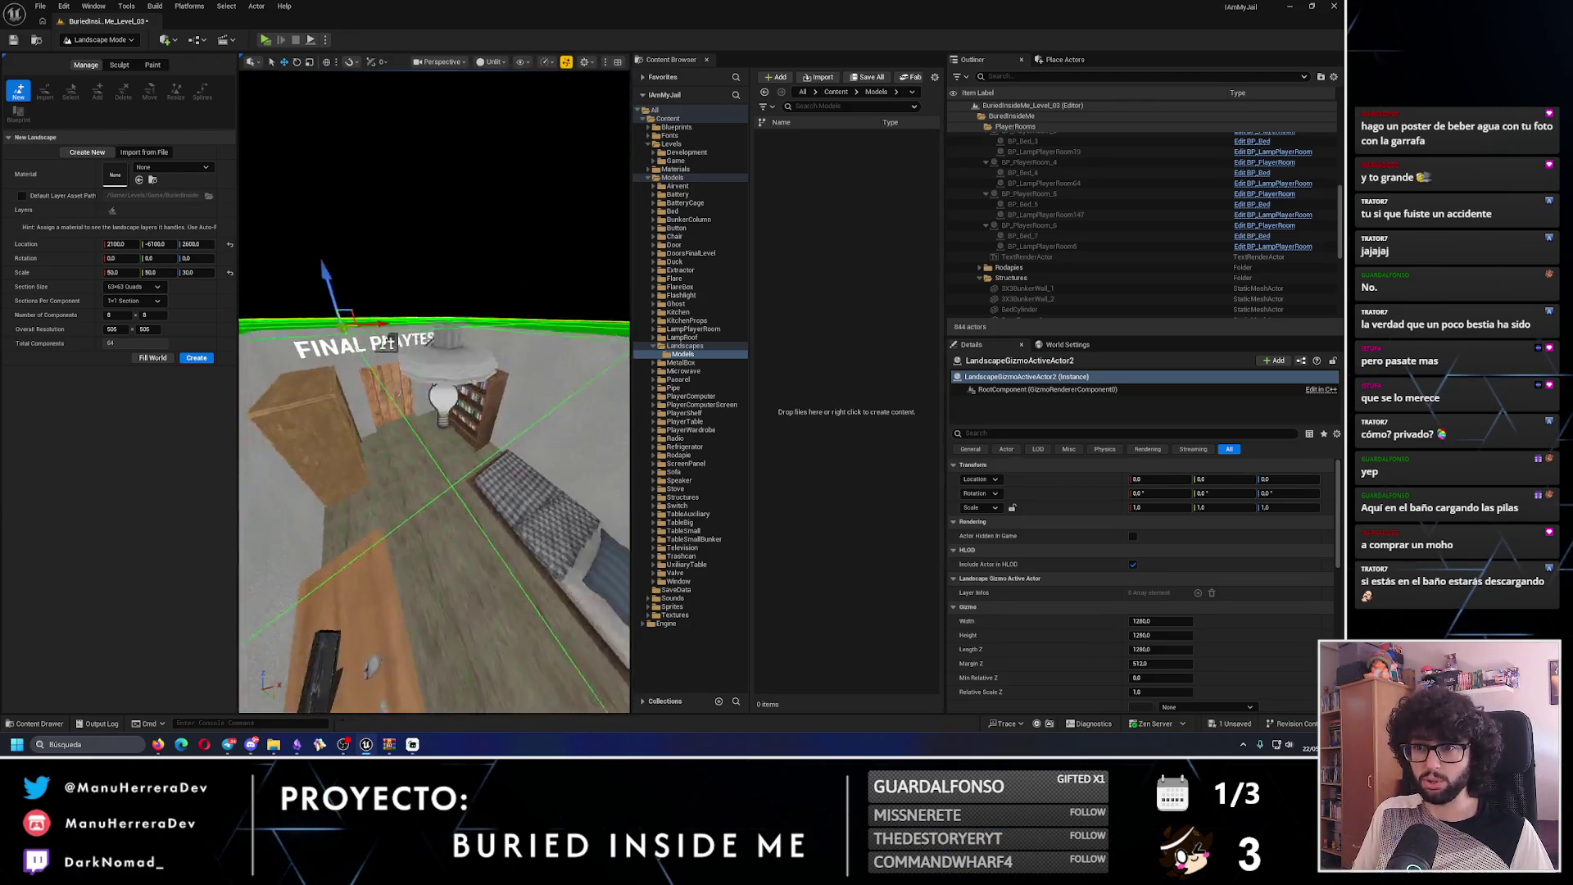
{"action": "key", "text": "s"}
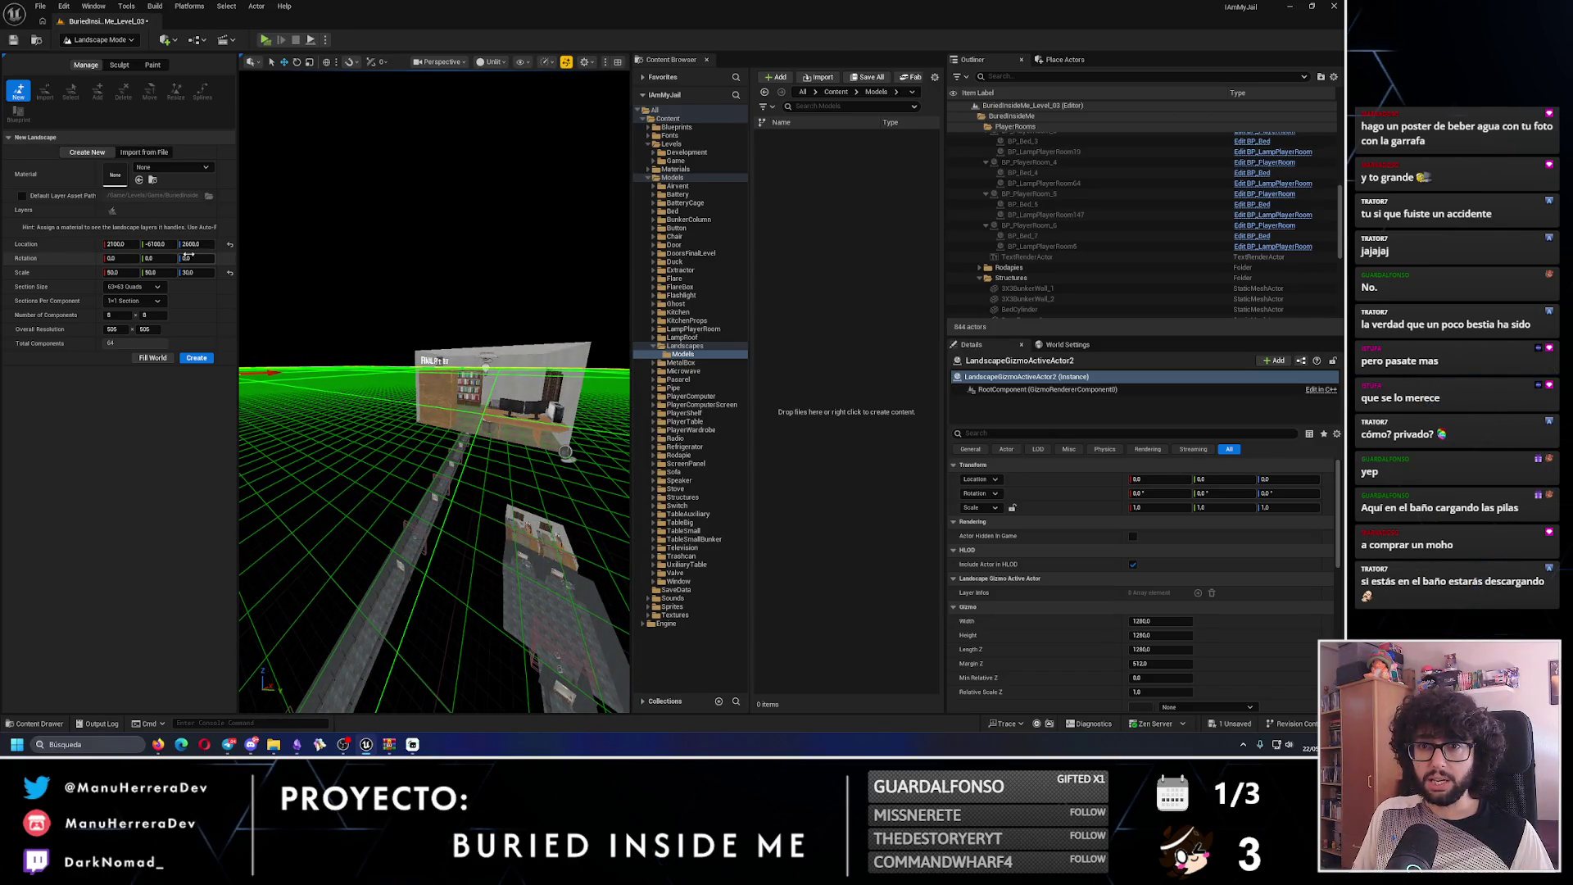
{"action": "key", "text": "s"}
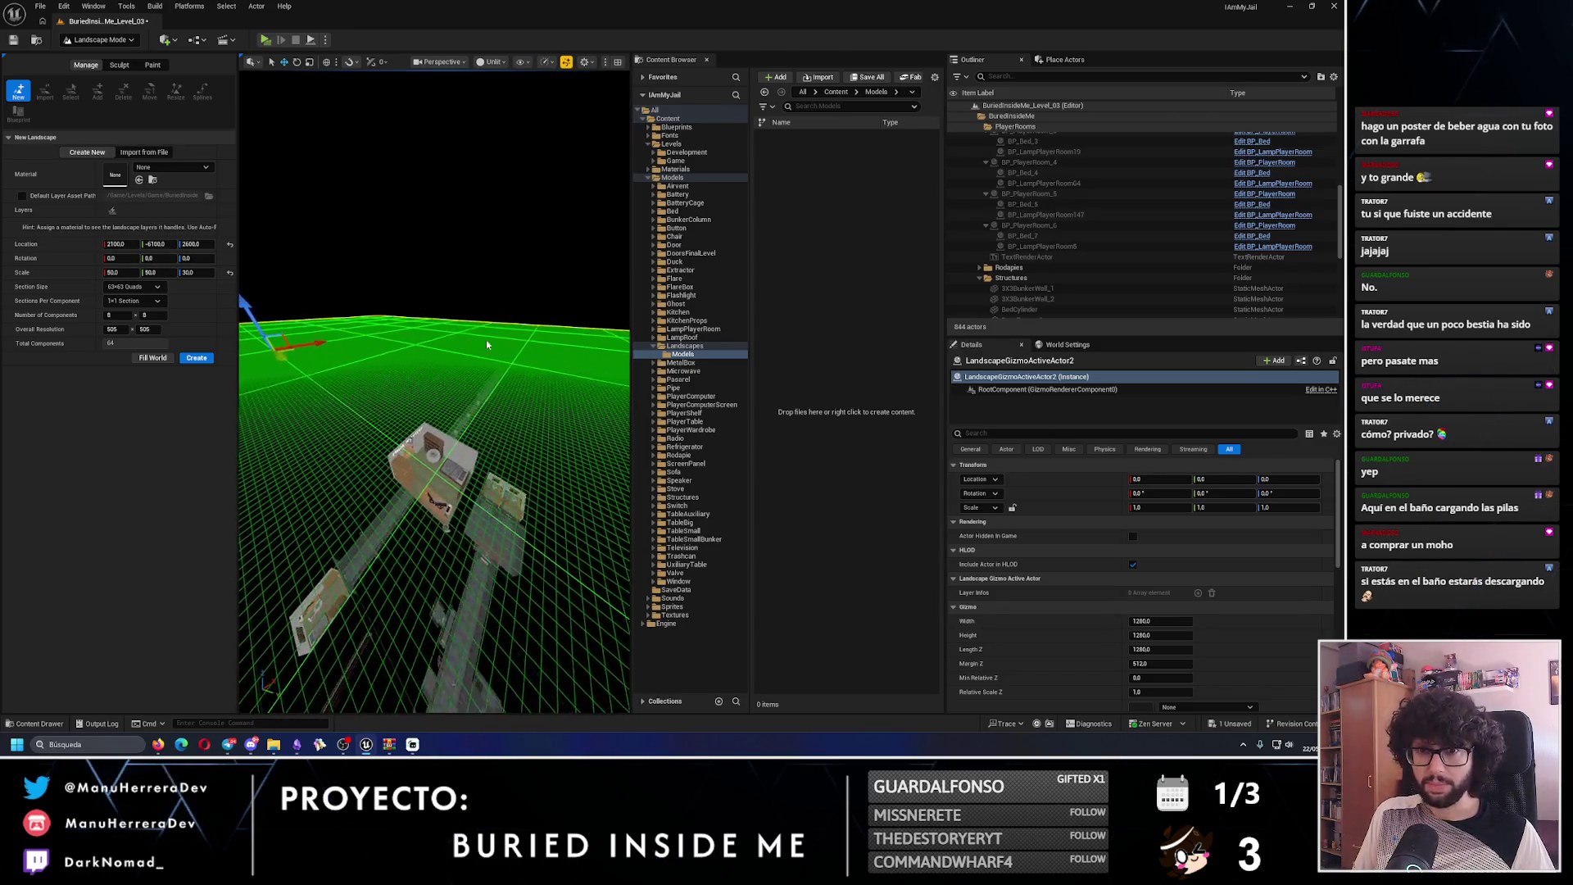
- Set the overall resolution to 253 x 253 and the landscape scale to 100
{"action": "left_click", "coordinate": [152, 330]}
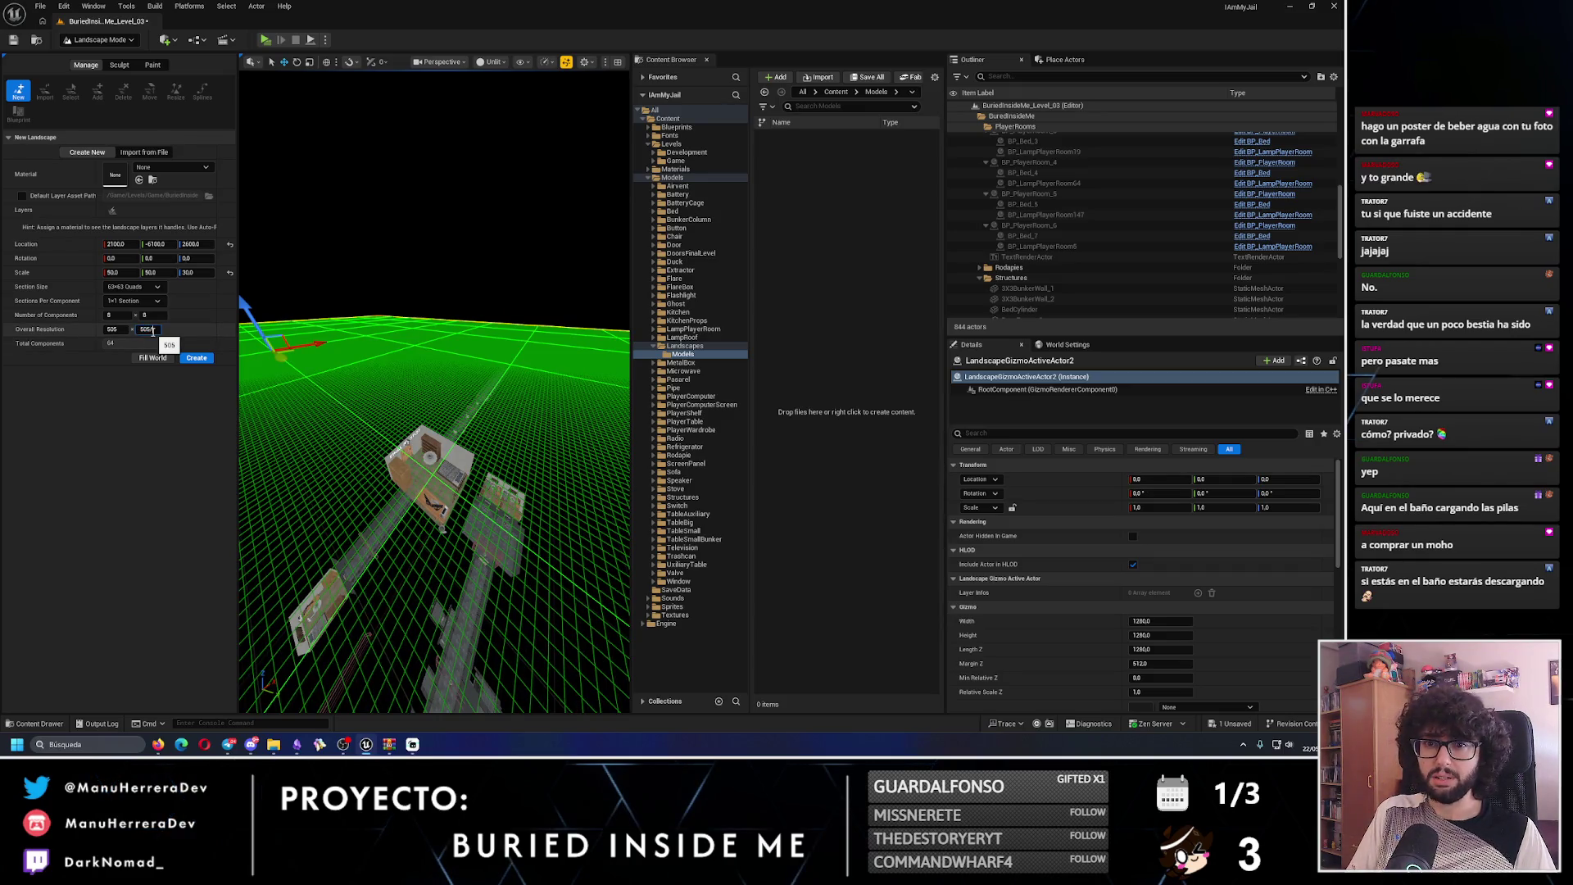
{"action": "type", "text": "253"}
{"action": "key", "text": "Return"}
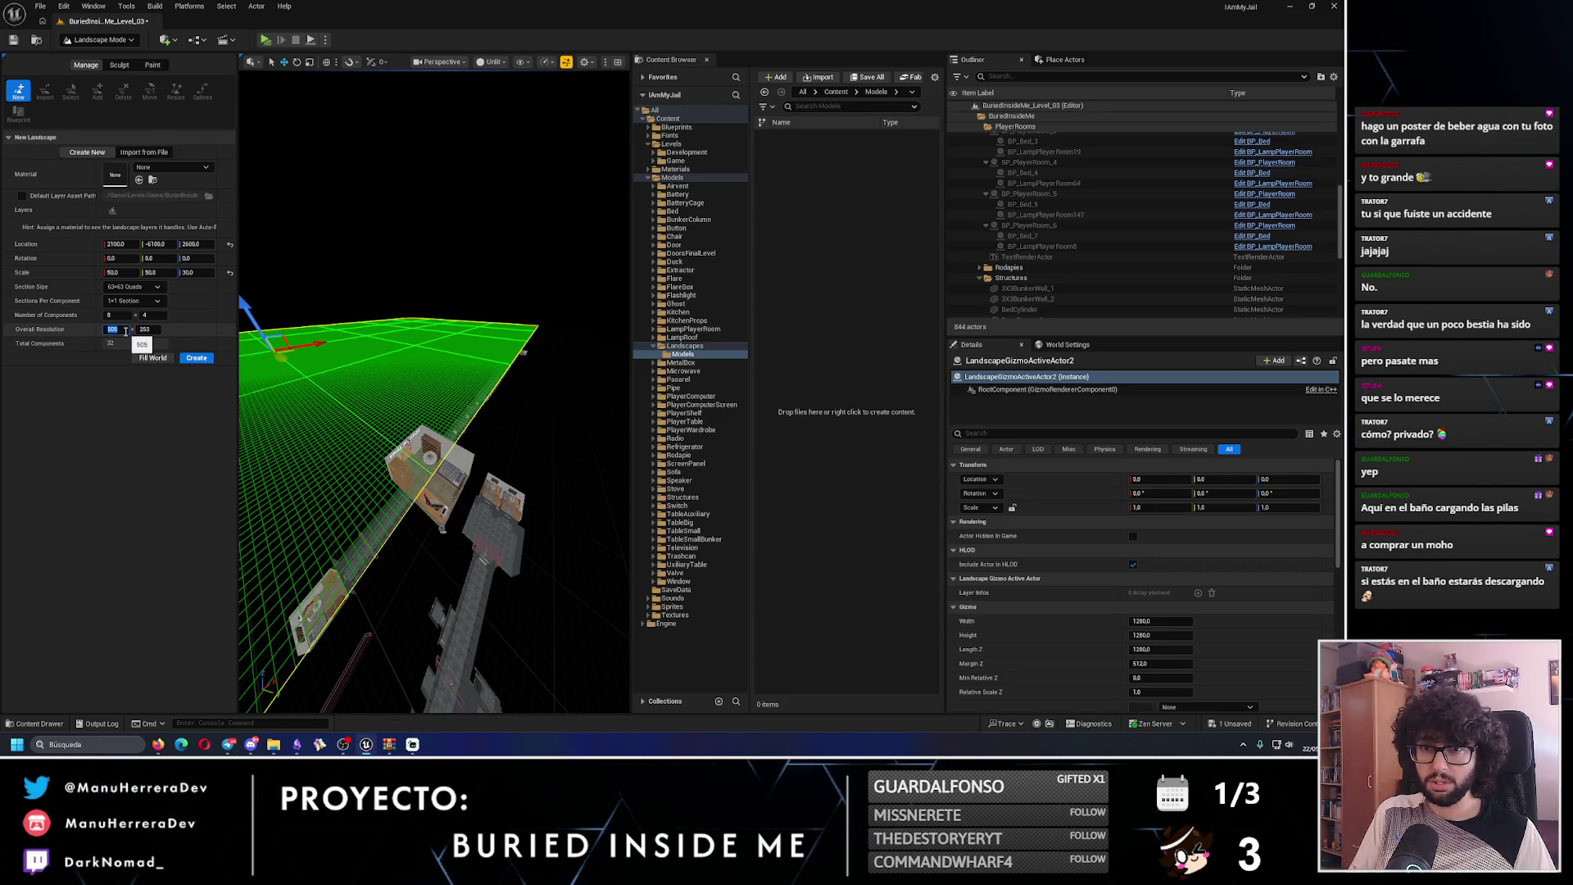
{"action": "type", "text": "253"}
{"action": "key", "text": "Return"}
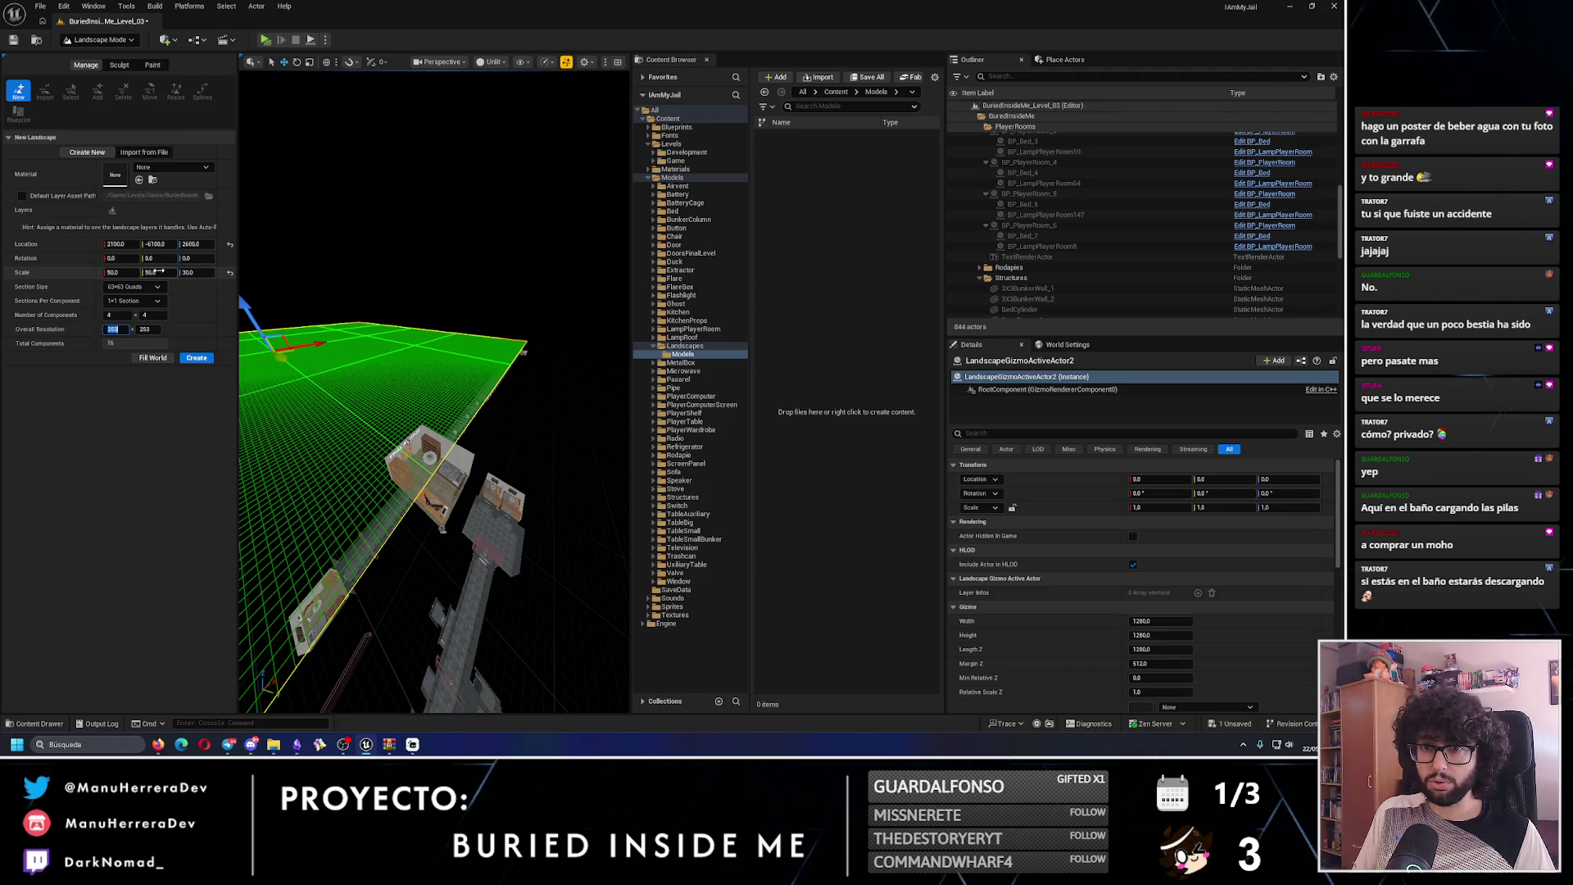
{"action": "type", "text": "0"}
{"action": "key", "text": "Tab"}
{"action": "type", "text": "100"}
{"action": "key", "text": "Return"}
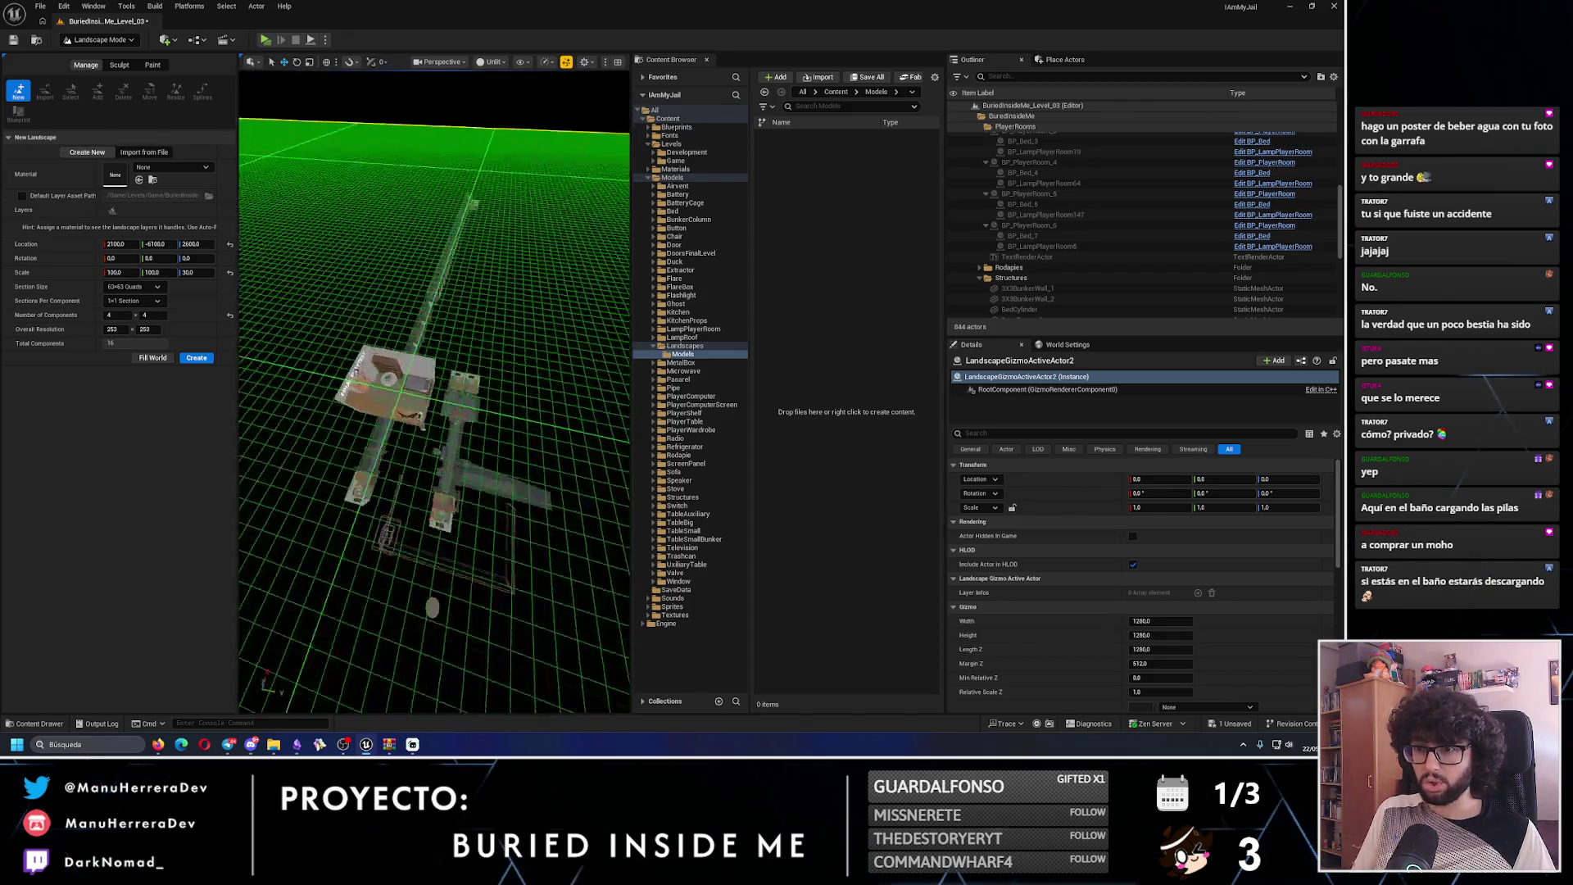
- Set the X/Y scale to 200 and move the landscape to Y -4500
{"action": "left_click", "coordinate": [113, 329]}
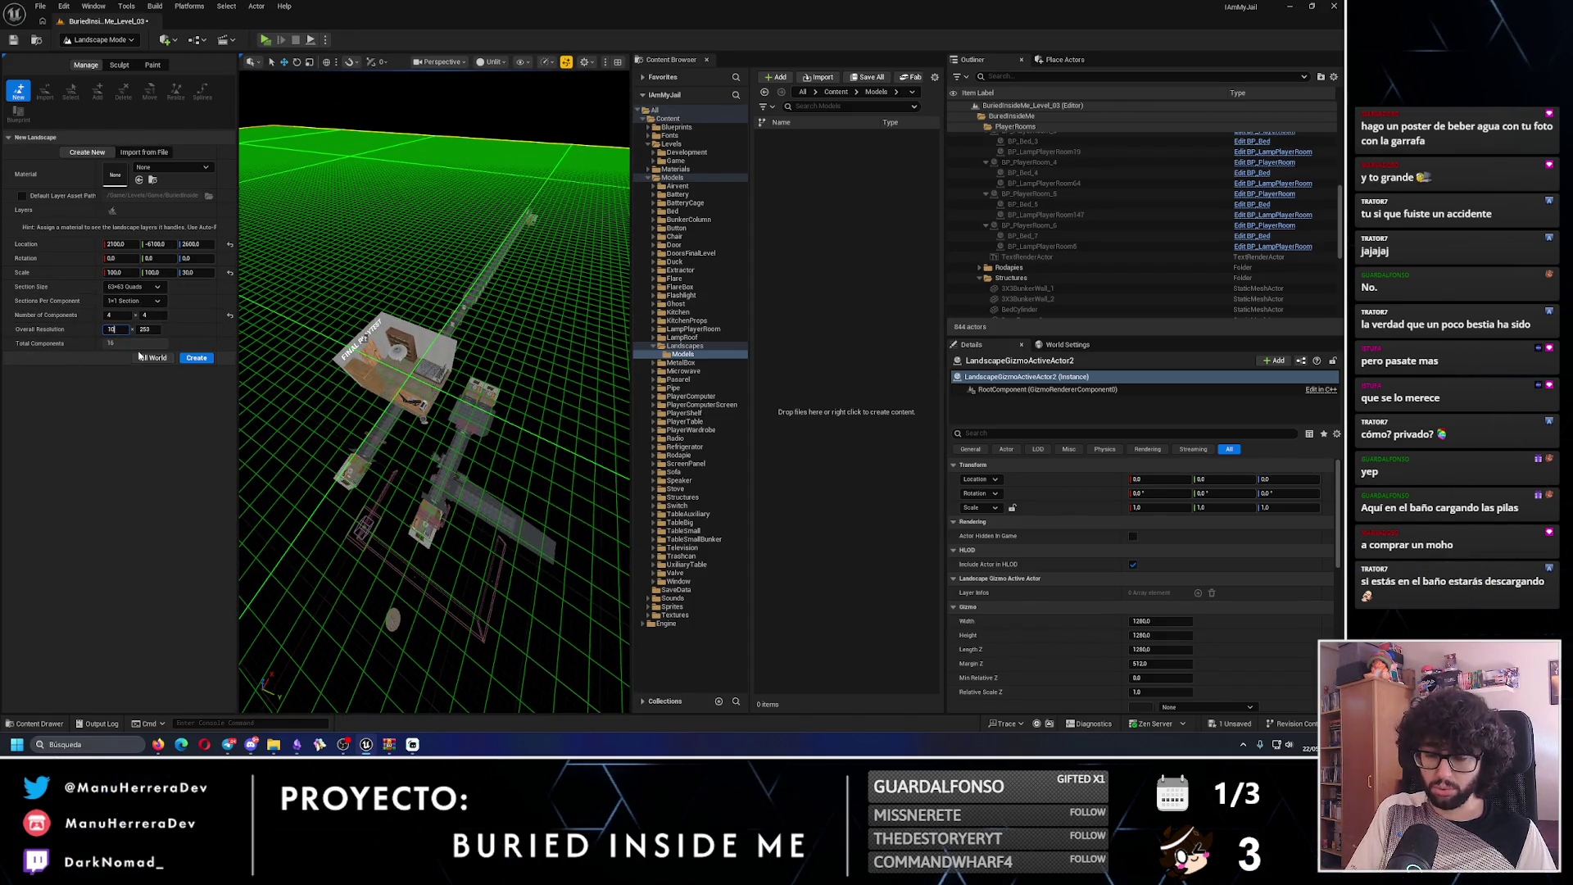
{"action": "key", "text": "Return"}
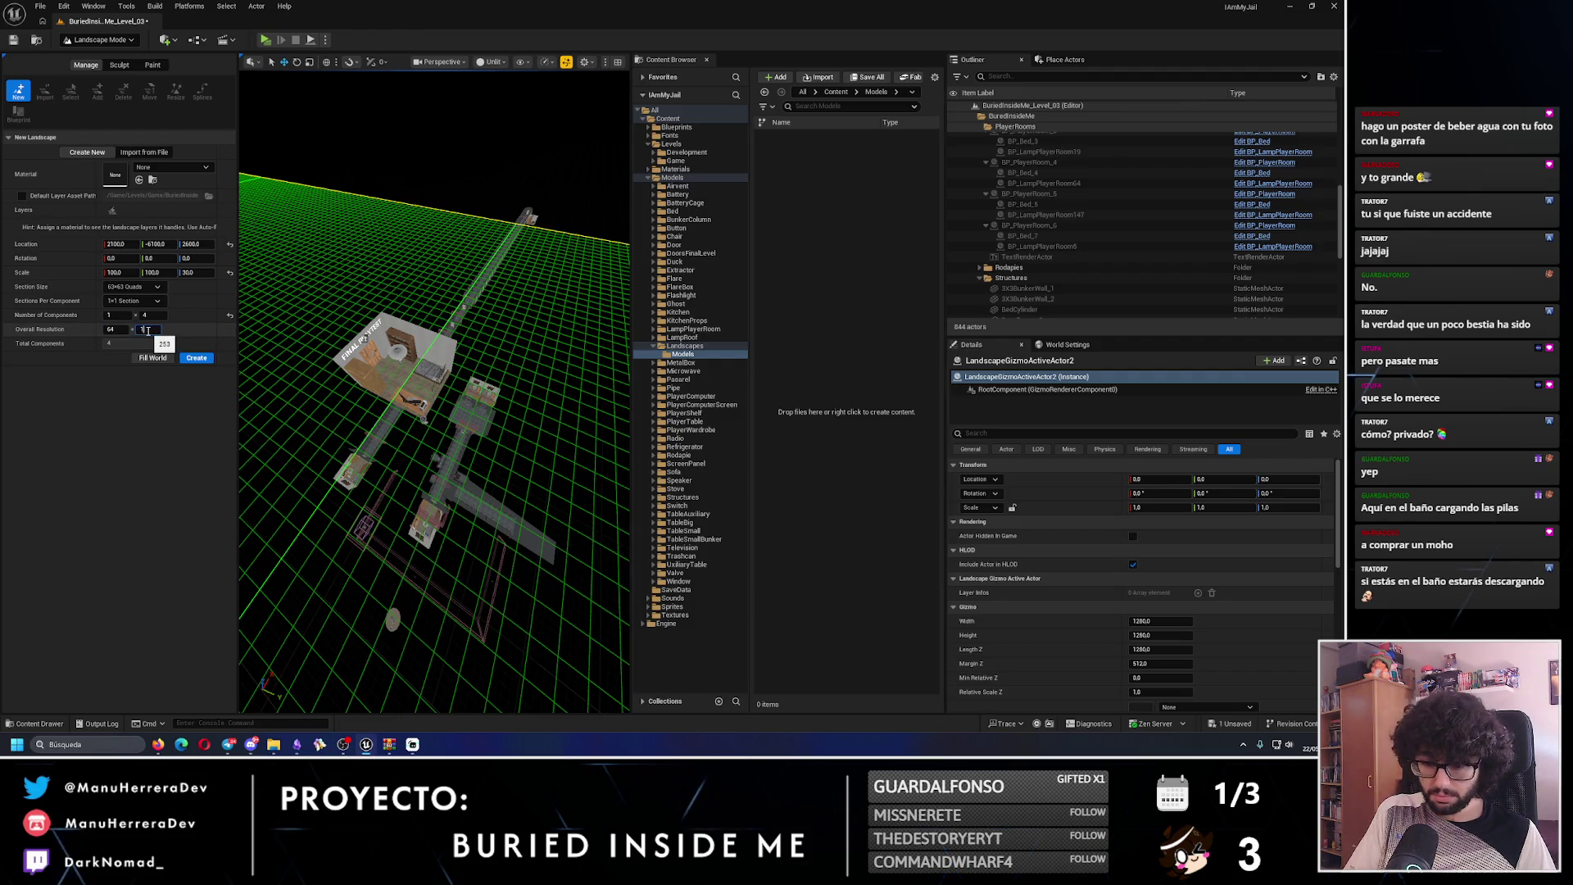
{"action": "key", "text": "Return"}
{"action": "left_click", "coordinate": [119, 272]}
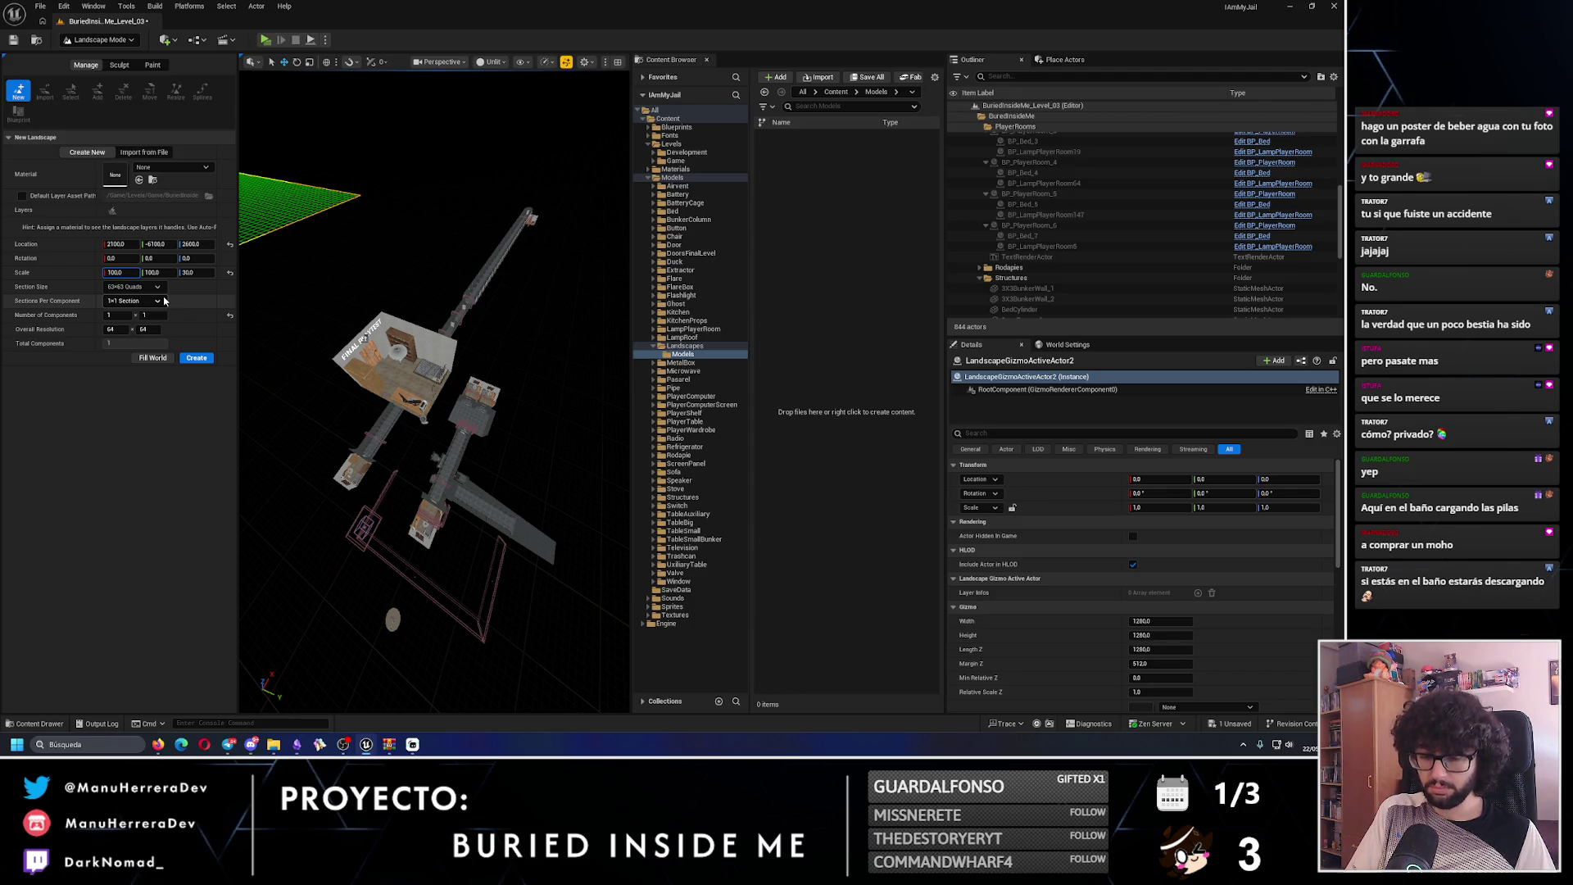
{"action": "type", "text": "200"}
{"action": "key", "text": "Return"}
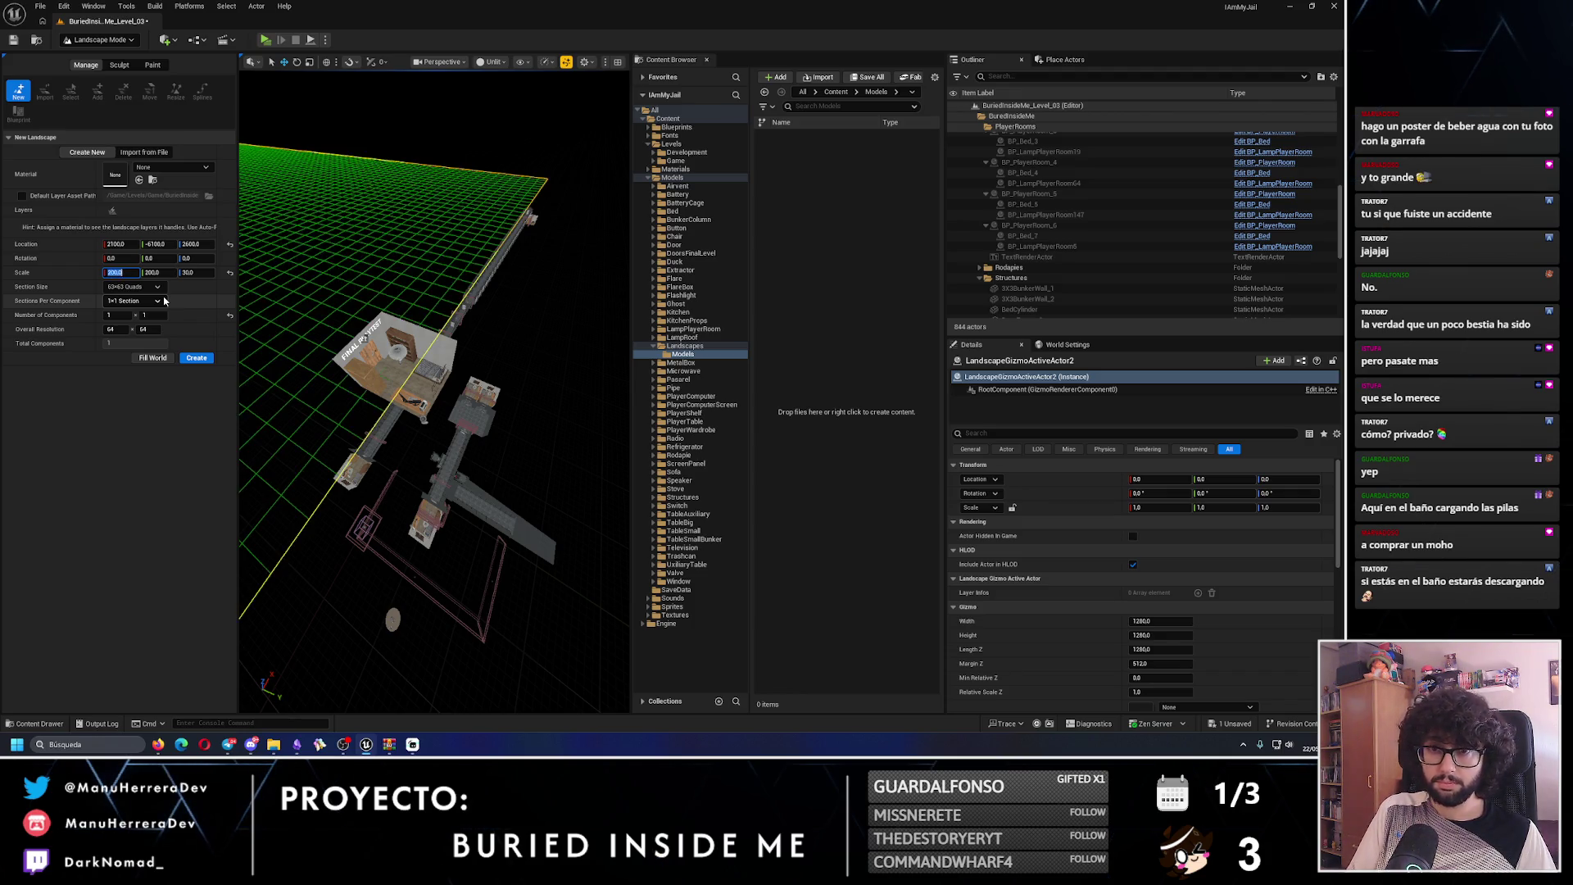
{"action": "left_click_drag", "start_coordinate": [426, 393], "coordinate": [402, 491]}
{"action": "mouse_move", "coordinate": [342, 295]}
{"action": "left_mouse_down"}
{"action": "mouse_move", "coordinate": [349, 319]}
{"action": "mouse_move", "coordinate": [327, 302]}
{"action": "mouse_move", "coordinate": [344, 270]}
{"action": "left_mouse_up"}
- Set the overall resolution to 127 x 127, giving 2 x 2 components
{"action": "left_click", "coordinate": [115, 328]}
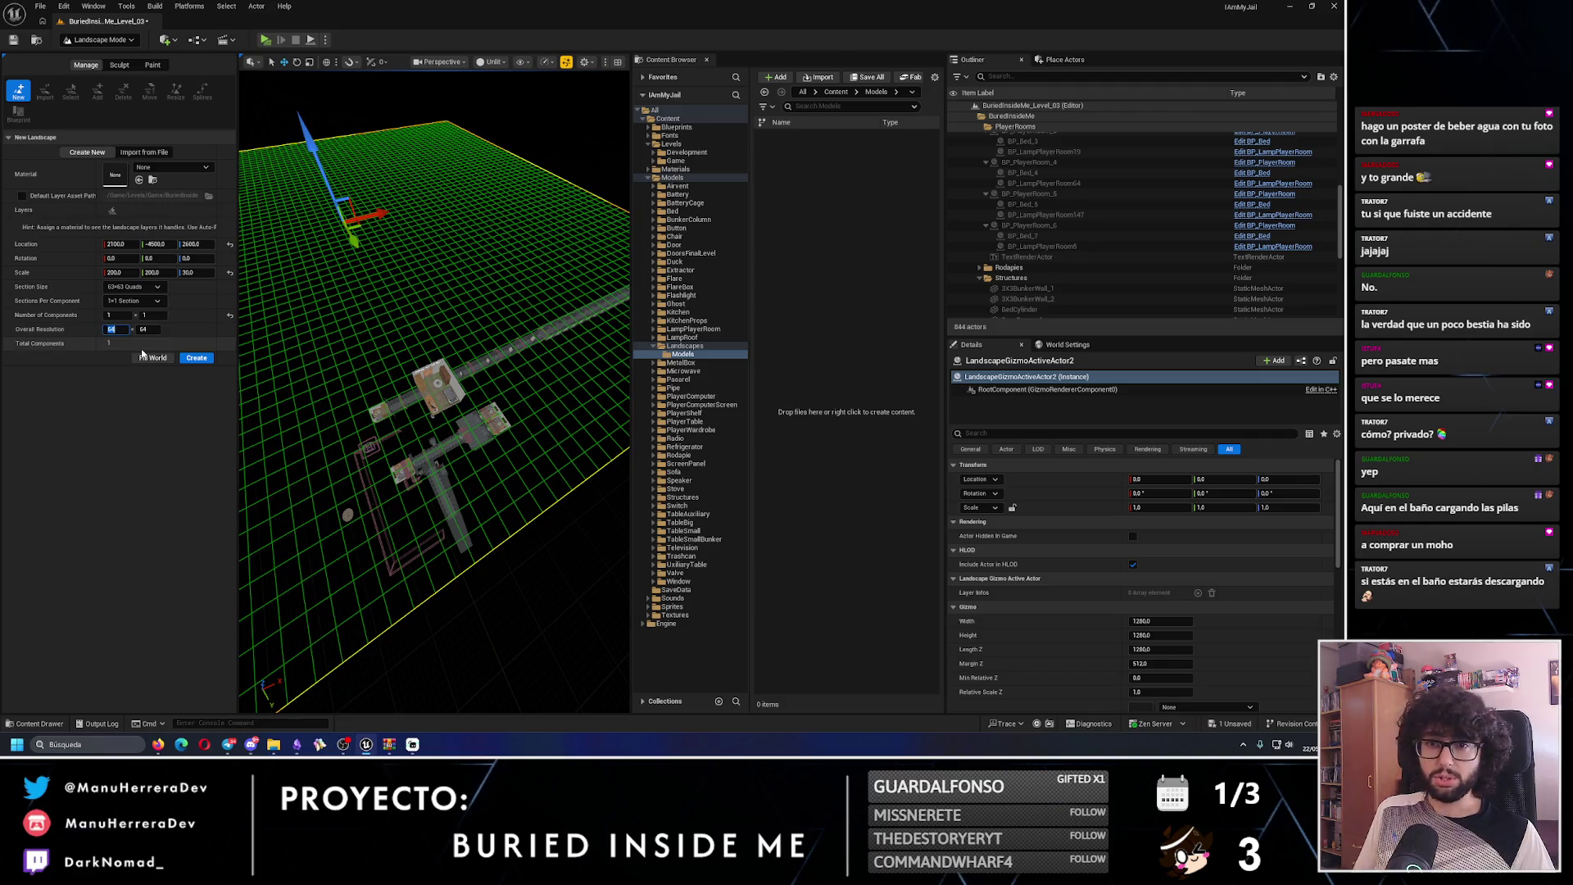
{"action": "type", "text": "128"}
{"action": "key", "text": "Return"}
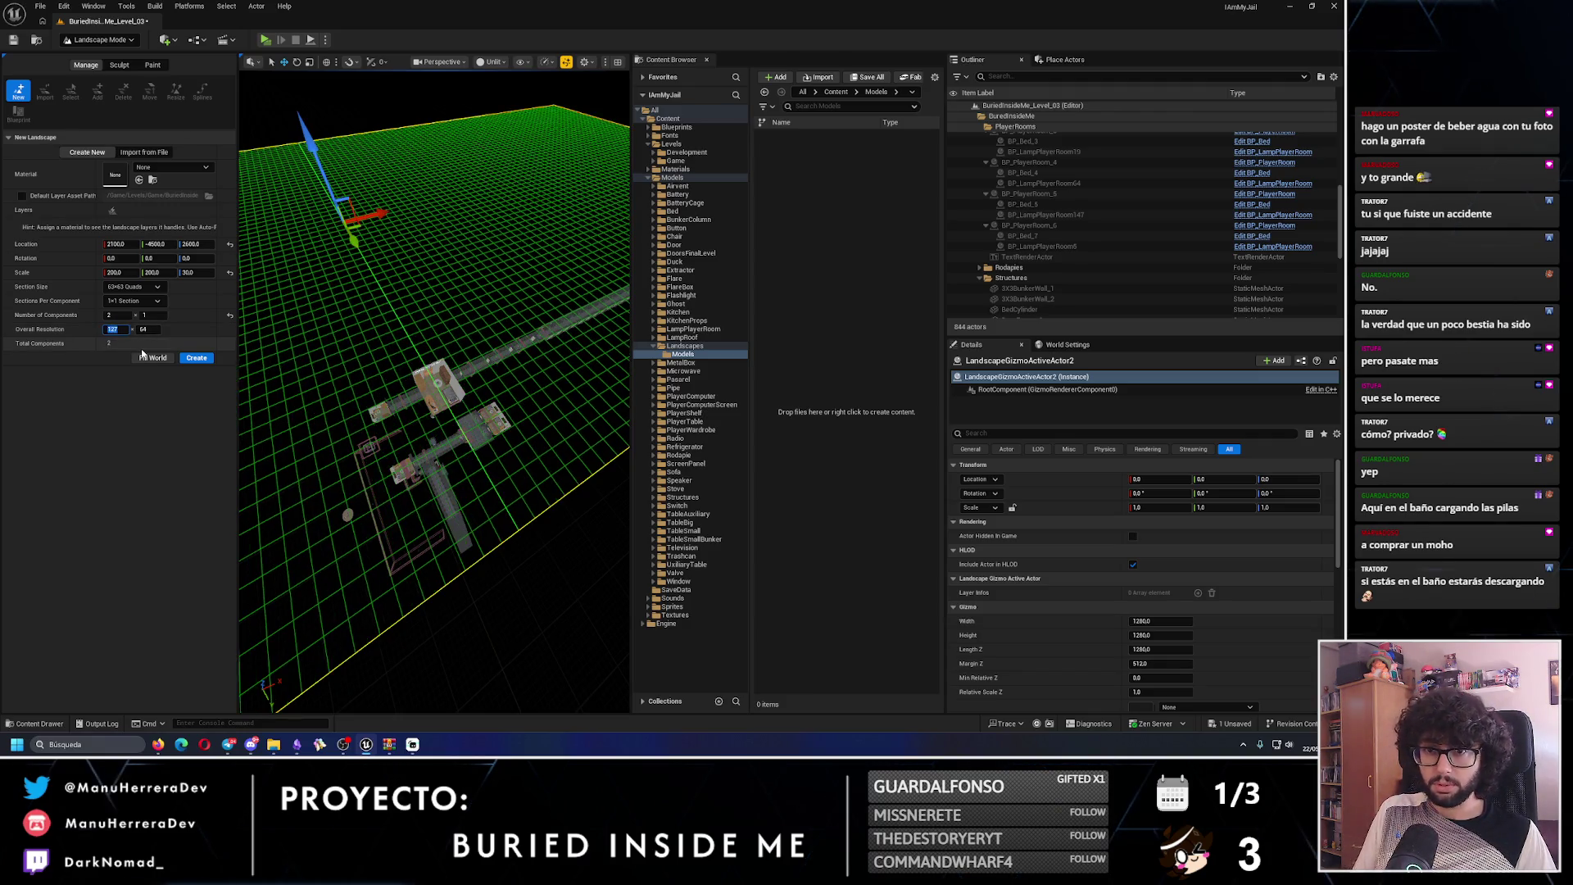
{"action": "left_click", "coordinate": [151, 329]}
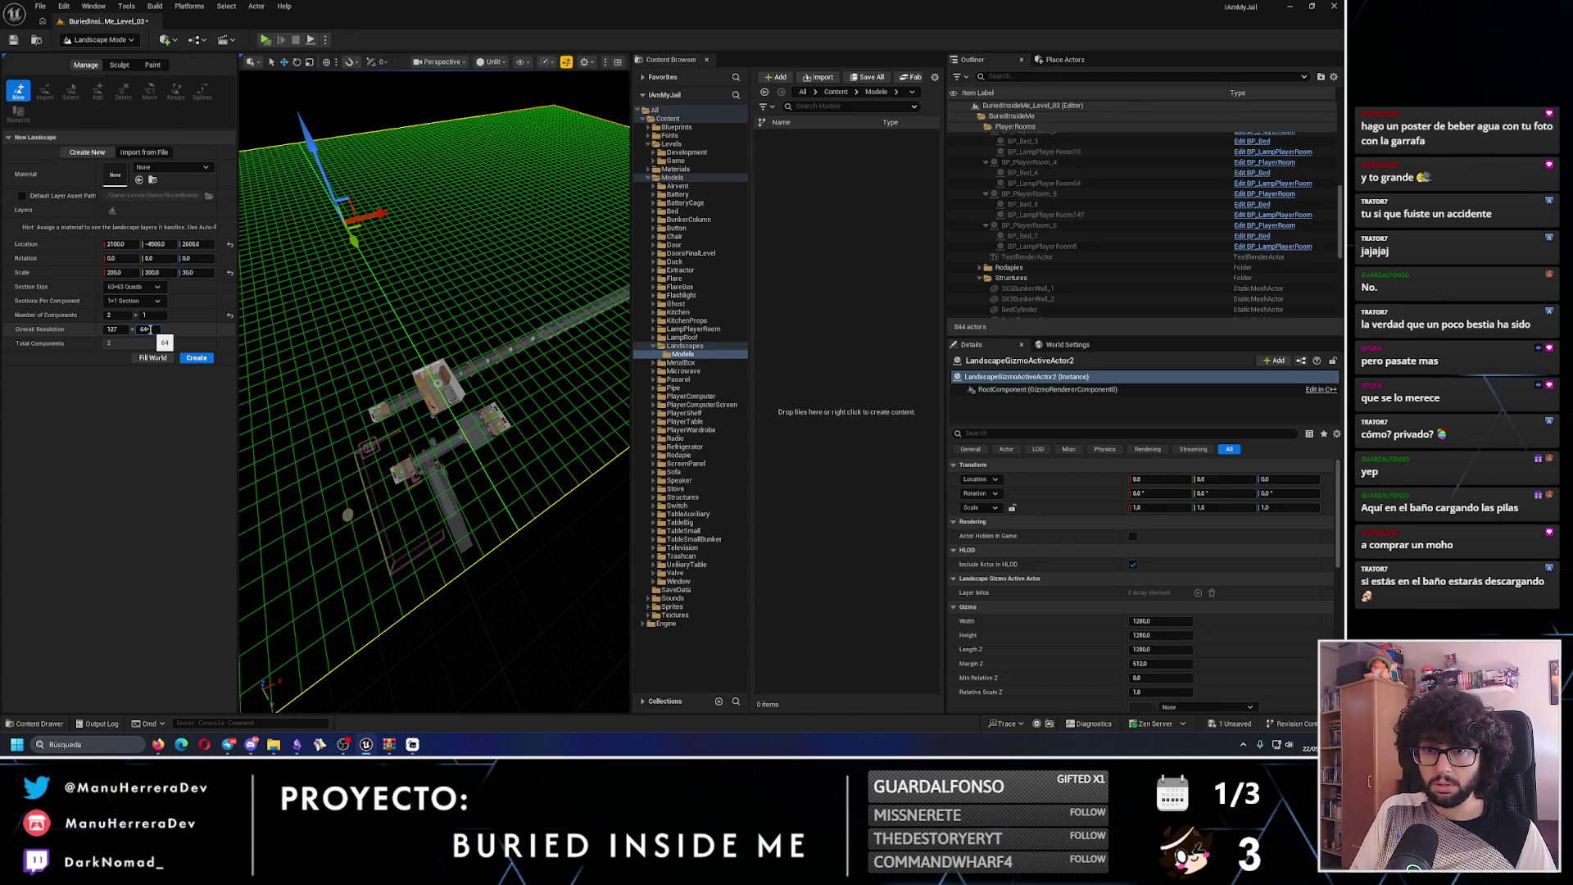
{"action": "left_click", "coordinate": [122, 330]}
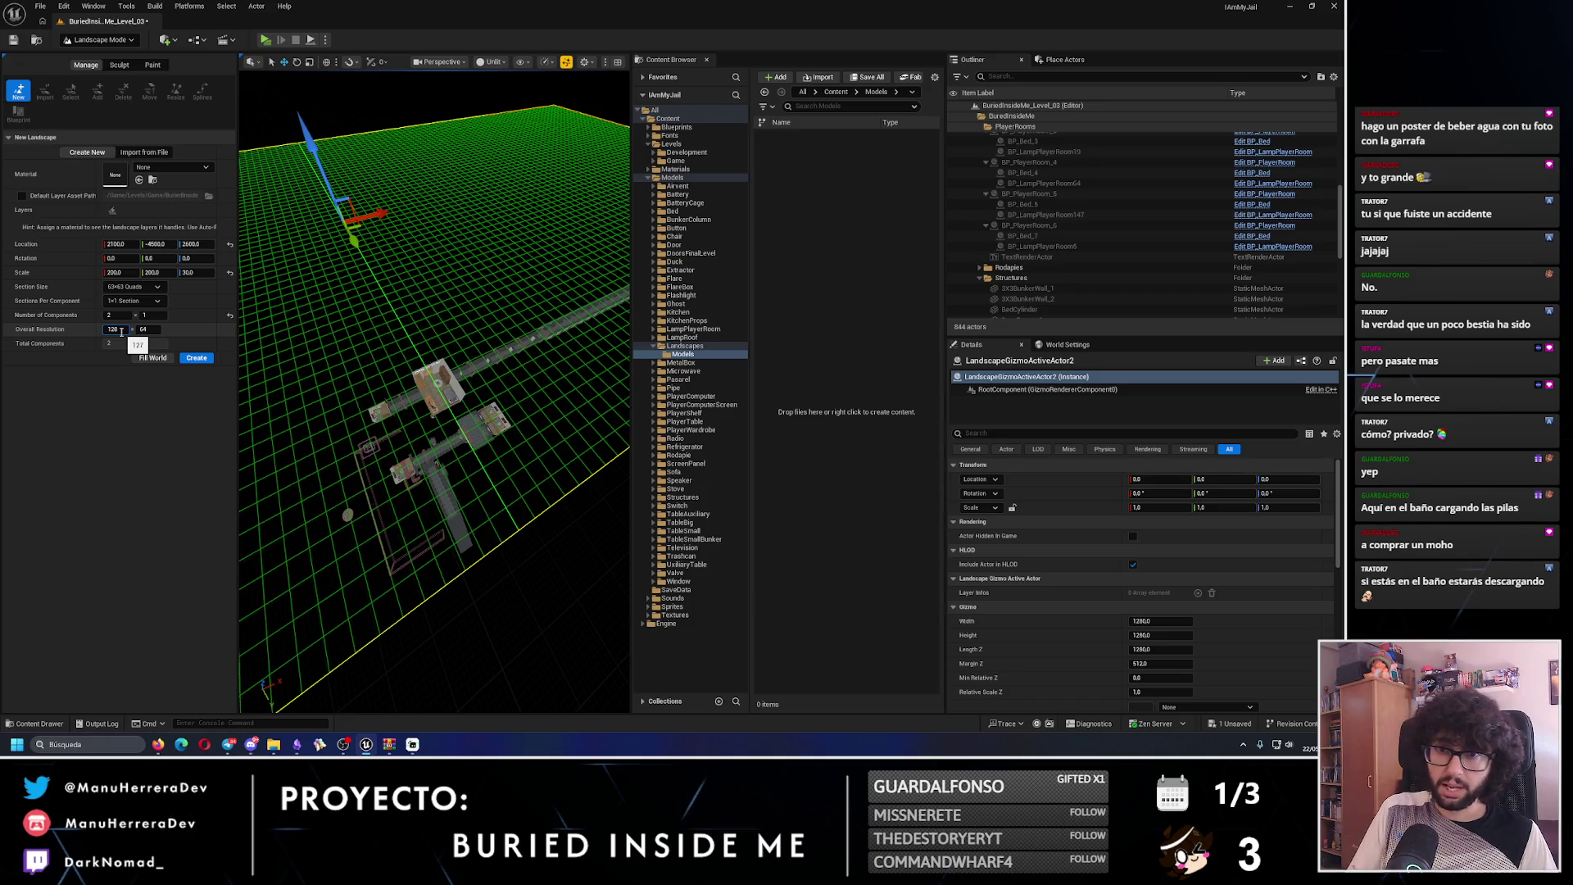
{"action": "key", "text": "Tab"}
{"action": "type", "text": "7"}
{"action": "key", "text": "Return"}
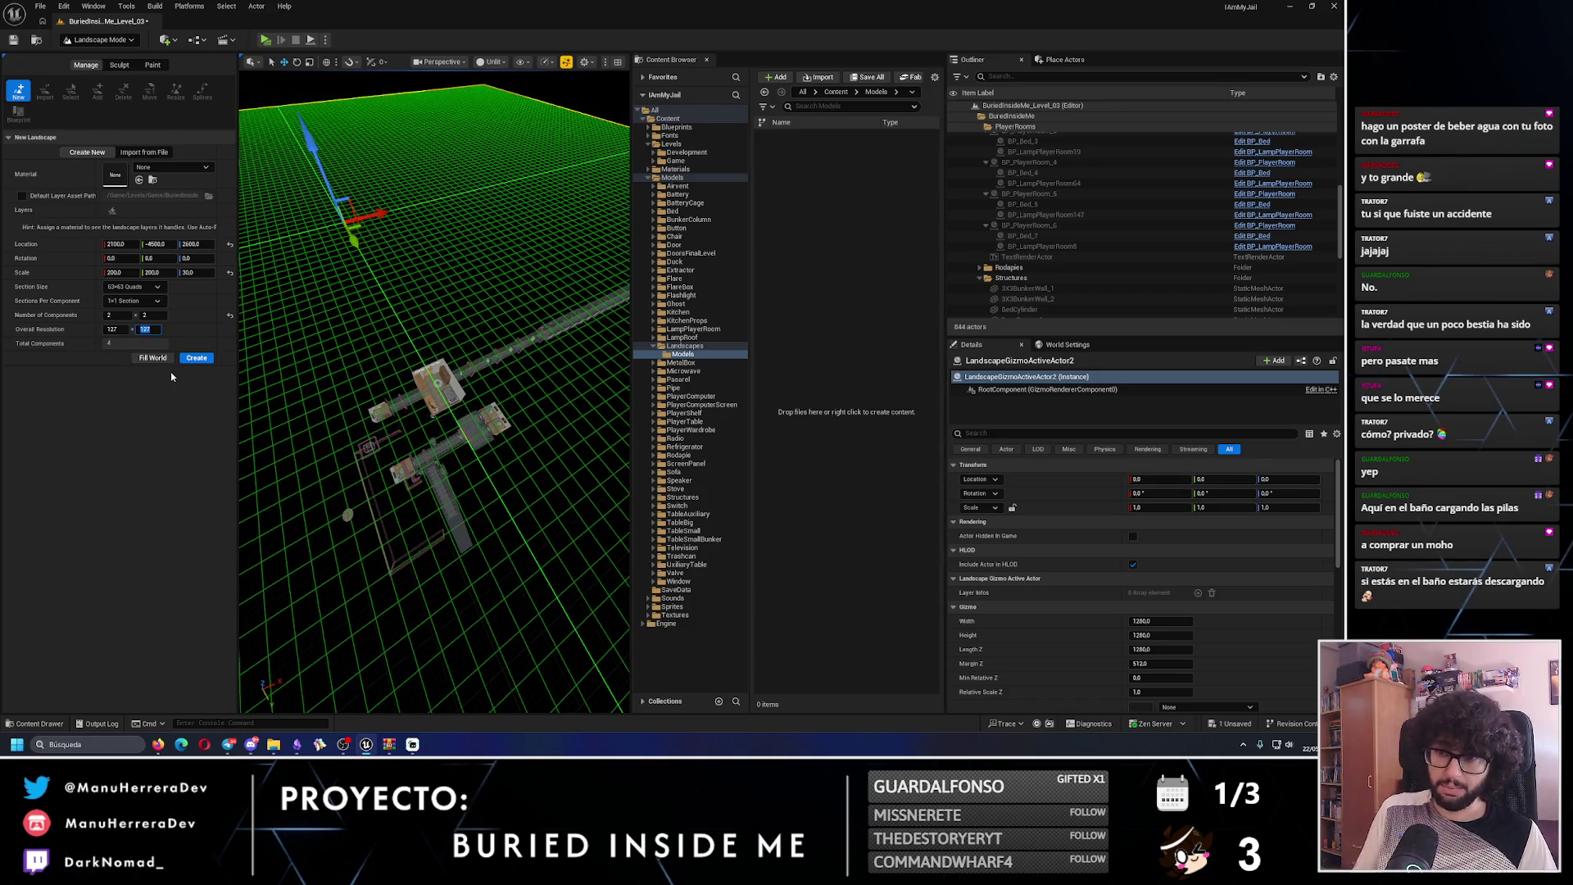
{"action": "mouse_move", "coordinate": [438, 250]}
{"action": "left_mouse_down"}
{"action": "mouse_move", "coordinate": [438, 278]}
{"action": "mouse_move", "coordinate": [499, 240]}
{"action": "left_mouse_up"}
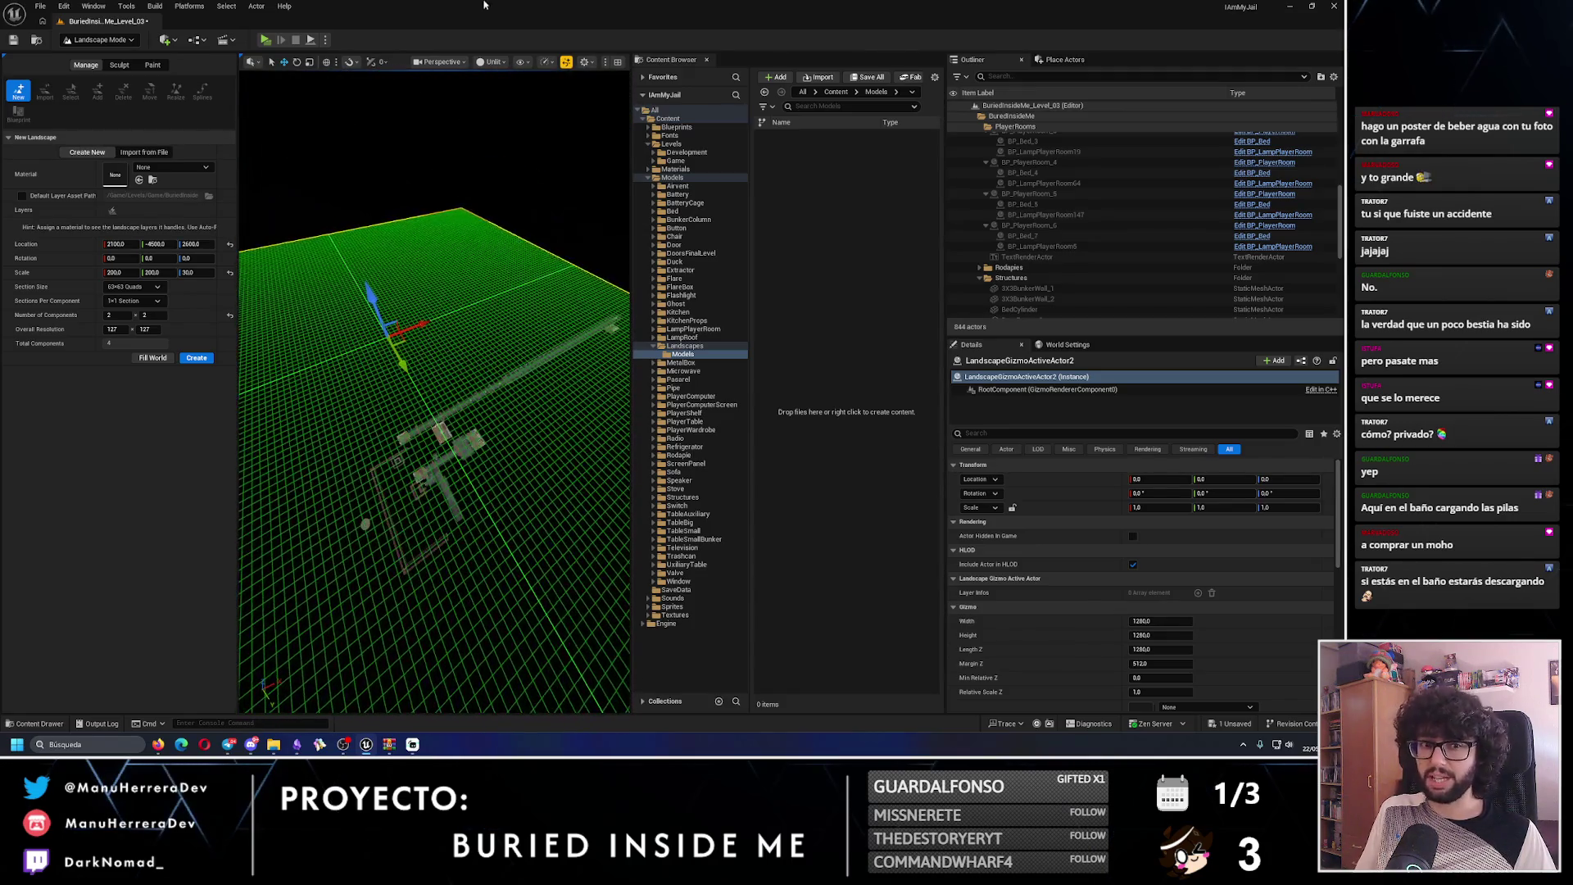
{"action": "left_click_drag", "start_coordinate": [456, 318], "coordinate": [439, 340]}
- Set the landscape scale to 300 on X, Y and Z
{"action": "left_click", "coordinate": [130, 273]}
{"action": "type", "text": "0"}
{"action": "key", "text": "Tab"}
{"action": "type", "text": "300"}
{"action": "key", "text": "Tab"}
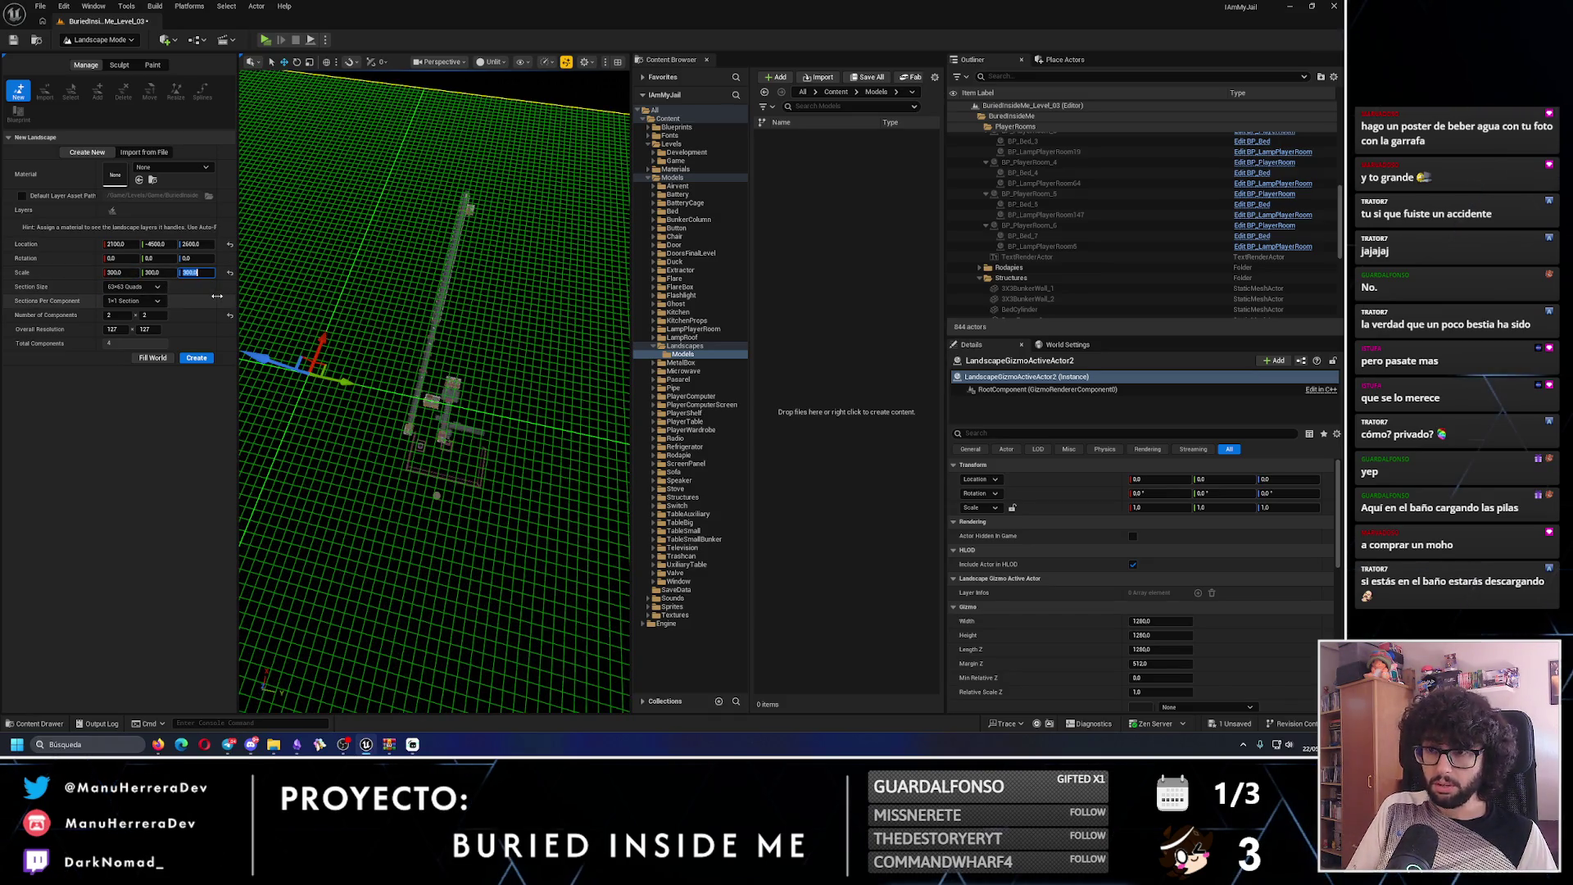
{"action": "mouse_move", "coordinate": [344, 409]}
{"action": "left_mouse_down"}
{"action": "mouse_move", "coordinate": [377, 401]}
{"action": "mouse_move", "coordinate": [392, 315]}
{"action": "left_mouse_up"}
{"action": "left_click_drag", "start_coordinate": [407, 404], "coordinate": [404, 435]}
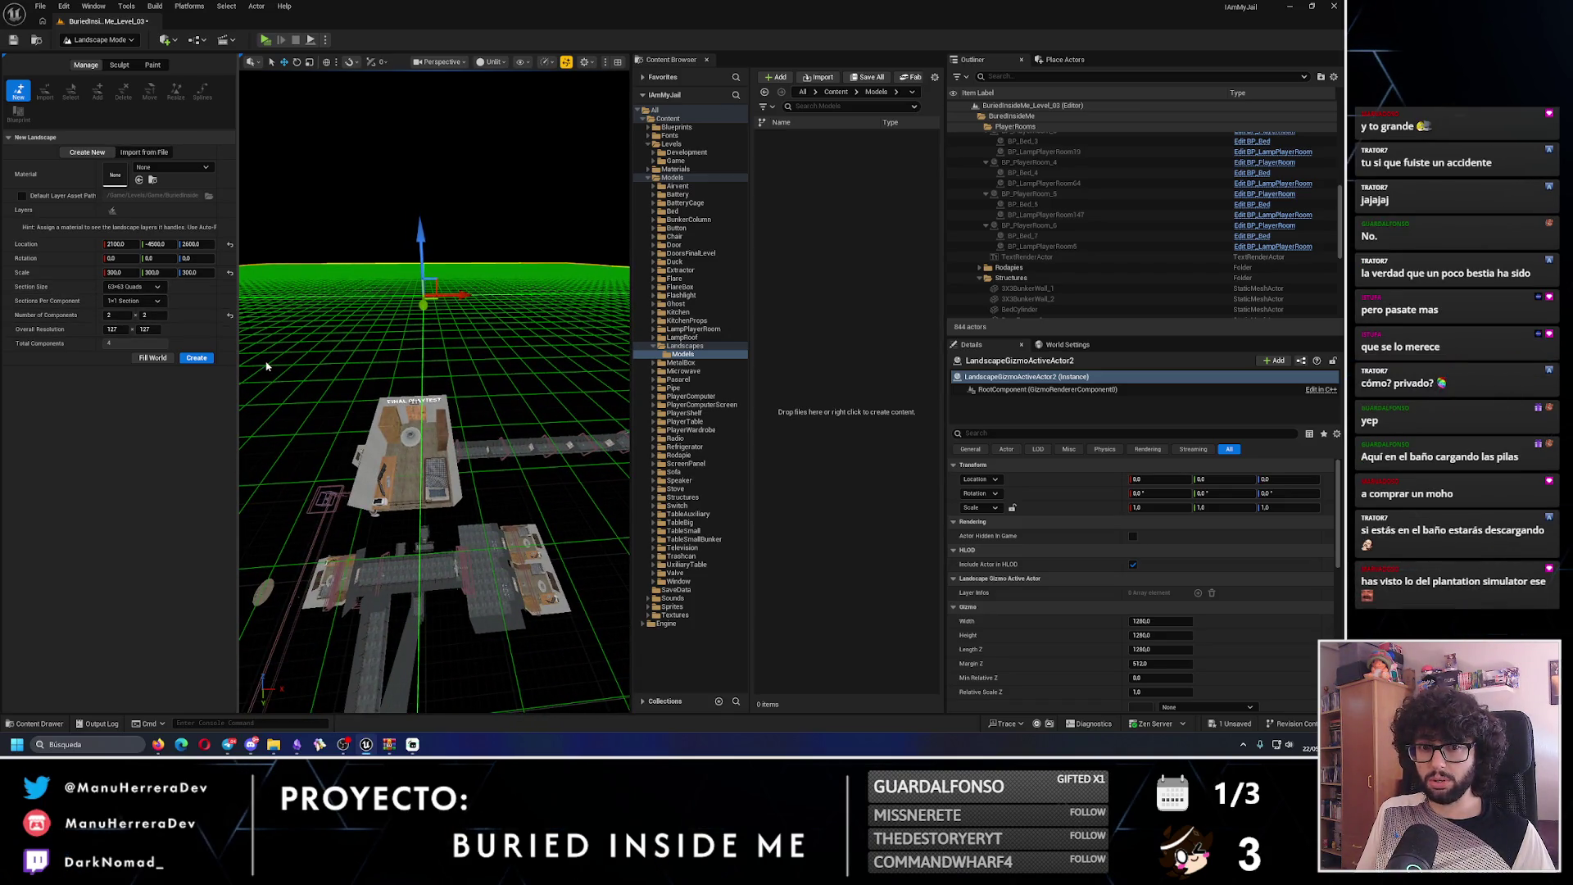
- Reduce Number of Components across to 1, giving 64 x 127 resolution
{"action": "left_click", "coordinate": [117, 329]}
{"action": "left_click", "coordinate": [117, 316]}
{"action": "type", "text": "12"}
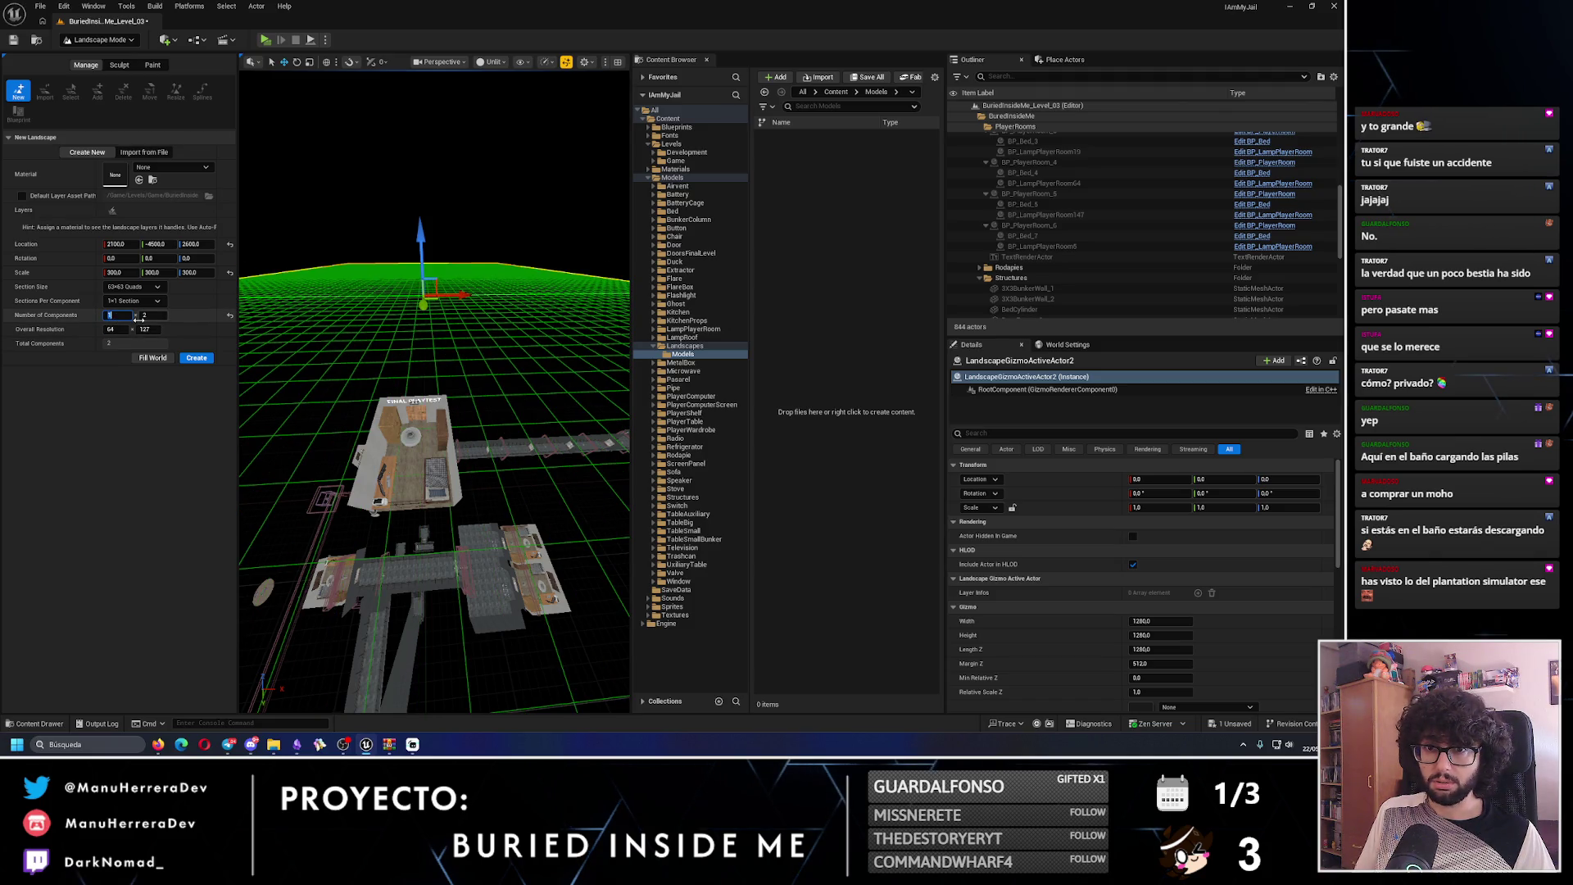
{"action": "left_click", "coordinate": [133, 301]}
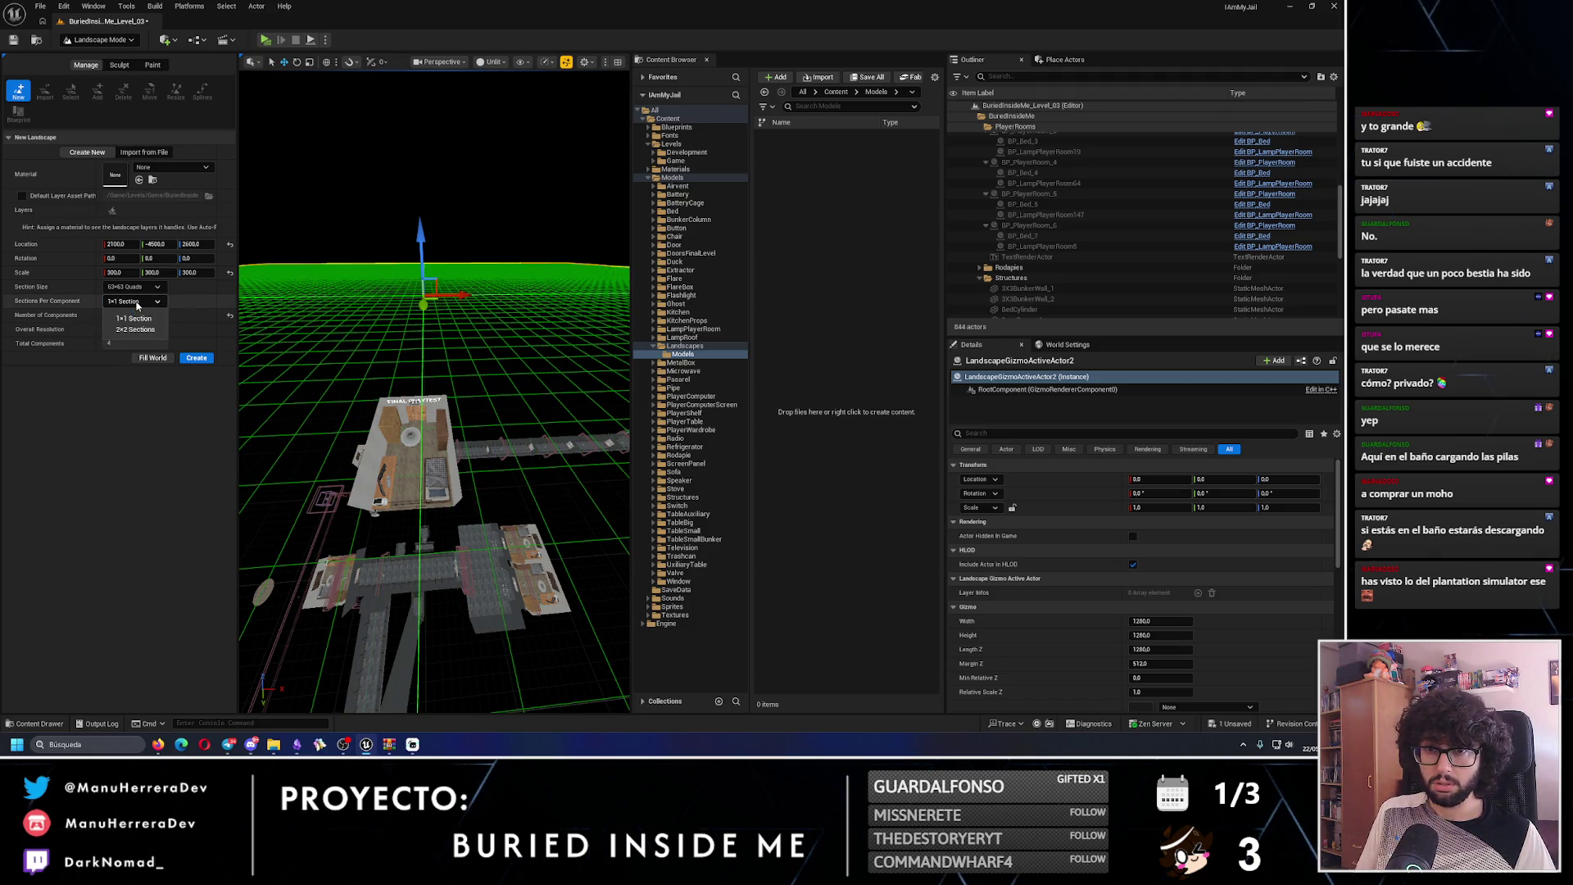
- Try section options, settling on 7x7-quad sections with 1x1 section per component (15 x 15)
{"action": "left_click", "coordinate": [132, 327]}
{"action": "left_click_drag", "start_coordinate": [344, 344], "coordinate": [344, 344]}
{"action": "left_click", "coordinate": [145, 303]}
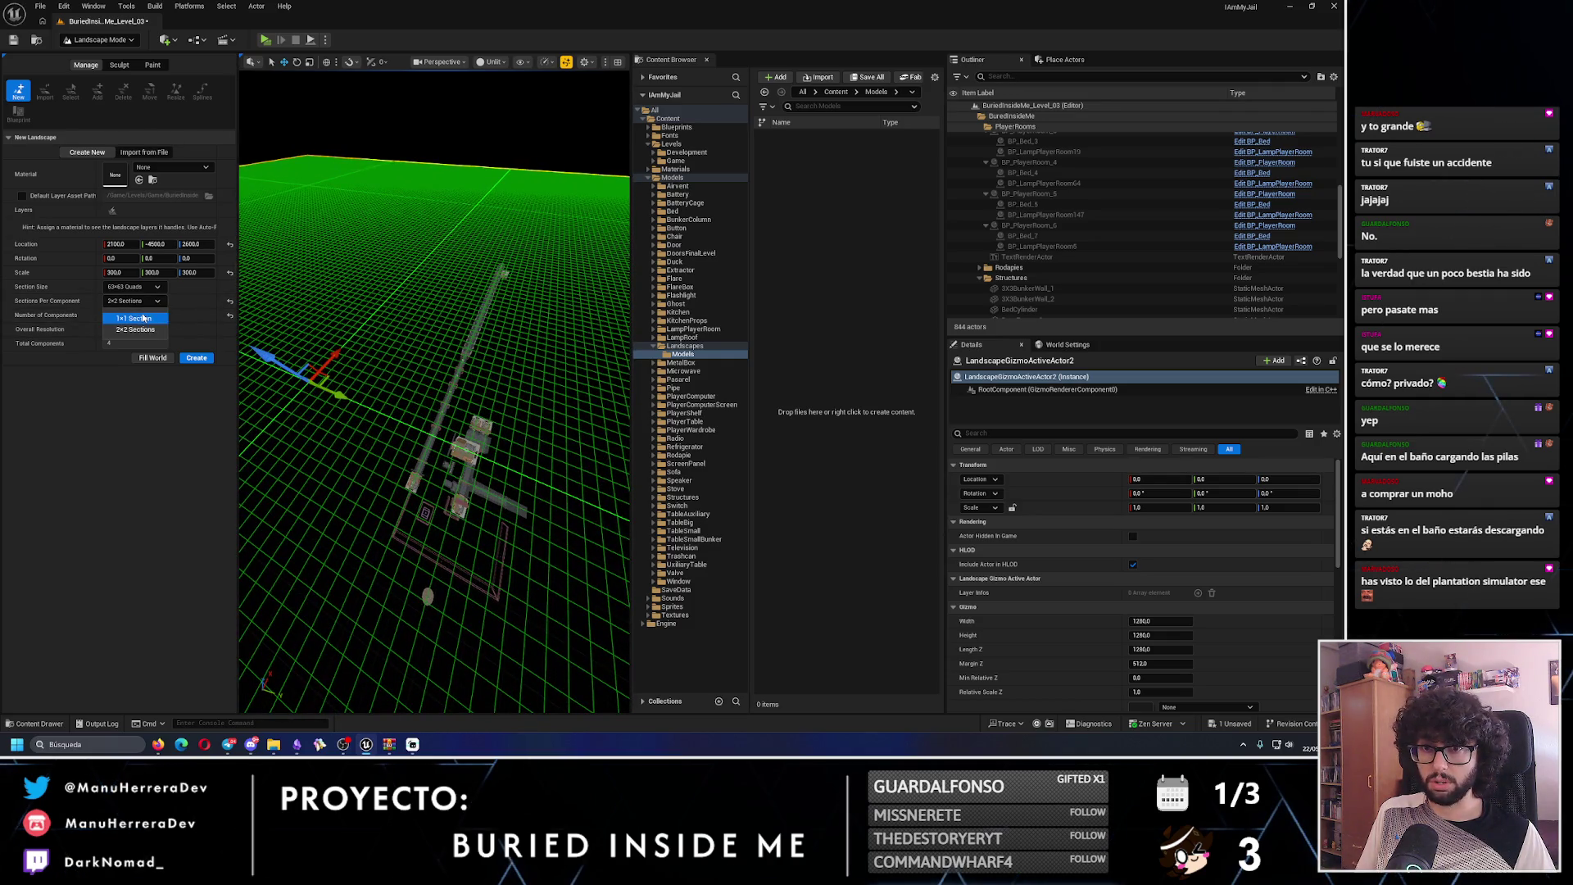
{"action": "left_click", "coordinate": [131, 315]}
{"action": "left_click", "coordinate": [134, 286]}
{"action": "left_click", "coordinate": [131, 304]}
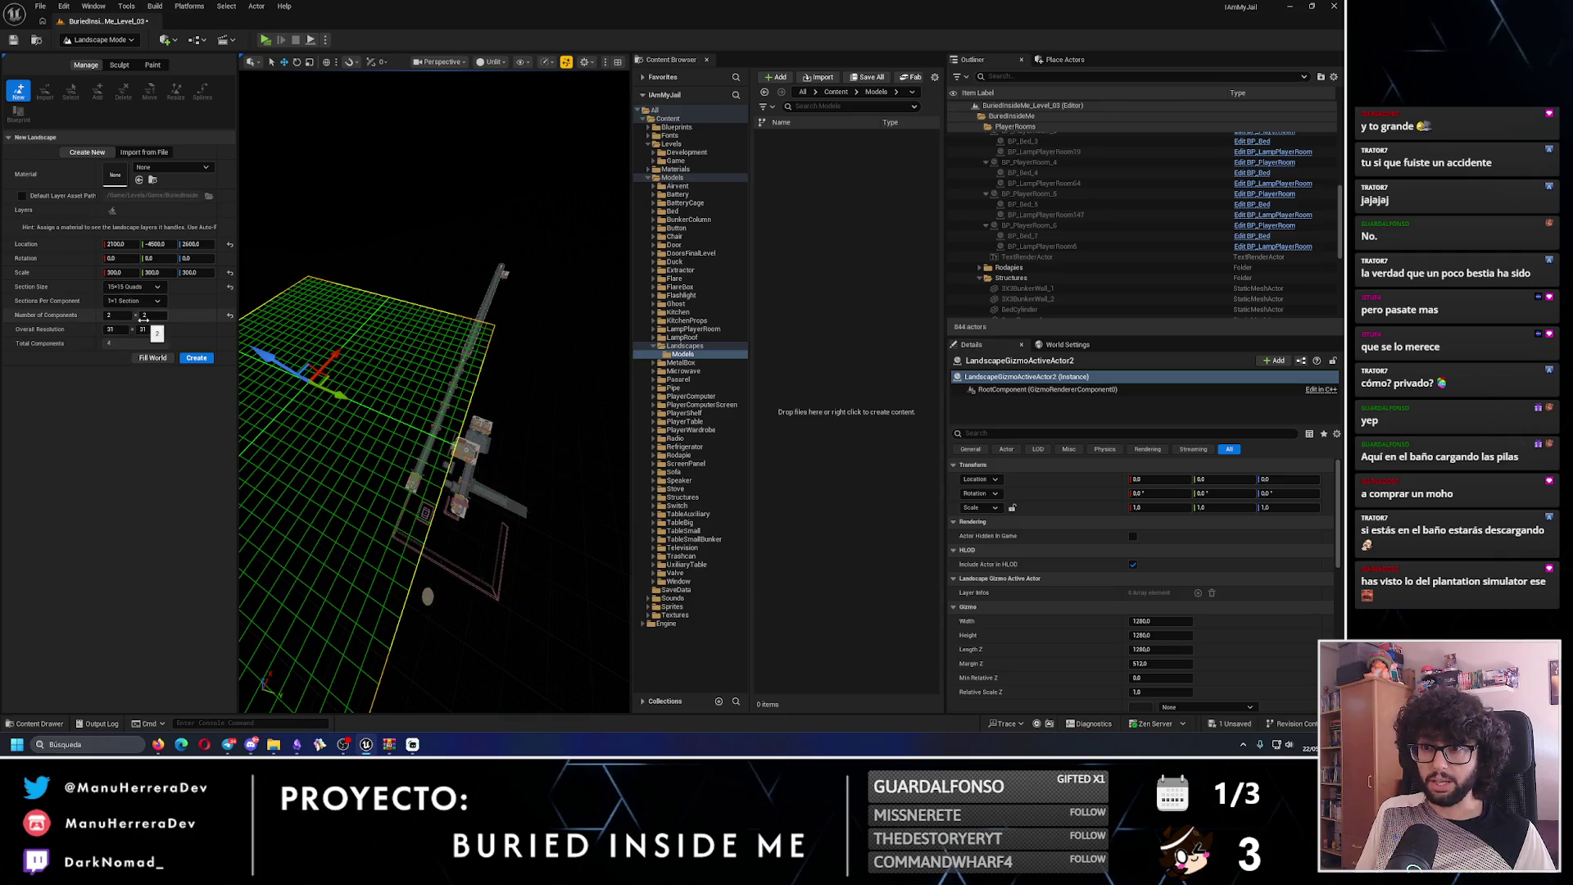
{"action": "left_click", "coordinate": [133, 301]}
{"action": "left_click", "coordinate": [138, 305]}
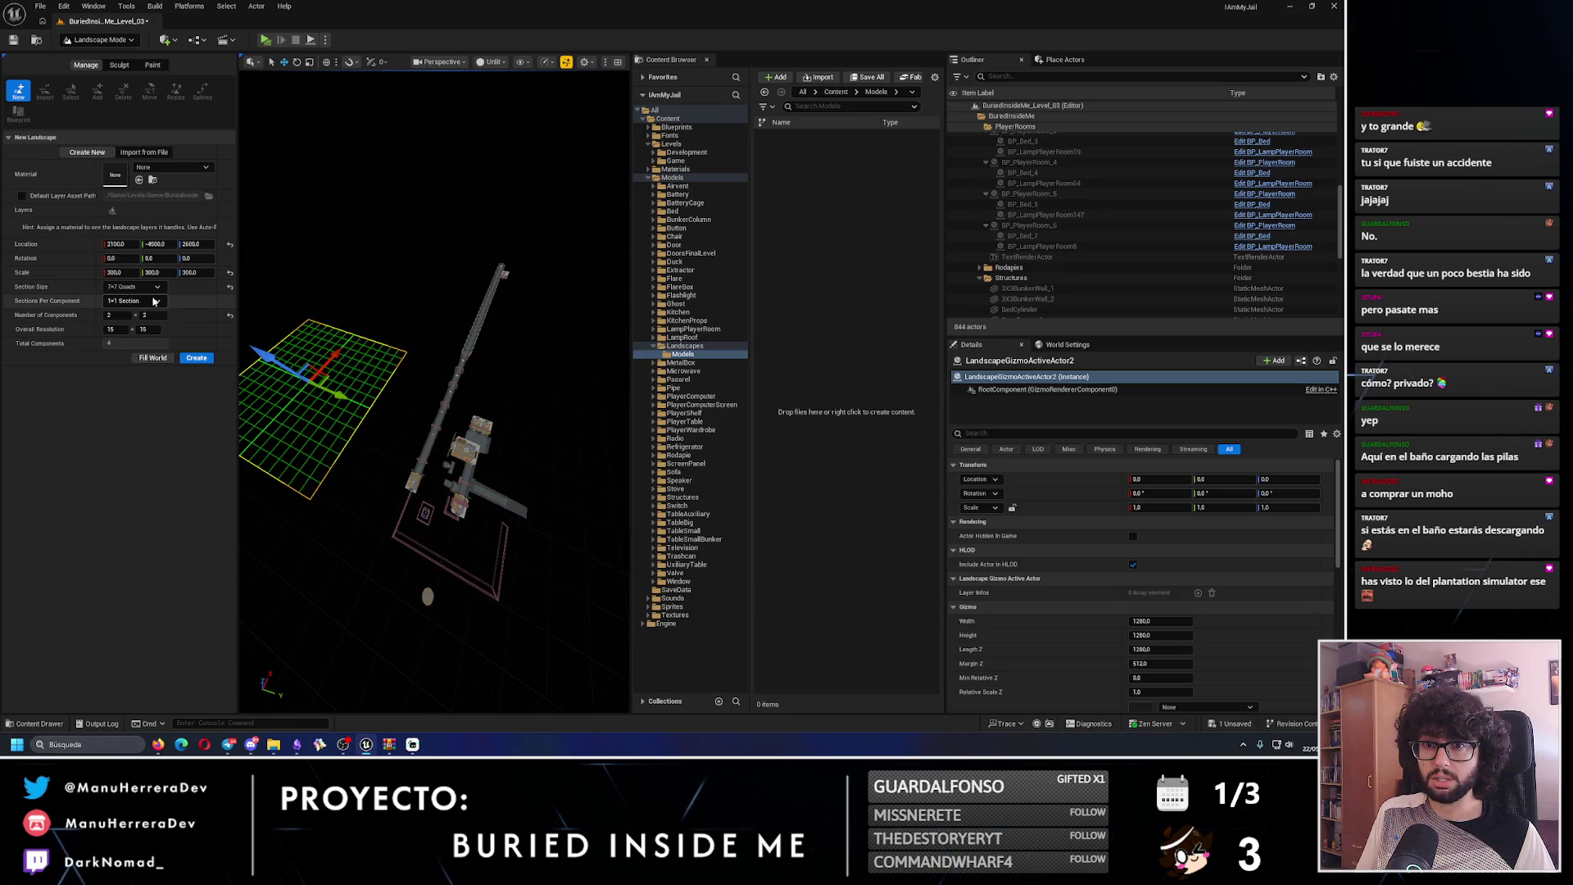
{"action": "left_click", "coordinate": [133, 286]}
{"action": "left_click", "coordinate": [131, 333]}
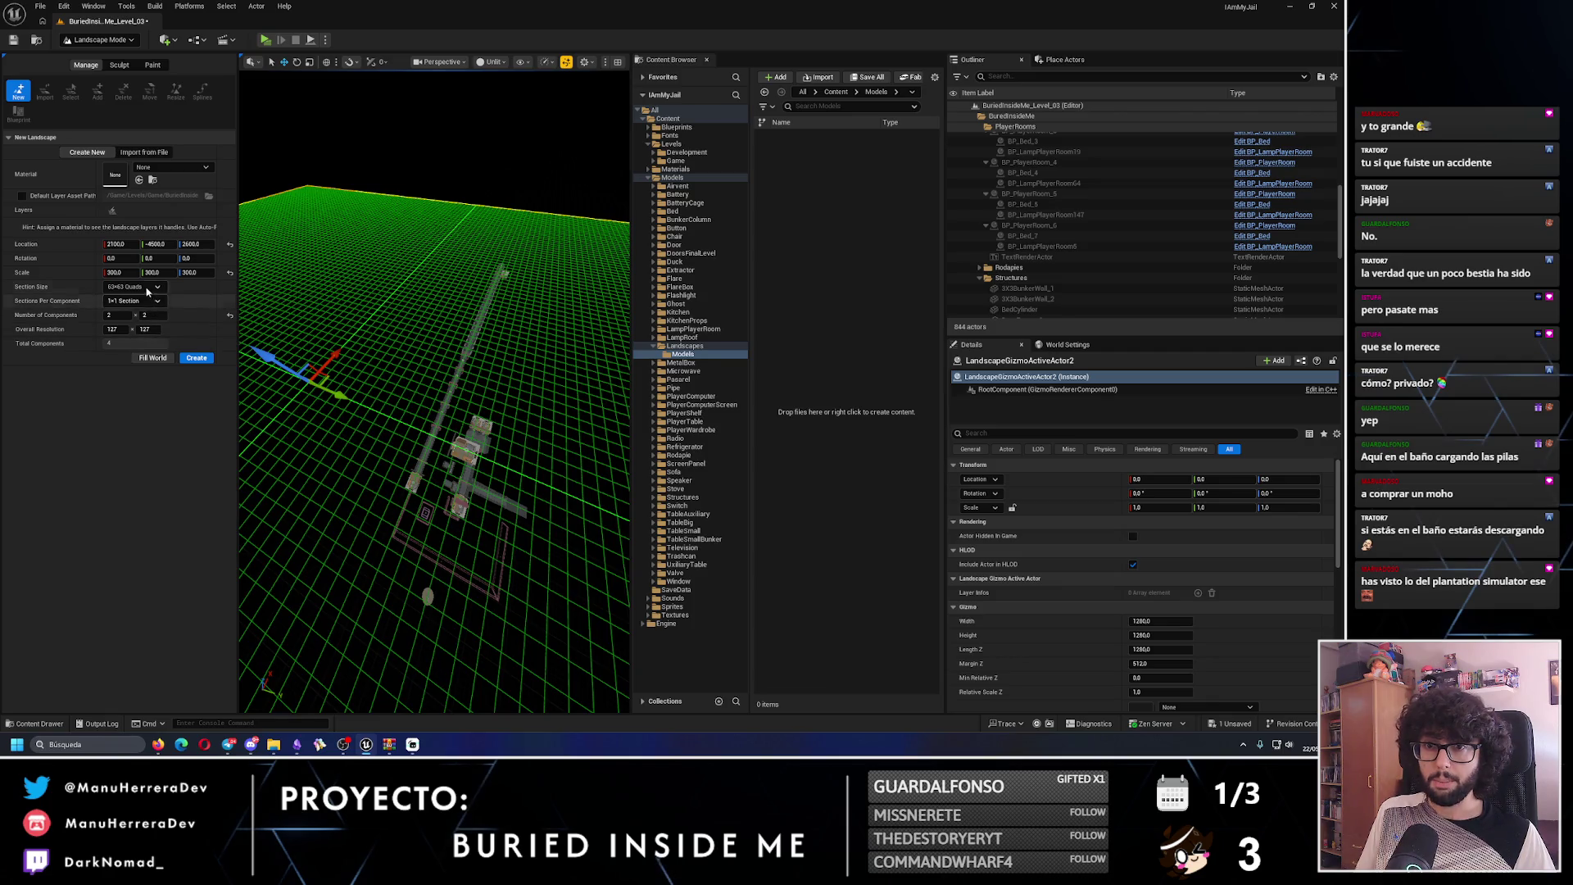
{"action": "left_click", "coordinate": [135, 286]}
{"action": "left_click", "coordinate": [131, 304]}
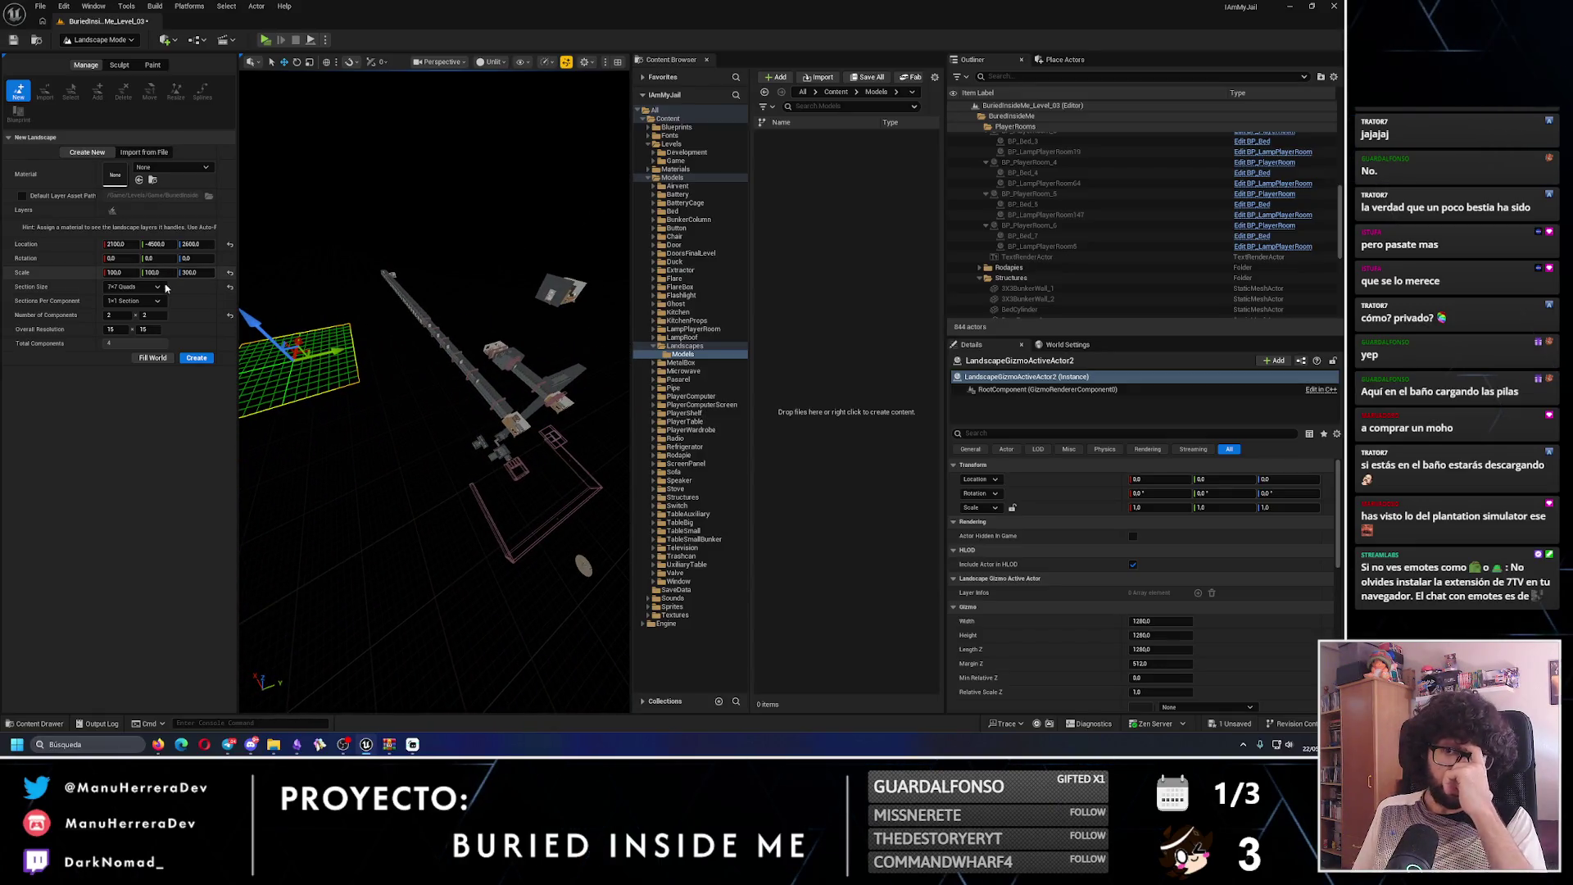
- Type overall resolution values, first 127 x 127, then 253 x 253
{"action": "left_click", "coordinate": [123, 330]}
{"action": "type", "text": "127"}
{"action": "key", "text": "Return"}
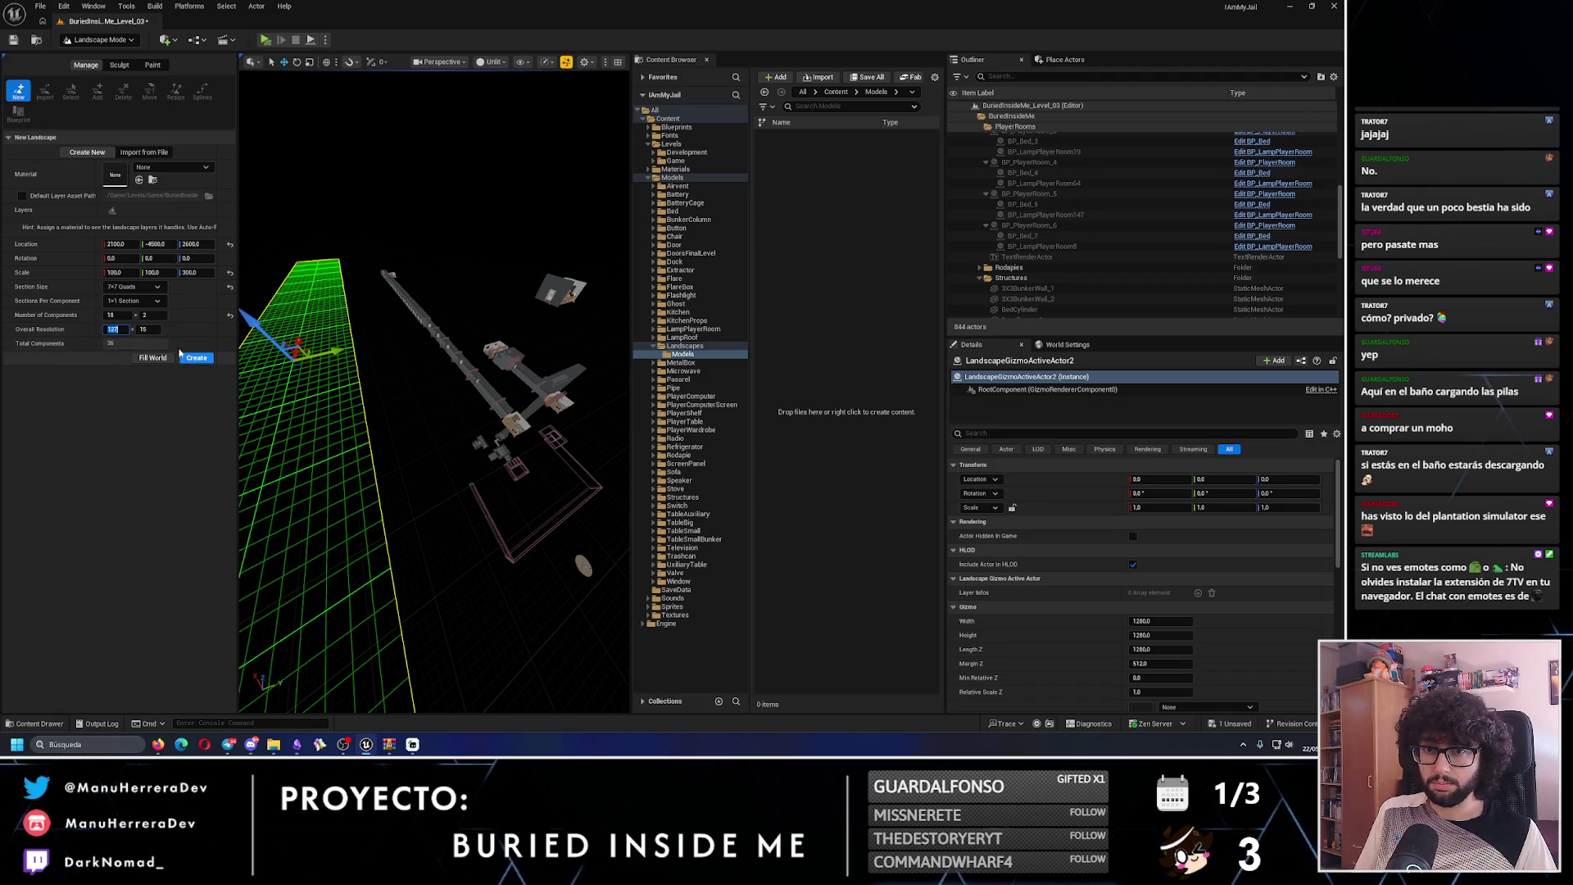
{"action": "left_click", "coordinate": [147, 329]}
{"action": "type", "text": "127"}
{"action": "key", "text": "Return"}
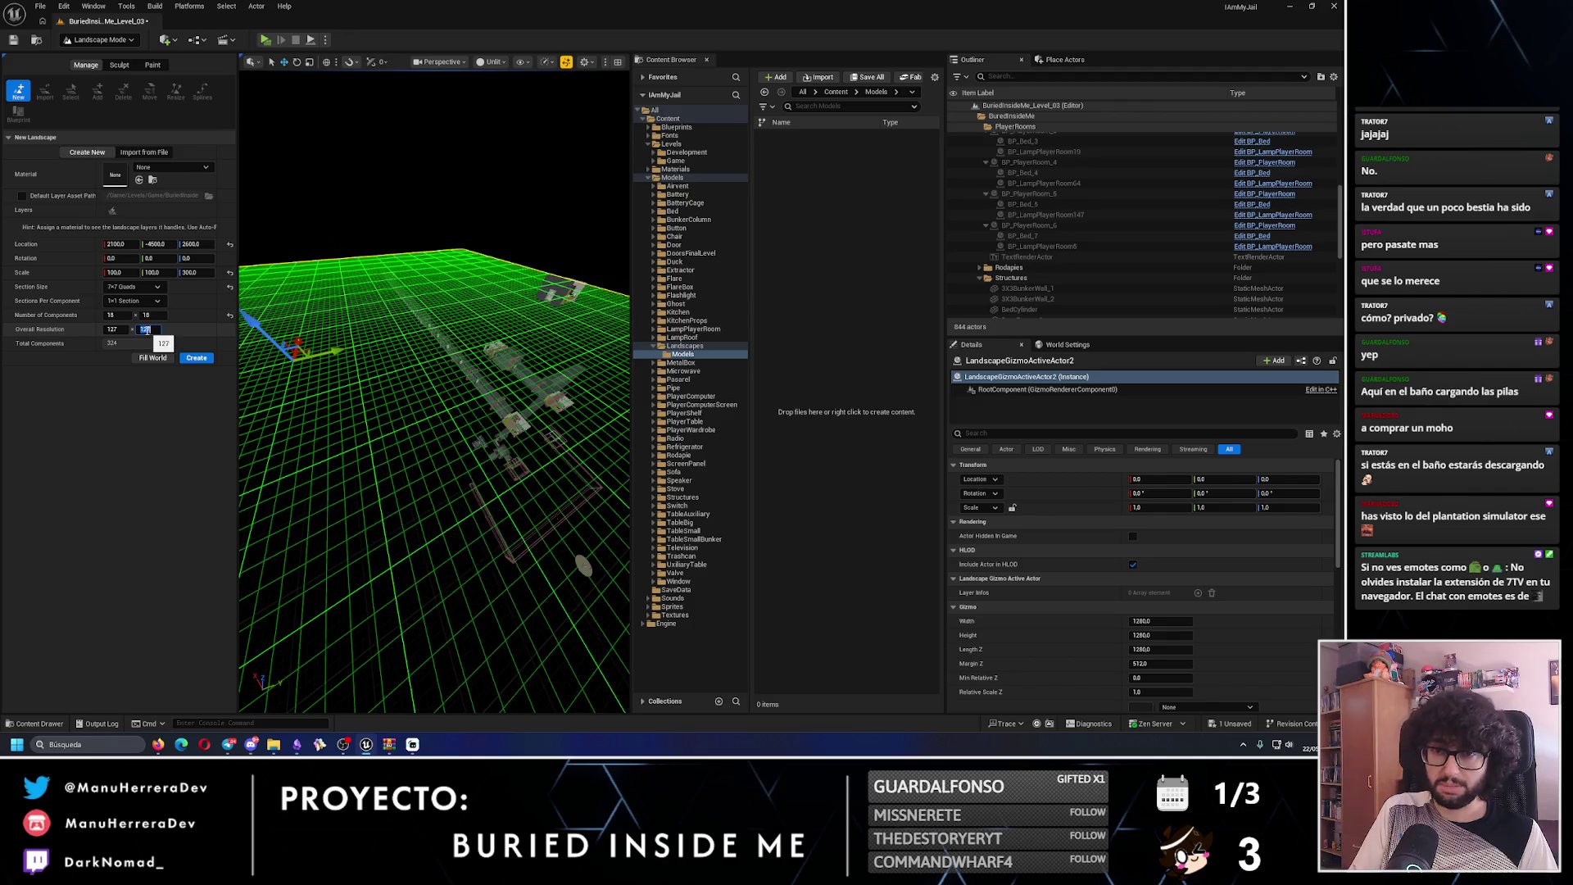
{"action": "scroll", "coordinate": [378, 354], "scroll_direction": "down", "scroll_amount": 10}
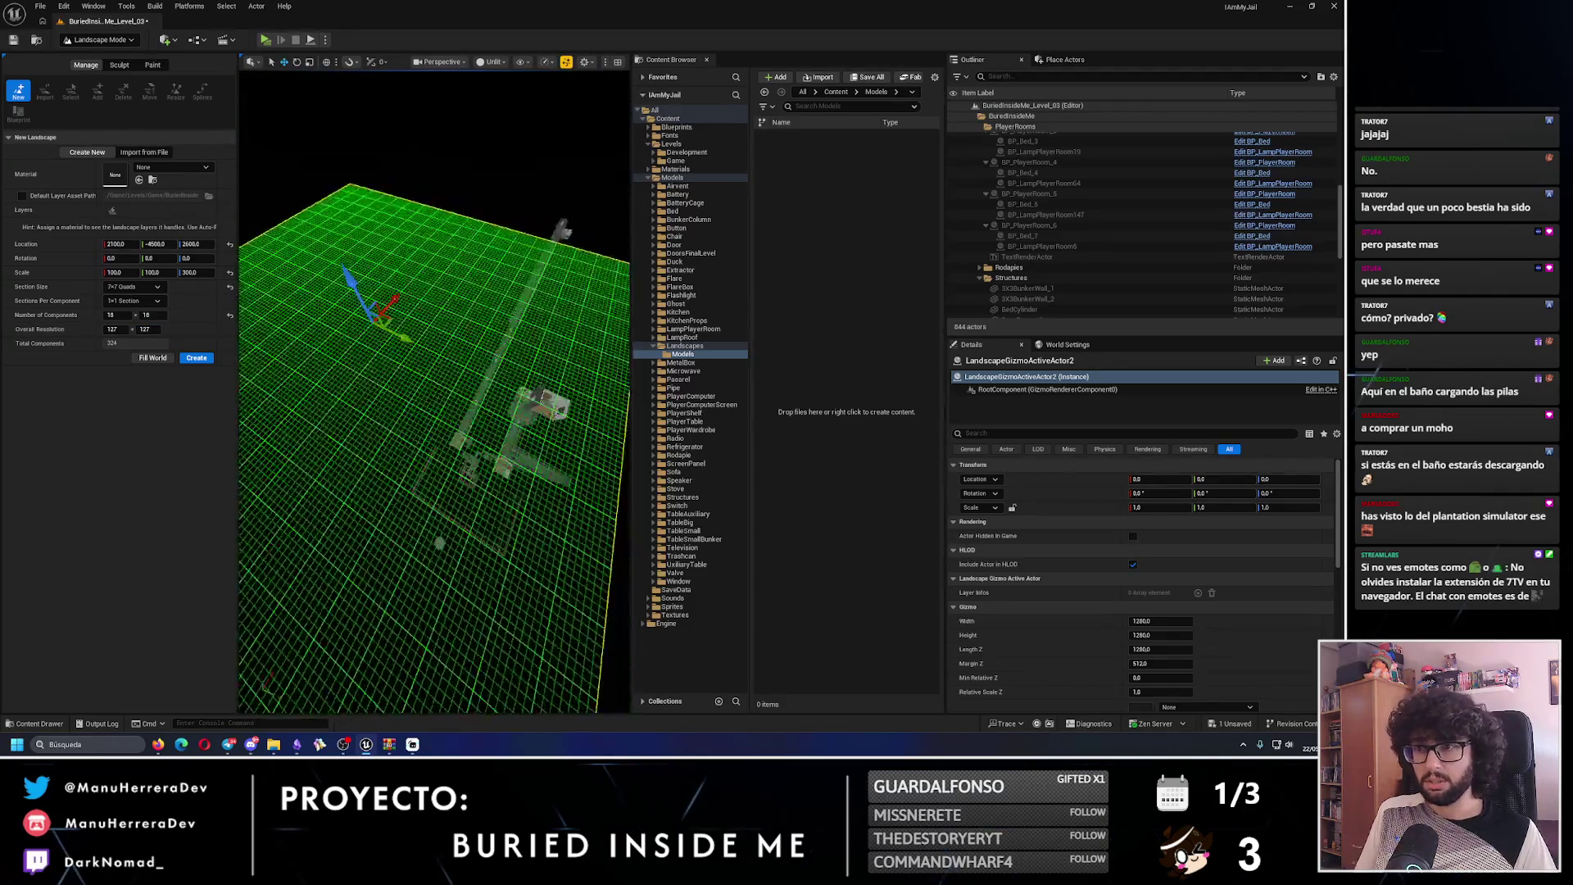
{"action": "left_click_drag", "start_coordinate": [382, 355], "coordinate": [390, 354]}
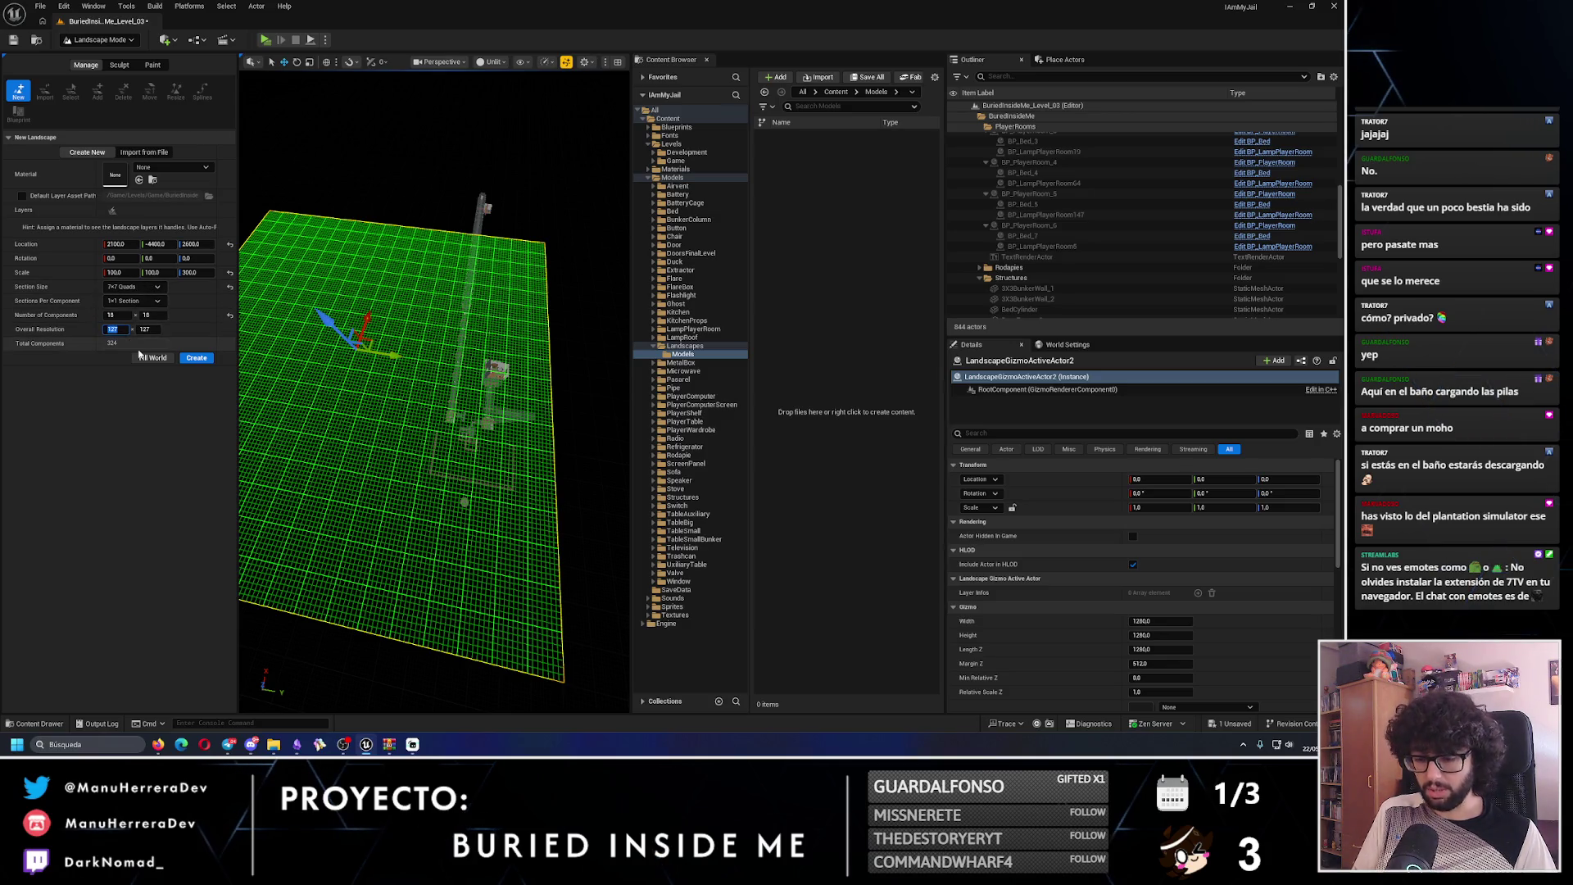
{"action": "key", "text": "Return"}
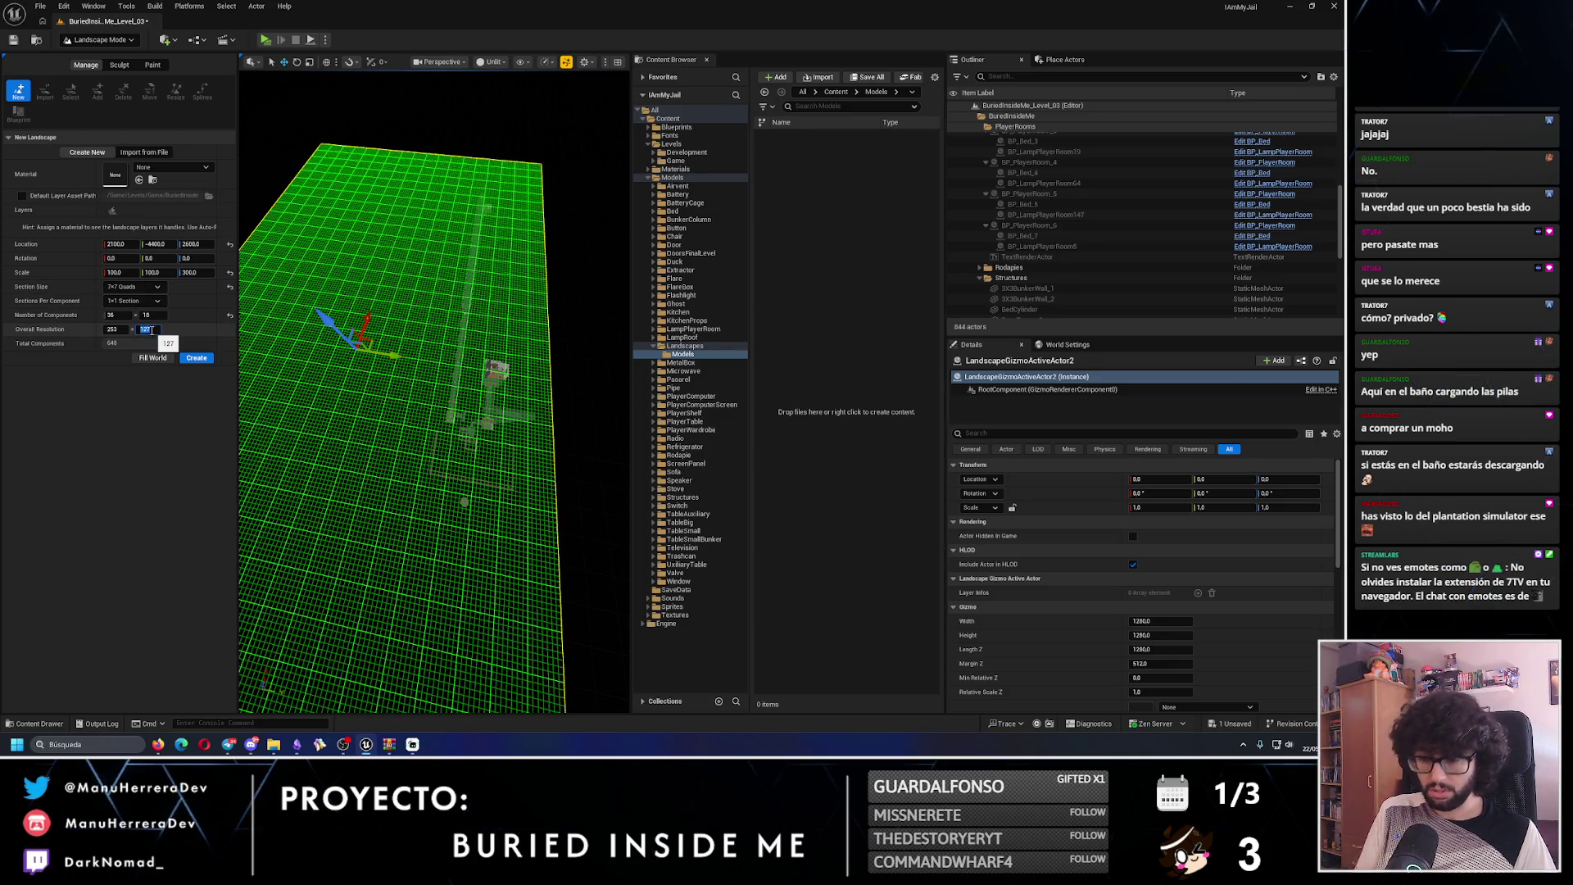
{"action": "type", "text": "253"}
{"action": "key", "text": "Return"}
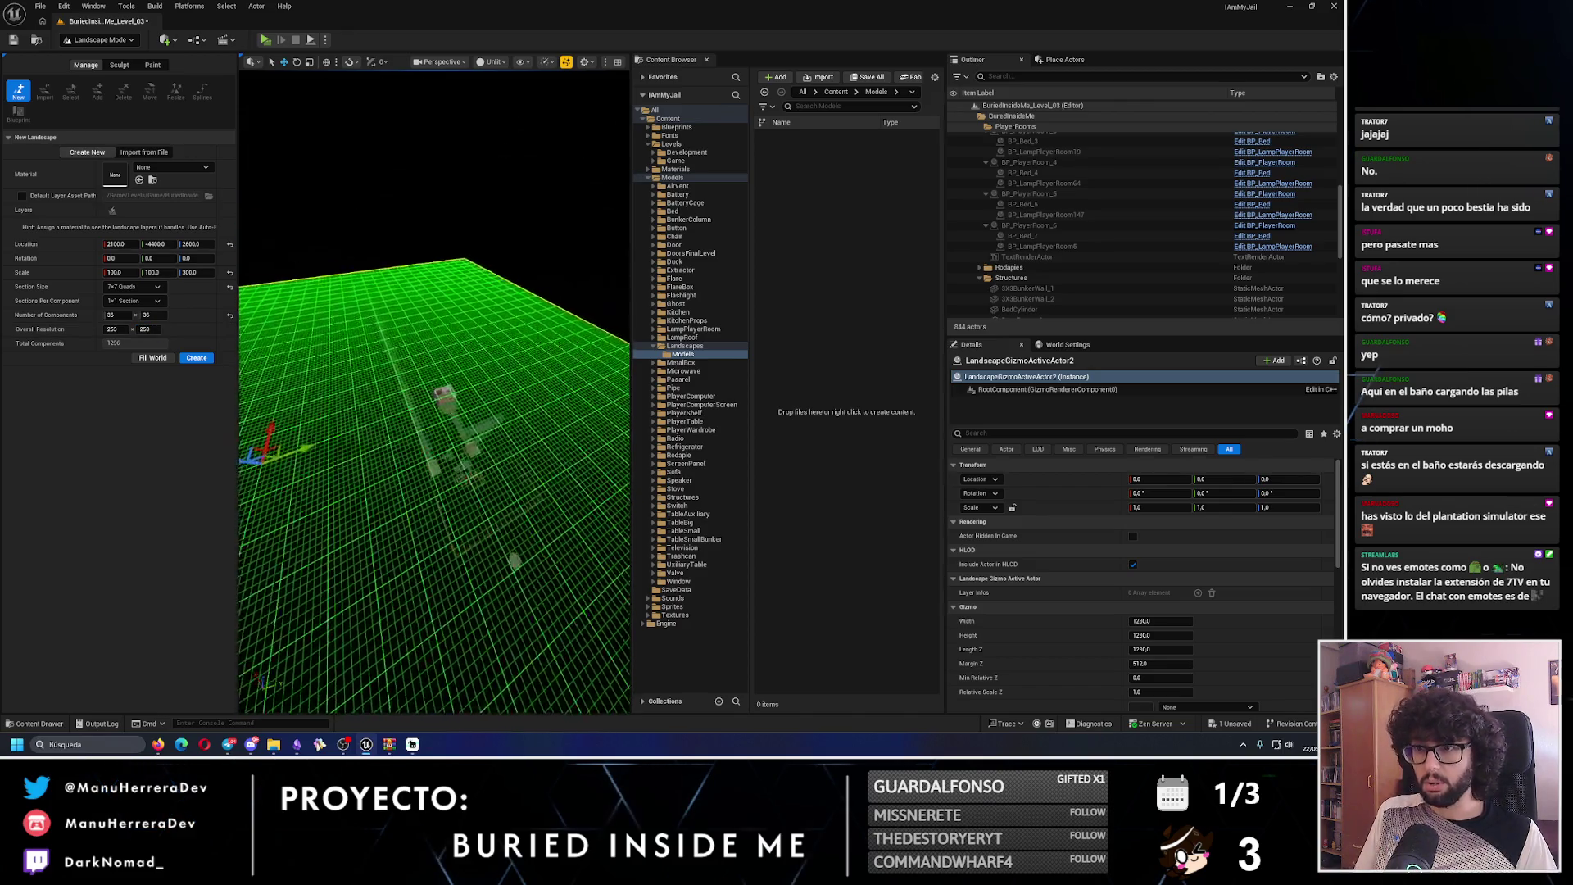
{"action": "left_click_drag", "start_coordinate": [440, 370], "coordinate": [440, 371]}
- Set 12 x 12 components (85 x 85 resolution) and shift the landscape along Y under the rooms
{"action": "left_click", "coordinate": [122, 318]}
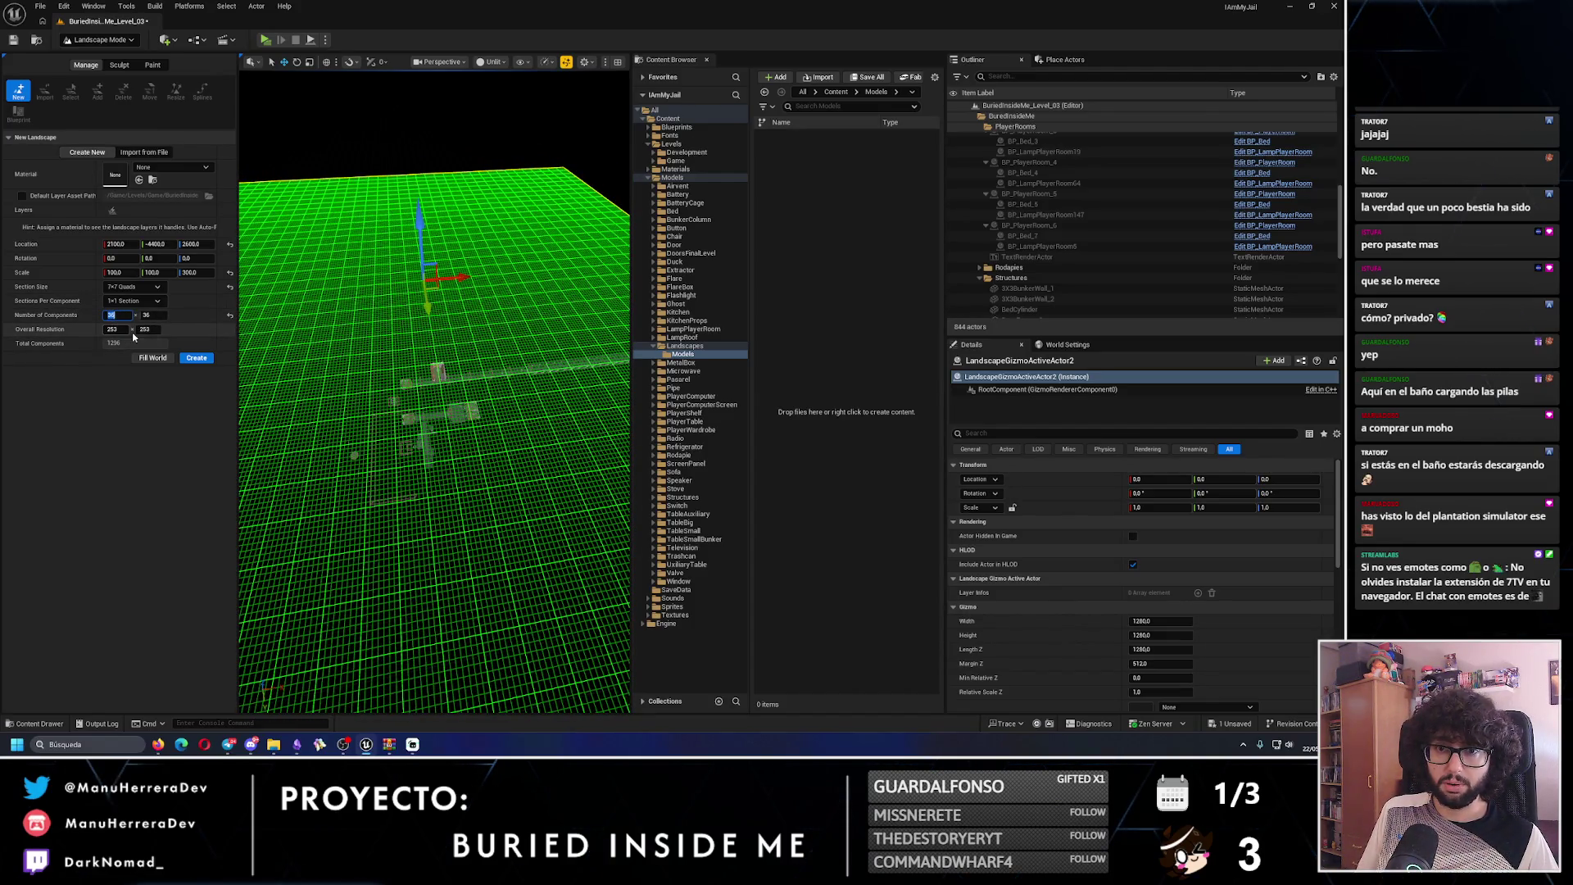
{"action": "type", "text": "1"}
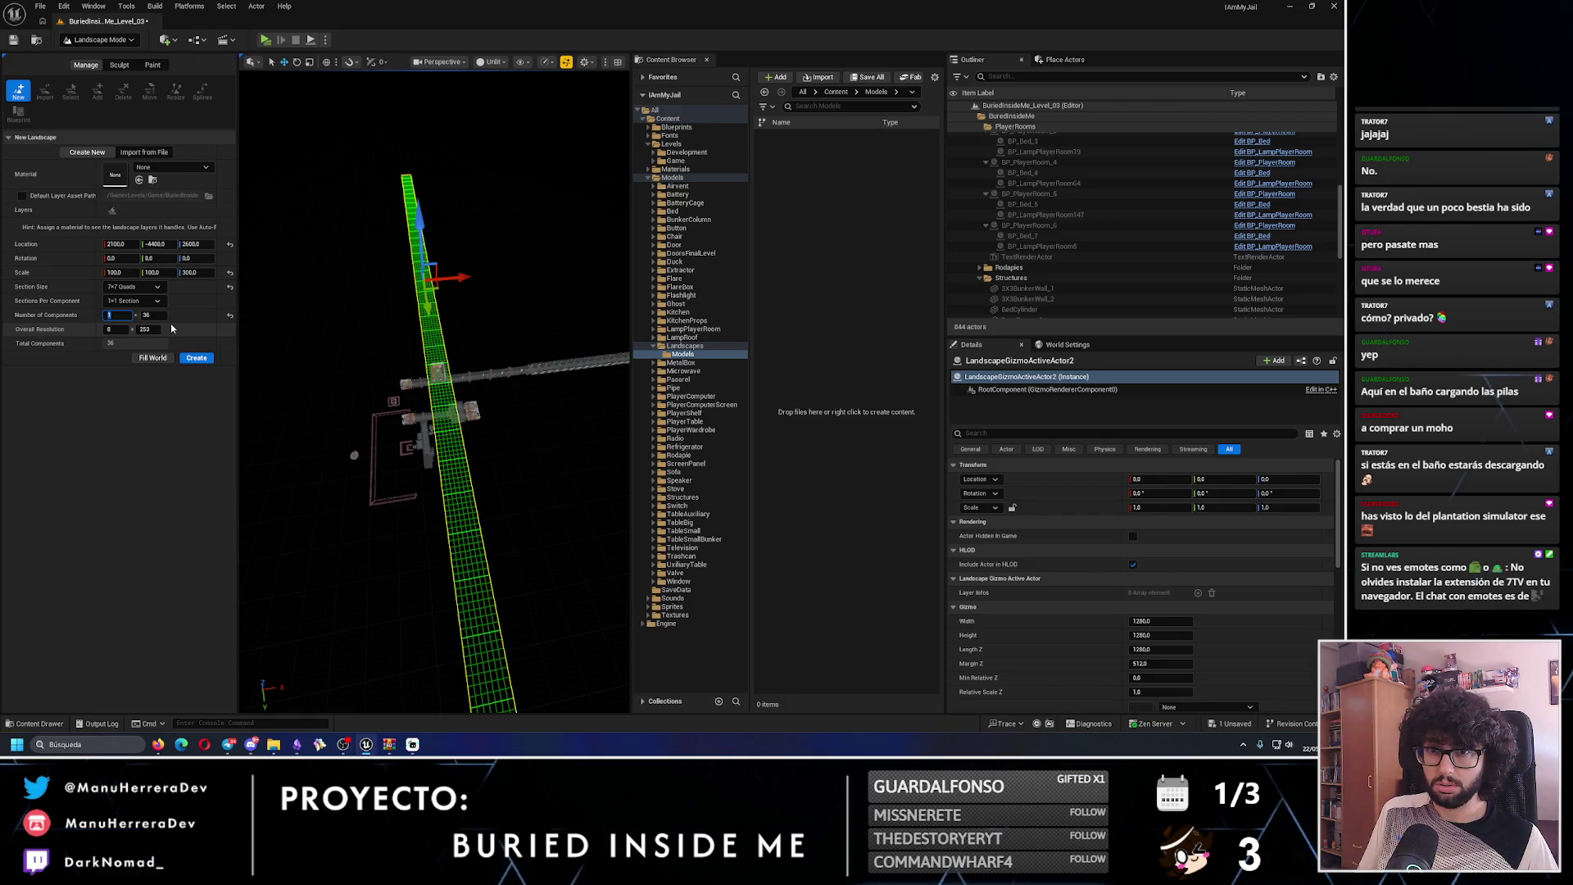
{"action": "left_click_drag", "start_coordinate": [446, 558], "coordinate": [396, 412]}
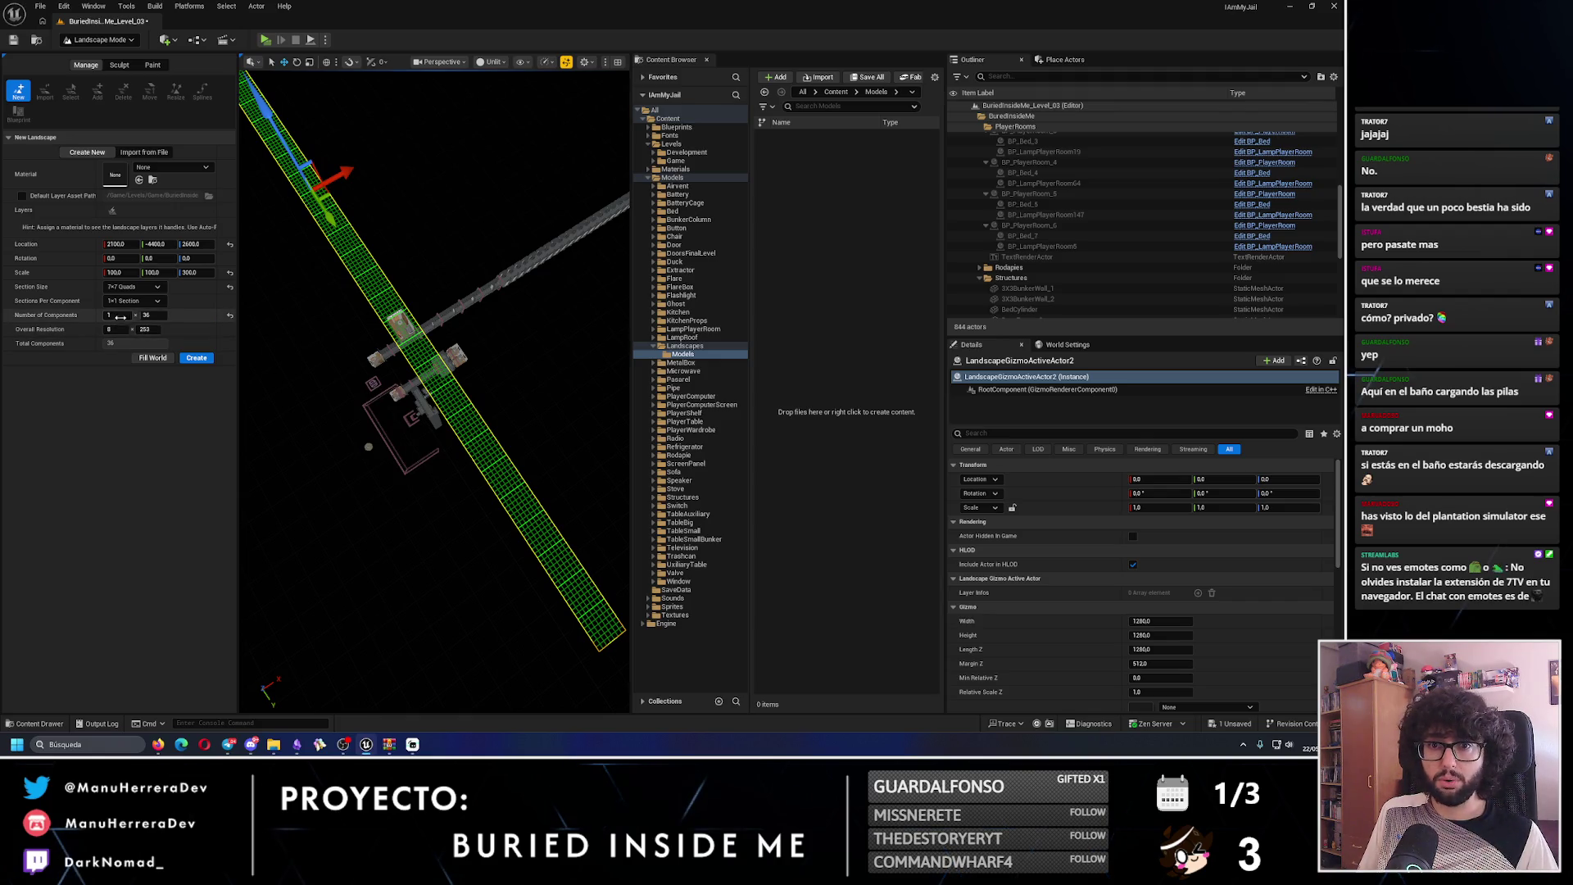
{"action": "type", "text": "12"}
{"action": "key", "text": "Return"}
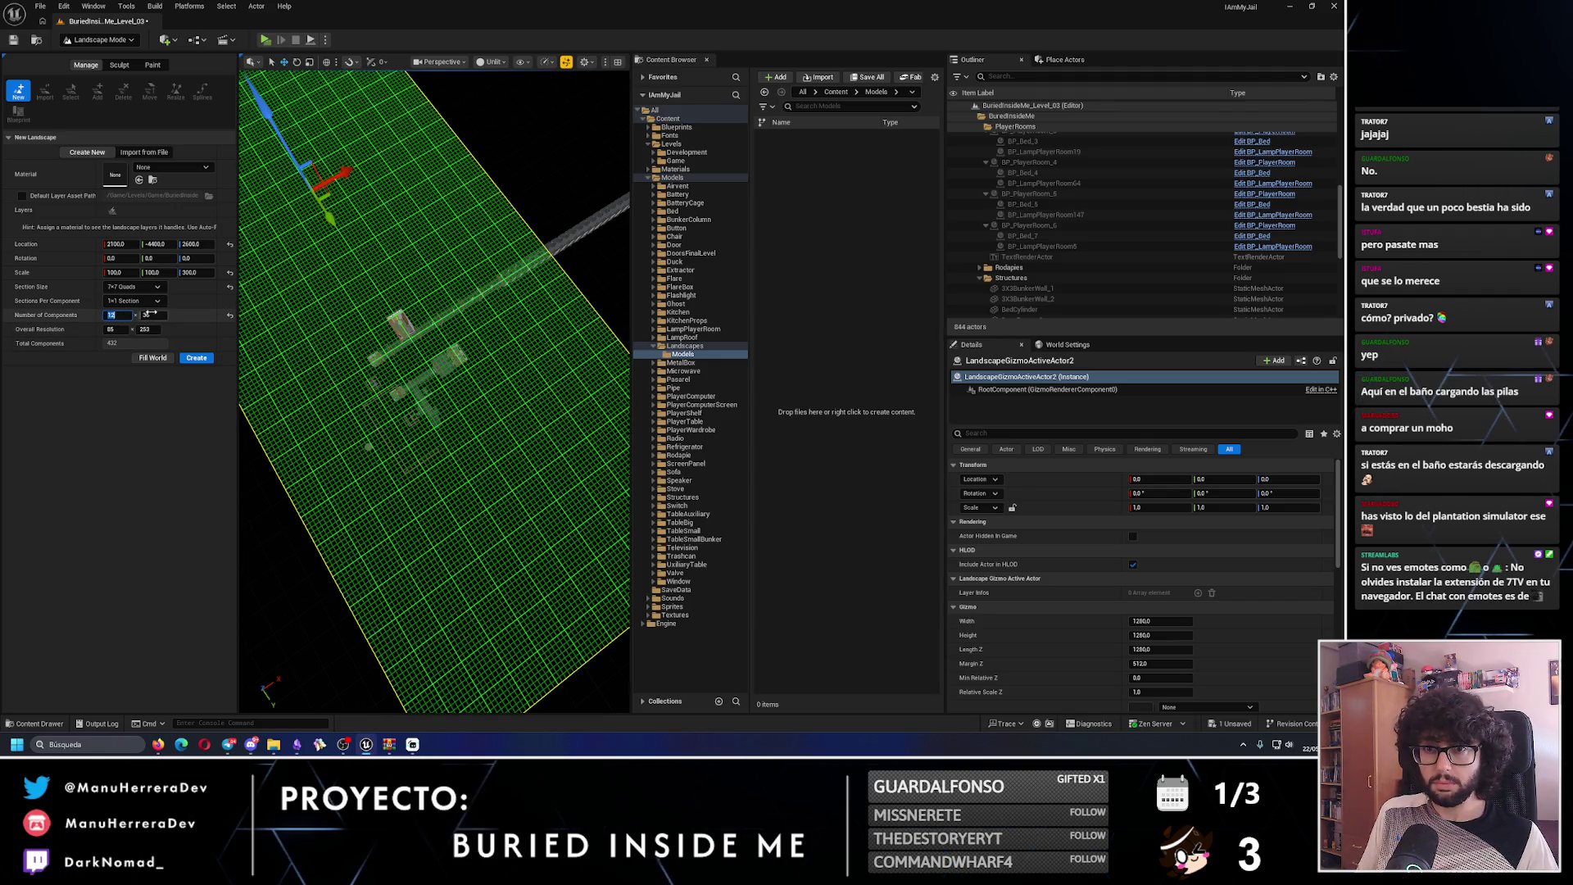
{"action": "key", "text": "Return"}
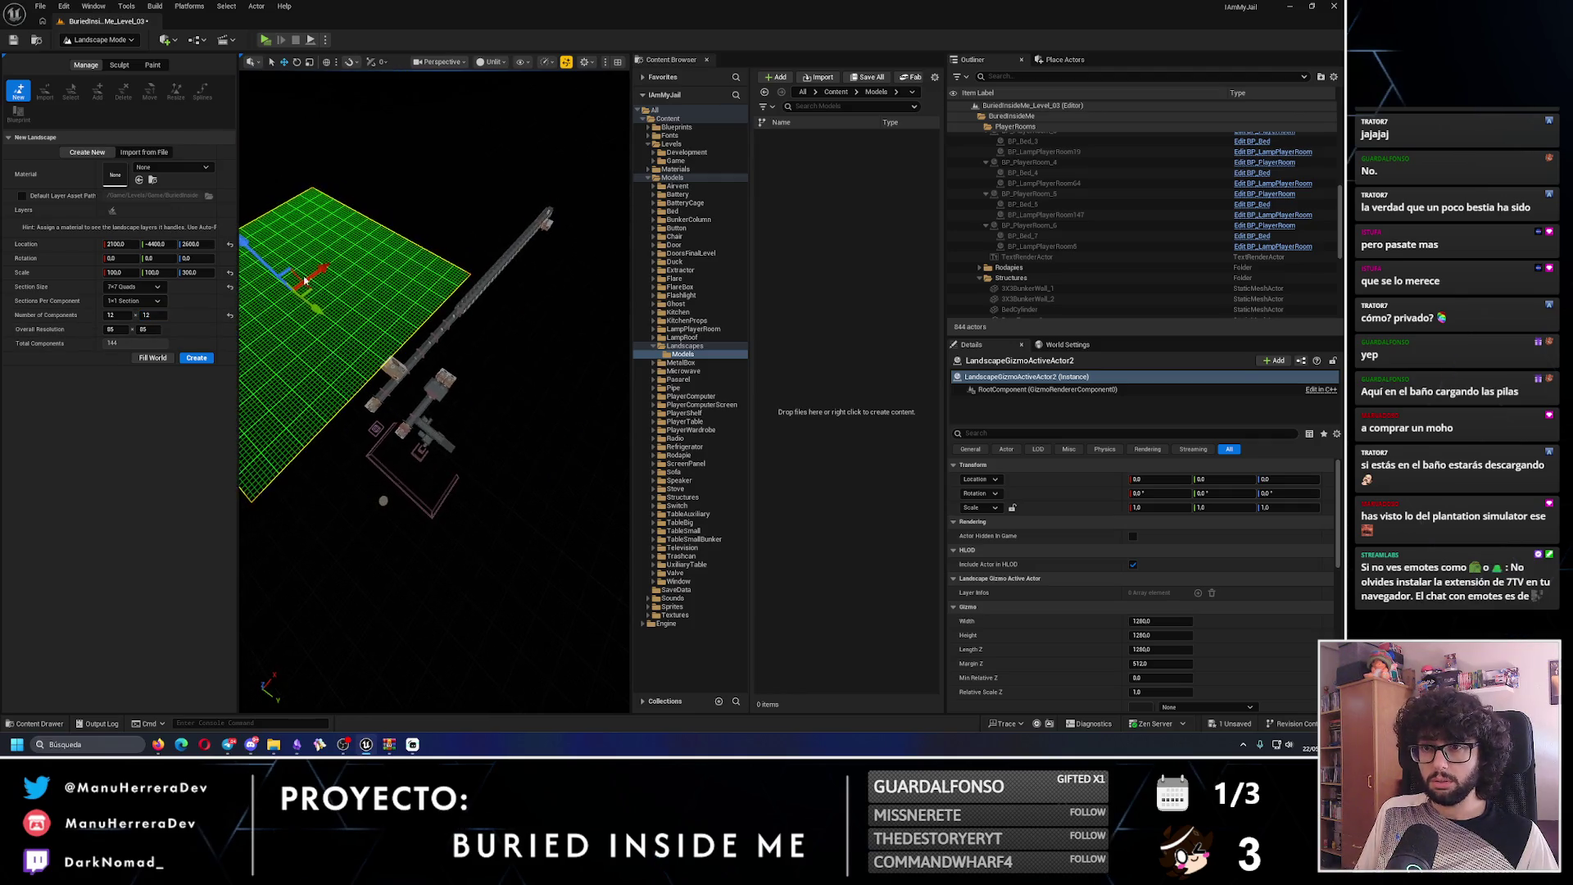
{"action": "mouse_move", "coordinate": [311, 302]}
{"action": "left_mouse_down"}
{"action": "mouse_move", "coordinate": [352, 339]}
{"action": "mouse_move", "coordinate": [333, 316]}
{"action": "mouse_move", "coordinate": [361, 299]}
{"action": "mouse_move", "coordinate": [356, 262]}
{"action": "mouse_move", "coordinate": [367, 316]}
{"action": "left_mouse_up"}
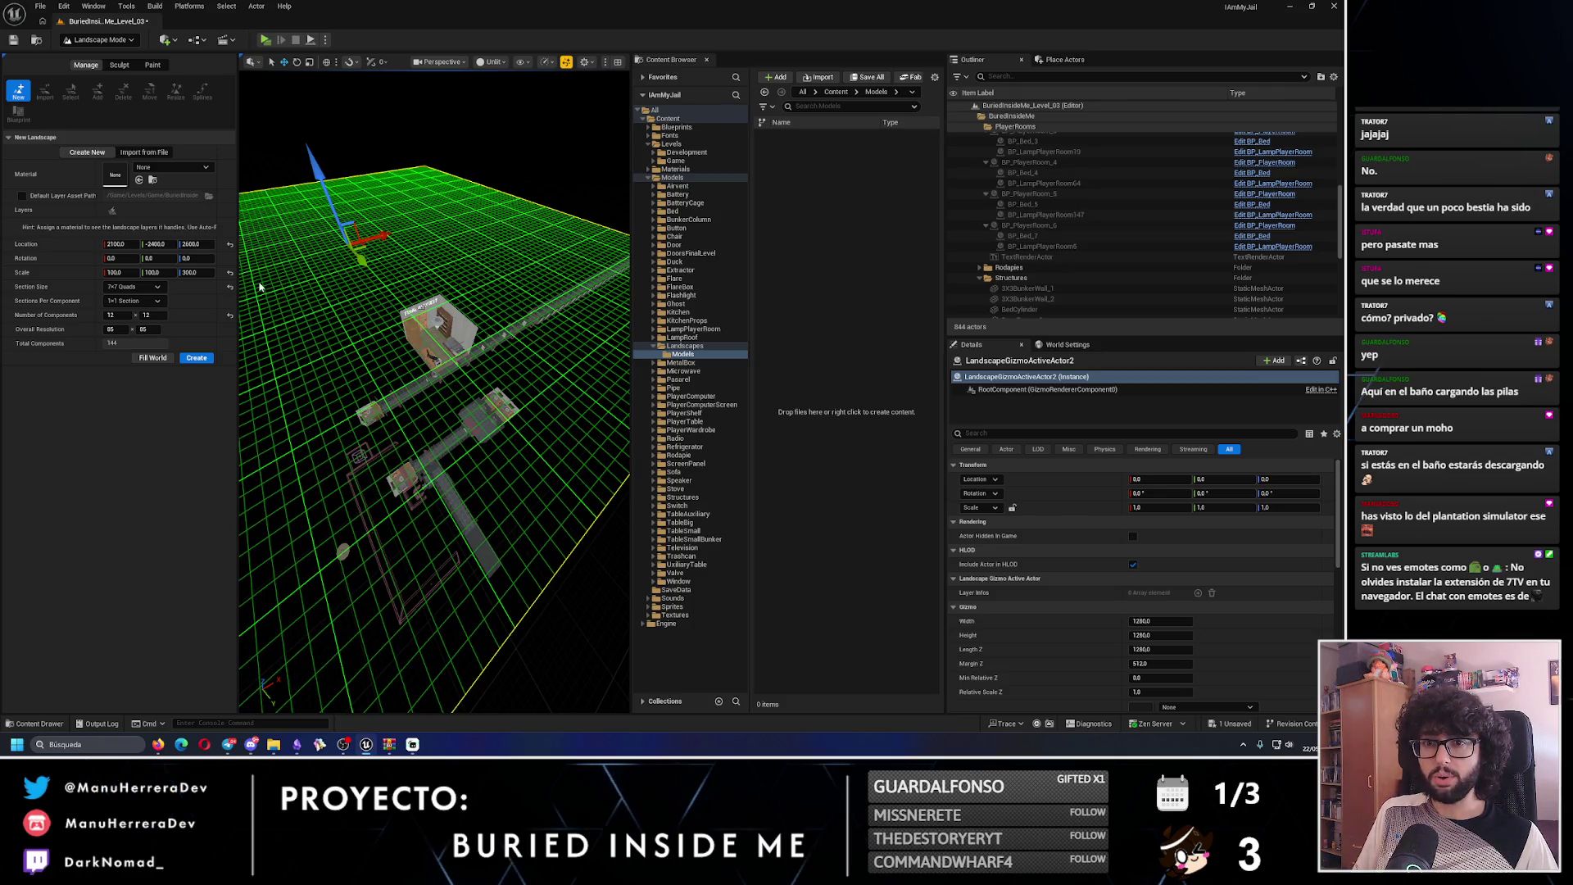
- Cycle through 15x15, 7x7 and 63x63 section sizes, ending on 31x31 quads (373 x 373)
{"action": "left_click", "coordinate": [136, 287]}
{"action": "left_click", "coordinate": [135, 316]}
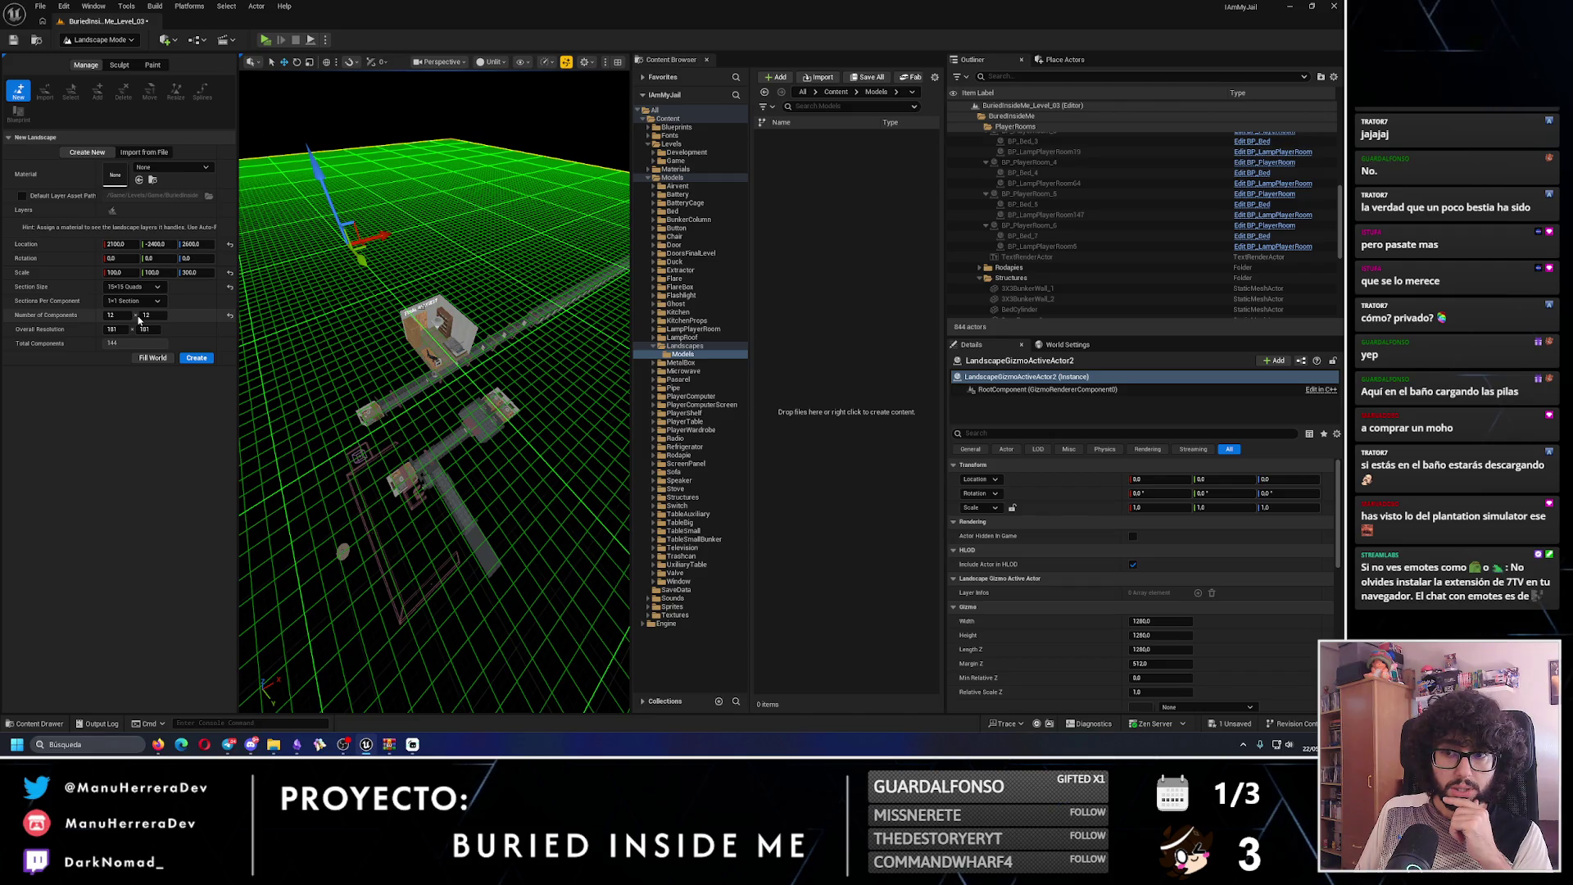
{"action": "left_click", "coordinate": [133, 287]}
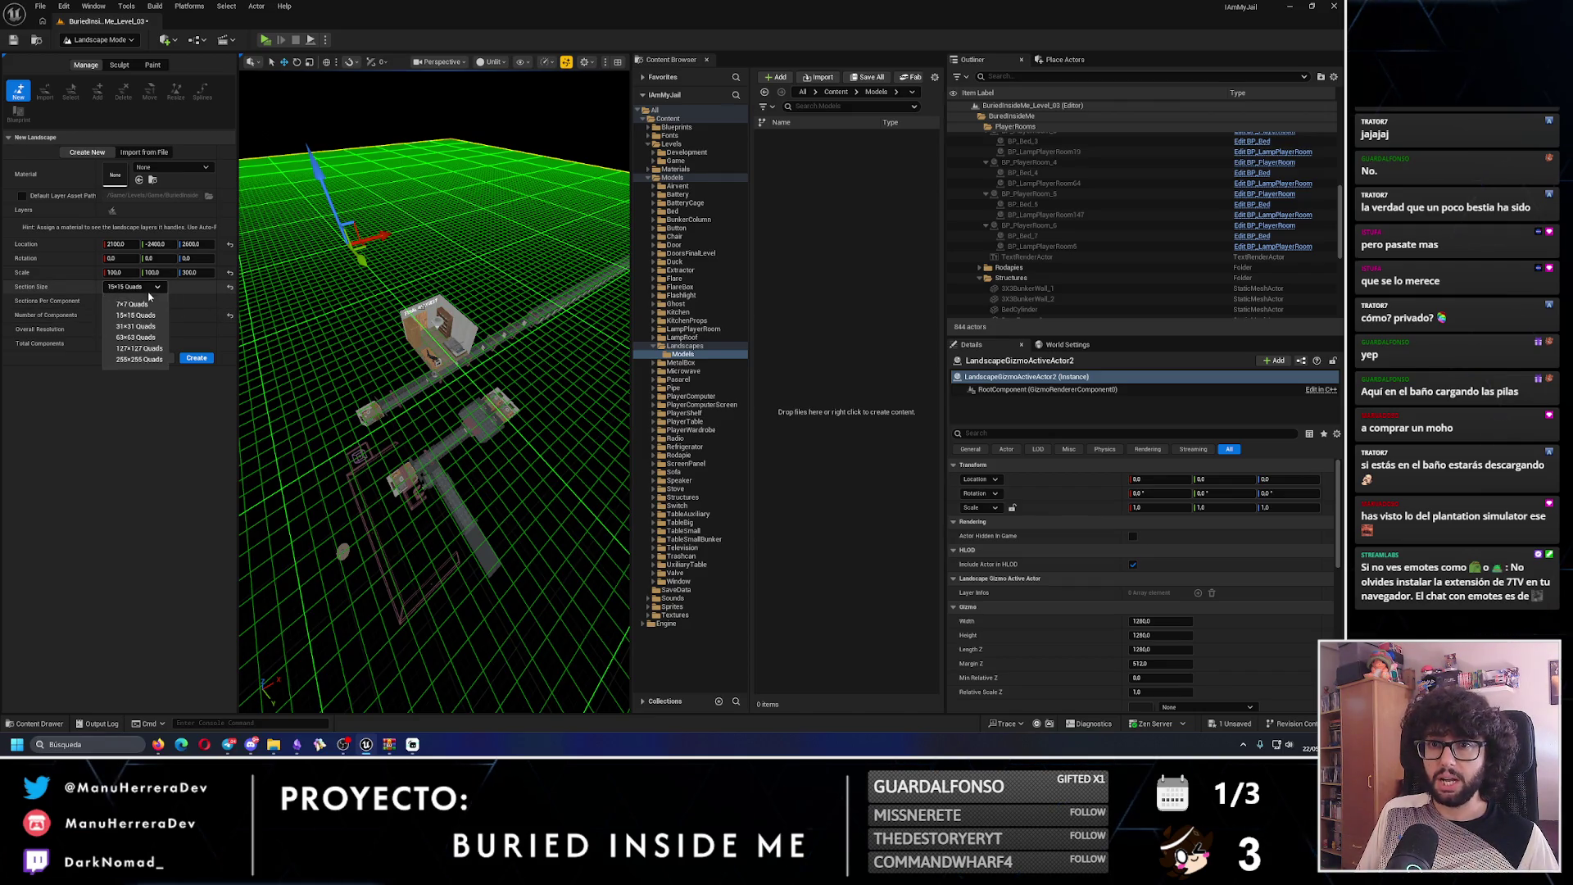
{"action": "left_click", "coordinate": [133, 304]}
{"action": "left_click", "coordinate": [133, 287]}
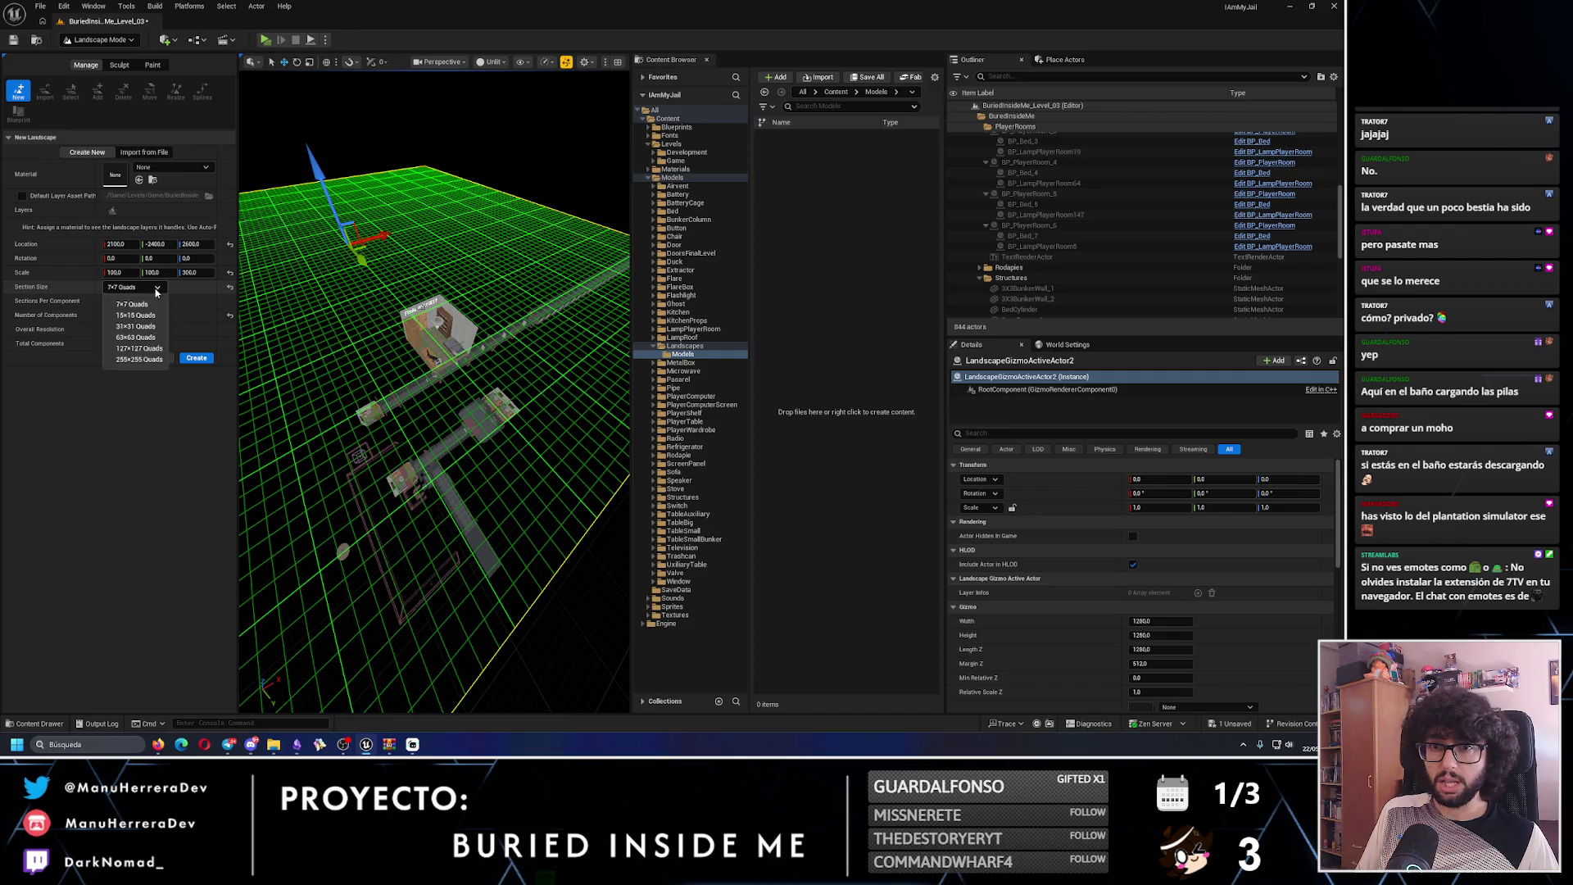
{"action": "left_click", "coordinate": [135, 337]}
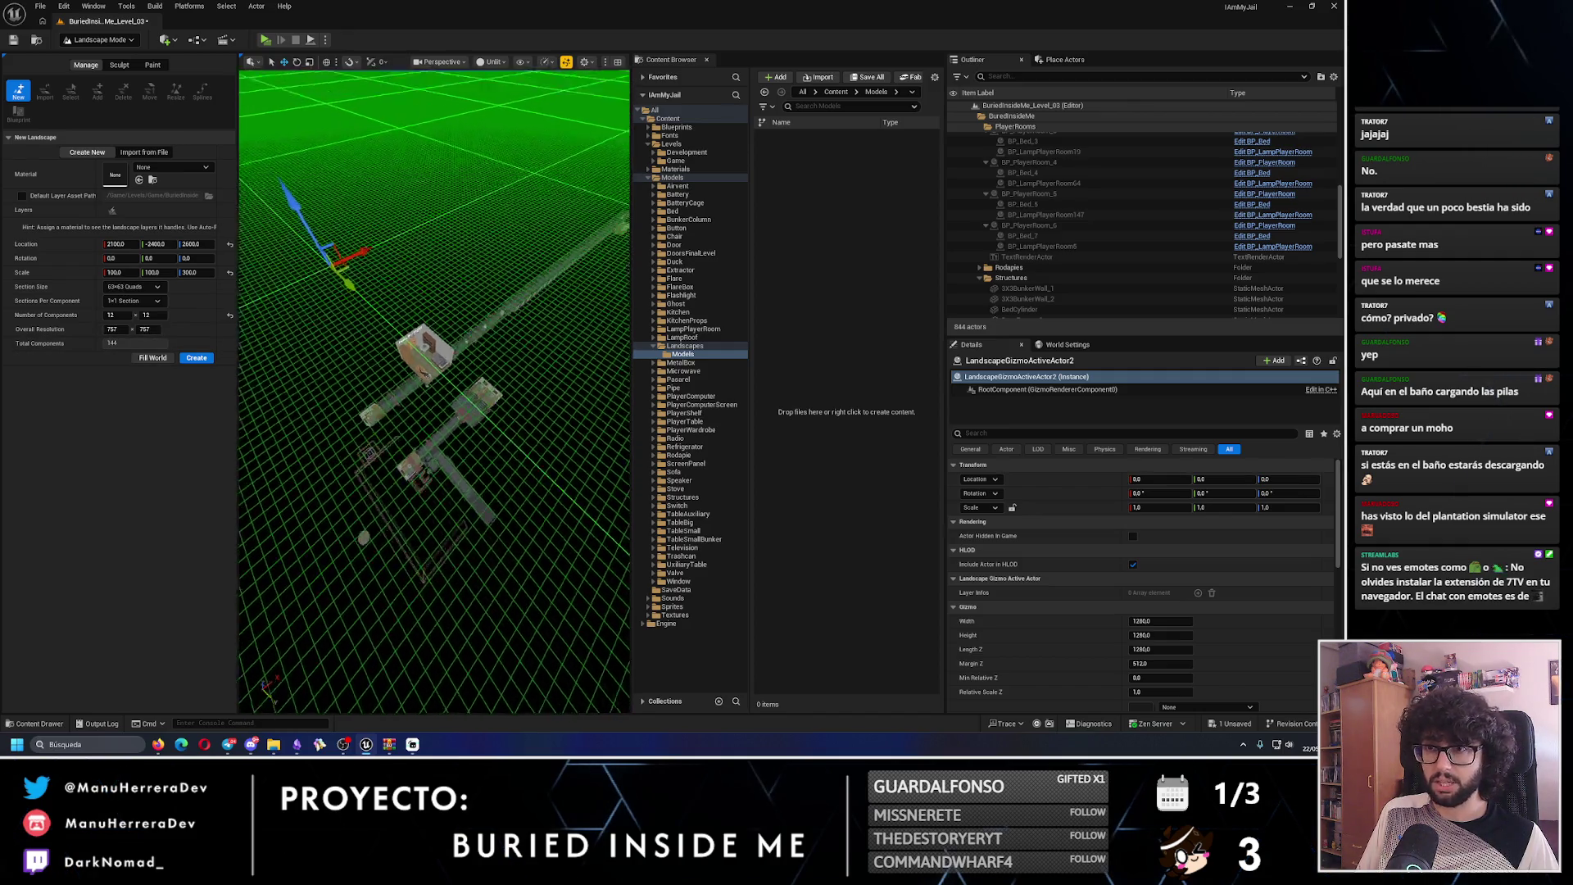
{"action": "left_click", "coordinate": [134, 287]}
{"action": "left_click", "coordinate": [146, 327]}
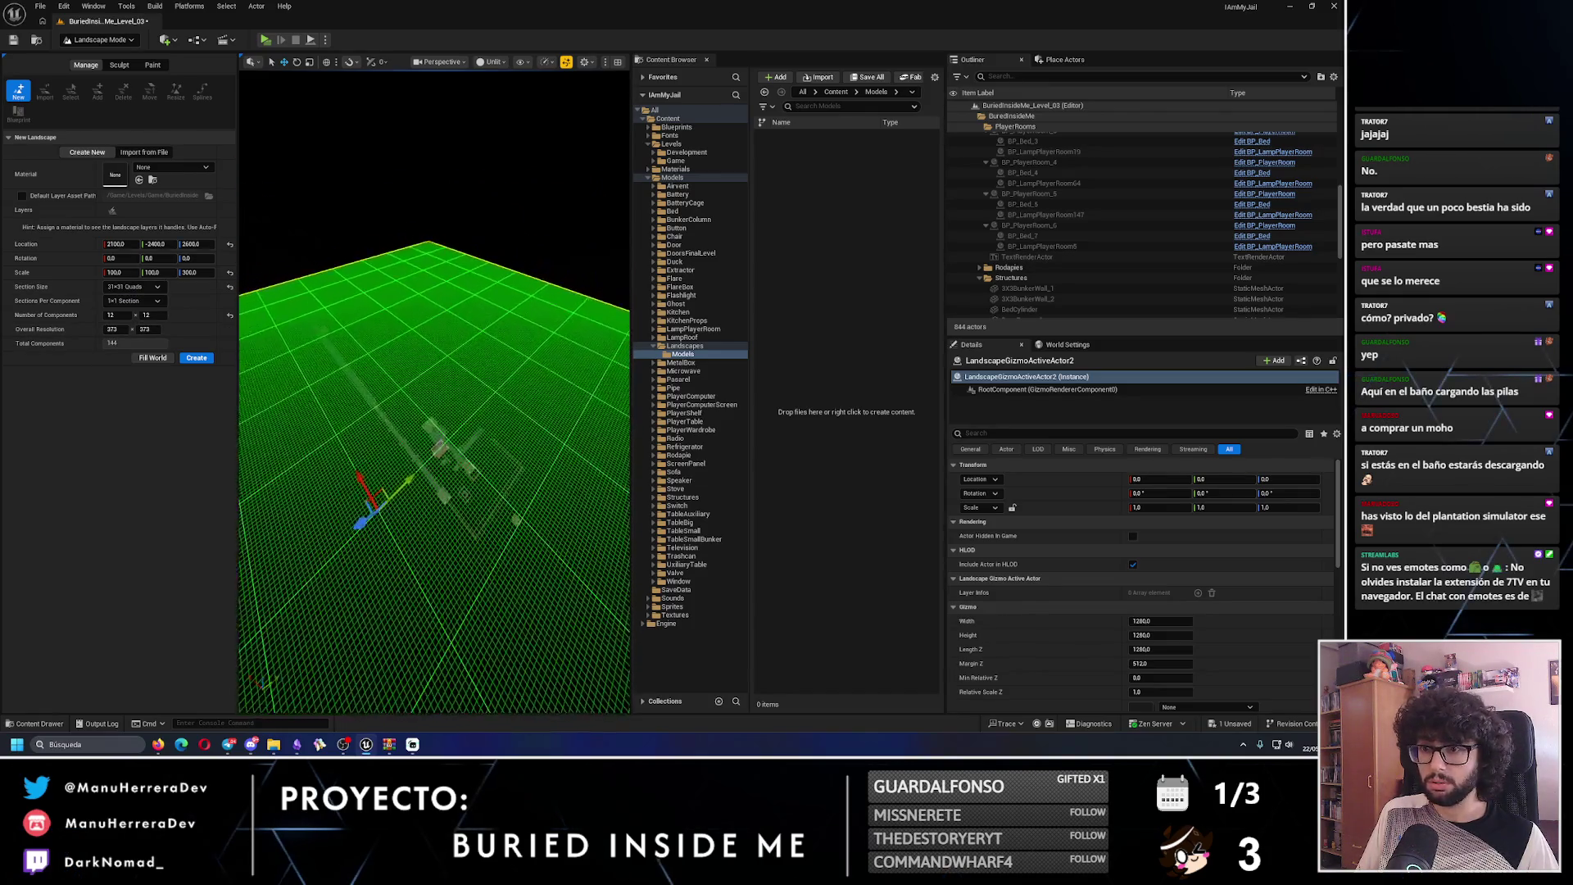
{"action": "left_click_drag", "start_coordinate": [386, 385], "coordinate": [283, 388]}
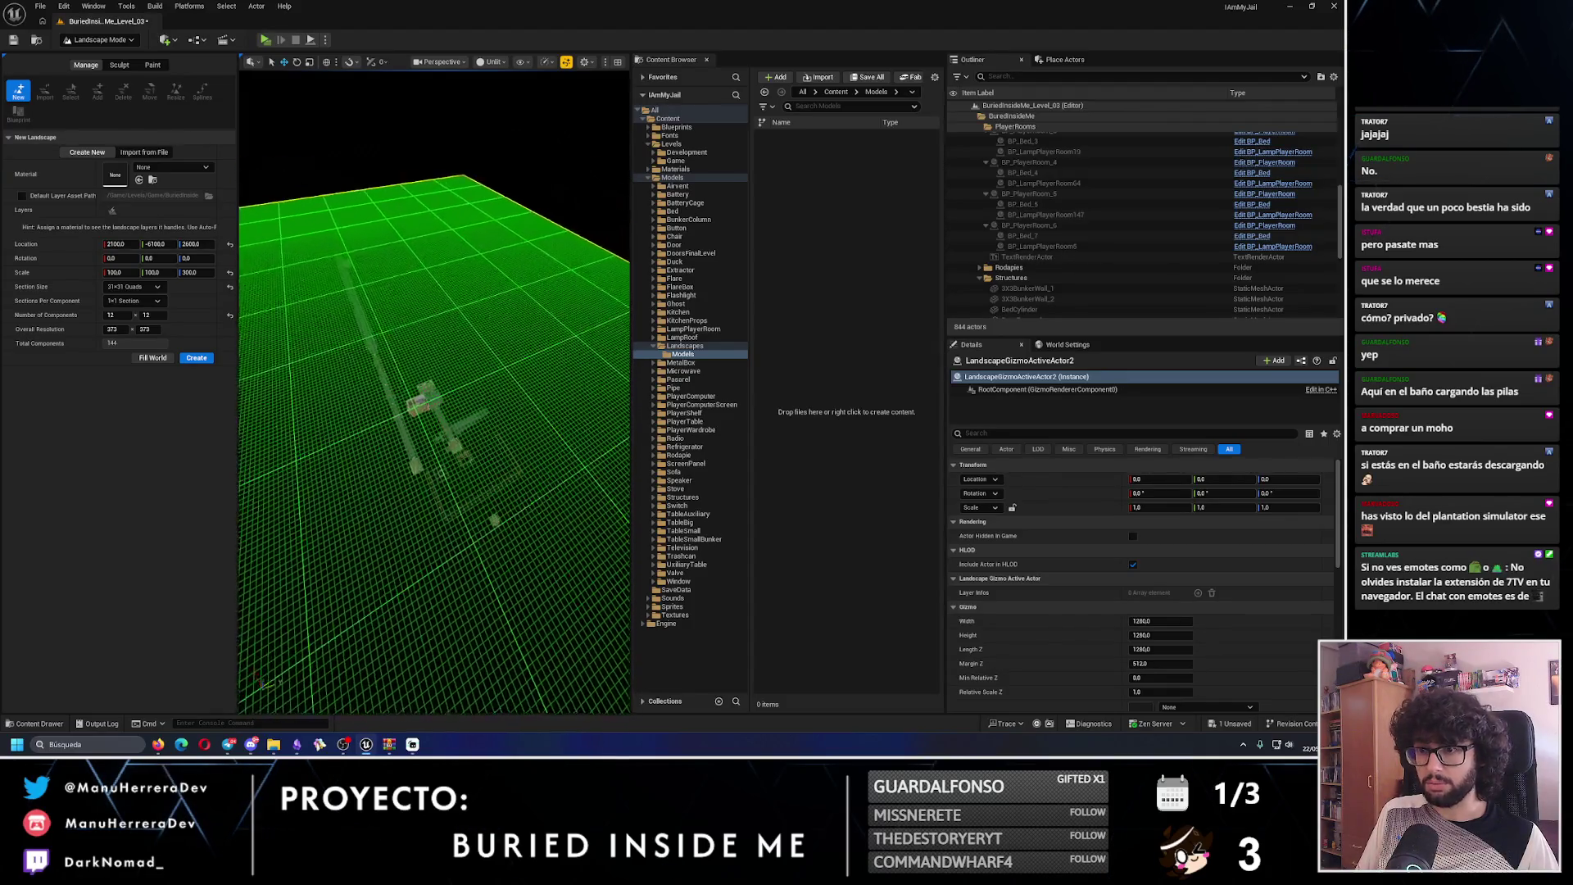
- Create the landscape, then undo a test sculpt stroke to keep it flat
{"action": "left_click", "coordinate": [198, 359]}
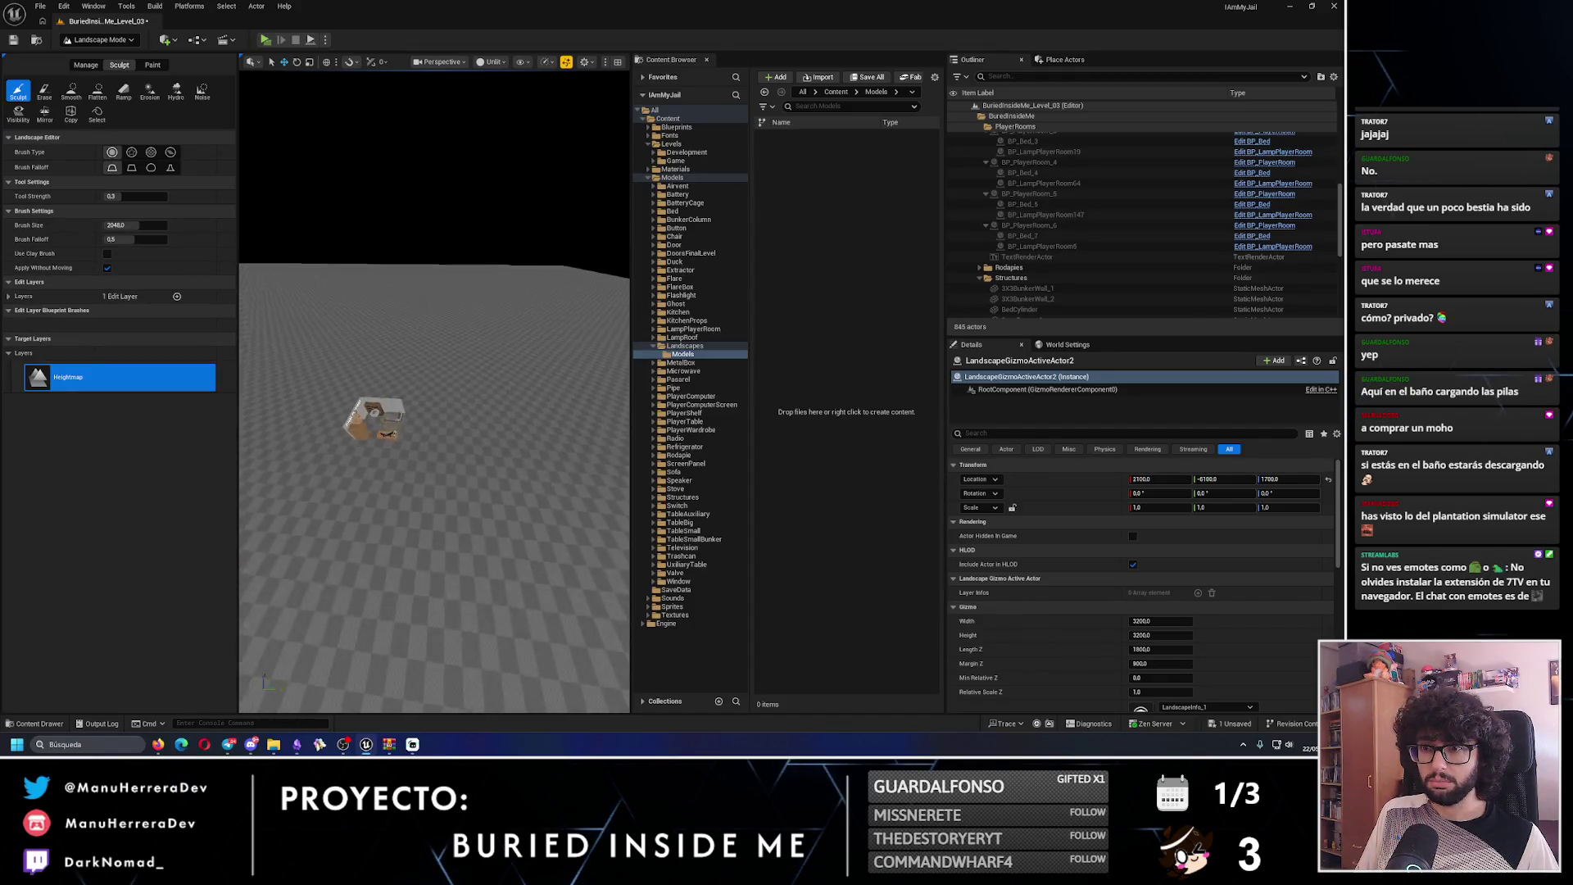
{"action": "left_click_drag", "start_coordinate": [432, 263], "coordinate": [432, 263]}
{"action": "key", "text": "ctrl+z"}
{"action": "key", "text": "ctrl+z"}
{"action": "key", "text": "ctrl+z"}
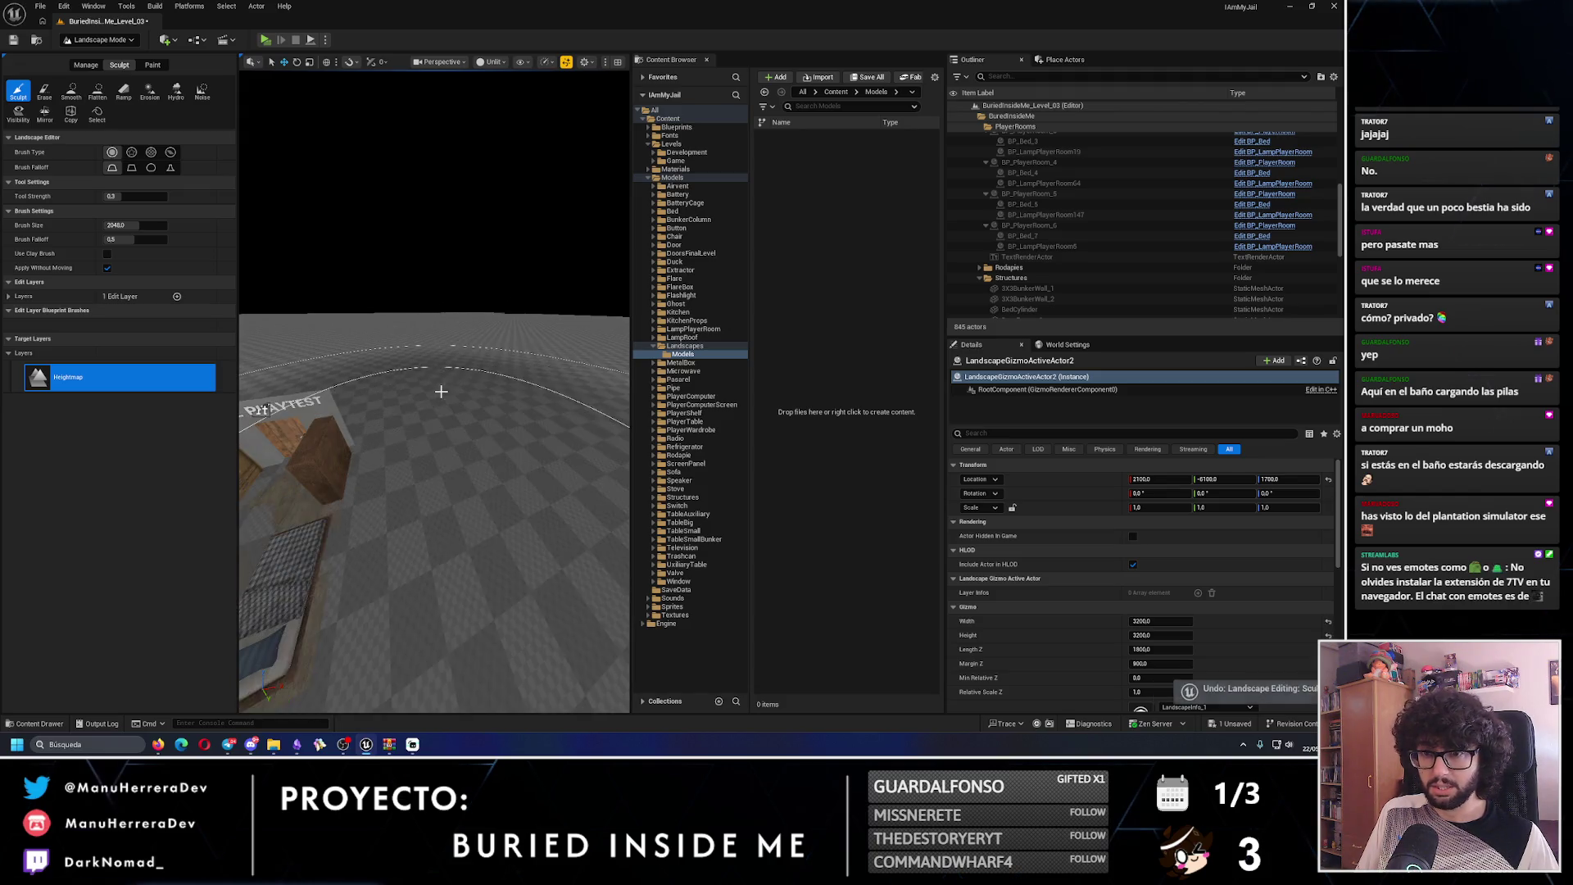
- Orbit around the house and widen the viewport by resizing the Outliner
{"action": "left_click_drag", "start_coordinate": [434, 491], "coordinate": [422, 532]}
{"action": "left_click_drag", "start_coordinate": [247, 227], "coordinate": [246, 228]}
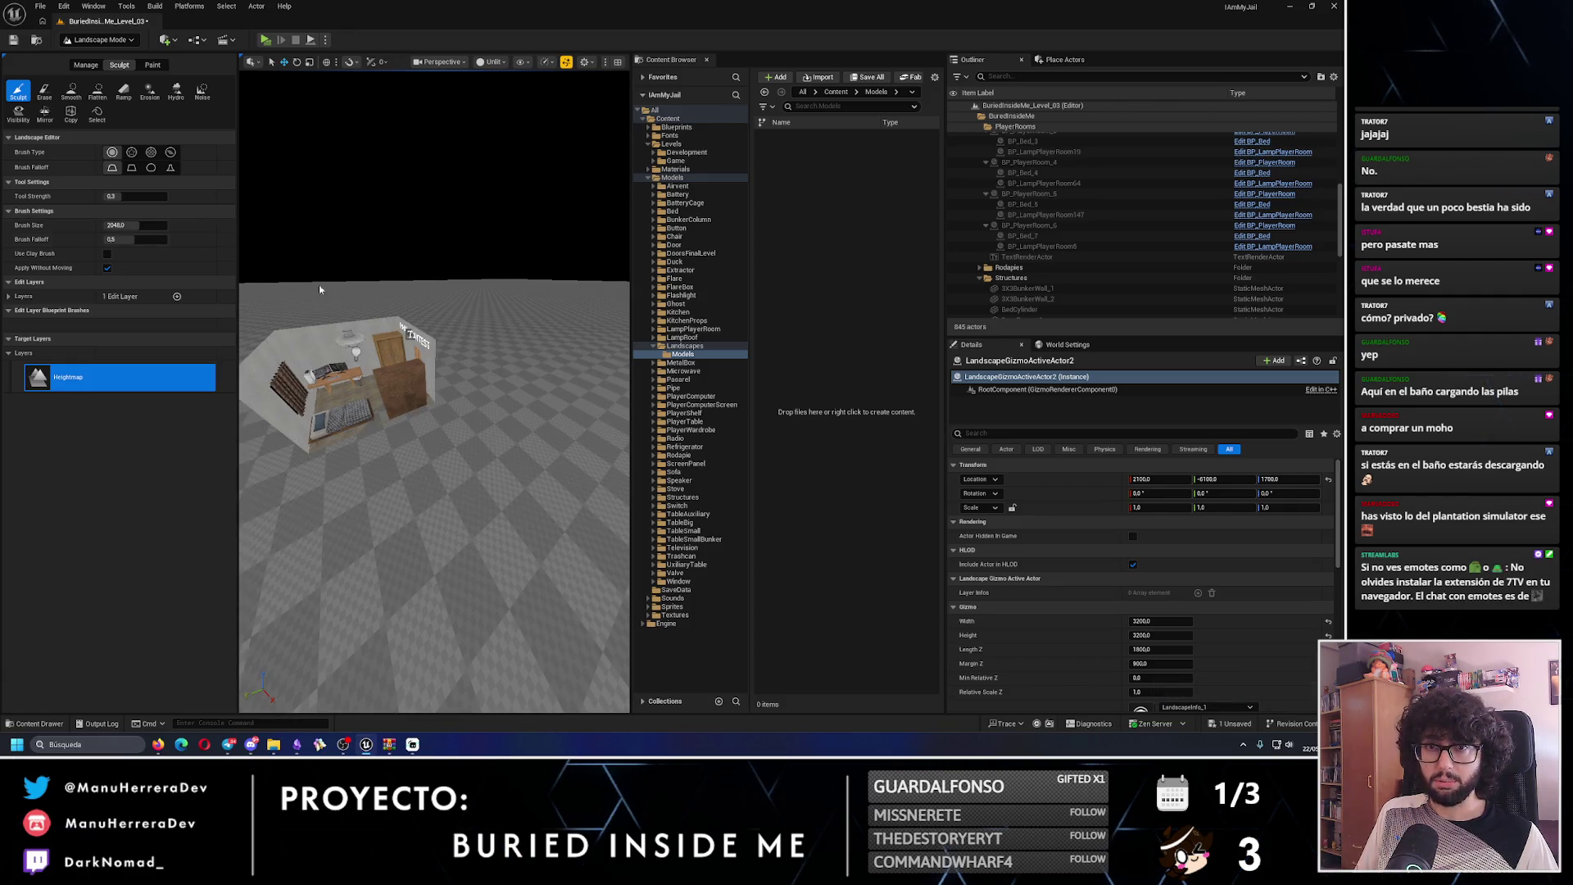
{"action": "left_click_drag", "start_coordinate": [319, 288], "coordinate": [324, 307]}
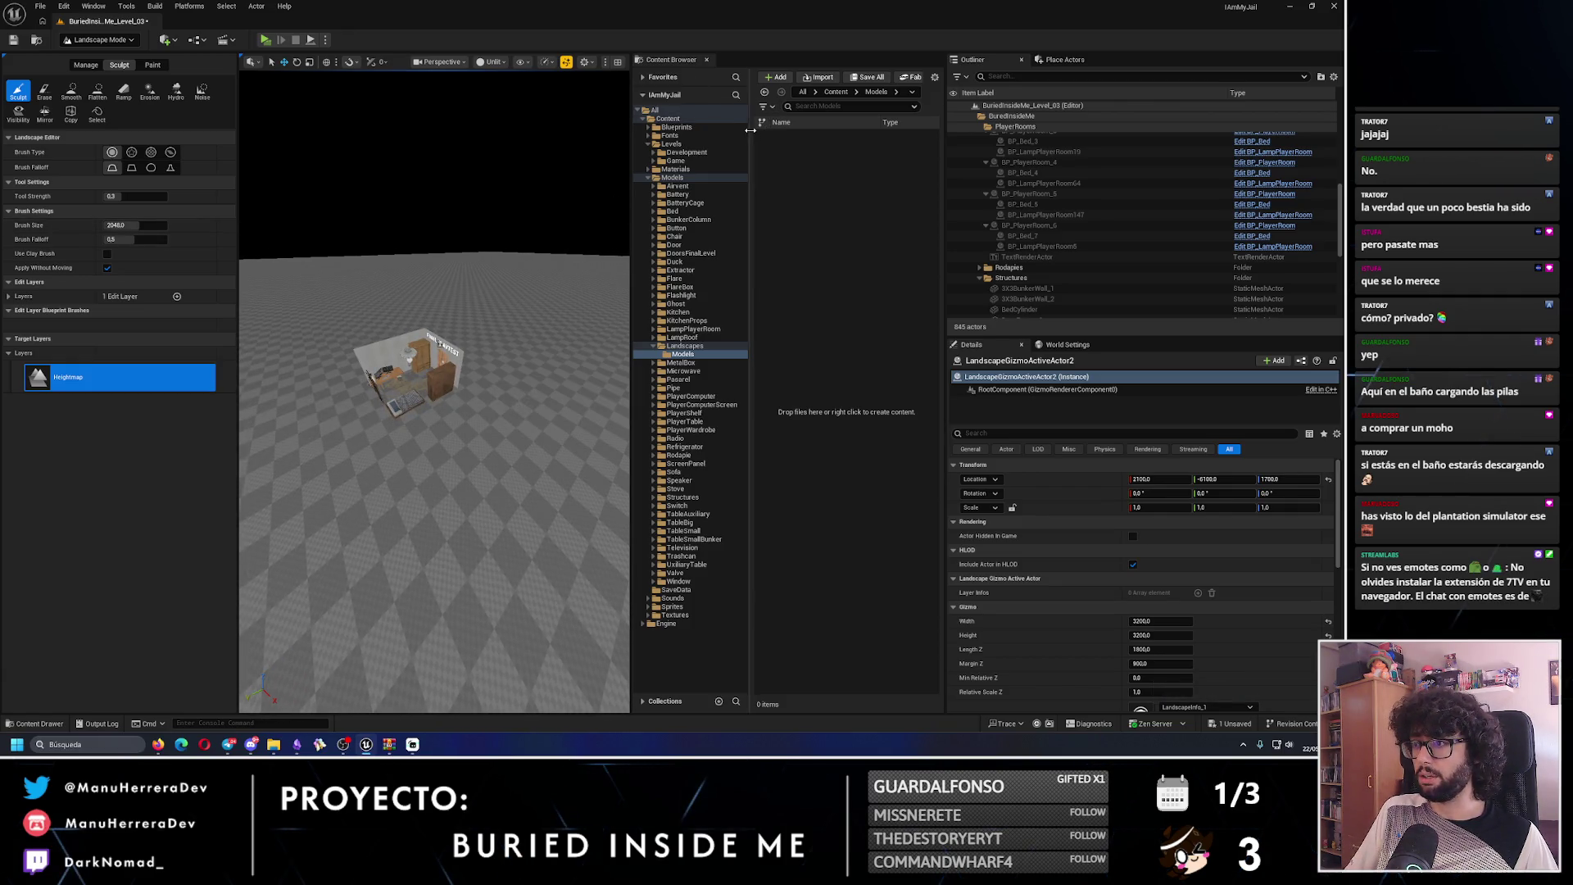
{"action": "left_click_drag", "start_coordinate": [945, 246], "coordinate": [1035, 246]}
{"action": "left_click_drag", "start_coordinate": [347, 131], "coordinate": [305, 148]}
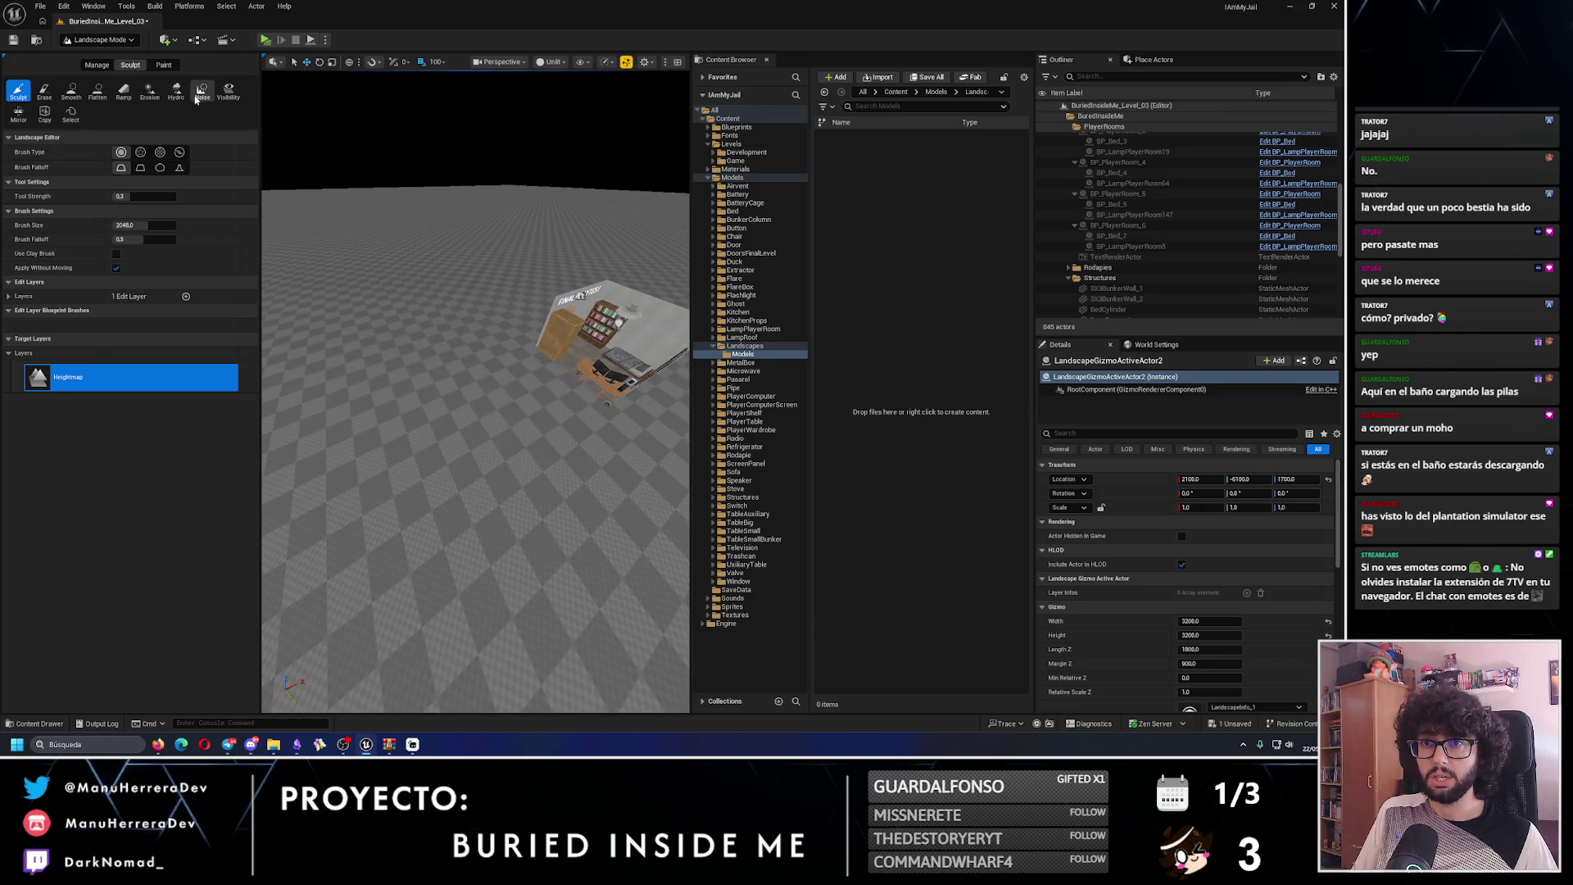
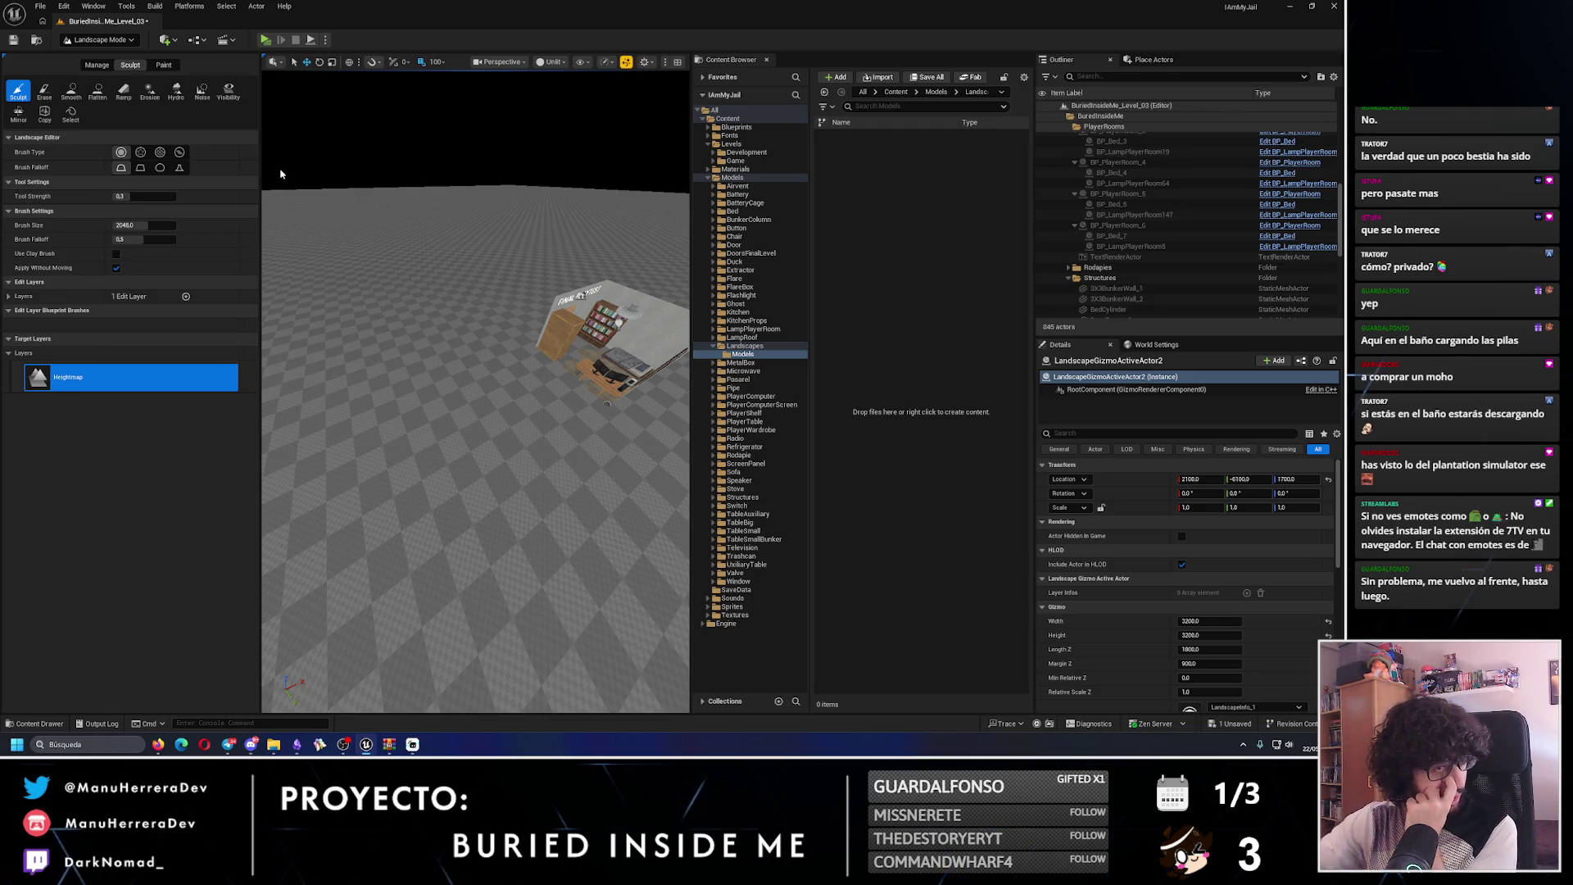
- Shrink the sculpt brush to about 2009 and raise a ridge across the landscape
{"action": "mouse_move", "coordinate": [281, 174]}
{"action": "left_mouse_down"}
{"action": "mouse_move", "coordinate": [385, 328]}
{"action": "mouse_move", "coordinate": [369, 368]}
{"action": "left_mouse_up"}
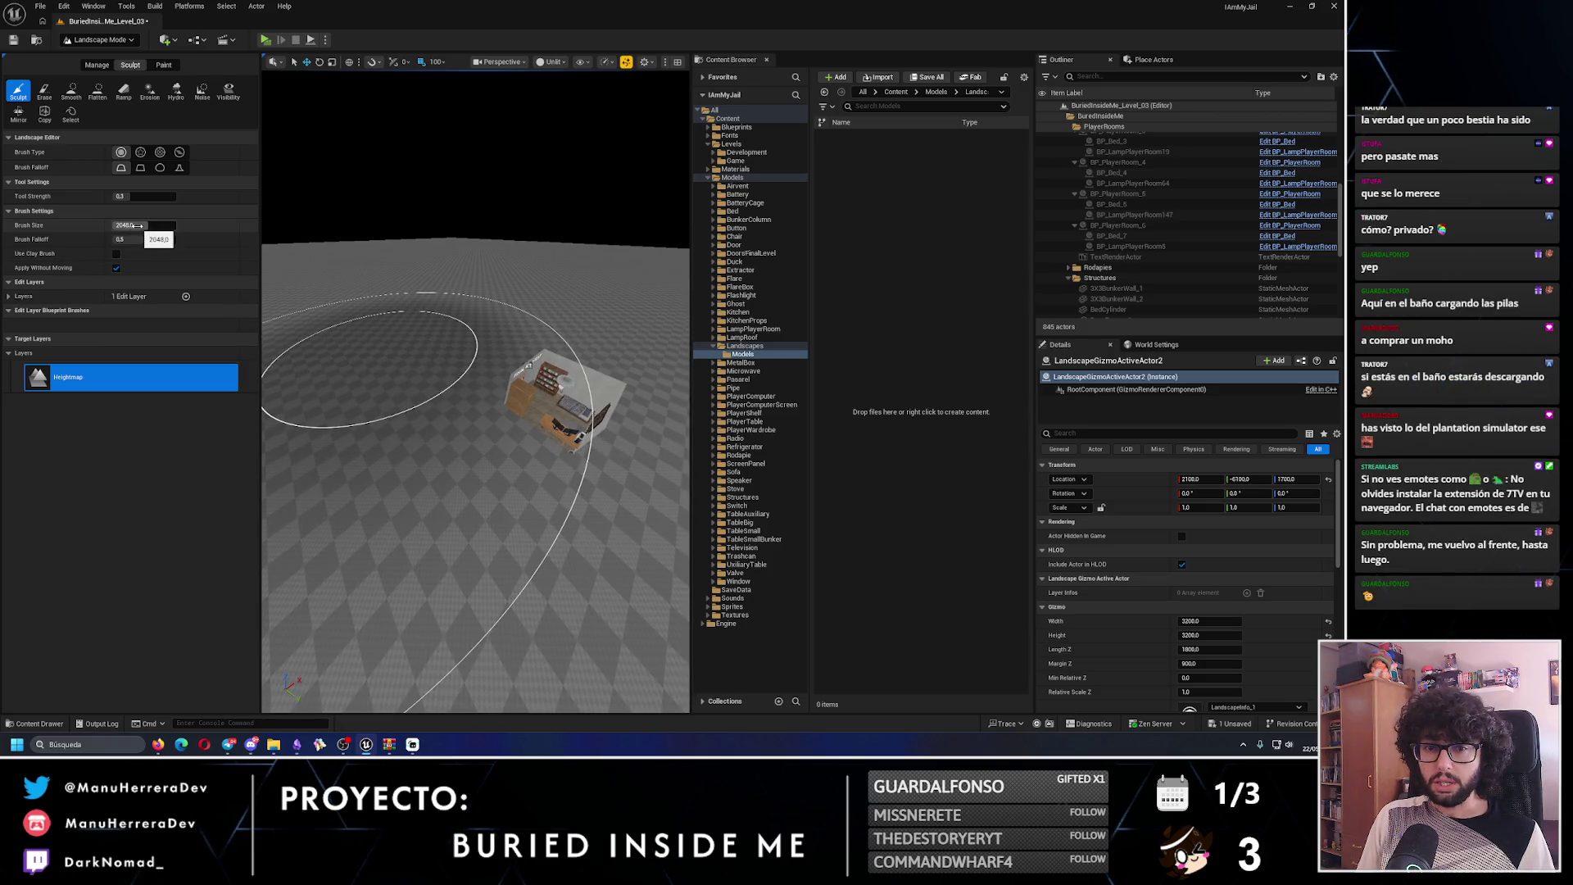
{"action": "left_click_drag", "start_coordinate": [135, 225], "coordinate": [132, 226]}
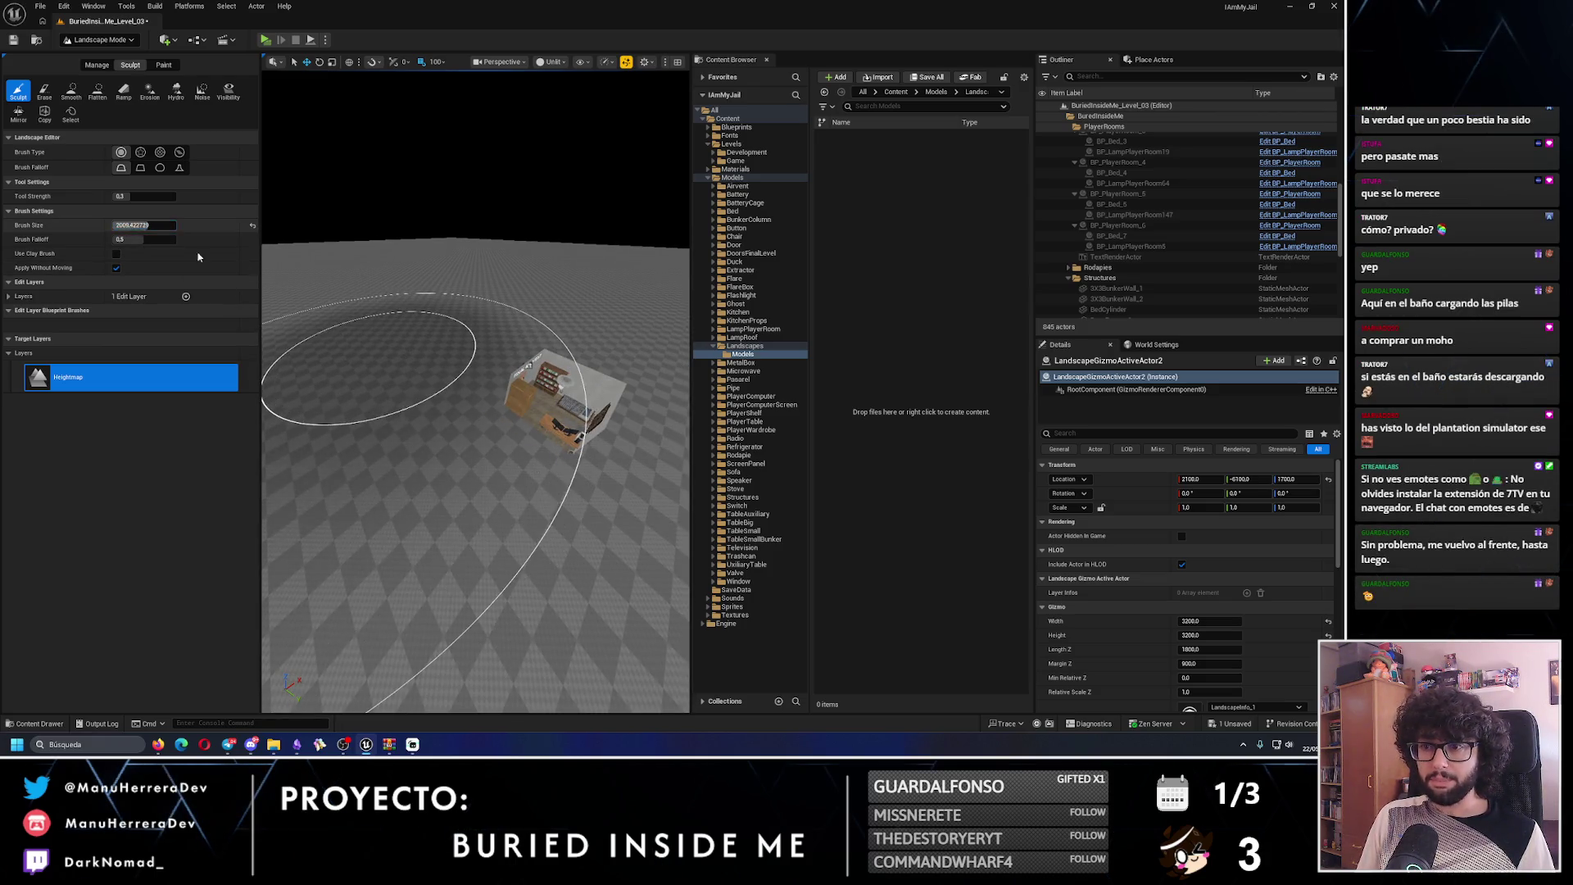
{"action": "mouse_move", "coordinate": [332, 440]}
{"action": "left_mouse_down"}
{"action": "mouse_move", "coordinate": [553, 248]}
{"action": "mouse_move", "coordinate": [509, 271]}
{"action": "mouse_move", "coordinate": [440, 246]}
{"action": "mouse_move", "coordinate": [396, 251]}
{"action": "mouse_move", "coordinate": [457, 246]}
{"action": "mouse_move", "coordinate": [519, 274]}
{"action": "mouse_move", "coordinate": [497, 236]}
{"action": "mouse_move", "coordinate": [385, 299]}
{"action": "left_mouse_up"}
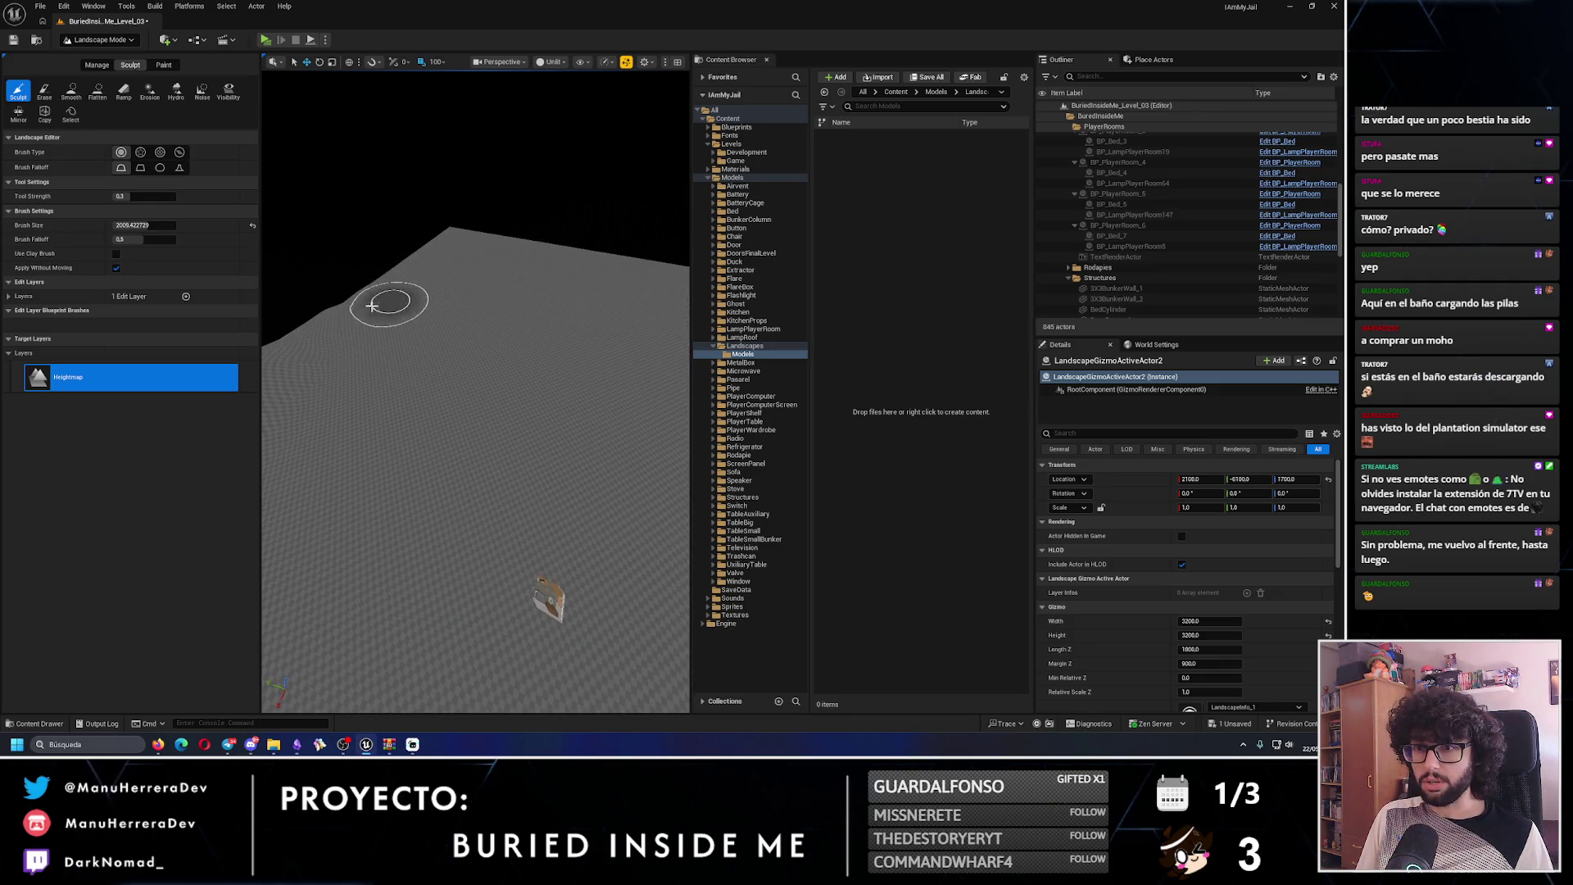
{"action": "left_click_drag", "start_coordinate": [318, 337], "coordinate": [413, 283]}
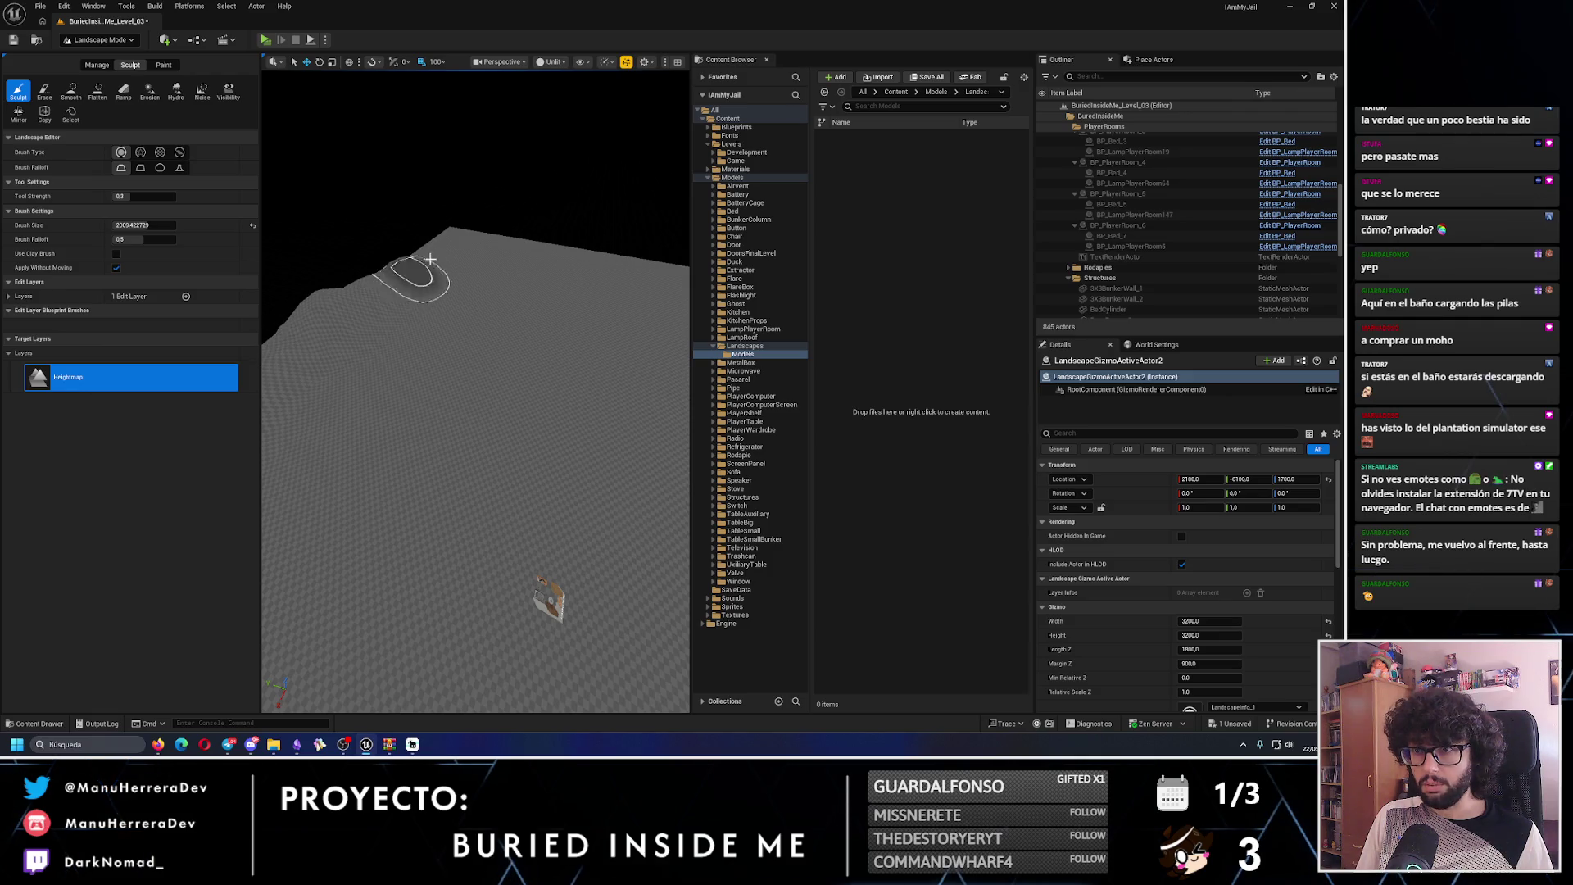
- Raise new hills along the far horizon and build the slope higher
{"action": "mouse_move", "coordinate": [438, 250]}
{"action": "left_mouse_down"}
{"action": "mouse_move", "coordinate": [397, 236]}
{"action": "mouse_move", "coordinate": [383, 267]}
{"action": "mouse_move", "coordinate": [324, 275]}
{"action": "mouse_move", "coordinate": [525, 311]}
{"action": "left_mouse_up"}
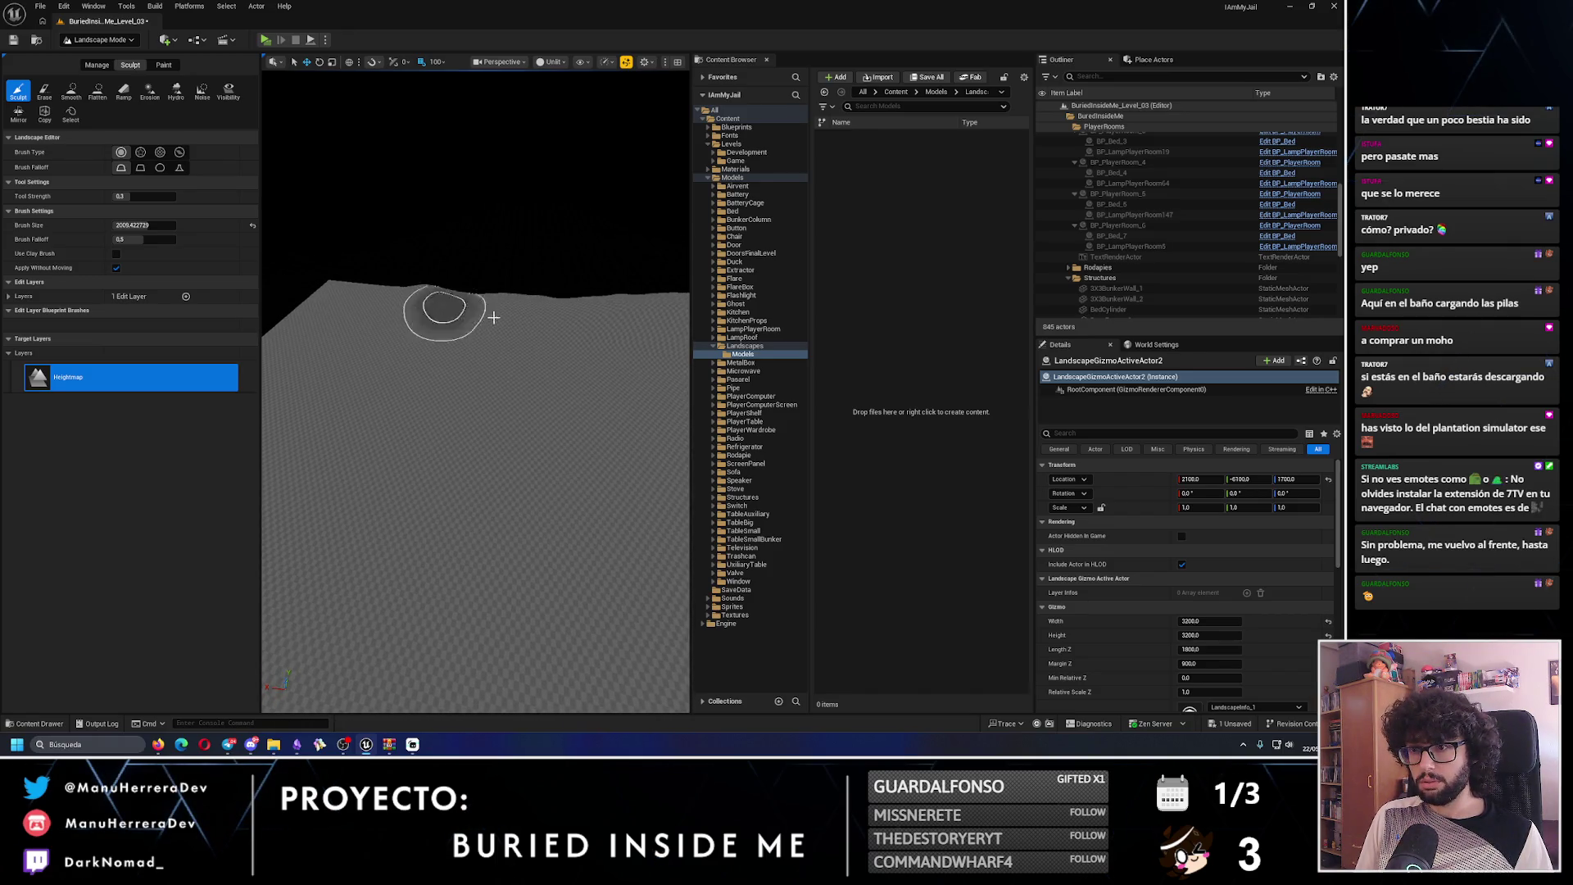
{"action": "mouse_move", "coordinate": [333, 293]}
{"action": "left_mouse_down"}
{"action": "mouse_move", "coordinate": [432, 321]}
{"action": "mouse_move", "coordinate": [549, 317]}
{"action": "mouse_move", "coordinate": [467, 254]}
{"action": "left_mouse_up"}
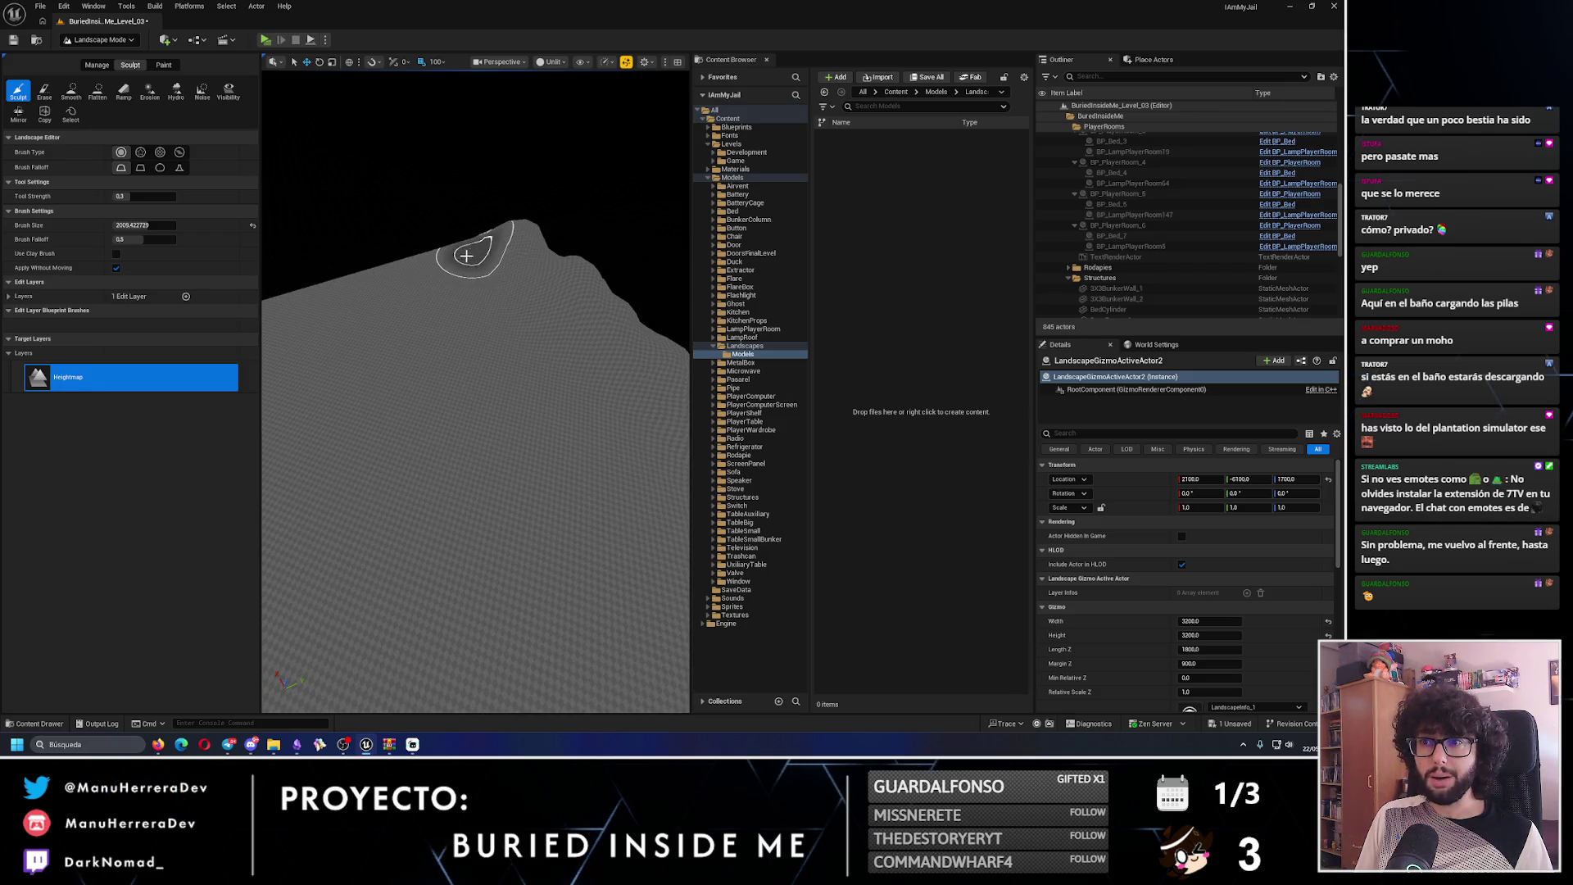
{"action": "mouse_move", "coordinate": [361, 298]}
{"action": "left_mouse_down"}
{"action": "mouse_move", "coordinate": [492, 344]}
{"action": "mouse_move", "coordinate": [535, 338]}
{"action": "mouse_move", "coordinate": [456, 351]}
{"action": "left_mouse_up"}
{"action": "mouse_move", "coordinate": [392, 391]}
{"action": "left_mouse_down"}
{"action": "mouse_move", "coordinate": [375, 350]}
{"action": "mouse_move", "coordinate": [328, 356]}
{"action": "mouse_move", "coordinate": [528, 357]}
{"action": "mouse_move", "coordinate": [527, 321]}
{"action": "mouse_move", "coordinate": [456, 361]}
{"action": "mouse_move", "coordinate": [439, 352]}
{"action": "mouse_move", "coordinate": [528, 330]}
{"action": "mouse_move", "coordinate": [474, 352]}
{"action": "mouse_move", "coordinate": [419, 340]}
{"action": "mouse_move", "coordinate": [533, 358]}
{"action": "mouse_move", "coordinate": [485, 349]}
{"action": "mouse_move", "coordinate": [589, 393]}
{"action": "mouse_move", "coordinate": [322, 393]}
{"action": "mouse_move", "coordinate": [398, 366]}
{"action": "mouse_move", "coordinate": [527, 393]}
{"action": "mouse_move", "coordinate": [426, 353]}
{"action": "mouse_move", "coordinate": [542, 397]}
{"action": "mouse_move", "coordinate": [474, 439]}
{"action": "mouse_move", "coordinate": [440, 376]}
{"action": "mouse_move", "coordinate": [525, 425]}
{"action": "left_mouse_up"}
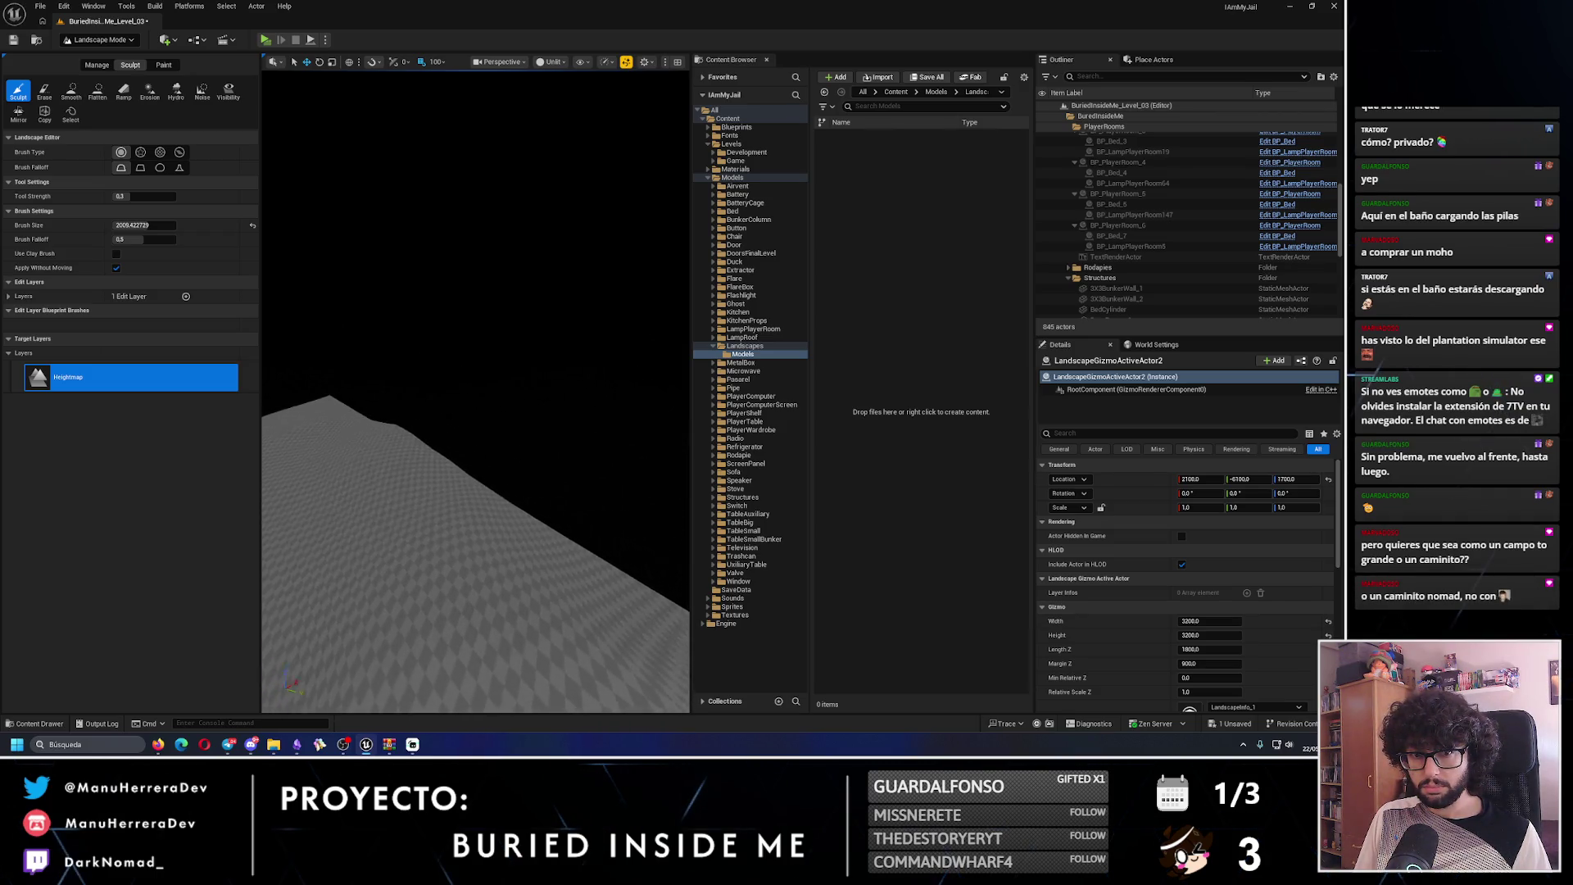
{"action": "left_click_drag", "start_coordinate": [525, 425], "coordinate": [525, 425]}
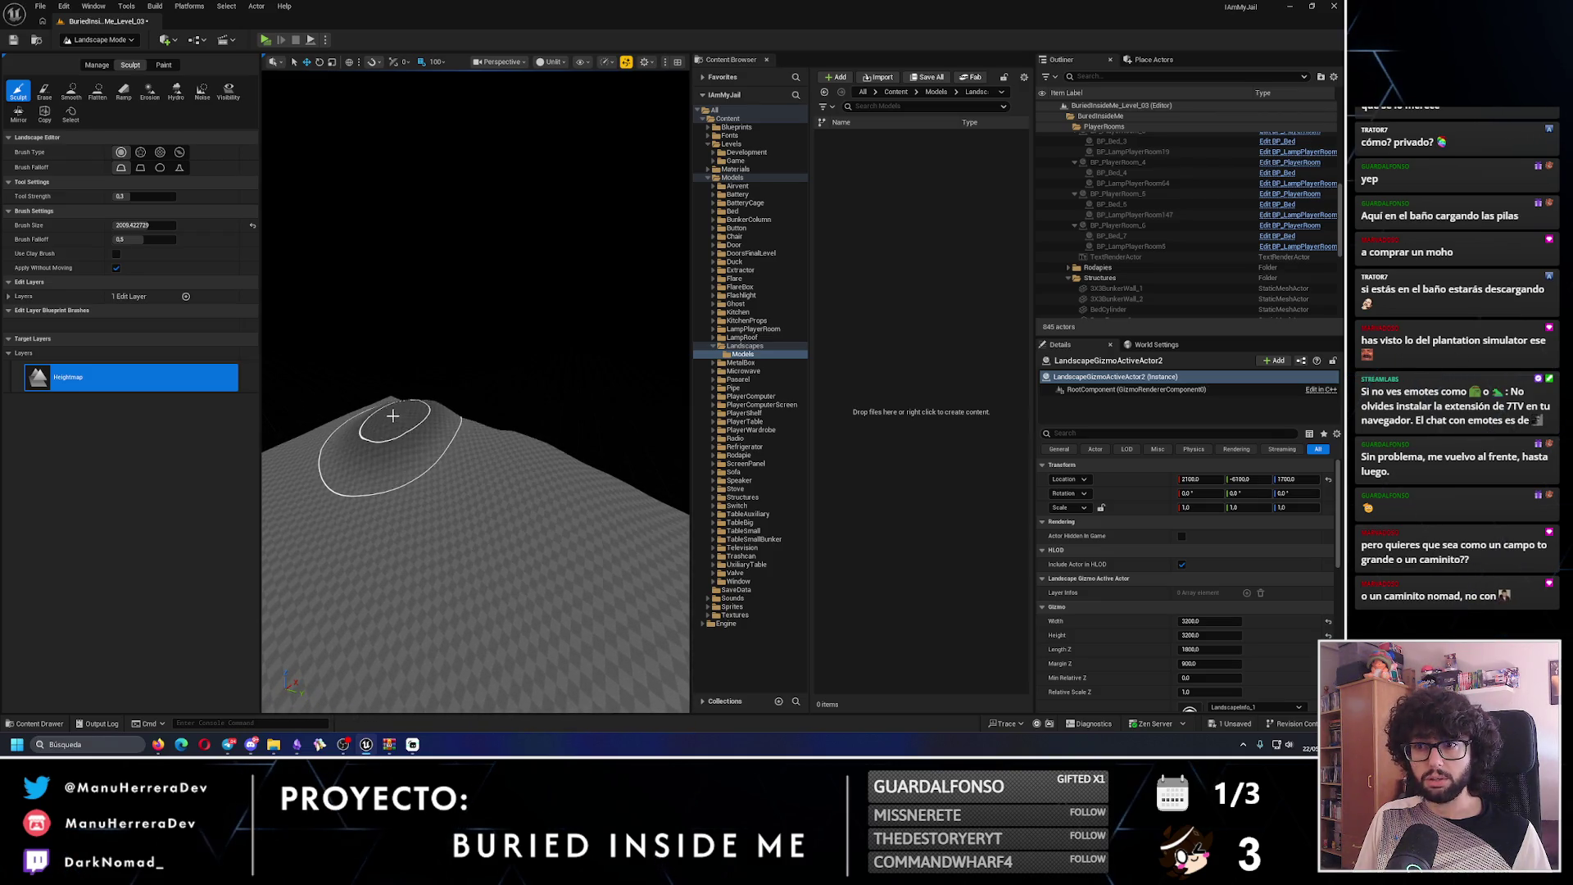
- Orbit and zoom around the sculpted mound to view it from several angles
{"action": "left_click_drag", "start_coordinate": [372, 406], "coordinate": [373, 406]}
{"action": "left_click_drag", "start_coordinate": [520, 443], "coordinate": [487, 447]}
{"action": "left_click_drag", "start_coordinate": [391, 435], "coordinate": [391, 435]}
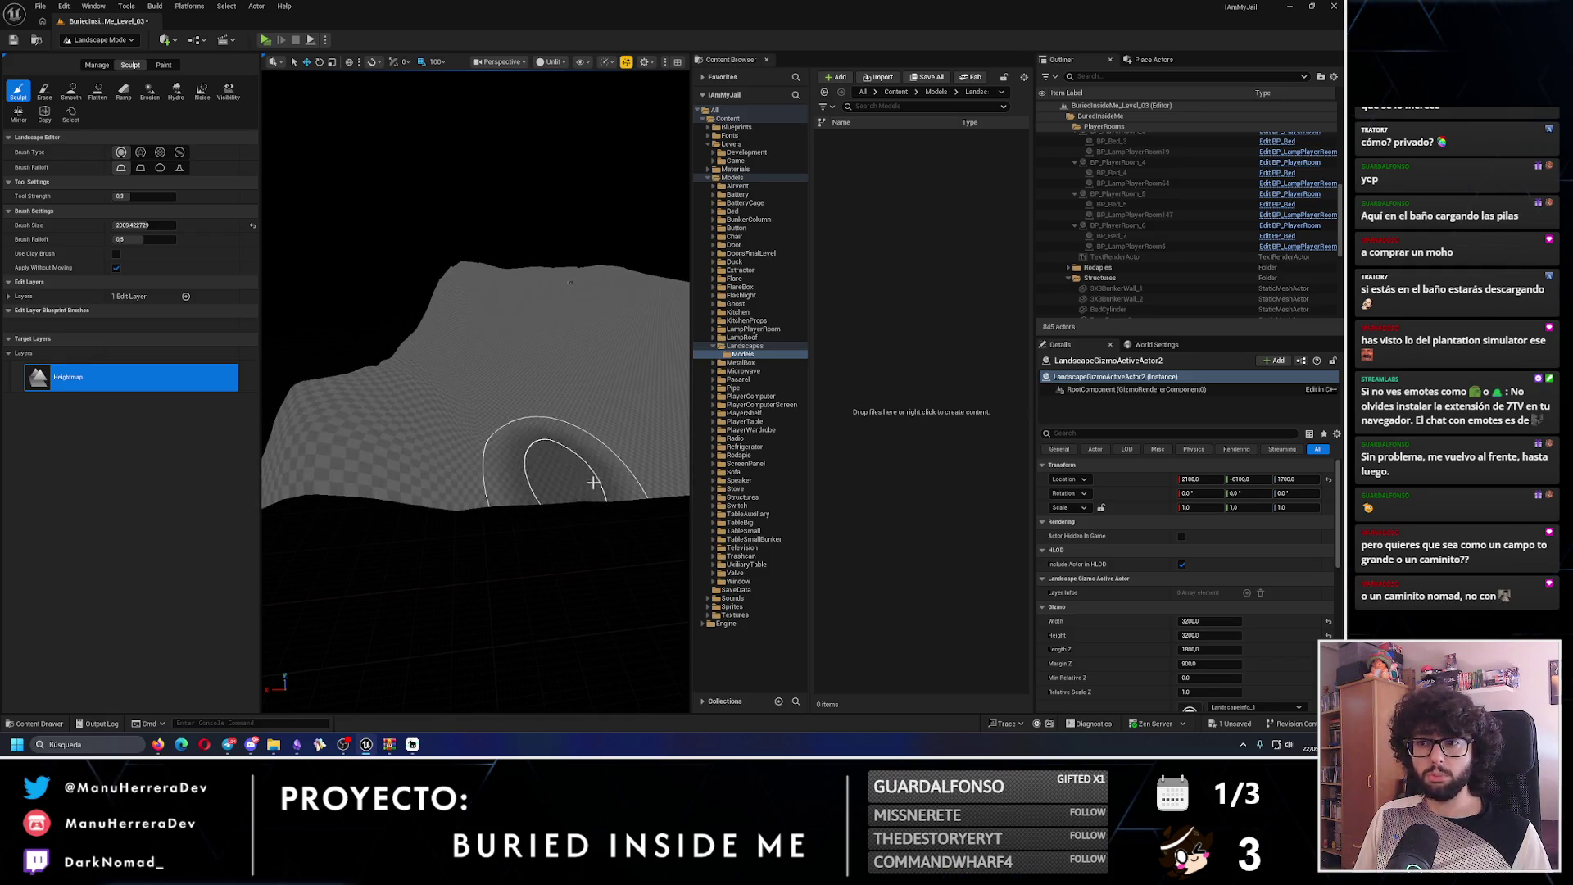
{"action": "left_click_drag", "start_coordinate": [594, 482], "coordinate": [593, 482]}
{"action": "mouse_move", "coordinate": [465, 524]}
{"action": "left_mouse_down"}
{"action": "mouse_move", "coordinate": [470, 483]}
{"action": "mouse_move", "coordinate": [509, 456]}
{"action": "mouse_move", "coordinate": [525, 508]}
{"action": "left_mouse_up"}
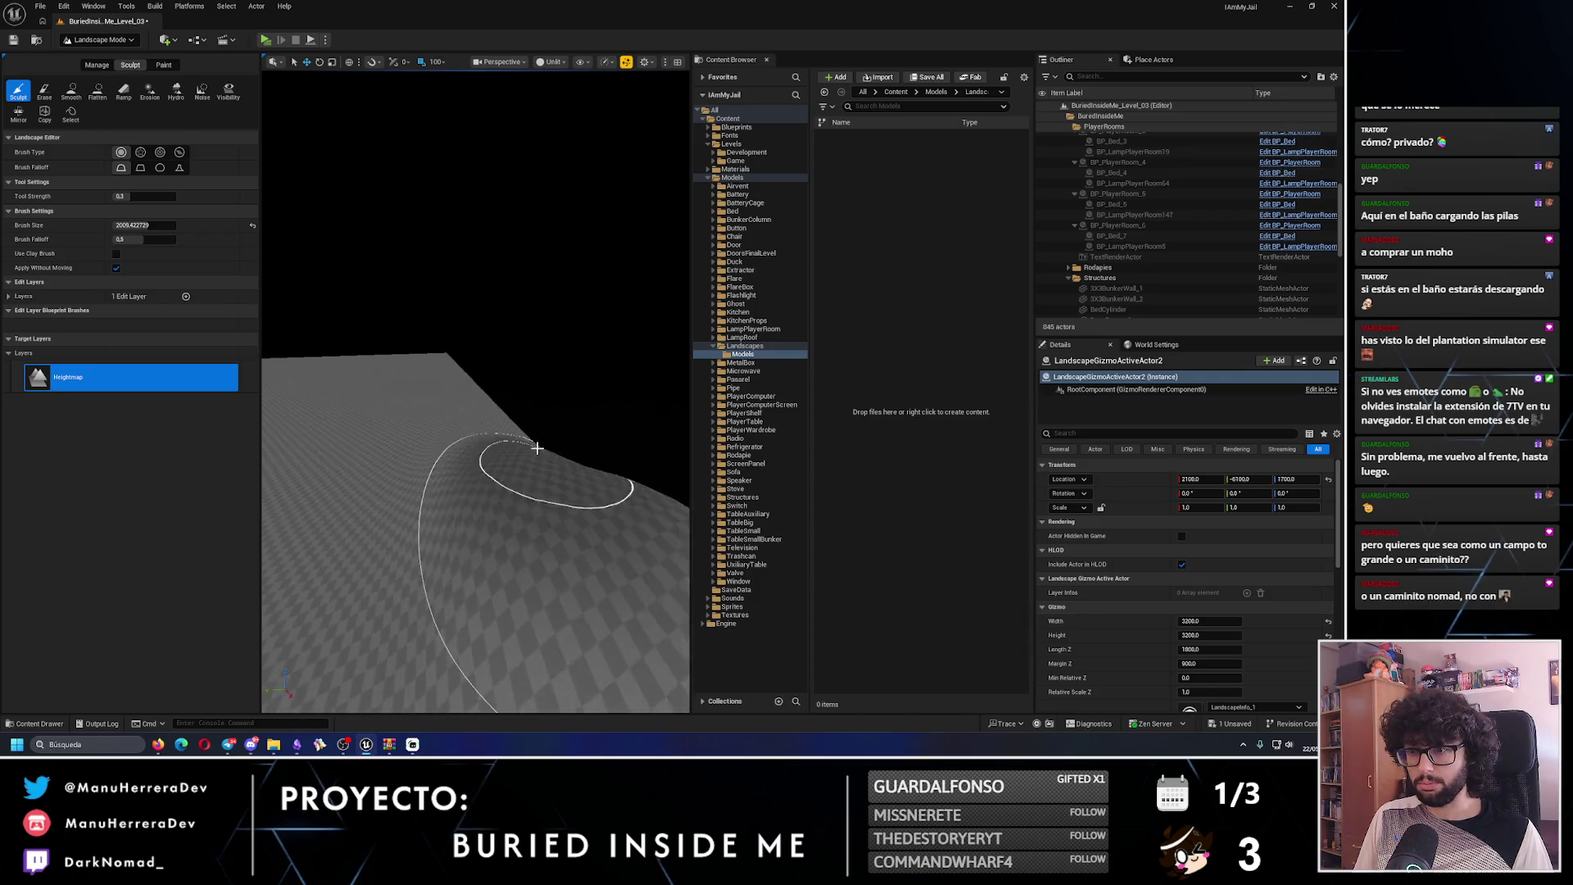
{"action": "mouse_move", "coordinate": [498, 423]}
{"action": "left_mouse_down"}
{"action": "mouse_move", "coordinate": [509, 457]}
{"action": "mouse_move", "coordinate": [400, 416]}
{"action": "left_mouse_up"}
{"action": "mouse_move", "coordinate": [527, 464]}
{"action": "left_mouse_down"}
{"action": "mouse_move", "coordinate": [421, 450]}
{"action": "mouse_move", "coordinate": [502, 431]}
{"action": "left_mouse_up"}
{"action": "scroll", "coordinate": [428, 411], "scroll_direction": "down", "scroll_amount": 2}
{"action": "scroll", "coordinate": [631, 421], "scroll_direction": "up", "scroll_amount": 2}
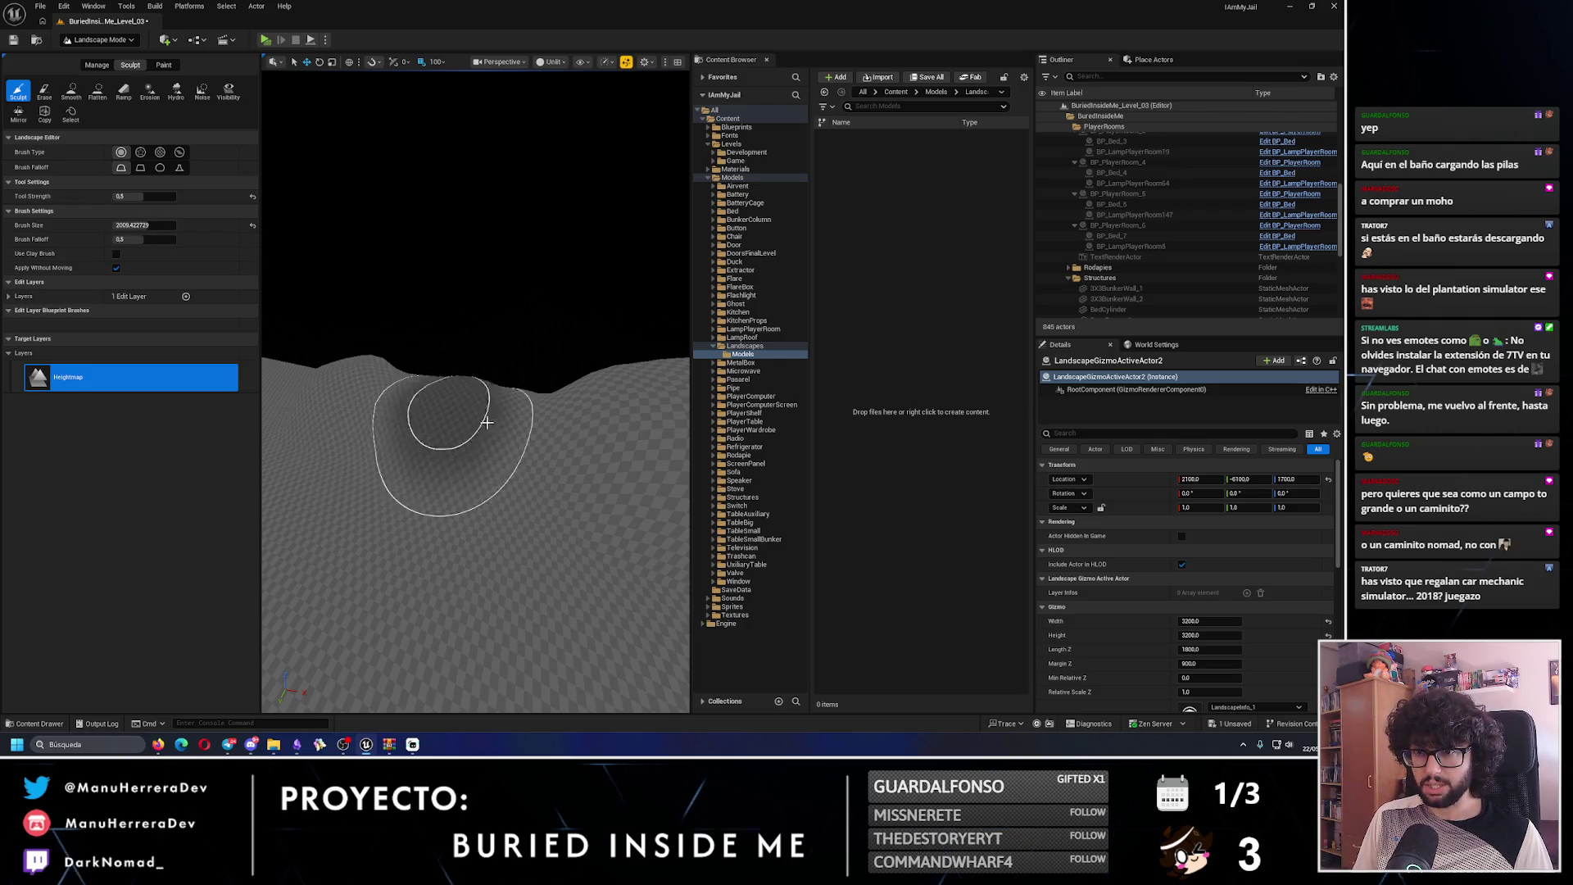
- Fly the view across other parts of the terrain and past the hills
{"action": "left_click_drag", "start_coordinate": [509, 428], "coordinate": [450, 439]}
{"action": "left_click_drag", "start_coordinate": [410, 354], "coordinate": [411, 354]}
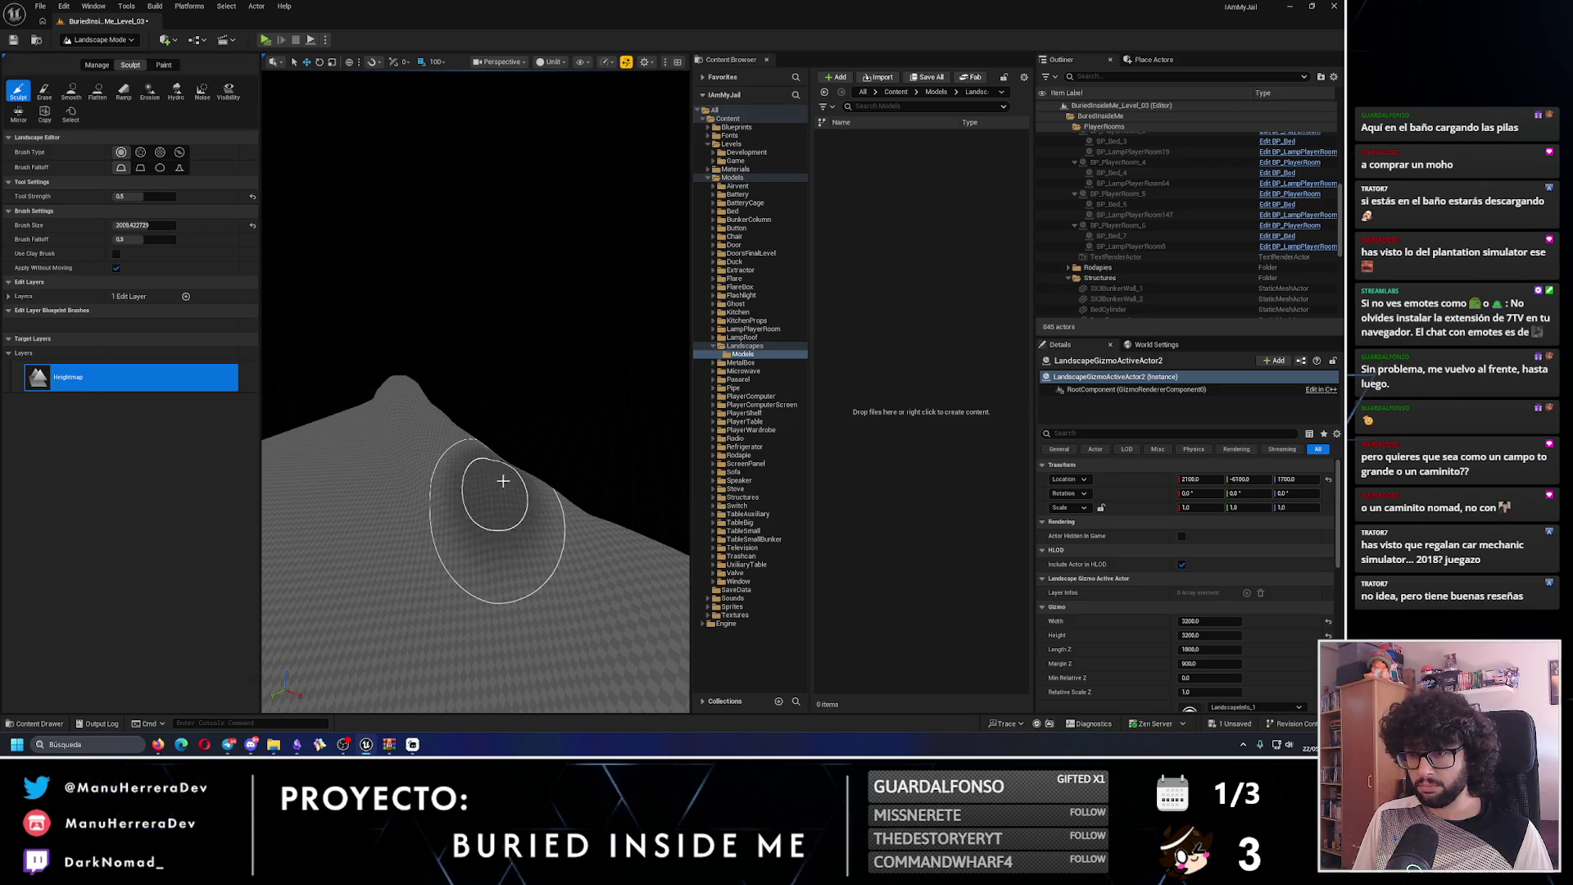
{"action": "left_click_drag", "start_coordinate": [560, 511], "coordinate": [561, 512]}
{"action": "left_click_drag", "start_coordinate": [456, 532], "coordinate": [457, 532]}
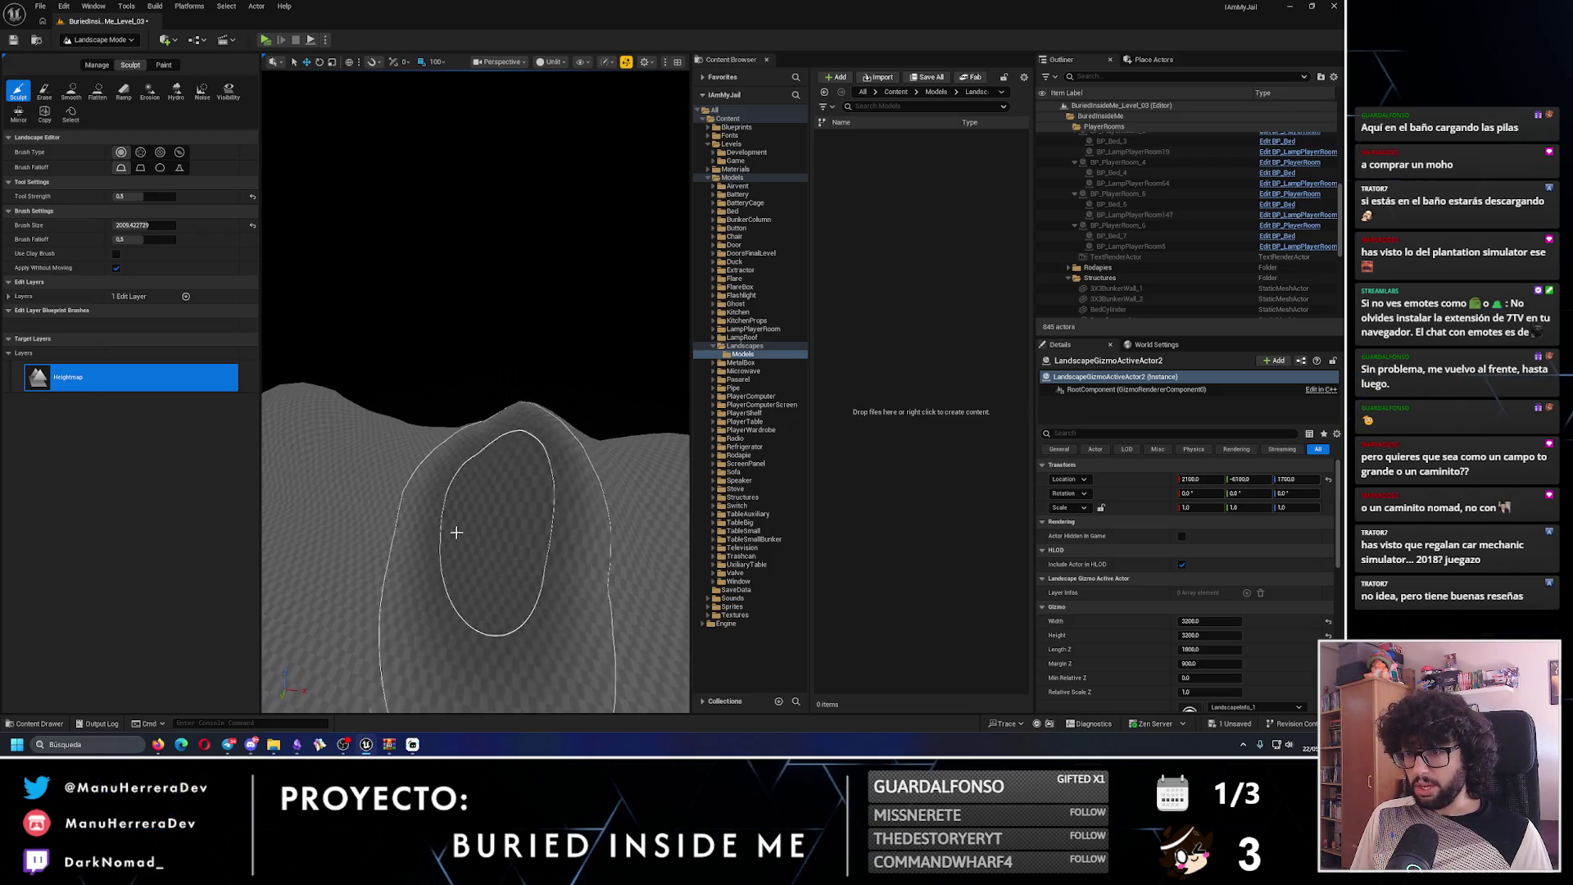
{"action": "left_click_drag", "start_coordinate": [365, 423], "coordinate": [364, 422]}
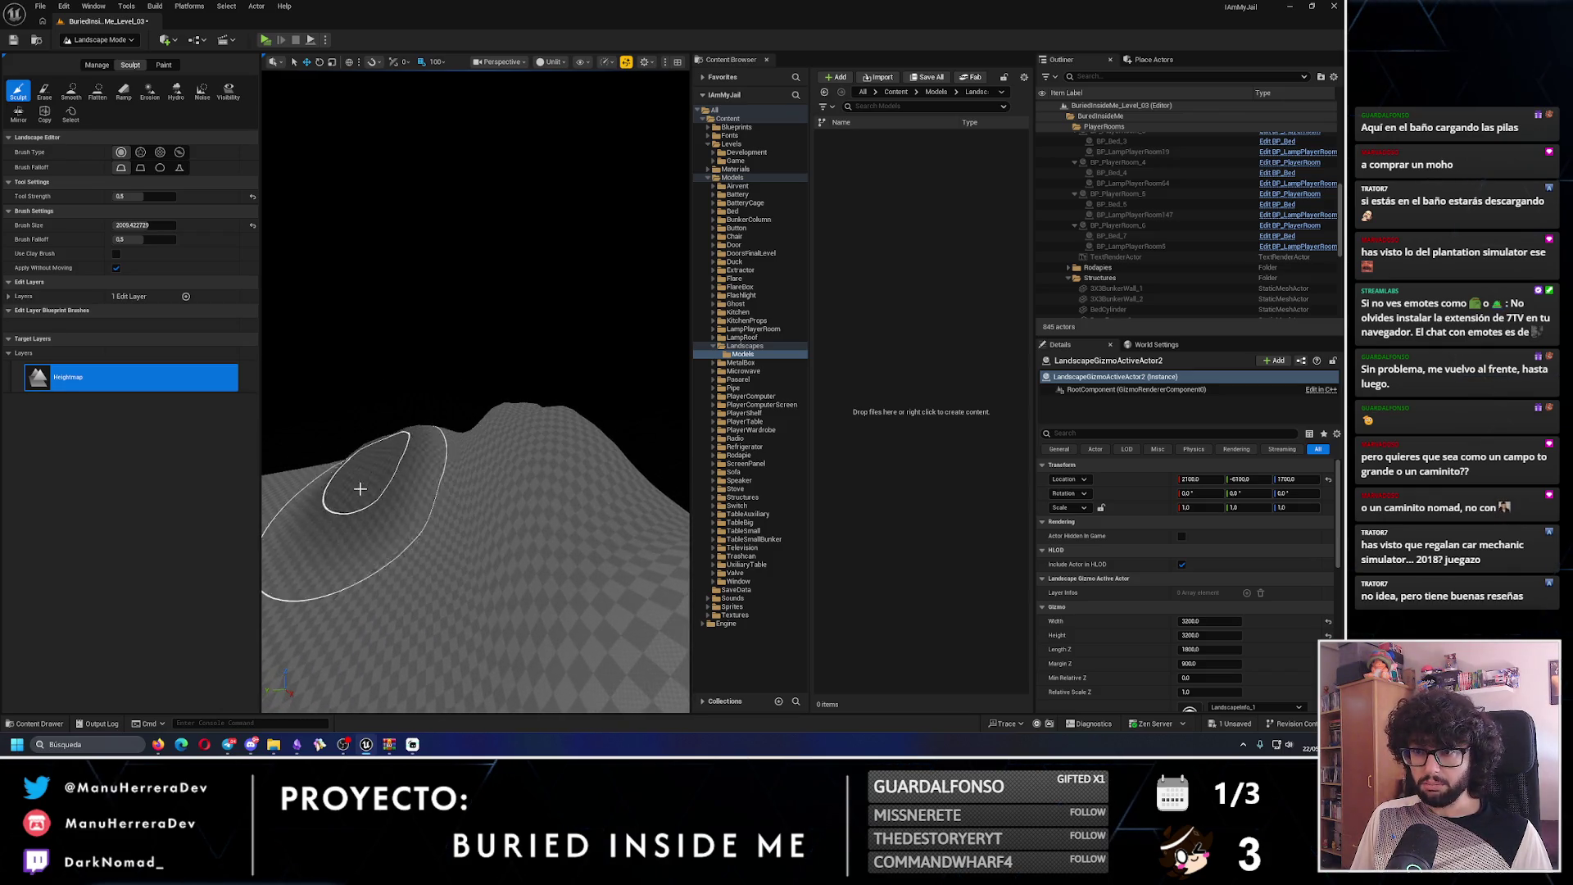
{"action": "left_click_drag", "start_coordinate": [364, 422], "coordinate": [364, 423]}
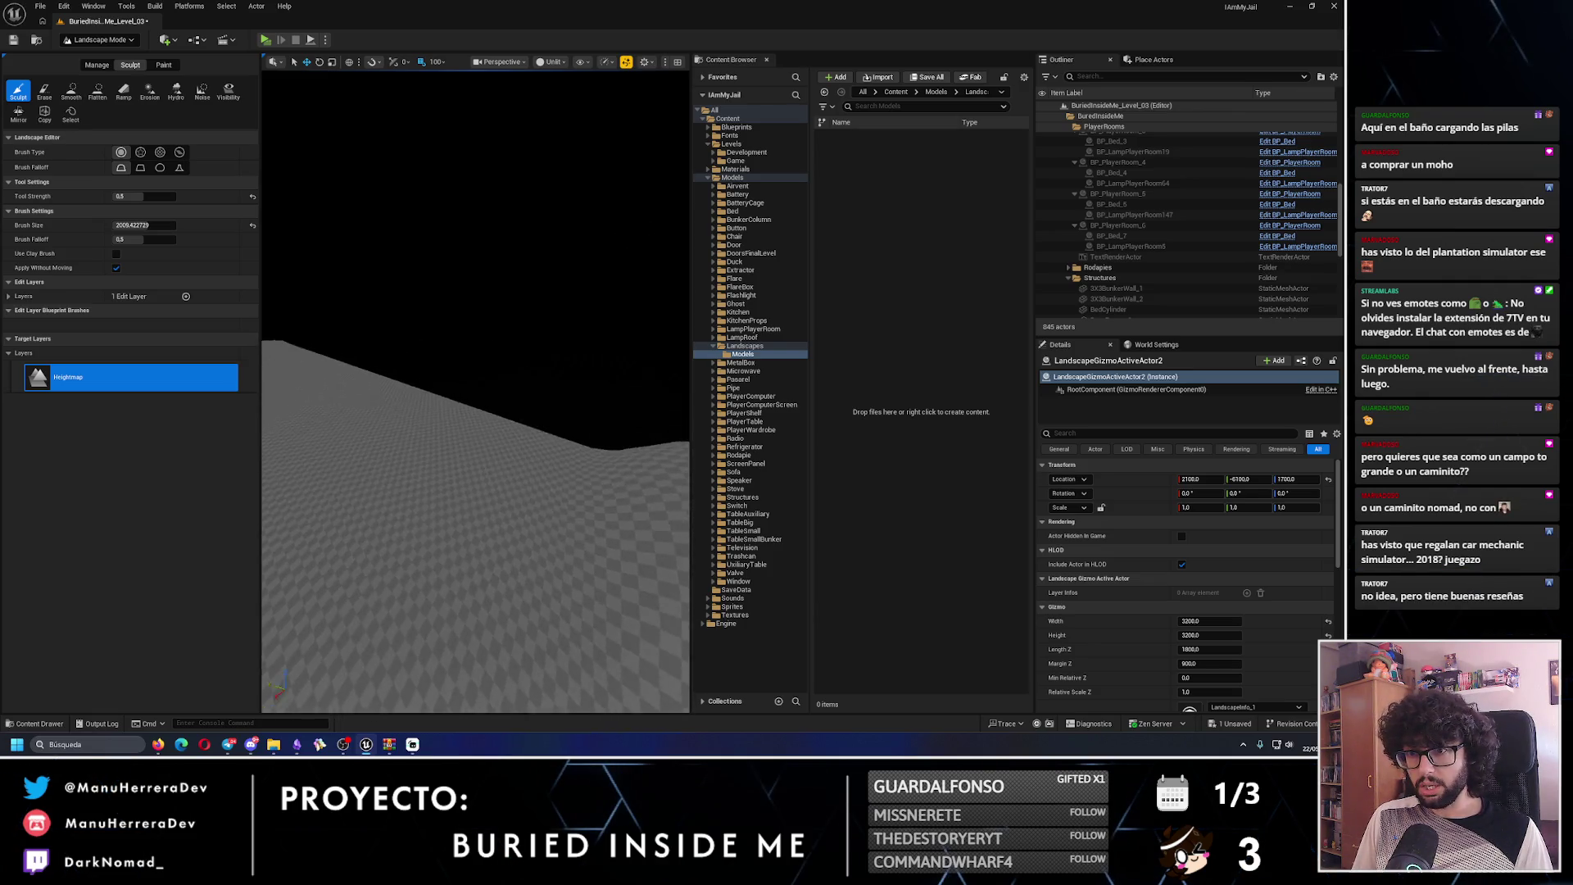
{"action": "left_click_drag", "start_coordinate": [555, 467], "coordinate": [555, 467]}
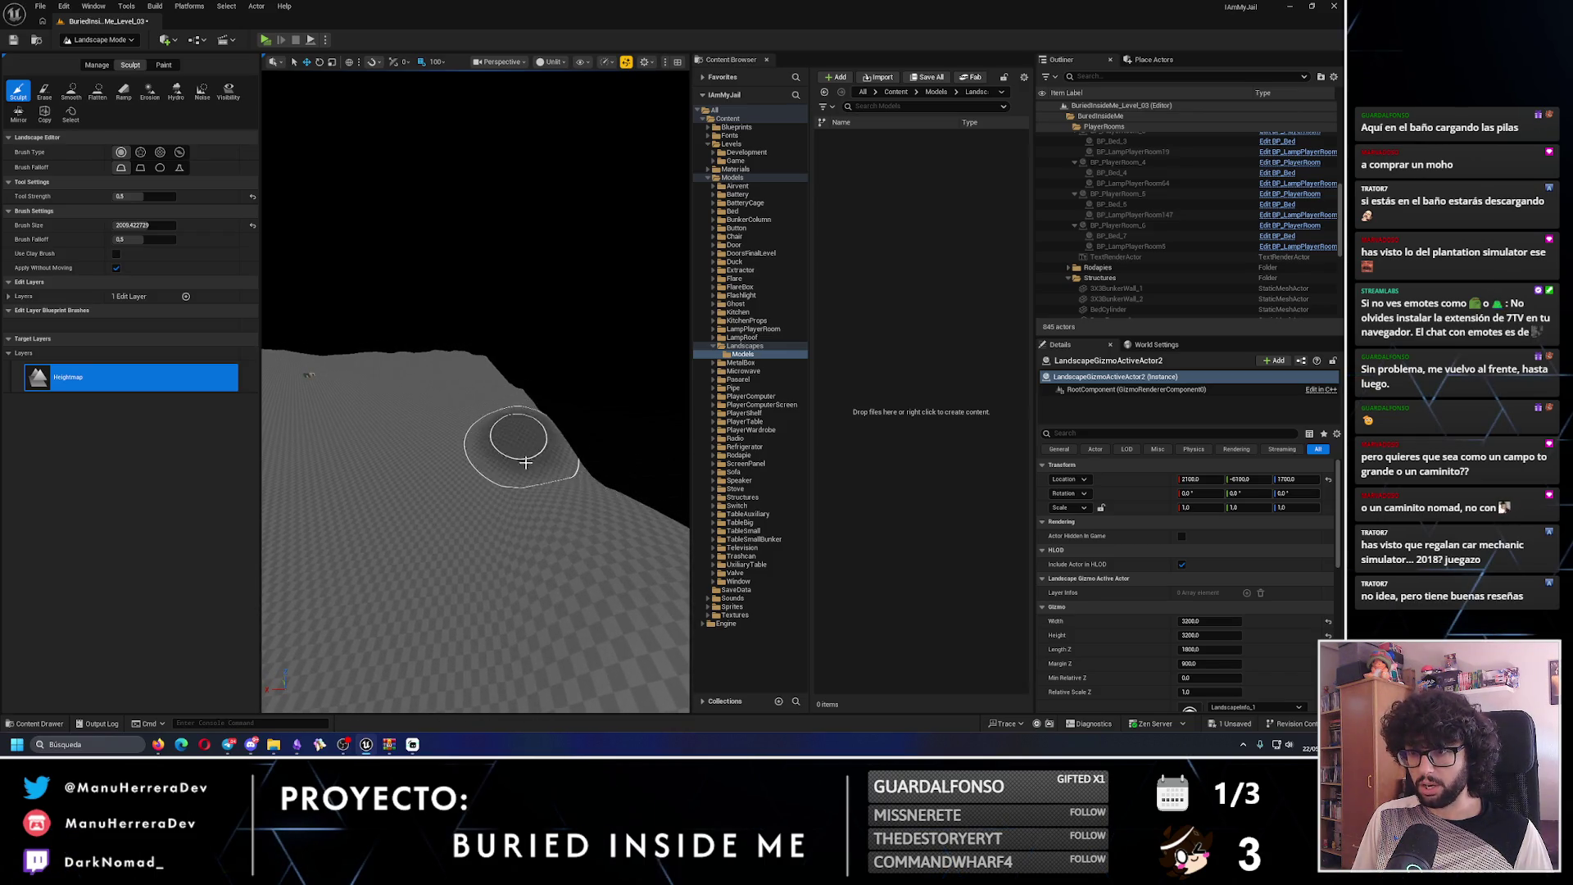
{"action": "left_click_drag", "start_coordinate": [518, 444], "coordinate": [518, 444]}
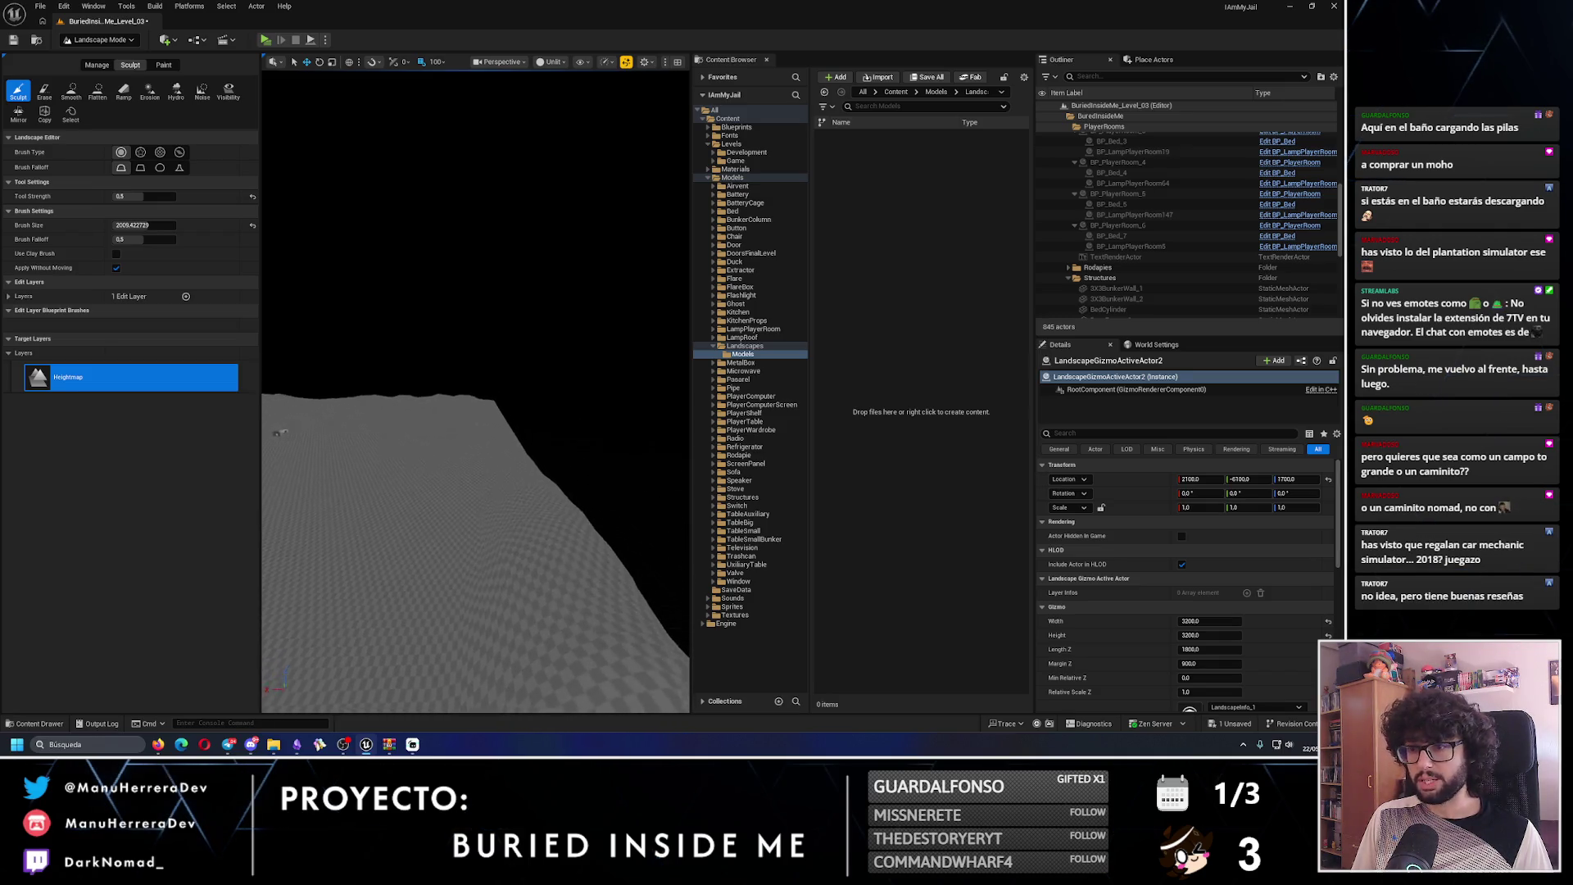
- Raise and deform the hills under the brush into larger mounds
{"action": "left_click_drag", "start_coordinate": [505, 489], "coordinate": [509, 516]}
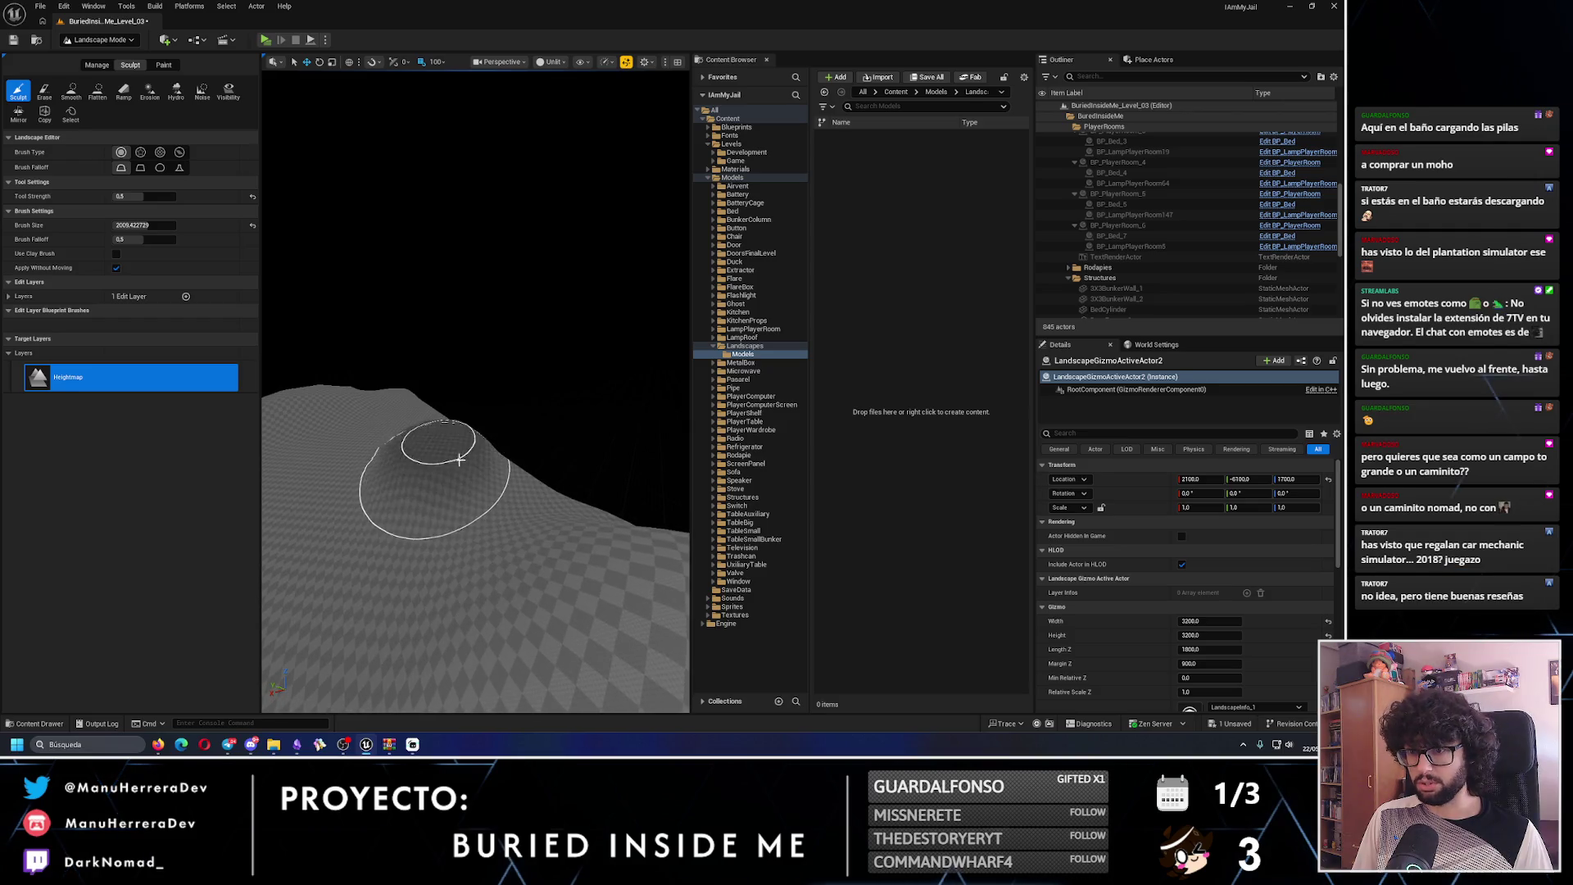
{"action": "left_click_drag", "start_coordinate": [555, 513], "coordinate": [555, 513]}
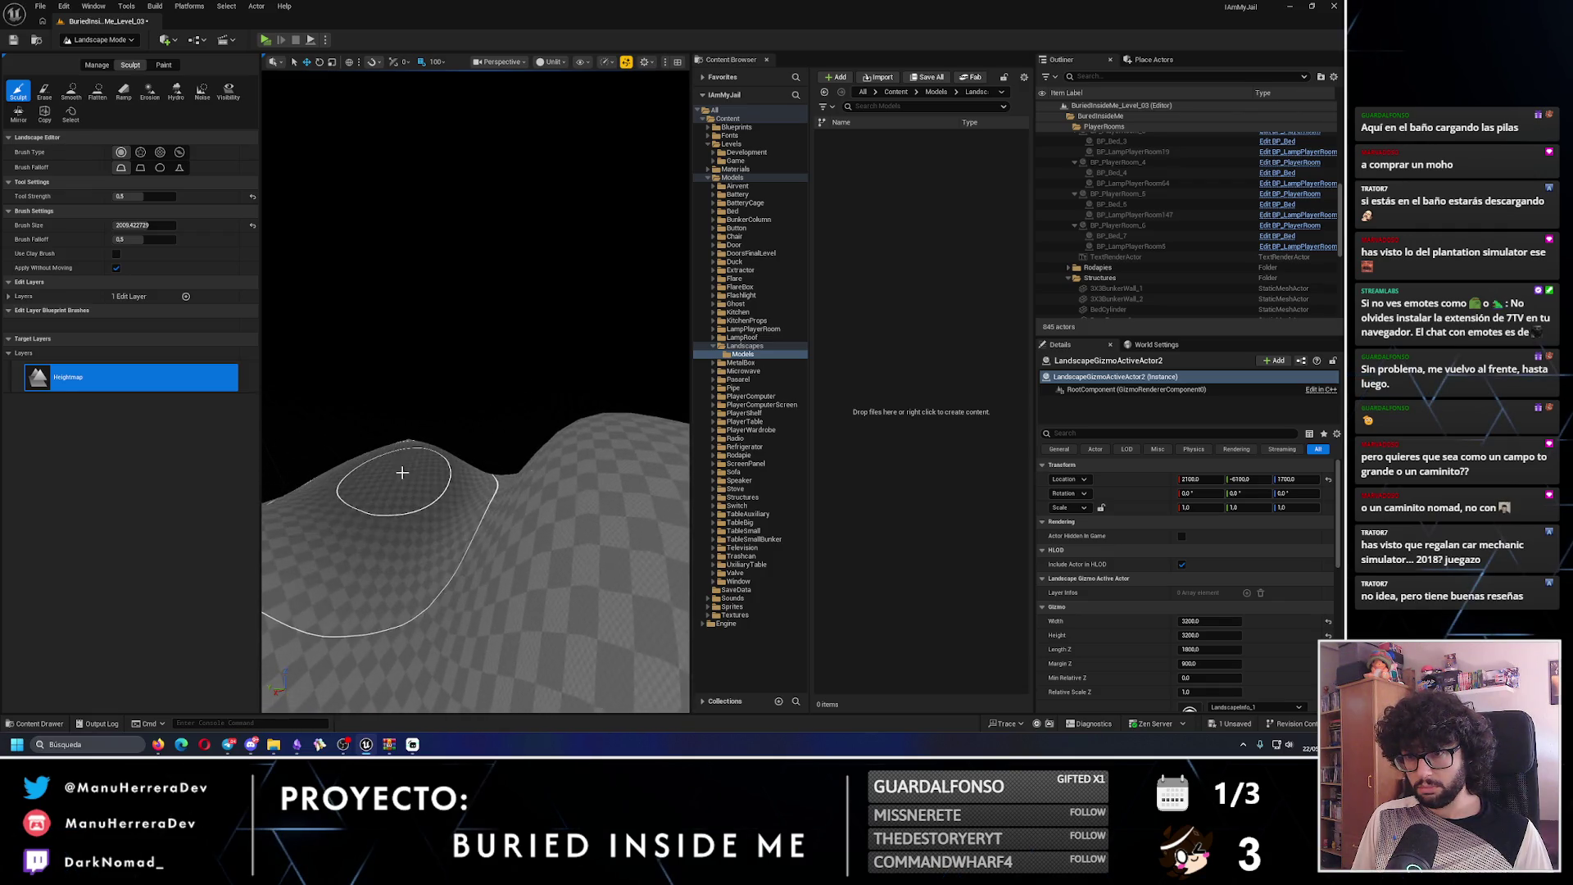
{"action": "left_click_drag", "start_coordinate": [401, 459], "coordinate": [482, 482]}
{"action": "mouse_move", "coordinate": [385, 438]}
{"action": "left_mouse_down"}
{"action": "mouse_move", "coordinate": [446, 442]}
{"action": "mouse_move", "coordinate": [457, 486]}
{"action": "mouse_move", "coordinate": [534, 436]}
{"action": "mouse_move", "coordinate": [512, 340]}
{"action": "mouse_move", "coordinate": [465, 353]}
{"action": "left_mouse_up"}
{"action": "left_click", "coordinate": [439, 471]}
- Undo the smaller-brush strokes back to low wavy terrain and save BuriedInsideMe_Level_03
{"action": "right_click", "coordinate": [514, 396]}
{"action": "type", "text": "we"}
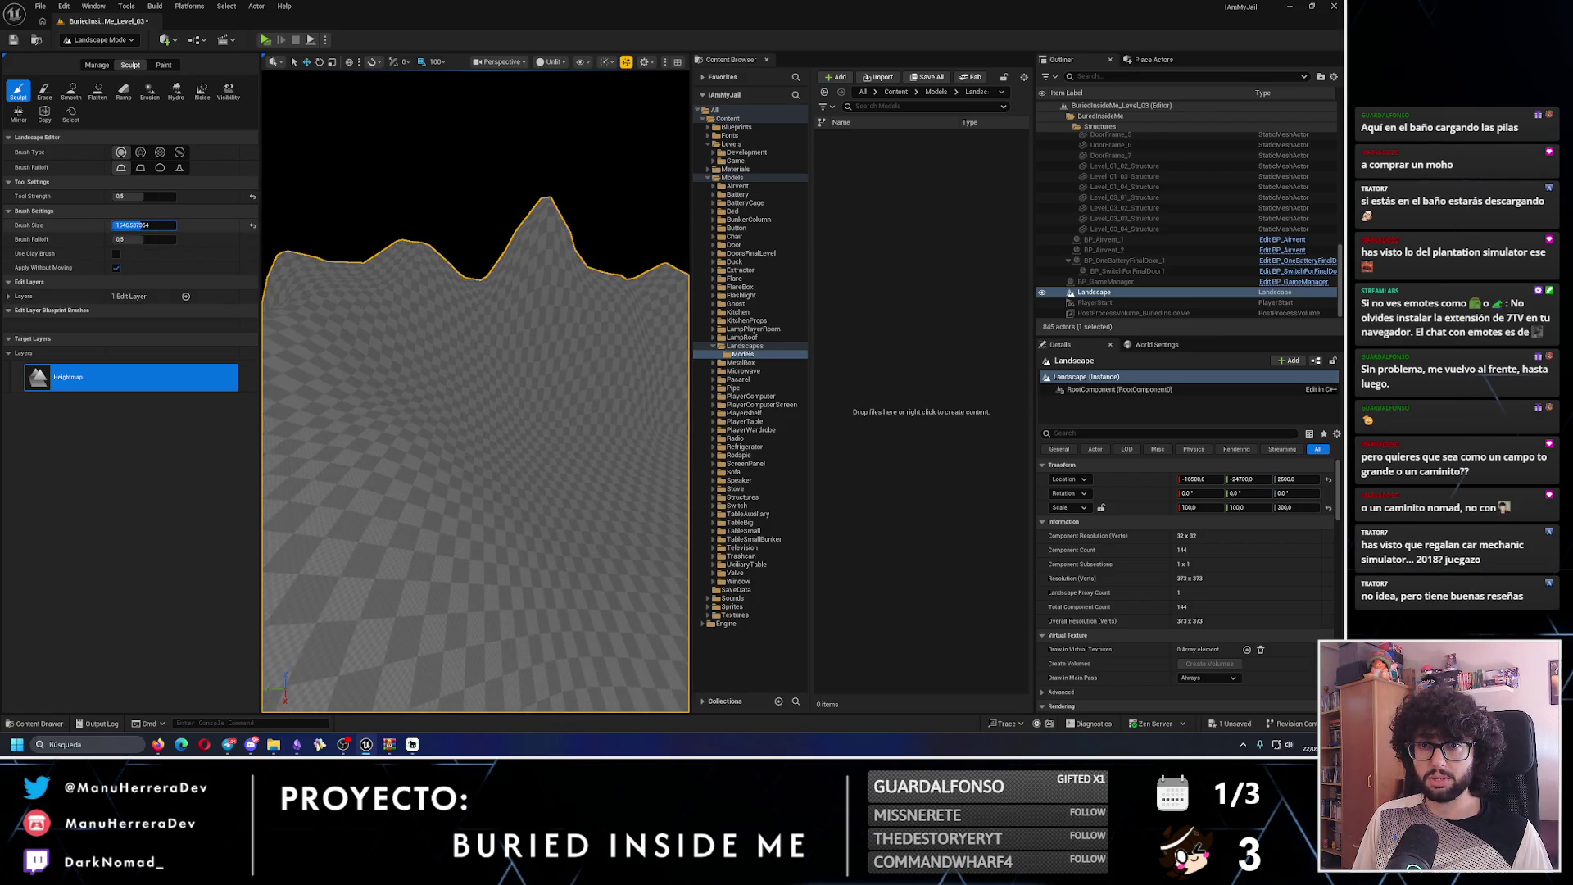
{"action": "left_click_drag", "start_coordinate": [404, 327], "coordinate": [494, 325]}
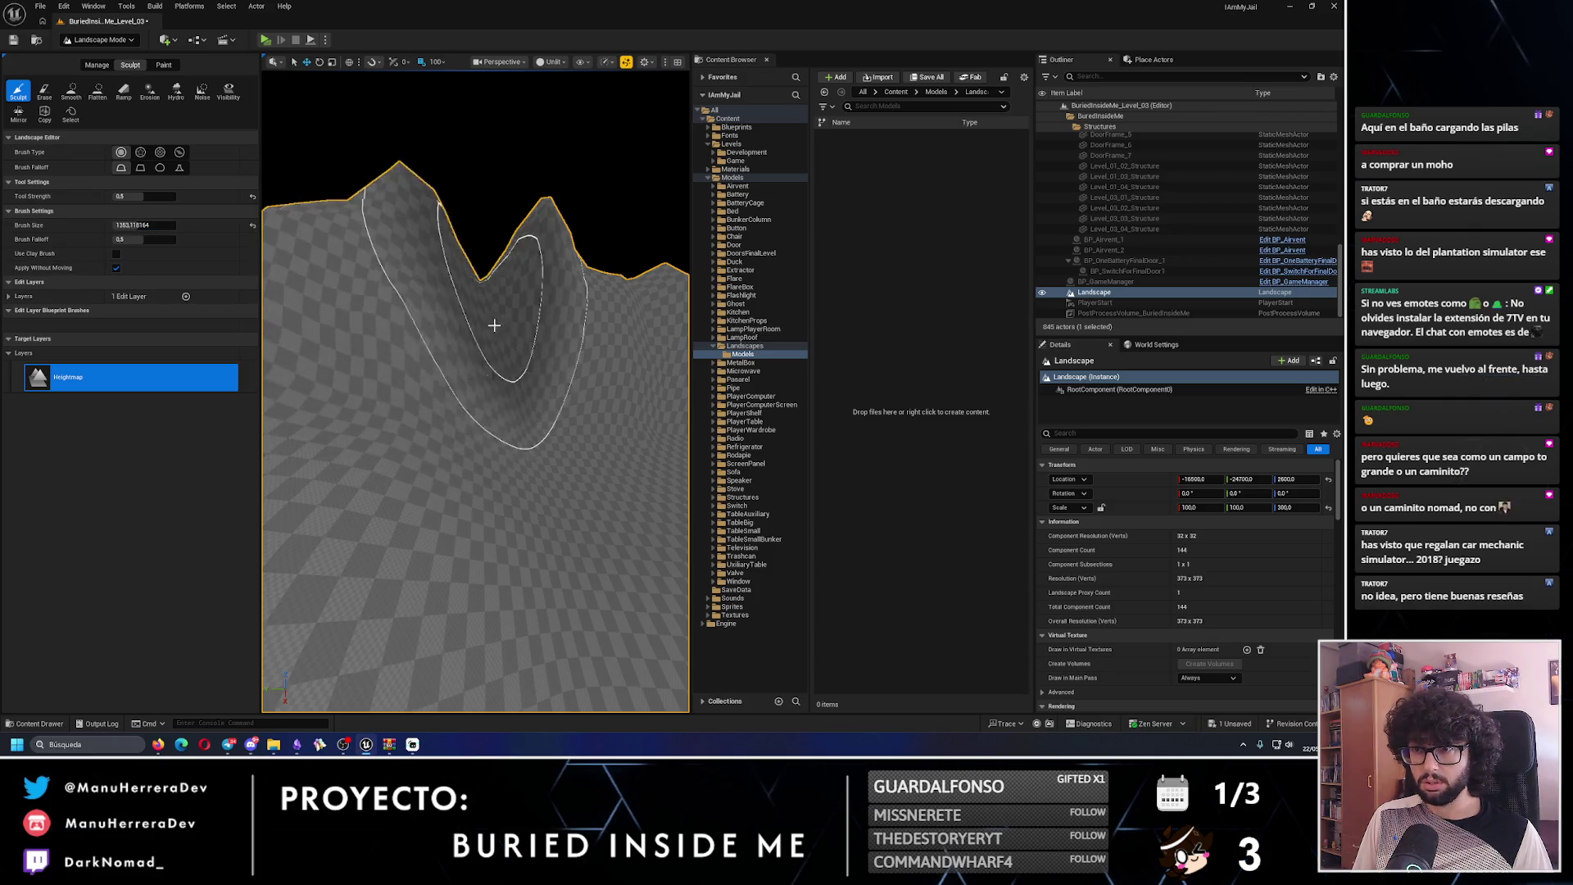
{"action": "key", "text": "ctrl+z"}
{"action": "key", "text": "ctrl+z"}
{"action": "key", "text": "ctrl+z"}
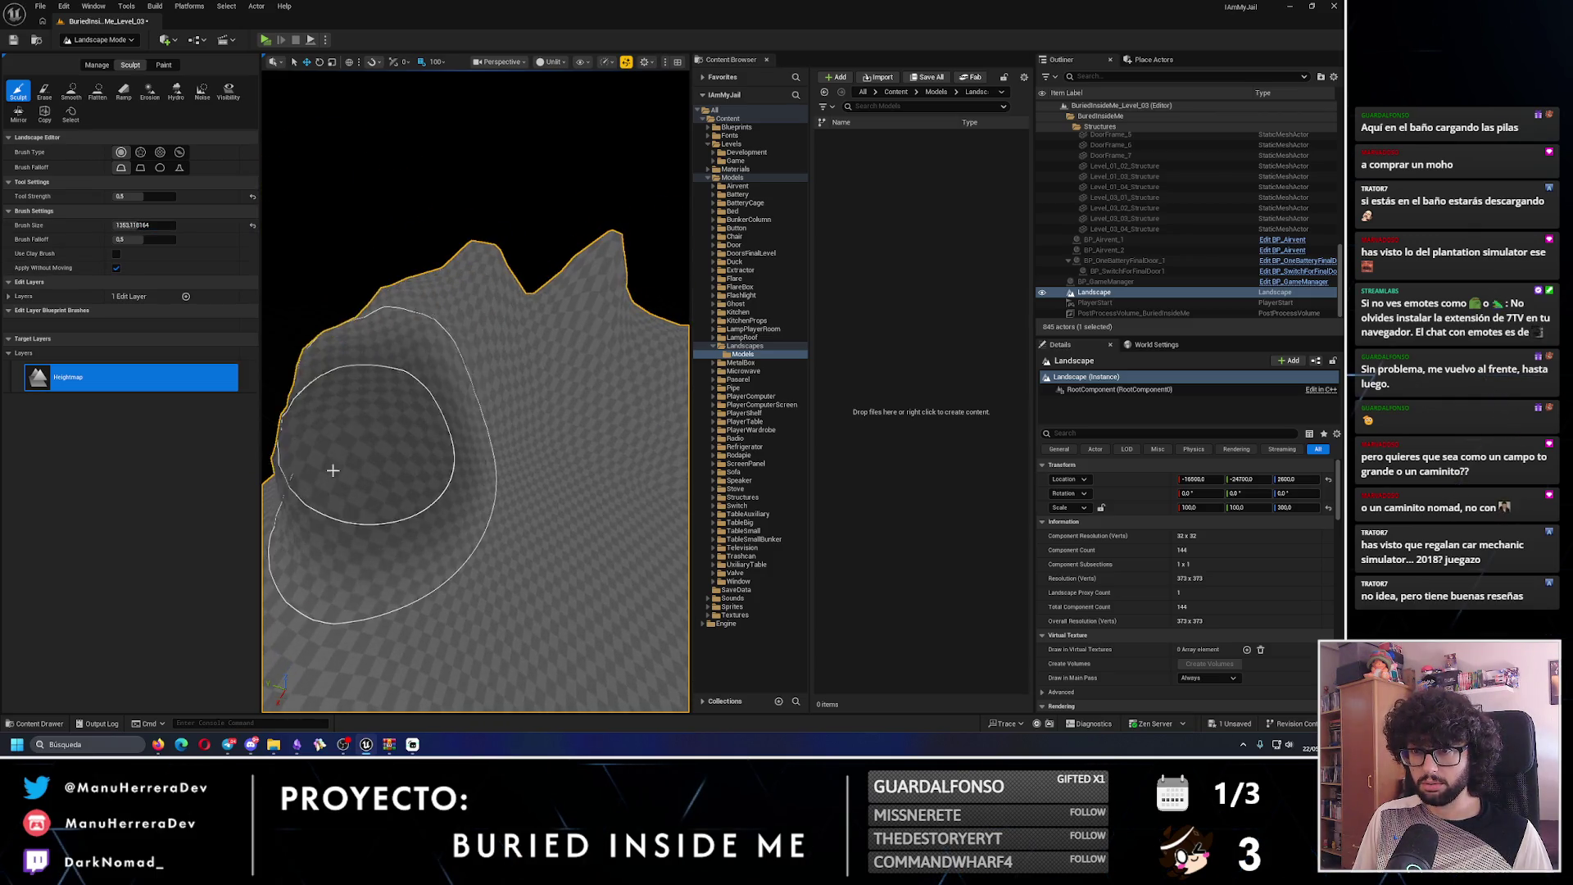
{"action": "key", "text": "ctrl+z"}
{"action": "key", "text": "ctrl+z"}
{"action": "key", "text": "ctrl+z"}
{"action": "key", "text": "ctrl+z"}
{"action": "key", "text": "ctrl+z"}
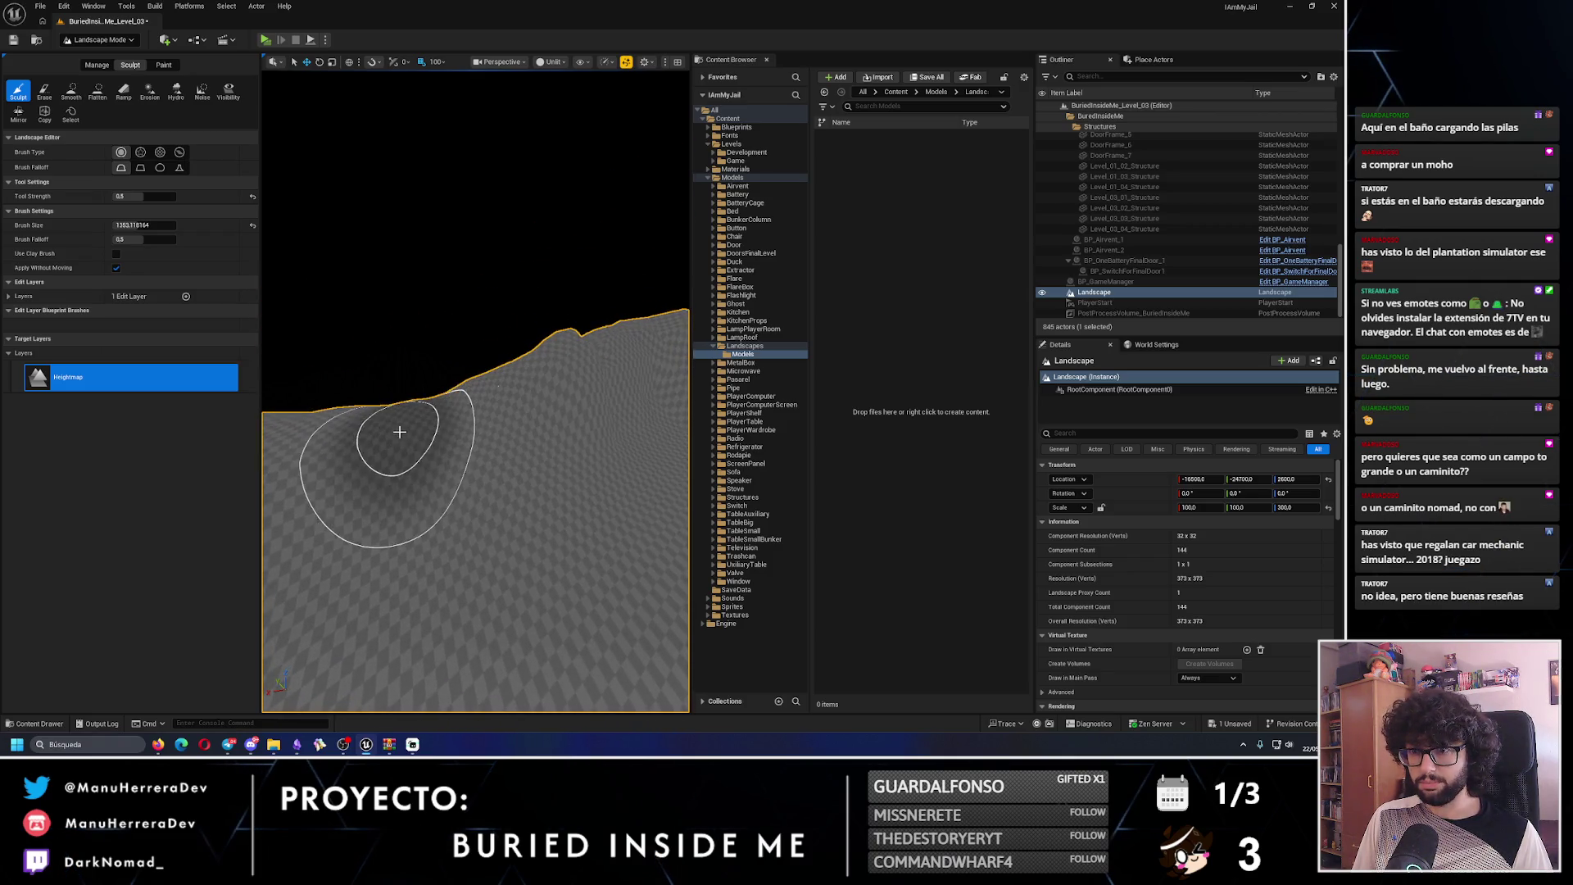
{"action": "key", "text": "ctrl+z"}
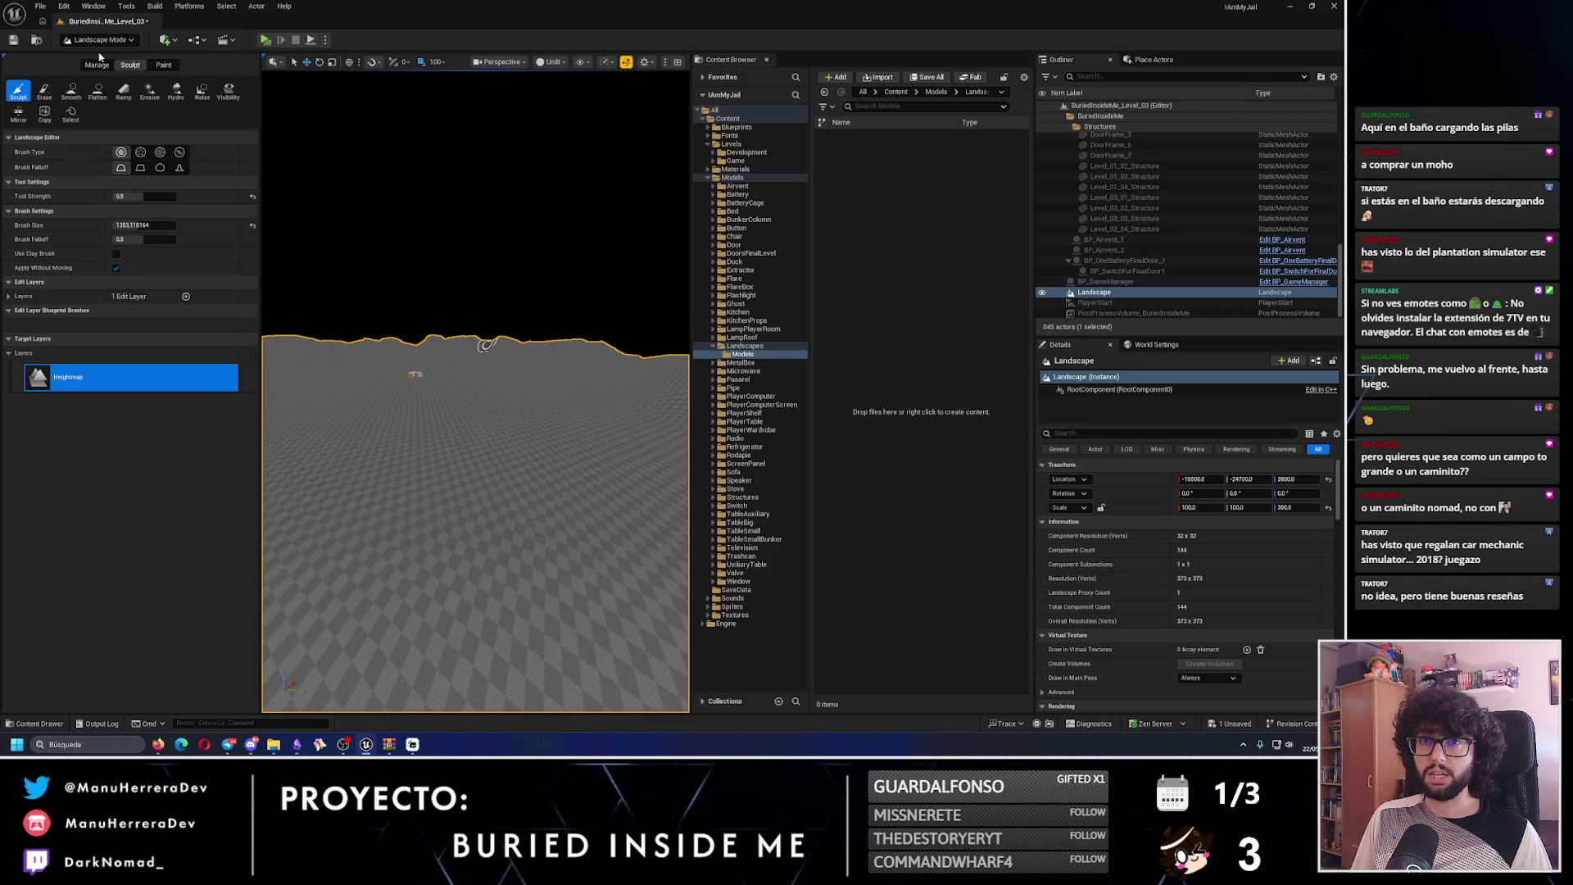
{"action": "left_click", "coordinate": [15, 39]}
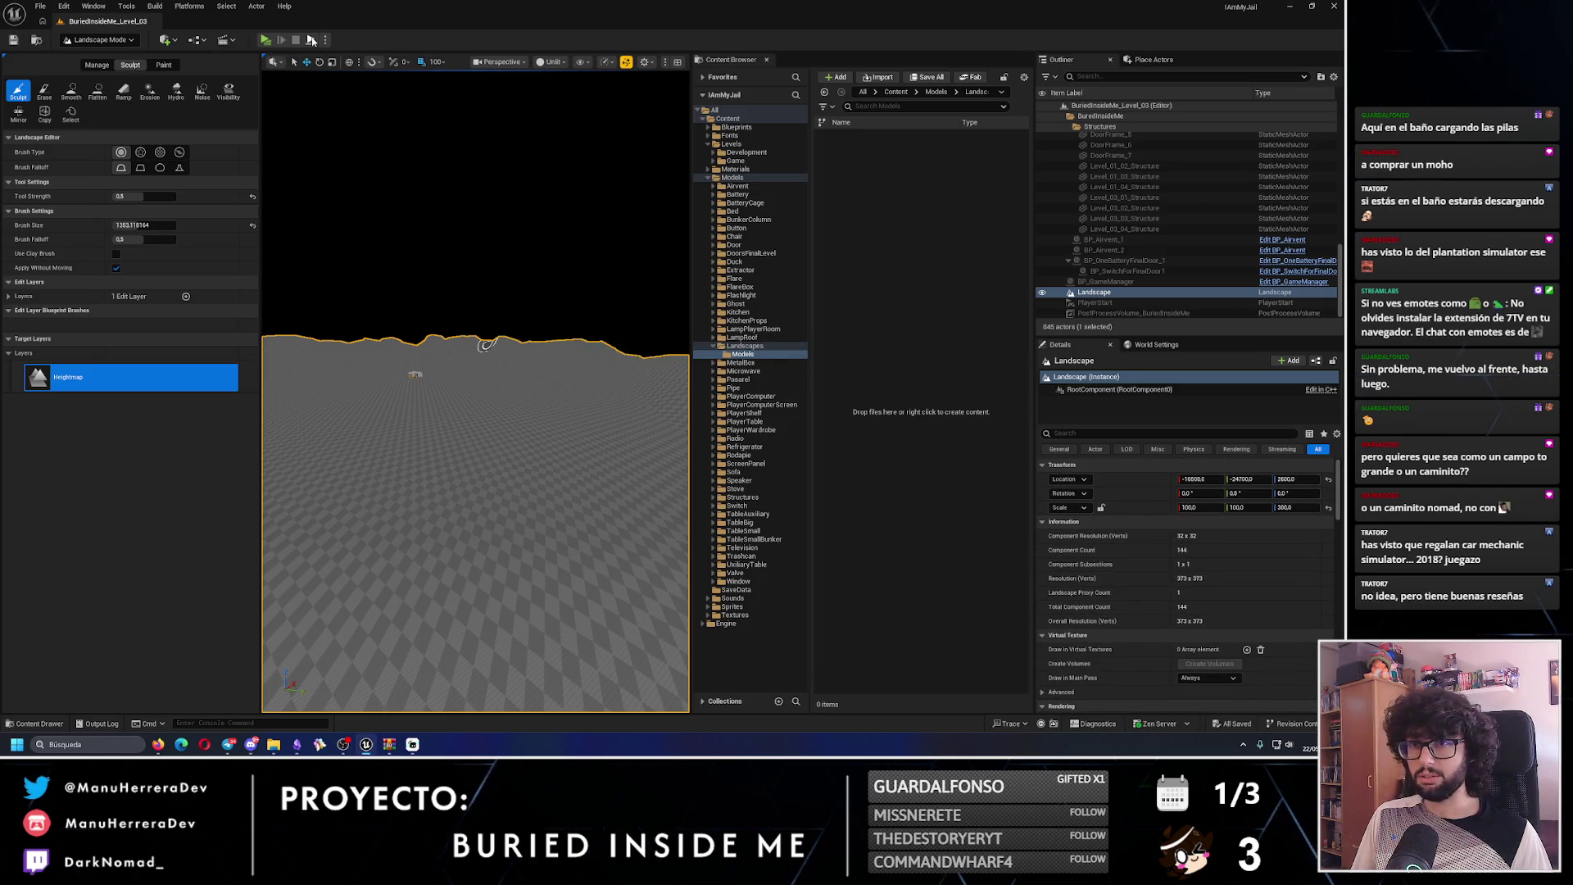
- Run a quick play-test of the level, then return to editing
{"action": "key", "text": "alt+p"}
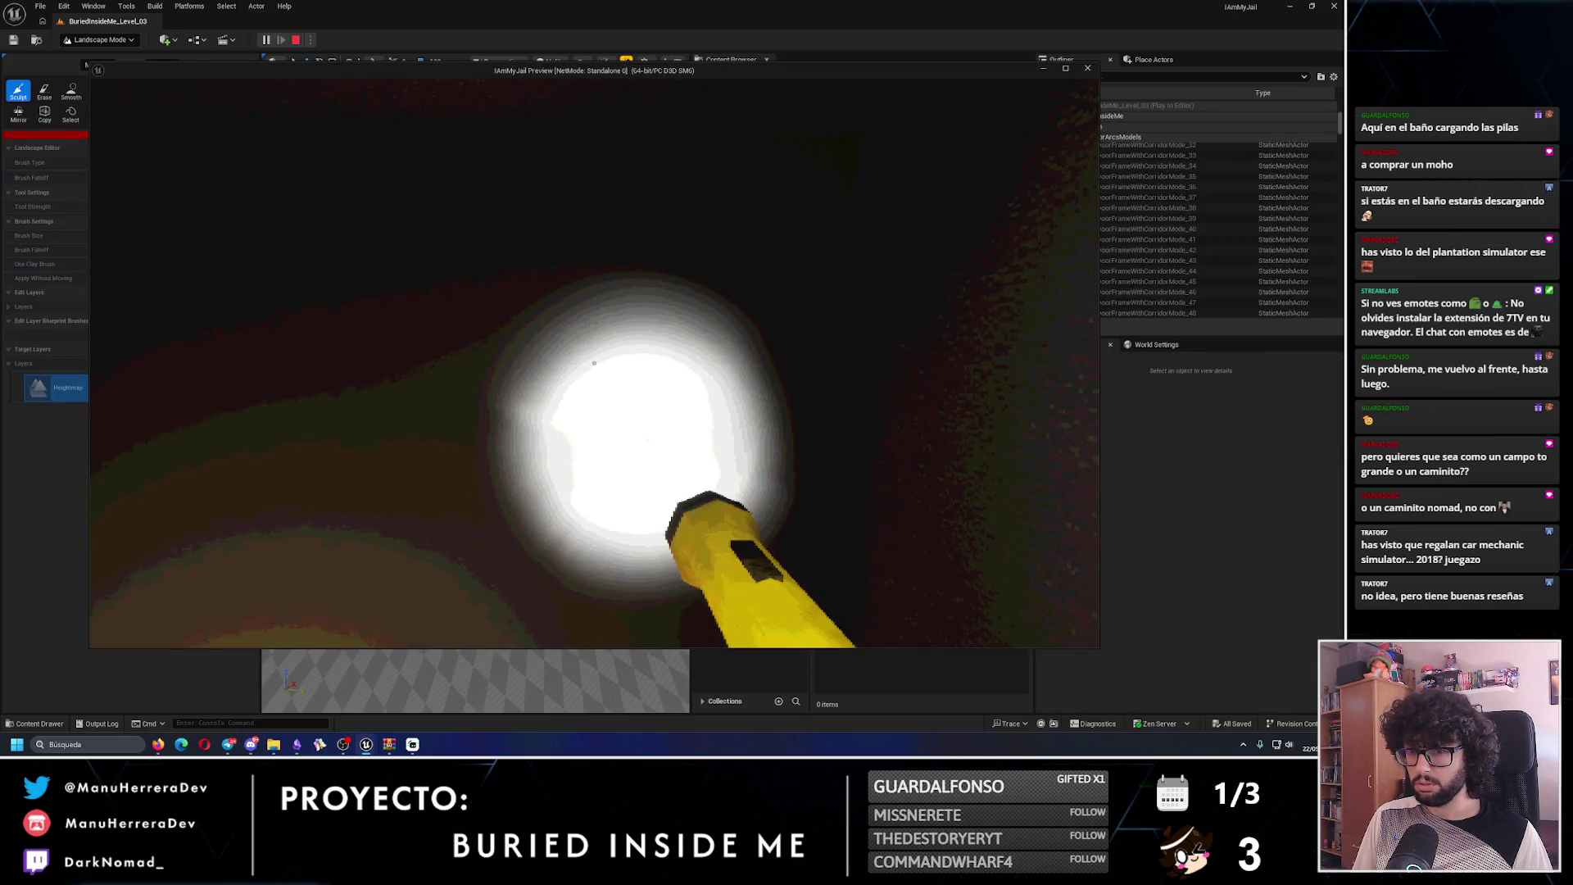
{"action": "key", "text": "Escape"}
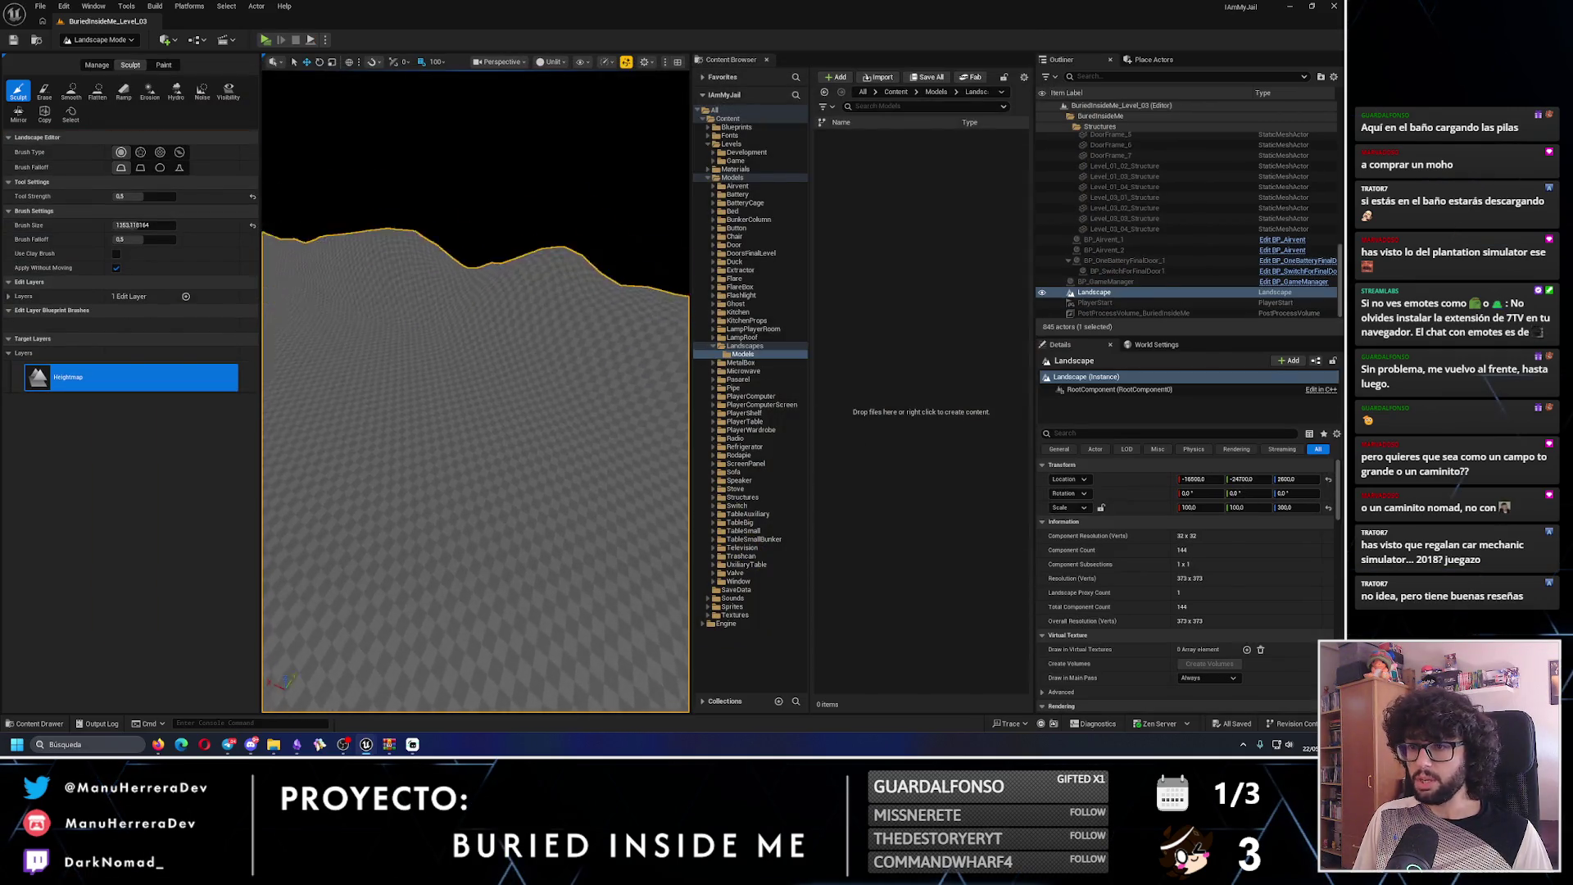
{"action": "scroll", "coordinate": [475, 391], "scroll_direction": "down", "scroll_amount": 10}
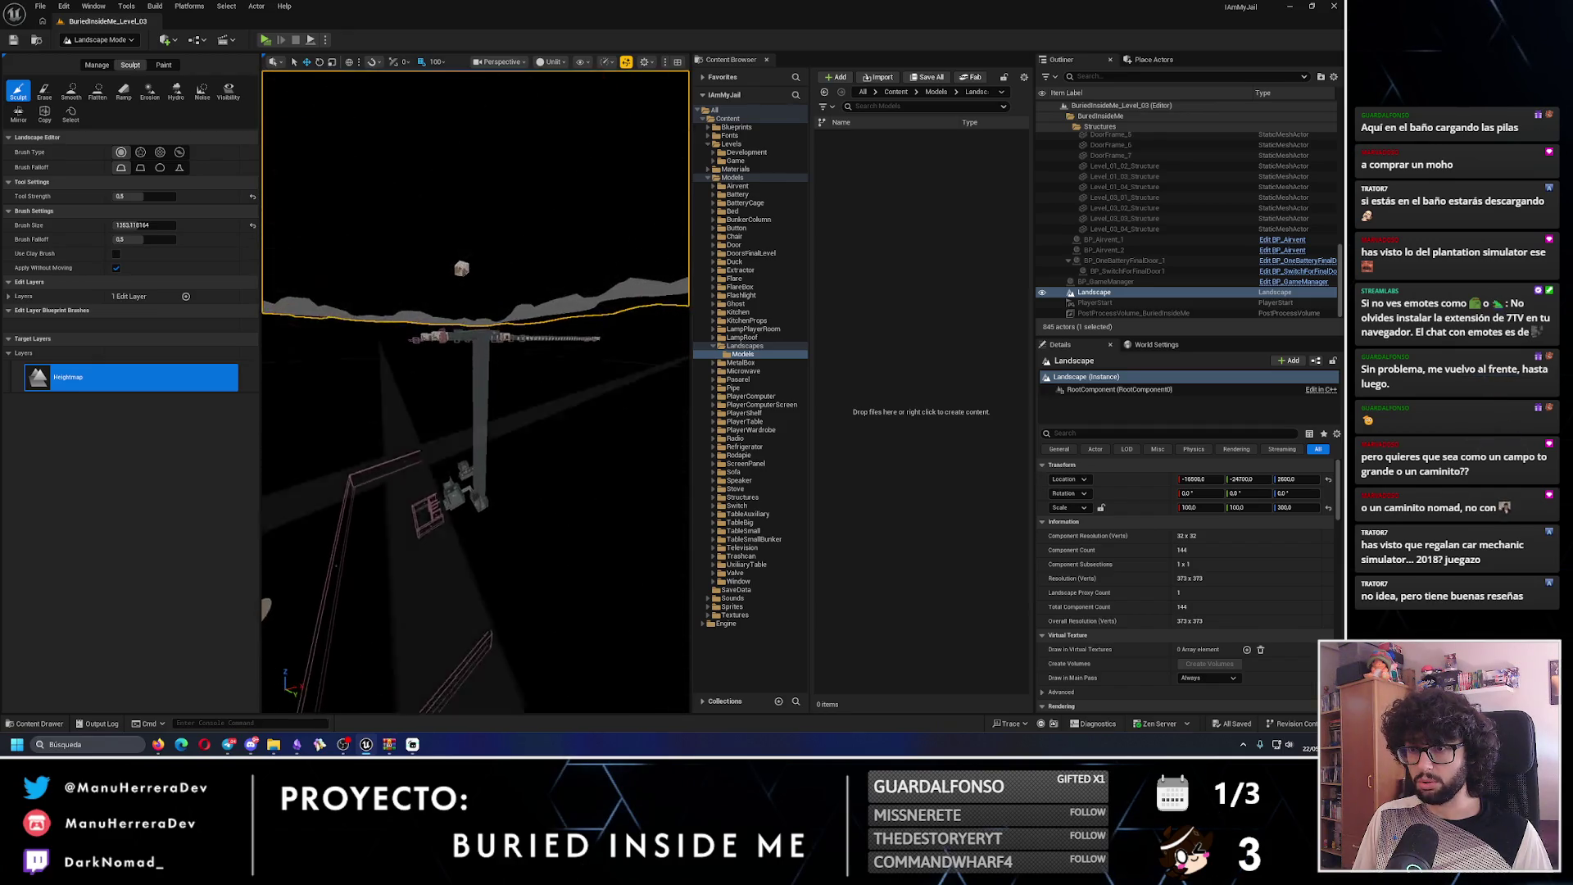
{"action": "scroll", "coordinate": [475, 392], "scroll_direction": "up", "scroll_amount": 5}
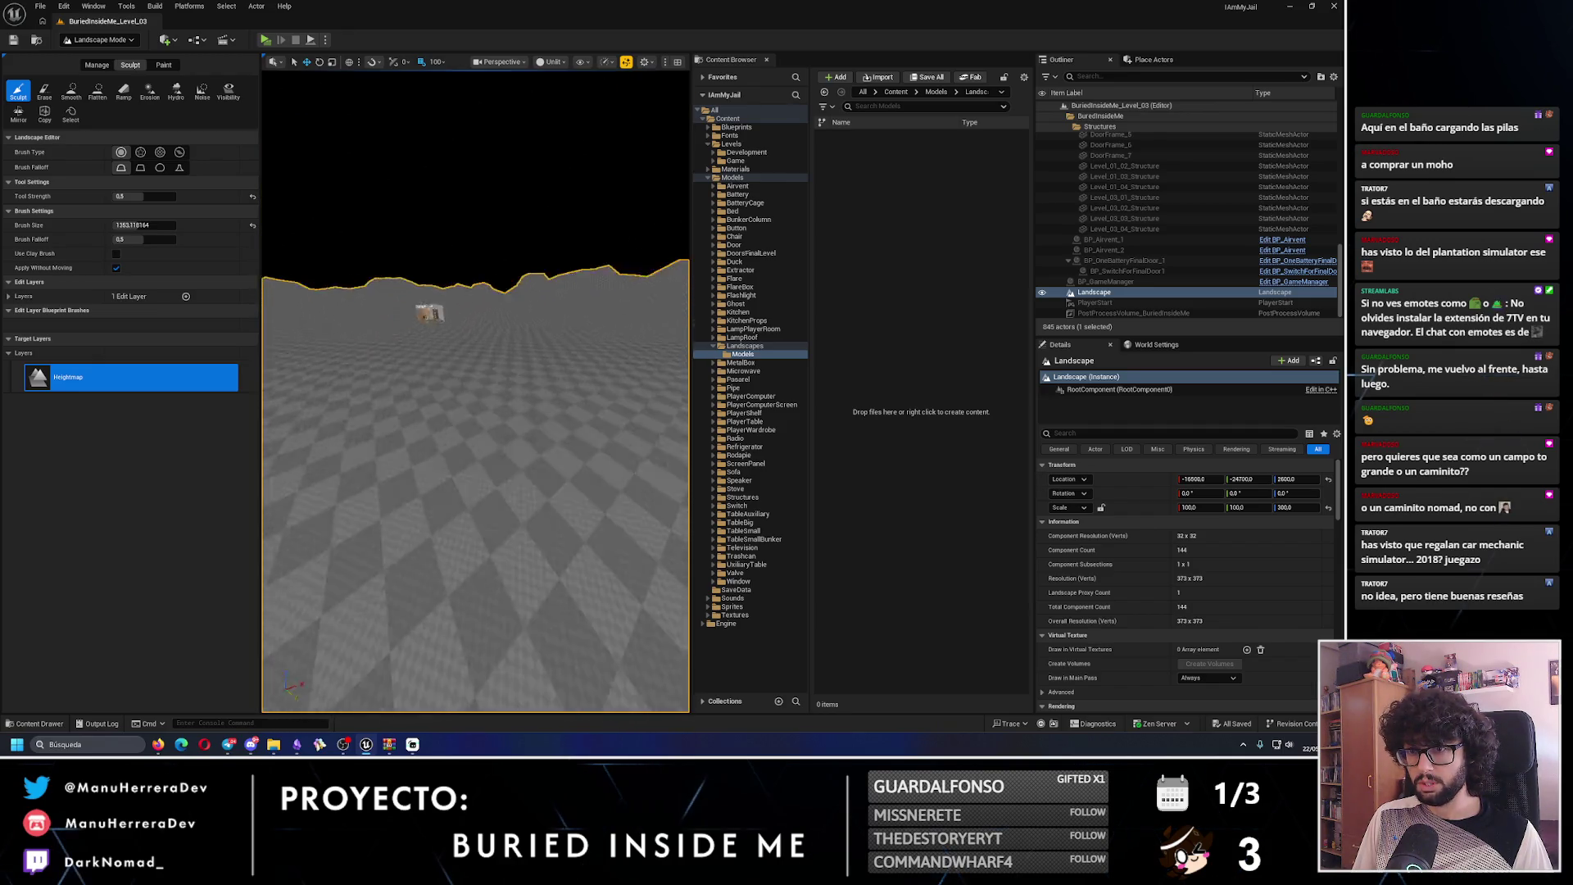
{"action": "scroll", "coordinate": [415, 488], "scroll_direction": "up", "scroll_amount": 10}
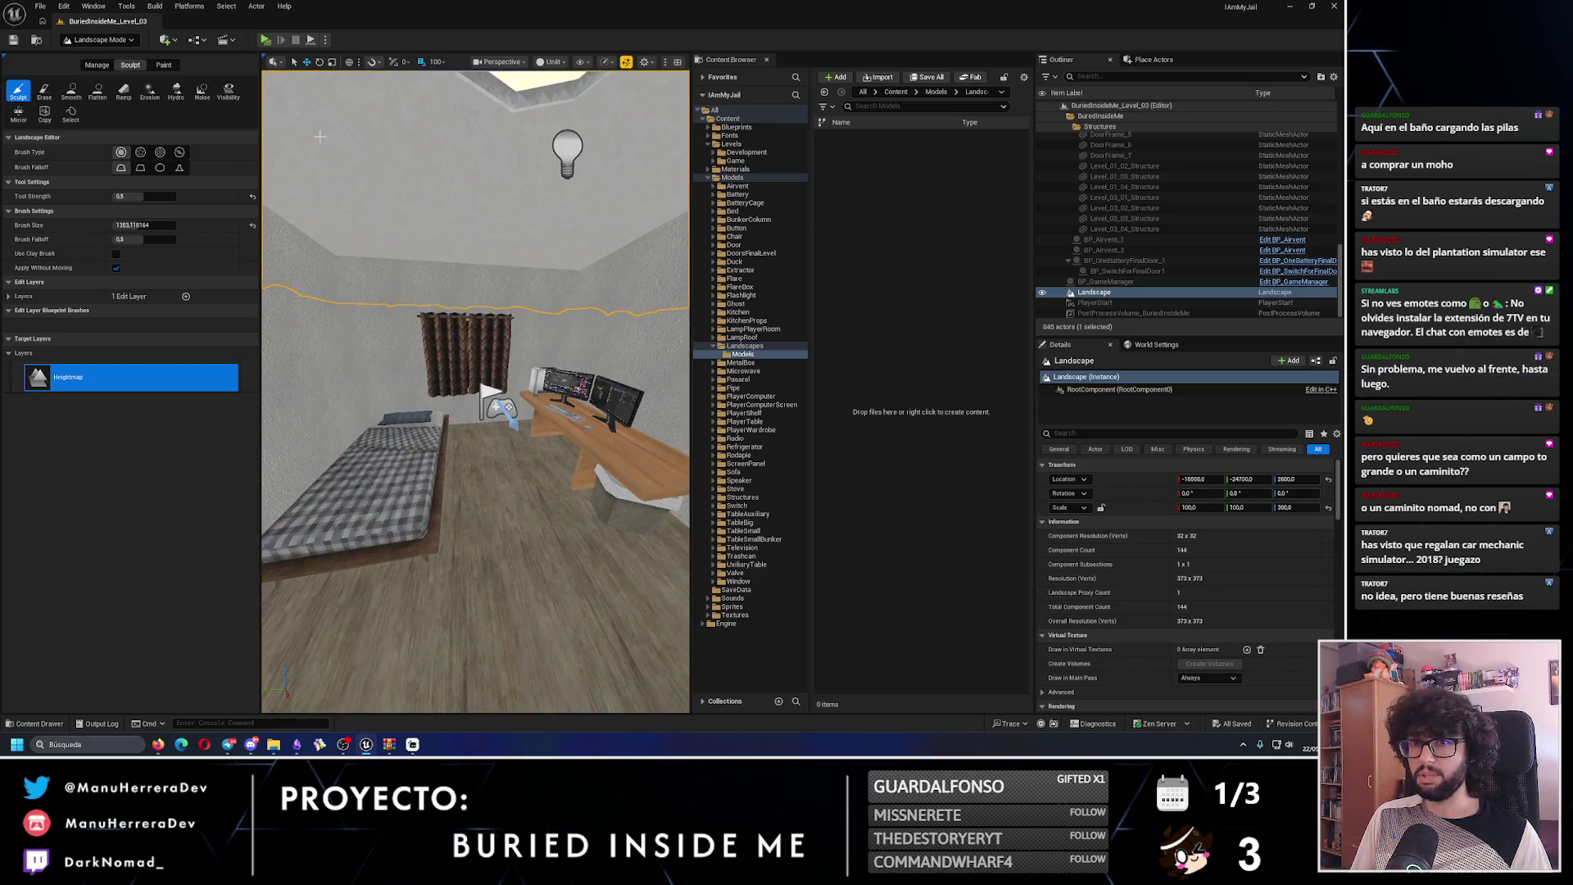
- In Selection Mode, select the bedroom bed and uncheck Player Starts in This Bed
{"action": "left_click", "coordinate": [120, 41]}
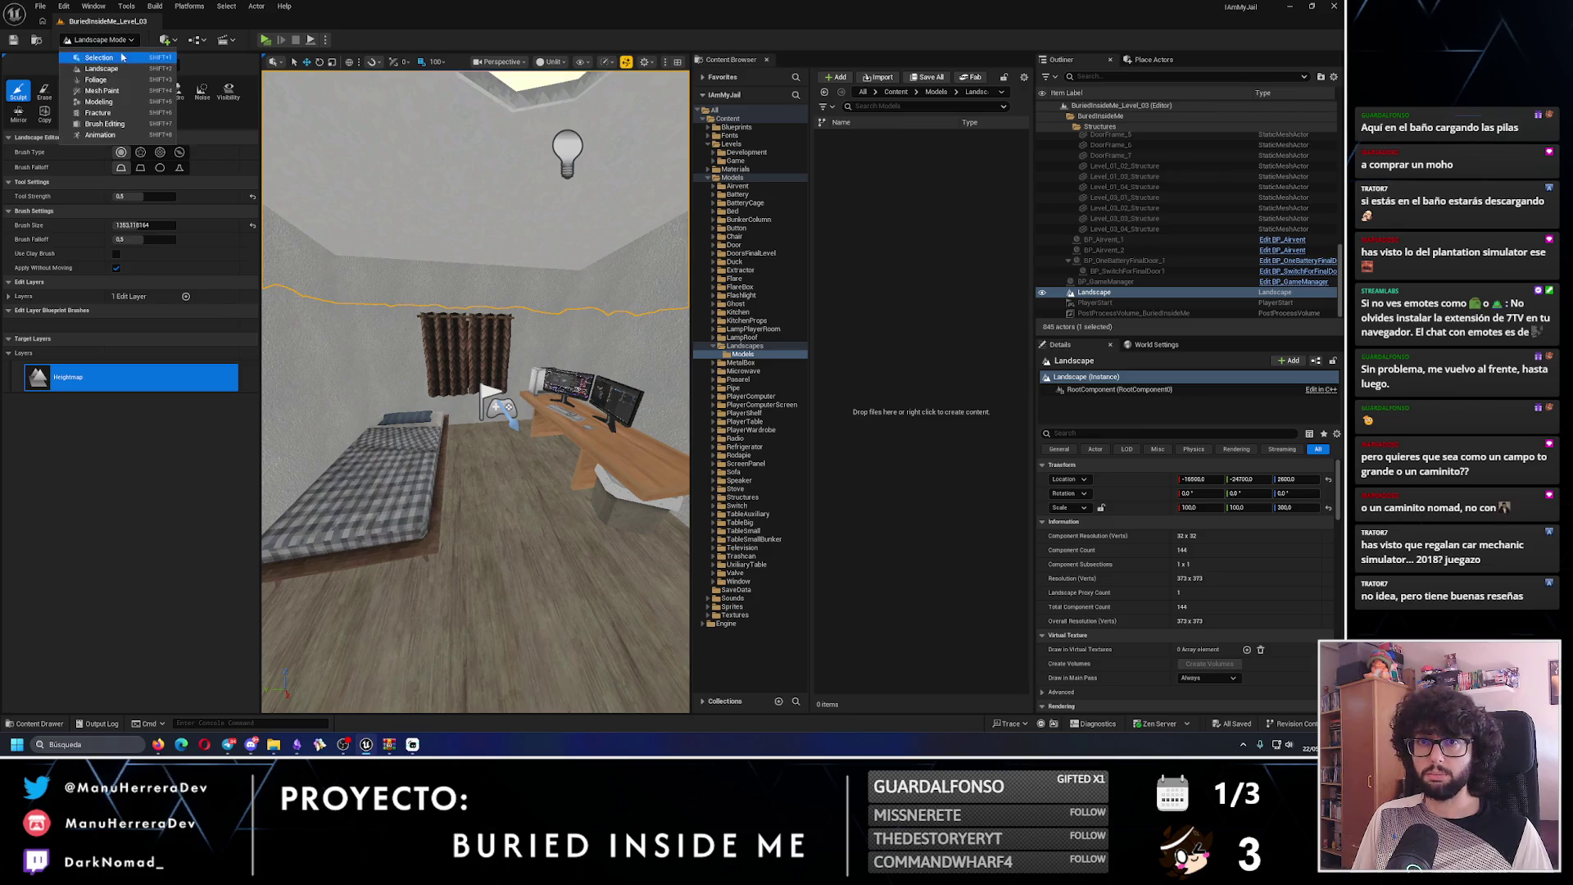
{"action": "left_click", "coordinate": [99, 58]}
{"action": "left_click", "coordinate": [221, 467]}
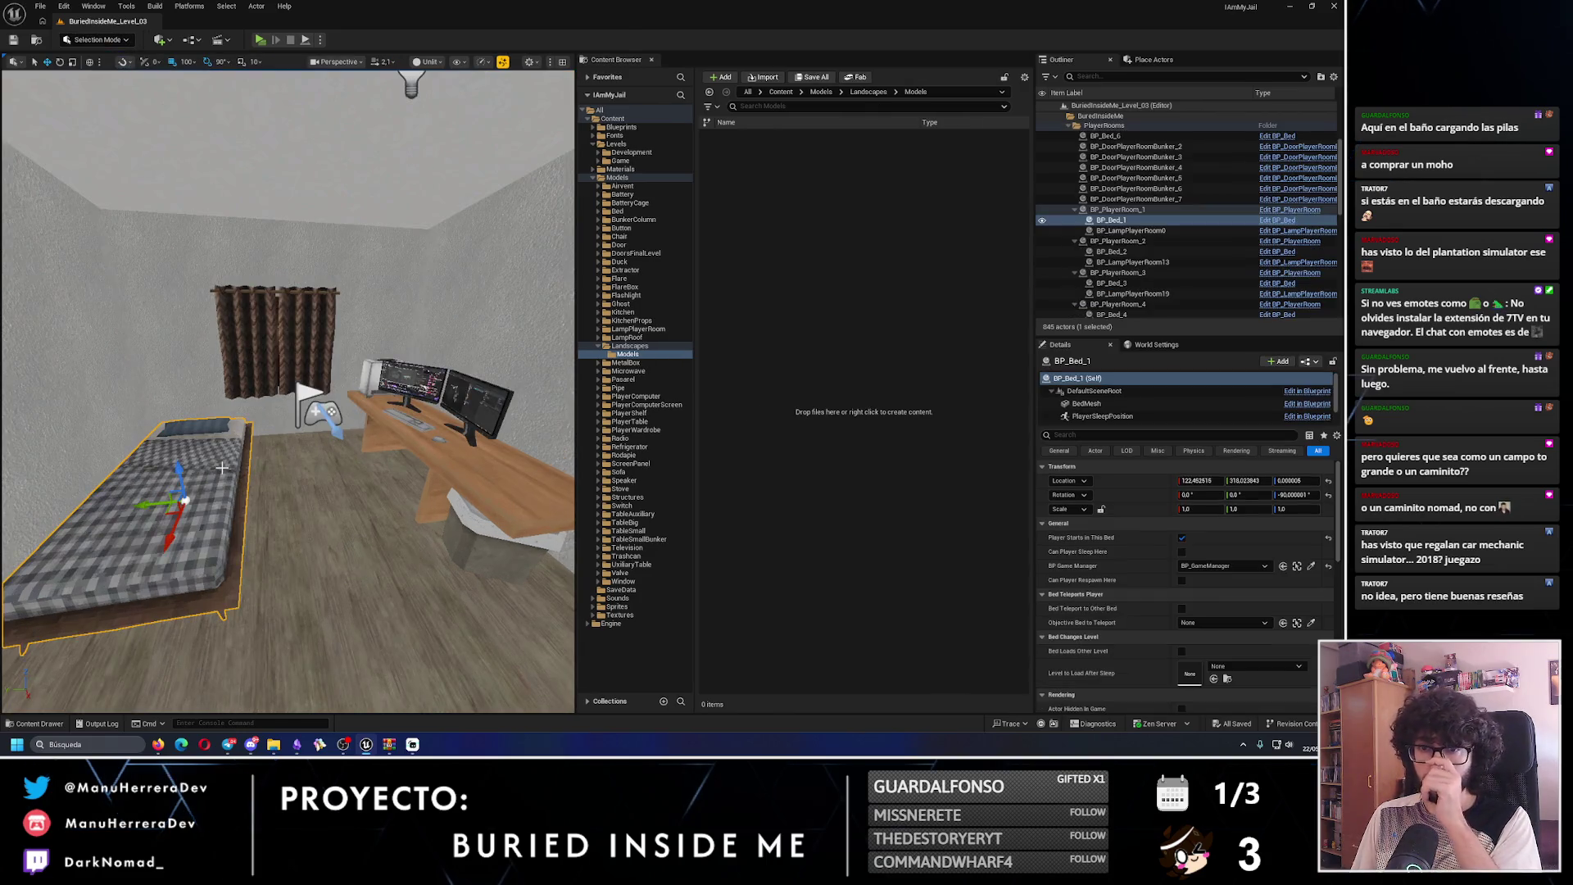
{"action": "left_click", "coordinate": [1182, 539]}
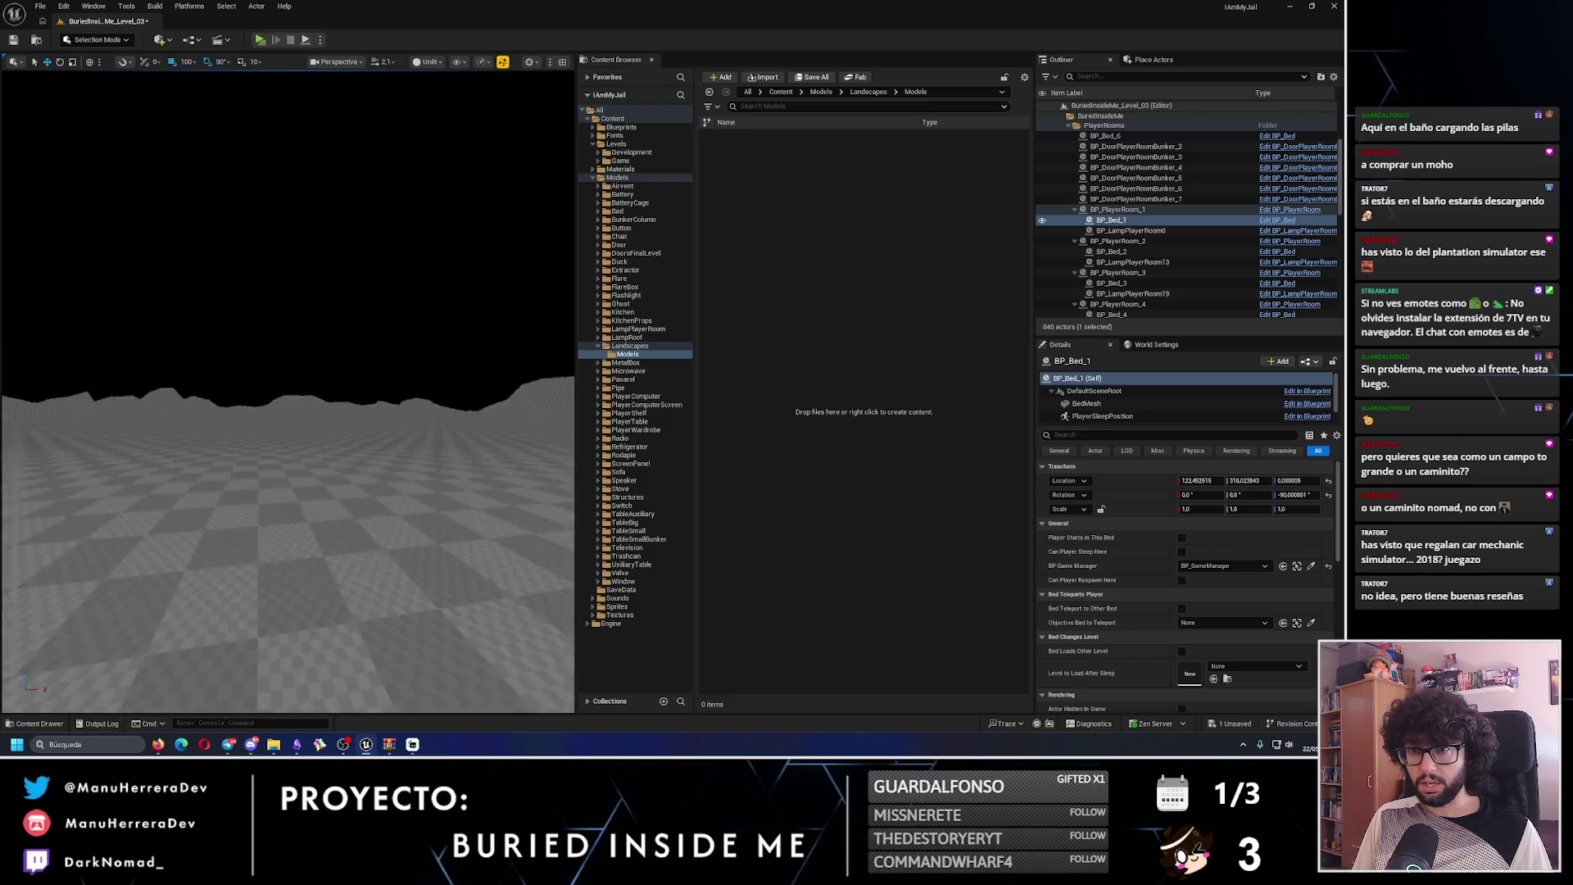
{"action": "key", "text": "f"}
{"action": "left_click_drag", "start_coordinate": [336, 416], "coordinate": [235, 74]}
{"action": "key", "text": "alt+p"}
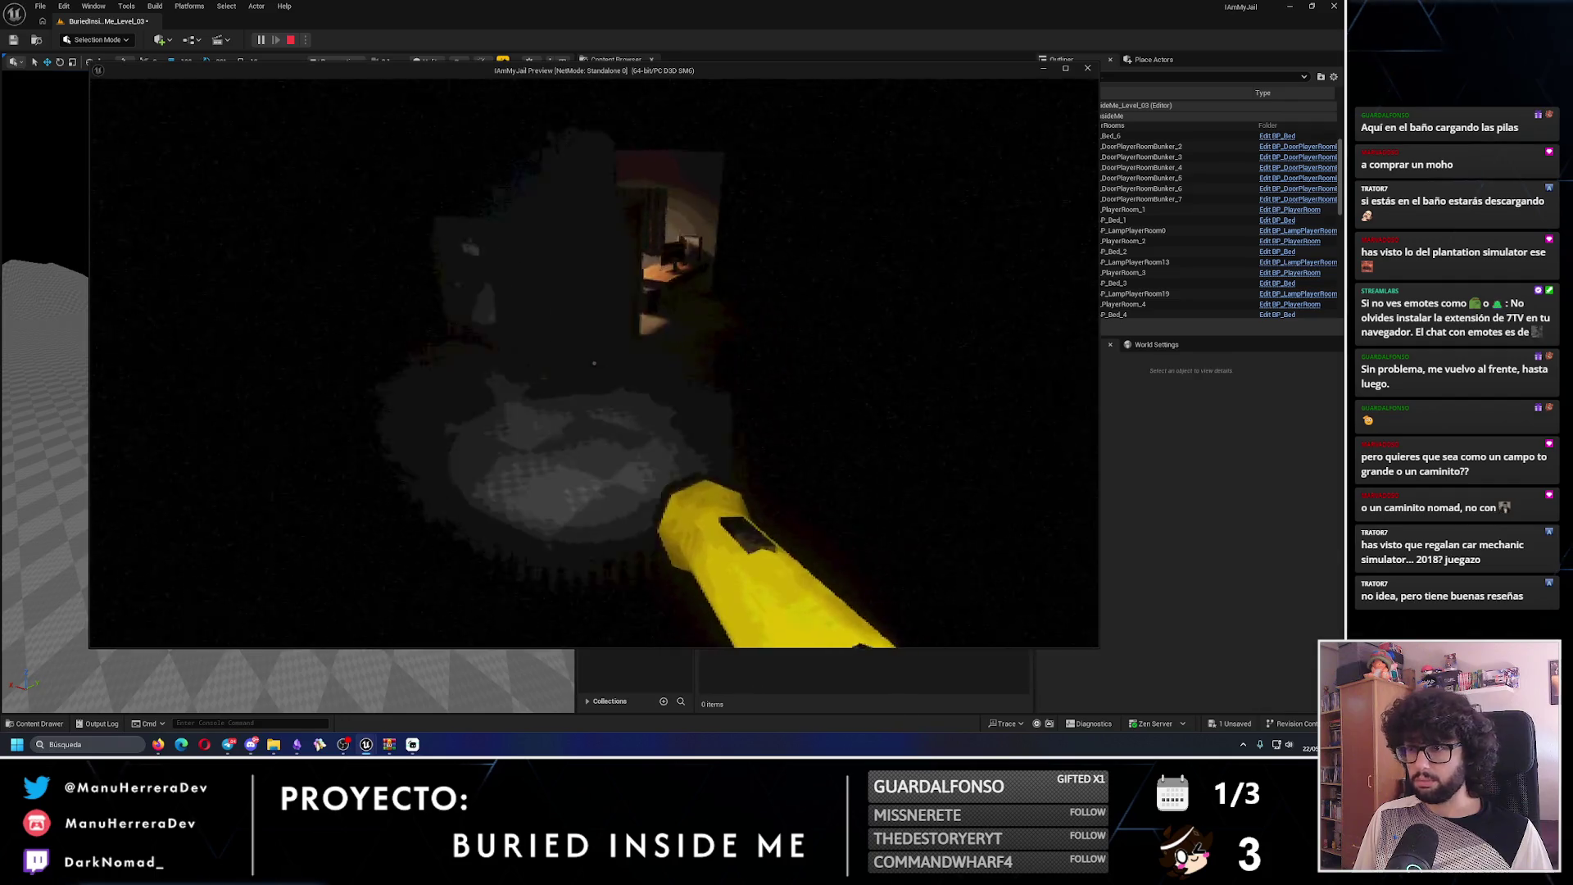
{"action": "key", "text": "shift+w"}
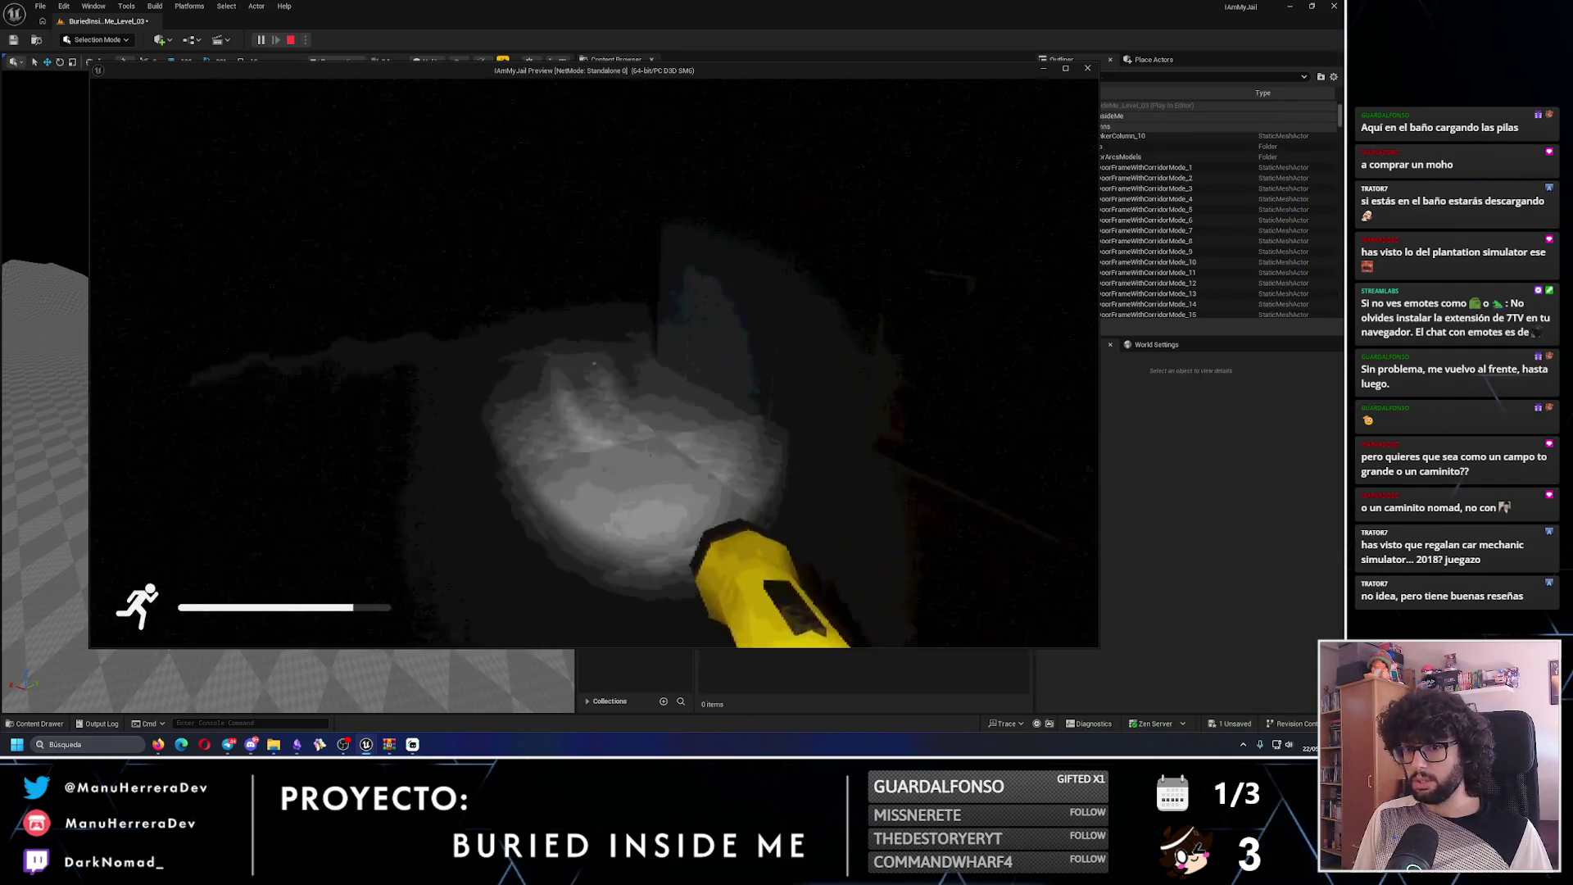
{"action": "key", "text": "shift+w"}
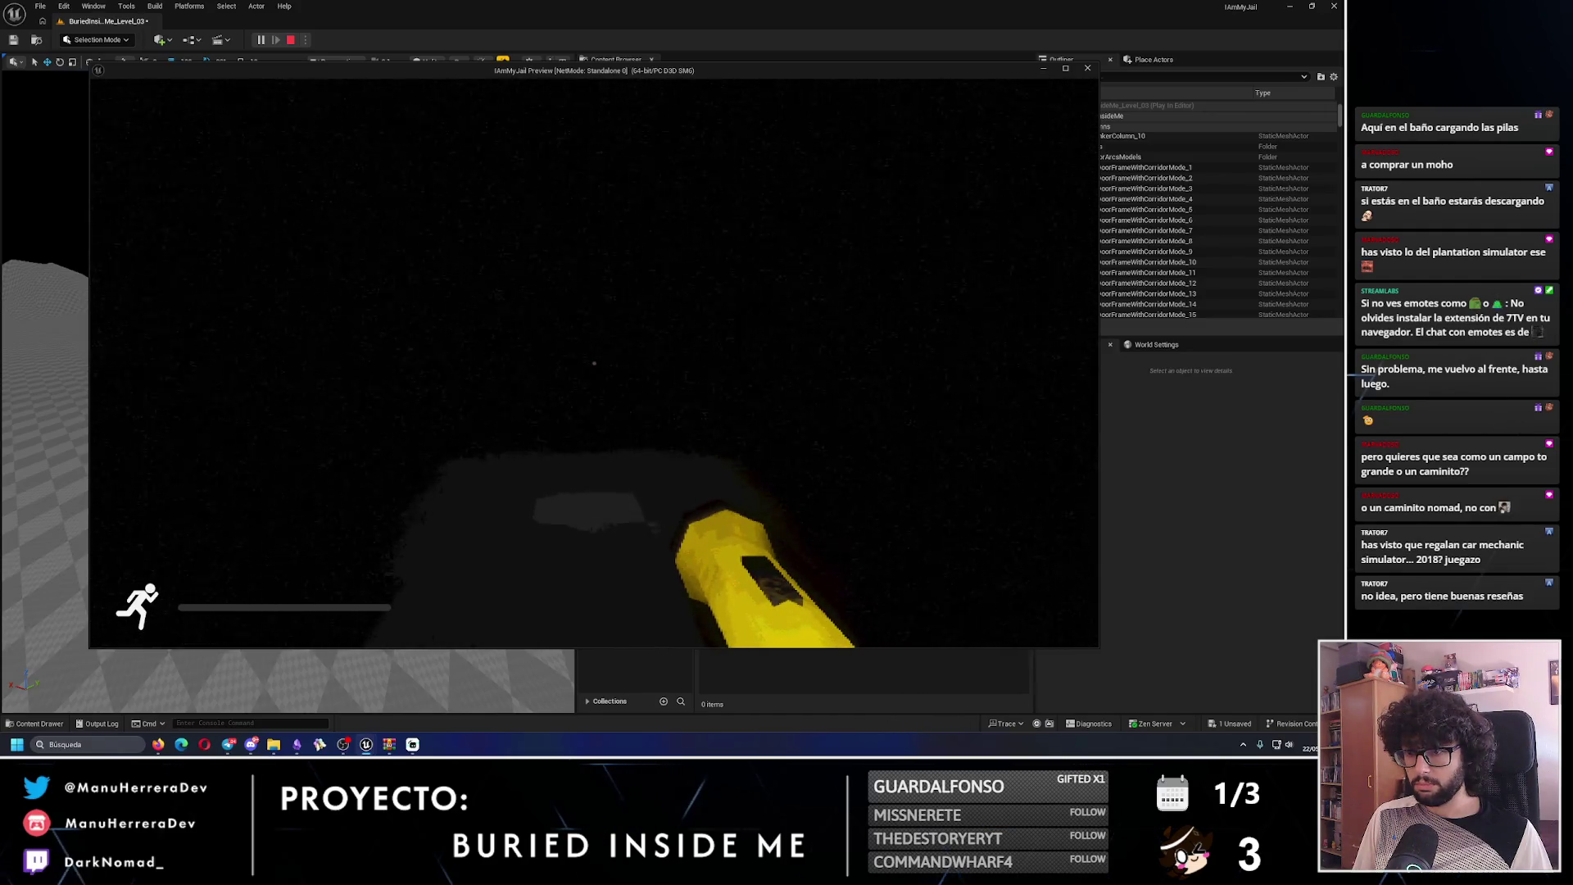
{"action": "key", "text": "w"}
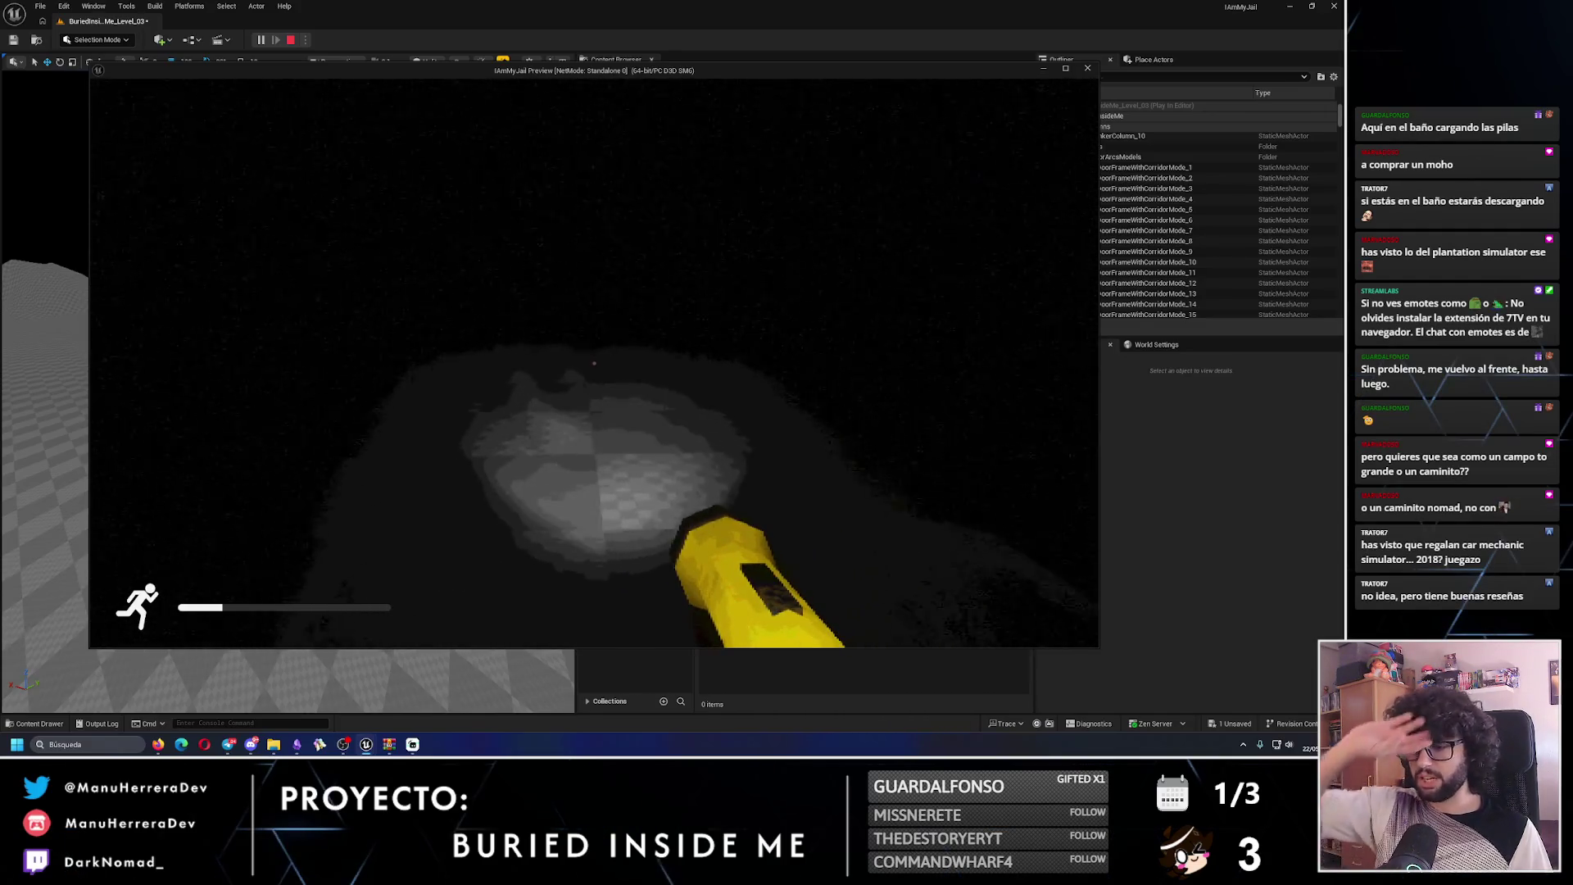
{"action": "key", "text": "w"}
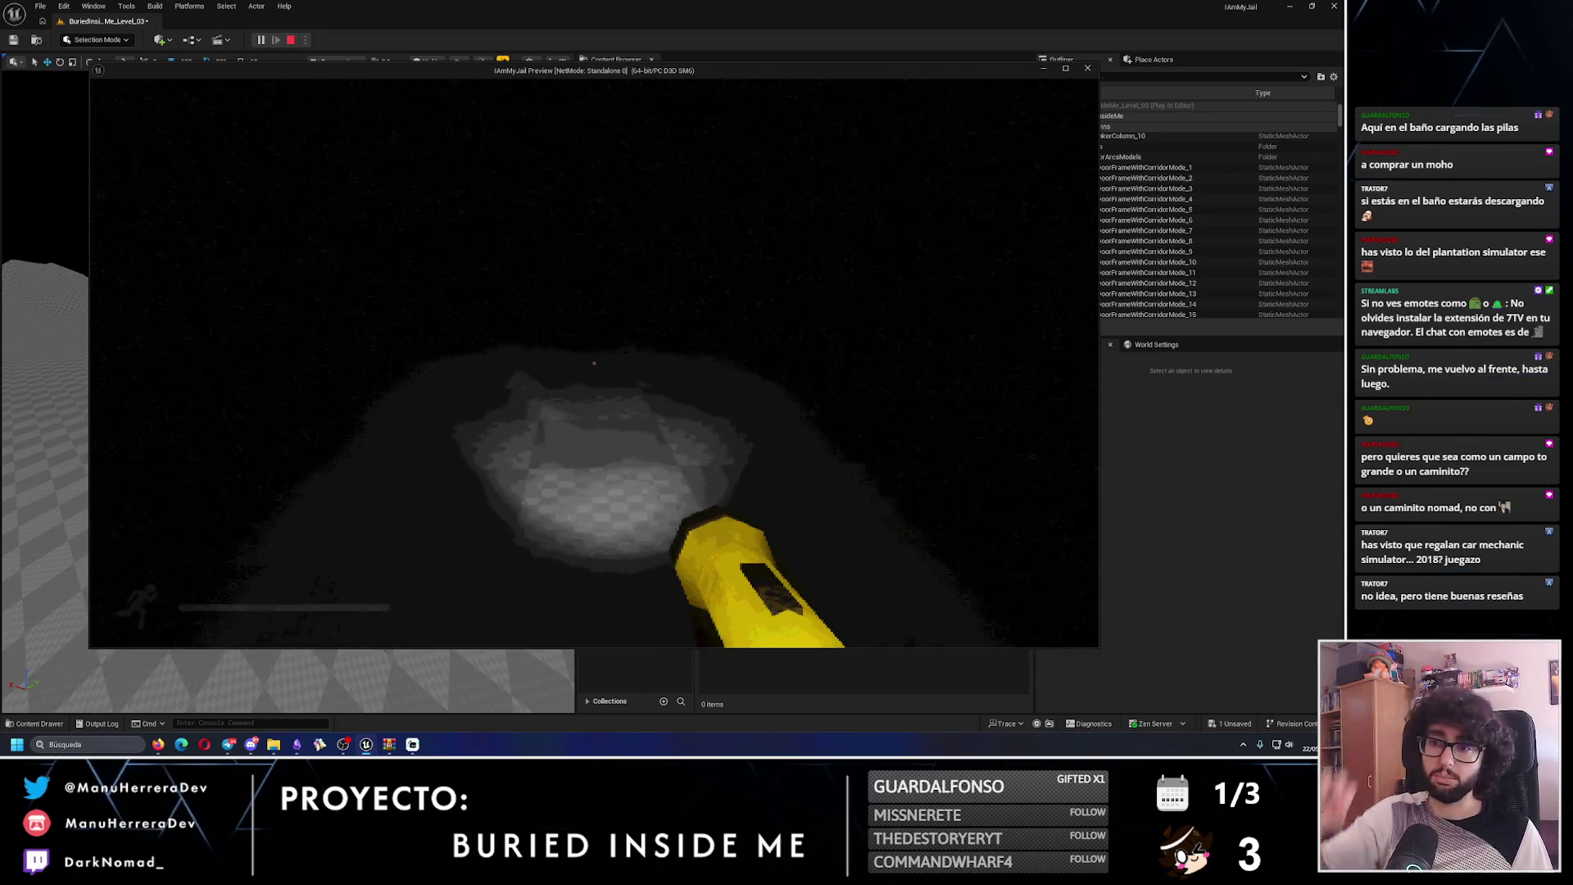
{"action": "key", "text": "shift+w"}
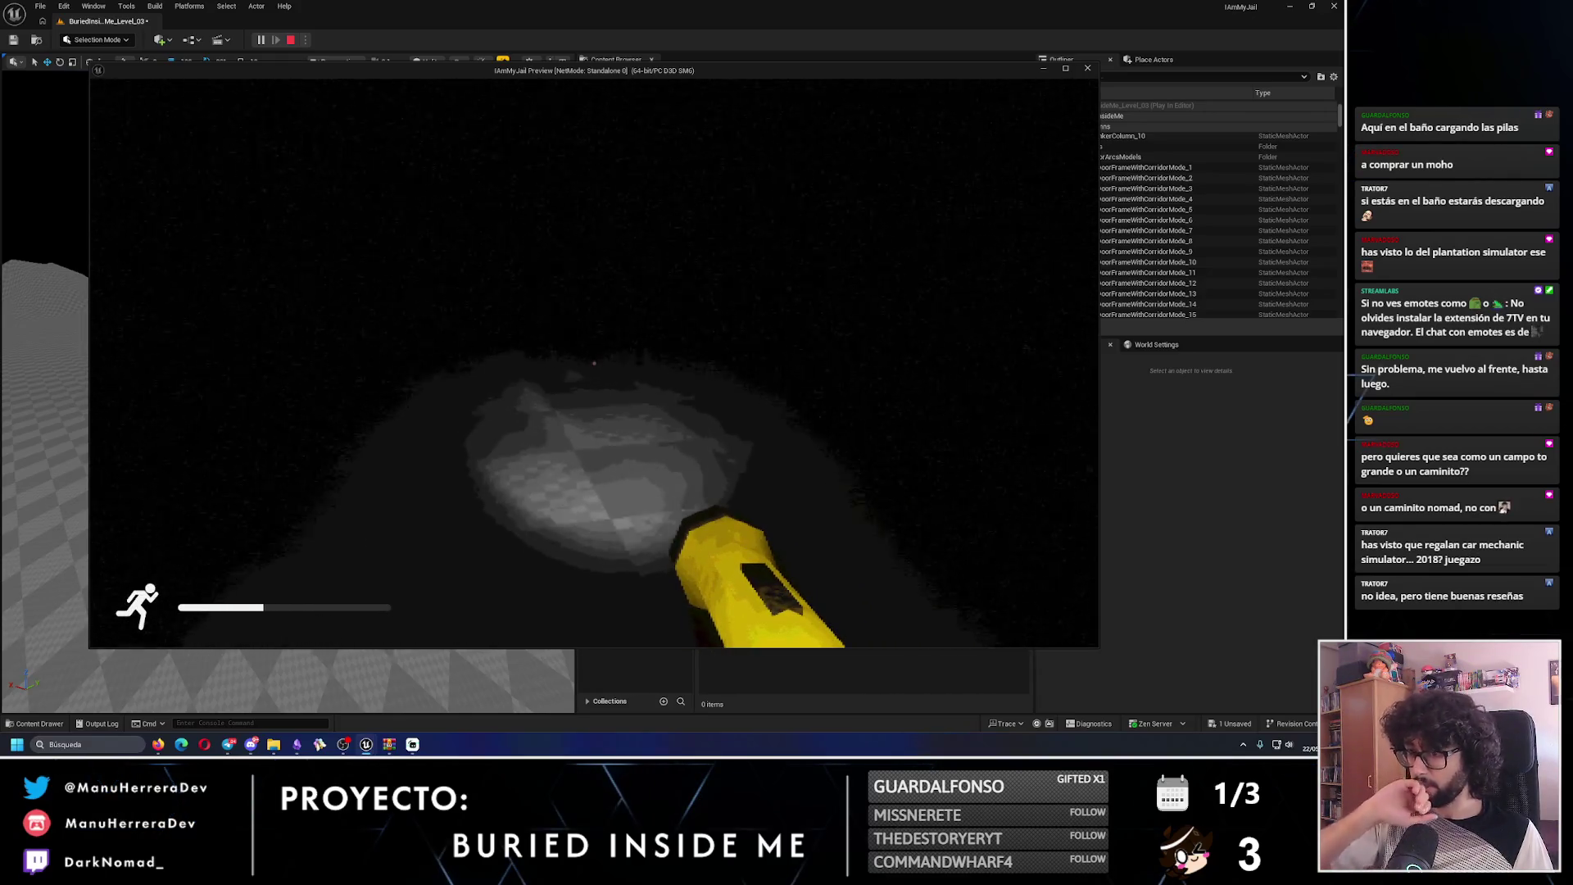
{"action": "key", "text": "w"}
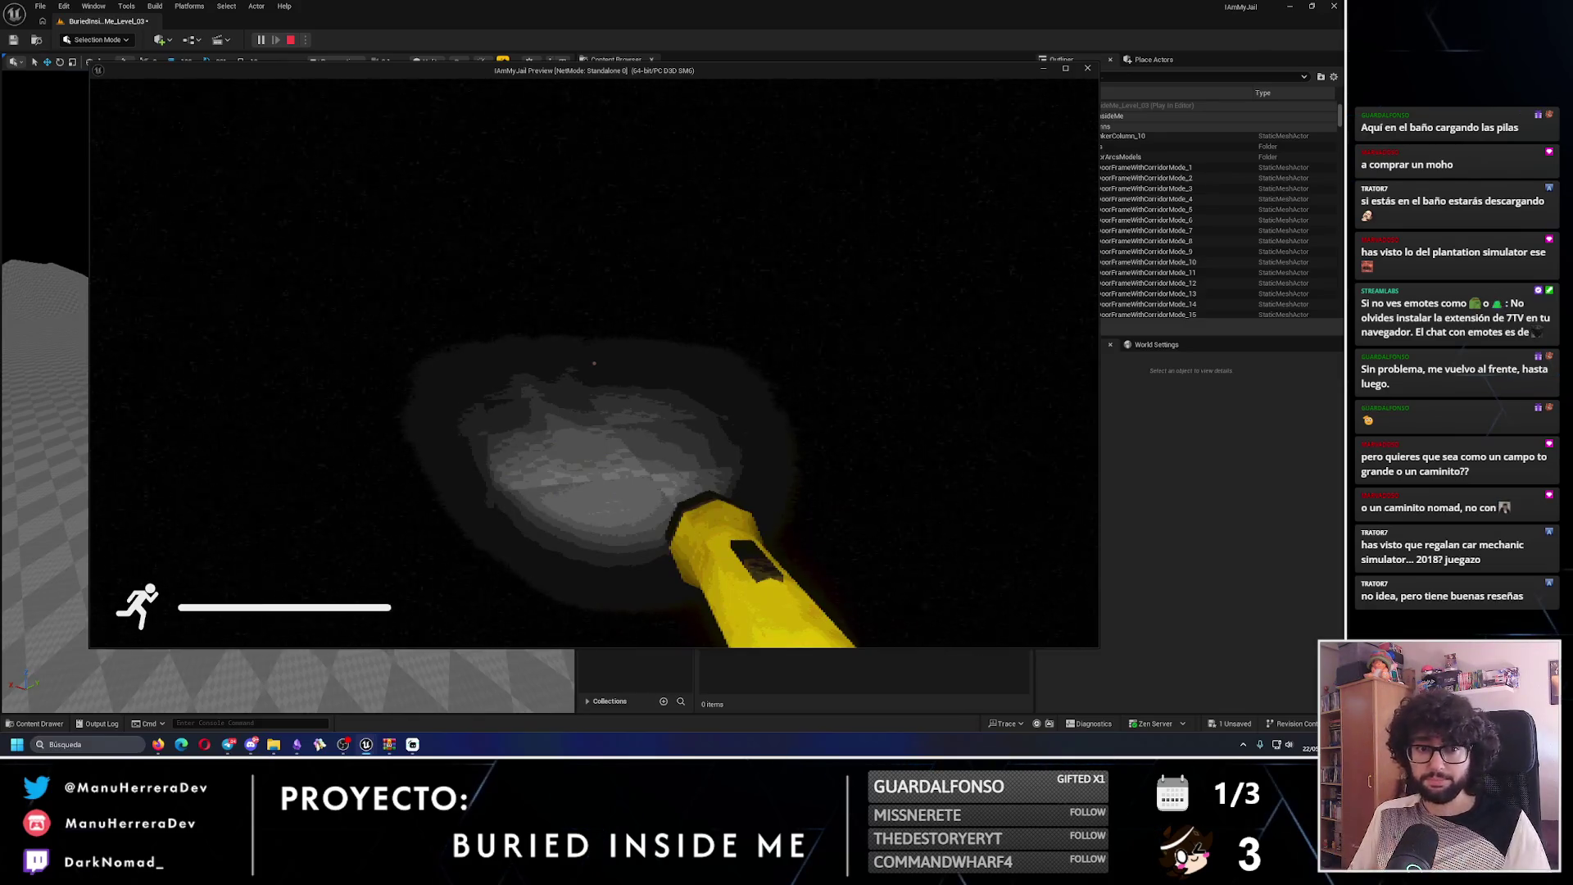
{"action": "key", "text": "shift+w"}
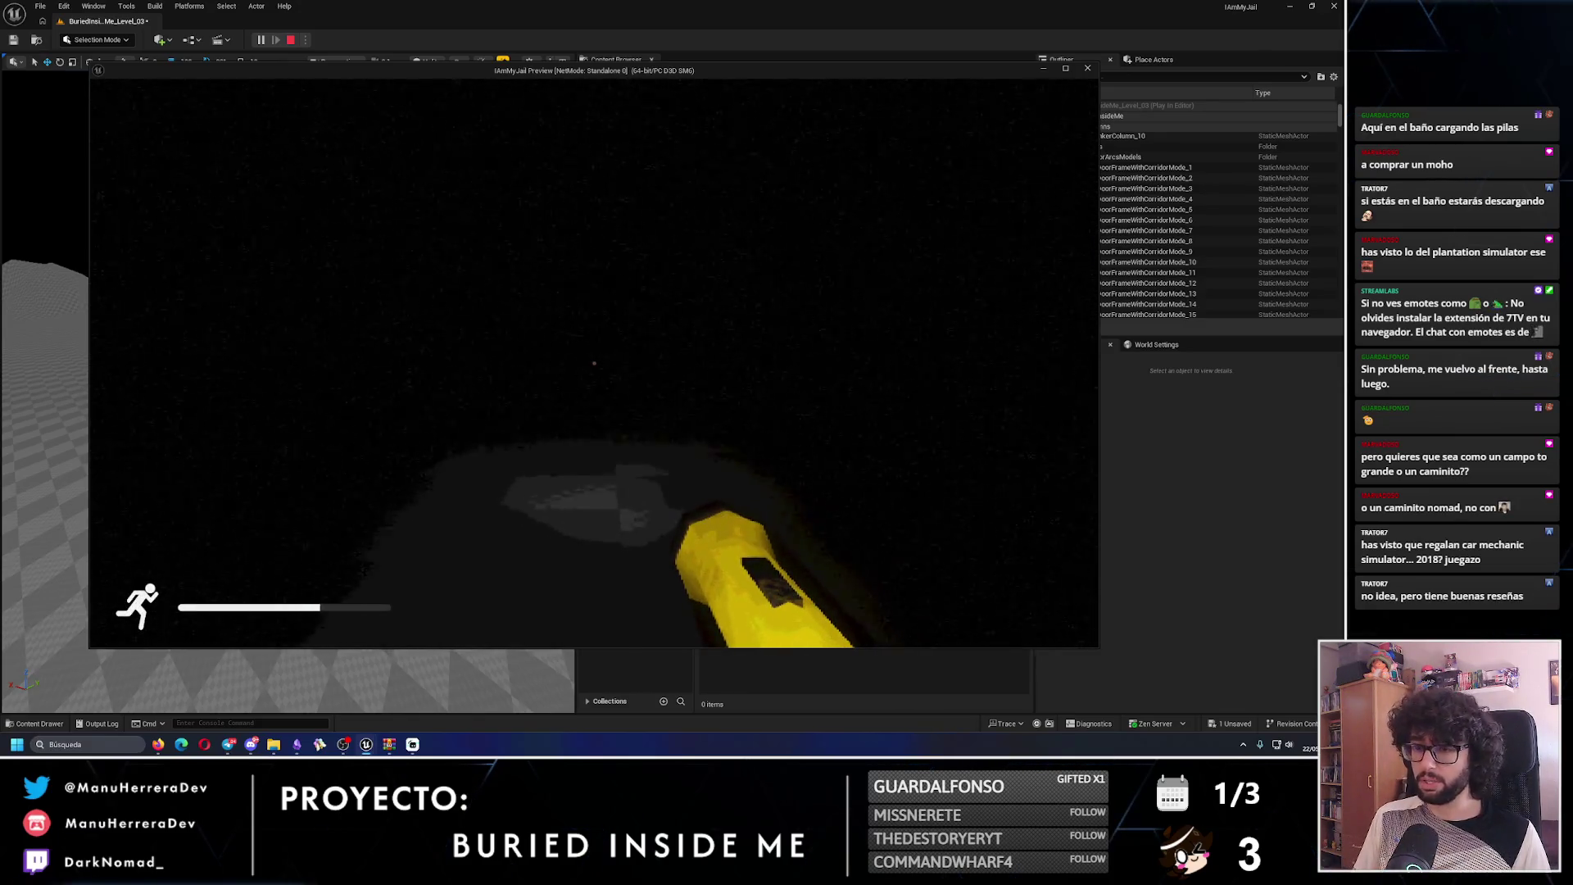
{"action": "key", "text": "shift+w"}
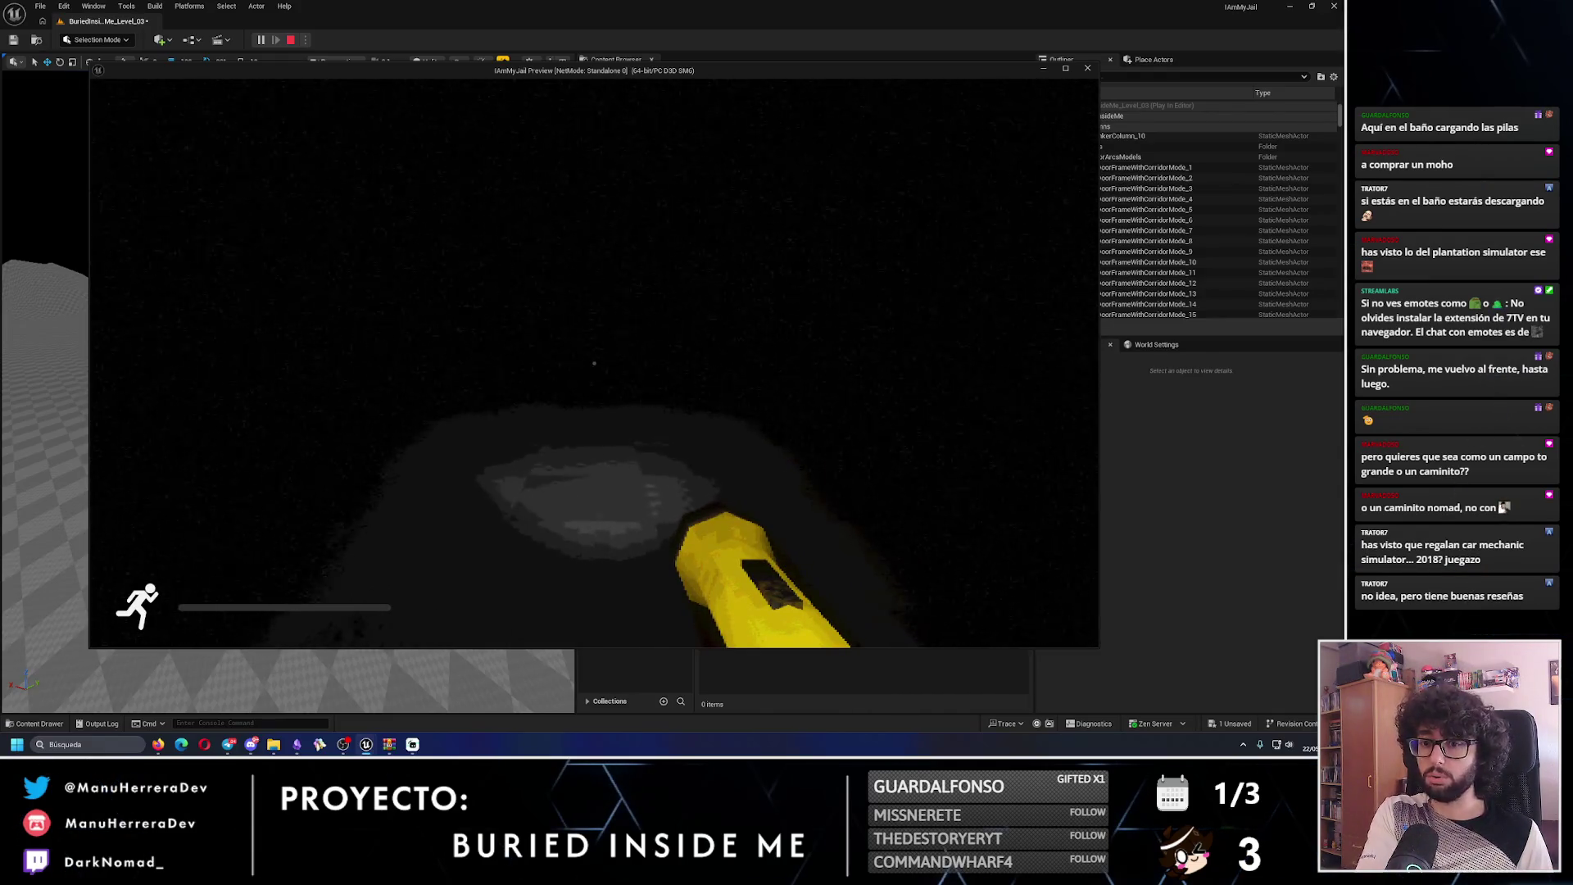
{"action": "key", "text": "w"}
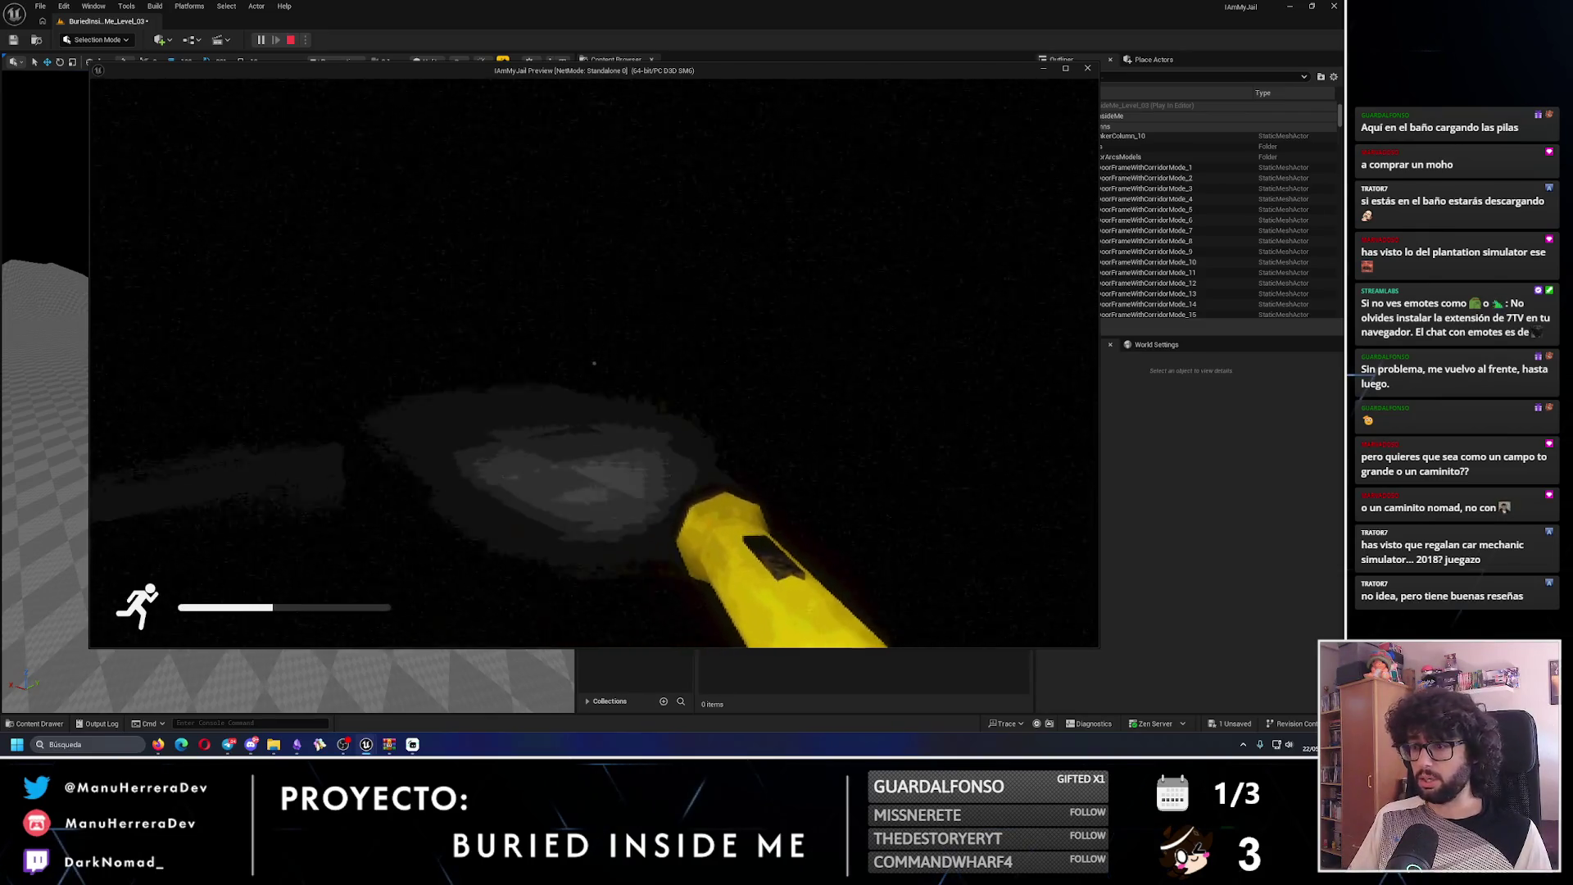
{"action": "key", "text": "shift+w"}
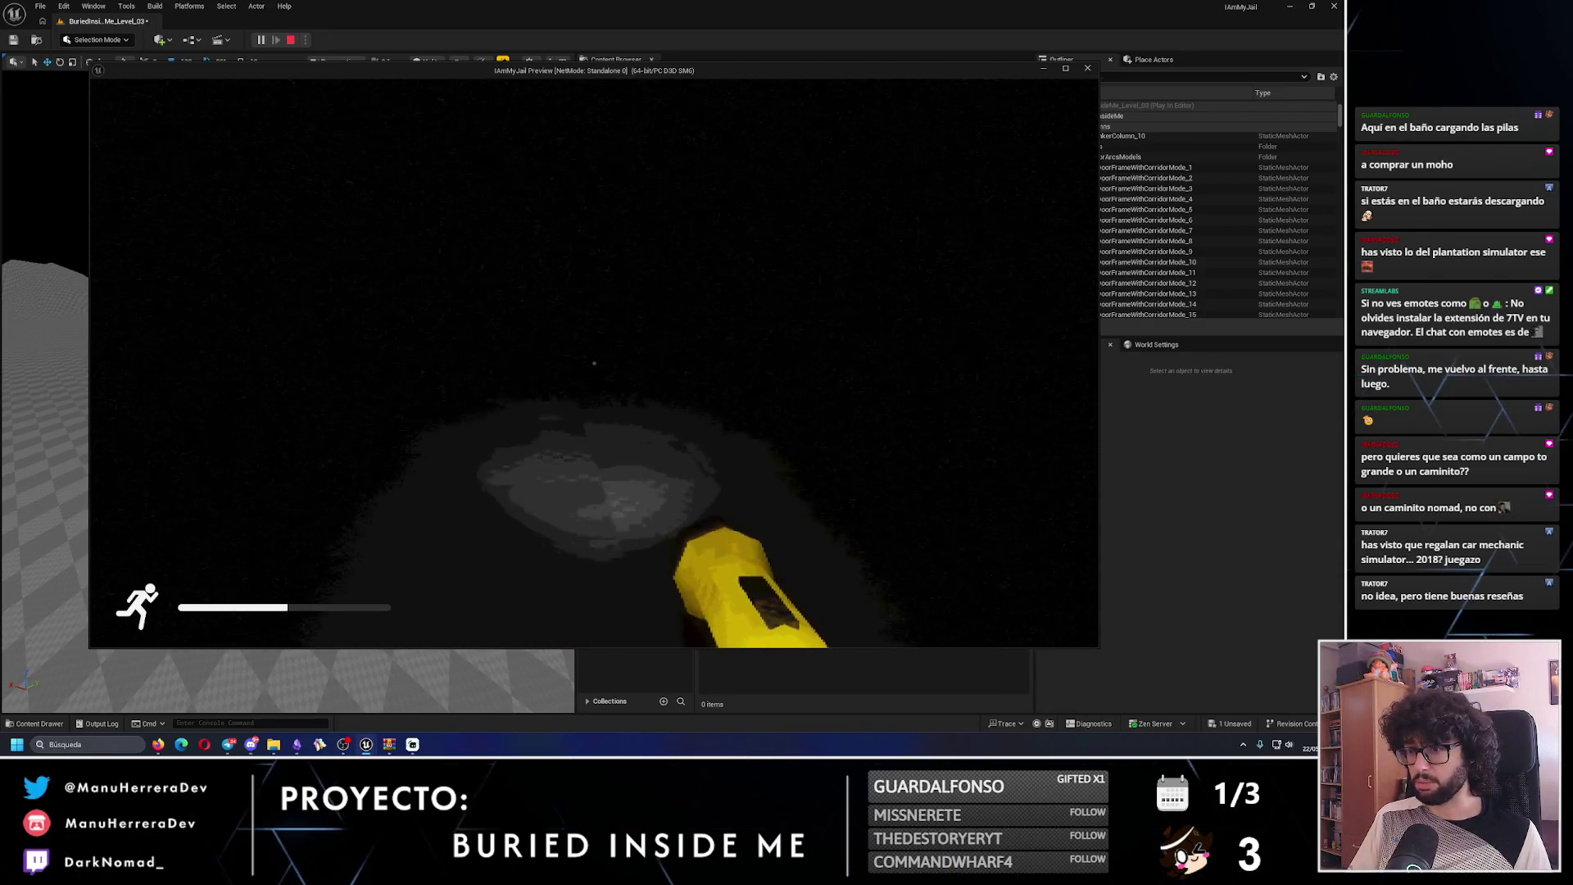
{"action": "key", "text": "shift+w"}
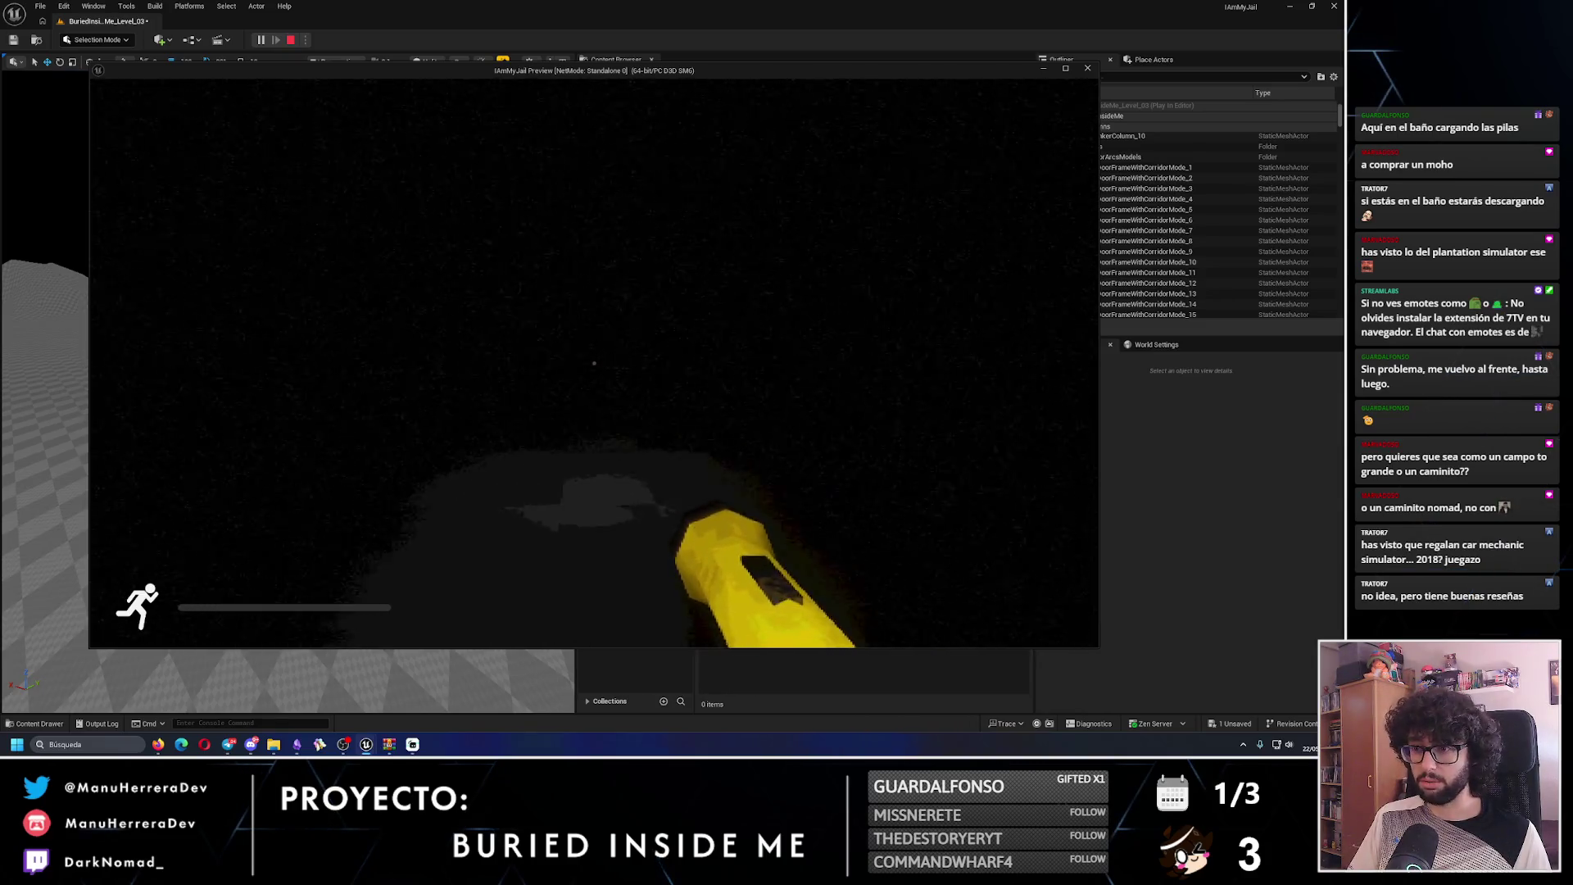
{"action": "key", "text": "Escape"}
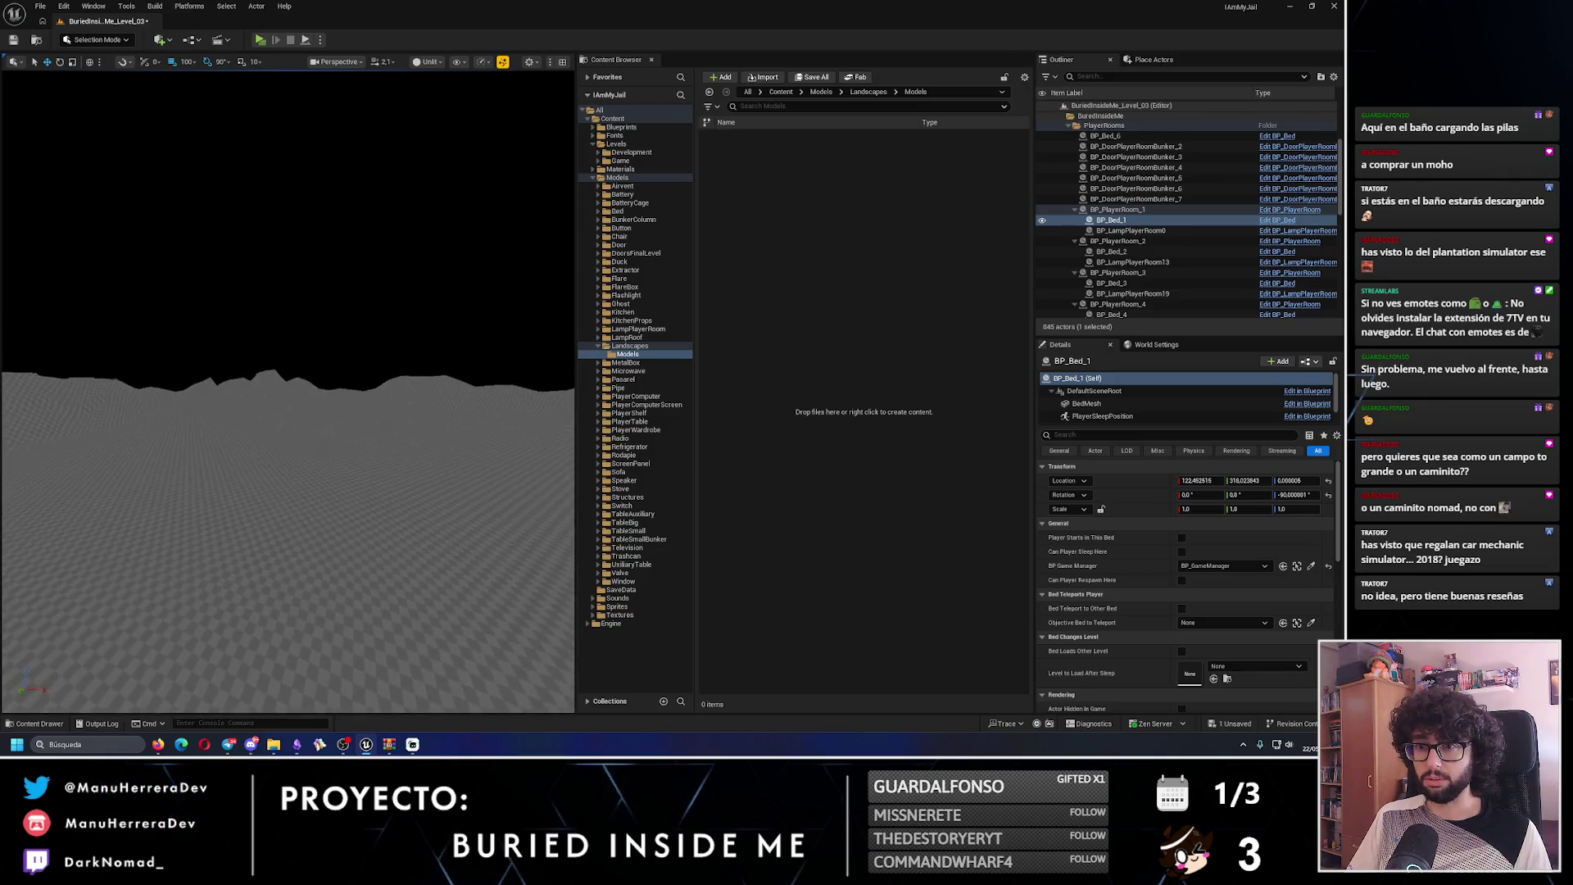
{"action": "key", "text": "w"}
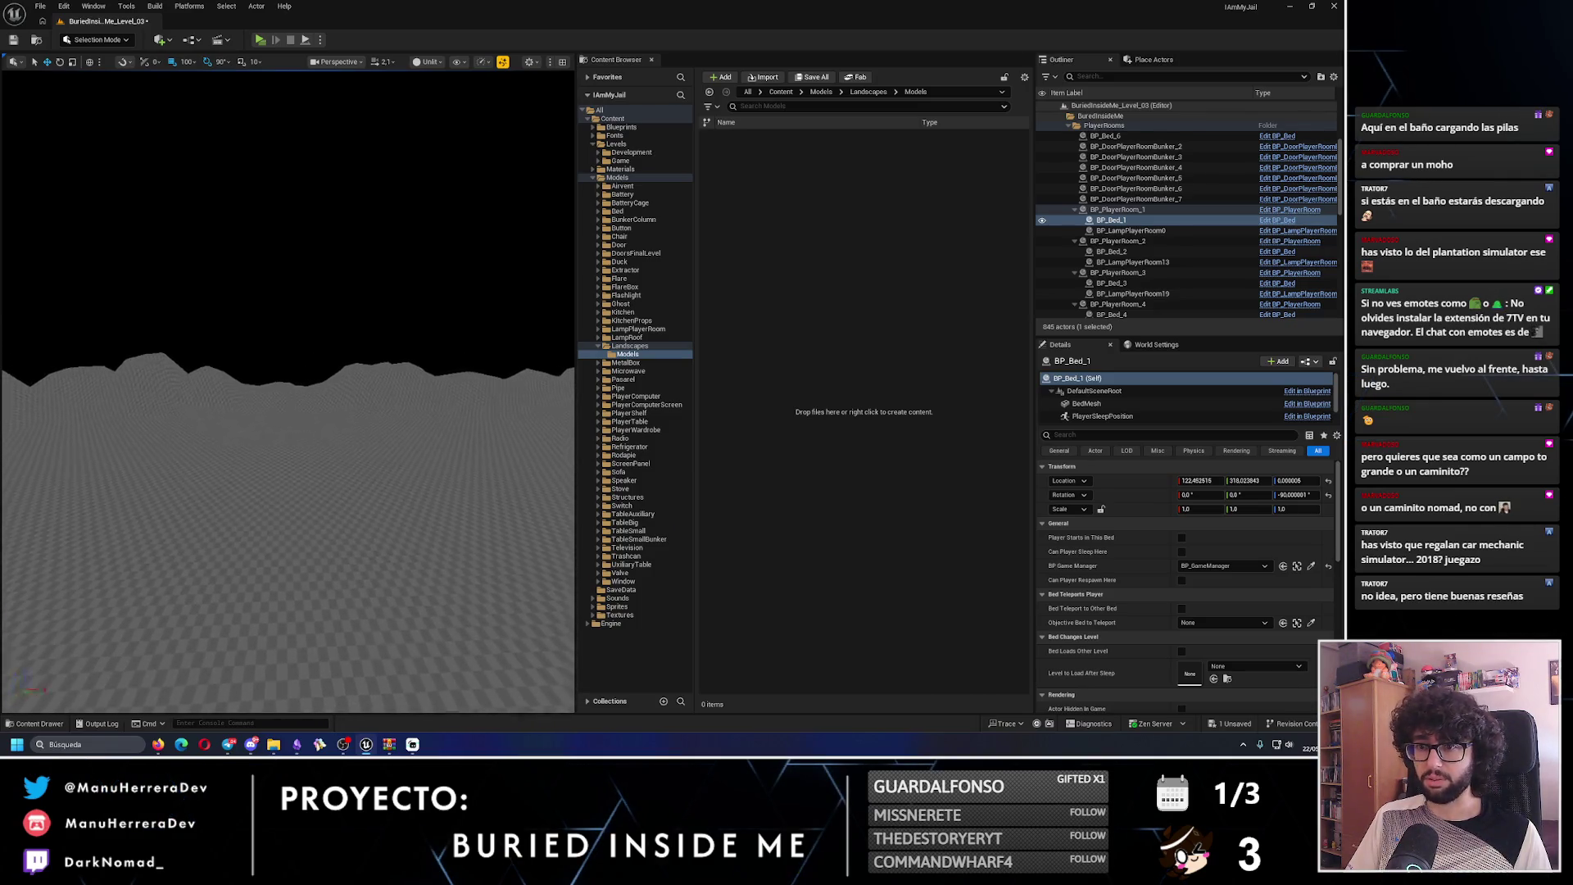
{"action": "key", "text": "w"}
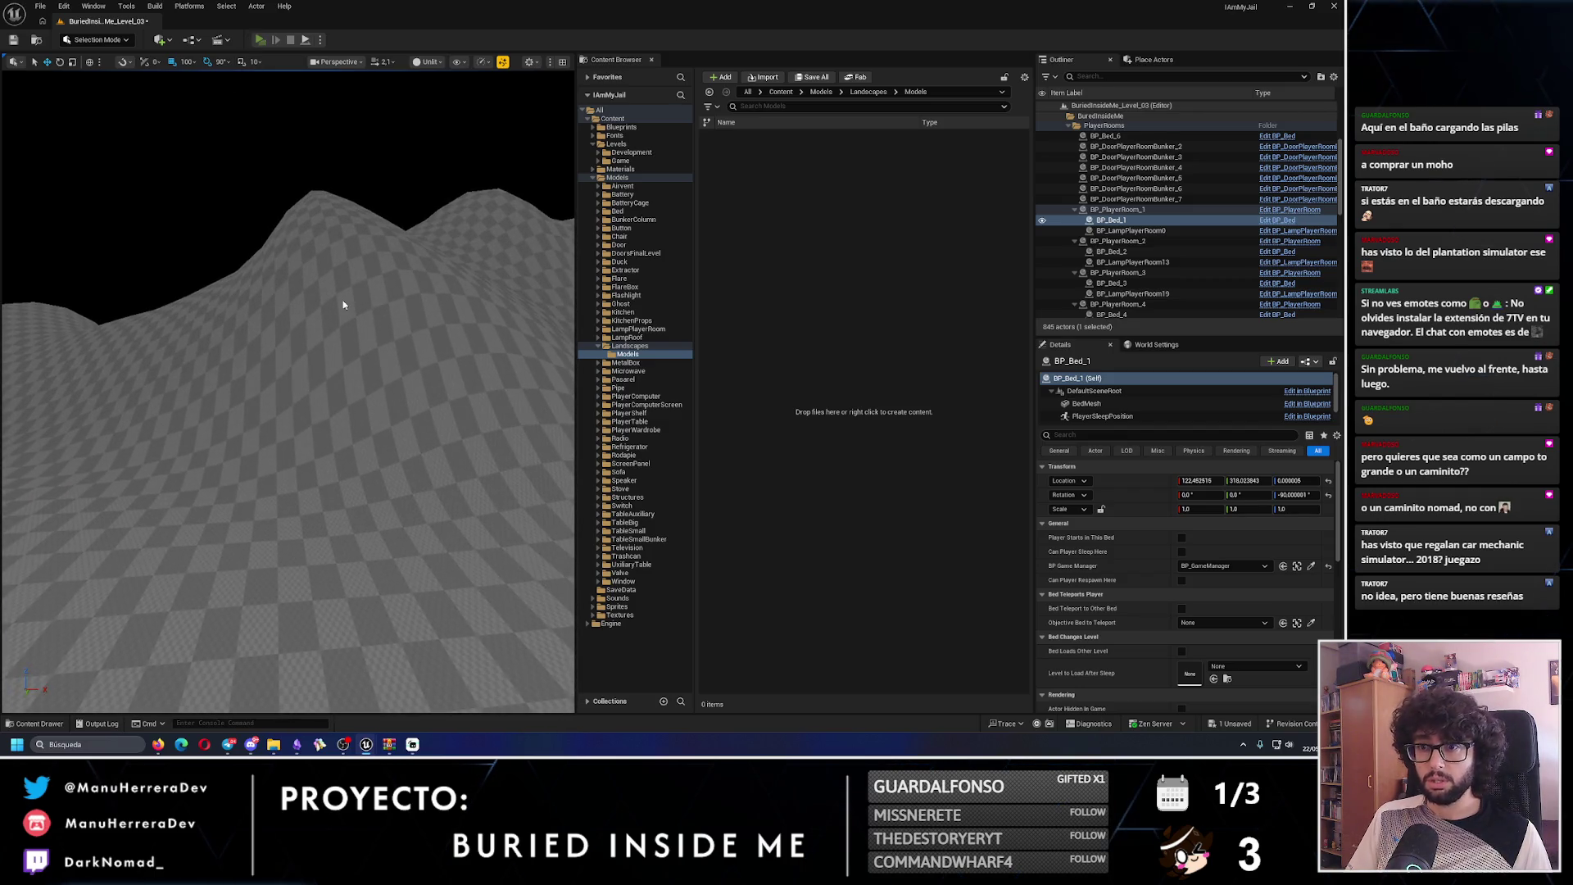
{"action": "key", "text": "alt+p"}
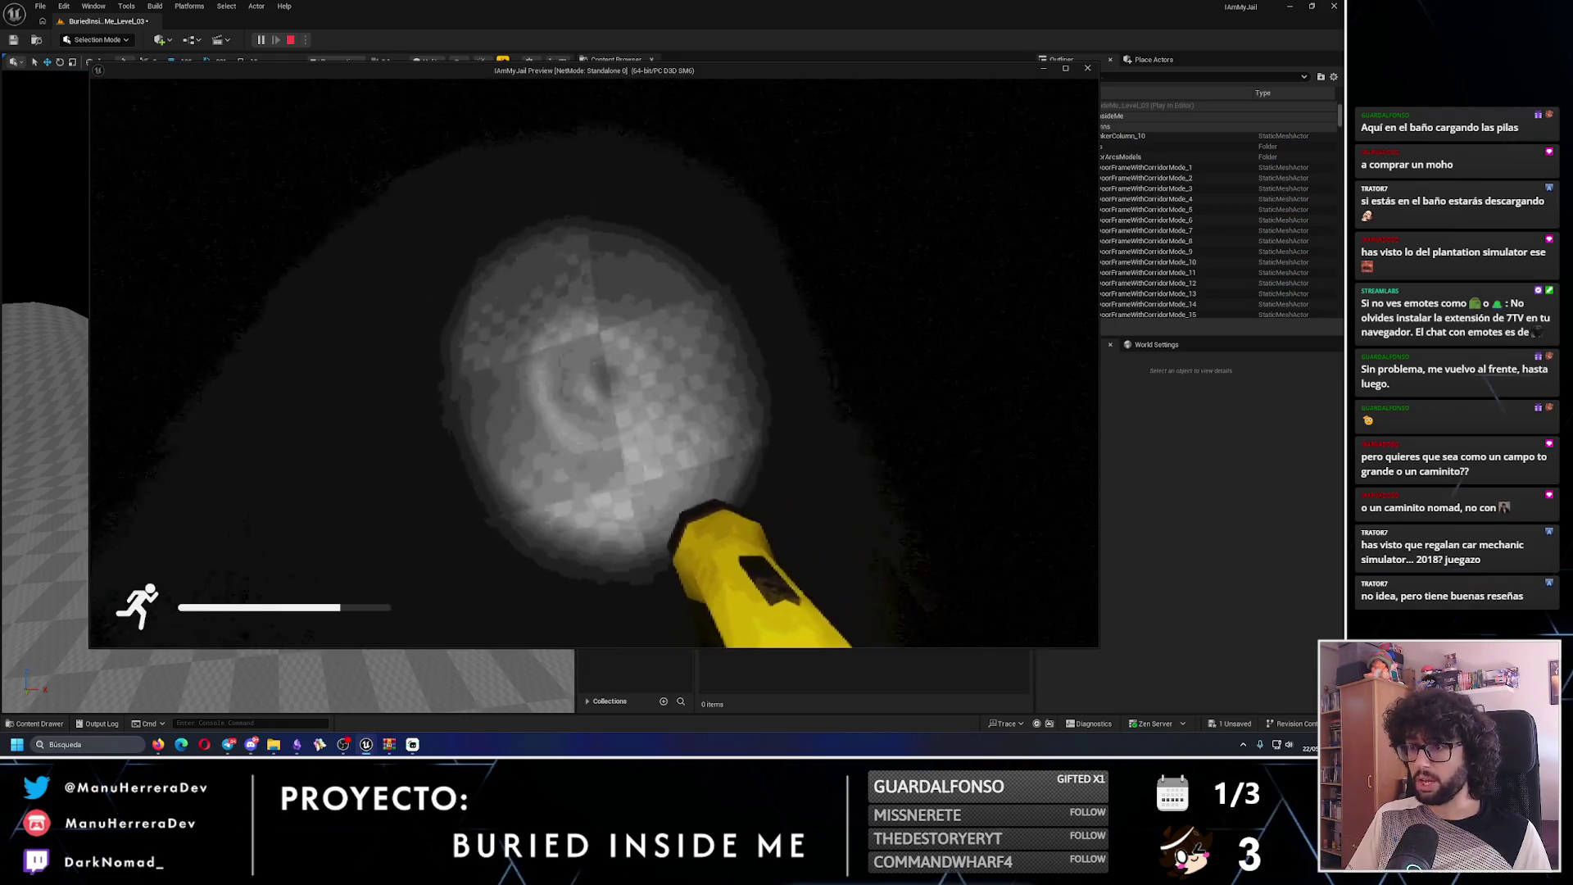
{"action": "key", "text": "shift+w"}
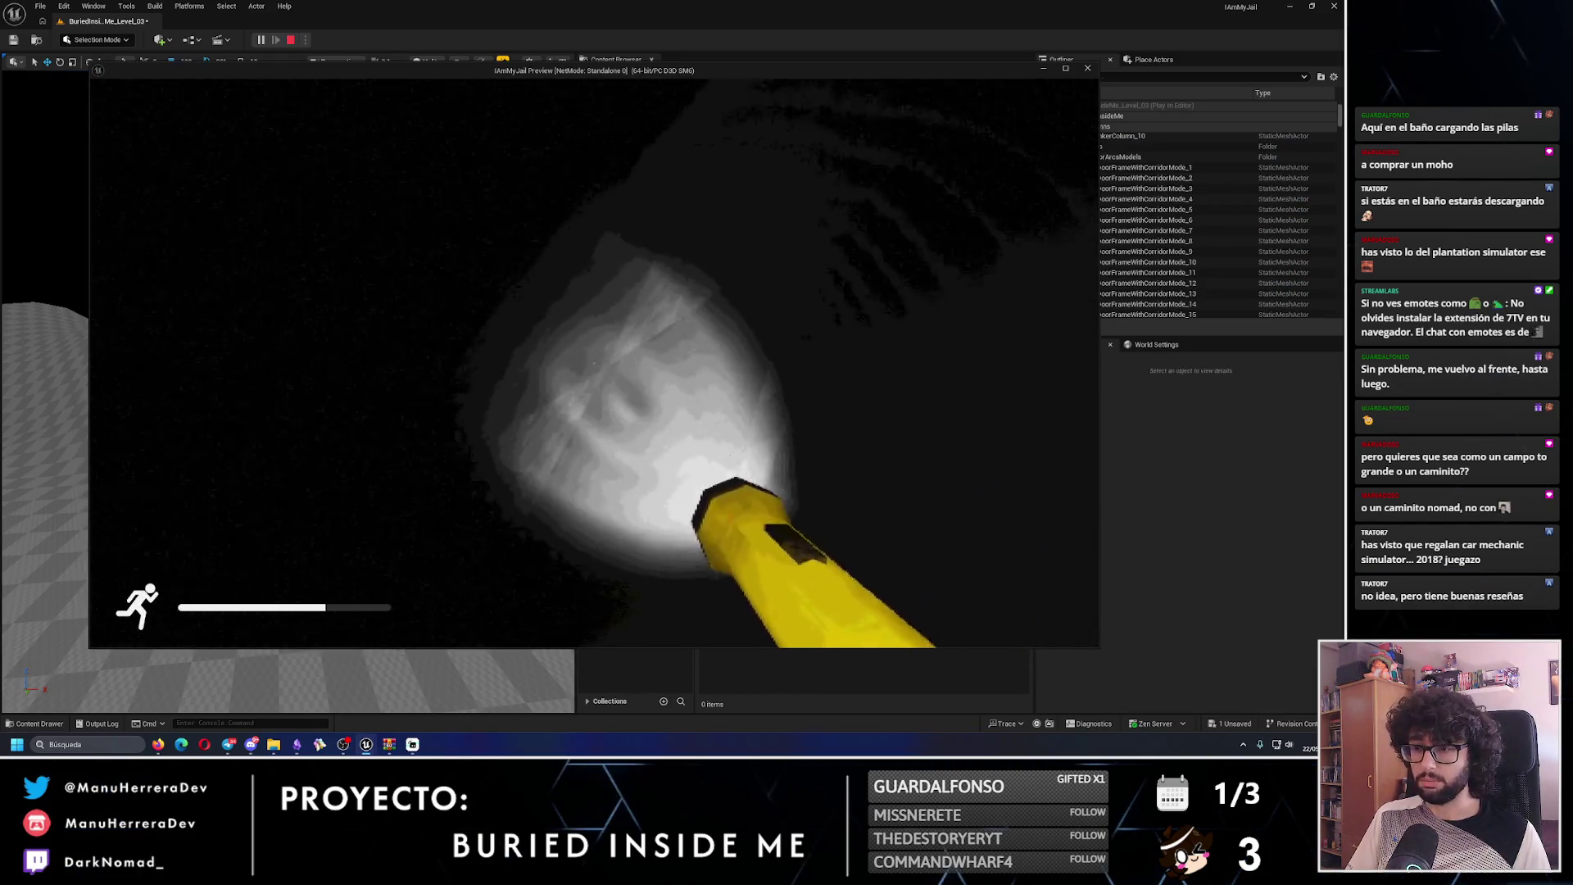
{"action": "key", "text": "shift+w"}
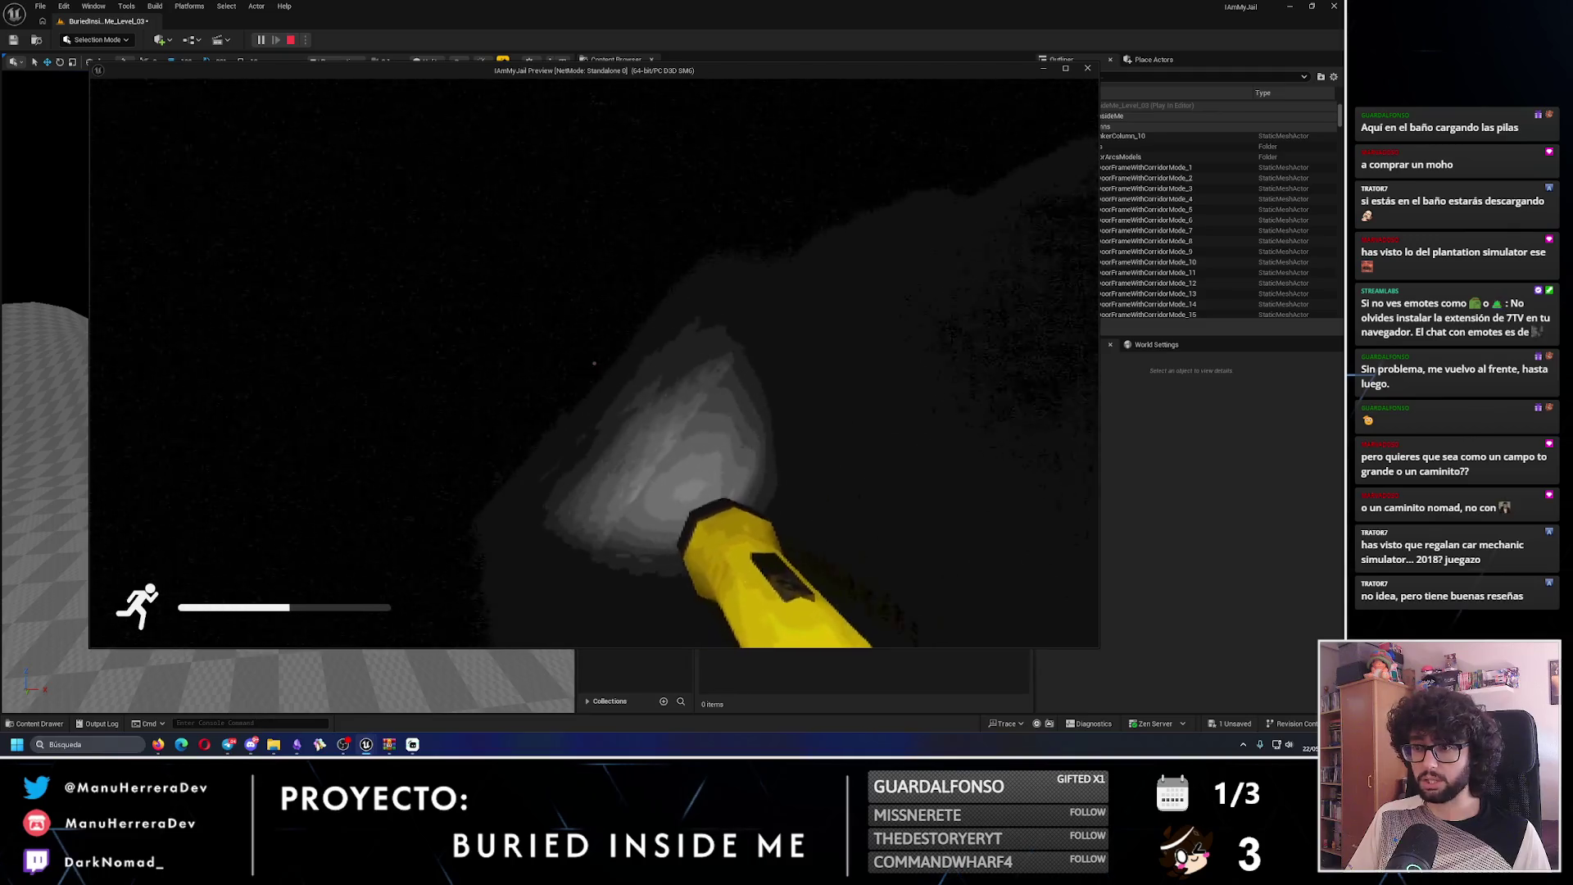
{"action": "key", "text": "shift+w"}
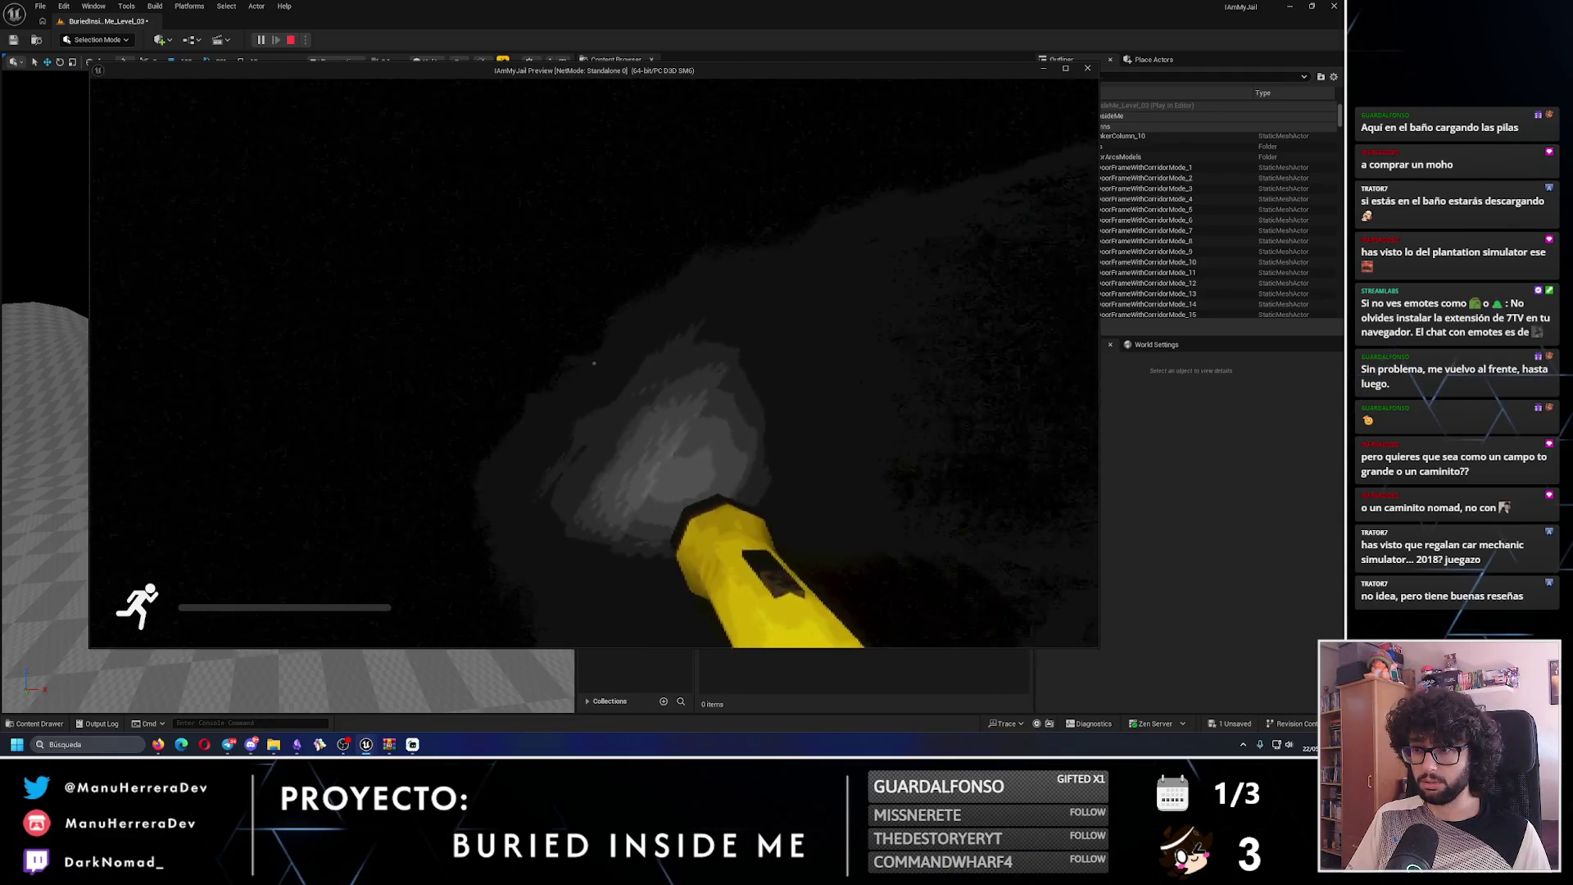
{"action": "key", "text": "Escape"}
{"action": "mouse_move", "coordinate": [235, 410]}
{"action": "left_mouse_down"}
{"action": "mouse_move", "coordinate": [235, 311]}
{"action": "mouse_move", "coordinate": [235, 385]}
{"action": "left_mouse_up"}
{"action": "key", "text": "alt+p"}
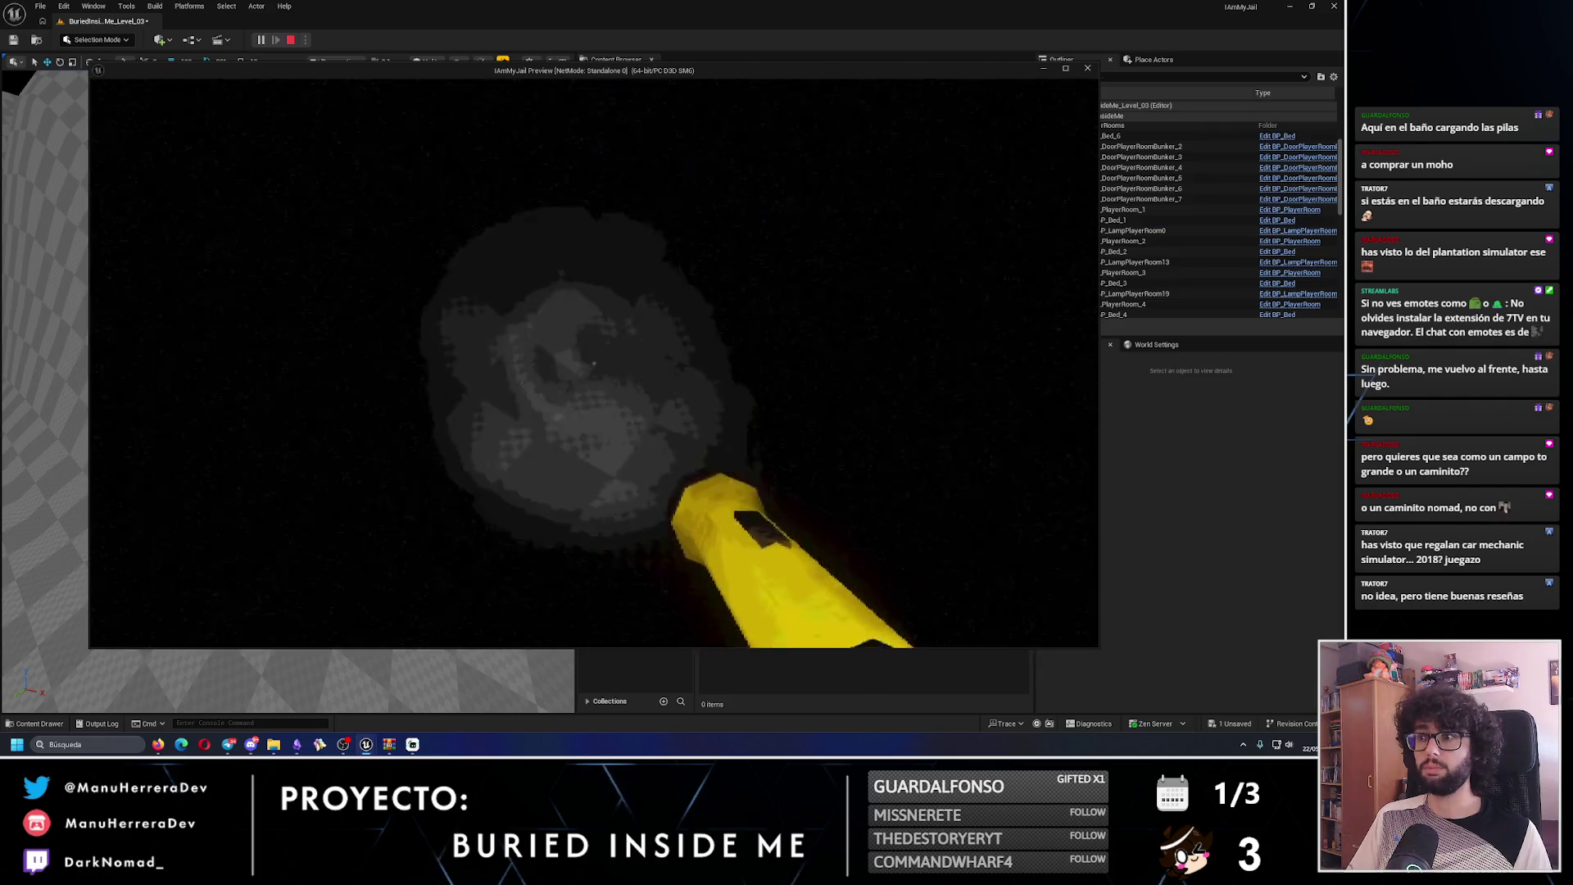
{"action": "key", "text": "shift+w"}
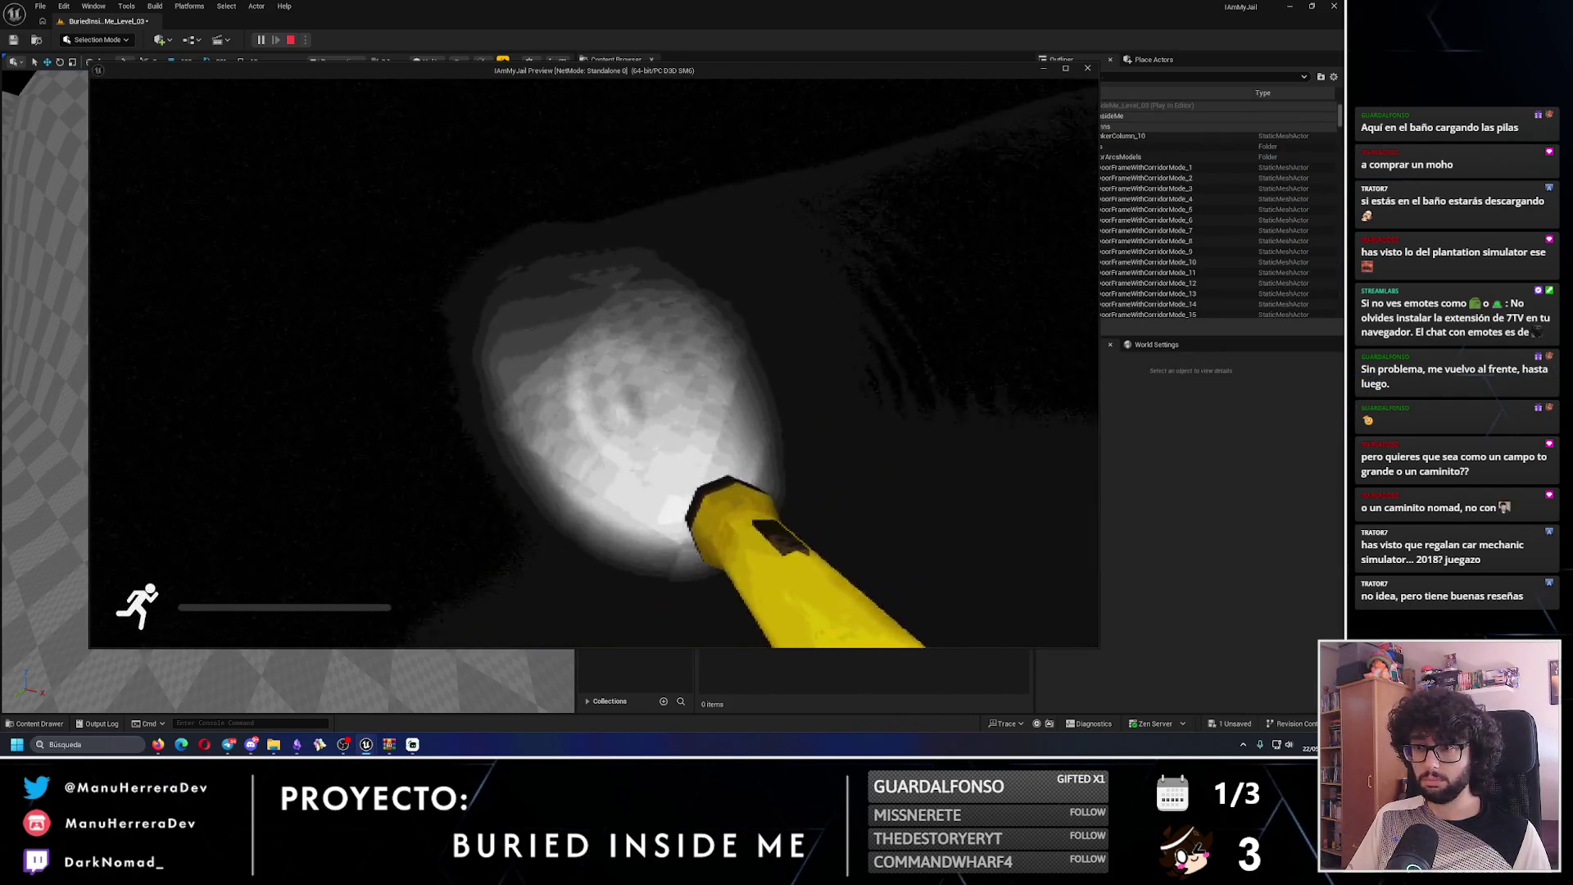
{"action": "key", "text": "Escape"}
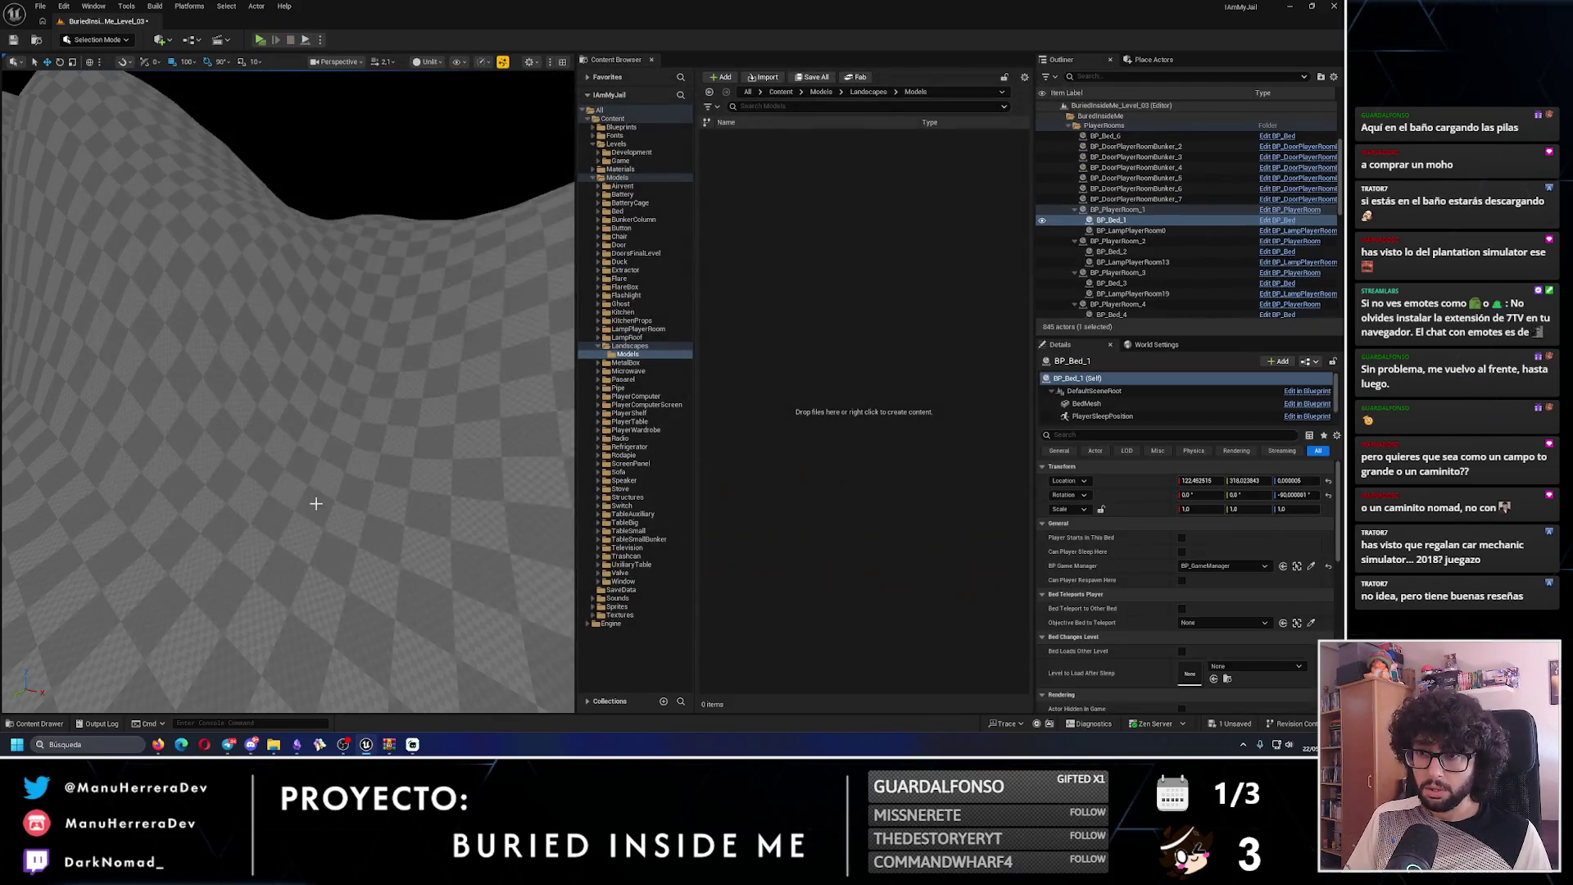
- Fly the view around the bed area and back out over the grey landscape
{"action": "key", "text": "s"}
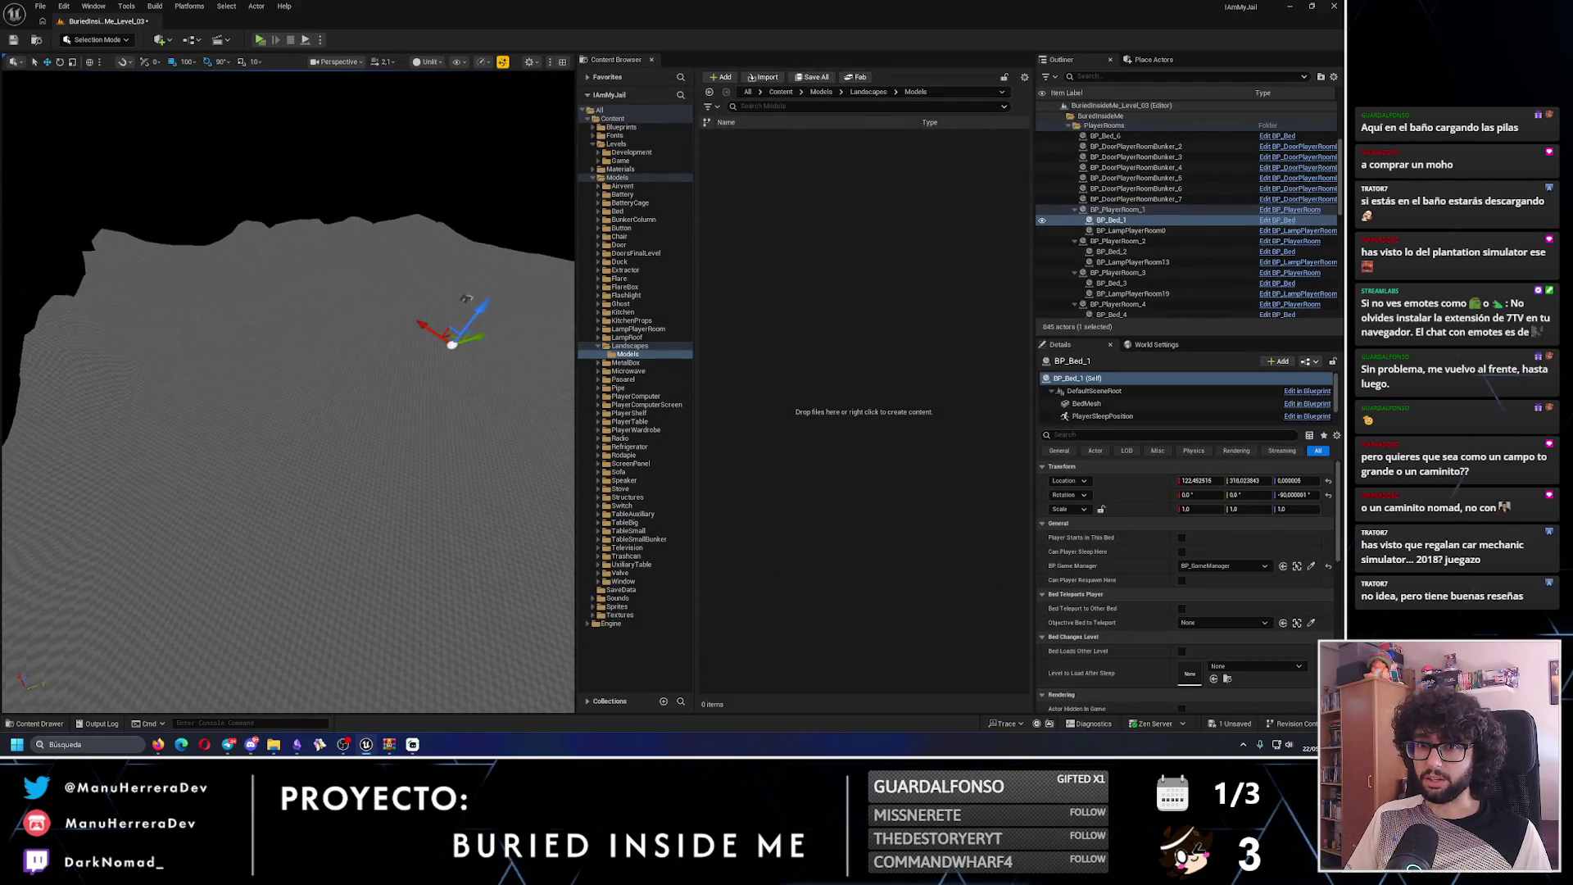
{"action": "key", "text": "d"}
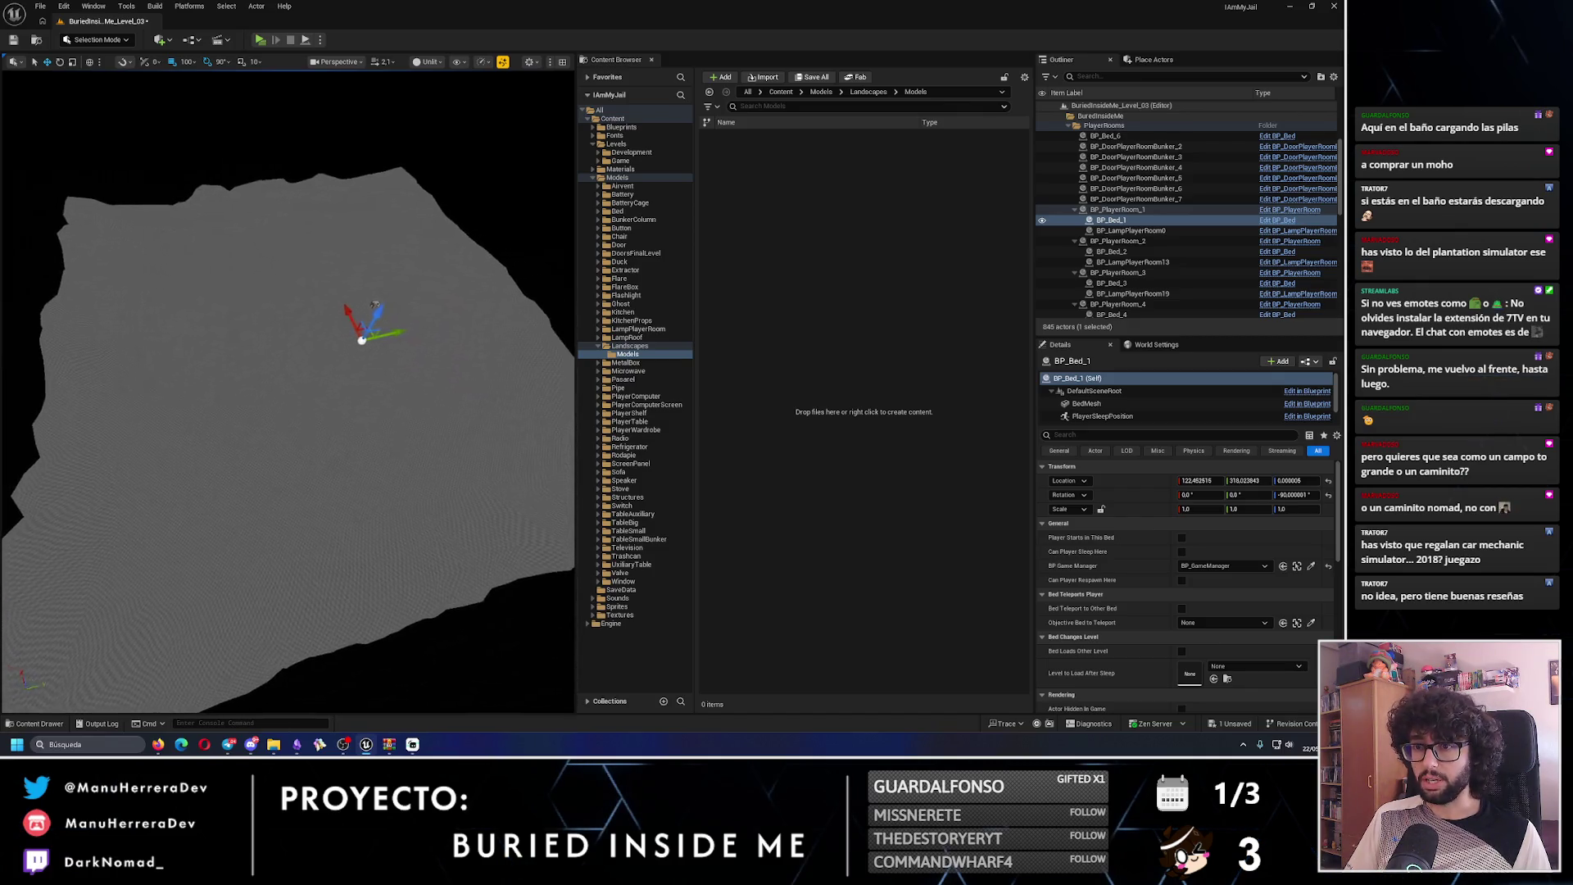
{"action": "key", "text": "f"}
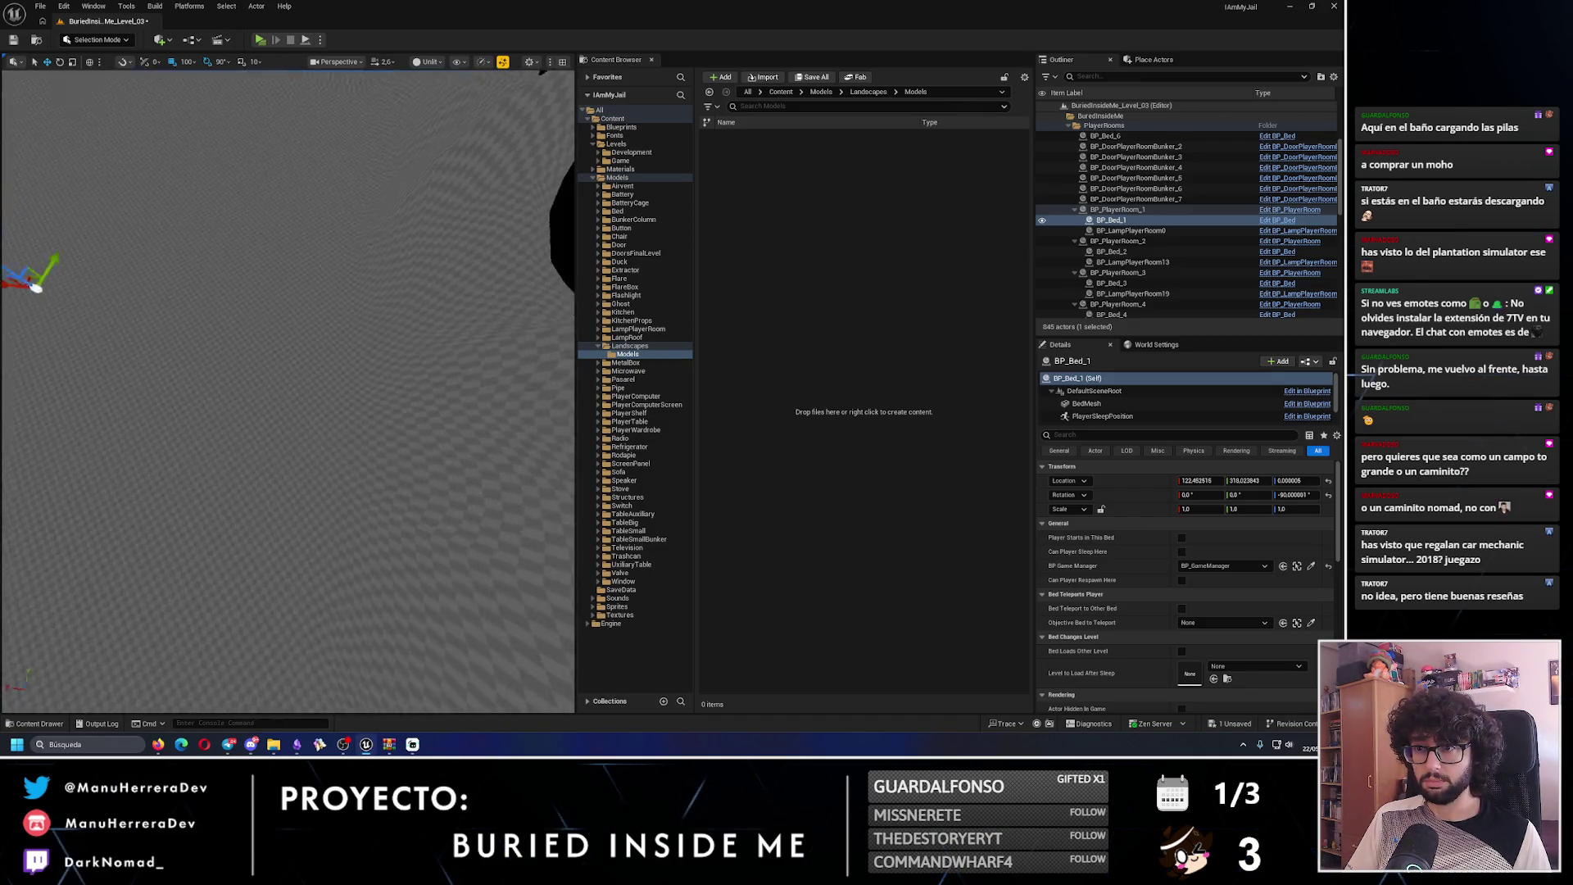
{"action": "key", "text": "w"}
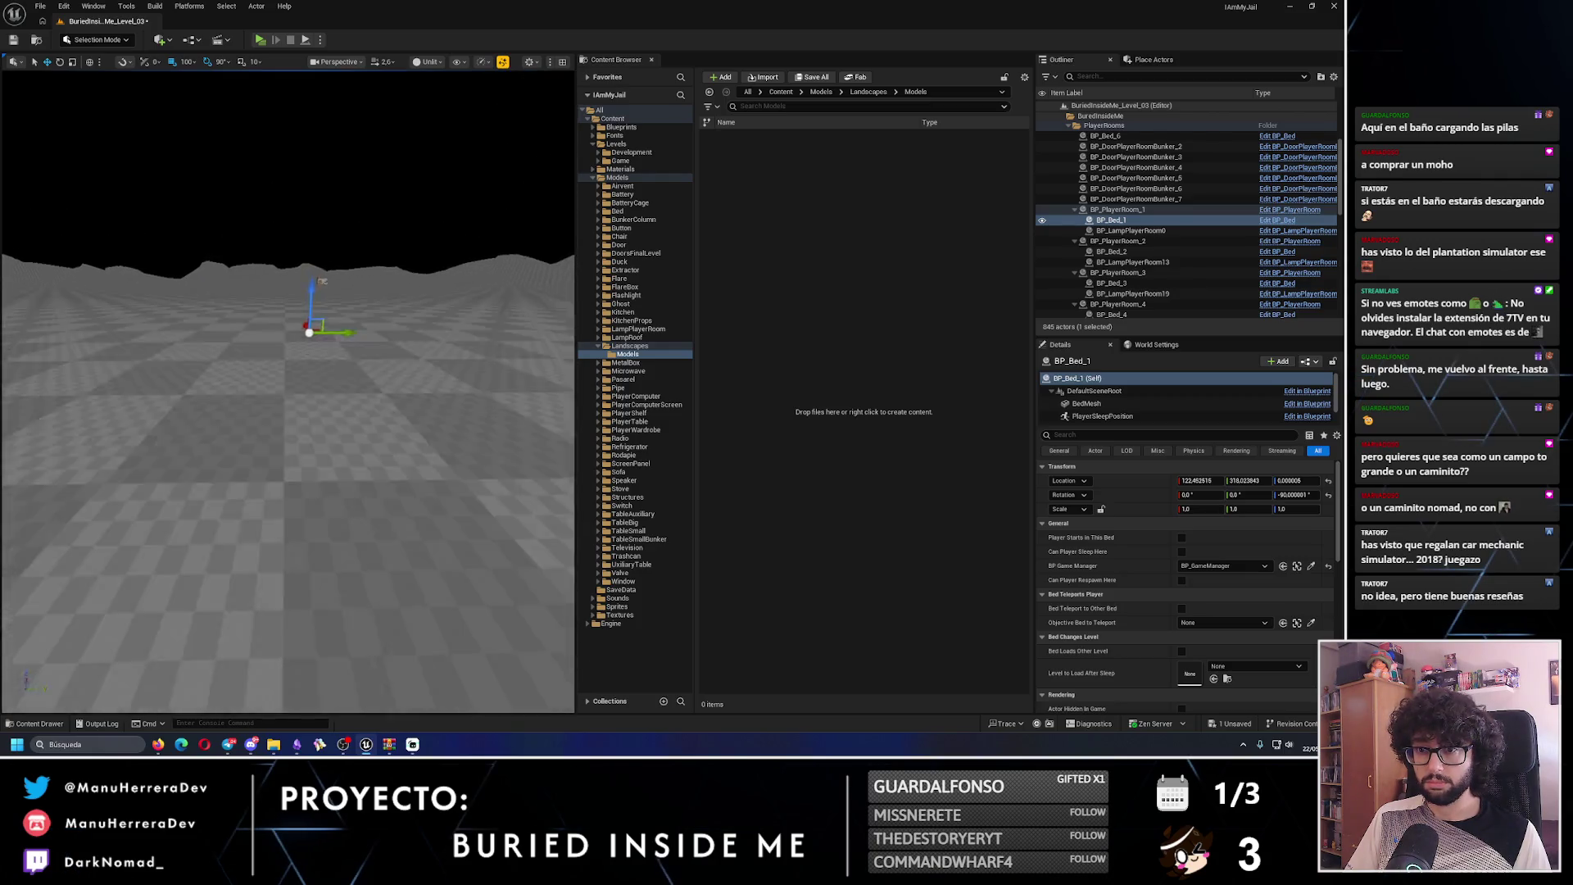
{"action": "key", "text": "s"}
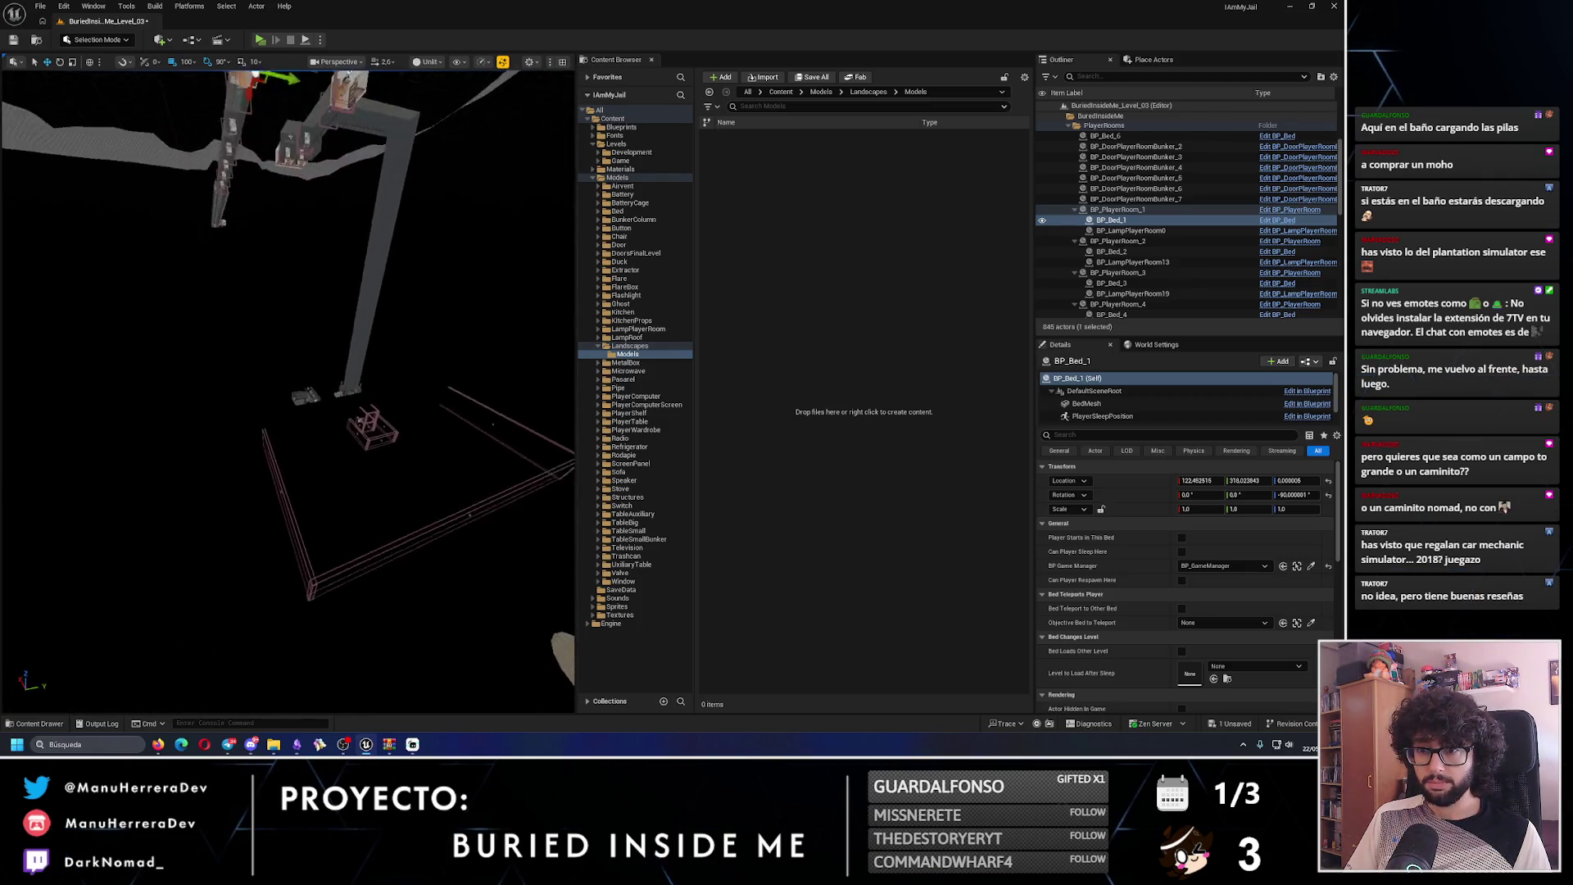
{"action": "key", "text": "w"}
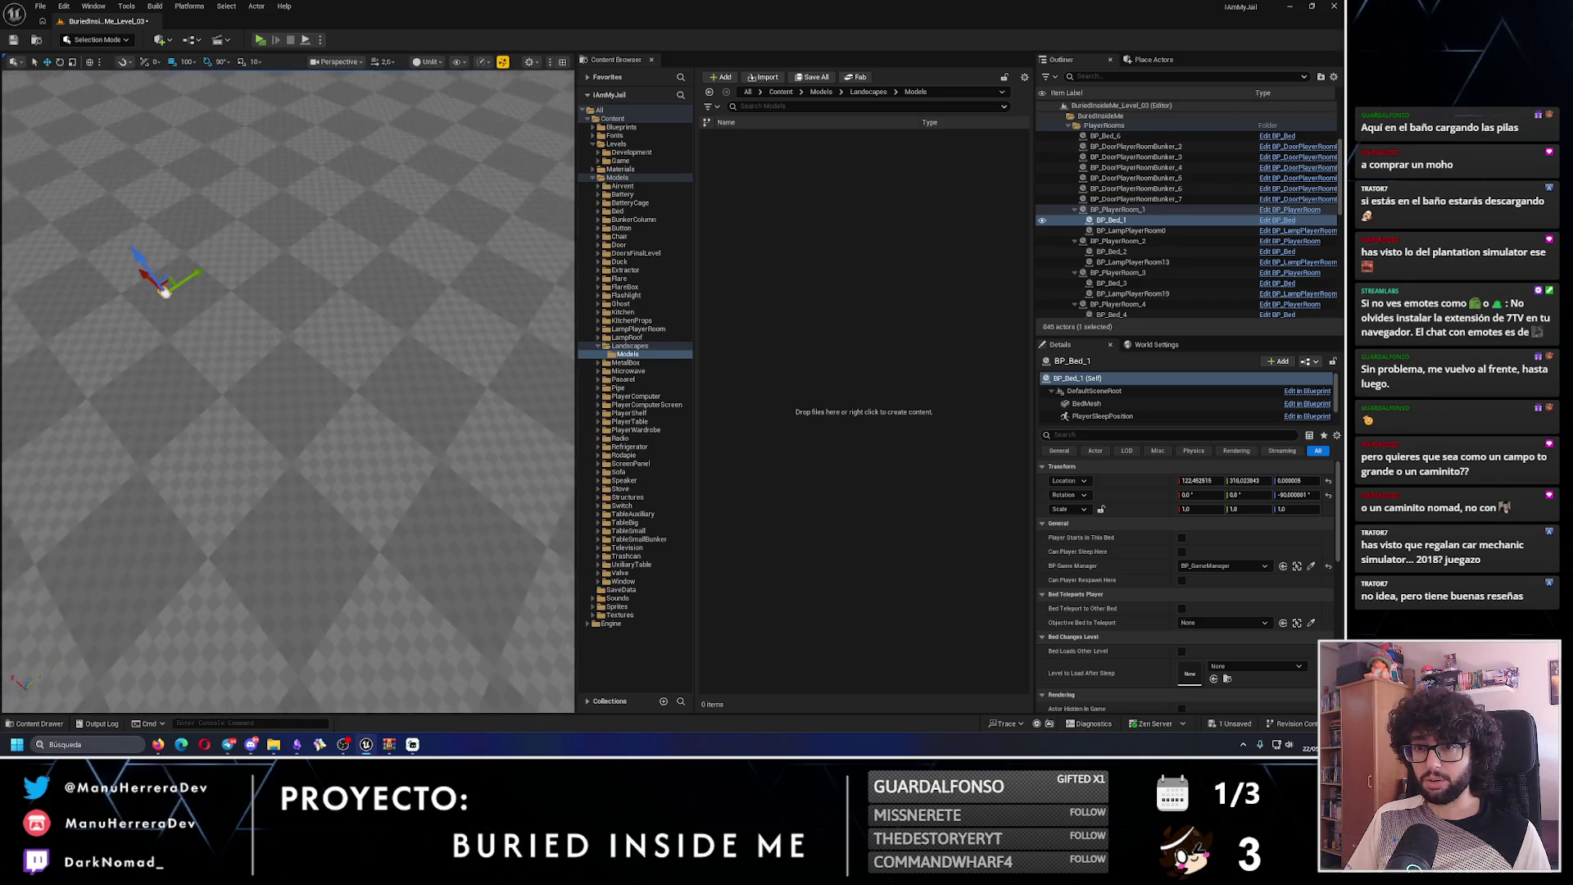
{"action": "key", "text": "s"}
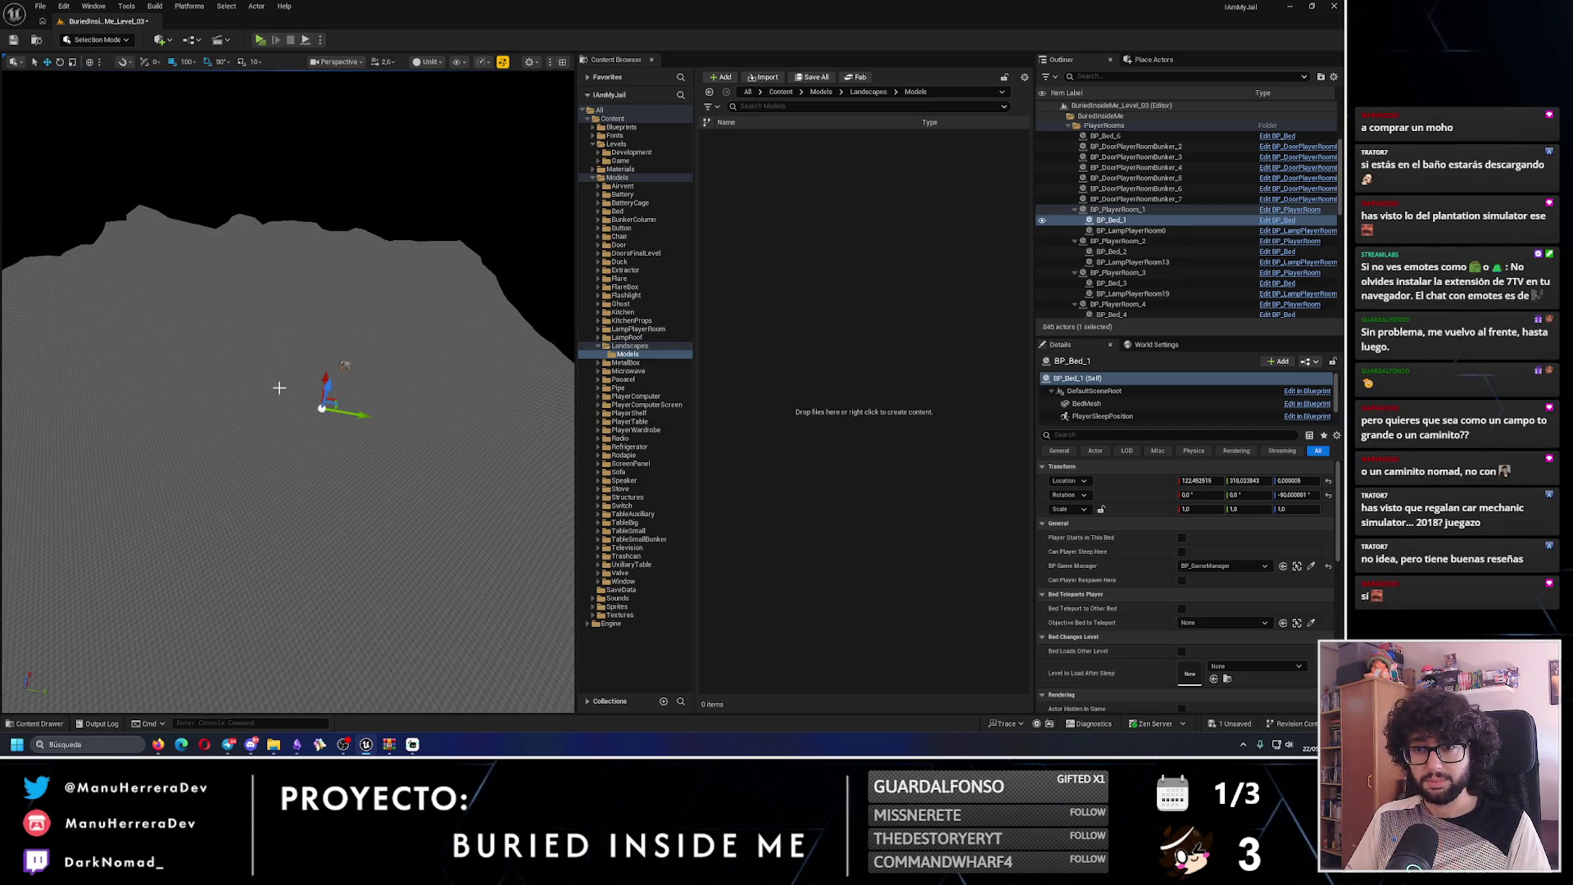
- Delete the bed and restore it, then select the landscape and open the editor modes list
{"action": "key", "text": "Delete"}
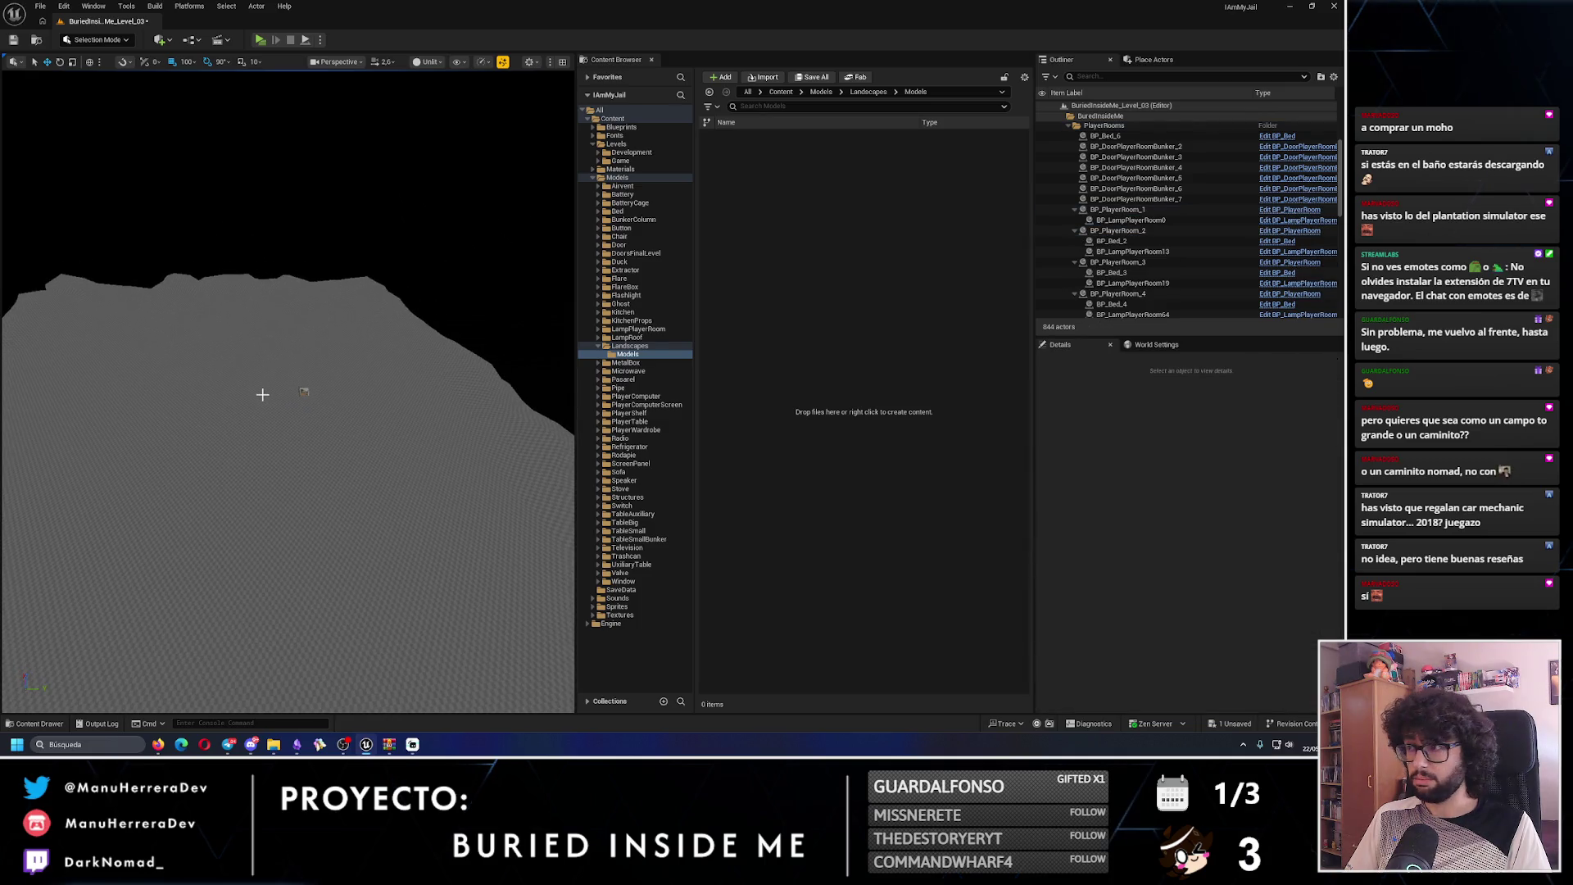
{"action": "key", "text": "ctrl+z"}
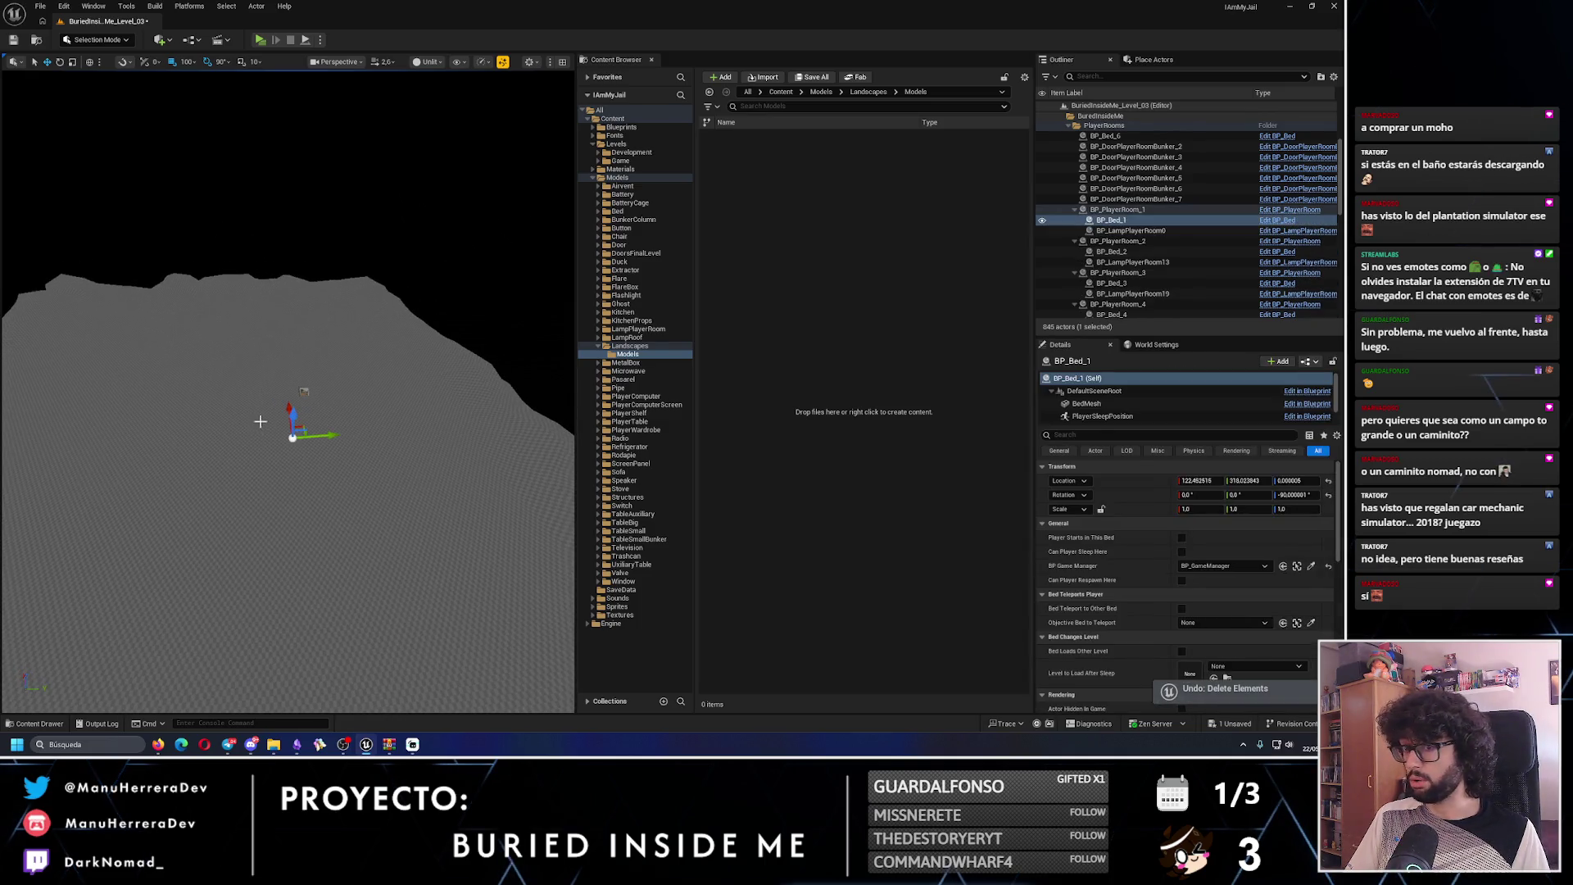
{"action": "left_click", "coordinate": [295, 503]}
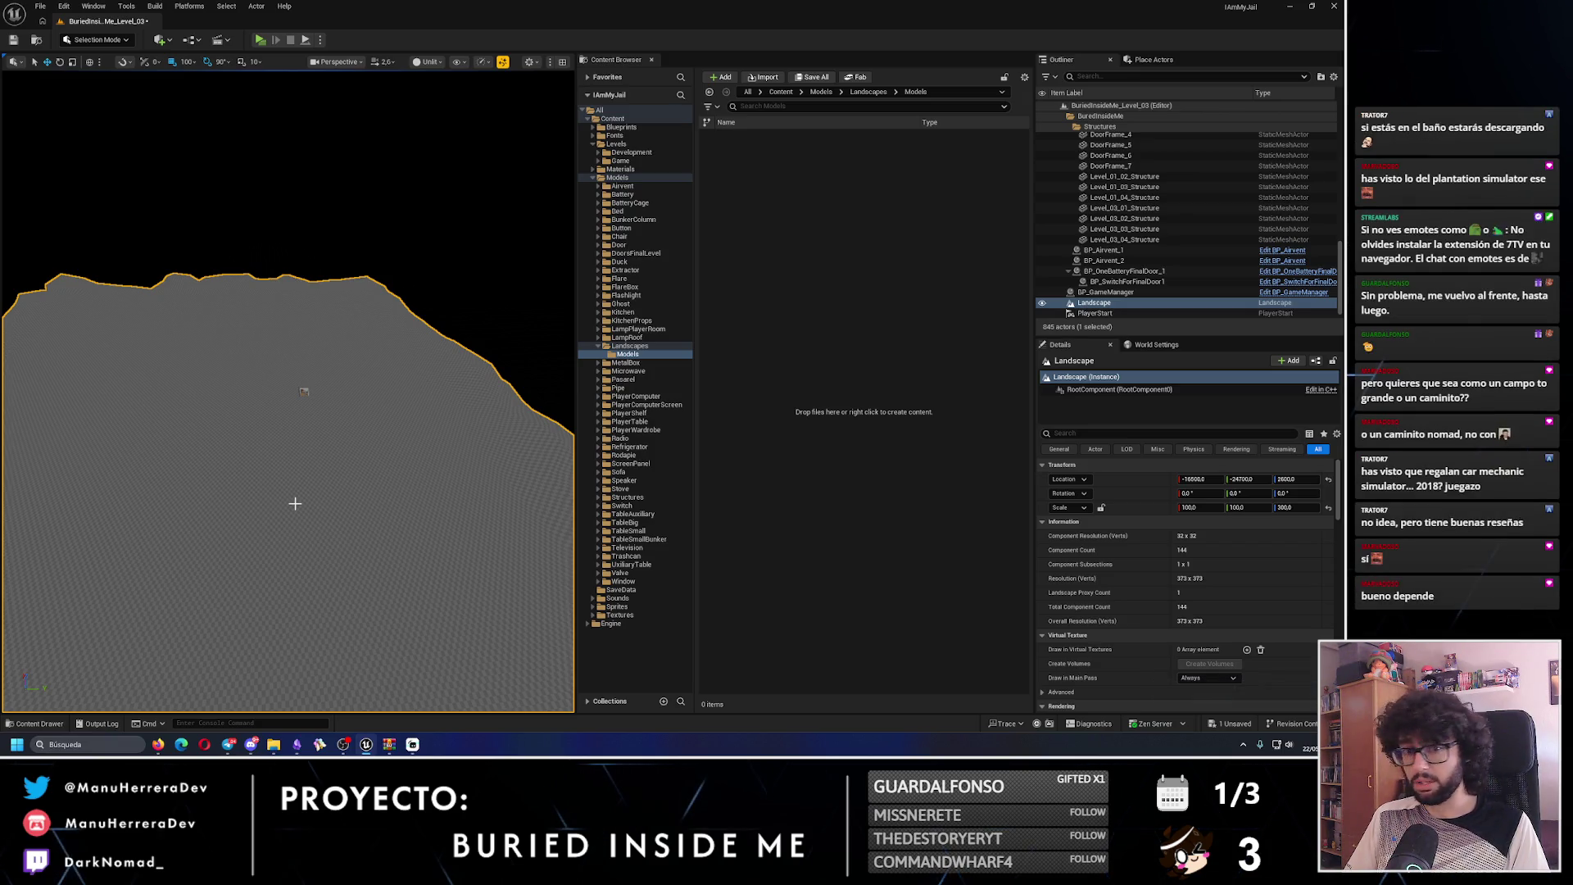
{"action": "left_click", "coordinate": [91, 41]}
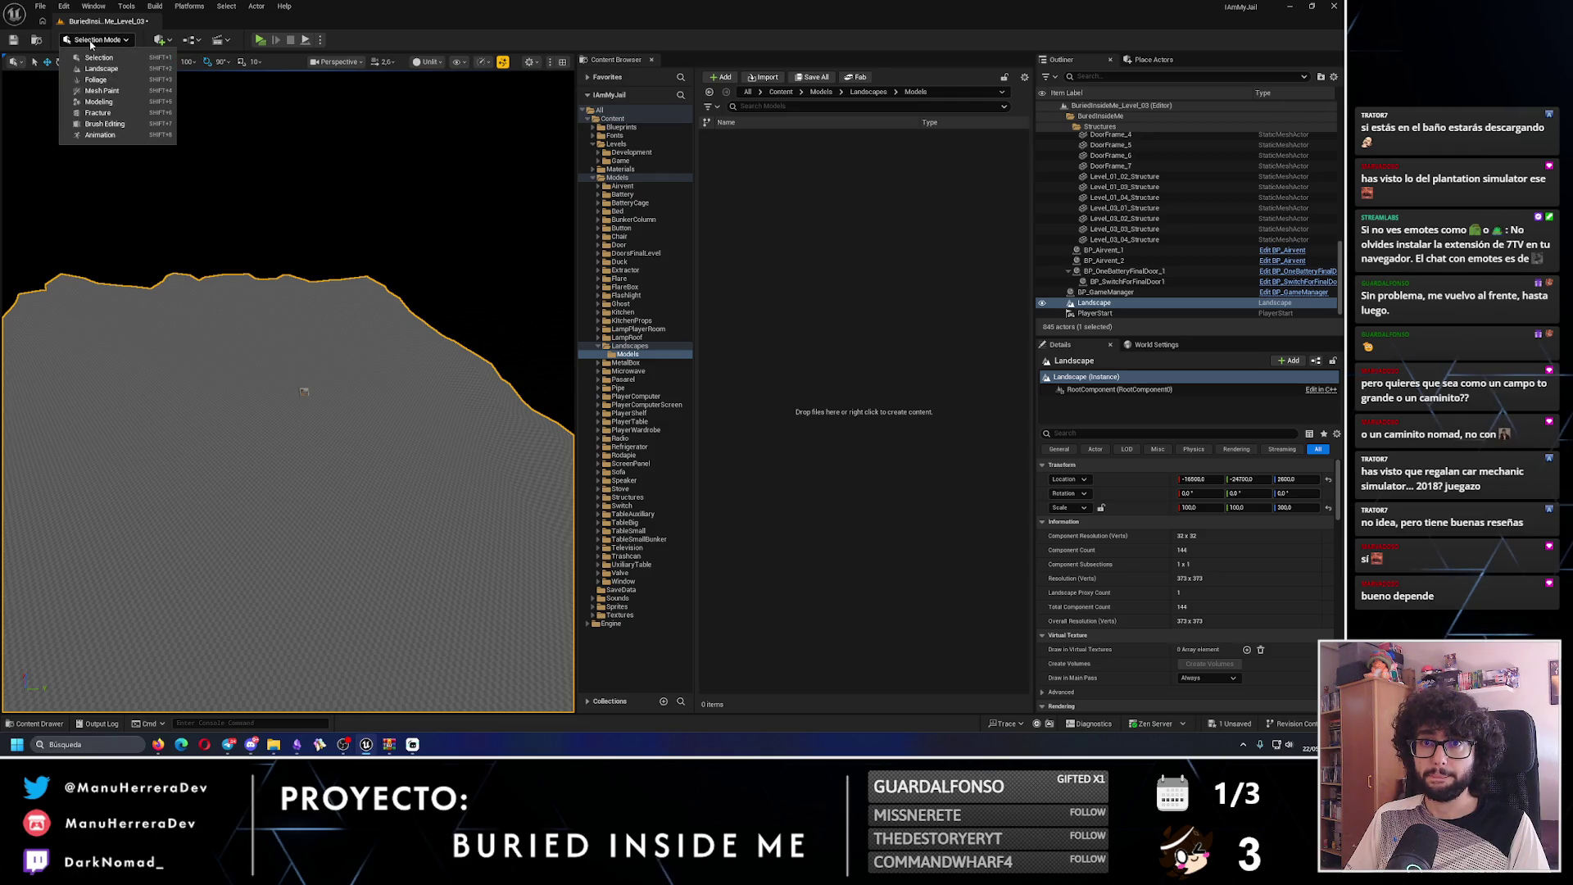
- Switch to Landscape Mode and open its Manage tools
{"action": "left_click", "coordinate": [98, 58]}
{"action": "left_click", "coordinate": [114, 41]}
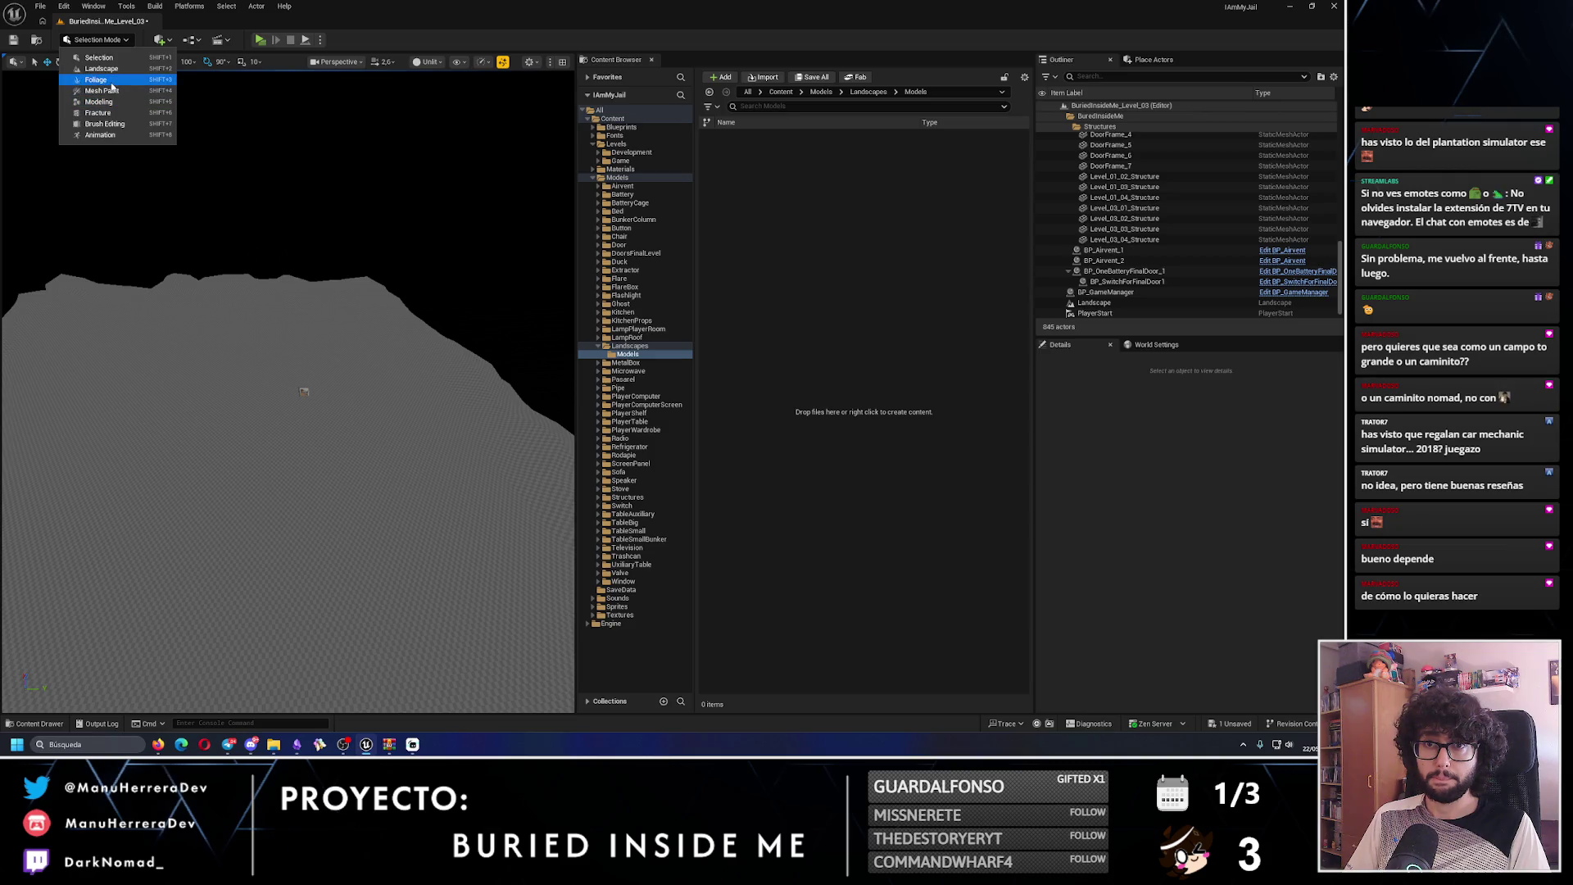
{"action": "left_click", "coordinate": [112, 72]}
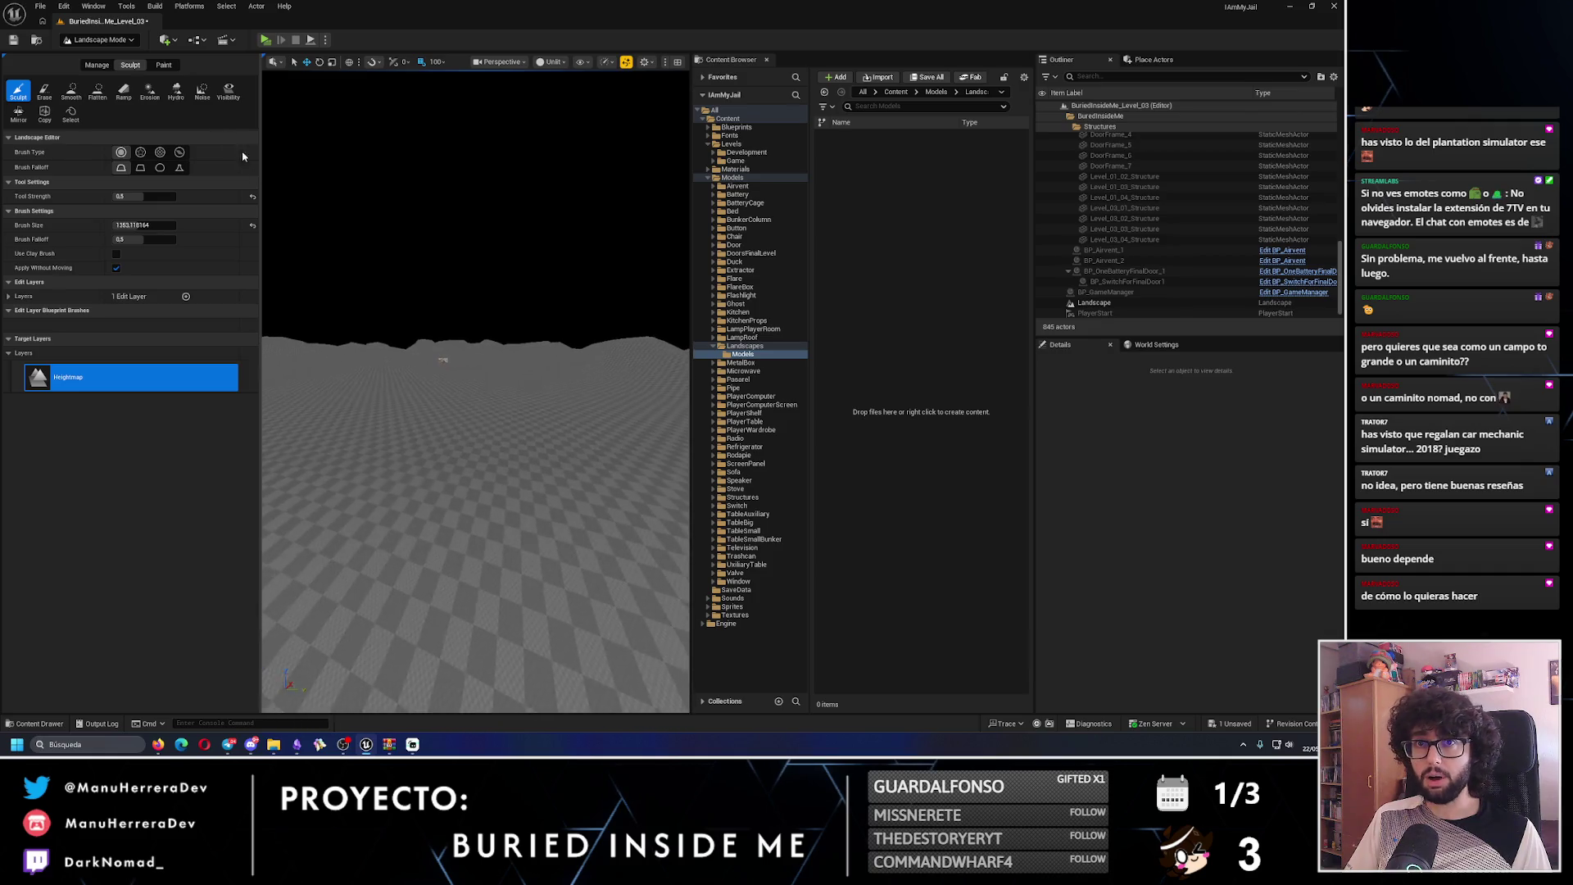
{"action": "left_click", "coordinate": [96, 65]}
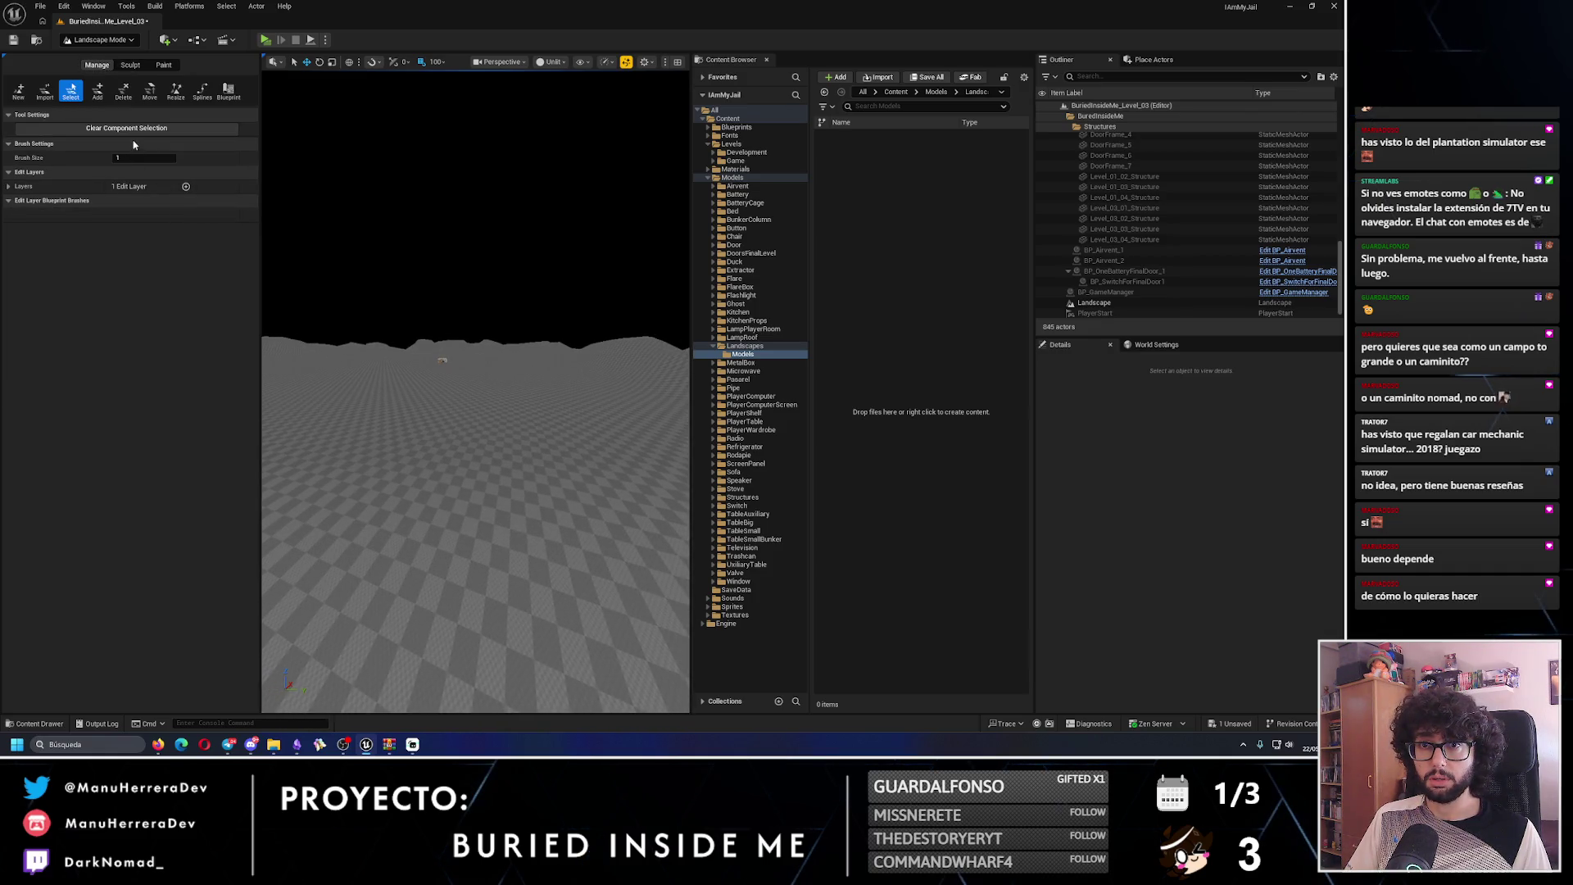
{"action": "left_click", "coordinate": [97, 90]}
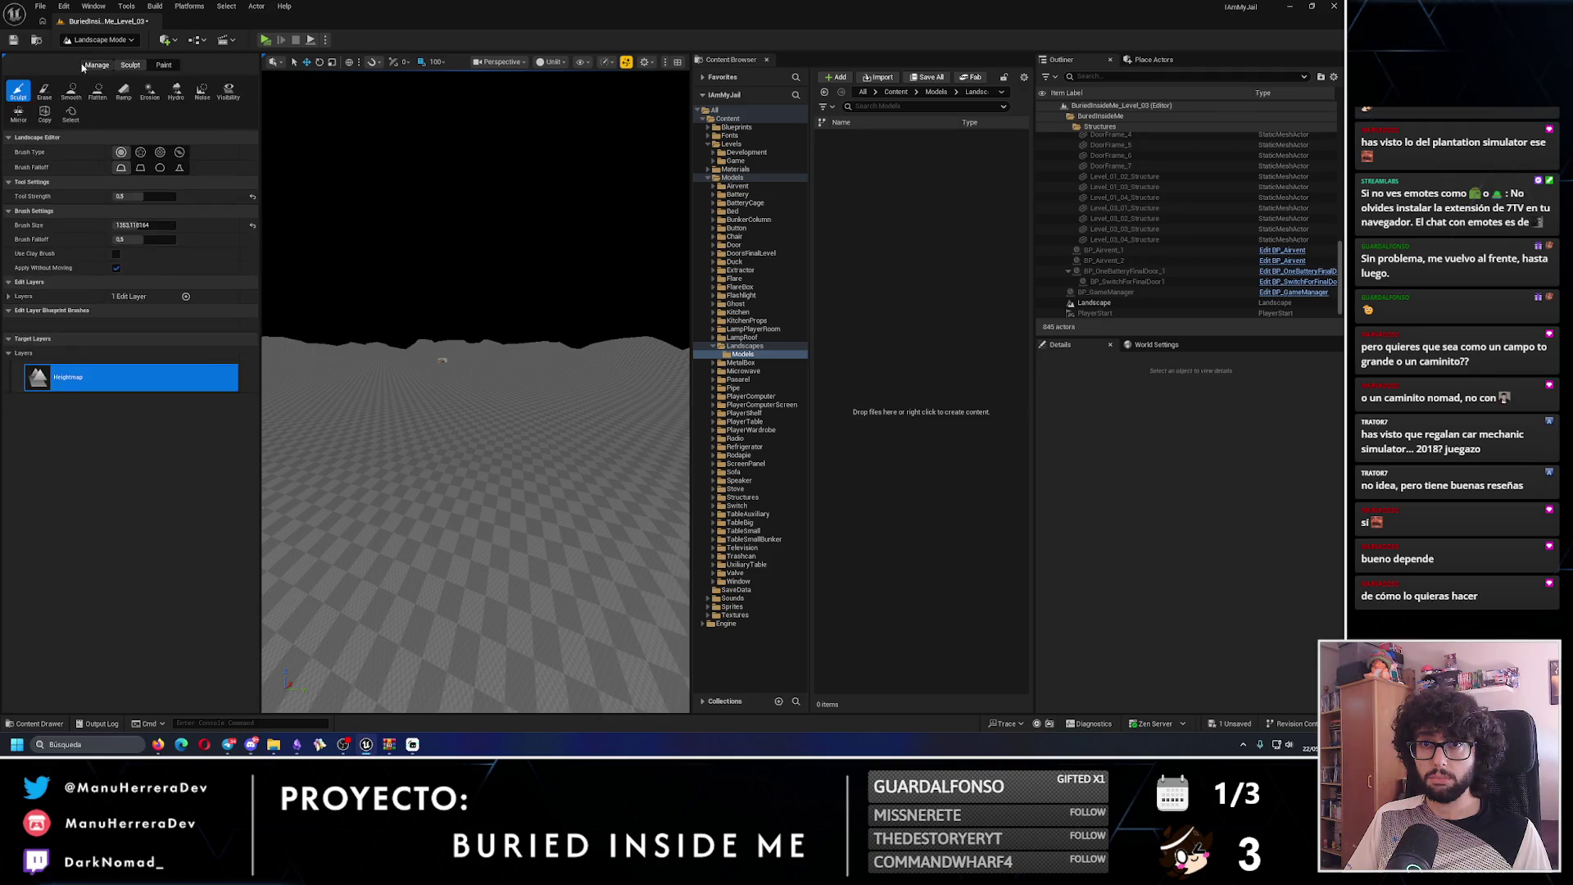
- Select the whole Landscape actor and delete it
{"action": "left_click", "coordinate": [1094, 302]}
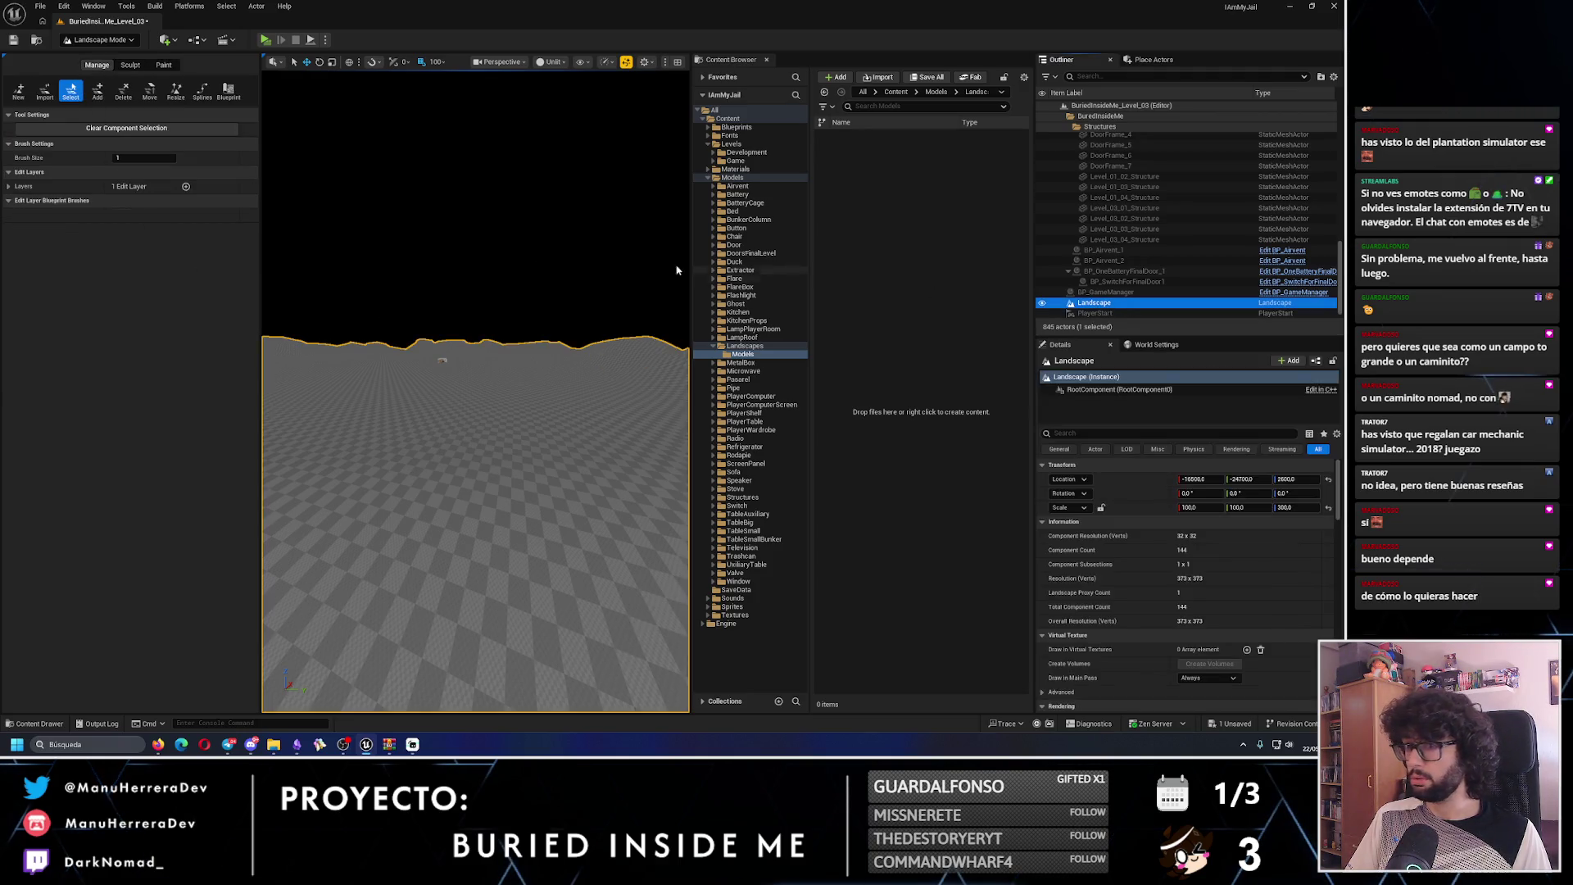
{"action": "key", "text": "f"}
{"action": "scroll", "coordinate": [450, 380], "scroll_direction": "up", "scroll_amount": 3}
{"action": "left_click", "coordinate": [524, 463]}
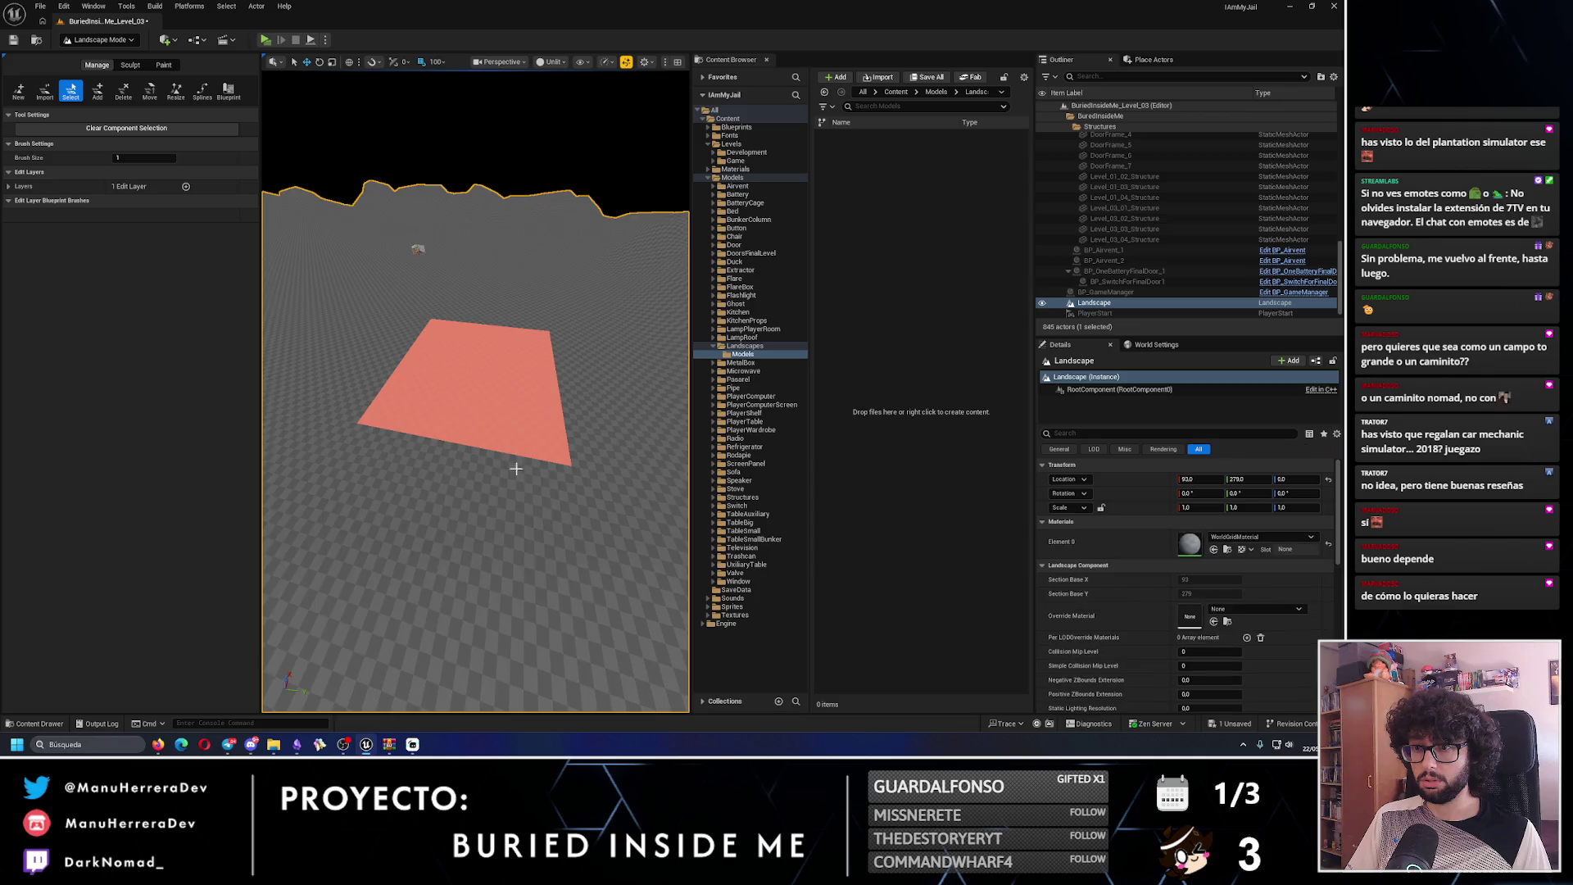
{"action": "scroll", "coordinate": [516, 468], "scroll_direction": "up", "scroll_amount": 3}
{"action": "key", "text": "Delete"}
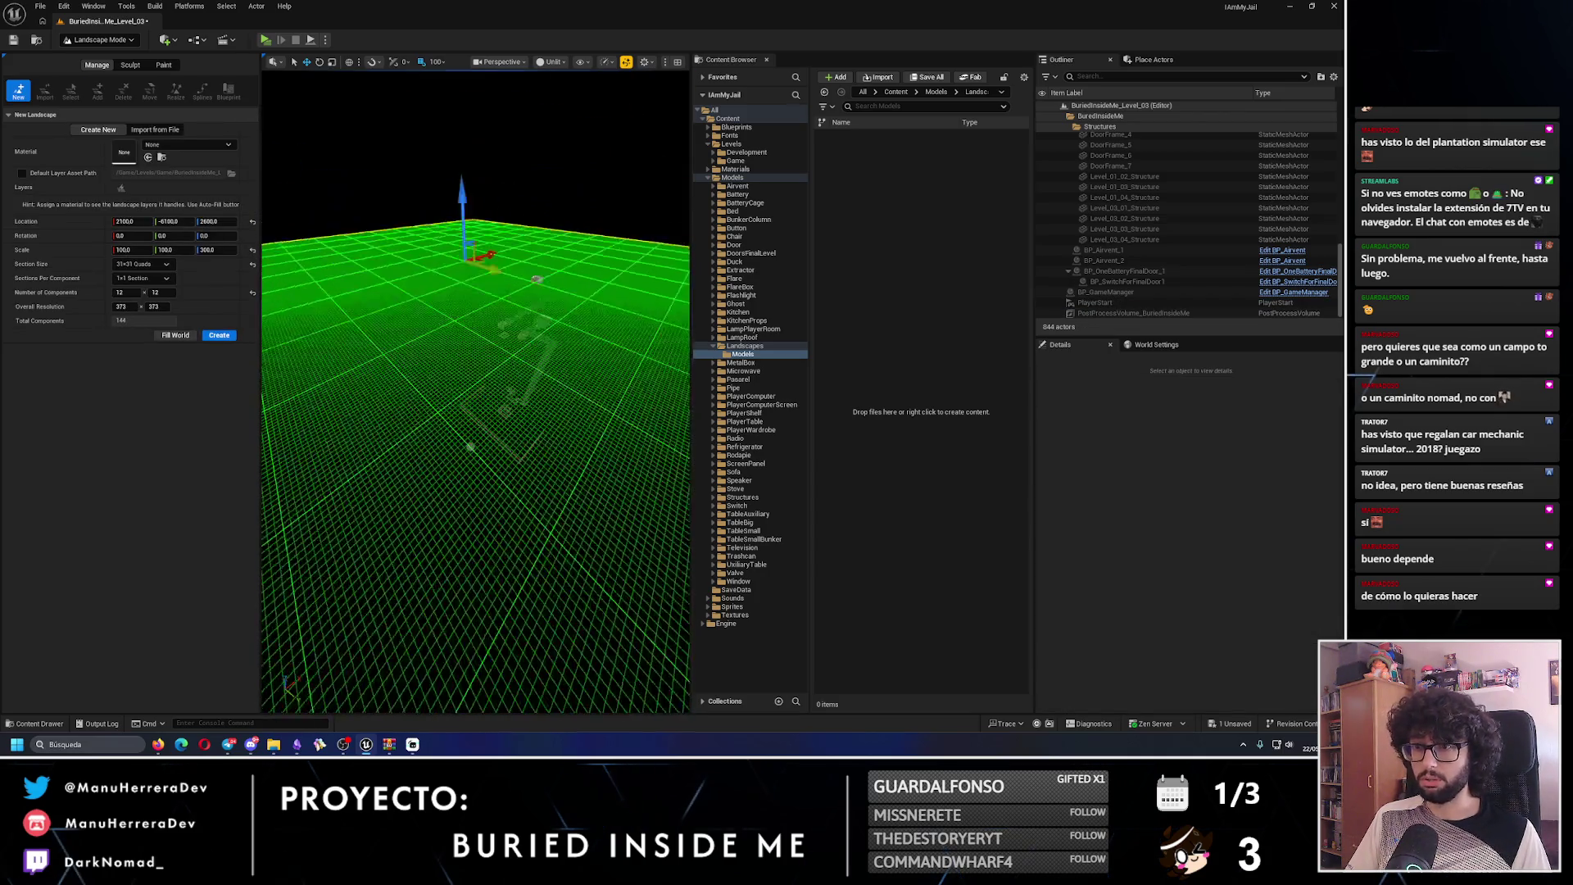
- Enter 70 for landscape Scale X and Y, then orbit around the green 373×373 preview grid
{"action": "left_click_drag", "start_coordinate": [533, 385], "coordinate": [558, 365]}
{"action": "left_click_drag", "start_coordinate": [570, 308], "coordinate": [553, 318]}
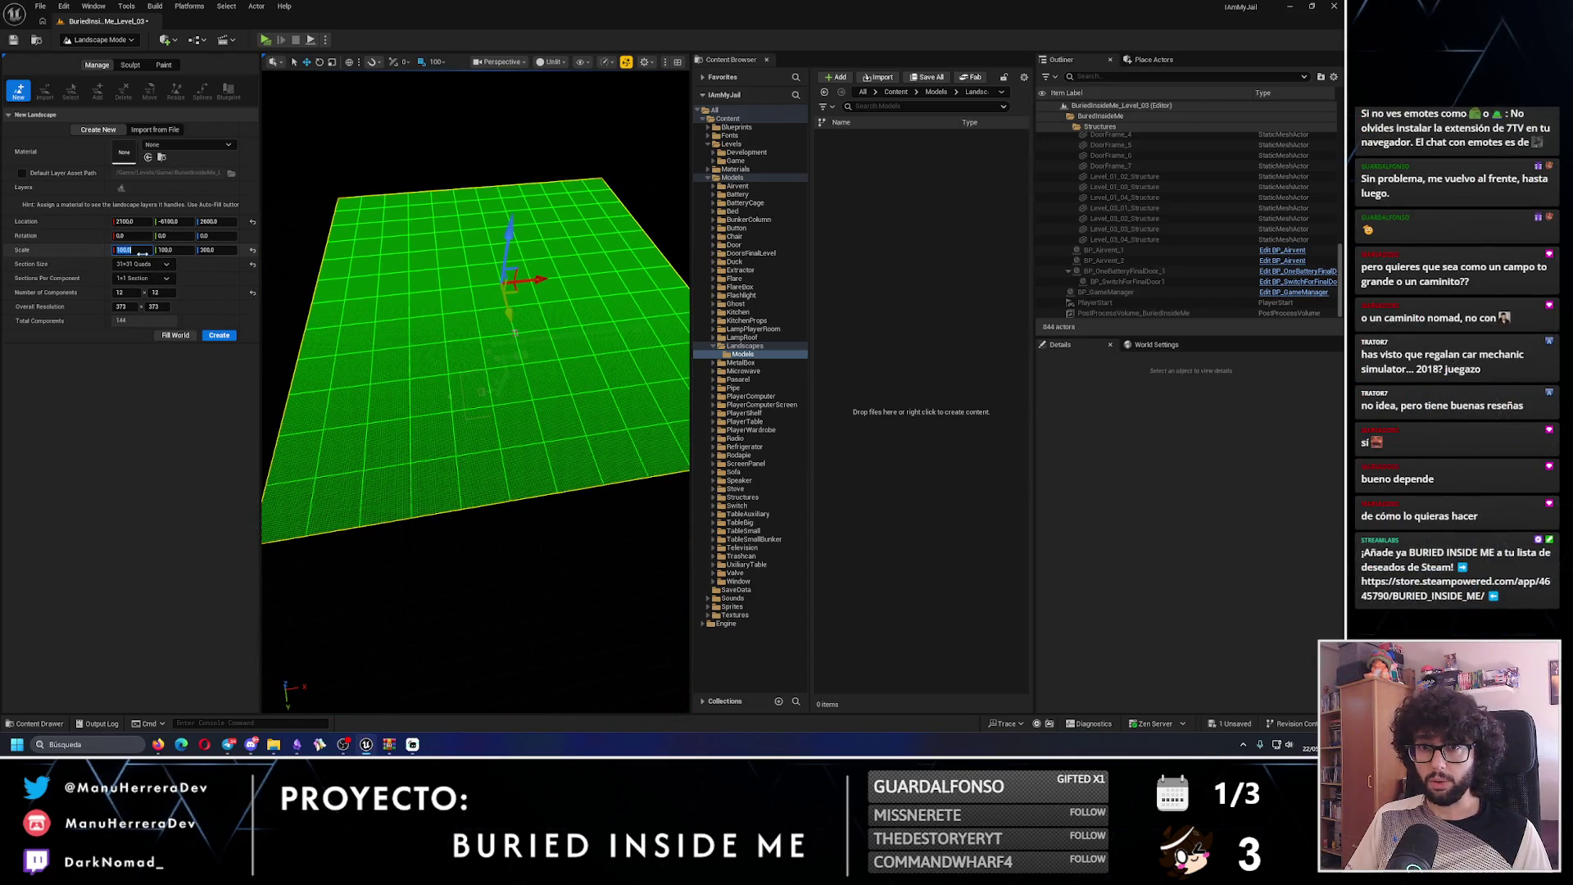
{"action": "type", "text": "70"}
{"action": "key", "text": "Return"}
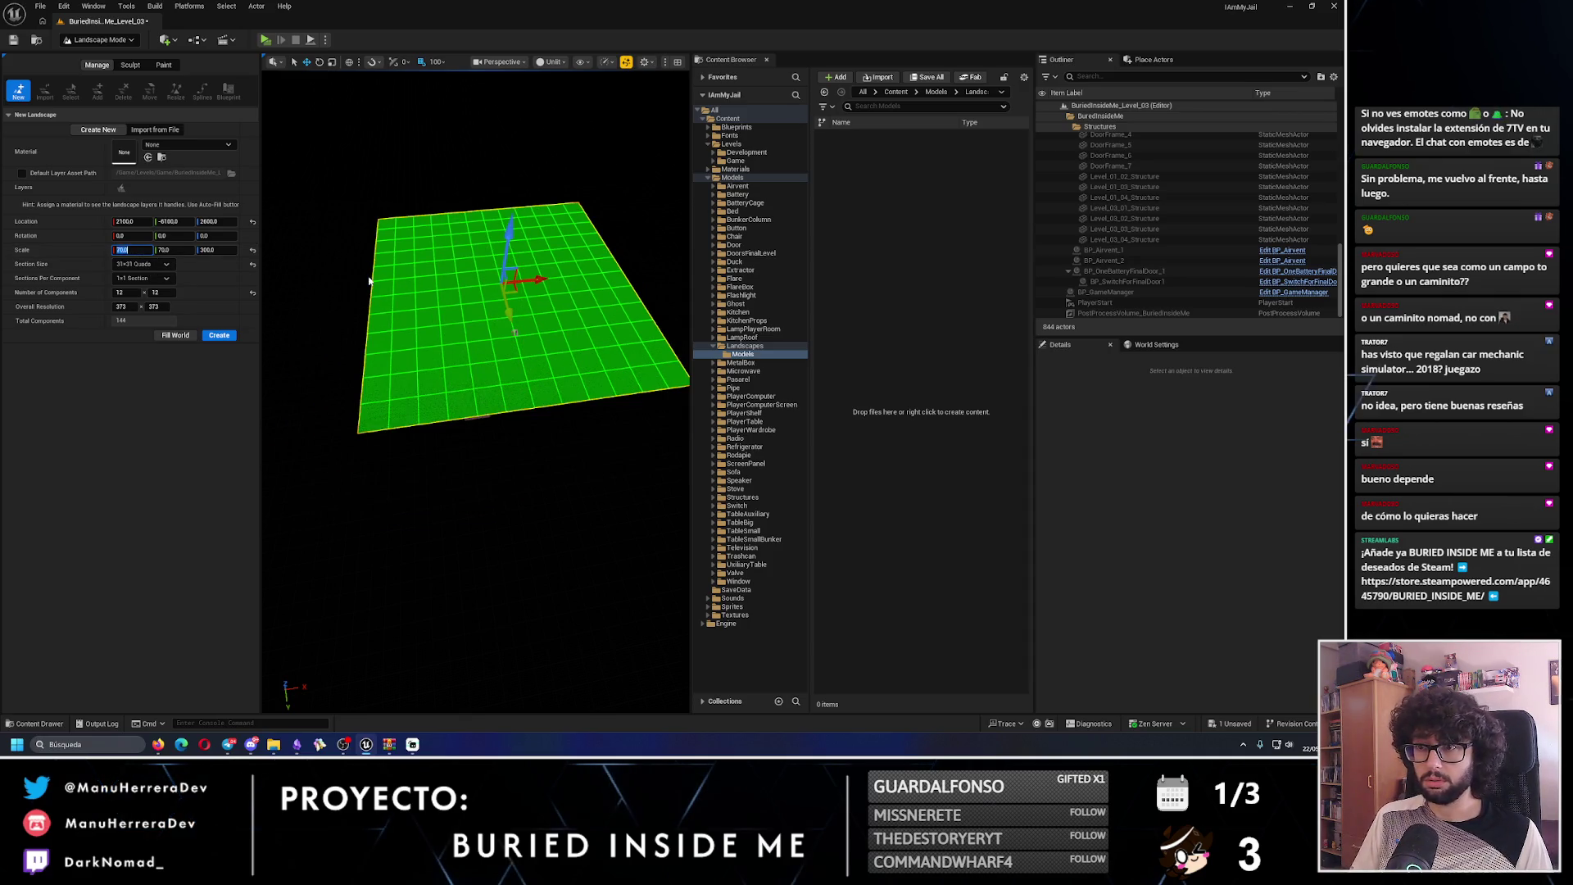
{"action": "key", "text": "Return"}
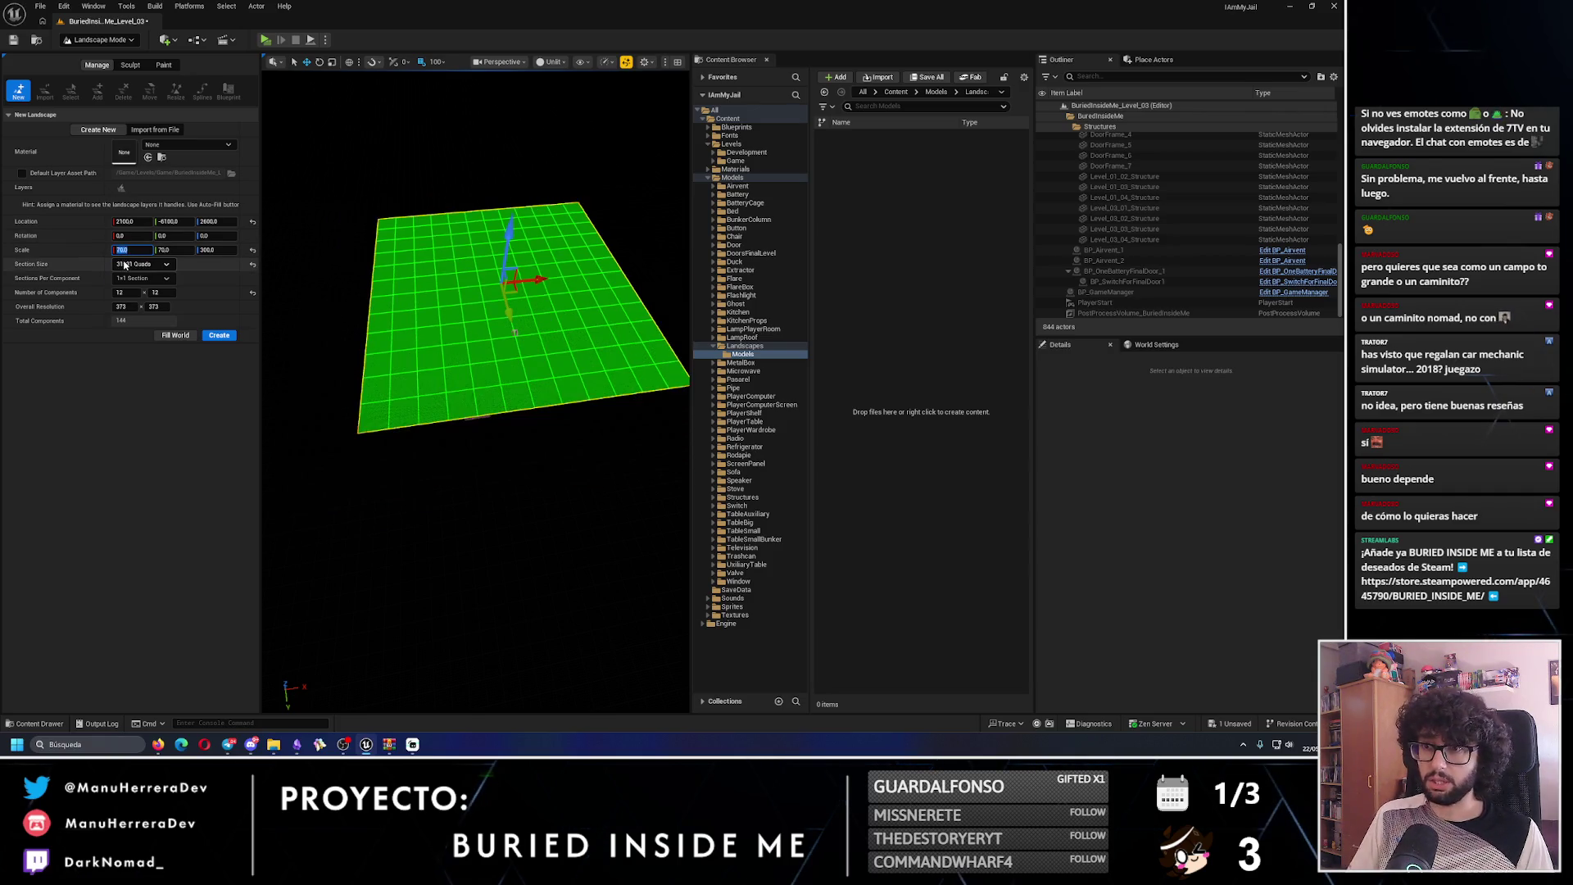
{"action": "type", "text": "0"}
{"action": "key", "text": "Return"}
{"action": "scroll", "coordinate": [475, 394], "scroll_direction": "up", "scroll_amount": 5}
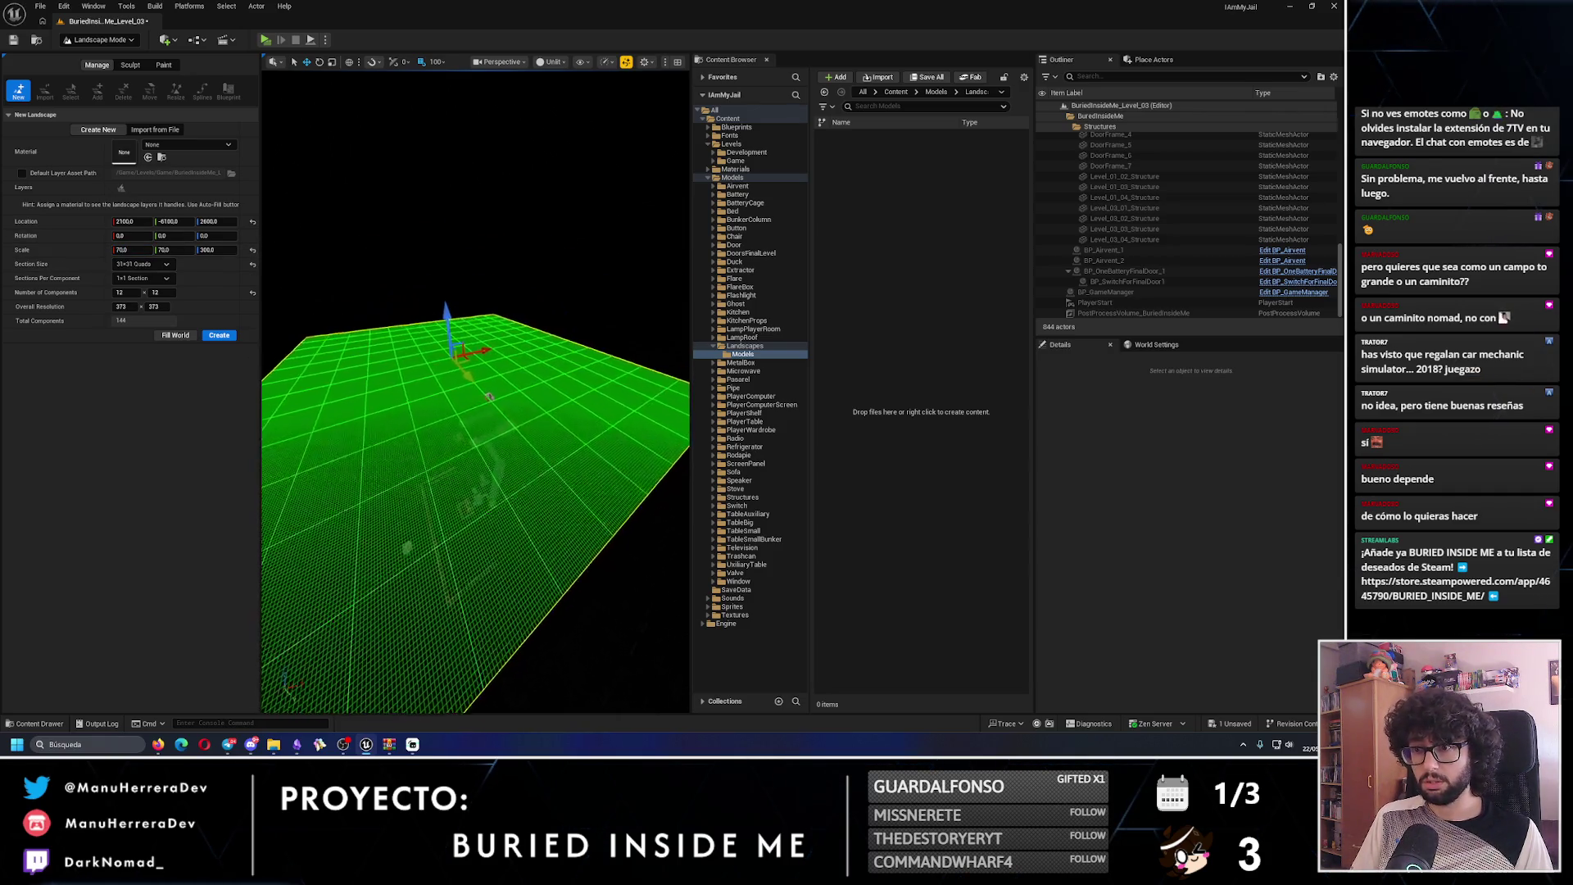
{"action": "left_click_drag", "start_coordinate": [400, 313], "coordinate": [484, 288]}
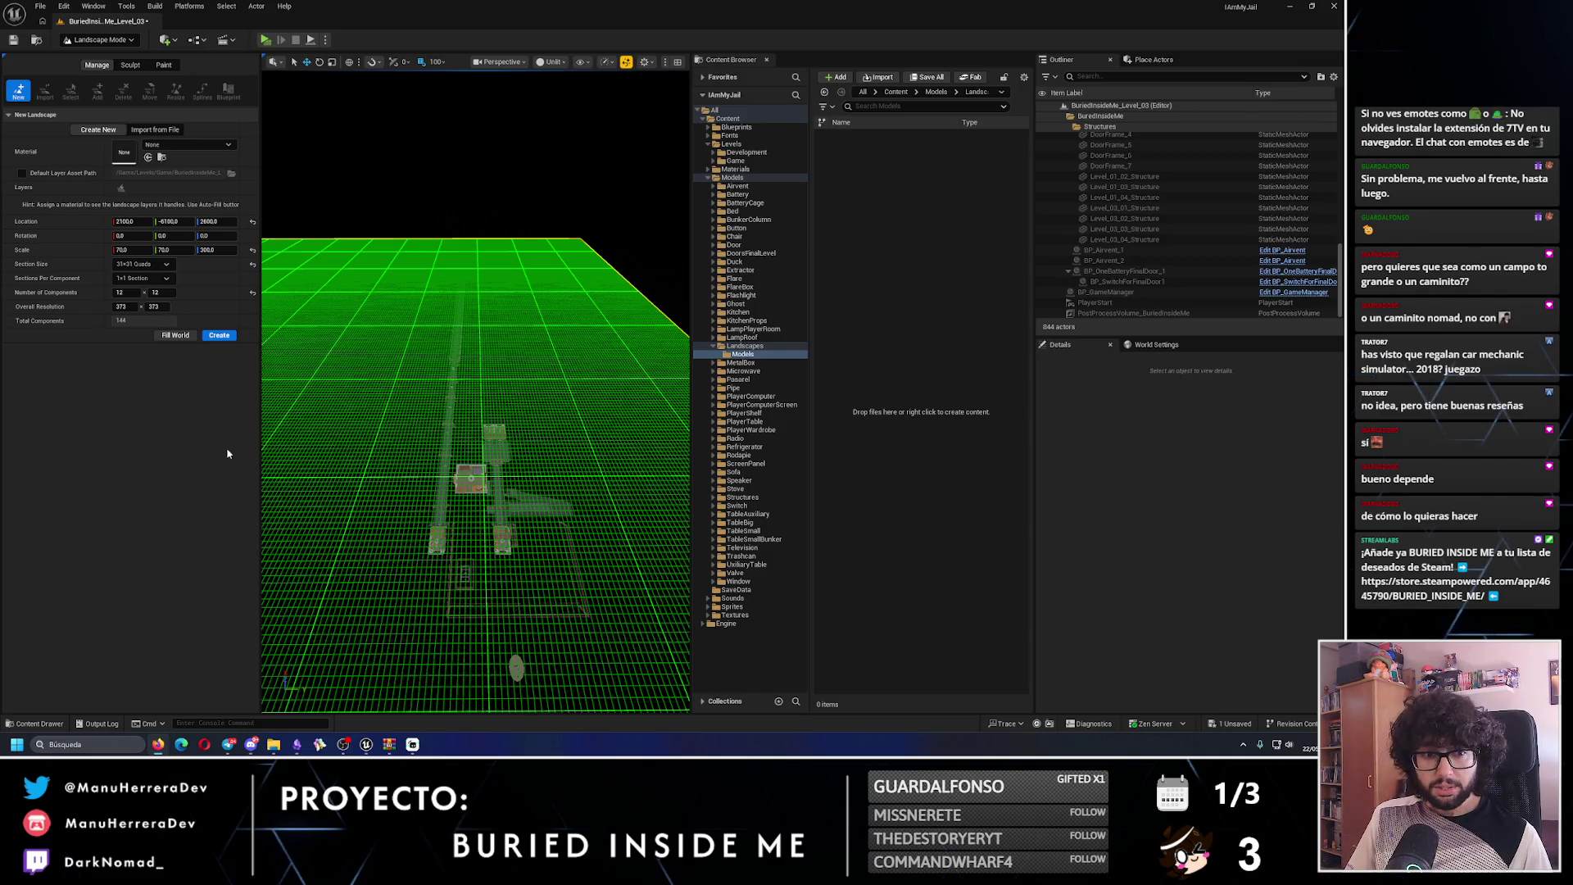
{"action": "mouse_move", "coordinate": [443, 474]}
{"action": "left_mouse_down"}
{"action": "mouse_move", "coordinate": [385, 459]}
{"action": "mouse_move", "coordinate": [426, 471]}
{"action": "mouse_move", "coordinate": [459, 455]}
{"action": "left_mouse_up"}
{"action": "key", "text": "Up"}
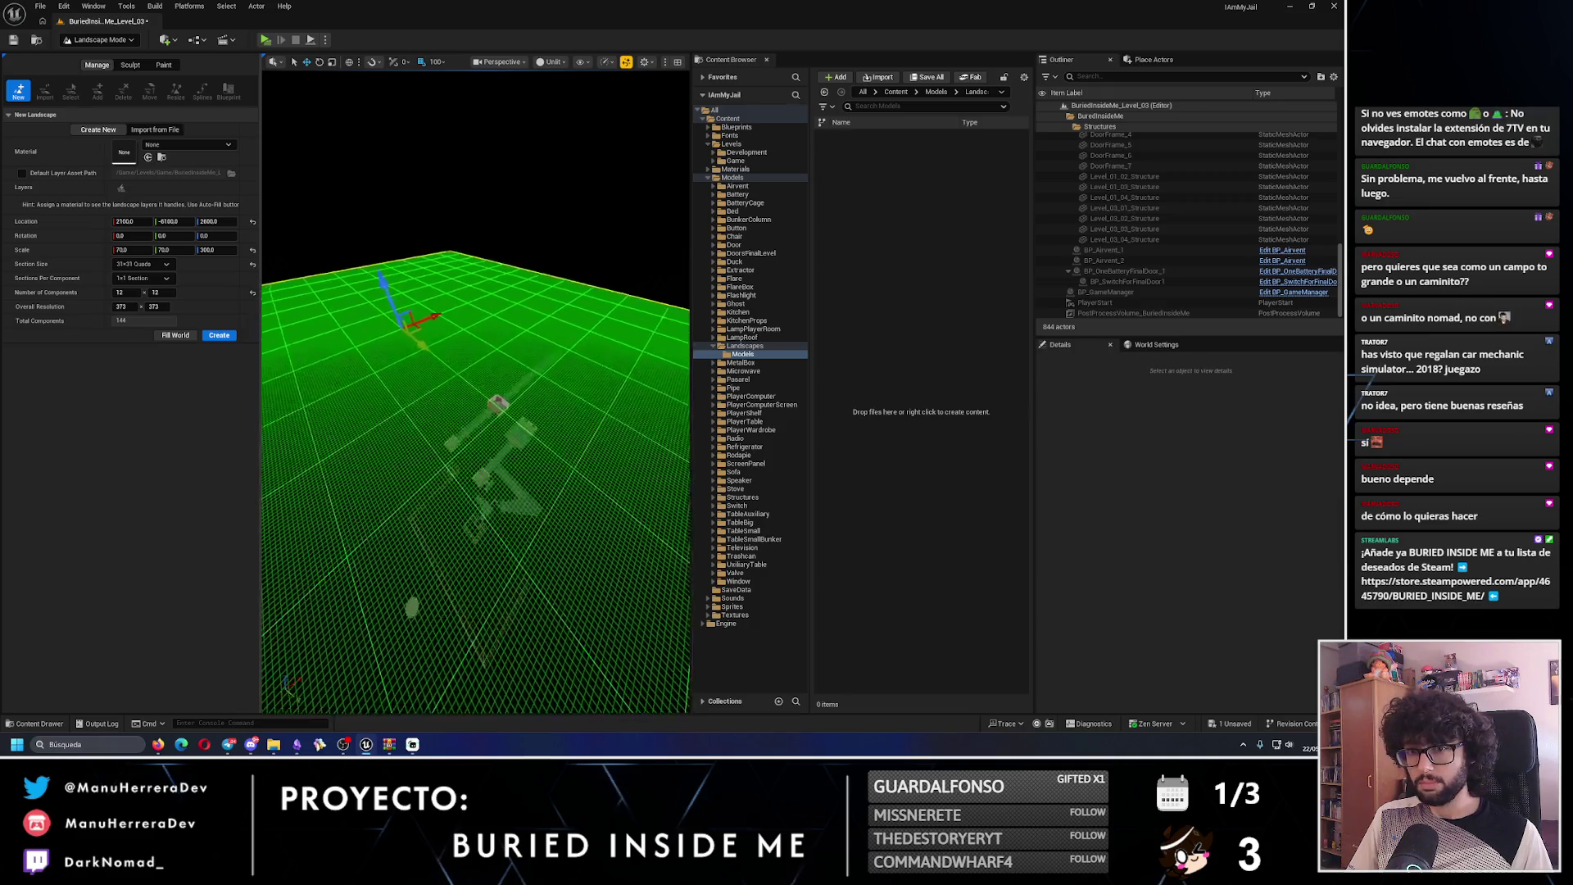
- Try a 15x15 section size, revert to 31x31 quads, and reduce resolution to 249×249
{"action": "left_click", "coordinate": [152, 264]}
{"action": "left_click", "coordinate": [135, 290]}
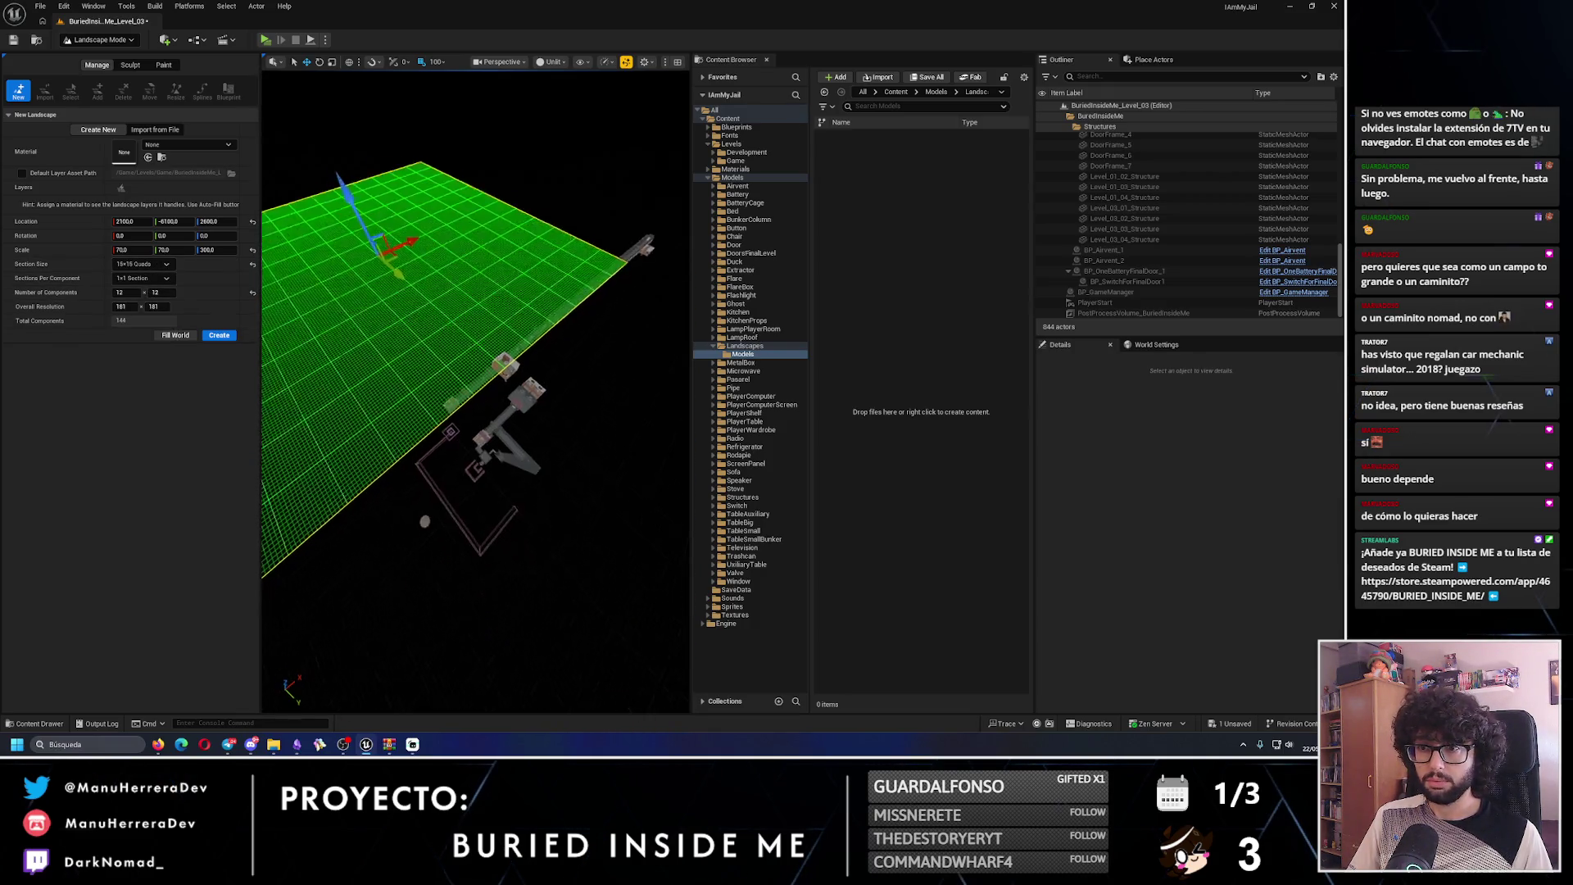
{"action": "key", "text": "f"}
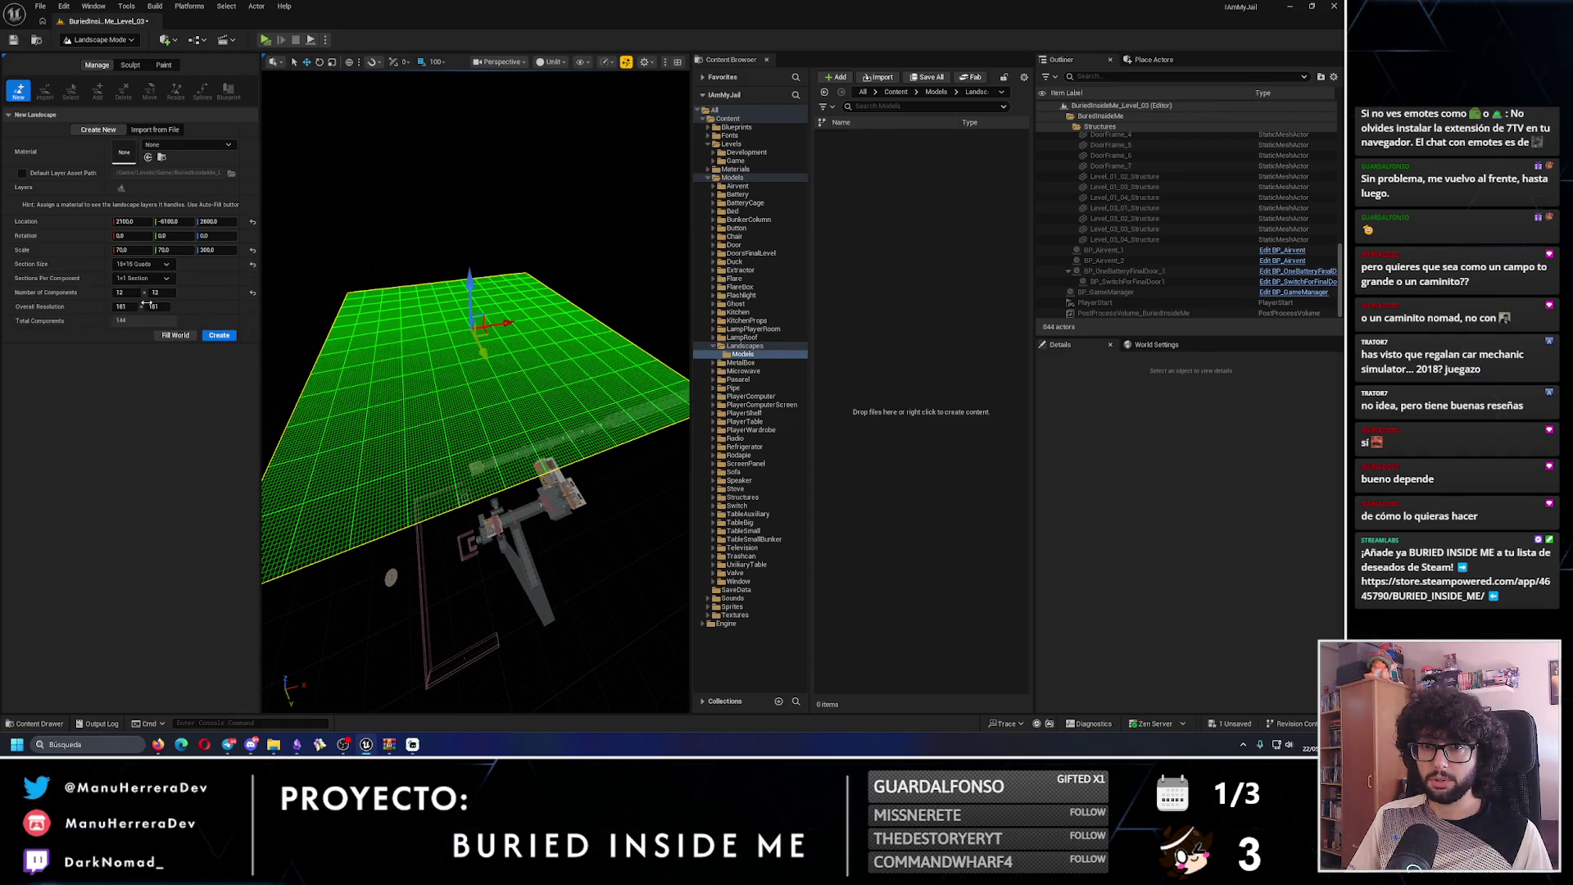
{"action": "left_click_drag", "start_coordinate": [145, 303], "coordinate": [155, 304]}
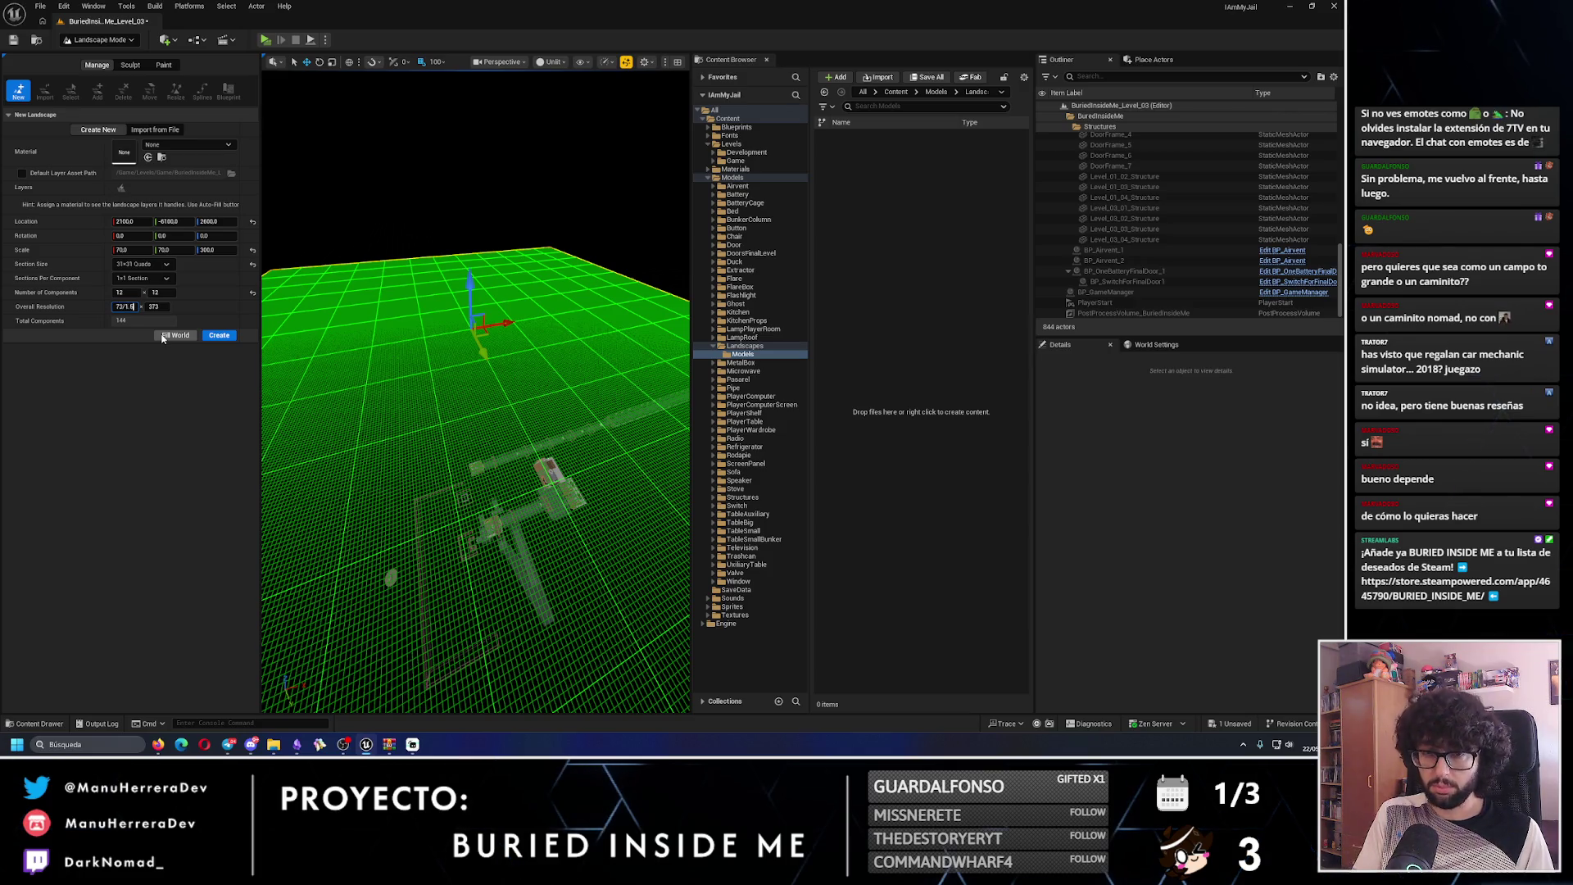
{"action": "key", "text": "Return"}
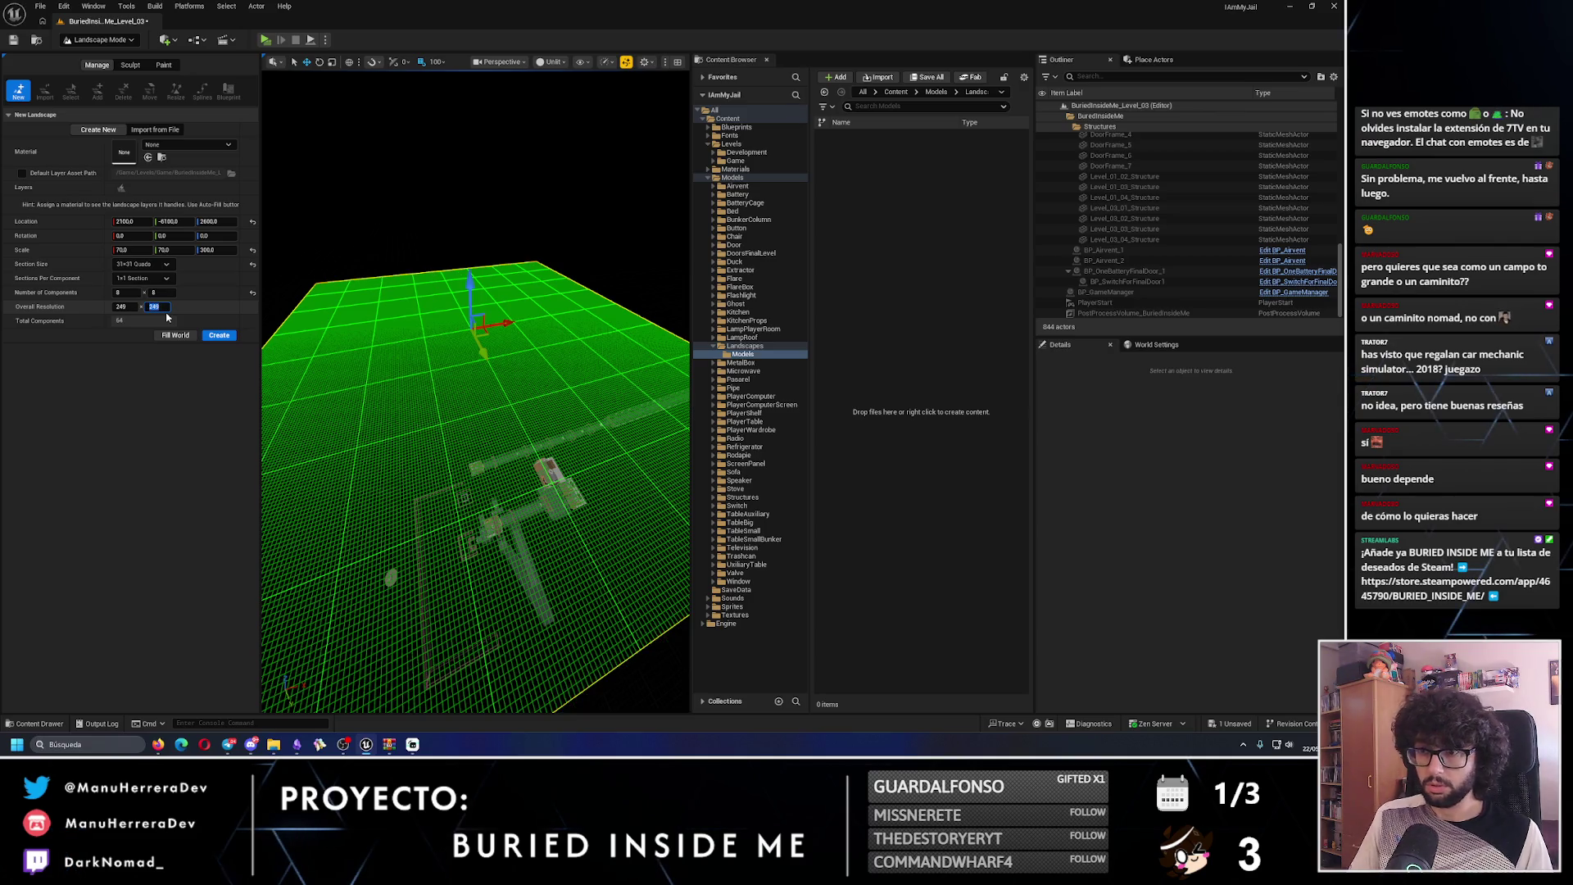
{"action": "key", "text": "Return"}
{"action": "left_click_drag", "start_coordinate": [327, 357], "coordinate": [356, 353]}
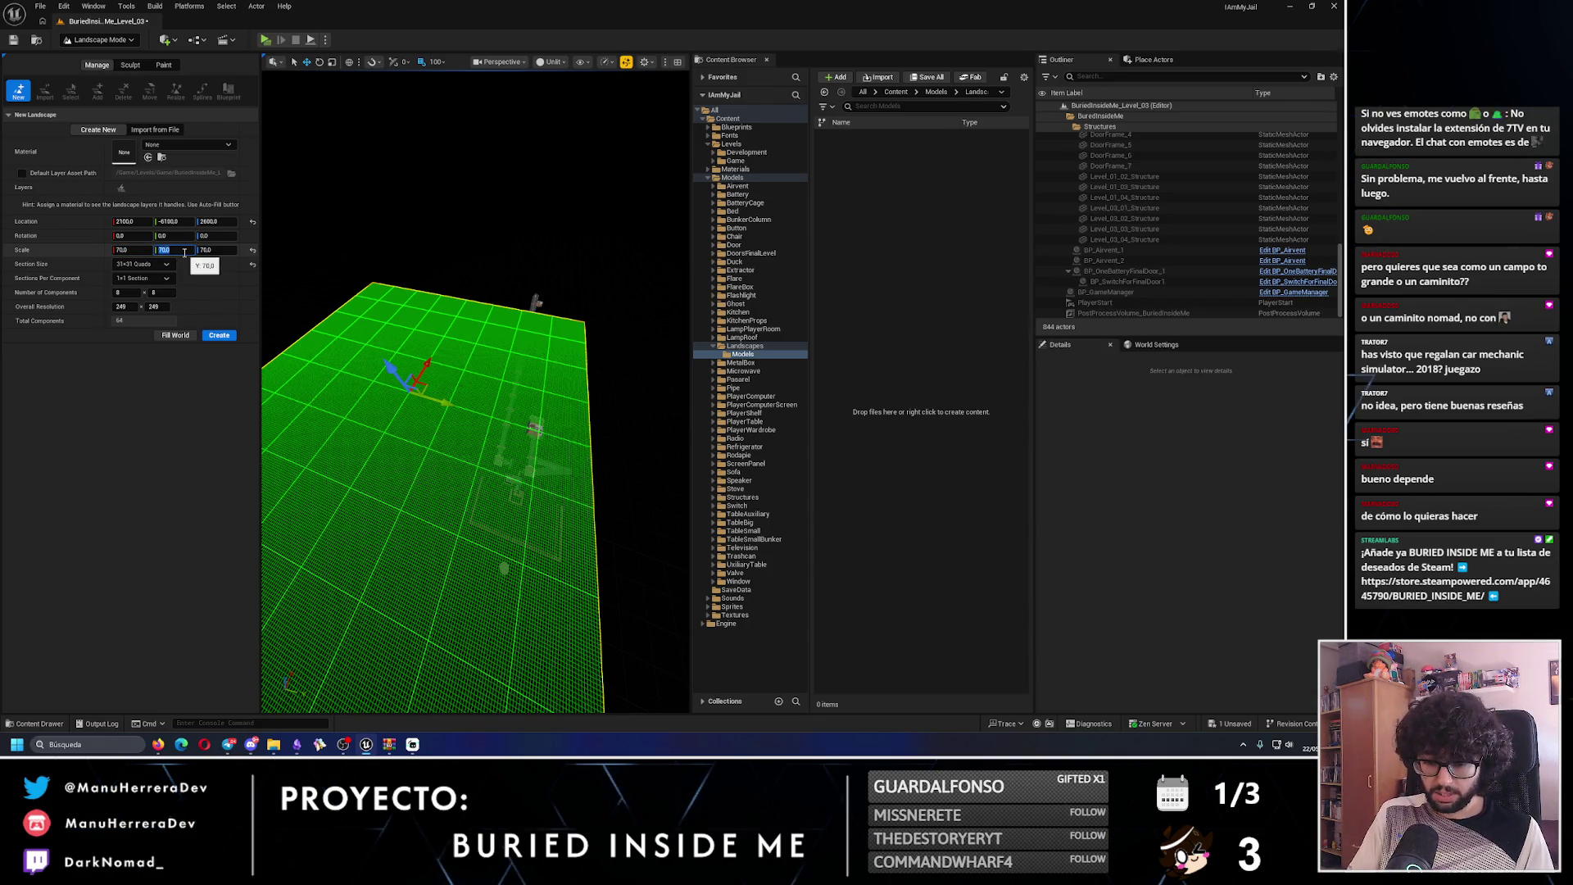
- Set scale to 80, then overall resolution to 187 and scale back to 100
{"action": "type", "text": "80"}
{"action": "key", "text": "Return"}
{"action": "mouse_move", "coordinate": [304, 353]}
{"action": "left_mouse_down"}
{"action": "mouse_move", "coordinate": [308, 395]}
{"action": "mouse_move", "coordinate": [361, 335]}
{"action": "left_mouse_up"}
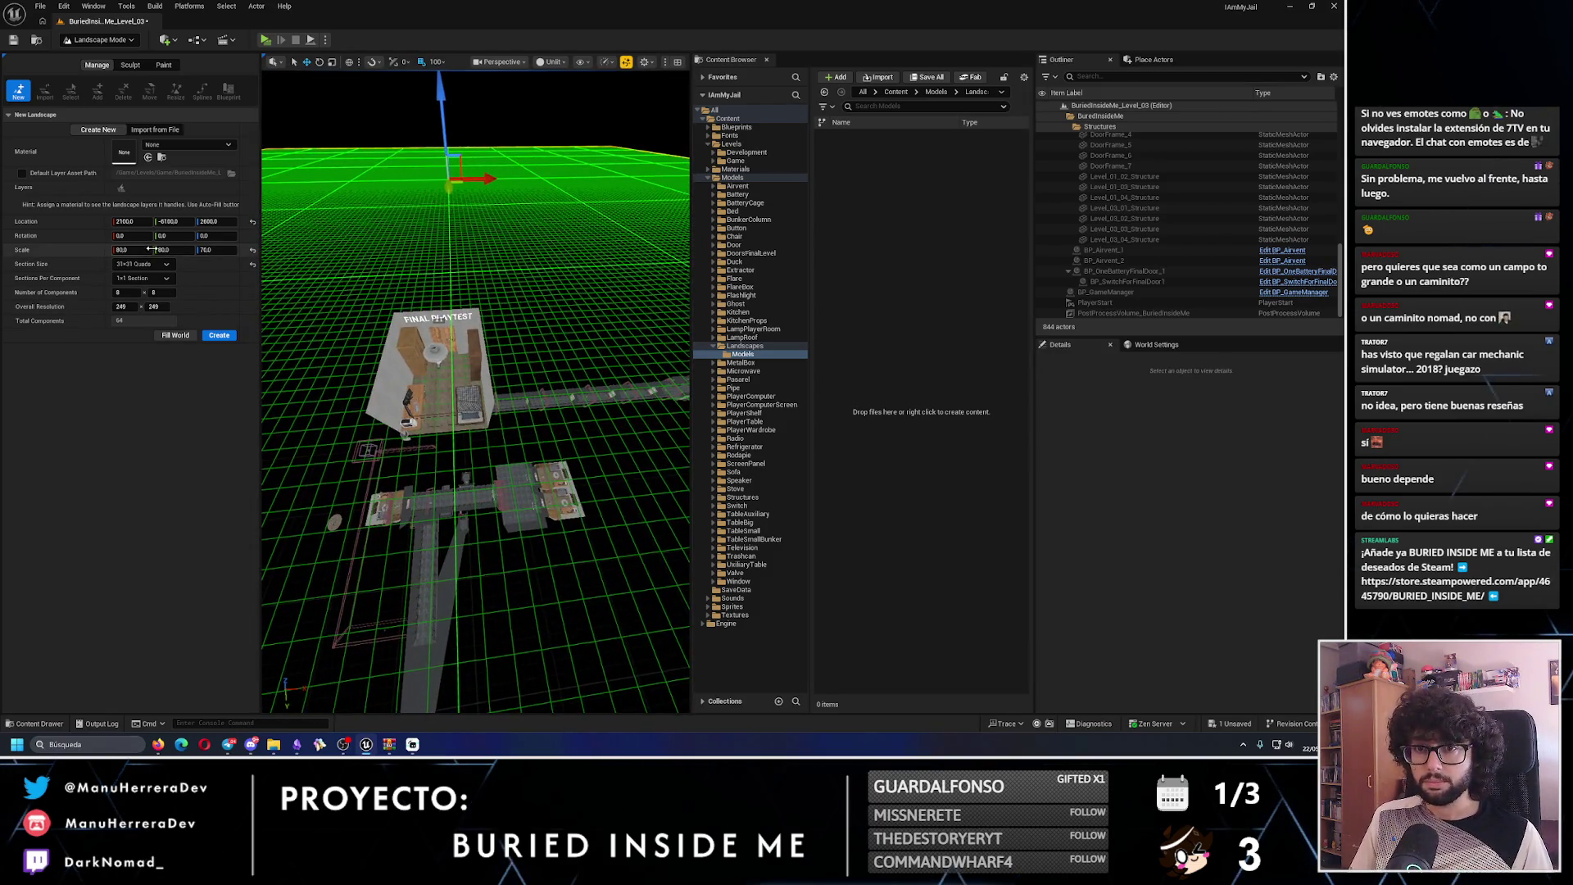
{"action": "left_click", "coordinate": [123, 307]}
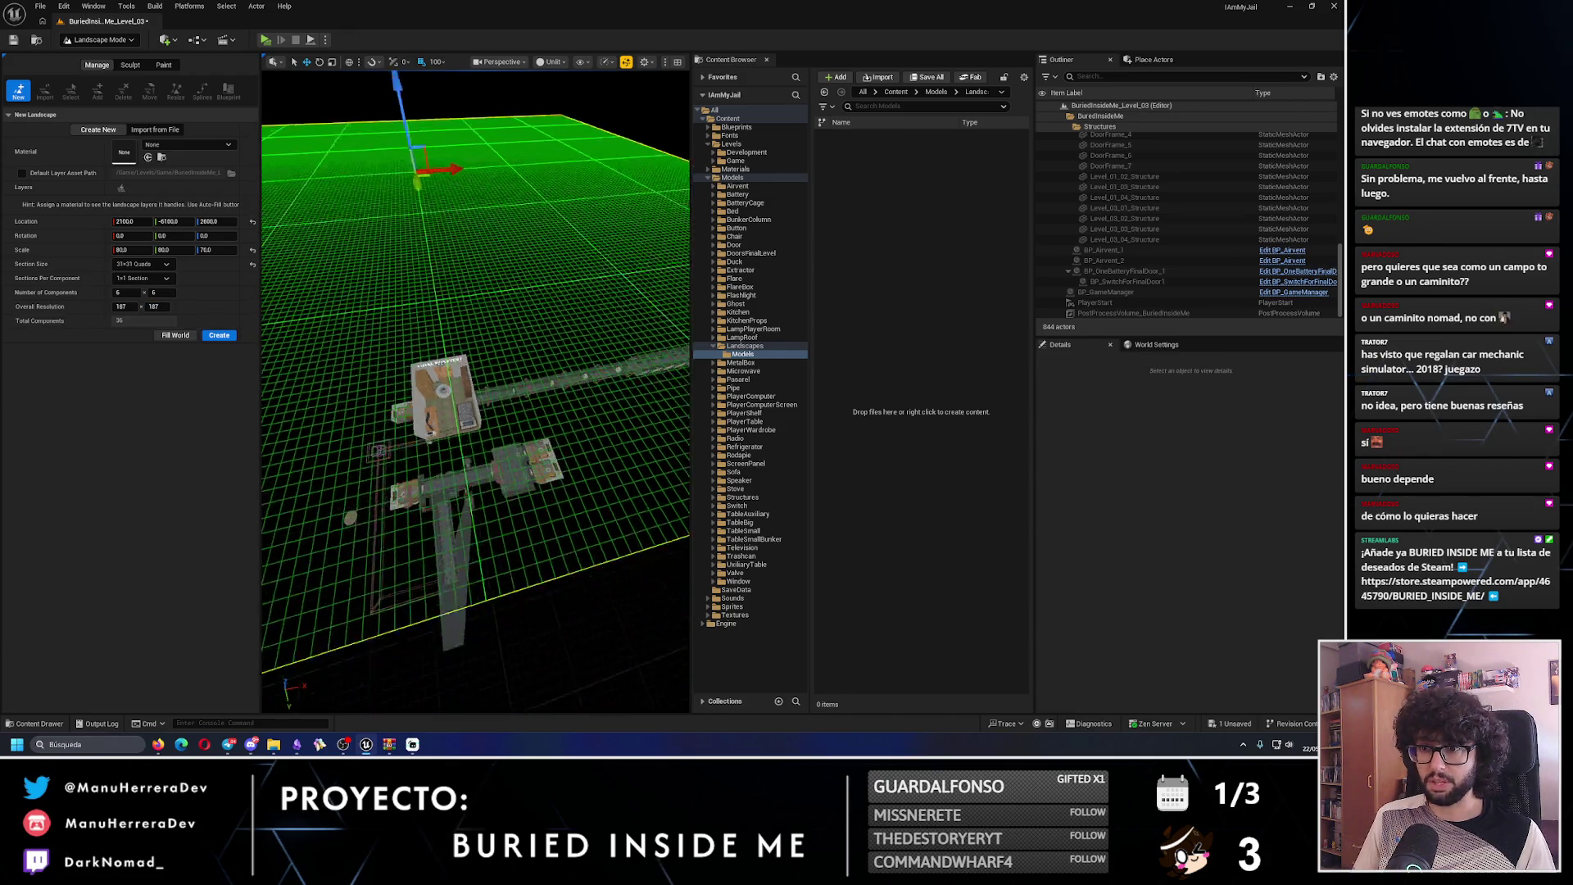
{"action": "key", "text": "Return"}
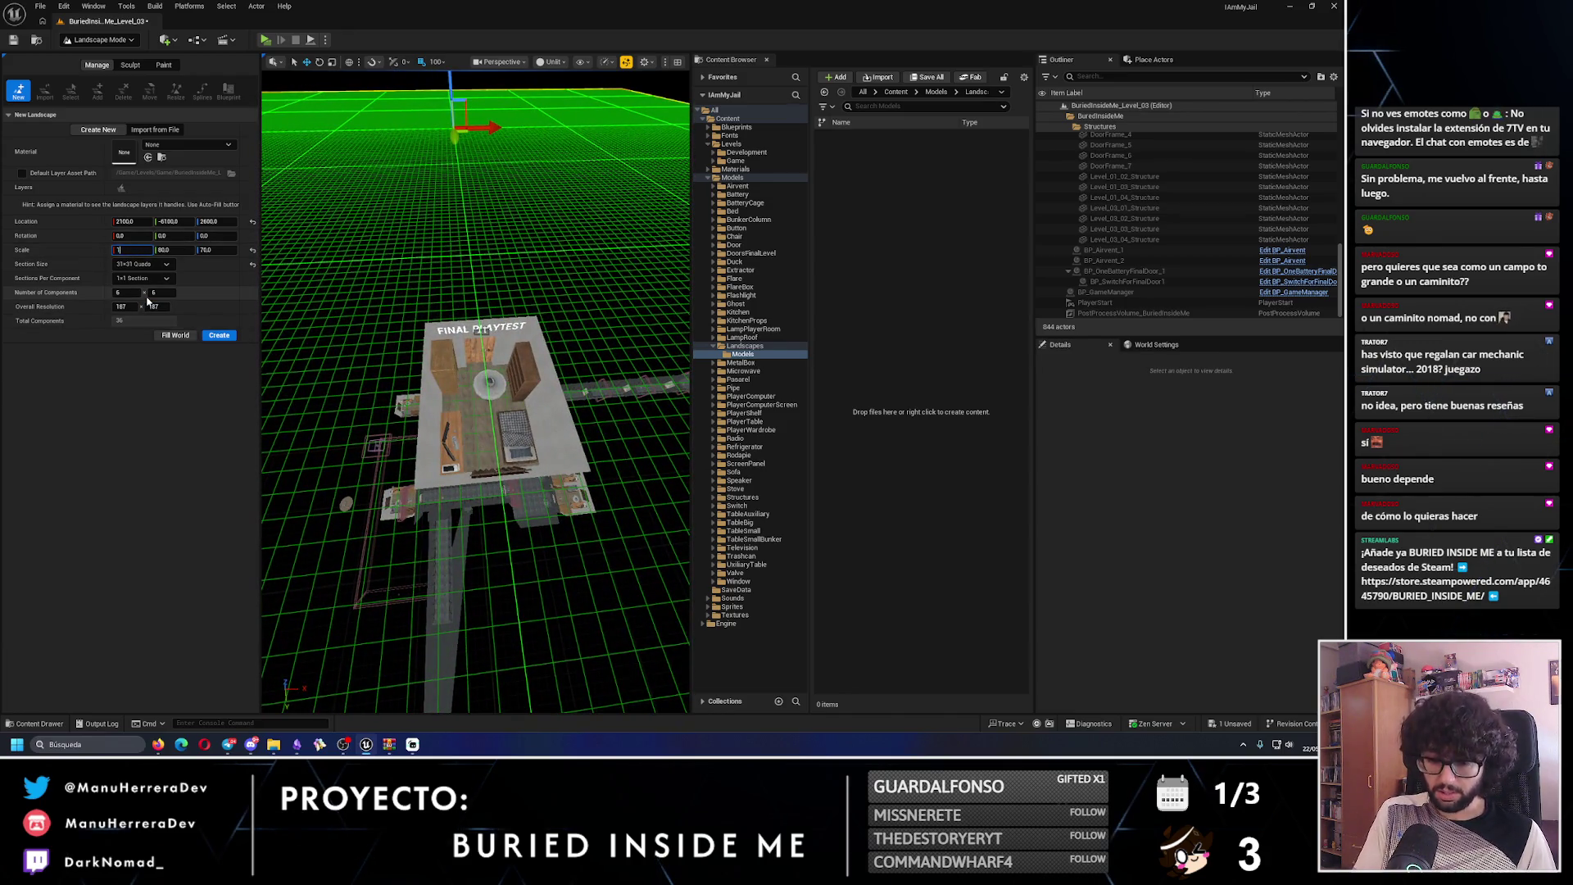
{"action": "type", "text": "00"}
{"action": "key", "text": "Return"}
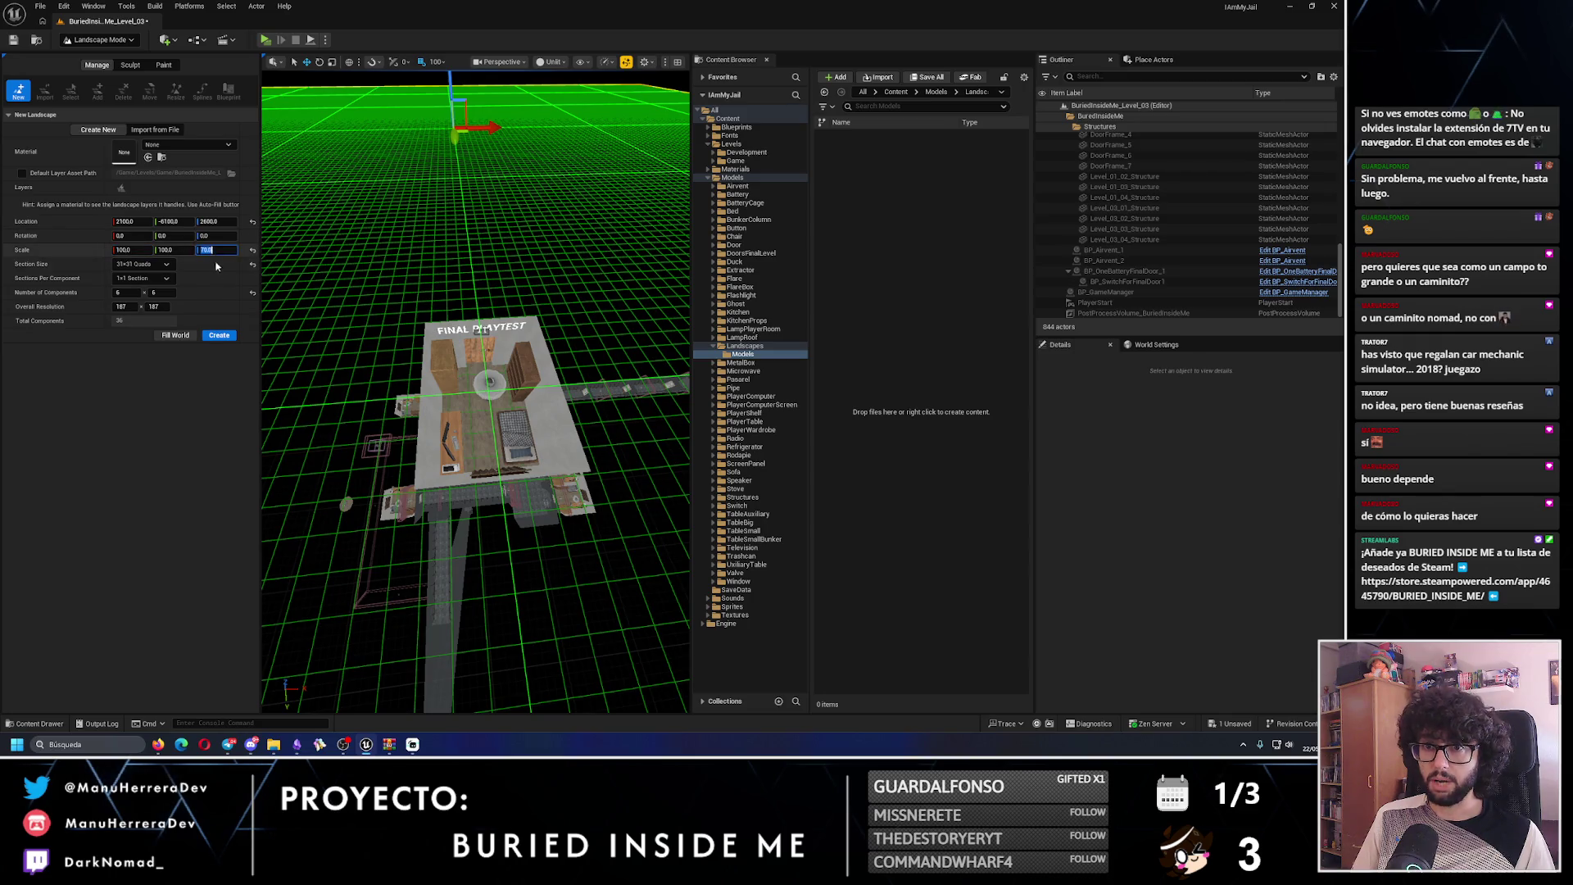
- Slide the landscape preview along Y over the bunker and create the landscape
{"action": "left_click_drag", "start_coordinate": [392, 271], "coordinate": [450, 319]}
{"action": "mouse_move", "coordinate": [450, 245]}
{"action": "left_mouse_down"}
{"action": "mouse_move", "coordinate": [450, 230]}
{"action": "mouse_move", "coordinate": [450, 245]}
{"action": "left_mouse_up"}
{"action": "mouse_move", "coordinate": [427, 292]}
{"action": "left_mouse_down"}
{"action": "mouse_move", "coordinate": [422, 348]}
{"action": "mouse_move", "coordinate": [458, 330]}
{"action": "mouse_move", "coordinate": [459, 295]}
{"action": "left_mouse_up"}
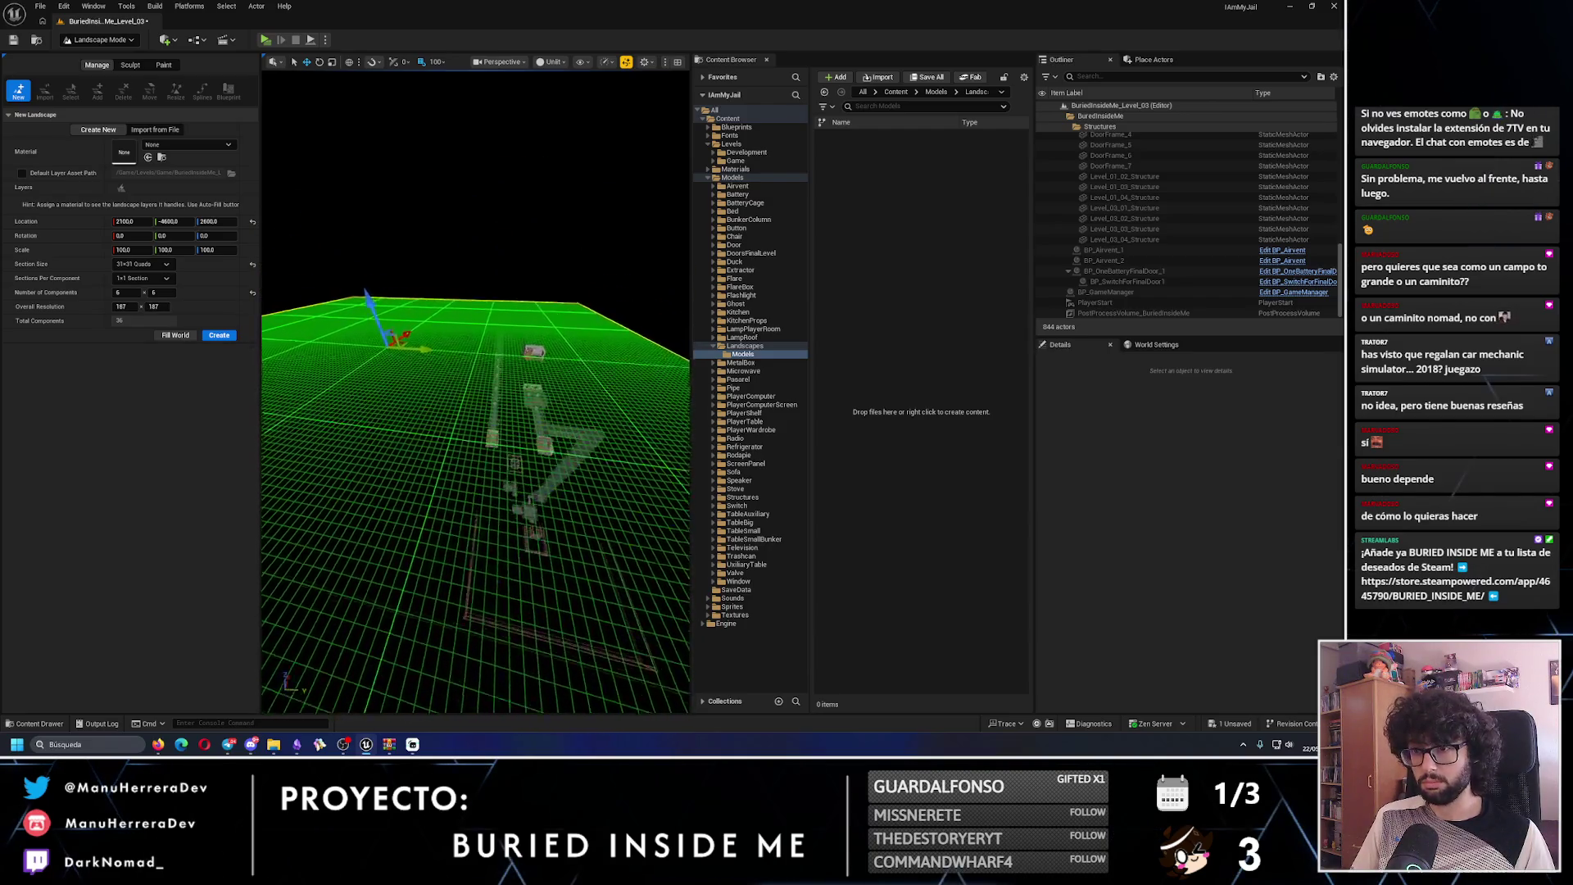
{"action": "left_click", "coordinate": [219, 335]}
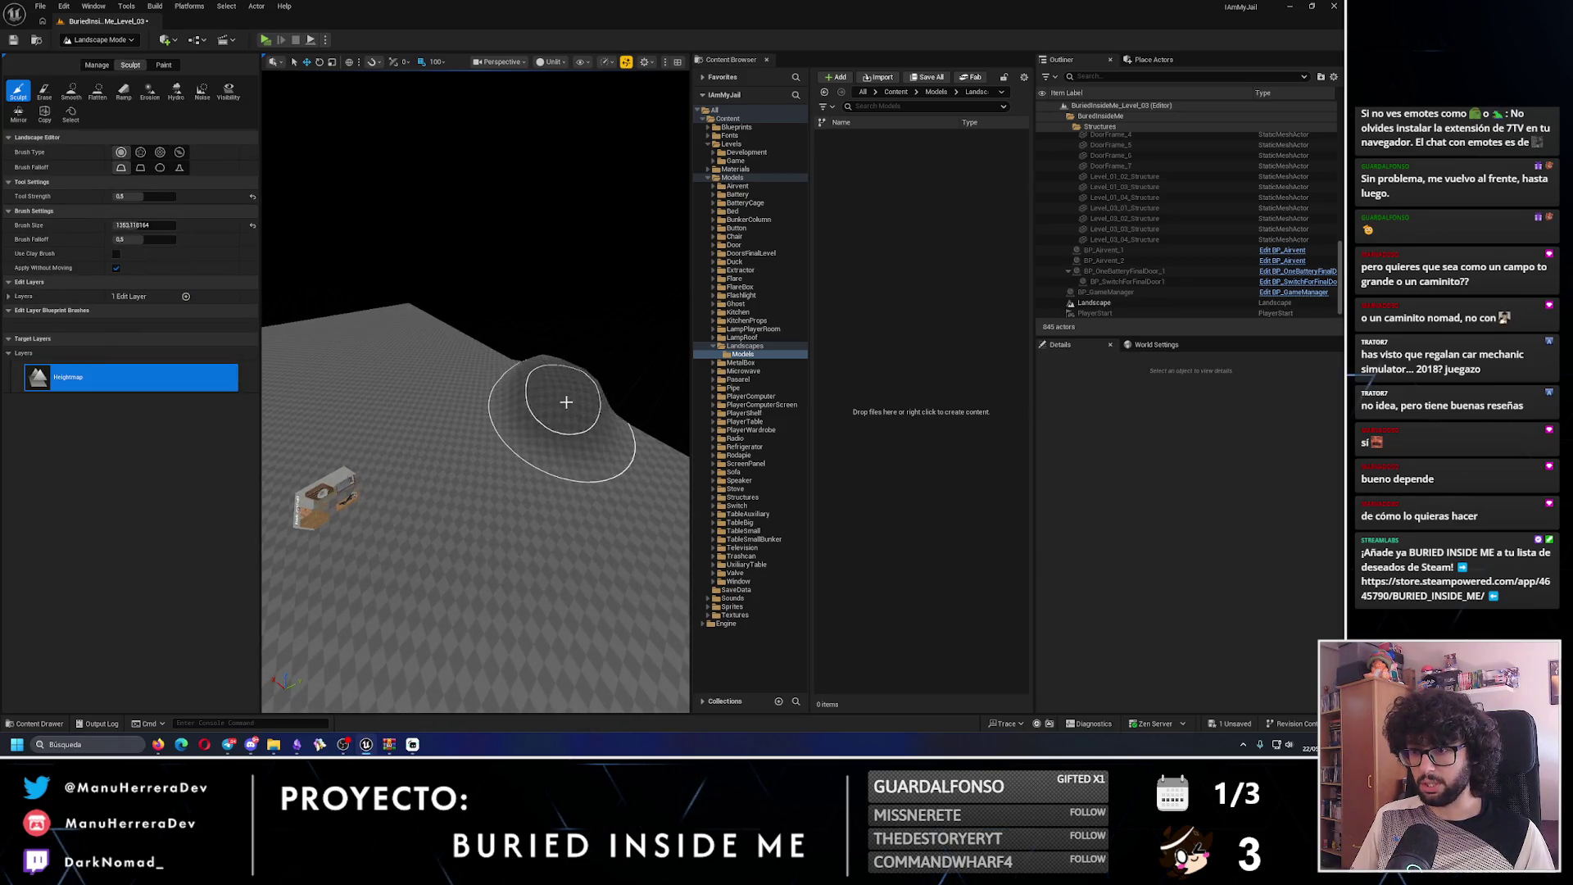
- Orbit around the new landscape to view the terrain near the bunker from several angles
{"action": "left_click_drag", "start_coordinate": [498, 384], "coordinate": [497, 384]}
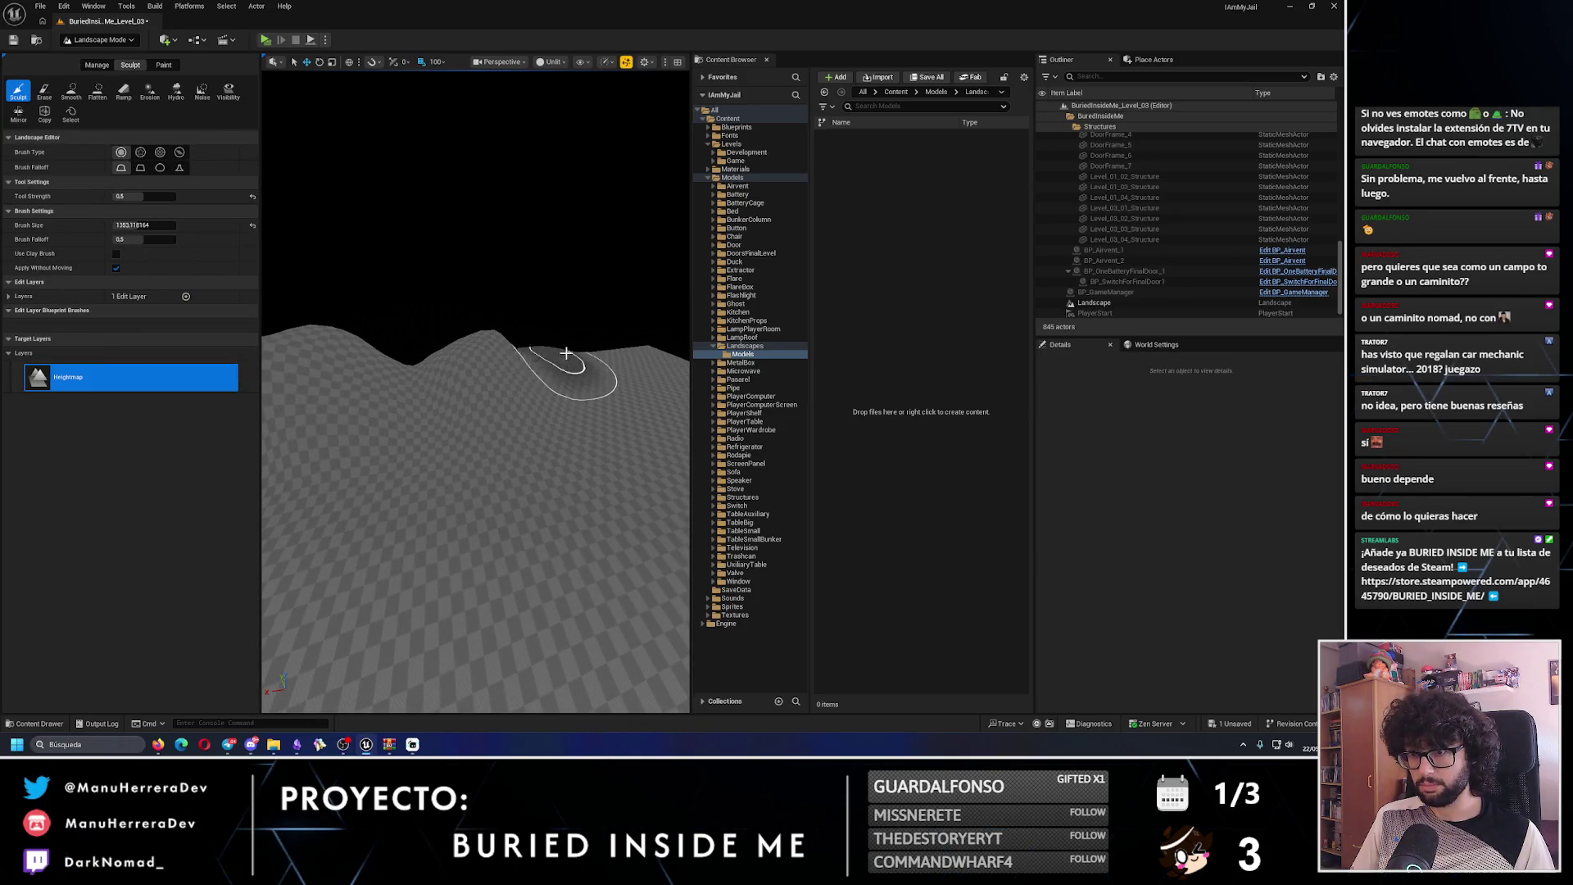
{"action": "left_click_drag", "start_coordinate": [626, 352], "coordinate": [574, 352]}
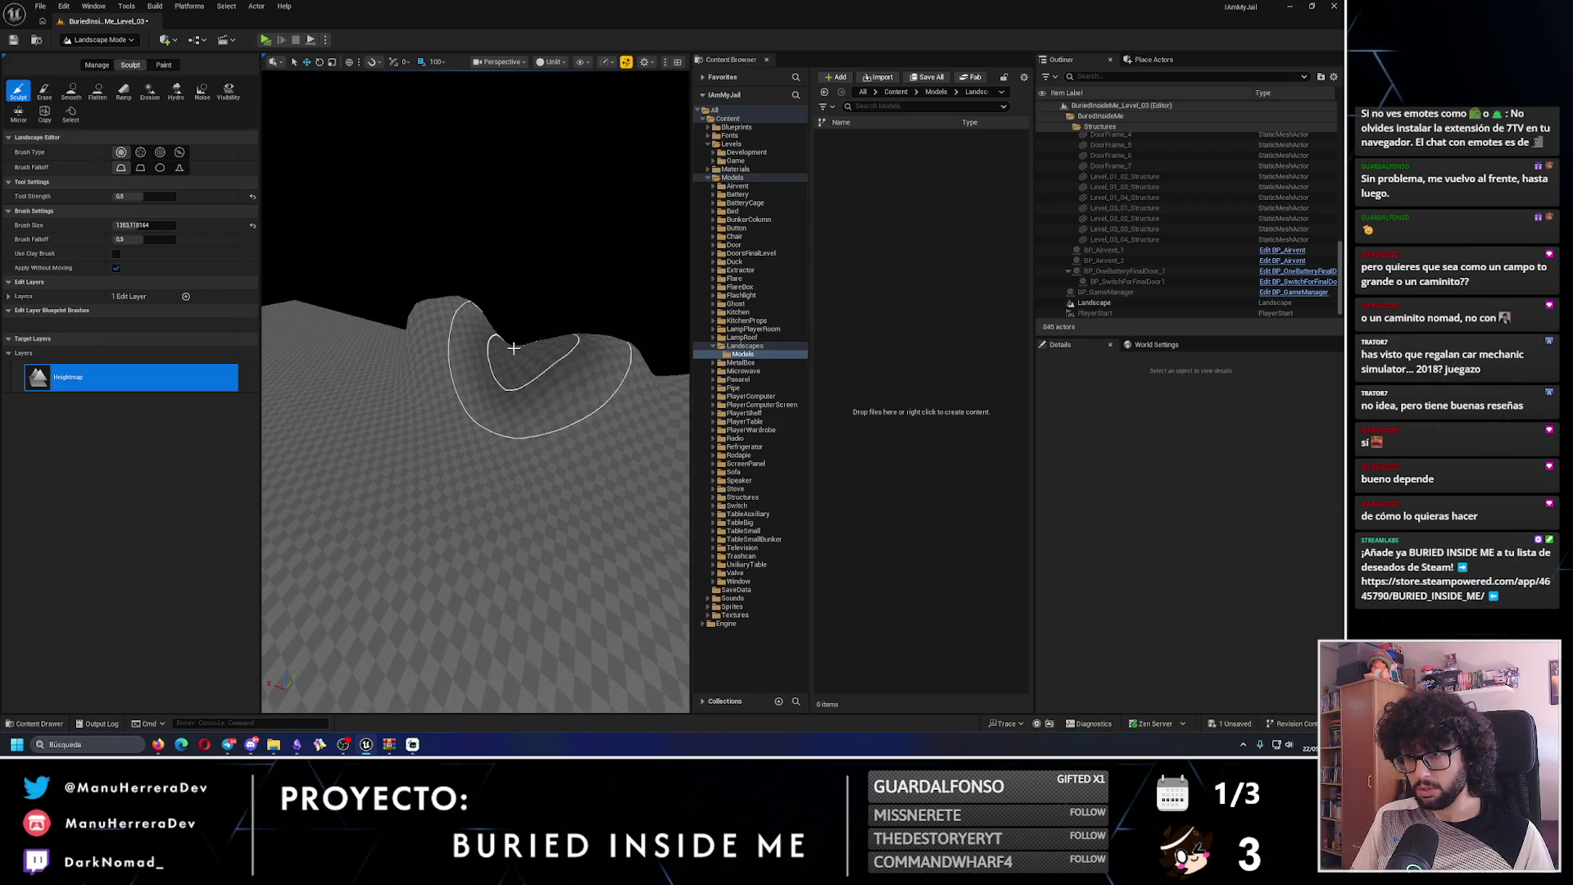
{"action": "left_click_drag", "start_coordinate": [460, 310], "coordinate": [459, 334]}
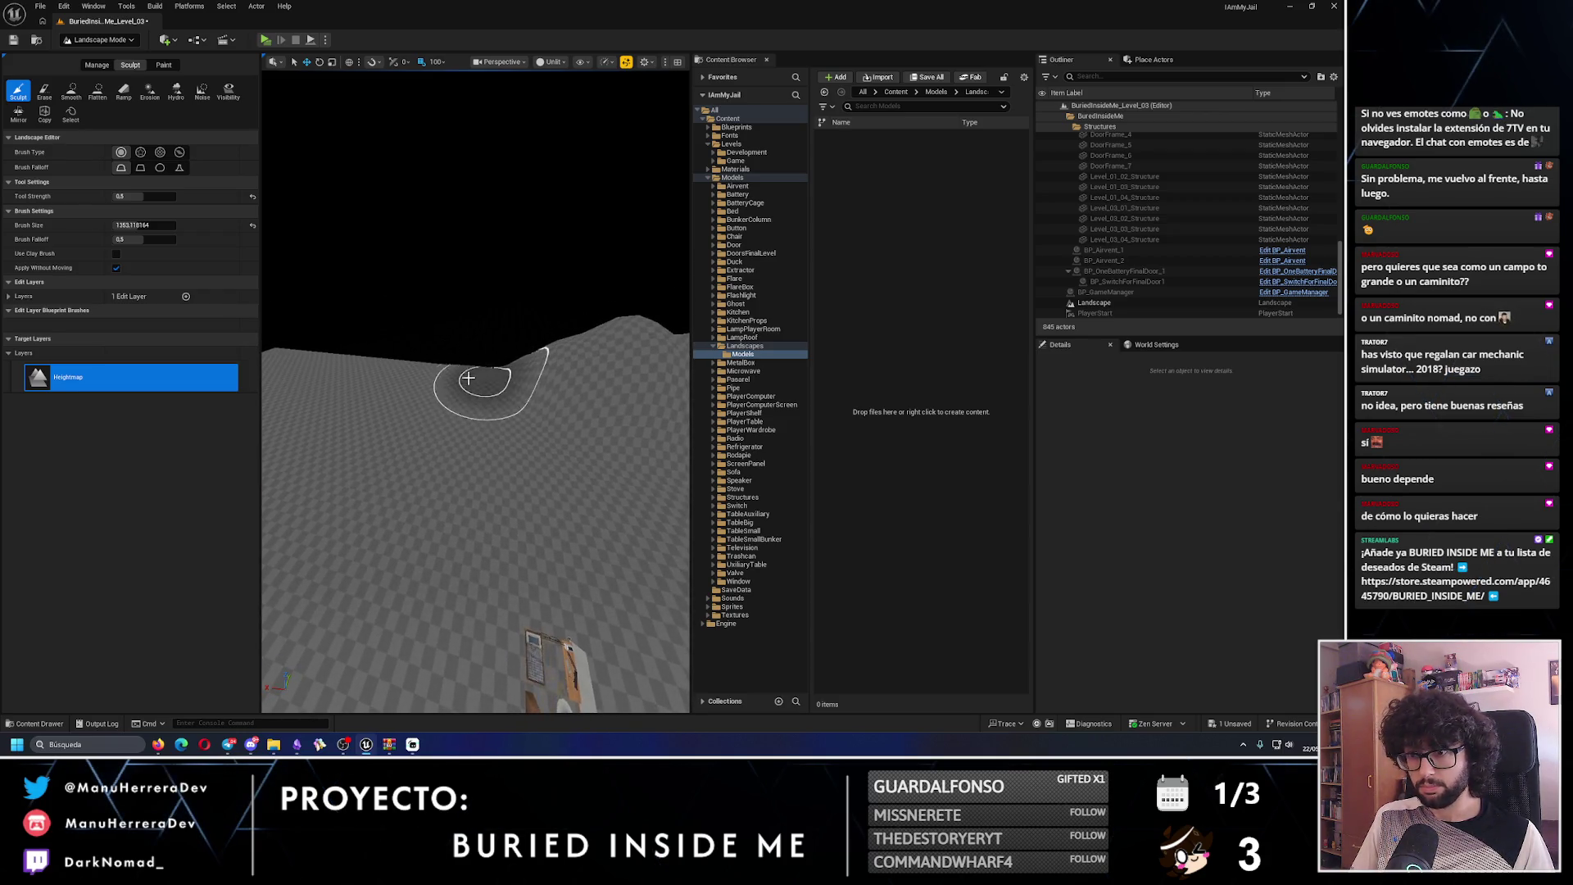
{"action": "mouse_move", "coordinate": [520, 376]}
{"action": "left_mouse_down"}
{"action": "mouse_move", "coordinate": [351, 344]}
{"action": "mouse_move", "coordinate": [388, 369]}
{"action": "left_mouse_up"}
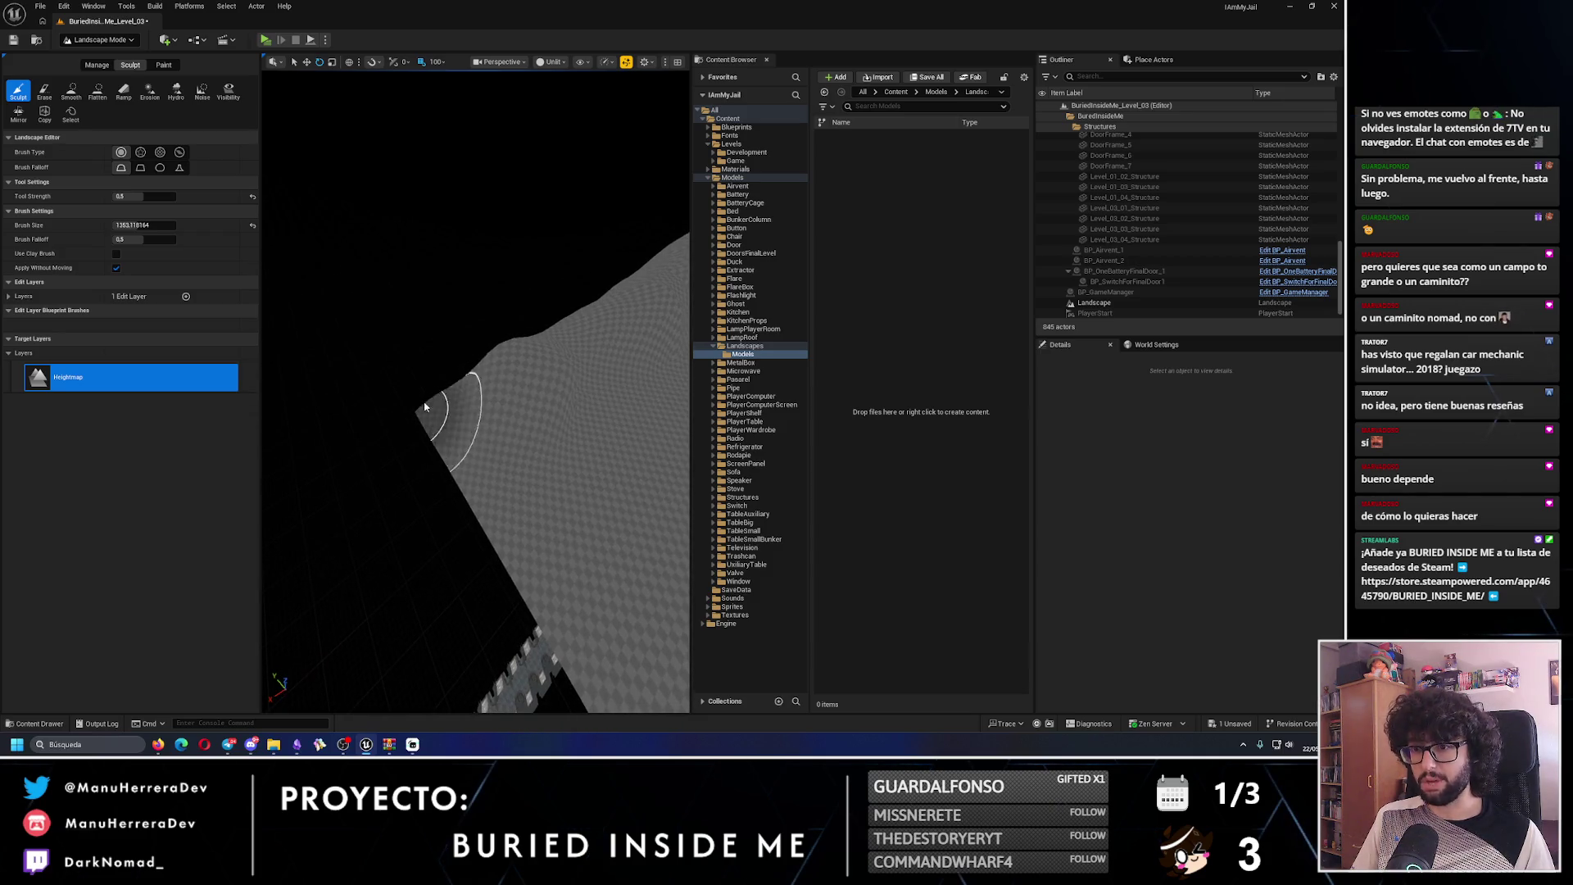
{"action": "left_click_drag", "start_coordinate": [529, 512], "coordinate": [529, 511]}
{"action": "mouse_move", "coordinate": [529, 433]}
{"action": "left_mouse_down"}
{"action": "mouse_move", "coordinate": [457, 446]}
{"action": "mouse_move", "coordinate": [492, 446]}
{"action": "mouse_move", "coordinate": [450, 562]}
{"action": "mouse_move", "coordinate": [415, 509]}
{"action": "mouse_move", "coordinate": [339, 468]}
{"action": "mouse_move", "coordinate": [396, 436]}
{"action": "mouse_move", "coordinate": [521, 467]}
{"action": "mouse_move", "coordinate": [471, 449]}
{"action": "left_mouse_up"}
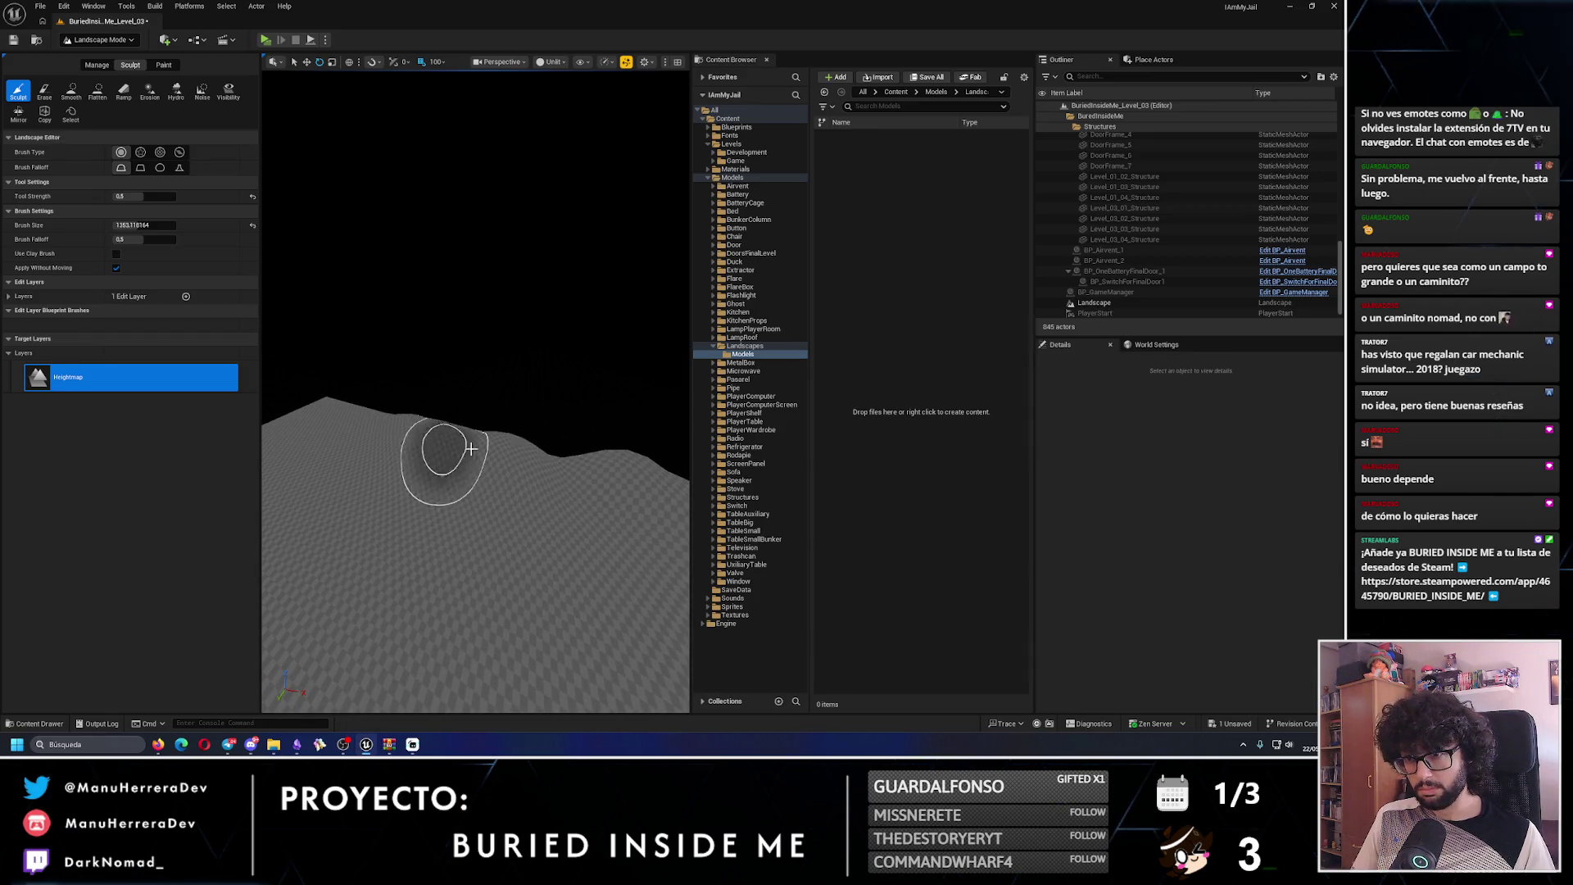
{"action": "left_click_drag", "start_coordinate": [579, 467], "coordinate": [435, 427]}
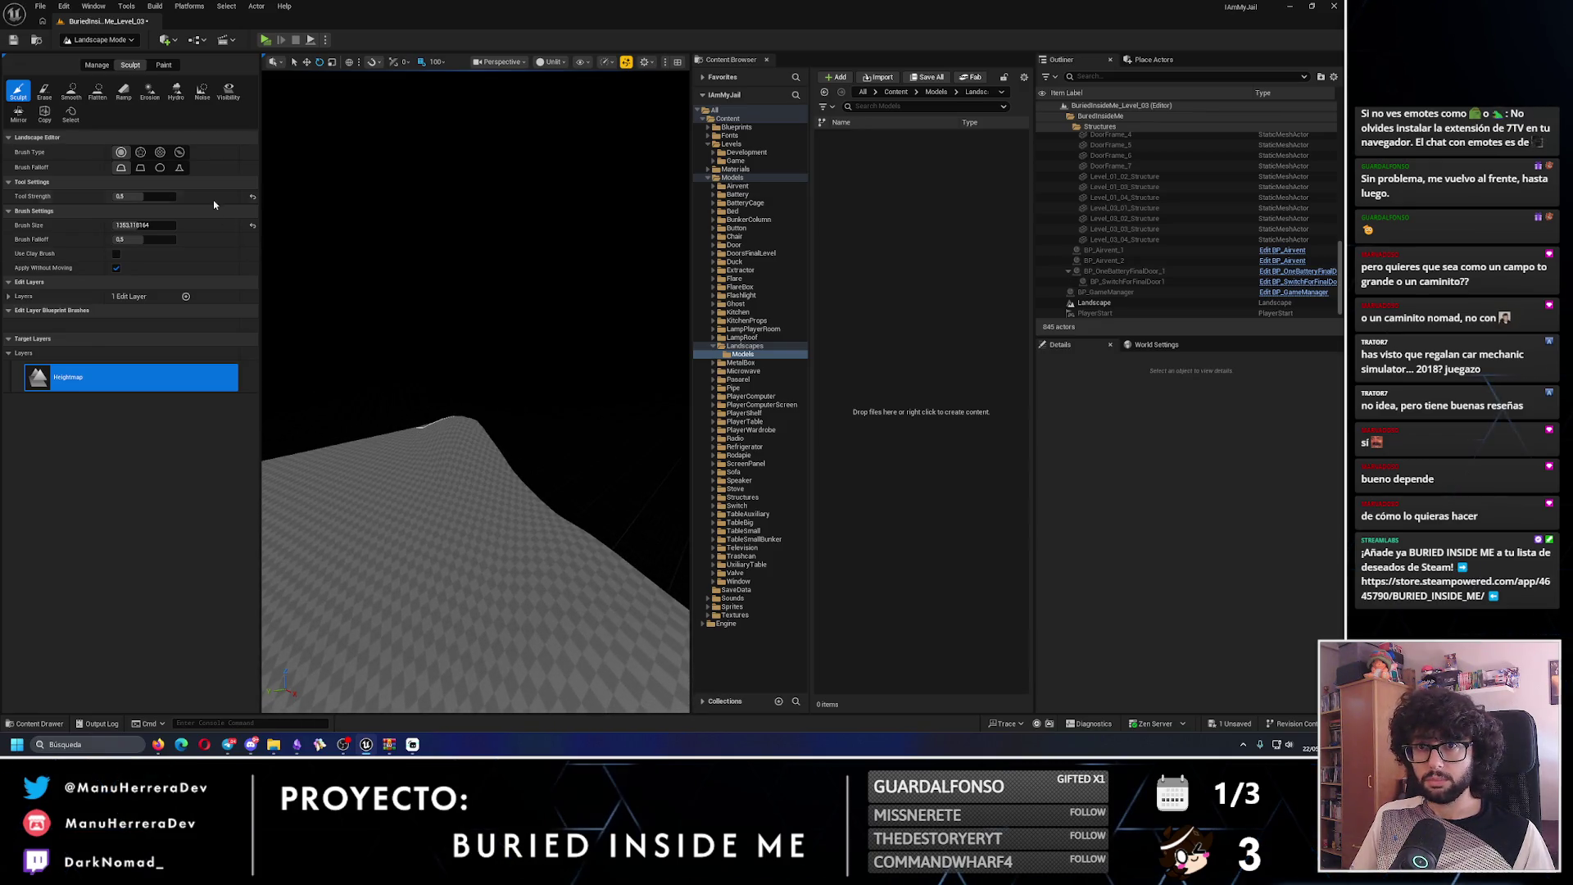
- Try textured Alpha-brush mounds and a tall round-brush ridge, undoing each attempt
{"action": "left_click", "coordinate": [141, 152]}
{"action": "mouse_move", "coordinate": [436, 480]}
{"action": "left_mouse_down"}
{"action": "mouse_move", "coordinate": [483, 504]}
{"action": "mouse_move", "coordinate": [508, 549]}
{"action": "mouse_move", "coordinate": [509, 512]}
{"action": "left_mouse_up"}
{"action": "key", "text": "ctrl+z"}
{"action": "key", "text": "ctrl+z"}
{"action": "key", "text": "ctrl+z"}
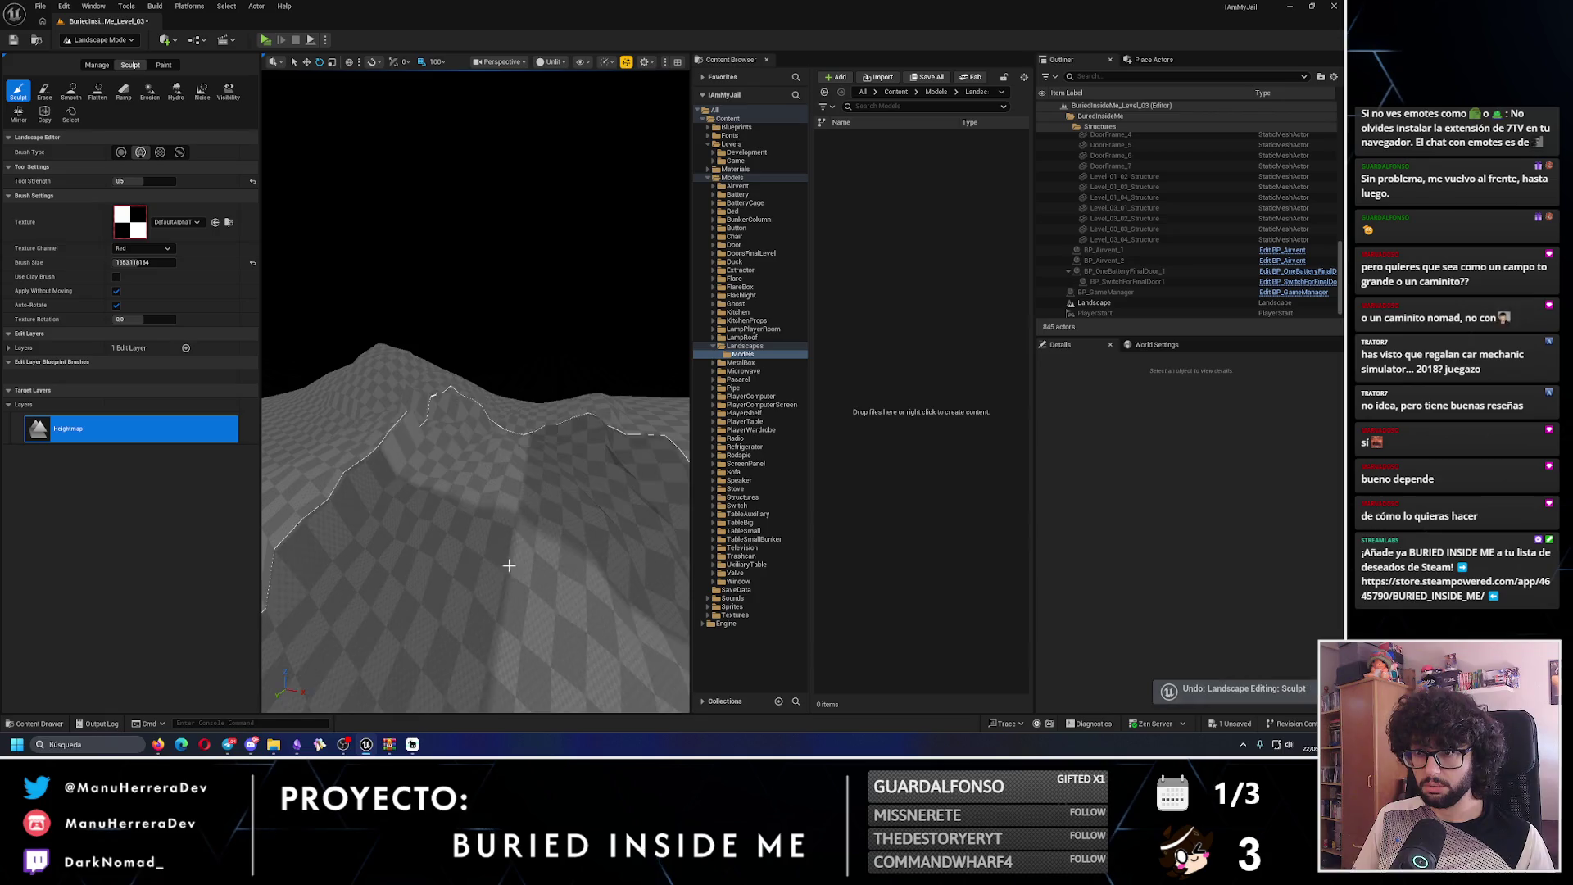
{"action": "left_click", "coordinate": [121, 153]}
{"action": "mouse_move", "coordinate": [574, 426]}
{"action": "left_mouse_down"}
{"action": "mouse_move", "coordinate": [617, 410]}
{"action": "mouse_move", "coordinate": [543, 442]}
{"action": "left_mouse_up"}
{"action": "key", "text": "ctrl+z"}
{"action": "key", "text": "ctrl+z"}
{"action": "key", "text": "ctrl+z"}
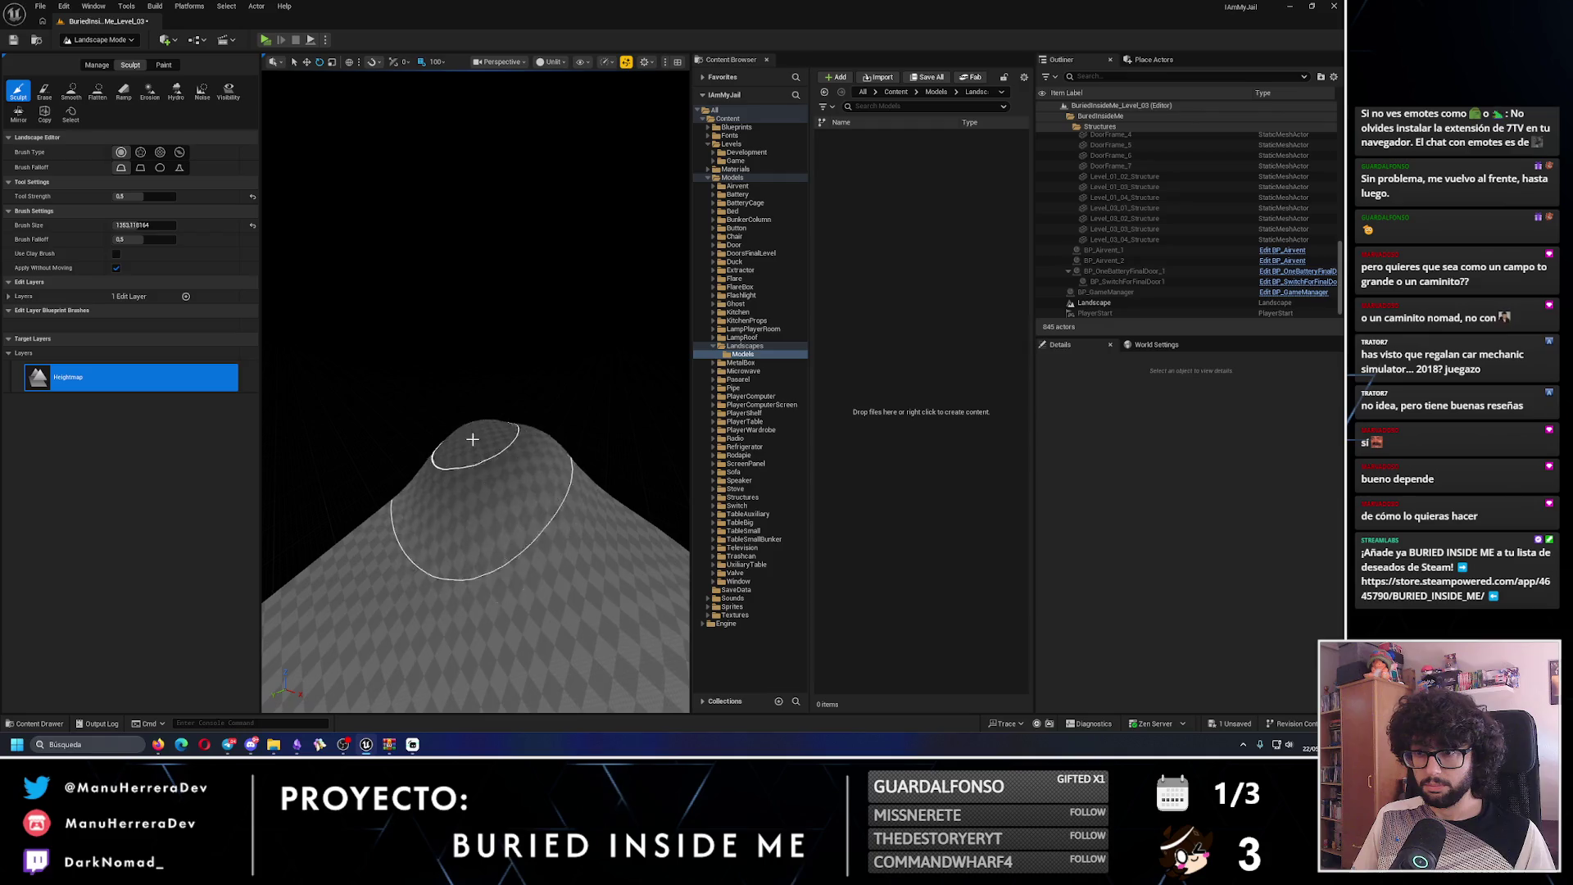
{"action": "left_click", "coordinate": [161, 153]}
{"action": "mouse_move", "coordinate": [404, 508]}
{"action": "left_mouse_down"}
{"action": "mouse_move", "coordinate": [473, 527]}
{"action": "mouse_move", "coordinate": [491, 491]}
{"action": "left_mouse_up"}
{"action": "key", "text": "ctrl+z"}
{"action": "key", "text": "ctrl+z"}
{"action": "key", "text": "ctrl+z"}
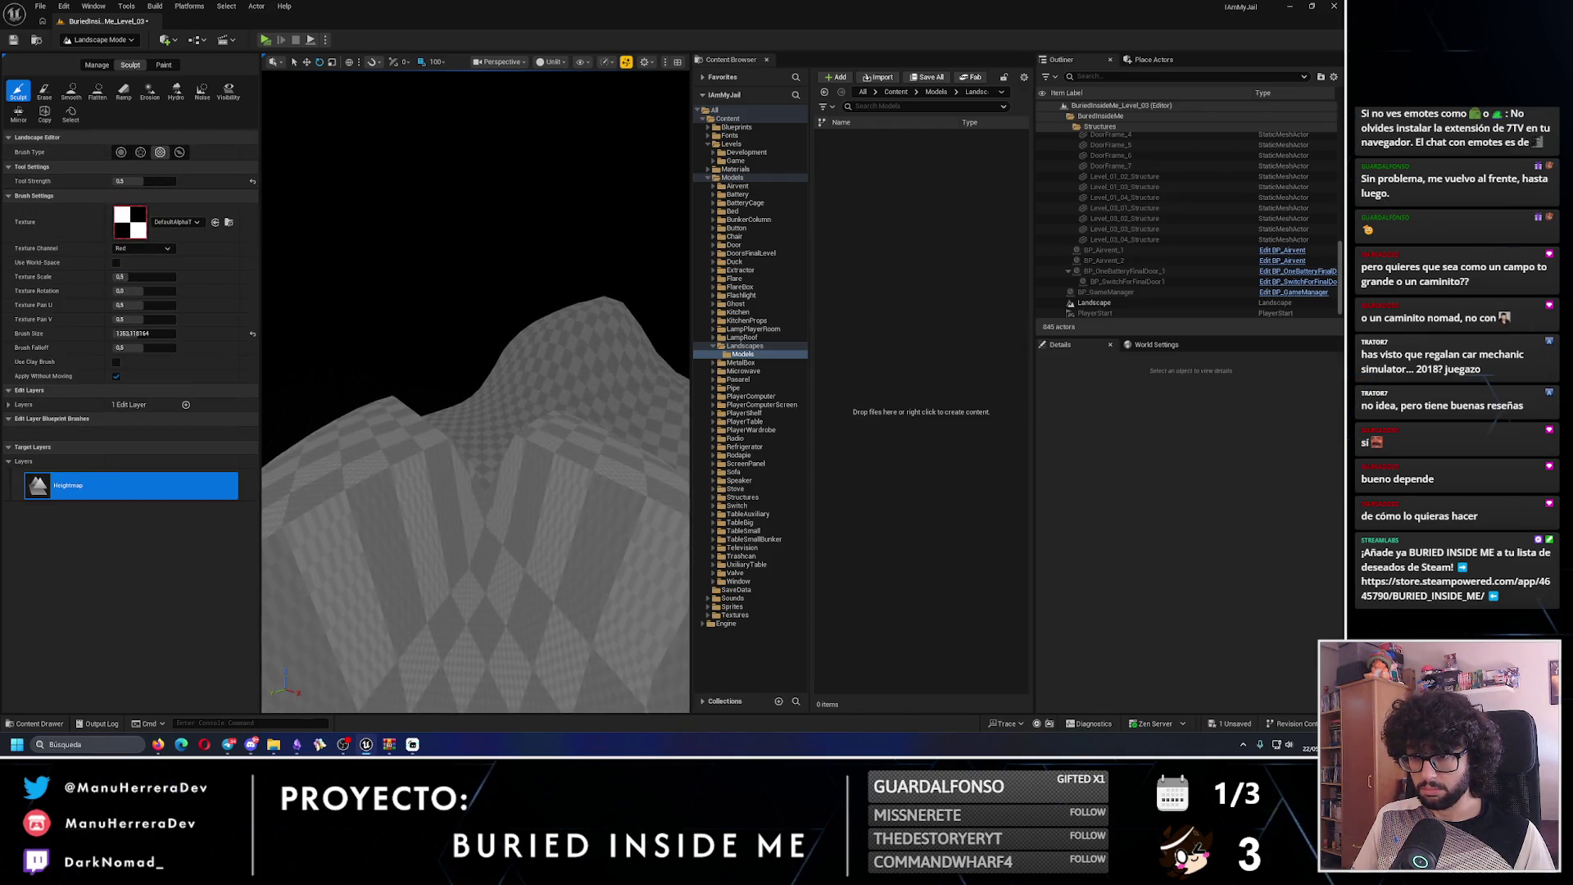
{"action": "left_click", "coordinate": [122, 153]}
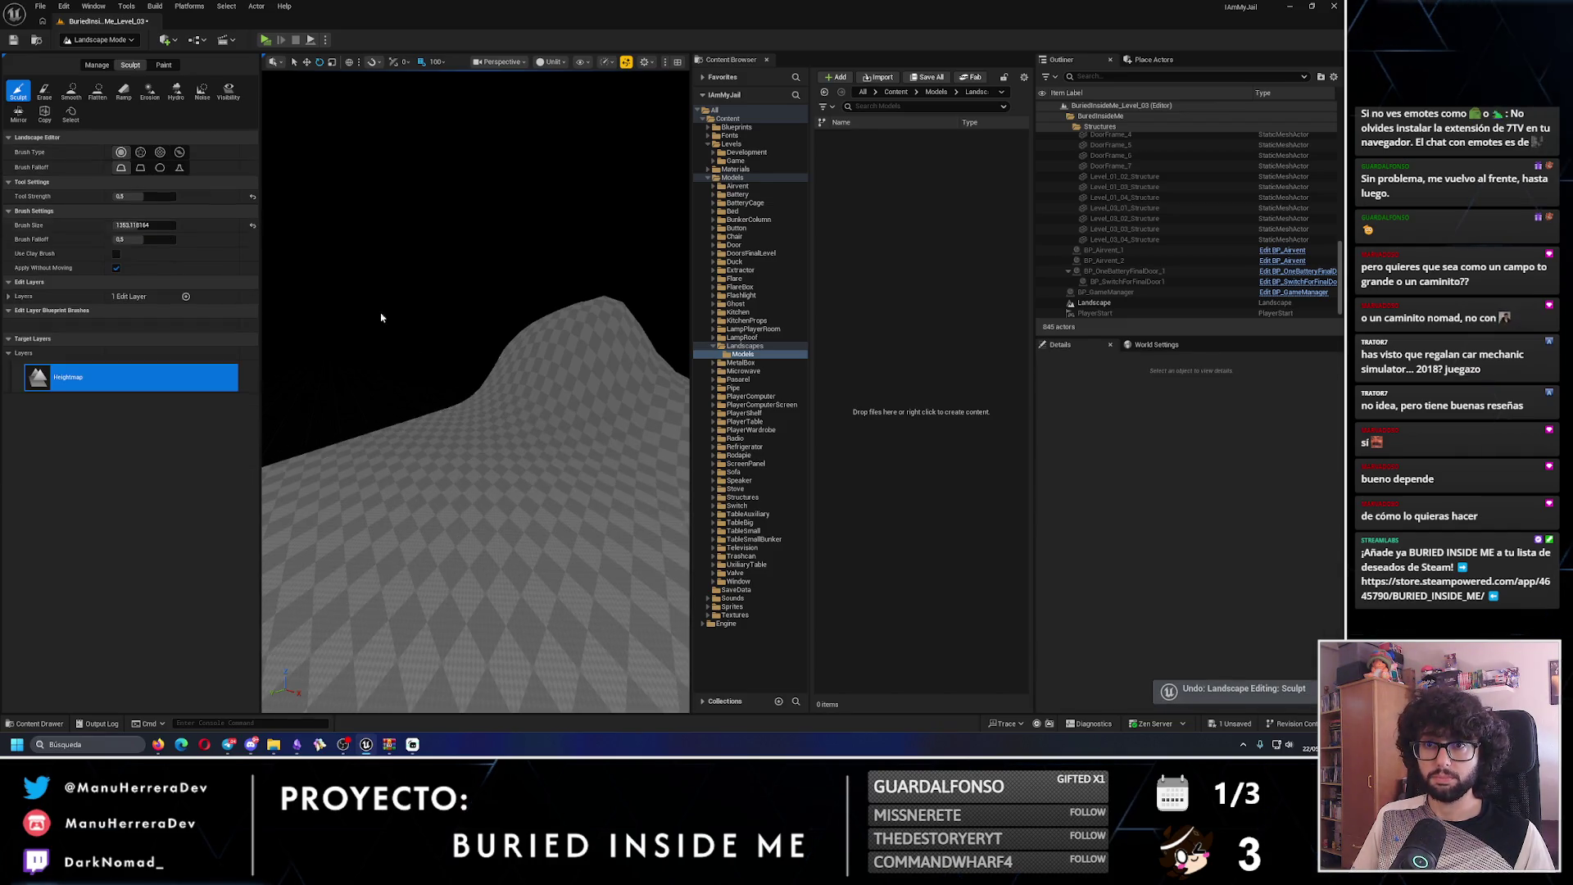
- Raise and reshape the hills with the round brush, stepping back a few sculpt strokes
{"action": "mouse_move", "coordinate": [456, 410]}
{"action": "left_mouse_down"}
{"action": "mouse_move", "coordinate": [393, 432]}
{"action": "mouse_move", "coordinate": [426, 410]}
{"action": "mouse_move", "coordinate": [449, 429]}
{"action": "mouse_move", "coordinate": [544, 369]}
{"action": "mouse_move", "coordinate": [491, 456]}
{"action": "mouse_move", "coordinate": [386, 414]}
{"action": "mouse_move", "coordinate": [537, 414]}
{"action": "left_mouse_up"}
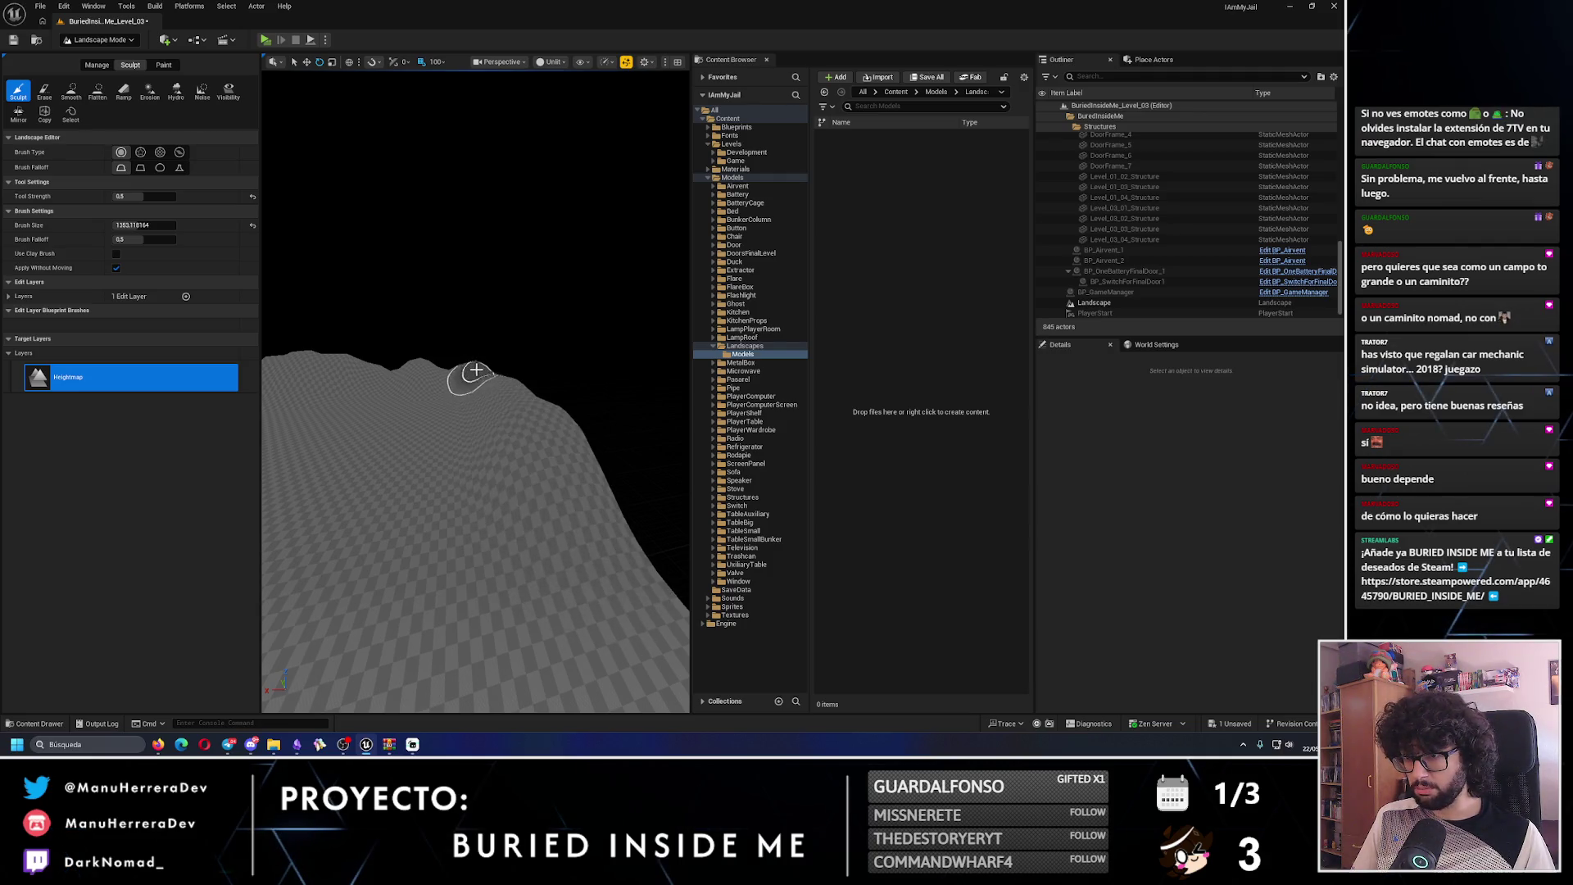
{"action": "key", "text": "ctrl+z"}
{"action": "key", "text": "ctrl+z"}
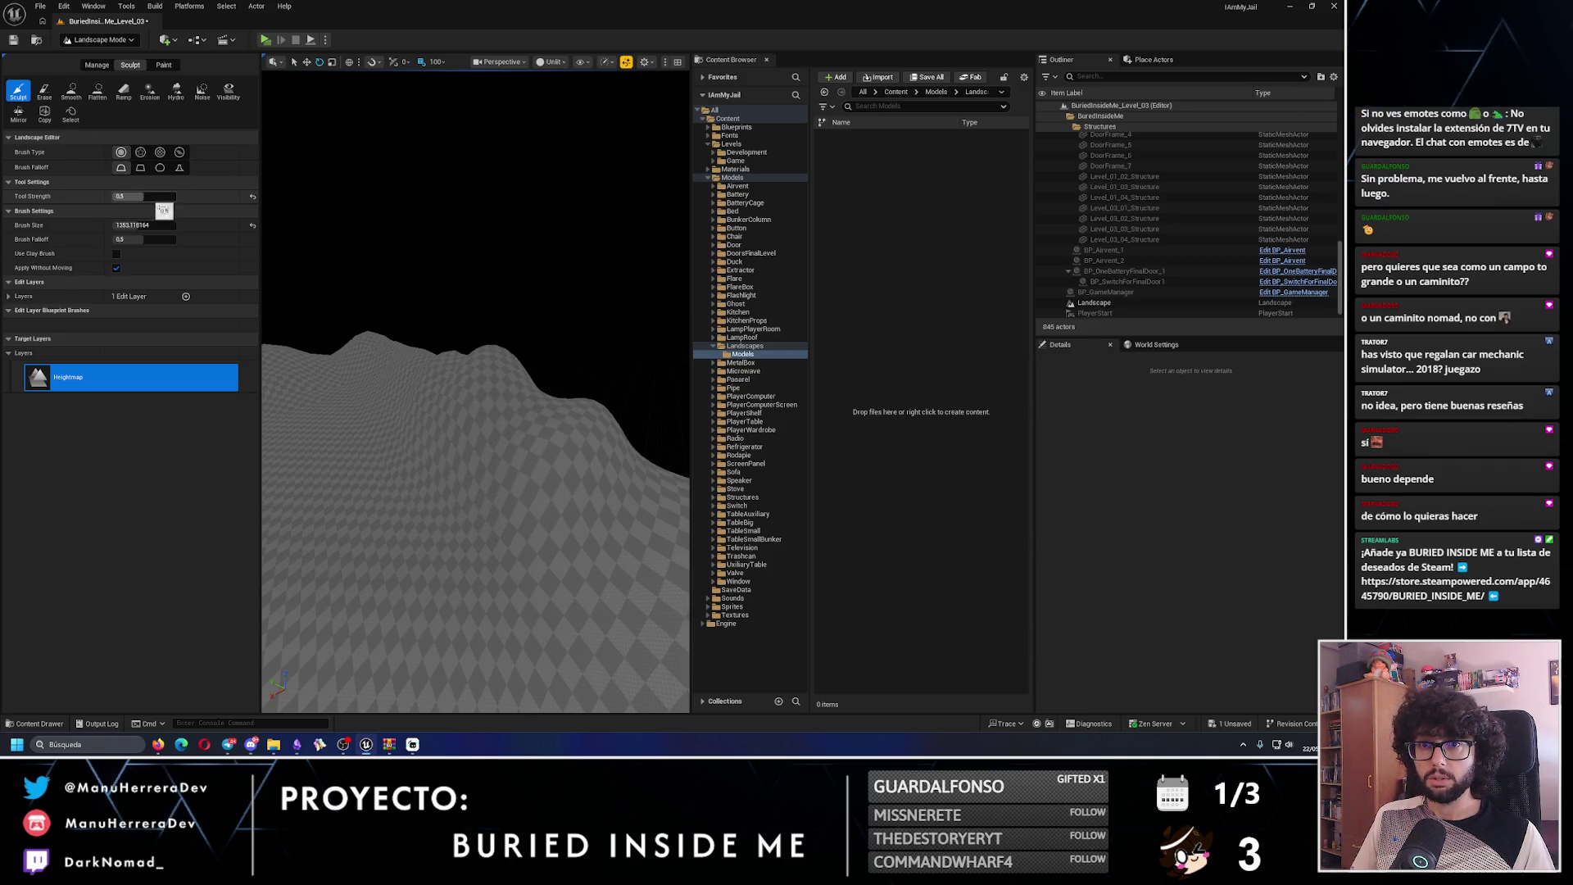
{"action": "key", "text": "ctrl+z"}
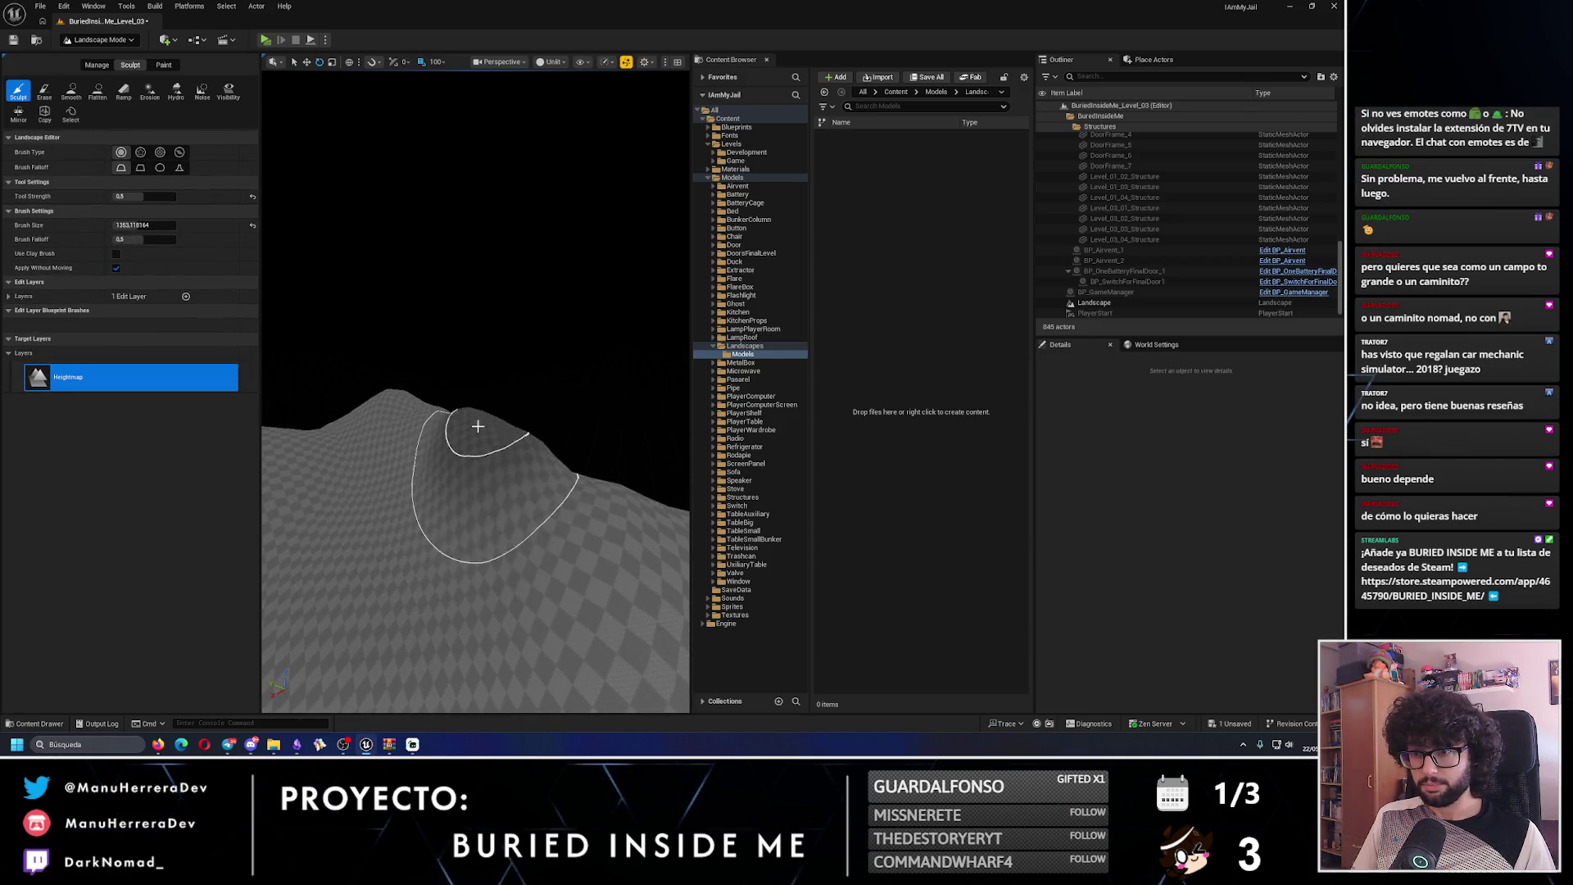
{"action": "key", "text": "ctrl+z"}
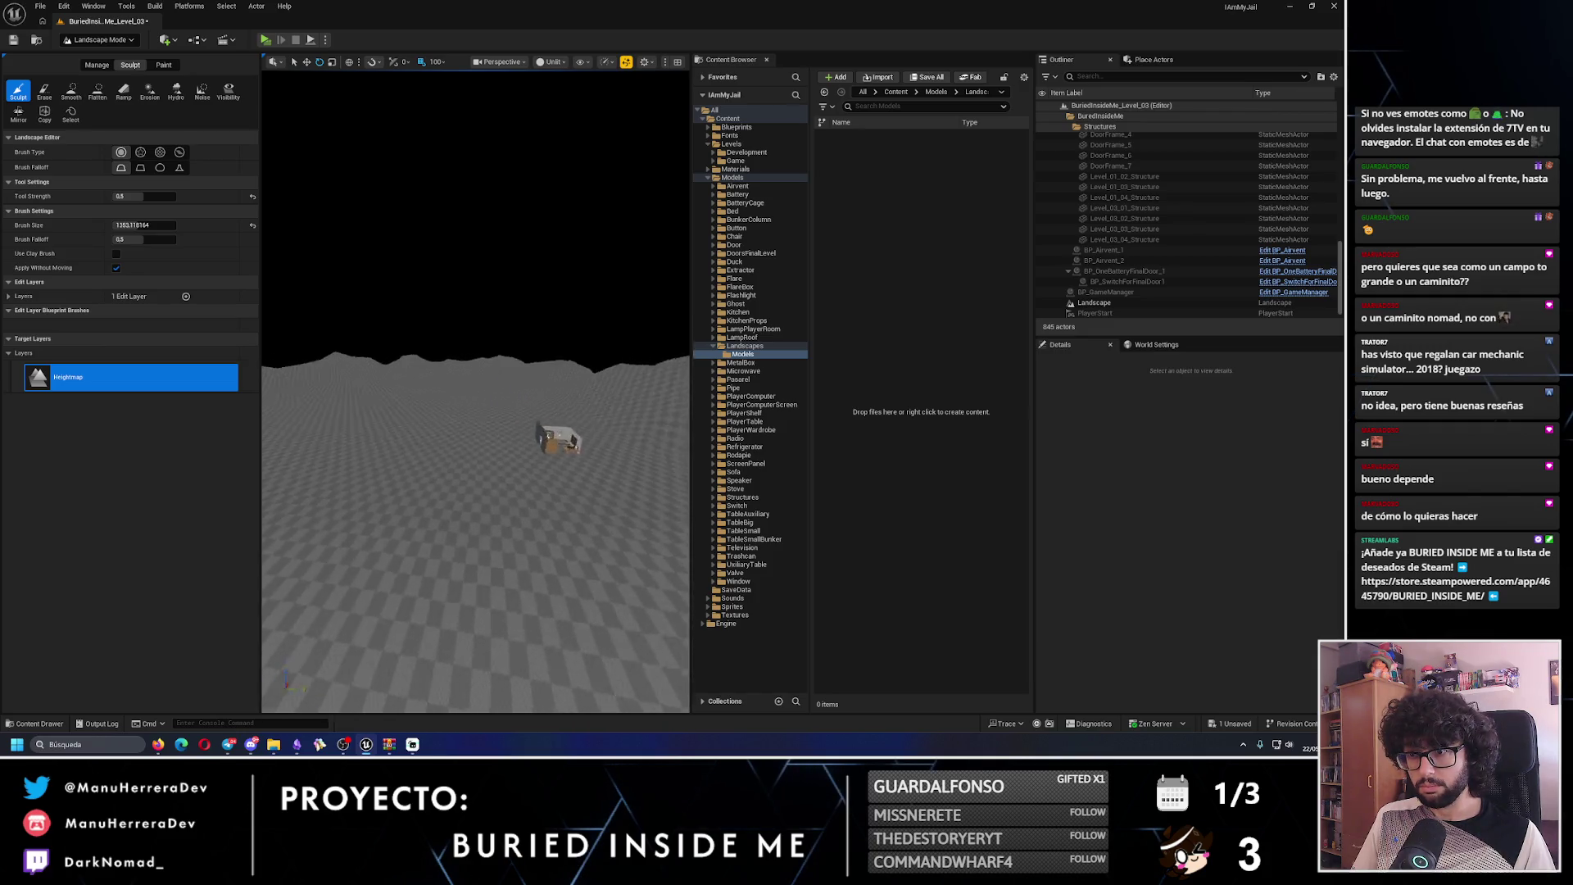
{"action": "scroll", "coordinate": [475, 391], "scroll_direction": "up", "scroll_amount": 3}
{"action": "scroll", "coordinate": [475, 392], "scroll_direction": "up", "scroll_amount": 5}
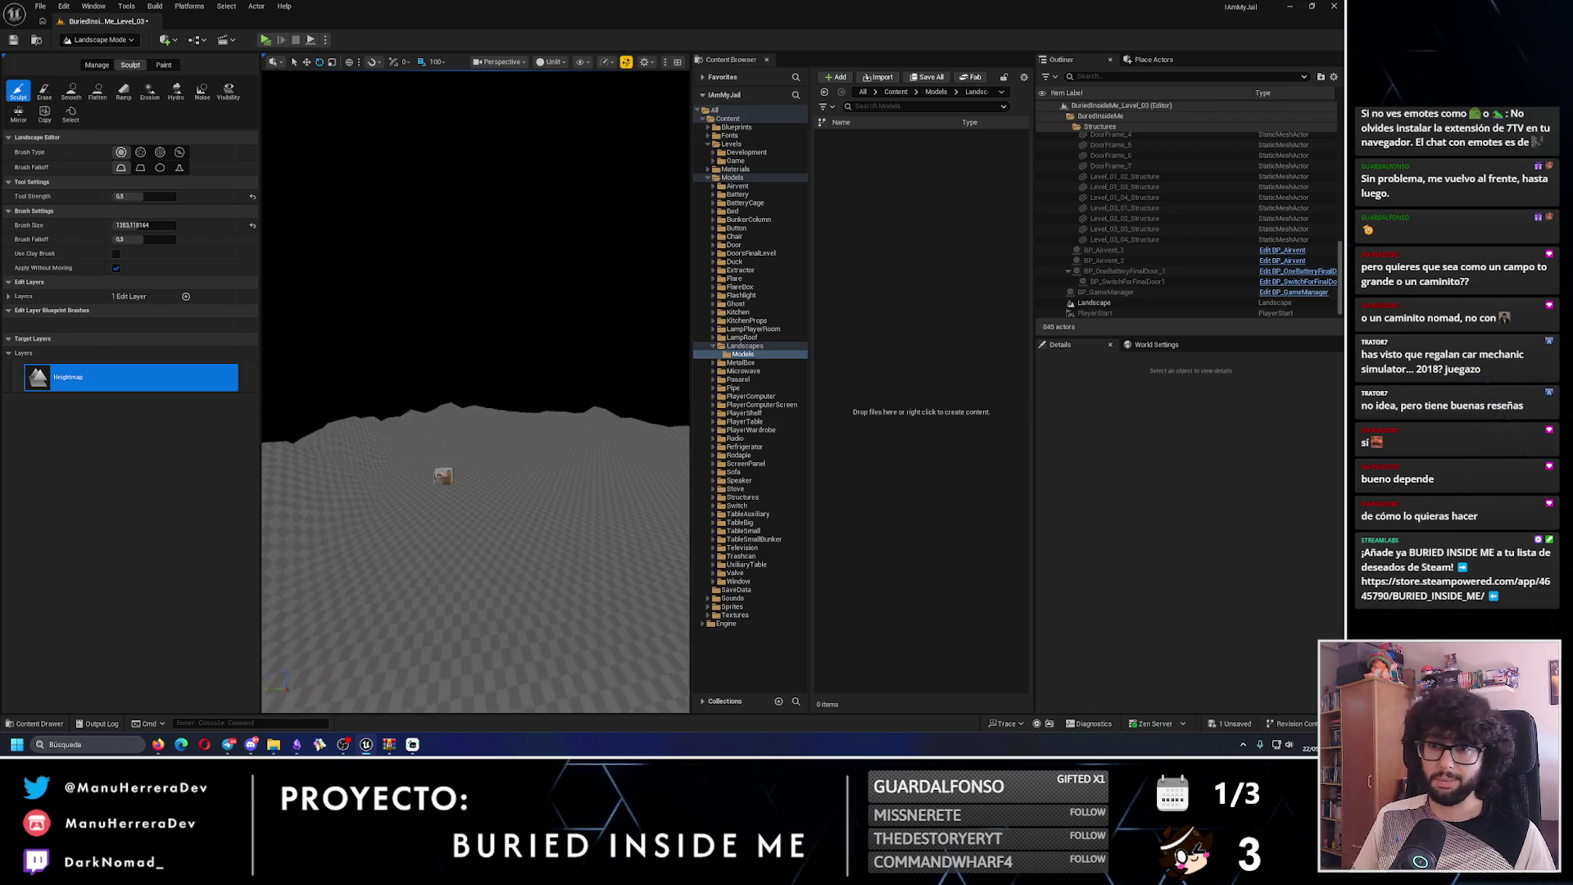
{"action": "left_click_drag", "start_coordinate": [460, 468], "coordinate": [509, 340]}
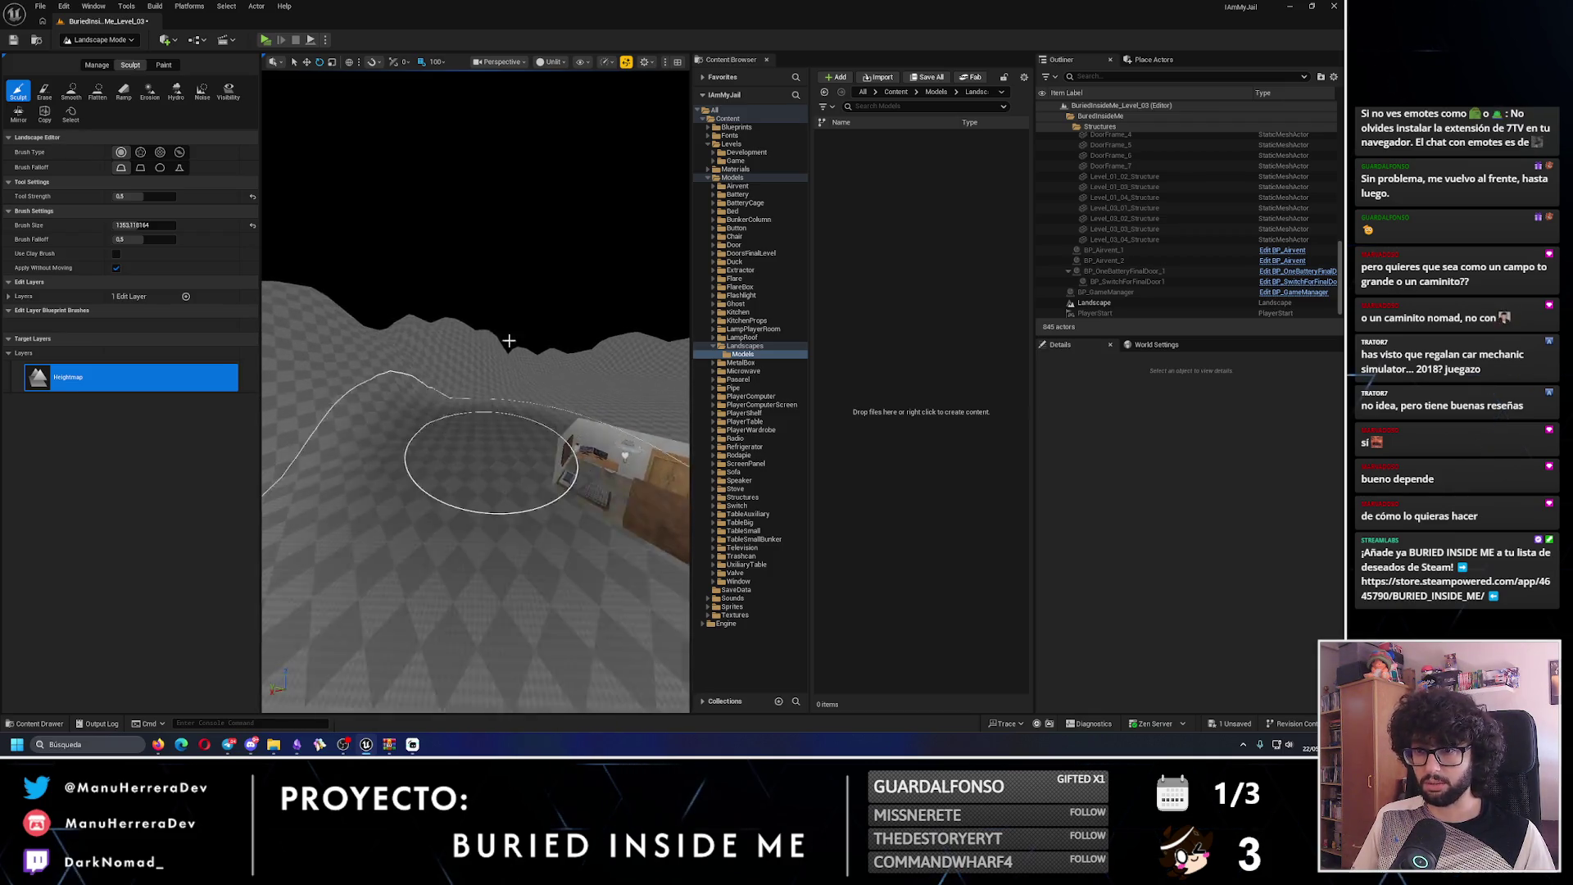
{"action": "mouse_move", "coordinate": [387, 163]}
{"action": "left_mouse_down"}
{"action": "mouse_move", "coordinate": [530, 356]}
{"action": "mouse_move", "coordinate": [492, 385]}
{"action": "left_mouse_up"}
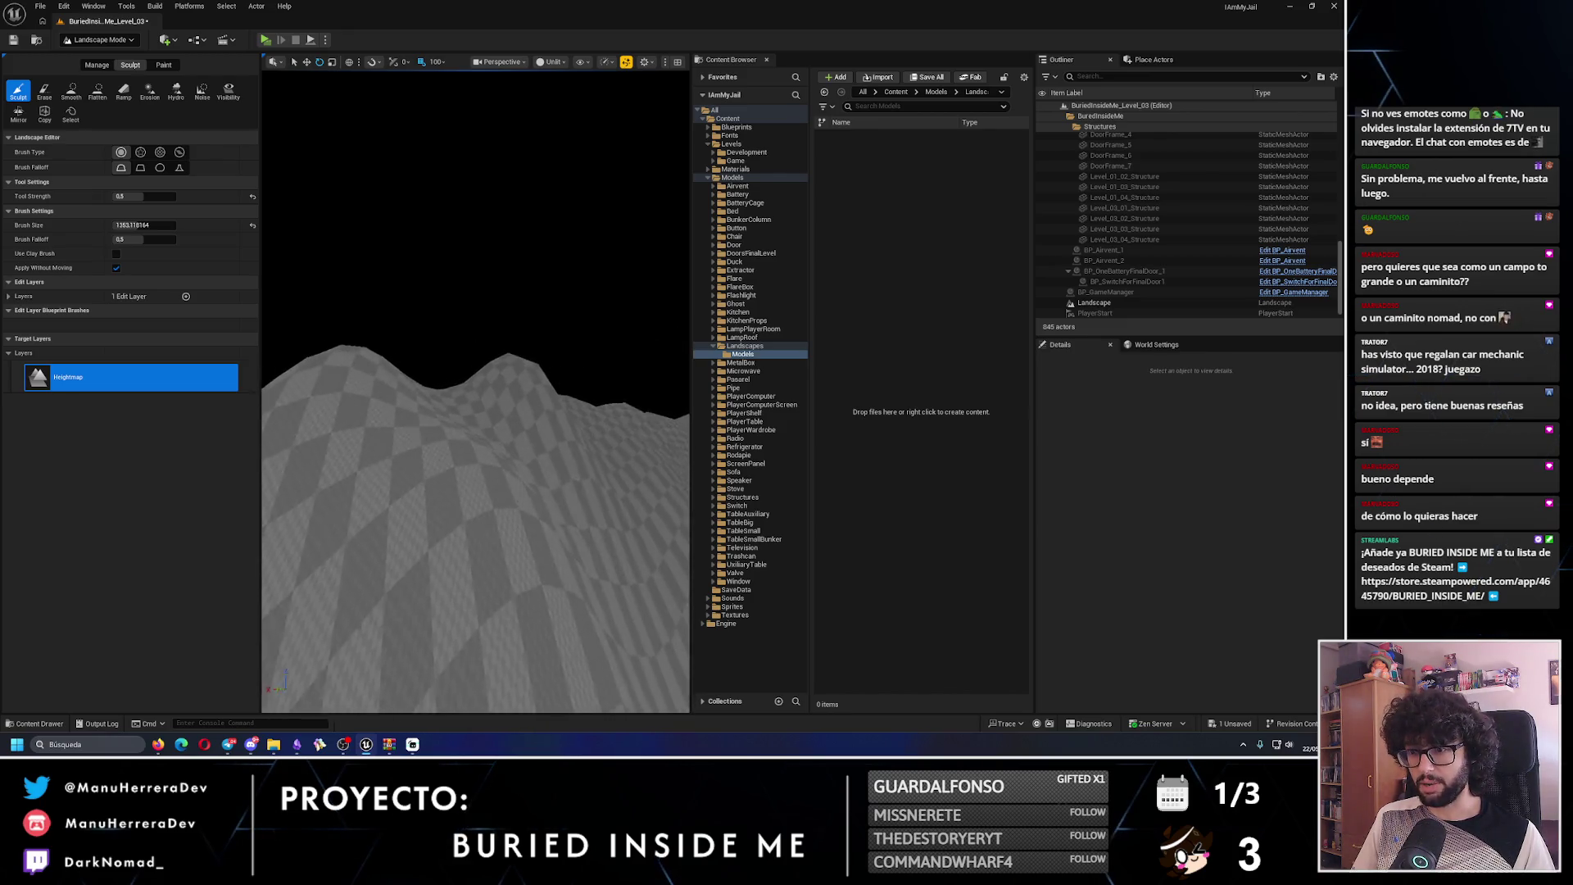
{"action": "key", "text": "alt+p"}
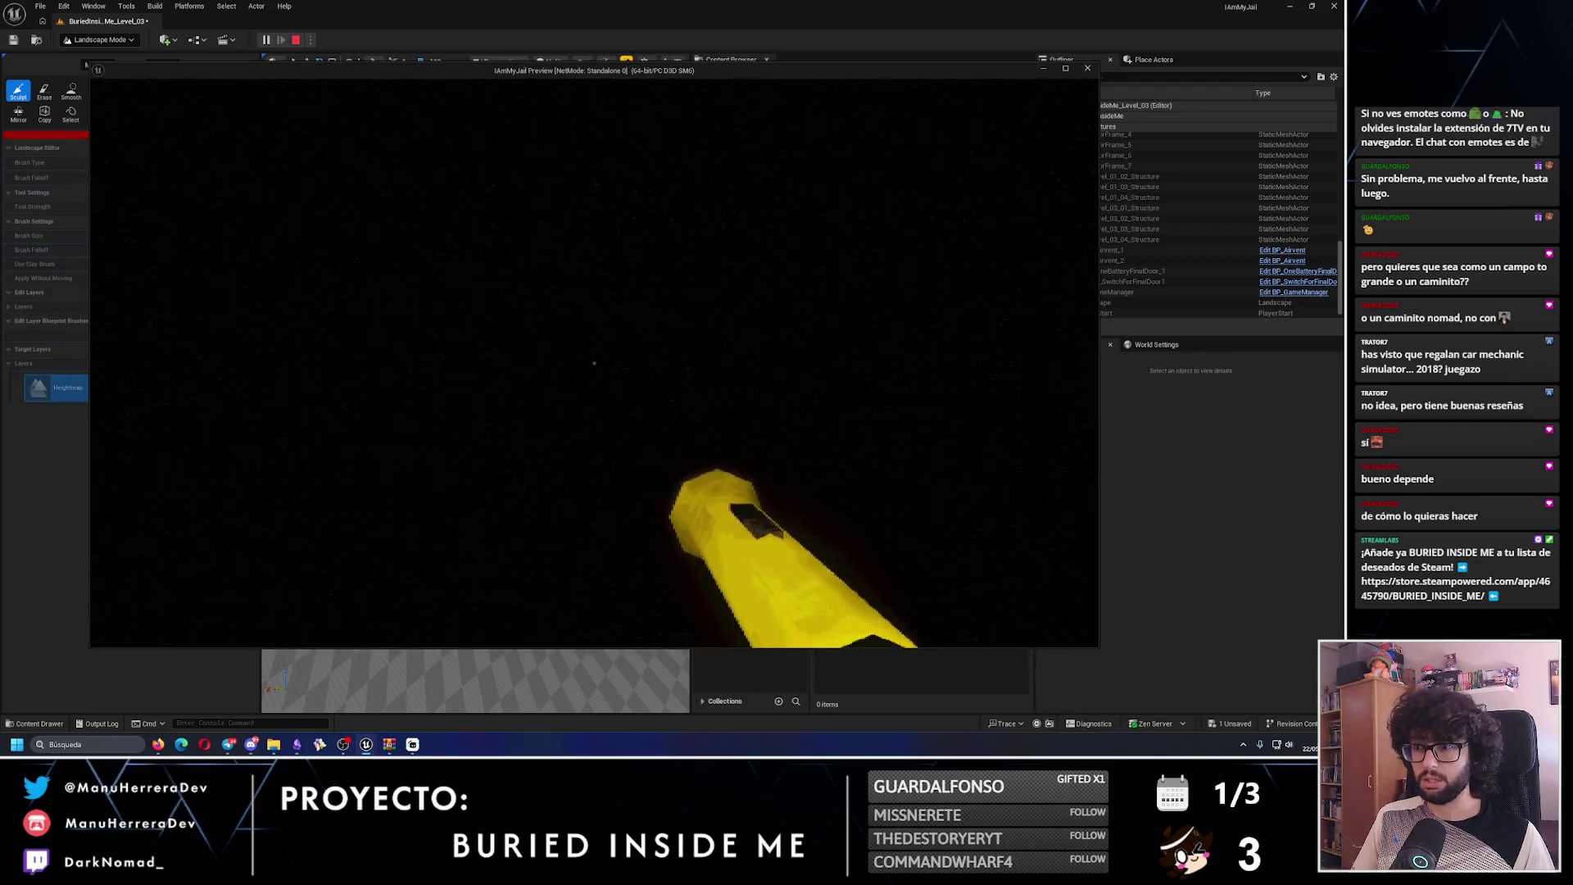
- Stop the quick play session and relaunch the level in a play preview
{"action": "key", "text": "Escape"}
{"action": "mouse_move", "coordinate": [492, 492]}
{"action": "left_mouse_down"}
{"action": "mouse_move", "coordinate": [475, 426]}
{"action": "mouse_move", "coordinate": [492, 410]}
{"action": "left_mouse_up"}
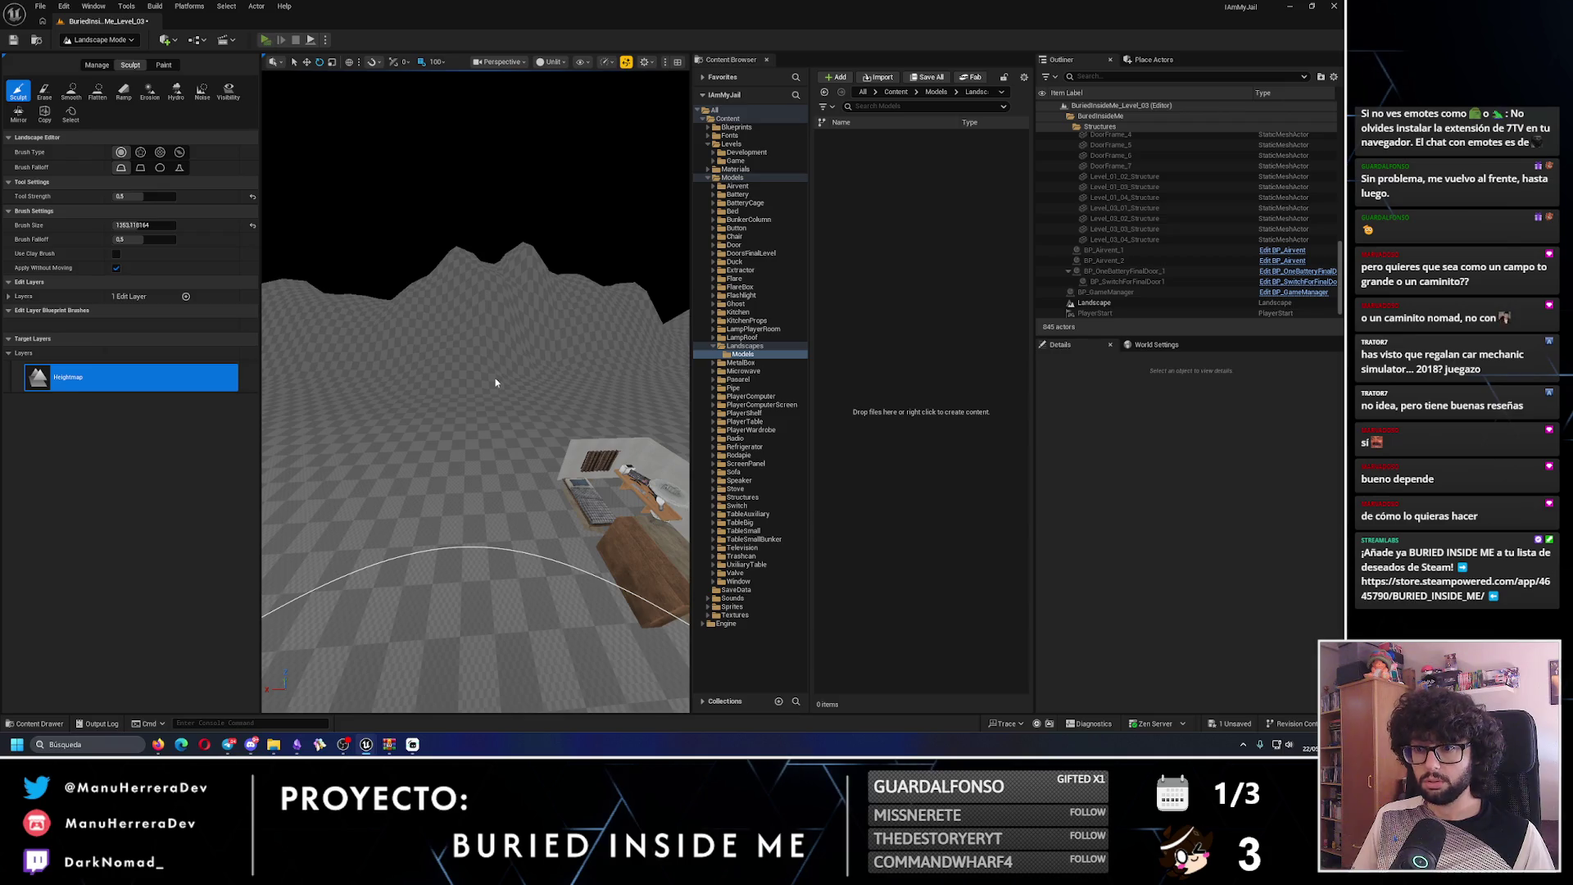
{"action": "key", "text": "alt+p"}
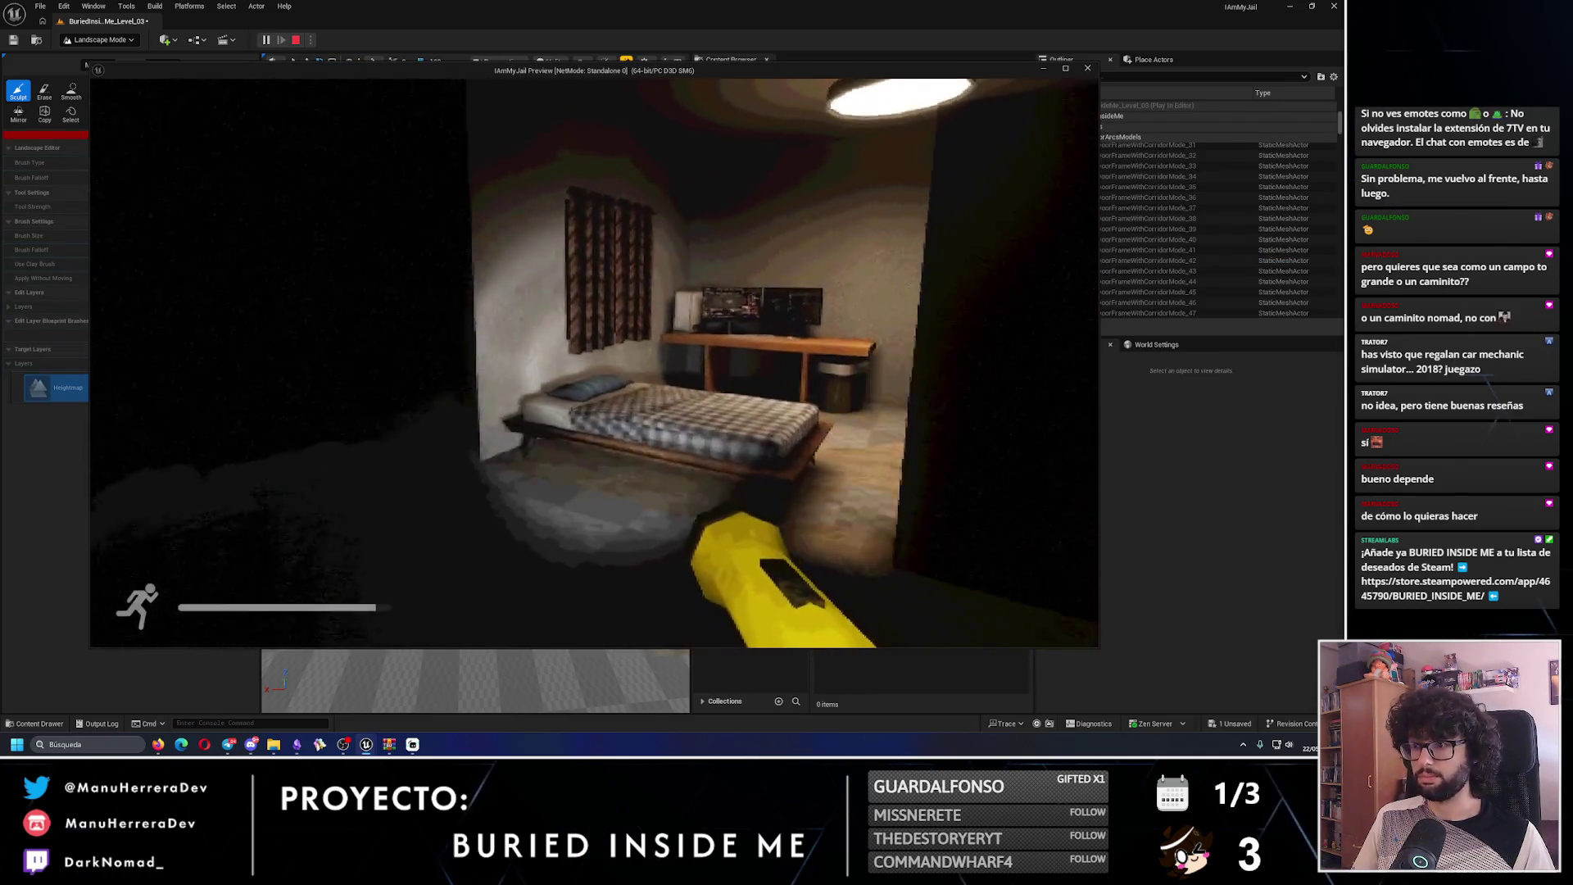
- Walk and sprint from the bedroom across the dark terrain to the flashlit wall, then stop
{"action": "key", "text": "shift+w"}
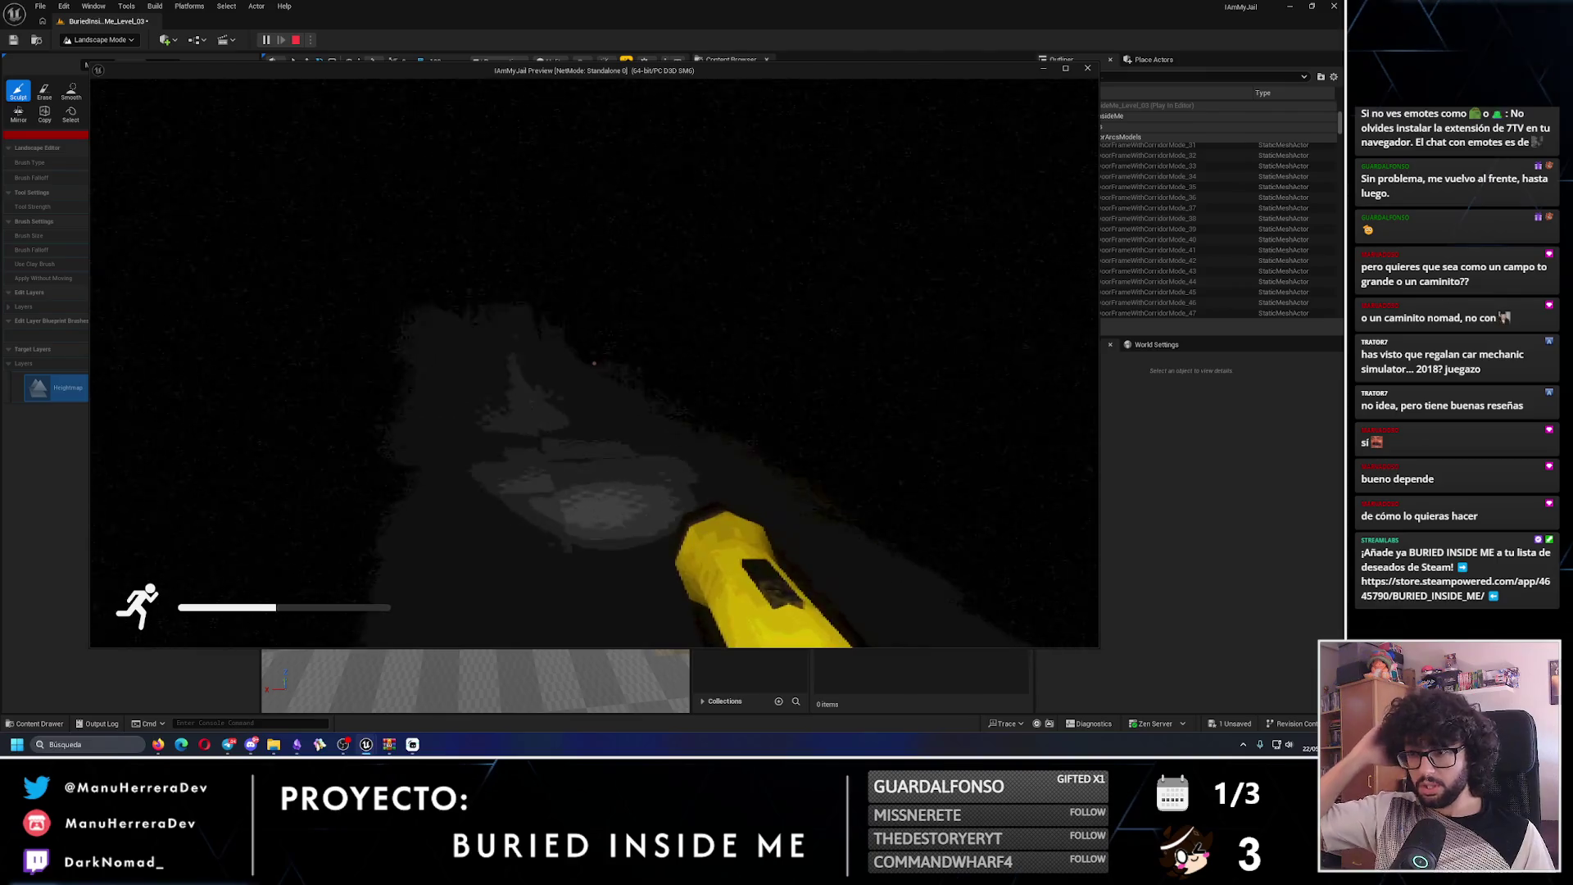
{"action": "key", "text": "shift+w"}
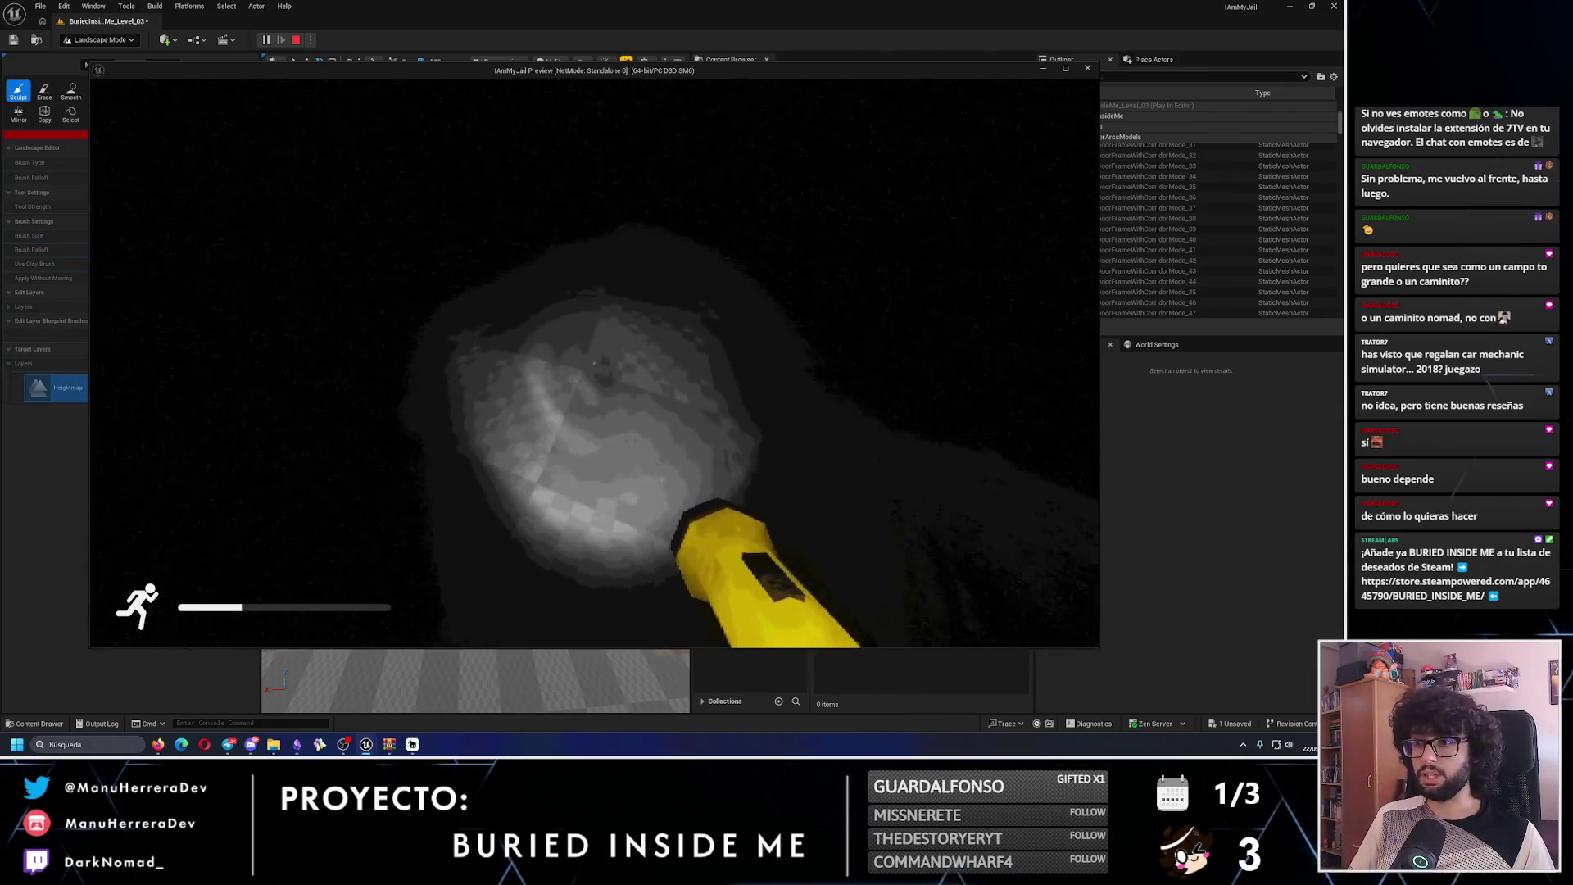
{"action": "key", "text": "w"}
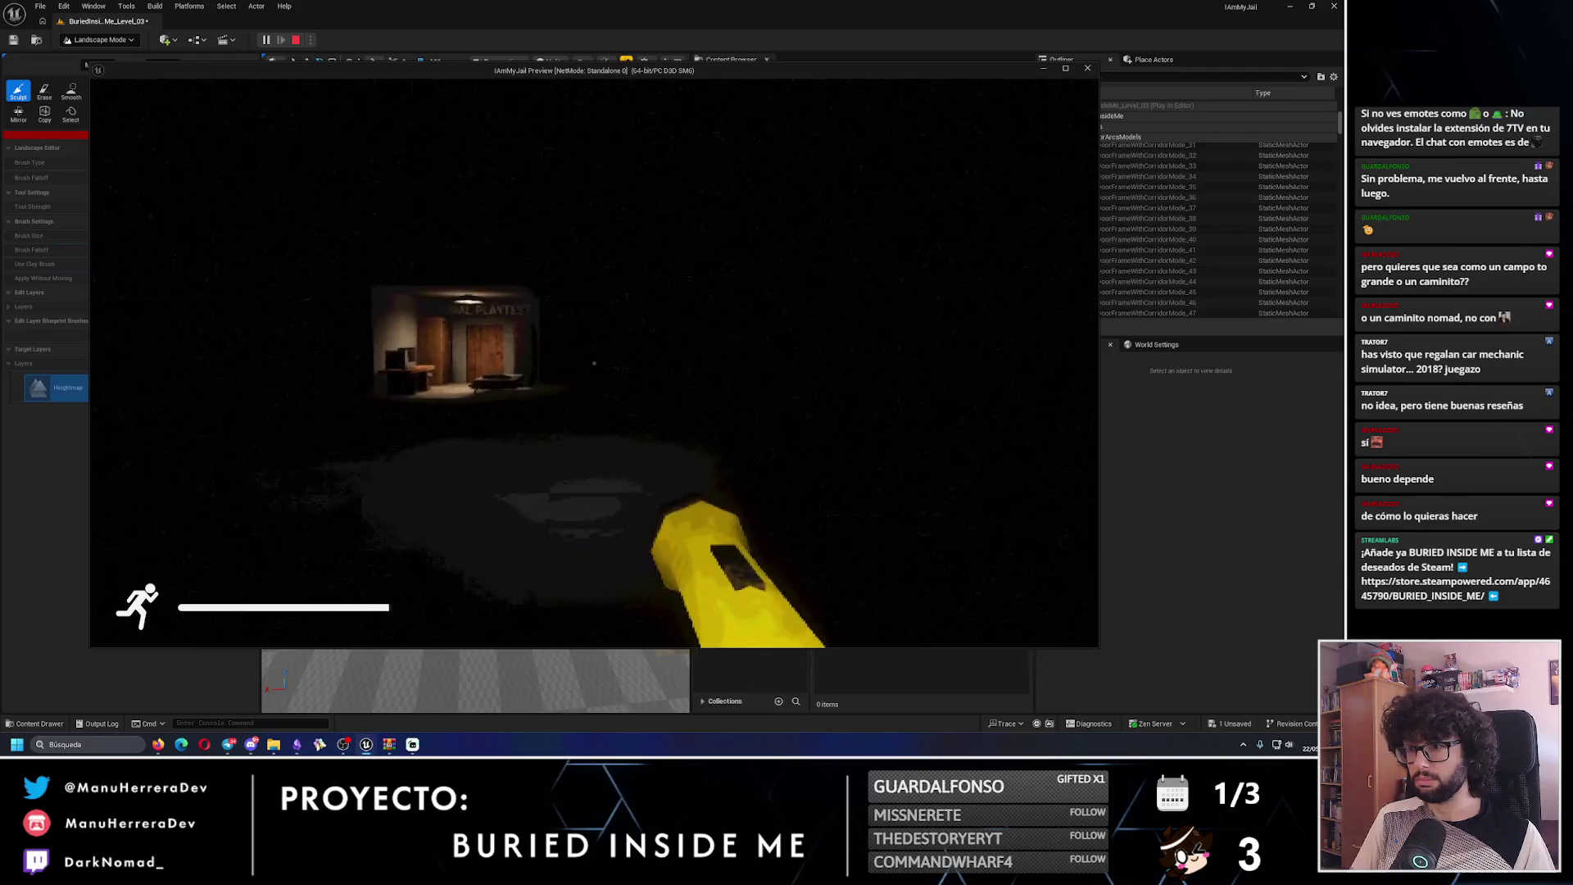
{"action": "key", "text": "w"}
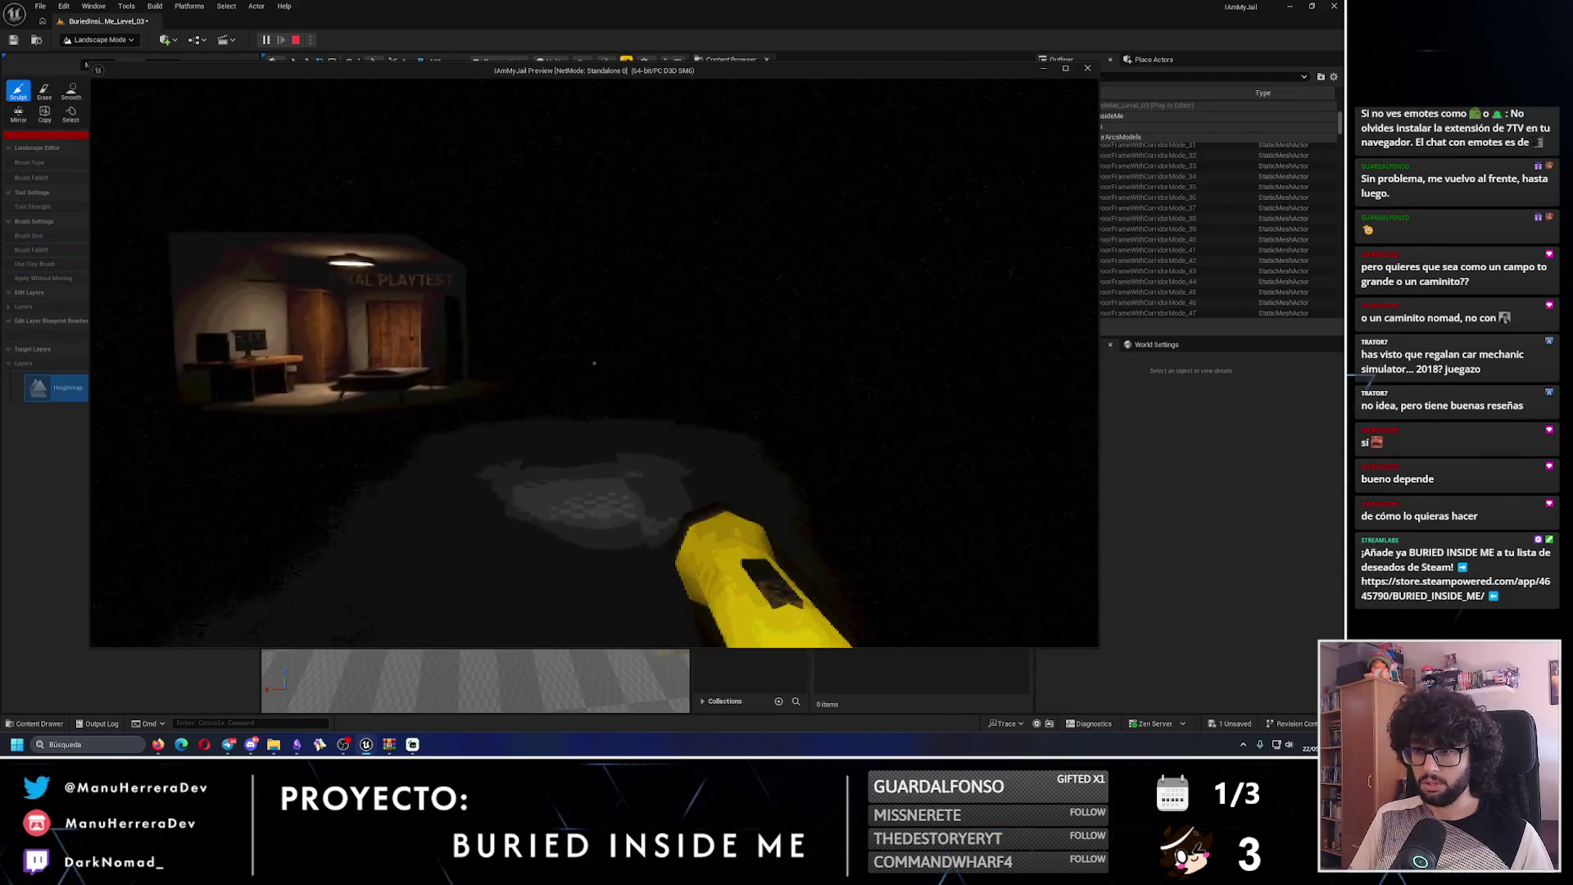
{"action": "key", "text": "shift+w"}
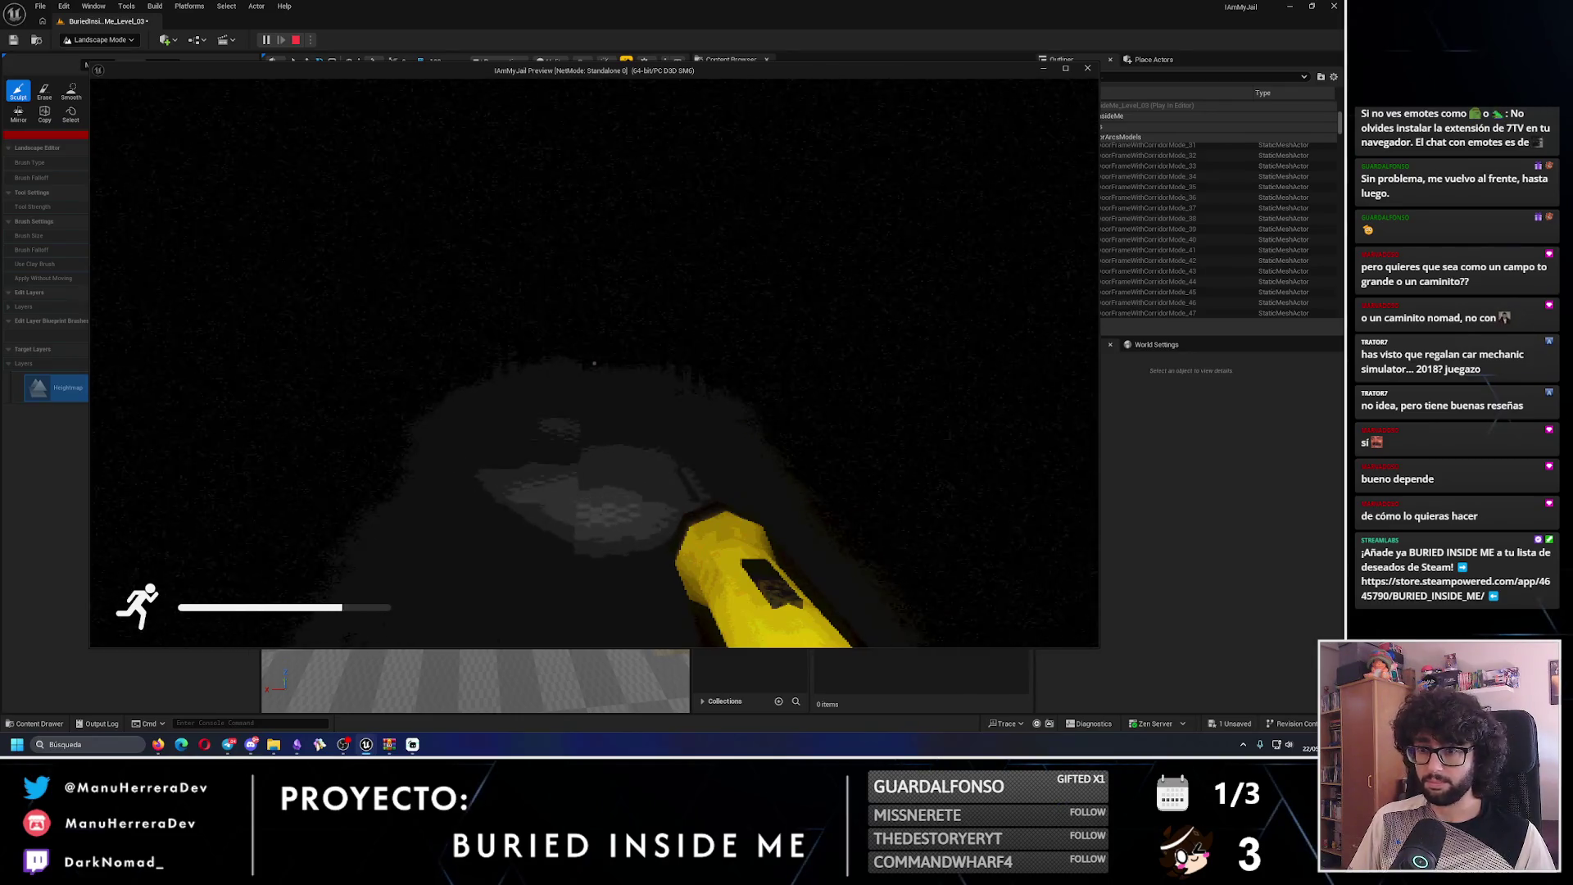
{"action": "key", "text": "shift+w"}
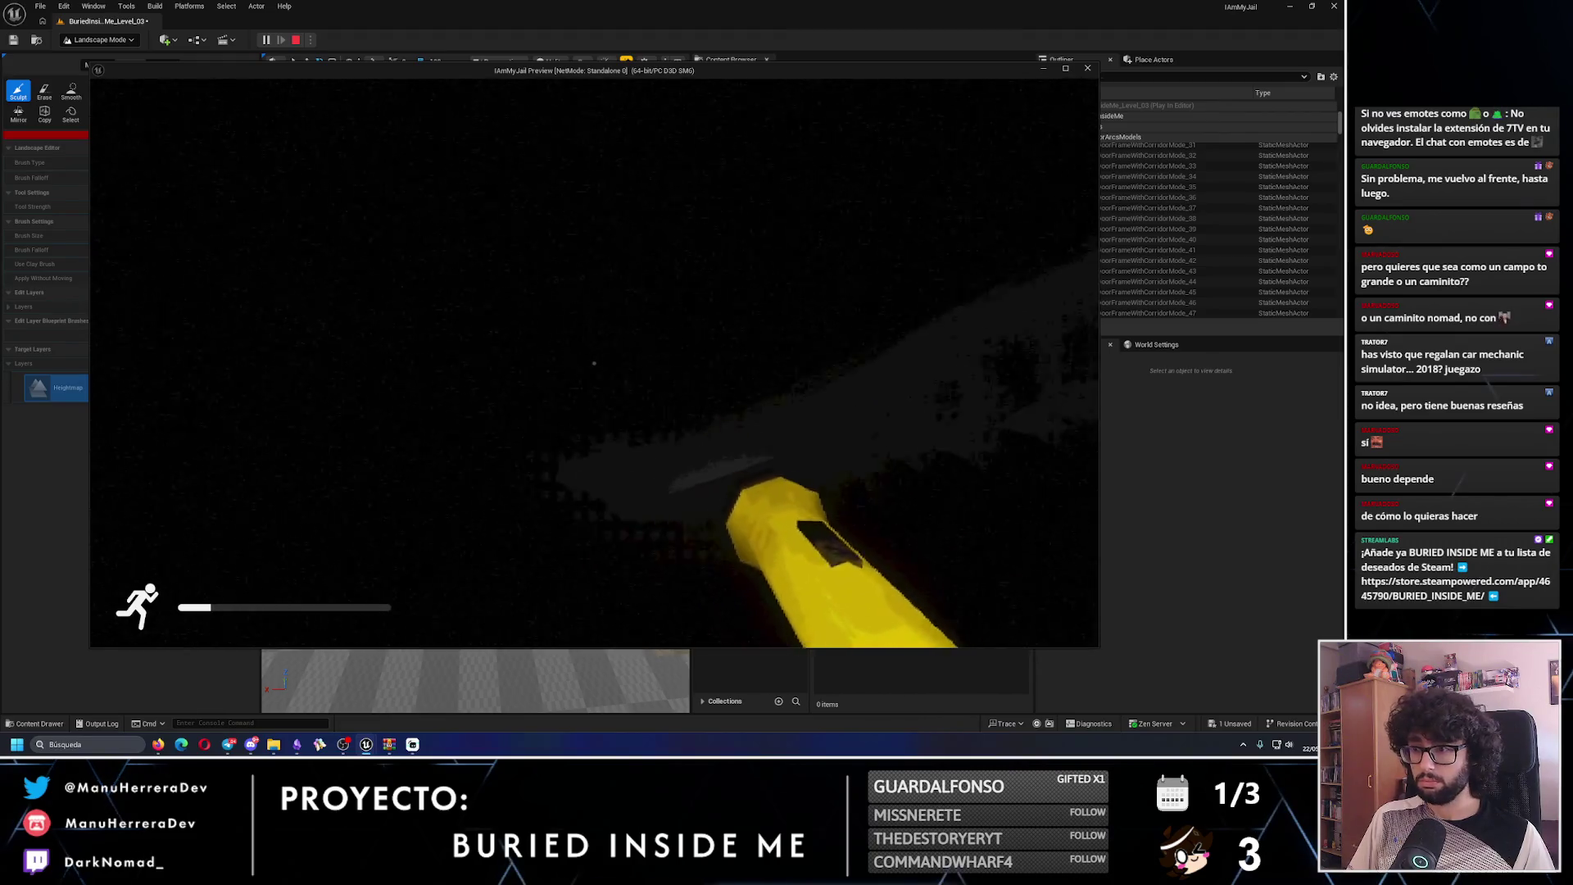
{"action": "key", "text": "Escape"}
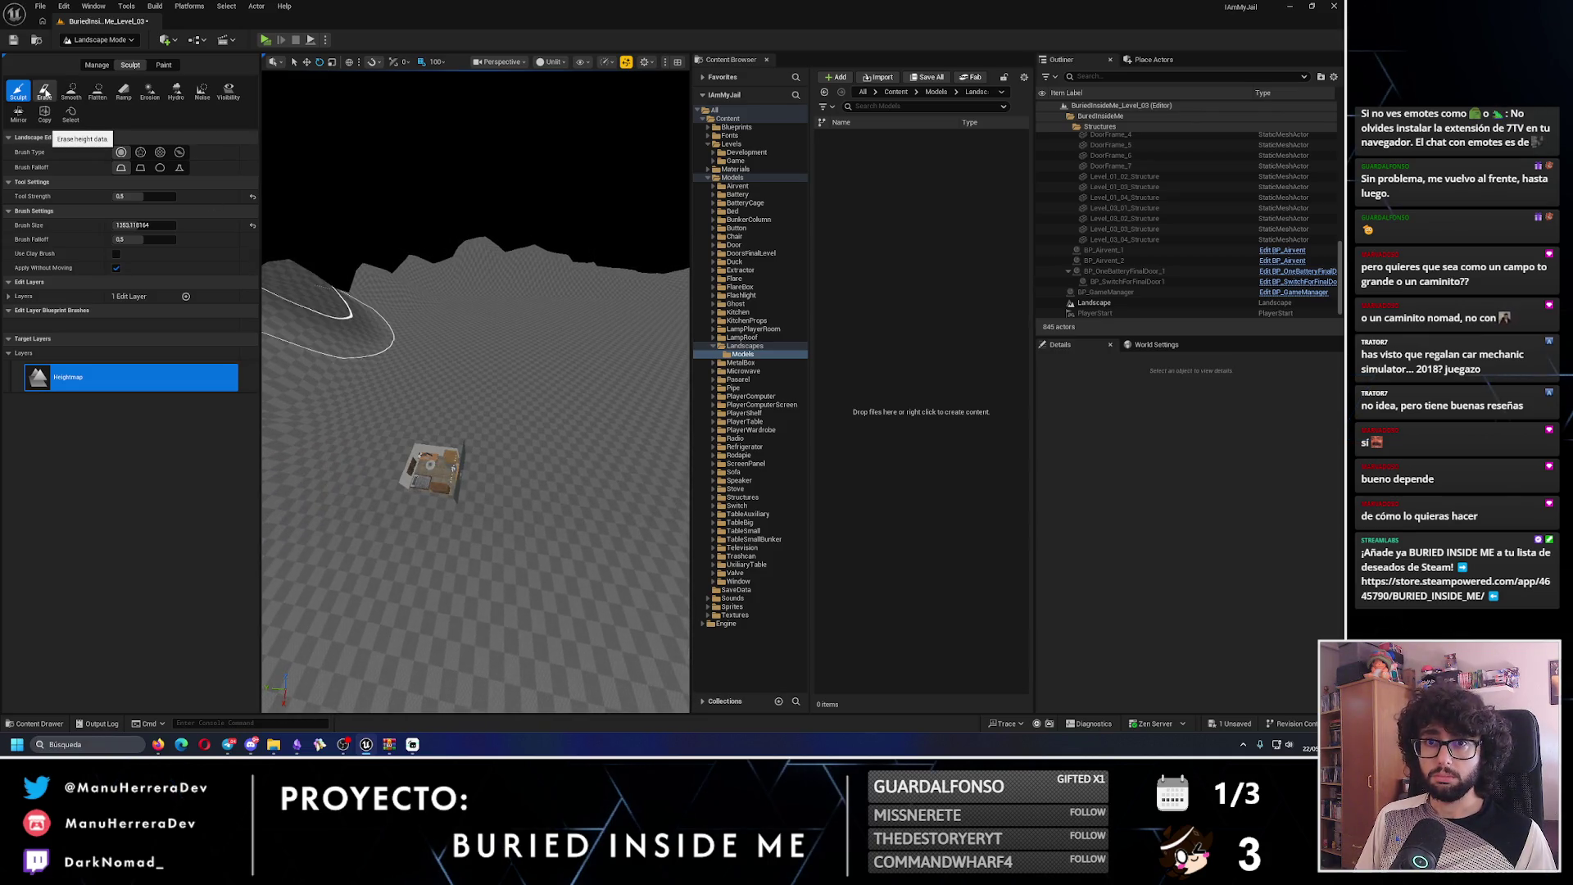
- Try the Erase, Smooth and Flatten tools, then undo the last flatten
{"action": "left_click", "coordinate": [45, 93]}
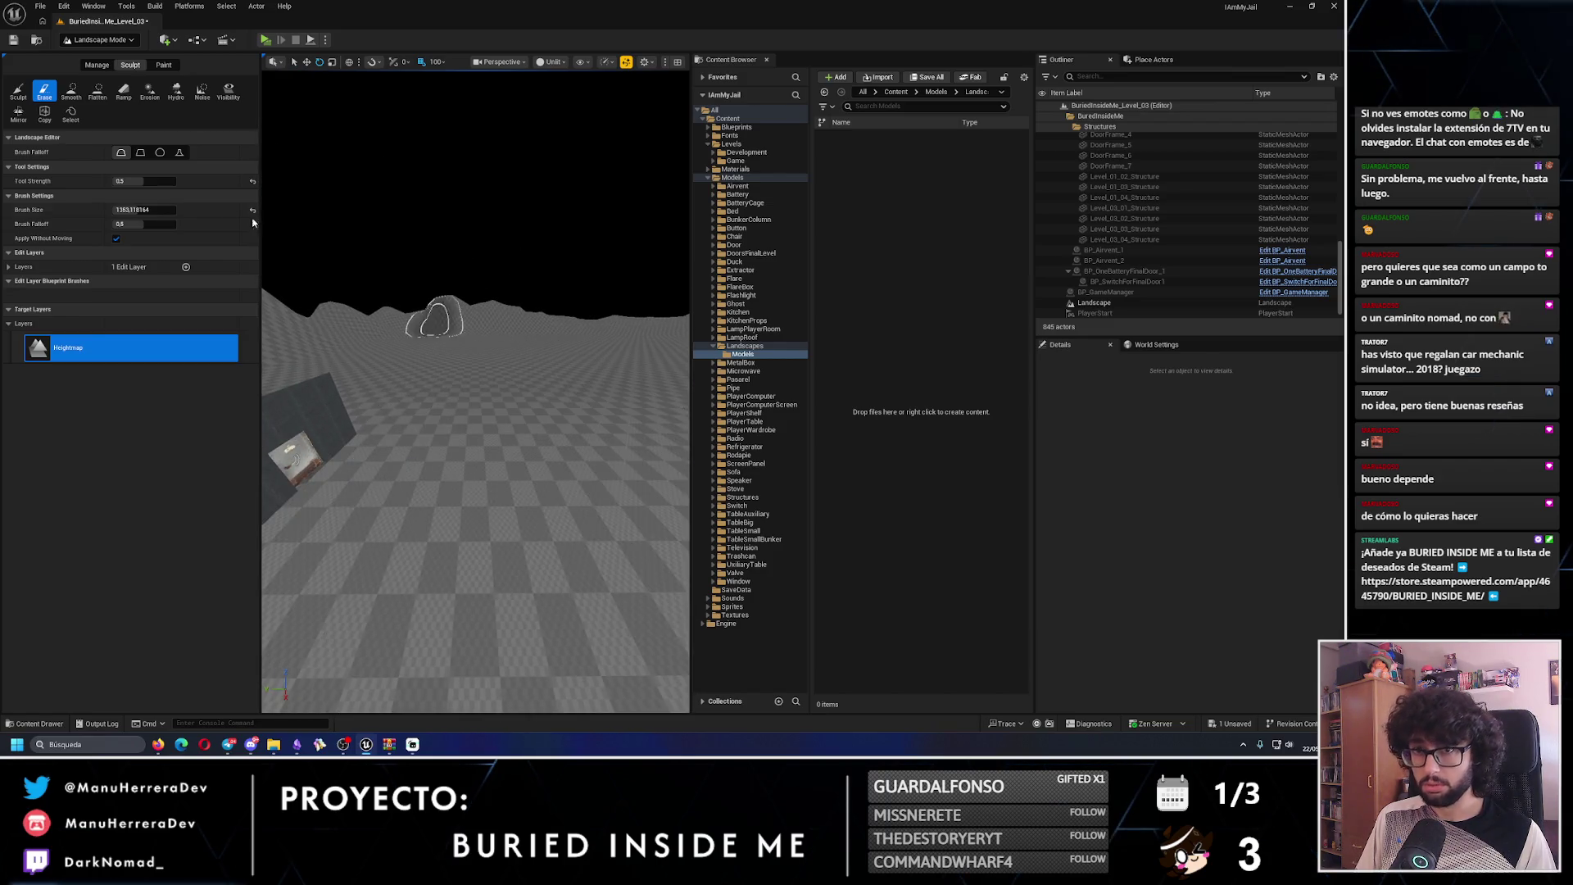
{"action": "left_click", "coordinate": [72, 92]}
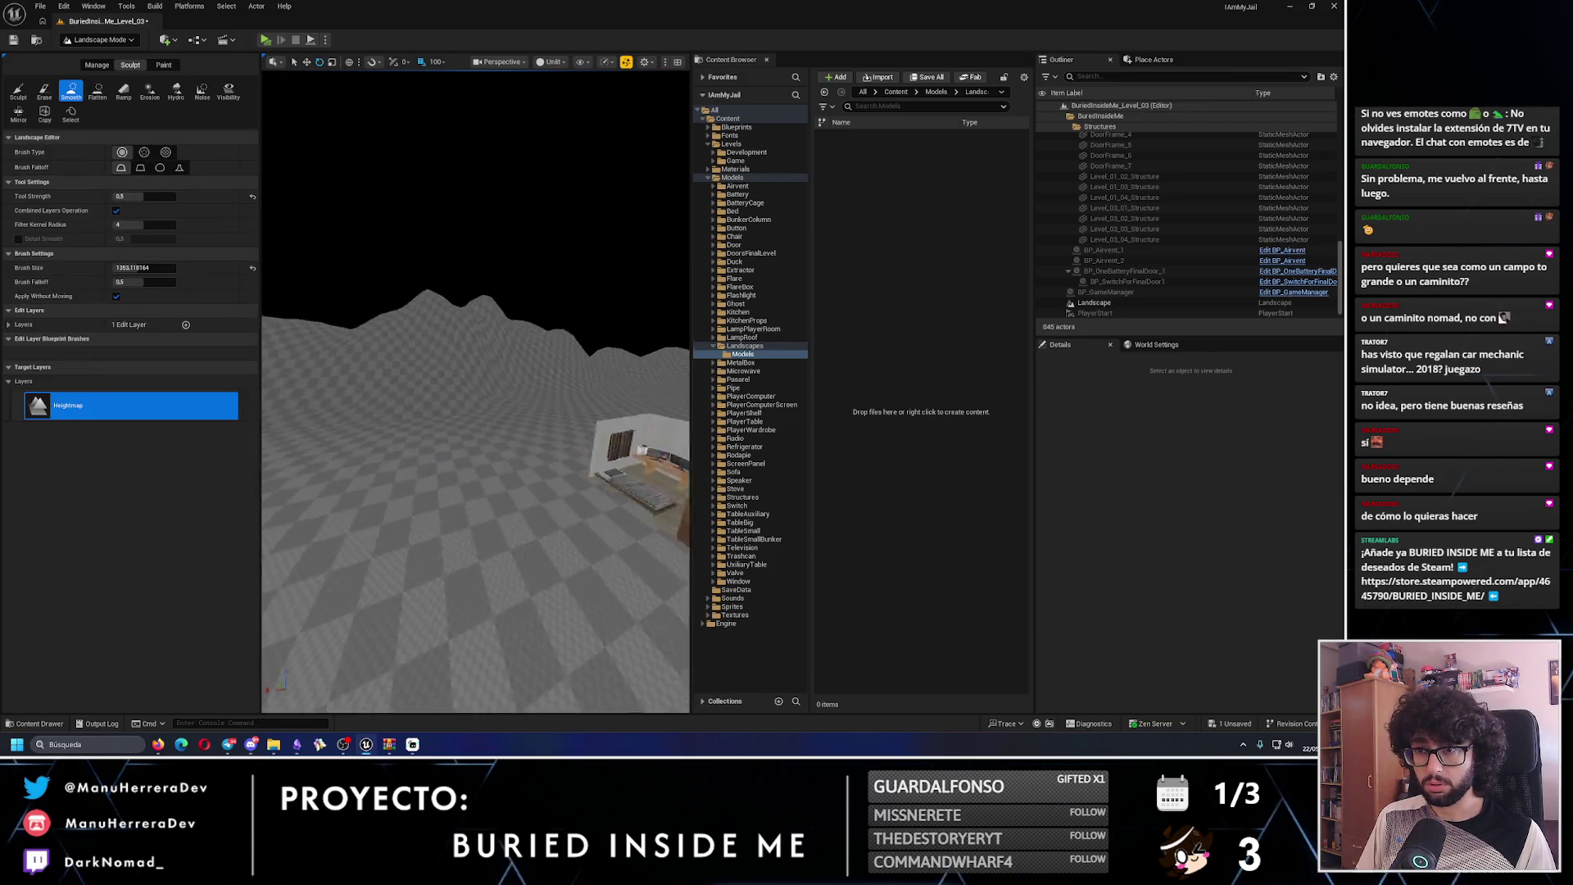
{"action": "left_click", "coordinate": [97, 91]}
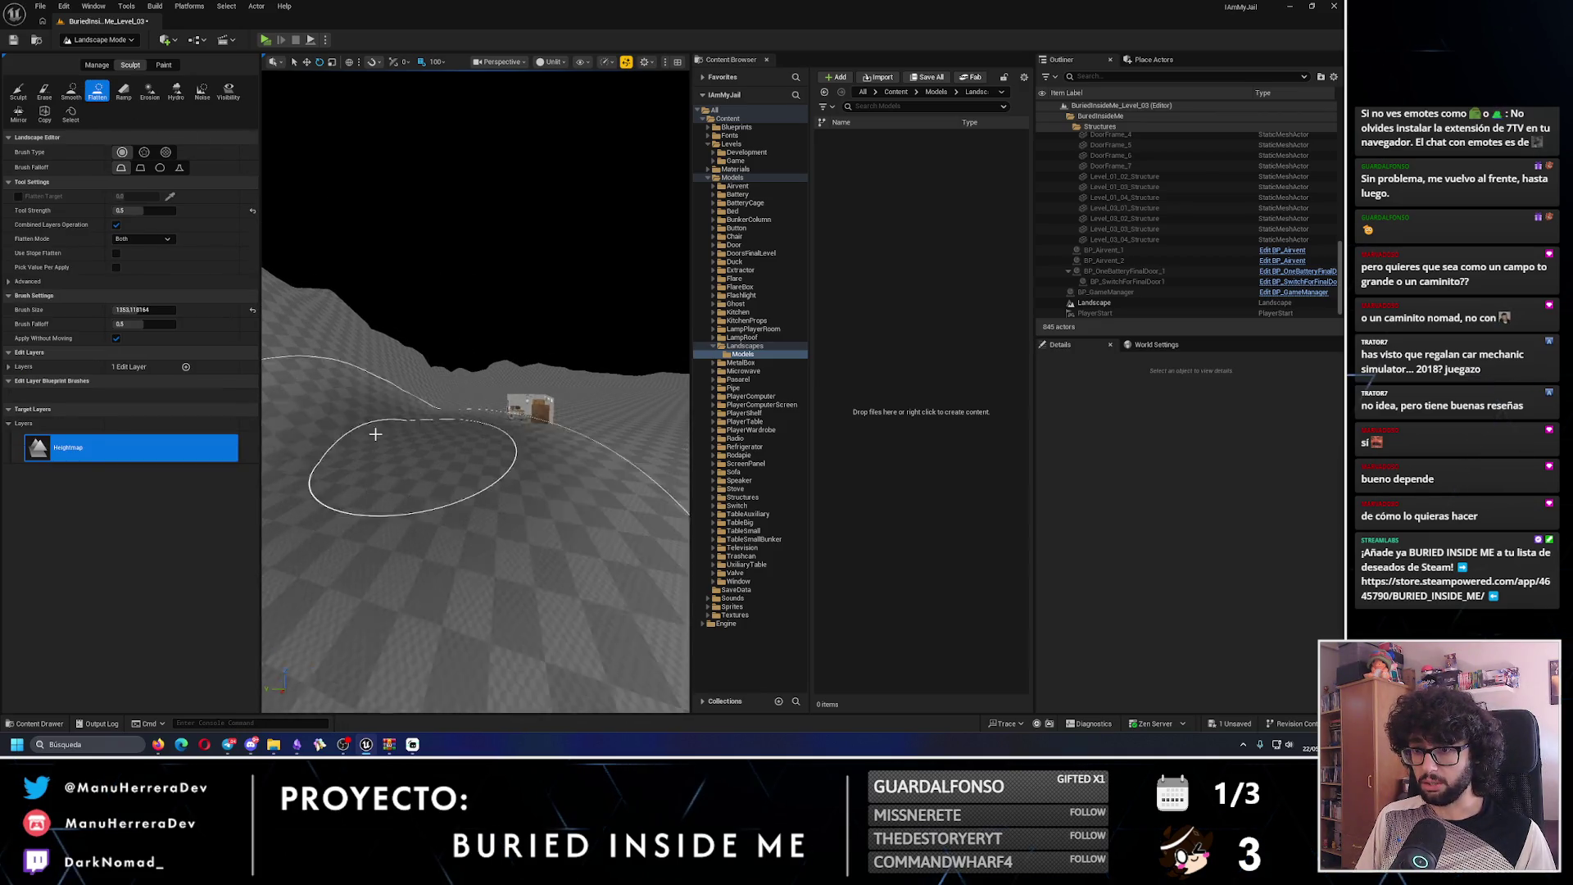
{"action": "key", "text": "ctrl+z"}
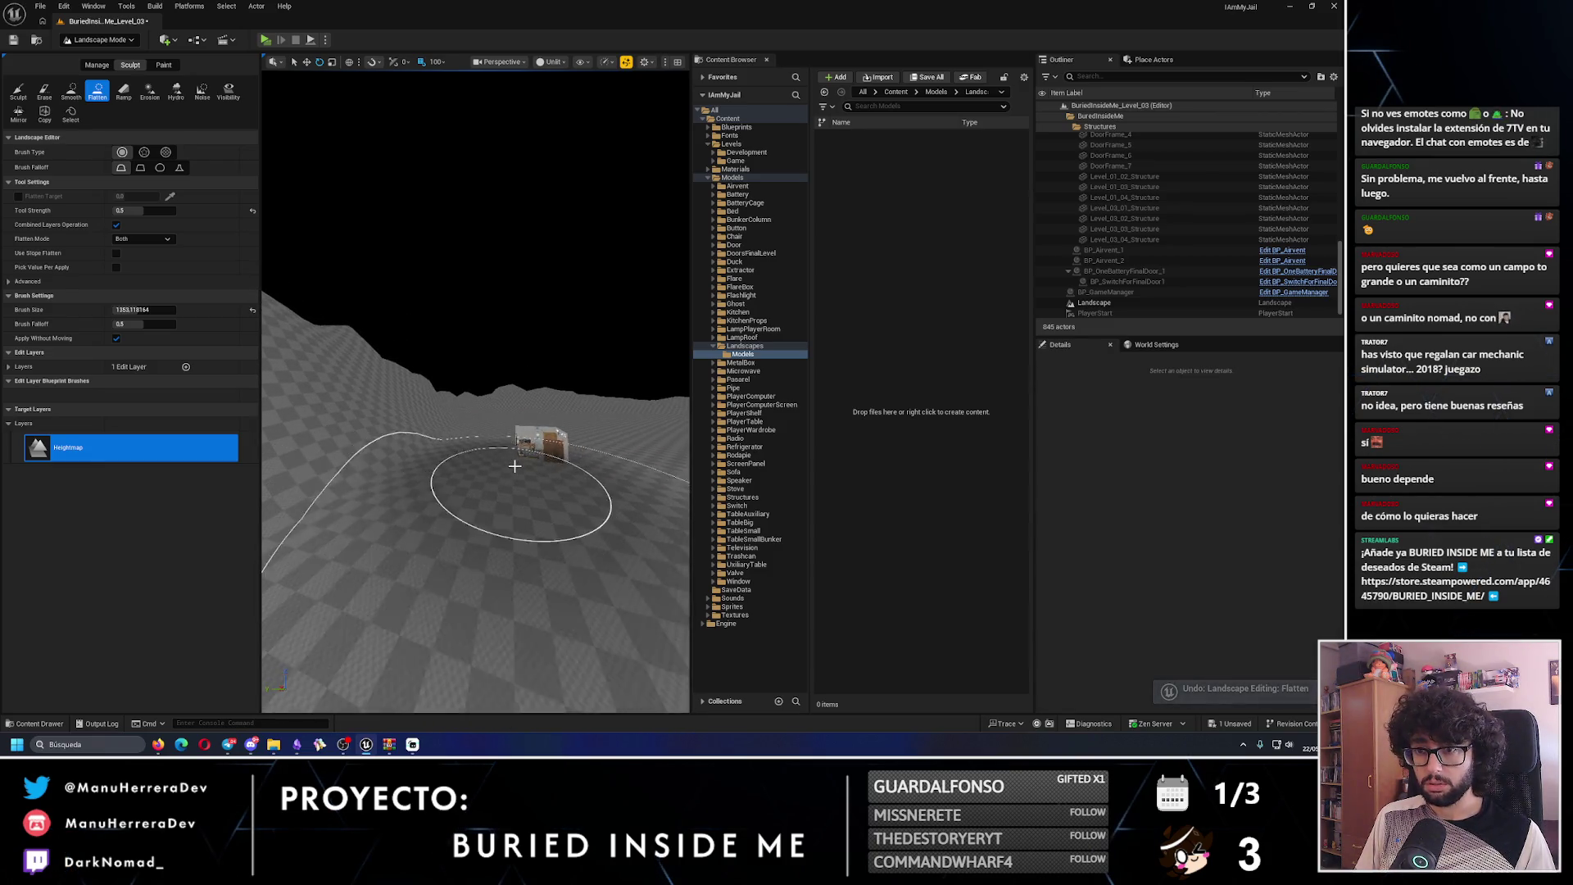
- Try the Hydro Erosion, Visibility and Ramp tools, placing one ramp point
{"action": "left_click", "coordinate": [179, 99]}
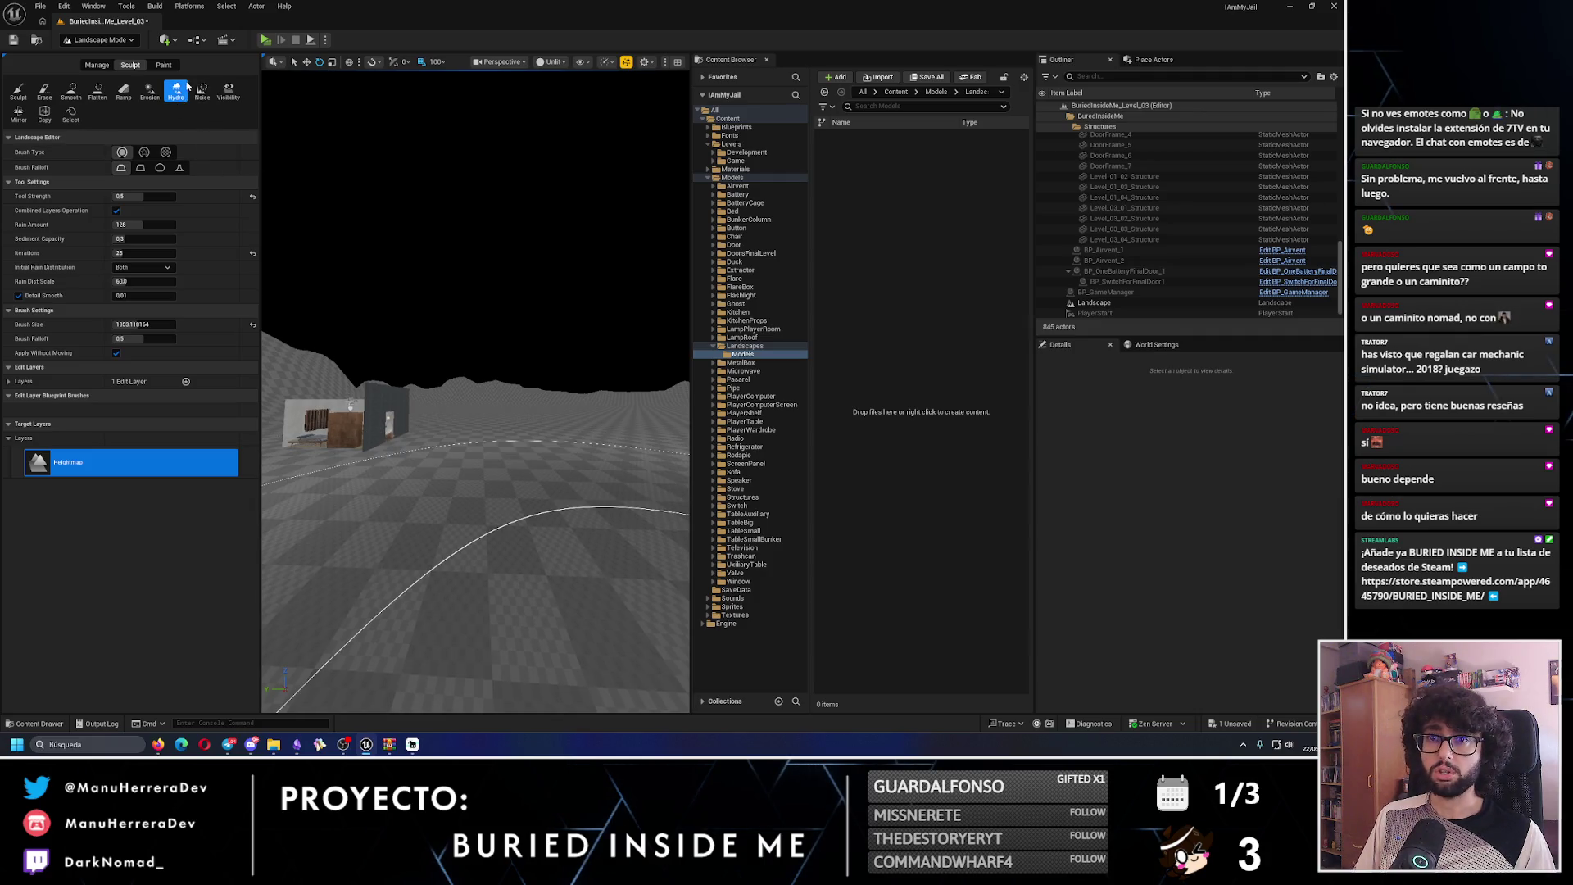
{"action": "left_click", "coordinate": [226, 92]}
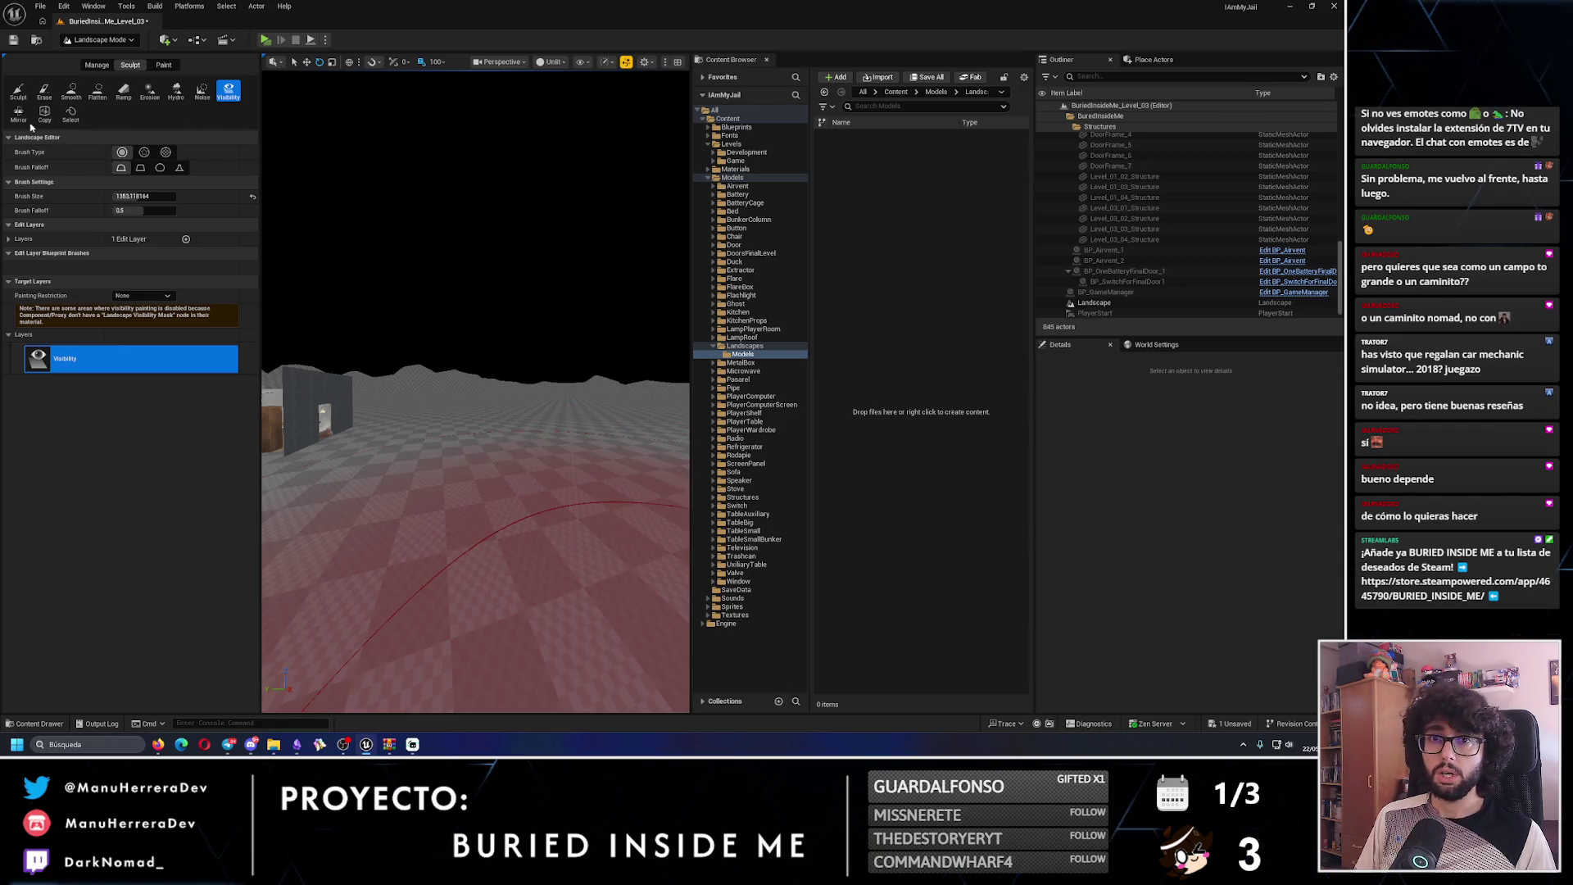
{"action": "left_click", "coordinate": [177, 91]}
{"action": "left_click", "coordinate": [123, 92]}
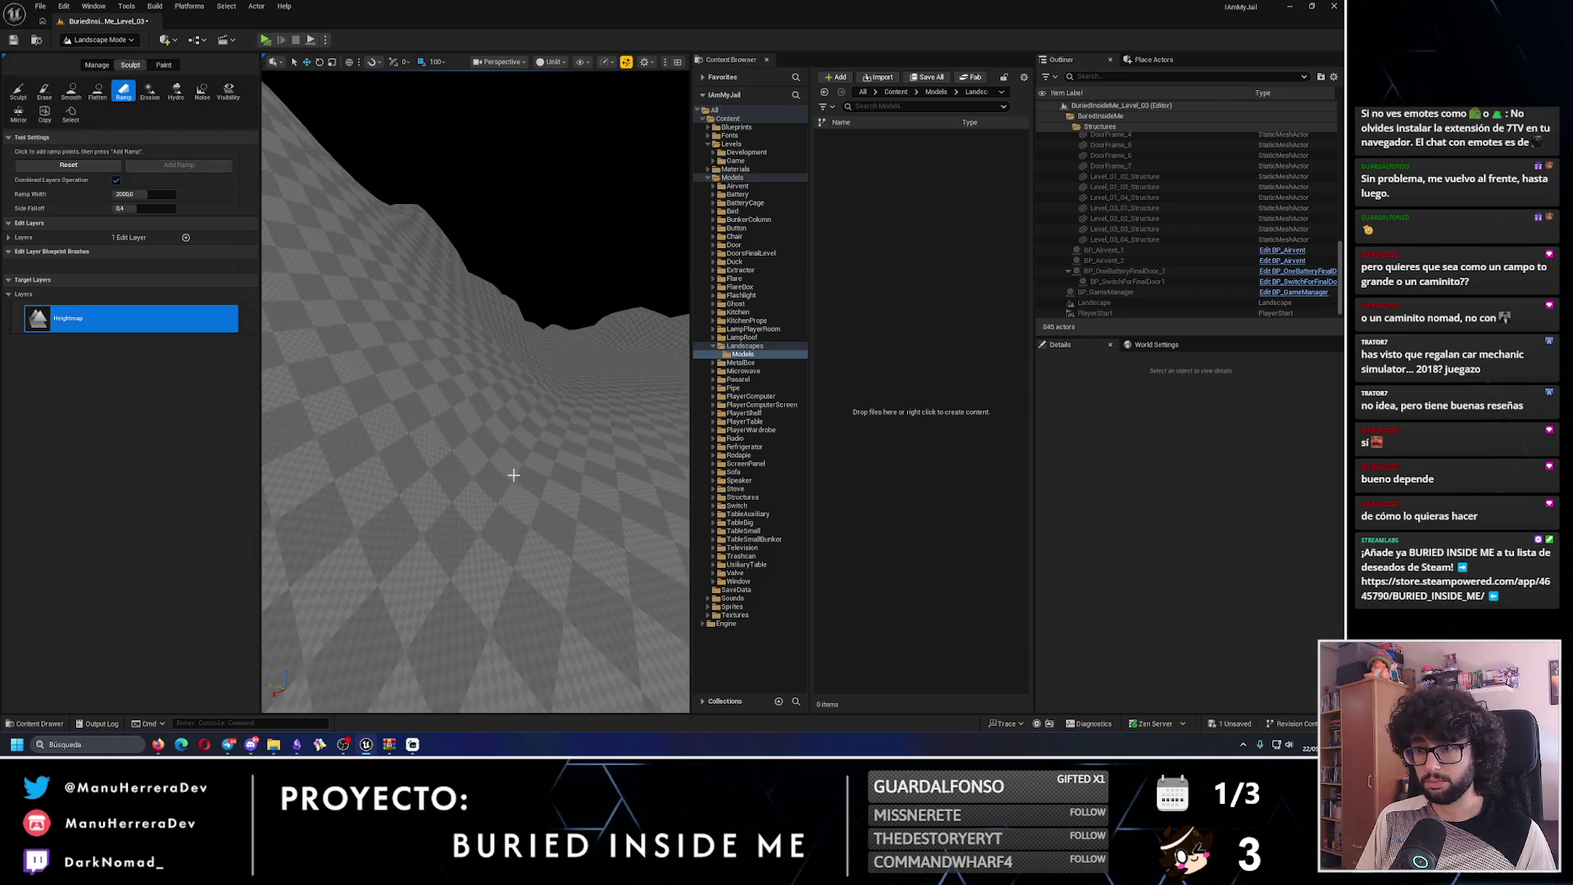
{"action": "left_click", "coordinate": [464, 467]}
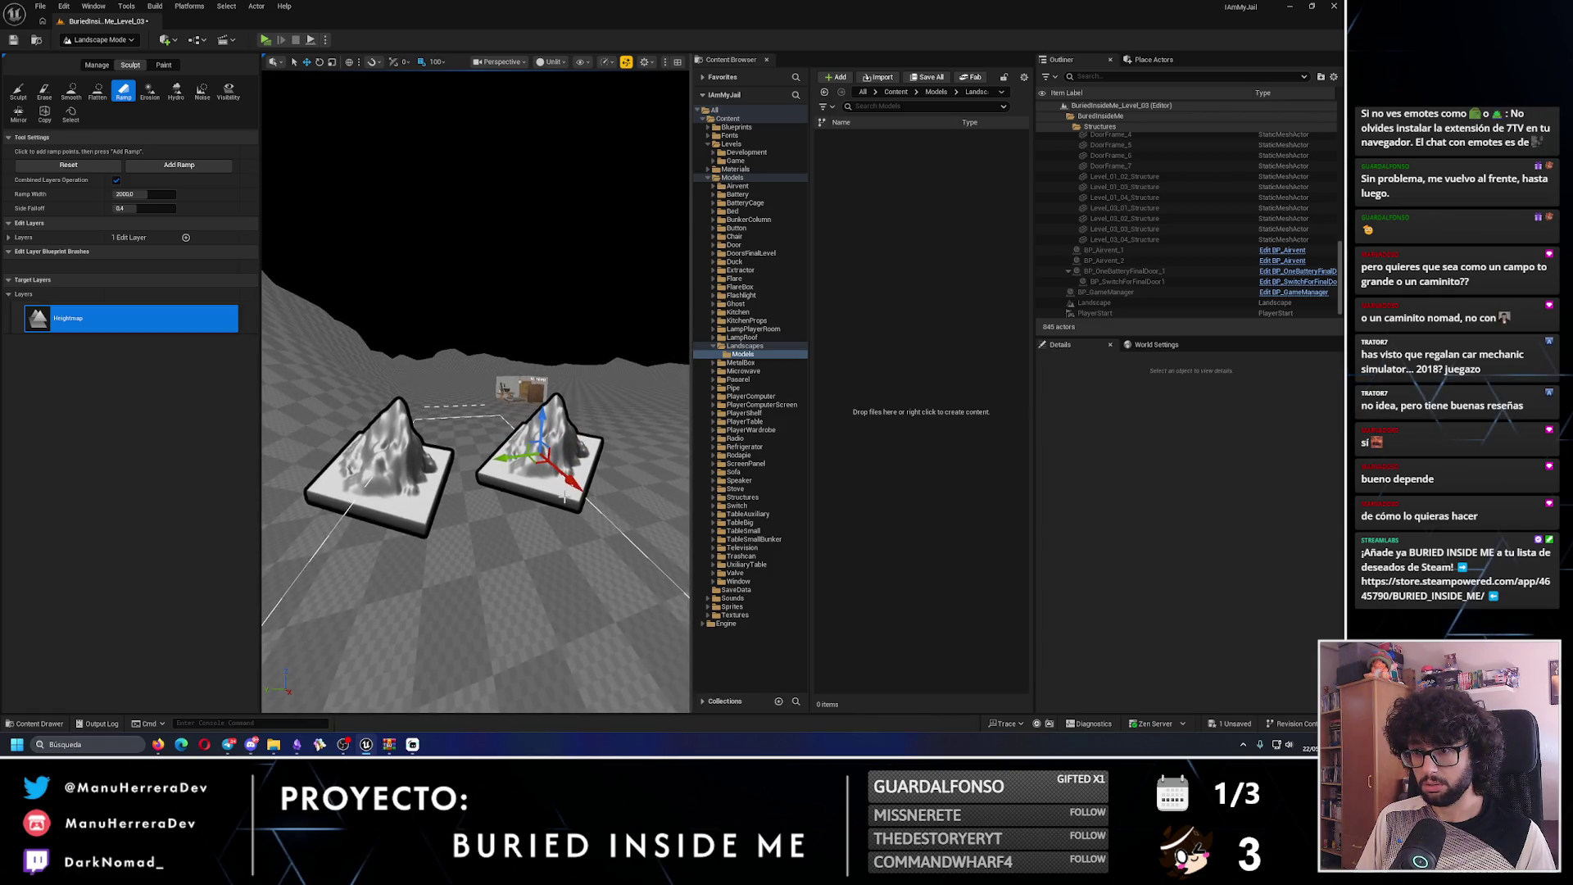
- Undo the hydraulic erosion, reset the ramp guide and select the Sculpt tool
{"action": "key", "text": "ctrl+z"}
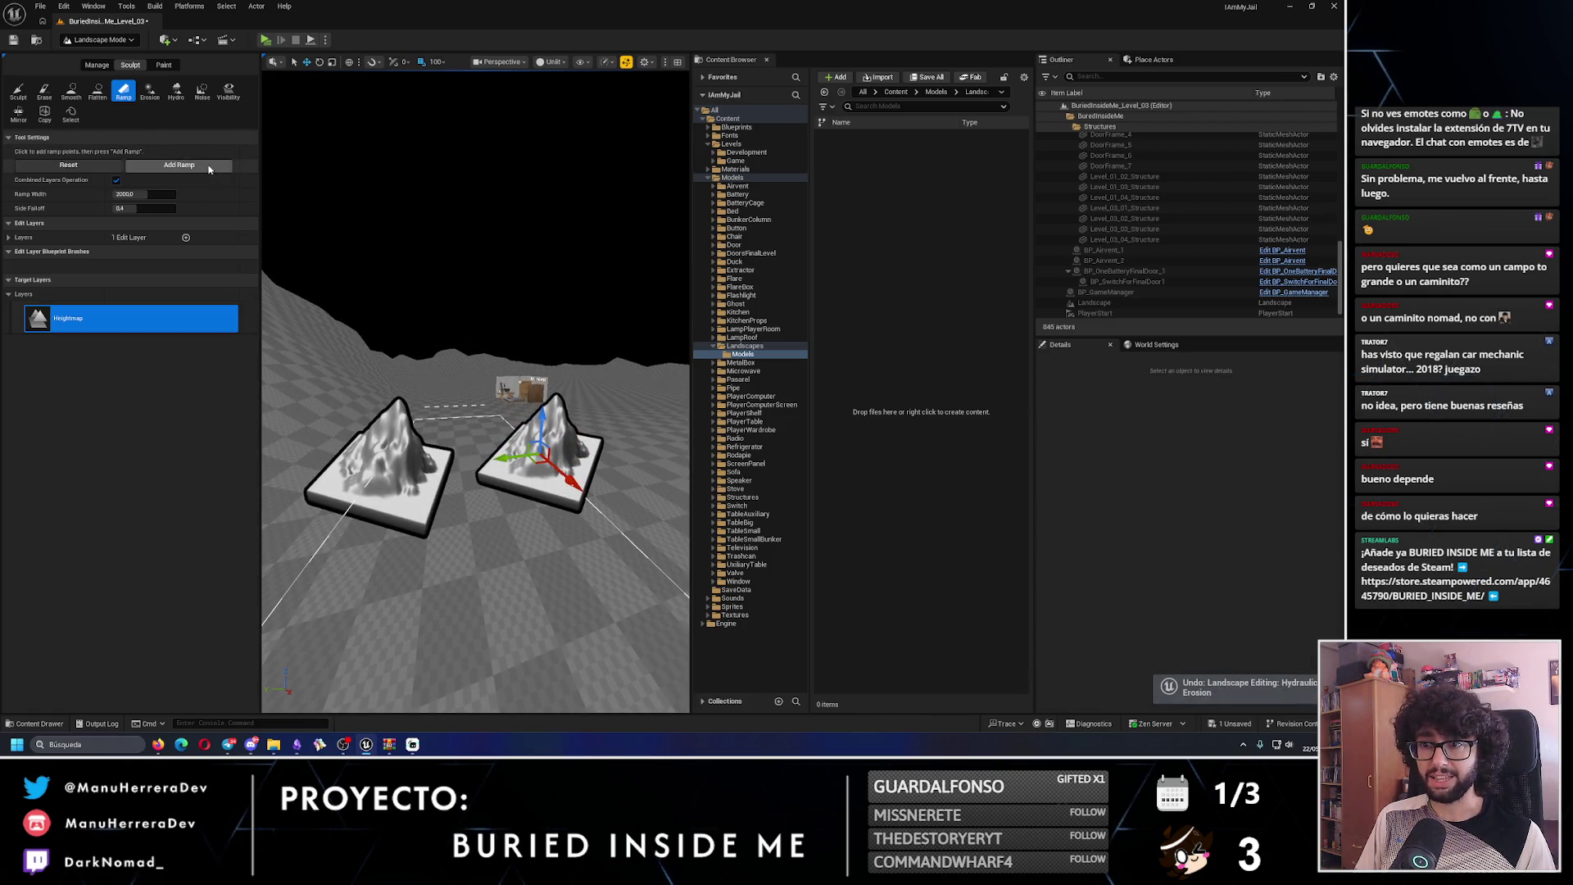
{"action": "left_click", "coordinate": [98, 167]}
{"action": "left_click", "coordinate": [97, 91]}
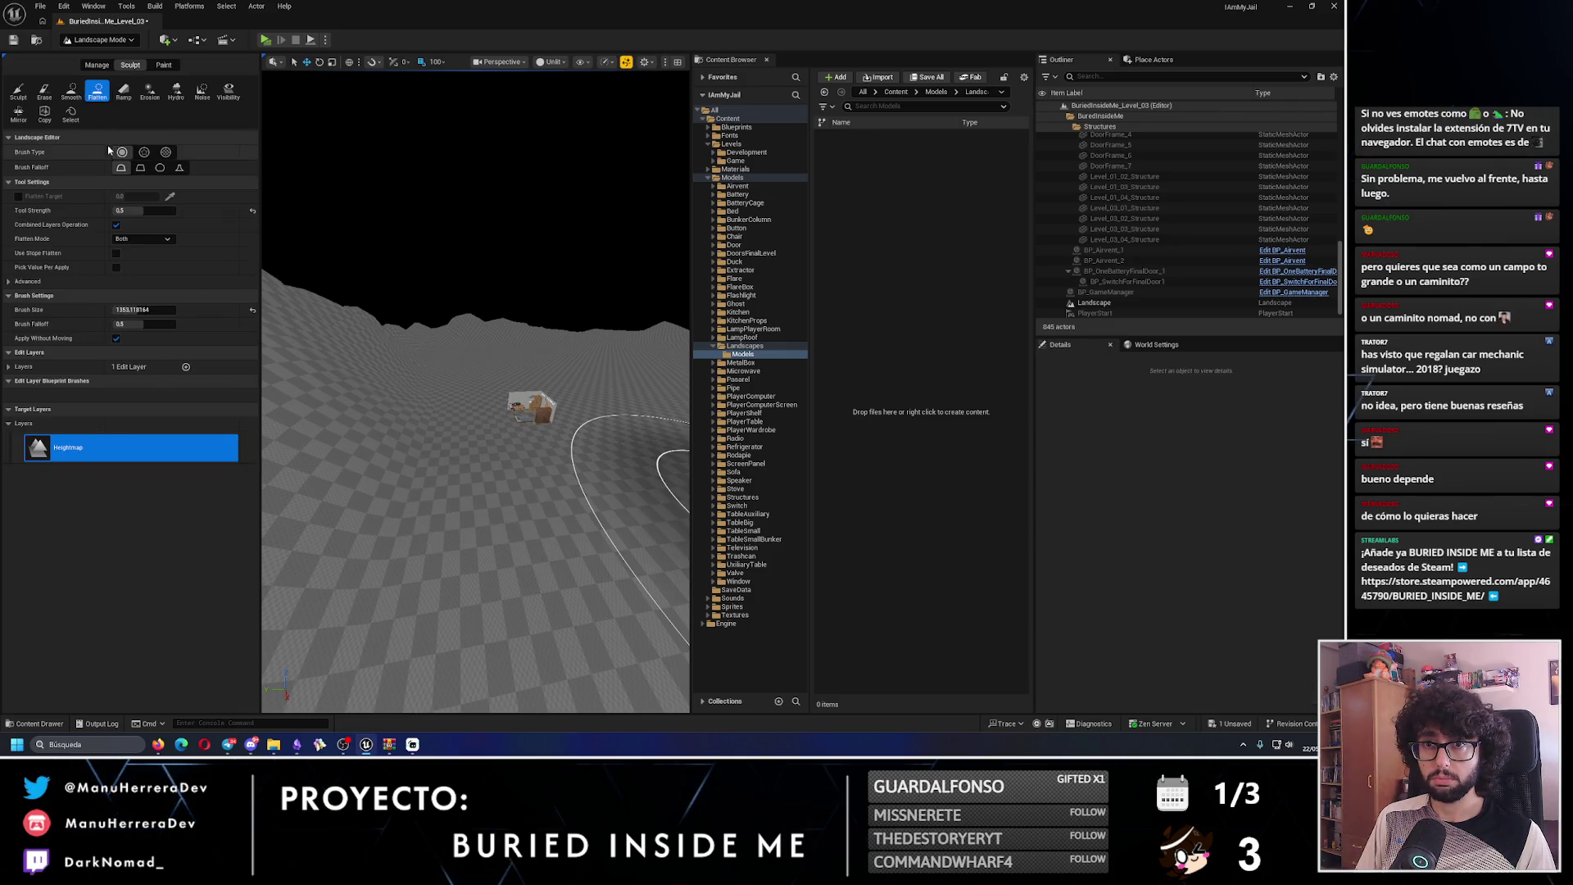
{"action": "left_click", "coordinate": [18, 96]}
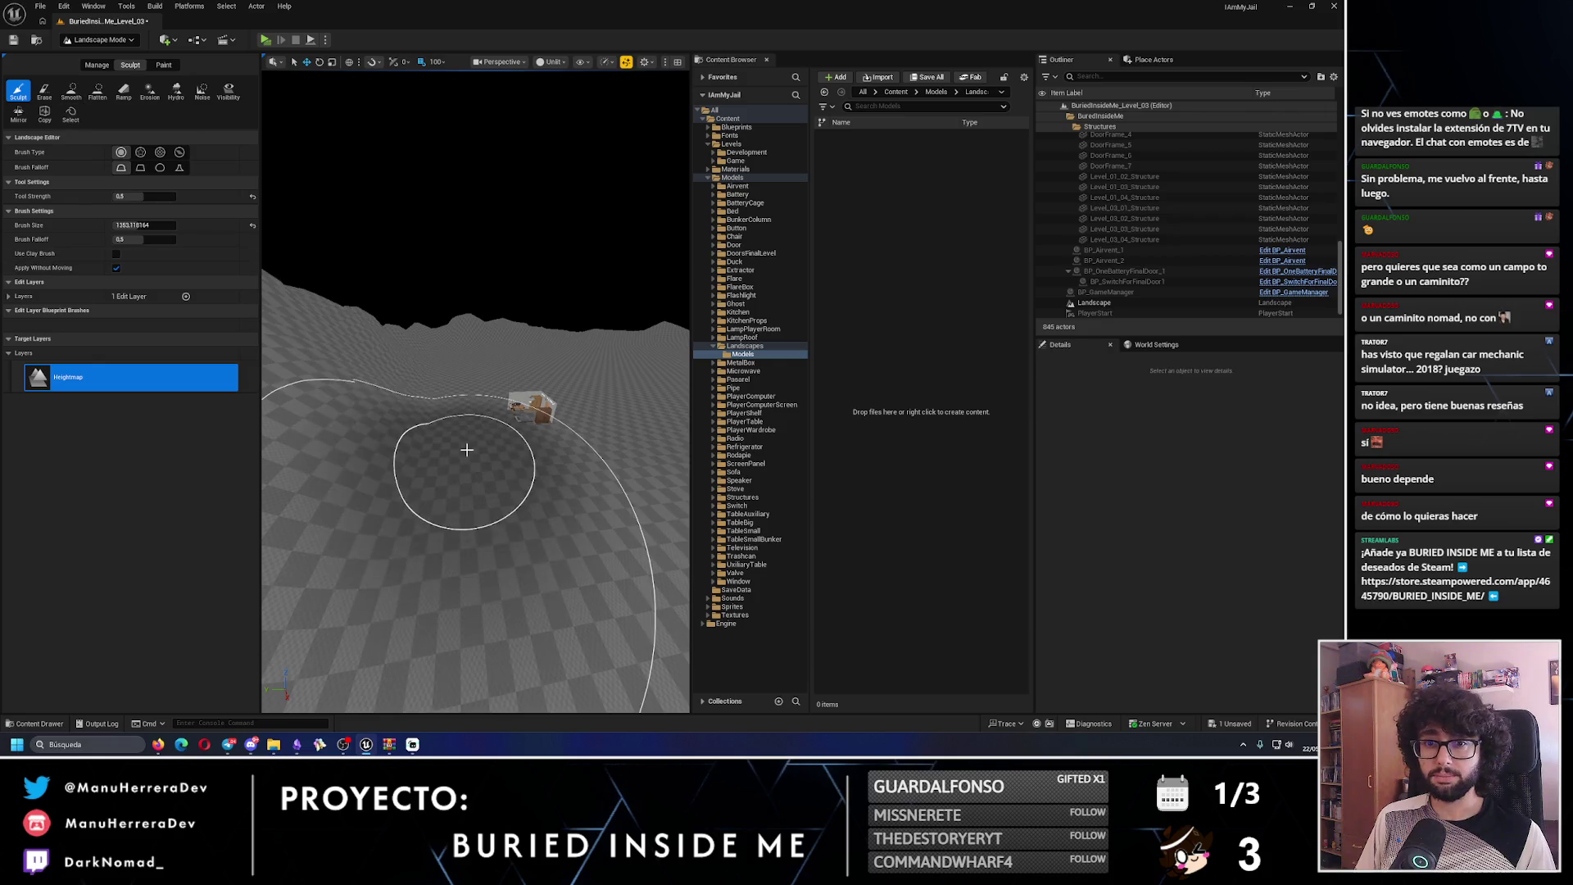
- Undo a stray sculpt stroke and set the Sculpt tool strength to 0.2
{"action": "scroll", "coordinate": [475, 393], "scroll_direction": "down", "scroll_amount": 3}
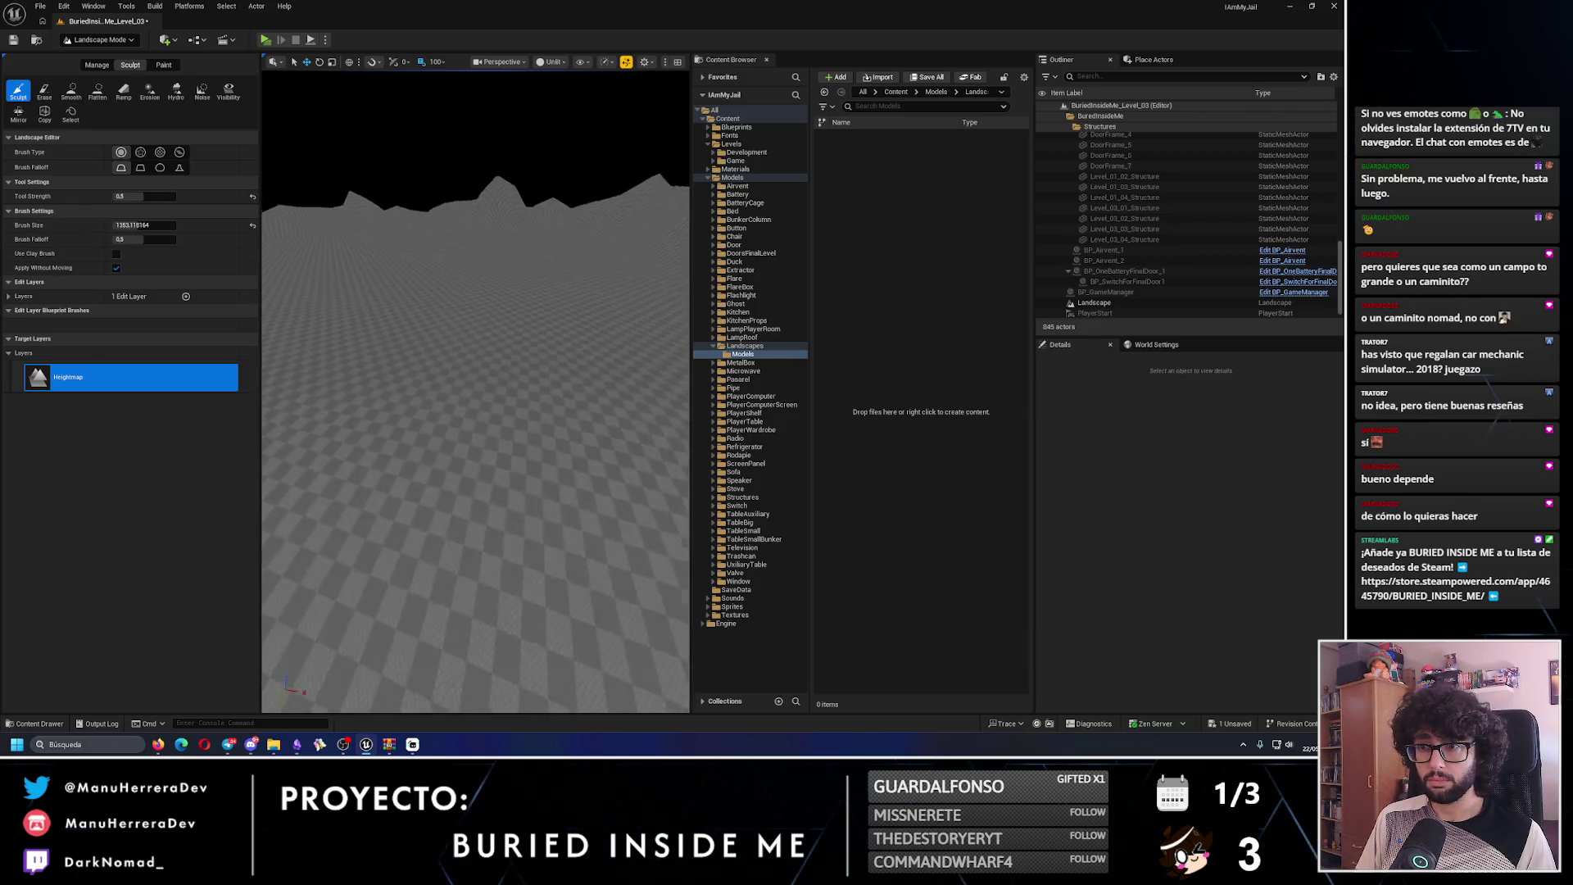
{"action": "scroll", "coordinate": [607, 488], "scroll_direction": "up", "scroll_amount": 2}
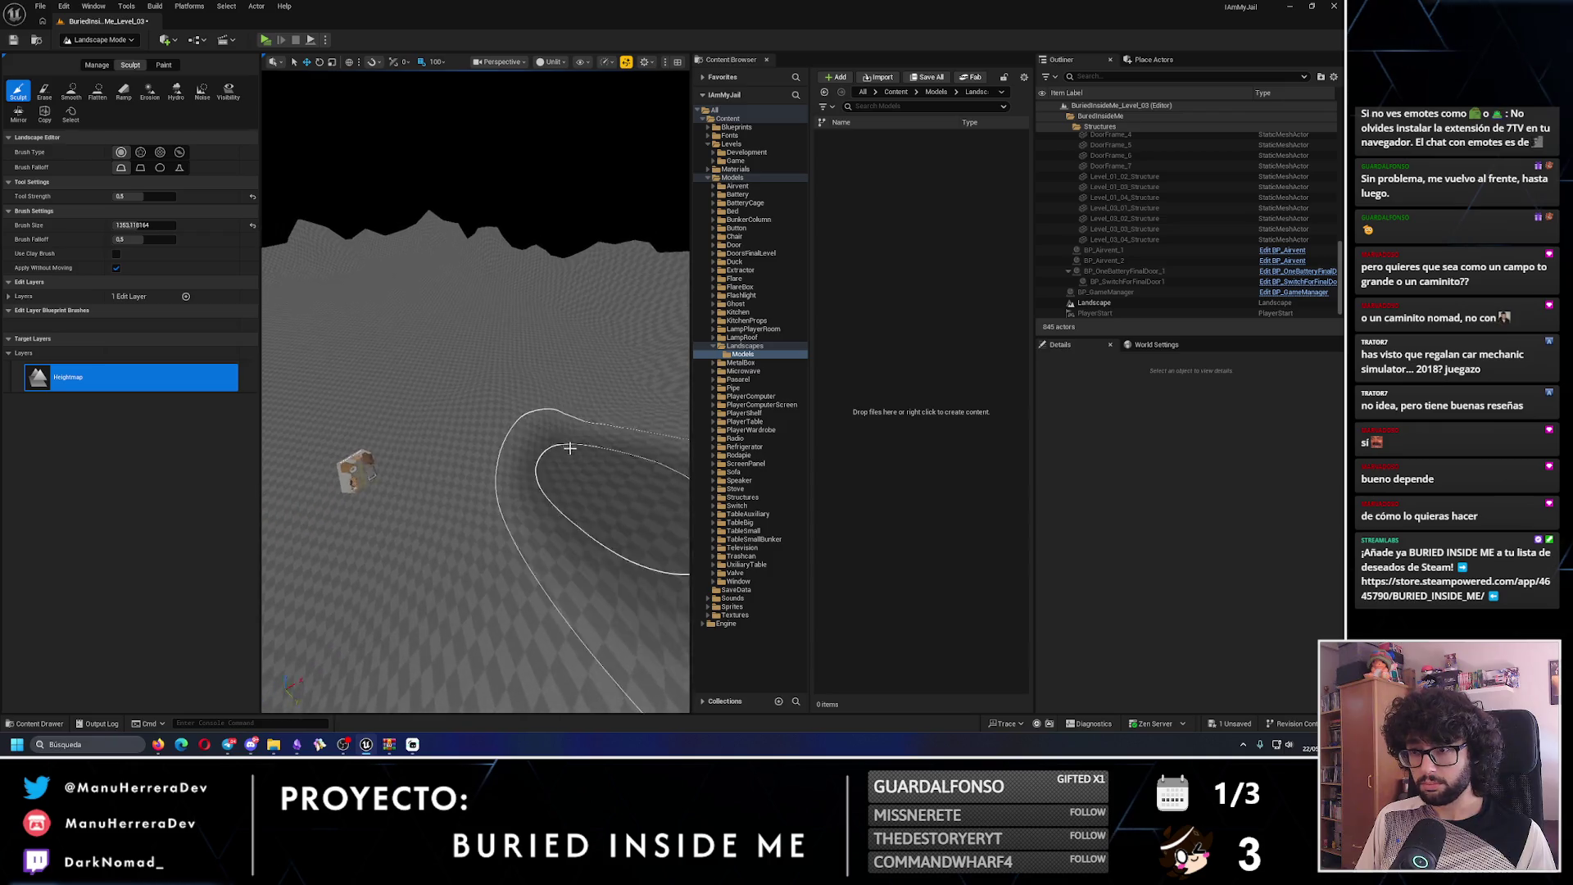
{"action": "scroll", "coordinate": [573, 362], "scroll_direction": "up", "scroll_amount": 2}
{"action": "scroll", "coordinate": [526, 338], "scroll_direction": "up", "scroll_amount": 3}
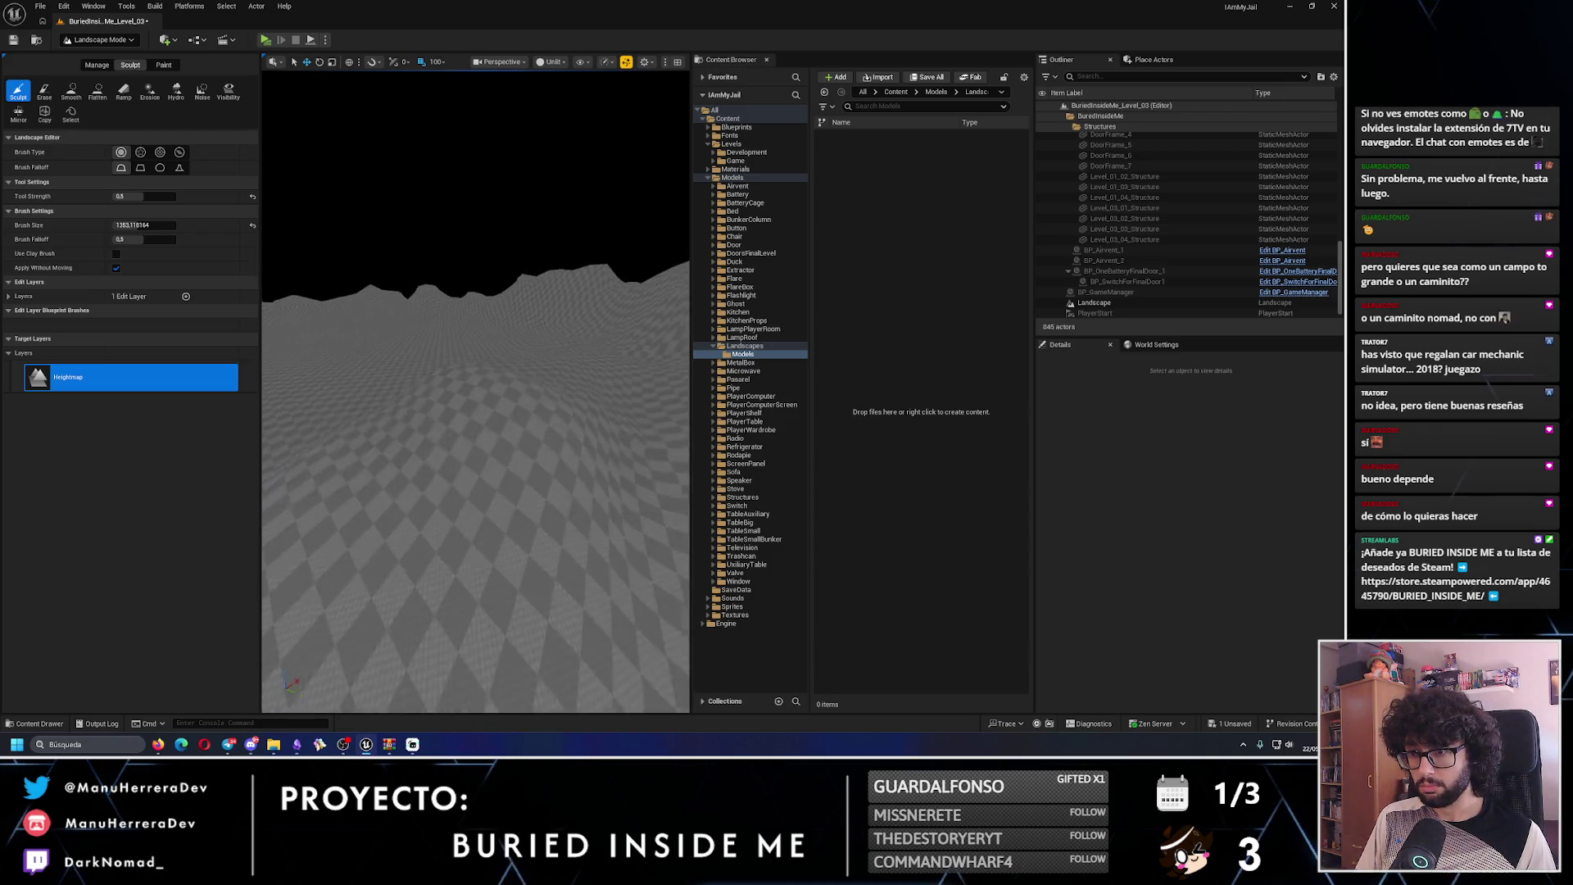
{"action": "key", "text": "ctrl+z"}
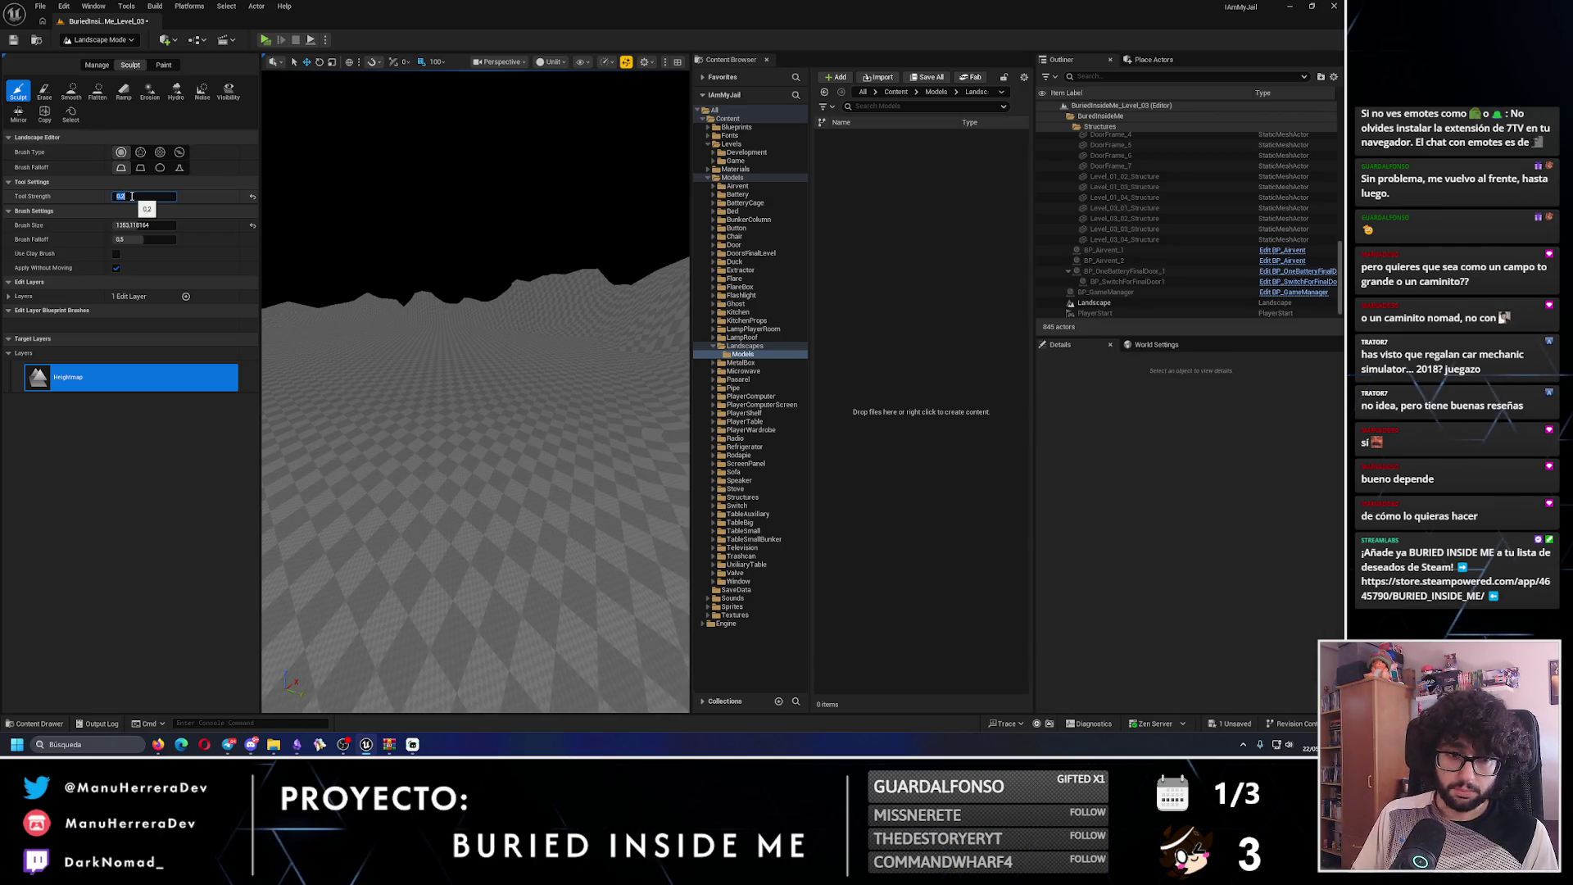
{"action": "key", "text": "Return"}
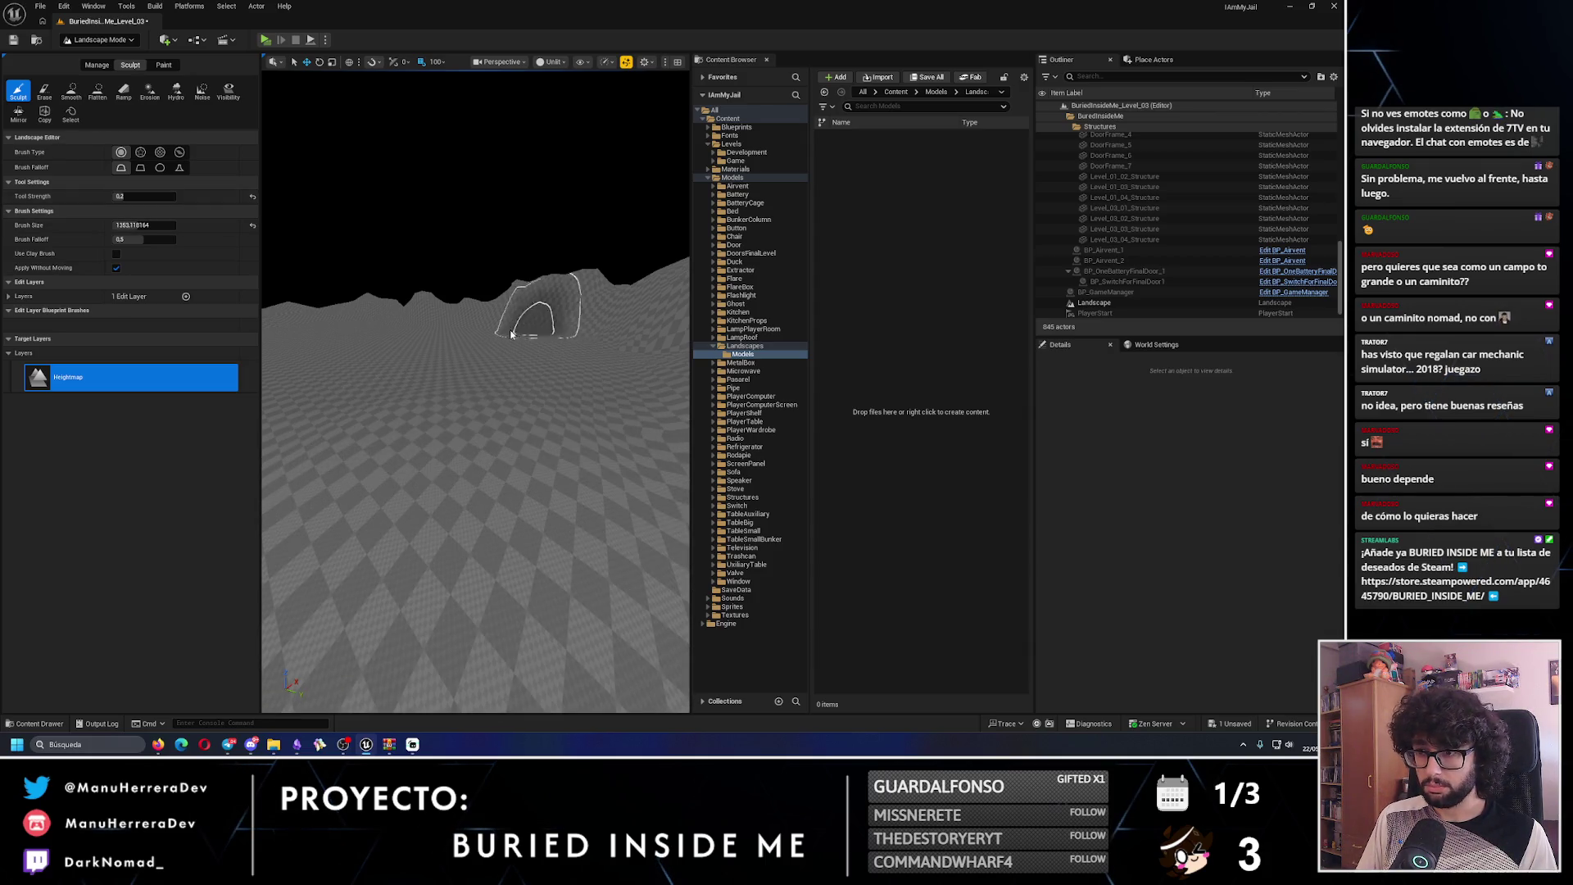
{"action": "scroll", "coordinate": [438, 341], "scroll_direction": "up", "scroll_amount": 5}
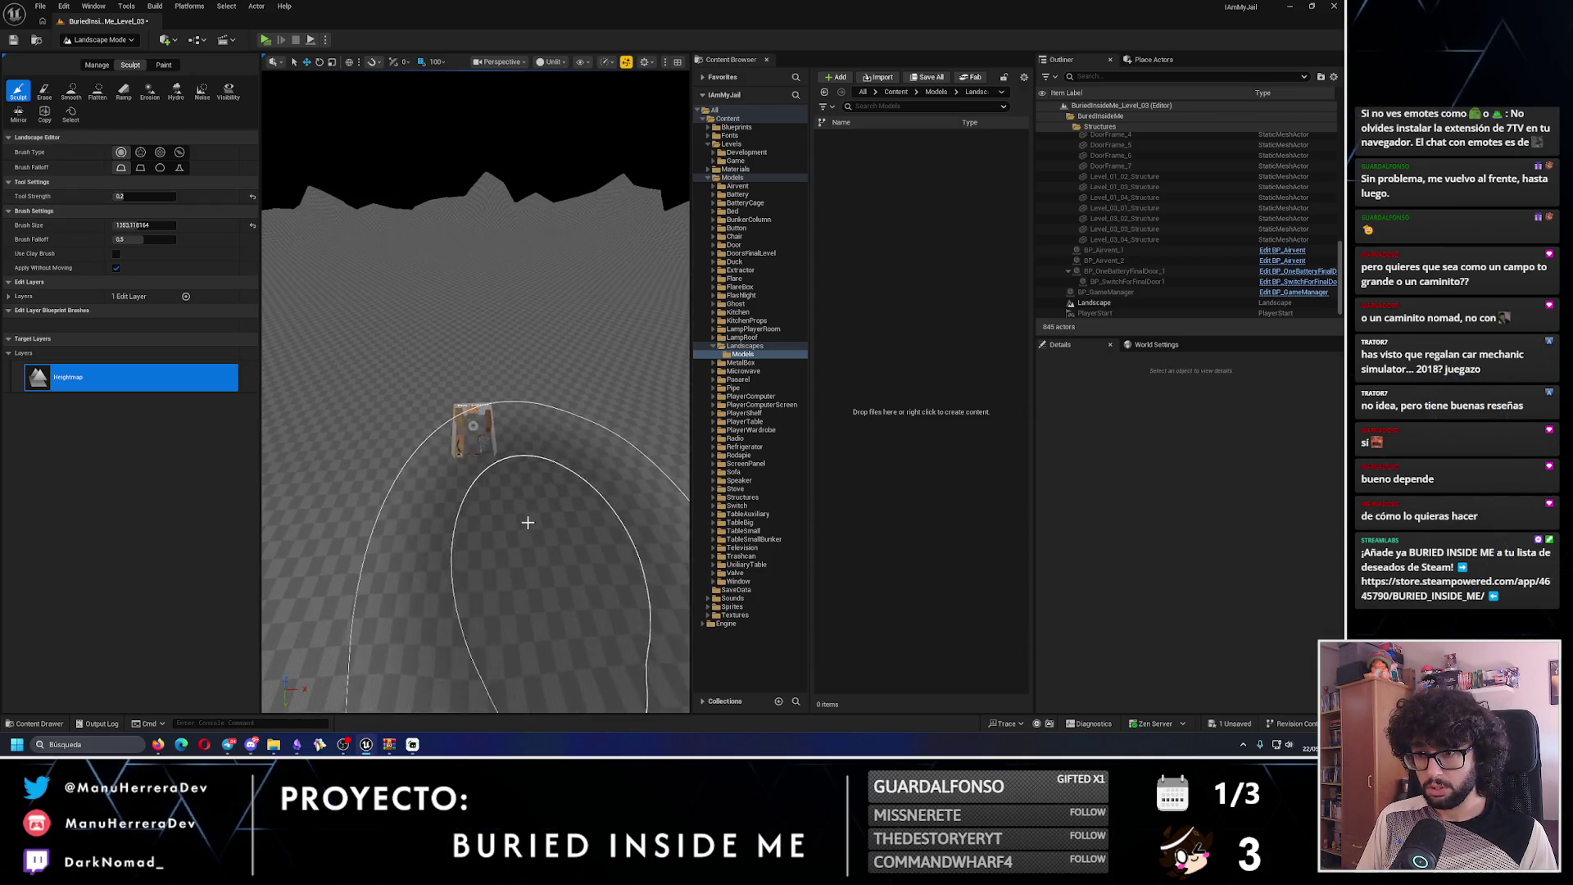
- Raise hills on the terrain around the bunker
{"action": "left_click_drag", "start_coordinate": [465, 419], "coordinate": [428, 404]}
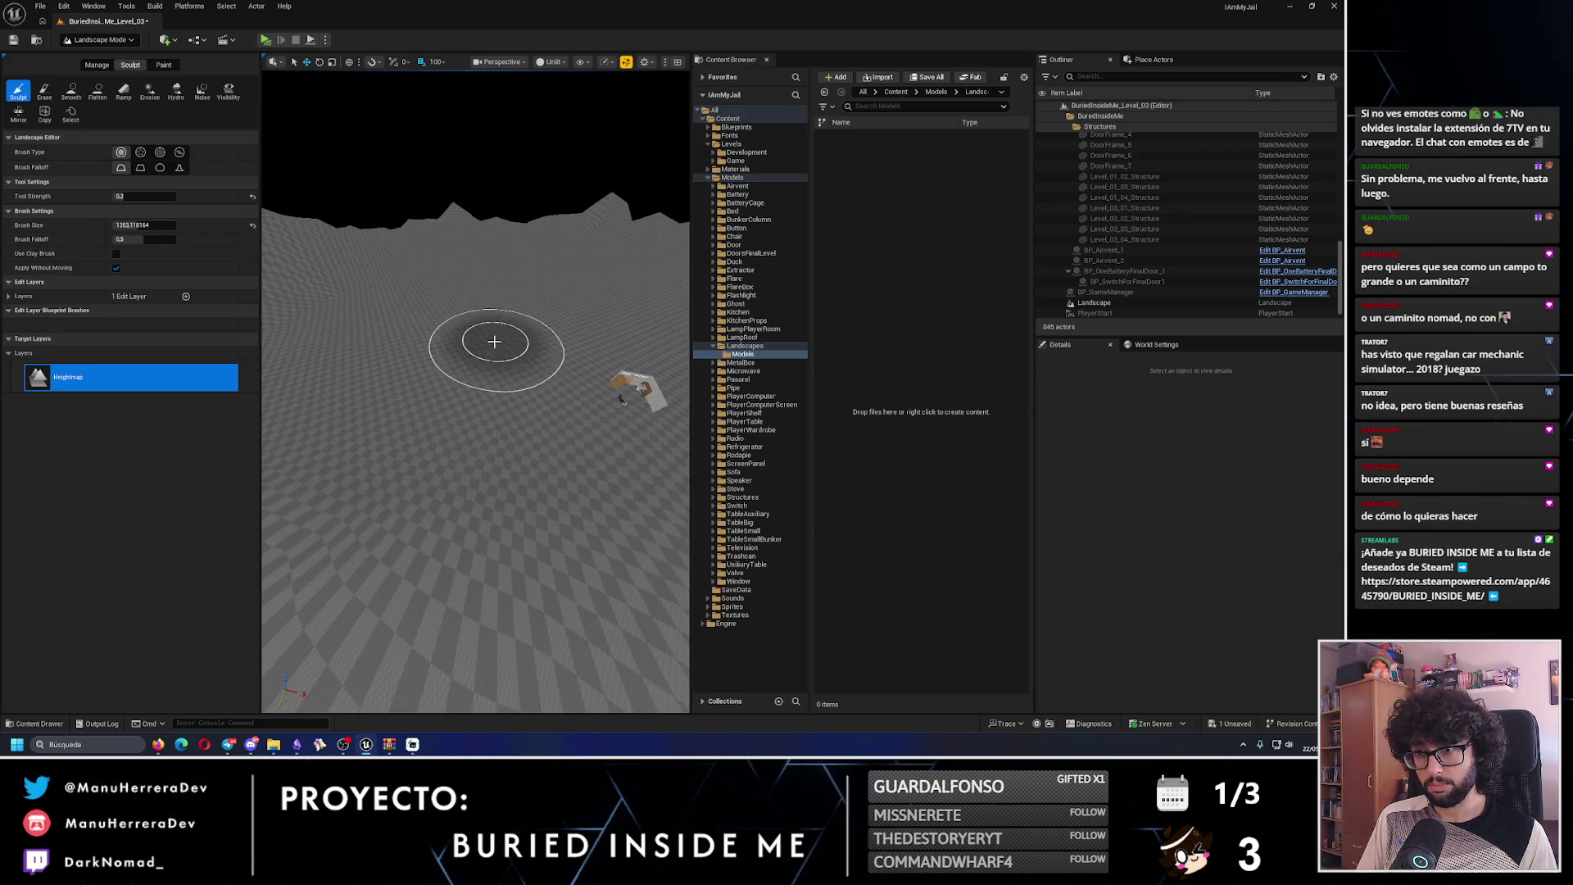
{"action": "mouse_move", "coordinate": [509, 439]}
{"action": "left_mouse_down"}
{"action": "mouse_move", "coordinate": [456, 334]}
{"action": "mouse_move", "coordinate": [479, 451]}
{"action": "left_mouse_up"}
{"action": "mouse_move", "coordinate": [567, 471]}
{"action": "left_mouse_down"}
{"action": "mouse_move", "coordinate": [511, 448]}
{"action": "mouse_move", "coordinate": [574, 405]}
{"action": "left_mouse_up"}
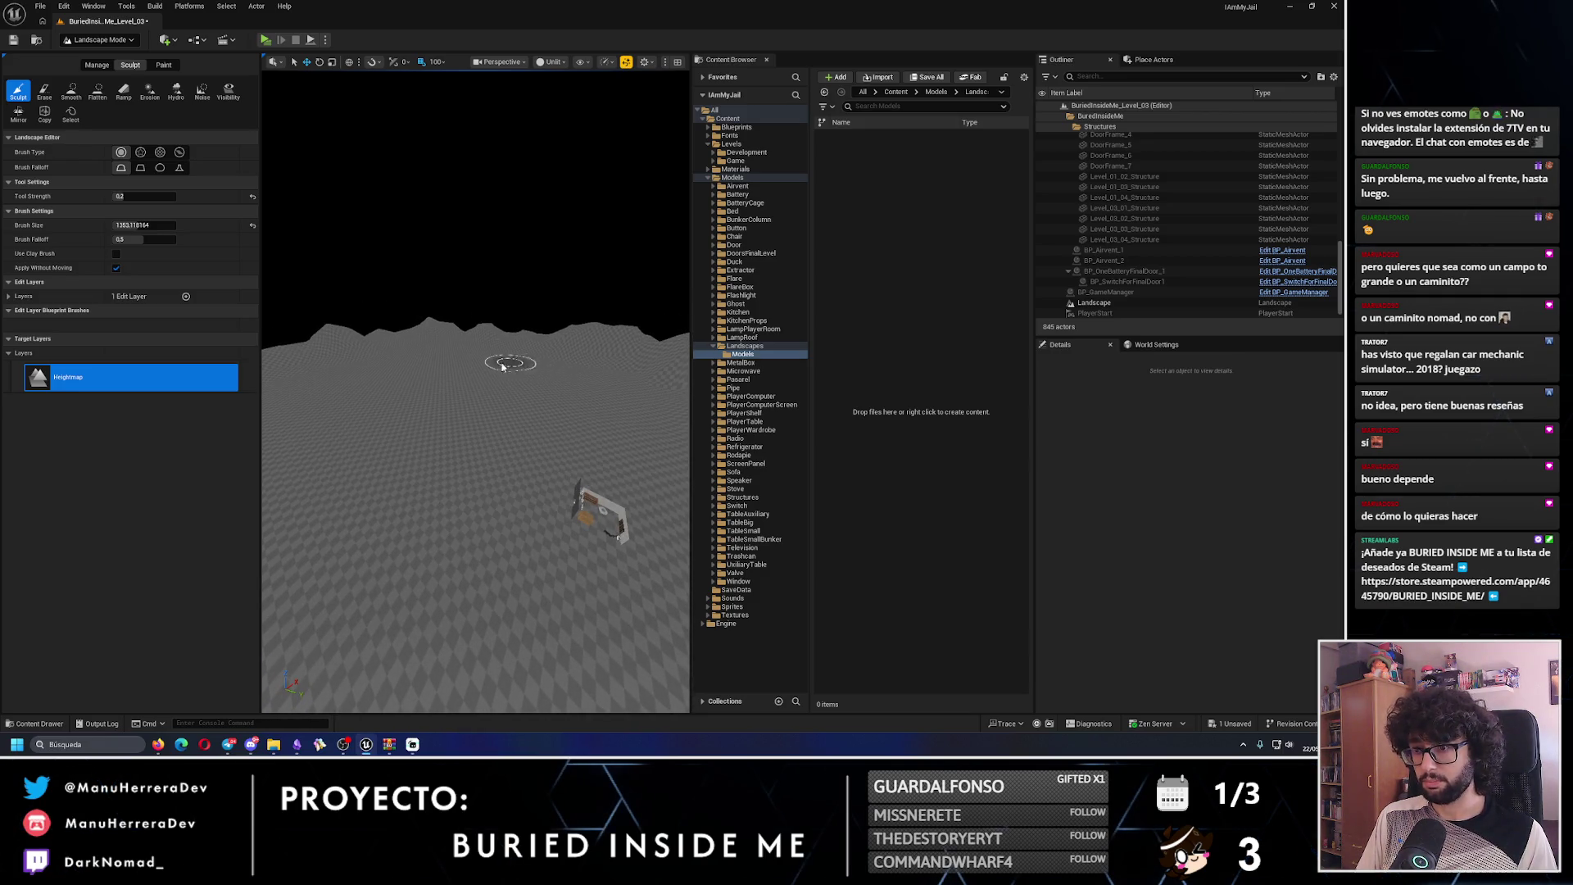
{"action": "mouse_move", "coordinate": [413, 370]}
{"action": "left_mouse_down"}
{"action": "mouse_move", "coordinate": [507, 403]}
{"action": "mouse_move", "coordinate": [516, 385]}
{"action": "left_mouse_up"}
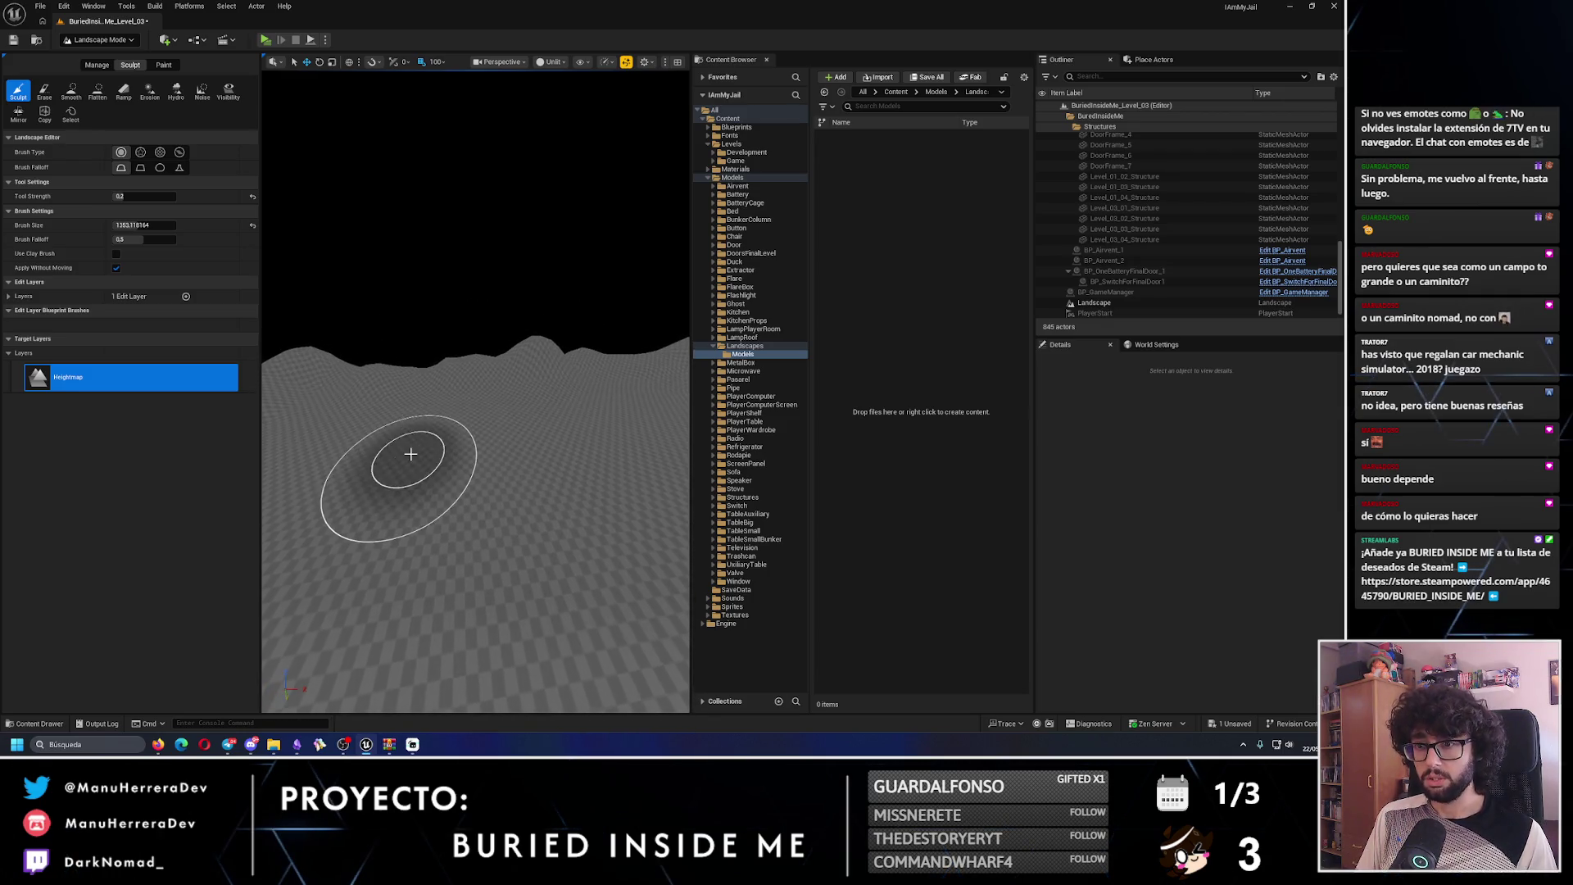
{"action": "left_click_drag", "start_coordinate": [370, 464], "coordinate": [373, 442]}
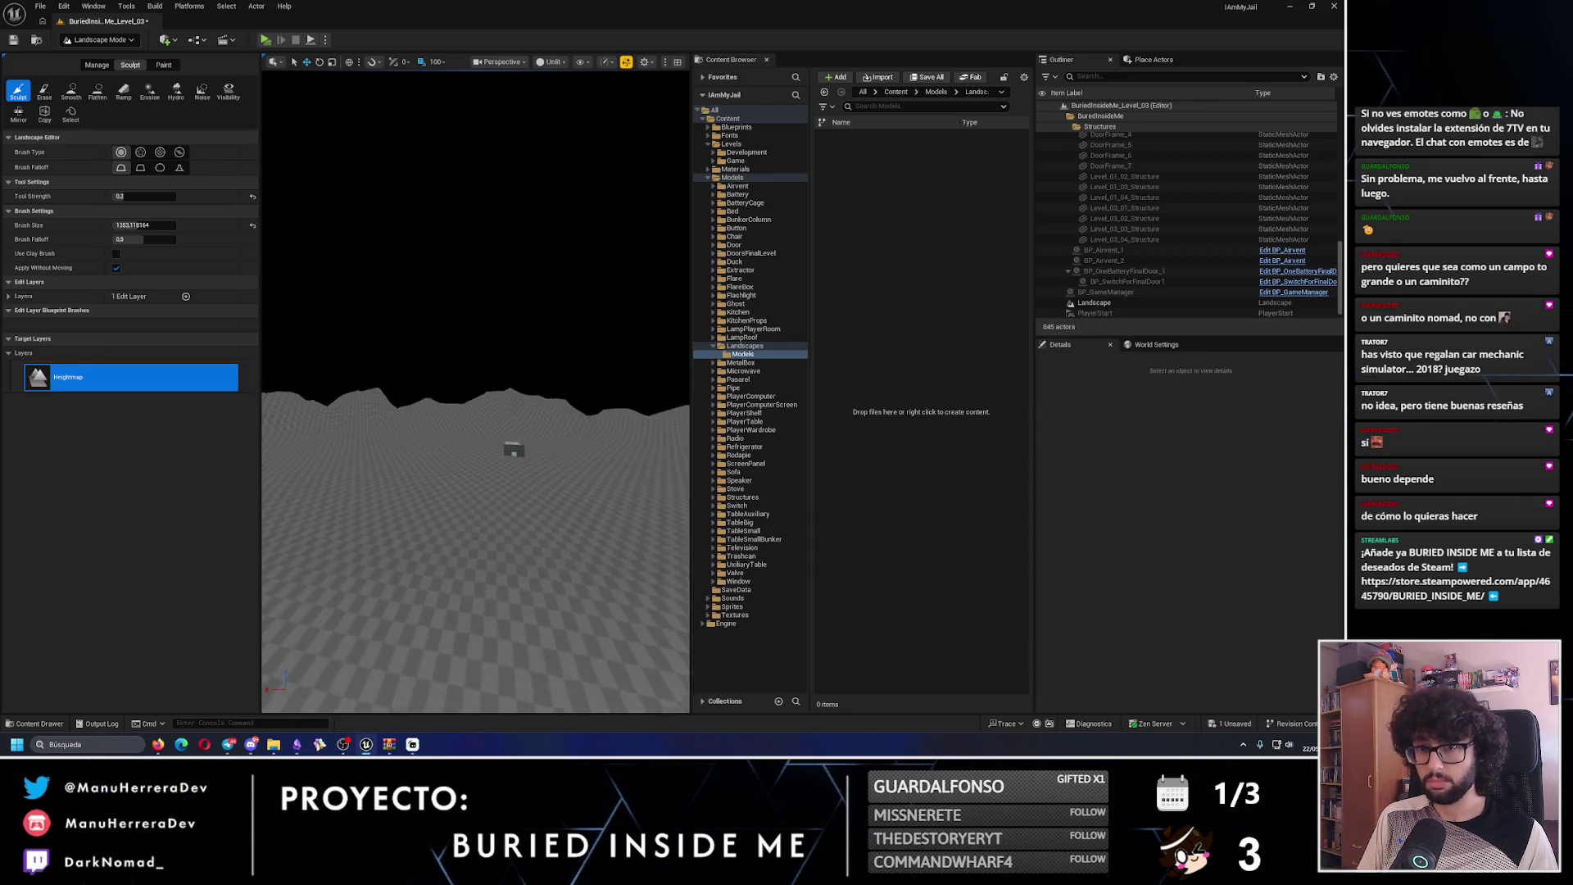
{"action": "left_click_drag", "start_coordinate": [496, 423], "coordinate": [496, 423]}
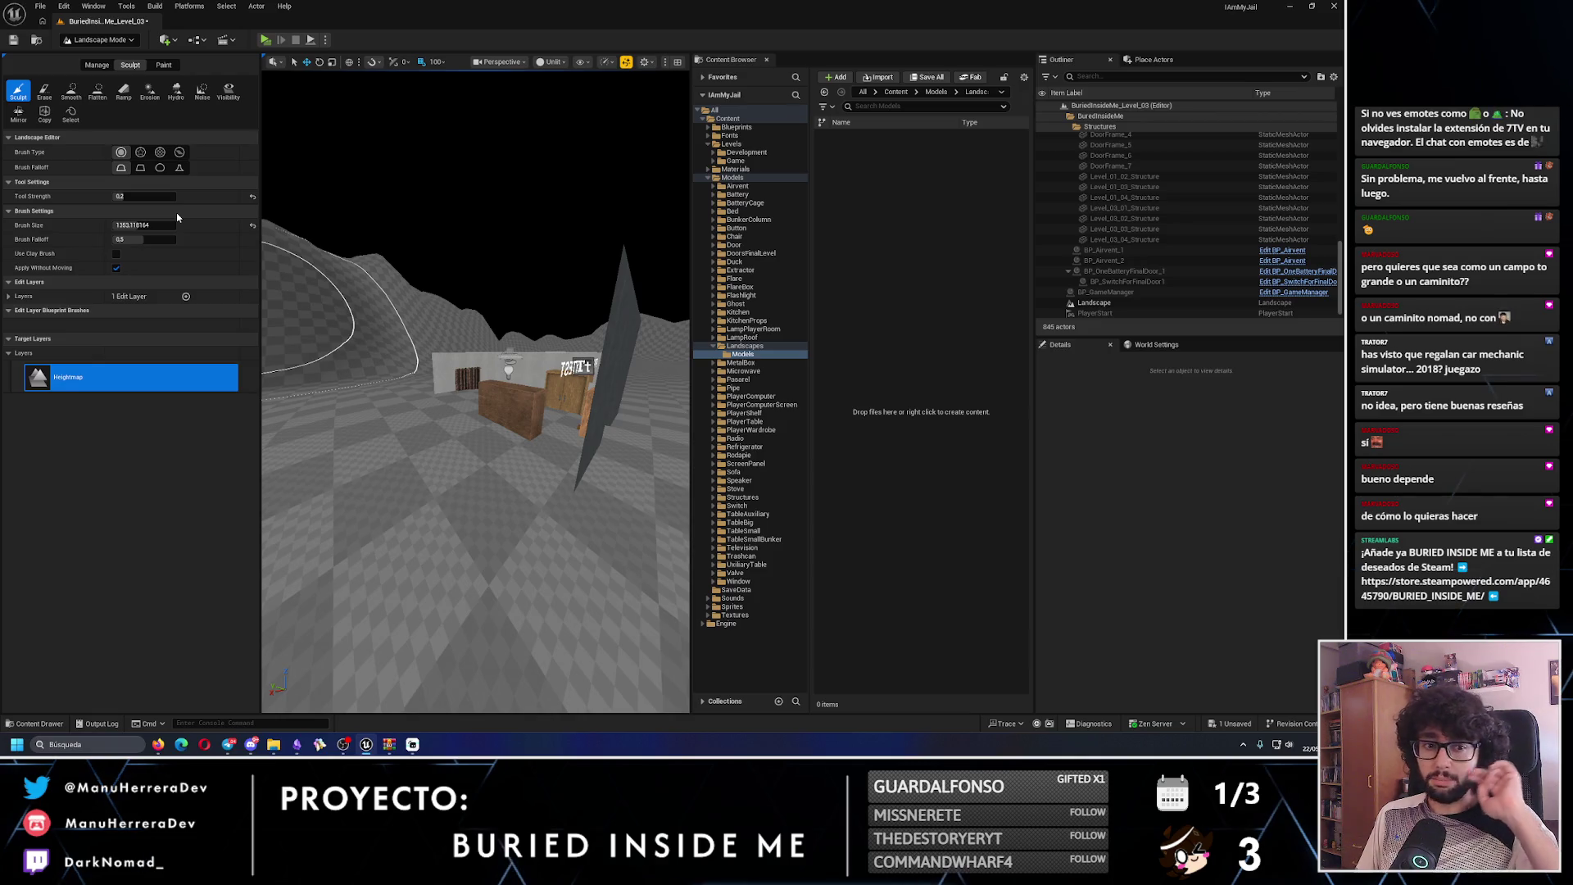
{"action": "left_click_drag", "start_coordinate": [475, 409], "coordinate": [475, 409]}
- Pick the Flatten tool, then switch from Landscape to Selection Mode
{"action": "left_click", "coordinate": [97, 92]}
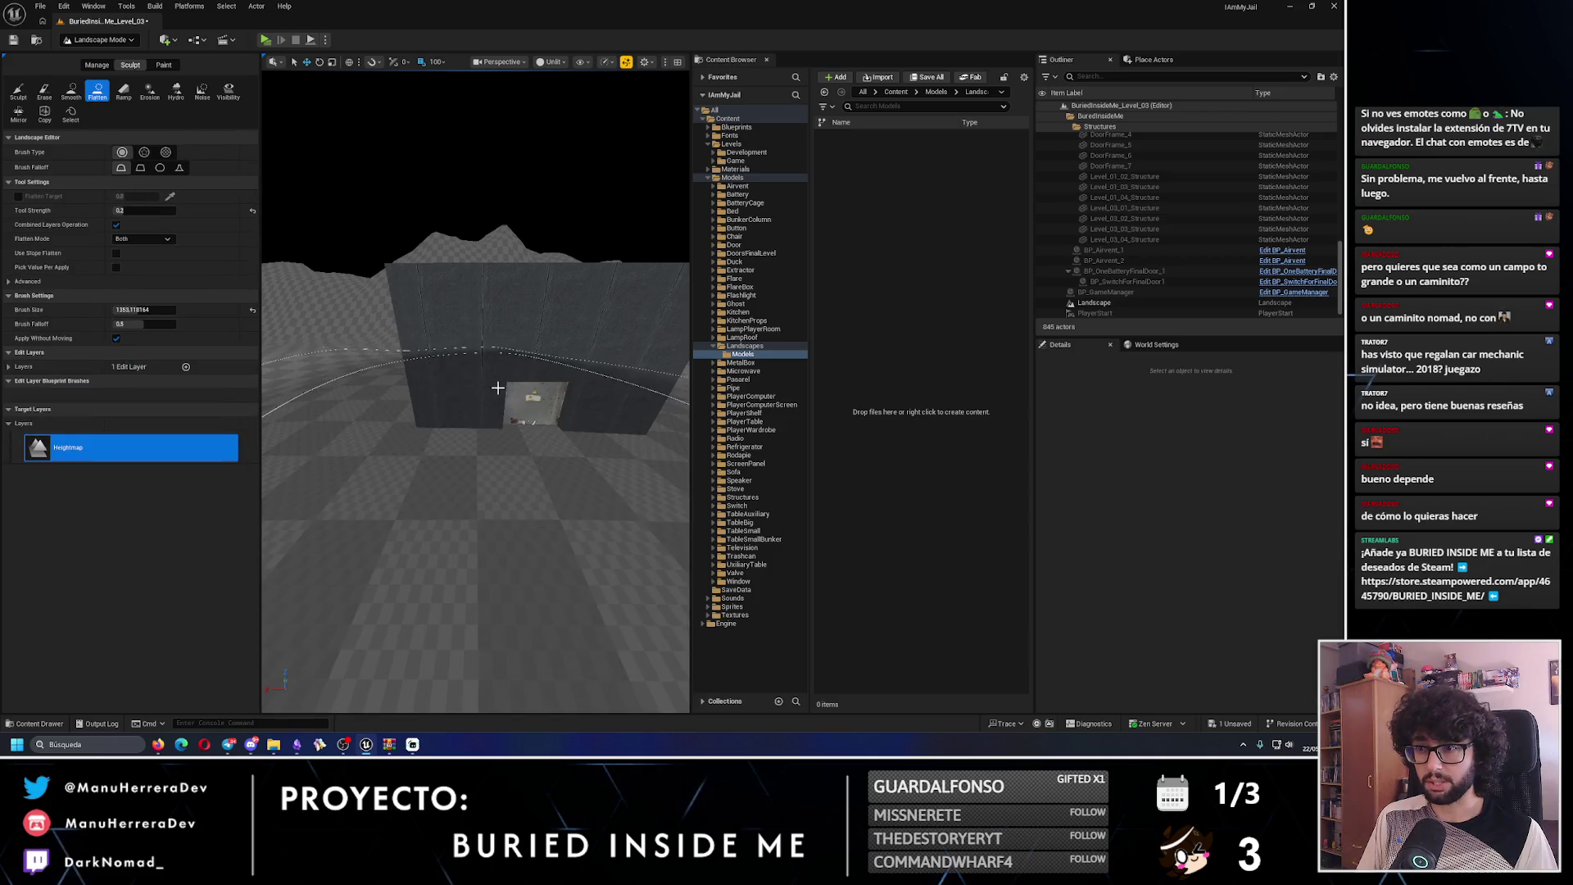
{"action": "mouse_move", "coordinate": [500, 364]}
{"action": "left_mouse_down"}
{"action": "mouse_move", "coordinate": [526, 439]}
{"action": "mouse_move", "coordinate": [679, 361]}
{"action": "mouse_move", "coordinate": [309, 301]}
{"action": "left_mouse_up"}
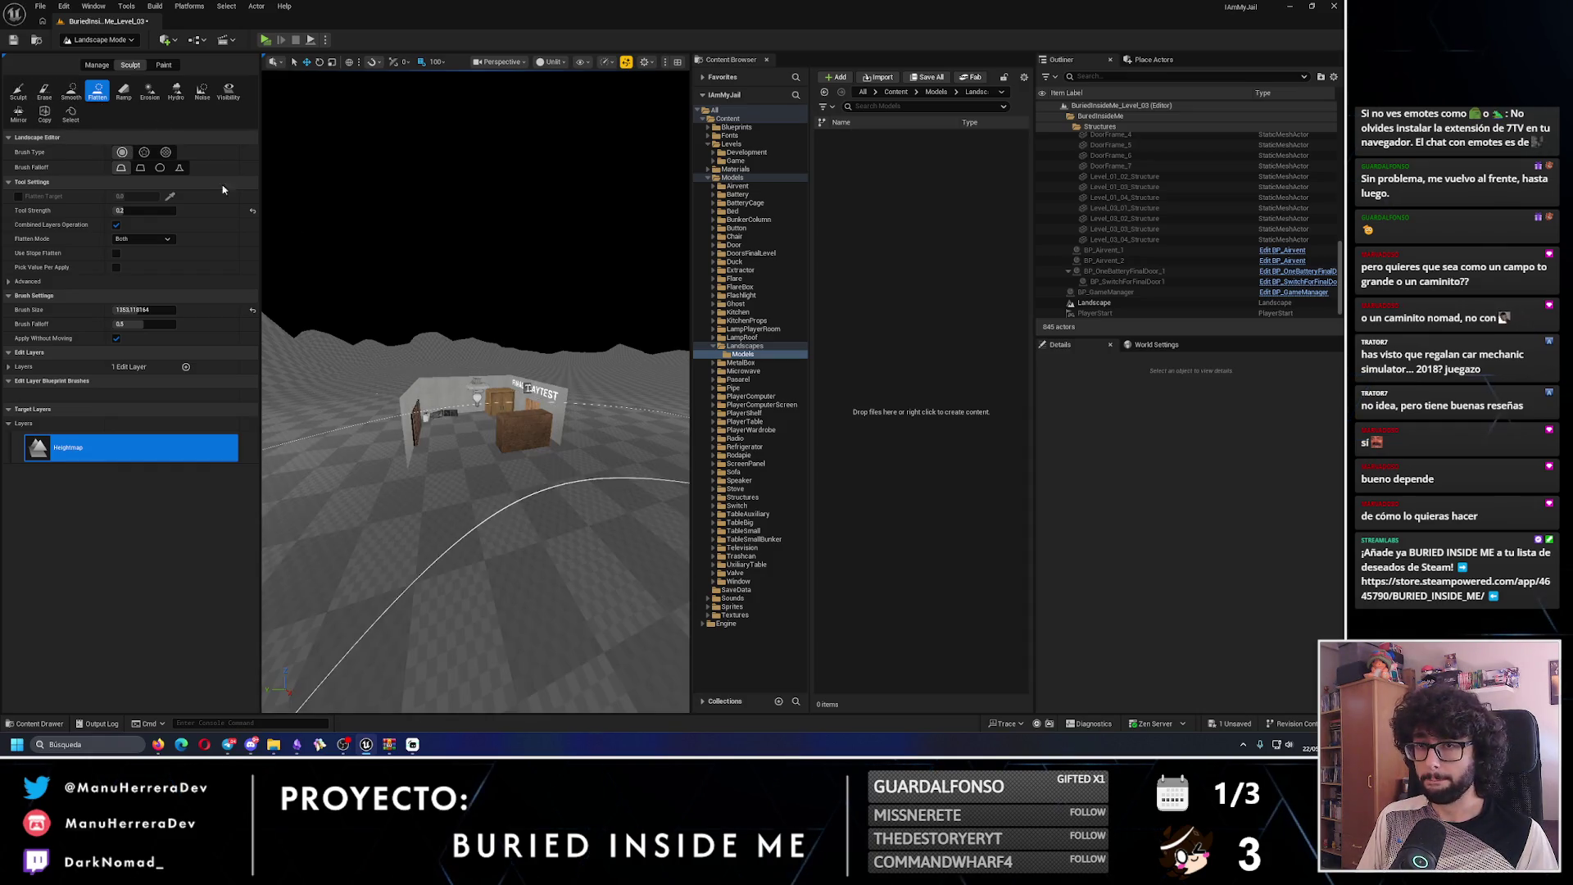
{"action": "left_click", "coordinate": [97, 41]}
{"action": "left_click", "coordinate": [90, 54]}
{"action": "scroll", "coordinate": [450, 399], "scroll_direction": "up", "scroll_amount": 5}
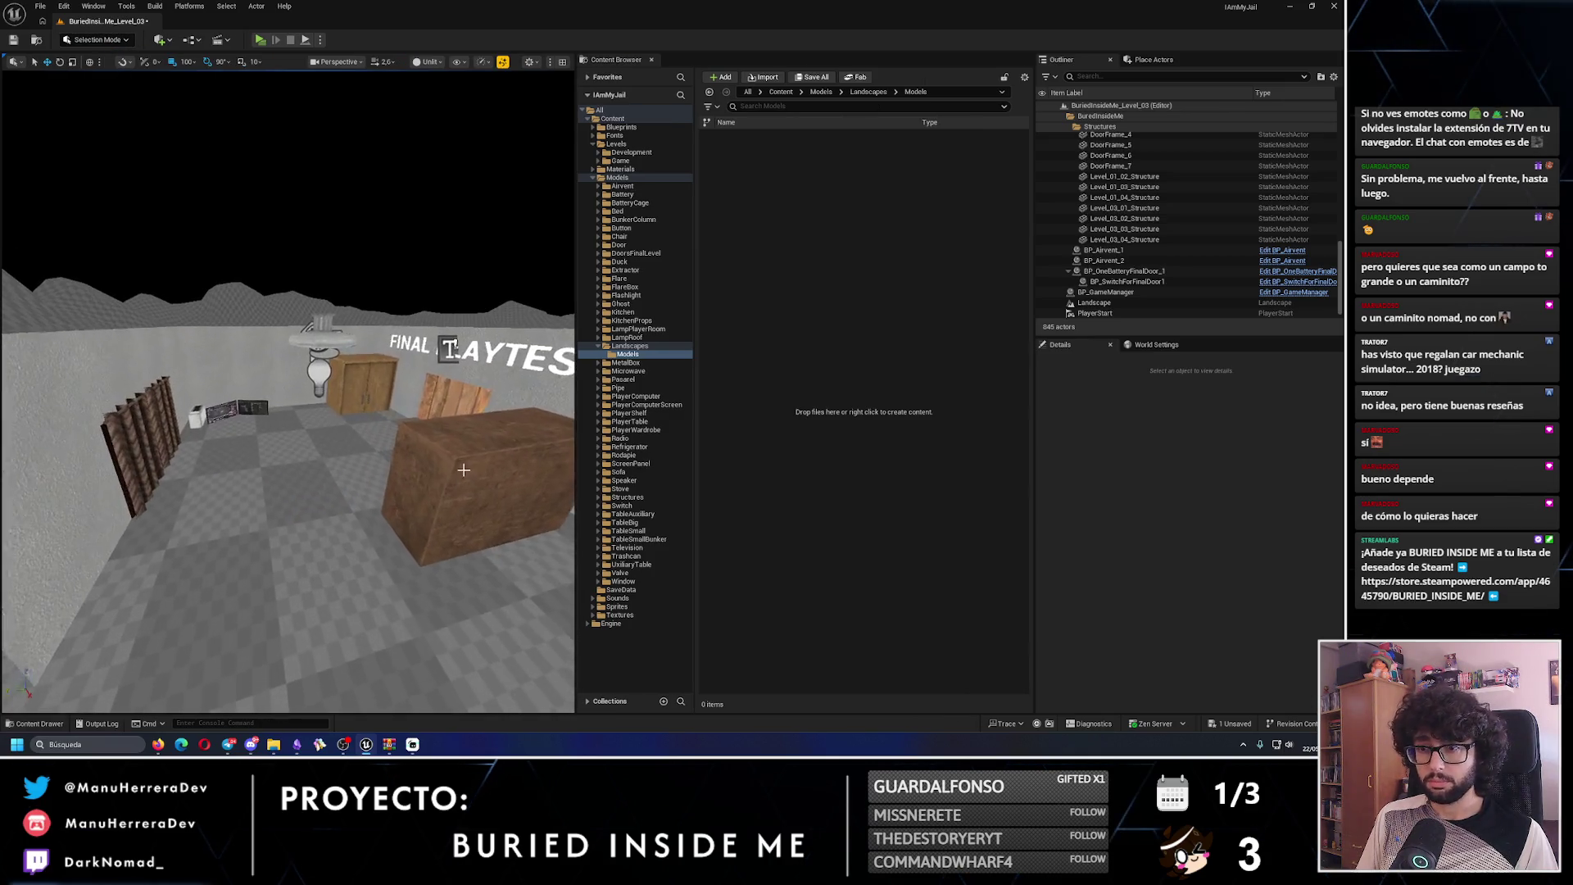
- Select BP_PlayerRoom_6, its text label and BP_Bed_7, and undo their accidental move
{"action": "left_click", "coordinate": [451, 399]}
{"action": "left_click", "coordinate": [451, 399], "text": "ctrl"}
{"action": "key", "text": "f"}
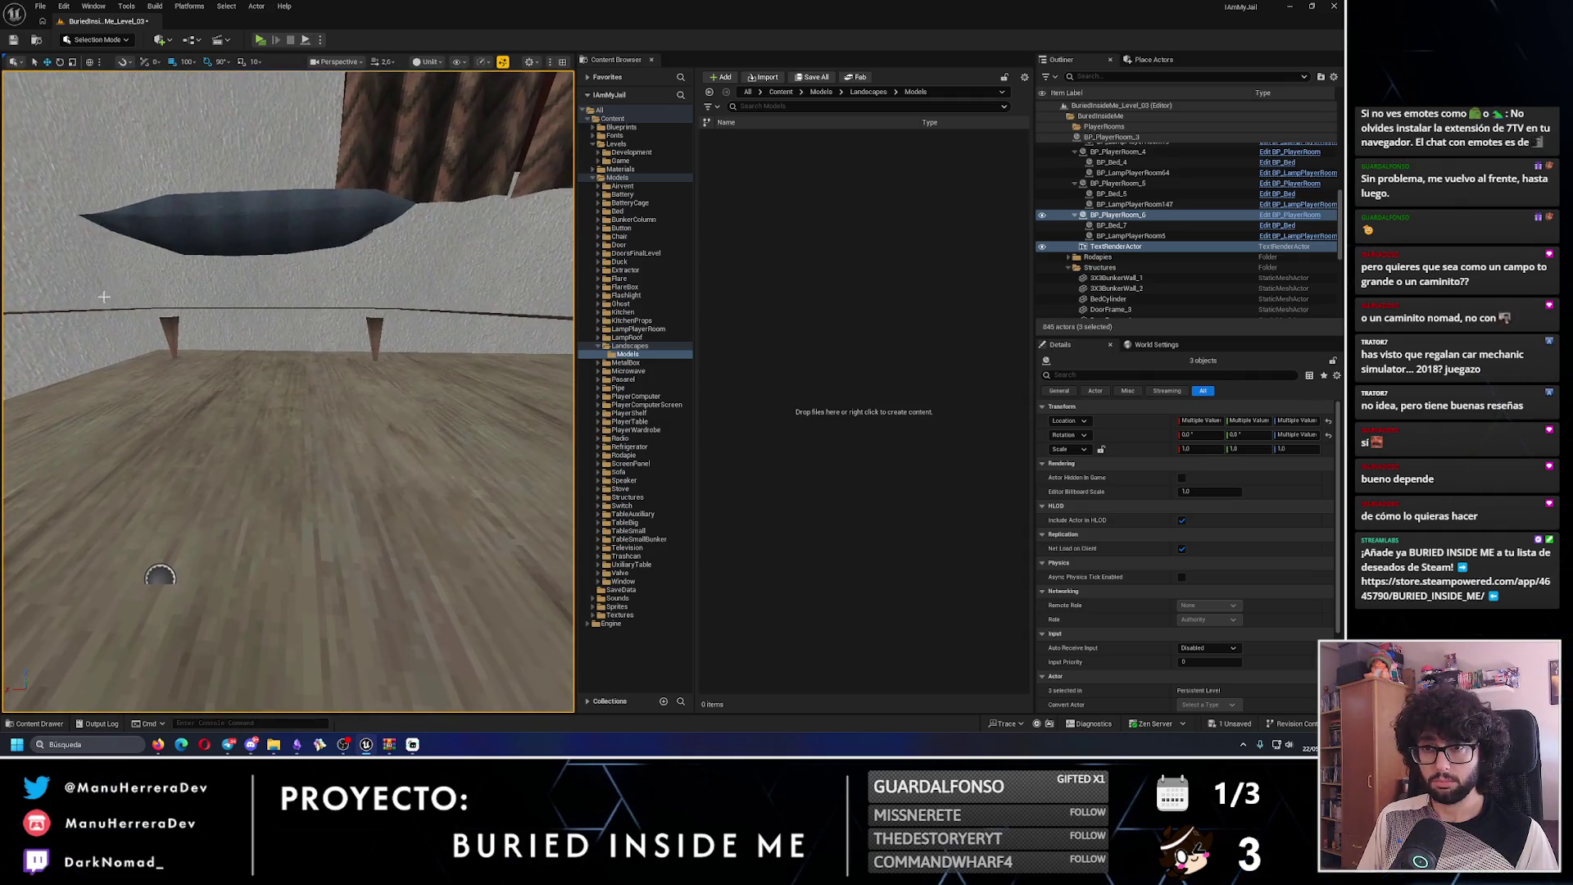
{"action": "left_click", "coordinate": [211, 233], "text": "ctrl"}
{"action": "key", "text": "f"}
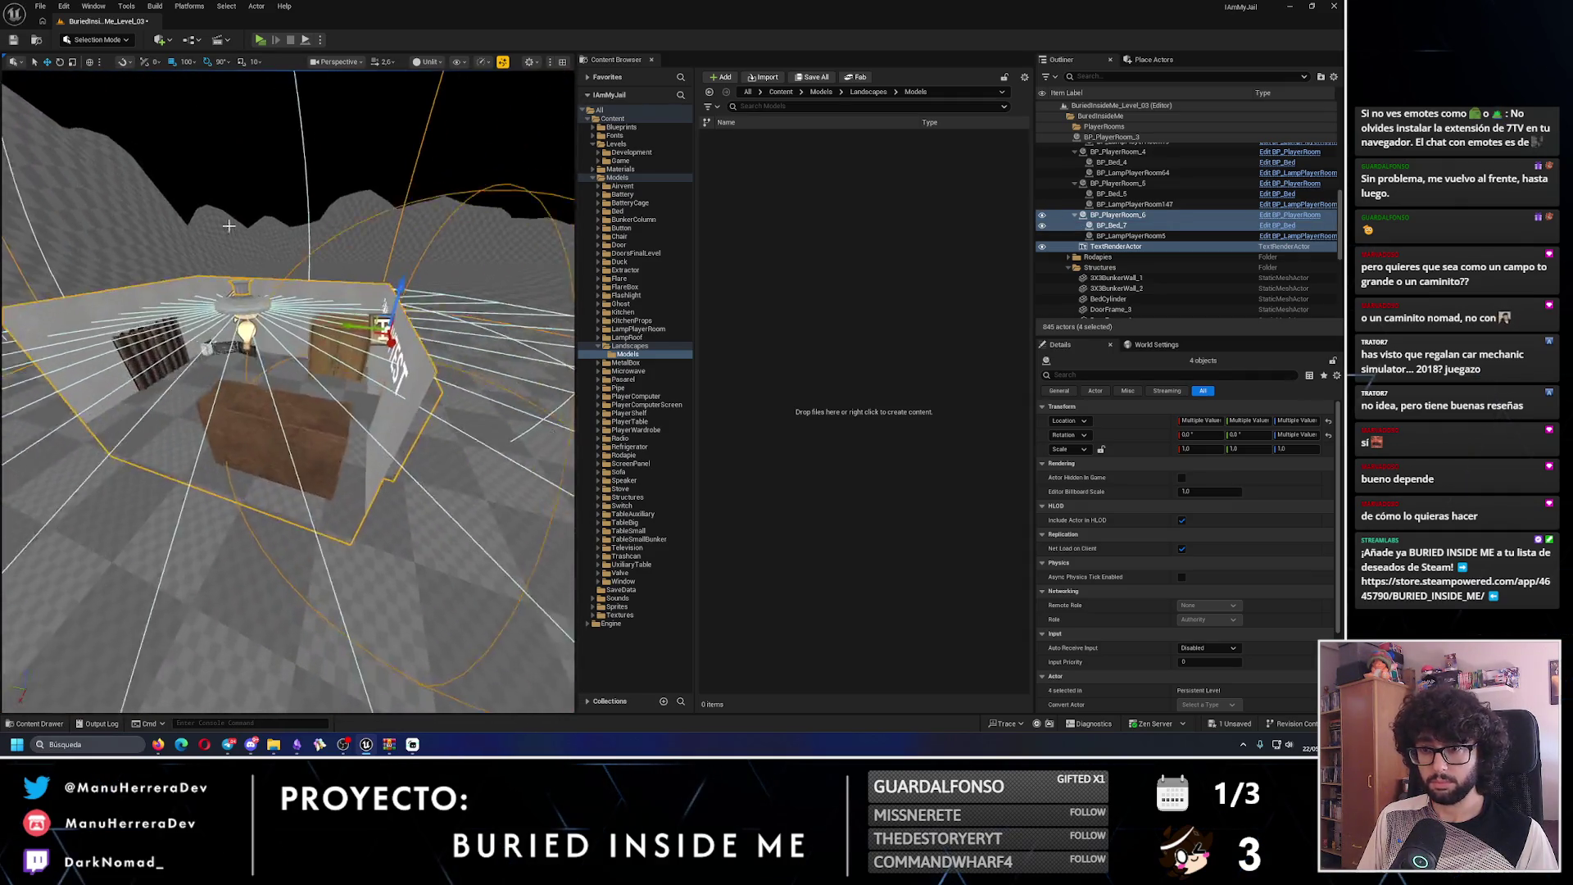
{"action": "mouse_move", "coordinate": [451, 171]}
{"action": "left_mouse_down"}
{"action": "mouse_move", "coordinate": [319, 174]}
{"action": "mouse_move", "coordinate": [451, 171]}
{"action": "left_mouse_up"}
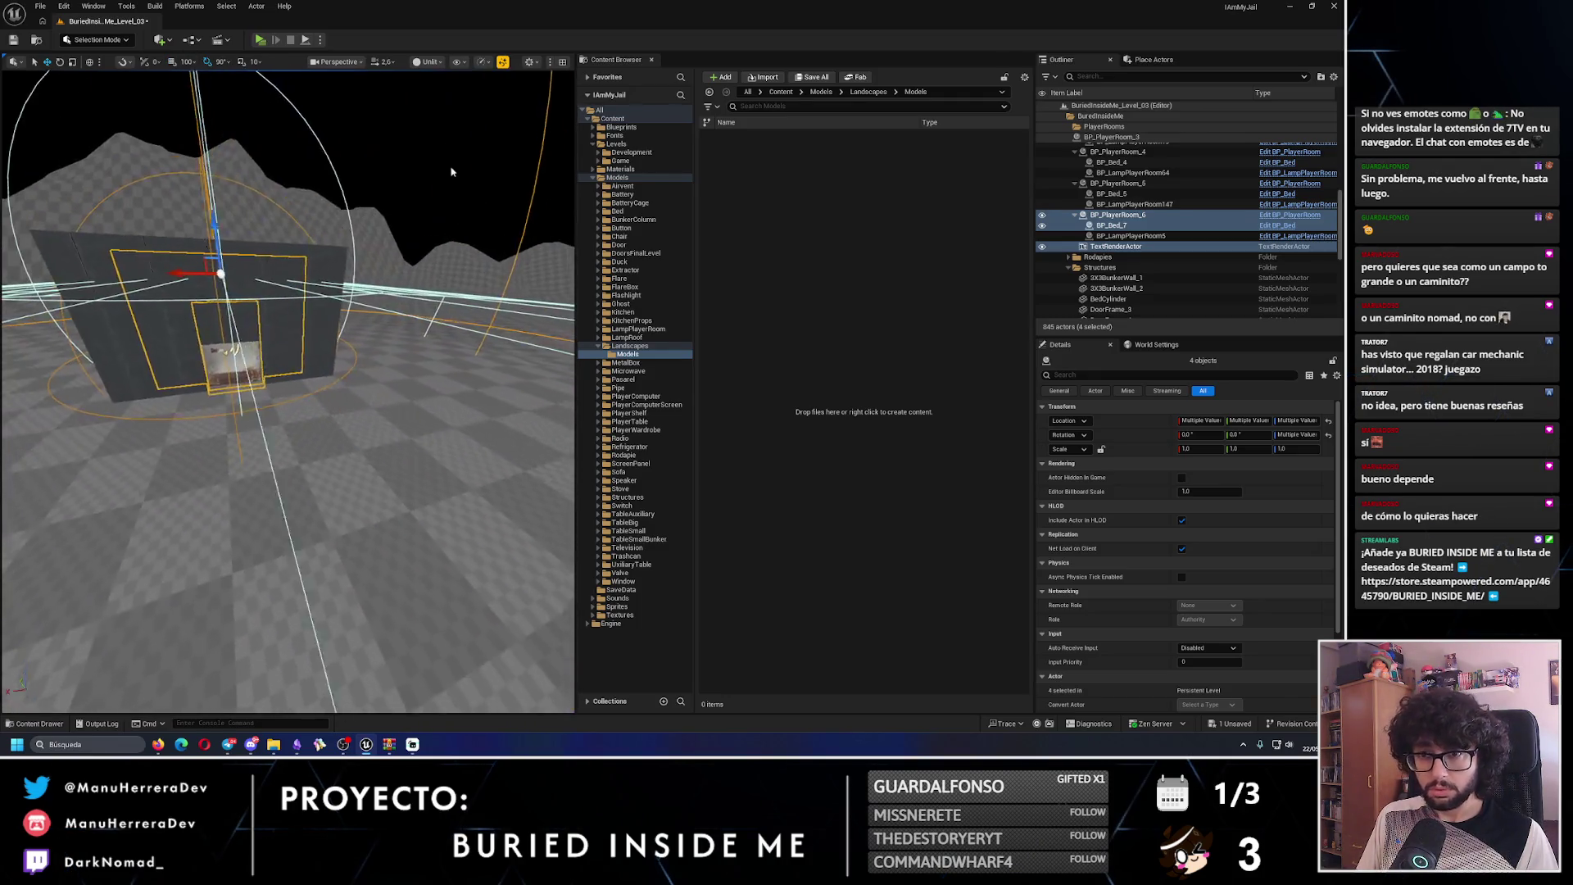
{"action": "key", "text": "ctrl+z"}
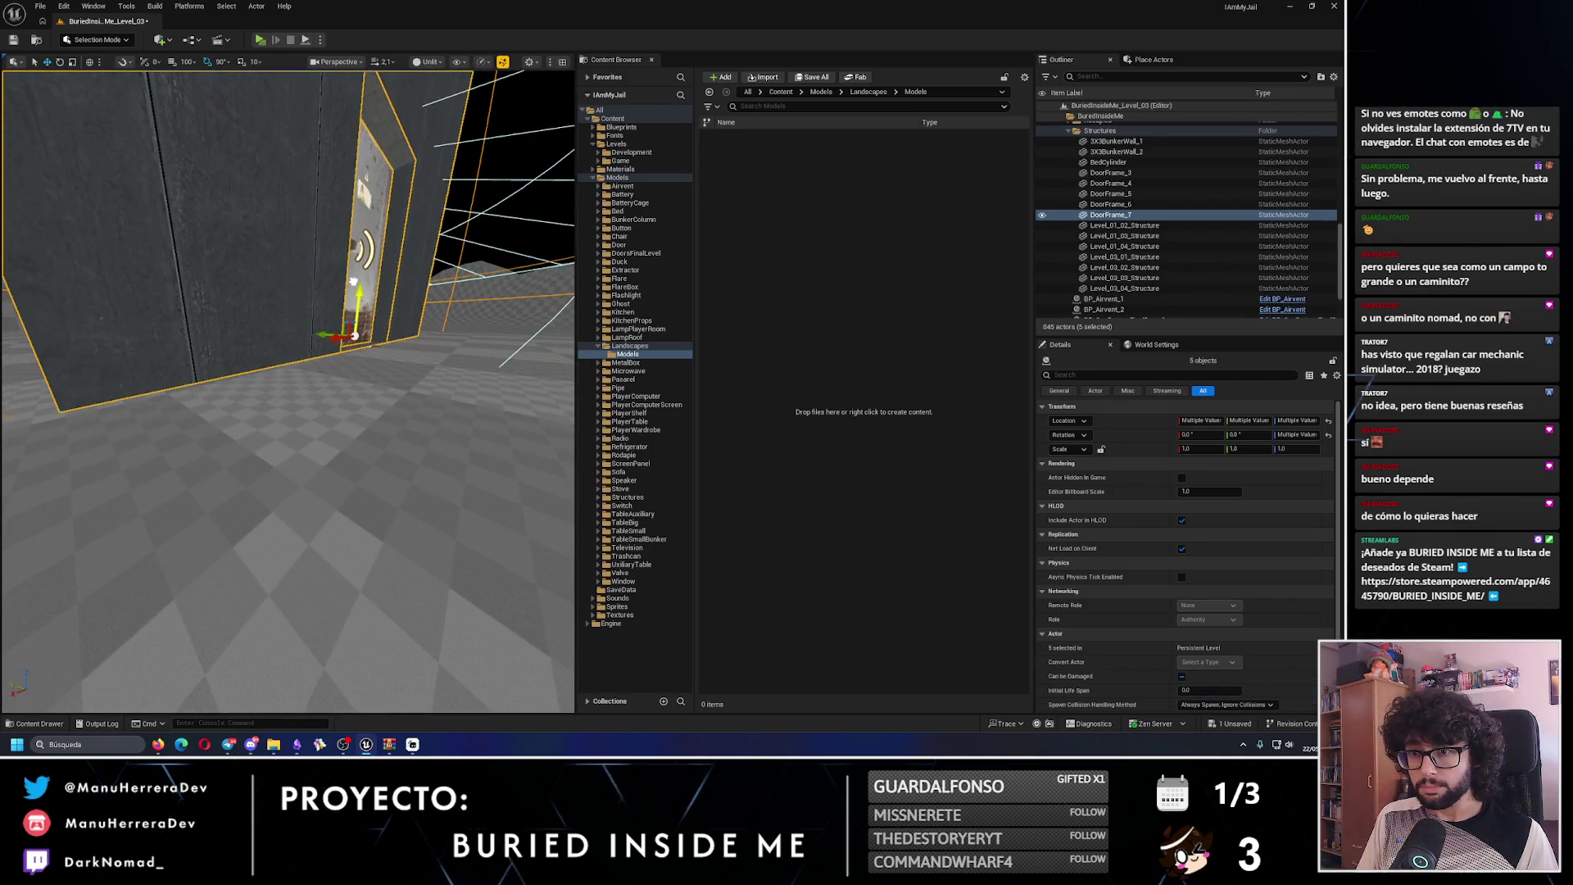
- Pull back to view the whole room and clear the selection
{"action": "left_click_drag", "start_coordinate": [286, 389], "coordinate": [33, 389]}
{"action": "scroll", "coordinate": [399, 342], "scroll_direction": "up", "scroll_amount": 1}
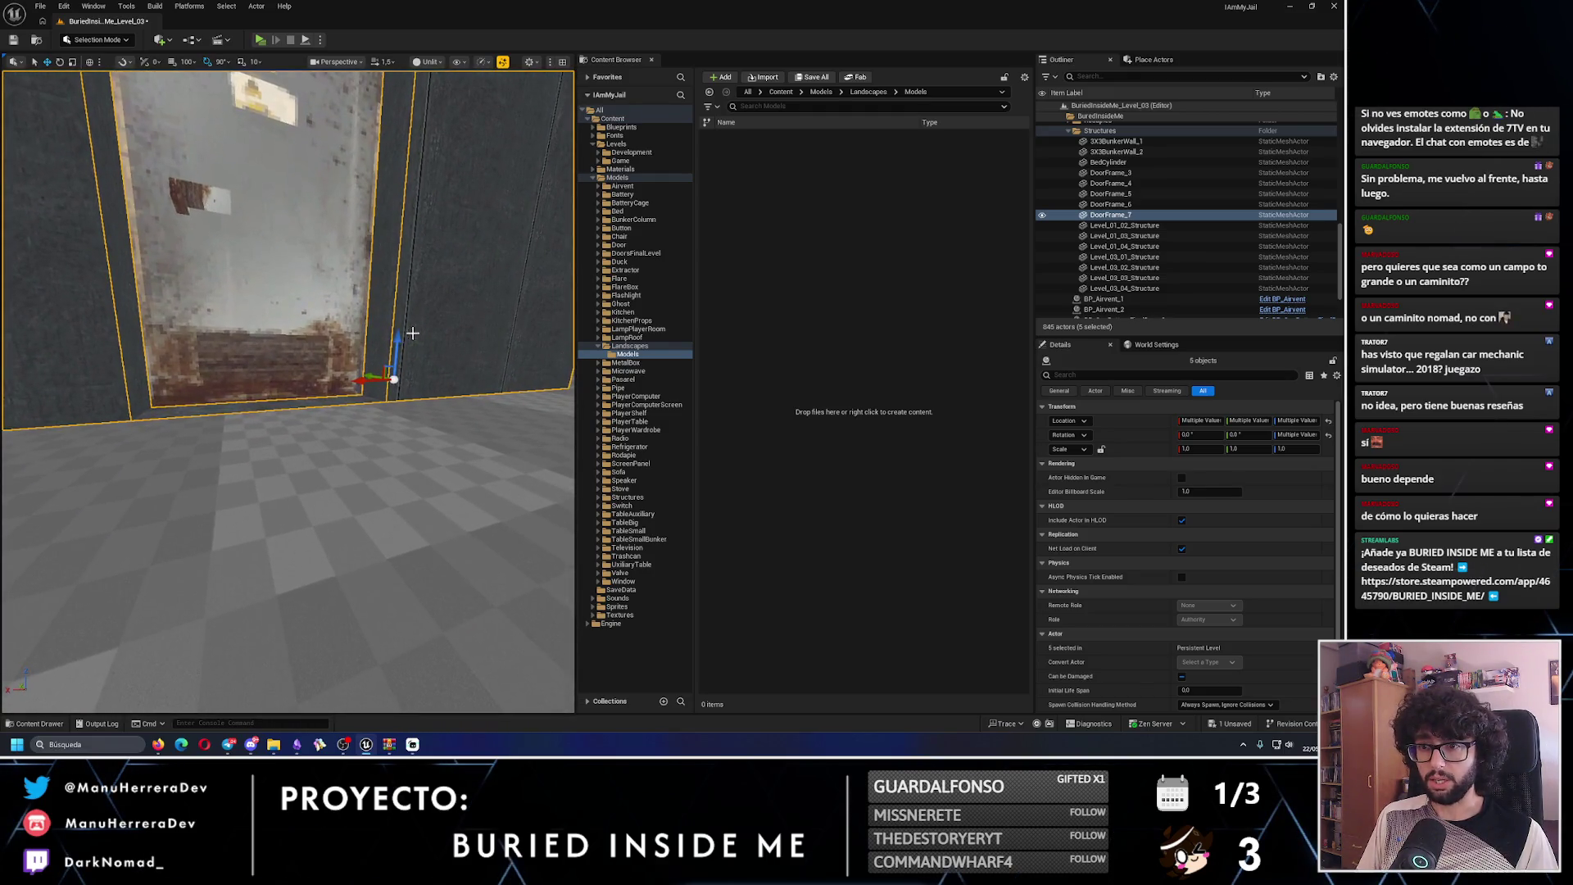
{"action": "scroll", "coordinate": [399, 341], "scroll_direction": "down", "scroll_amount": 5}
{"action": "mouse_move", "coordinate": [399, 342]}
{"action": "left_mouse_down"}
{"action": "mouse_move", "coordinate": [334, 377]}
{"action": "mouse_move", "coordinate": [335, 327]}
{"action": "mouse_move", "coordinate": [392, 173]}
{"action": "left_mouse_up"}
{"action": "left_click", "coordinate": [392, 173]}
- Save the level and switch to Modeling Mode
{"action": "left_click", "coordinate": [14, 40]}
{"action": "left_click", "coordinate": [97, 39]}
{"action": "left_click", "coordinate": [106, 104]}
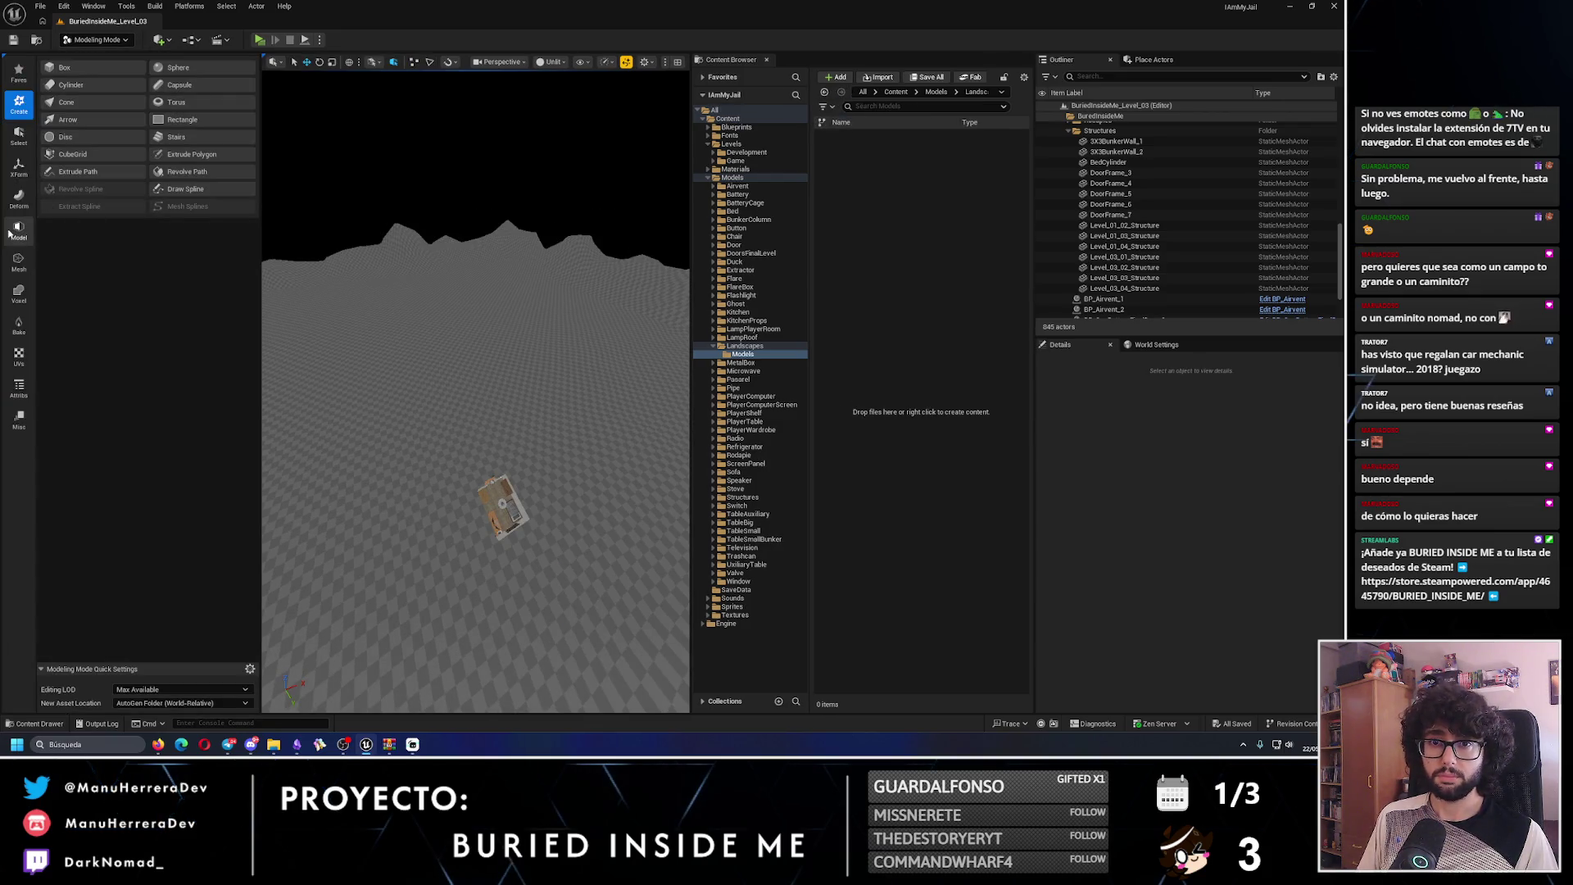
- Start a new box with Create > Box and edit its width
{"action": "left_click", "coordinate": [12, 233]}
{"action": "left_click", "coordinate": [15, 105]}
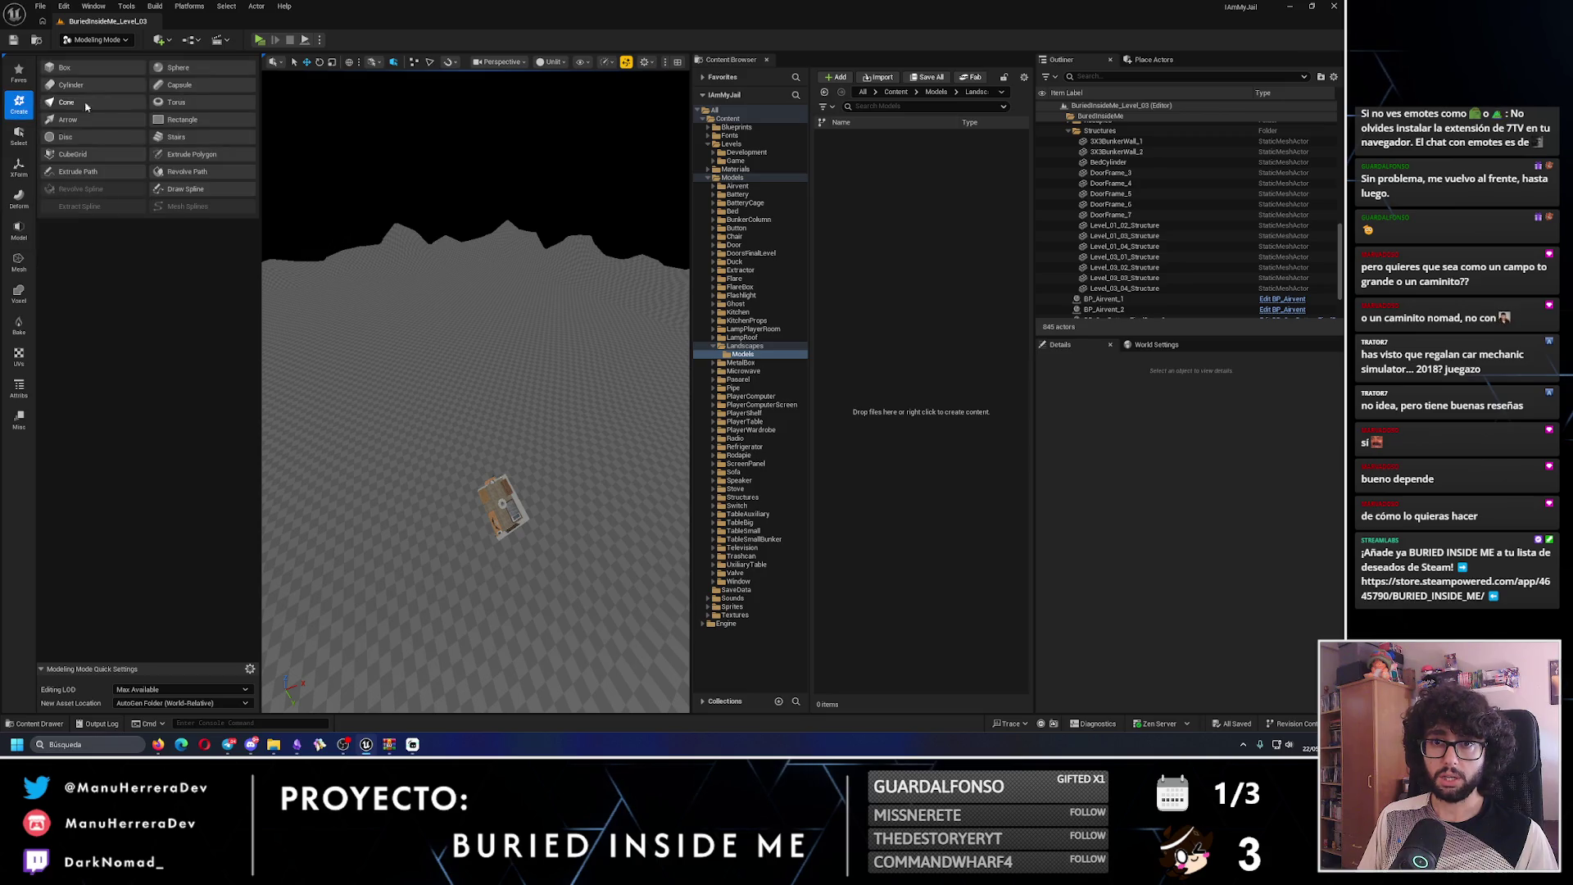
{"action": "left_click", "coordinate": [65, 69]}
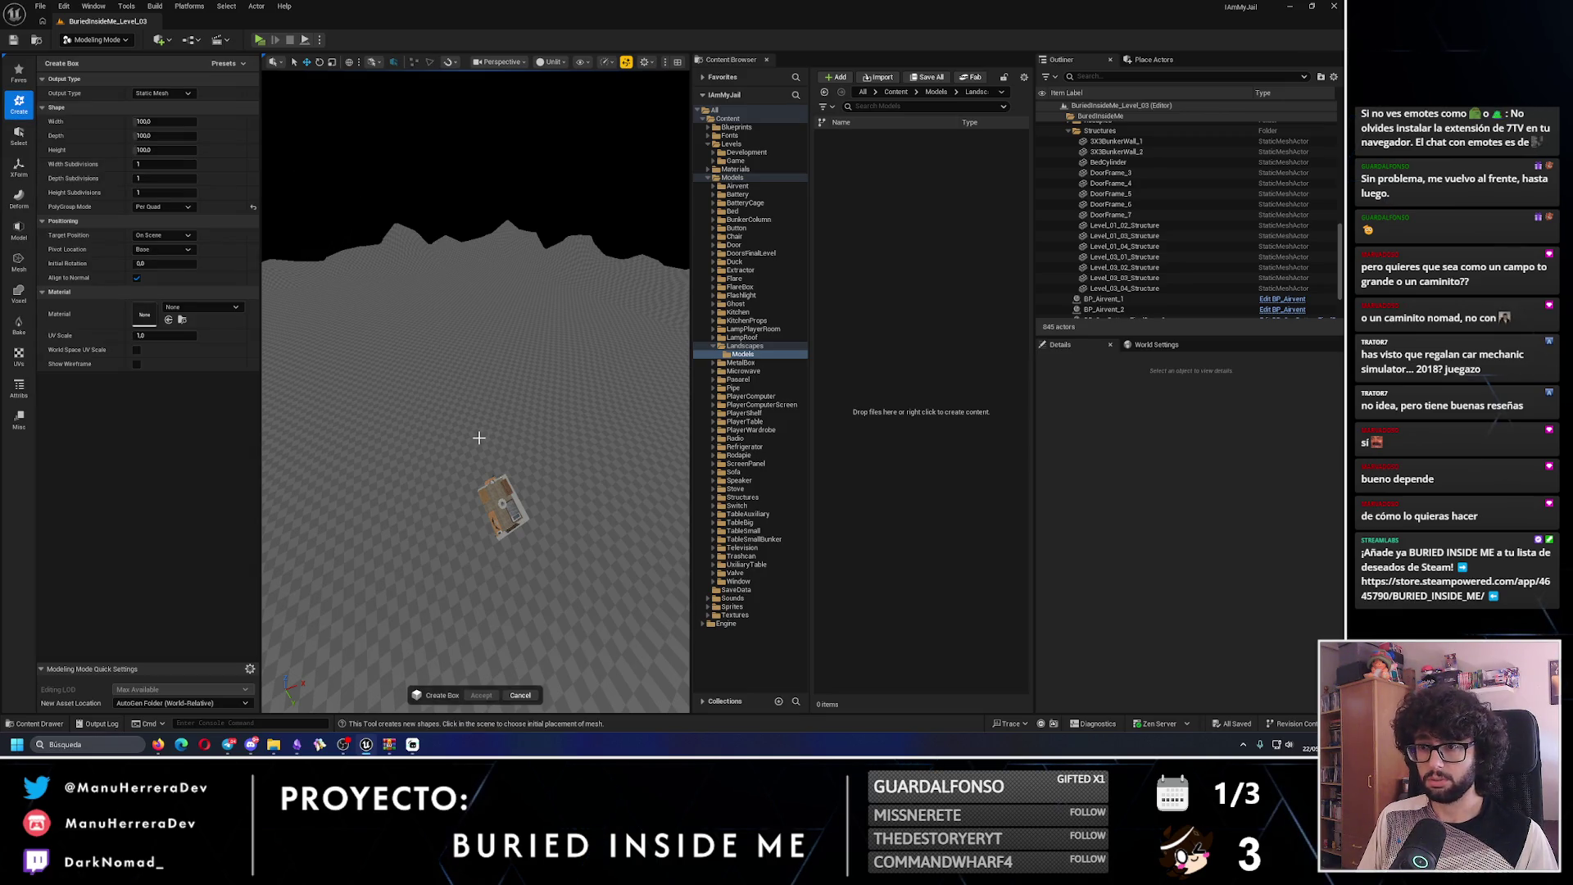
{"action": "scroll", "coordinate": [480, 438], "scroll_direction": "up", "scroll_amount": 5}
{"action": "left_click", "coordinate": [180, 121]}
{"action": "key", "text": "Tab"}
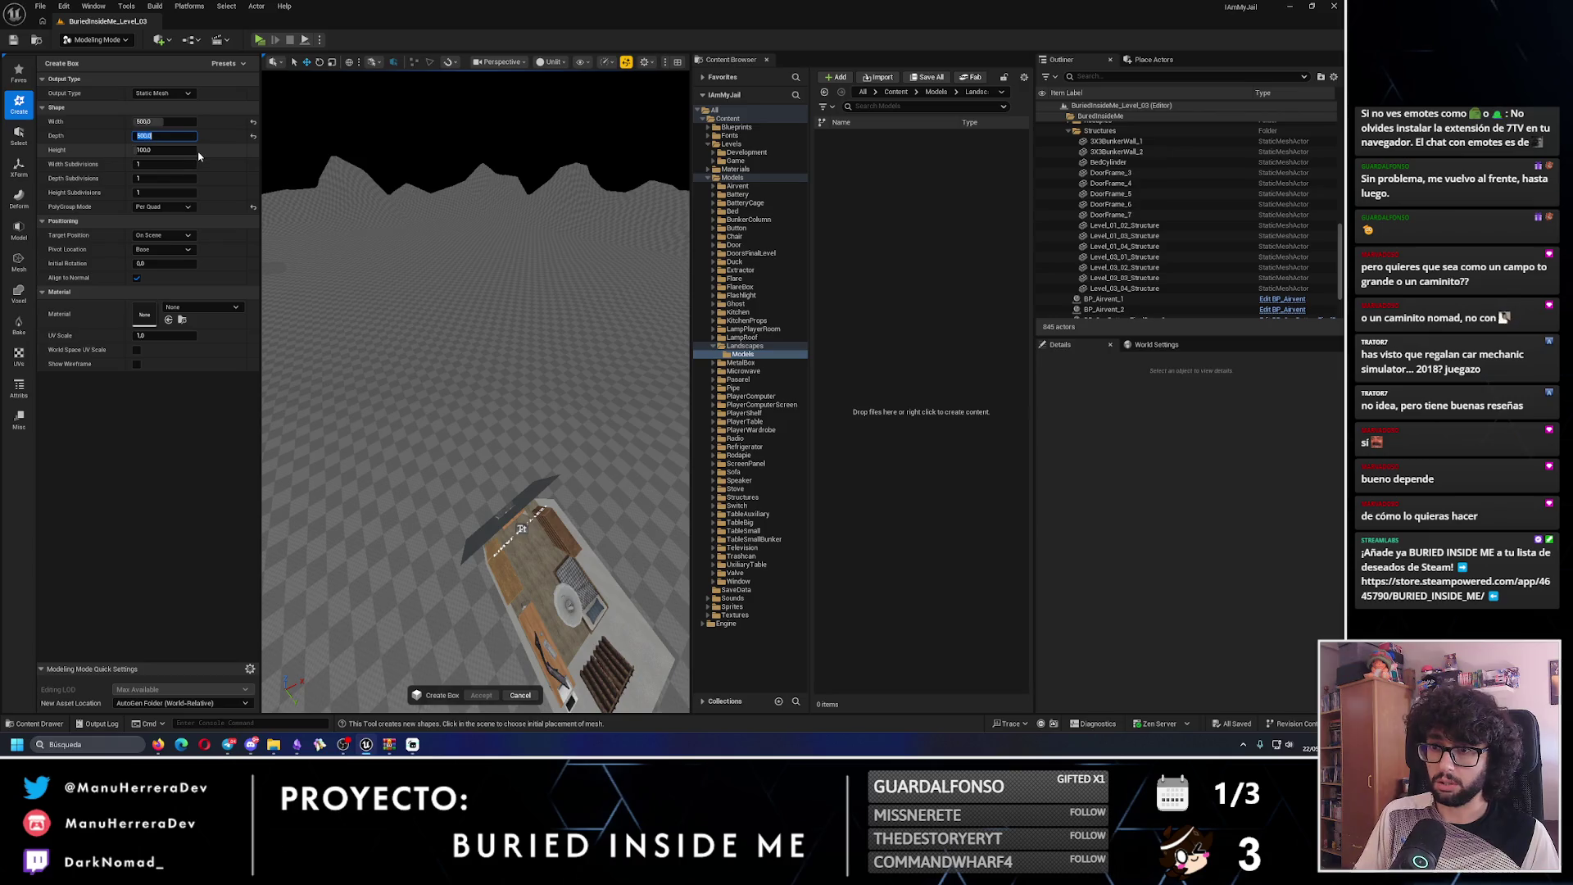
- Set the box preview height to 2000
{"action": "left_click_drag", "start_coordinate": [470, 360], "coordinate": [420, 368]}
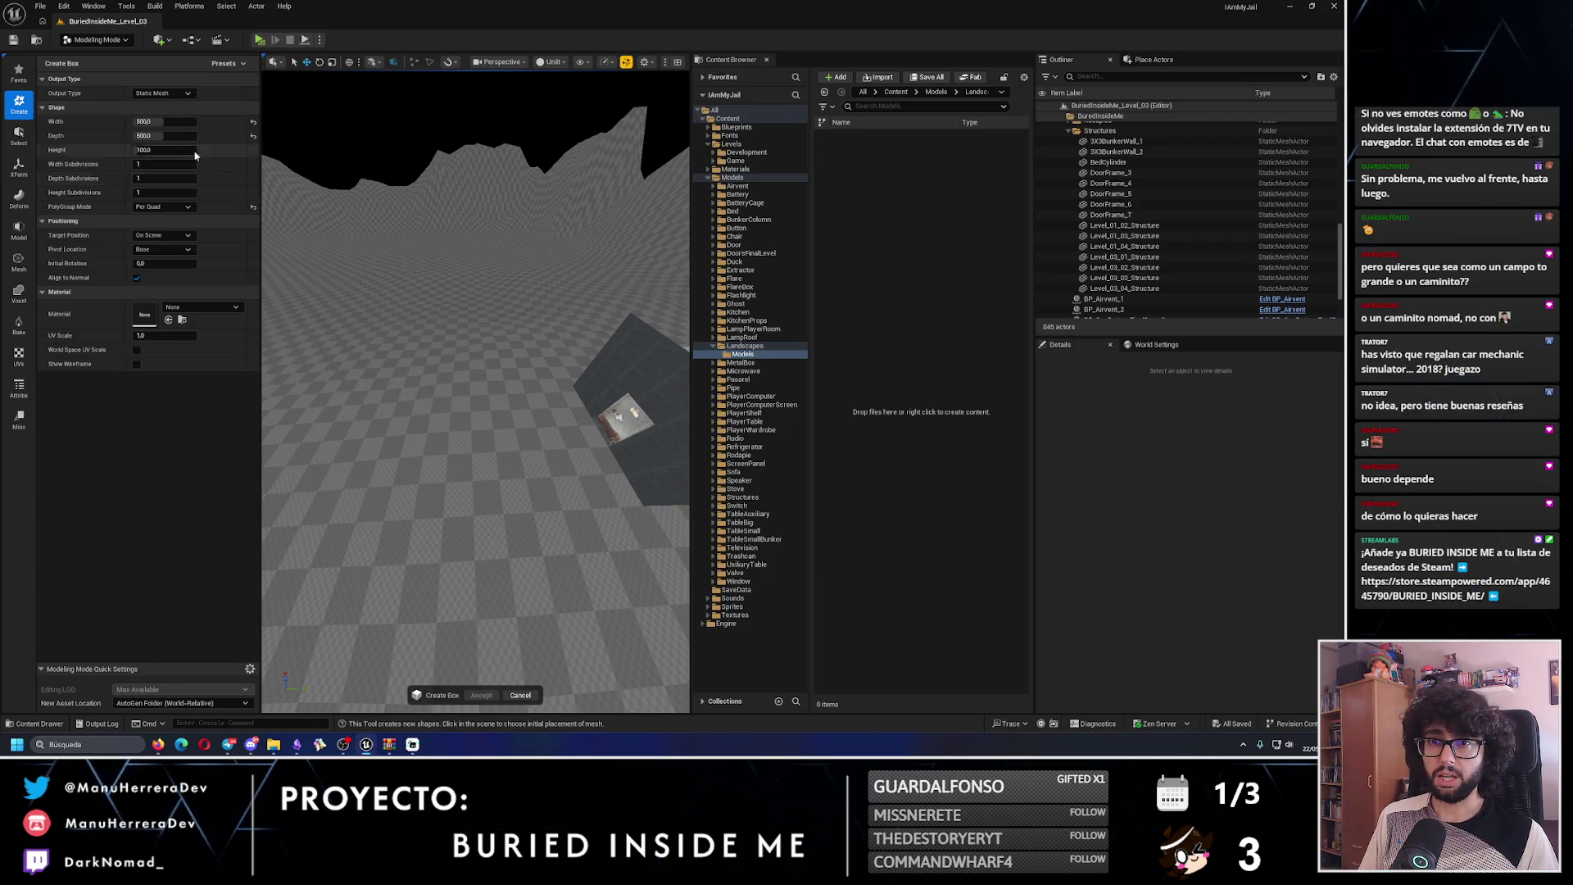
{"action": "left_click_drag", "start_coordinate": [155, 150], "coordinate": [196, 150]}
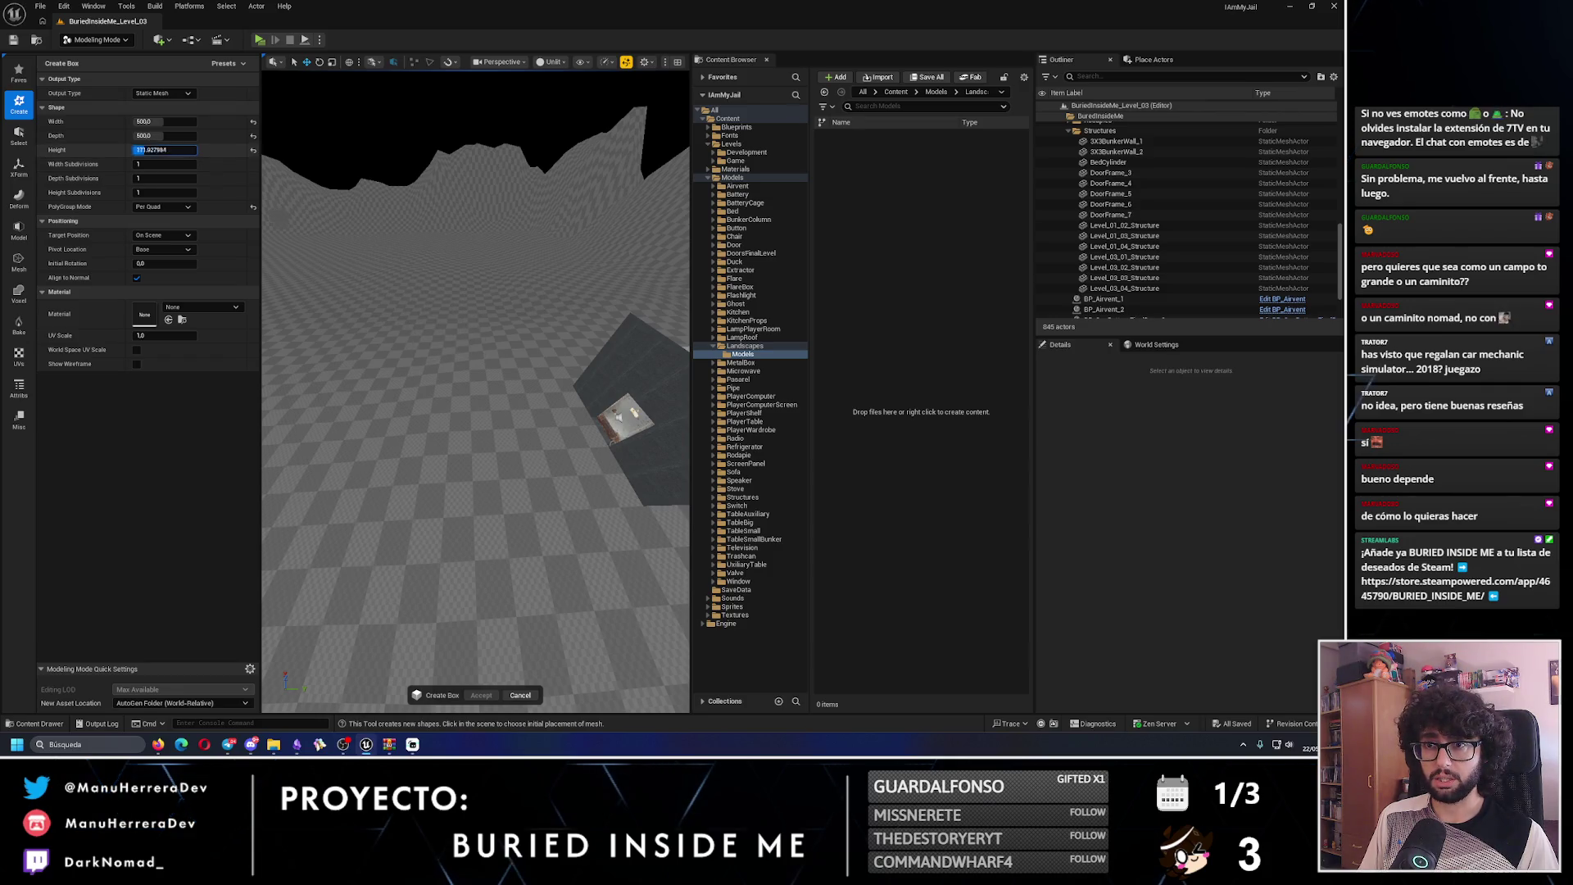
{"action": "mouse_move", "coordinate": [294, 262]}
{"action": "left_mouse_down"}
{"action": "mouse_move", "coordinate": [453, 327]}
{"action": "mouse_move", "coordinate": [418, 338]}
{"action": "left_mouse_up"}
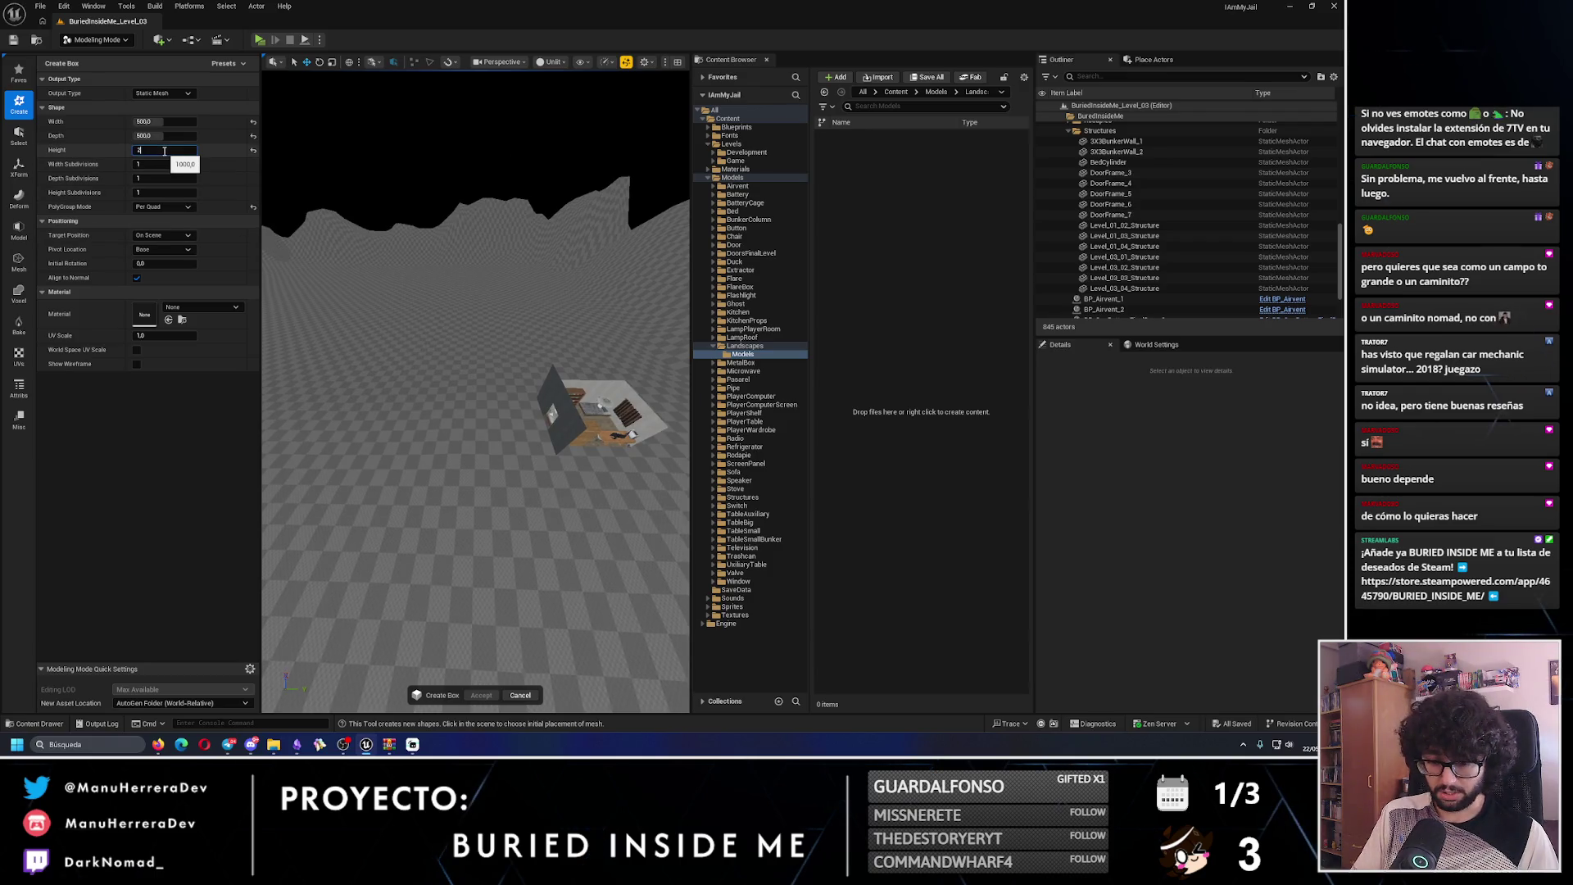
{"action": "key", "text": "BackSpace"}
{"action": "key", "text": "BackSpace"}
{"action": "key", "text": "Return"}
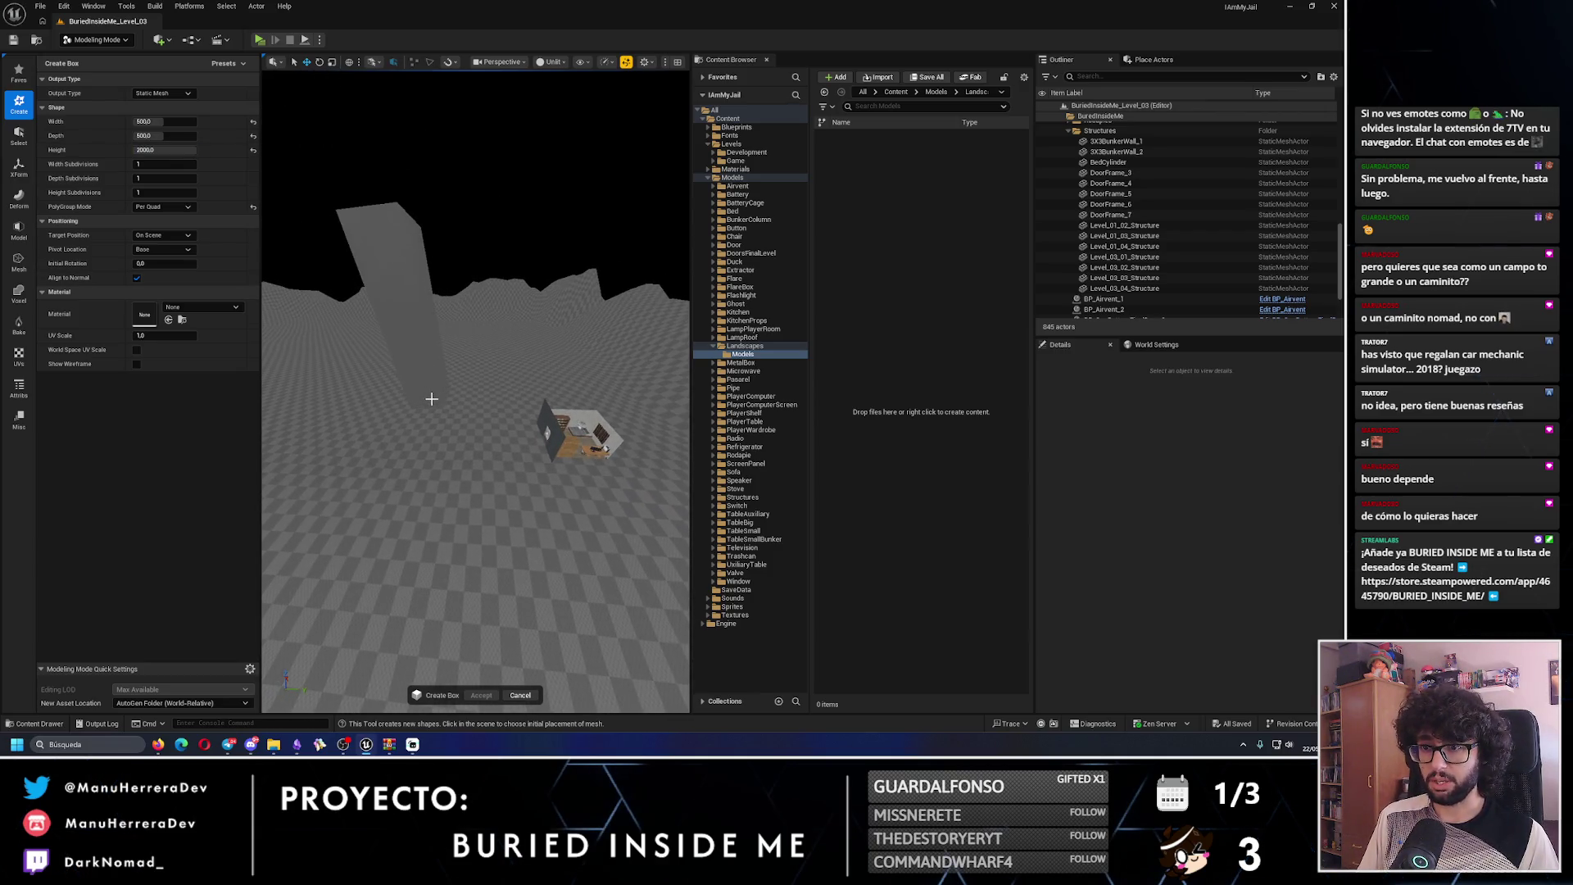
{"action": "scroll", "coordinate": [414, 401], "scroll_direction": "up", "scroll_amount": 5}
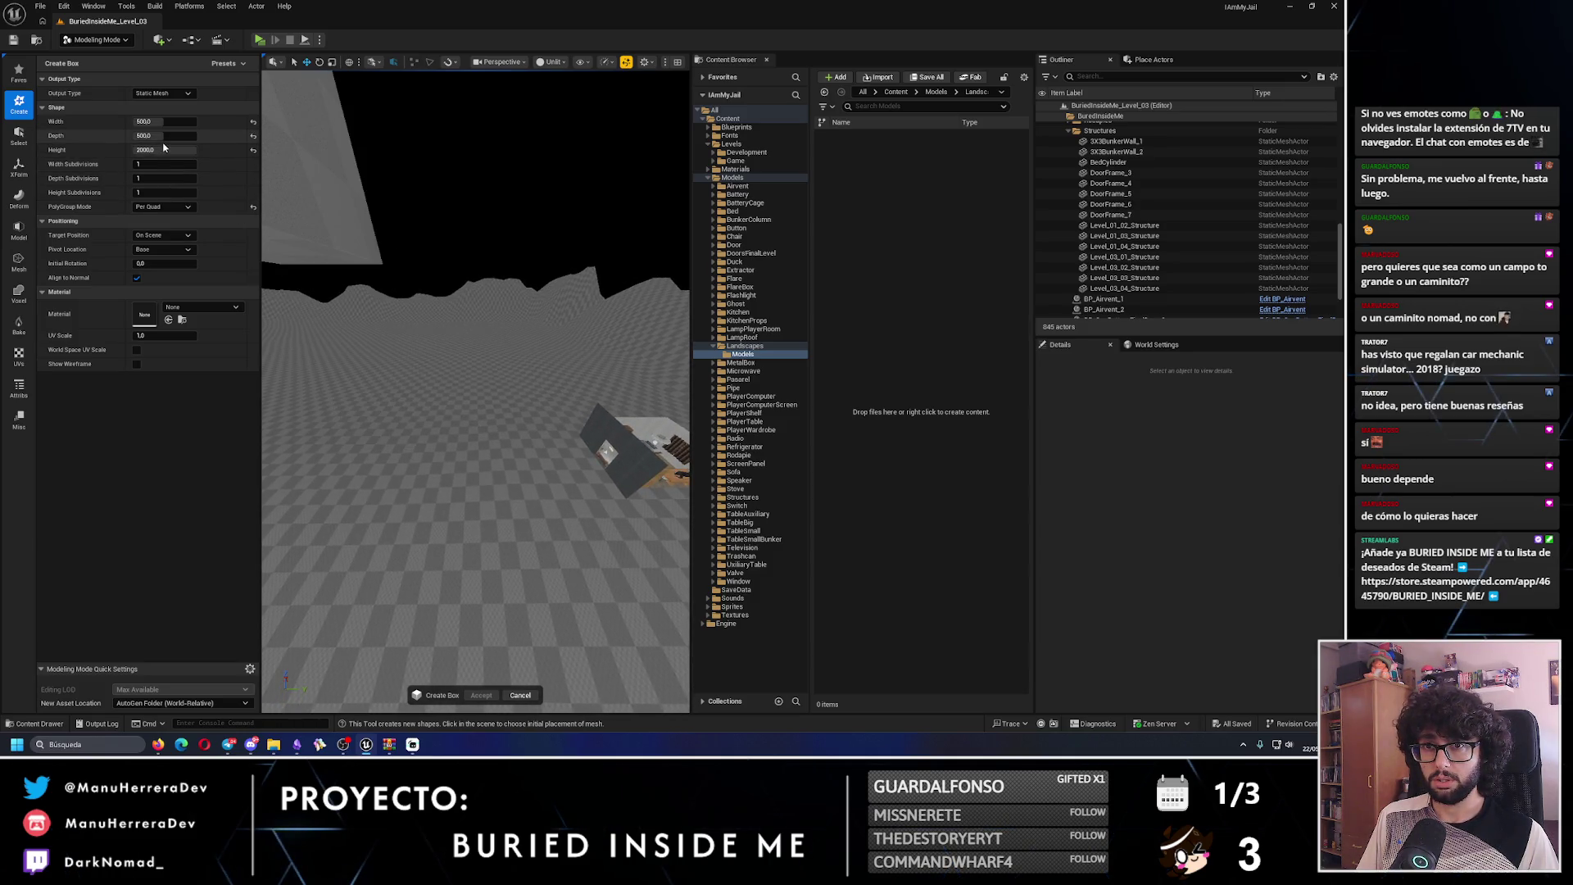
- Set the box depth to 500 and adjust the width to 1000, then 400
{"action": "left_click_drag", "start_coordinate": [164, 135], "coordinate": [196, 135]}
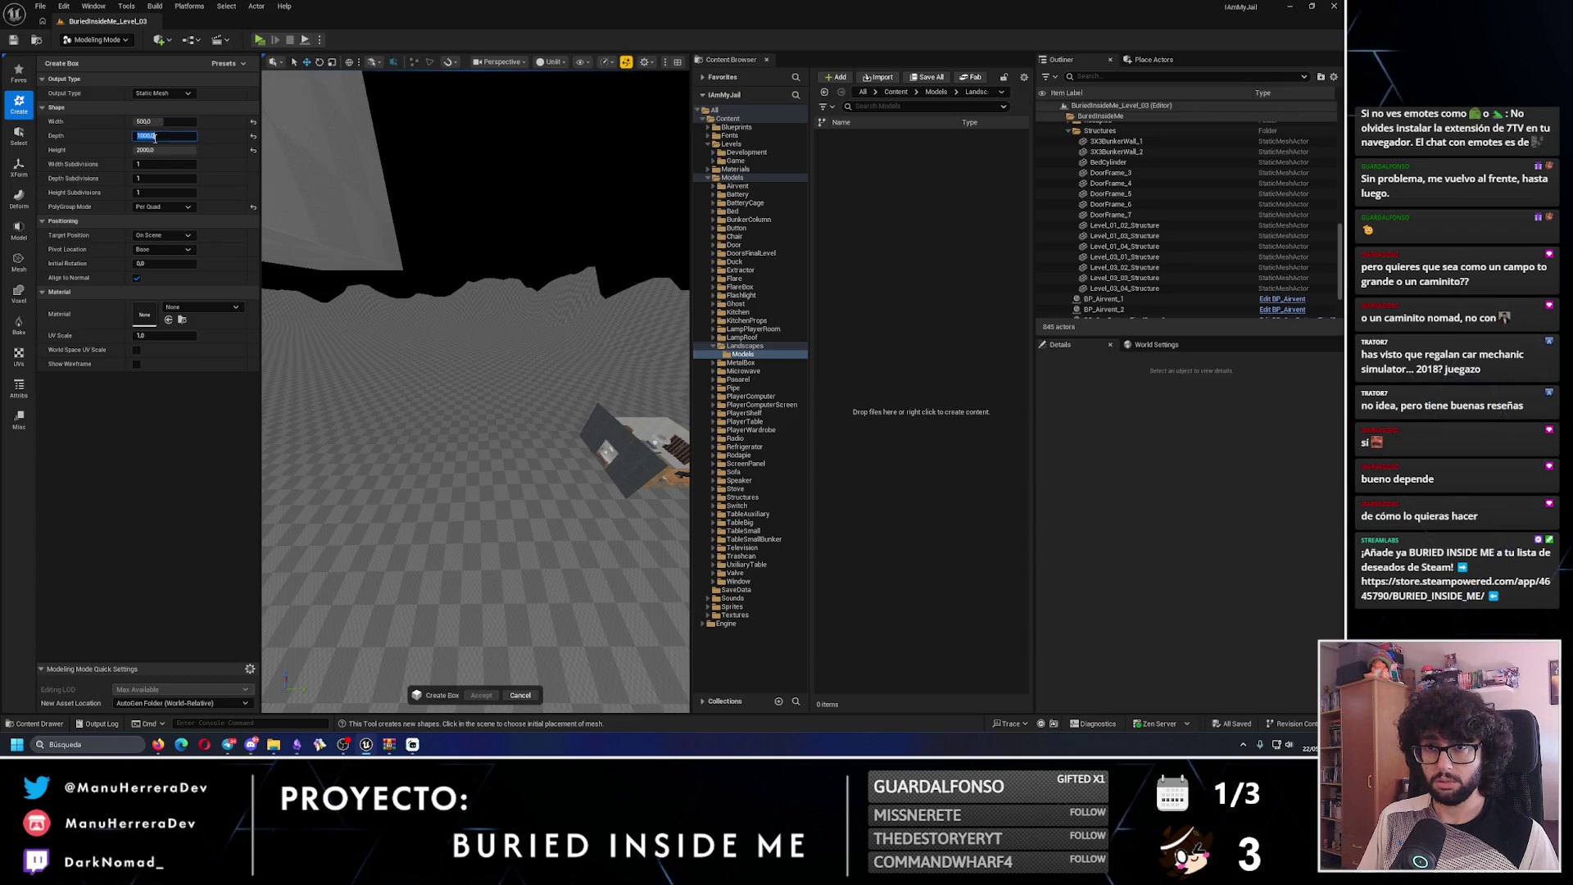
{"action": "type", "text": "00"}
{"action": "key", "text": "Return"}
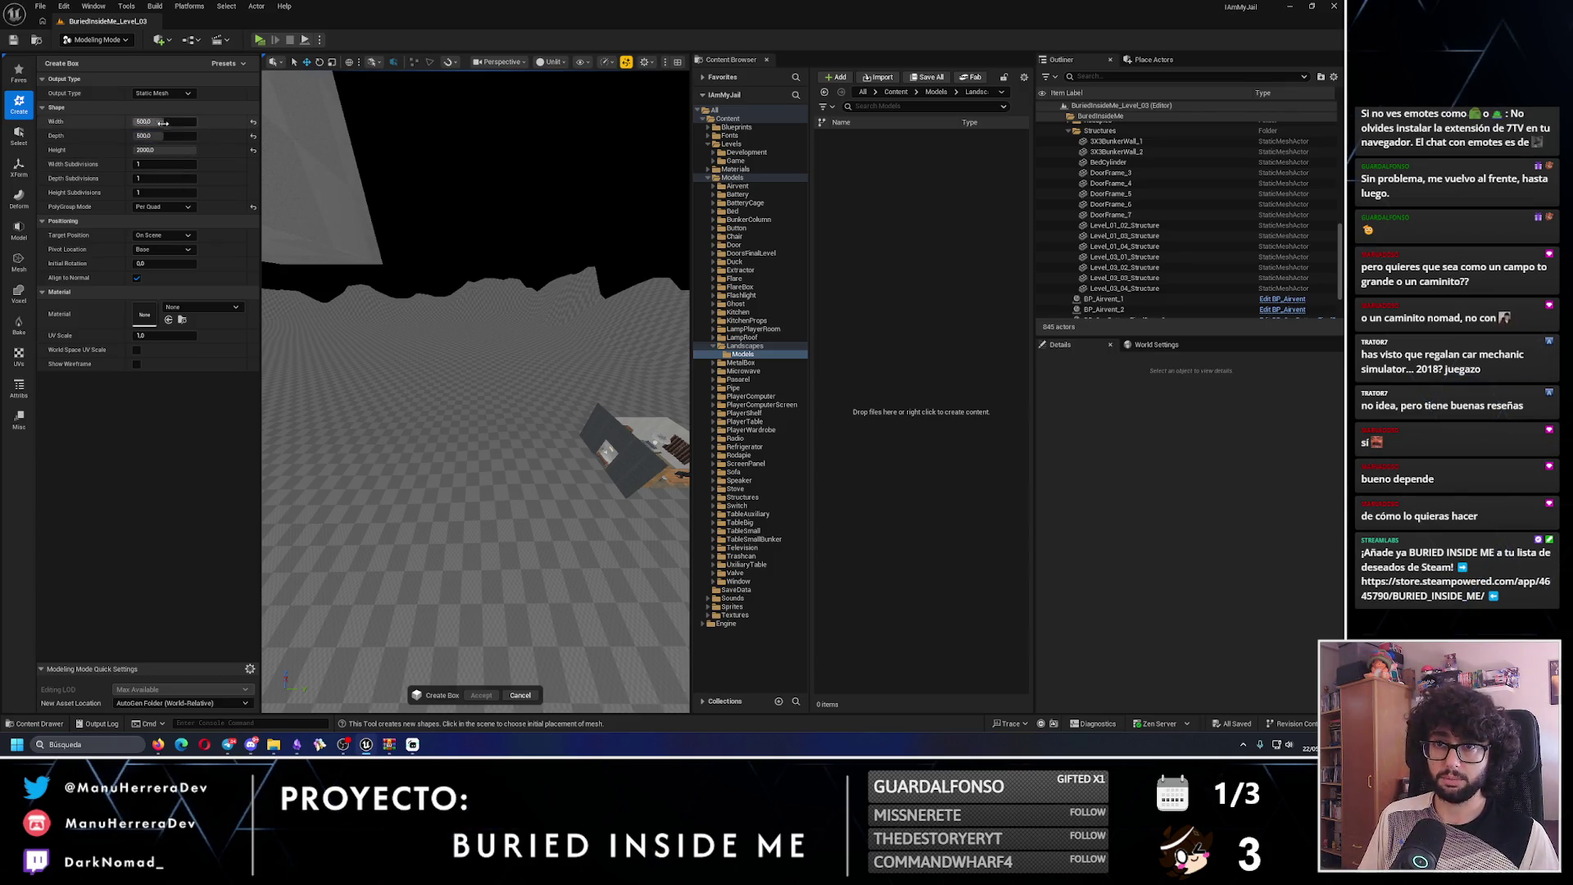
{"action": "type", "text": "100"}
{"action": "key", "text": "Return"}
{"action": "type", "text": "0"}
{"action": "key", "text": "Return"}
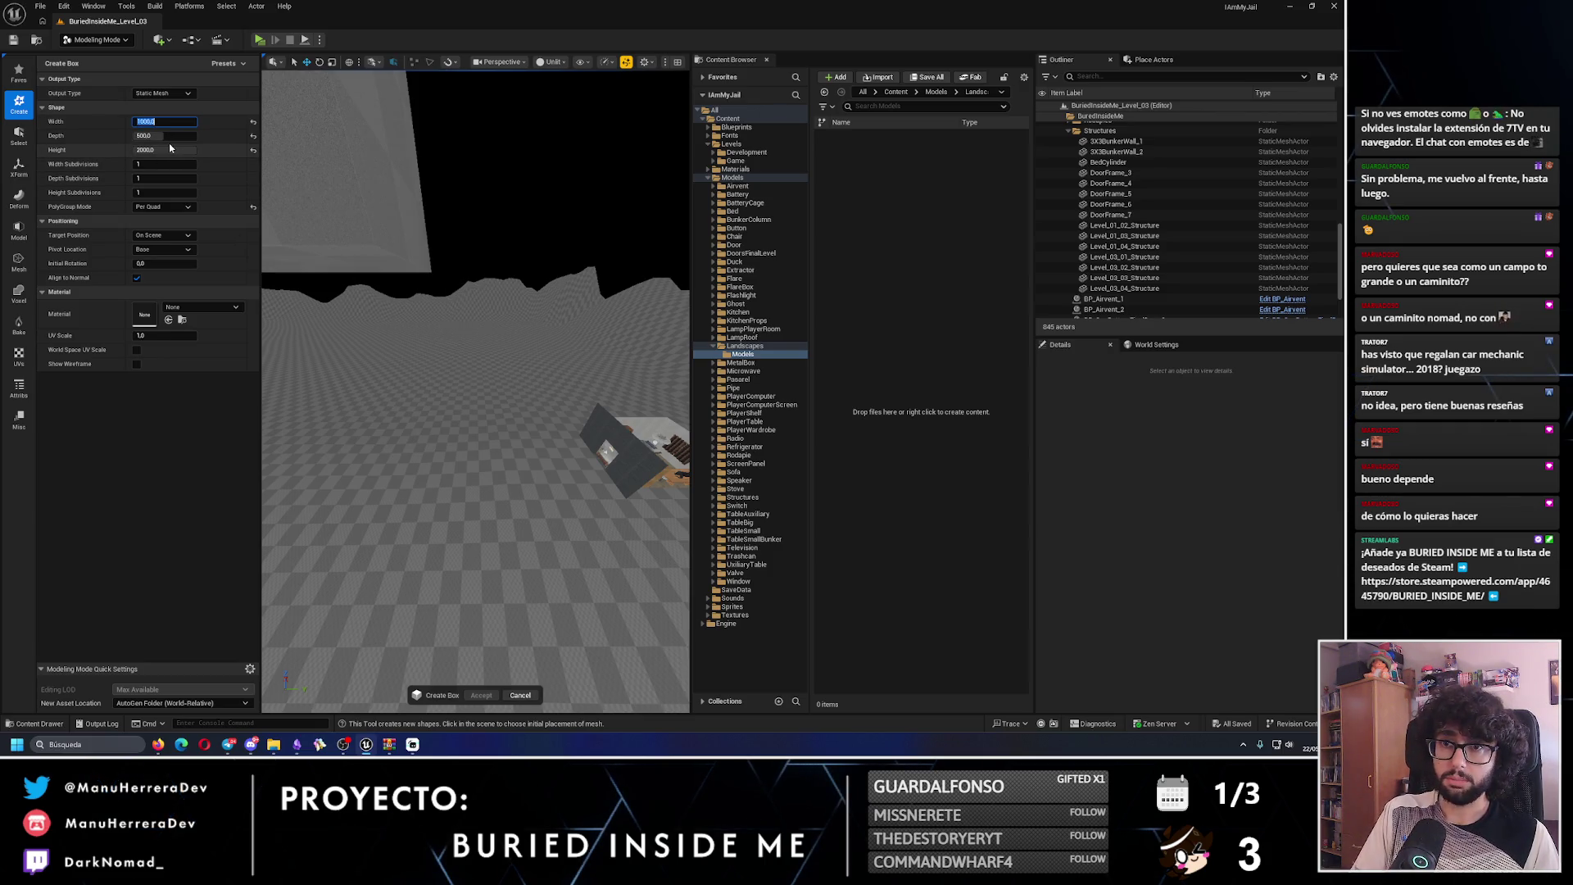
{"action": "scroll", "coordinate": [393, 426], "scroll_direction": "down", "scroll_amount": 3}
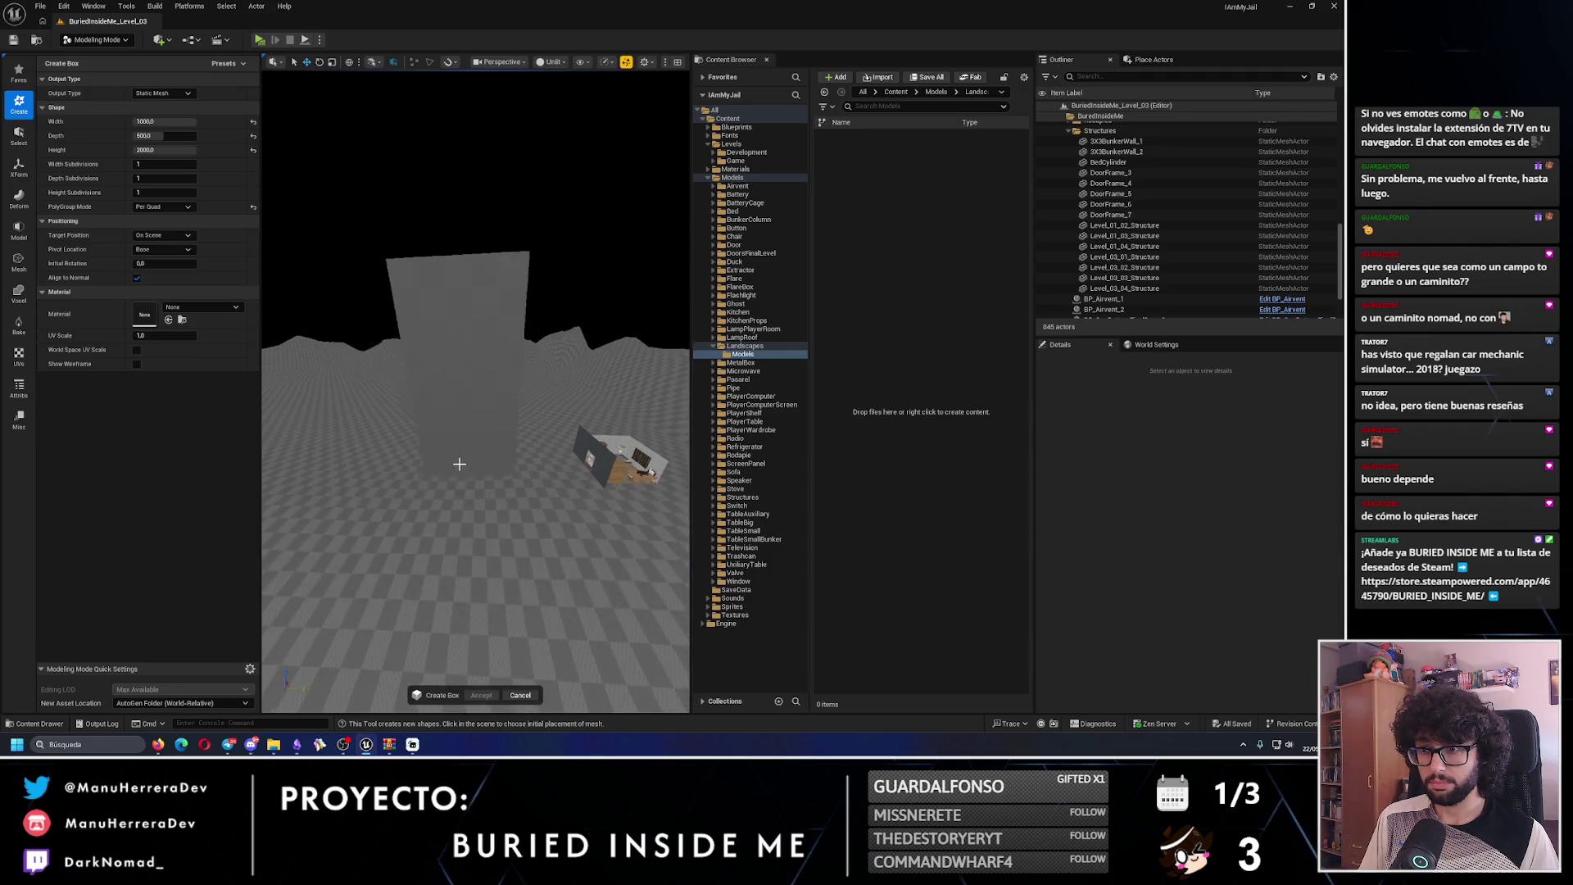
{"action": "left_click", "coordinate": [163, 124]}
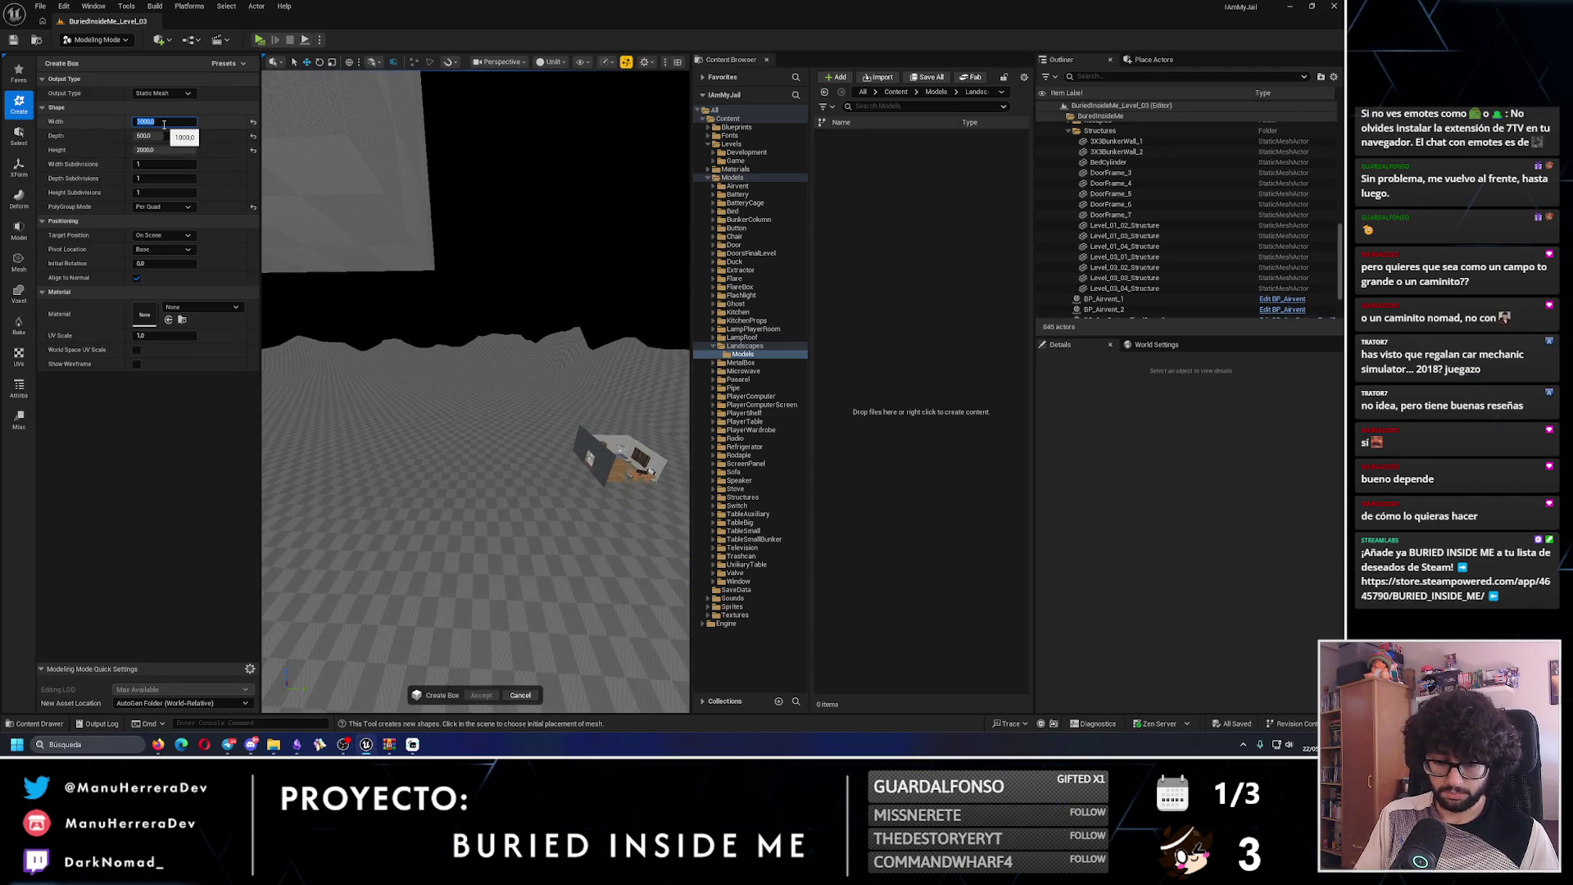
{"action": "type", "text": "40"}
{"action": "key", "text": "Return"}
- Set the box width to 4000 and depth to 800
{"action": "type", "text": "0"}
{"action": "key", "text": "Return"}
{"action": "mouse_move", "coordinate": [475, 393]}
{"action": "left_mouse_down"}
{"action": "mouse_move", "coordinate": [459, 353]}
{"action": "mouse_move", "coordinate": [399, 418]}
{"action": "left_mouse_up"}
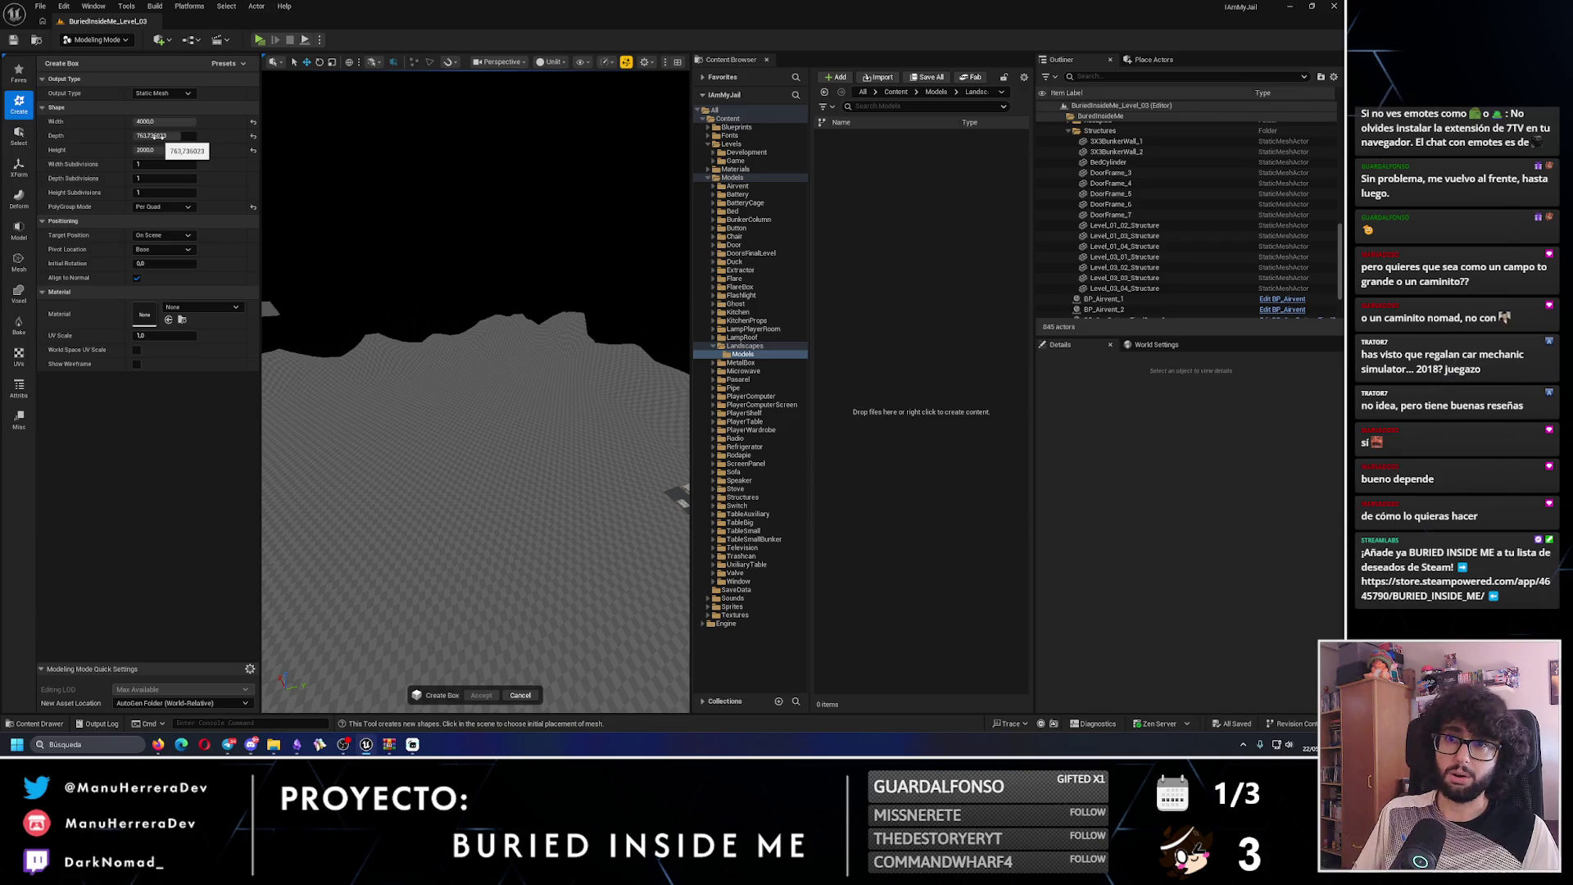
{"action": "type", "text": "0"}
{"action": "key", "text": "Return"}
{"action": "mouse_move", "coordinate": [457, 432]}
{"action": "left_mouse_down"}
{"action": "mouse_move", "coordinate": [435, 419]}
{"action": "mouse_move", "coordinate": [488, 403]}
{"action": "left_mouse_up"}
- Resize the box to width 3000, depth 1000 and height 1500
{"action": "left_click", "coordinate": [170, 124]}
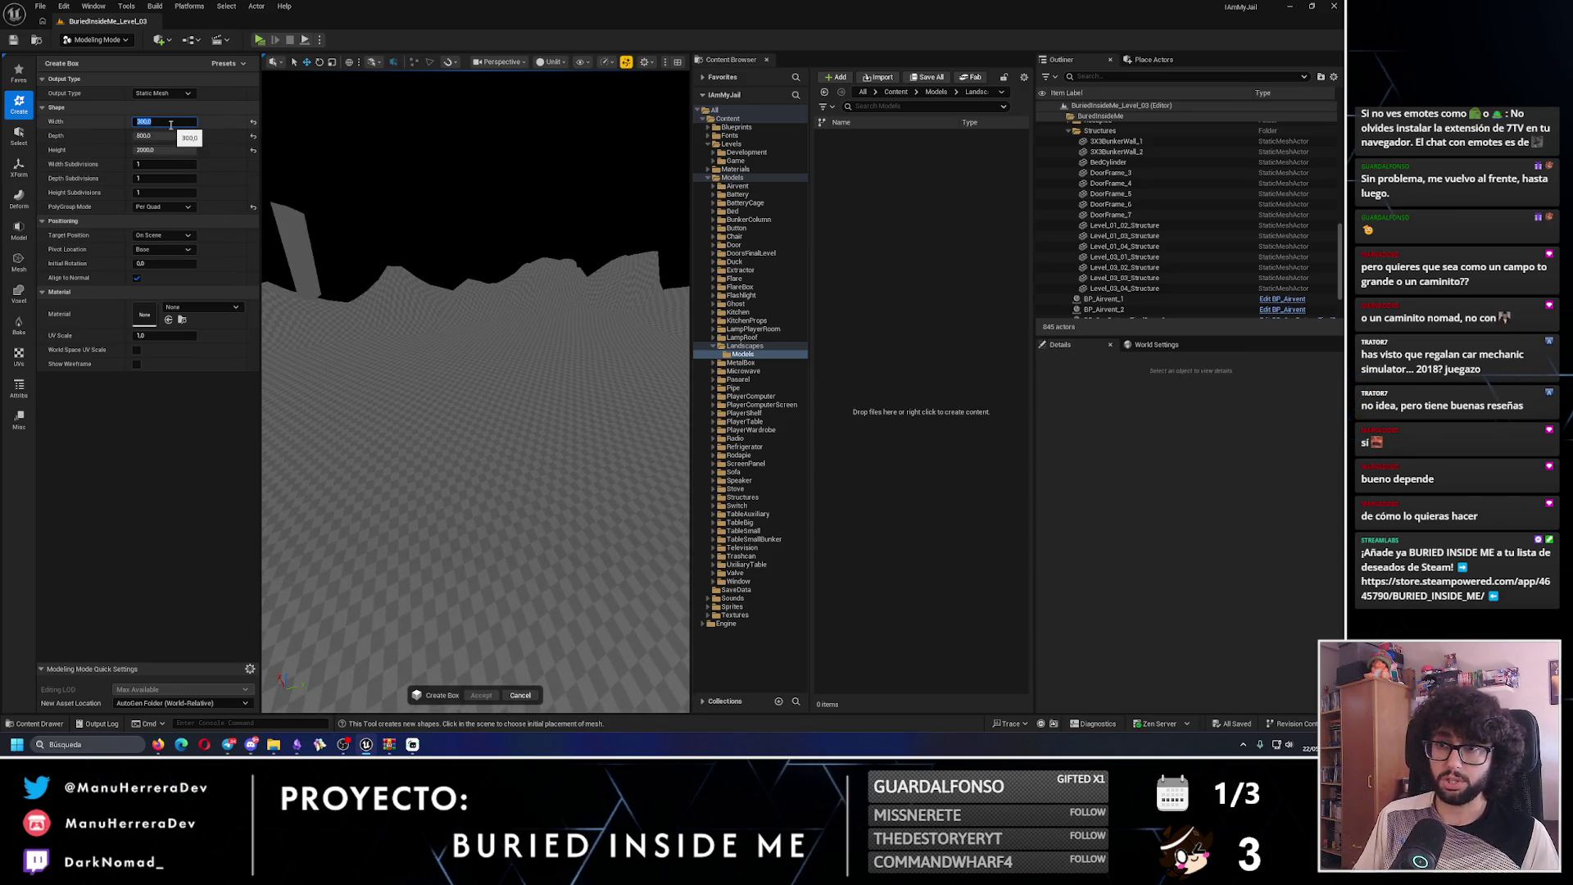
{"action": "key", "text": "Return"}
{"action": "key", "text": "Return"}
{"action": "mouse_move", "coordinate": [457, 428]}
{"action": "left_mouse_down"}
{"action": "mouse_move", "coordinate": [488, 414]}
{"action": "mouse_move", "coordinate": [460, 430]}
{"action": "left_mouse_up"}
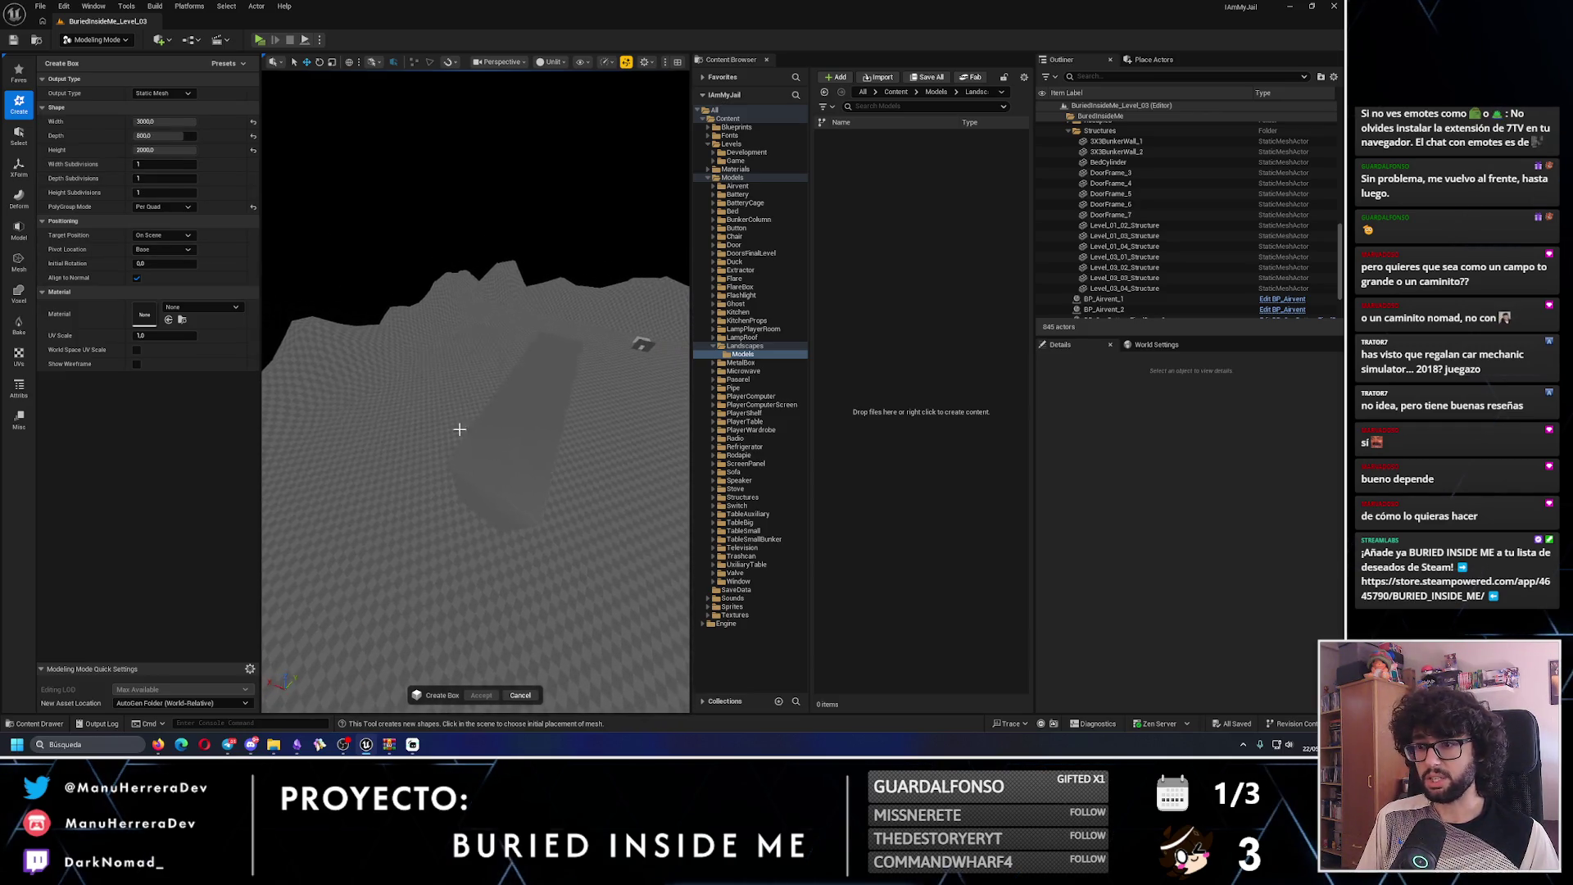
{"action": "scroll", "coordinate": [391, 410], "scroll_direction": "up", "scroll_amount": 5}
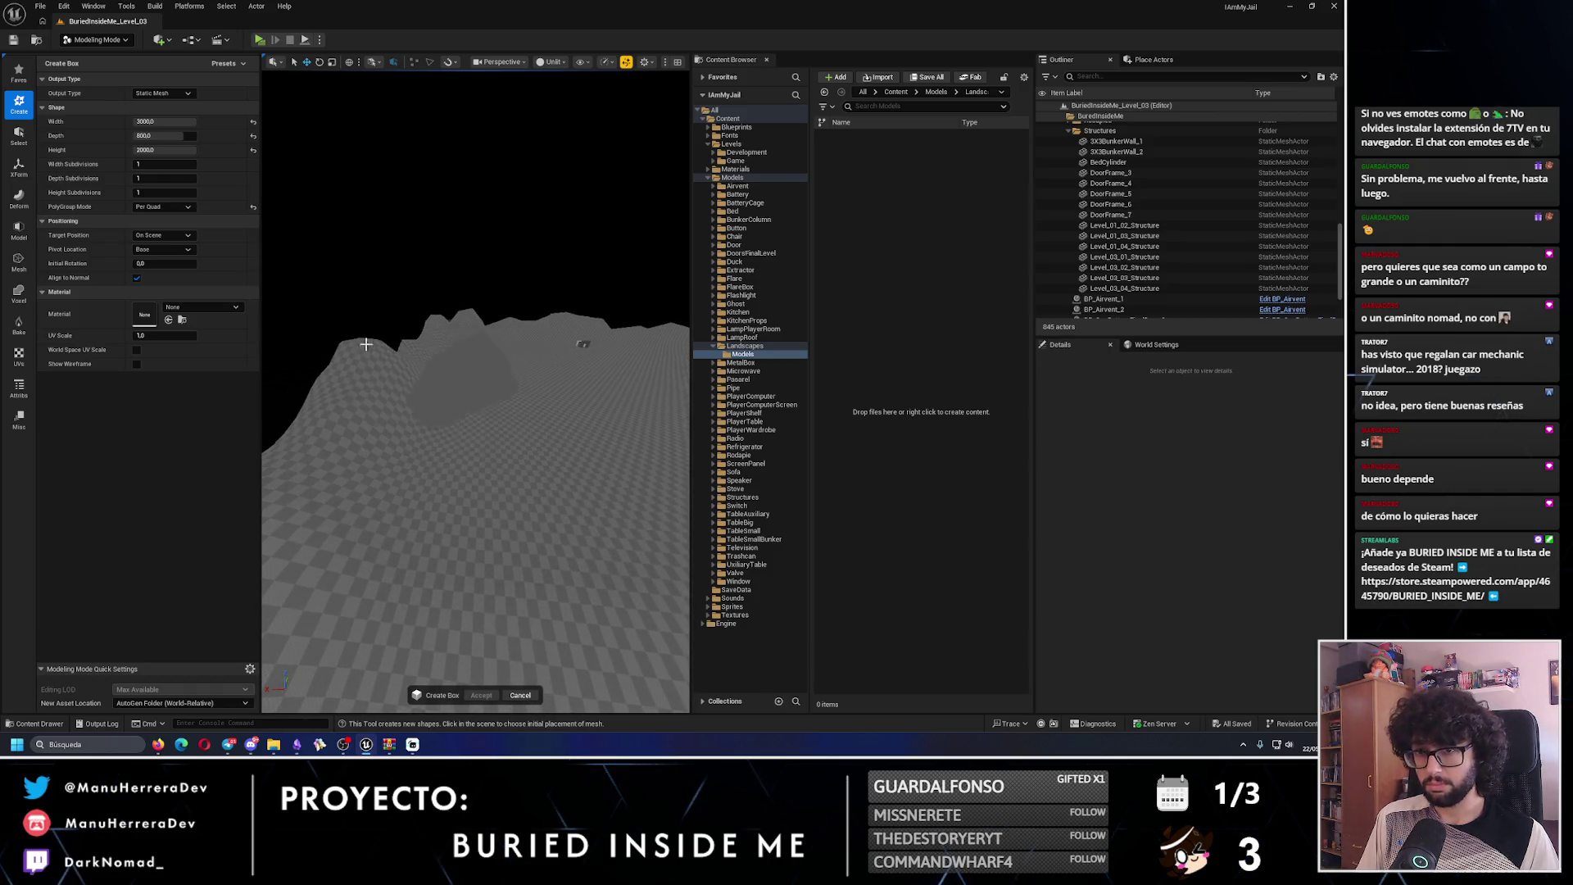
{"action": "left_click", "coordinate": [172, 136]}
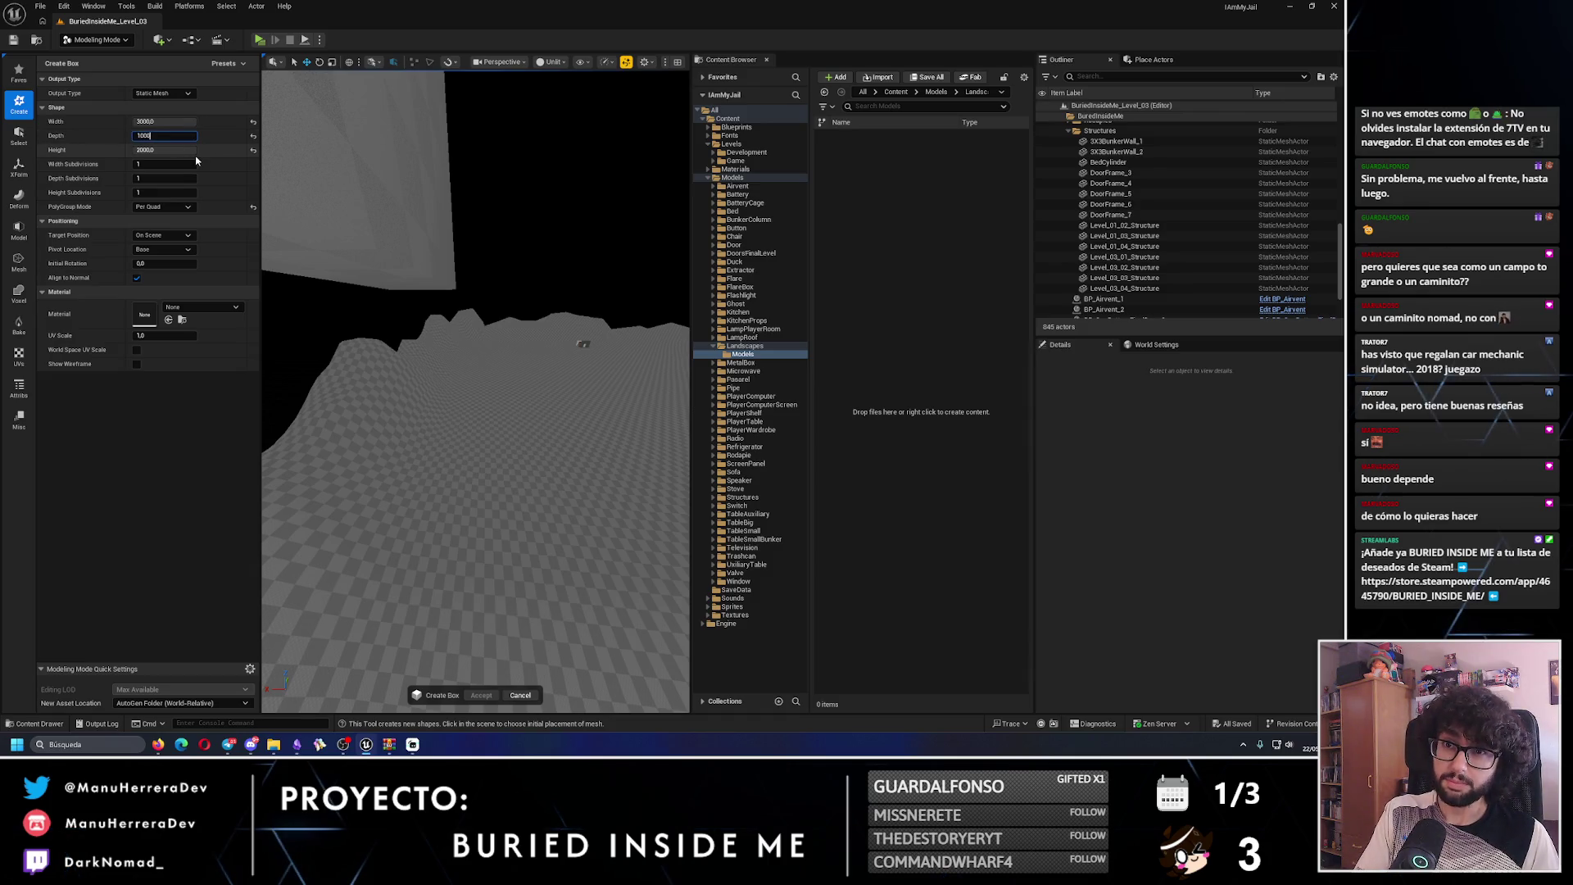
{"action": "key", "text": "Return"}
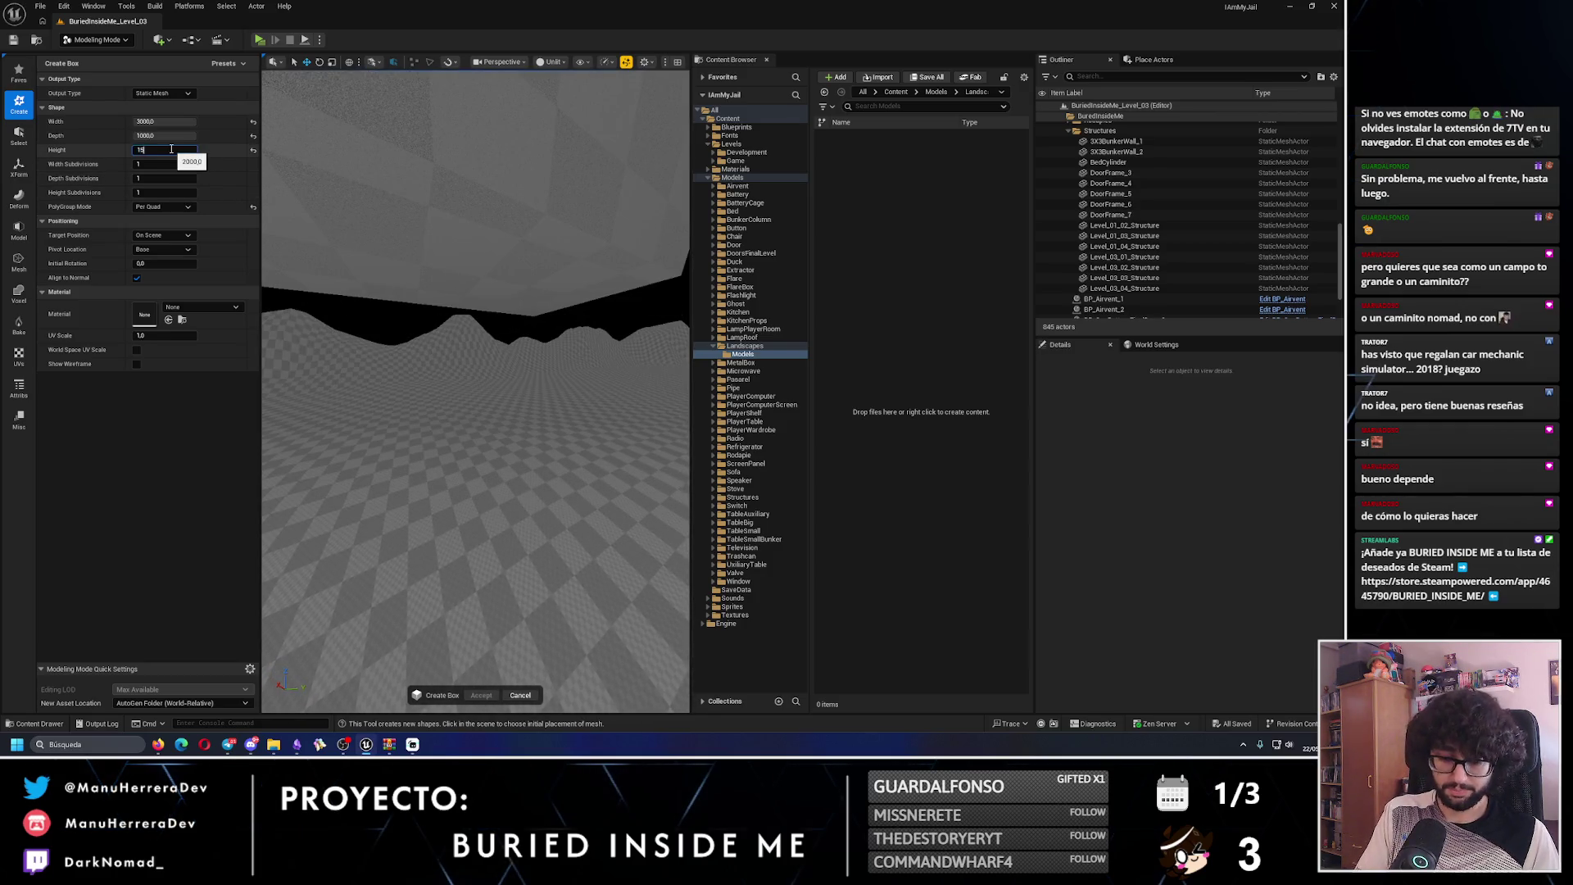
{"action": "key", "text": "Return"}
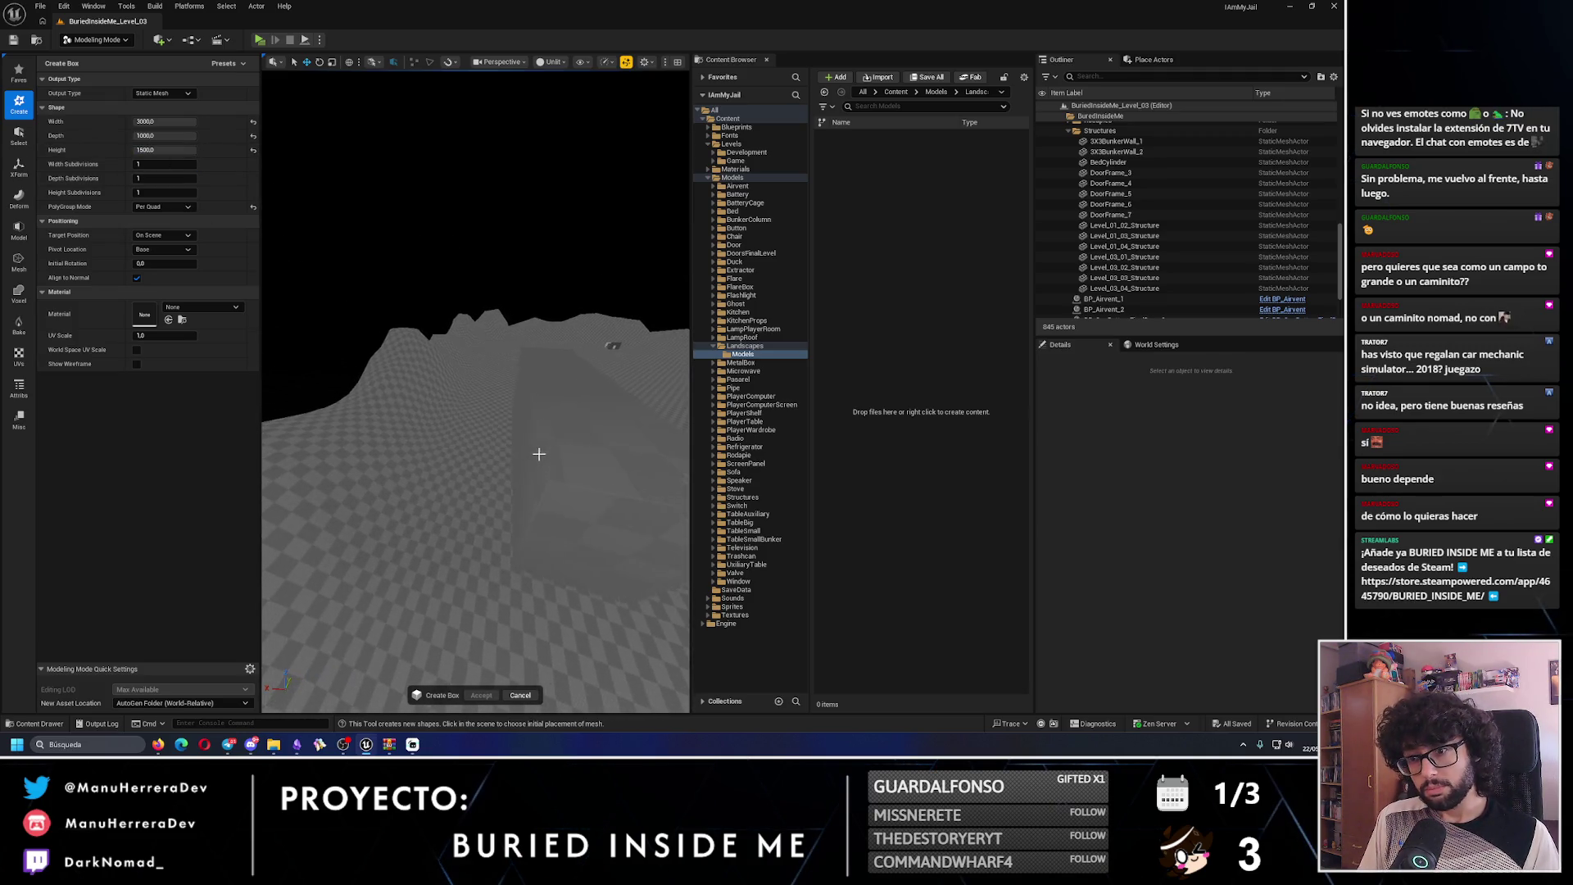
- Place the box wall on the terrain near the bunker
{"action": "mouse_move", "coordinate": [503, 444]}
{"action": "left_mouse_down"}
{"action": "mouse_move", "coordinate": [687, 313]}
{"action": "mouse_move", "coordinate": [481, 456]}
{"action": "left_mouse_up"}
{"action": "left_click_drag", "start_coordinate": [514, 397], "coordinate": [510, 392]}
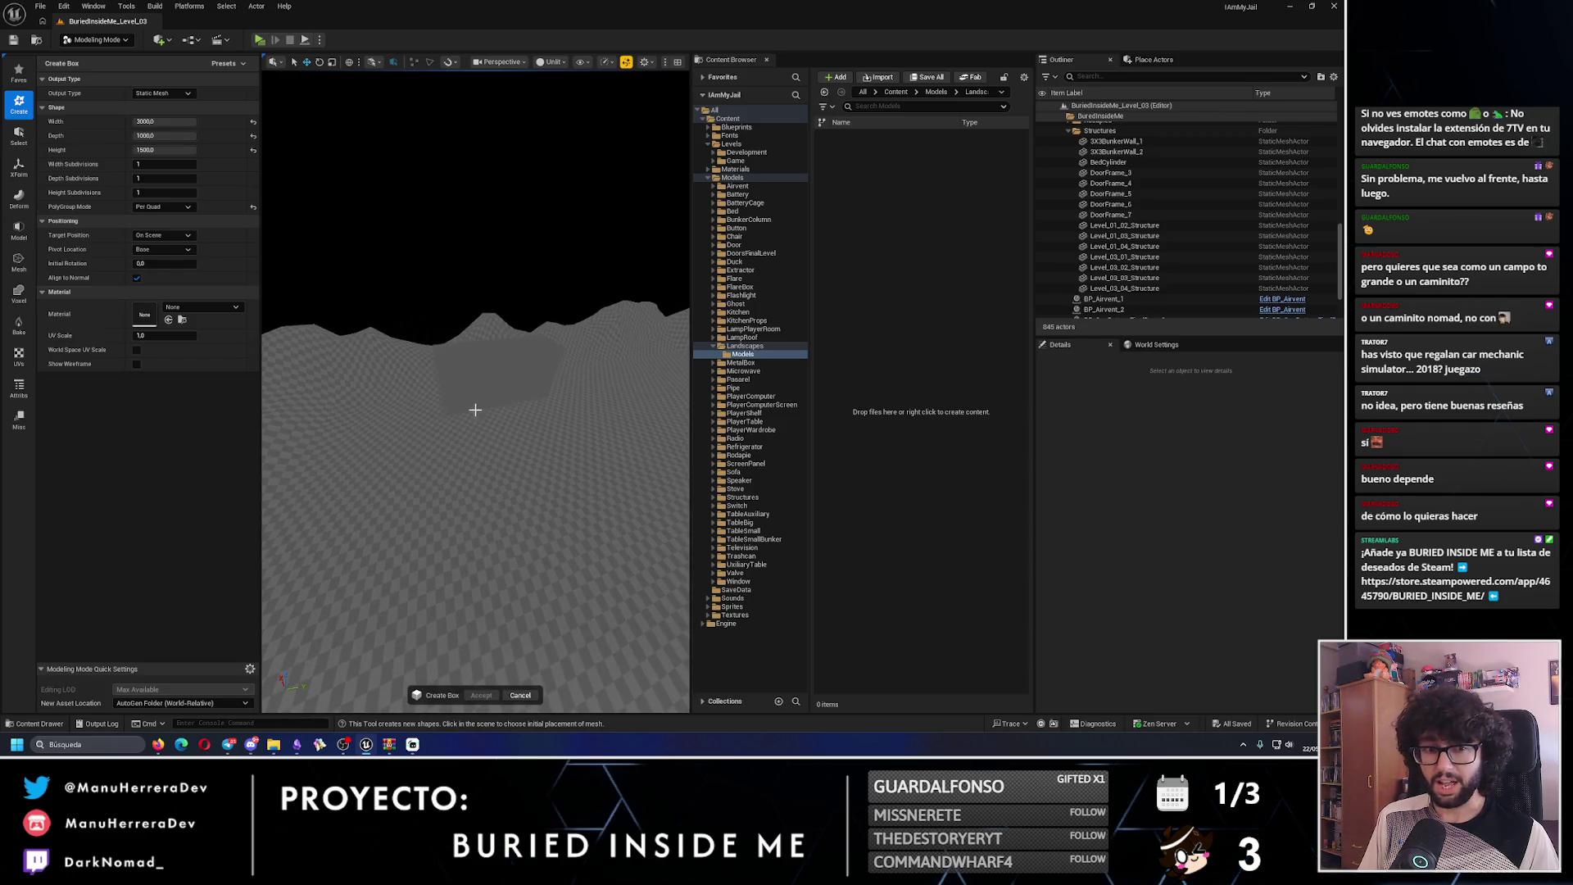
{"action": "mouse_move", "coordinate": [410, 414]}
{"action": "left_mouse_down"}
{"action": "mouse_move", "coordinate": [411, 386]}
{"action": "mouse_move", "coordinate": [477, 390]}
{"action": "left_mouse_up"}
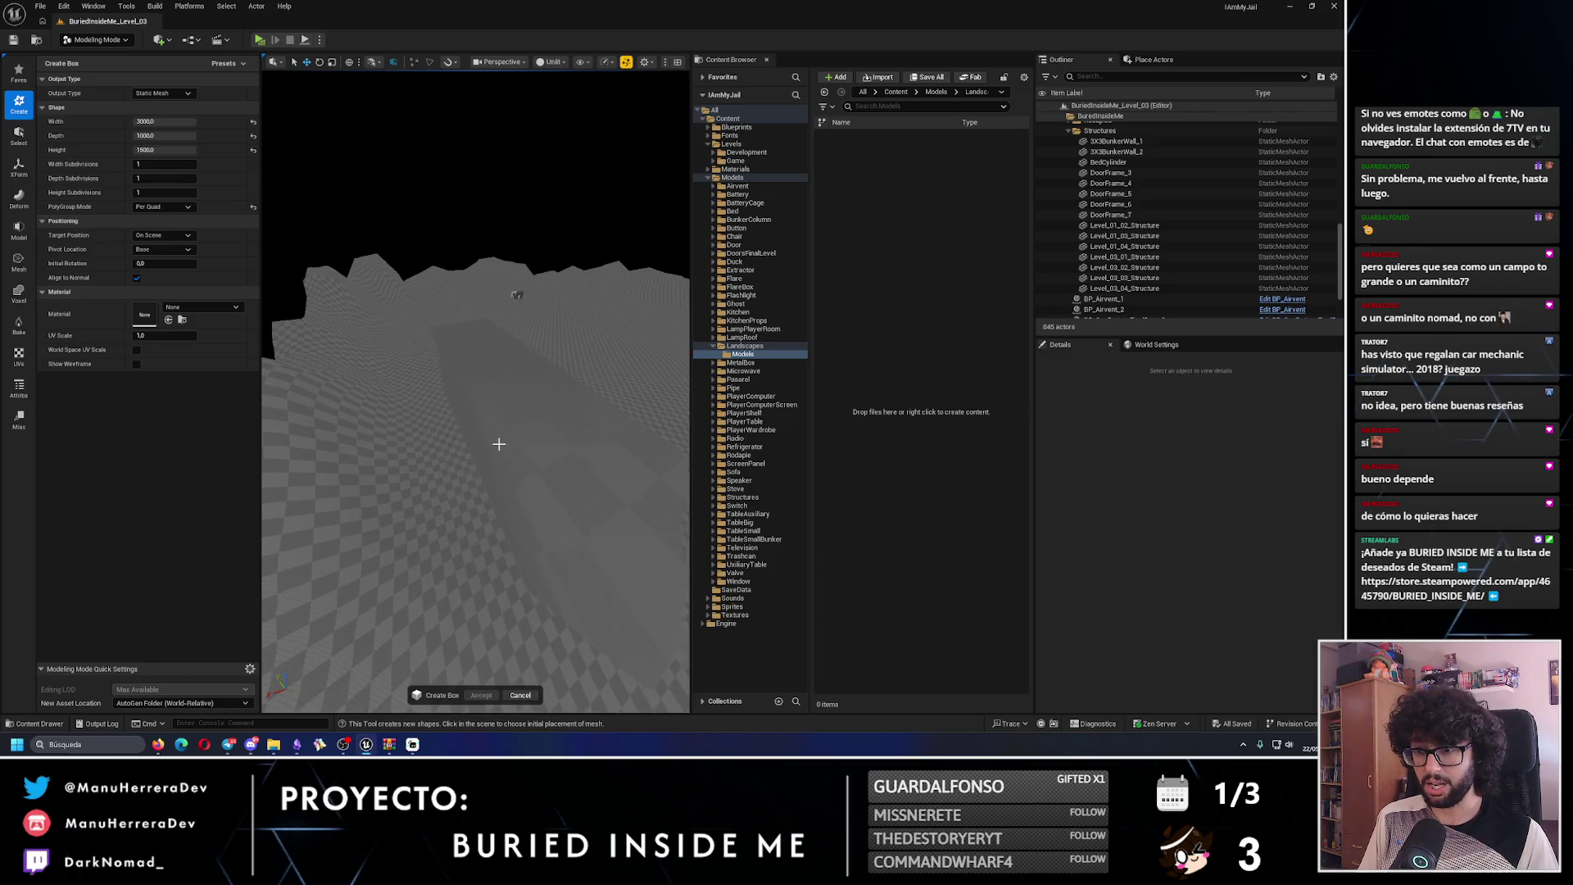
{"action": "left_click", "coordinate": [493, 446]}
{"action": "mouse_move", "coordinate": [493, 447]}
{"action": "left_mouse_down"}
{"action": "mouse_move", "coordinate": [456, 456]}
{"action": "mouse_move", "coordinate": [373, 409]}
{"action": "mouse_move", "coordinate": [312, 307]}
{"action": "left_mouse_up"}
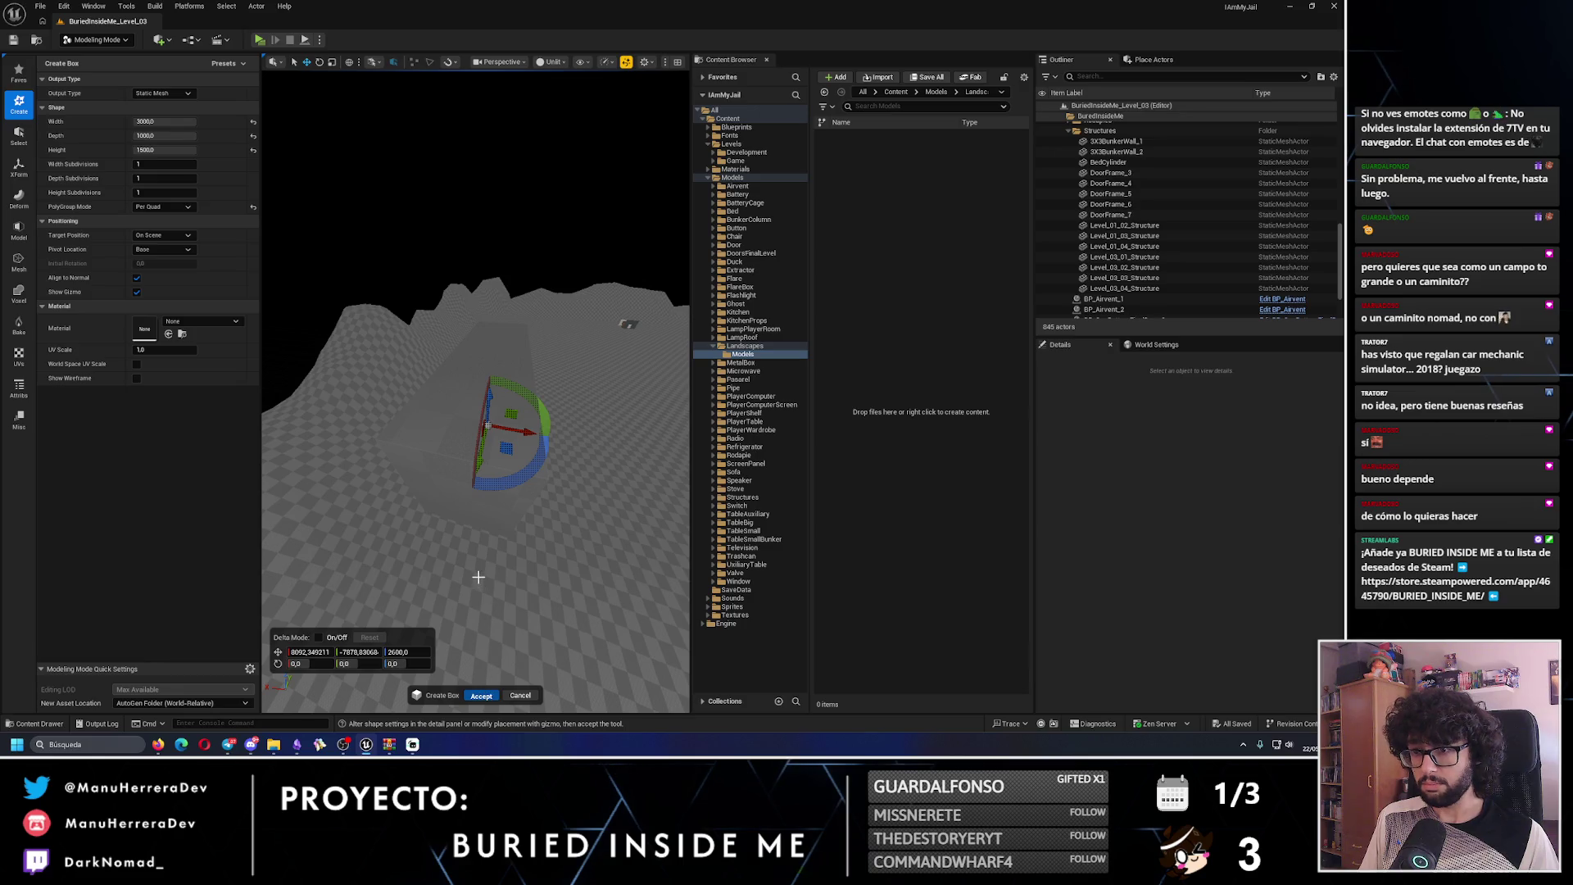
{"action": "left_click_drag", "start_coordinate": [488, 570], "coordinate": [590, 565]}
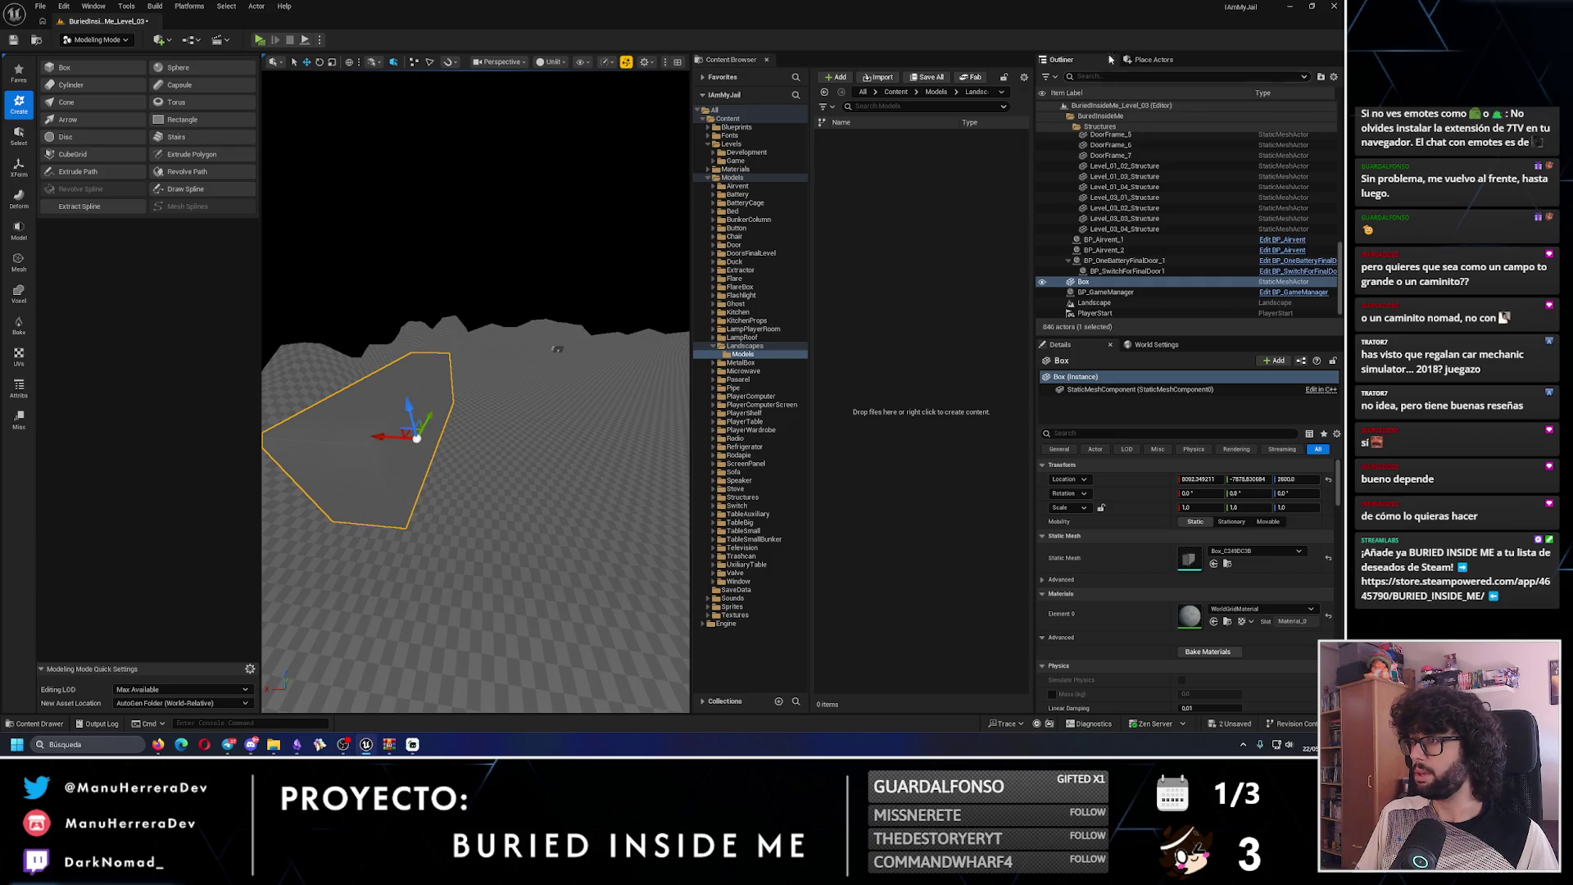
- Add a Directional Light to the level and switch the viewport to Lit shading
{"action": "left_click", "coordinate": [1152, 61]}
{"action": "mouse_move", "coordinate": [1131, 114]}
{"action": "left_mouse_down"}
{"action": "mouse_move", "coordinate": [1155, 123]}
{"action": "mouse_move", "coordinate": [586, 442]}
{"action": "left_mouse_up"}
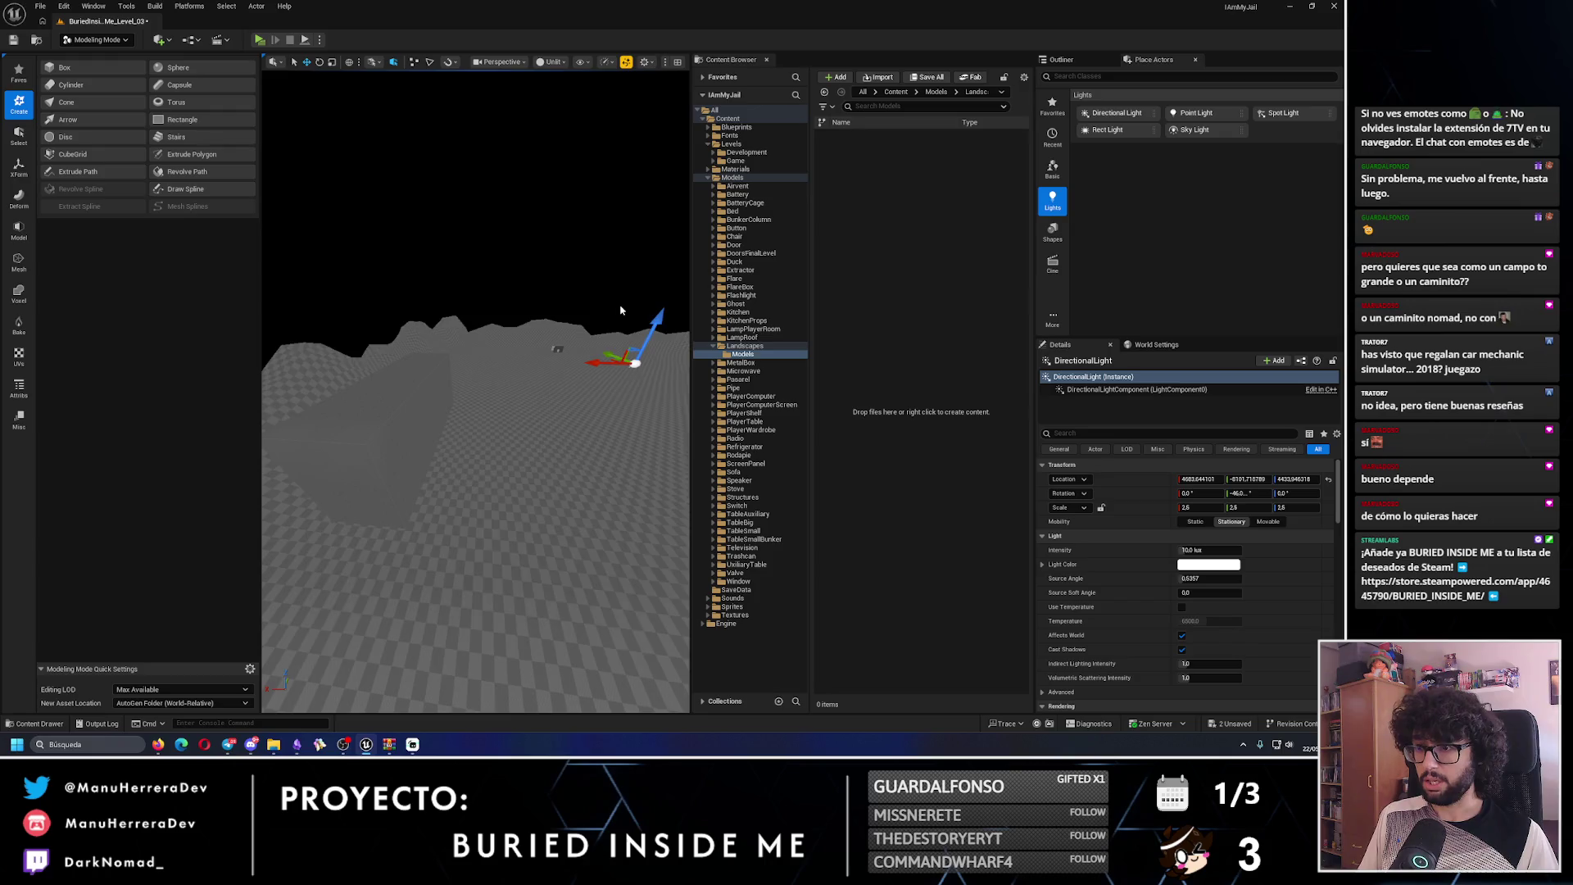
{"action": "key", "text": "alt+4"}
{"action": "mouse_move", "coordinate": [475, 393]}
{"action": "left_mouse_down"}
{"action": "mouse_move", "coordinate": [678, 425]}
{"action": "mouse_move", "coordinate": [541, 379]}
{"action": "mouse_move", "coordinate": [508, 426]}
{"action": "left_mouse_up"}
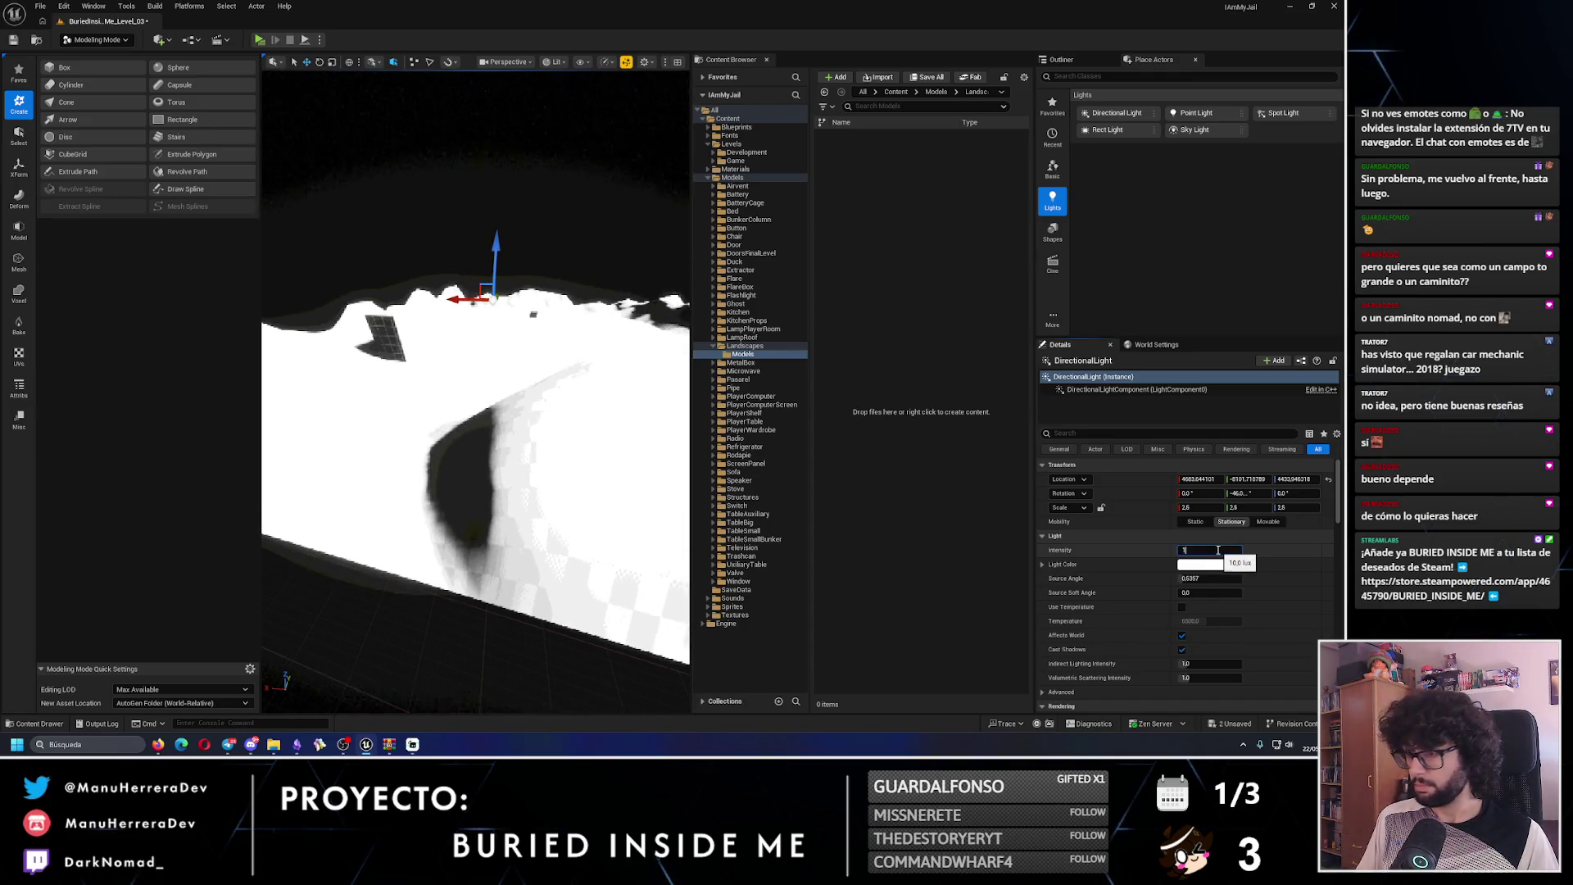
- Lower the directional light intensity to 0.5 lux and select the landscape
{"action": "key", "text": "Return"}
{"action": "type", "text": "0.5"}
{"action": "key", "text": "Return"}
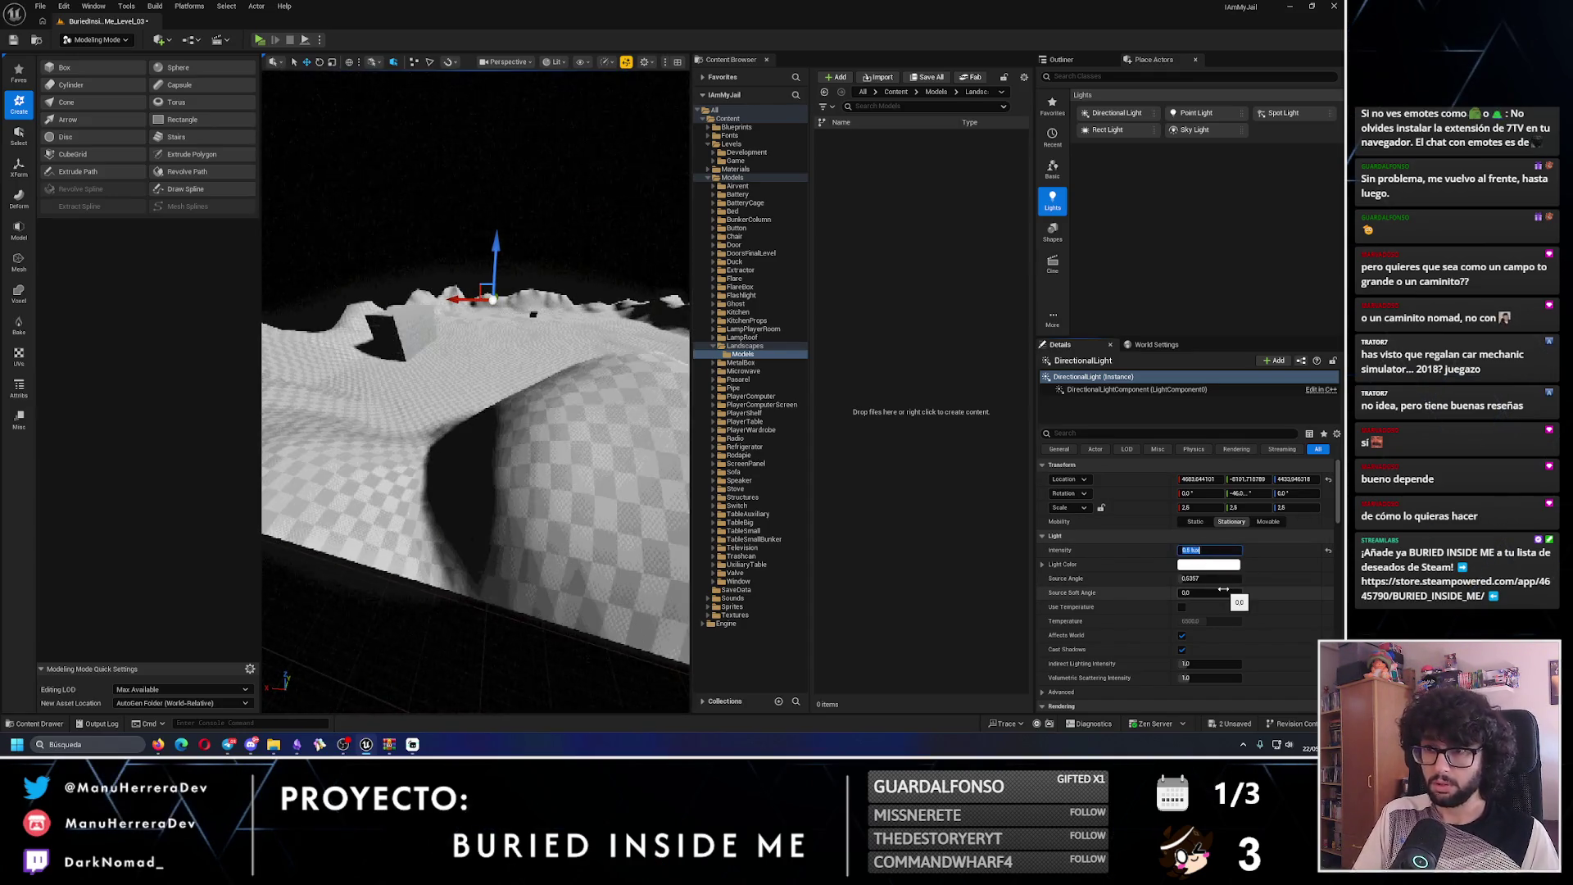
{"action": "left_click_drag", "start_coordinate": [574, 491], "coordinate": [540, 471]}
{"action": "left_click_drag", "start_coordinate": [442, 302], "coordinate": [442, 303]}
{"action": "left_click", "coordinate": [443, 326]}
{"action": "left_click", "coordinate": [97, 40]}
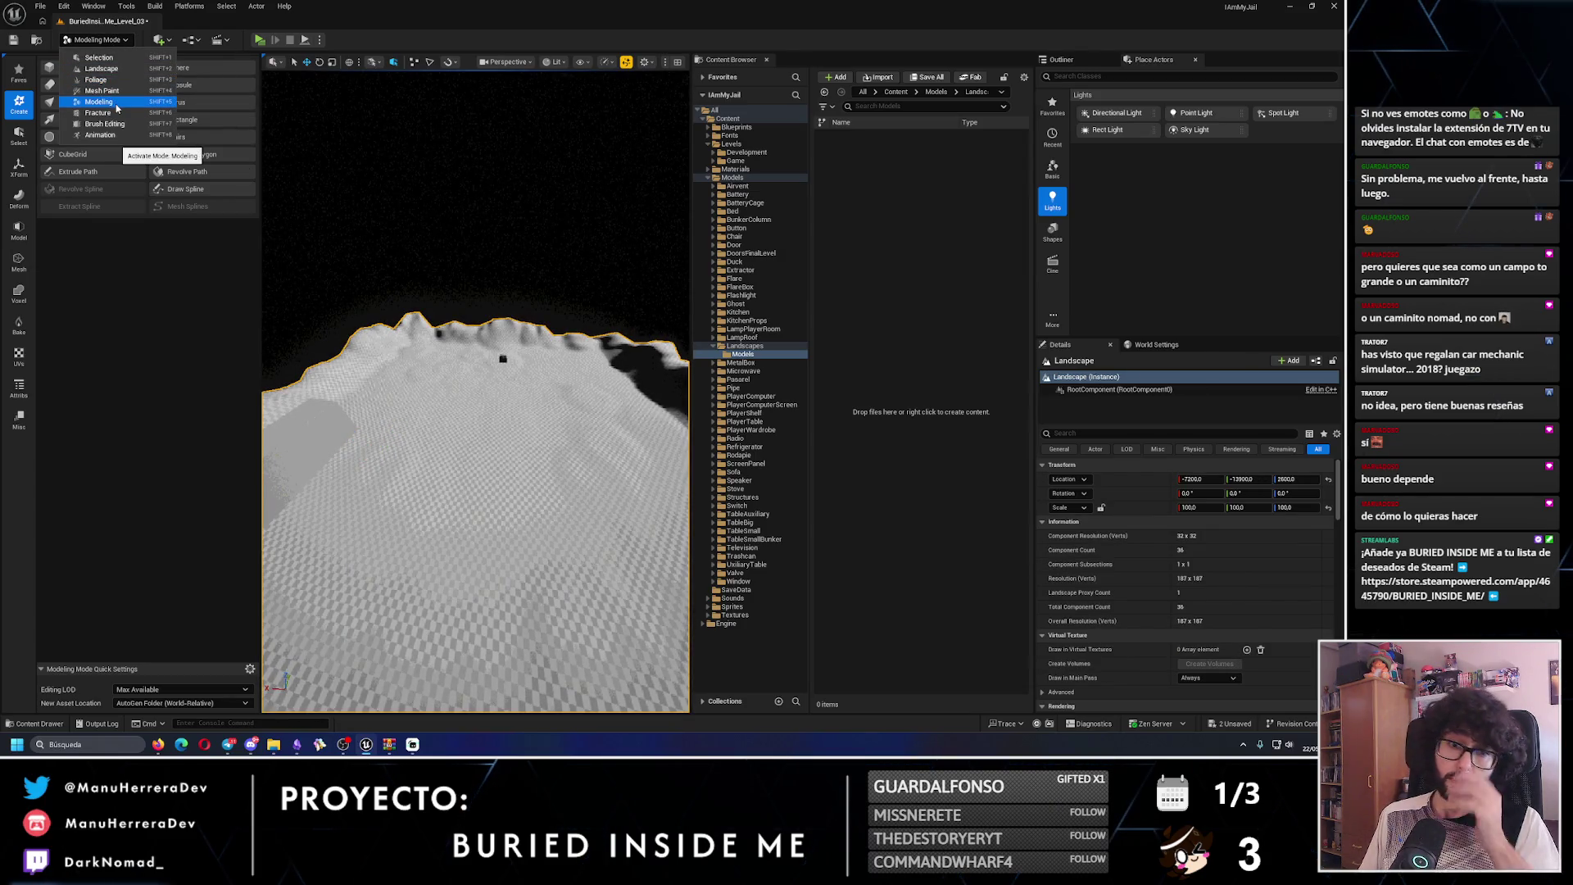
- Return to Landscape sculpting, view the terrain from a low angle, and pick the Noise tool
{"action": "left_click", "coordinate": [101, 68]}
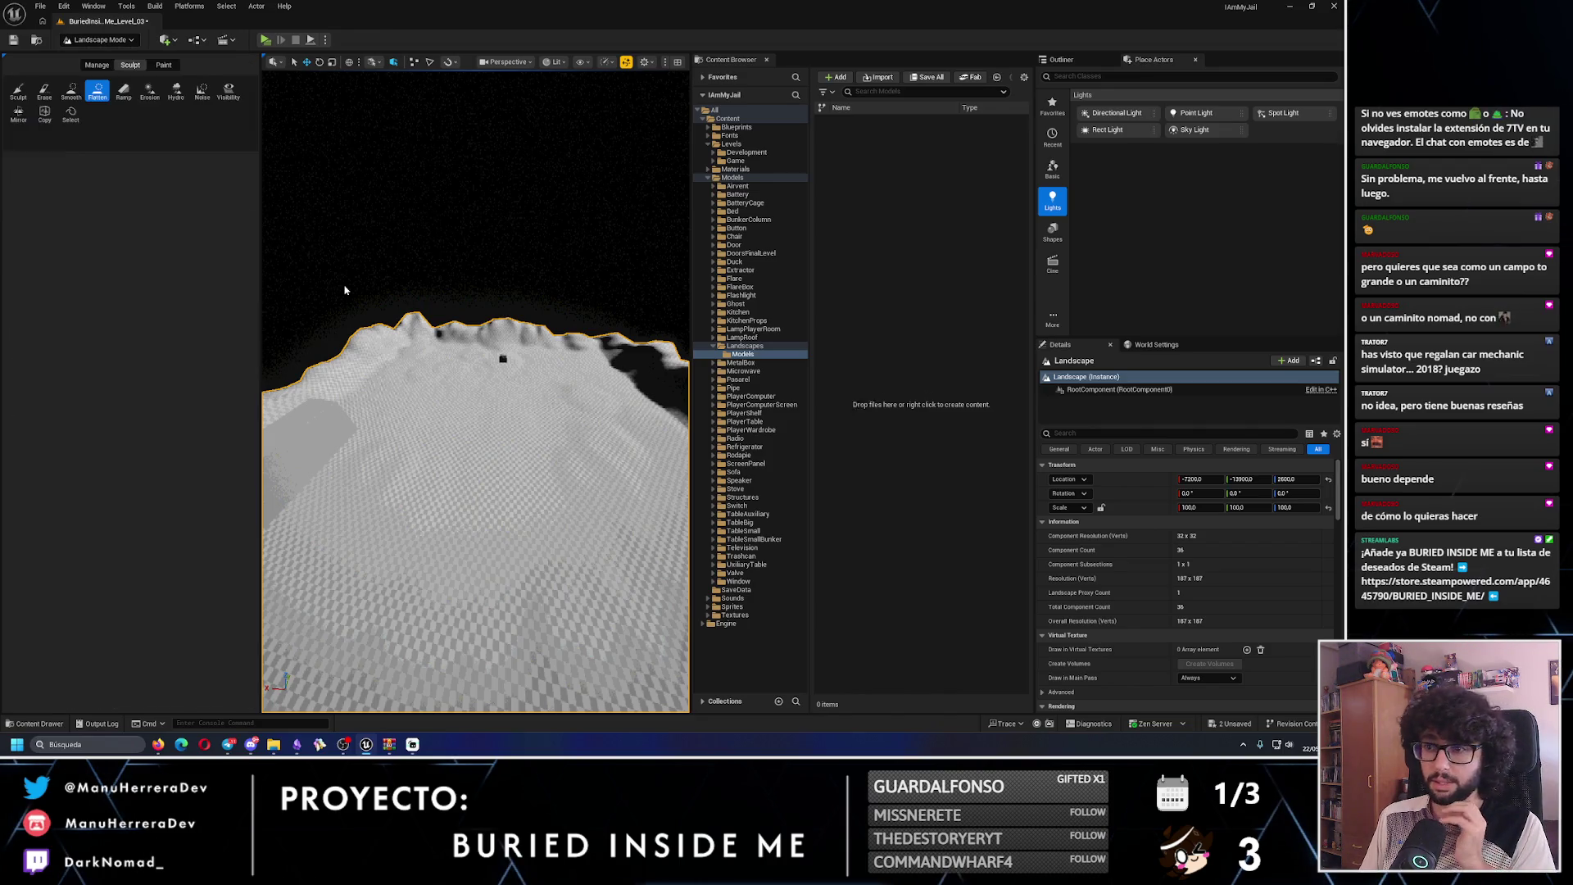
{"action": "key", "text": "Up"}
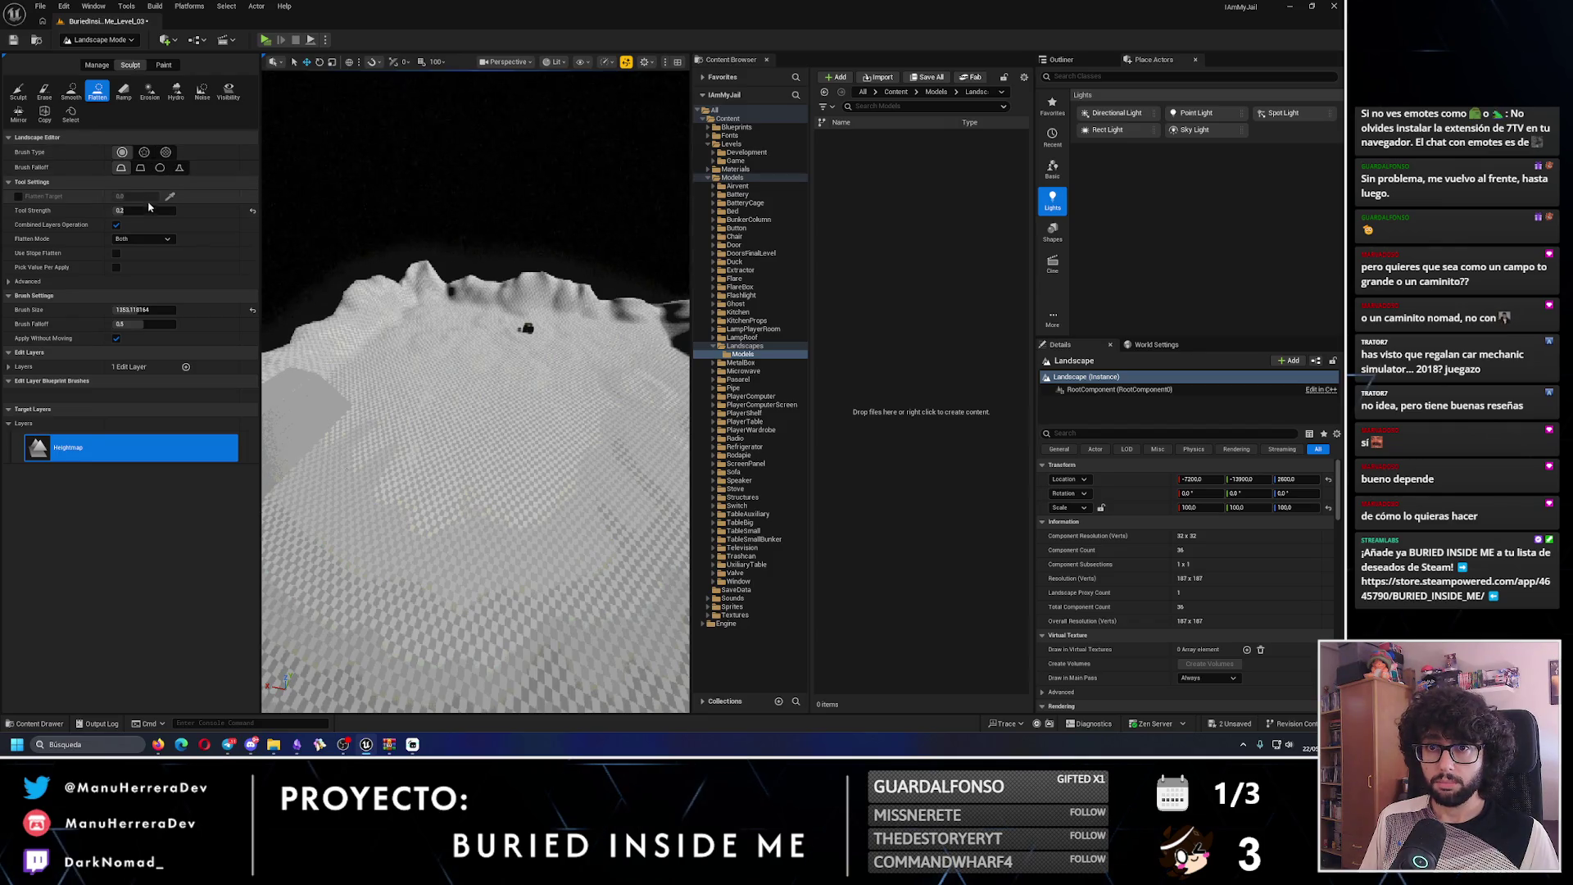
{"action": "scroll", "coordinate": [475, 524], "scroll_direction": "up", "scroll_amount": 5}
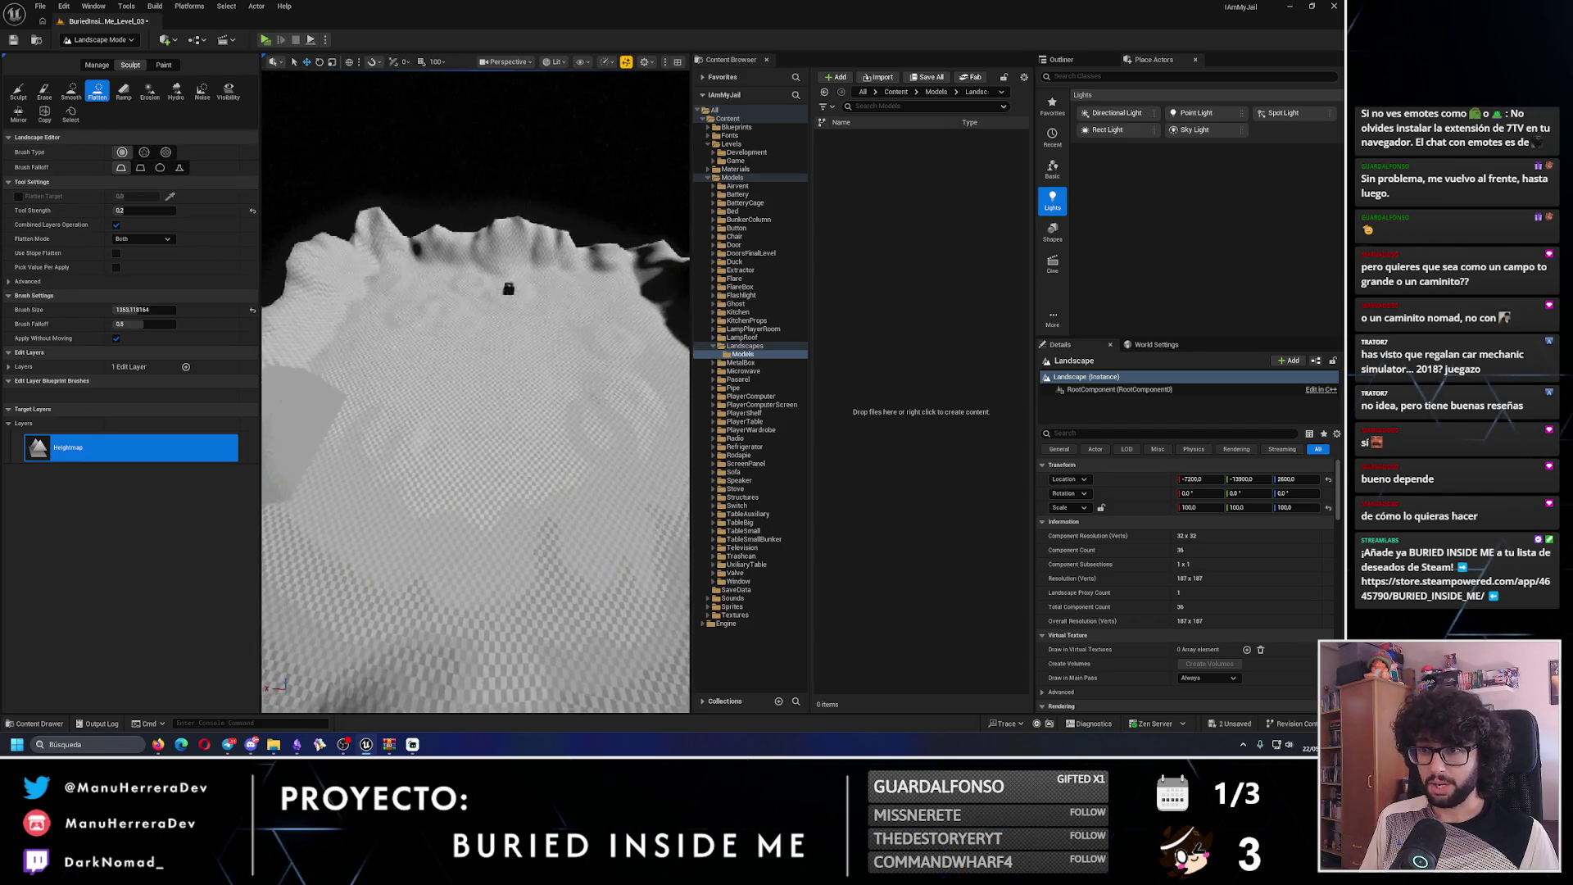
{"action": "scroll", "coordinate": [475, 309], "scroll_direction": "up", "scroll_amount": 2}
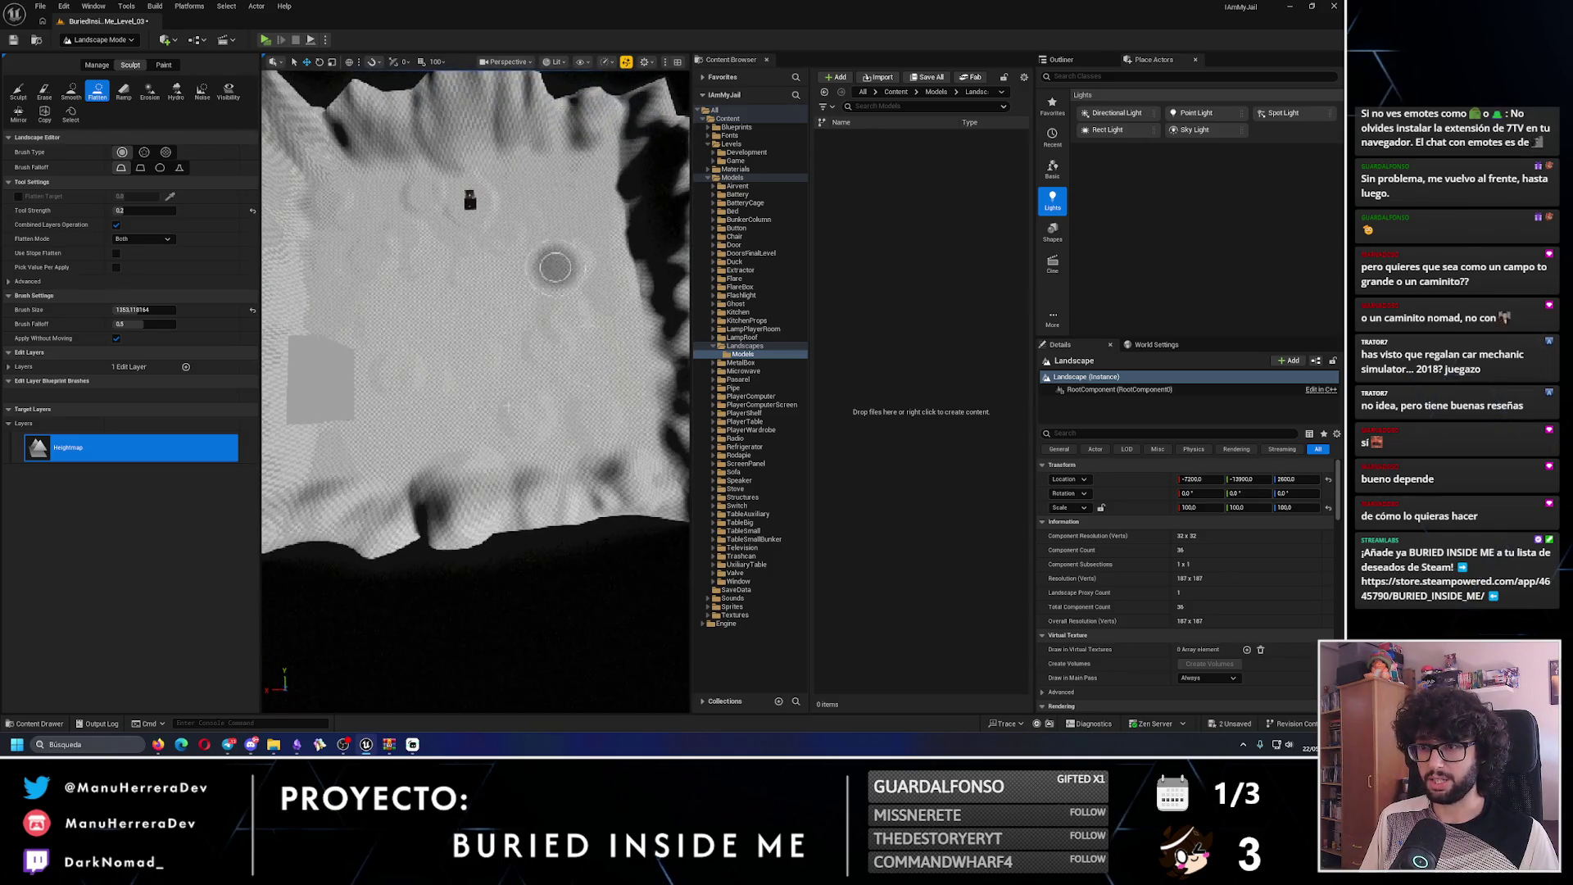
{"action": "mouse_move", "coordinate": [405, 244]}
{"action": "left_mouse_down"}
{"action": "mouse_move", "coordinate": [571, 393]}
{"action": "mouse_move", "coordinate": [386, 323]}
{"action": "left_mouse_up"}
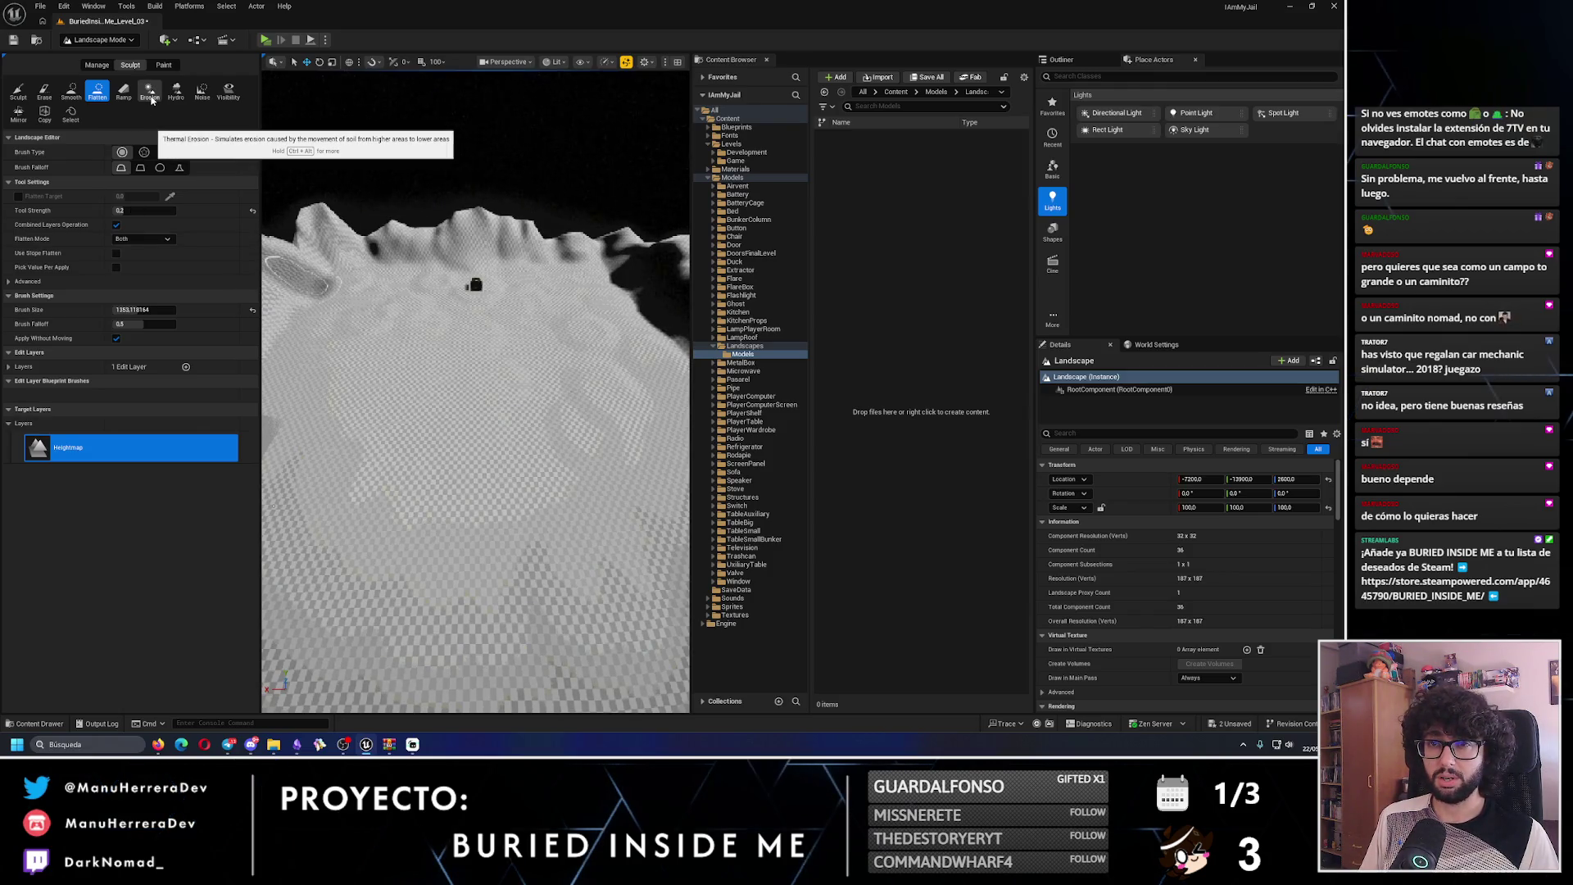
{"action": "left_click", "coordinate": [203, 93]}
- In Unlit view, set Noise strength to 0.5 and paint noise bumps across the terrain
{"action": "left_click_drag", "start_coordinate": [509, 422], "coordinate": [497, 332]}
{"action": "left_click_drag", "start_coordinate": [647, 331], "coordinate": [663, 299]}
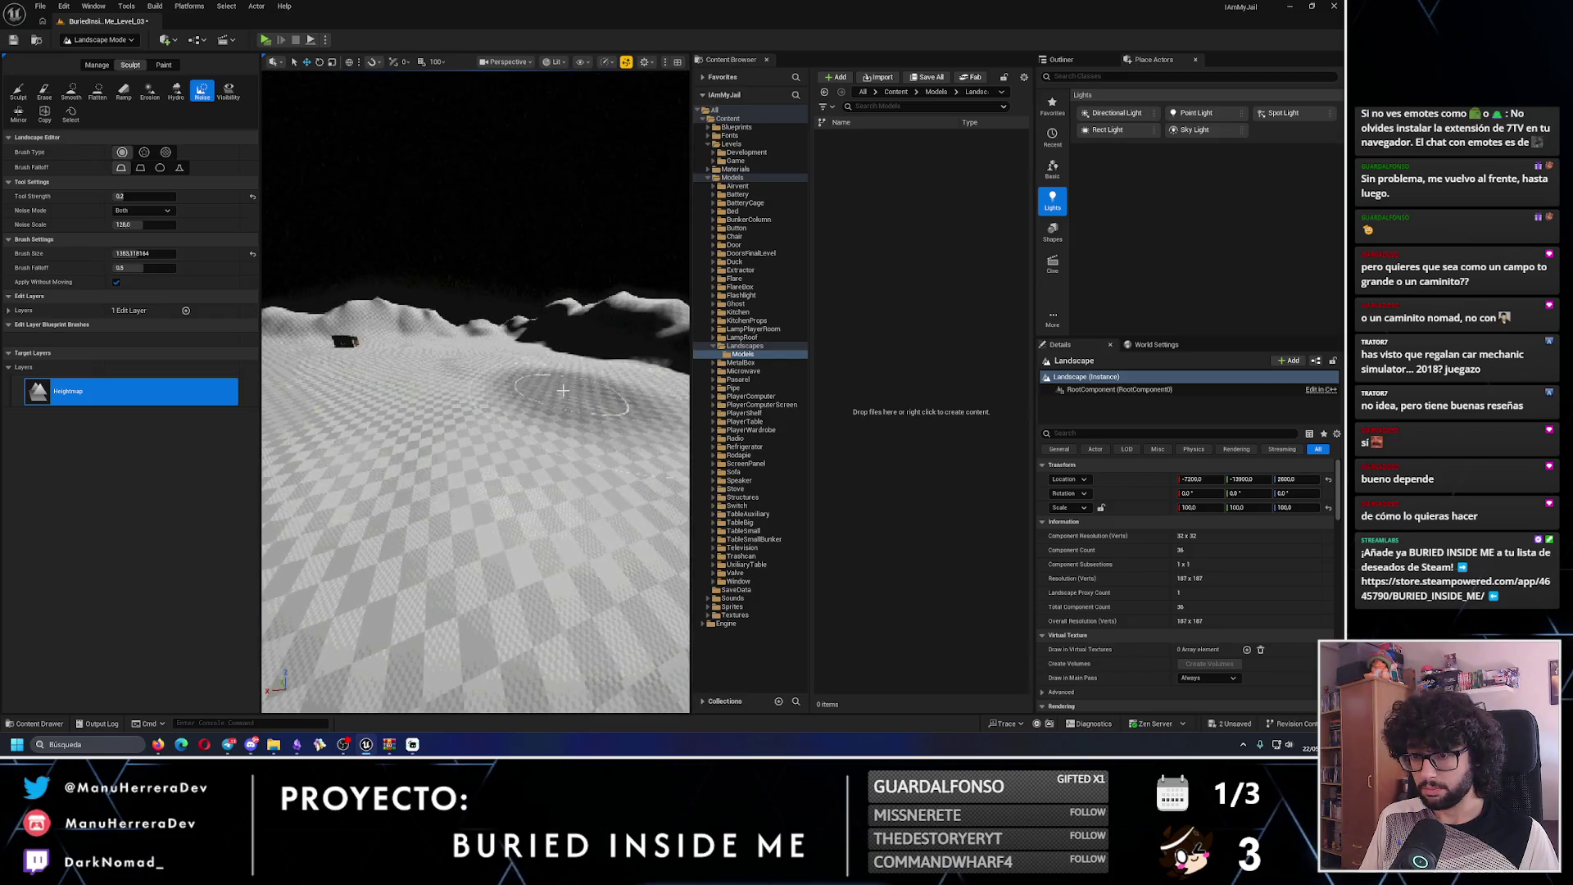
{"action": "key", "text": "alt+3"}
{"action": "left_click_drag", "start_coordinate": [434, 442], "coordinate": [435, 410]}
{"action": "left_click", "coordinate": [138, 197]}
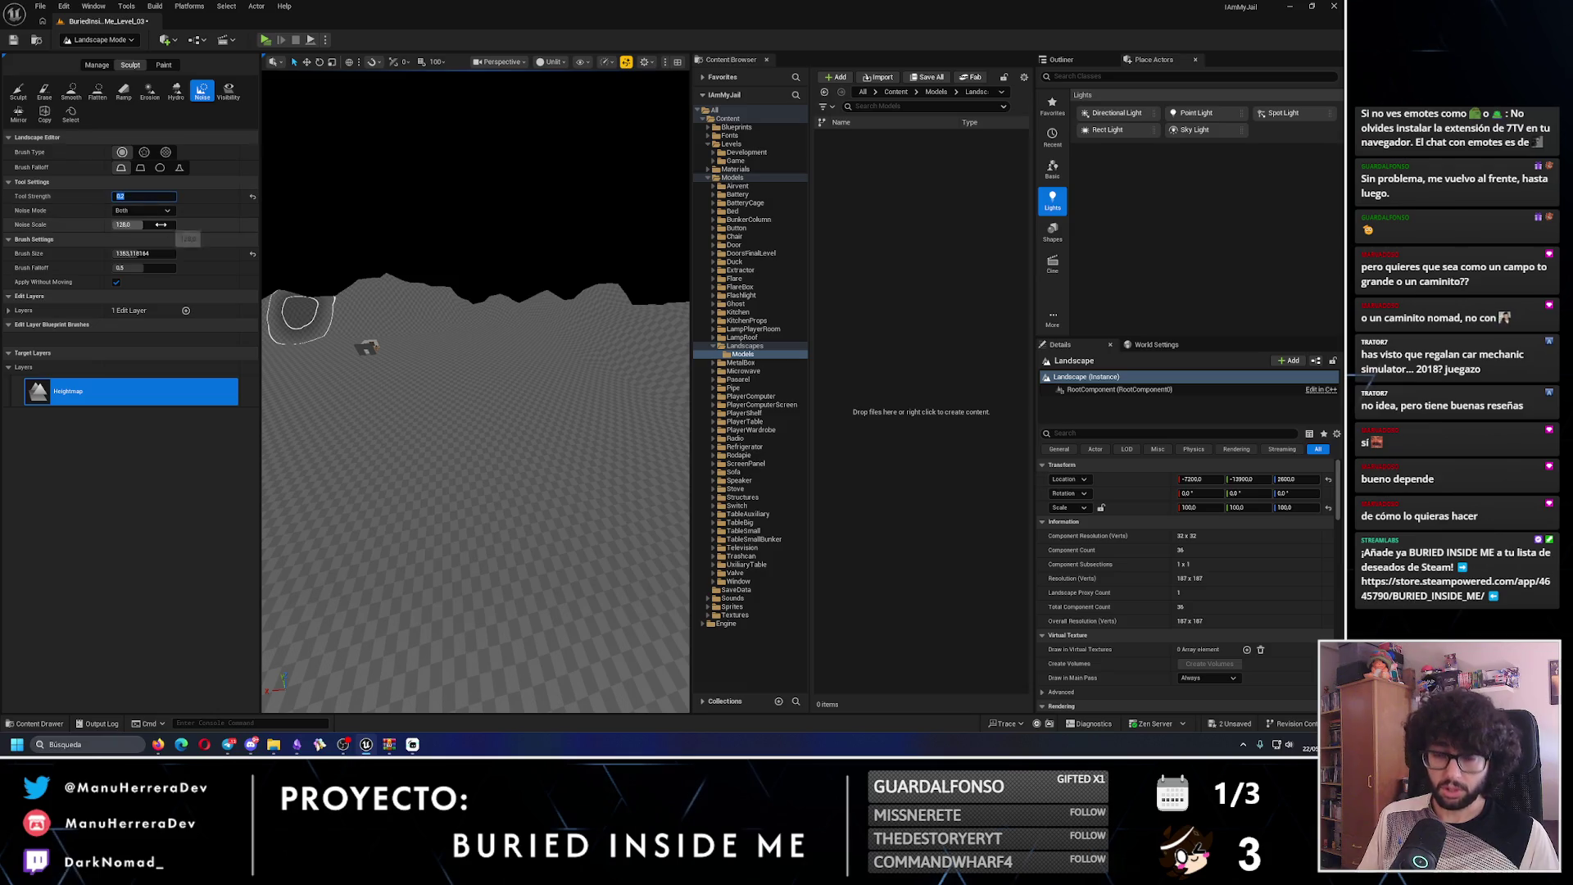
{"action": "left_click_drag", "start_coordinate": [550, 484], "coordinate": [514, 396]}
{"action": "left_click_drag", "start_coordinate": [489, 566], "coordinate": [532, 441]}
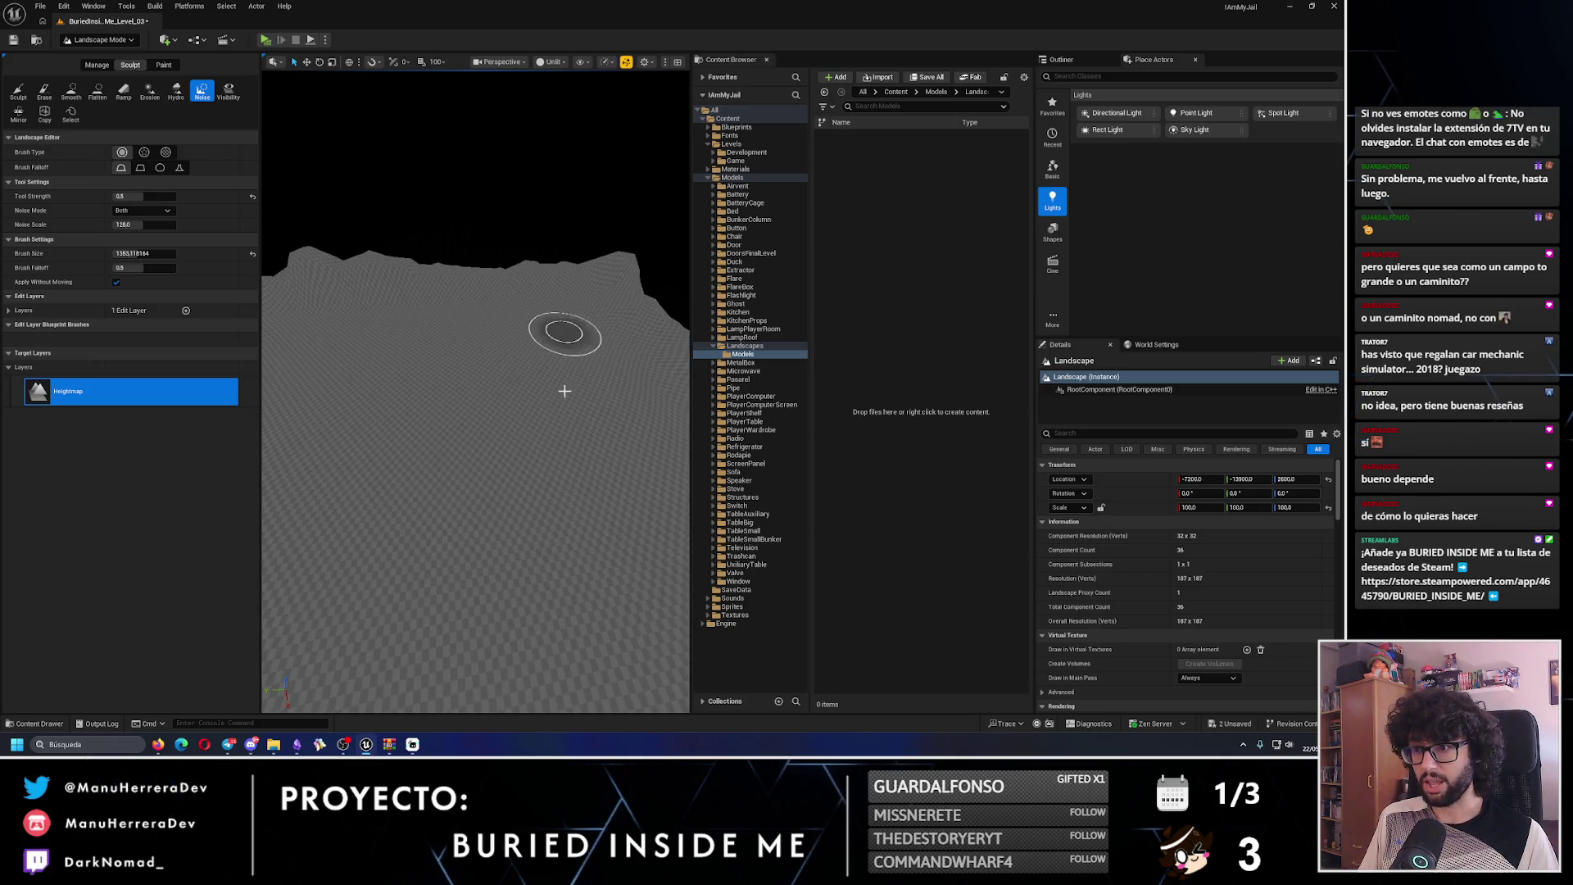
- Switch back to Lit view and inspect the noisy hills from several angles
{"action": "key", "text": "alt+4"}
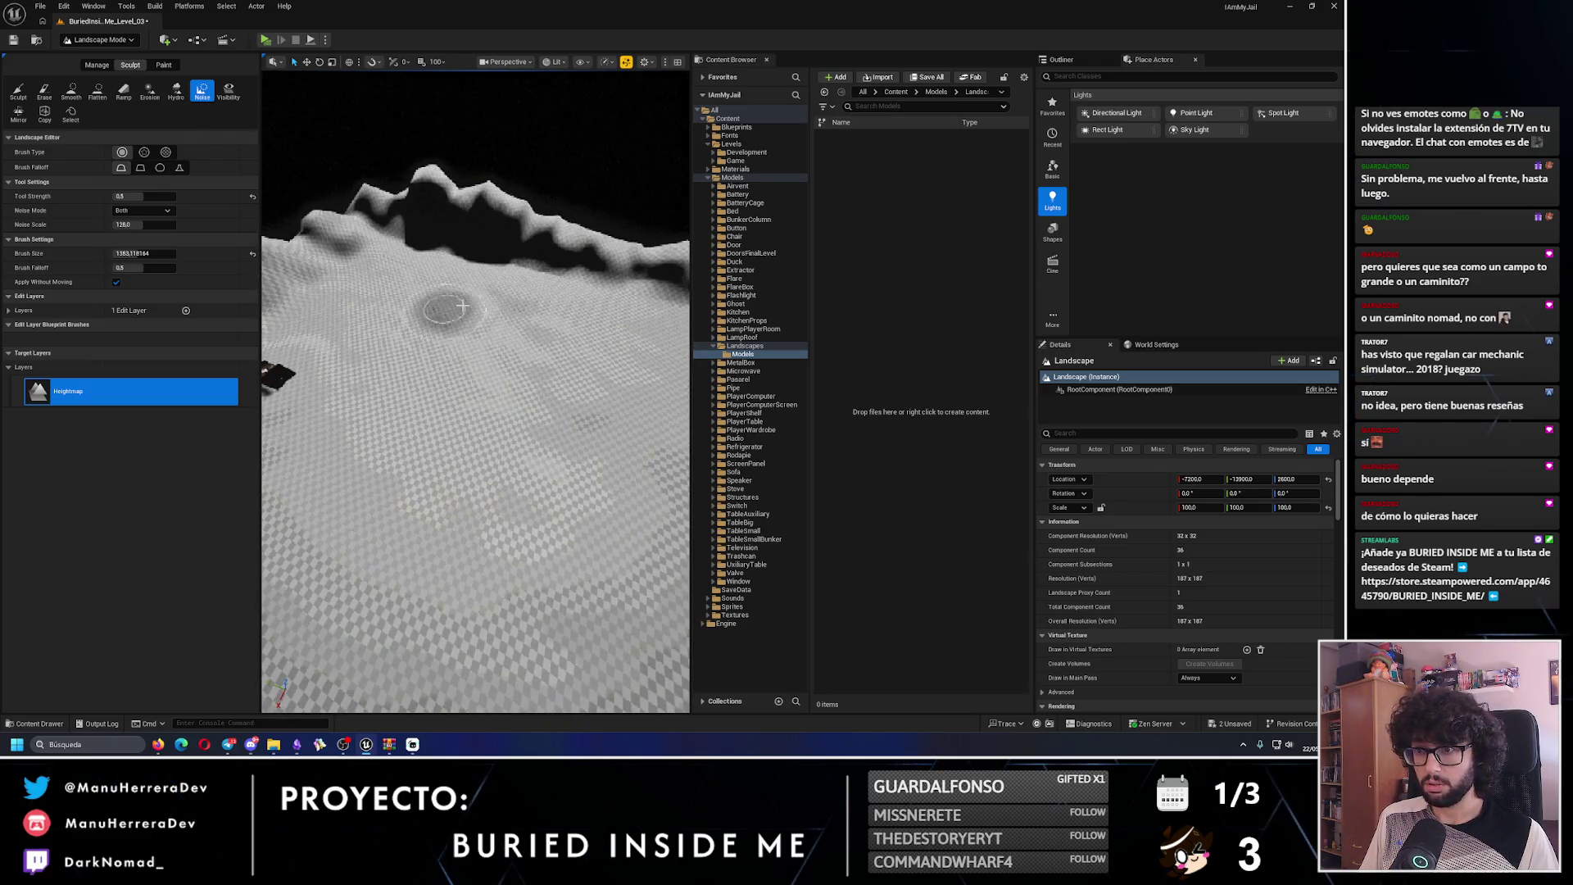
{"action": "mouse_move", "coordinate": [461, 338]}
{"action": "left_mouse_down"}
{"action": "mouse_move", "coordinate": [518, 397]}
{"action": "mouse_move", "coordinate": [593, 435]}
{"action": "left_mouse_up"}
{"action": "left_click_drag", "start_coordinate": [557, 358], "coordinate": [527, 331]}
{"action": "mouse_move", "coordinate": [354, 371]}
{"action": "left_mouse_down"}
{"action": "mouse_move", "coordinate": [500, 364]}
{"action": "mouse_move", "coordinate": [498, 322]}
{"action": "mouse_move", "coordinate": [523, 317]}
{"action": "left_mouse_up"}
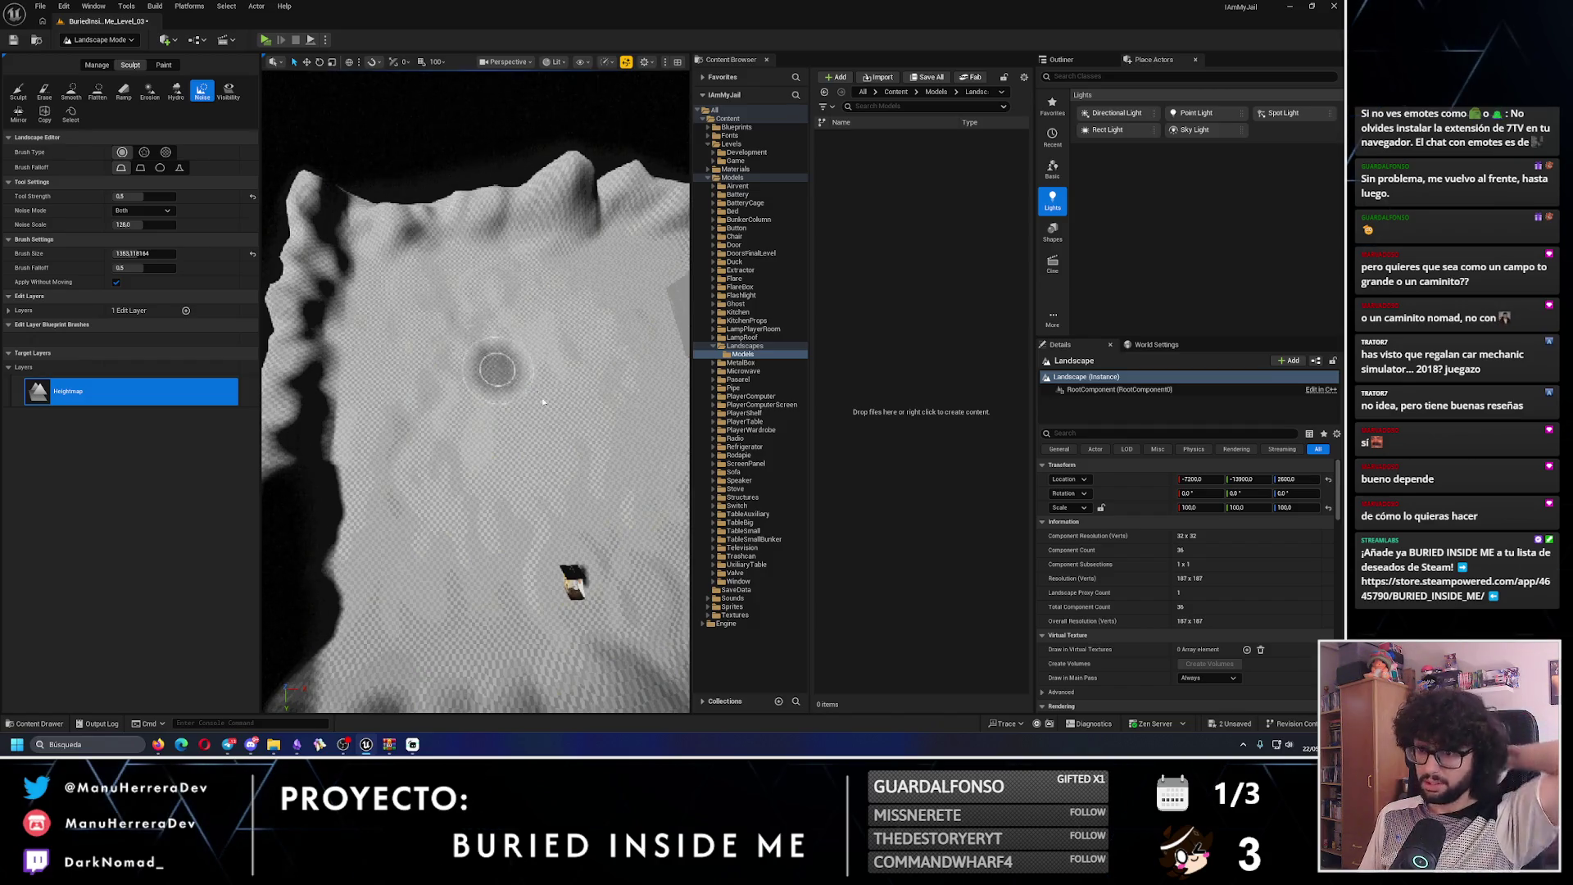
{"action": "scroll", "coordinate": [497, 287], "scroll_direction": "up", "scroll_amount": 3}
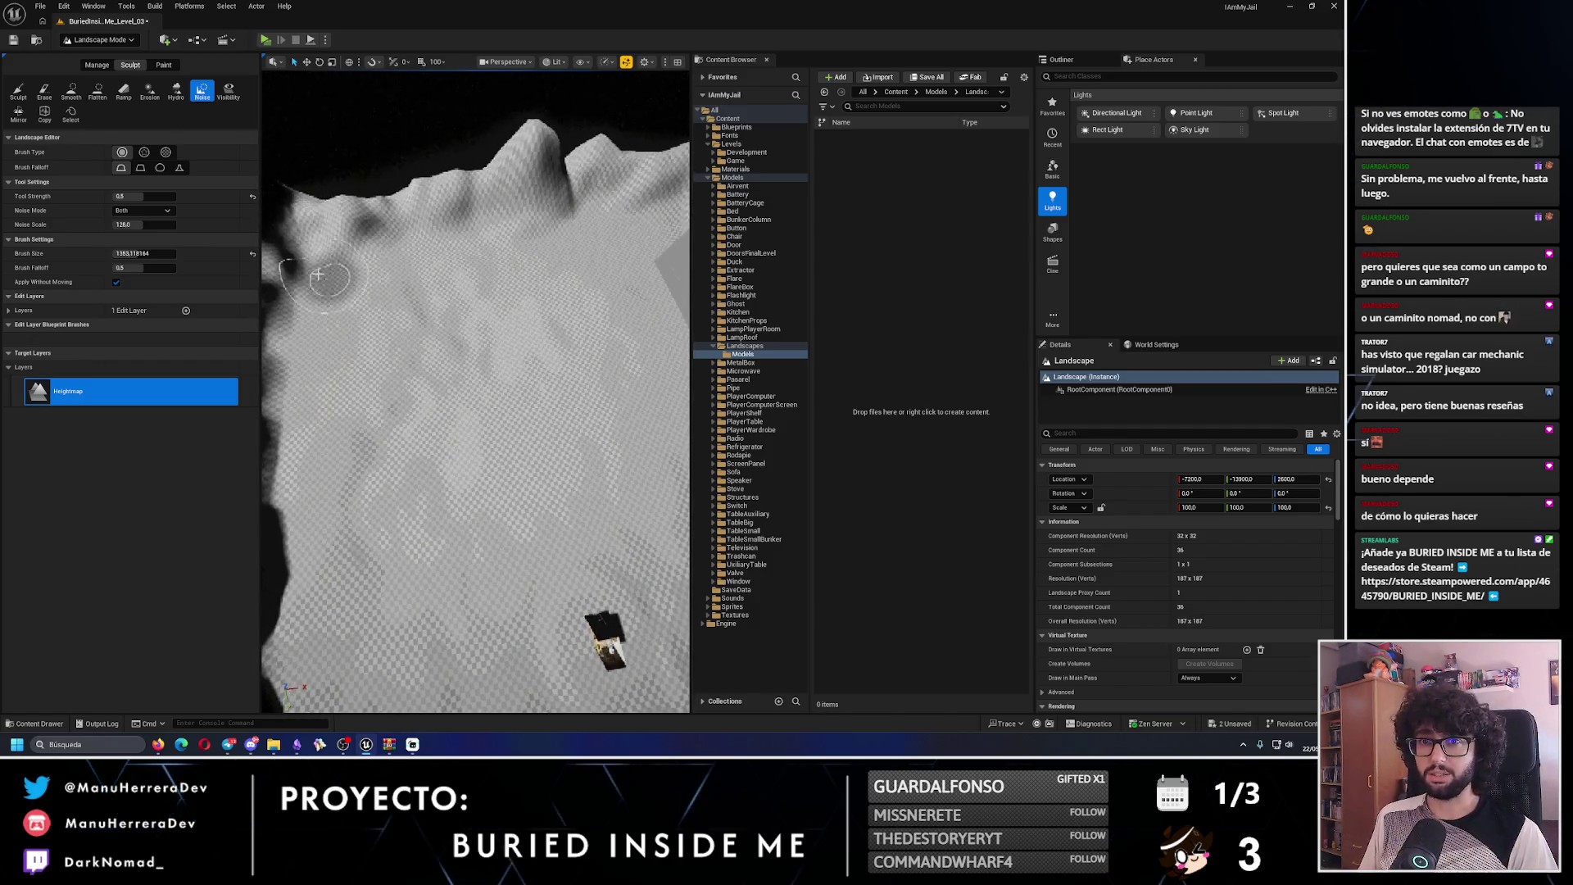
{"action": "left_click_drag", "start_coordinate": [520, 340], "coordinate": [496, 348]}
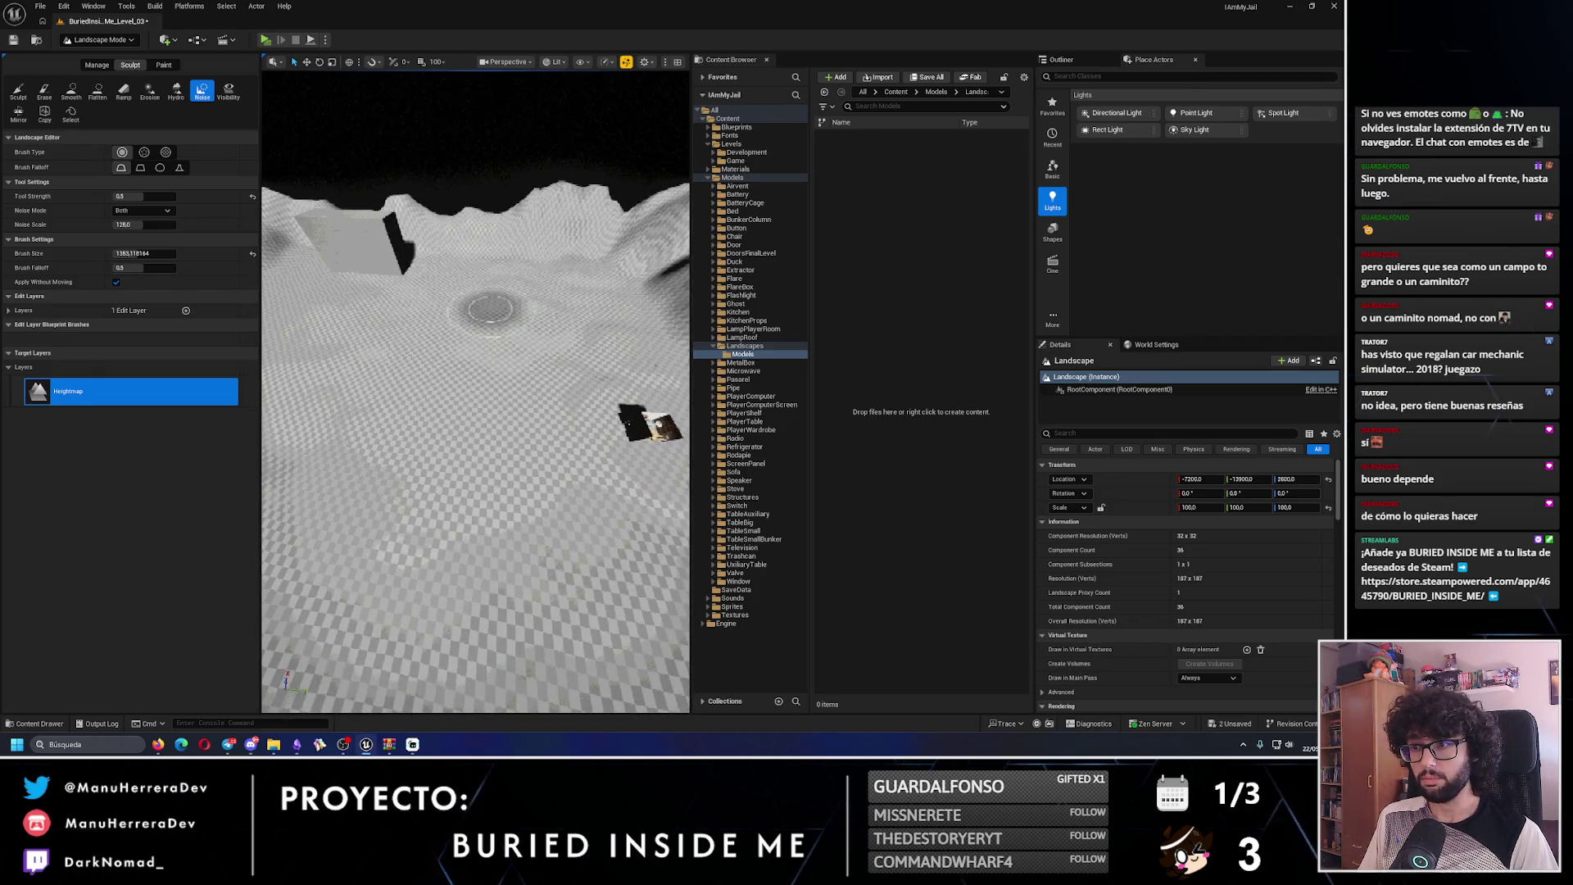
{"action": "scroll", "coordinate": [514, 331], "scroll_direction": "down", "scroll_amount": 5}
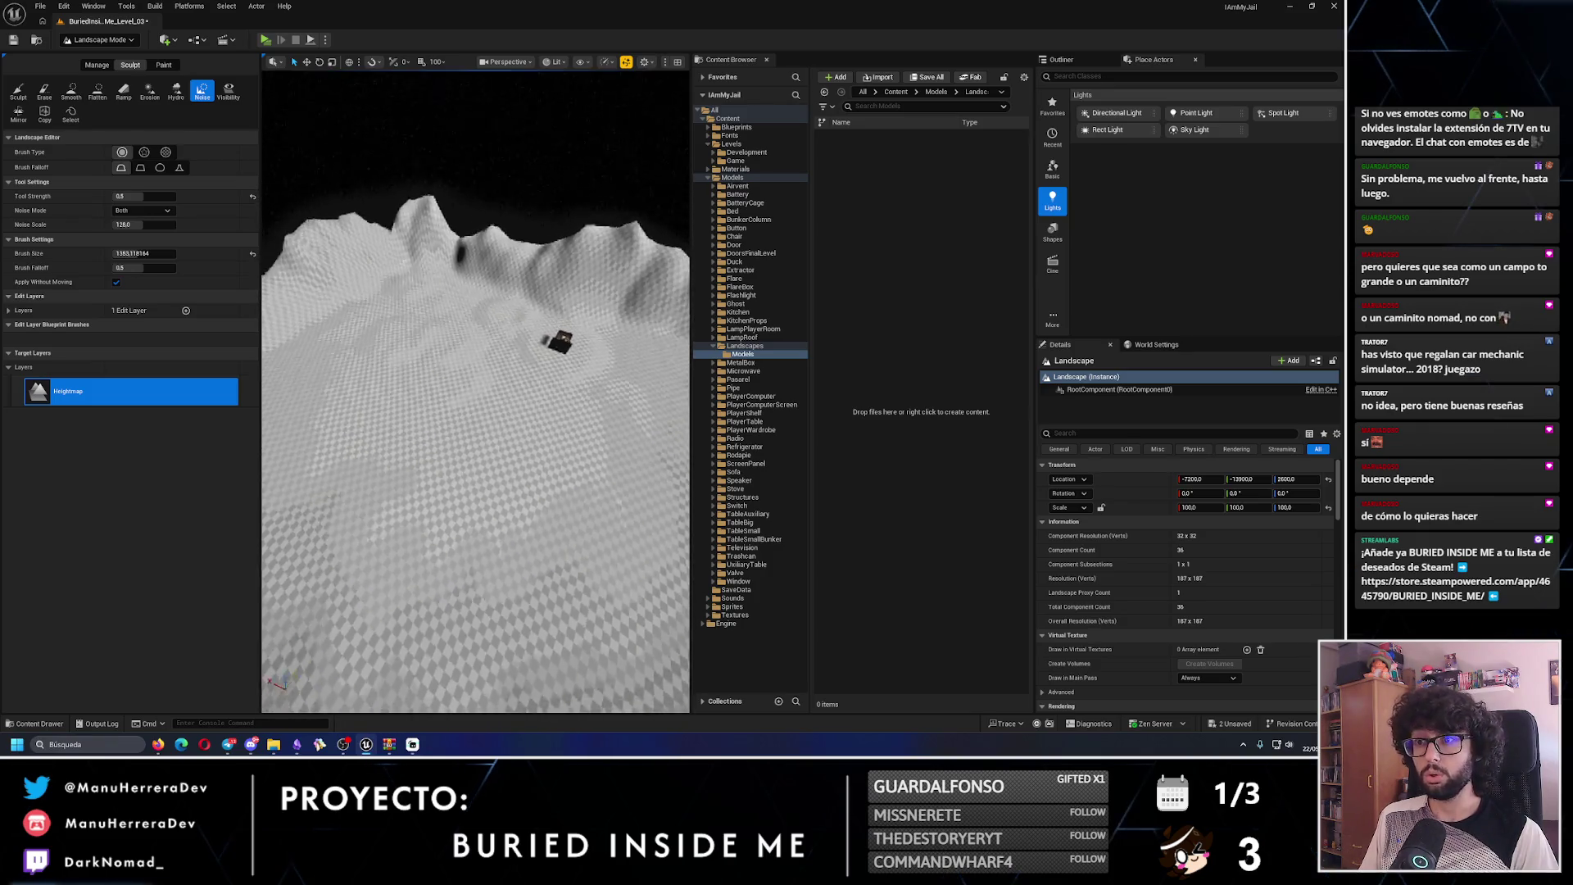
- In Selection Mode, slide the landscape along X toward the bunker
{"action": "left_click", "coordinate": [125, 39]}
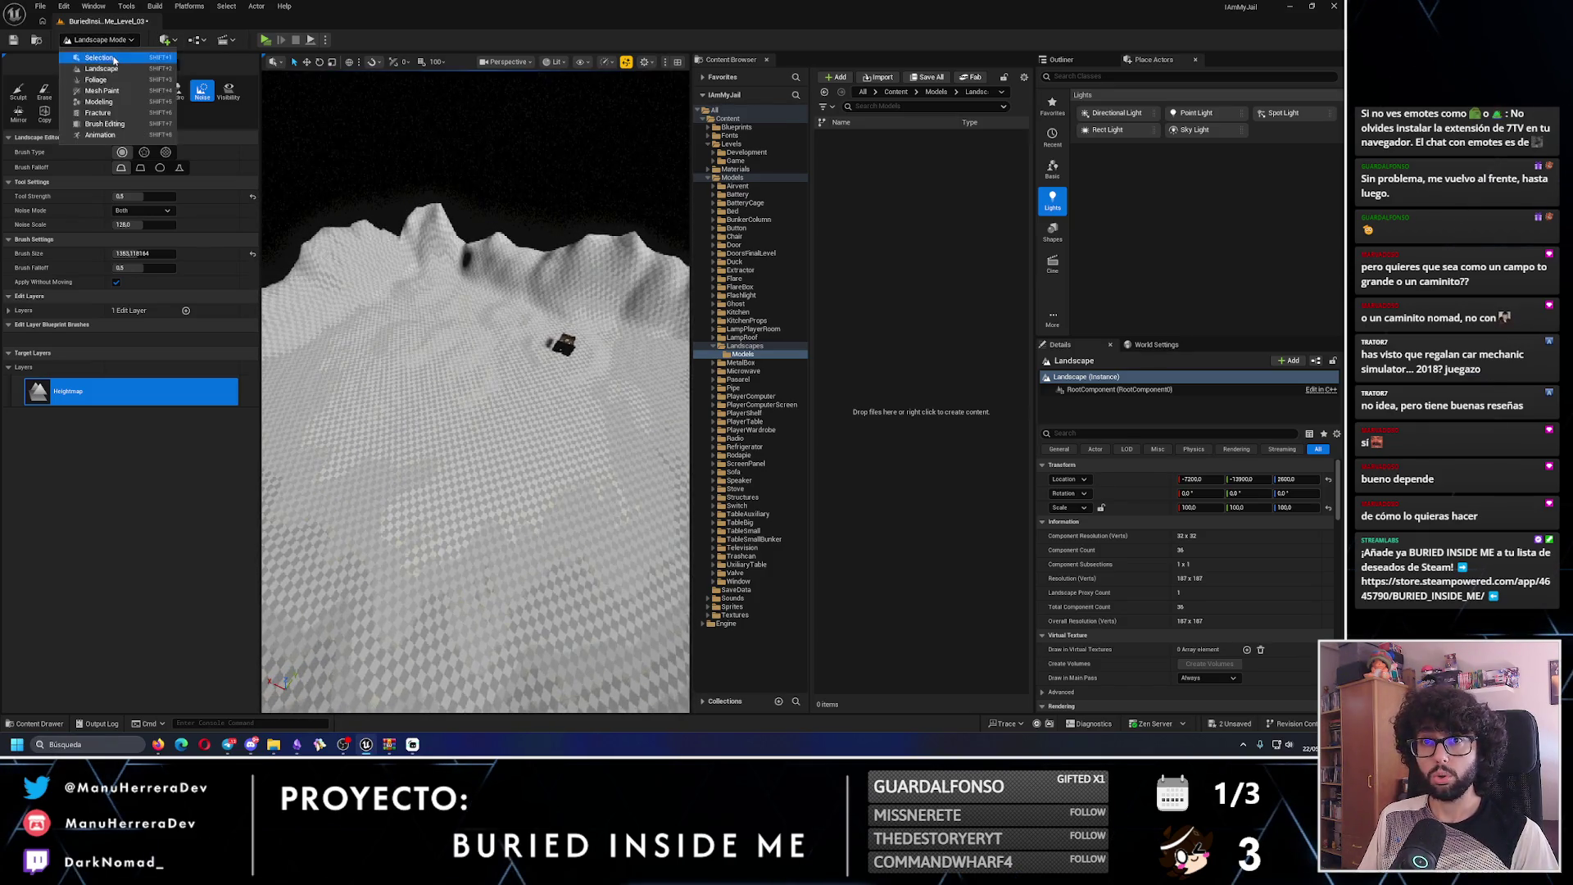
{"action": "left_click", "coordinate": [98, 58]}
{"action": "left_click_drag", "start_coordinate": [12, 362], "coordinate": [11, 363]}
{"action": "left_click_drag", "start_coordinate": [500, 498], "coordinate": [459, 524]}
{"action": "left_click_drag", "start_coordinate": [194, 467], "coordinate": [220, 467]}
{"action": "left_click", "coordinate": [195, 467]}
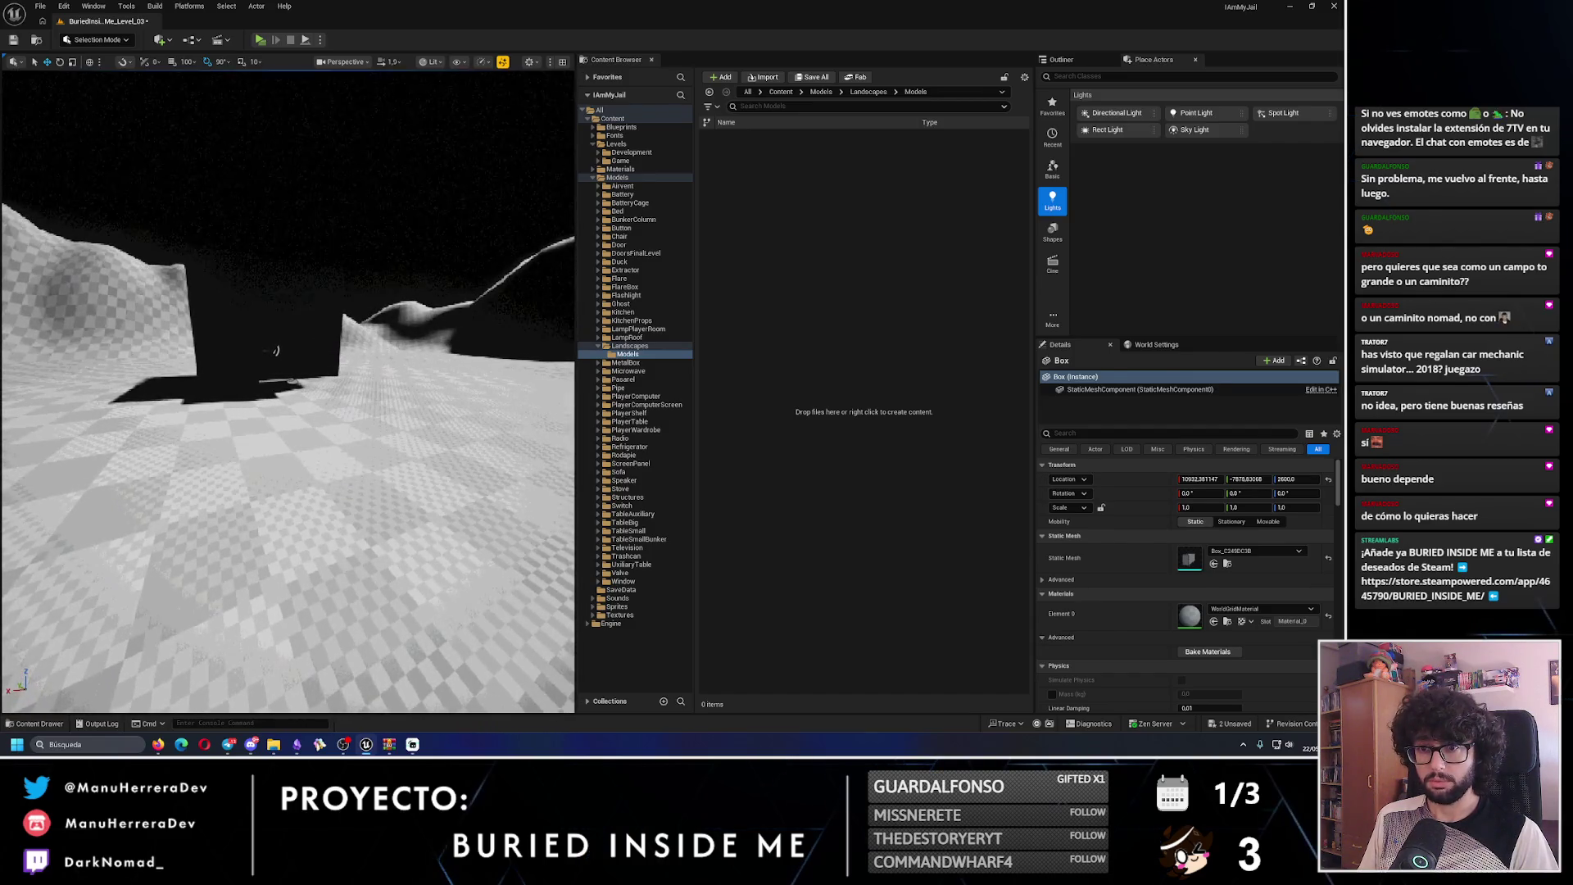
{"action": "left_click", "coordinate": [221, 467]}
- Switch to Modeling Mode, then back to Landscape sculpting
{"action": "left_click", "coordinate": [82, 41]}
{"action": "left_click", "coordinate": [125, 103]}
{"action": "left_click", "coordinate": [96, 40]}
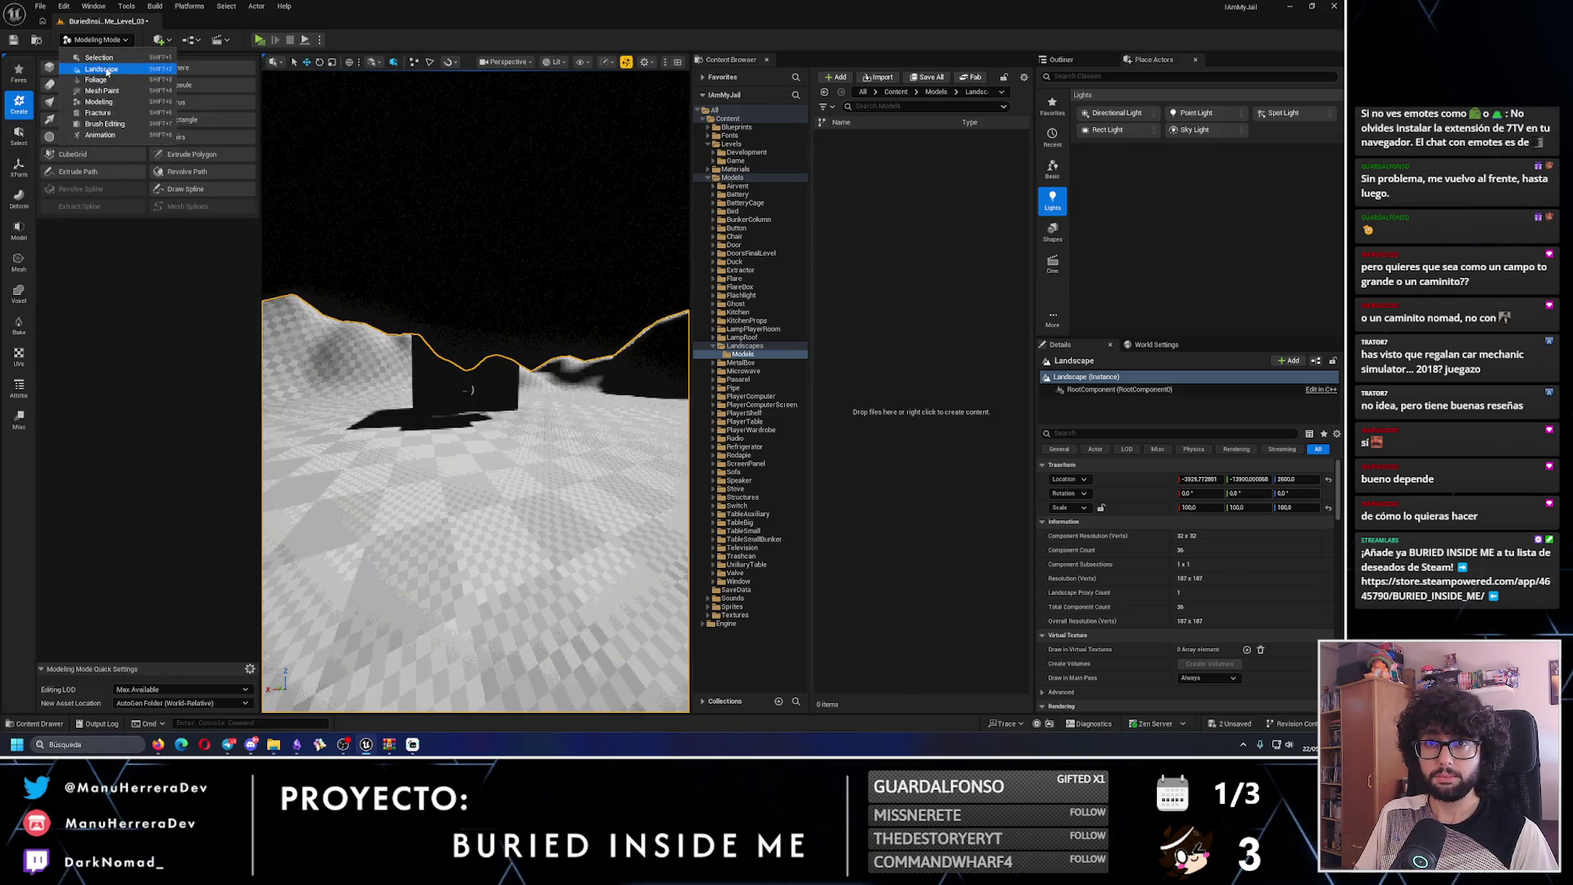
{"action": "left_click", "coordinate": [102, 69]}
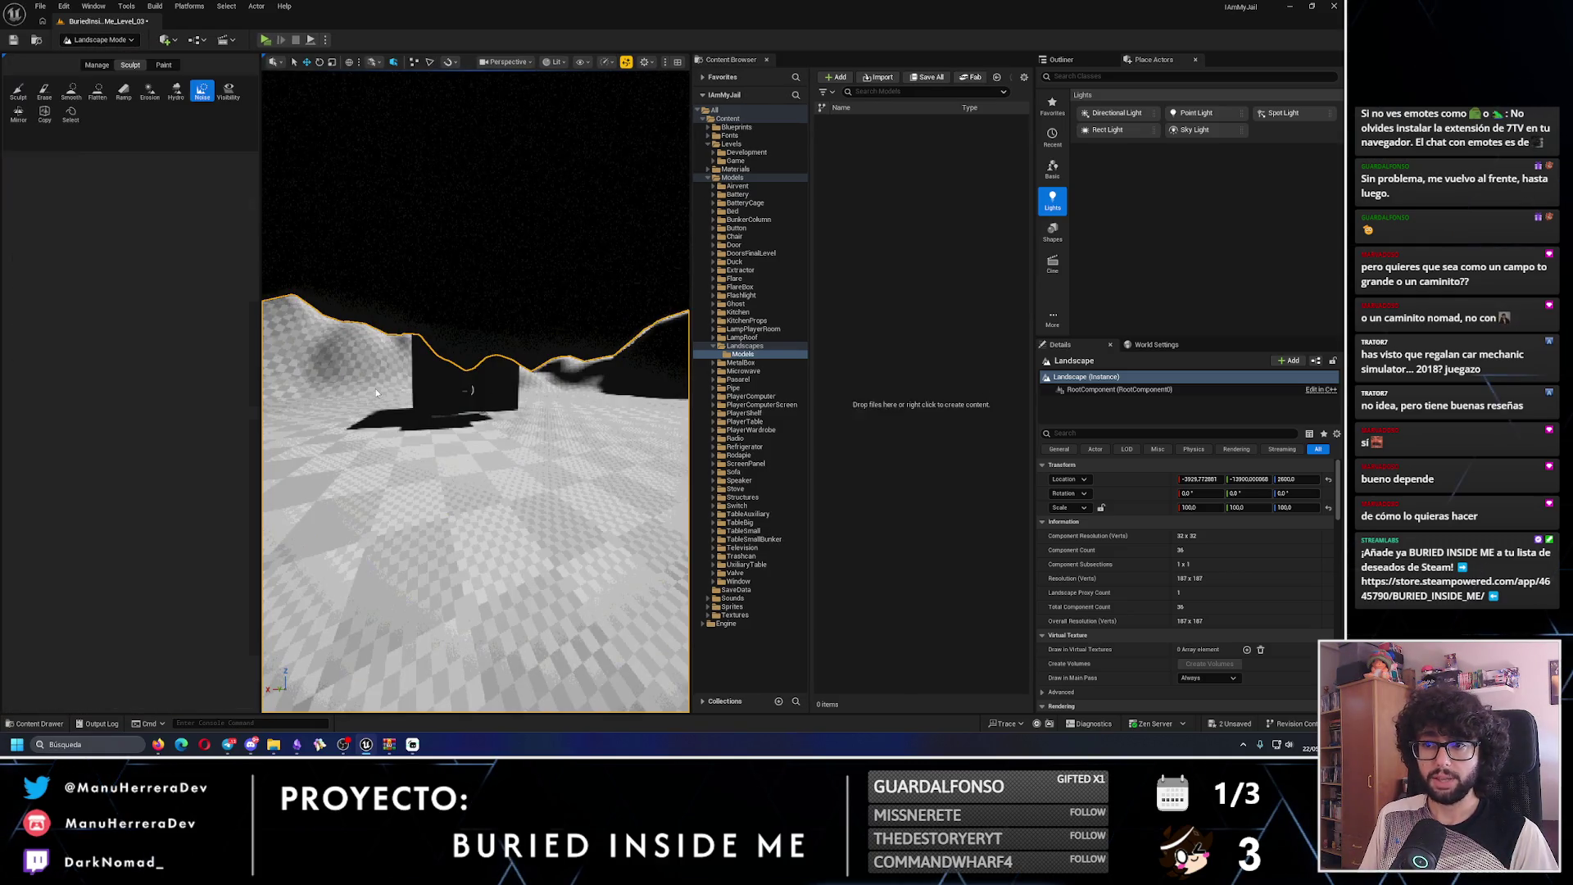
- Leave Flatten sculpting for Selection Mode and frame two selected bunker wall panels for inspection
{"action": "left_click", "coordinate": [97, 92]}
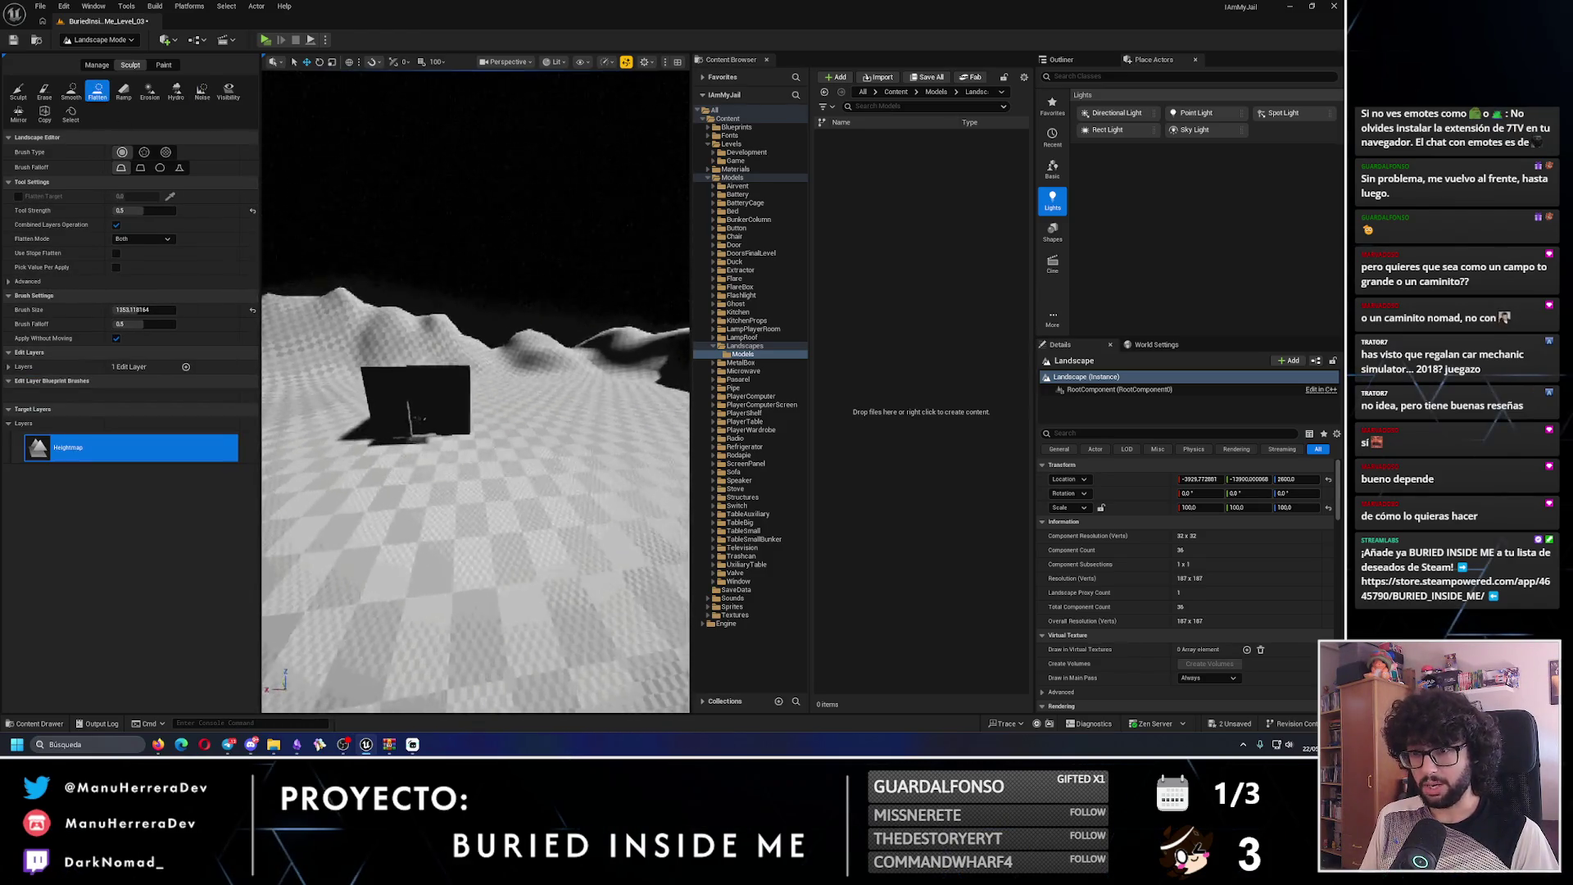
{"action": "left_click", "coordinate": [99, 40]}
{"action": "left_click", "coordinate": [94, 55]}
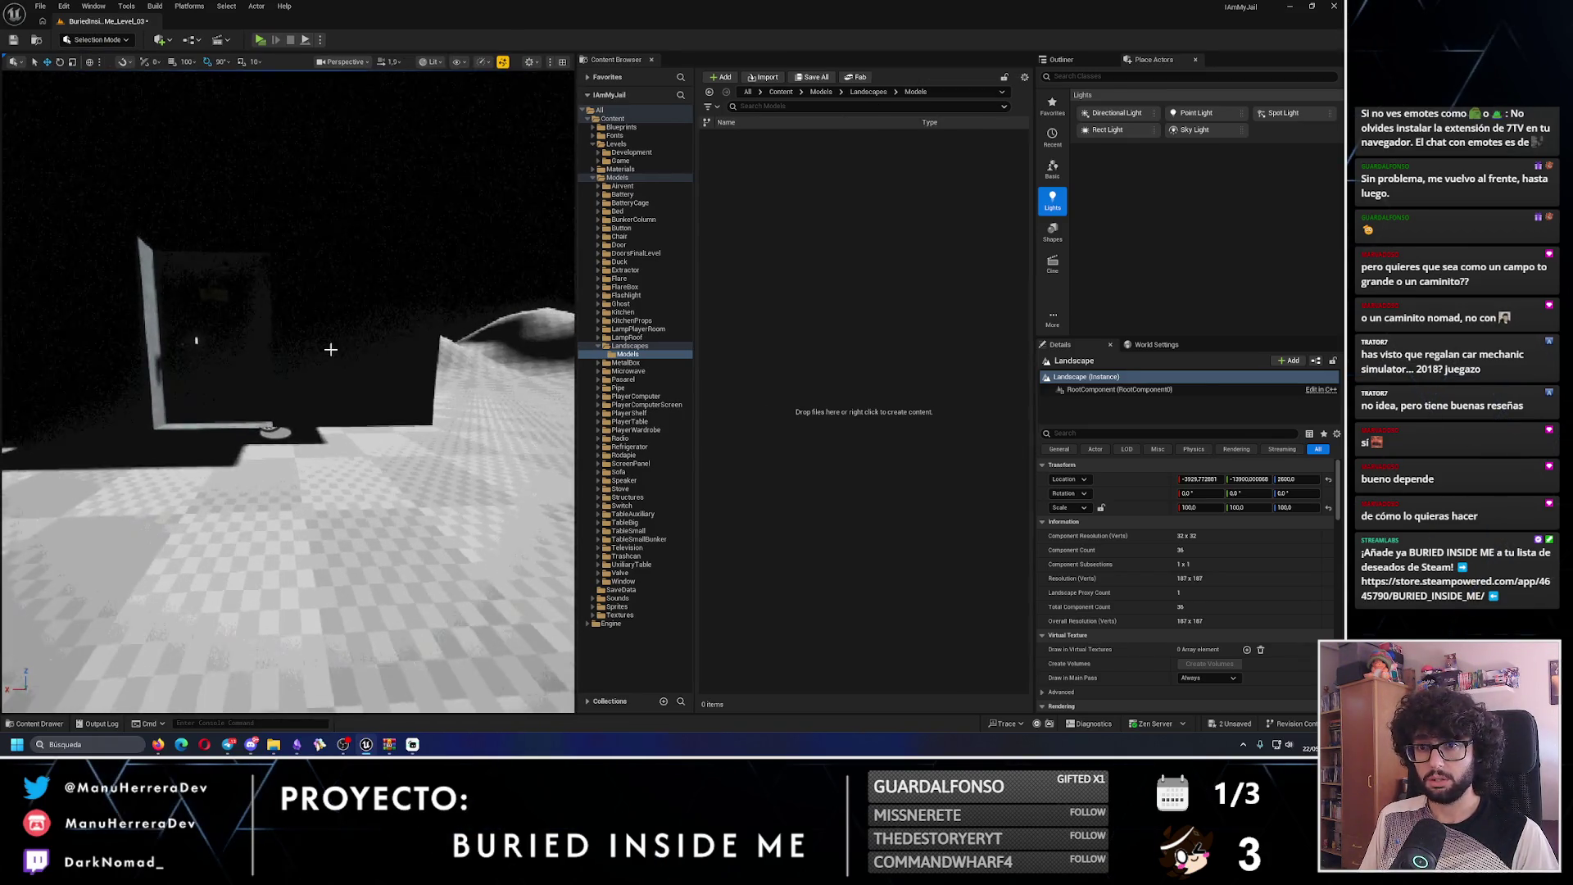
{"action": "left_click", "coordinate": [331, 349]}
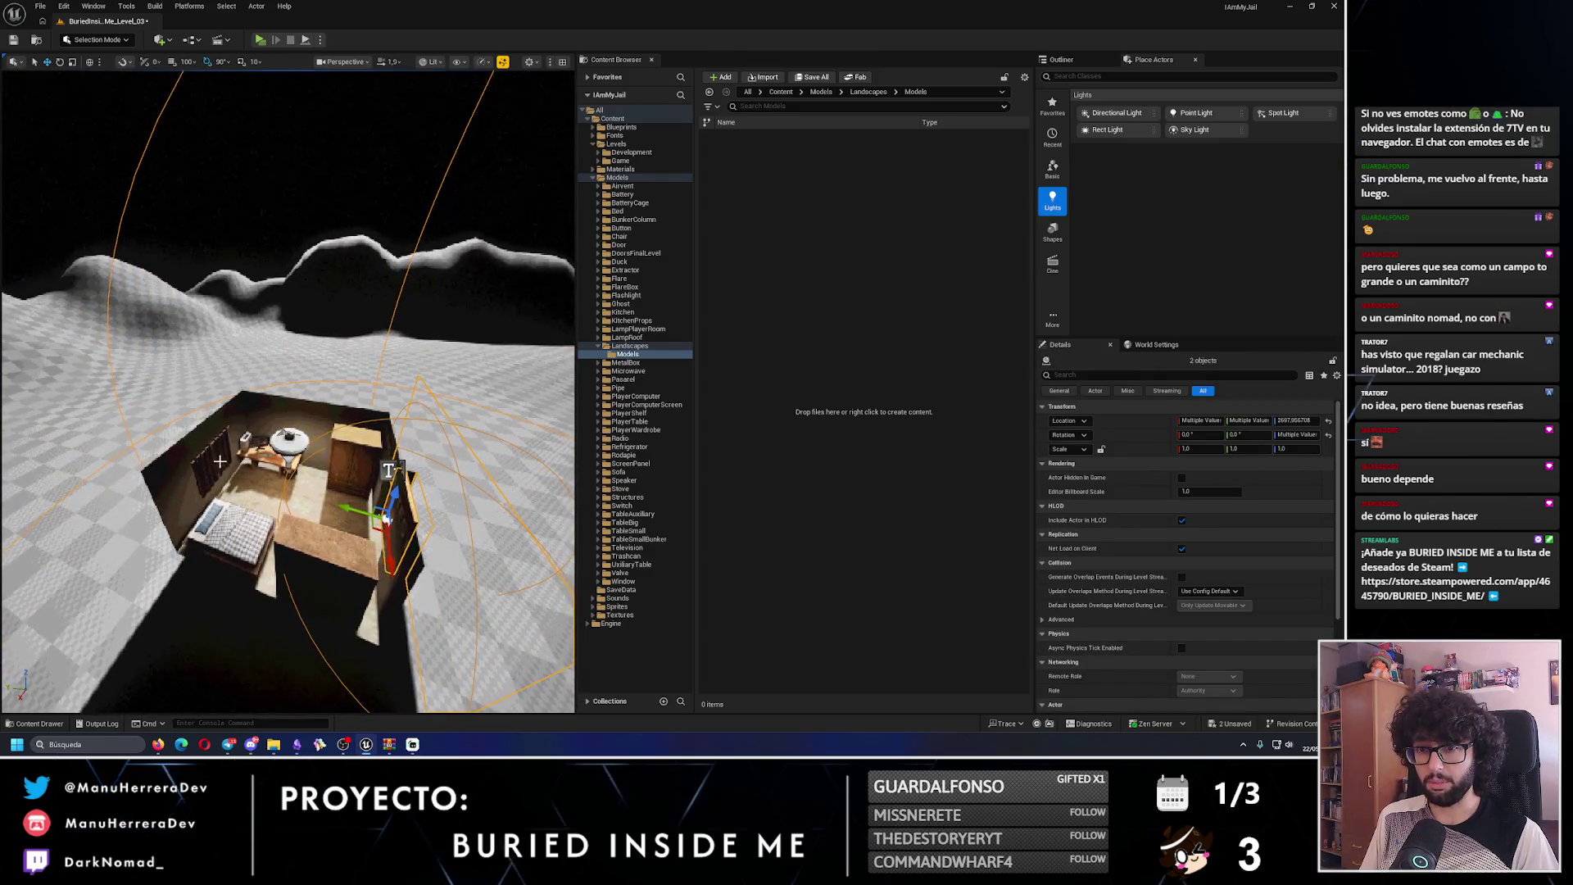
{"action": "left_click", "coordinate": [388, 470], "text": "ctrl"}
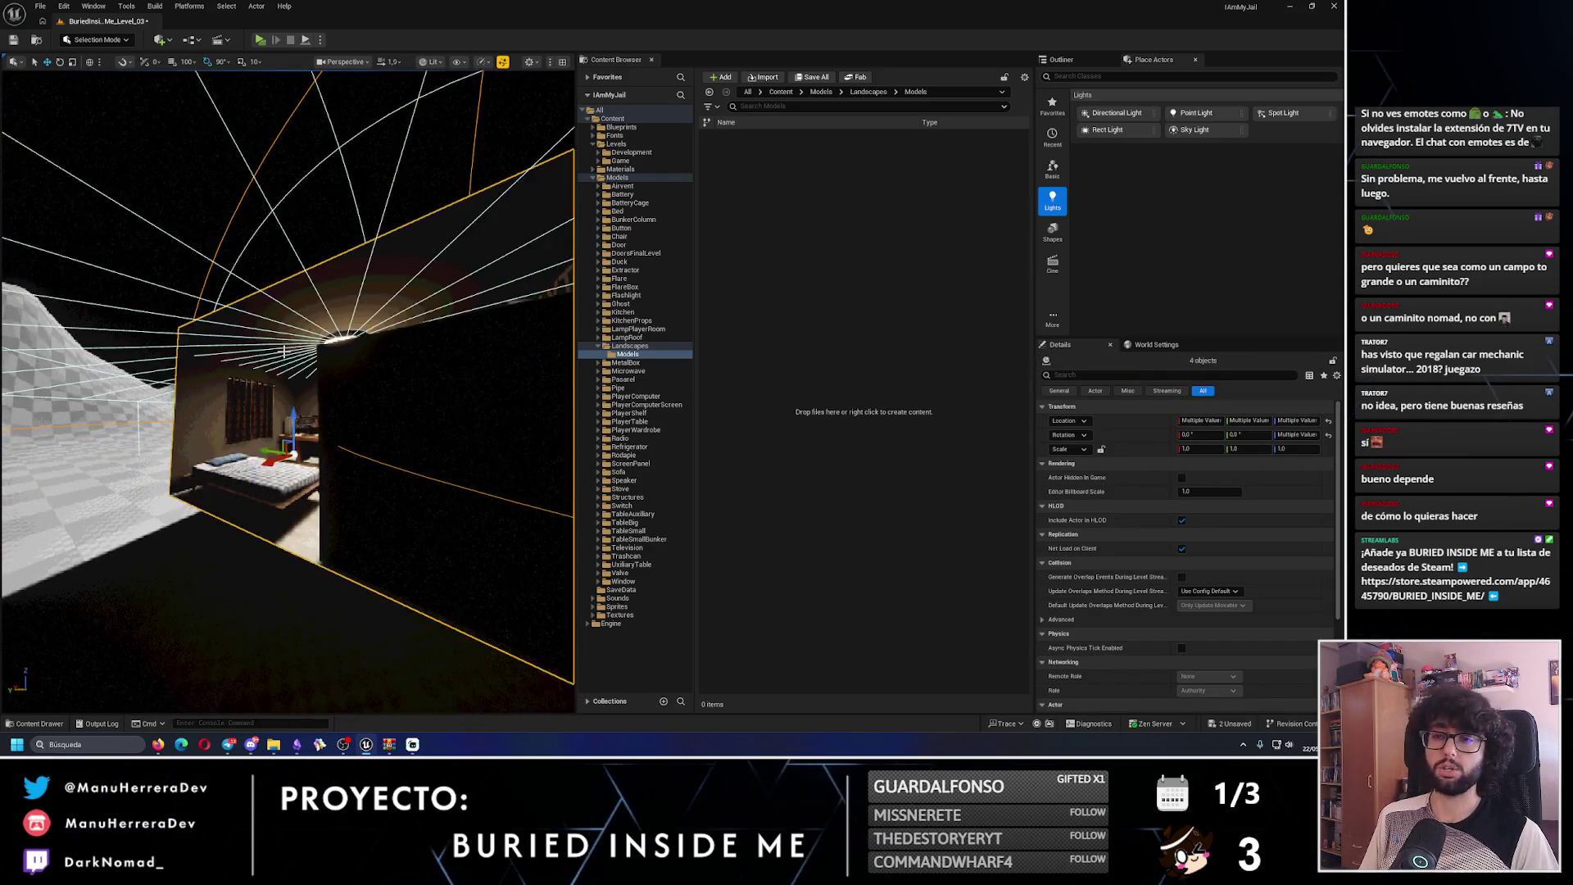
{"action": "key", "text": "f"}
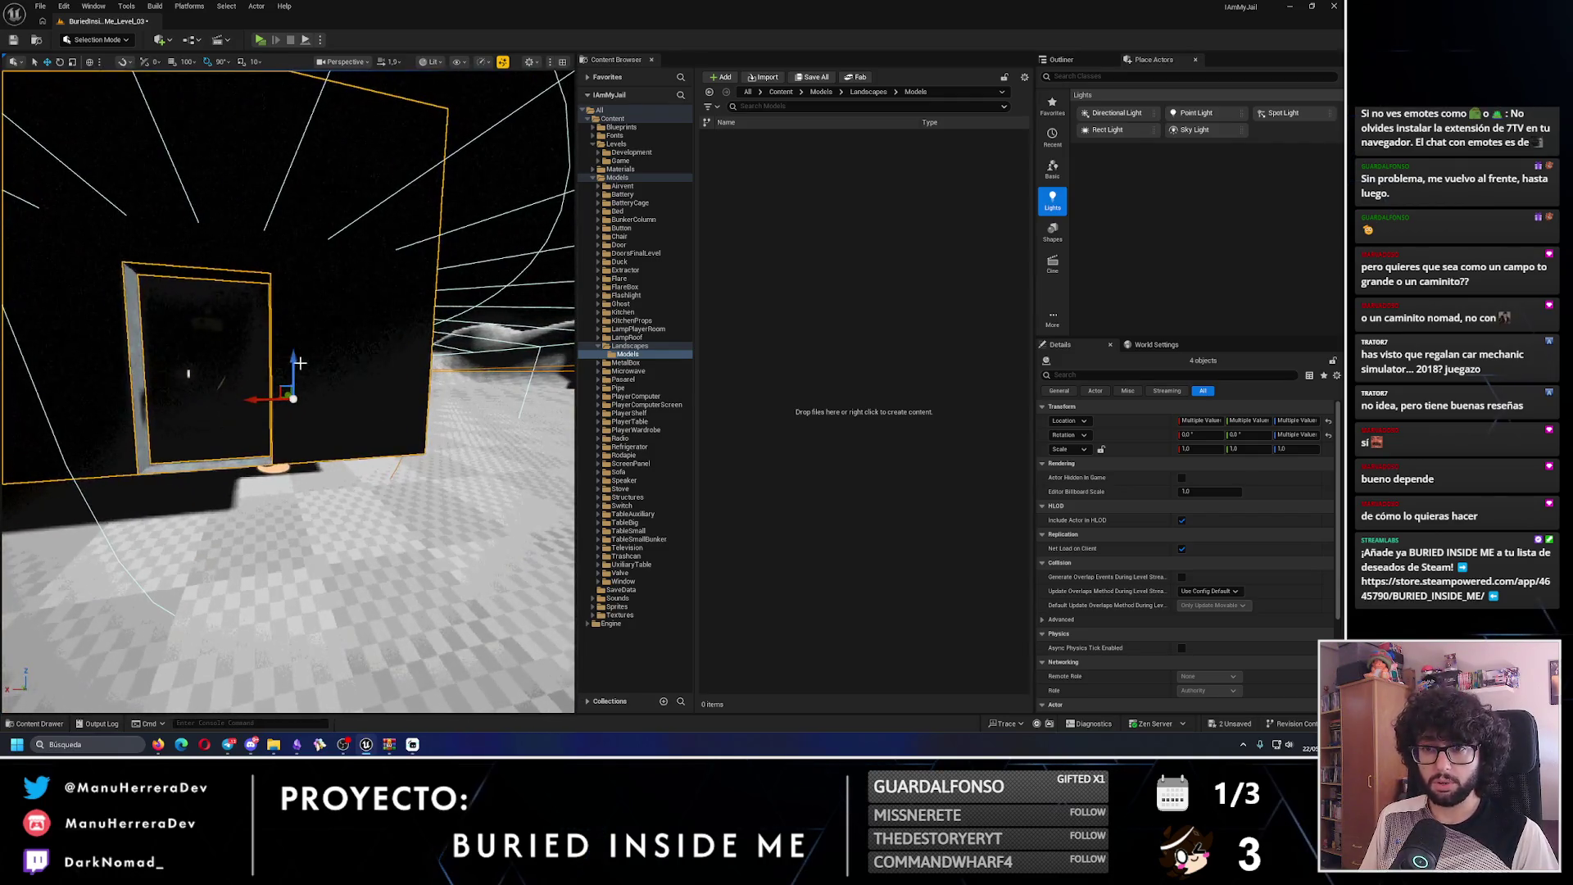
{"action": "mouse_move", "coordinate": [189, 397]}
{"action": "left_mouse_down"}
{"action": "mouse_move", "coordinate": [184, 426]}
{"action": "mouse_move", "coordinate": [291, 246]}
{"action": "mouse_move", "coordinate": [270, 250]}
{"action": "mouse_move", "coordinate": [291, 246]}
{"action": "left_mouse_up"}
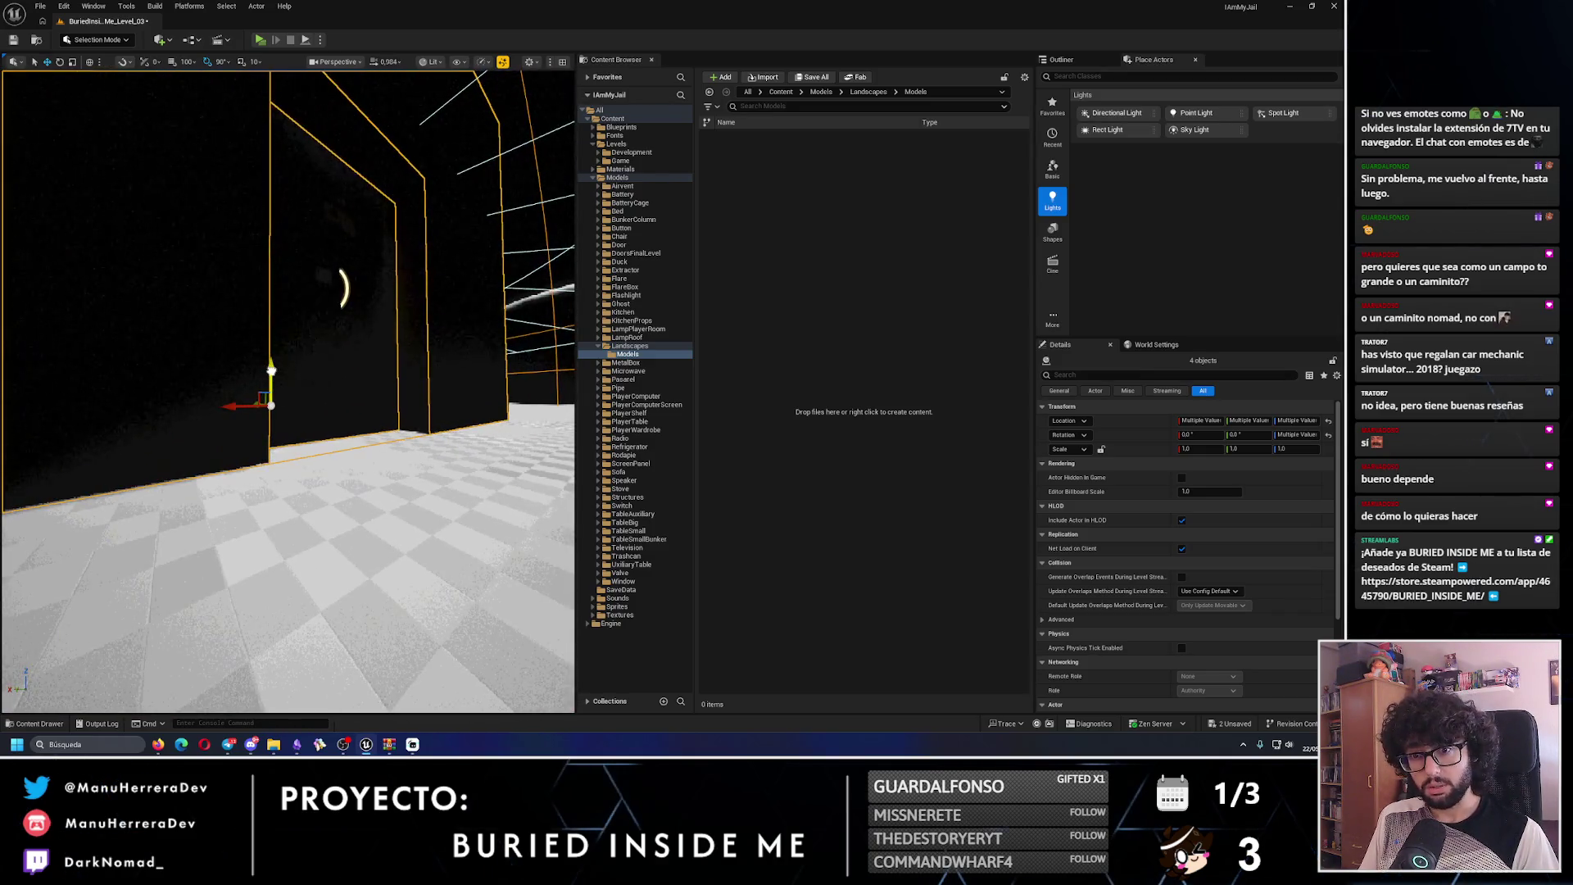
{"action": "left_click_drag", "start_coordinate": [269, 369], "coordinate": [459, 549]}
- Select the landscape, save the level, and start a play test
{"action": "left_click", "coordinate": [470, 564]}
{"action": "left_click", "coordinate": [14, 40]}
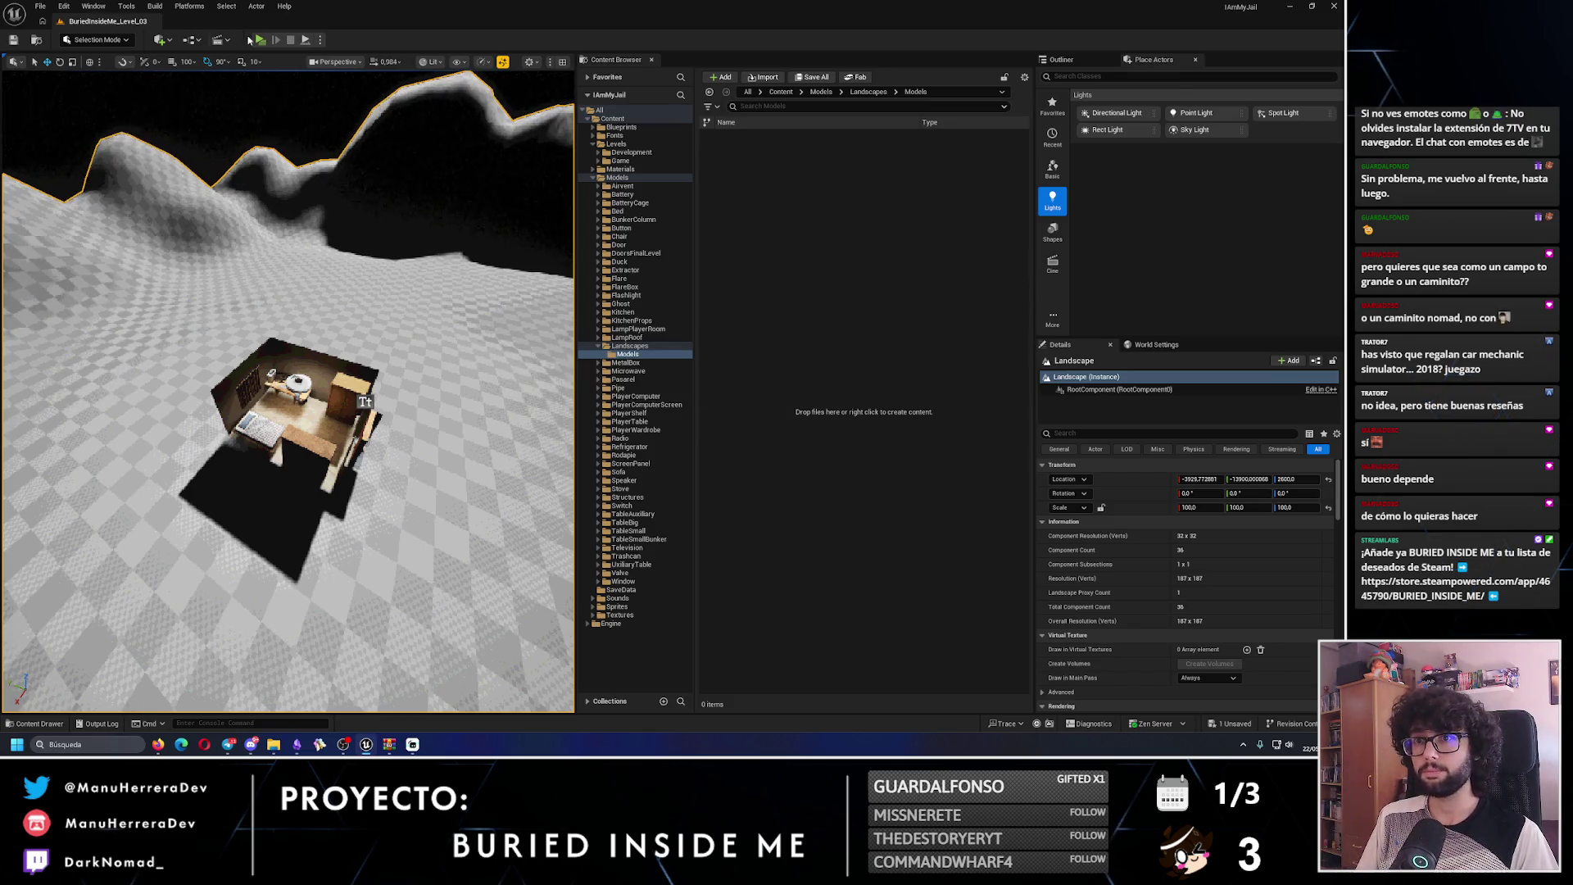
{"action": "key", "text": "alt+p"}
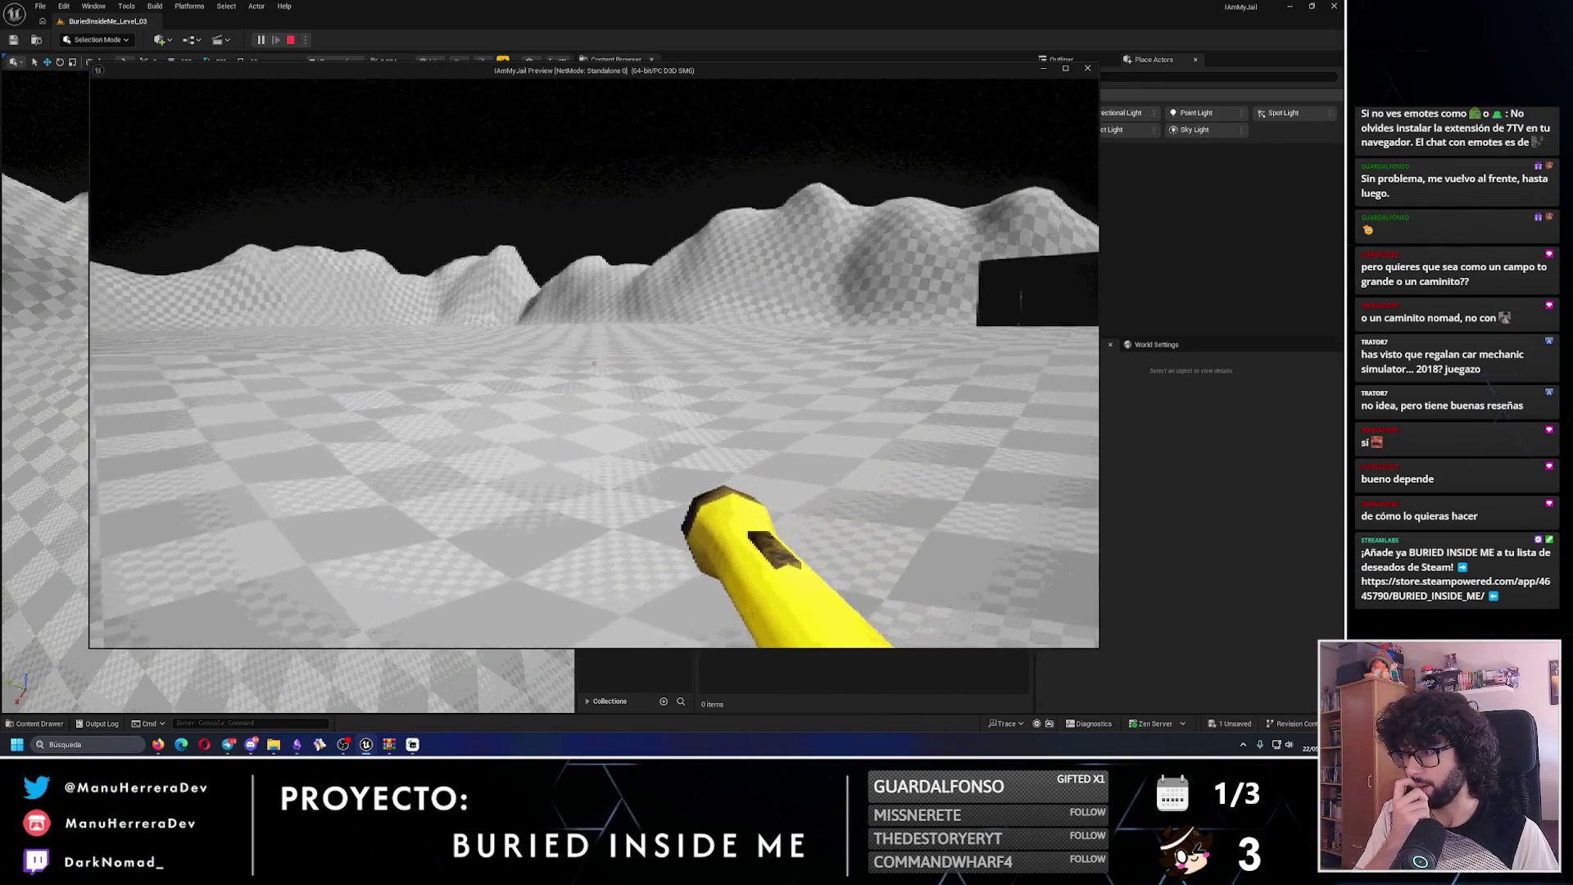
- Turn and sprint across the hills toward the box wall, then stop the play test
{"action": "key", "text": "shift"}
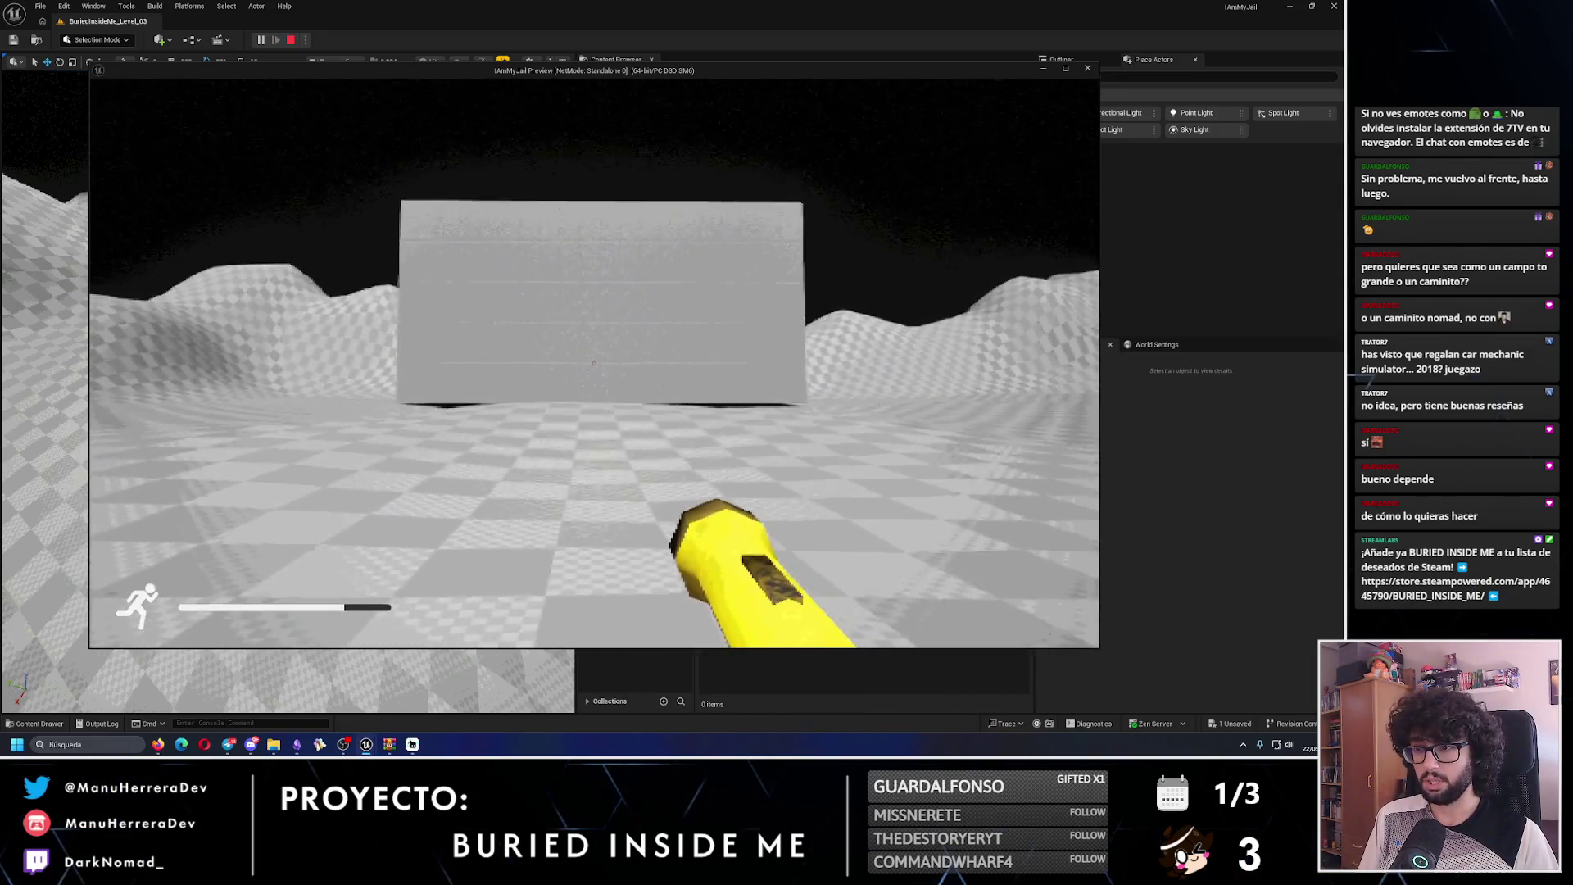
{"action": "key", "text": "shift+w"}
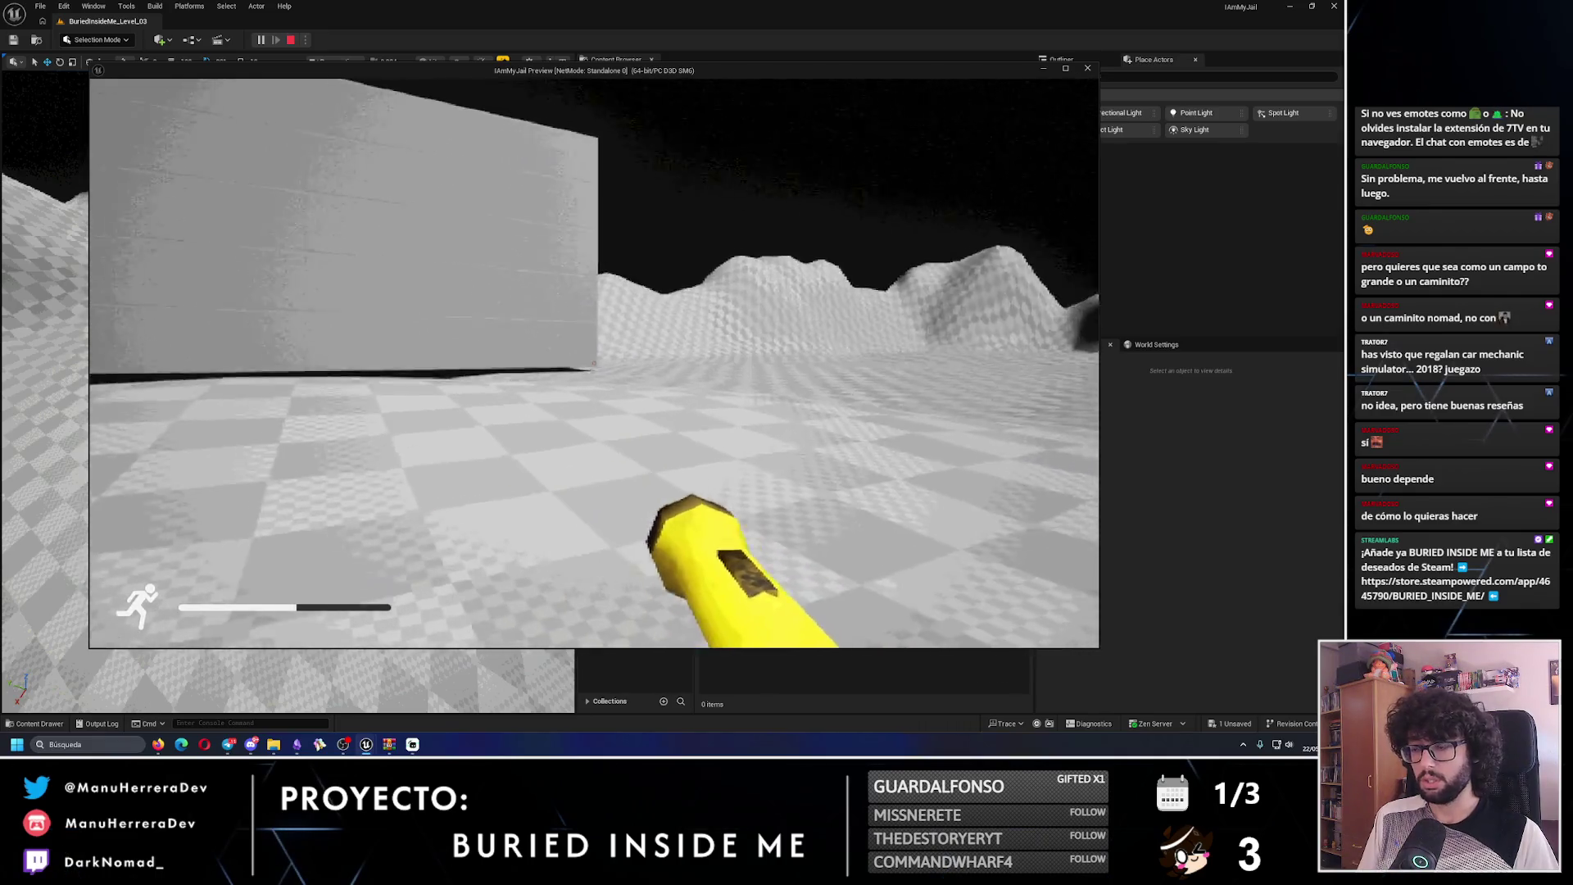
{"action": "key", "text": "Escape"}
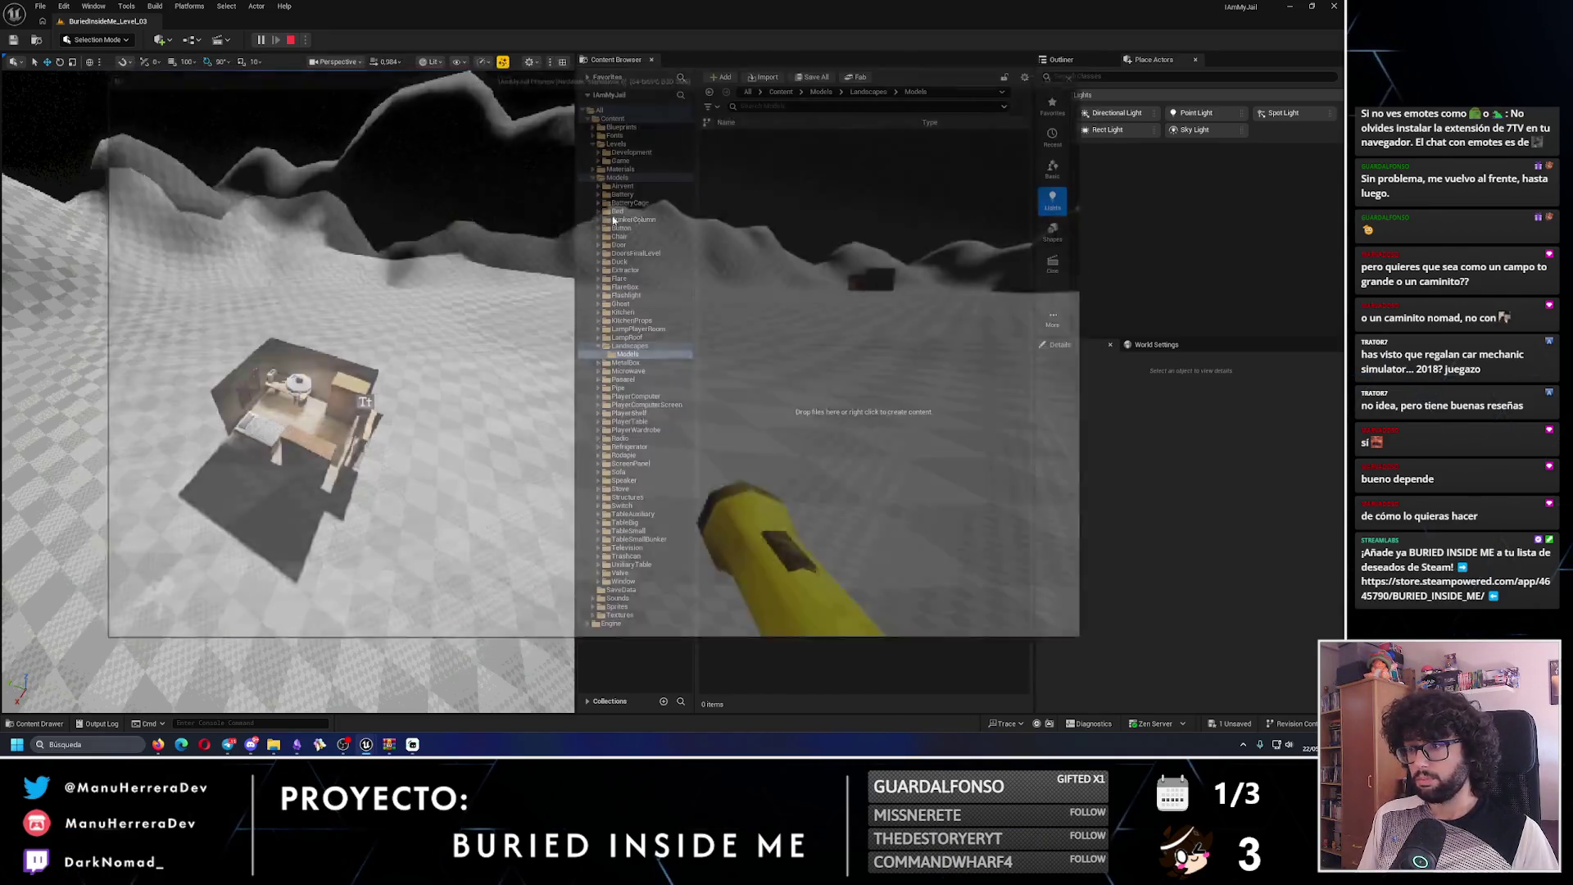
- Fly the editor camera low across the landscape
{"action": "left_click", "coordinate": [328, 328]}
{"action": "left_click_drag", "start_coordinate": [327, 328], "coordinate": [327, 287]}
{"action": "mouse_move", "coordinate": [188, 350]}
{"action": "left_mouse_down"}
{"action": "mouse_move", "coordinate": [59, 394]}
{"action": "mouse_move", "coordinate": [272, 312]}
{"action": "left_mouse_up"}
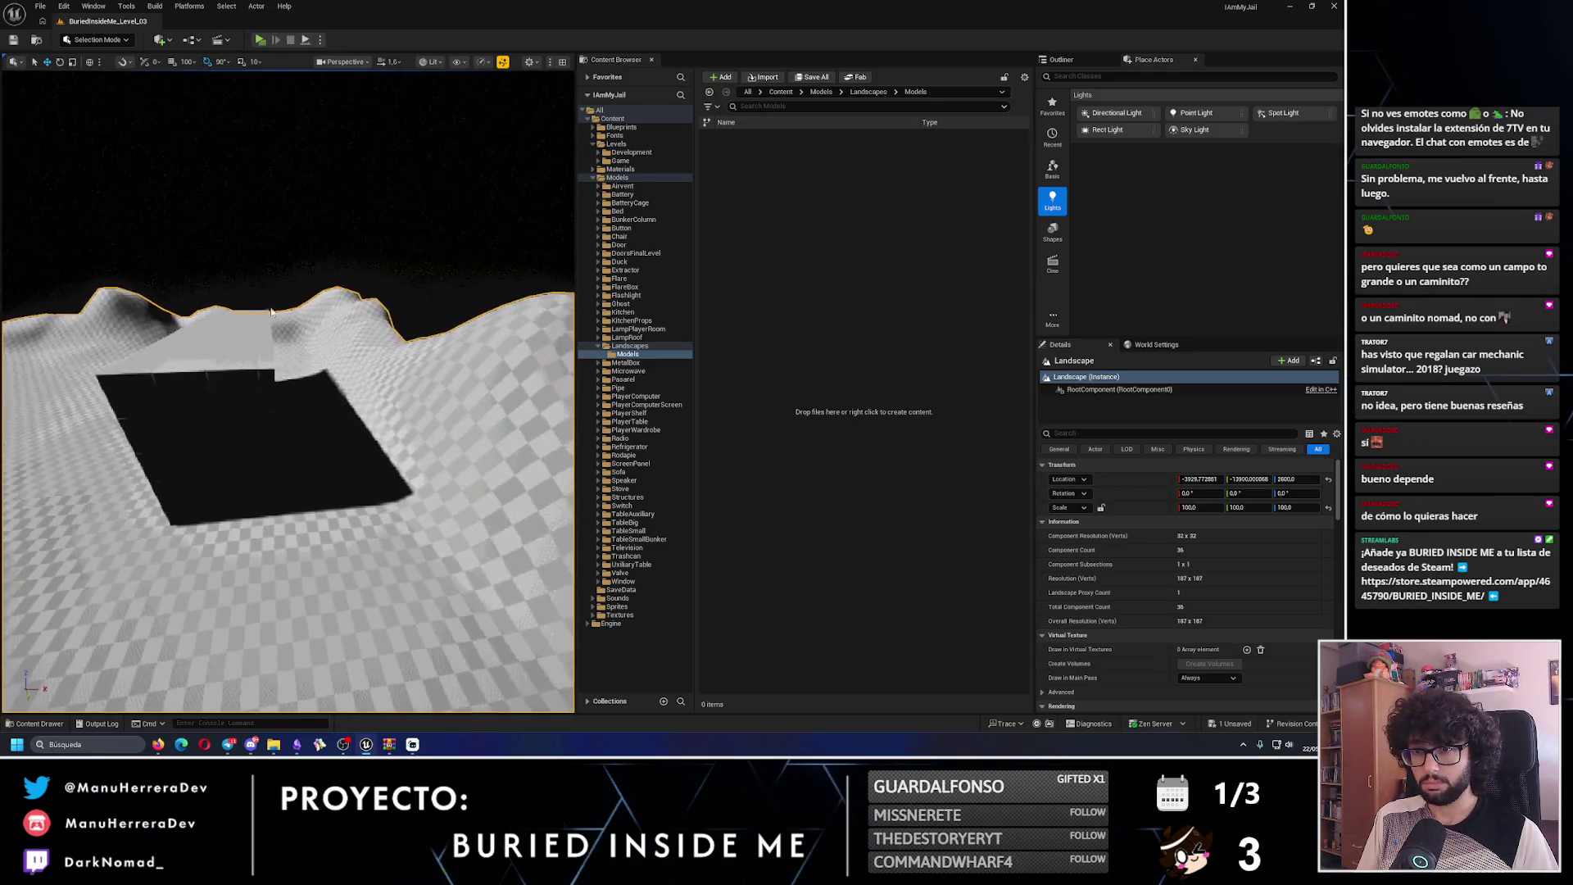
- Orbit around the box wall, switch back to Landscape sculpting, and view the hills
{"action": "left_click", "coordinate": [217, 387]}
{"action": "left_click_drag", "start_coordinate": [217, 387], "coordinate": [142, 221]}
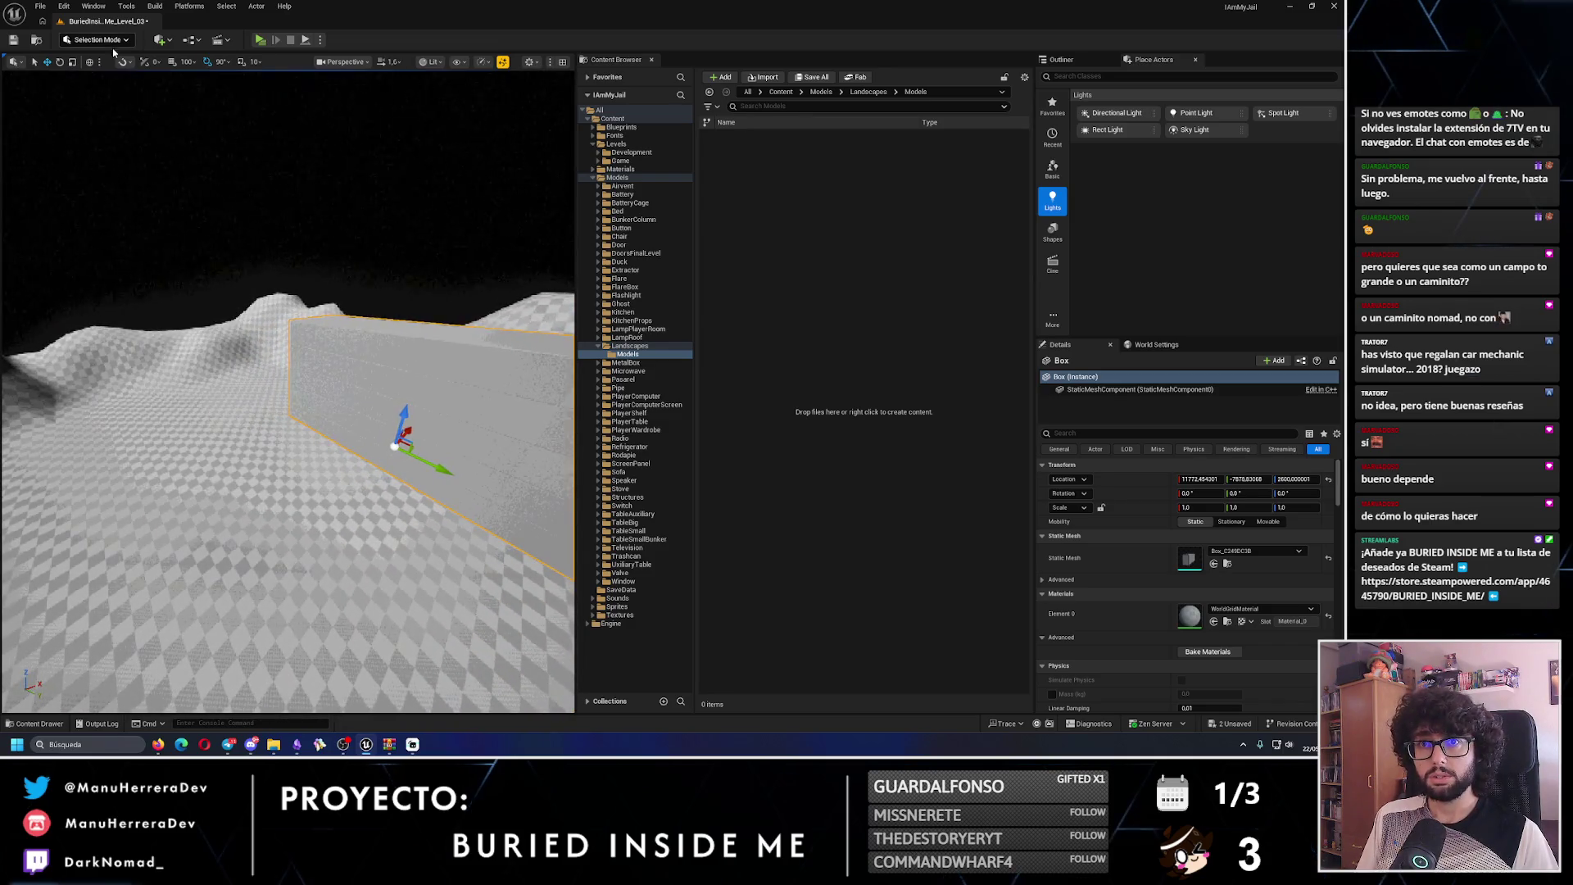
{"action": "left_click", "coordinate": [193, 164]}
{"action": "left_click", "coordinate": [103, 38]}
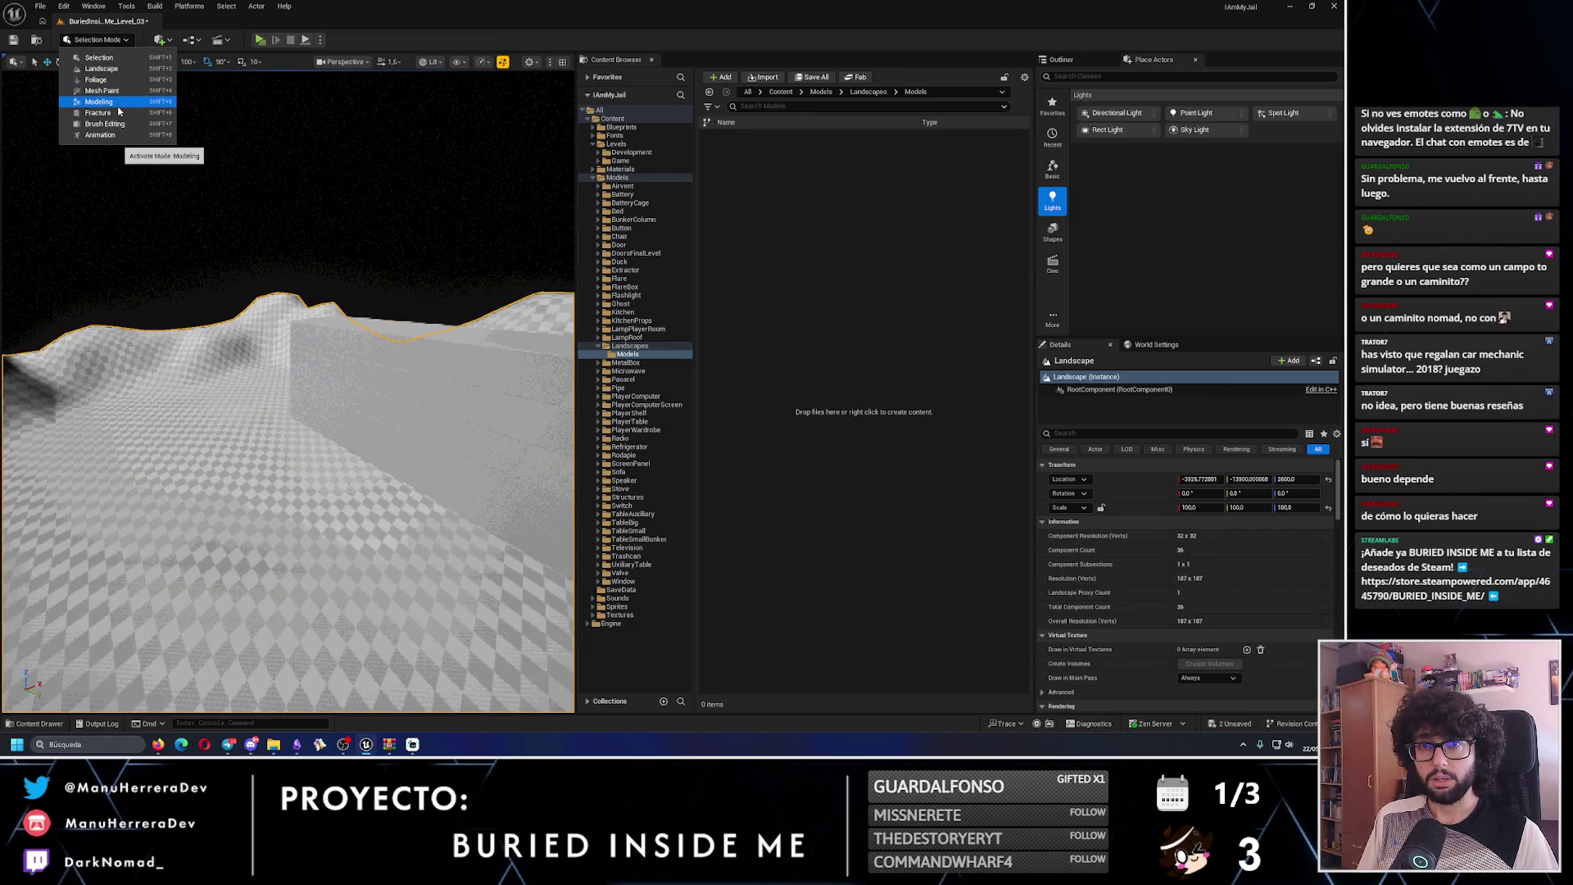
{"action": "left_click", "coordinate": [102, 68]}
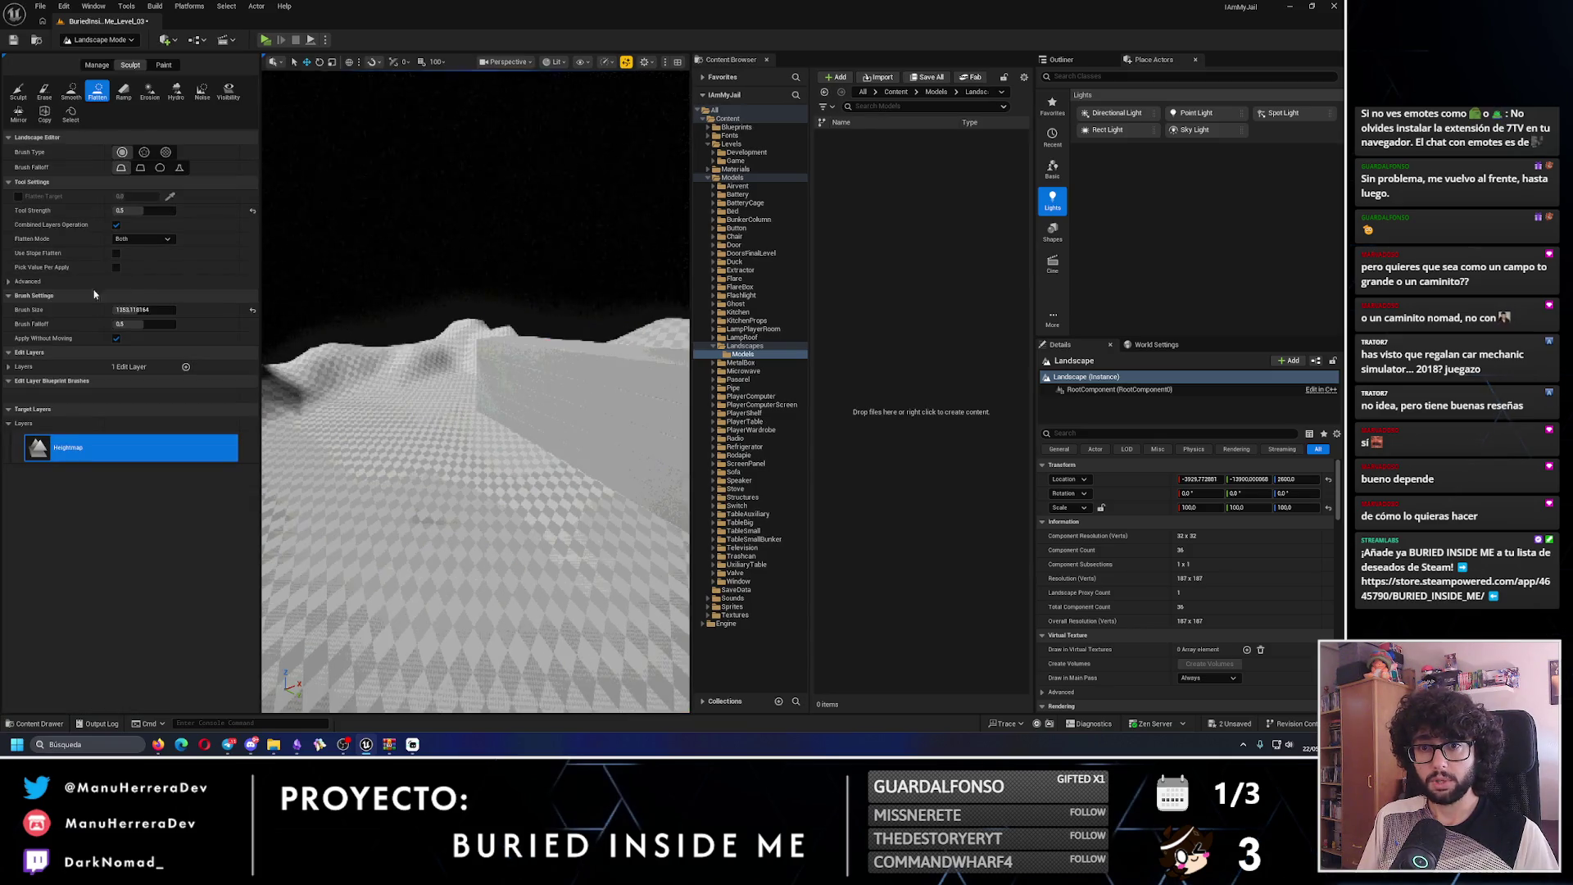
{"action": "mouse_move", "coordinate": [344, 409]}
{"action": "left_mouse_down"}
{"action": "mouse_move", "coordinate": [328, 409]}
{"action": "mouse_move", "coordinate": [525, 606]}
{"action": "left_mouse_up"}
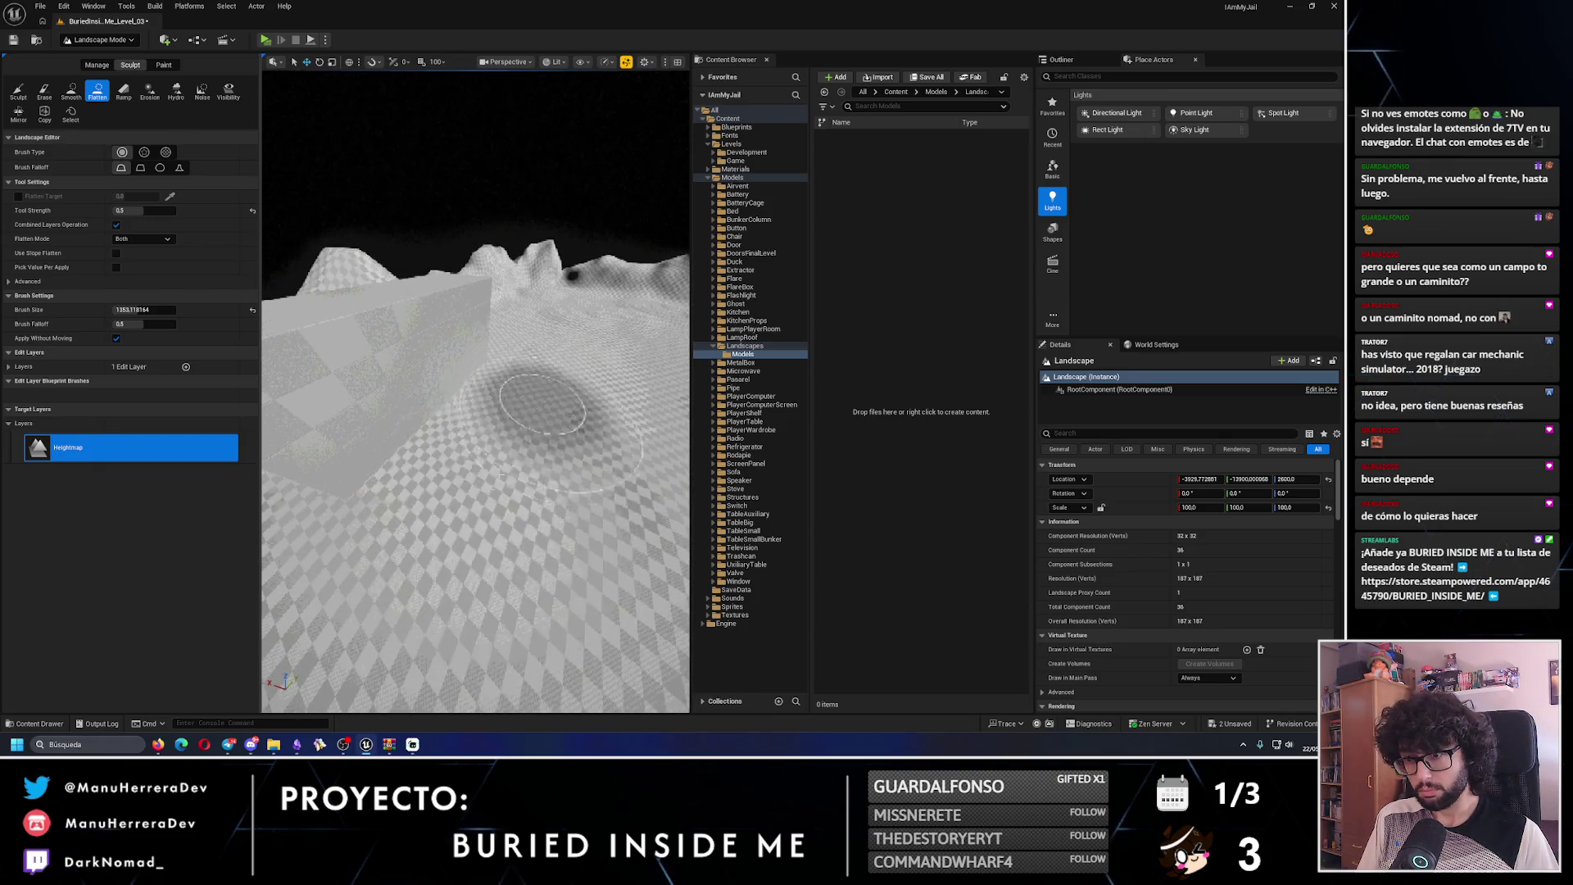
{"action": "mouse_move", "coordinate": [506, 489]}
{"action": "left_mouse_down"}
{"action": "mouse_move", "coordinate": [579, 633]}
{"action": "mouse_move", "coordinate": [425, 421]}
{"action": "left_mouse_up"}
- Return to Selection Mode and frame the view on the selected box wall
{"action": "left_click", "coordinate": [100, 39]}
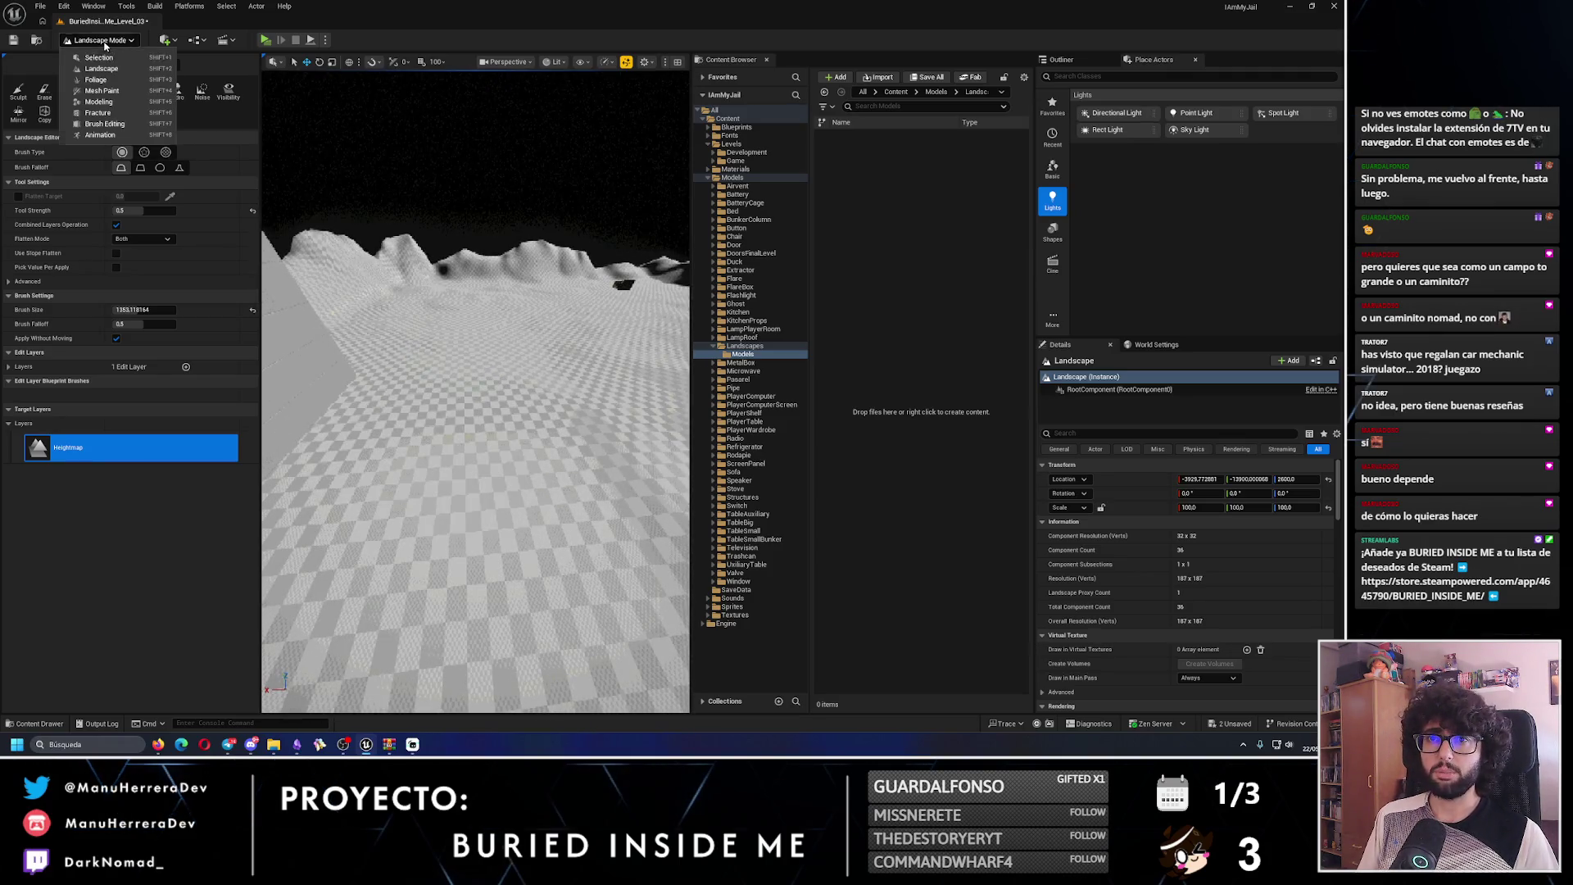
{"action": "left_click", "coordinate": [94, 56]}
{"action": "left_click_drag", "start_coordinate": [271, 344], "coordinate": [349, 301]}
{"action": "left_click", "coordinate": [367, 360]}
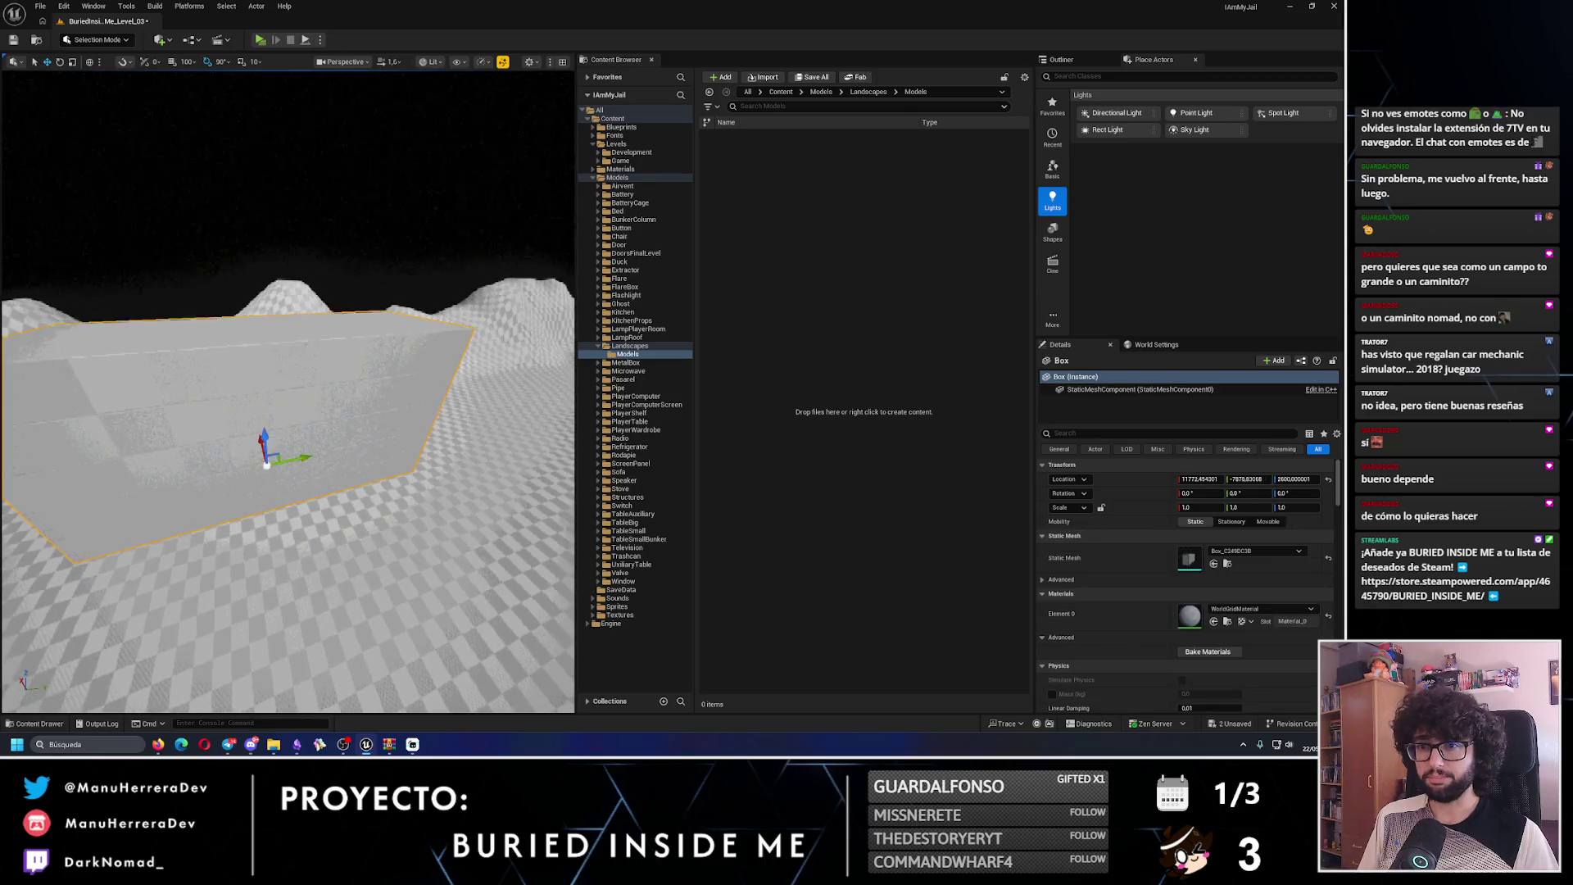
{"action": "key", "text": "f"}
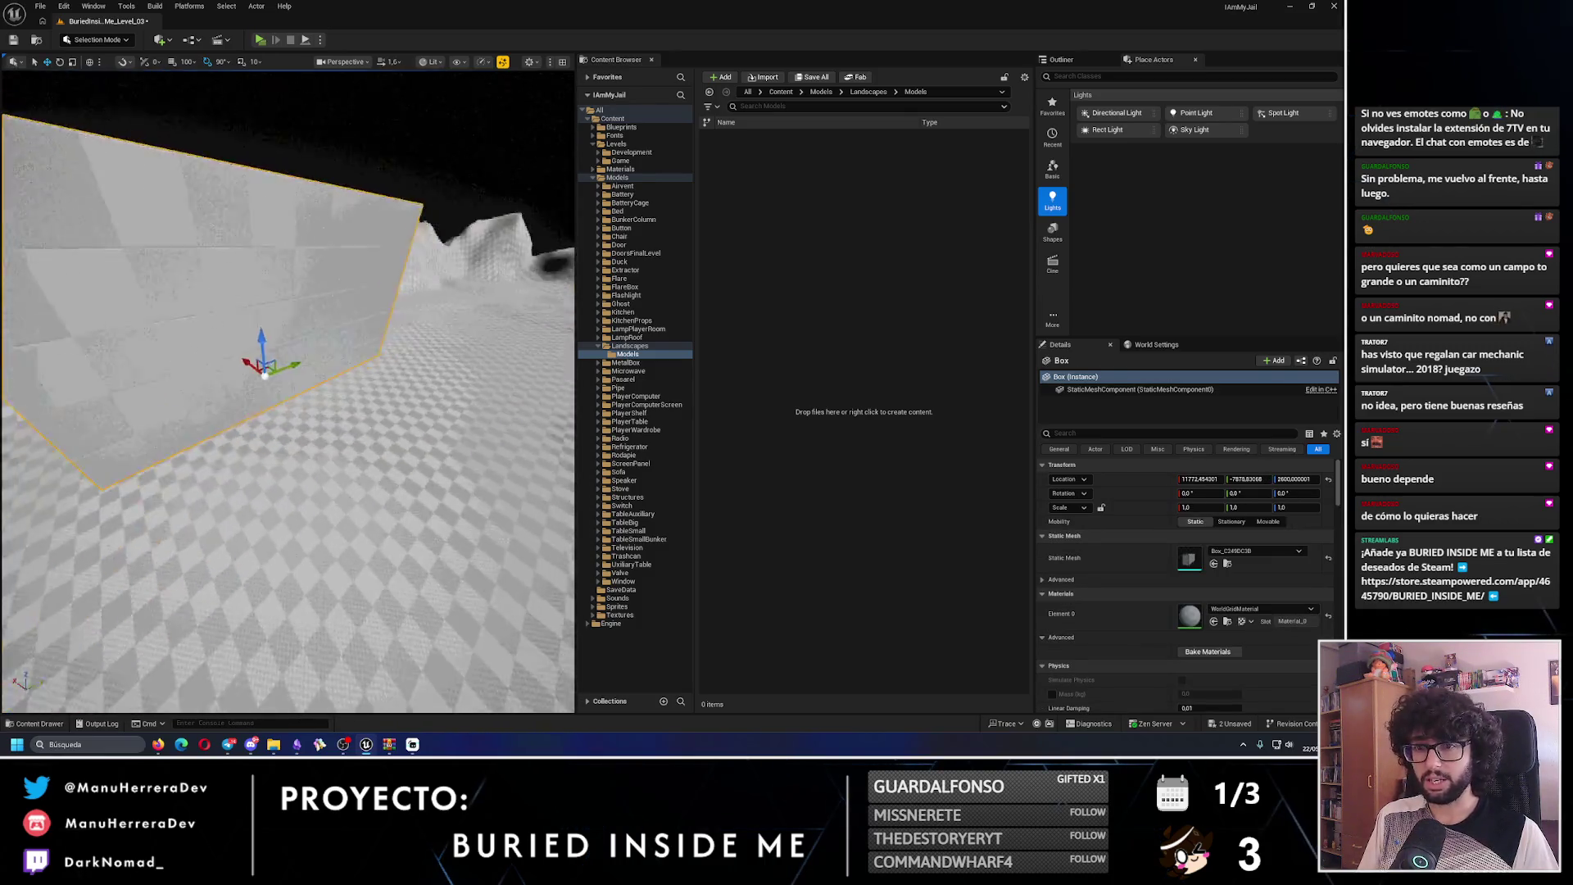
- Run three short play tests of the level around the box wall
{"action": "left_click", "coordinate": [259, 40]}
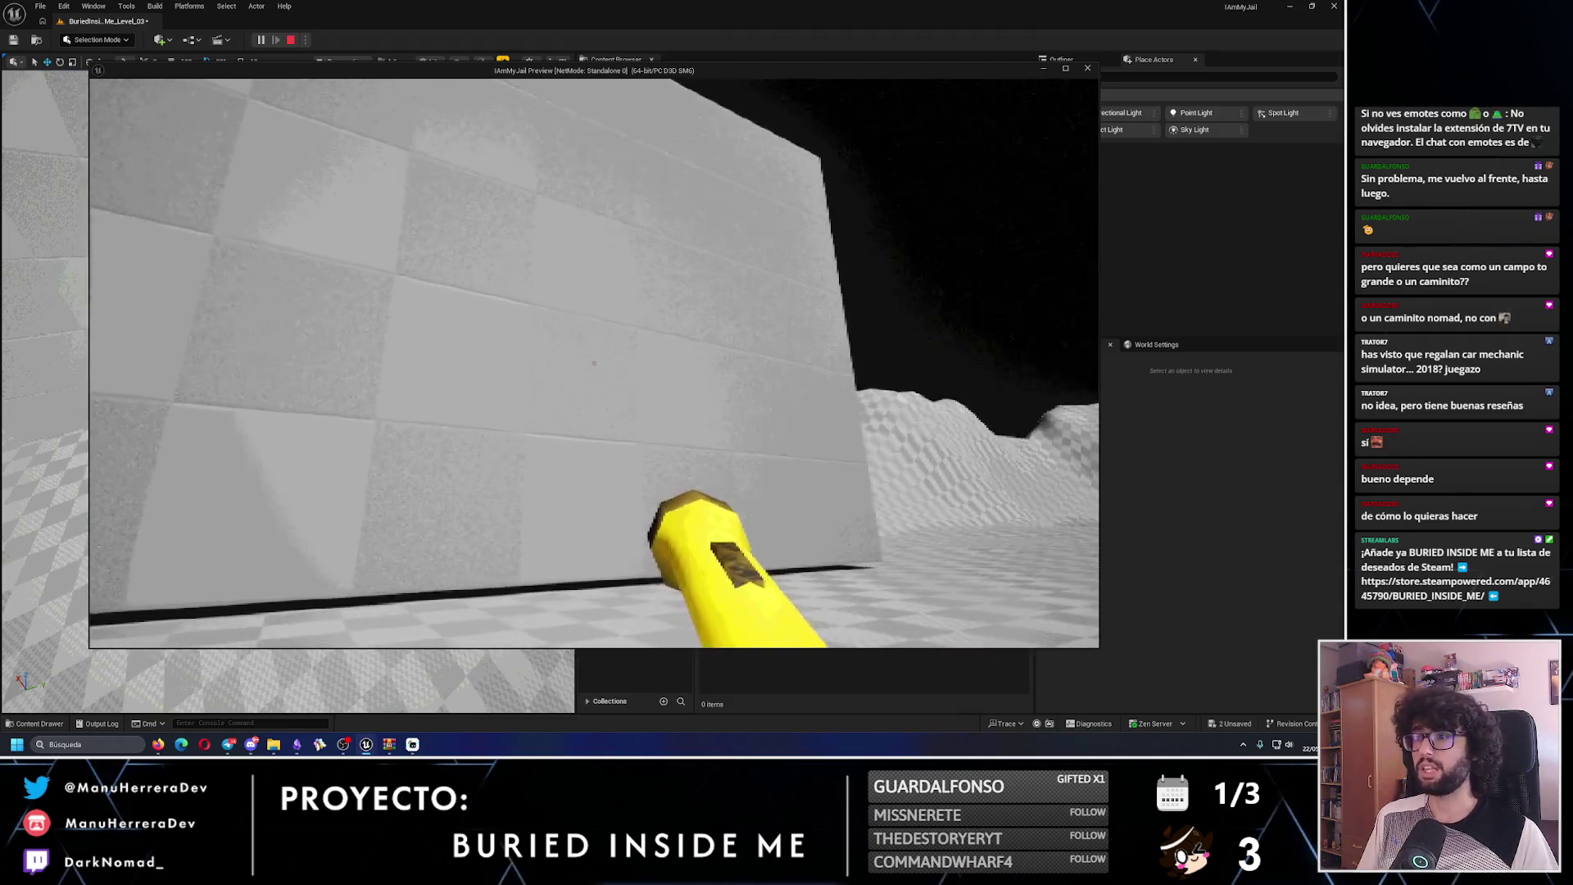
{"action": "key", "text": "Escape"}
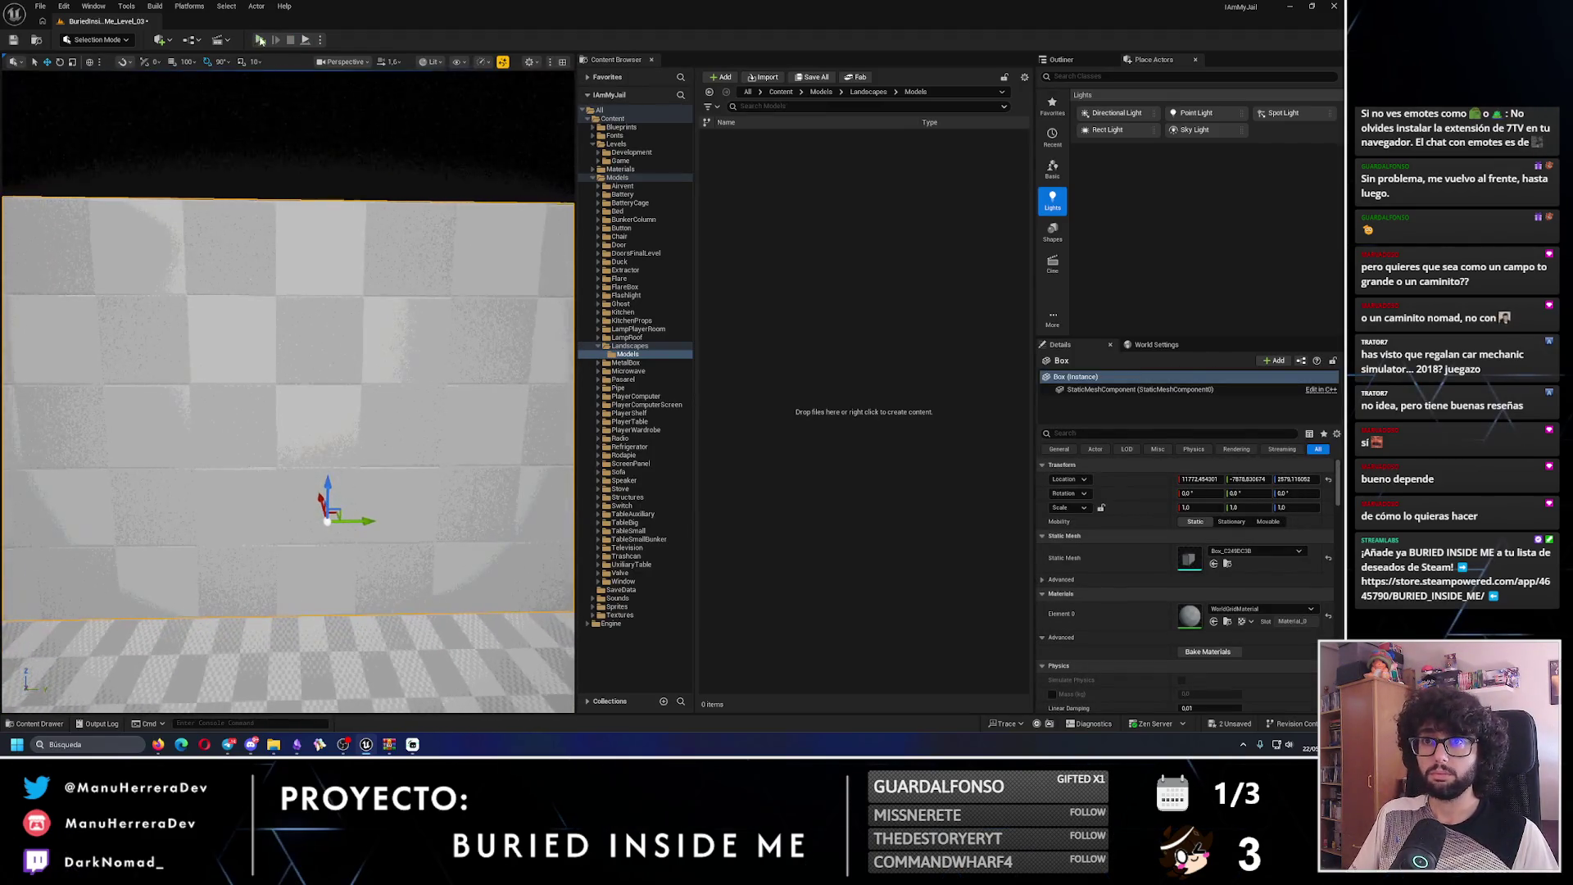
{"action": "key", "text": "alt+p"}
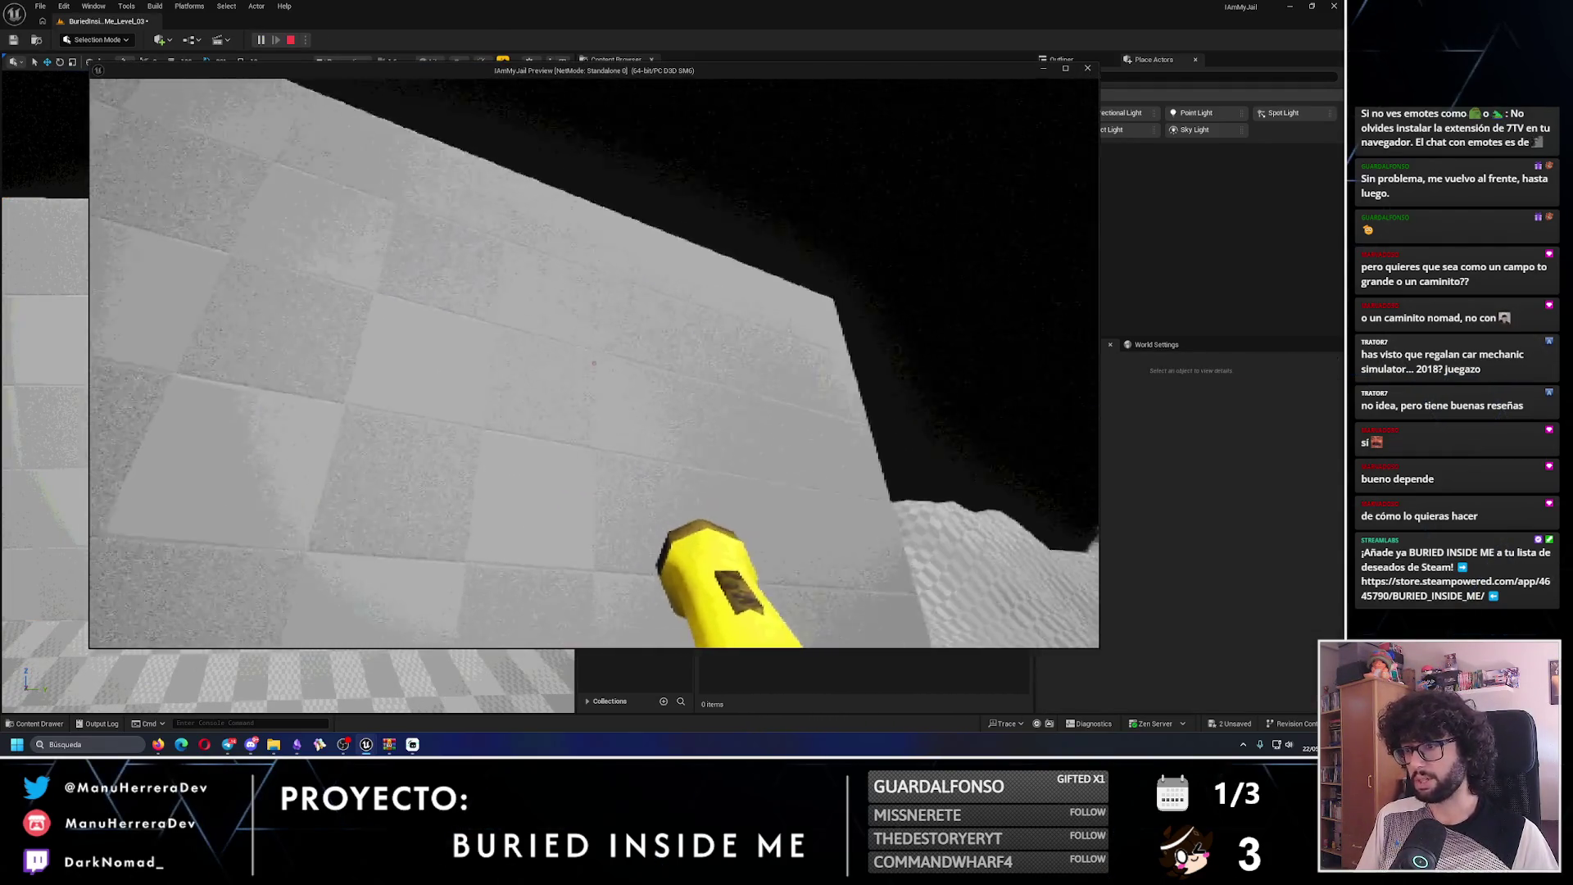
{"action": "key", "text": "Escape"}
{"action": "left_click", "coordinate": [399, 418]}
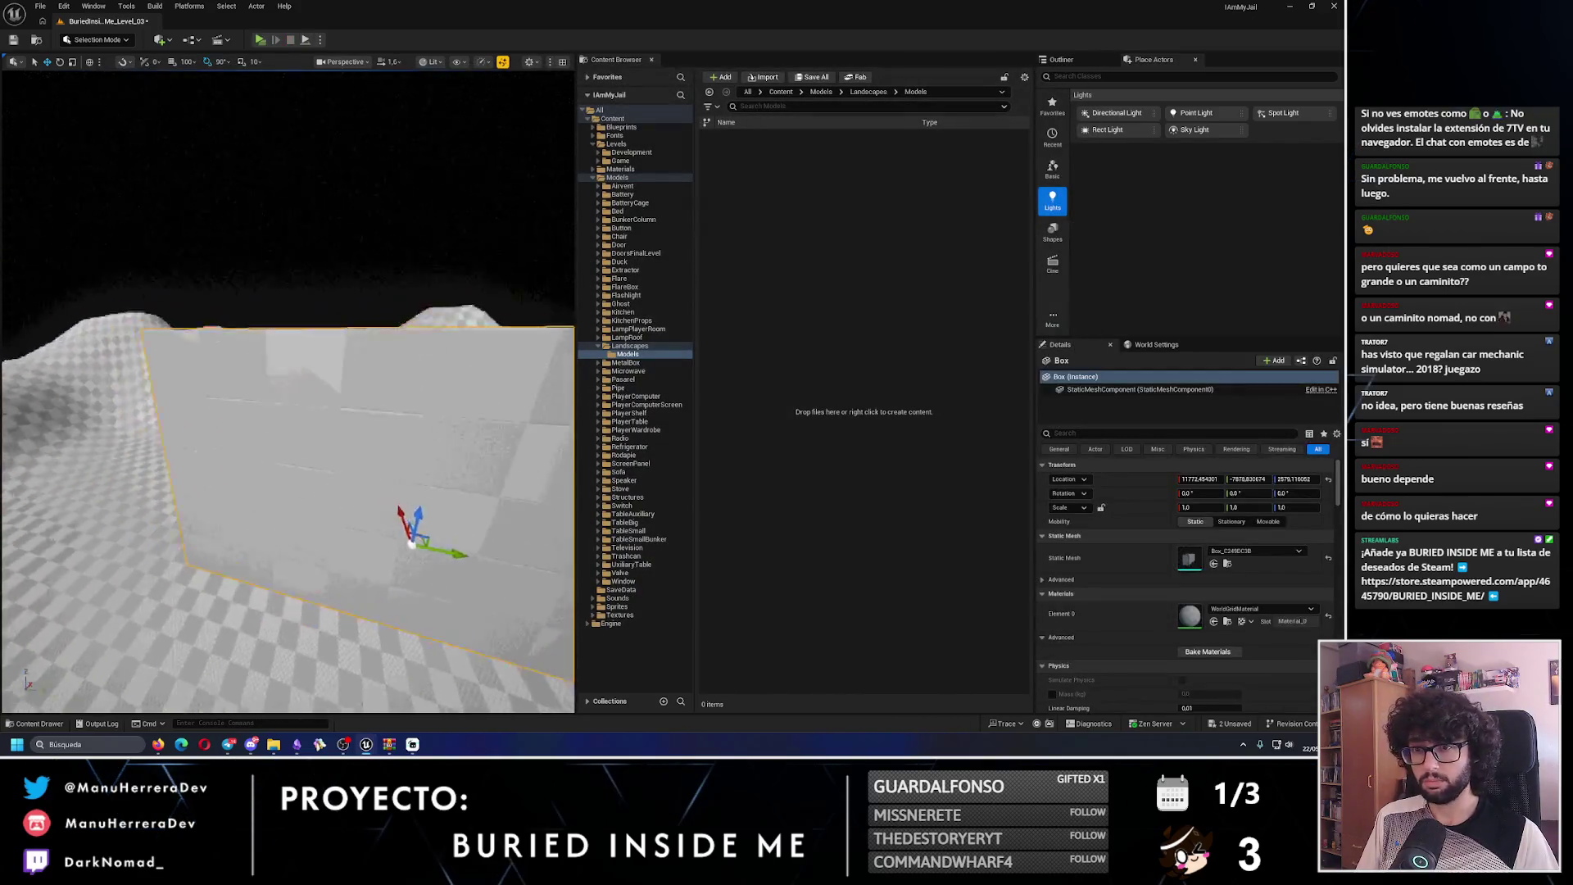
{"action": "left_click_drag", "start_coordinate": [399, 418], "coordinate": [339, 71]}
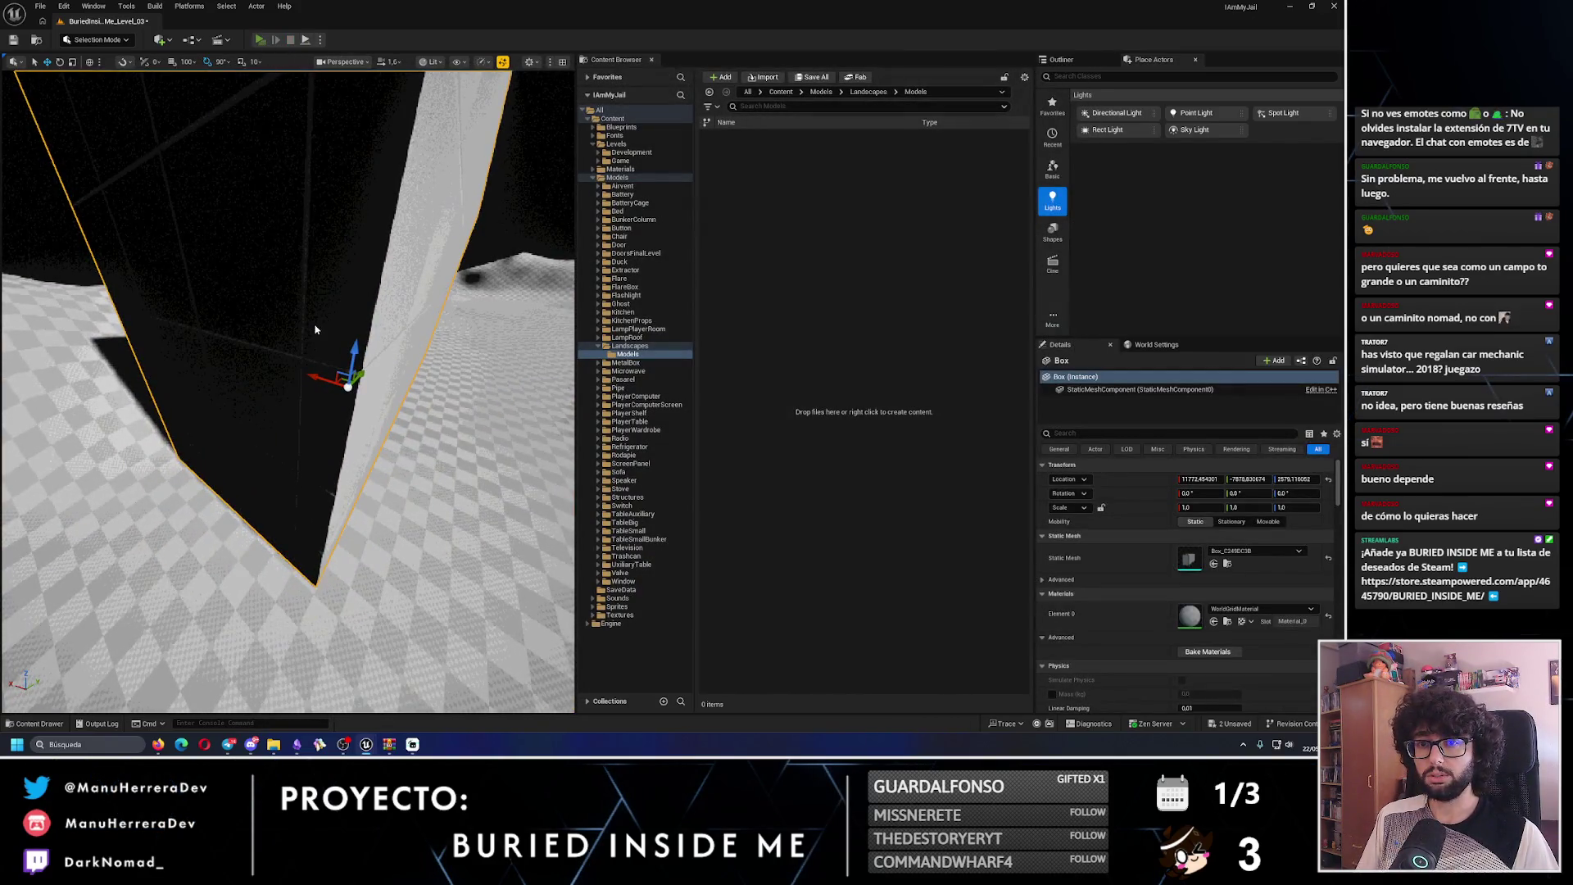
{"action": "key", "text": "alt+p"}
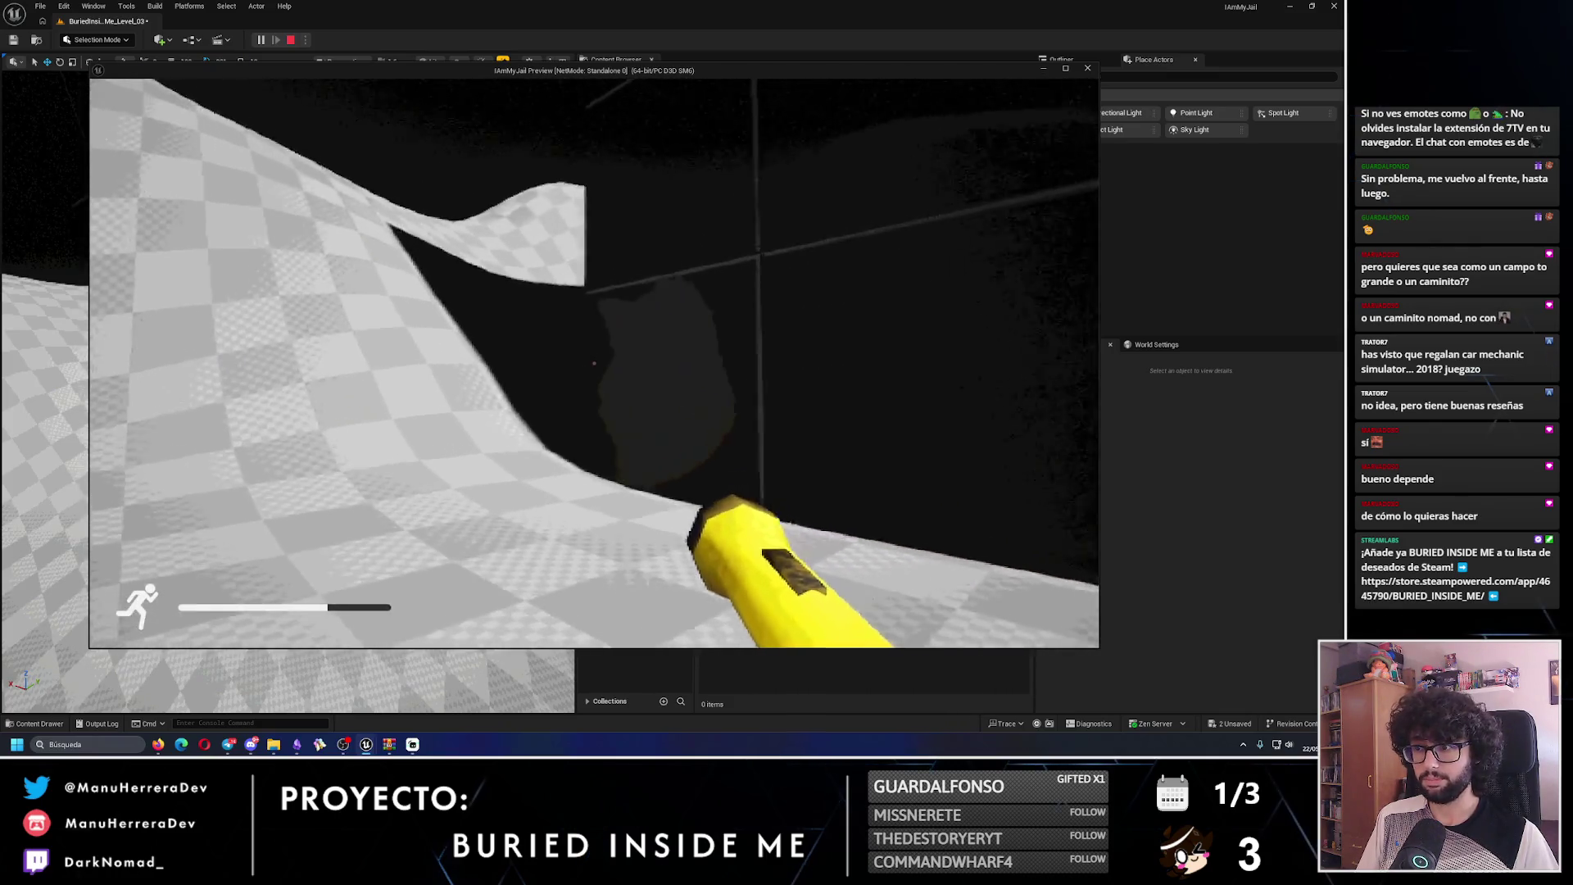
{"action": "key", "text": "Escape"}
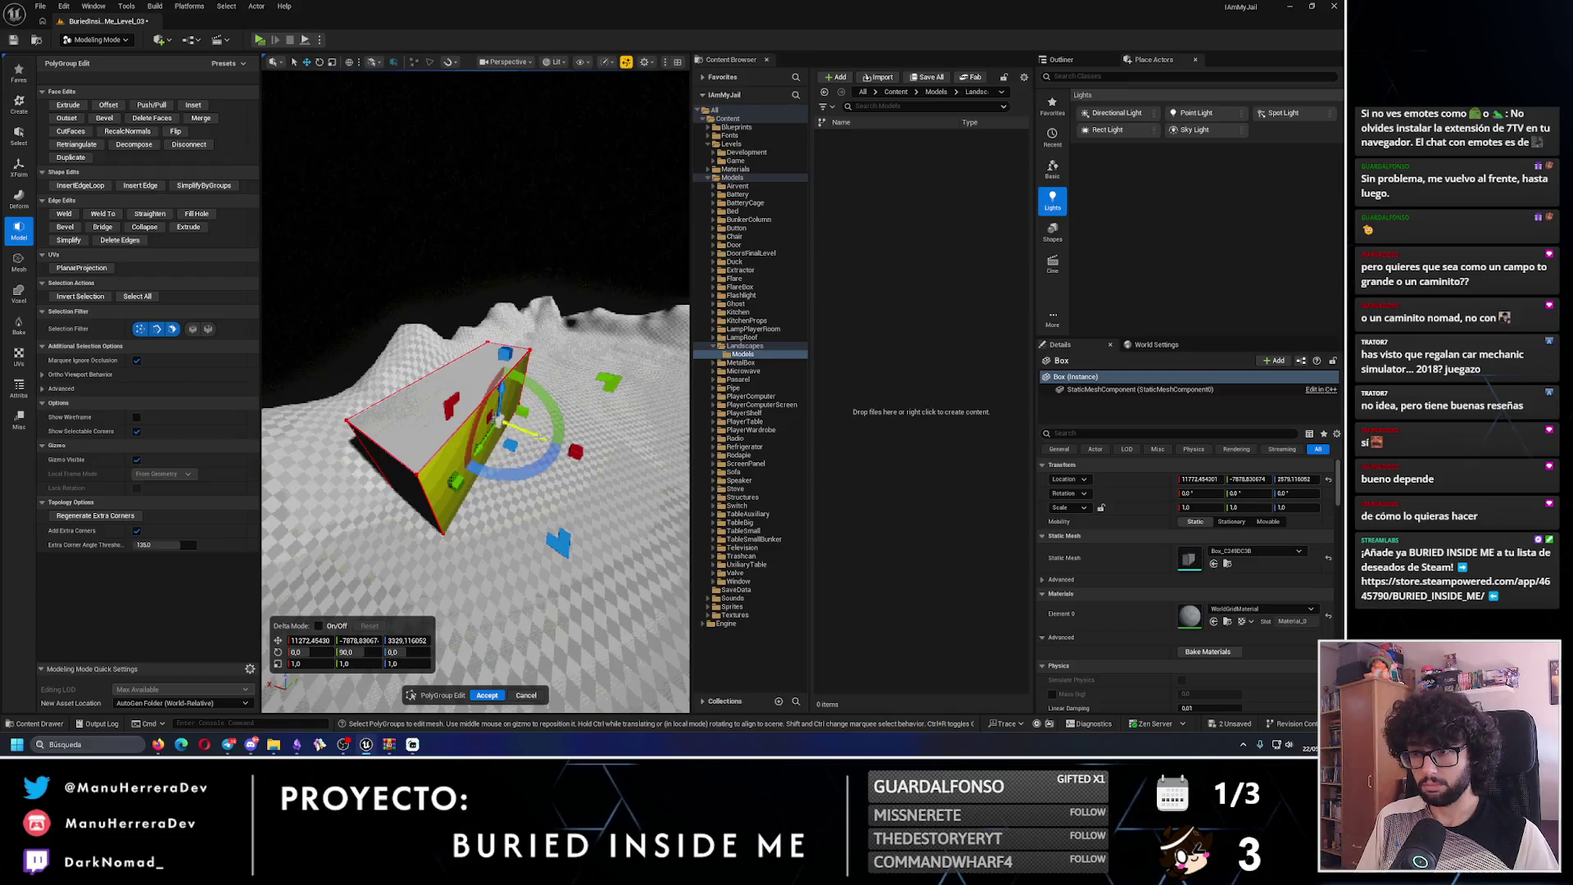
- Accept the box's PolyGroup edit, return to Selection mode, and save with Ctrl+S
{"action": "left_click_drag", "start_coordinate": [492, 492], "coordinate": [435, 487]}
{"action": "left_click", "coordinate": [487, 695]}
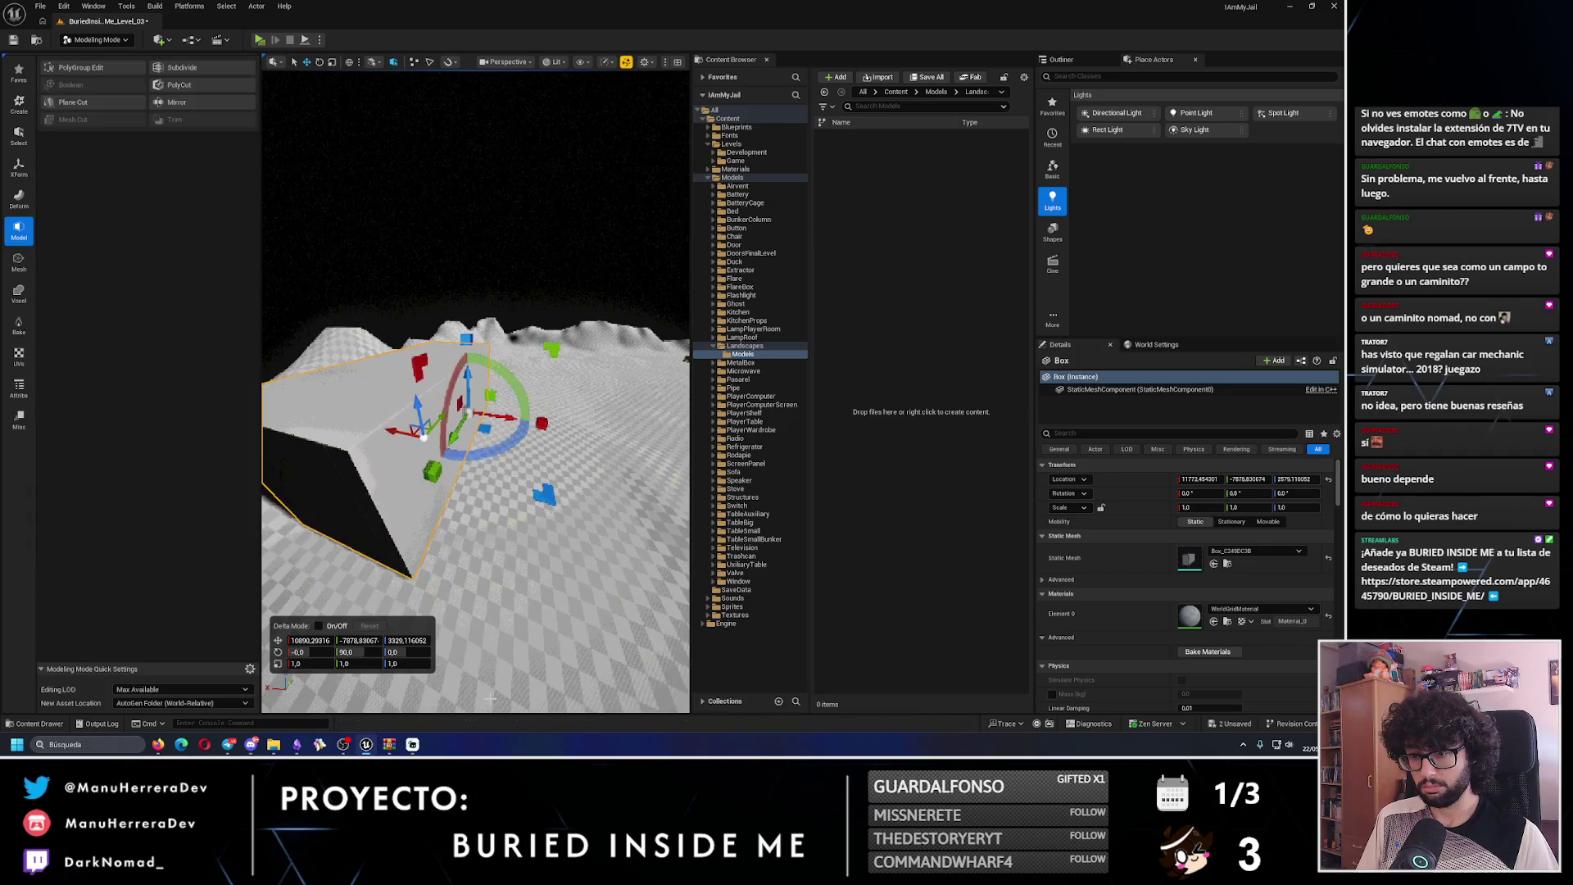
{"action": "mouse_move", "coordinate": [679, 343]}
{"action": "left_mouse_down"}
{"action": "mouse_move", "coordinate": [622, 361]}
{"action": "mouse_move", "coordinate": [454, 474]}
{"action": "left_mouse_up"}
{"action": "left_click", "coordinate": [95, 39]}
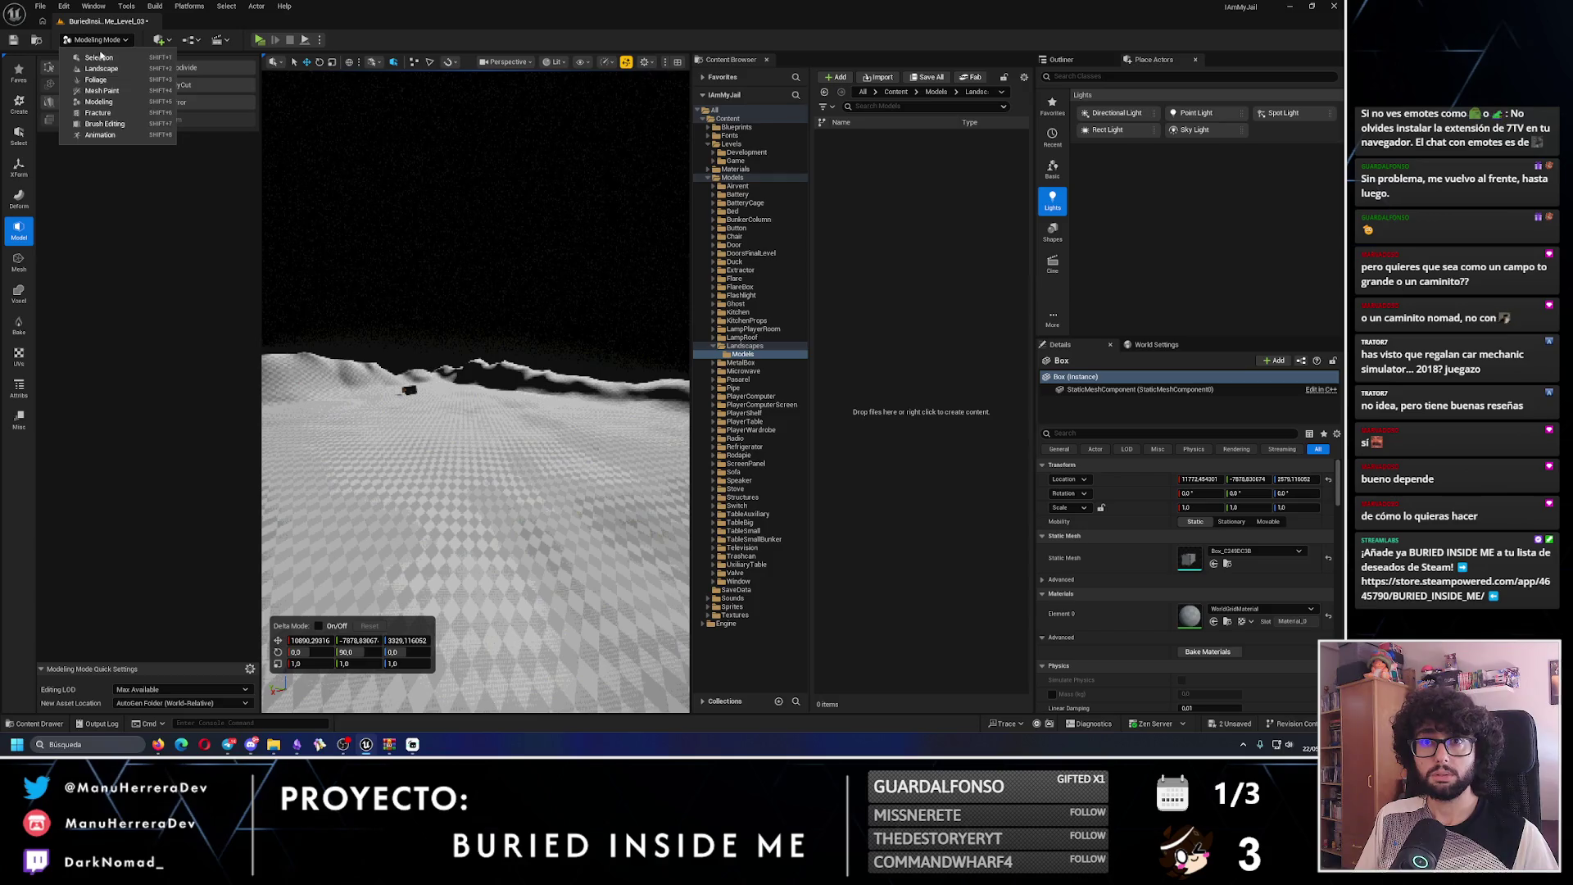
{"action": "left_click", "coordinate": [98, 57]}
{"action": "key", "text": "ctrl+s"}
{"action": "right_click", "coordinate": [467, 748]}
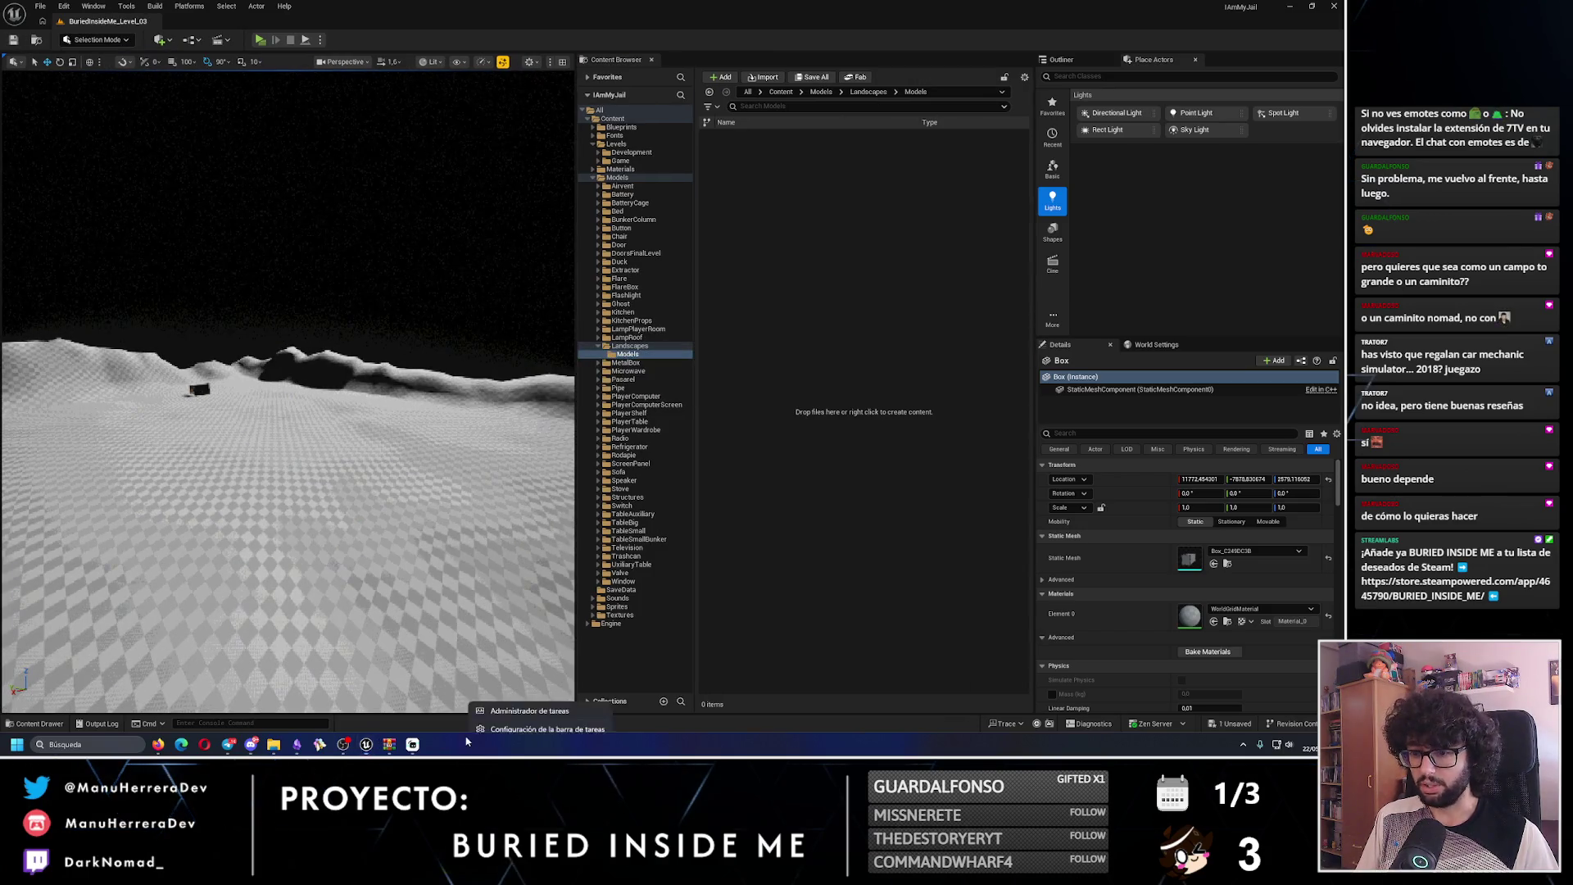
- Launch Task Manager and close the AAAAA.rar archive window
{"action": "left_click", "coordinate": [391, 747]}
{"action": "mouse_move", "coordinate": [390, 746]}
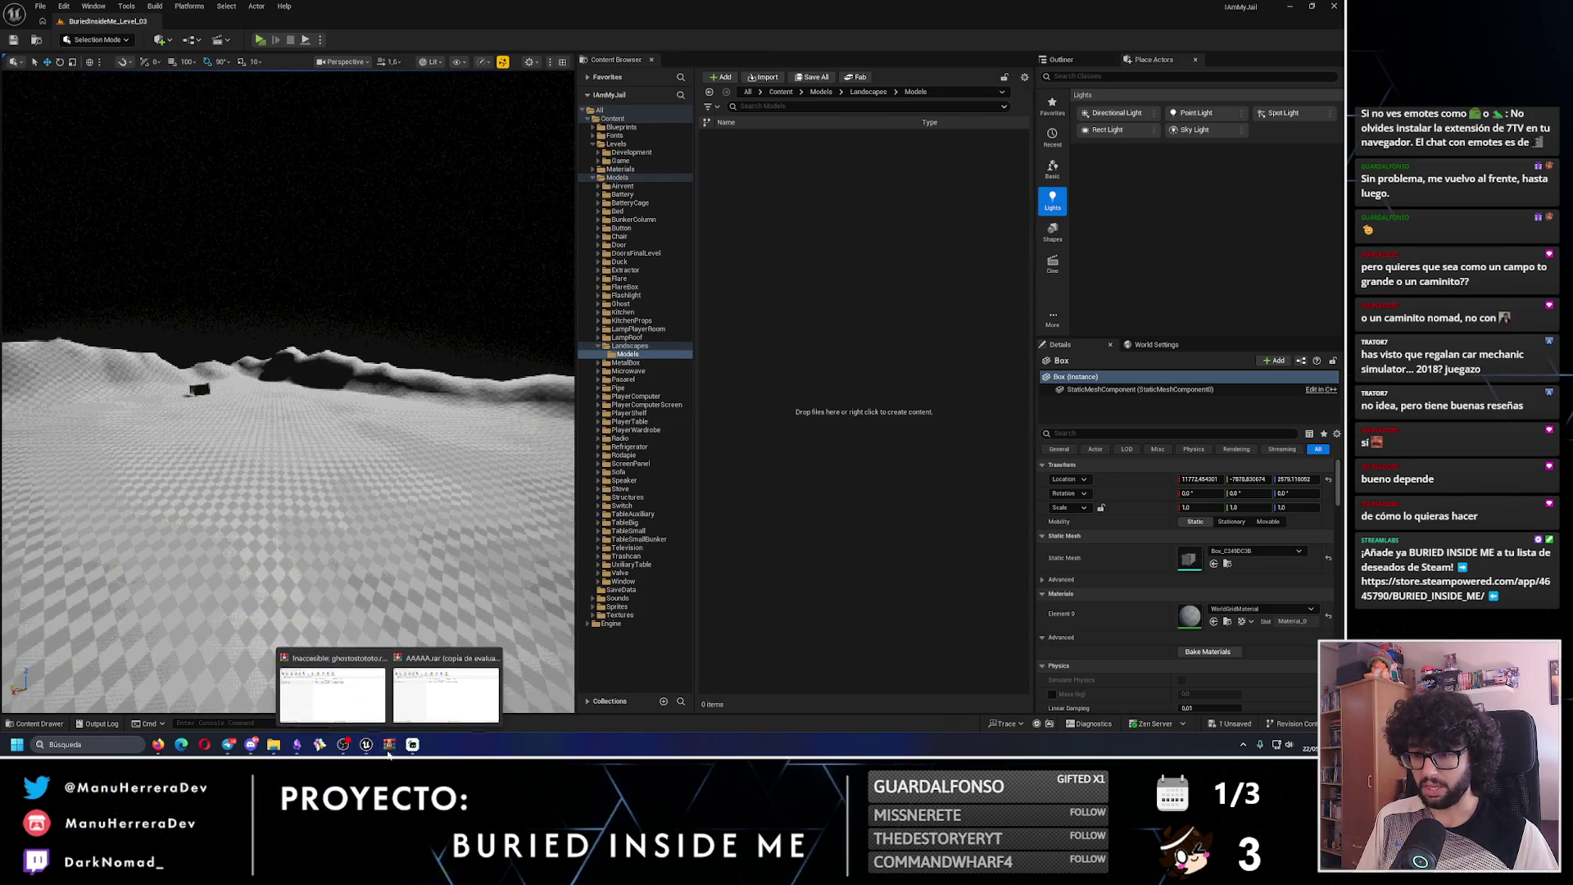
{"action": "left_click", "coordinate": [435, 656]}
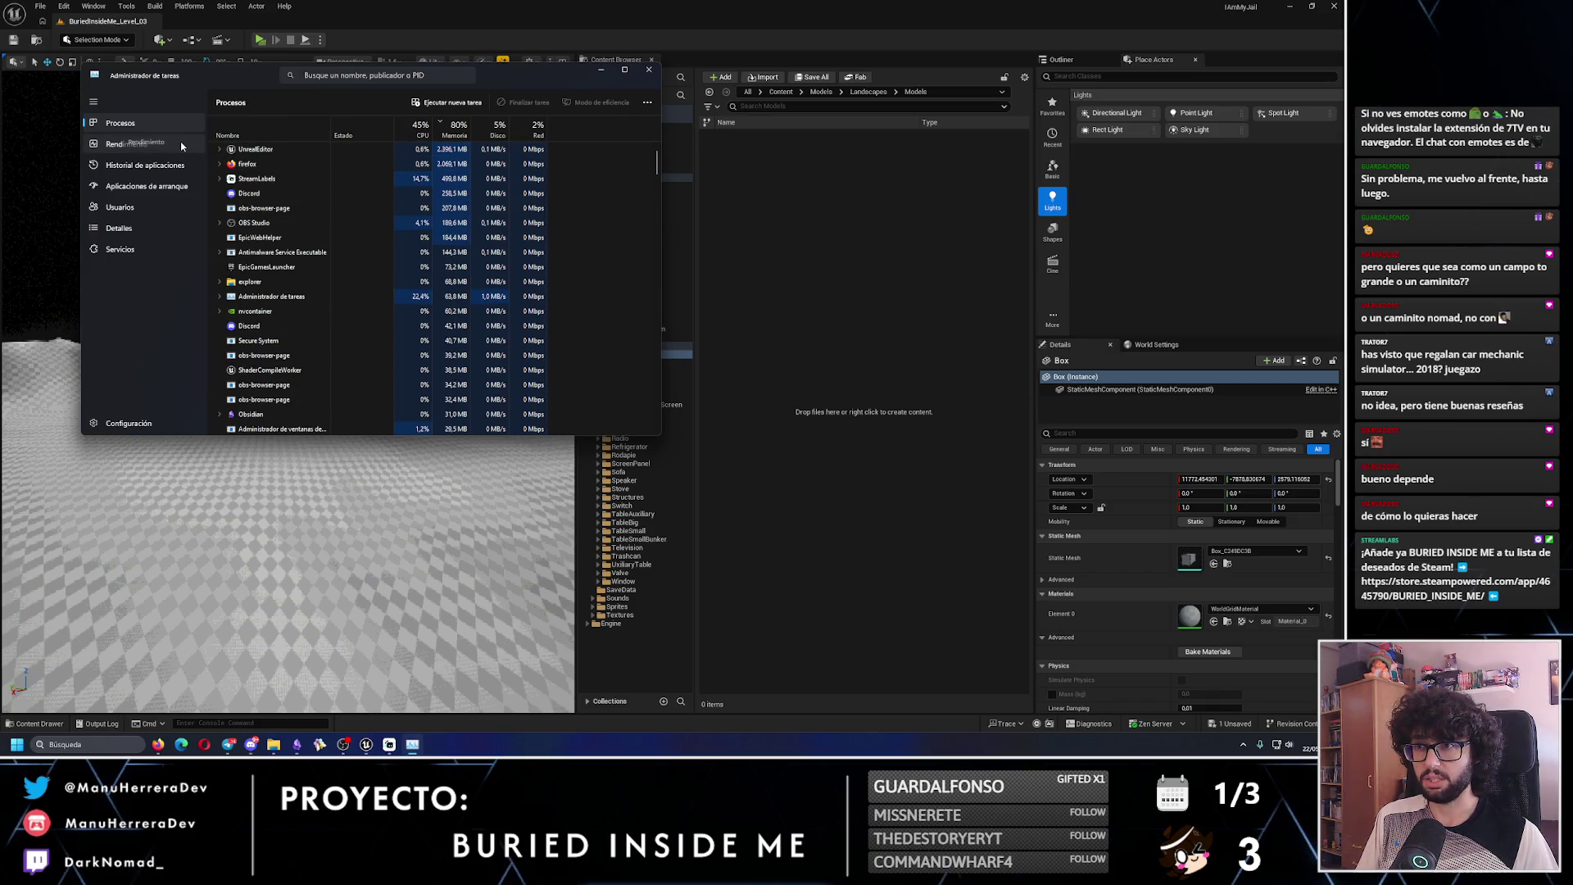
- Check GPU load on the Performance (Rendimiento) page, then close Task Manager
{"action": "left_click", "coordinate": [126, 143]}
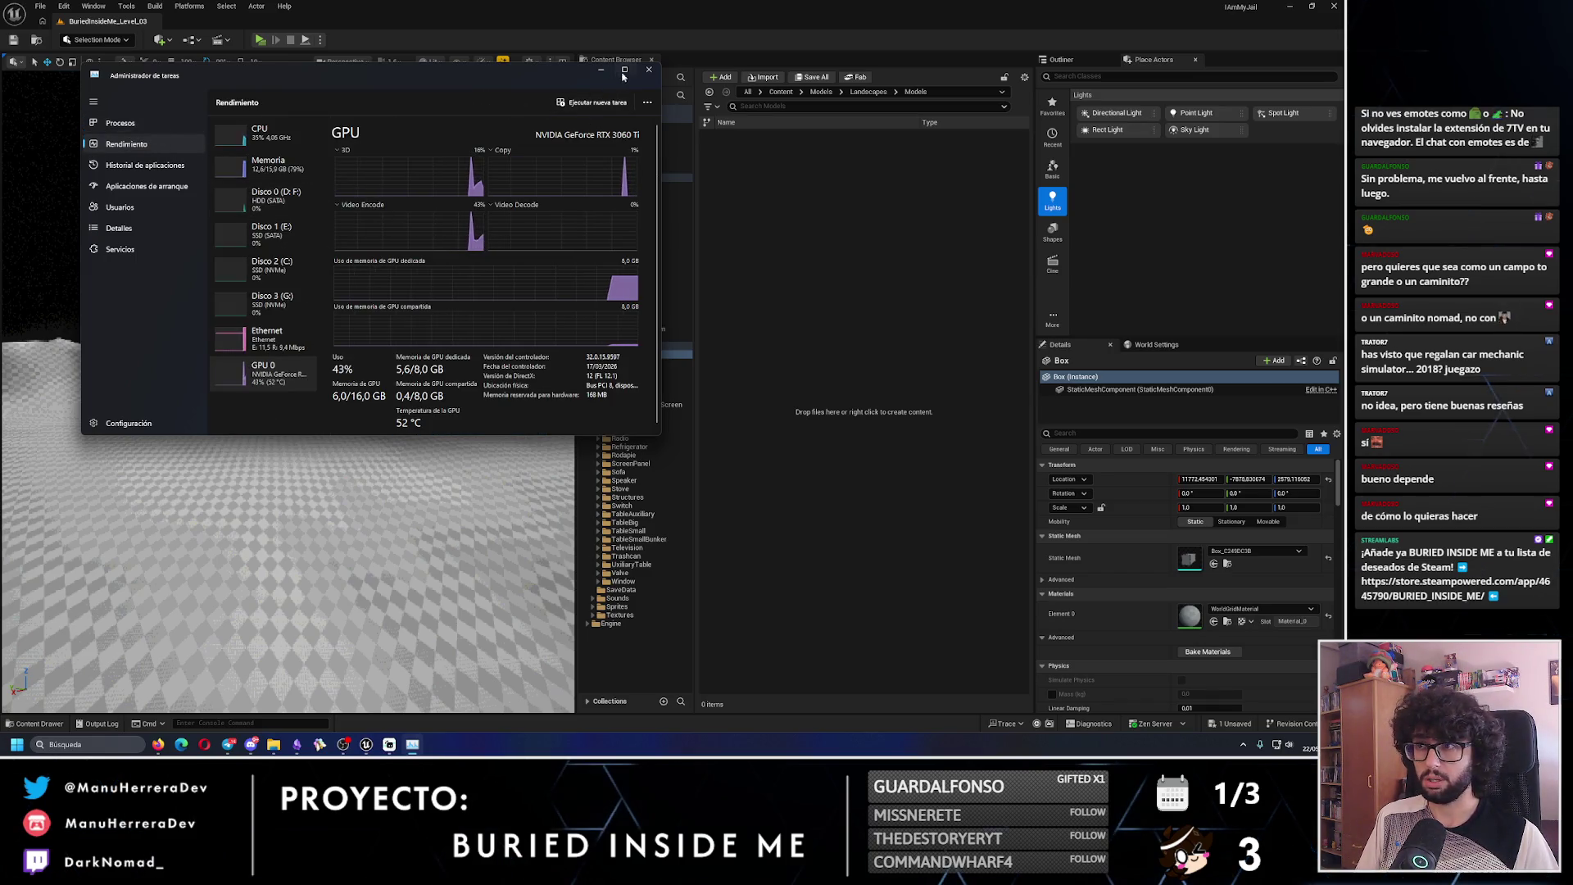
{"action": "left_click", "coordinate": [647, 72]}
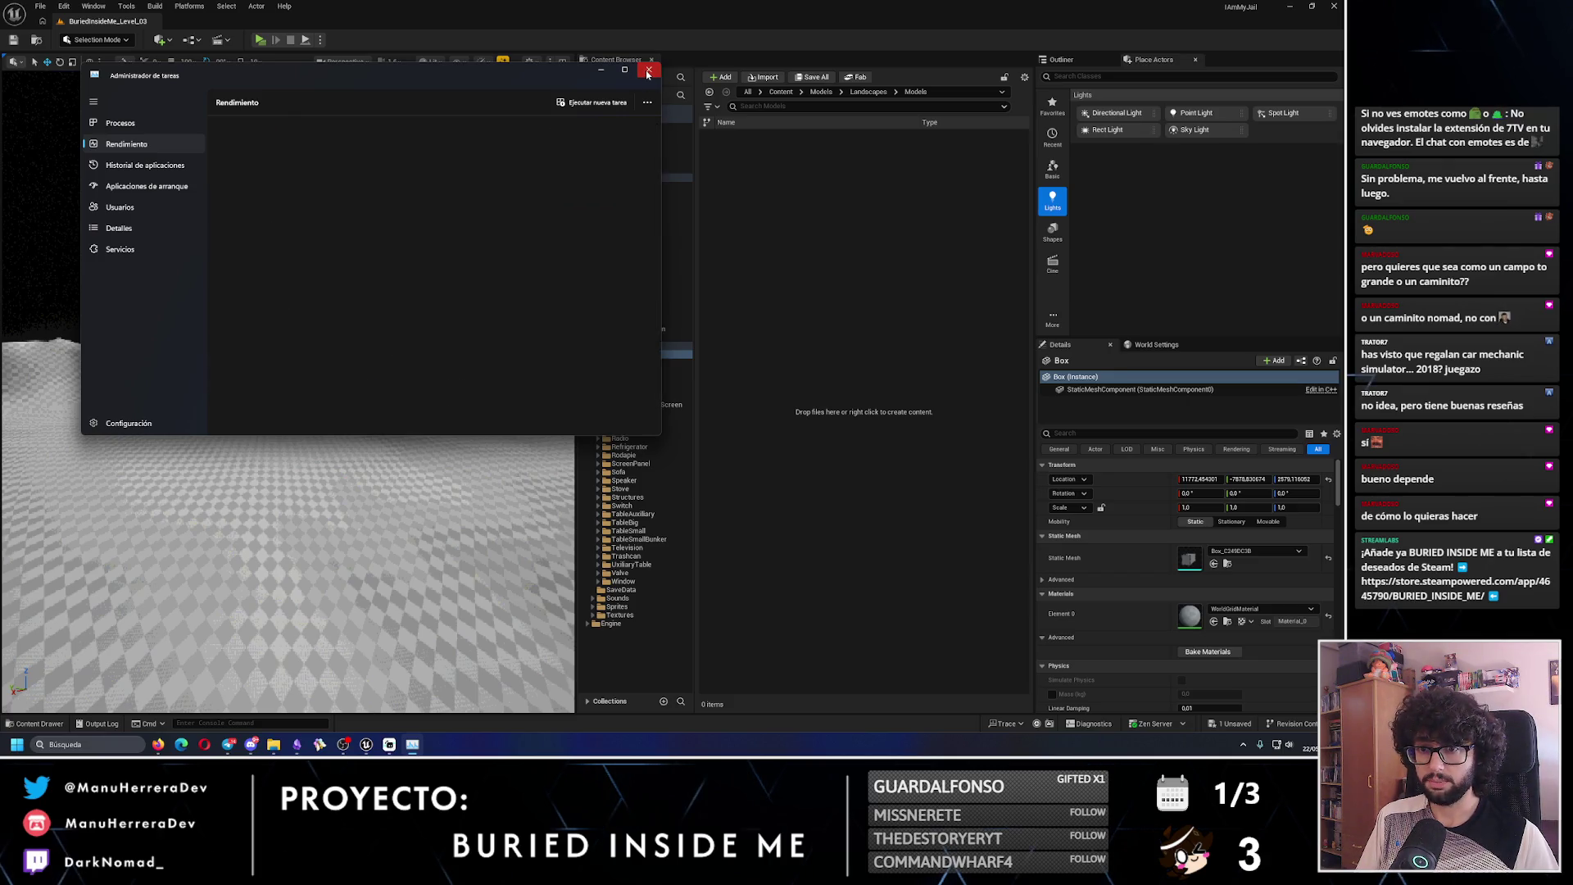
{"action": "key", "text": "Up"}
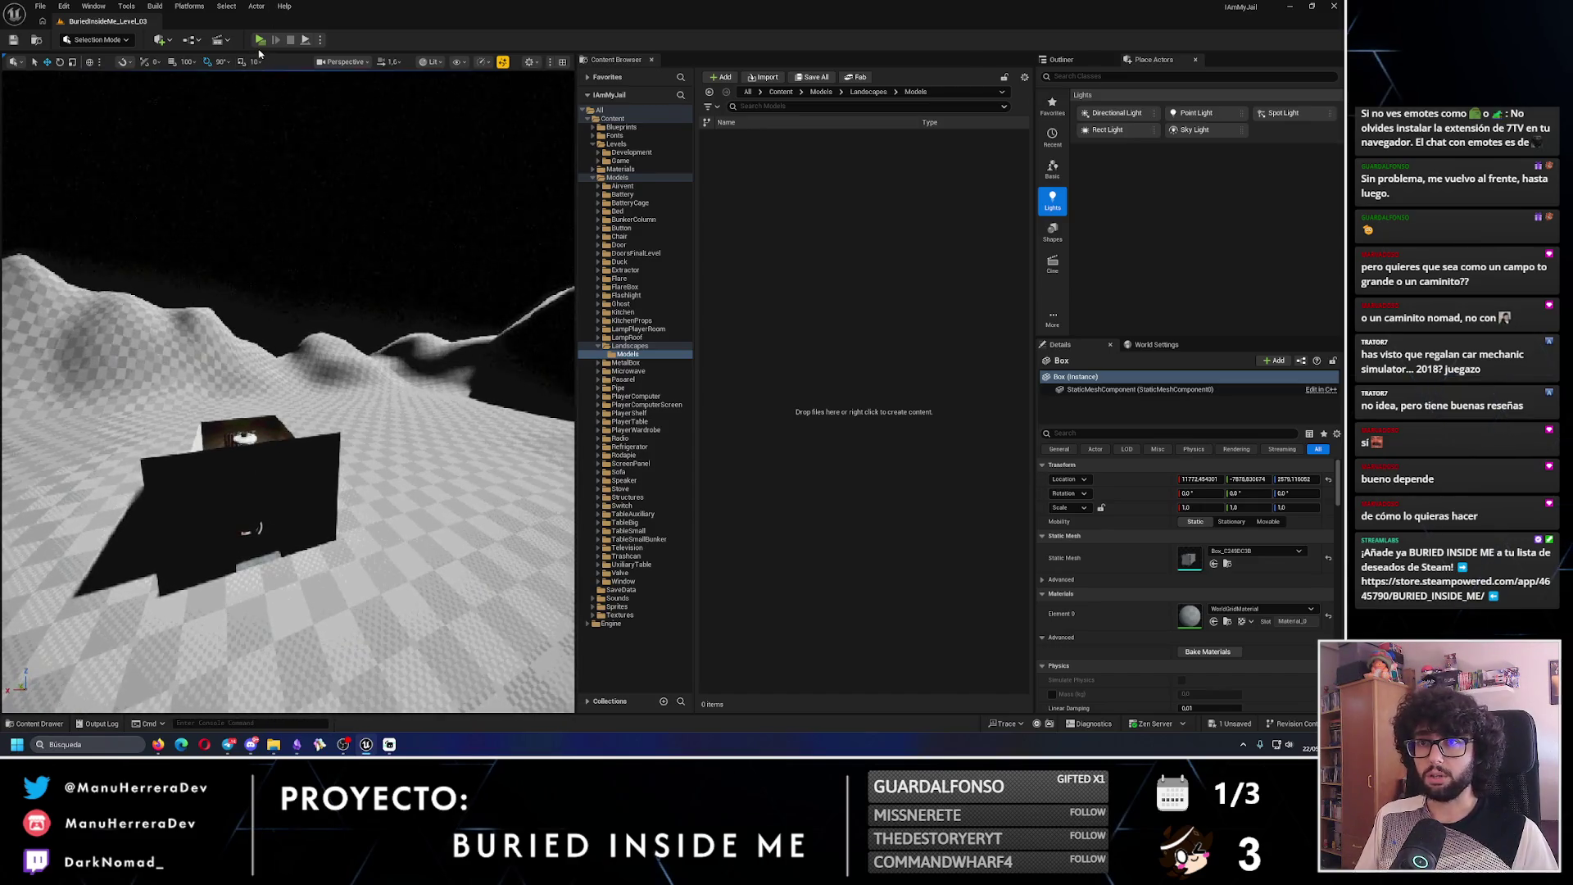
- Play-test the level around the bunker, stop it, and pan across the terrain
{"action": "key", "text": "alt+p"}
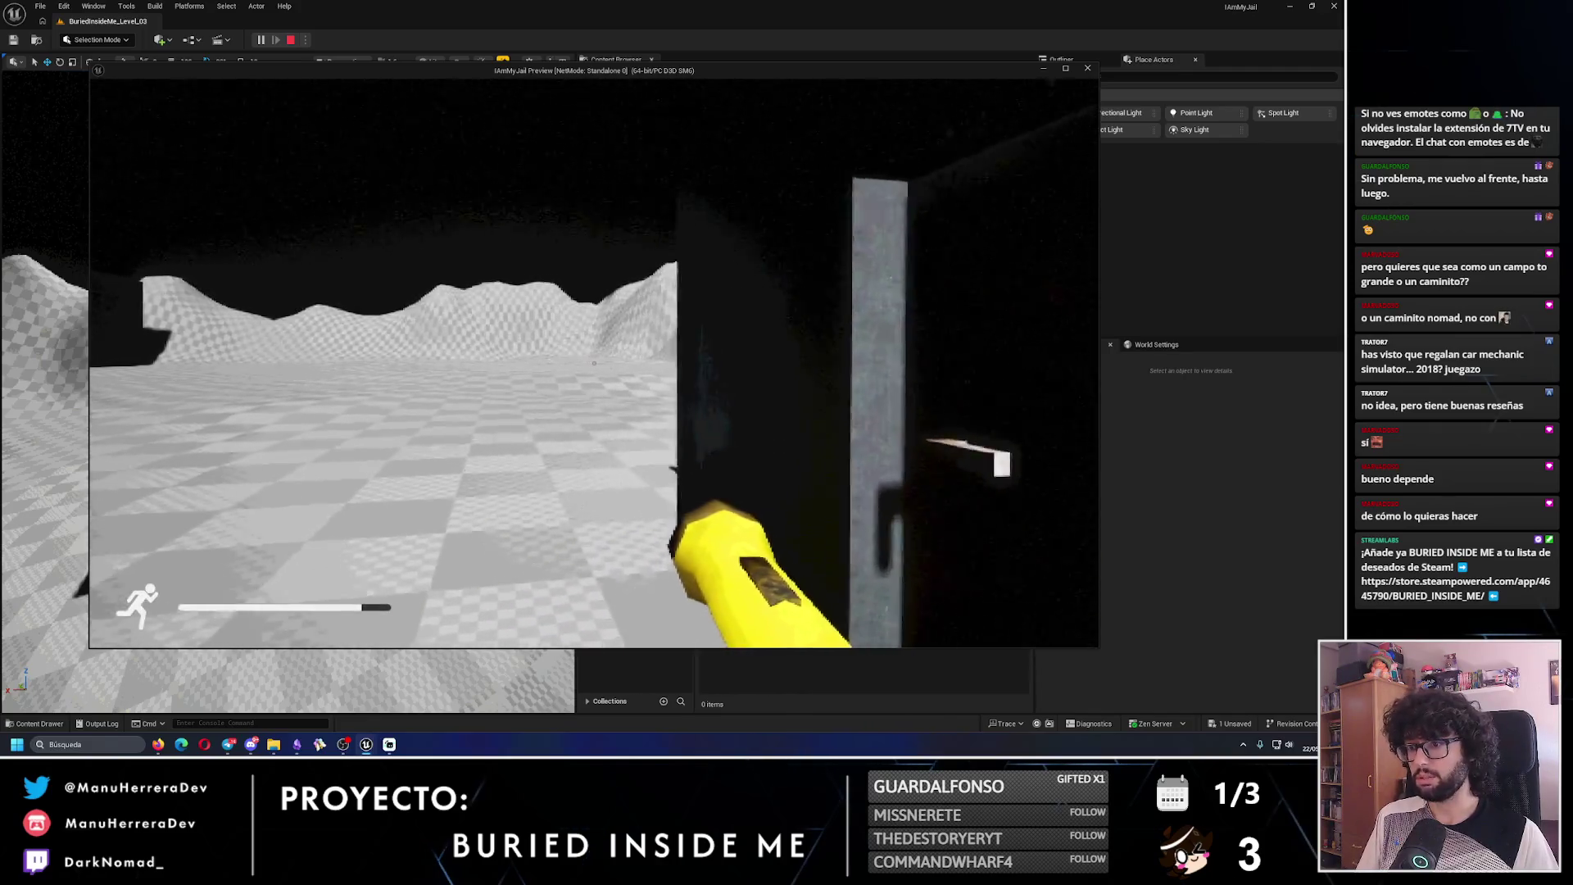
{"action": "key", "text": "Escape"}
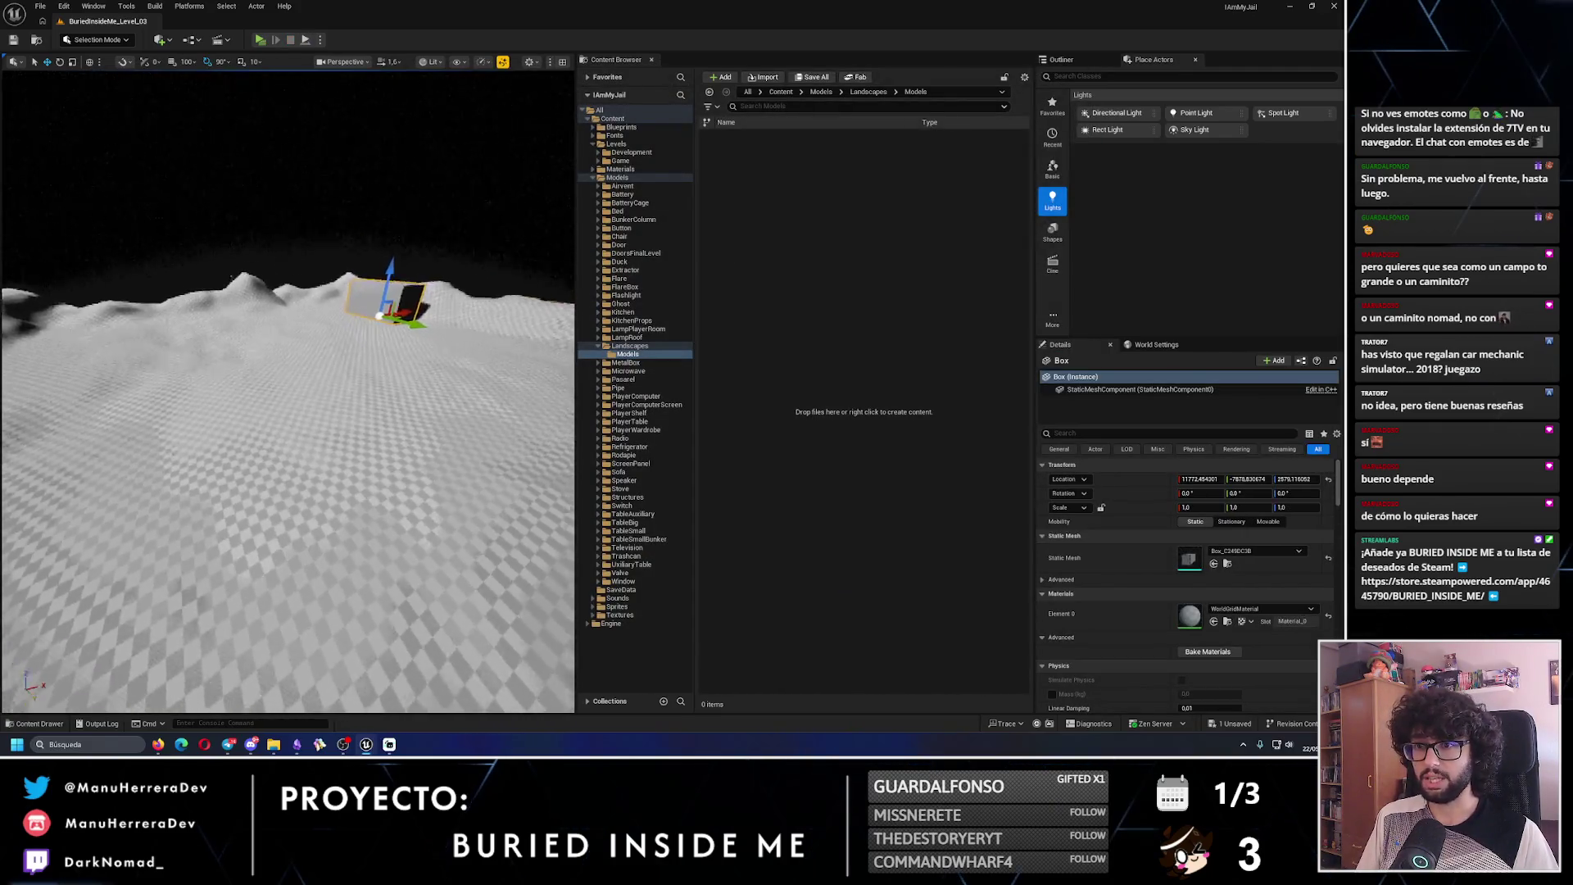
{"action": "left_click", "coordinate": [98, 39]}
{"action": "left_click", "coordinate": [117, 58]}
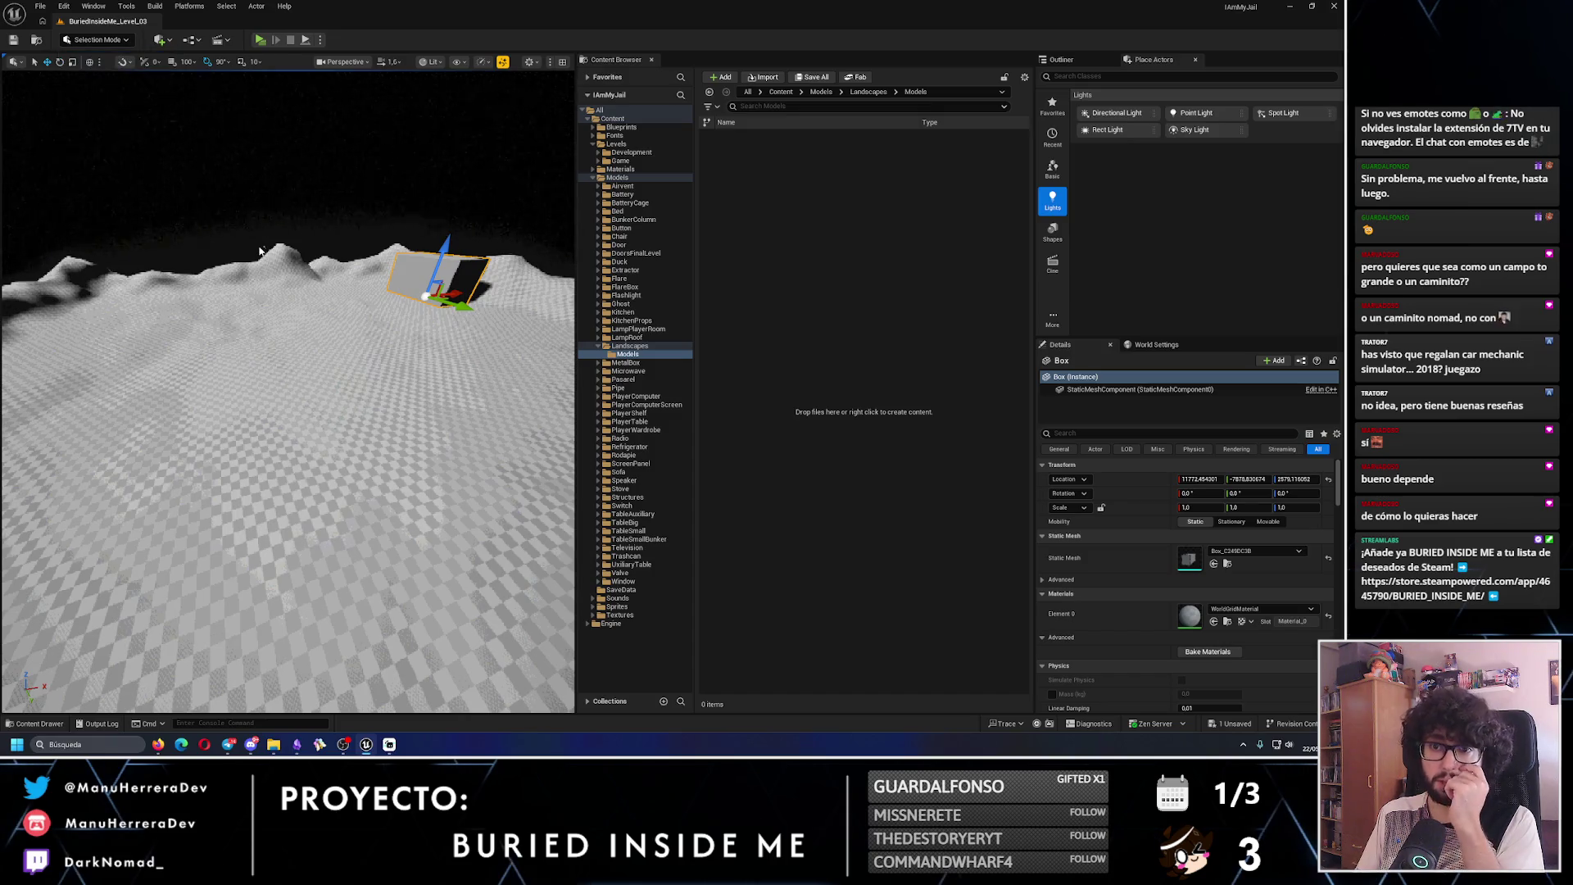
{"action": "left_click_drag", "start_coordinate": [206, 262], "coordinate": [81, 52]}
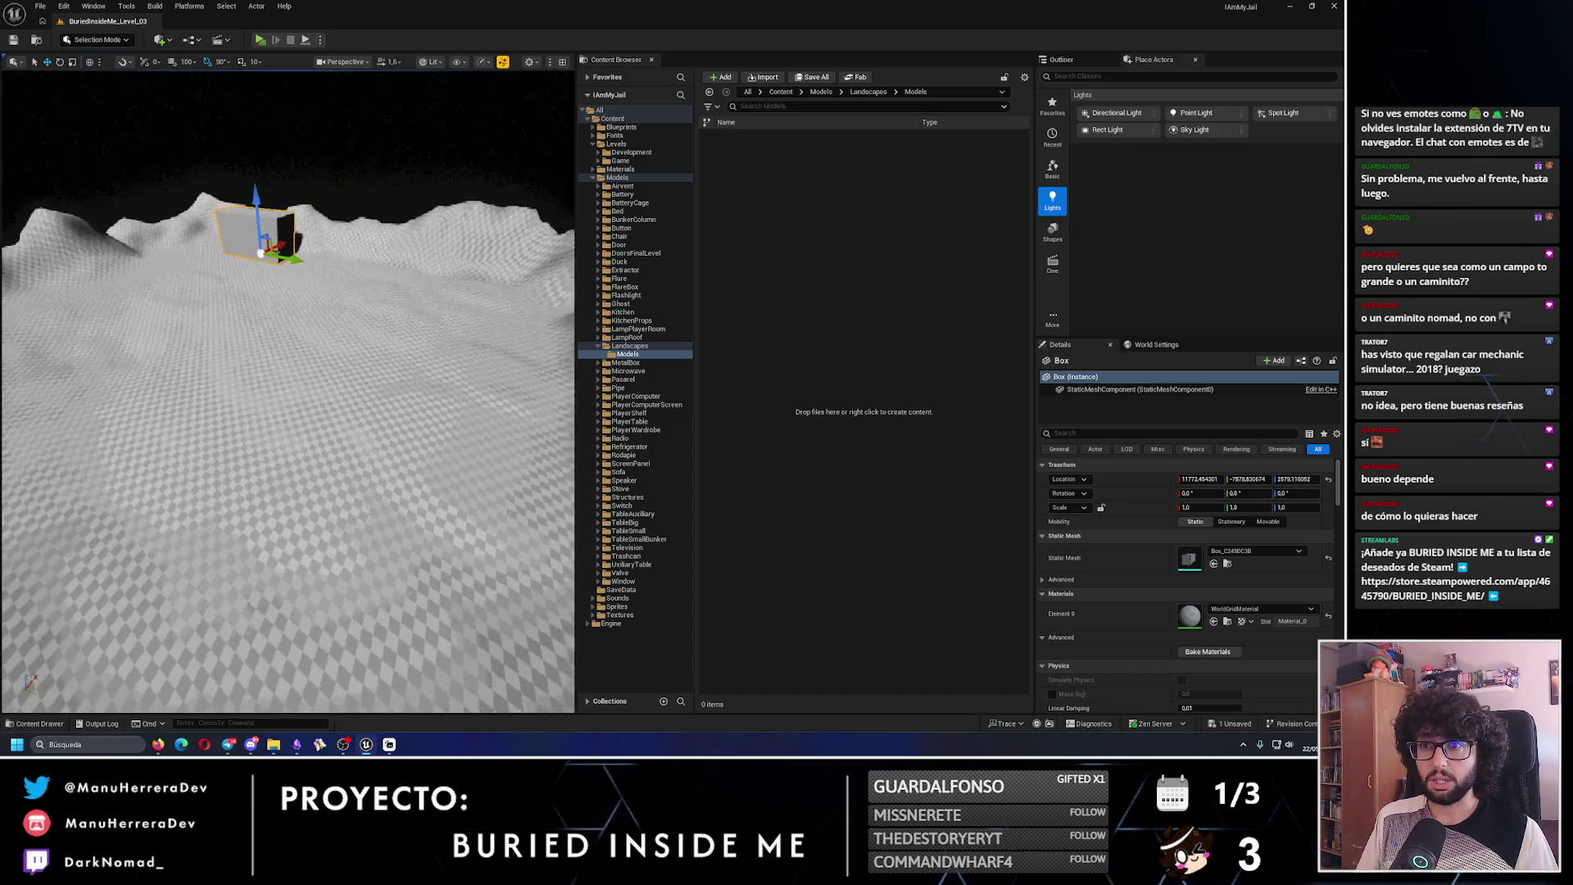
- Switch the editor to Modeling Mode and show its mesh tool set
{"action": "left_click", "coordinate": [99, 39]}
{"action": "left_click", "coordinate": [98, 101]}
{"action": "left_click", "coordinate": [19, 230]}
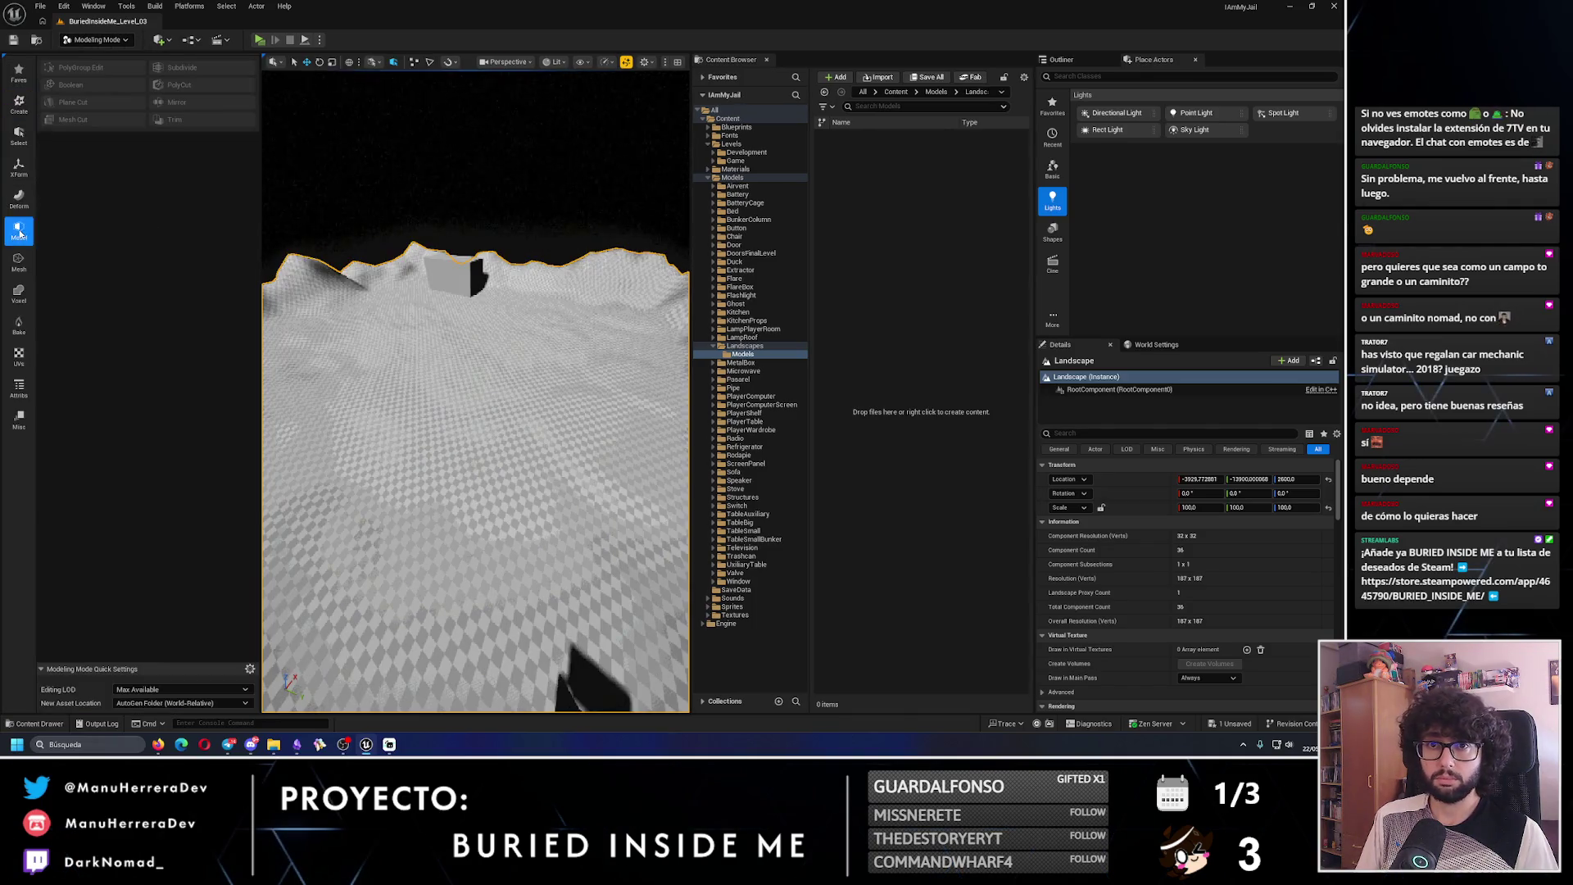
- In Landscape Mode, use the Sculpt tool to raise a rounded mound on the foreground terrain
{"action": "left_click", "coordinate": [97, 39]}
{"action": "left_click", "coordinate": [91, 68]}
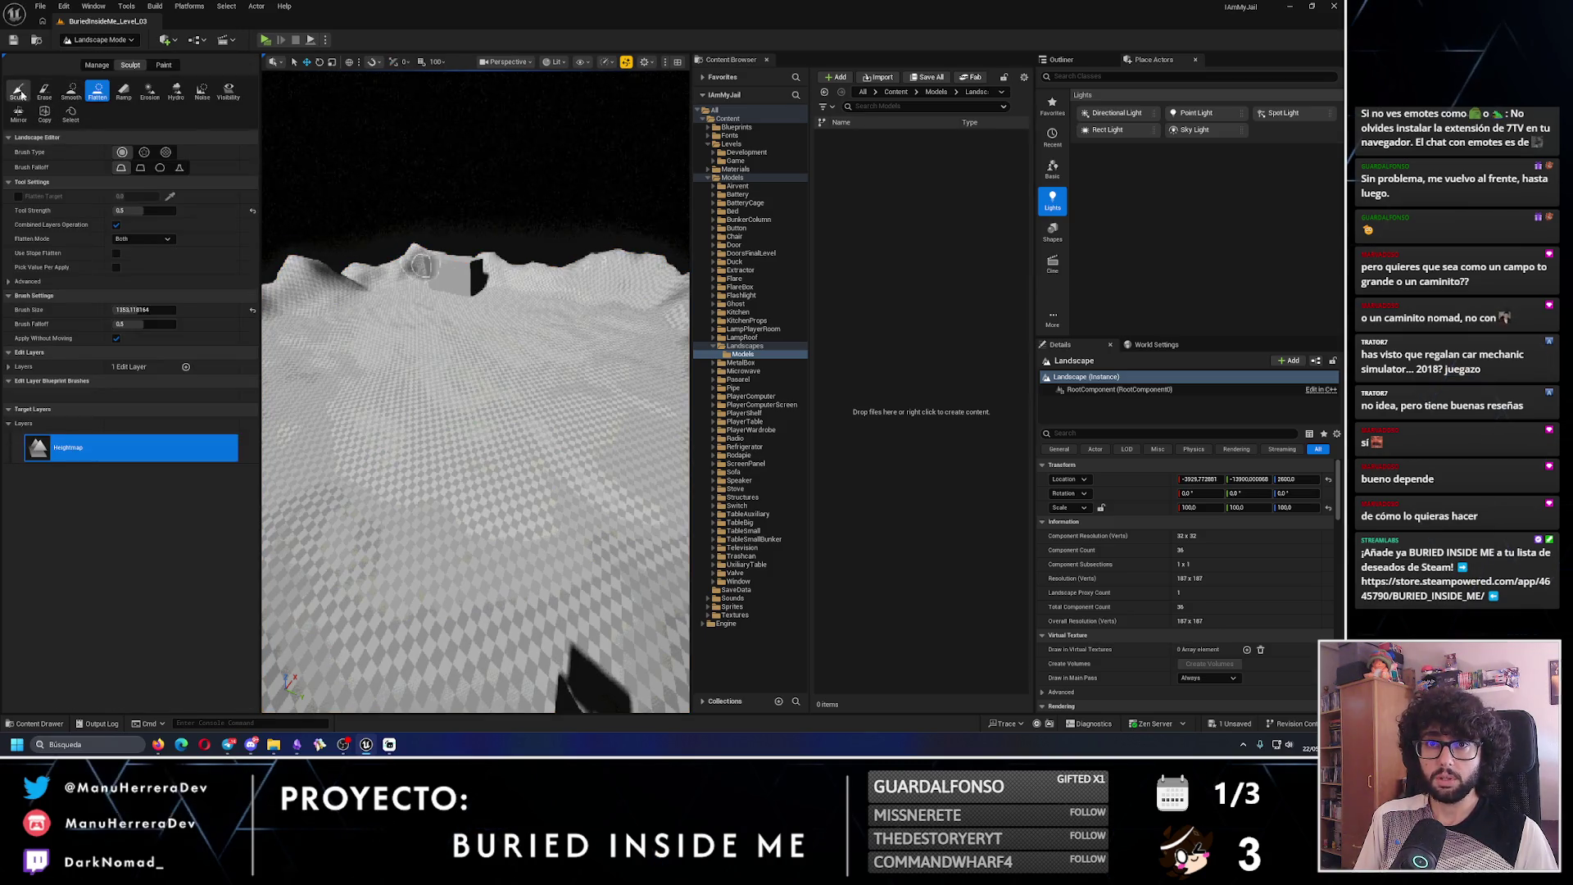
{"action": "left_click", "coordinate": [18, 91]}
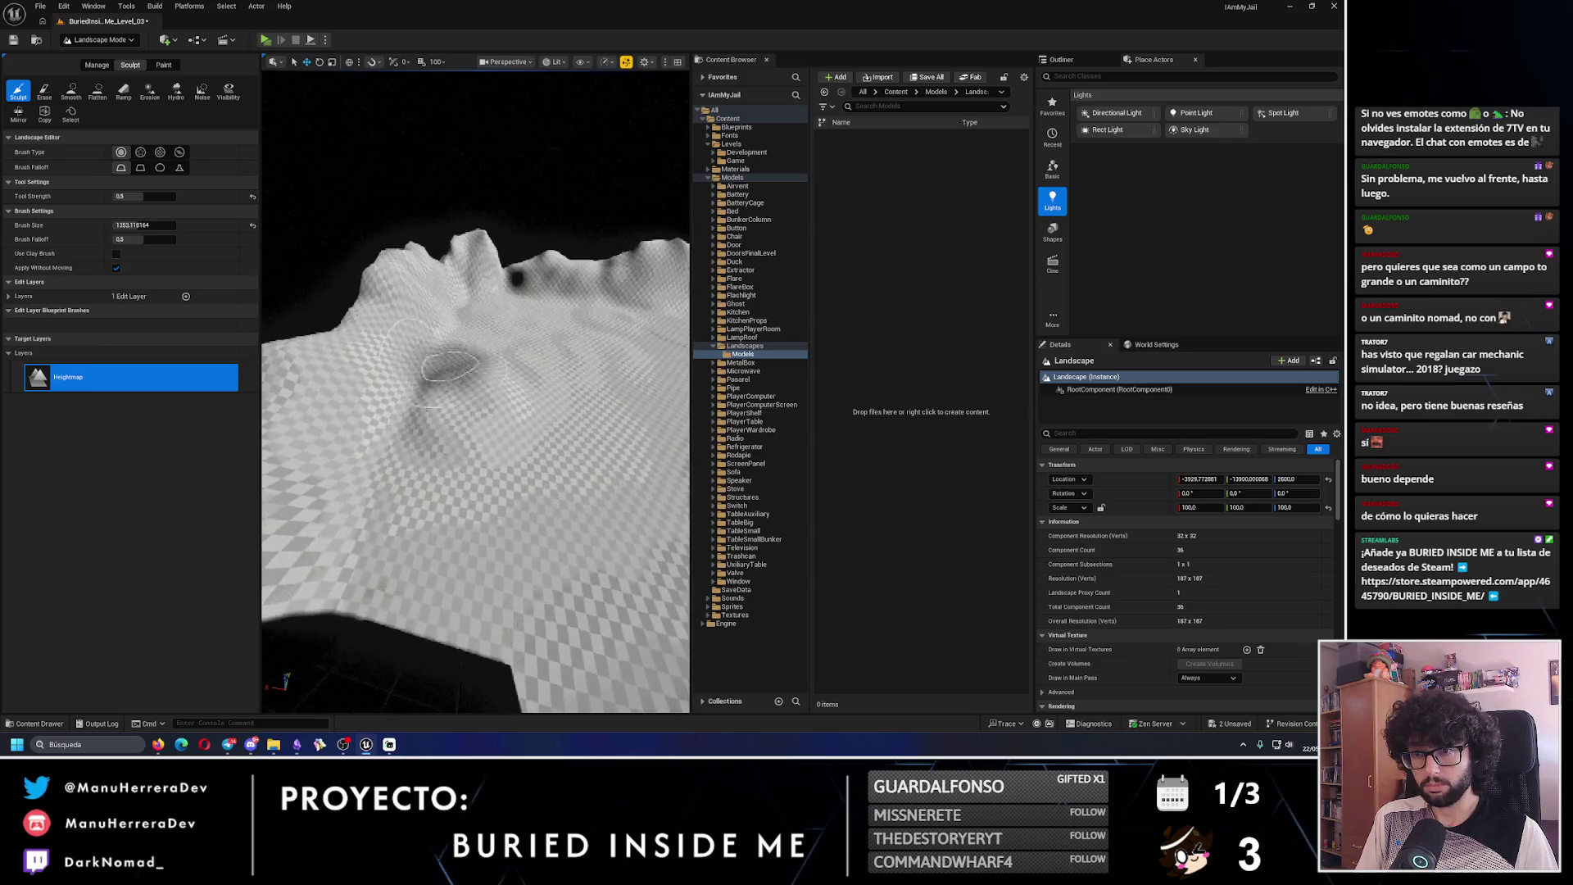
{"action": "left_click_drag", "start_coordinate": [441, 377], "coordinate": [551, 393]}
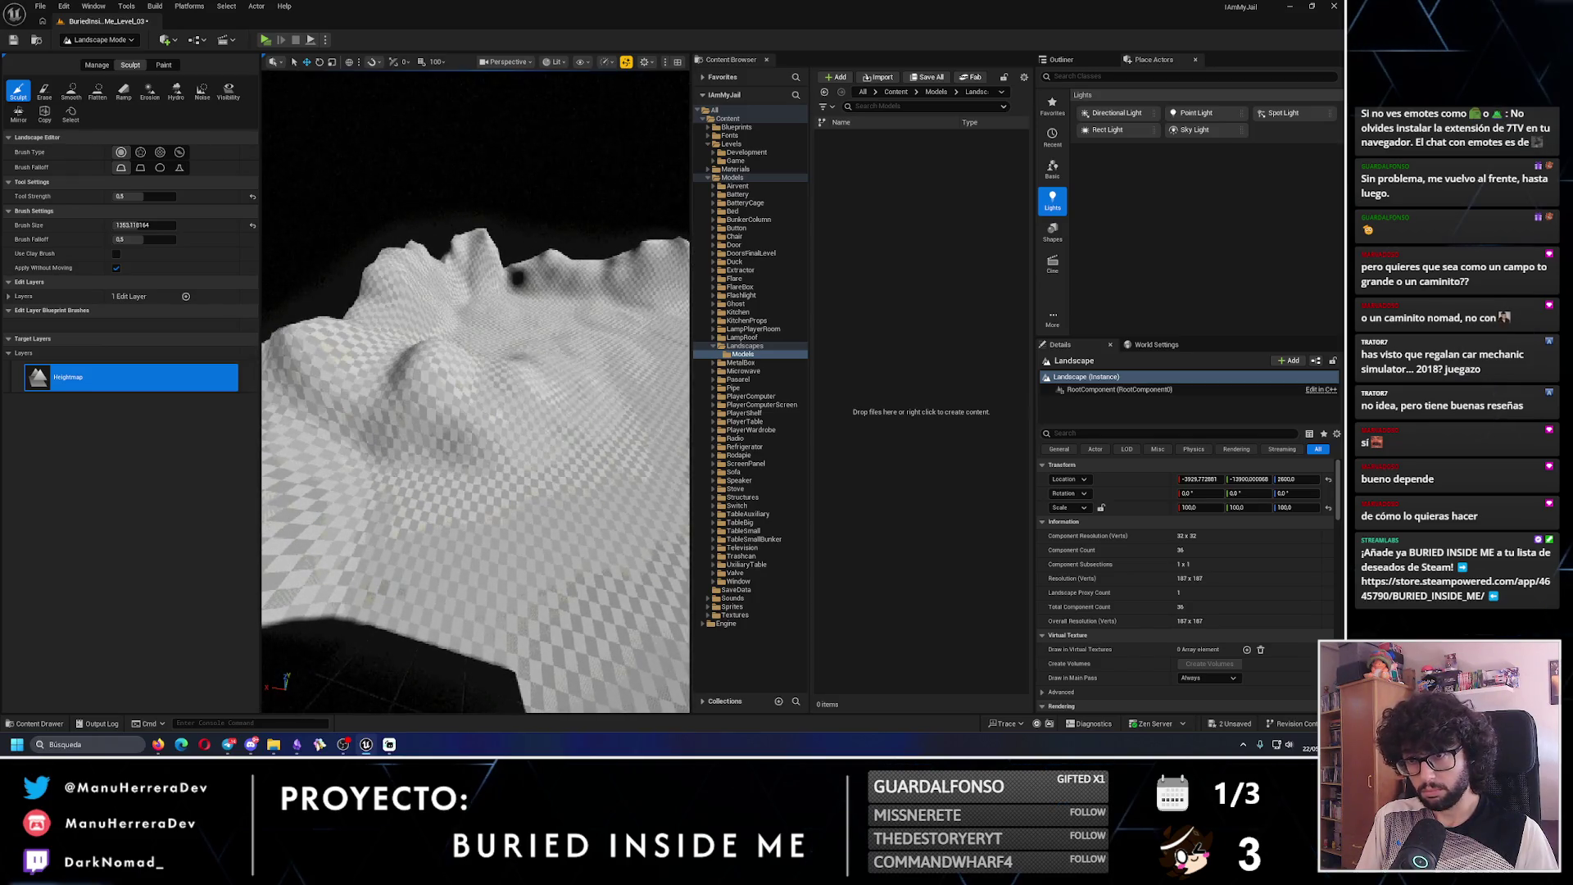
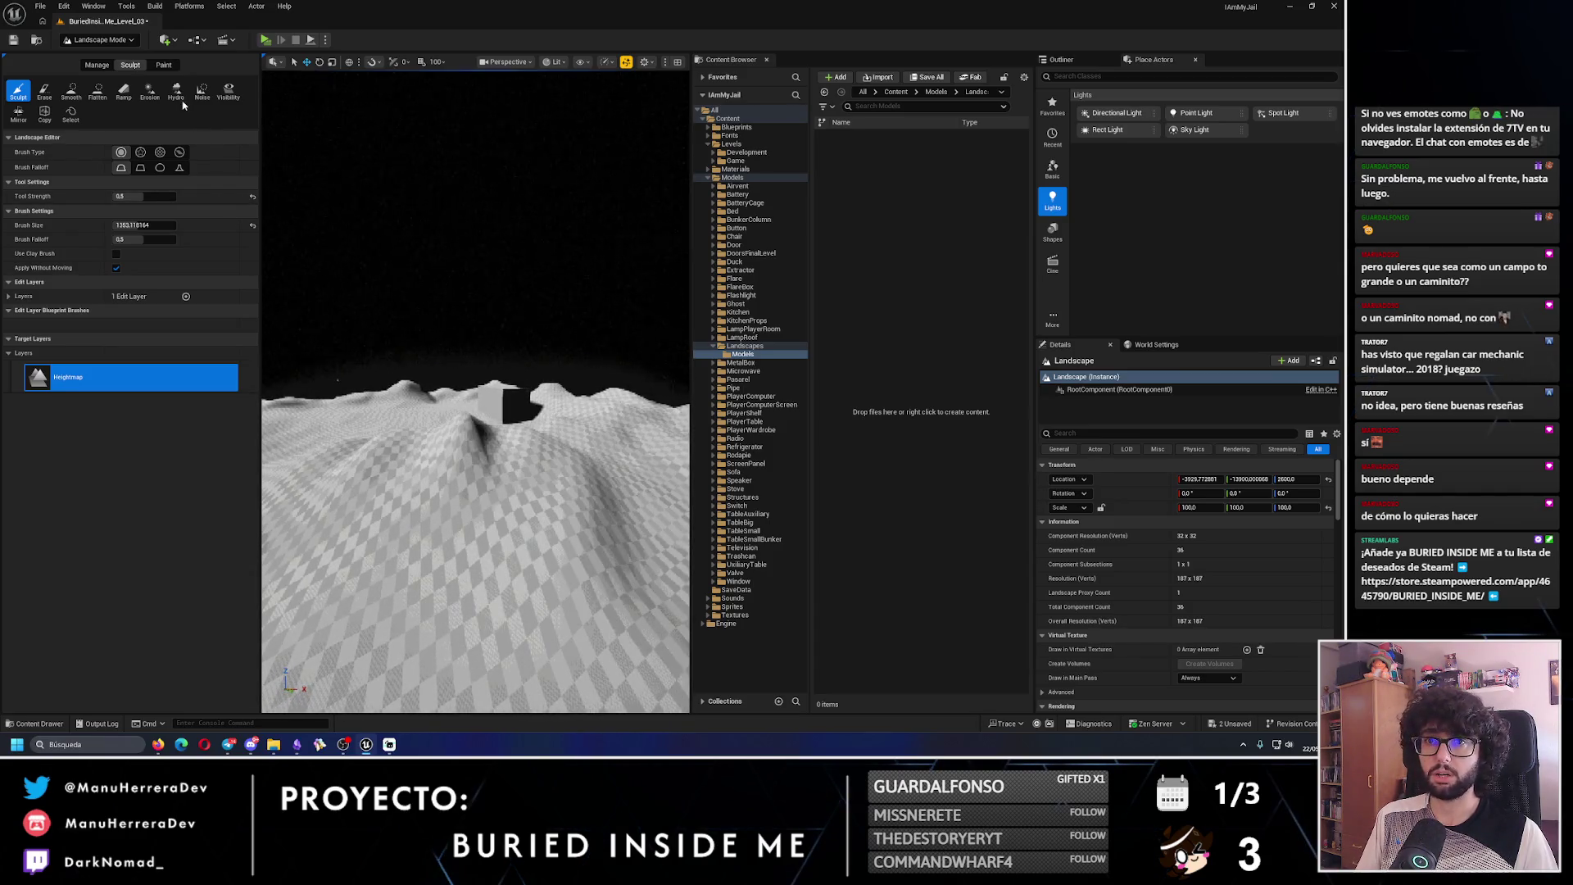
- Select the Noise sculpt tool and change its Brush Type from round to Pattern
{"action": "right_click", "coordinate": [459, 395]}
{"action": "key", "text": "Escape"}
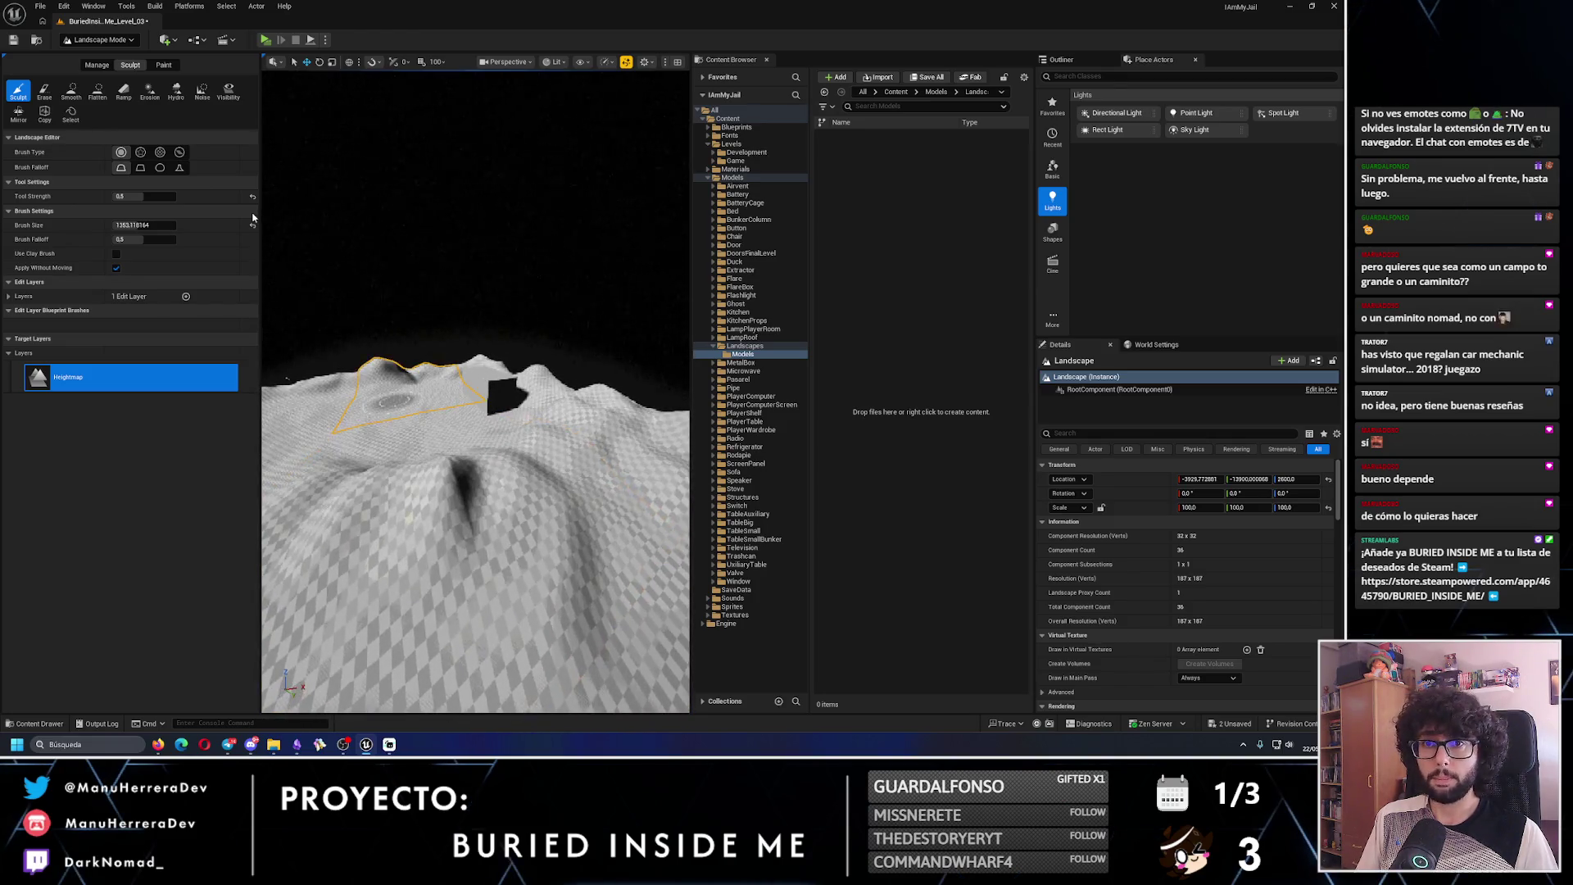
{"action": "left_click", "coordinate": [202, 91]}
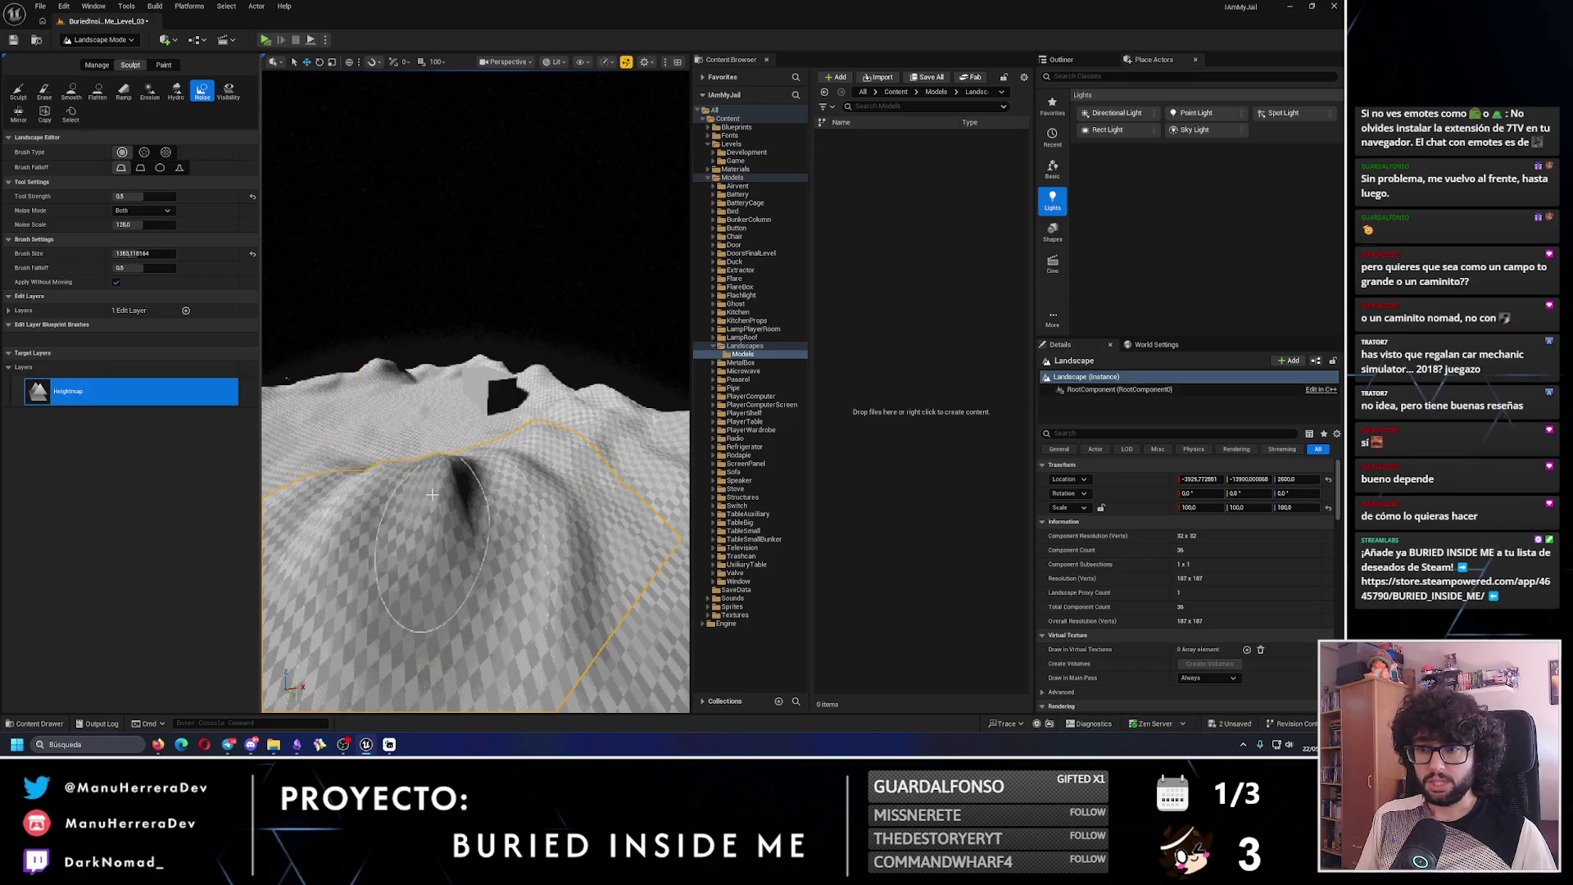
{"action": "left_click_drag", "start_coordinate": [491, 494], "coordinate": [364, 390]}
{"action": "left_click", "coordinate": [472, 440]}
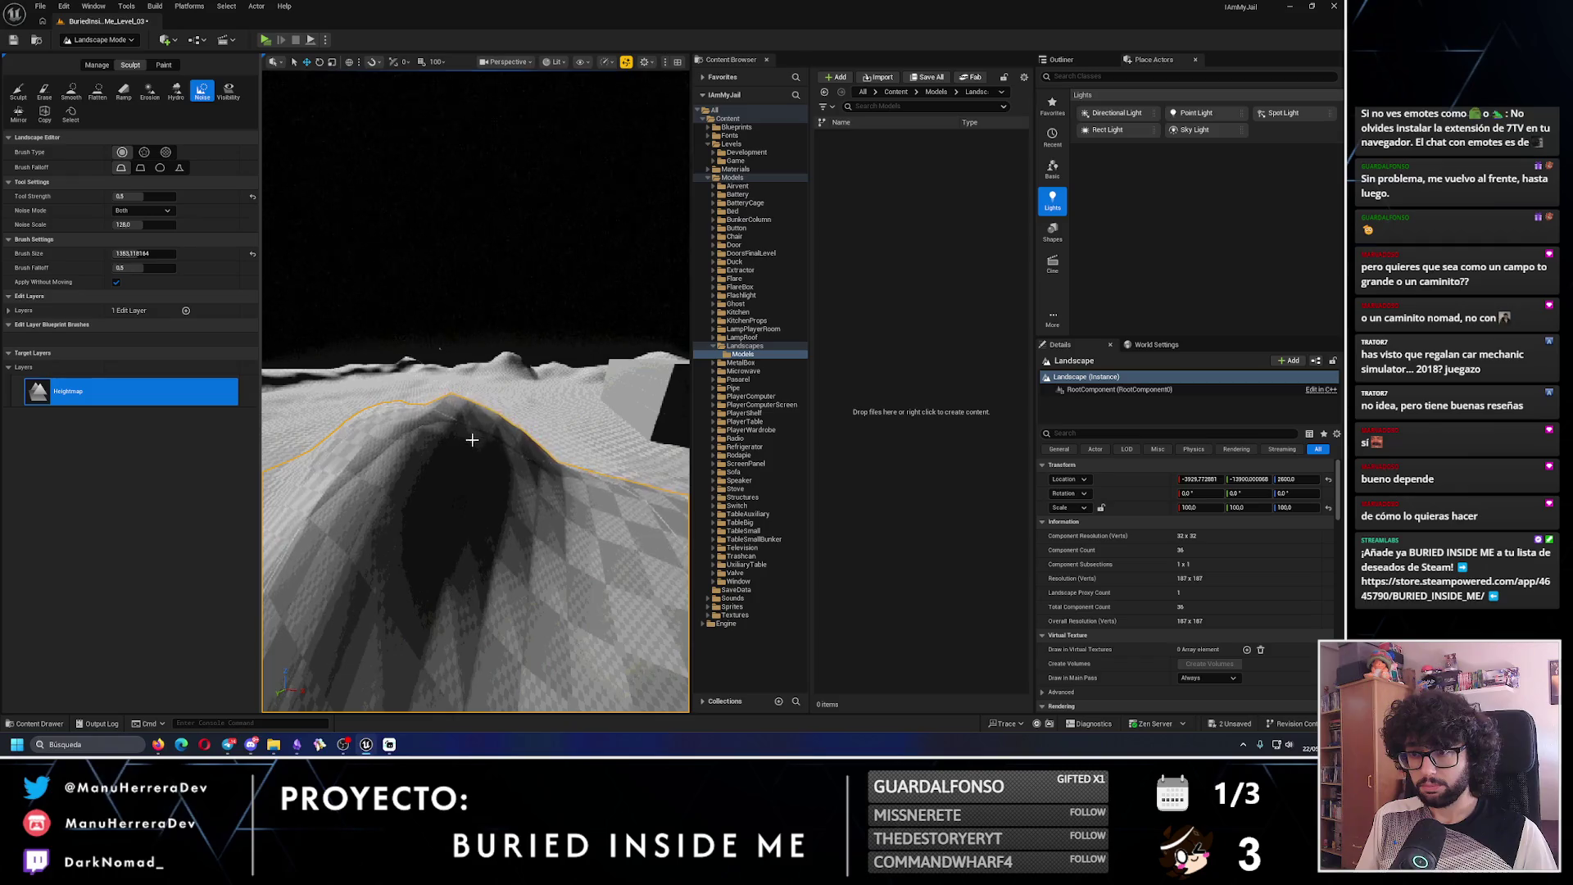
{"action": "scroll", "coordinate": [445, 489], "scroll_direction": "up", "scroll_amount": 5}
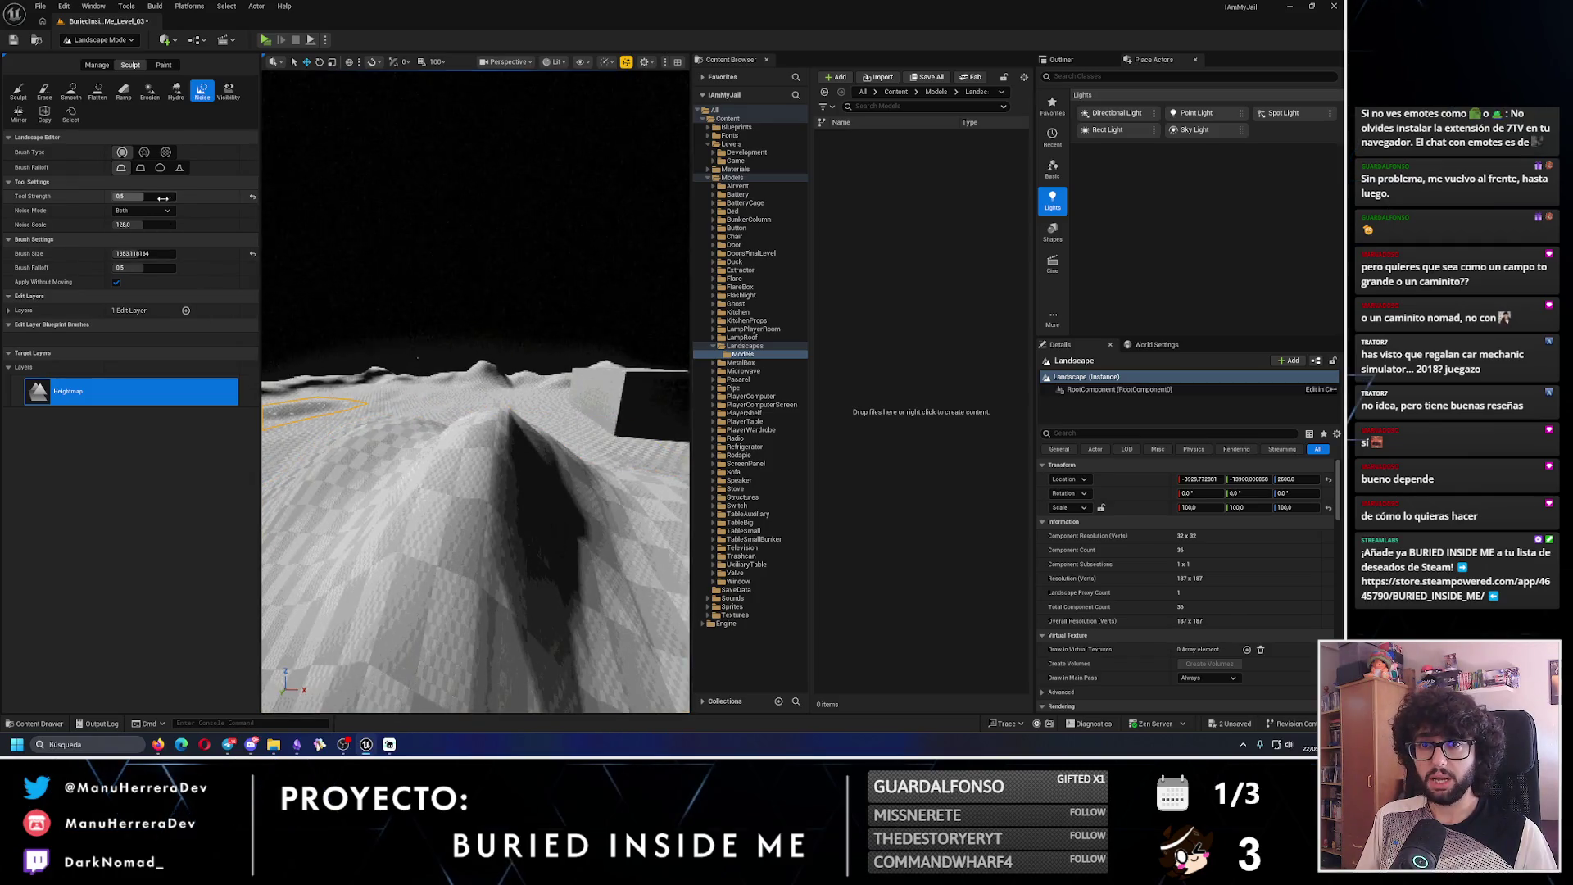
{"action": "left_click", "coordinate": [166, 152]}
{"action": "mouse_move", "coordinate": [359, 434]}
{"action": "left_mouse_down"}
{"action": "mouse_move", "coordinate": [492, 428]}
{"action": "mouse_move", "coordinate": [496, 414]}
{"action": "mouse_move", "coordinate": [332, 398]}
{"action": "mouse_move", "coordinate": [326, 418]}
{"action": "mouse_move", "coordinate": [288, 392]}
{"action": "left_mouse_up"}
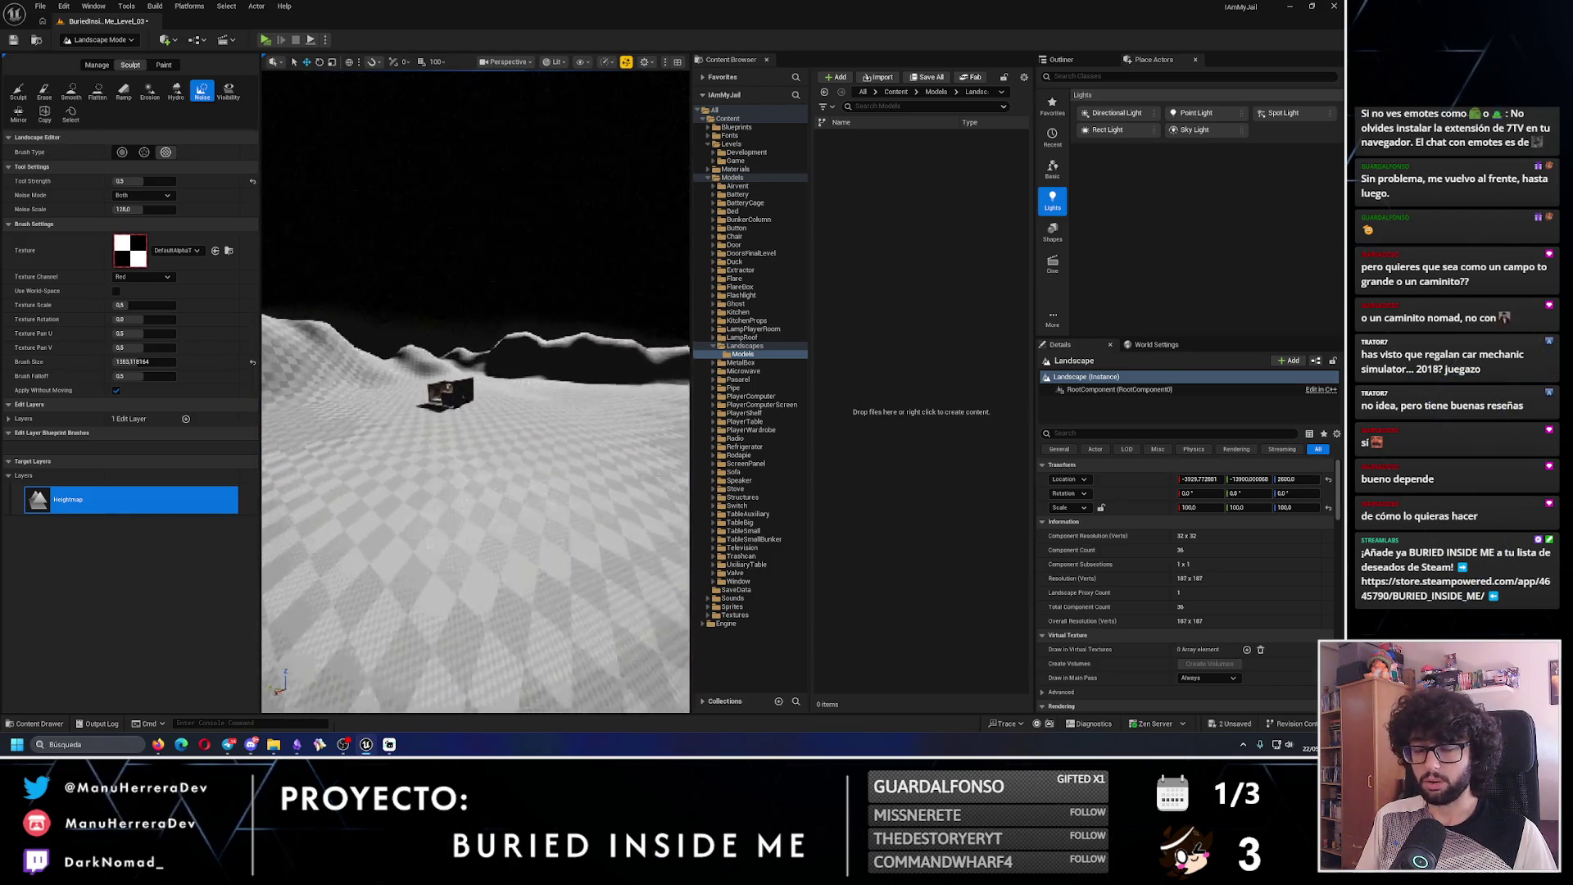
- Undo the last noise stroke on the hilly terrain
{"action": "left_click_drag", "start_coordinate": [289, 391], "coordinate": [285, 380]}
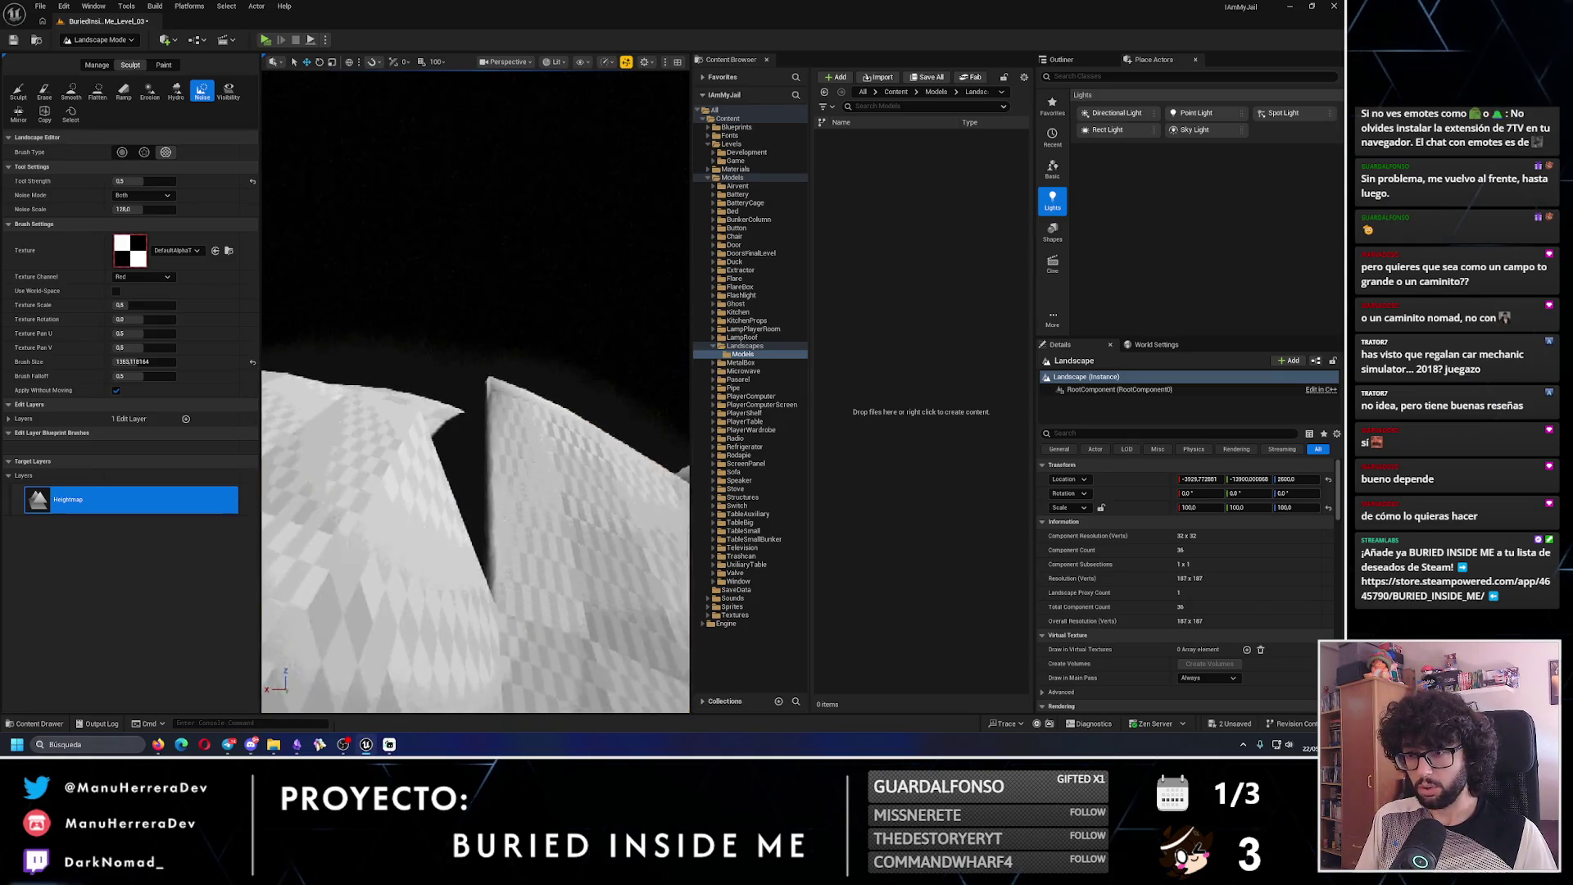
{"action": "left_click_drag", "start_coordinate": [284, 380], "coordinate": [283, 378]}
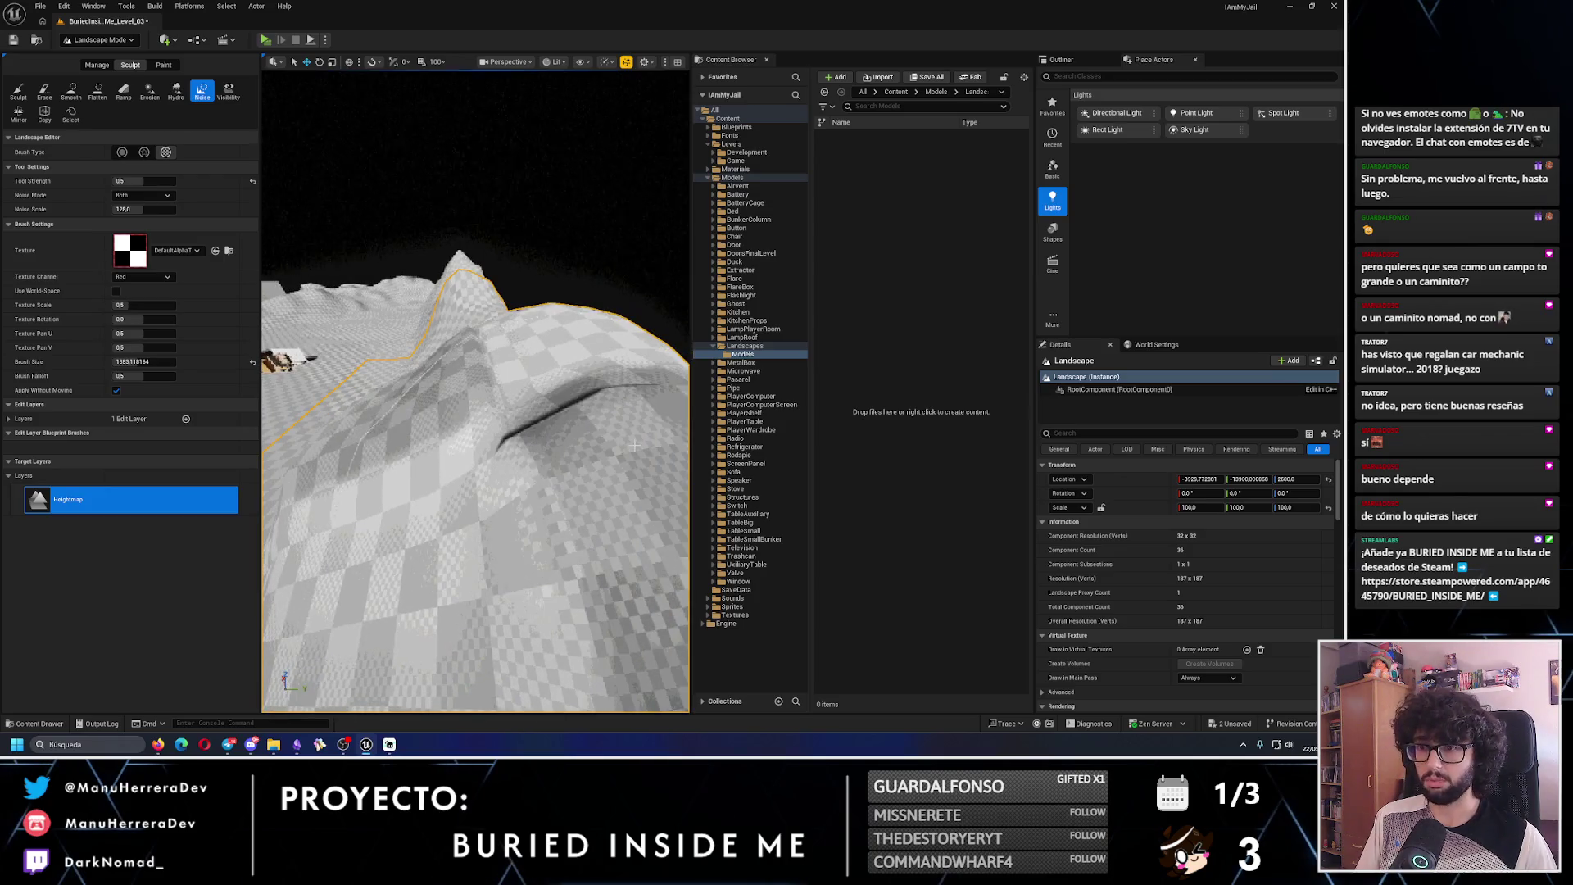
{"action": "key", "text": "ctrl+z"}
- Set Brush Type back to Circle and paint noise over the bulge into a large mound
{"action": "scroll", "coordinate": [503, 373], "scroll_direction": "down", "scroll_amount": 3}
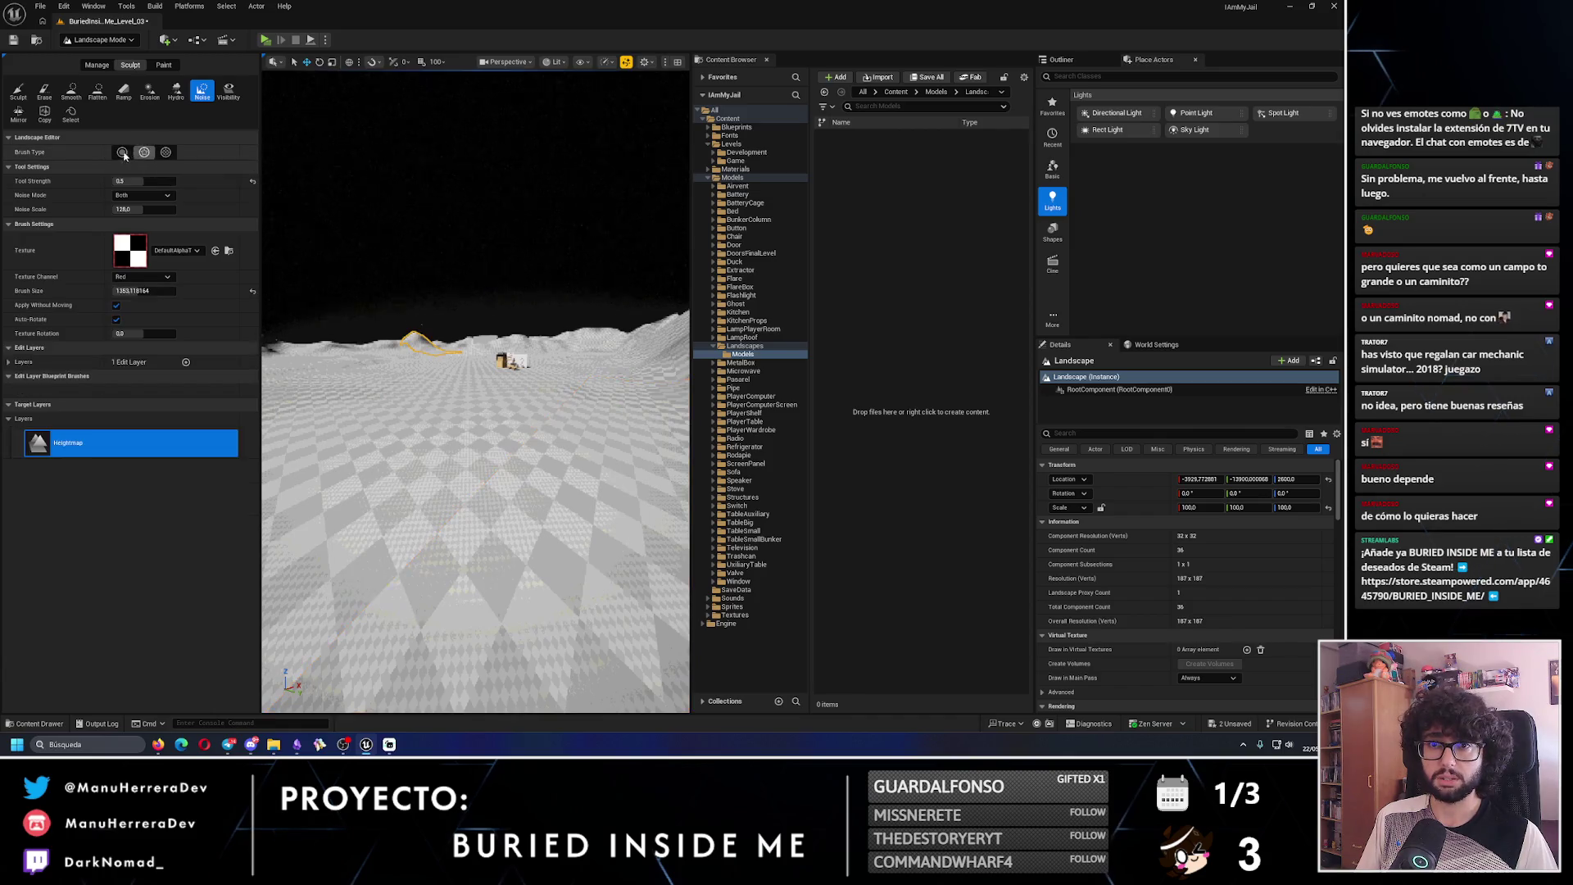
{"action": "left_click", "coordinate": [122, 151]}
{"action": "left_click_drag", "start_coordinate": [369, 369], "coordinate": [472, 372]}
{"action": "mouse_move", "coordinate": [602, 354]}
{"action": "left_mouse_down"}
{"action": "mouse_move", "coordinate": [508, 348]}
{"action": "mouse_move", "coordinate": [475, 385]}
{"action": "mouse_move", "coordinate": [476, 368]}
{"action": "left_mouse_up"}
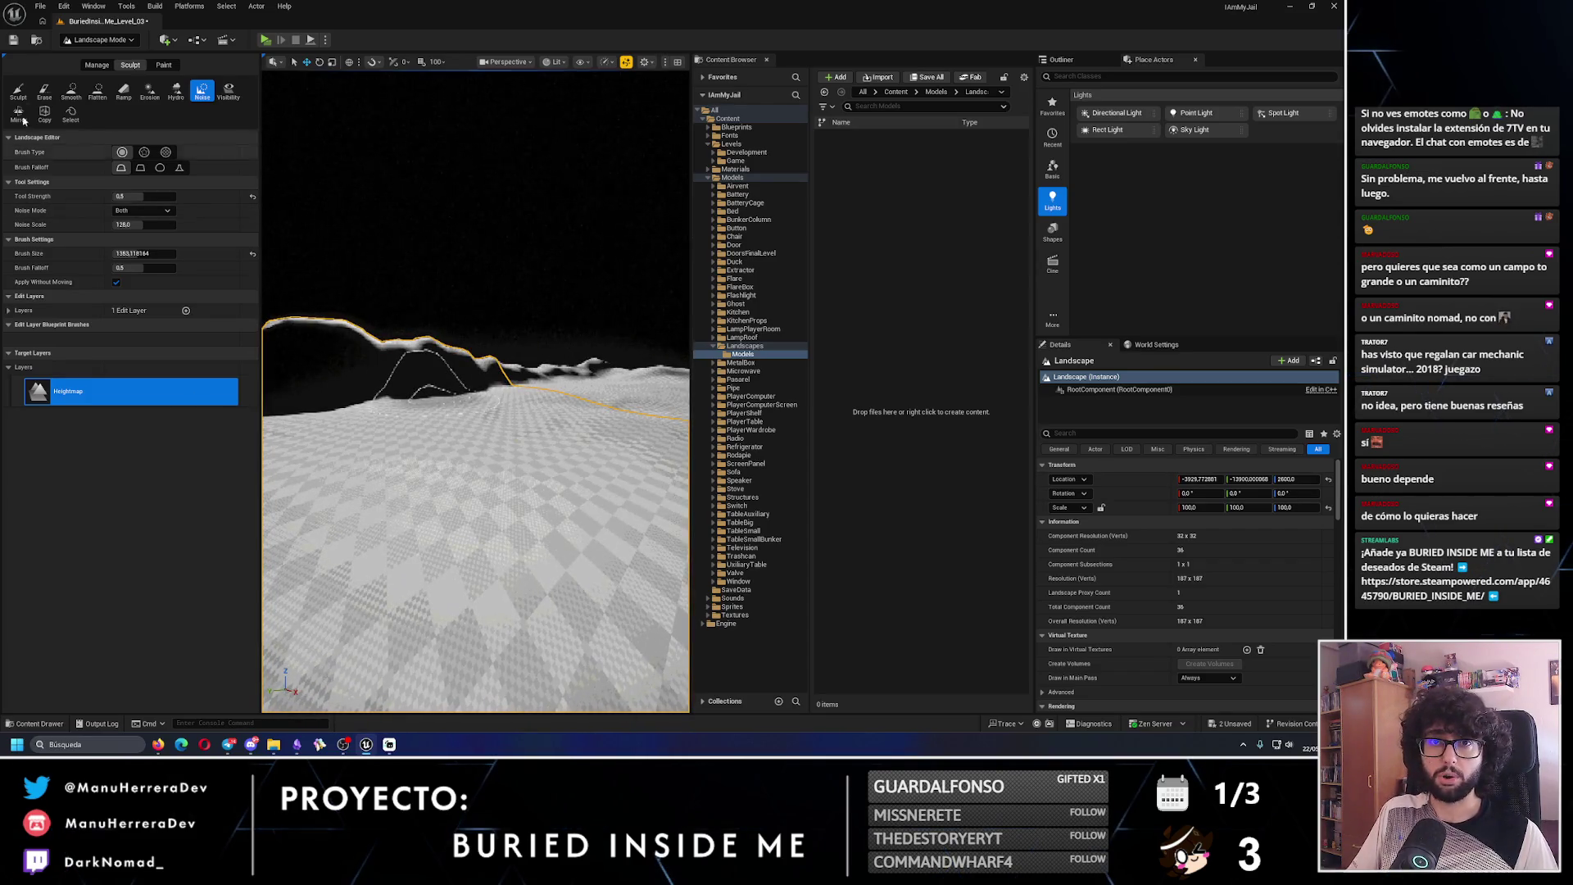
- Save the level, then play-test it by sprinting and walking toward the hills before exiting
{"action": "left_click", "coordinate": [18, 40]}
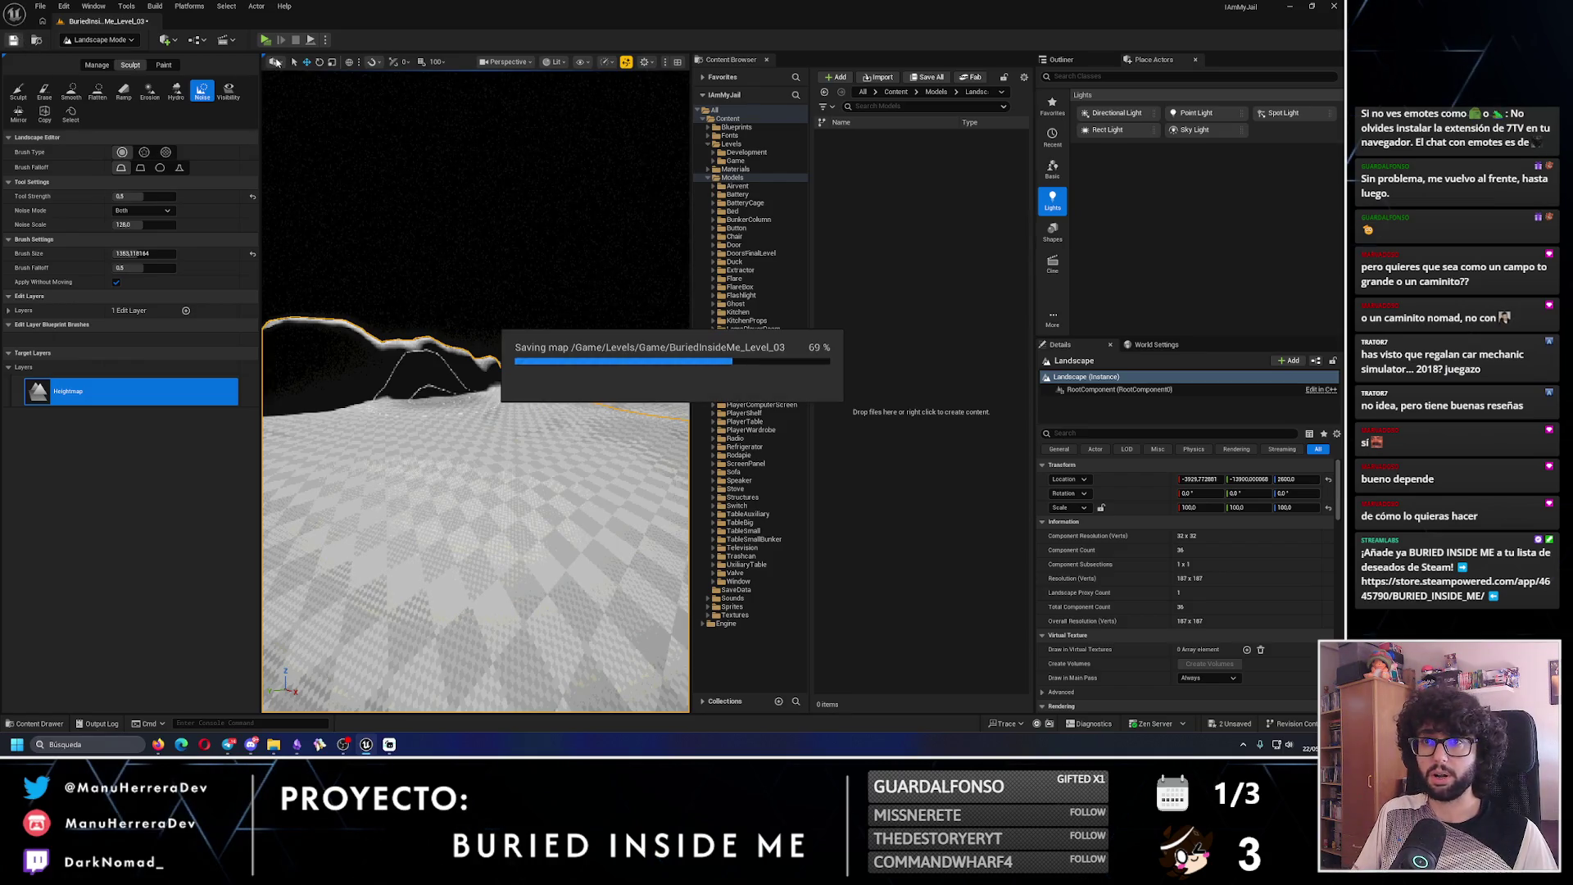
{"action": "key", "text": "alt+p"}
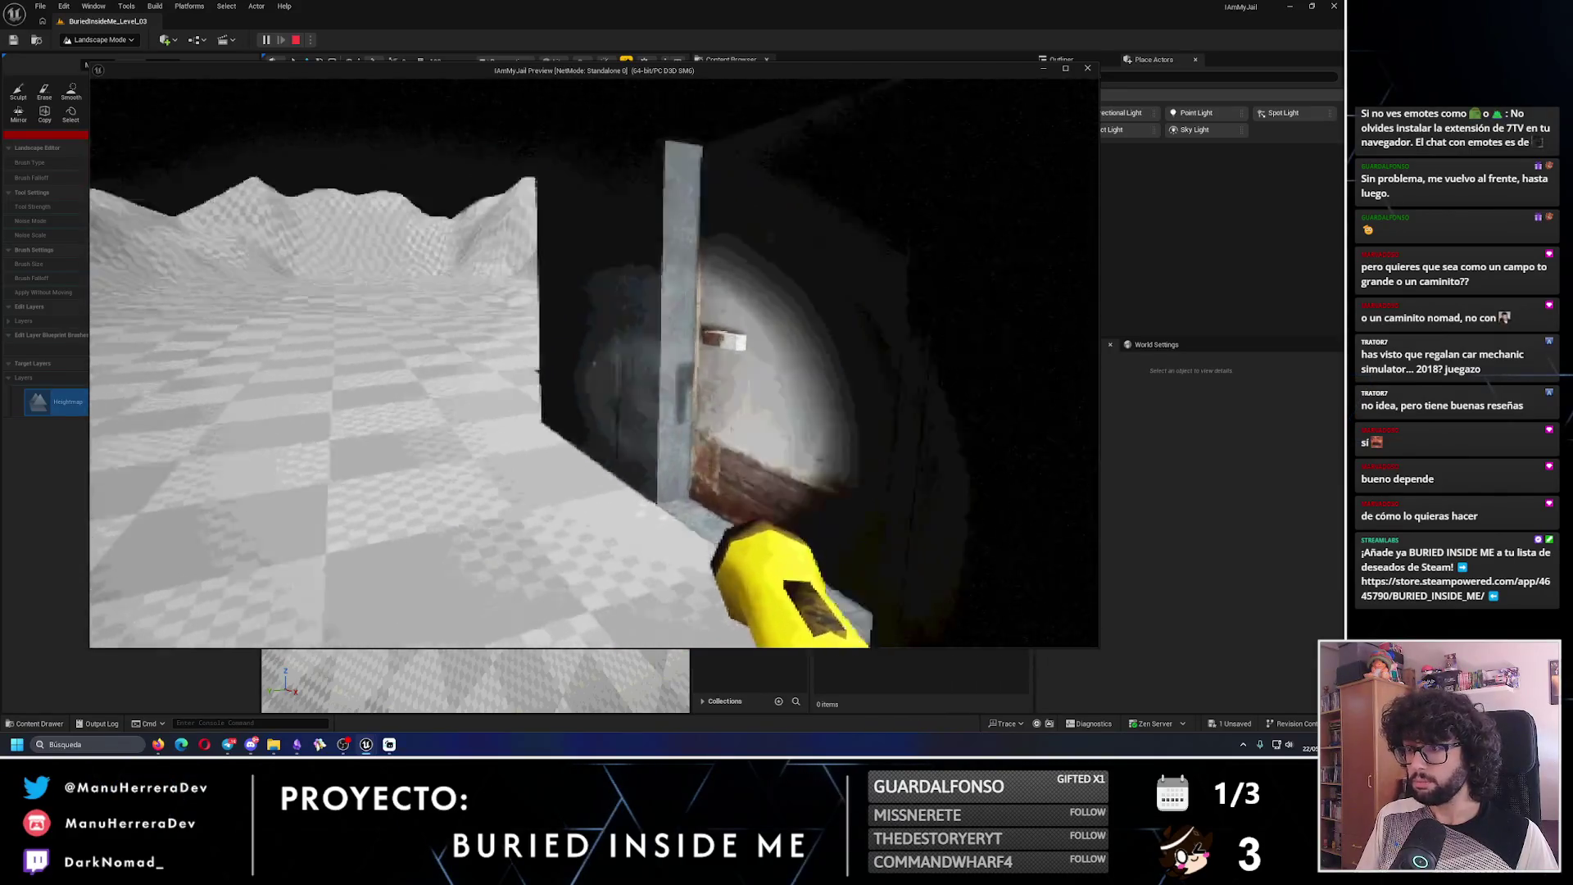
{"action": "key", "text": "shift+w"}
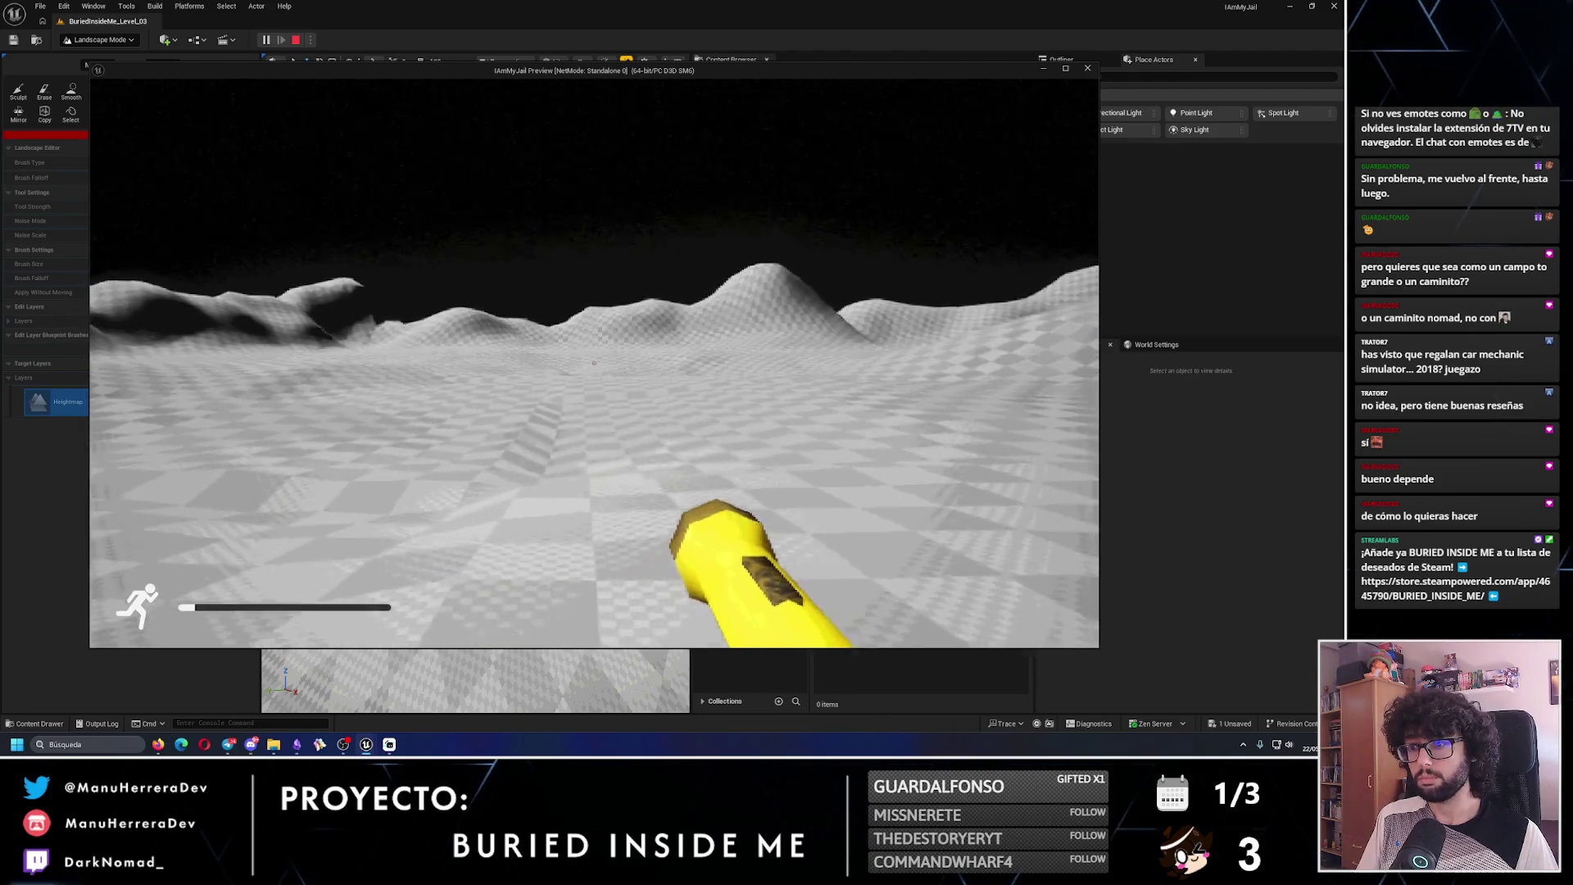
{"action": "key", "text": "w"}
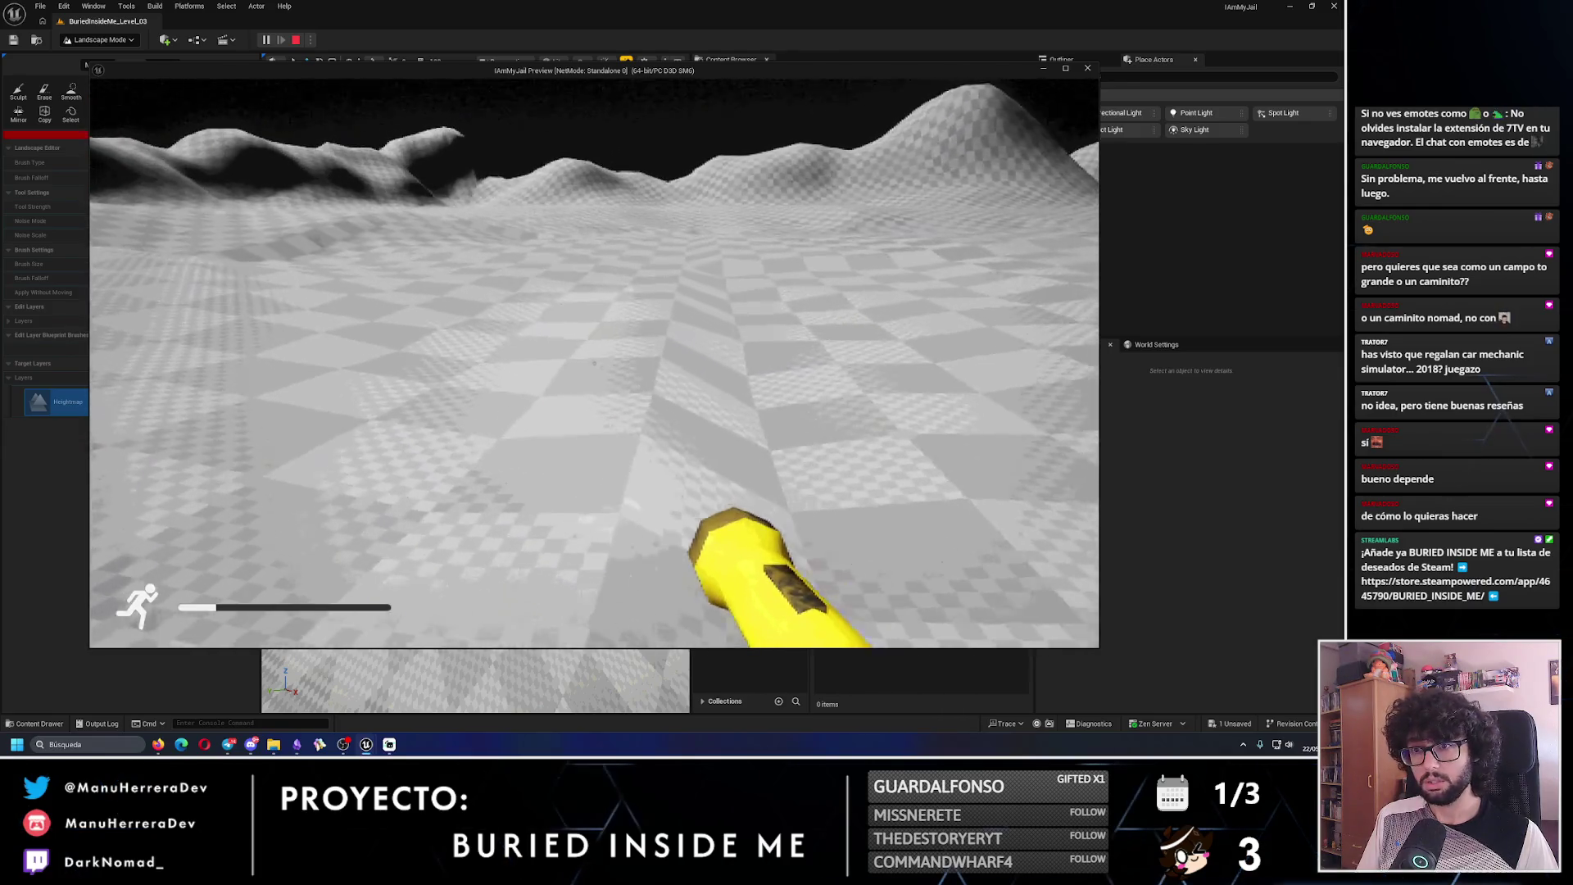
{"action": "key", "text": "Escape"}
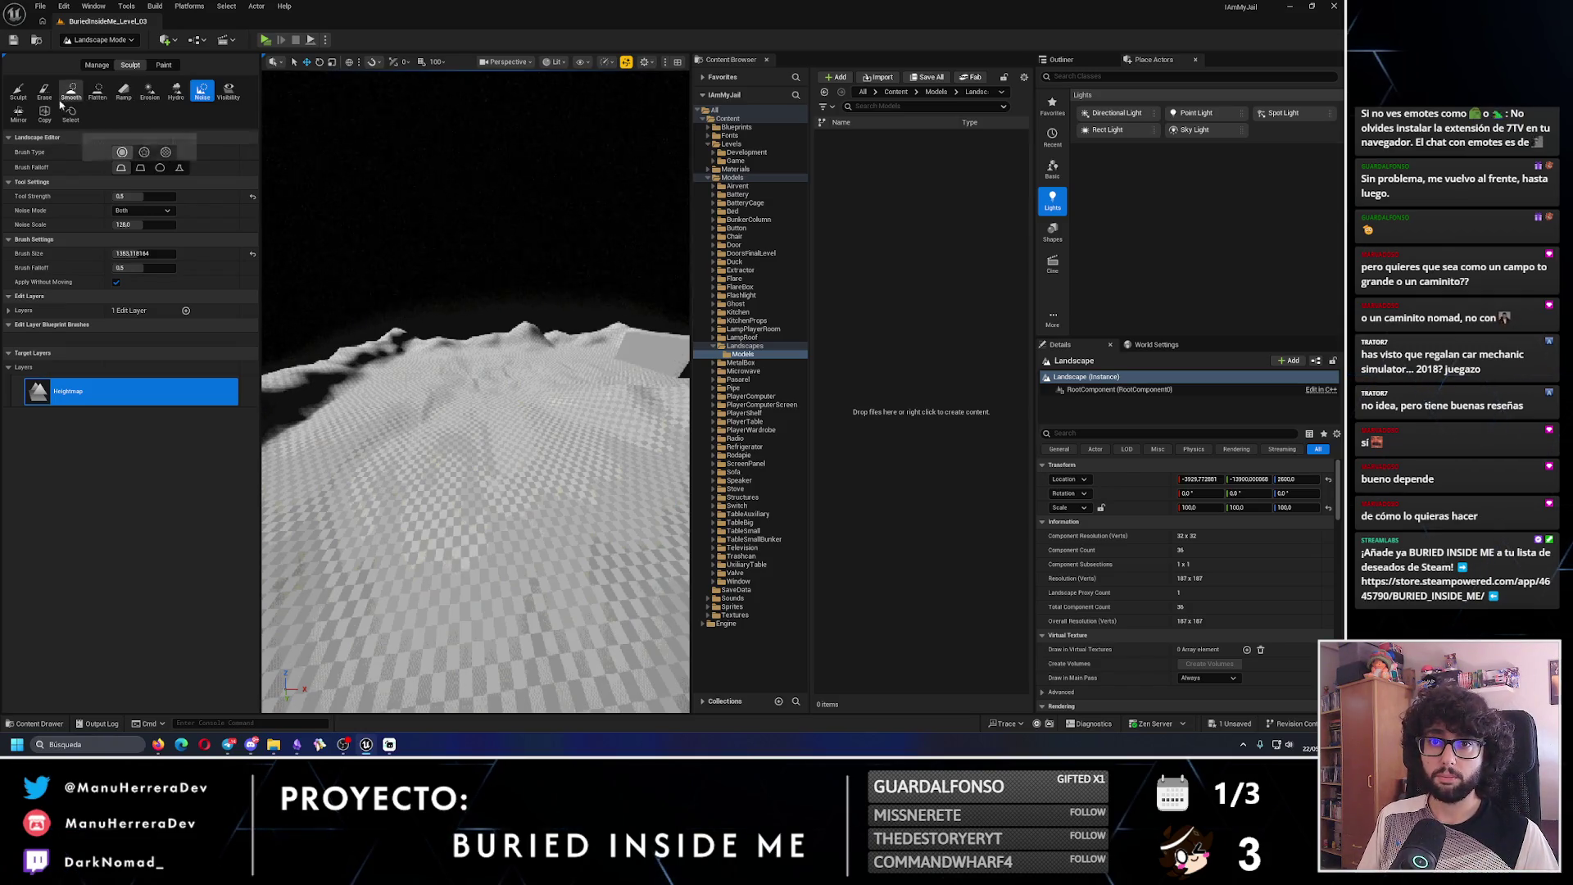
- Select the Erosion tool and zoom in on the landscape foreground
{"action": "left_click", "coordinate": [149, 92]}
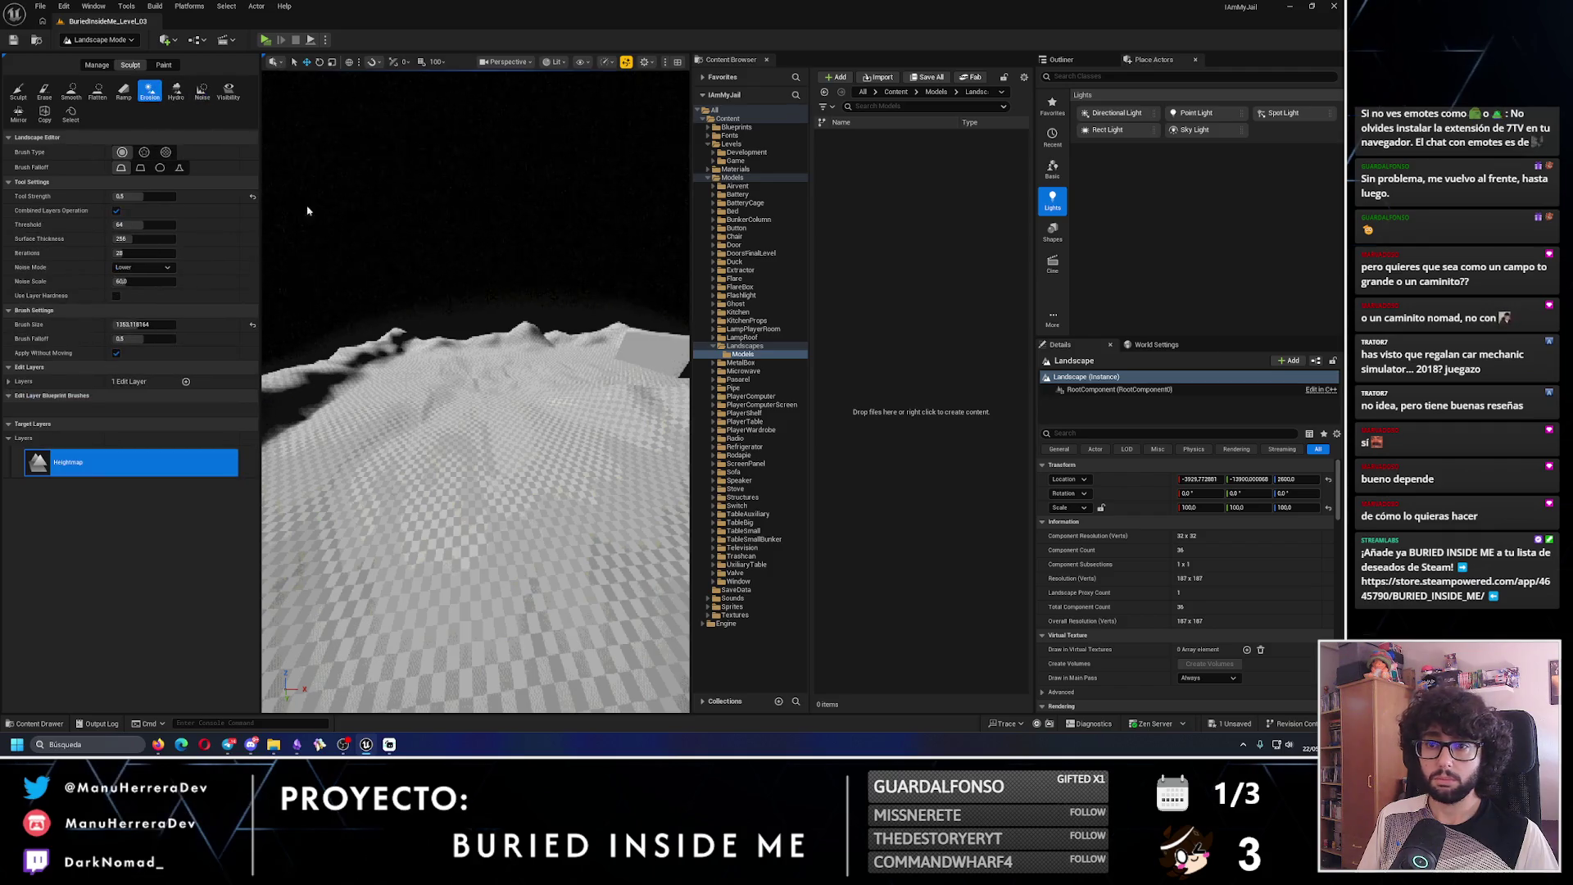
{"action": "scroll", "coordinate": [485, 509], "scroll_direction": "up", "scroll_amount": 5}
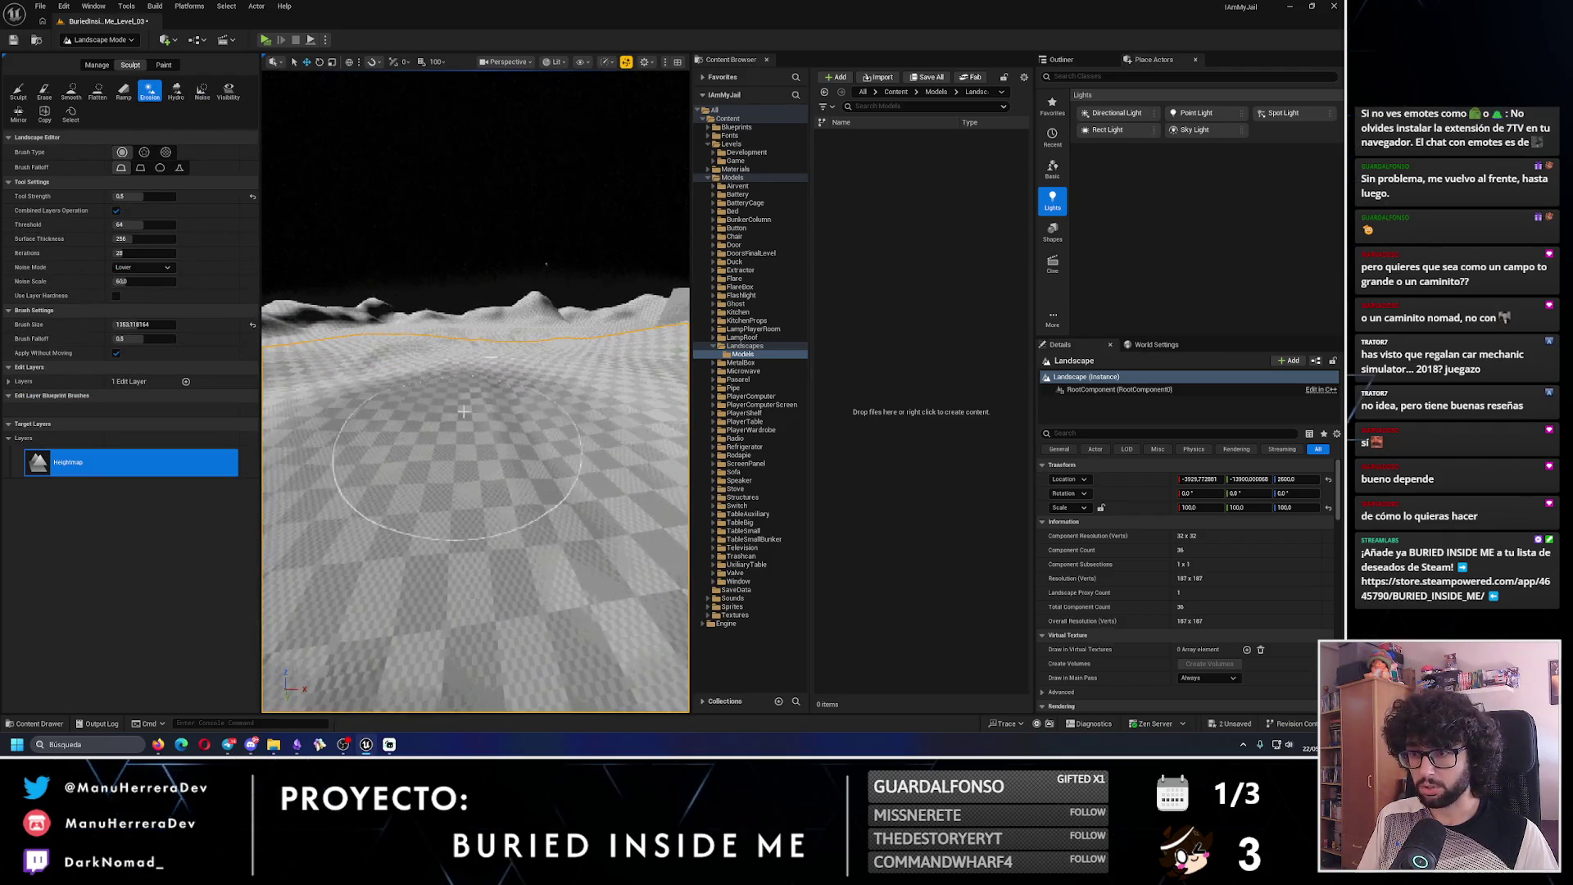
{"action": "scroll", "coordinate": [464, 412], "scroll_direction": "up", "scroll_amount": 3}
{"action": "scroll", "coordinate": [459, 434], "scroll_direction": "down", "scroll_amount": 4}
{"action": "scroll", "coordinate": [436, 421], "scroll_direction": "up", "scroll_amount": 2}
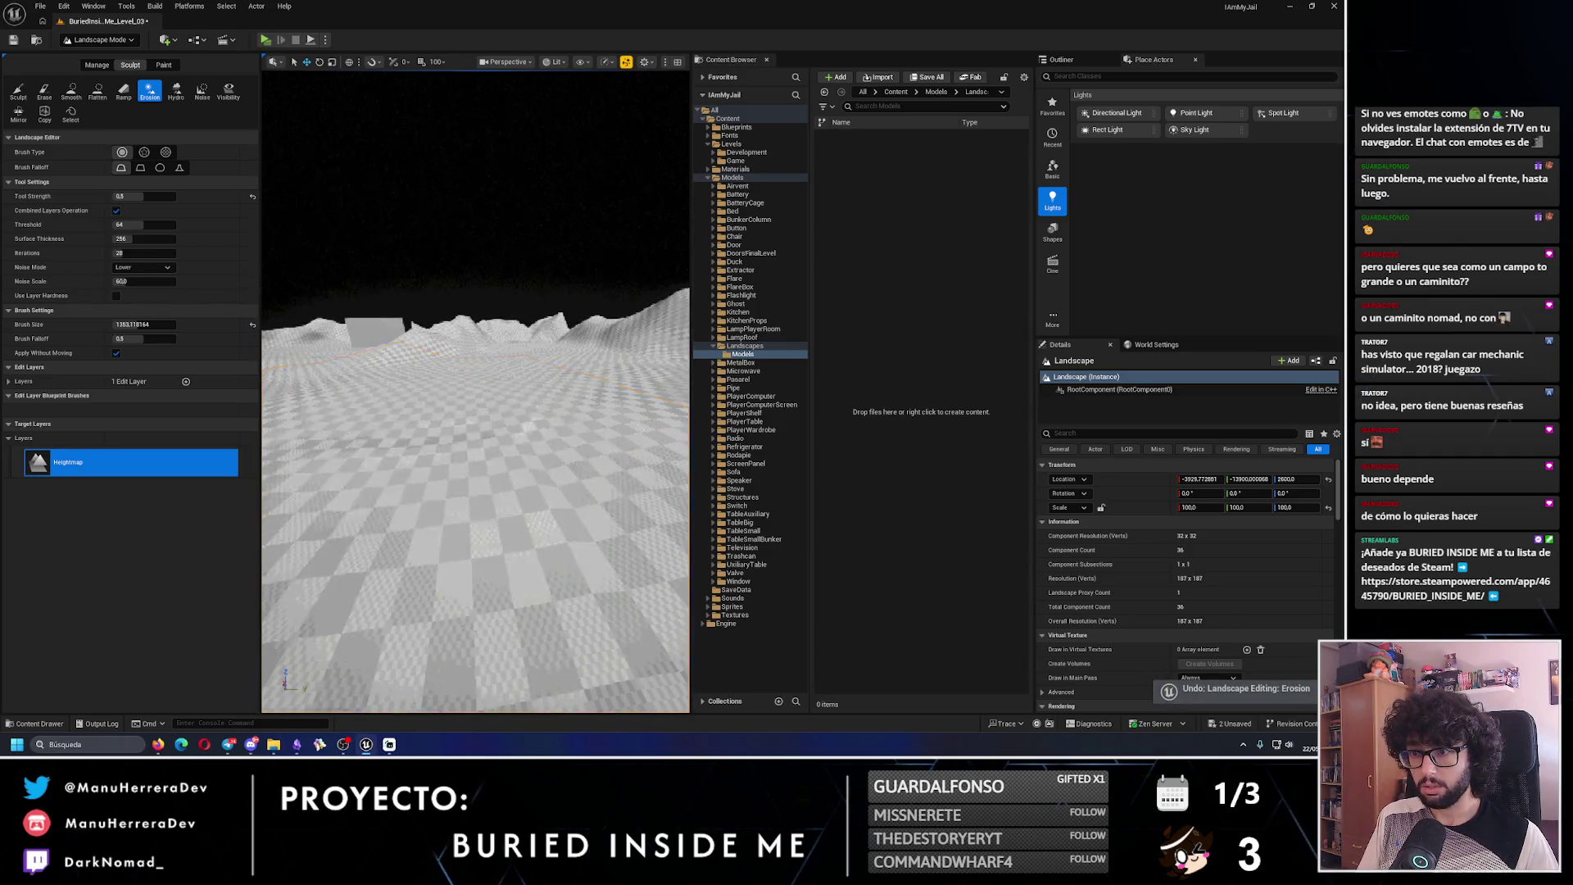
{"action": "scroll", "coordinate": [490, 466], "scroll_direction": "up", "scroll_amount": 2}
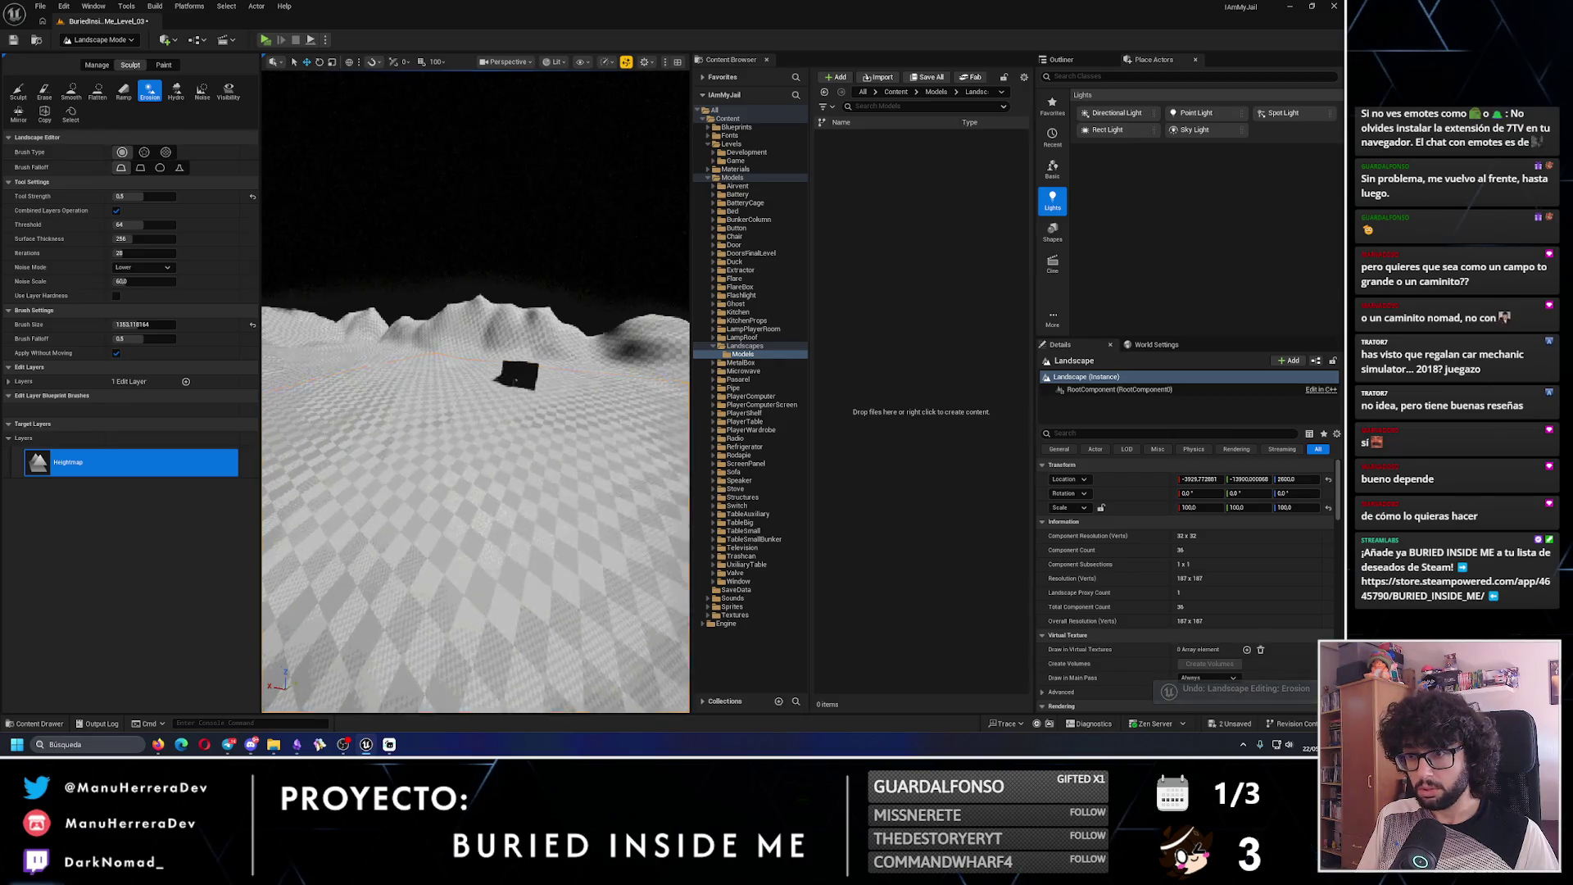
{"action": "scroll", "coordinate": [547, 403], "scroll_direction": "up", "scroll_amount": 2}
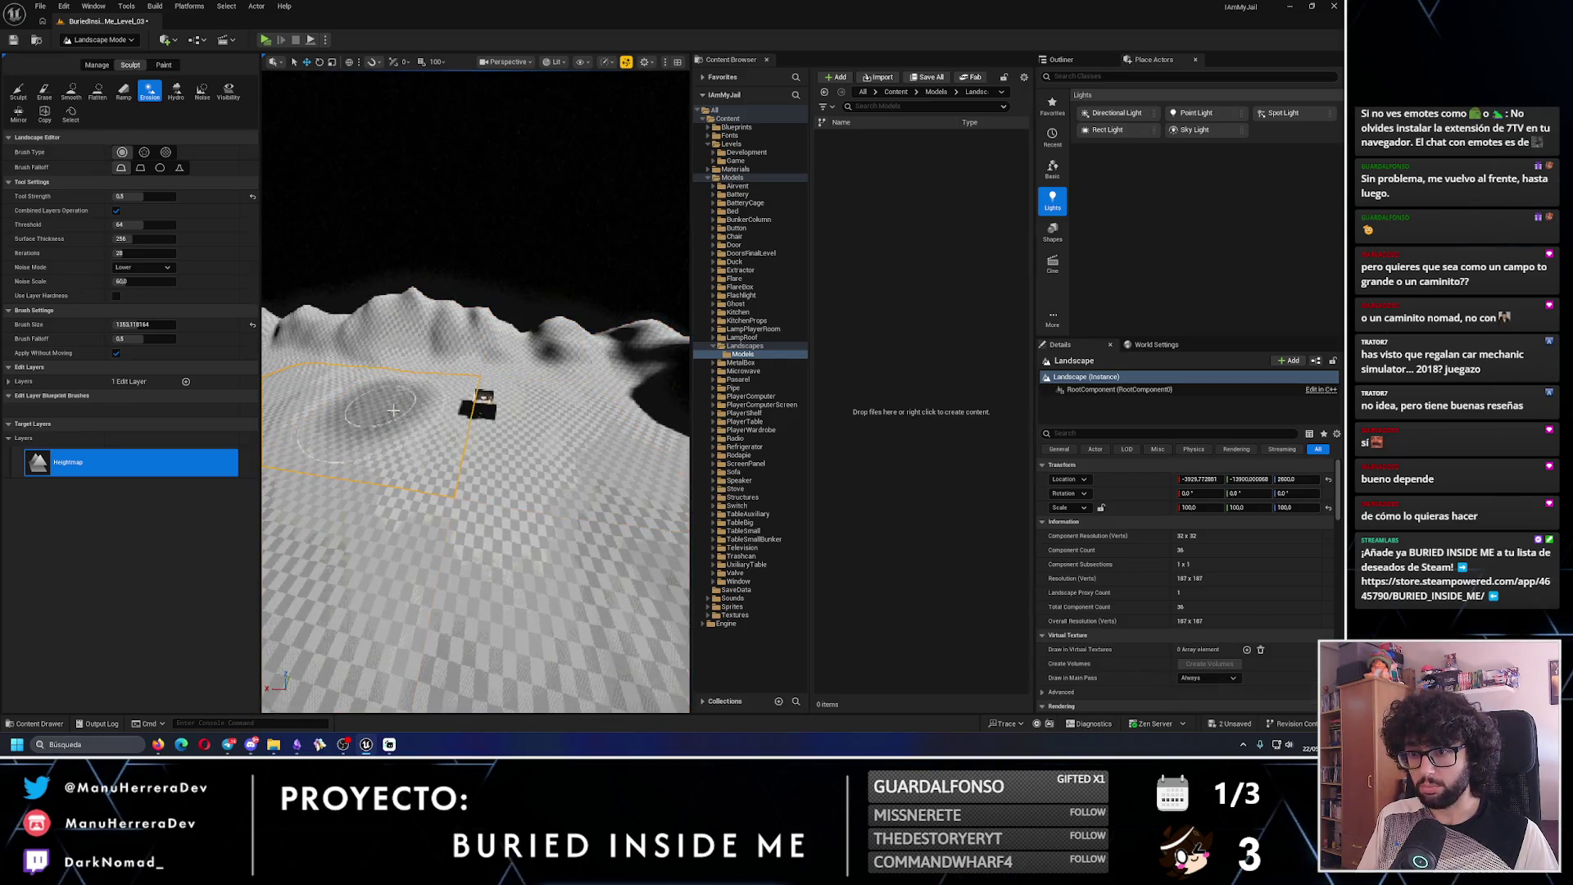
{"action": "scroll", "coordinate": [472, 475], "scroll_direction": "up", "scroll_amount": 3}
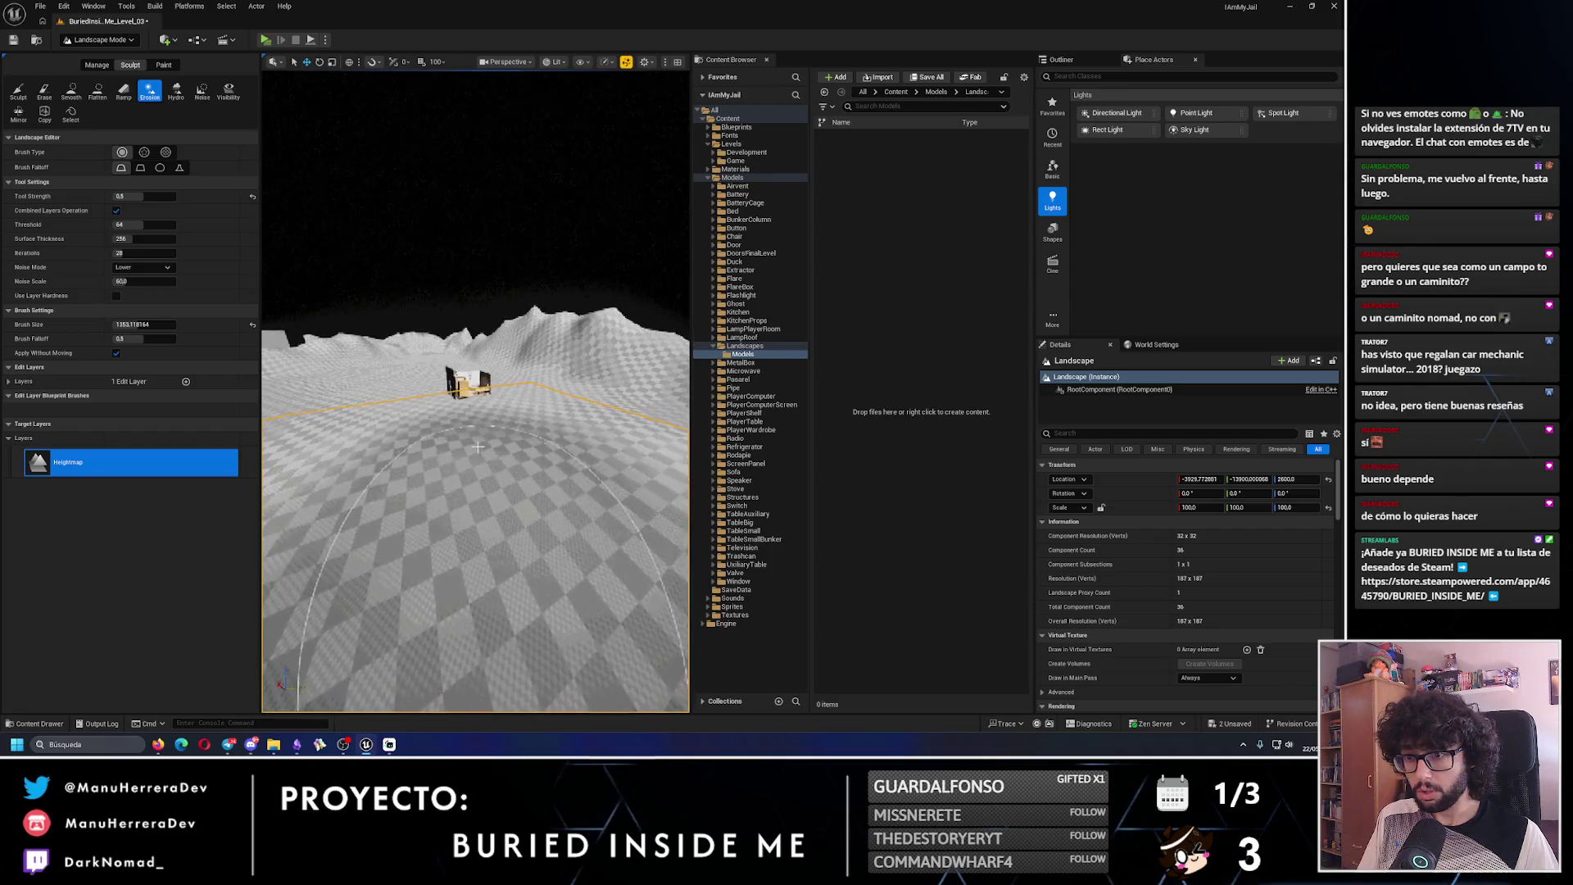
{"action": "scroll", "coordinate": [479, 409], "scroll_direction": "up", "scroll_amount": 3}
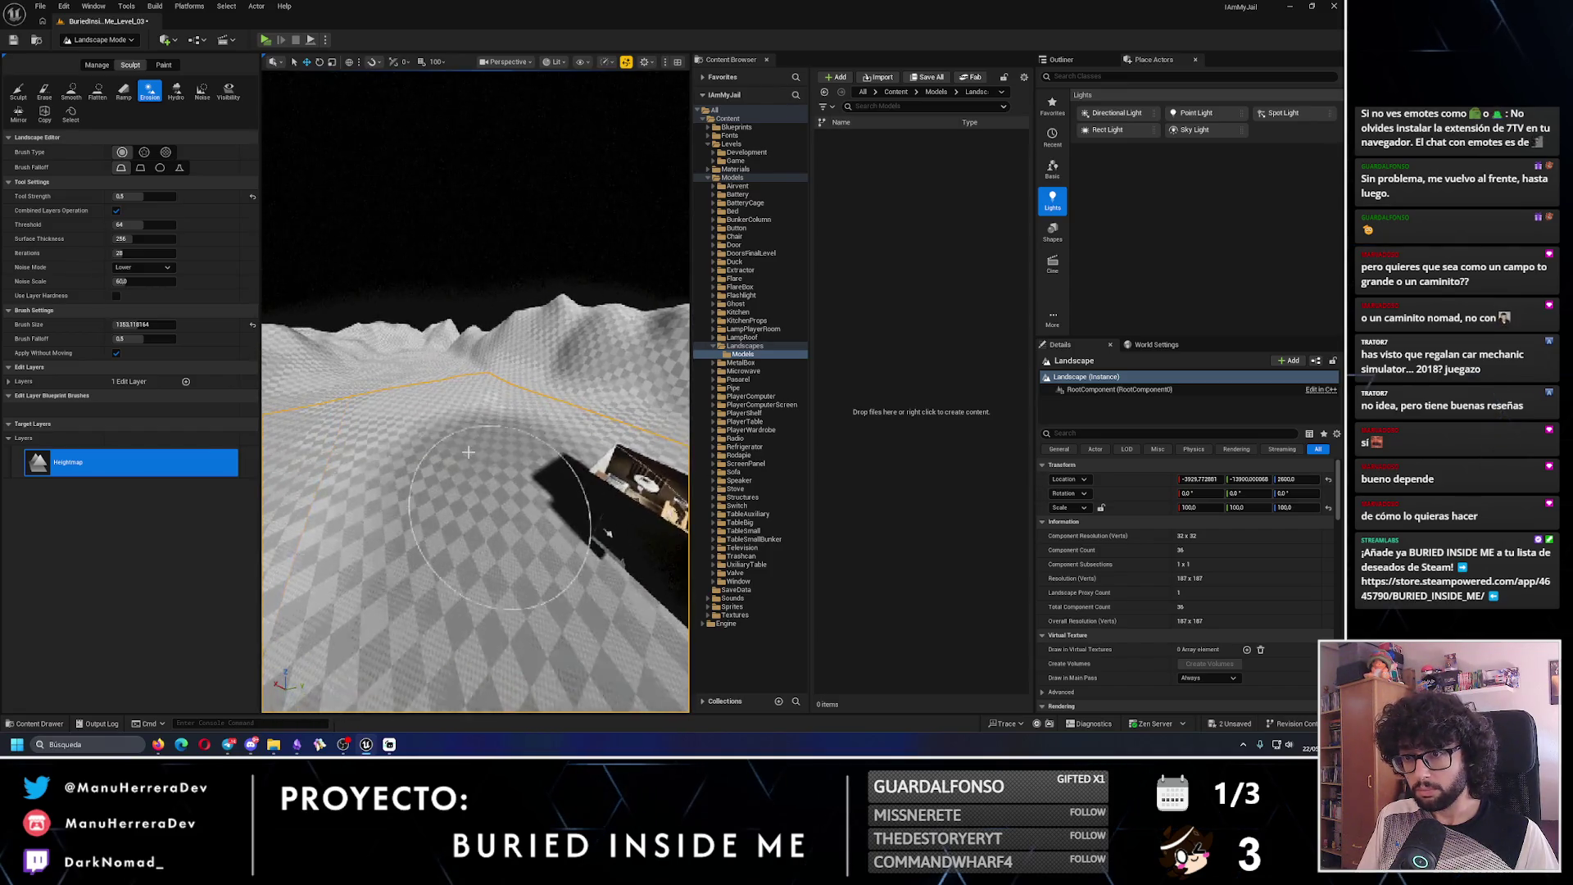
{"action": "scroll", "coordinate": [466, 468], "scroll_direction": "up", "scroll_amount": 3}
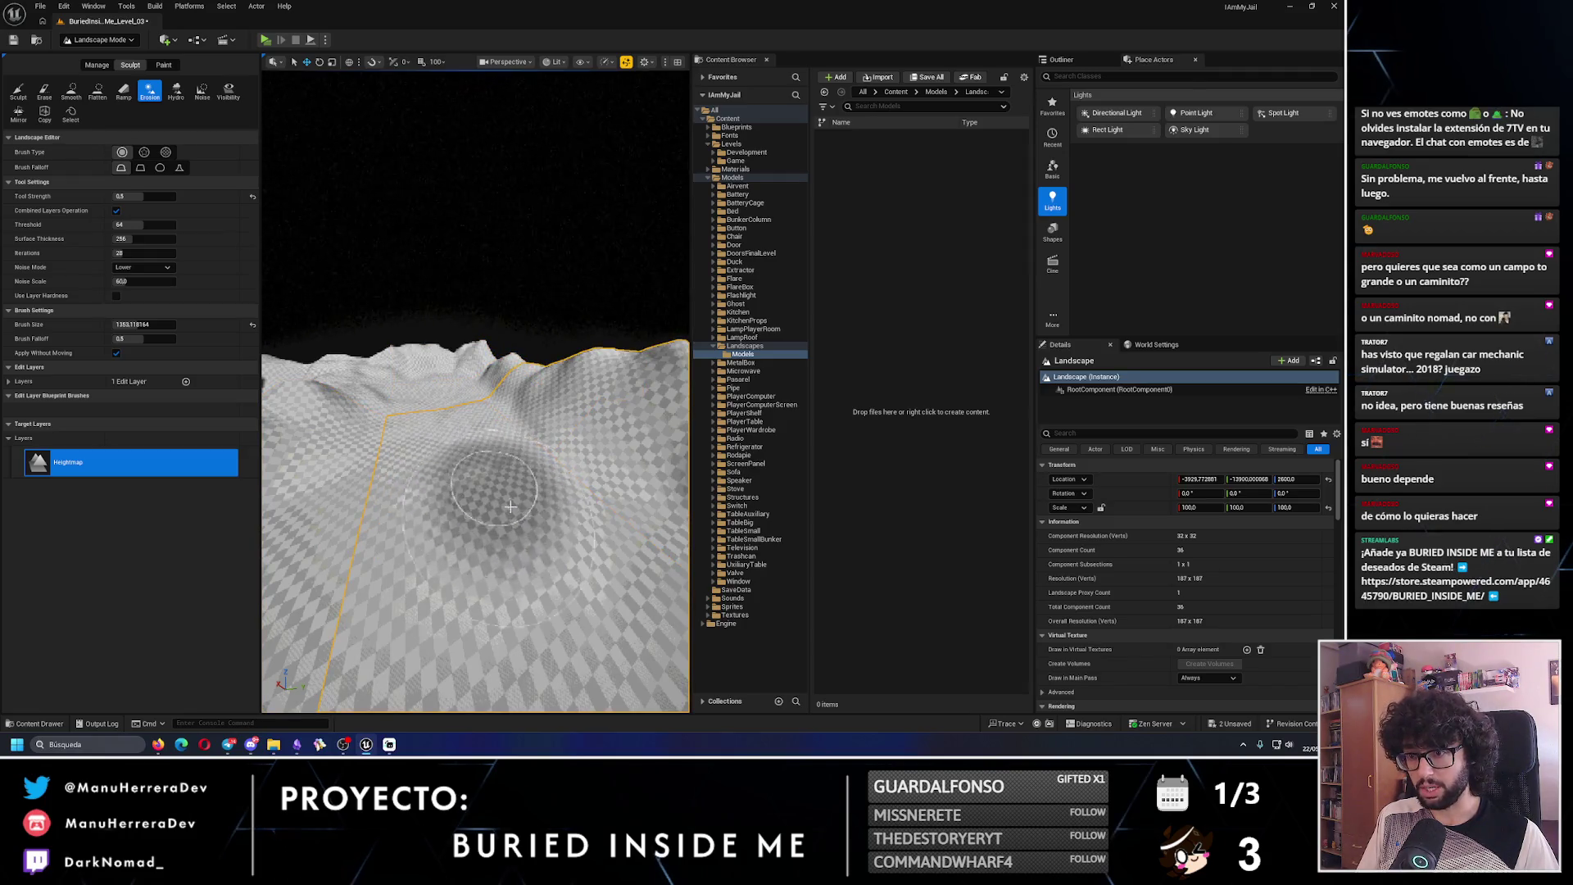
{"action": "scroll", "coordinate": [510, 507], "scroll_direction": "down", "scroll_amount": 3}
{"action": "scroll", "coordinate": [474, 422], "scroll_direction": "up", "scroll_amount": 3}
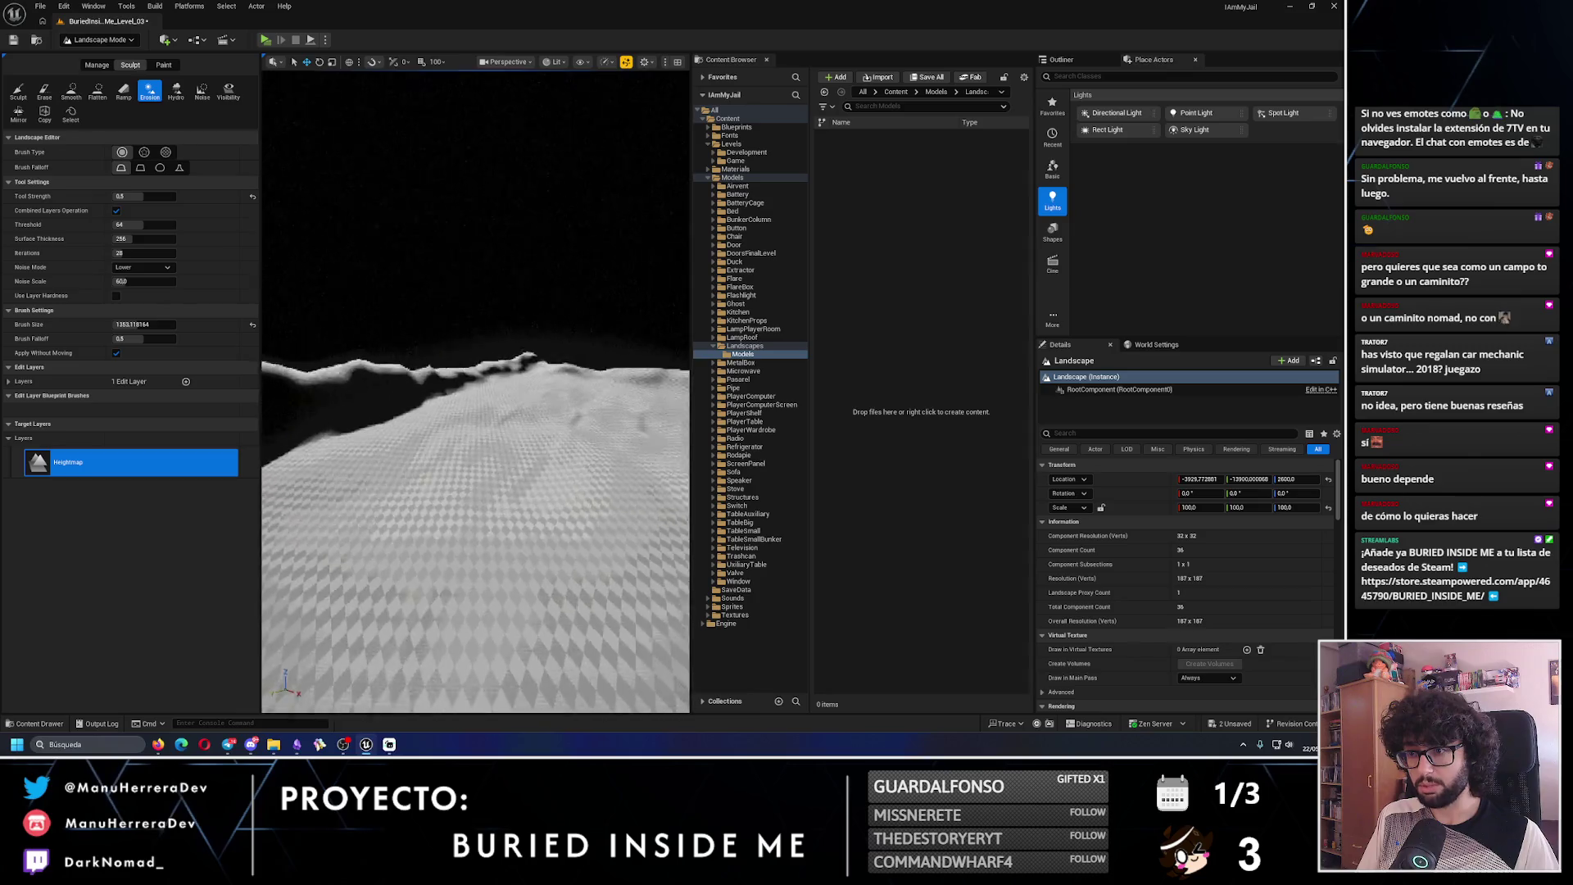
{"action": "scroll", "coordinate": [499, 559], "scroll_direction": "up", "scroll_amount": 3}
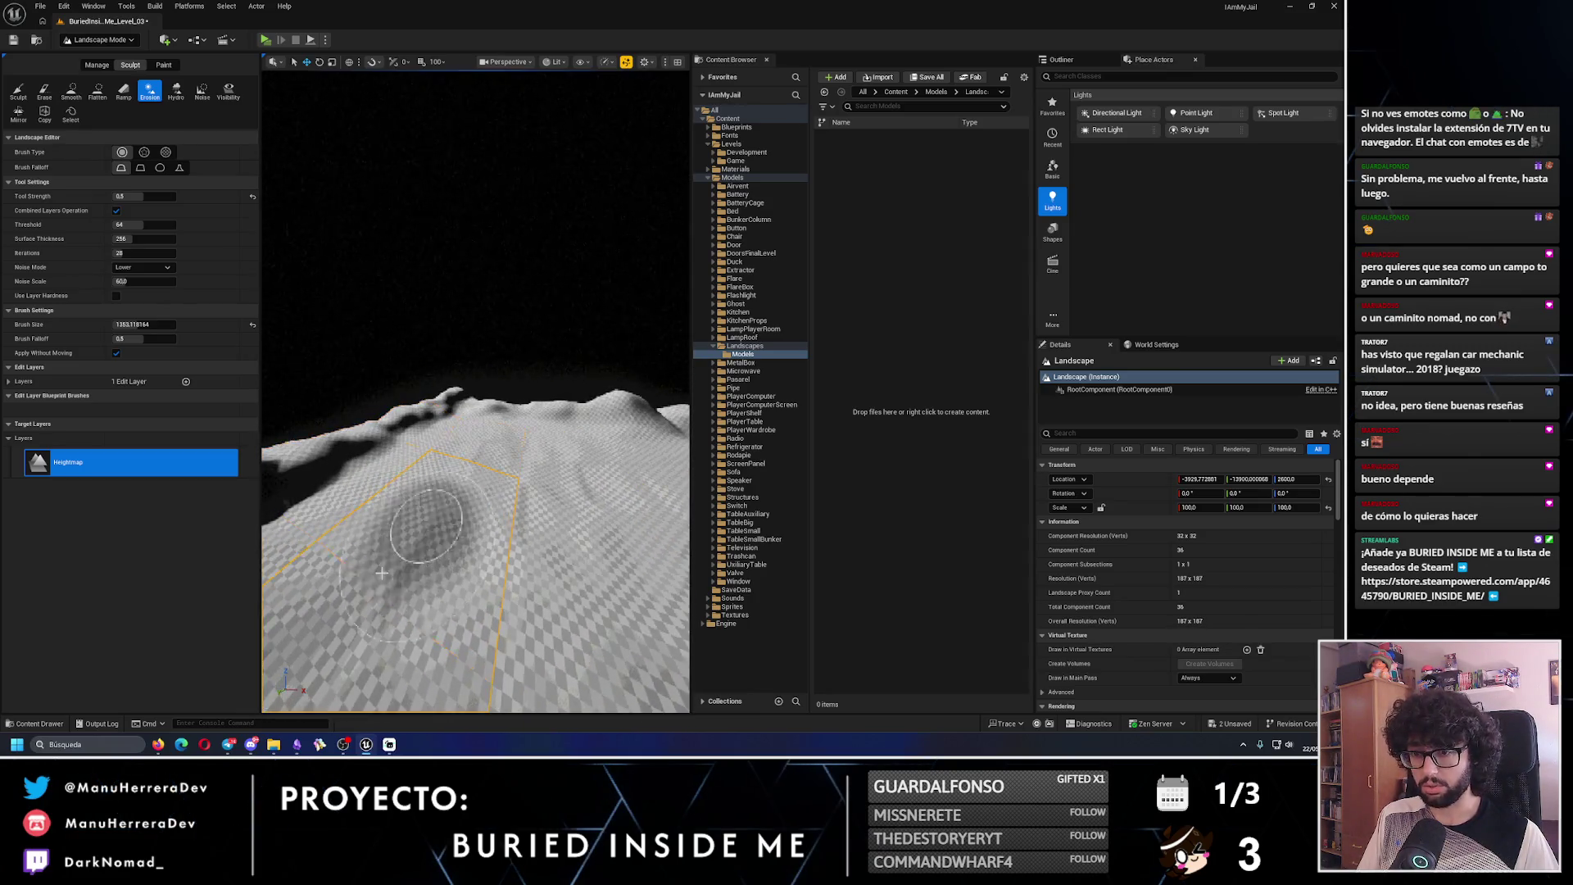
{"action": "scroll", "coordinate": [382, 572], "scroll_direction": "up", "scroll_amount": 3}
{"action": "scroll", "coordinate": [489, 565], "scroll_direction": "up", "scroll_amount": 3}
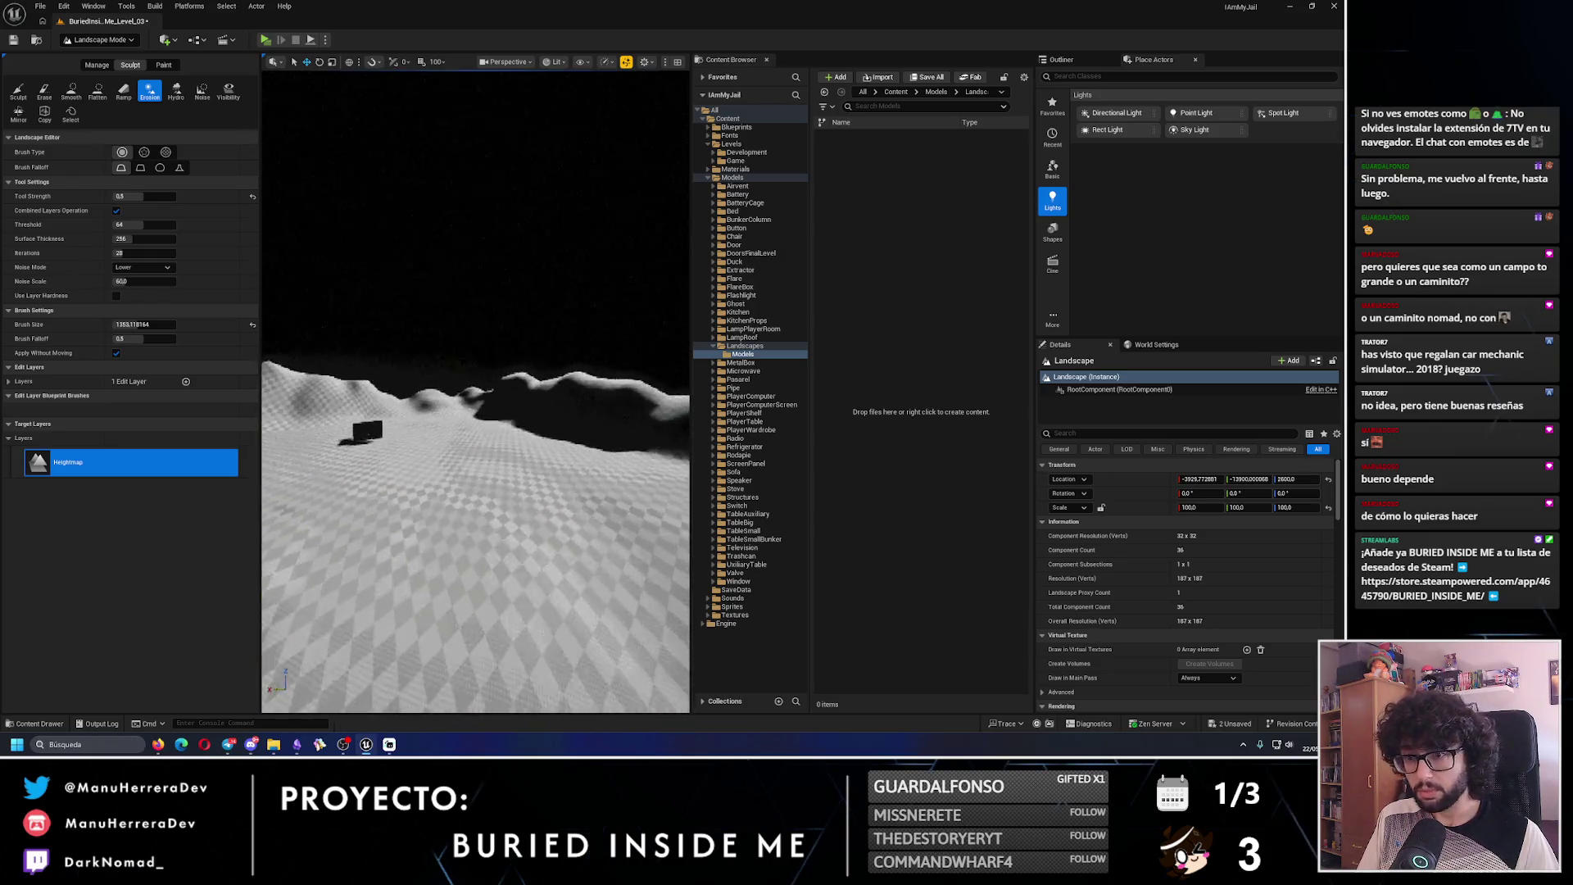
- Erode the foreground ground and the nearby terrain slope
{"action": "left_click_drag", "start_coordinate": [505, 530], "coordinate": [427, 531]}
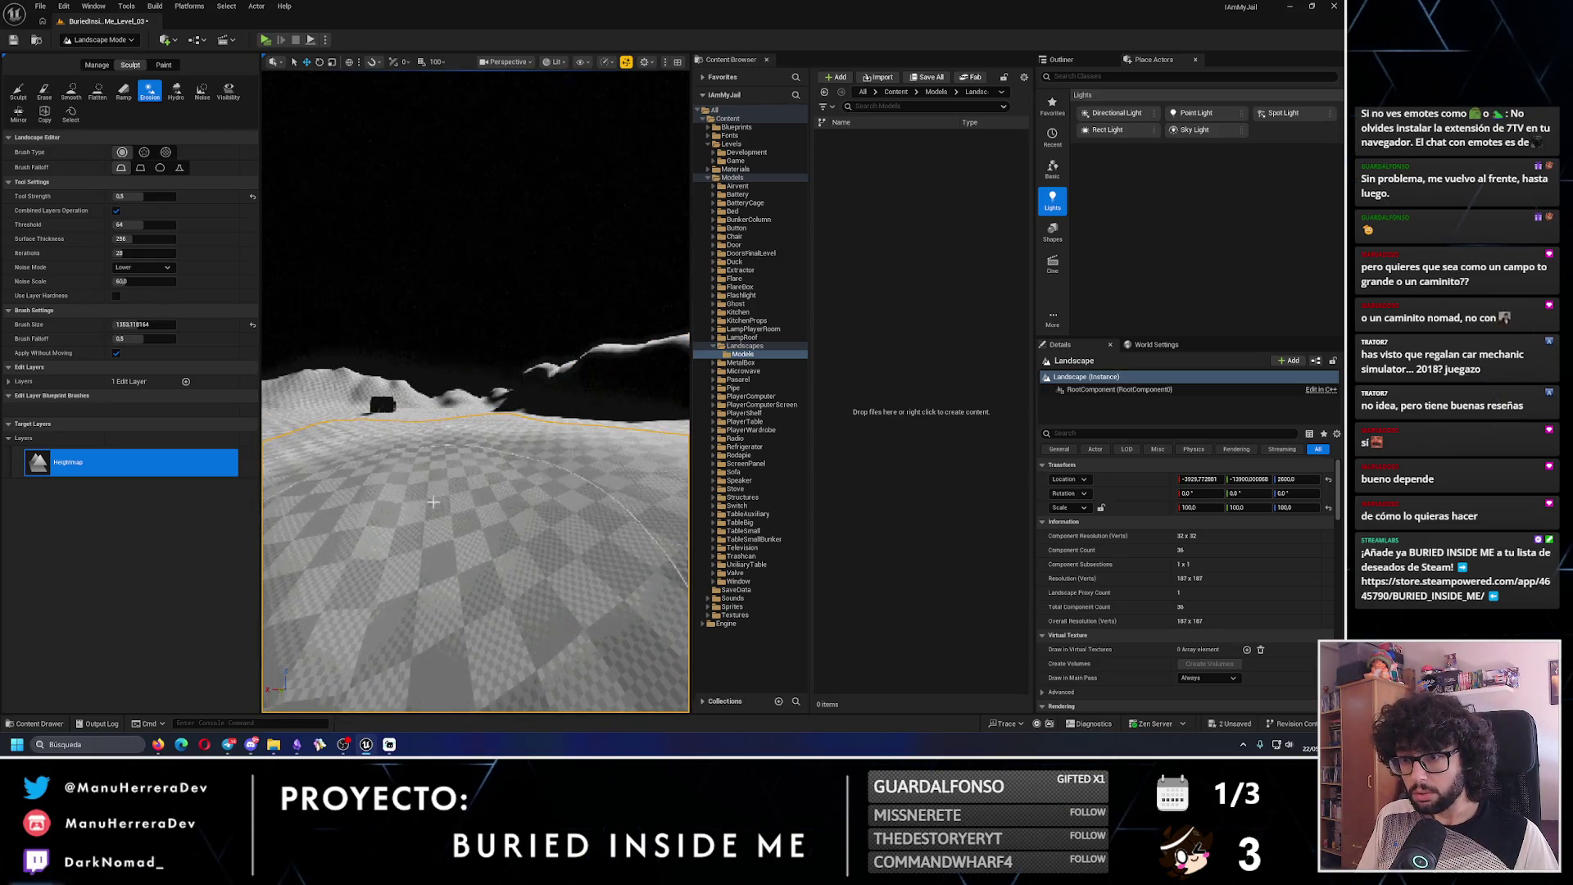
{"action": "scroll", "coordinate": [443, 516], "scroll_direction": "up", "scroll_amount": 3}
{"action": "left_click_drag", "start_coordinate": [381, 525], "coordinate": [407, 513]}
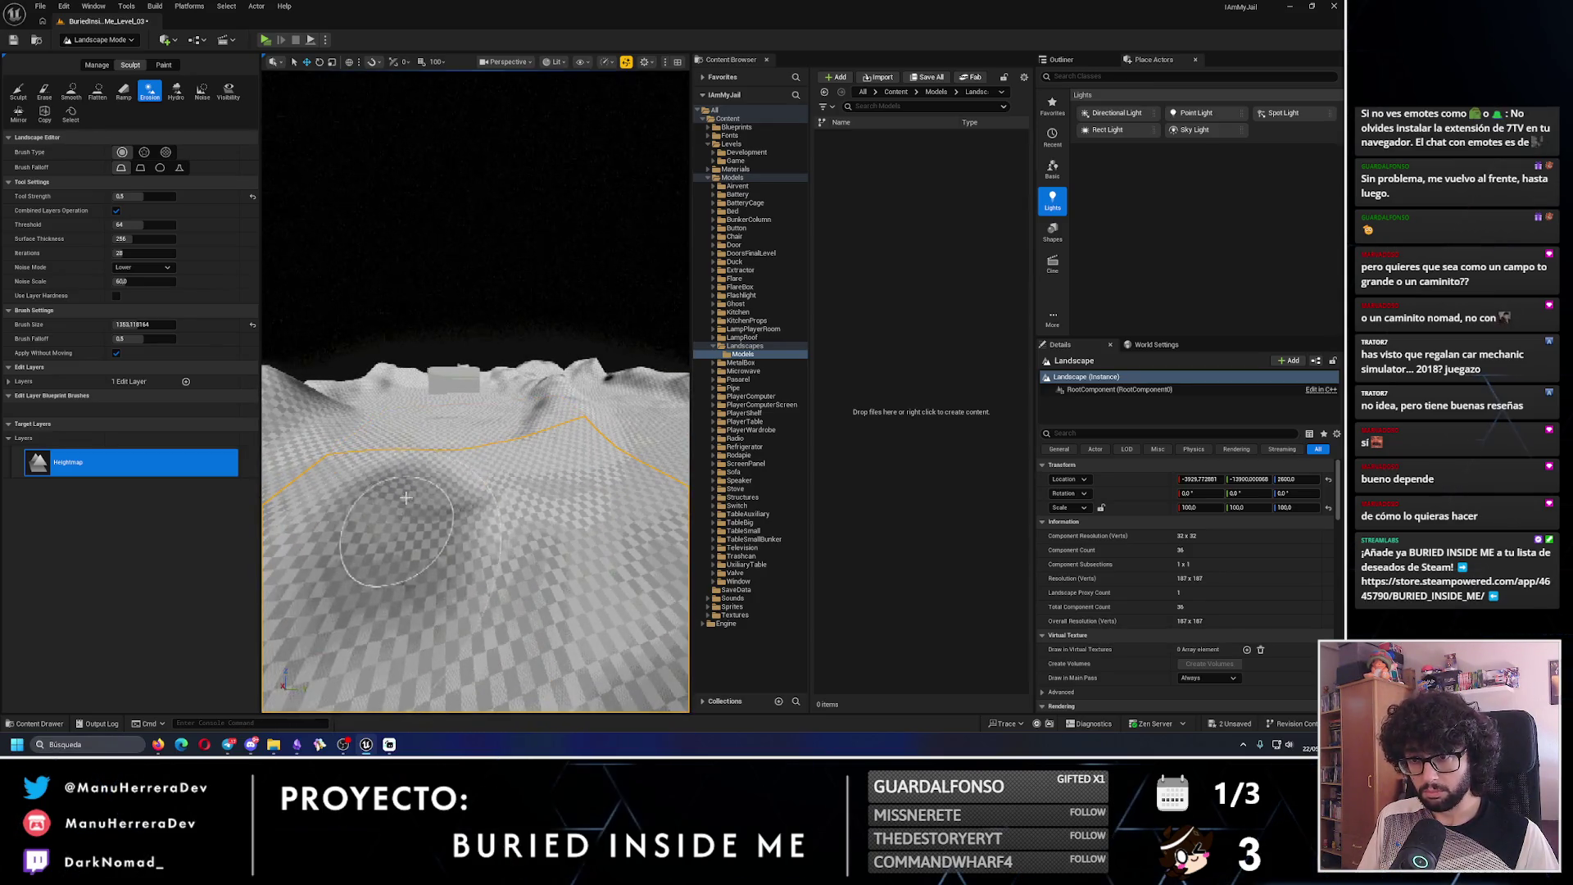
{"action": "scroll", "coordinate": [487, 580], "scroll_direction": "down", "scroll_amount": 5}
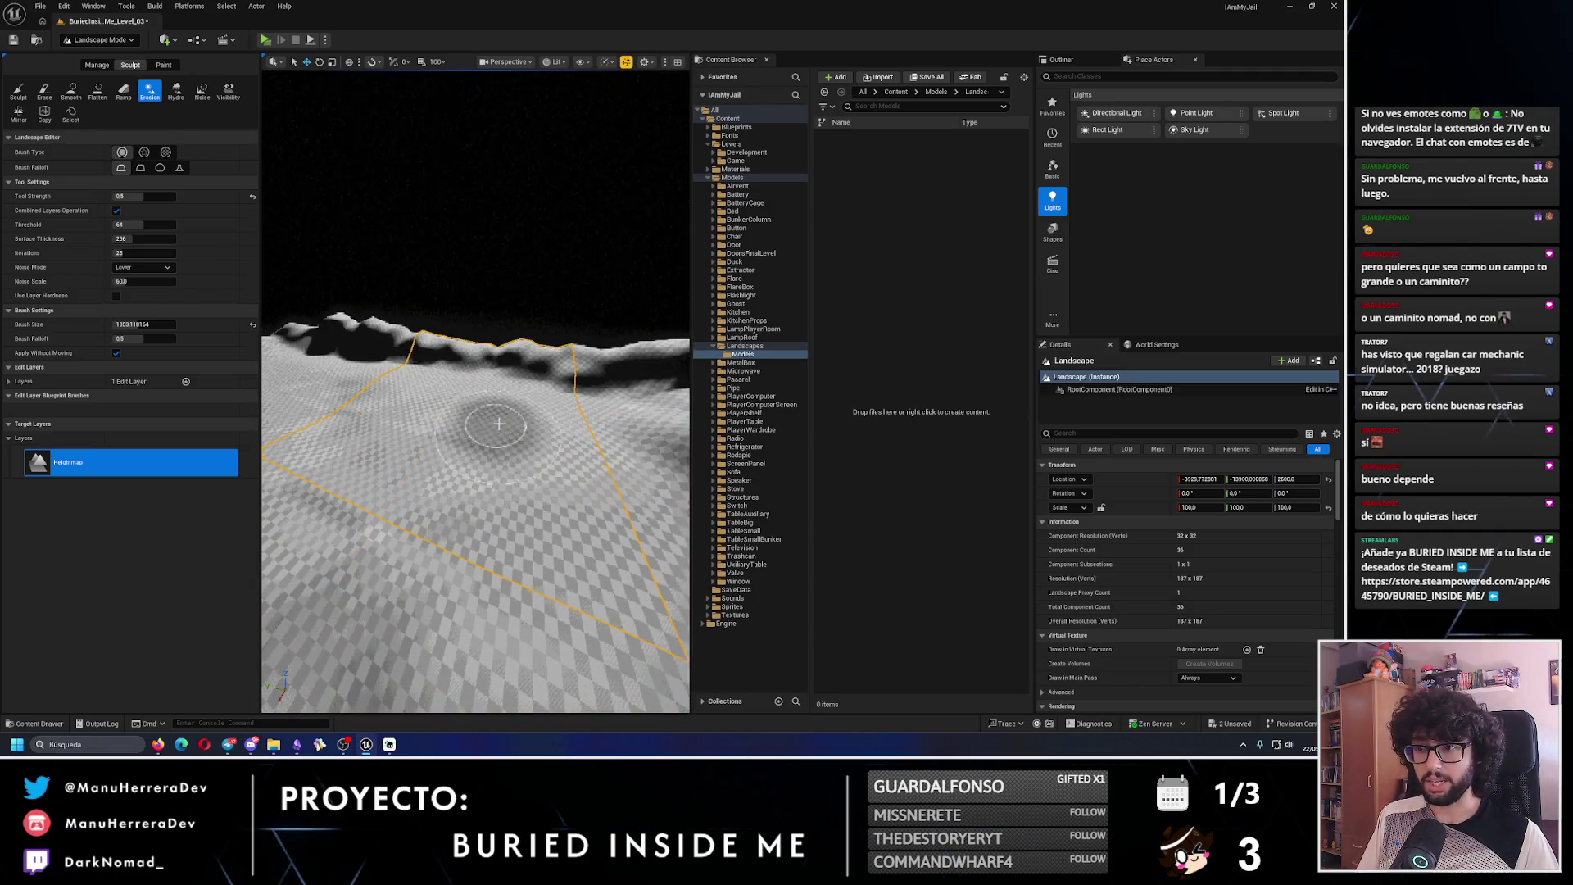
- Select Flatten, then switch to the Smooth landscape tool
{"action": "left_click", "coordinate": [98, 92]}
{"action": "scroll", "coordinate": [459, 407], "scroll_direction": "down", "scroll_amount": 5}
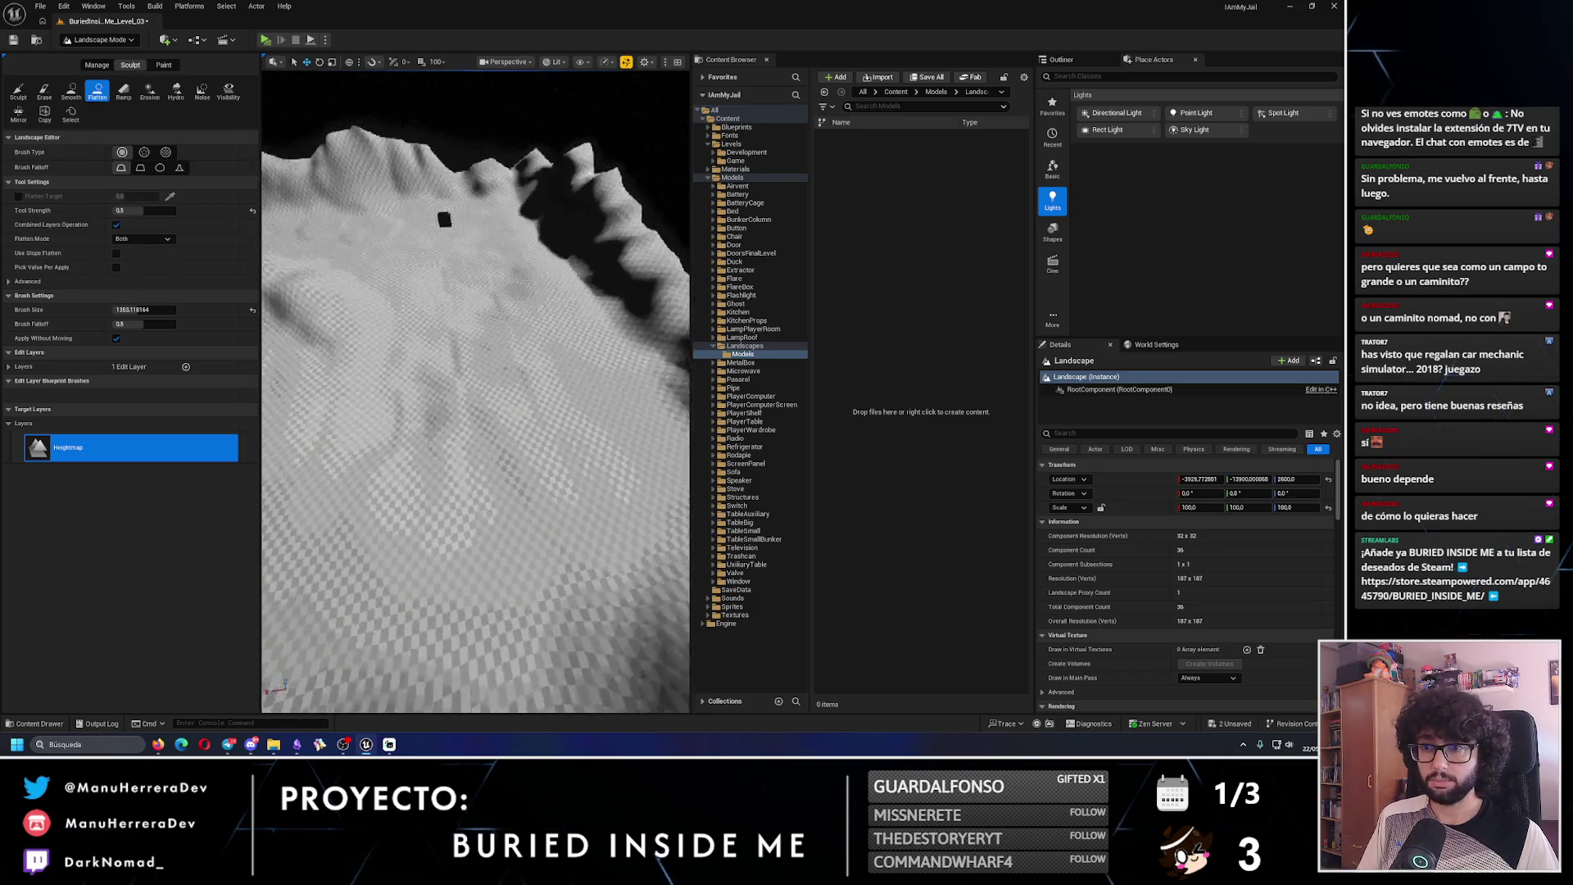
{"action": "left_click", "coordinate": [71, 92]}
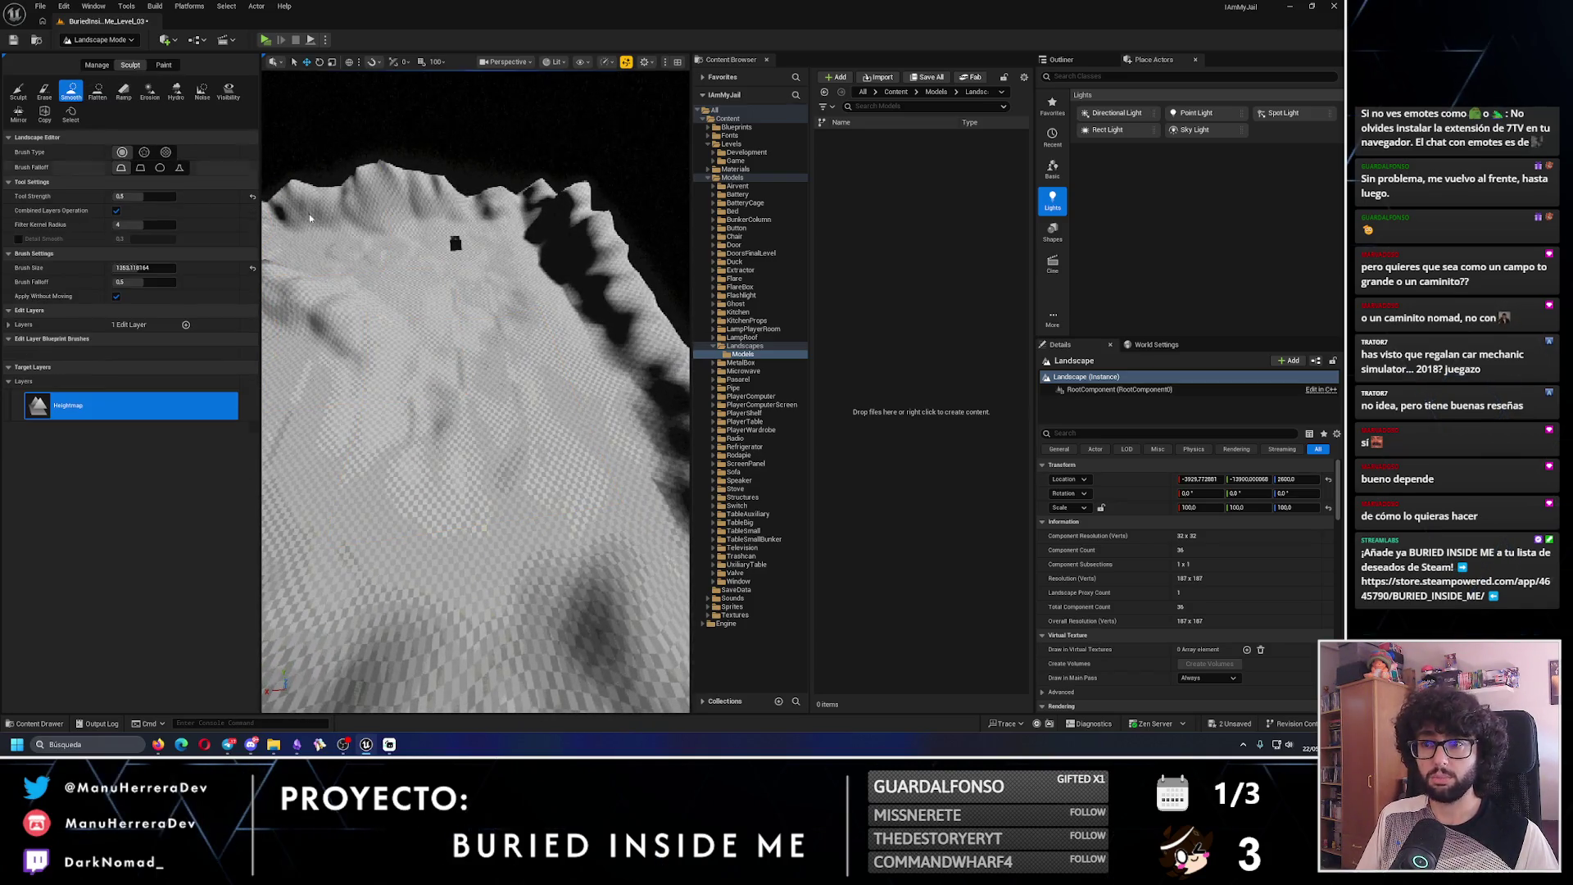
{"action": "scroll", "coordinate": [486, 405], "scroll_direction": "down", "scroll_amount": 5}
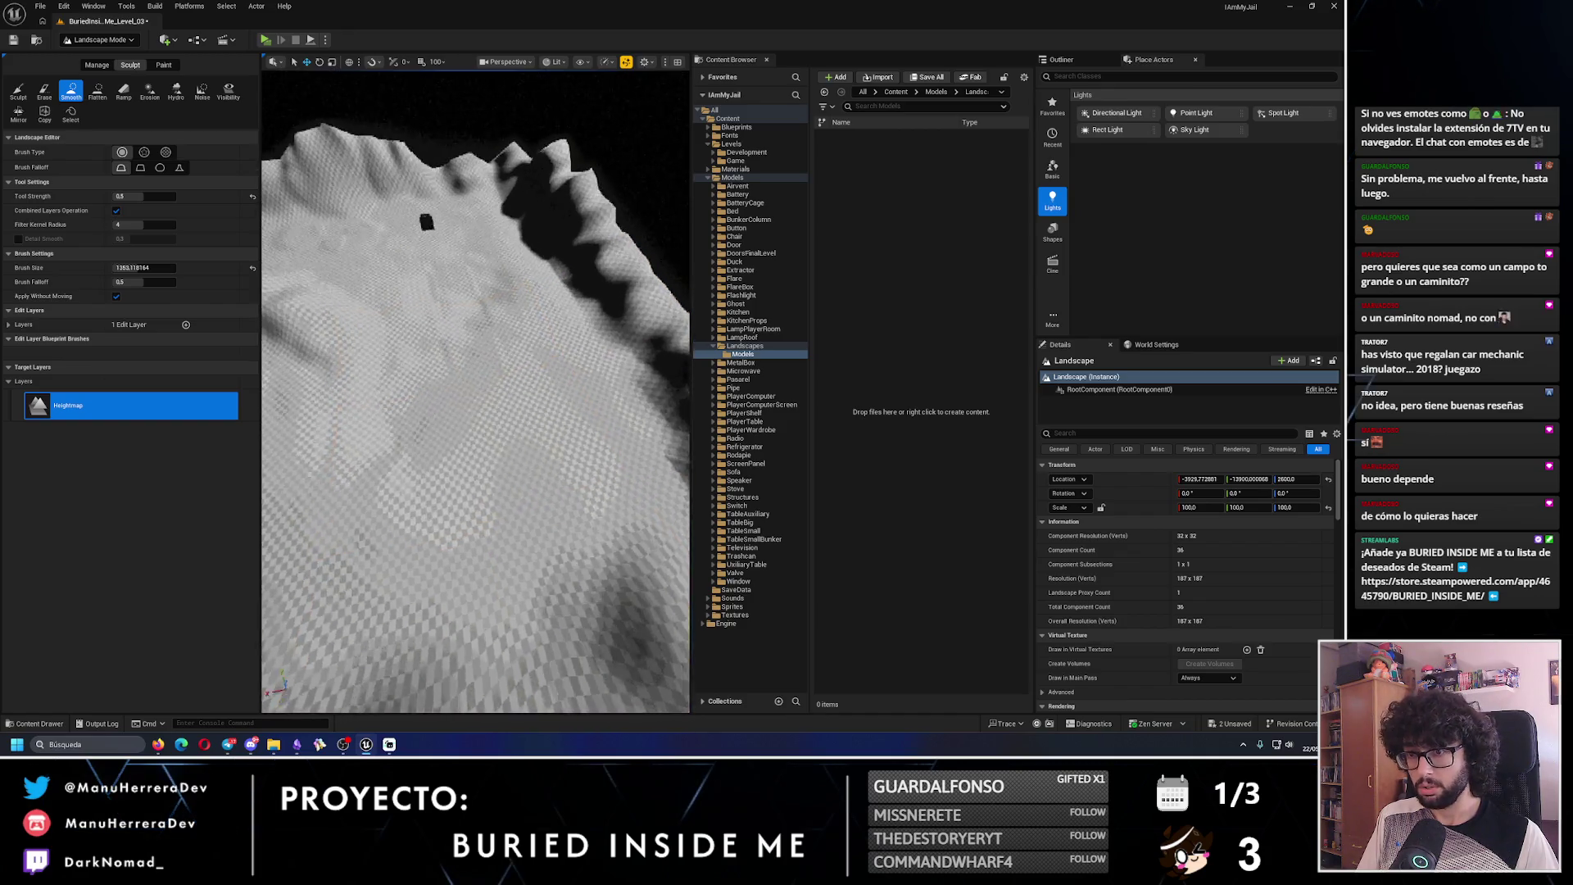
- Zoom in and out to survey the hills around the wall, then pick the Sculpt tool
{"action": "scroll", "coordinate": [496, 316], "scroll_direction": "down", "scroll_amount": 5}
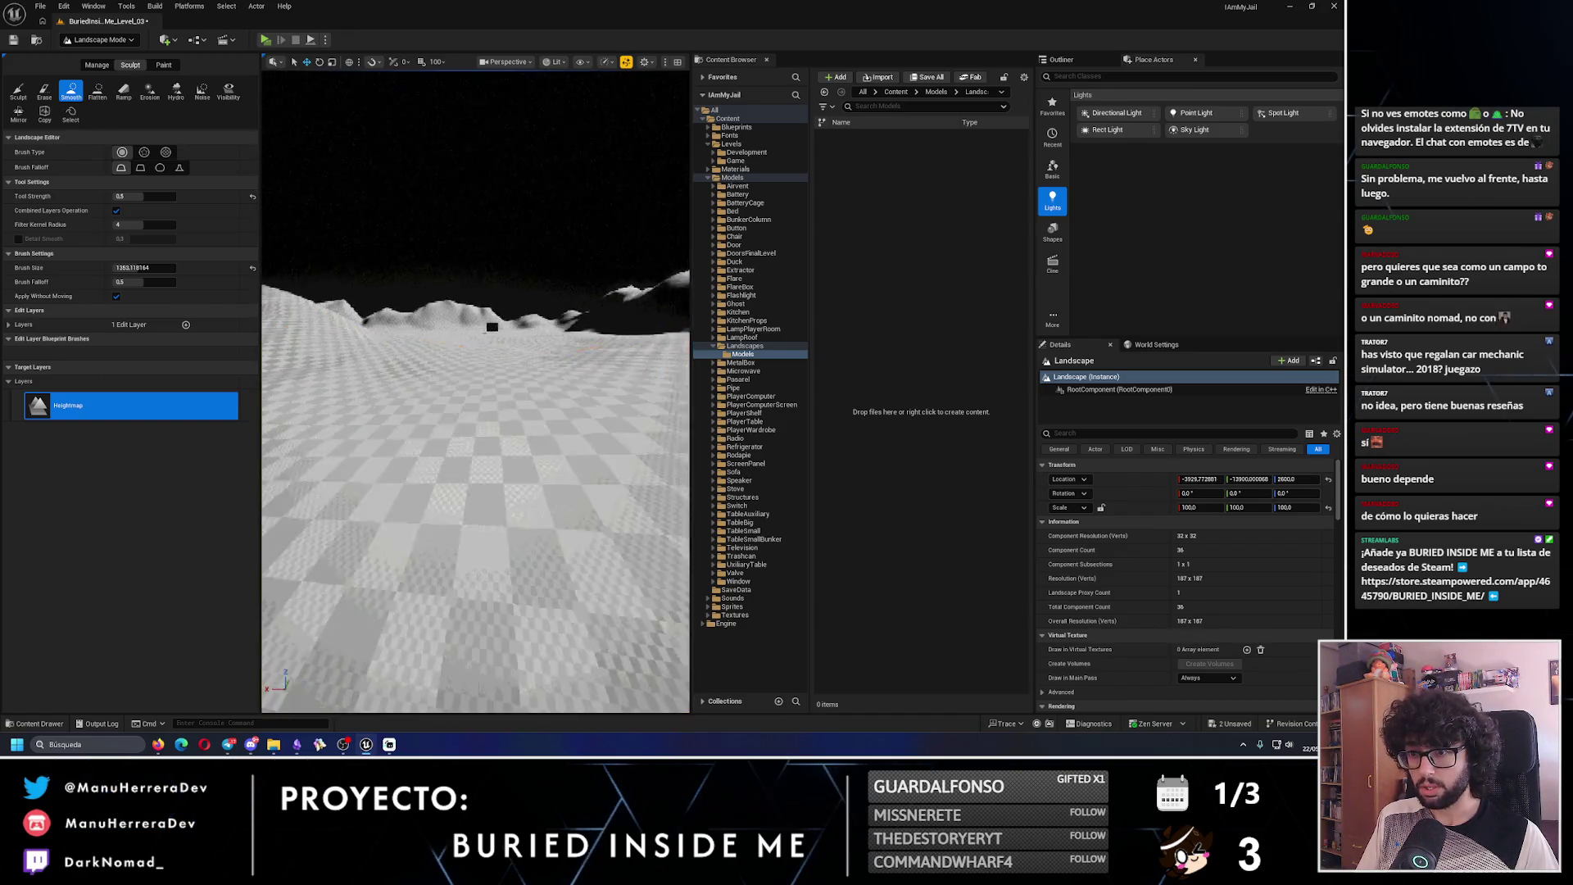
{"action": "scroll", "coordinate": [475, 459], "scroll_direction": "down", "scroll_amount": 5}
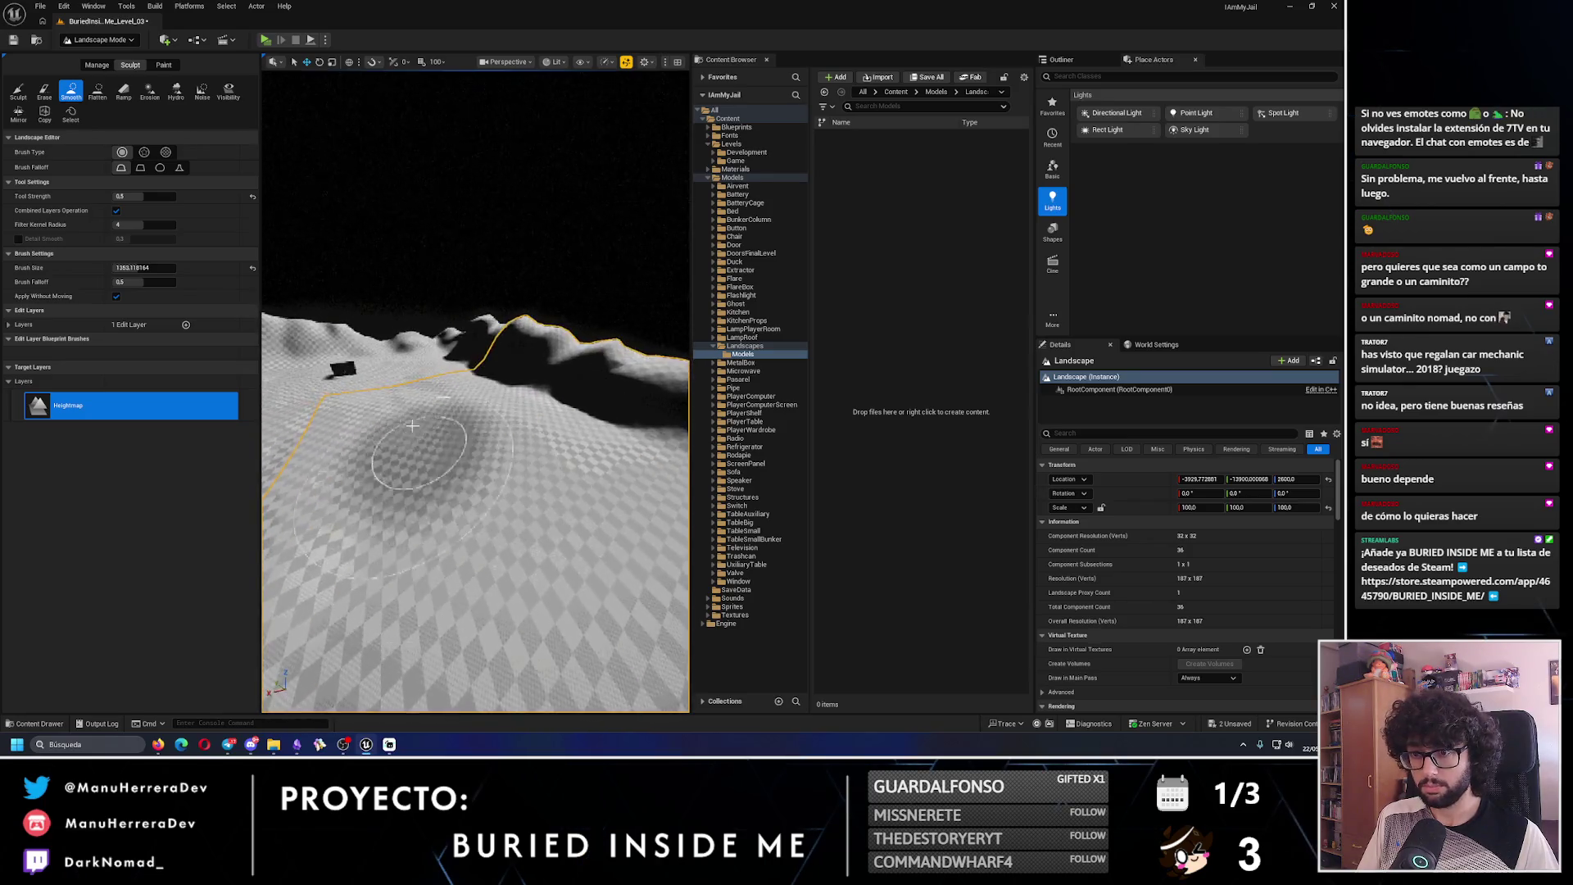
{"action": "scroll", "coordinate": [484, 425], "scroll_direction": "up", "scroll_amount": 3}
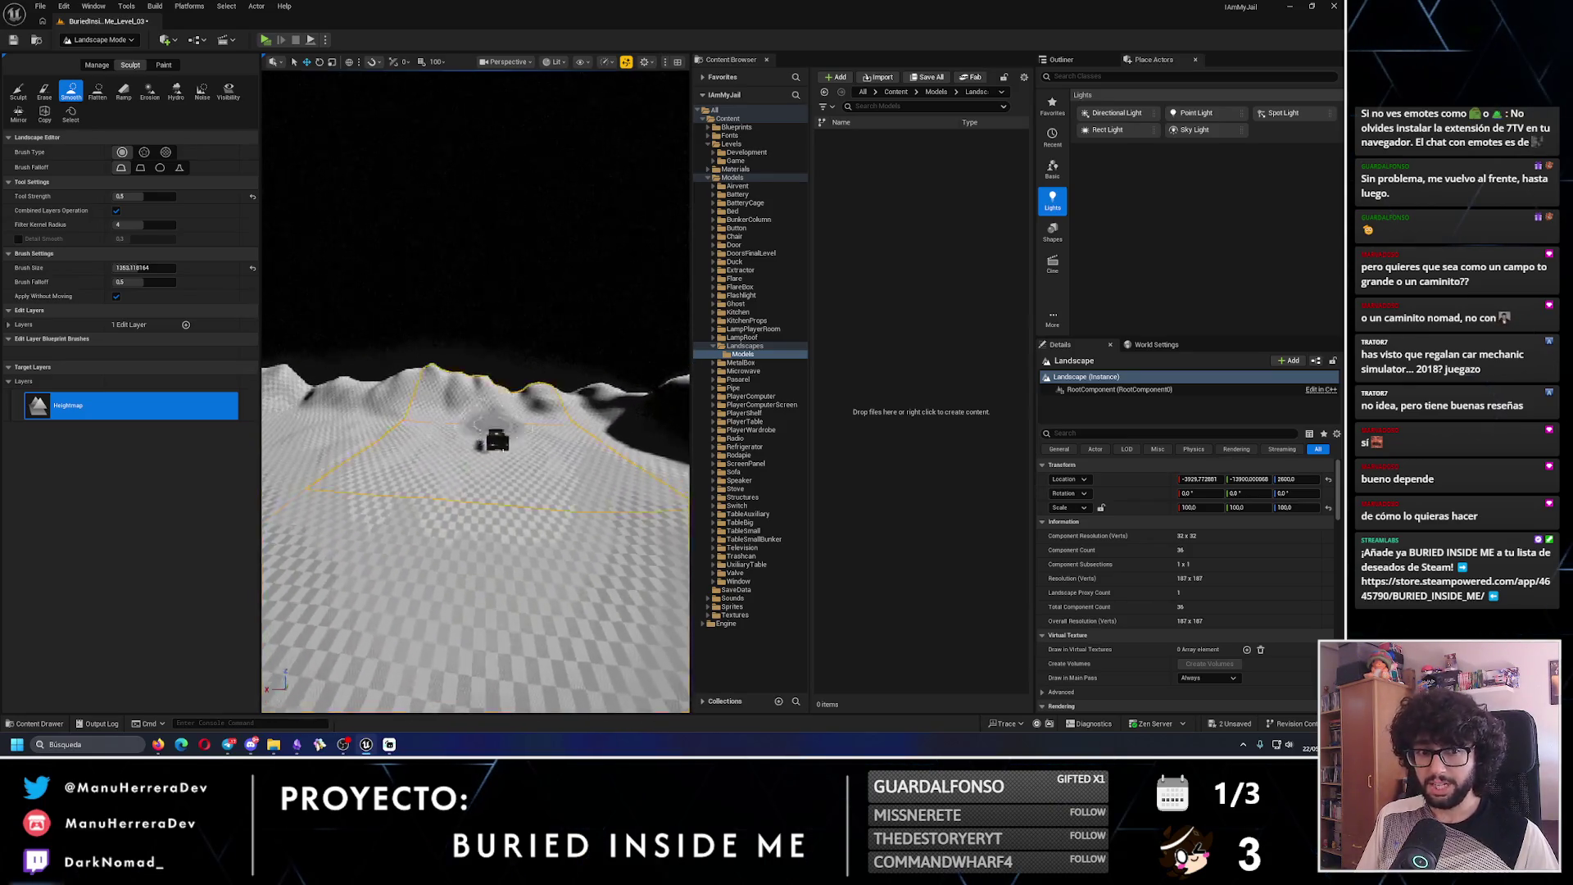
{"action": "scroll", "coordinate": [475, 476], "scroll_direction": "down", "scroll_amount": 5}
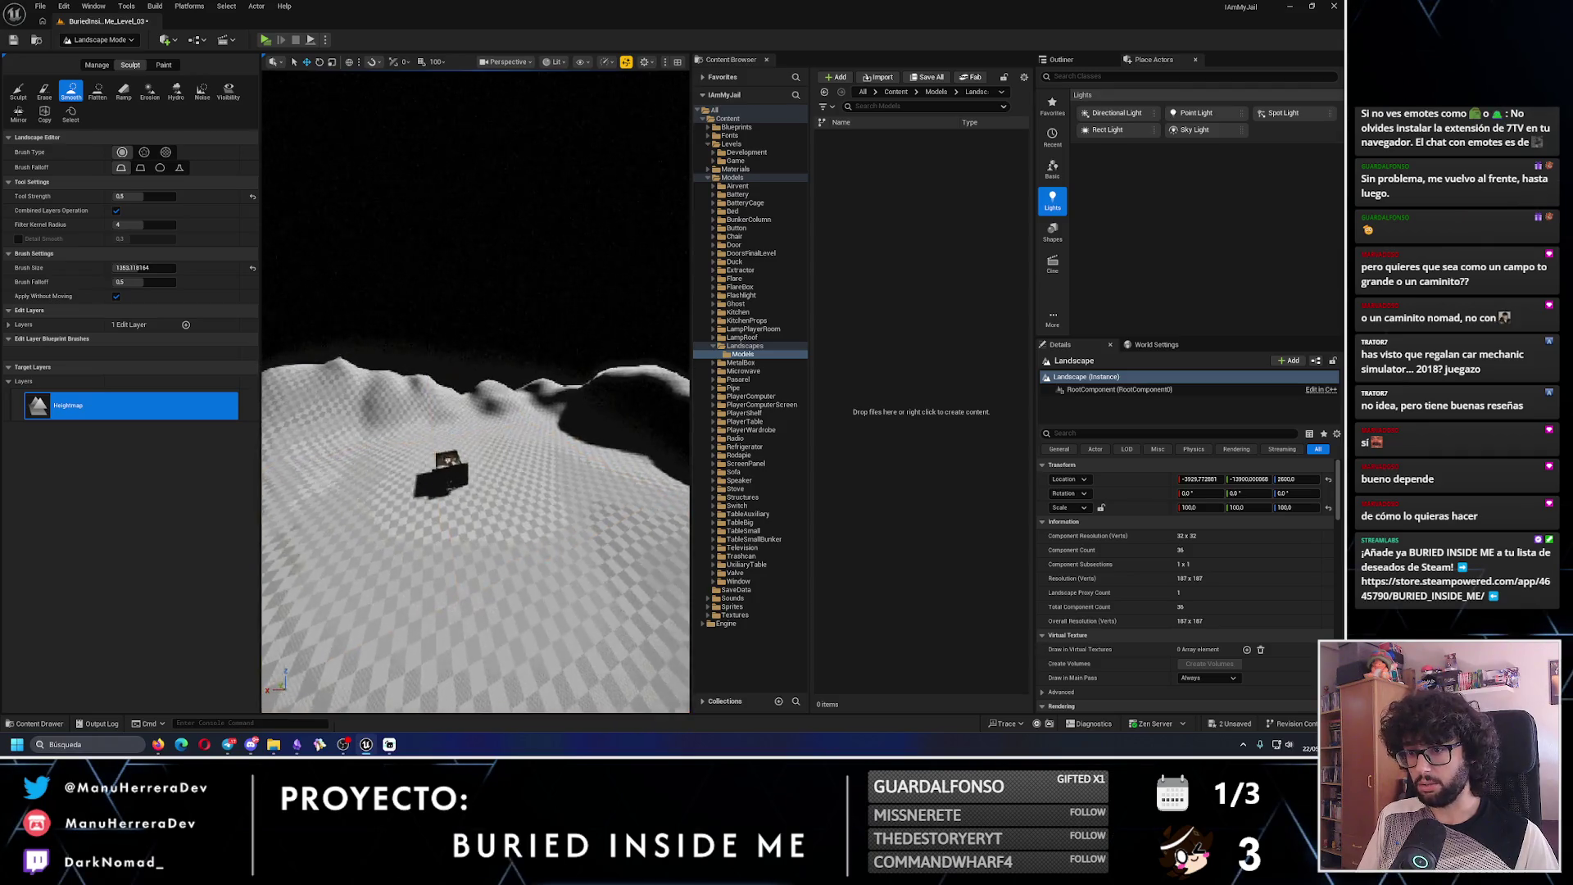
{"action": "scroll", "coordinate": [513, 472], "scroll_direction": "up", "scroll_amount": 4}
{"action": "scroll", "coordinate": [358, 469], "scroll_direction": "up", "scroll_amount": 3}
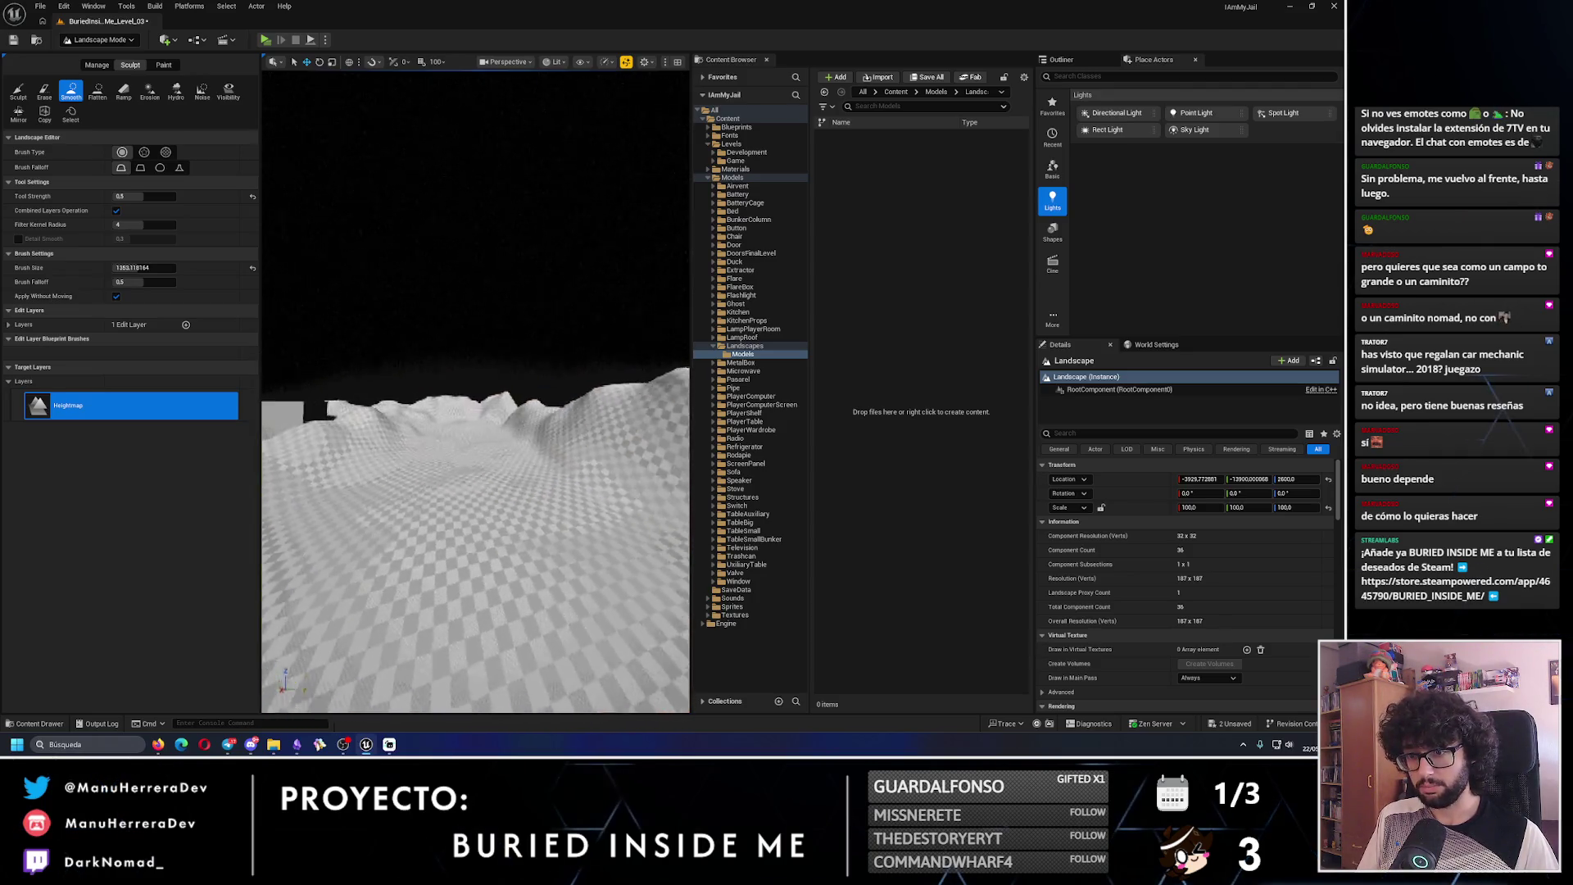
{"action": "scroll", "coordinate": [465, 461], "scroll_direction": "up", "scroll_amount": 2}
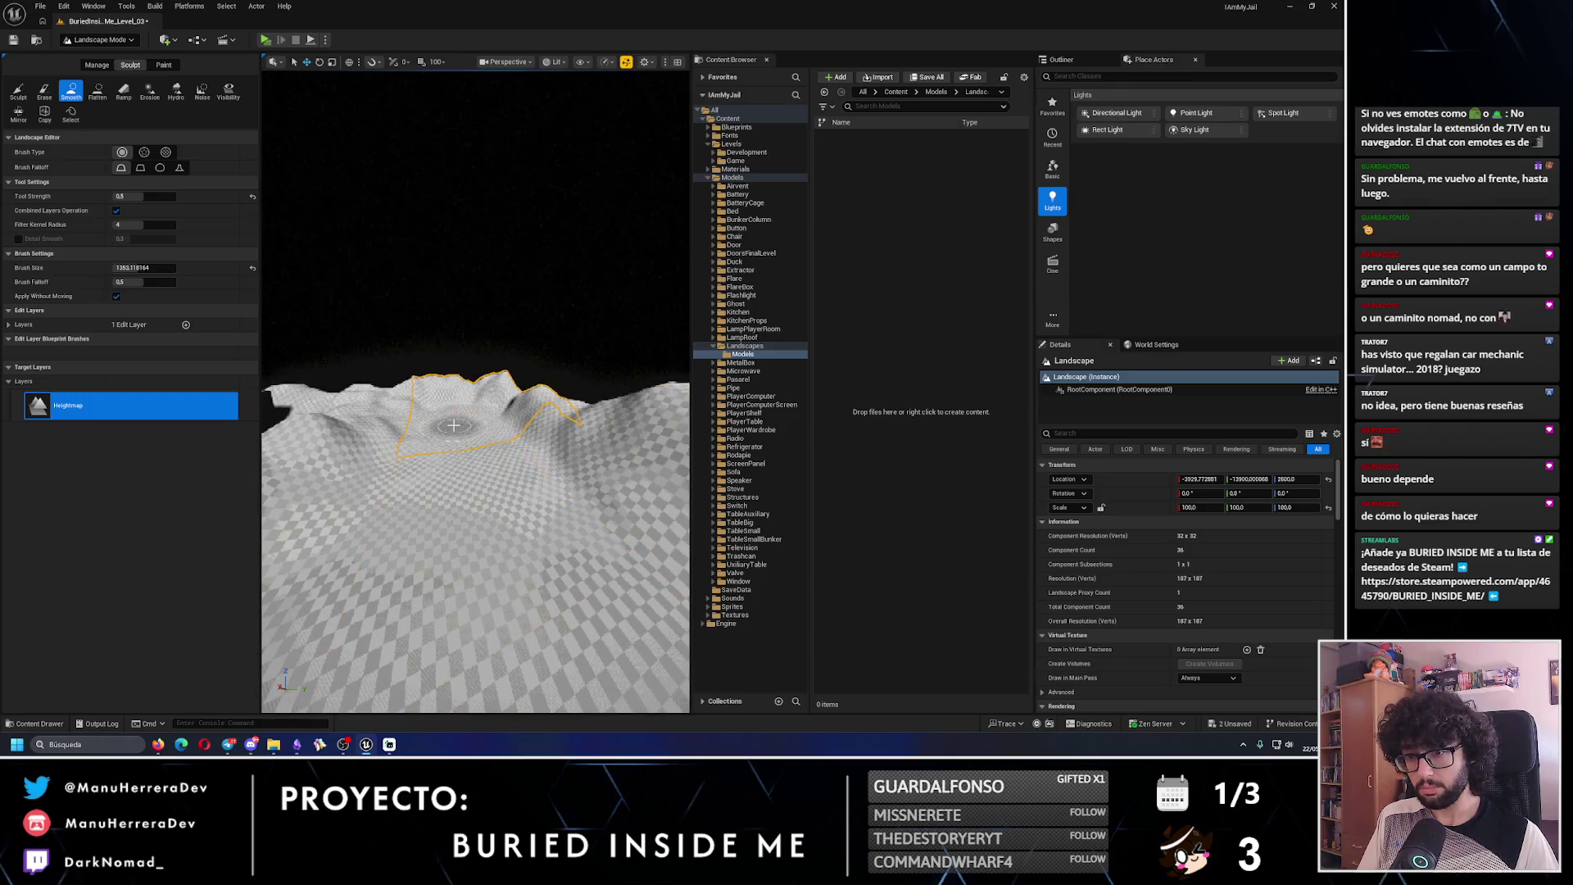
{"action": "scroll", "coordinate": [475, 482], "scroll_direction": "up", "scroll_amount": 2}
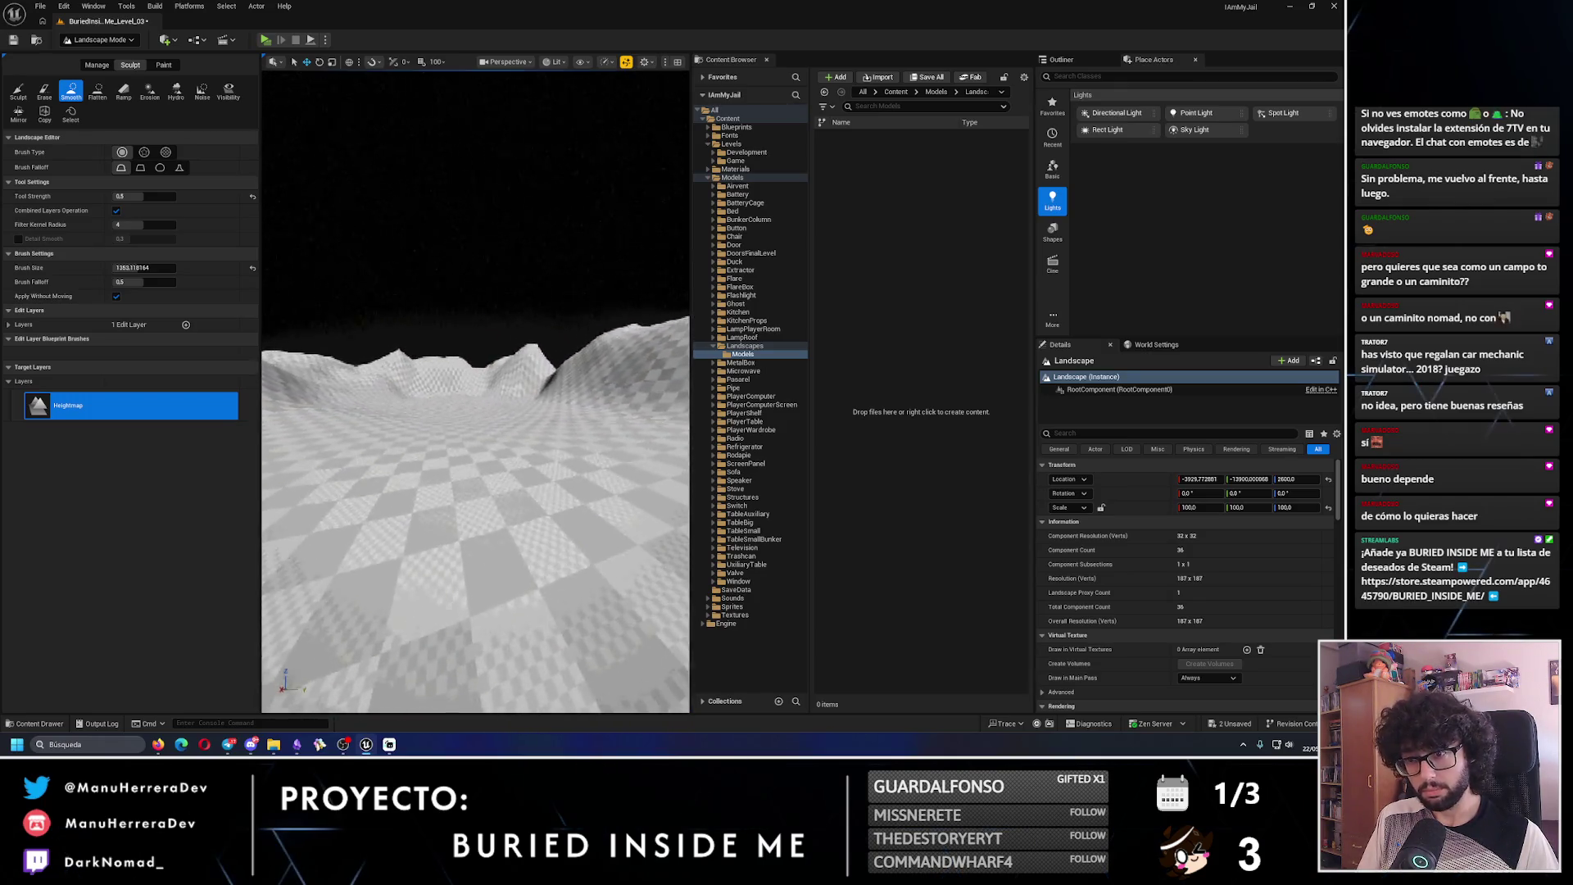
{"action": "scroll", "coordinate": [476, 481], "scroll_direction": "up", "scroll_amount": 2}
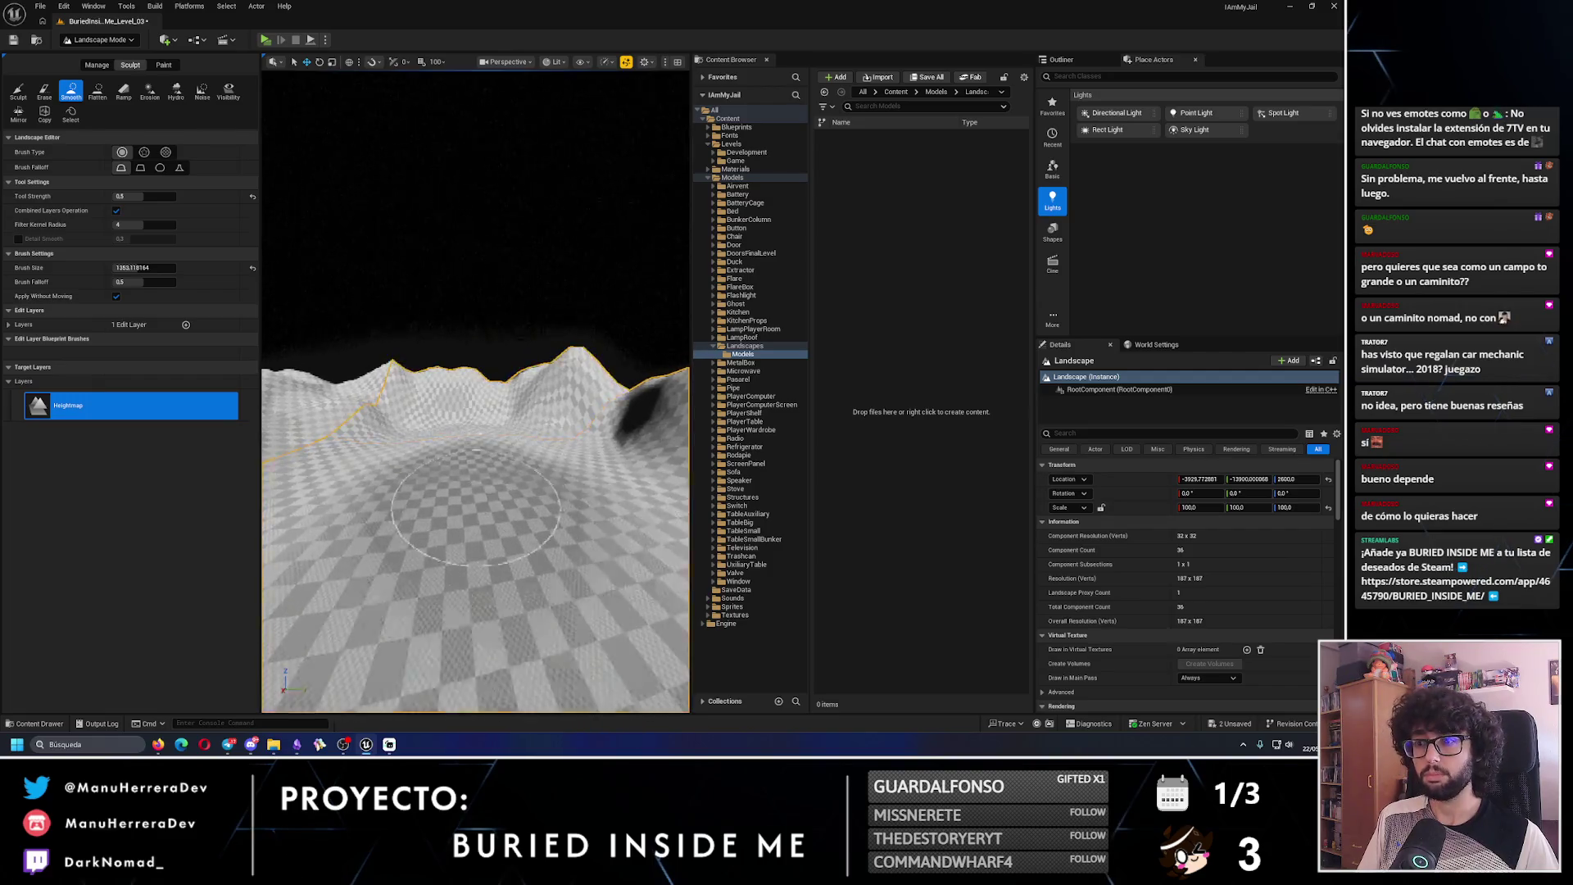
{"action": "scroll", "coordinate": [475, 508], "scroll_direction": "up", "scroll_amount": 3}
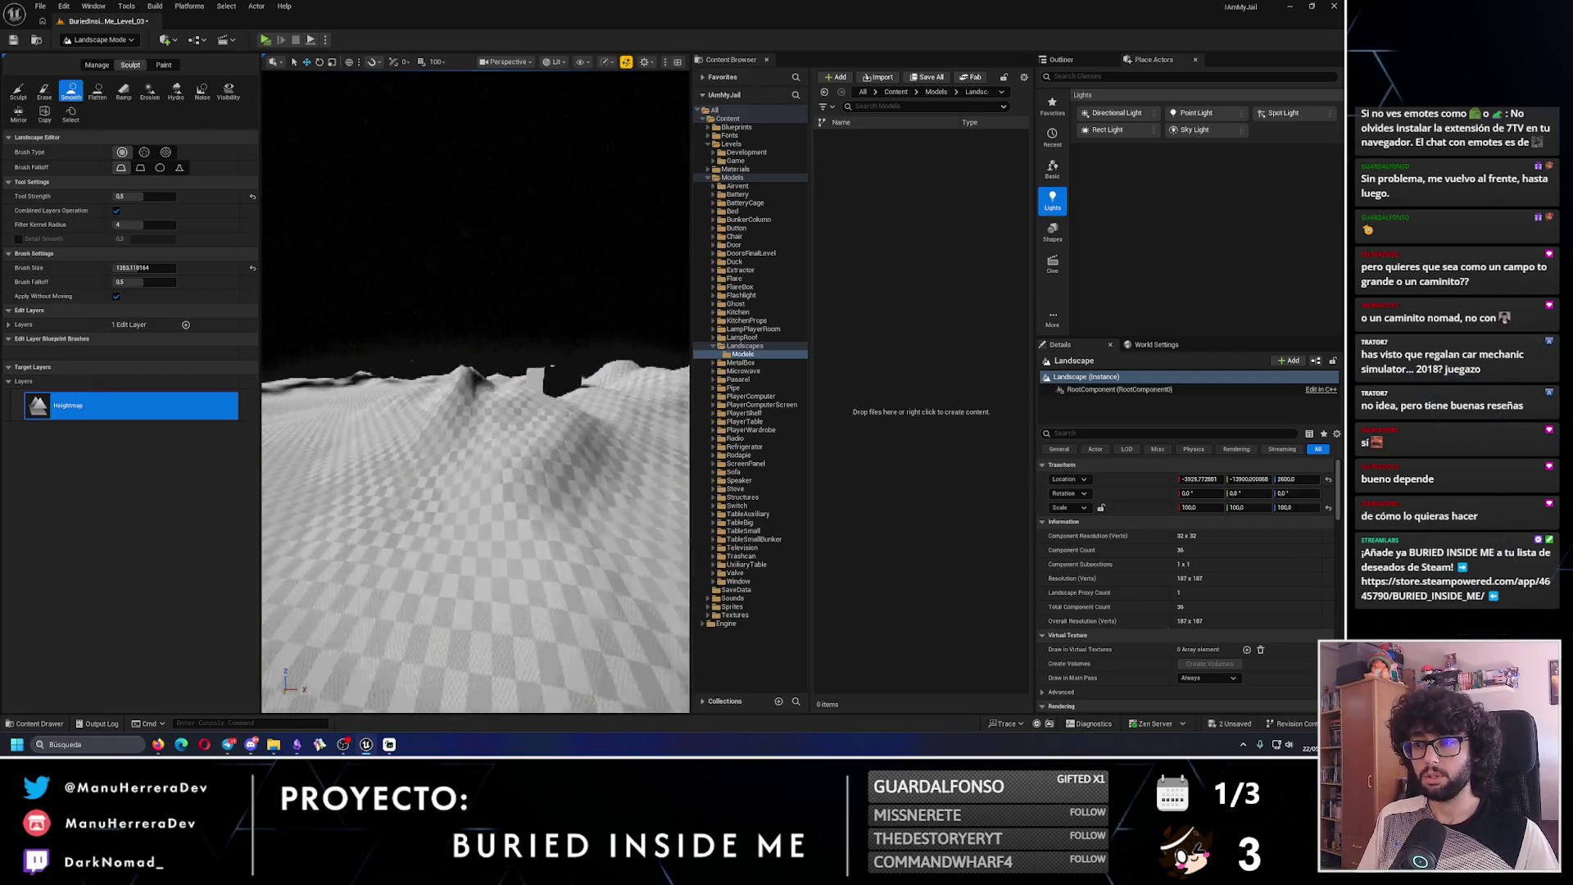
{"action": "left_click", "coordinate": [18, 92]}
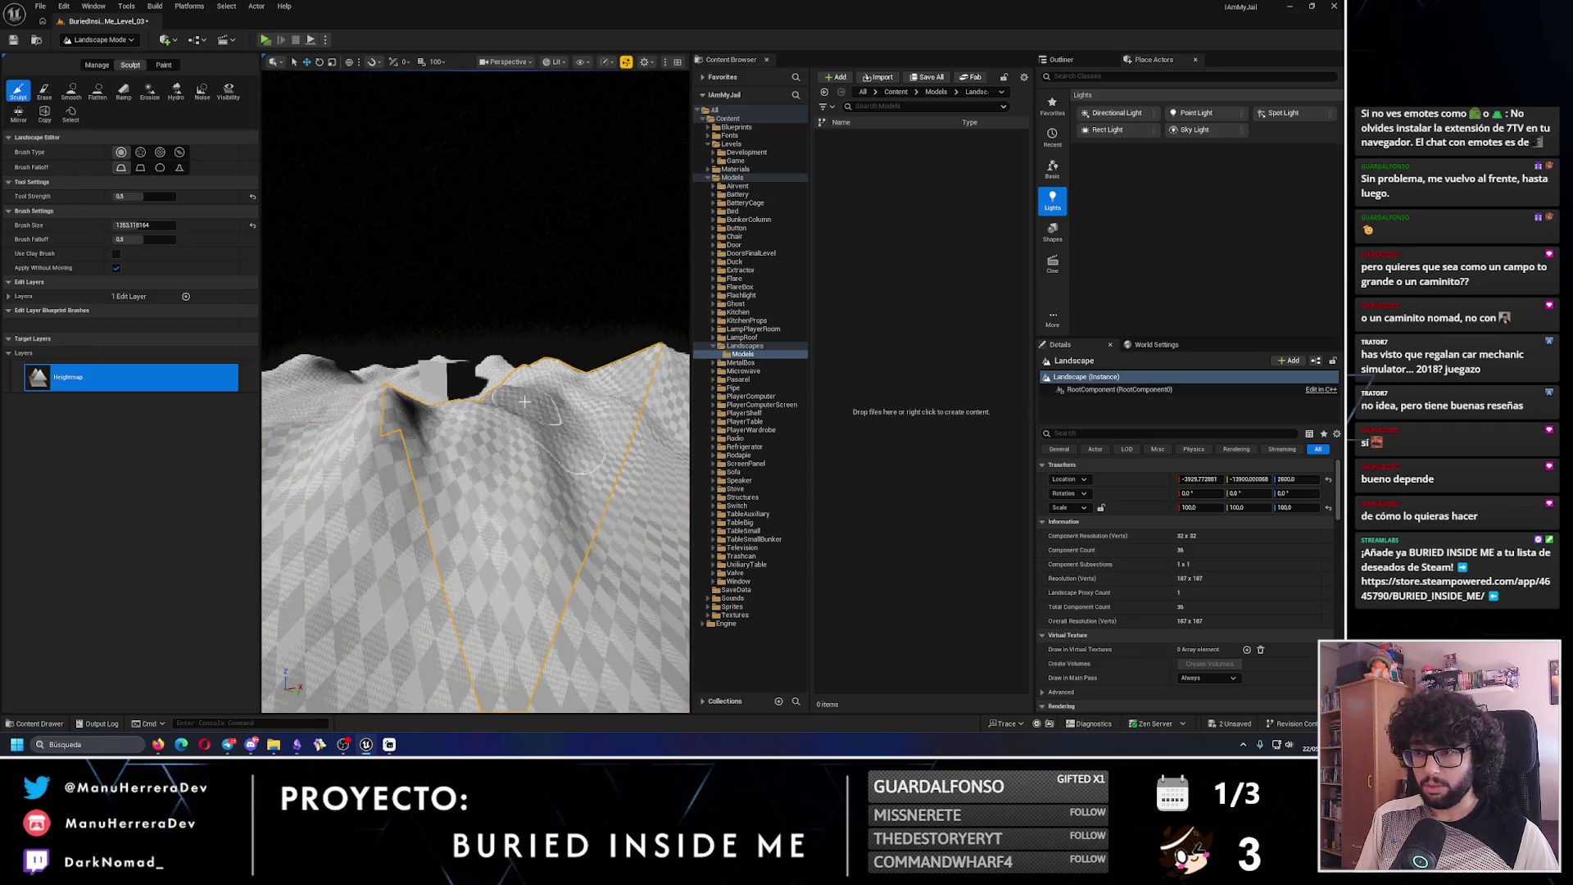
- Sculpt a tall ridge and a taller central mound, then select Flatten and start Play In Editor
{"action": "mouse_move", "coordinate": [530, 402]}
{"action": "left_mouse_down"}
{"action": "mouse_move", "coordinate": [571, 380]}
{"action": "mouse_move", "coordinate": [315, 479]}
{"action": "mouse_move", "coordinate": [483, 409]}
{"action": "mouse_move", "coordinate": [459, 430]}
{"action": "left_mouse_up"}
{"action": "mouse_move", "coordinate": [492, 492]}
{"action": "left_mouse_down"}
{"action": "mouse_move", "coordinate": [514, 524]}
{"action": "mouse_move", "coordinate": [318, 320]}
{"action": "left_mouse_up"}
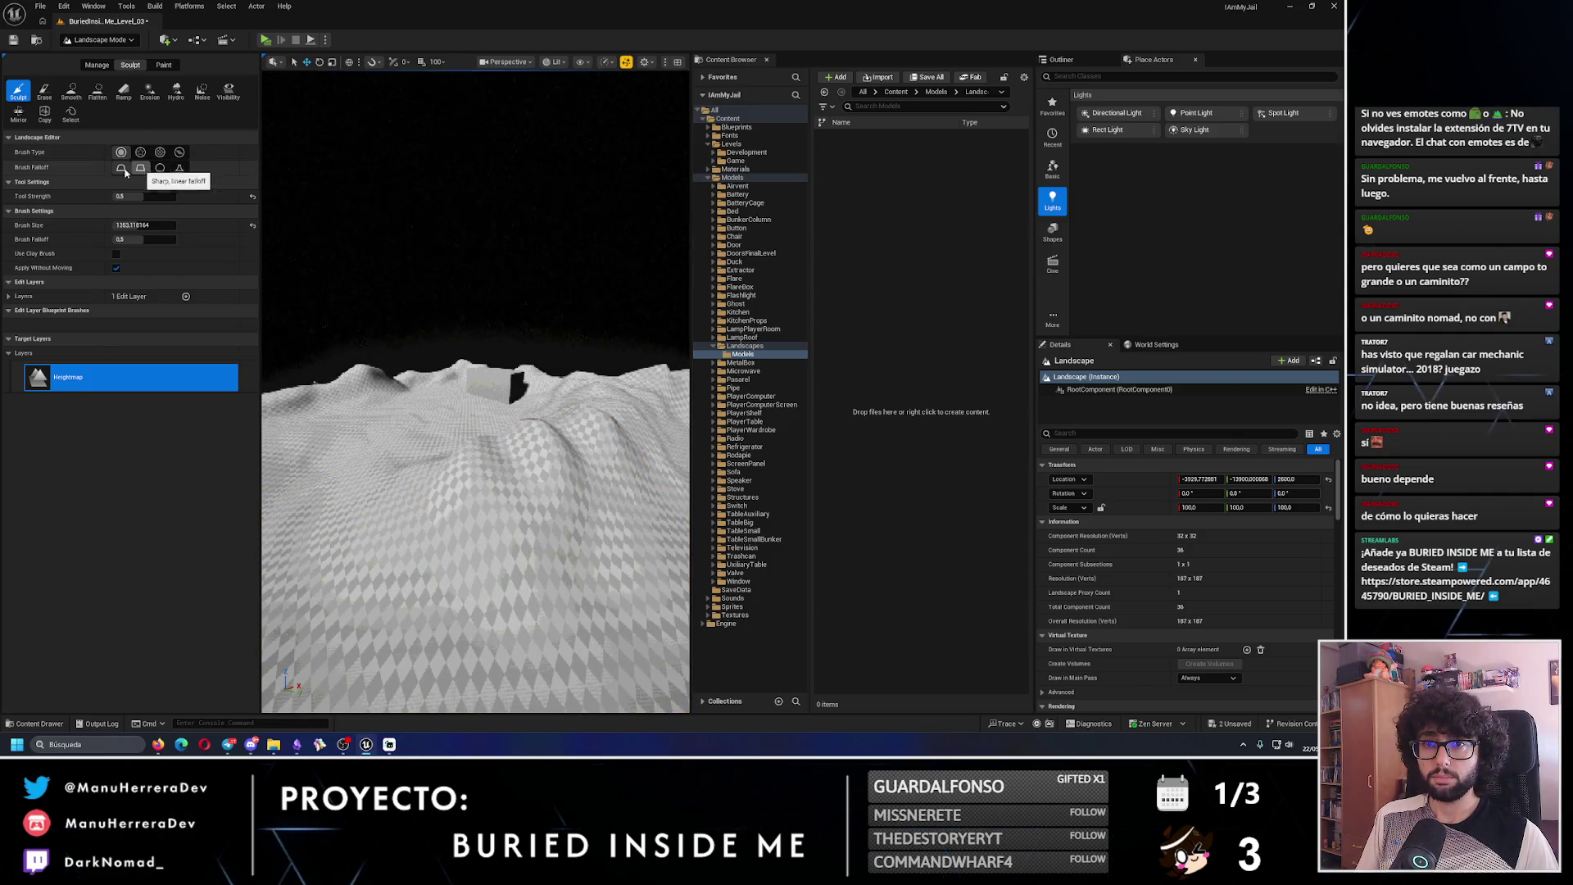
{"action": "mouse_move", "coordinate": [496, 446]}
{"action": "left_mouse_down"}
{"action": "mouse_move", "coordinate": [510, 439]}
{"action": "mouse_move", "coordinate": [538, 469]}
{"action": "mouse_move", "coordinate": [569, 427]}
{"action": "mouse_move", "coordinate": [650, 527]}
{"action": "mouse_move", "coordinate": [590, 459]}
{"action": "mouse_move", "coordinate": [576, 326]}
{"action": "mouse_move", "coordinate": [264, 363]}
{"action": "mouse_move", "coordinate": [283, 389]}
{"action": "mouse_move", "coordinate": [282, 328]}
{"action": "left_mouse_up"}
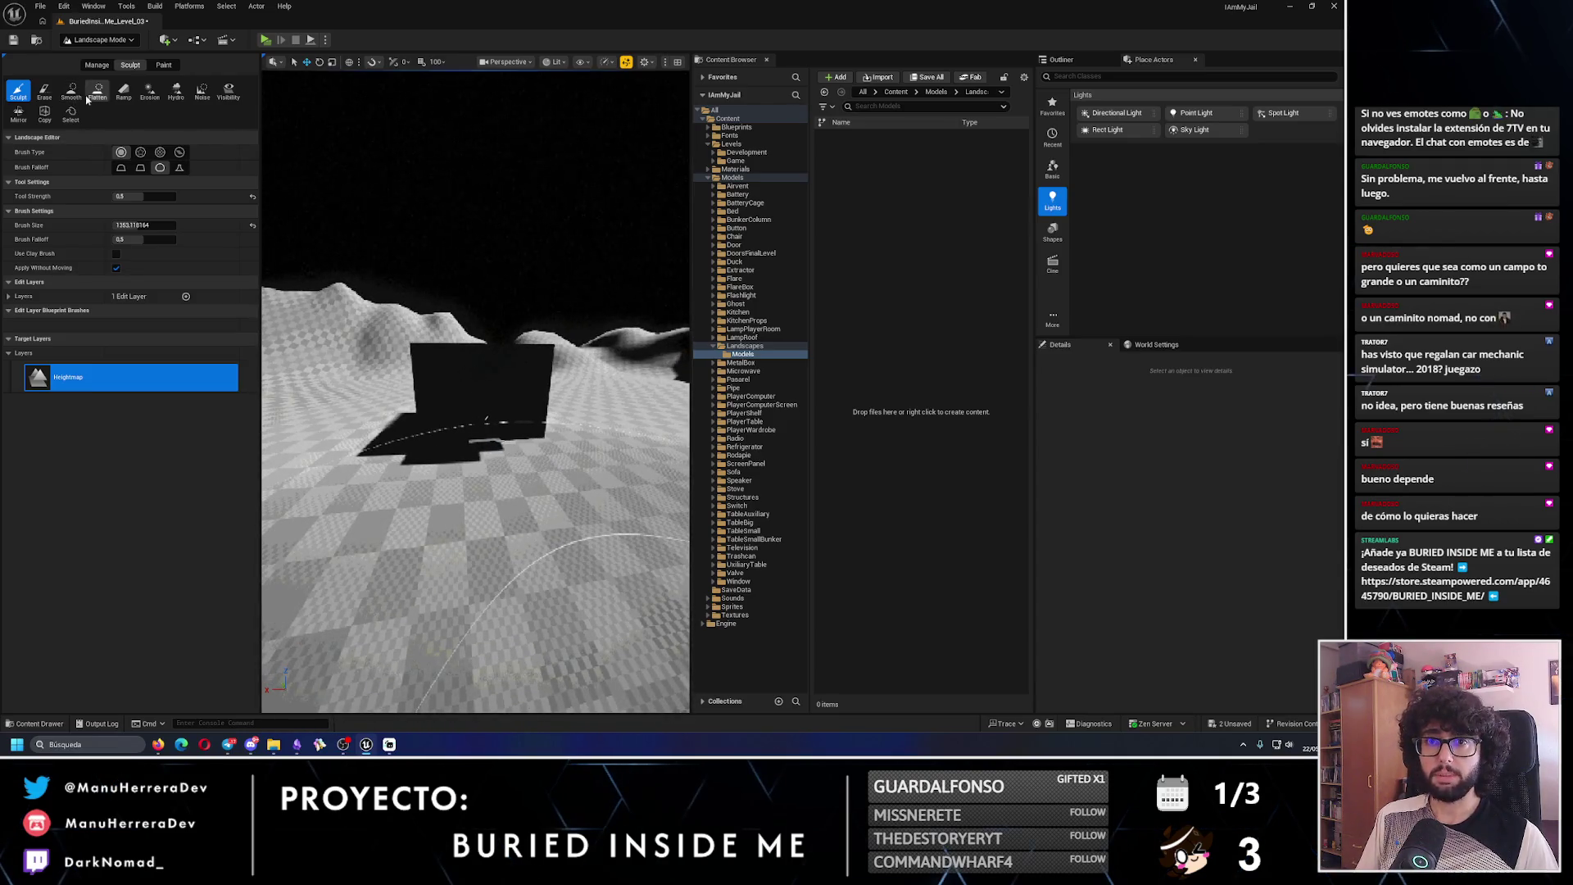
{"action": "left_click", "coordinate": [91, 96]}
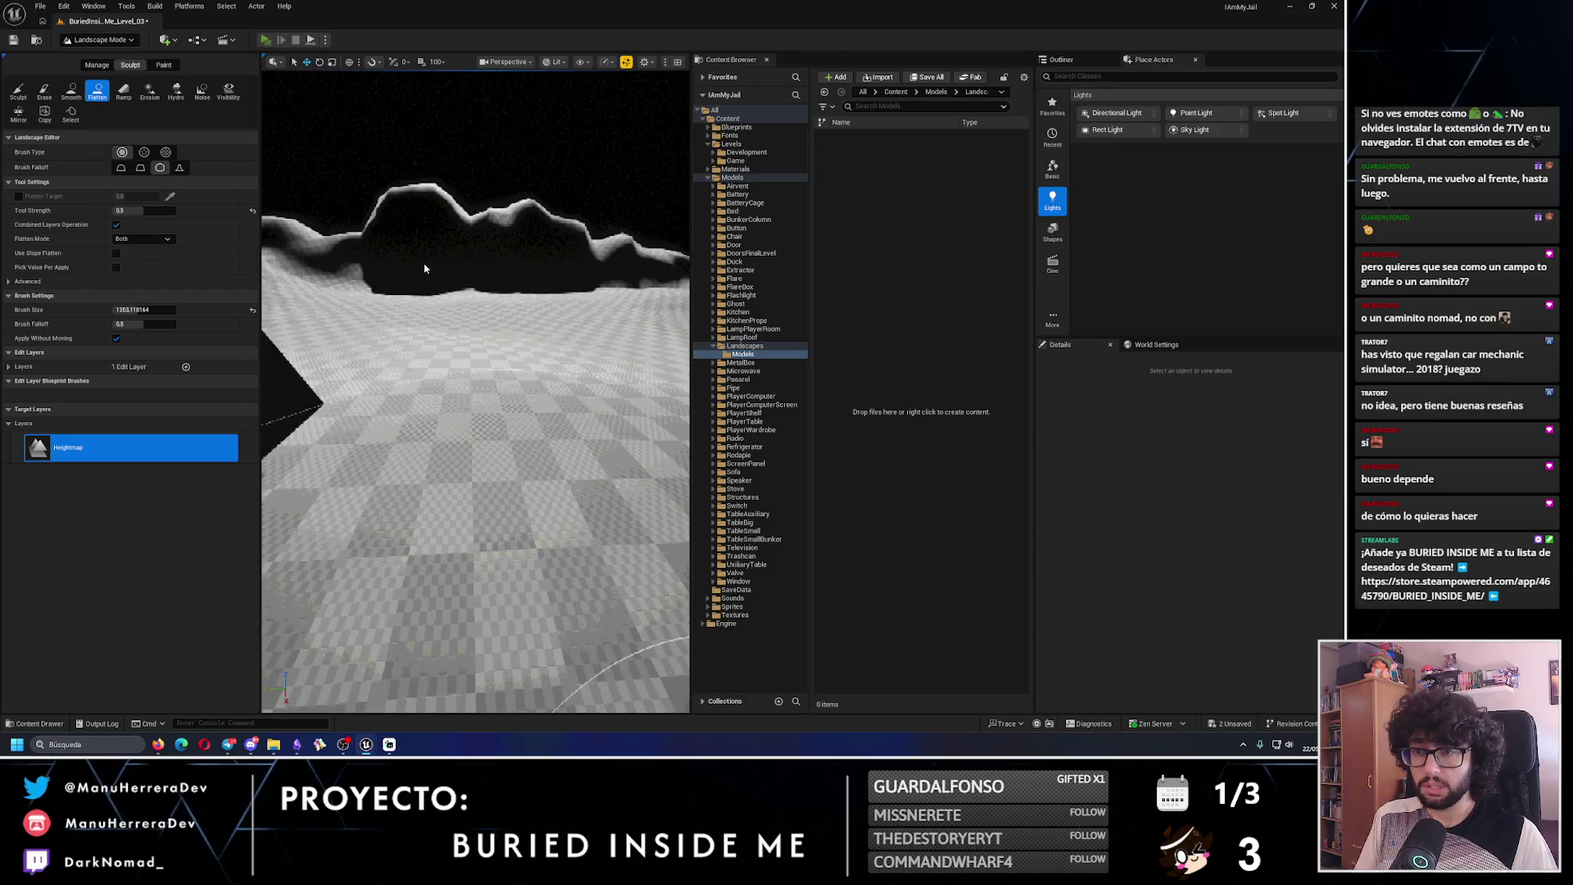
{"action": "key", "text": "alt+p"}
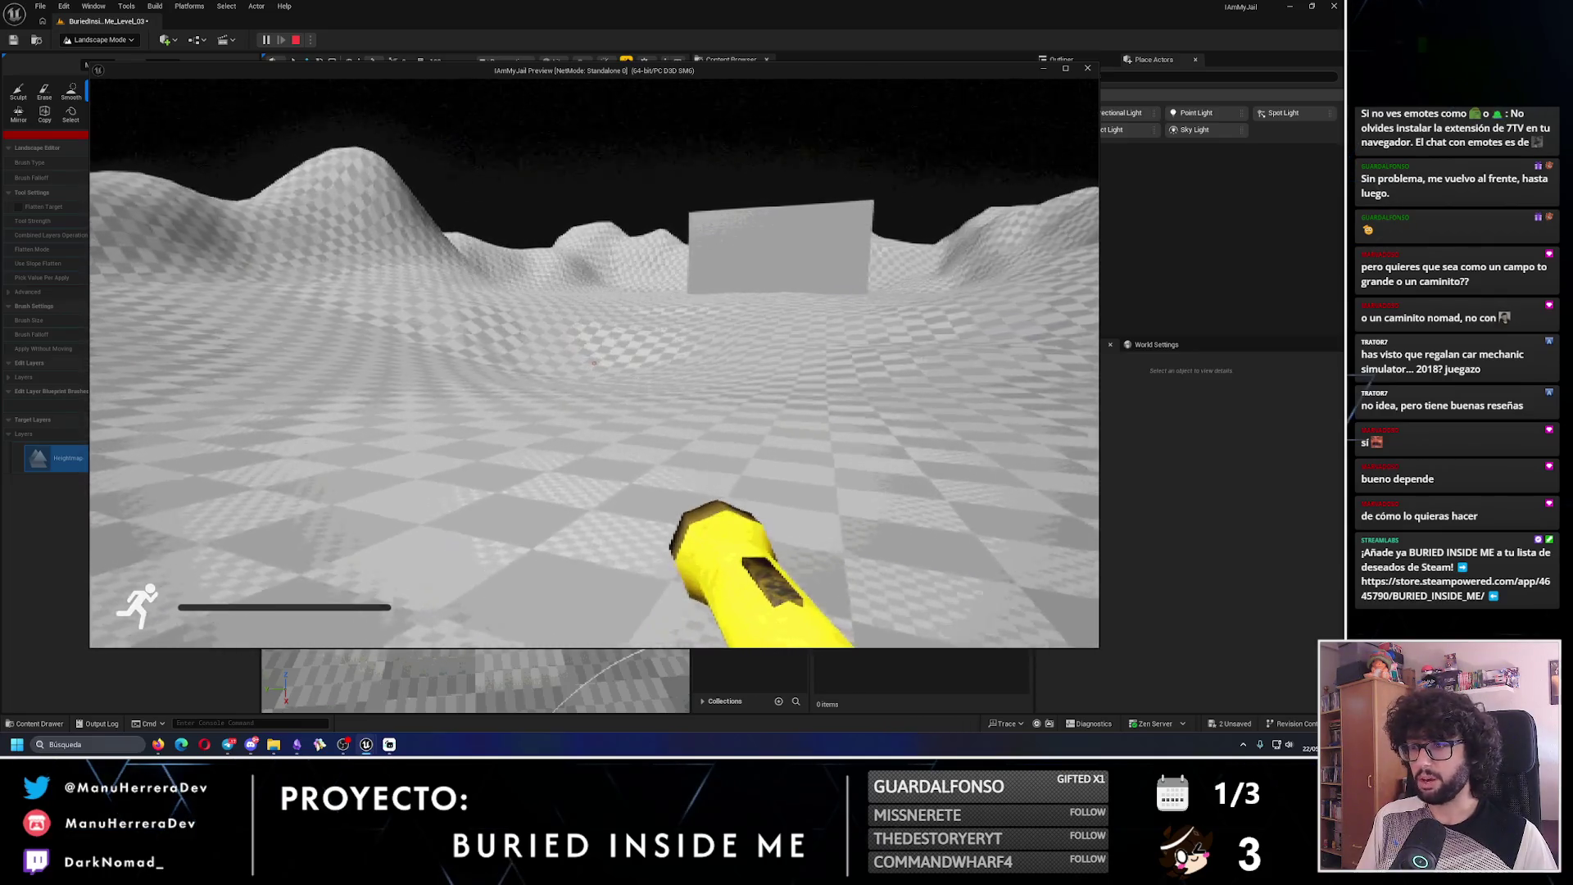
- Walk the player forward toward the wall, then stop the play session
{"action": "key", "text": "w"}
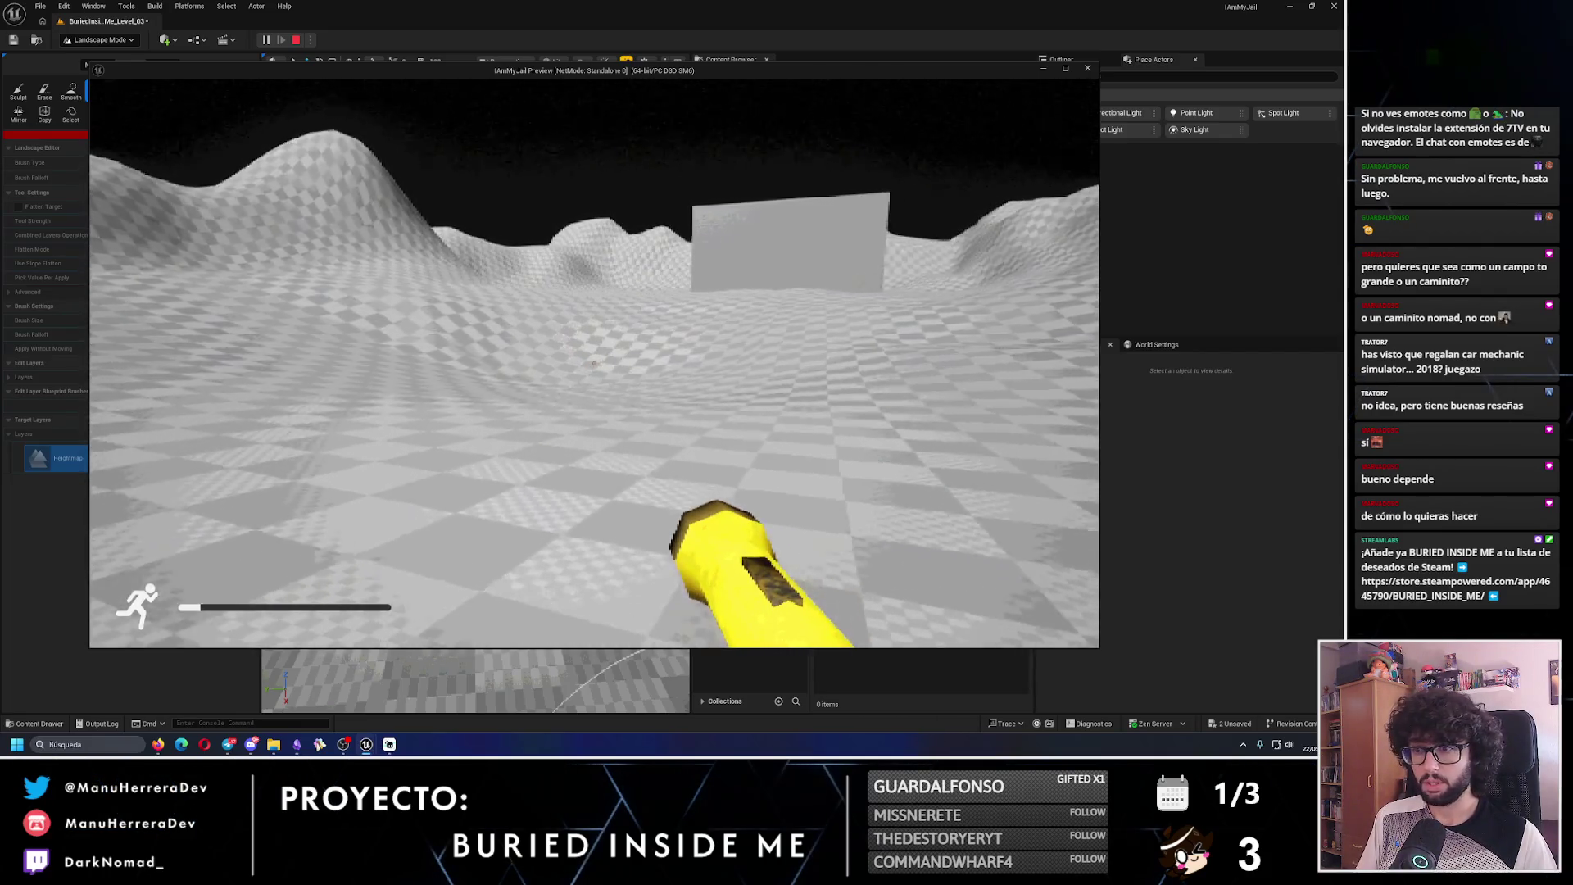
{"action": "key", "text": "Escape"}
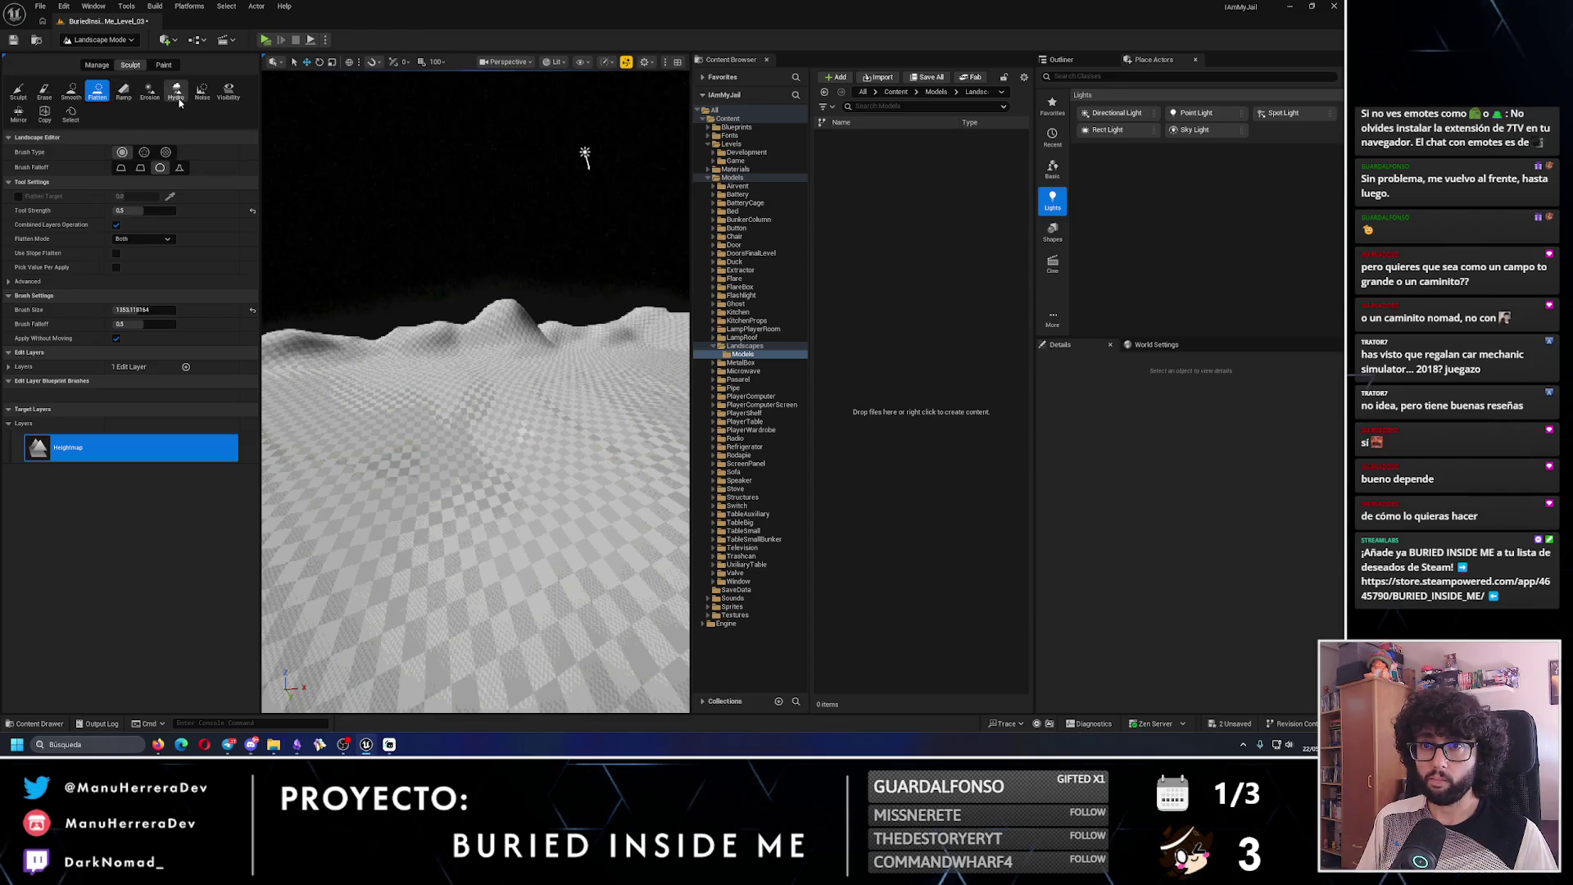
- Select Smooth and browse the Trashcan and Models folders in the Content Browser
{"action": "left_click", "coordinate": [71, 91]}
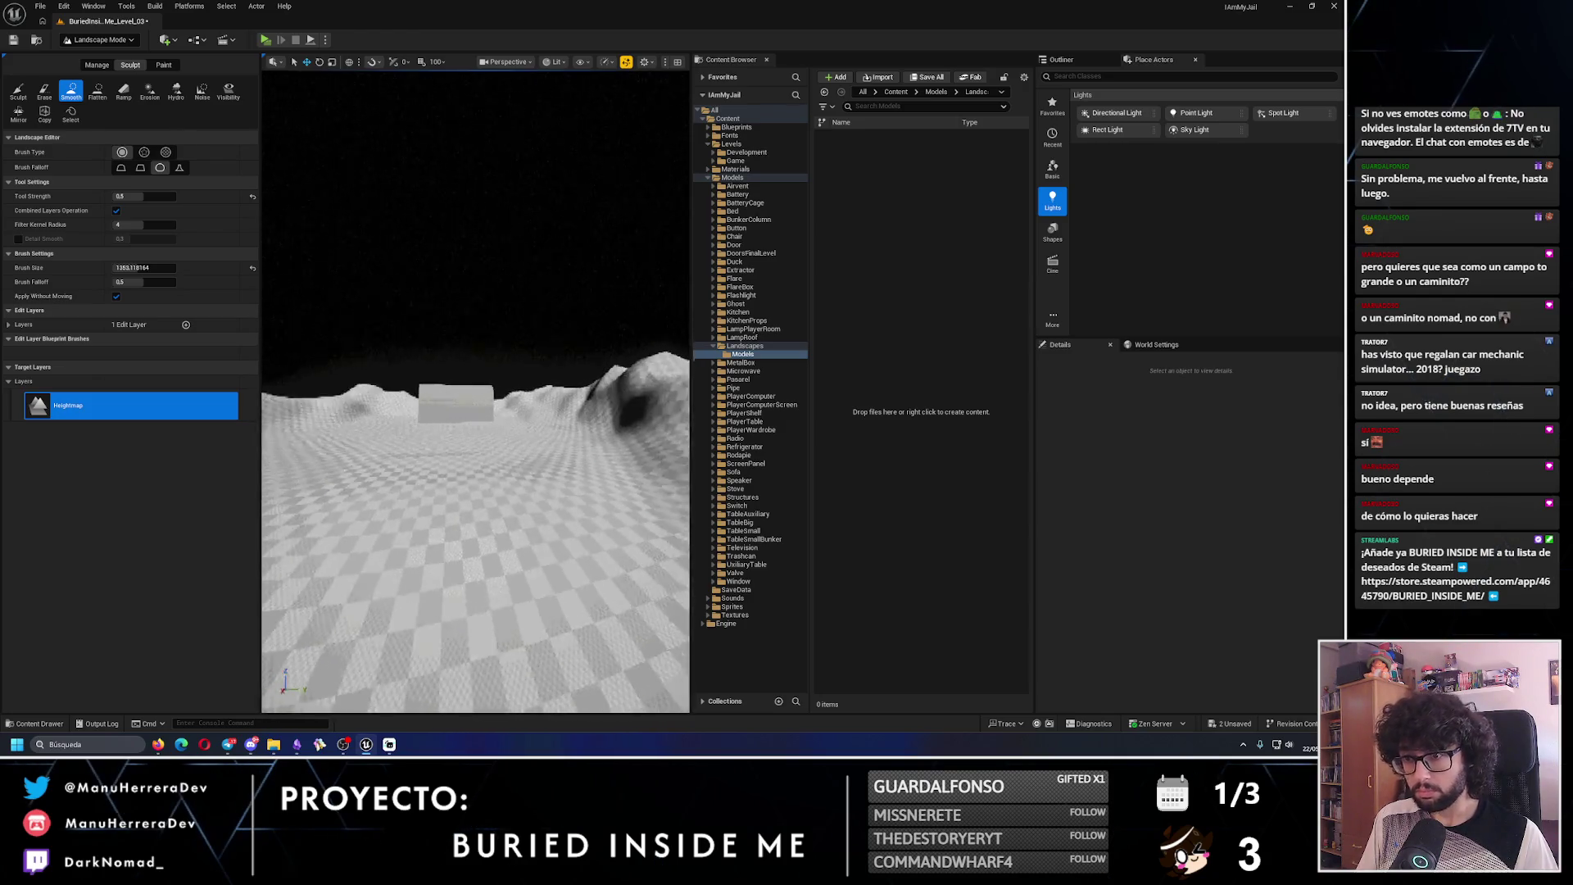
{"action": "left_click", "coordinate": [740, 556]}
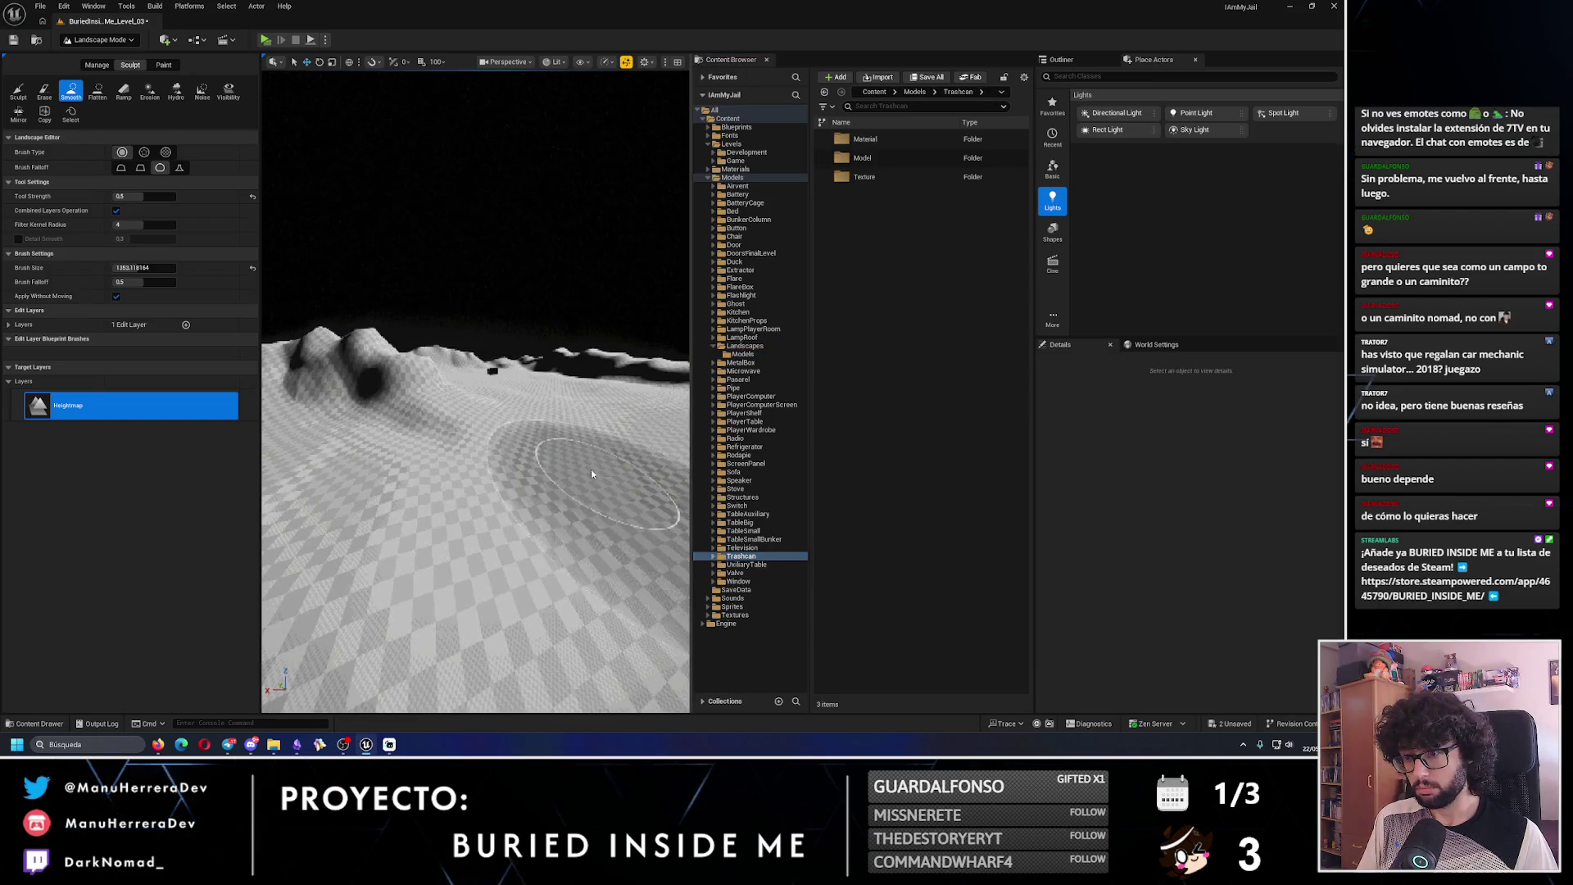
{"action": "left_click", "coordinate": [709, 177]}
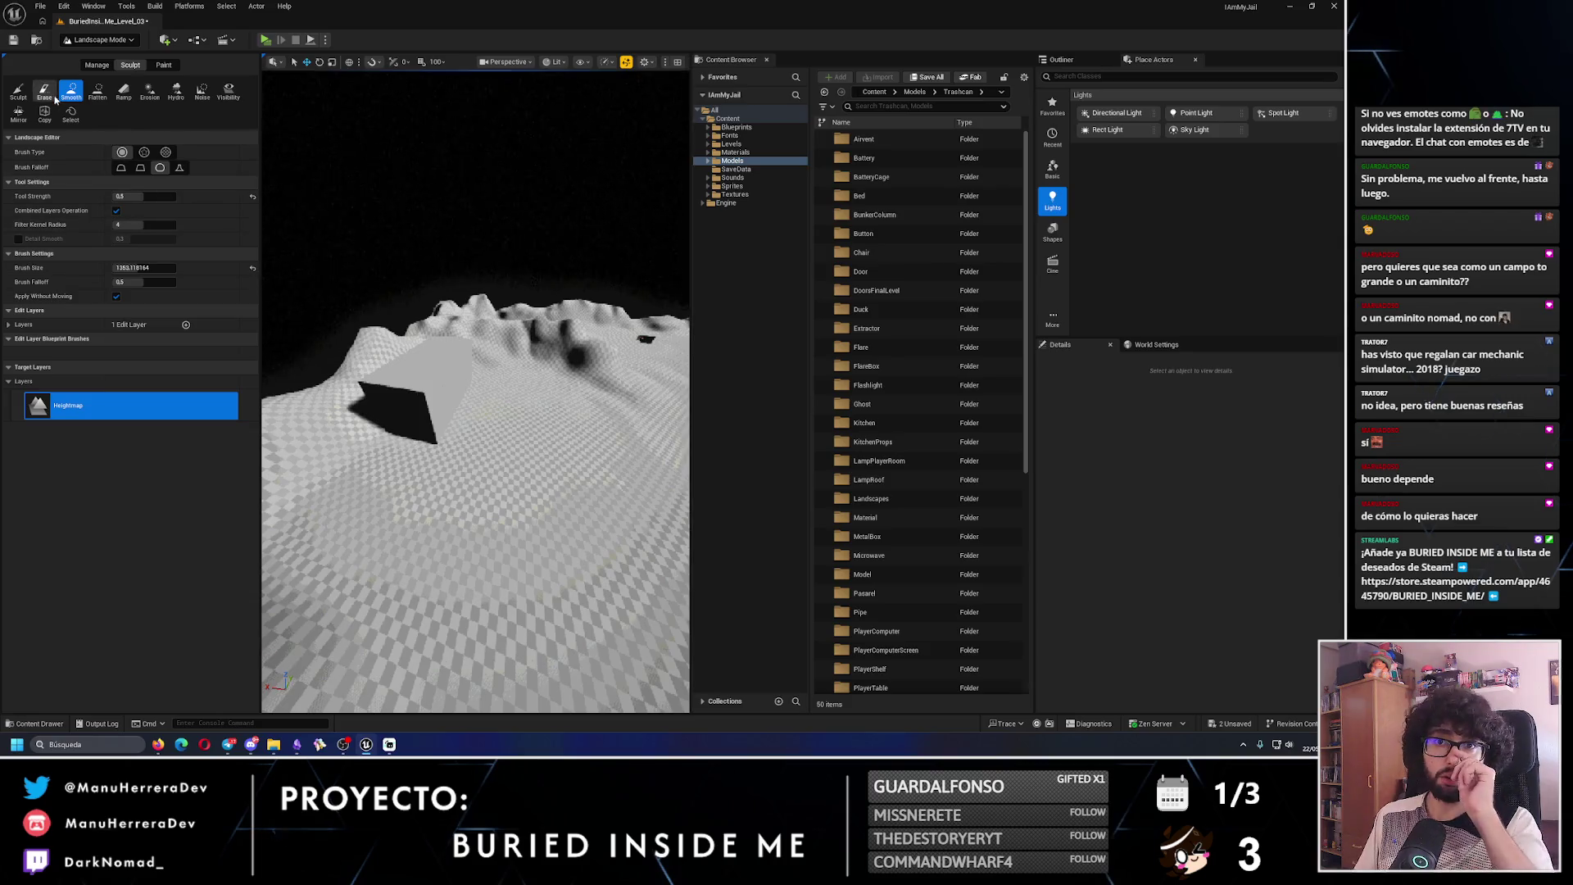
- Select Sculpt, undo the last sculpt stroke, and switch back to Smooth
{"action": "left_click", "coordinate": [18, 93]}
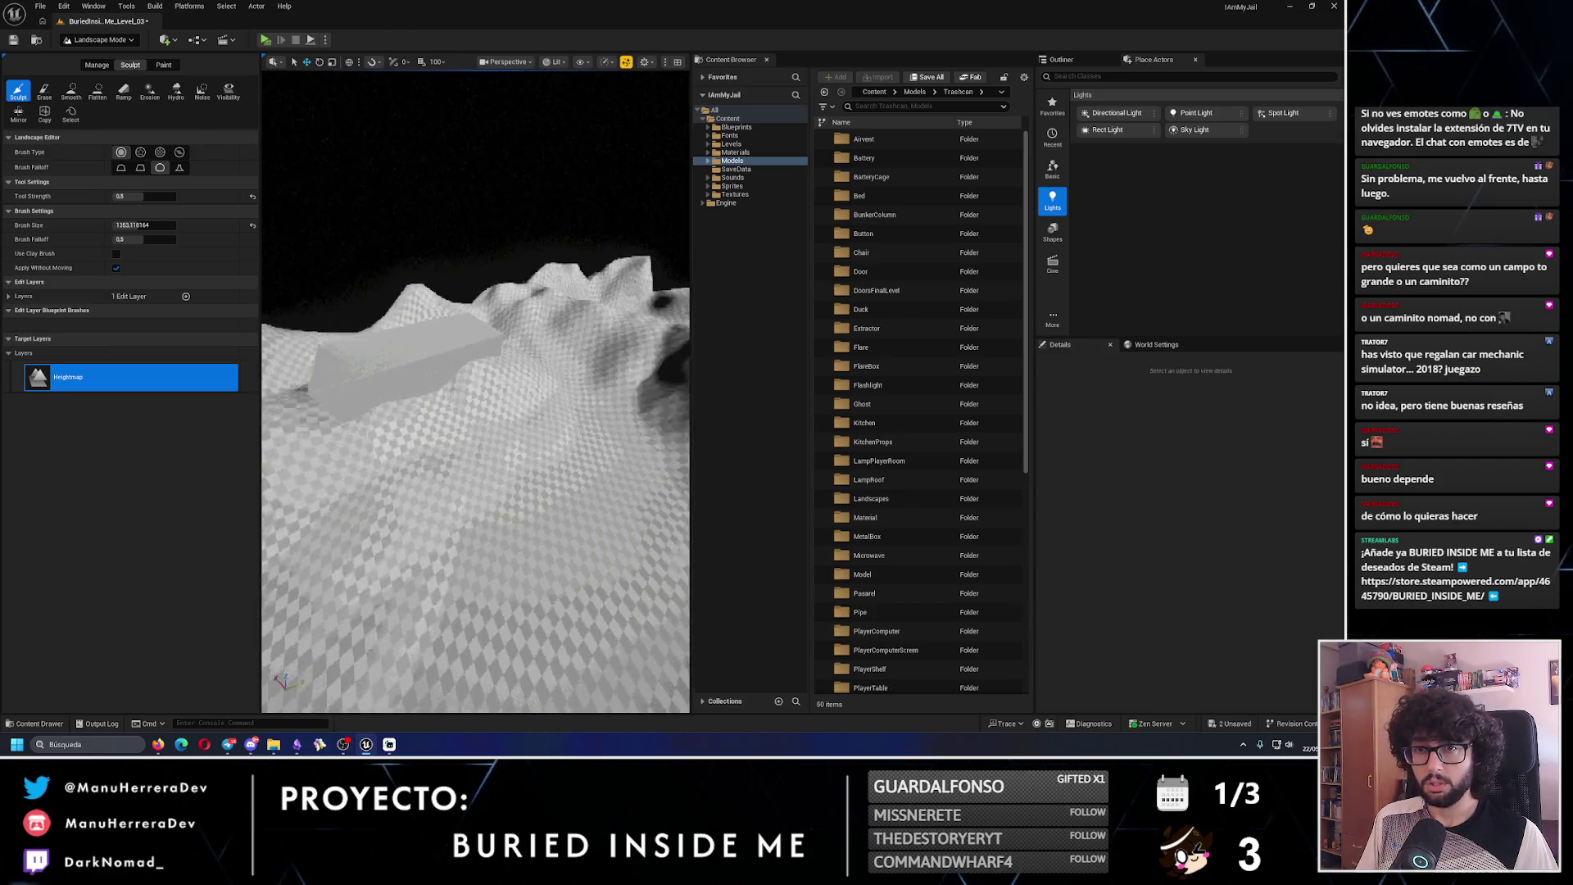
{"action": "key", "text": "ctrl+z"}
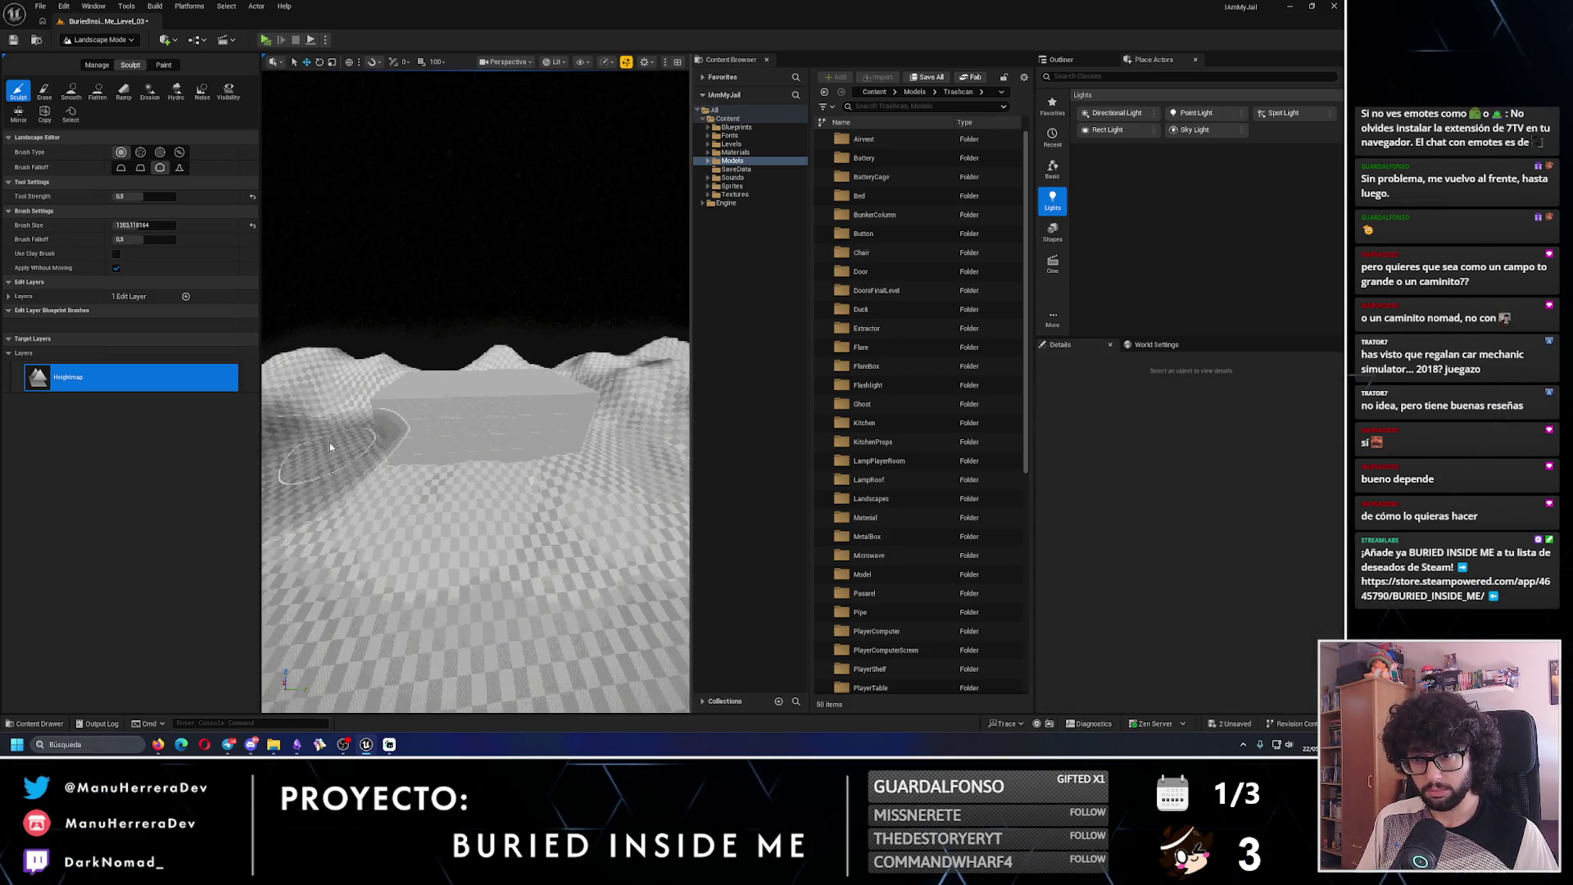
{"action": "left_click", "coordinate": [80, 98]}
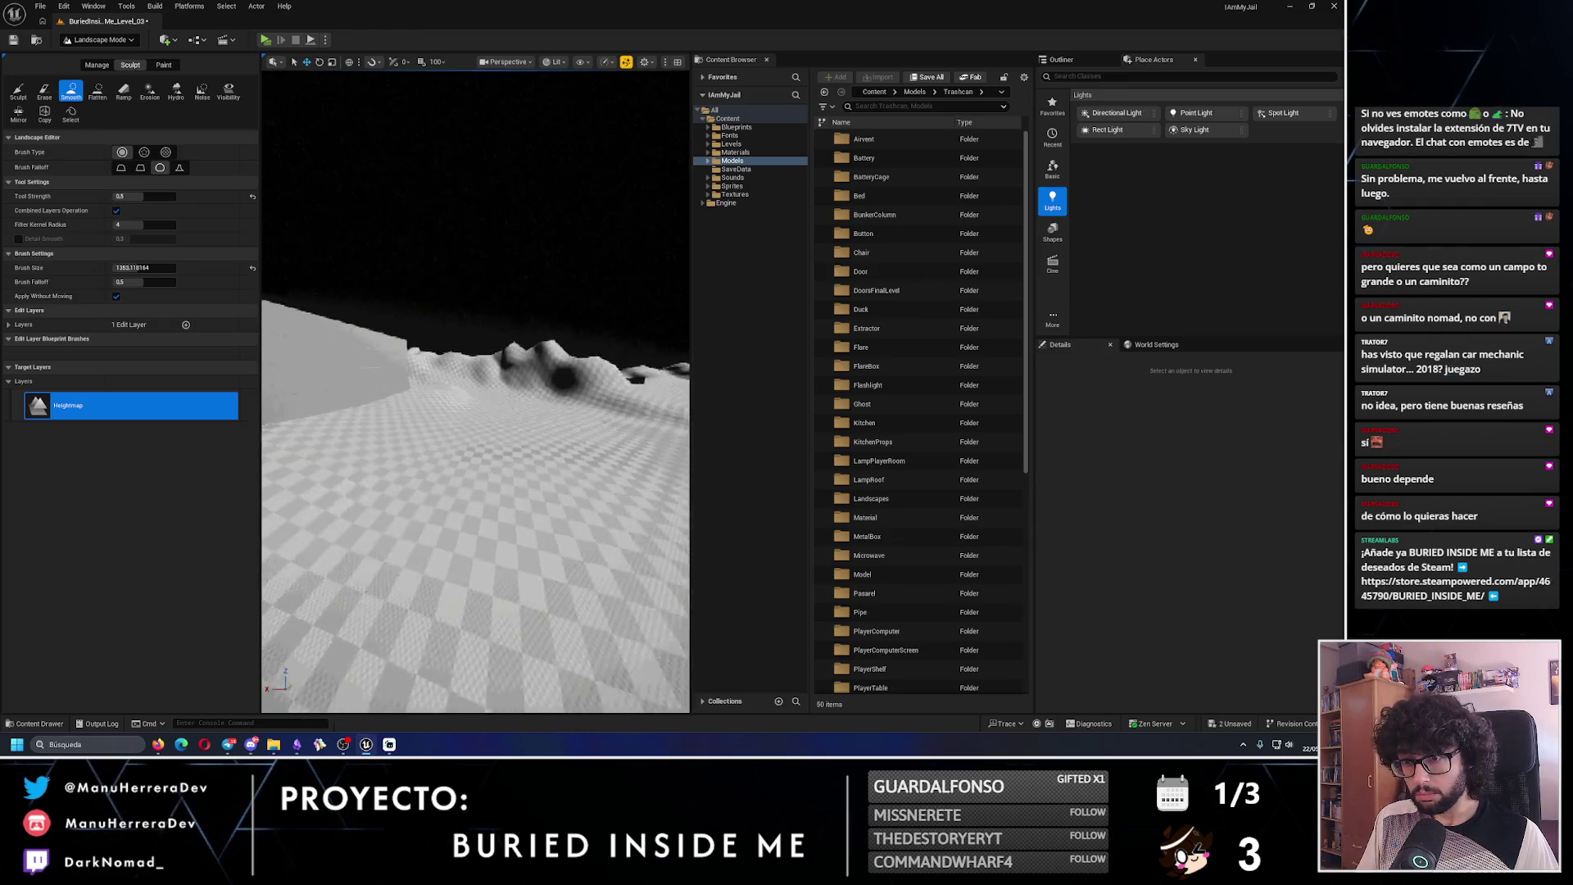
- Smooth the terrain at the base of the wall
{"action": "left_click_drag", "start_coordinate": [618, 418], "coordinate": [352, 424]}
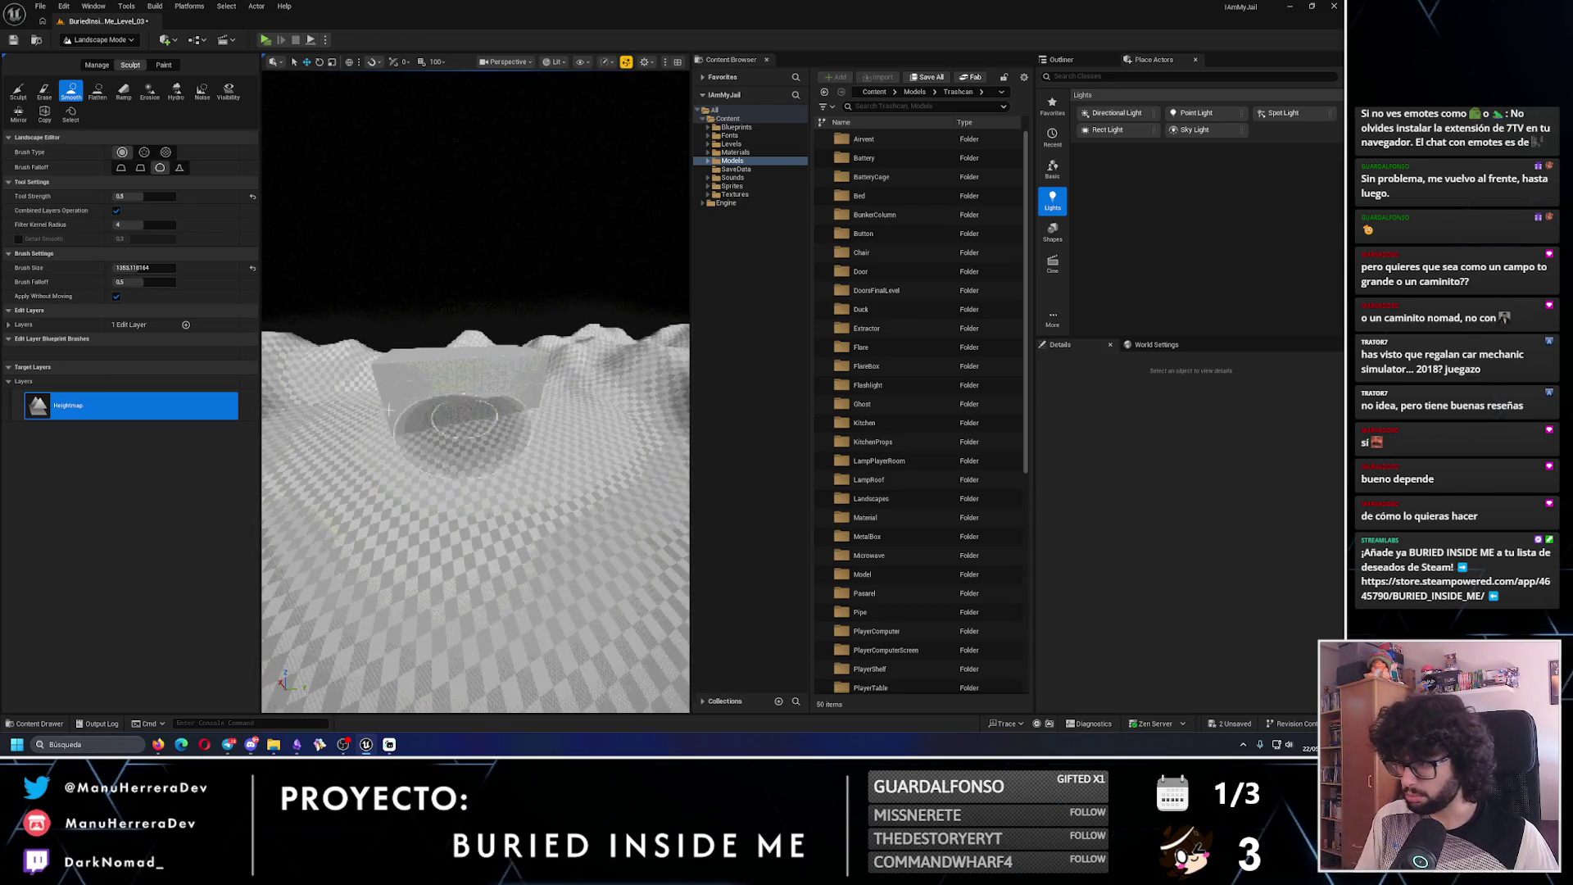
{"action": "scroll", "coordinate": [389, 410], "scroll_direction": "up", "scroll_amount": 5}
{"action": "left_click_drag", "start_coordinate": [430, 404], "coordinate": [369, 403]}
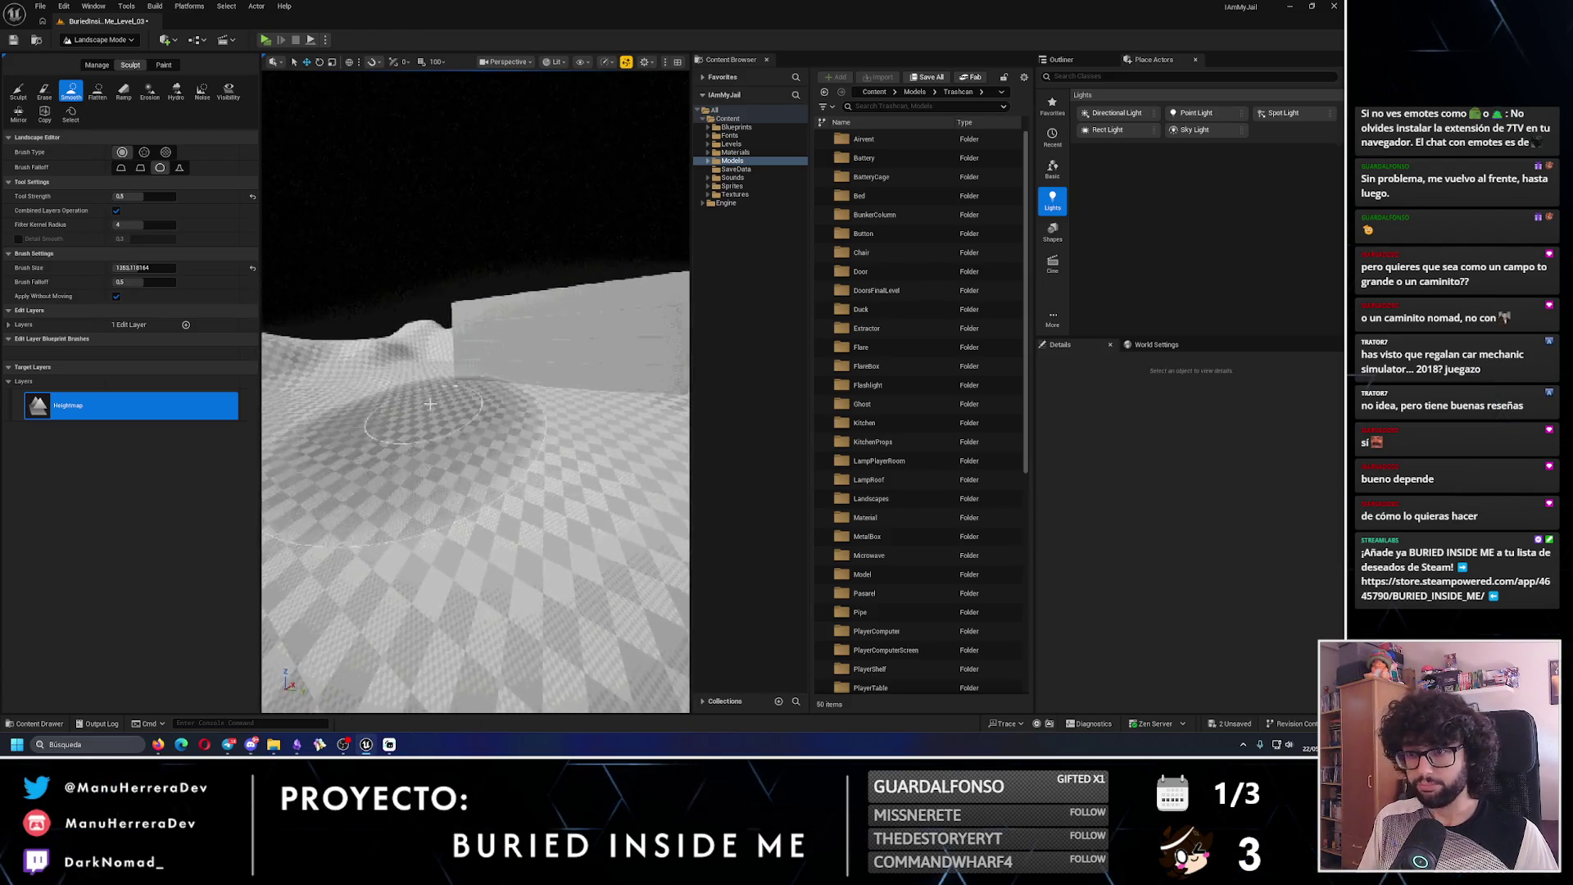
- Raise hills around the wall with a 1500-size Sculpt brush, then undo the last dome
{"action": "left_click", "coordinate": [18, 91]}
{"action": "type", "text": "1000"}
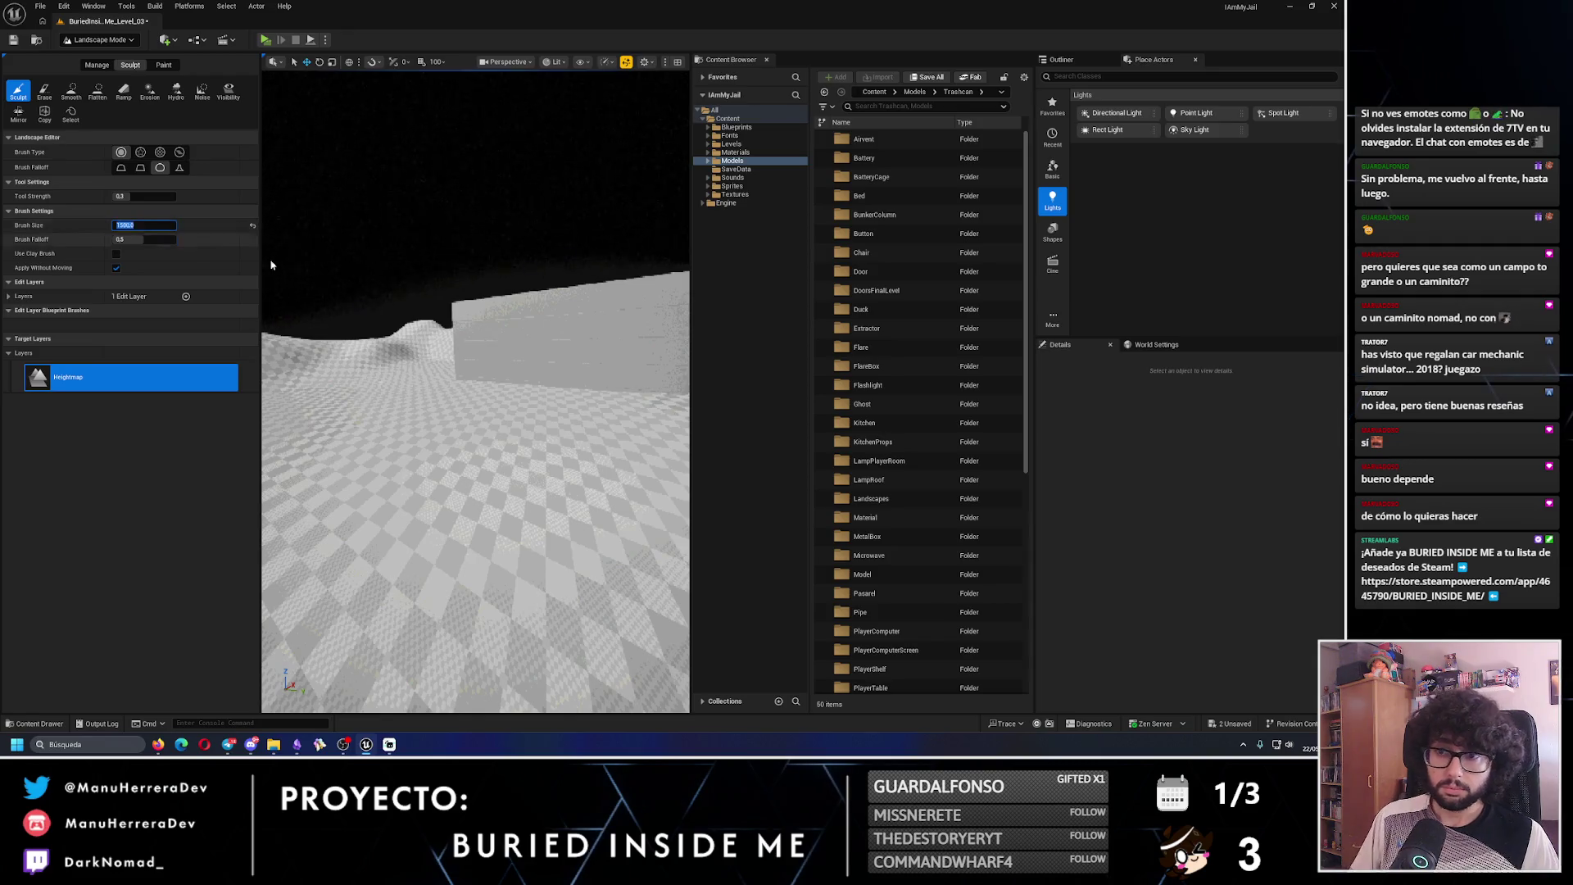
{"action": "mouse_move", "coordinate": [344, 352]}
{"action": "left_mouse_down"}
{"action": "mouse_move", "coordinate": [369, 361]}
{"action": "mouse_move", "coordinate": [381, 410]}
{"action": "mouse_move", "coordinate": [393, 399]}
{"action": "mouse_move", "coordinate": [492, 442]}
{"action": "mouse_move", "coordinate": [565, 426]}
{"action": "mouse_move", "coordinate": [587, 465]}
{"action": "mouse_move", "coordinate": [370, 471]}
{"action": "mouse_move", "coordinate": [446, 477]}
{"action": "left_mouse_up"}
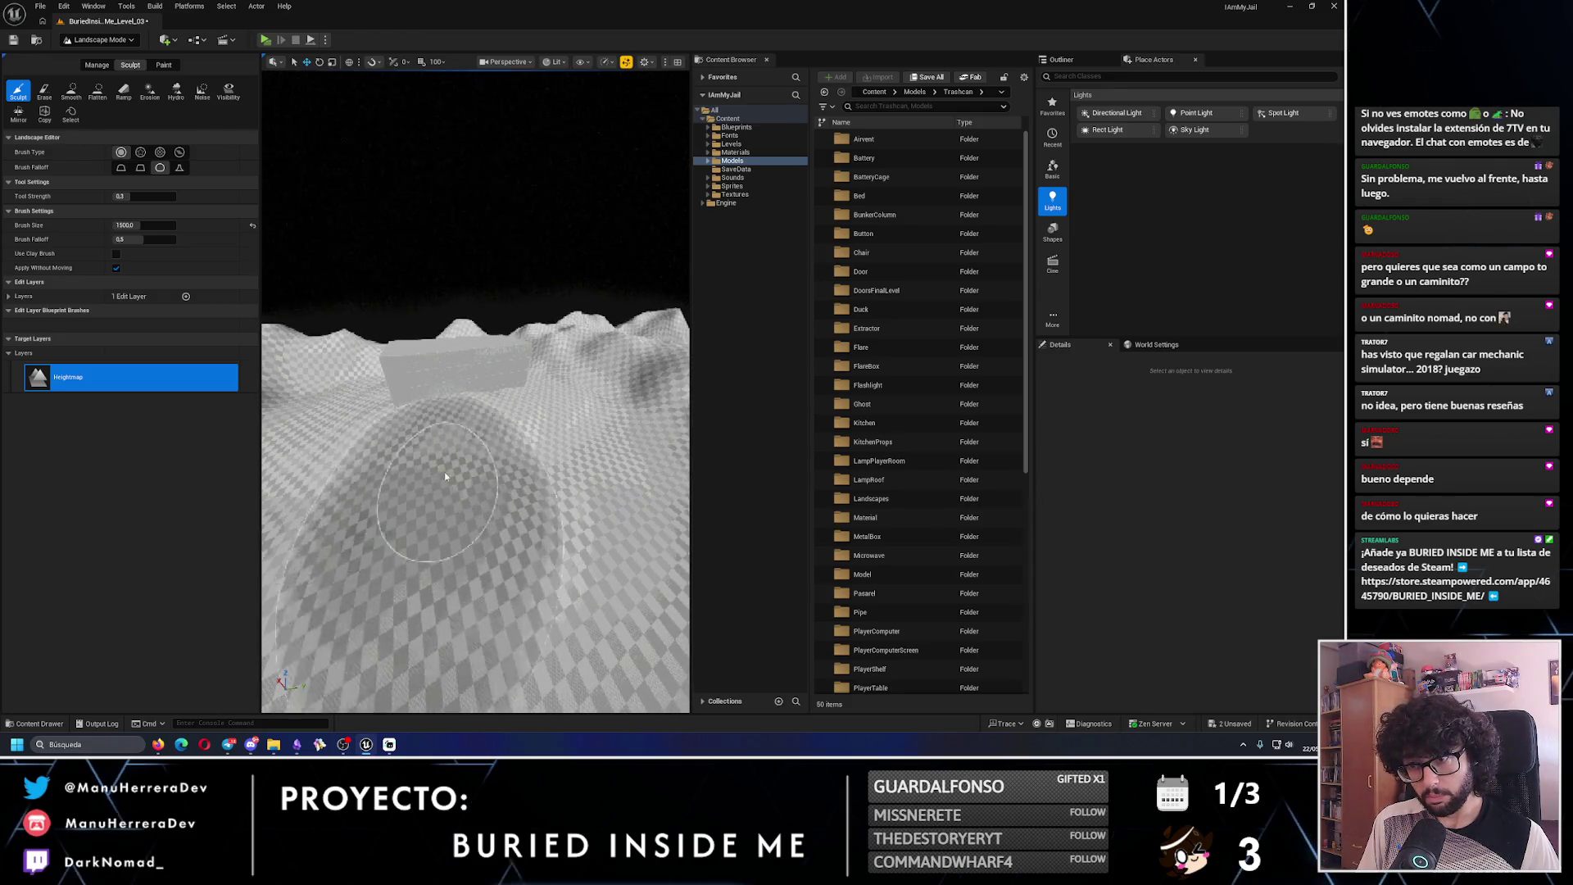
{"action": "key", "text": "ctrl+z"}
{"action": "key", "text": "ctrl+z"}
{"action": "key", "text": "ctrl+z"}
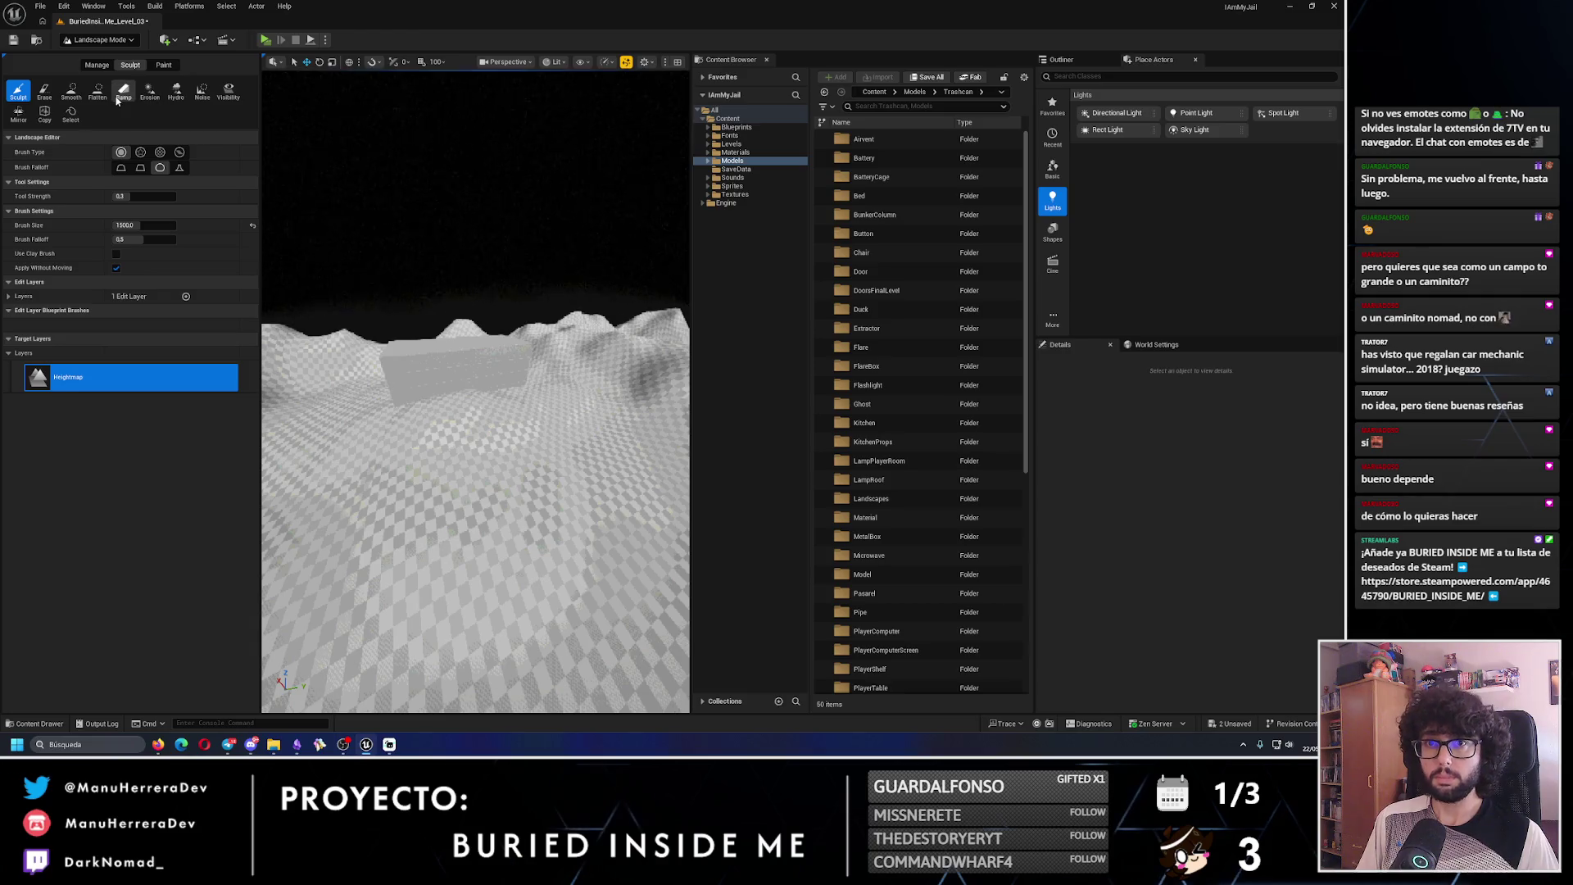
- Place two ramp points with the Ramp tool and carve the first ramp into the landscape
{"action": "left_click", "coordinate": [123, 92]}
{"action": "left_click", "coordinate": [538, 564]}
{"action": "left_click", "coordinate": [480, 443]}
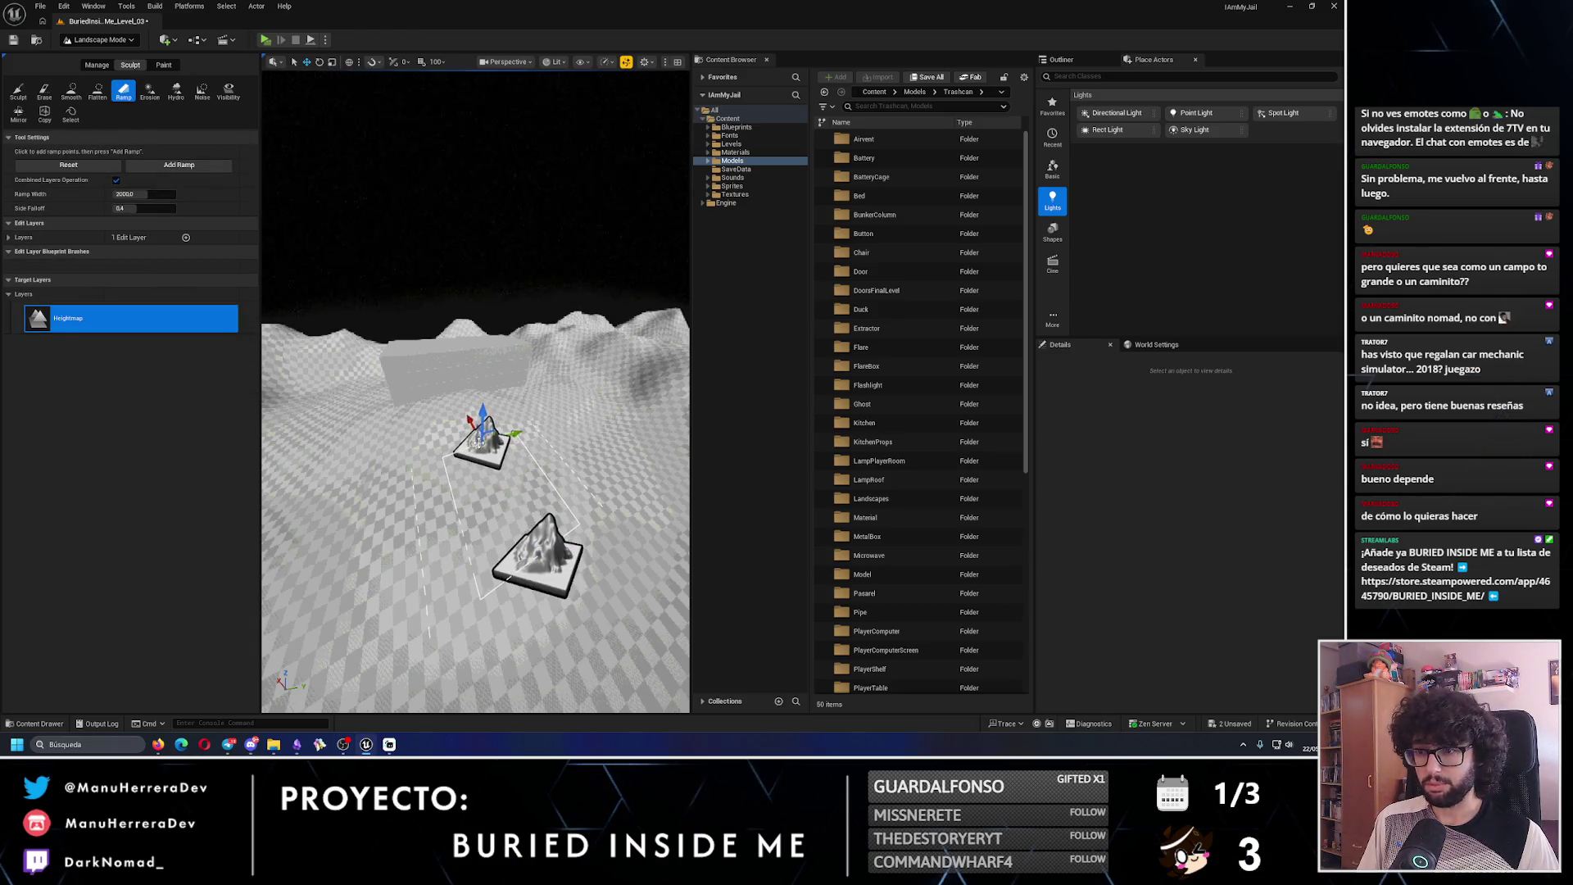
{"action": "left_click_drag", "start_coordinate": [475, 393], "coordinate": [369, 400]}
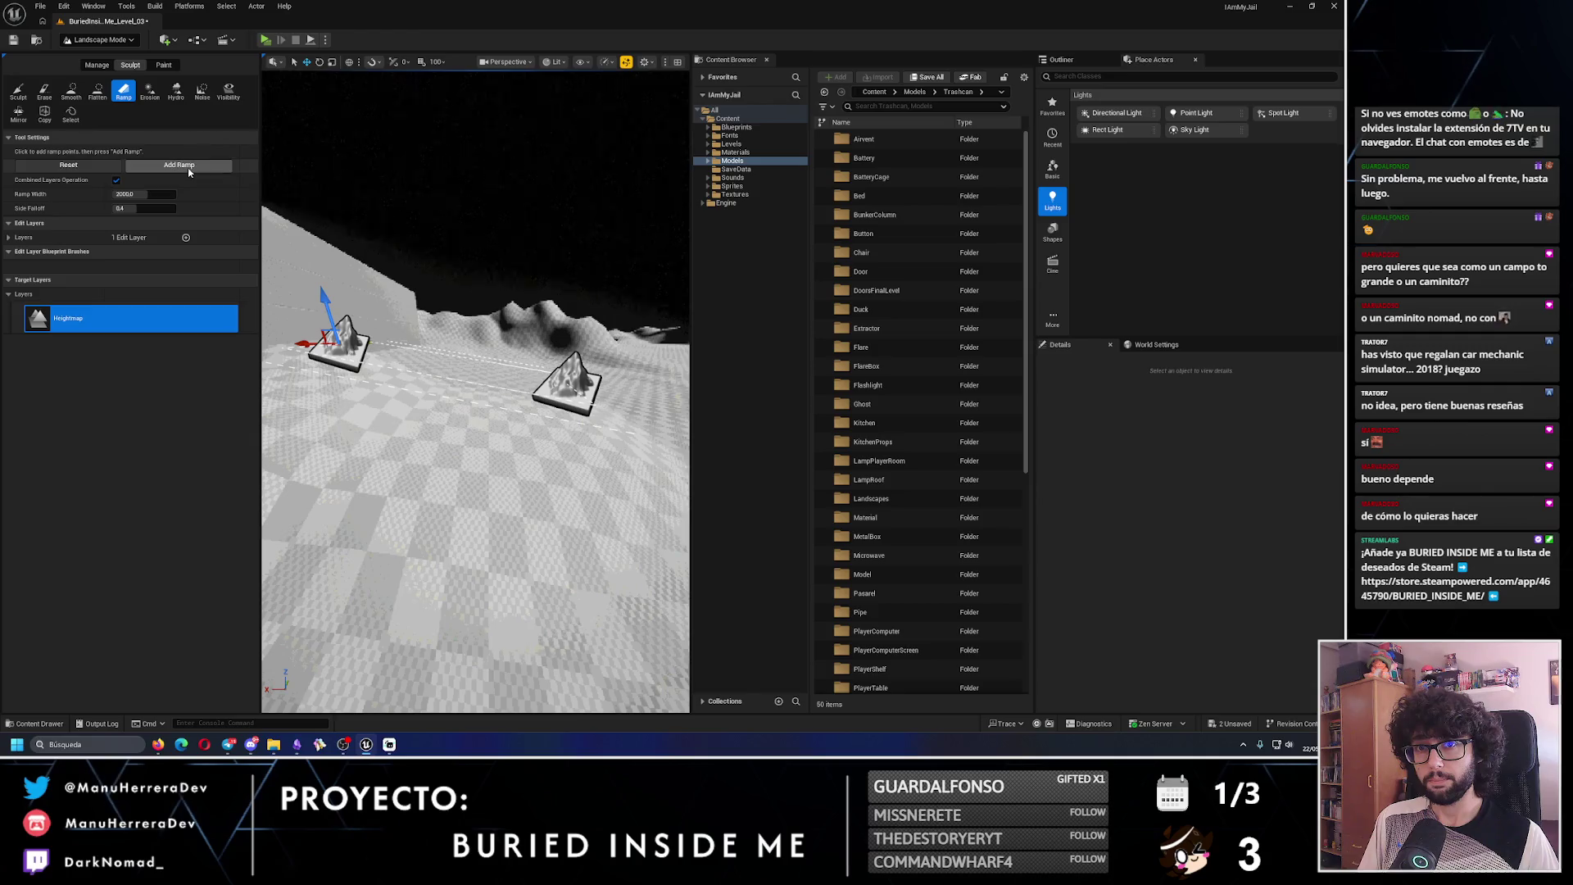
{"action": "left_click", "coordinate": [208, 166]}
{"action": "mouse_move", "coordinate": [475, 393]}
{"action": "left_mouse_down"}
{"action": "mouse_move", "coordinate": [434, 387]}
{"action": "mouse_move", "coordinate": [471, 382]}
{"action": "left_mouse_up"}
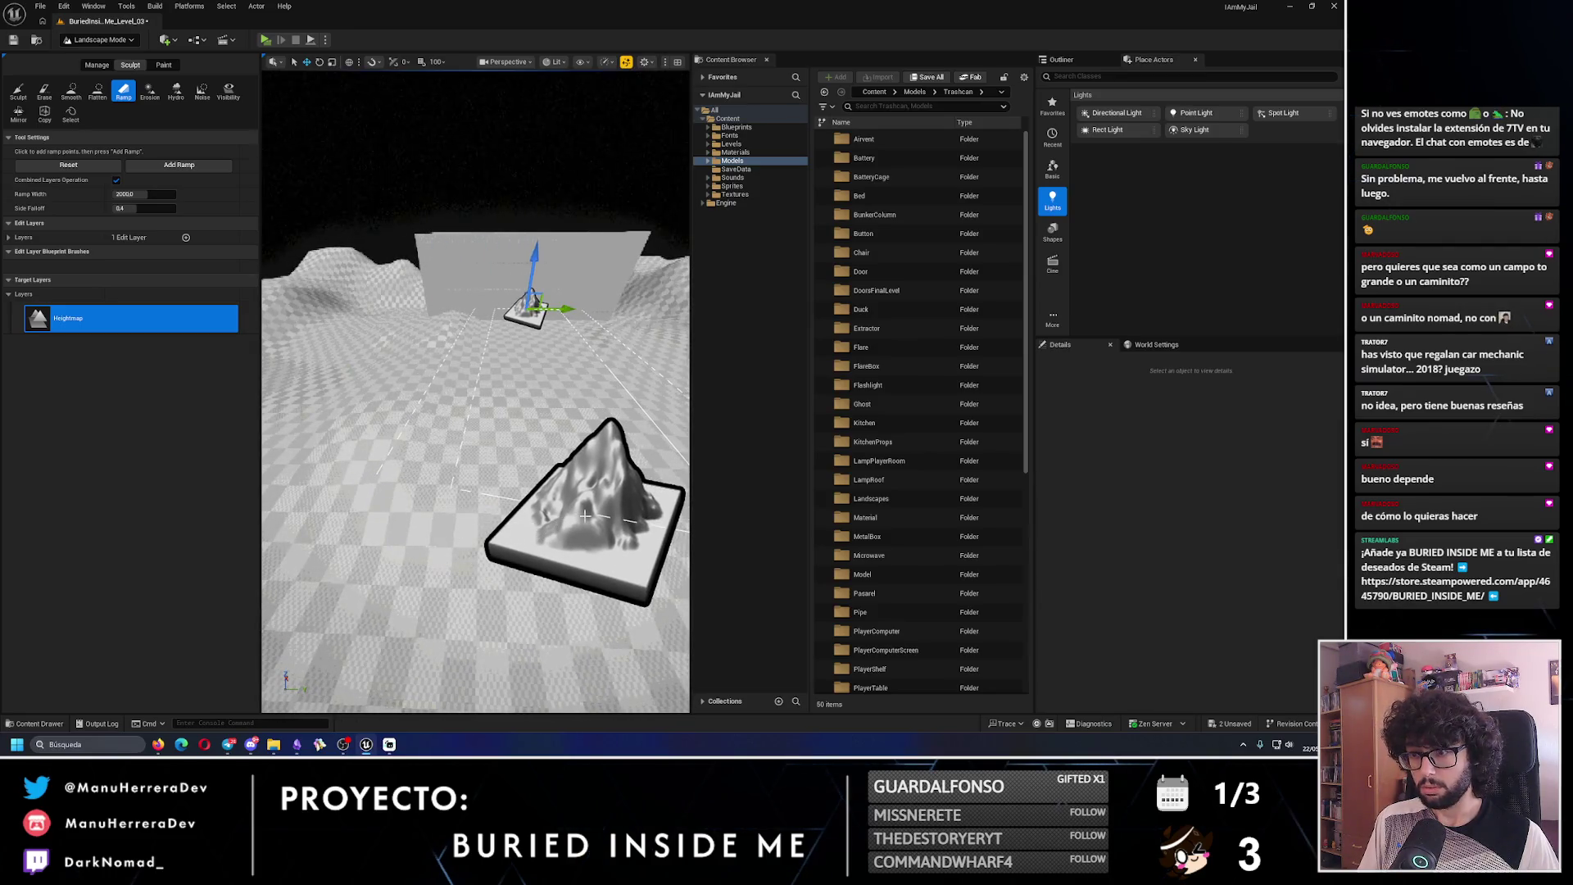
{"action": "left_click_drag", "start_coordinate": [624, 514], "coordinate": [641, 542]}
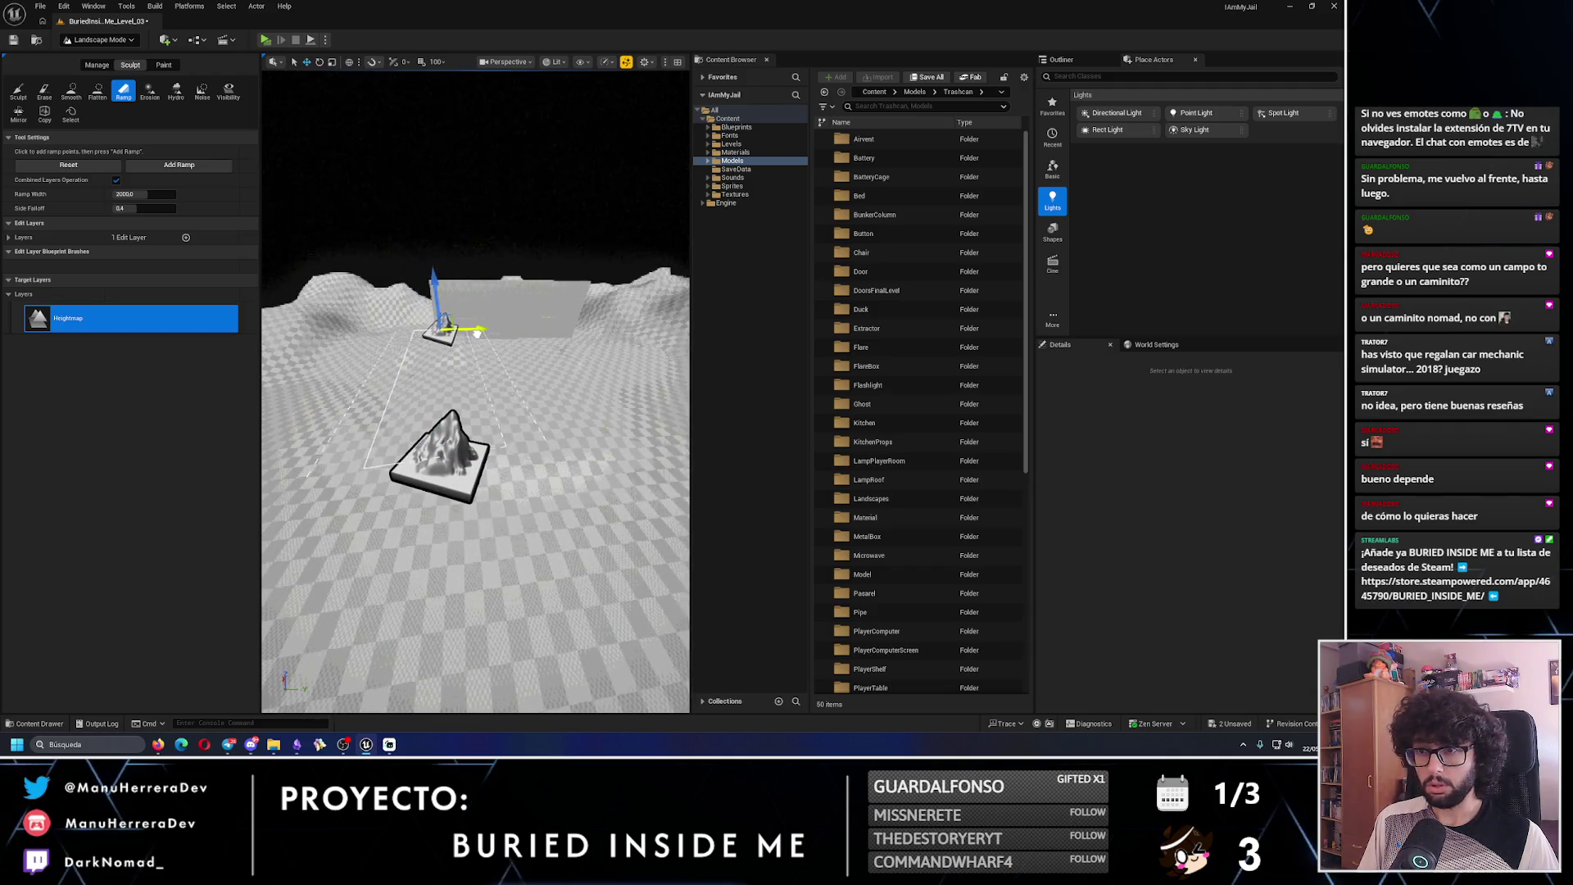
- Fly around the first ramp to approach the big mountain
{"action": "left_click_drag", "start_coordinate": [492, 368], "coordinate": [576, 346]}
{"action": "left_click_drag", "start_coordinate": [555, 419], "coordinate": [558, 443]}
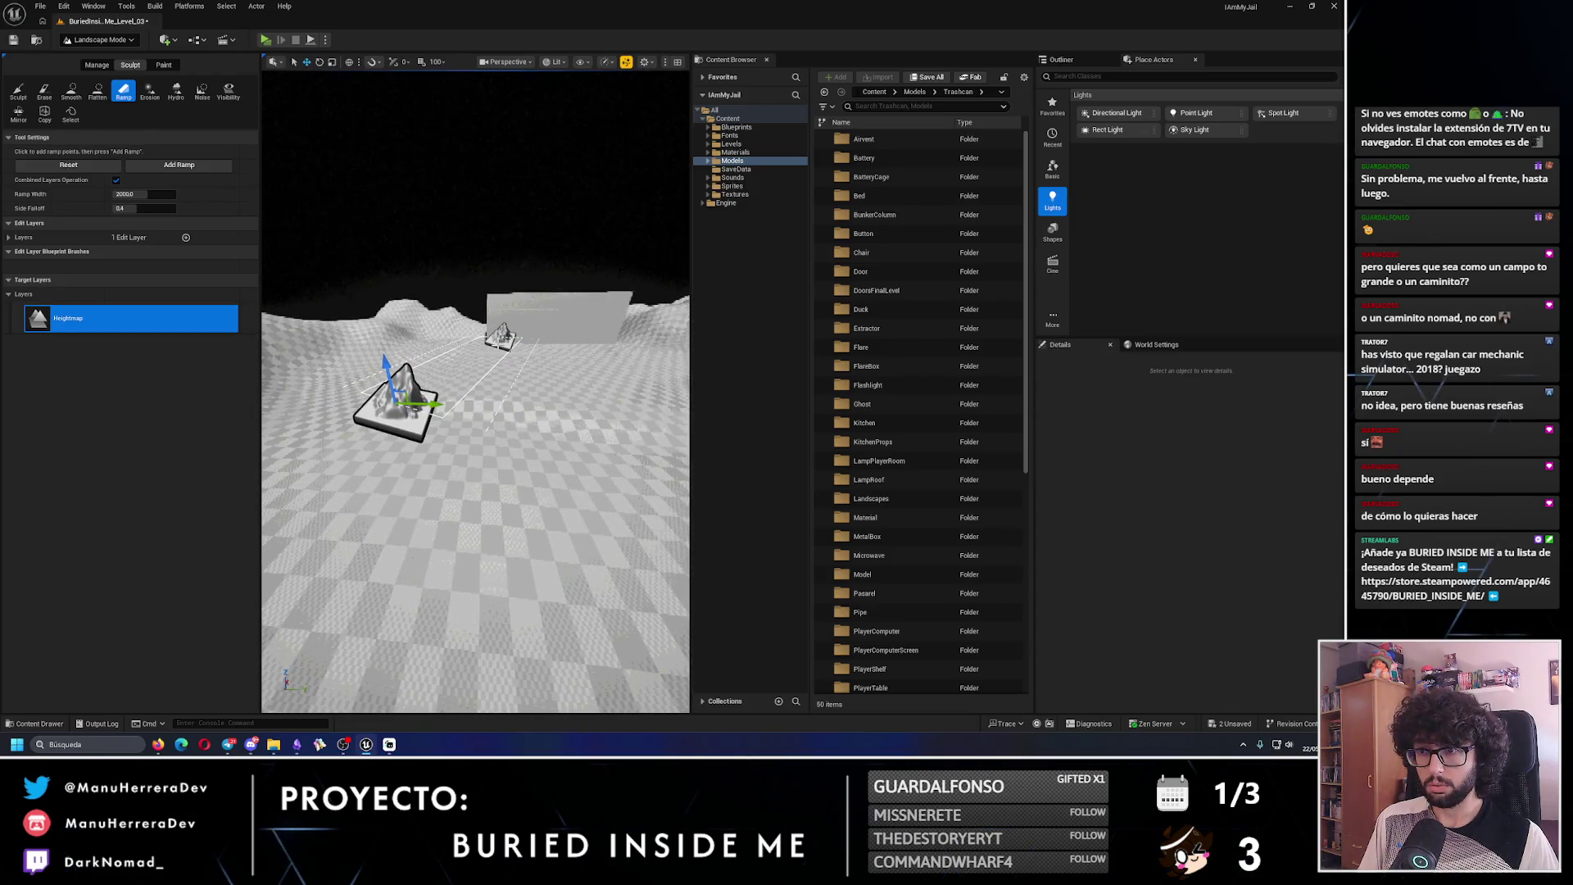
{"action": "left_click_drag", "start_coordinate": [475, 410], "coordinate": [488, 414]}
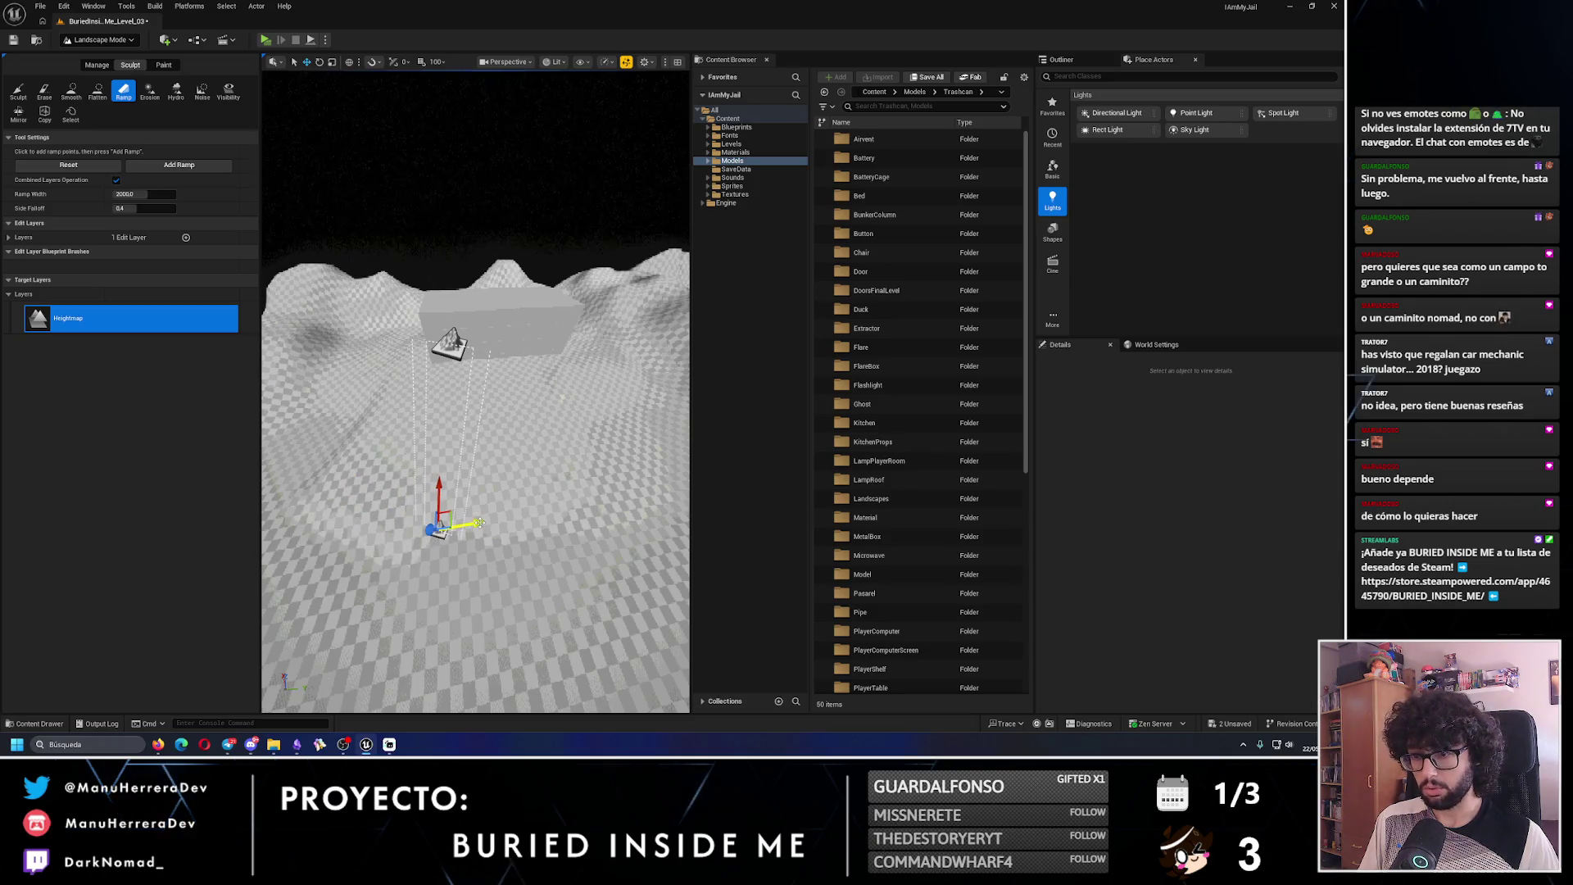
{"action": "left_click_drag", "start_coordinate": [469, 531], "coordinate": [461, 529]}
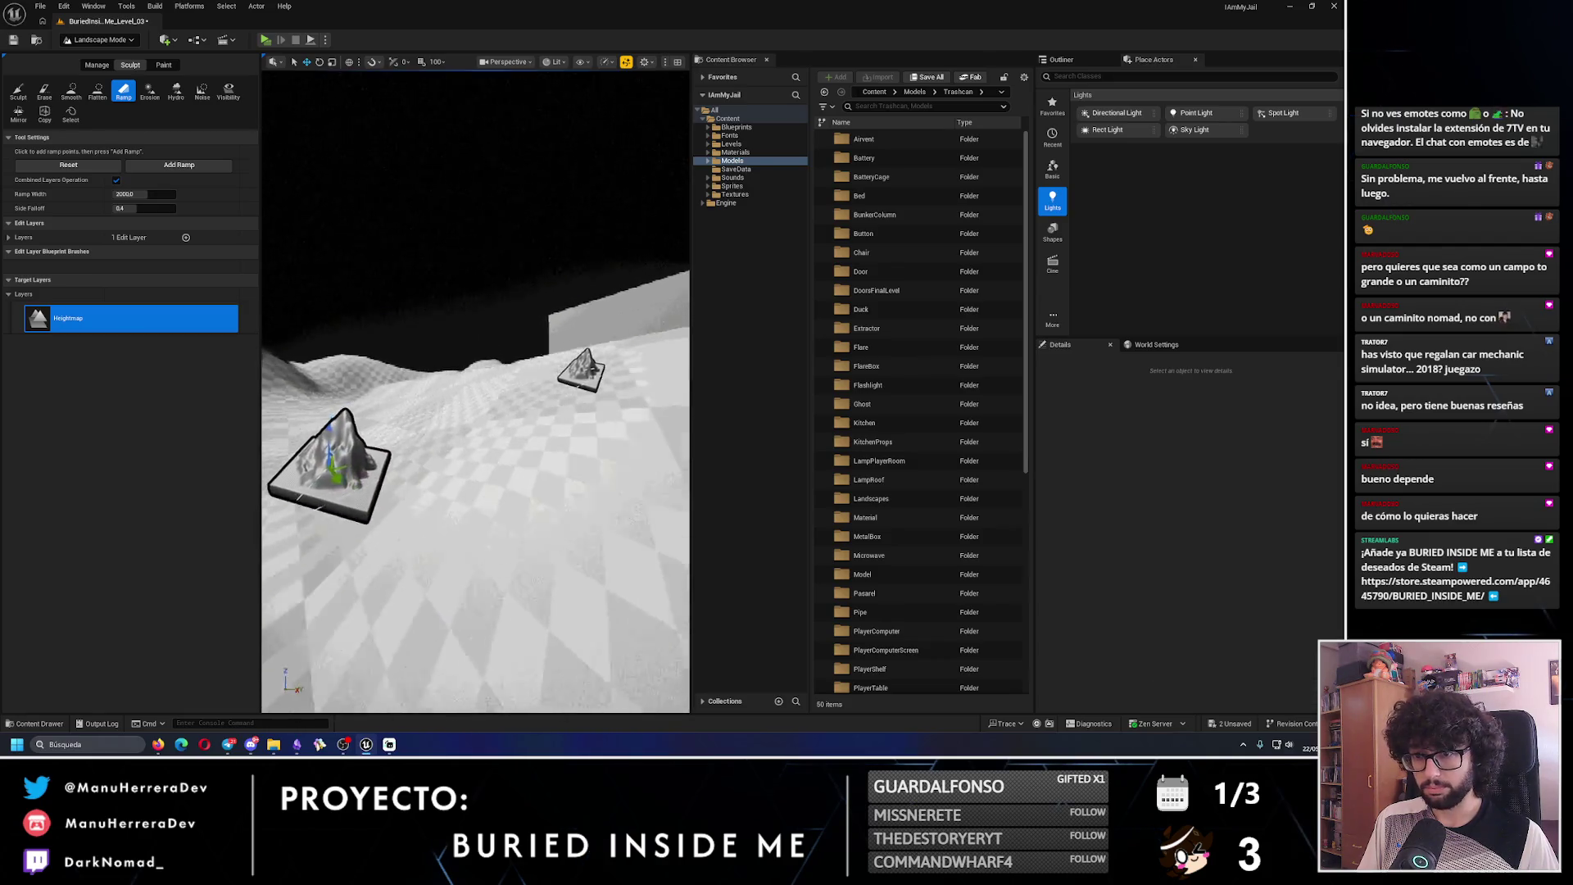
{"action": "left_click_drag", "start_coordinate": [475, 492], "coordinate": [495, 492]}
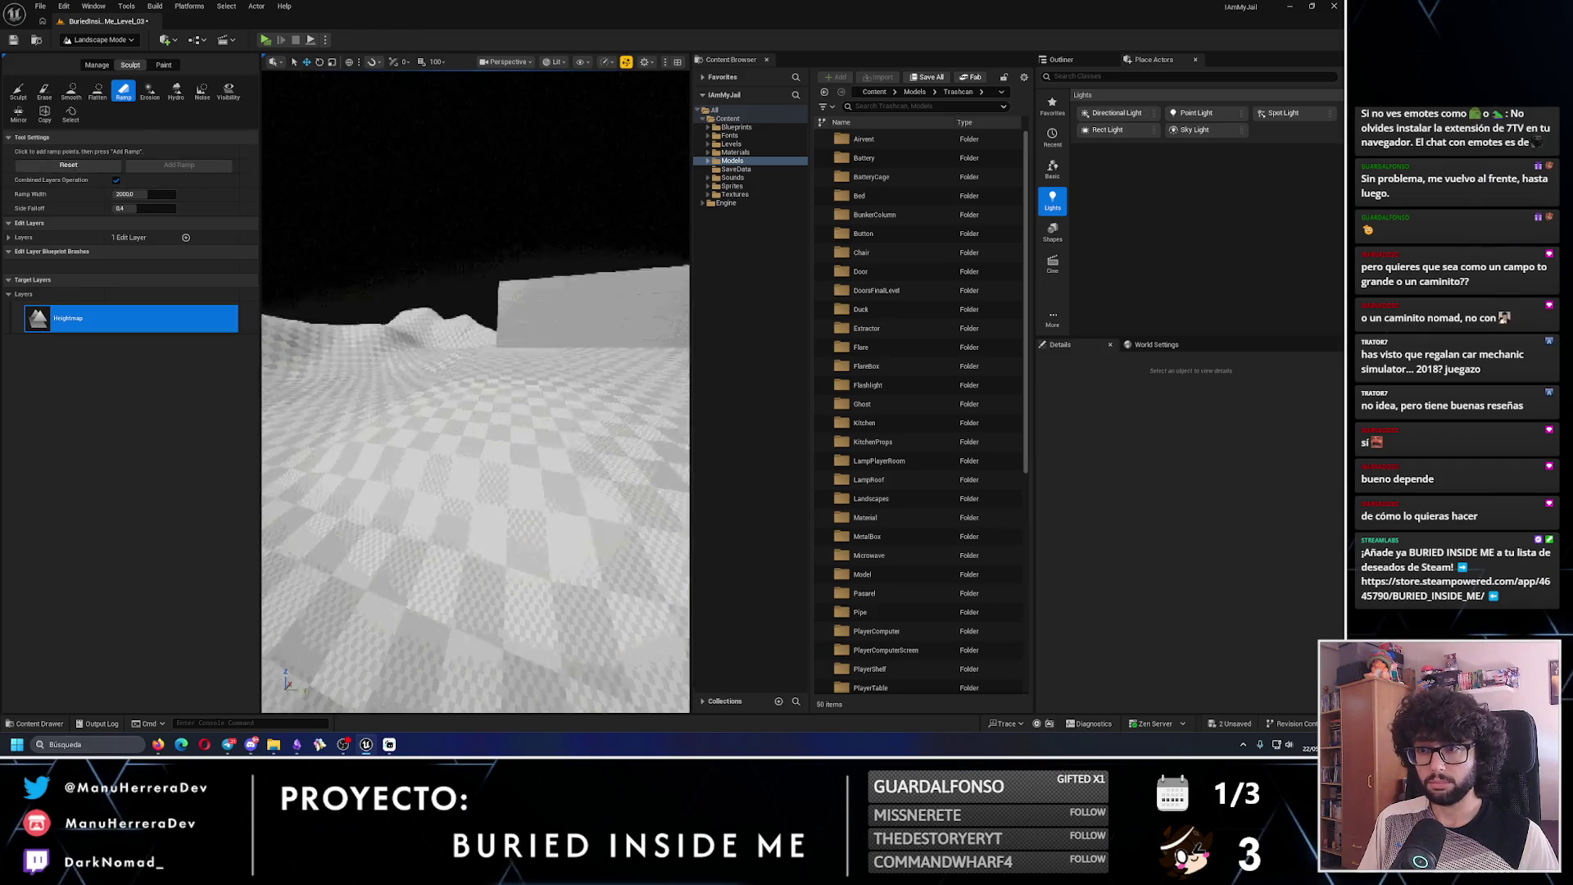
{"action": "left_click_drag", "start_coordinate": [286, 172], "coordinate": [290, 173]}
{"action": "left_click_drag", "start_coordinate": [475, 492], "coordinate": [475, 490]}
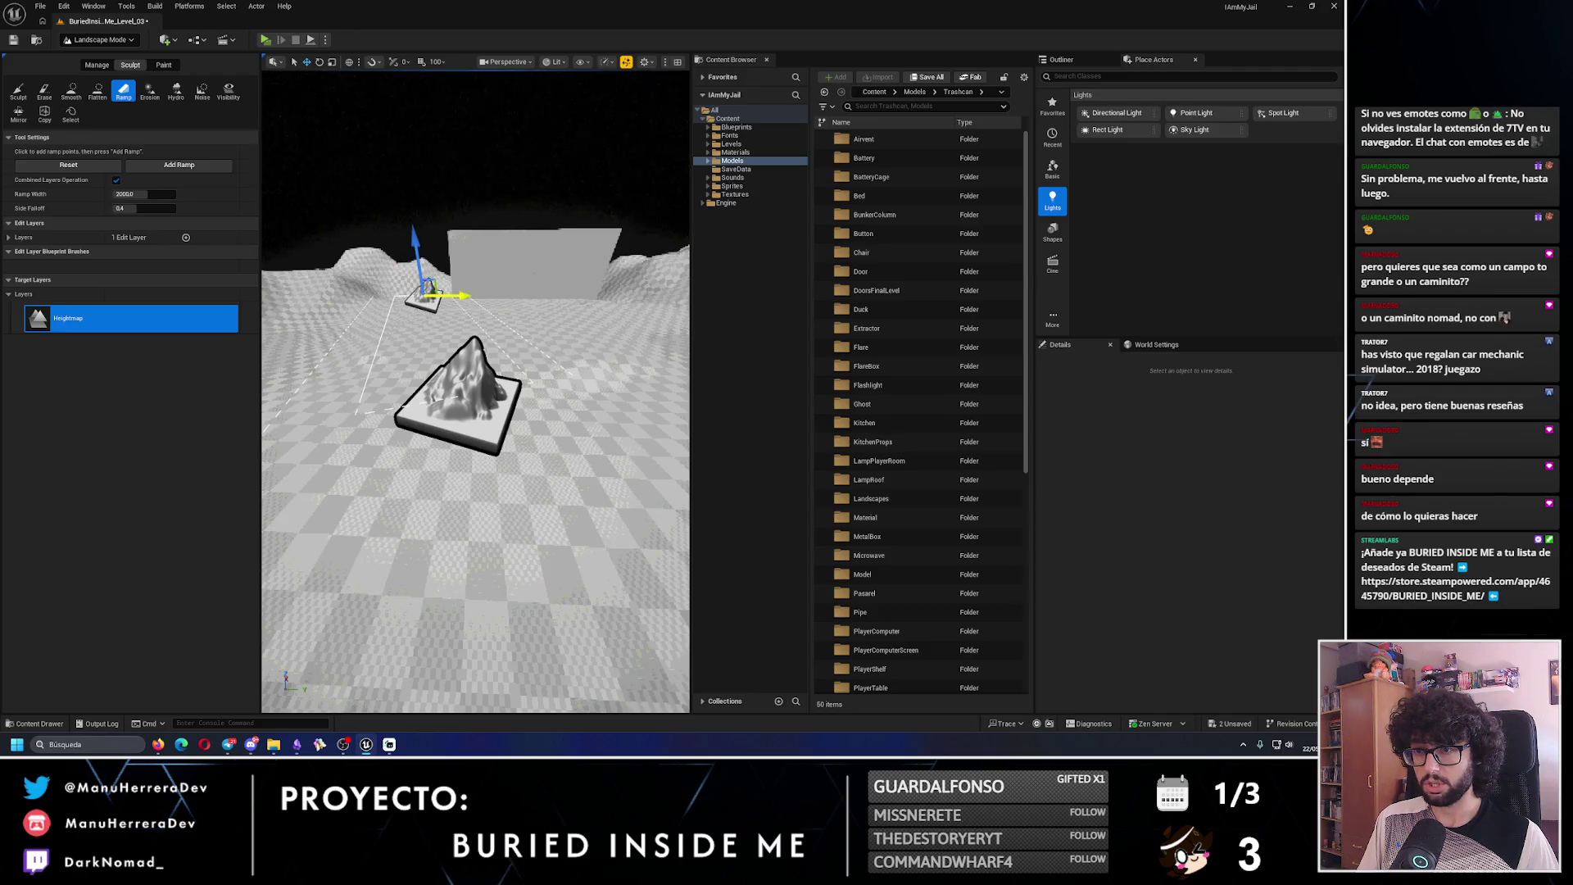
{"action": "left_click_drag", "start_coordinate": [476, 490], "coordinate": [477, 492]}
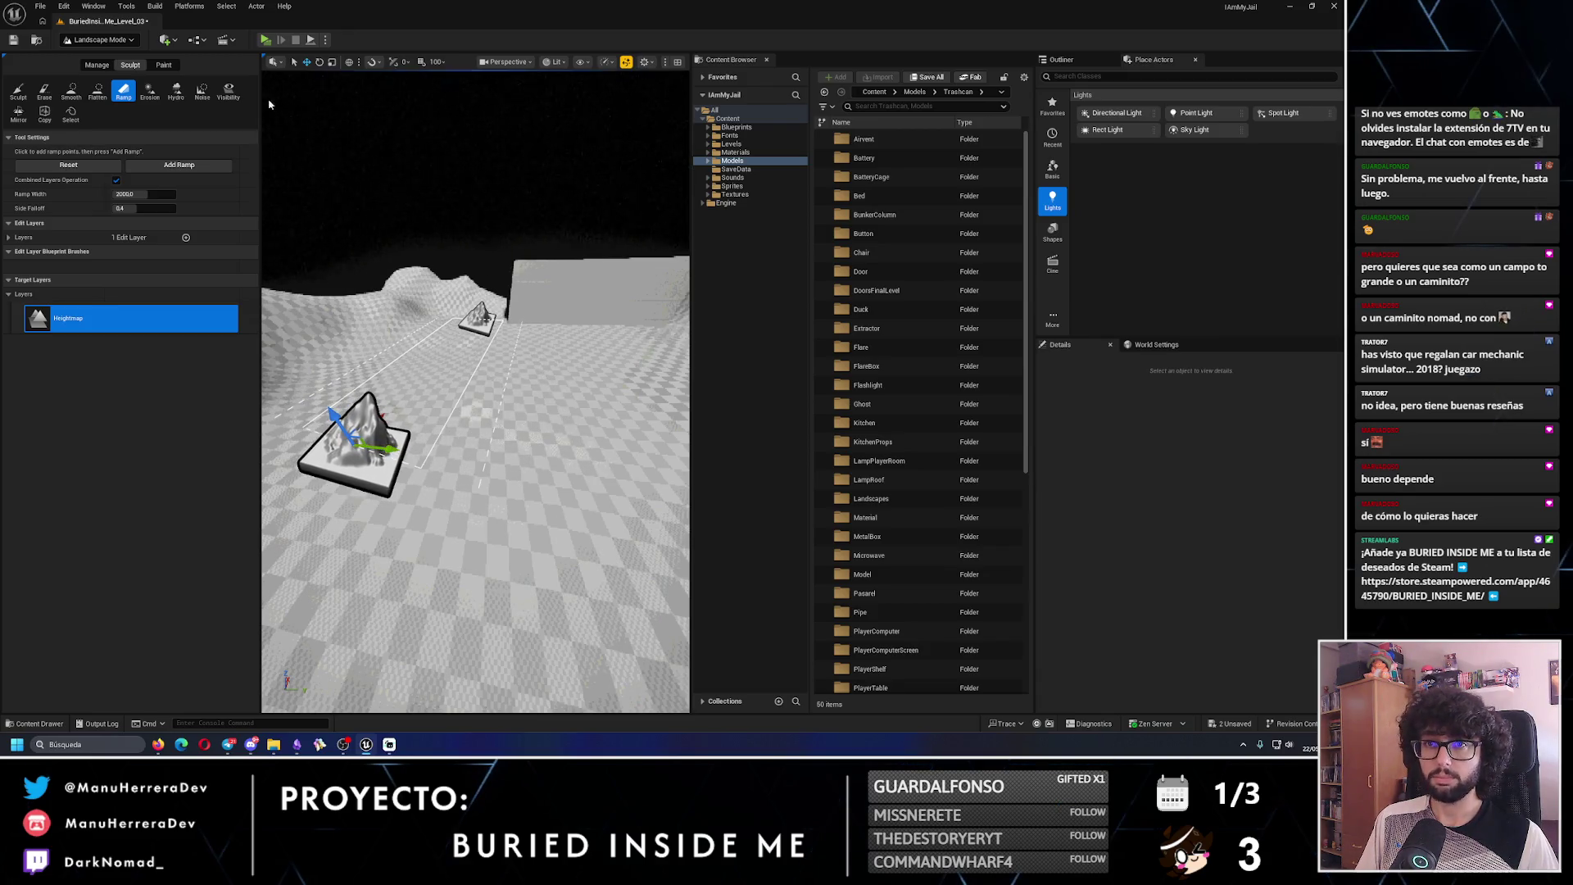
{"action": "left_click_drag", "start_coordinate": [475, 490], "coordinate": [477, 488]}
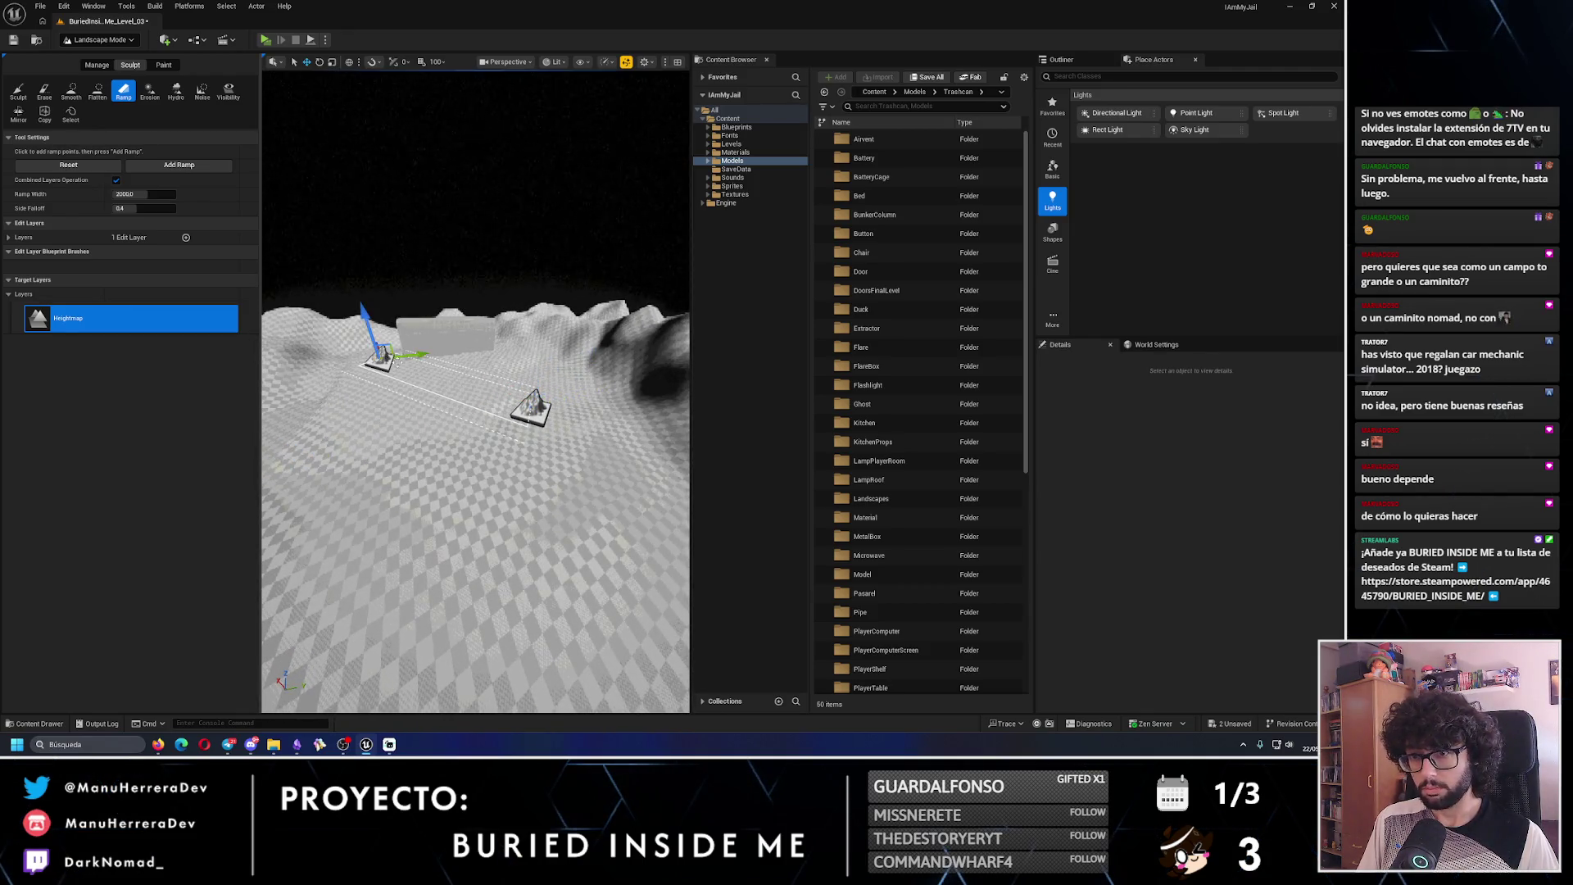
{"action": "left_click_drag", "start_coordinate": [477, 488], "coordinate": [472, 490]}
- Move a ramp point onto the big mountain and cut a second ramp through it
{"action": "left_click", "coordinate": [478, 438]}
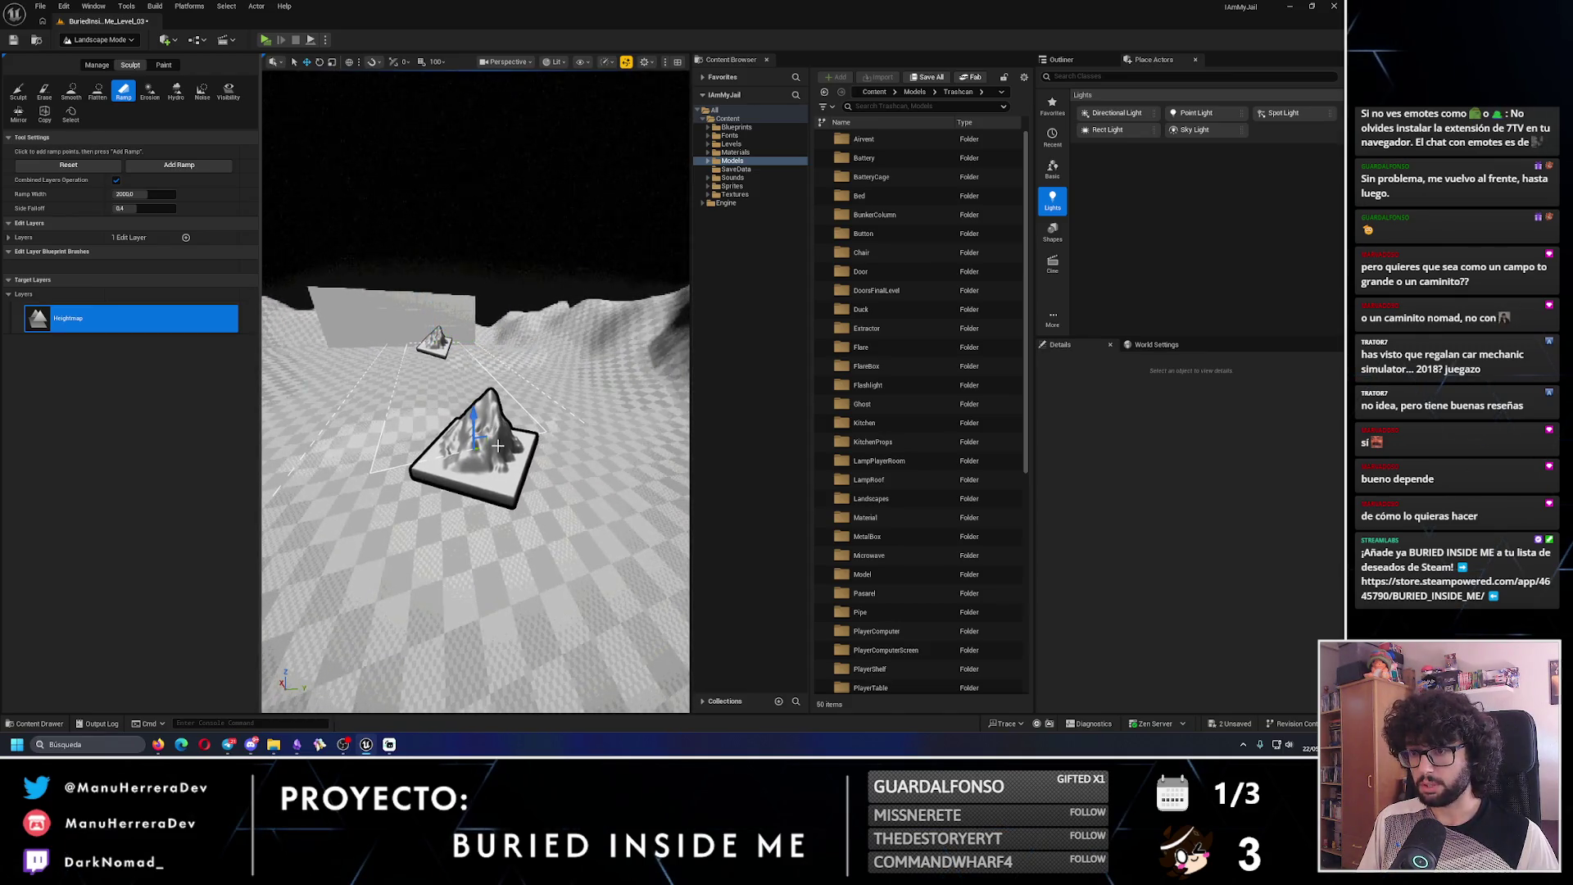
{"action": "scroll", "coordinate": [498, 445], "scroll_direction": "up", "scroll_amount": 3}
{"action": "left_click_drag", "start_coordinate": [583, 414], "coordinate": [583, 430]}
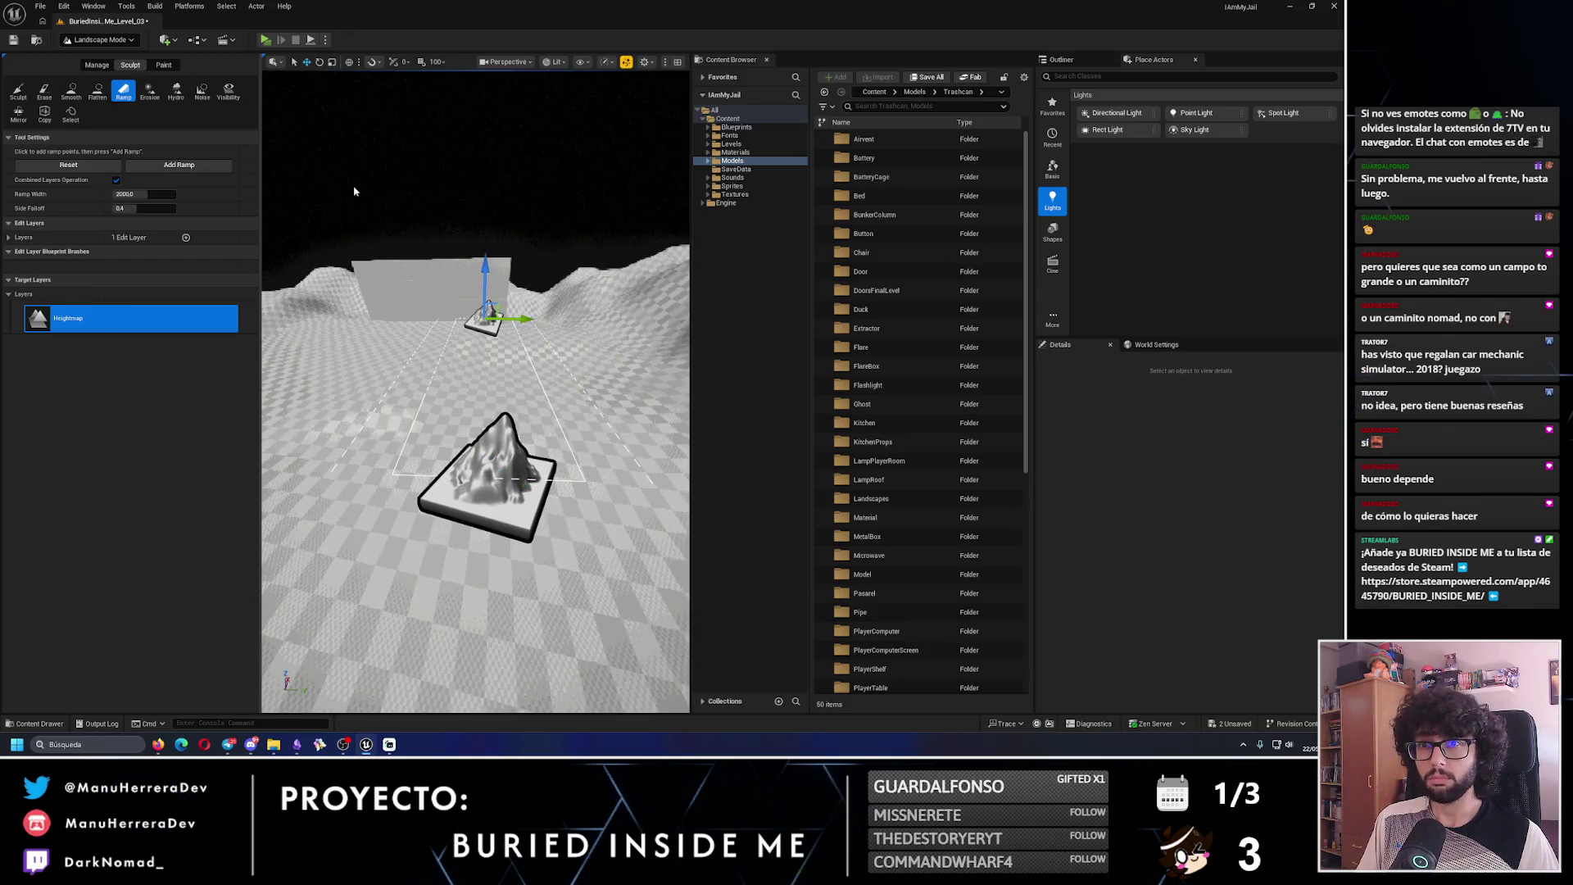
{"action": "left_click_drag", "start_coordinate": [475, 410], "coordinate": [426, 410]}
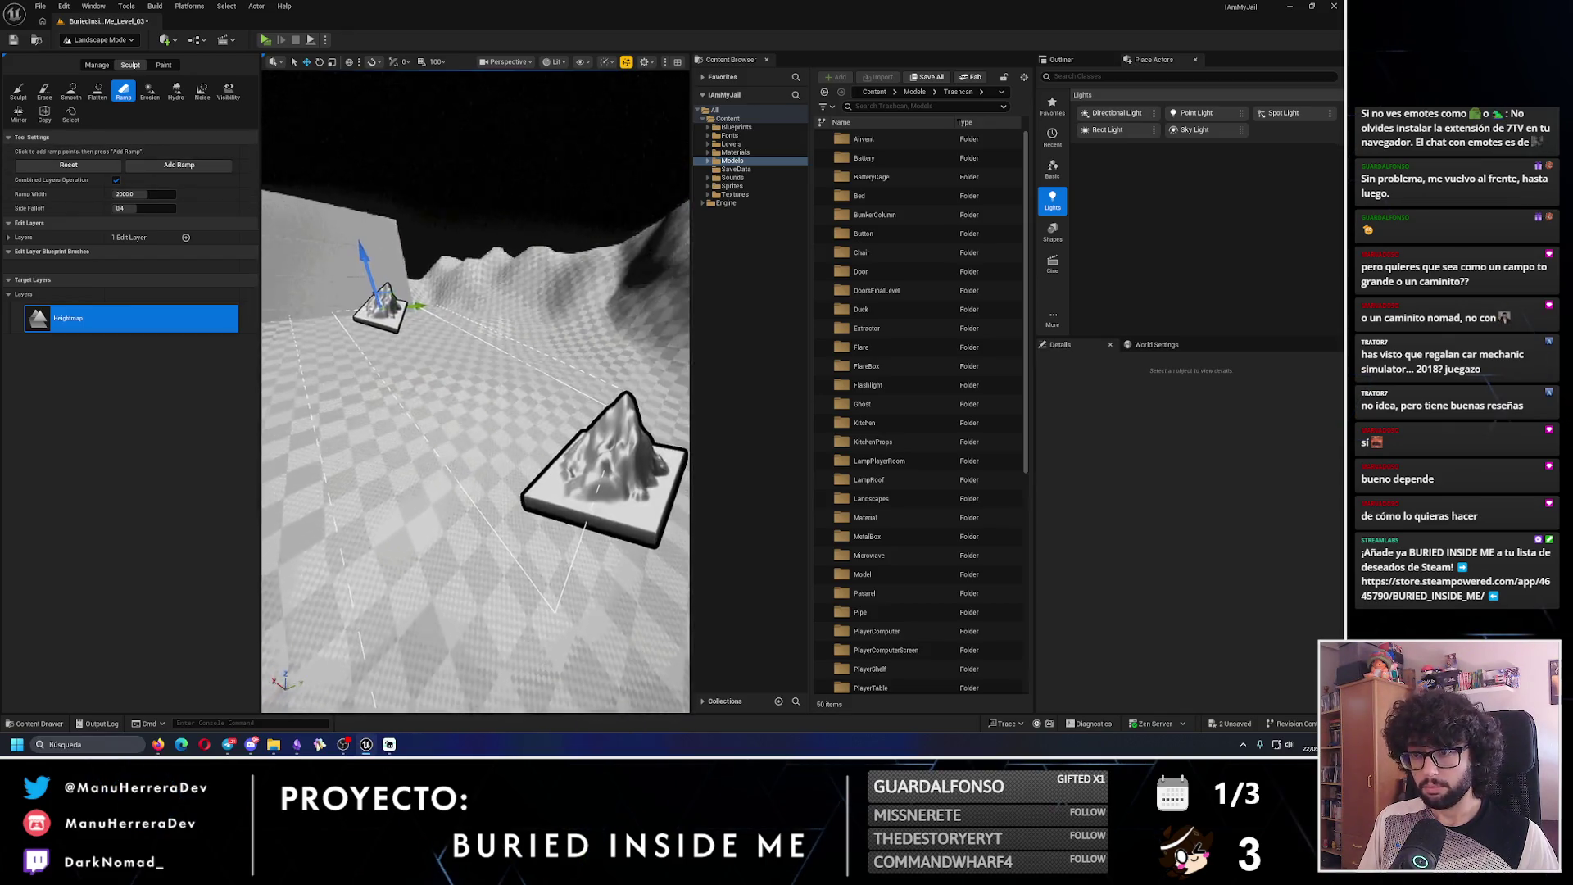
{"action": "left_click", "coordinate": [204, 166]}
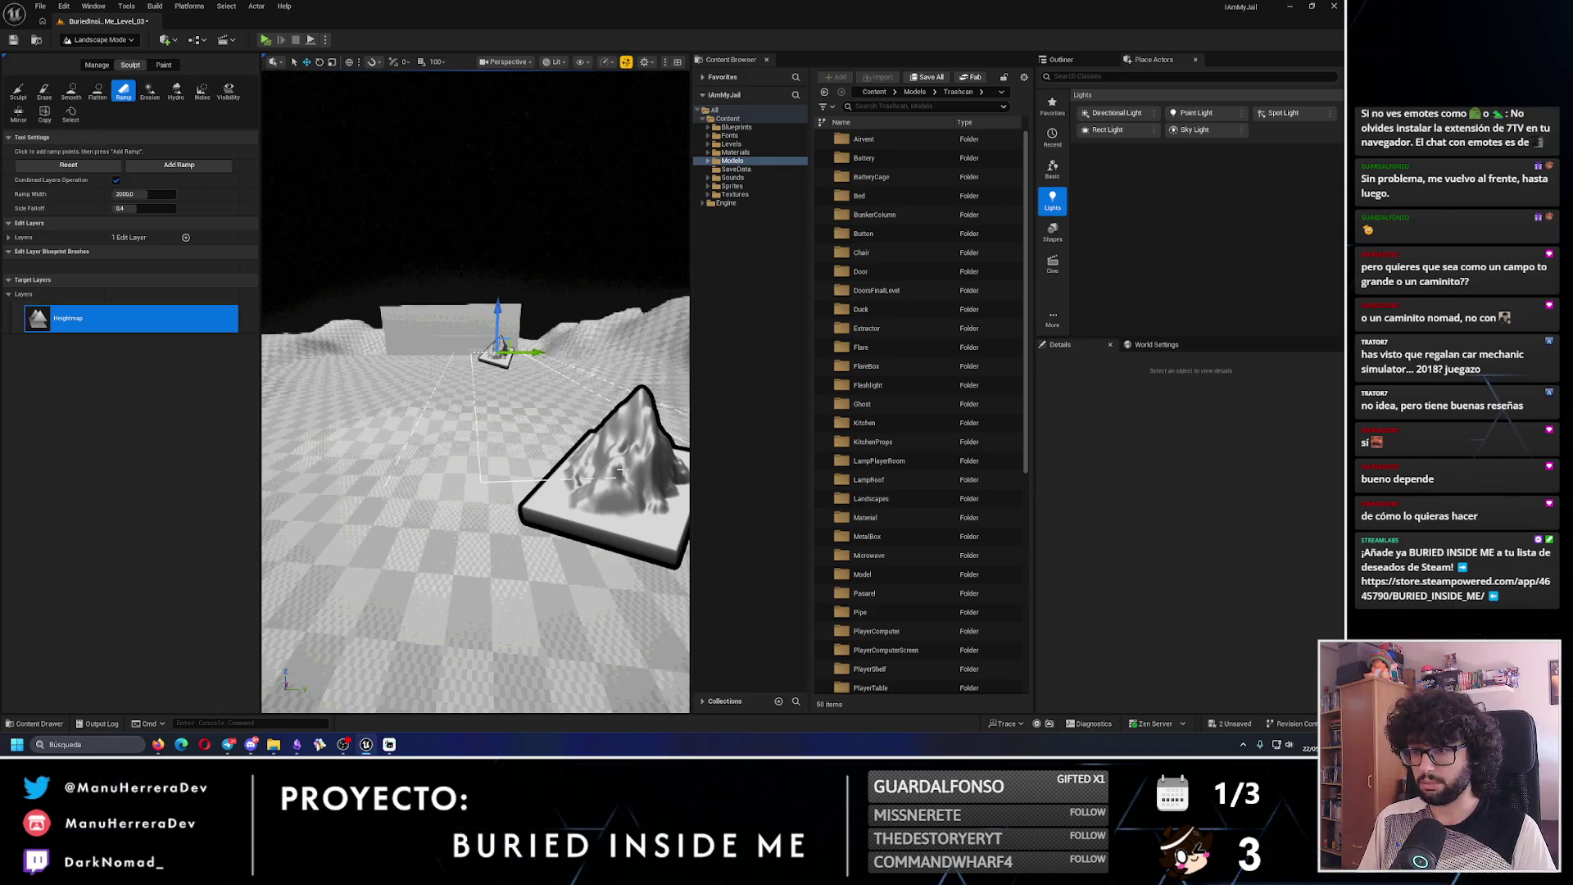
{"action": "left_click_drag", "start_coordinate": [475, 409], "coordinate": [443, 393]}
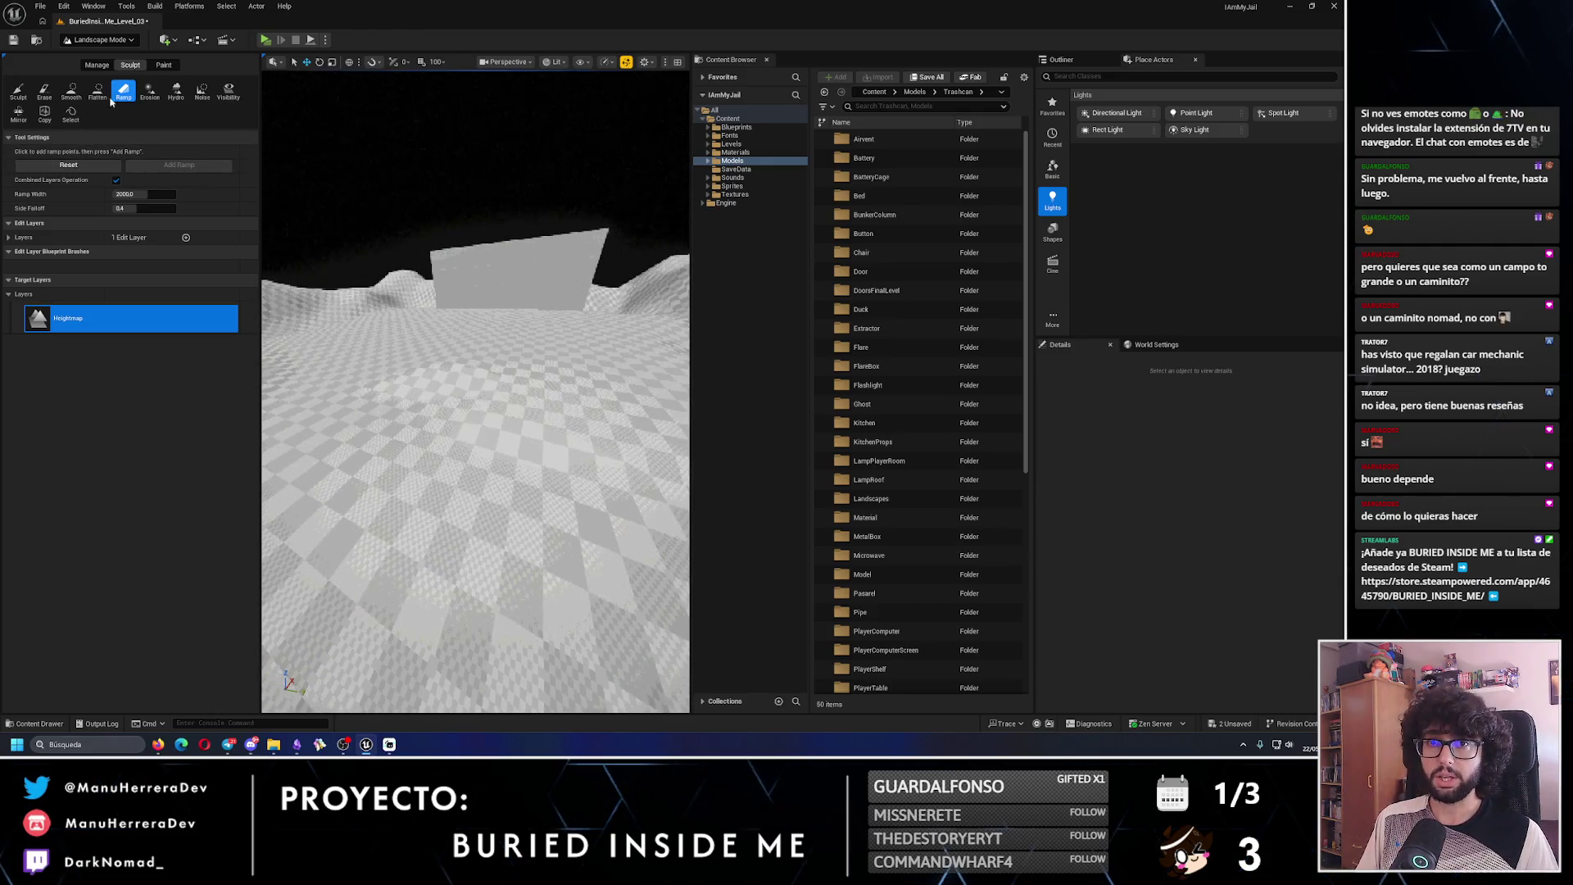
- Choose the Smooth sculpt tool, then switch to Selection Mode and select and frame the Box
{"action": "left_click", "coordinate": [70, 93]}
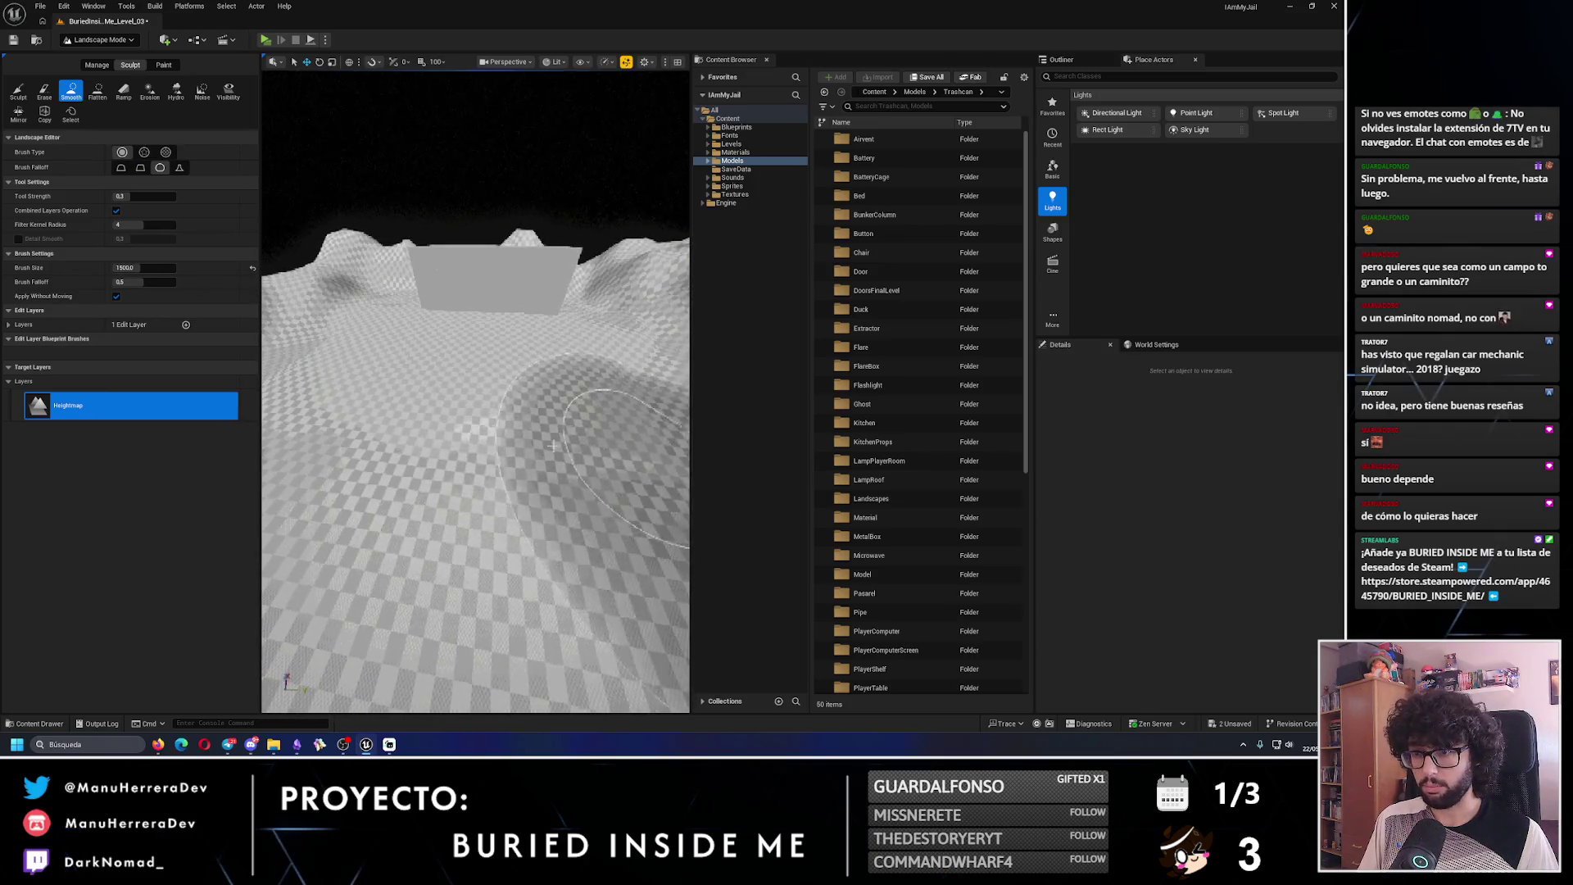
{"action": "mouse_move", "coordinate": [409, 427]}
{"action": "left_mouse_down"}
{"action": "mouse_move", "coordinate": [468, 442]}
{"action": "mouse_move", "coordinate": [471, 420]}
{"action": "mouse_move", "coordinate": [503, 414]}
{"action": "left_mouse_up"}
{"action": "left_click", "coordinate": [98, 40]}
{"action": "left_click", "coordinate": [90, 52]}
{"action": "left_click", "coordinate": [270, 393]}
{"action": "key", "text": "f"}
{"action": "left_click_drag", "start_coordinate": [344, 410], "coordinate": [294, 391]}
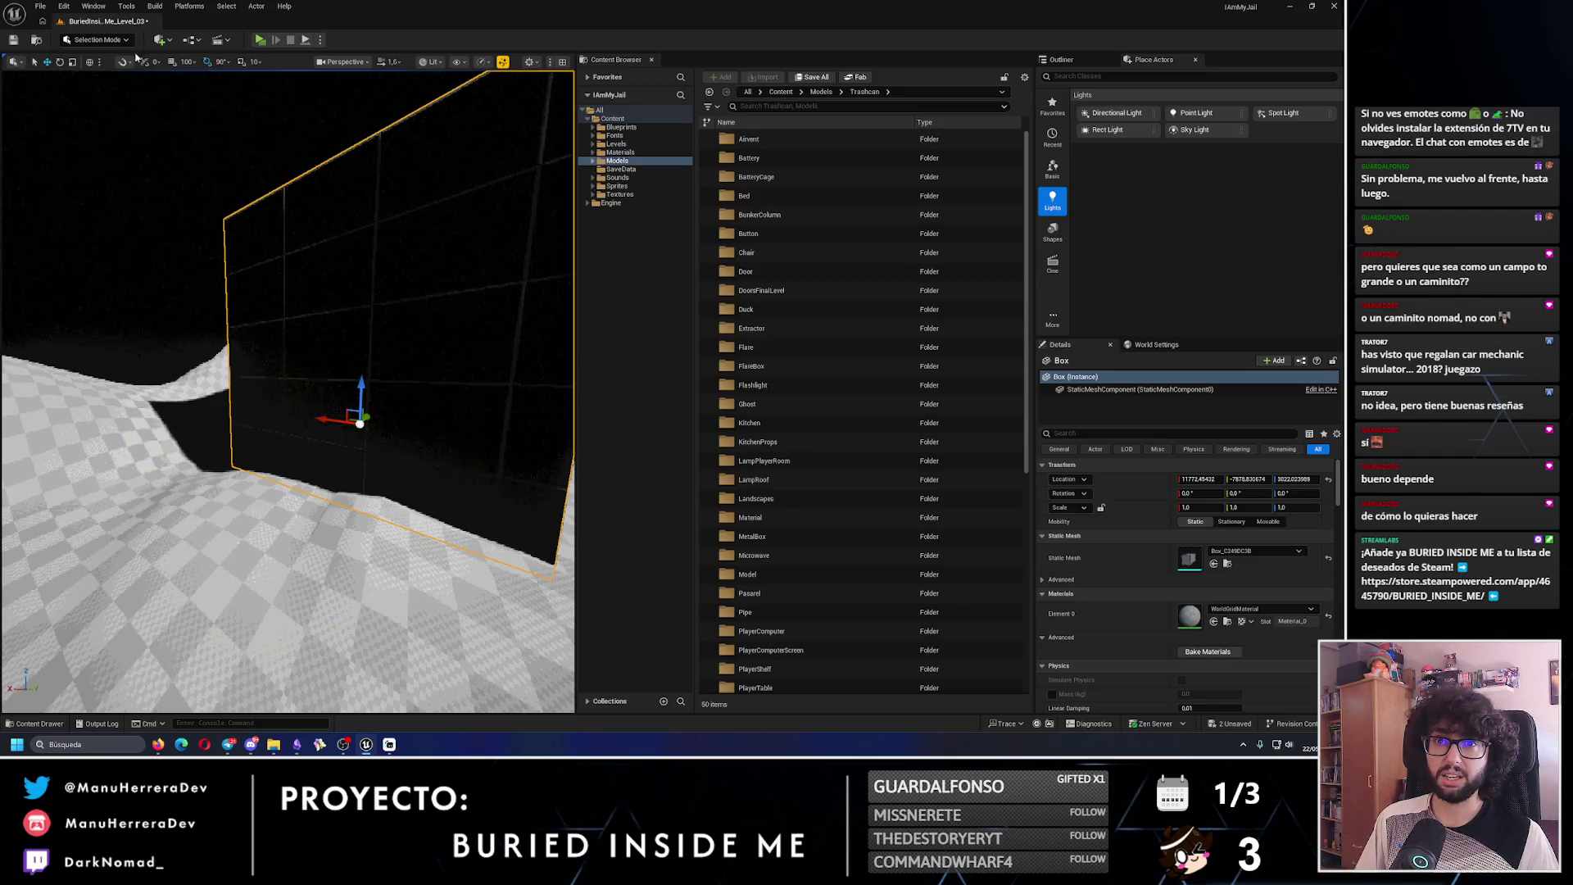
- Select the Landscape, try Modeling Mode, then return to Landscape Mode
{"action": "left_click", "coordinate": [115, 104]}
{"action": "left_click", "coordinate": [98, 40]}
{"action": "left_click", "coordinate": [90, 102]}
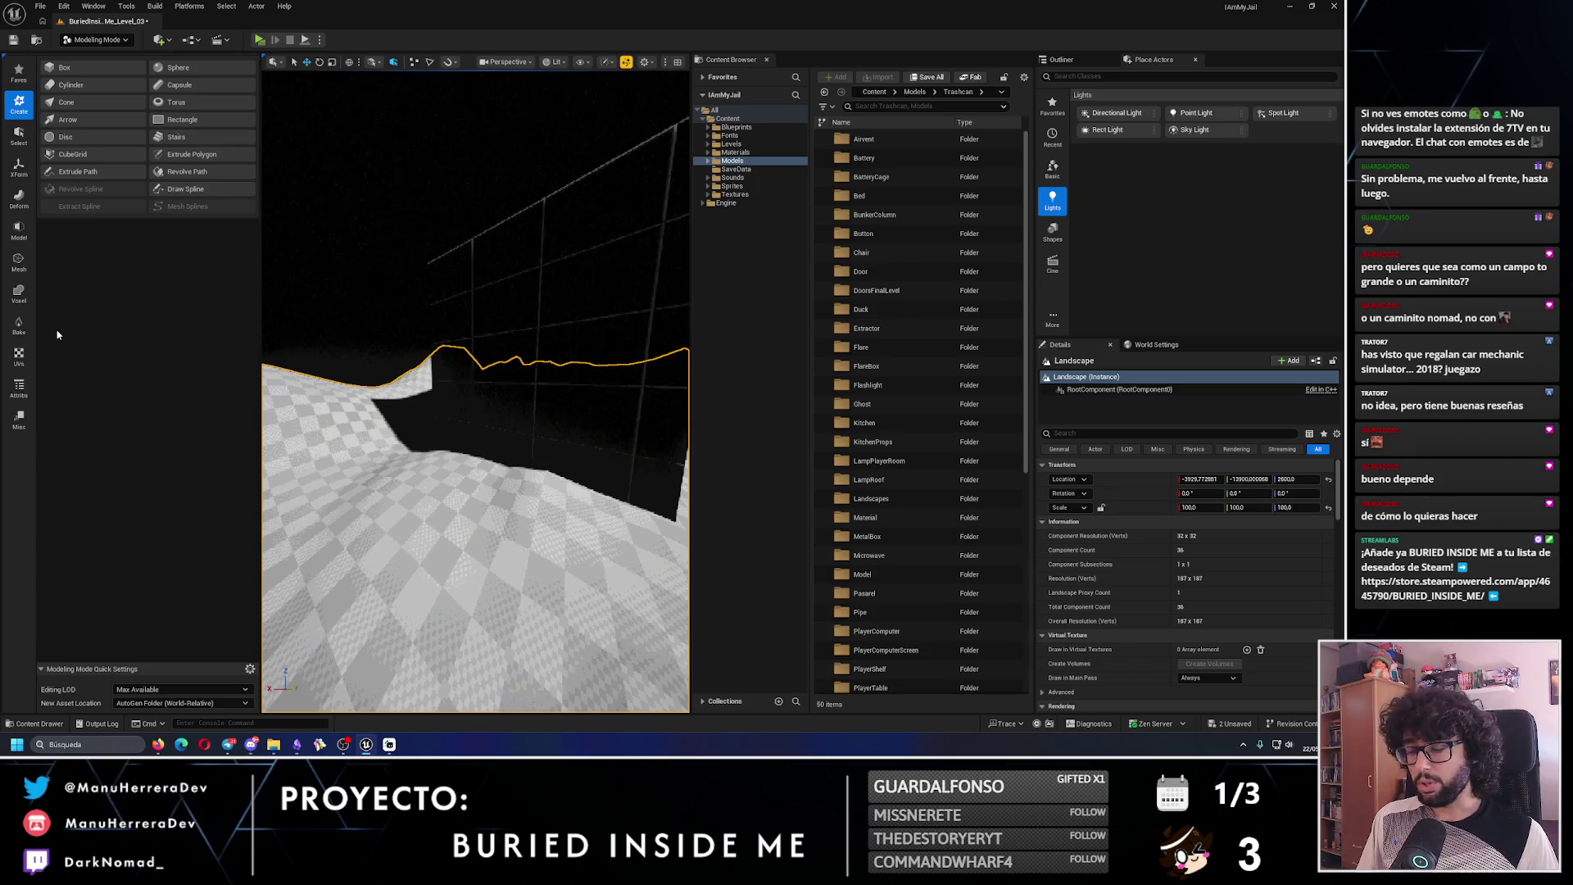
{"action": "mouse_move", "coordinate": [377, 446]}
{"action": "left_mouse_down"}
{"action": "mouse_move", "coordinate": [410, 443]}
{"action": "mouse_move", "coordinate": [352, 459]}
{"action": "mouse_move", "coordinate": [377, 446]}
{"action": "left_mouse_up"}
{"action": "left_click", "coordinate": [102, 38]}
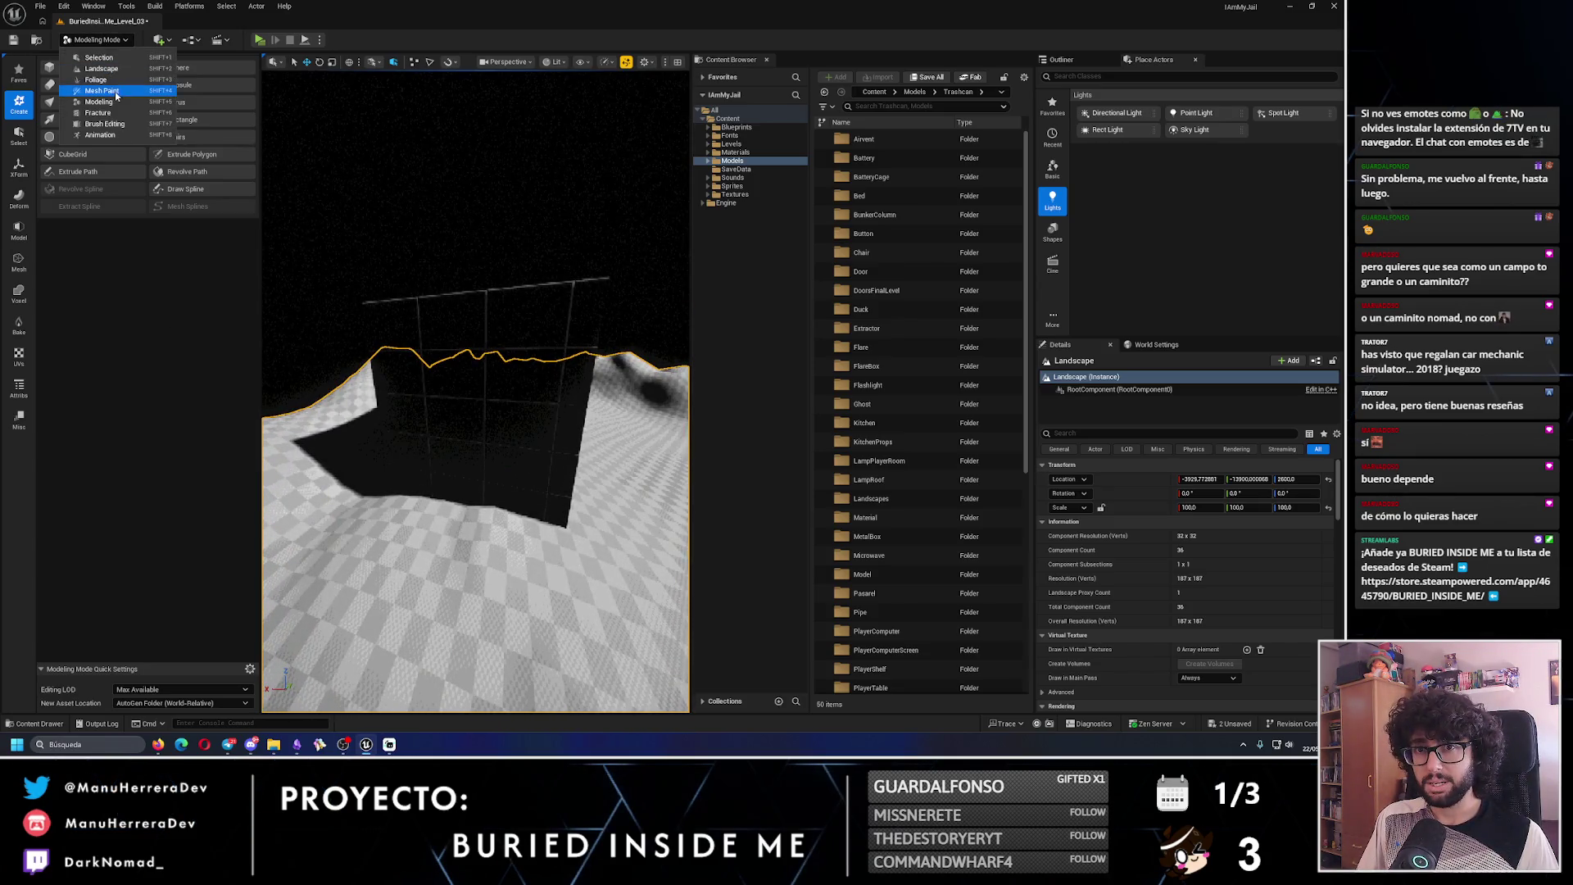
{"action": "left_click", "coordinate": [102, 68]}
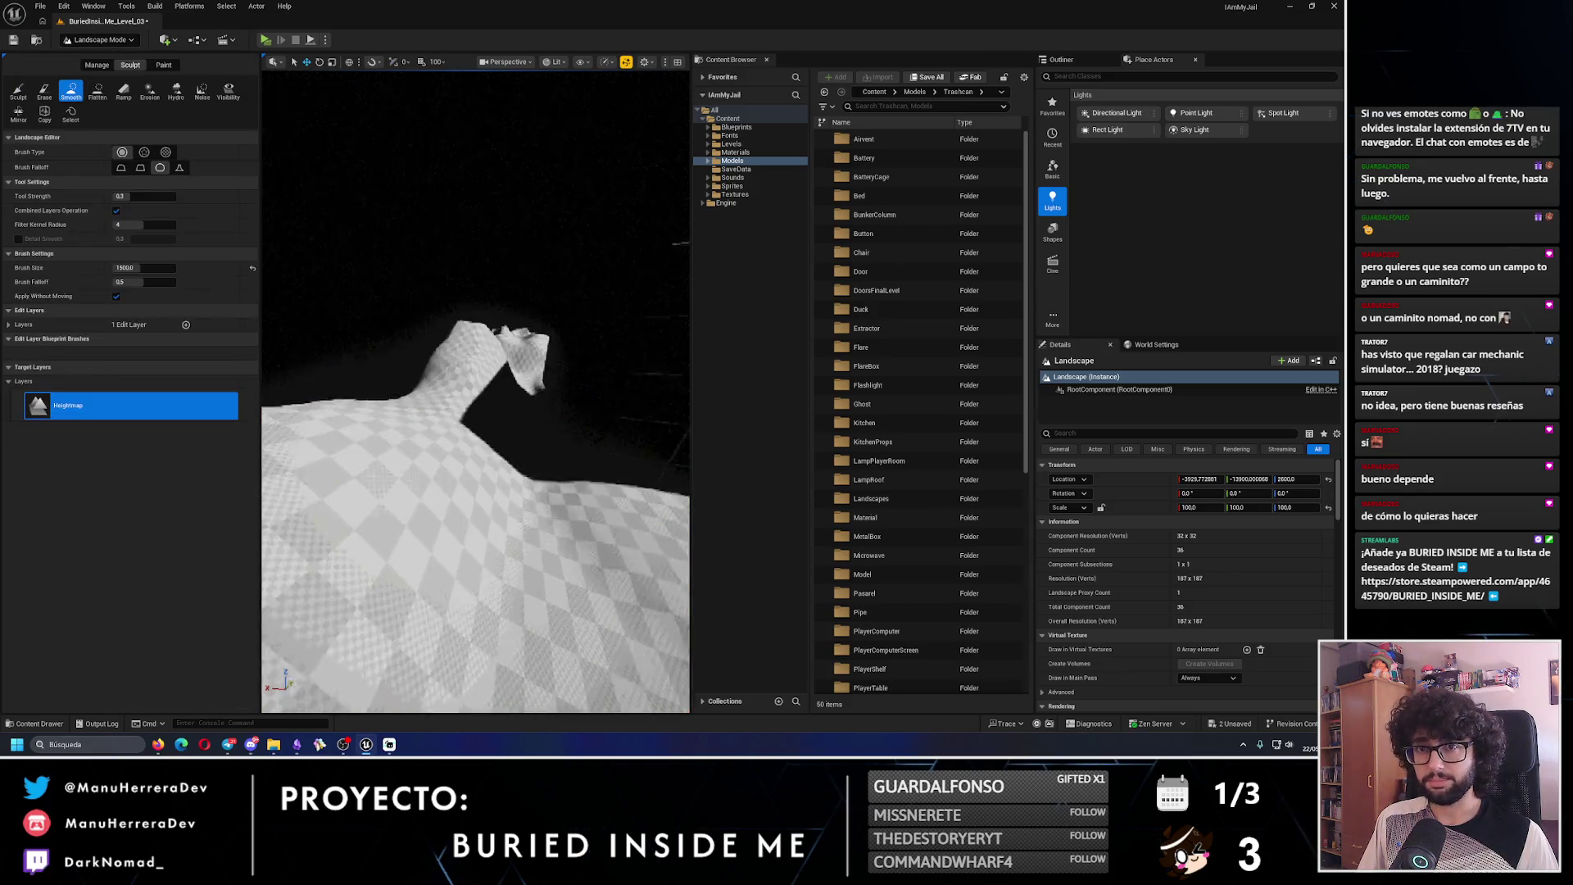
- Try the Flatten tool, then switch back to Sculpt and raise a hill beside the wall
{"action": "left_click", "coordinate": [98, 92]}
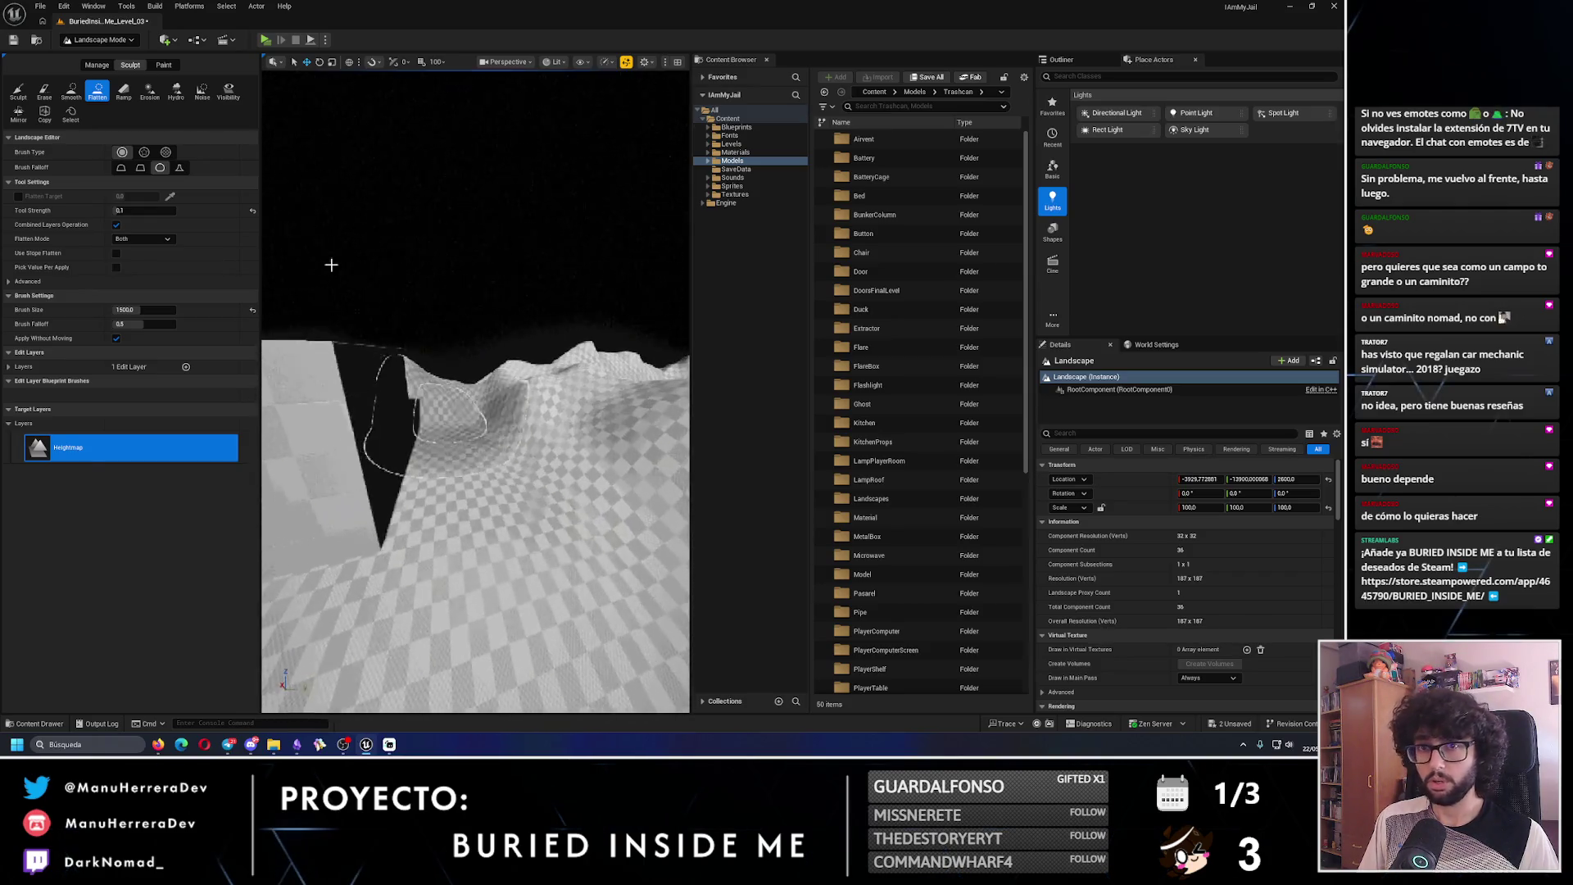
{"action": "left_click", "coordinate": [18, 90]}
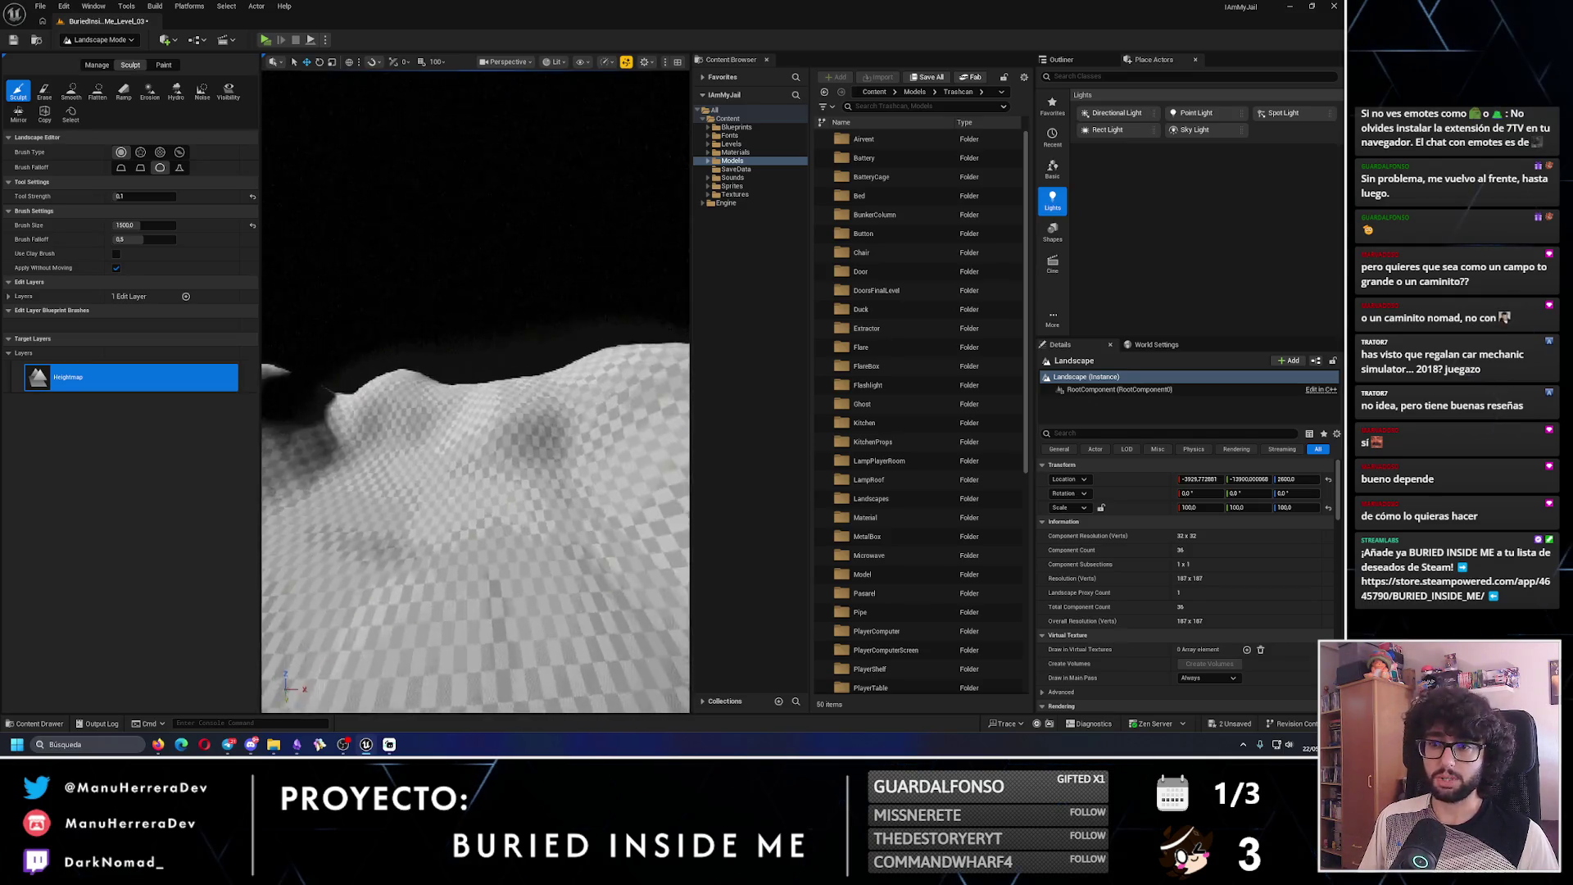
{"action": "mouse_move", "coordinate": [452, 400]}
{"action": "left_mouse_down"}
{"action": "mouse_move", "coordinate": [394, 398]}
{"action": "mouse_move", "coordinate": [434, 414]}
{"action": "mouse_move", "coordinate": [409, 381]}
{"action": "mouse_move", "coordinate": [518, 387]}
{"action": "left_mouse_up"}
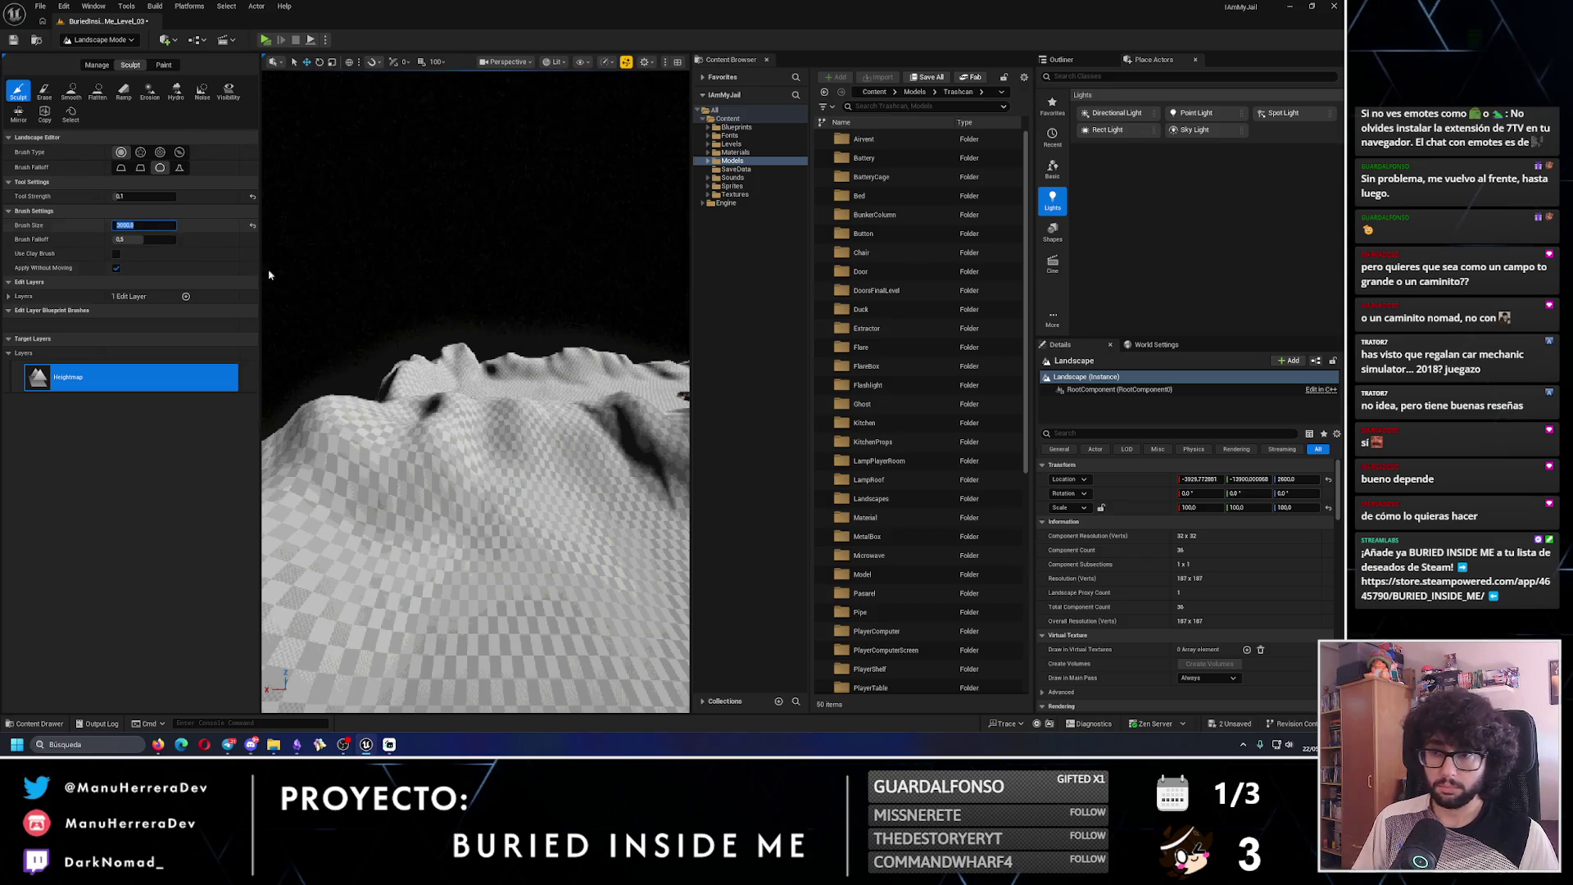
- Set the brush size to 3000, undo the last stroke, and resculpt the terrain
{"action": "key", "text": "Return"}
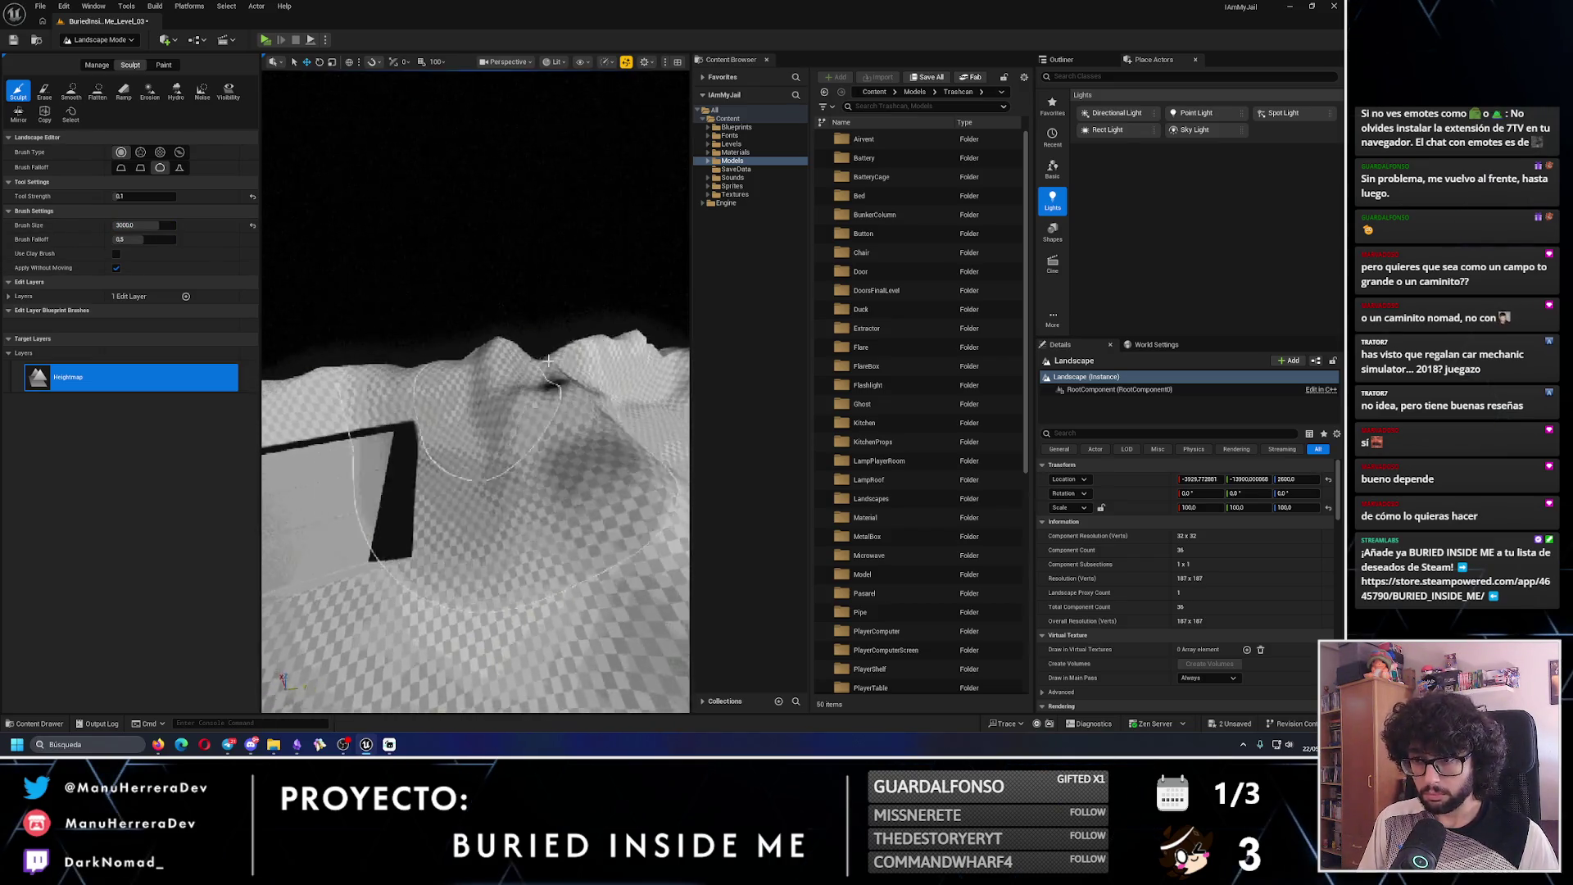
{"action": "key", "text": "ctrl+z"}
{"action": "mouse_move", "coordinate": [542, 370]}
{"action": "left_mouse_down"}
{"action": "mouse_move", "coordinate": [484, 372]}
{"action": "mouse_move", "coordinate": [573, 449]}
{"action": "mouse_move", "coordinate": [544, 459]}
{"action": "mouse_move", "coordinate": [415, 412]}
{"action": "left_mouse_up"}
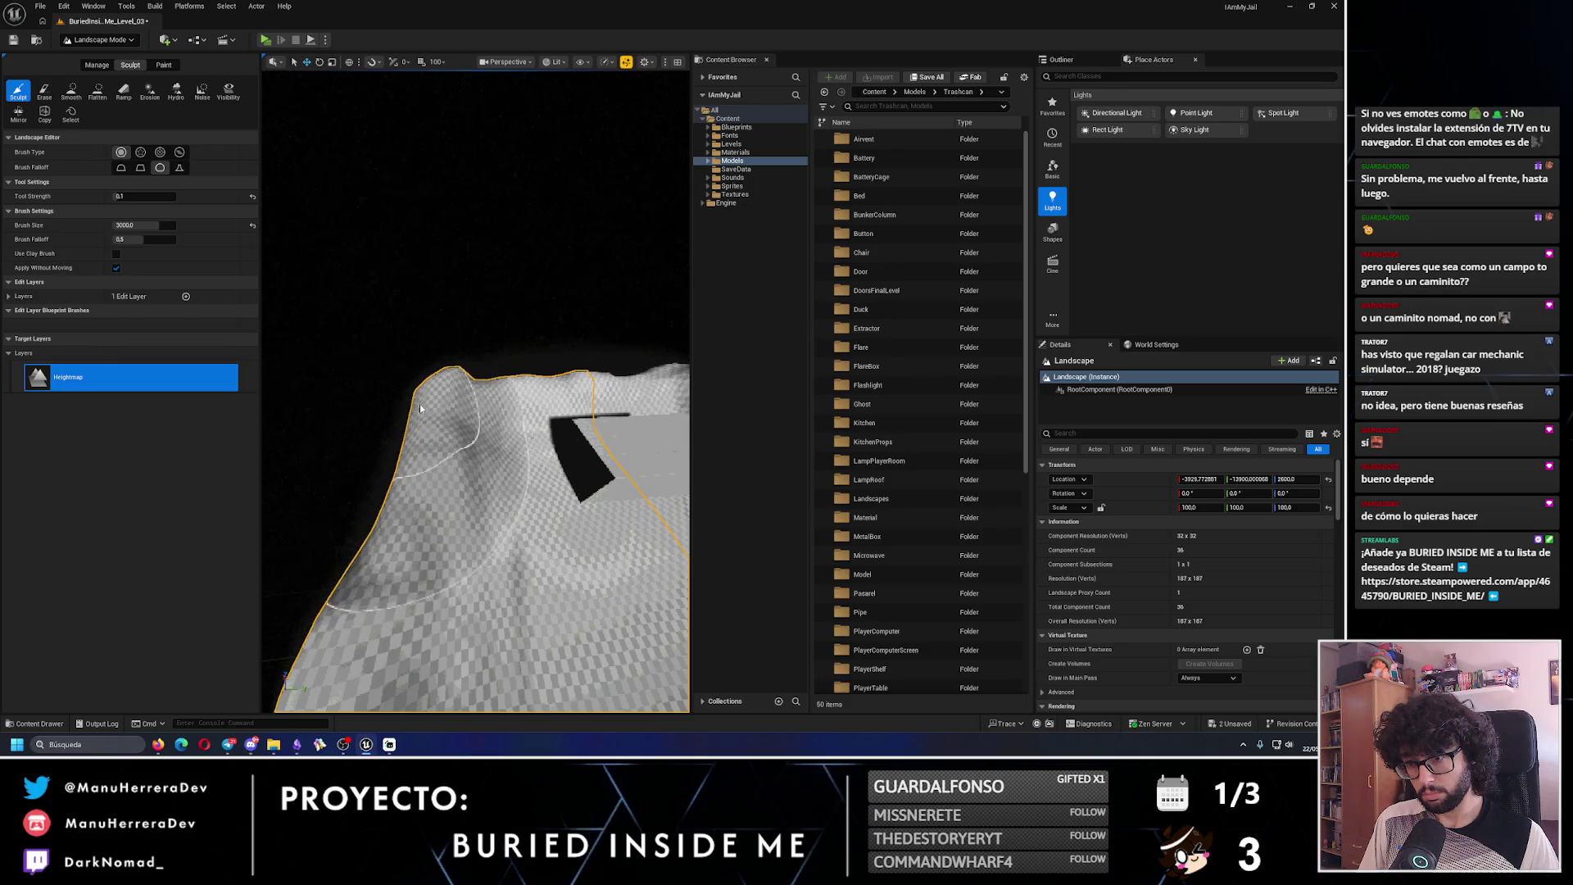
- Deselect, then smooth the rough bump near the wall with a much smaller Smooth brush
{"action": "key", "text": "Escape"}
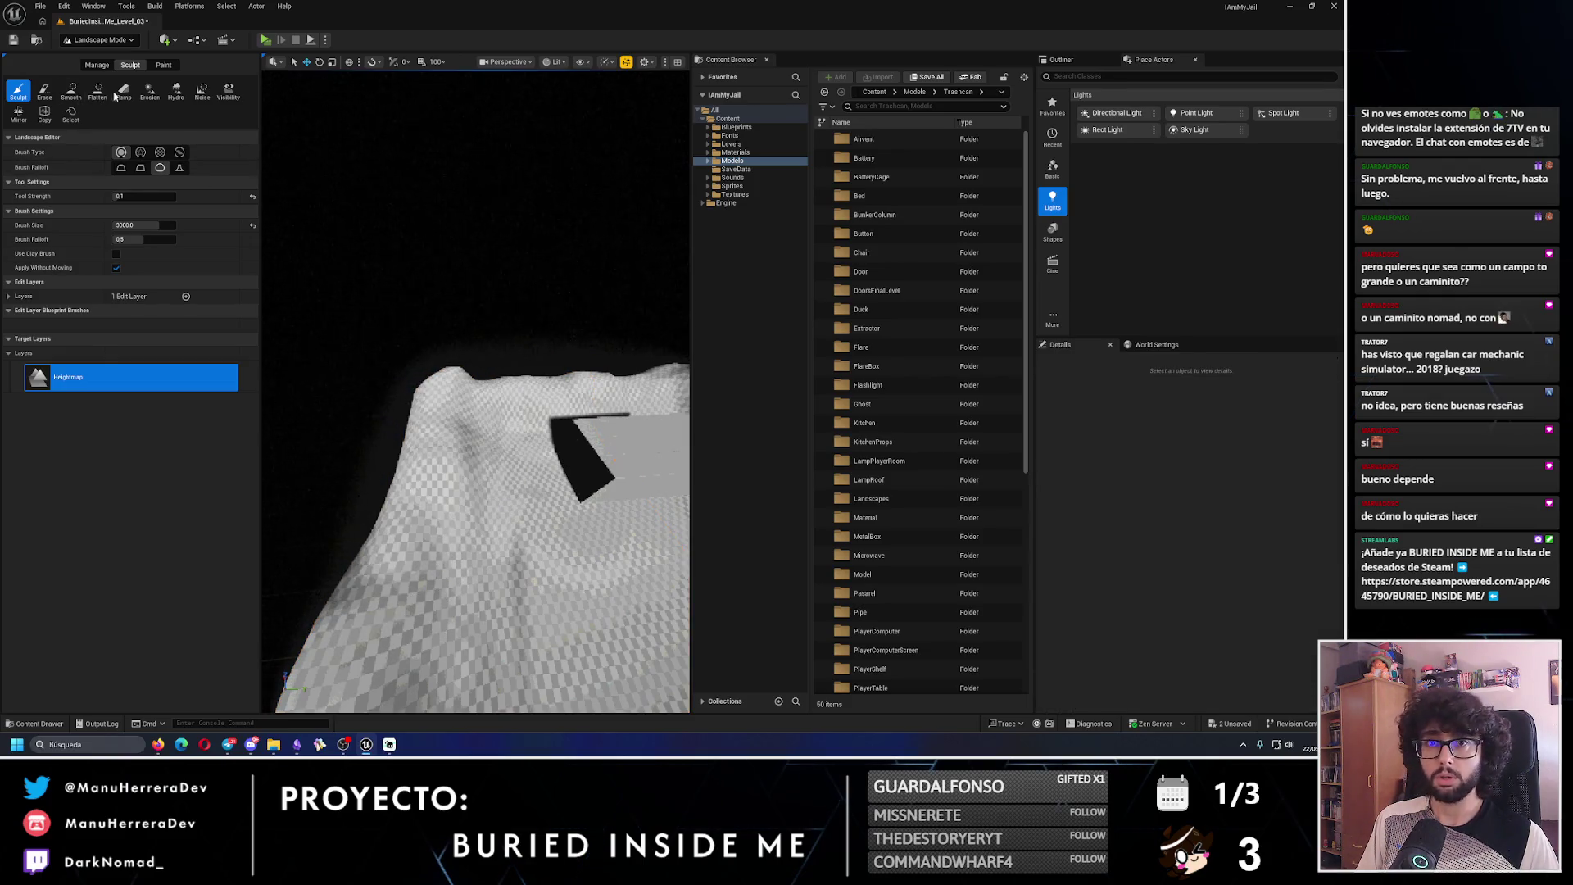
{"action": "left_click", "coordinate": [71, 90]}
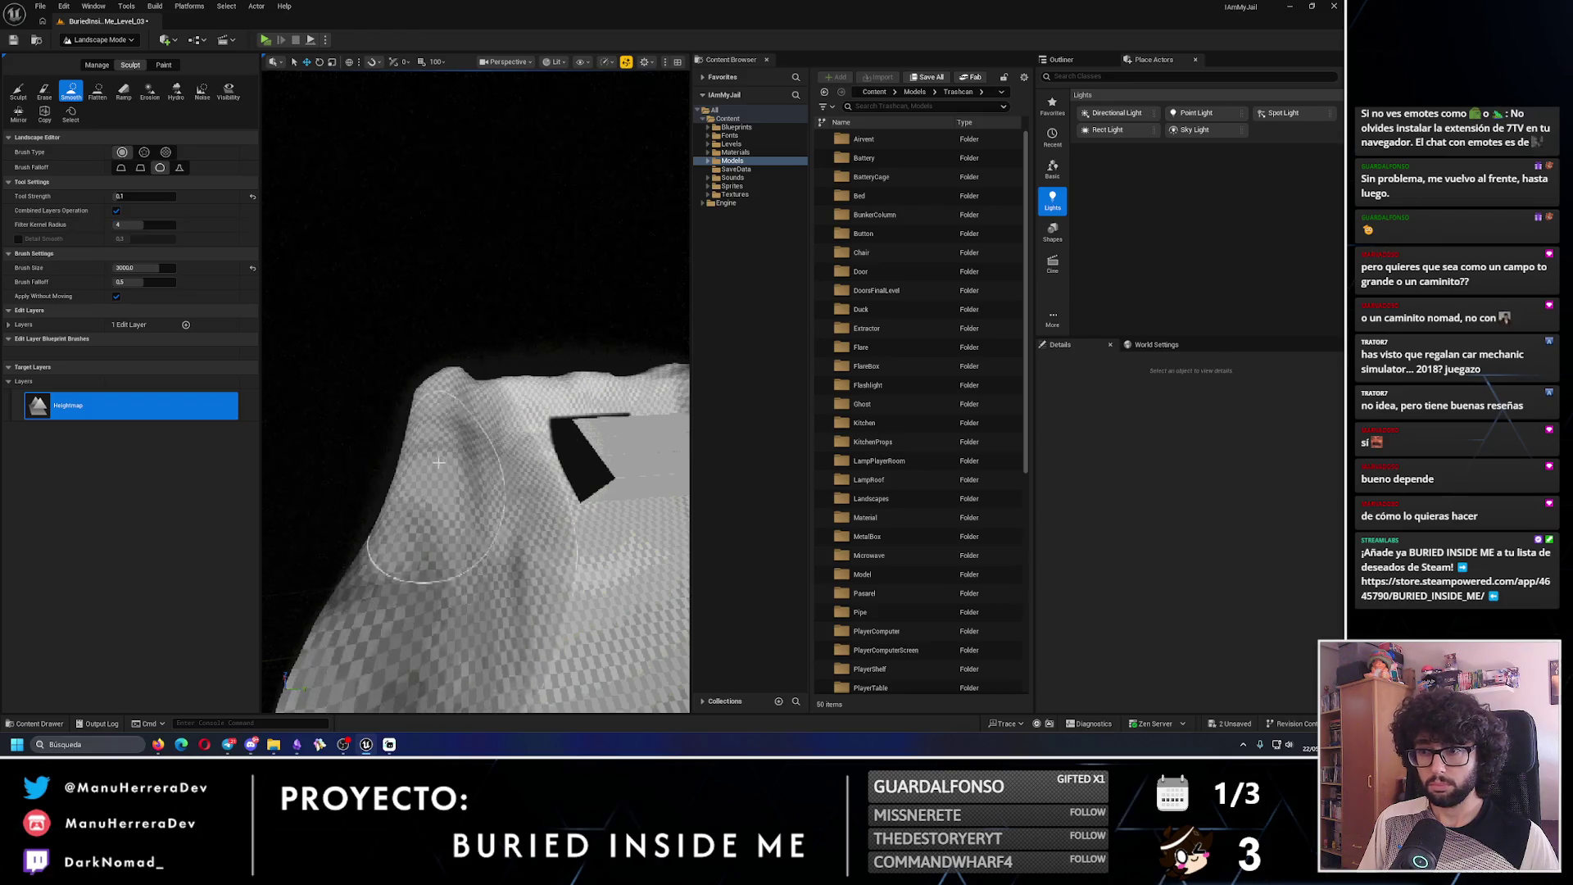
{"action": "left_click", "coordinate": [139, 268]}
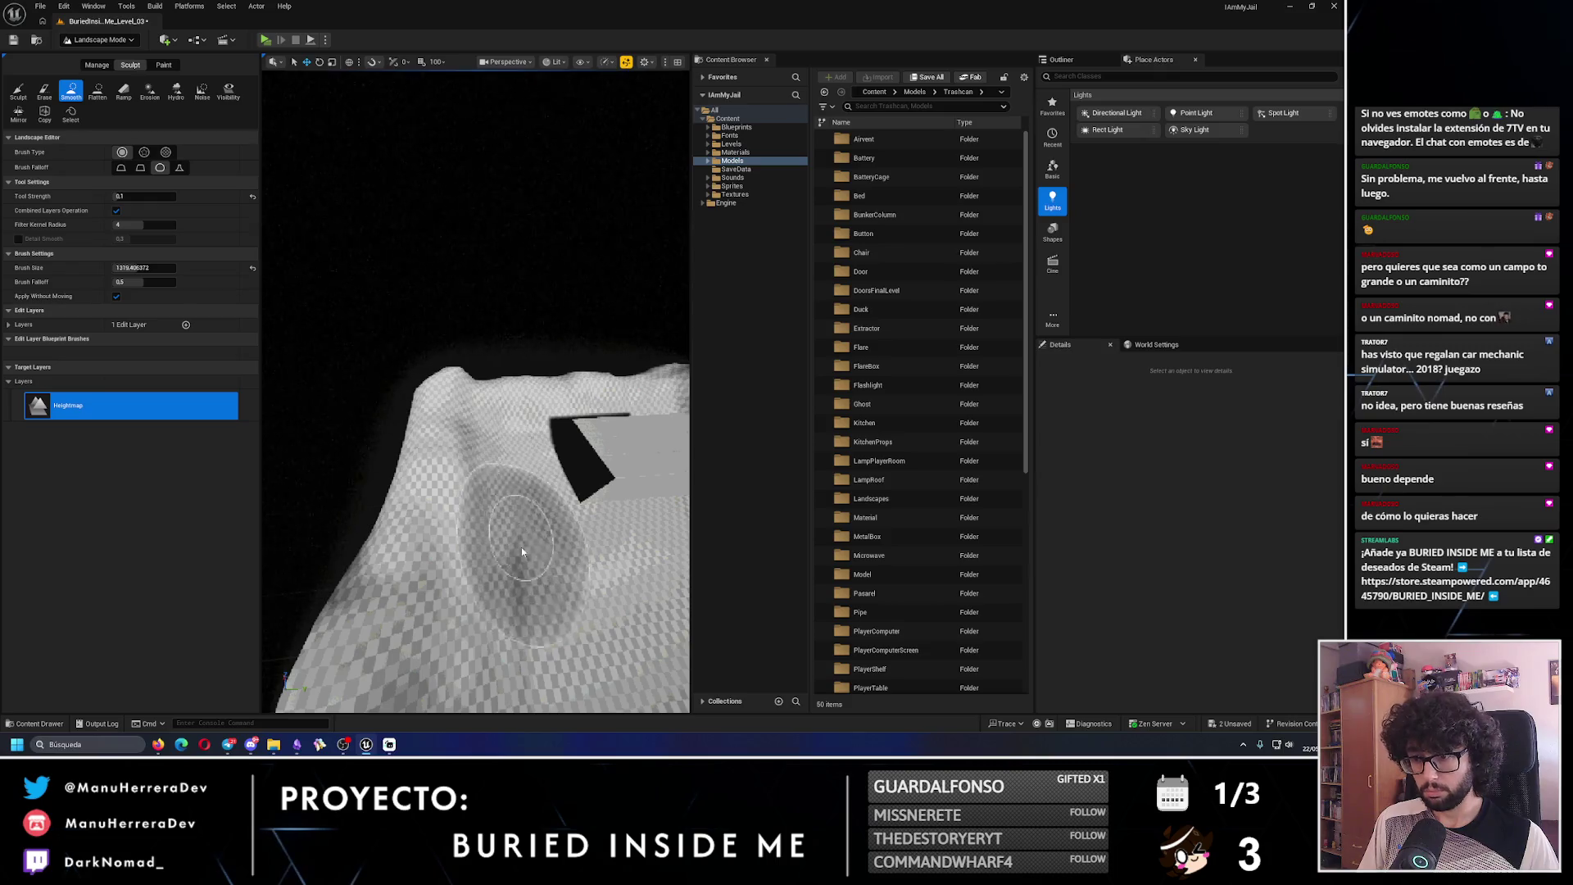
{"action": "mouse_move", "coordinate": [521, 548]}
{"action": "left_mouse_down"}
{"action": "mouse_move", "coordinate": [459, 492]}
{"action": "mouse_move", "coordinate": [456, 404]}
{"action": "mouse_move", "coordinate": [525, 385]}
{"action": "mouse_move", "coordinate": [422, 436]}
{"action": "mouse_move", "coordinate": [598, 218]}
{"action": "left_mouse_up"}
{"action": "left_click", "coordinate": [98, 39]}
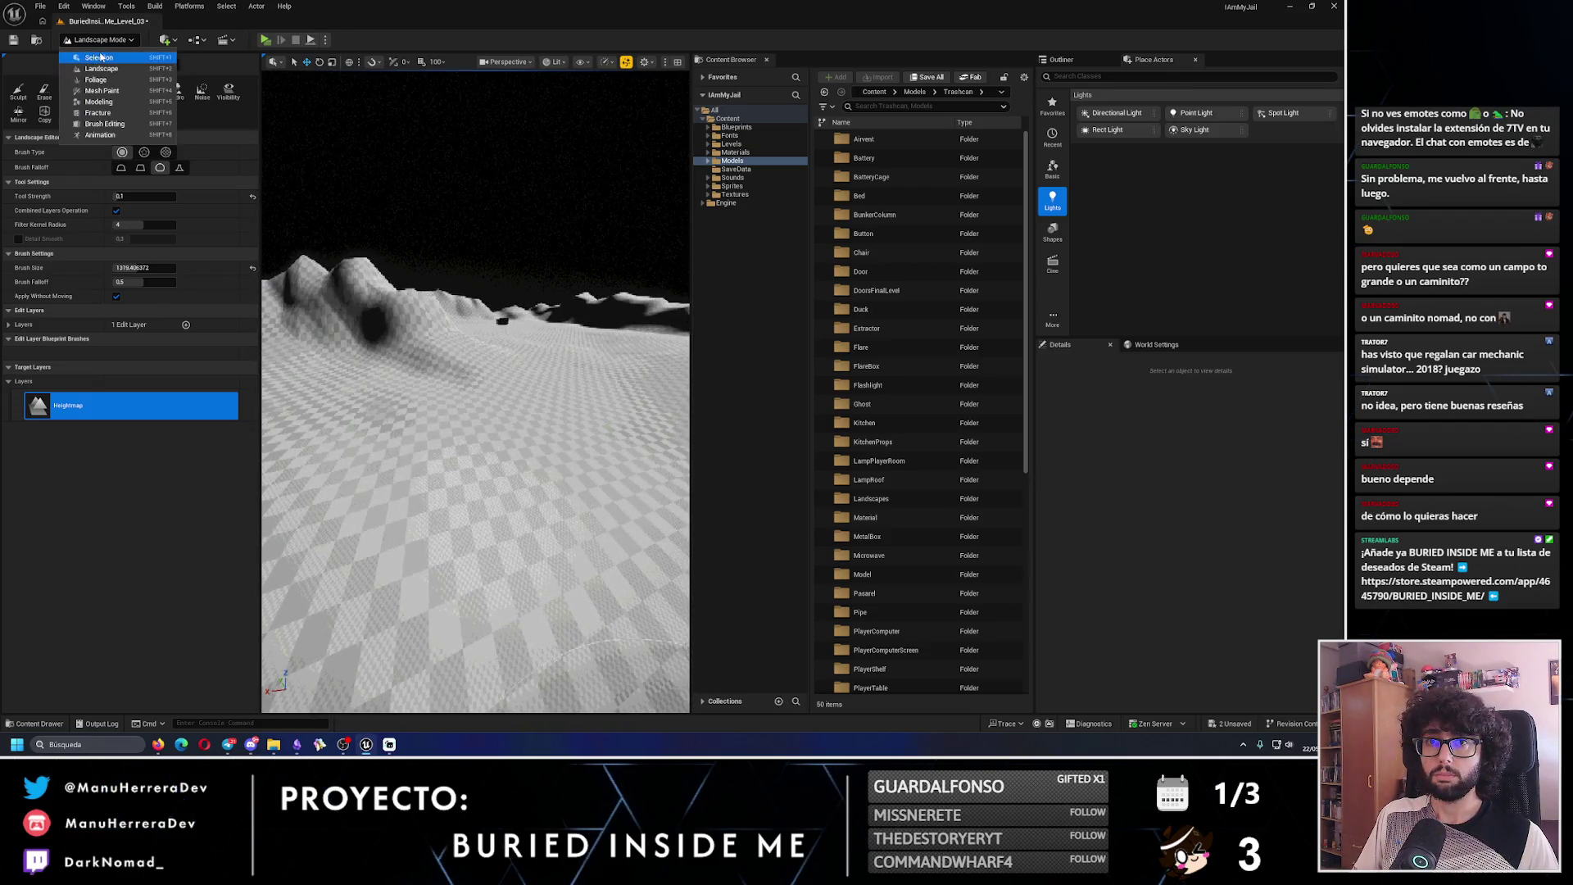
{"action": "left_click", "coordinate": [90, 57]}
{"action": "key", "text": "alt+p"}
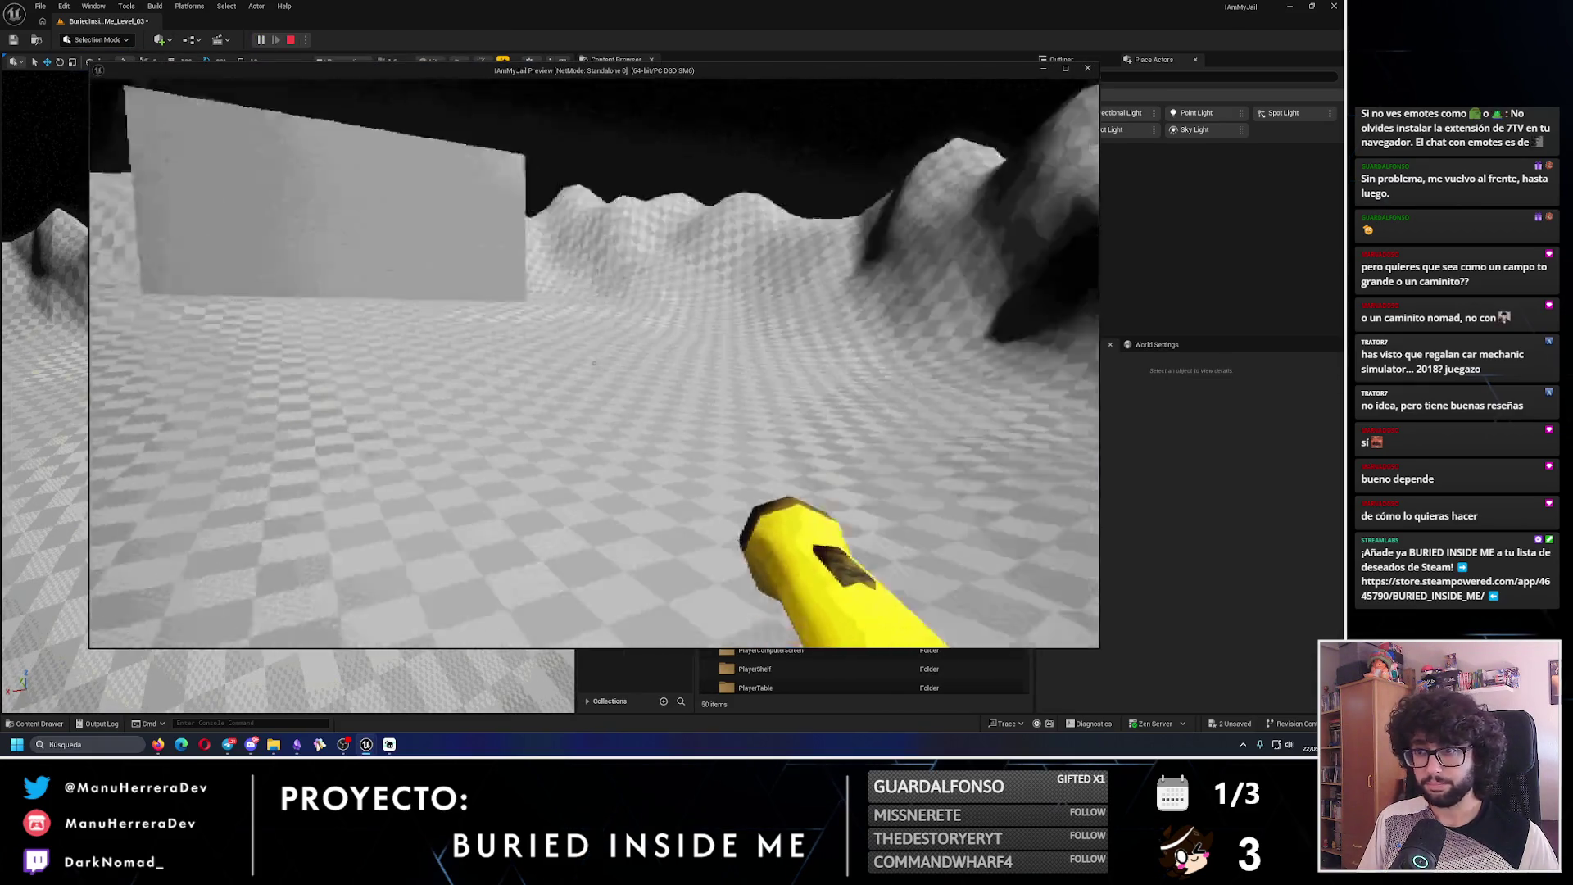
{"action": "key", "text": "shift+w"}
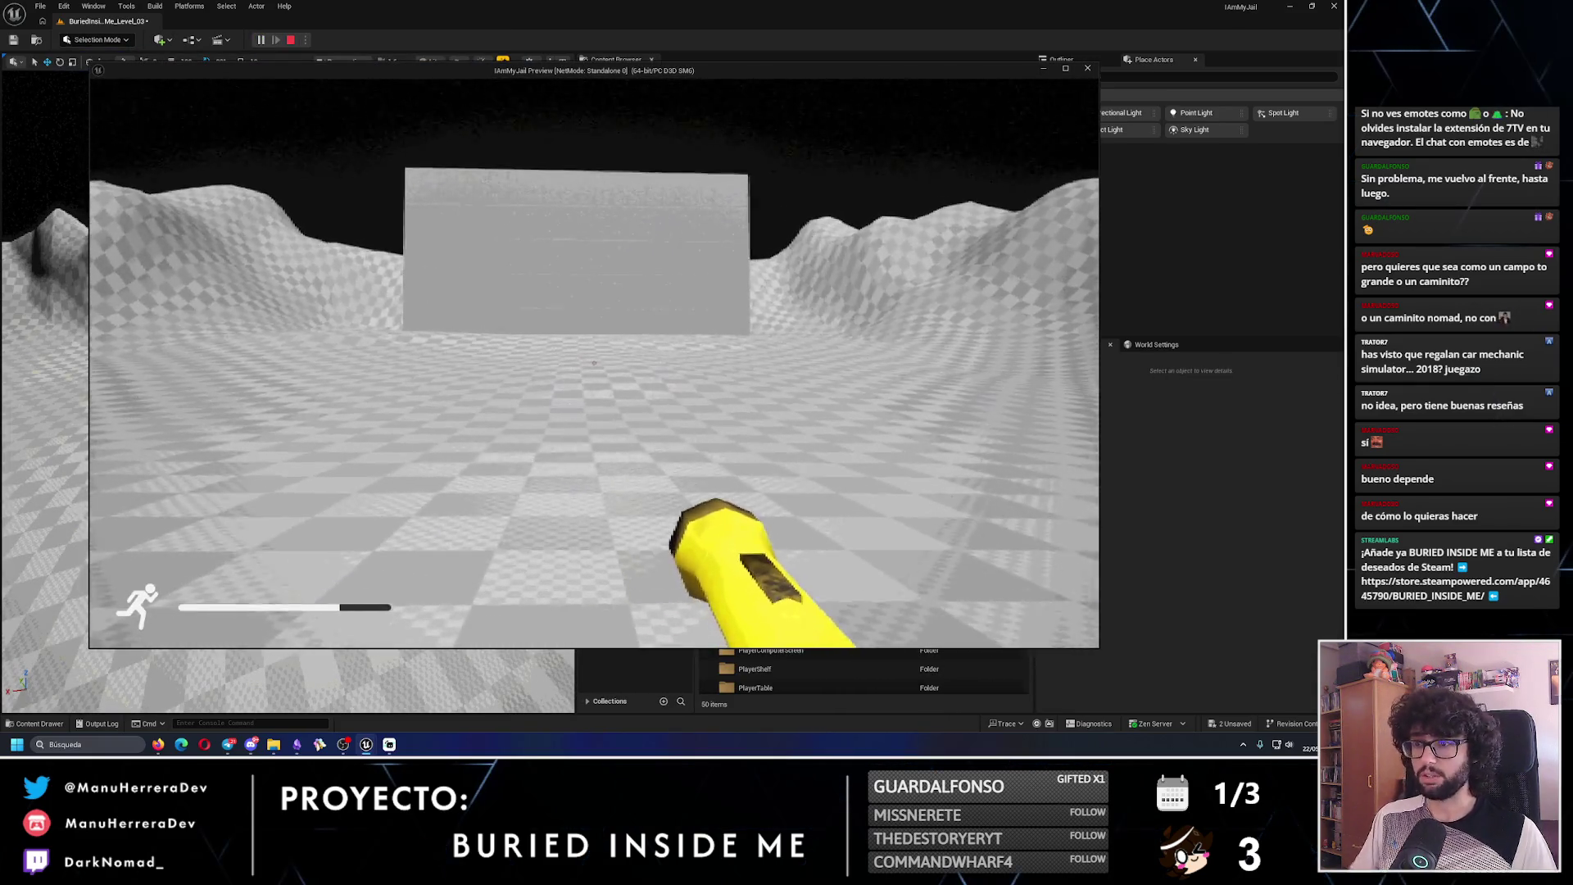
{"action": "key", "text": "shift+w"}
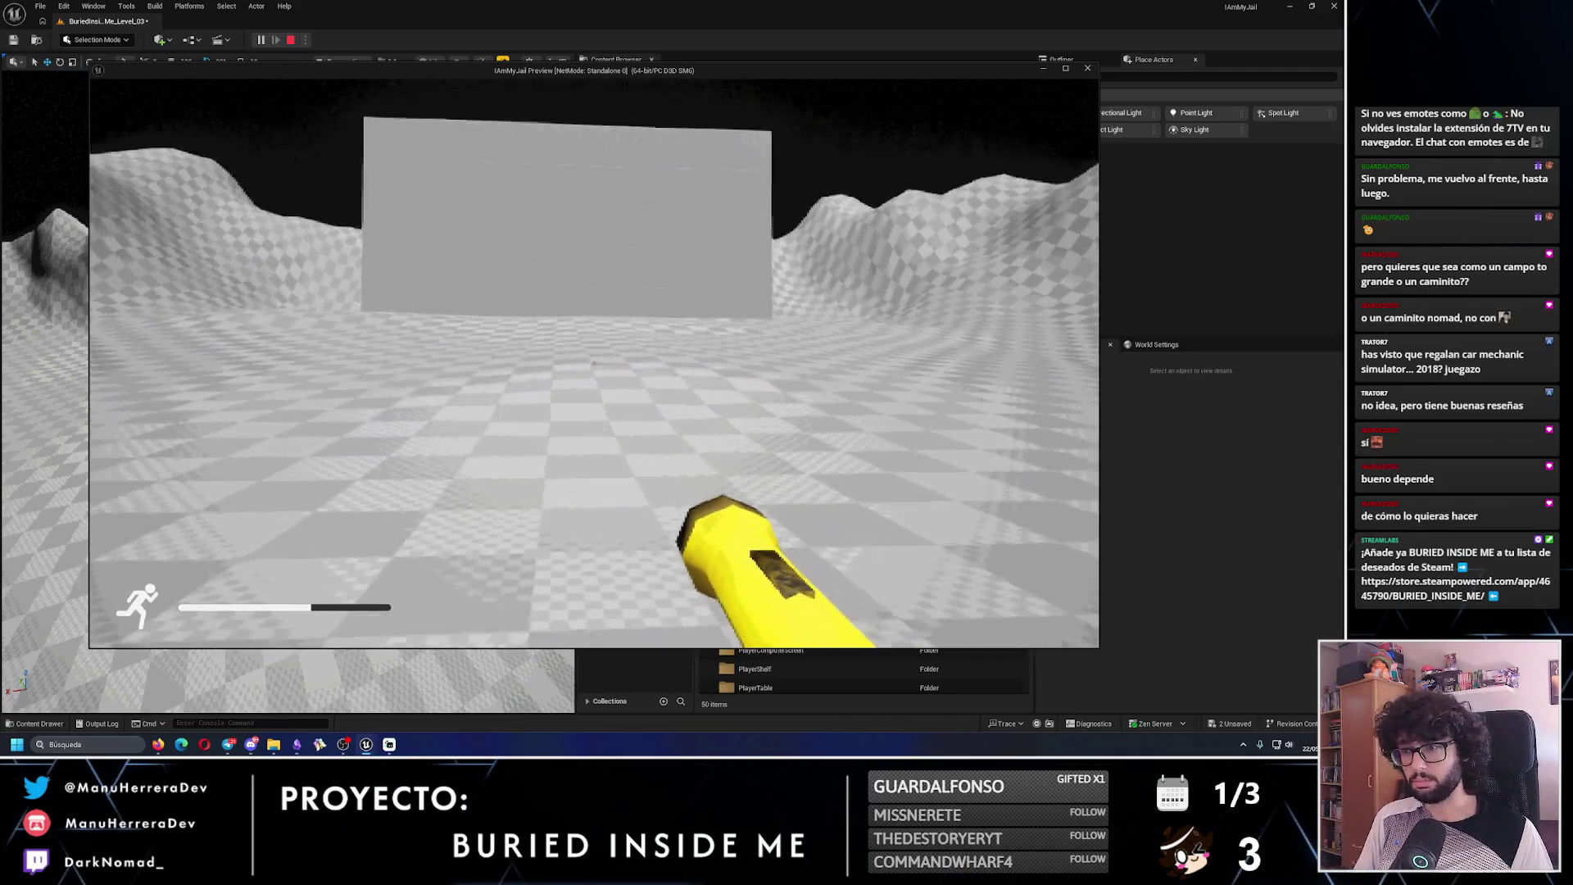
{"action": "key", "text": "w"}
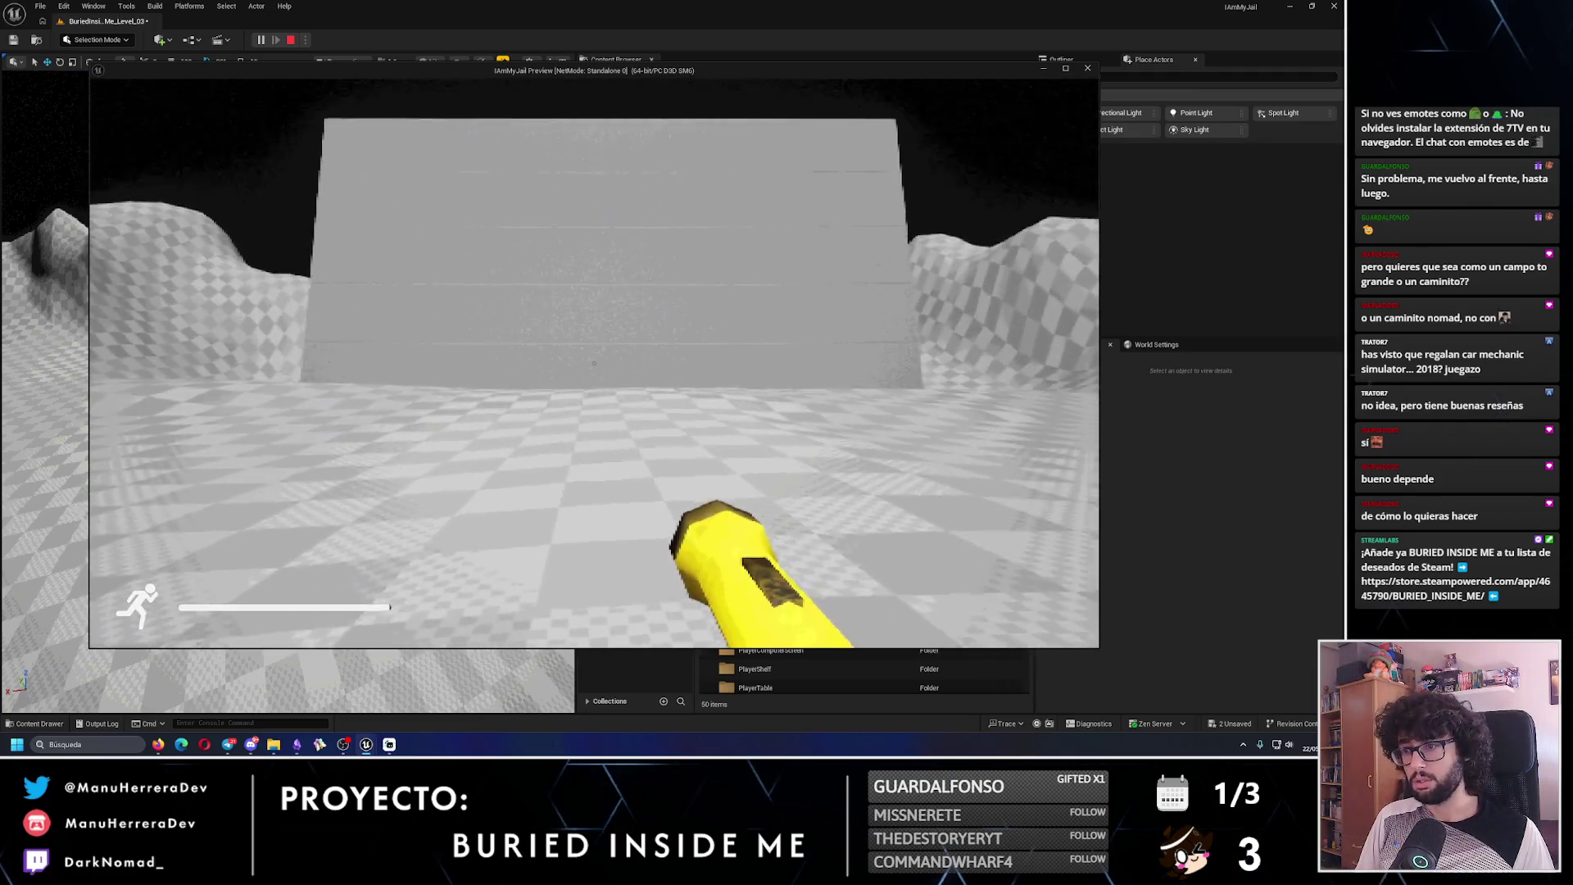
{"action": "key", "text": "shift+w"}
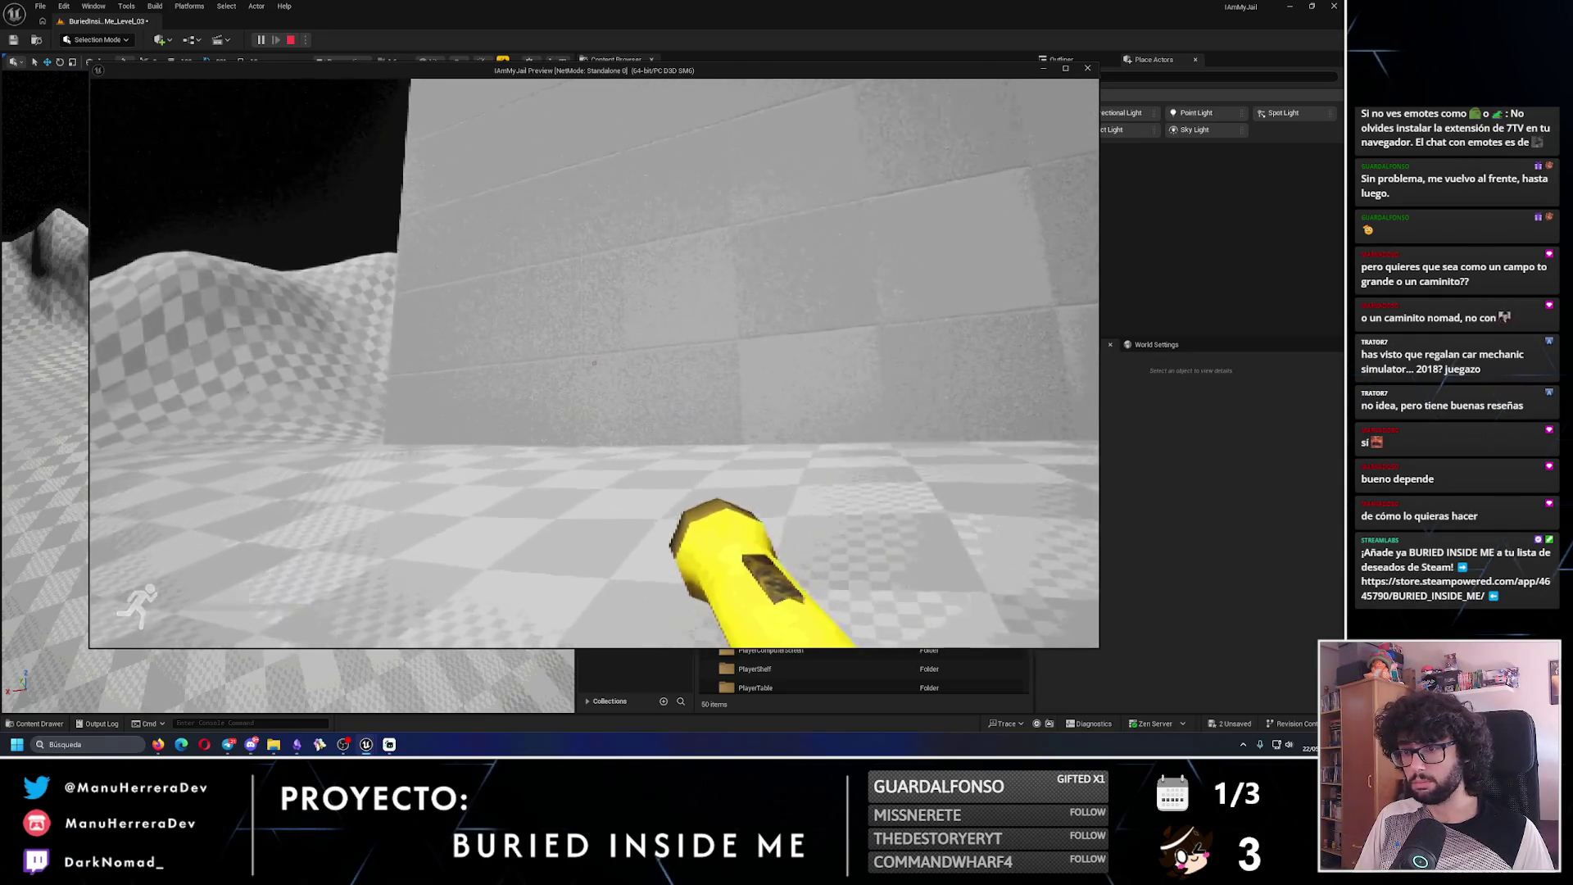
{"action": "key", "text": "Escape"}
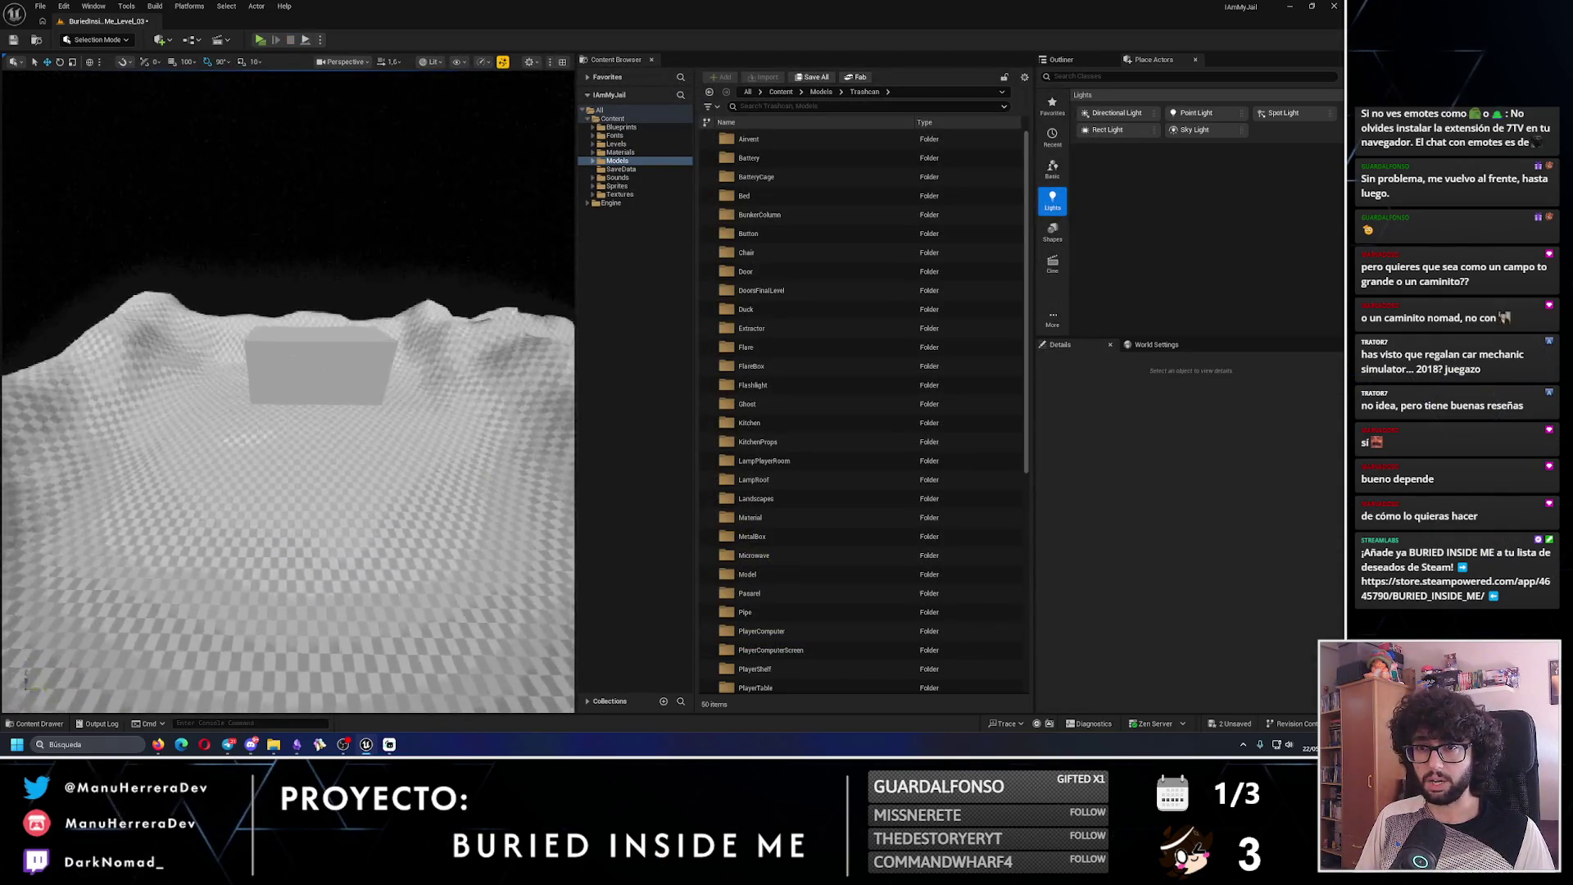
- Enter Modeling Mode and start PolyGroup Edit on the blockout box
{"action": "left_click", "coordinate": [96, 39]}
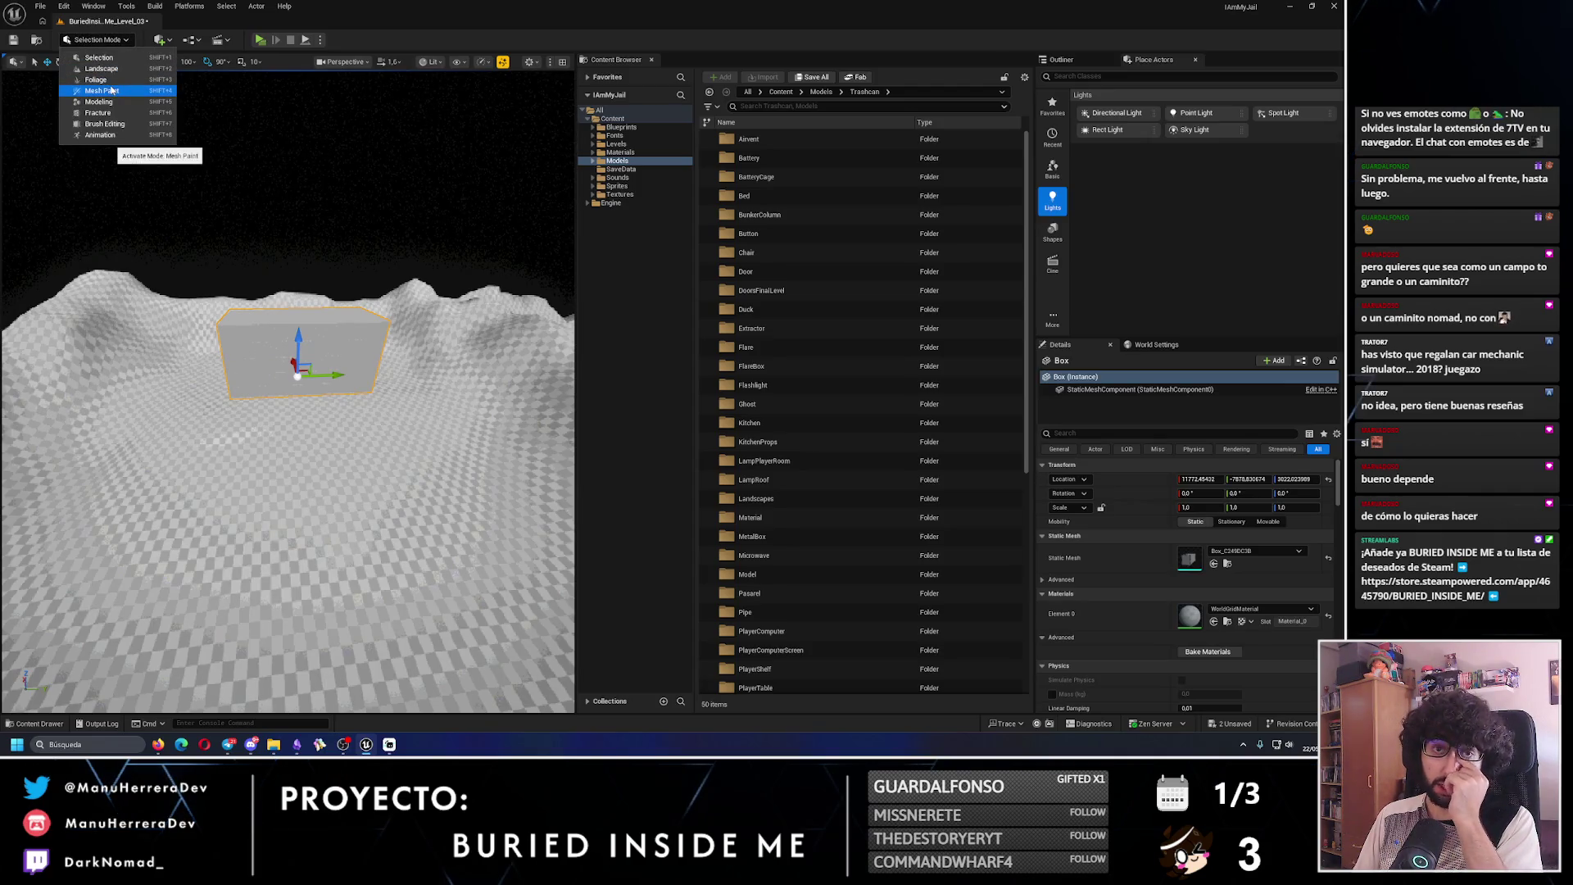
{"action": "left_click", "coordinate": [100, 102]}
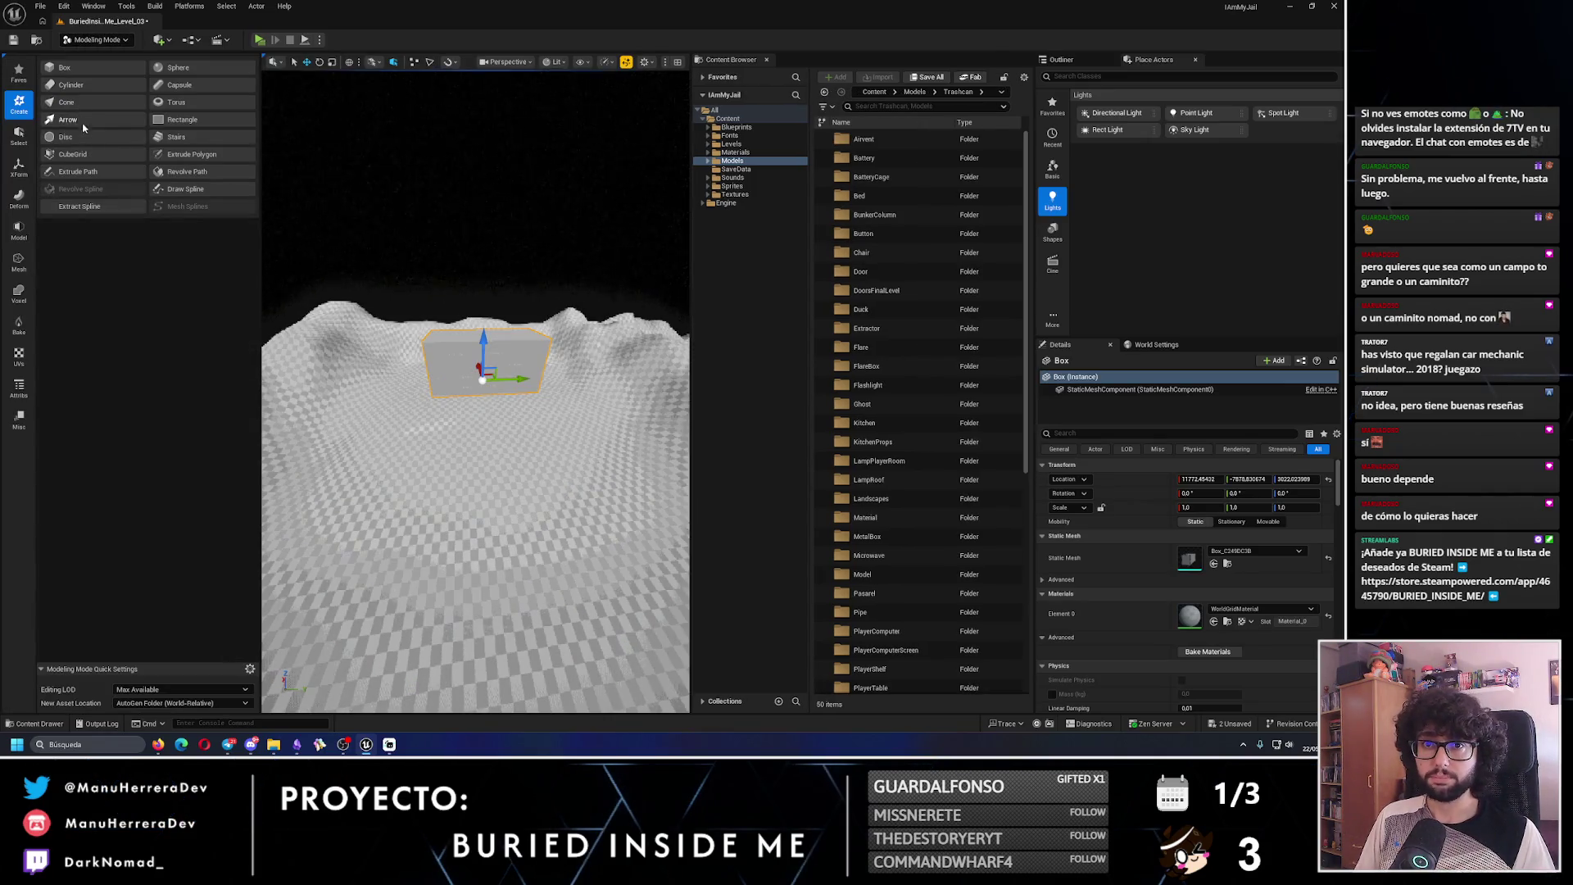
{"action": "left_click", "coordinate": [19, 230]}
{"action": "left_click", "coordinate": [80, 69]}
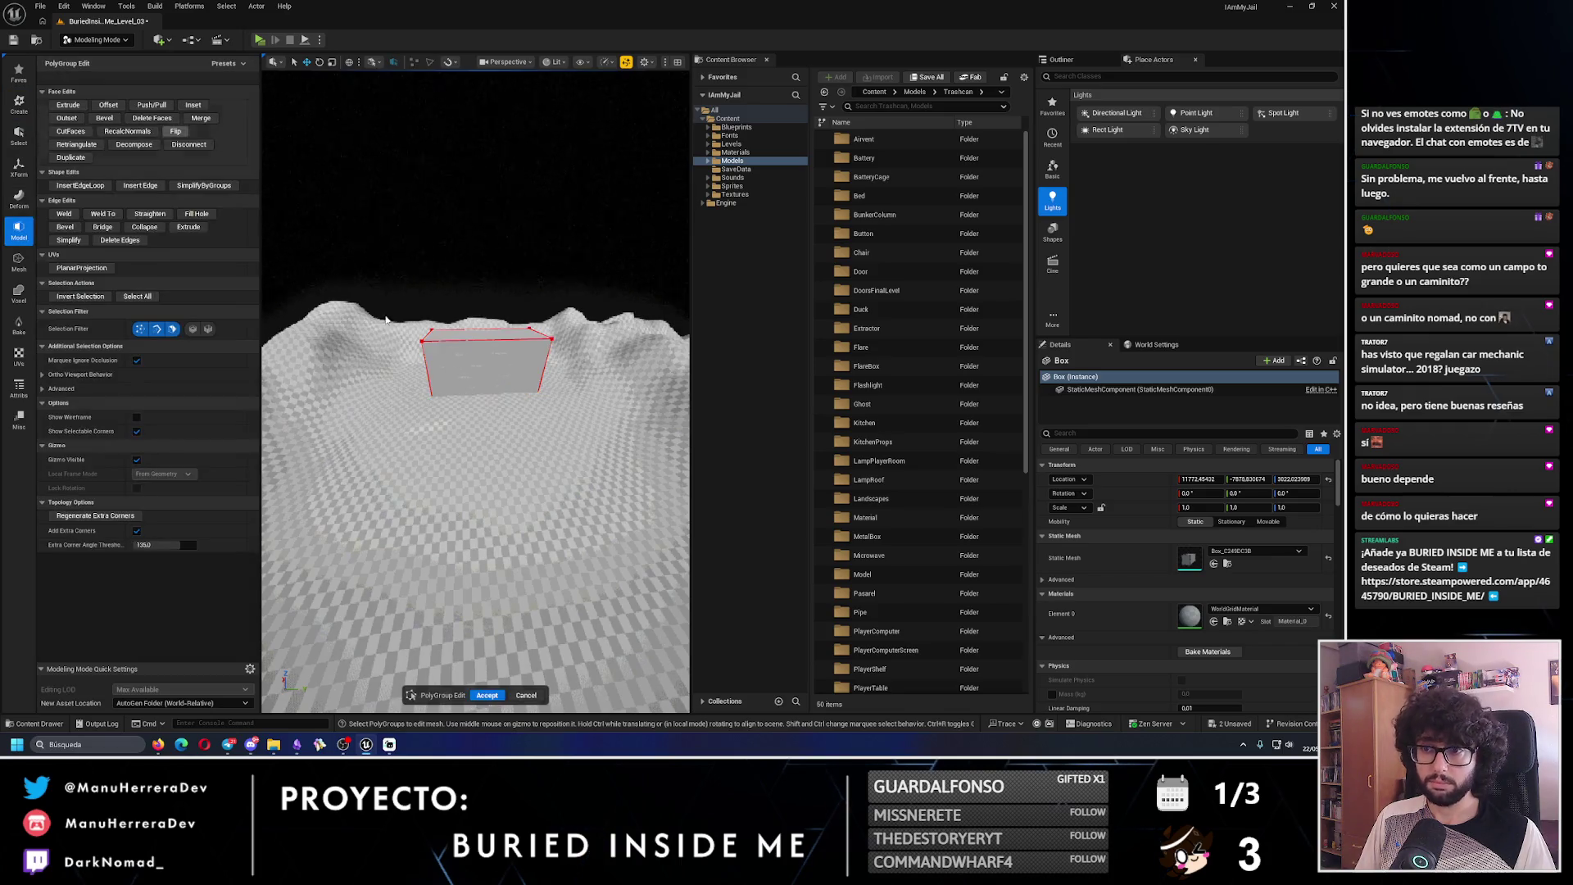
- Raise the box's top face to enlarge the wall, accept, and reselect it in Selection Mode
{"action": "left_click_drag", "start_coordinate": [510, 361], "coordinate": [574, 373]}
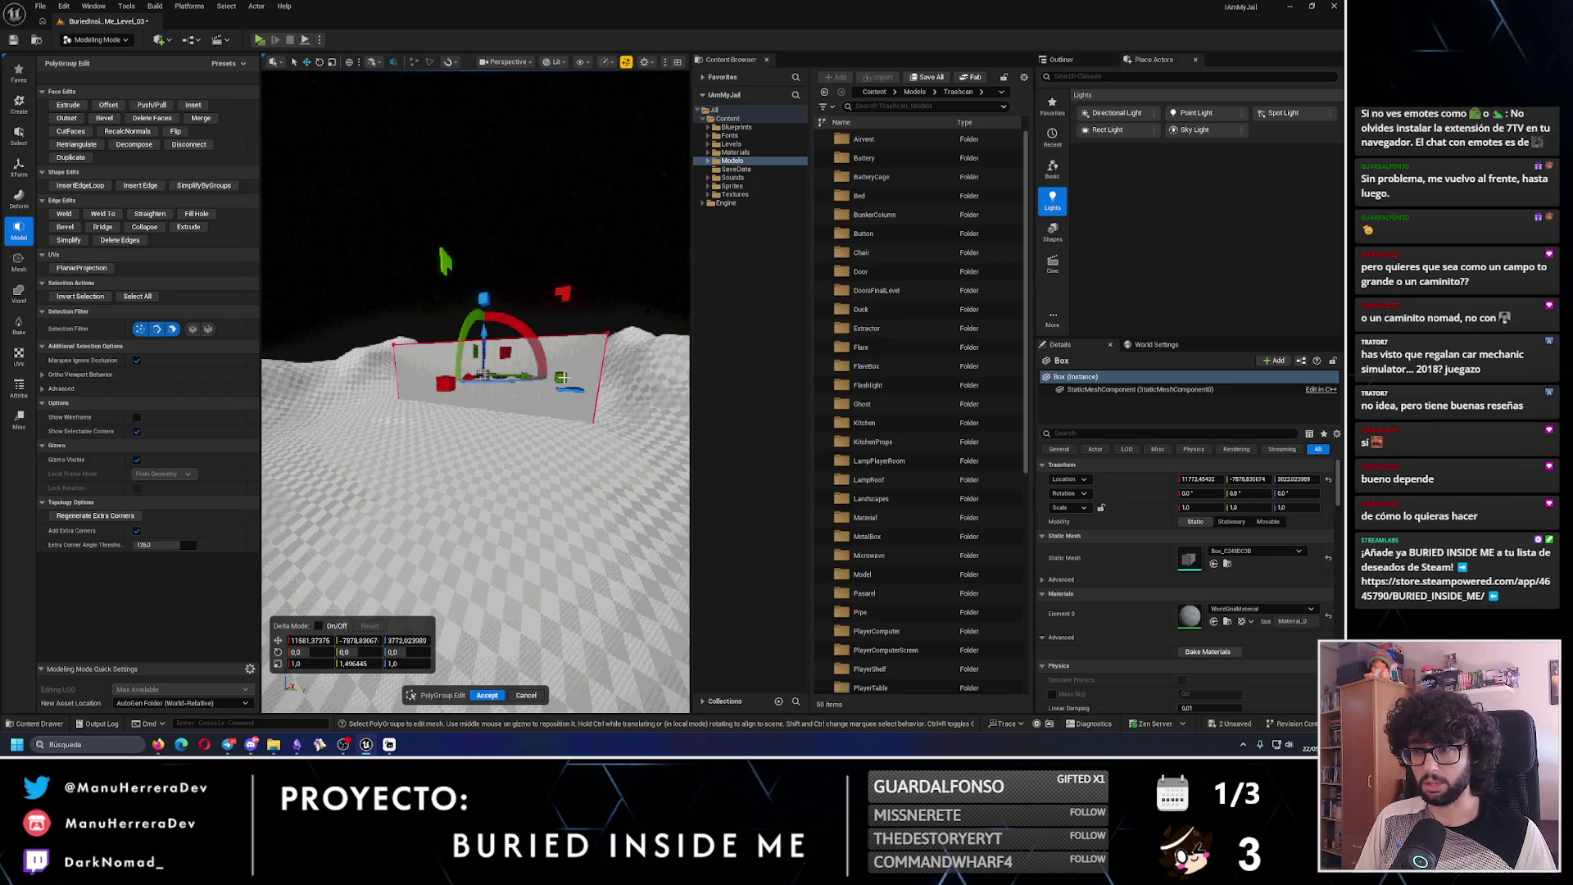
{"action": "left_click_drag", "start_coordinate": [483, 374], "coordinate": [482, 405]}
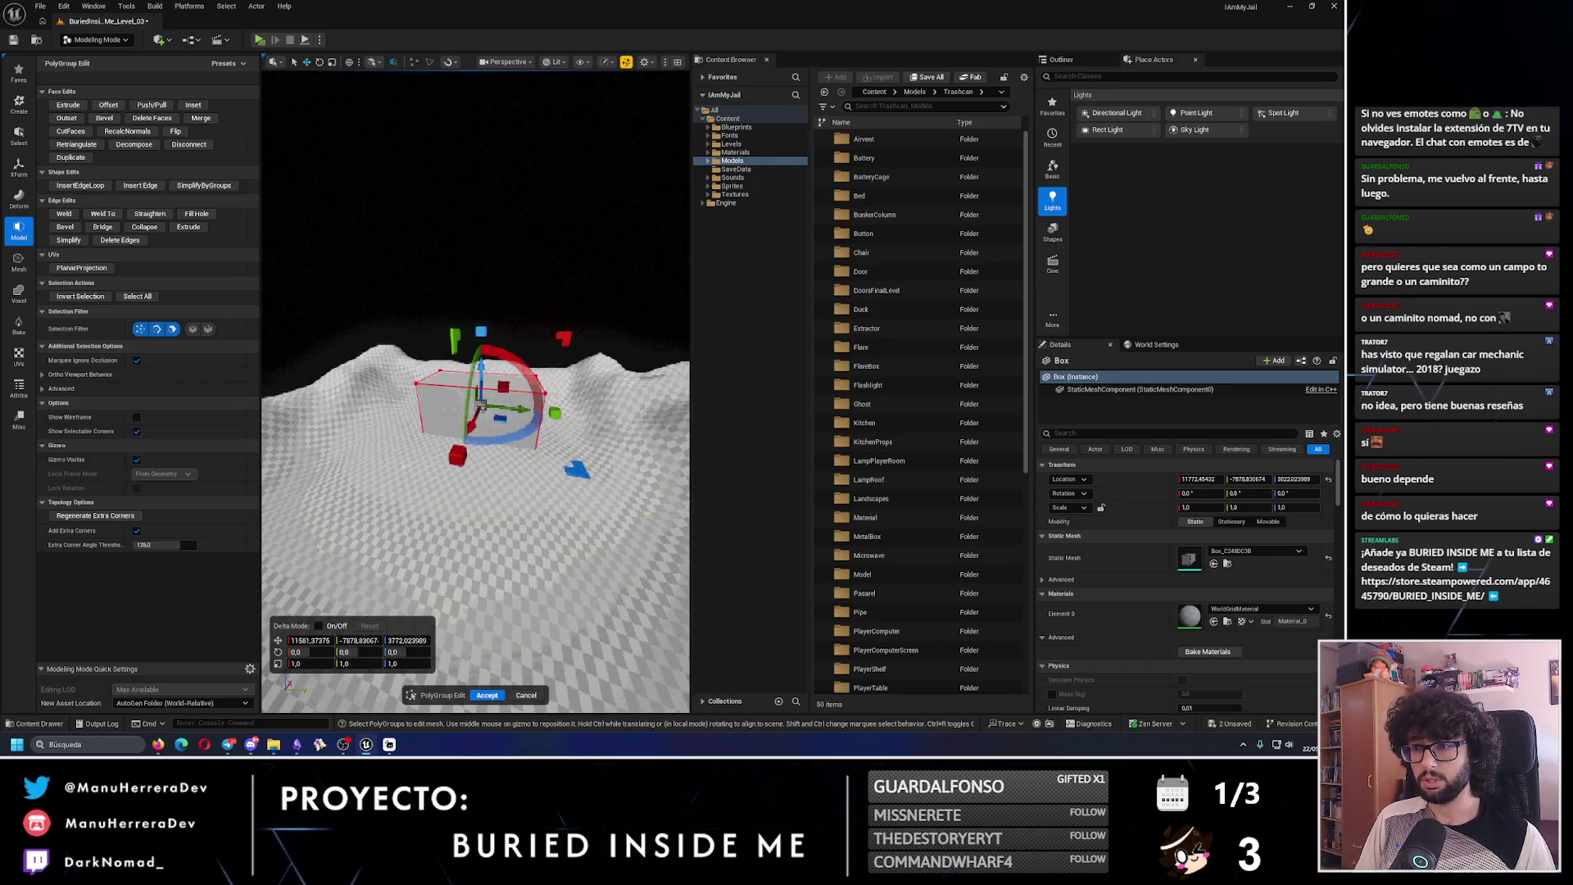
{"action": "key", "text": "ctrl+z"}
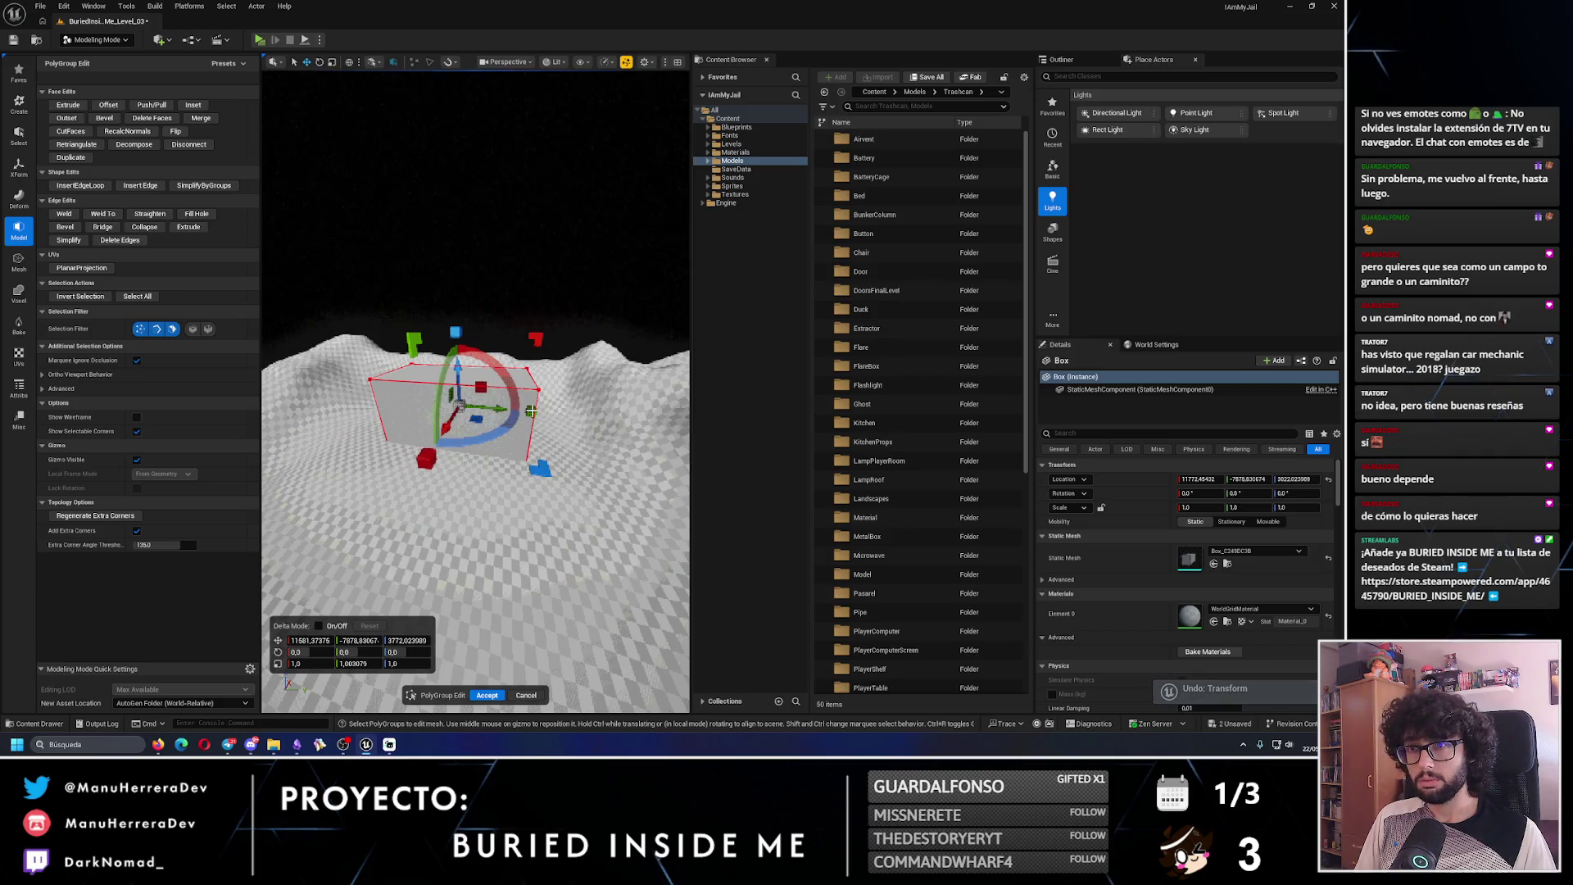
{"action": "left_click_drag", "start_coordinate": [541, 394], "coordinate": [538, 399]}
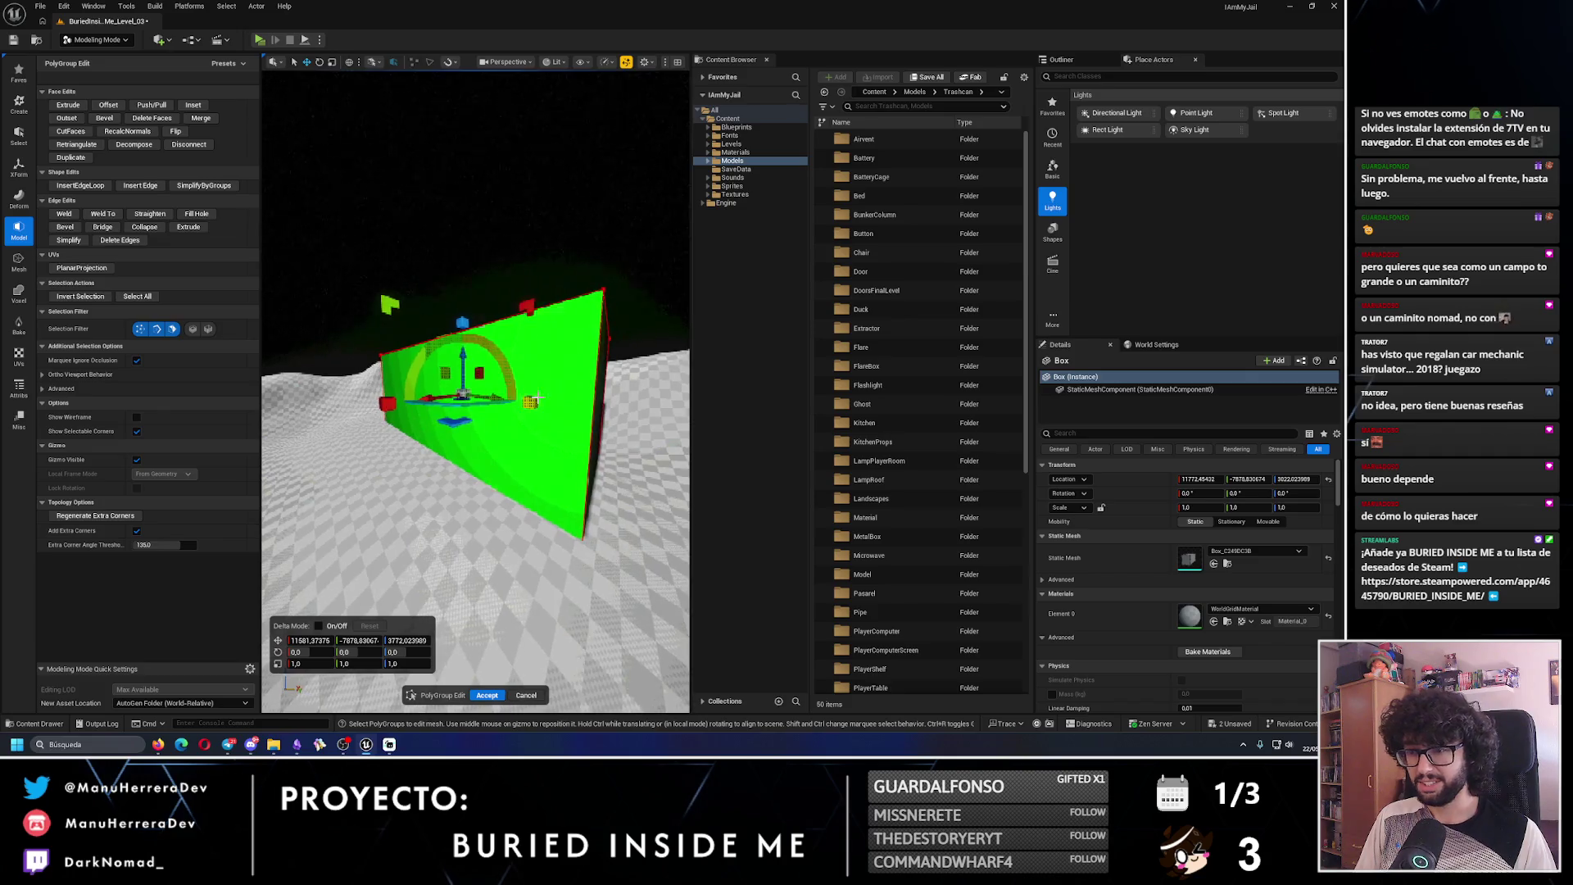
{"action": "left_click_drag", "start_coordinate": [476, 354], "coordinate": [507, 394]}
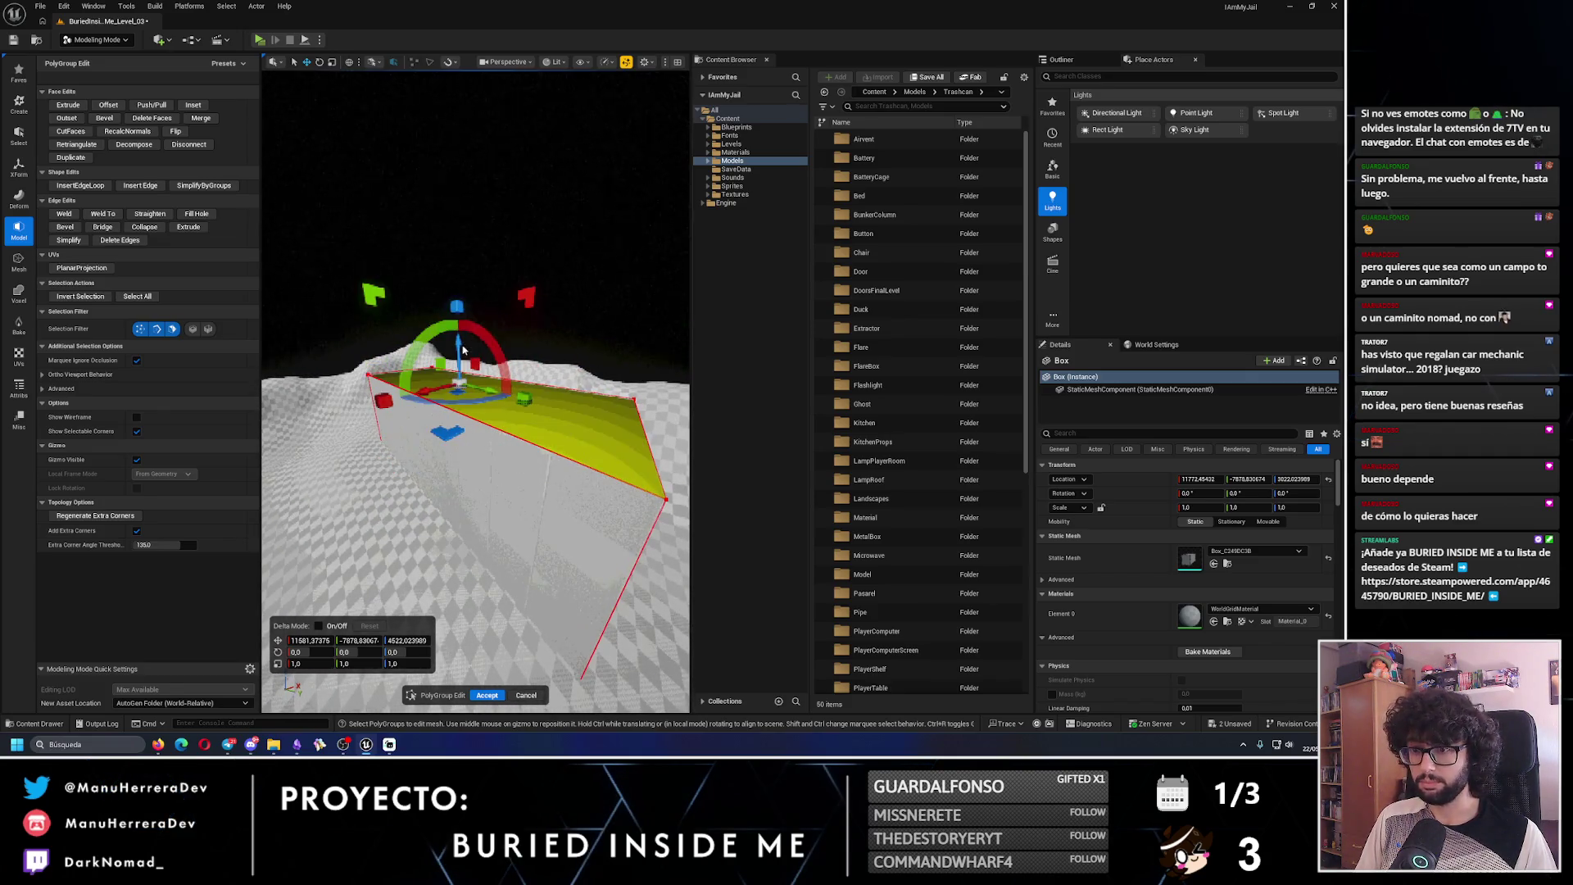
{"action": "left_click_drag", "start_coordinate": [456, 334], "coordinate": [459, 311]}
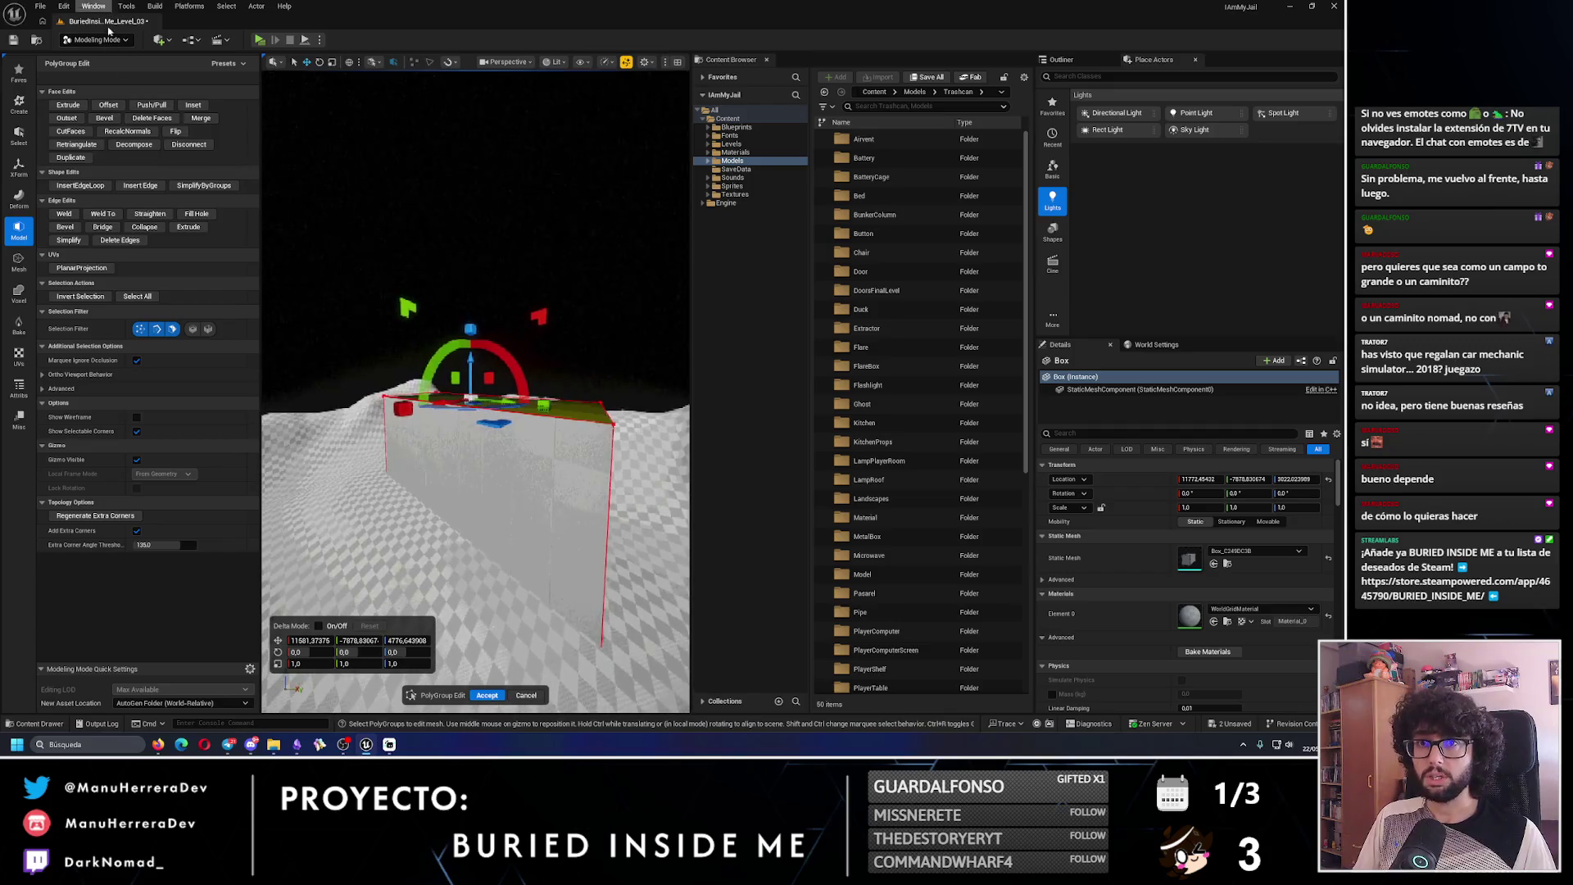
{"action": "left_click", "coordinate": [491, 693]}
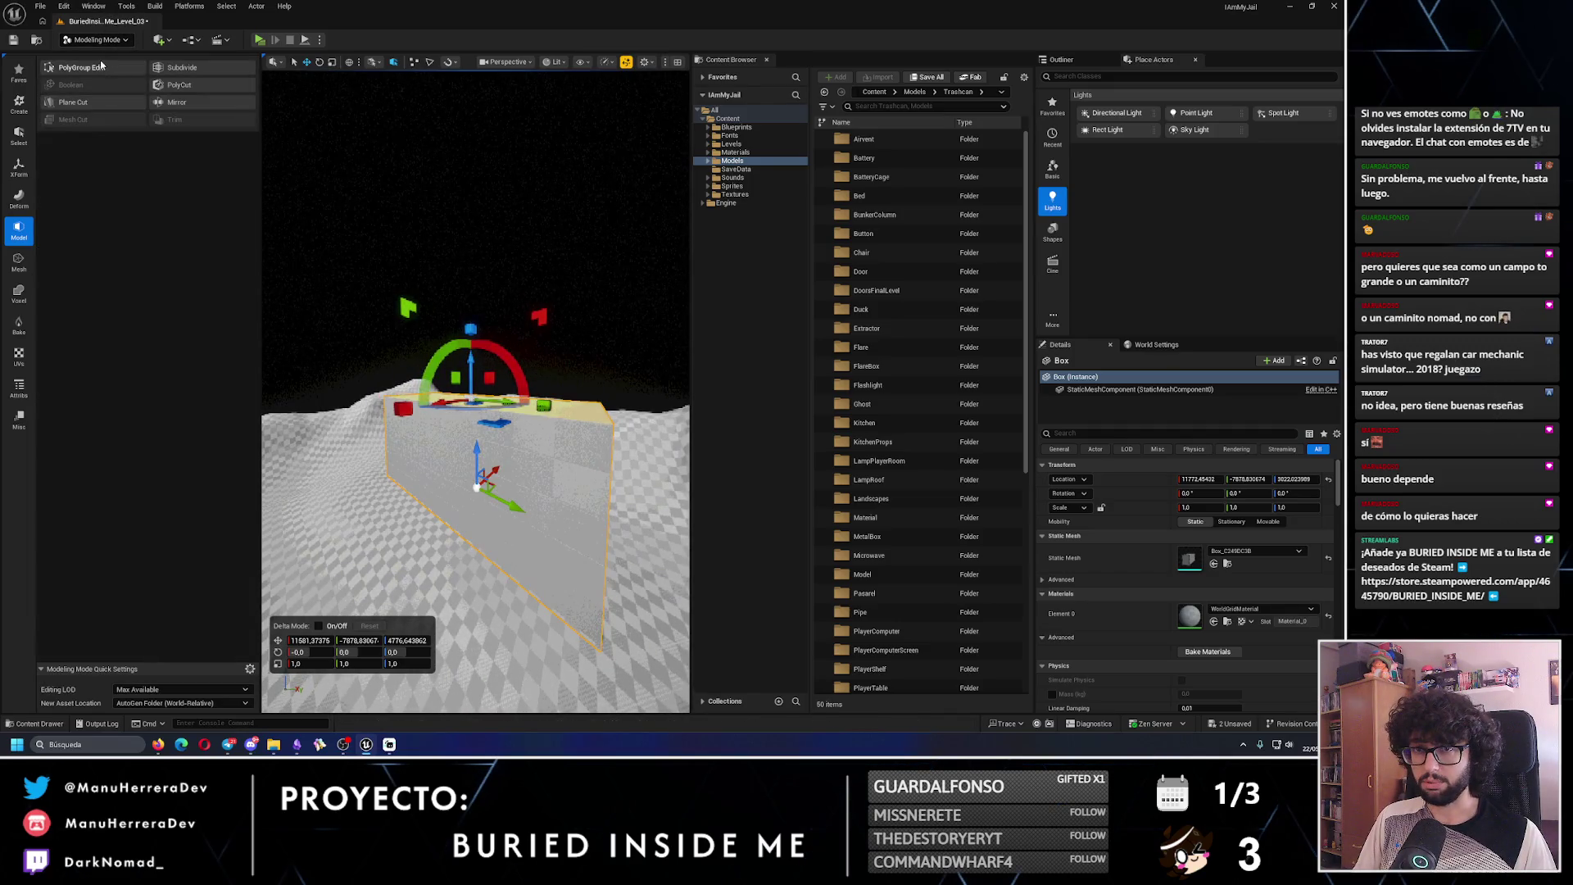
{"action": "key", "text": "shift+1"}
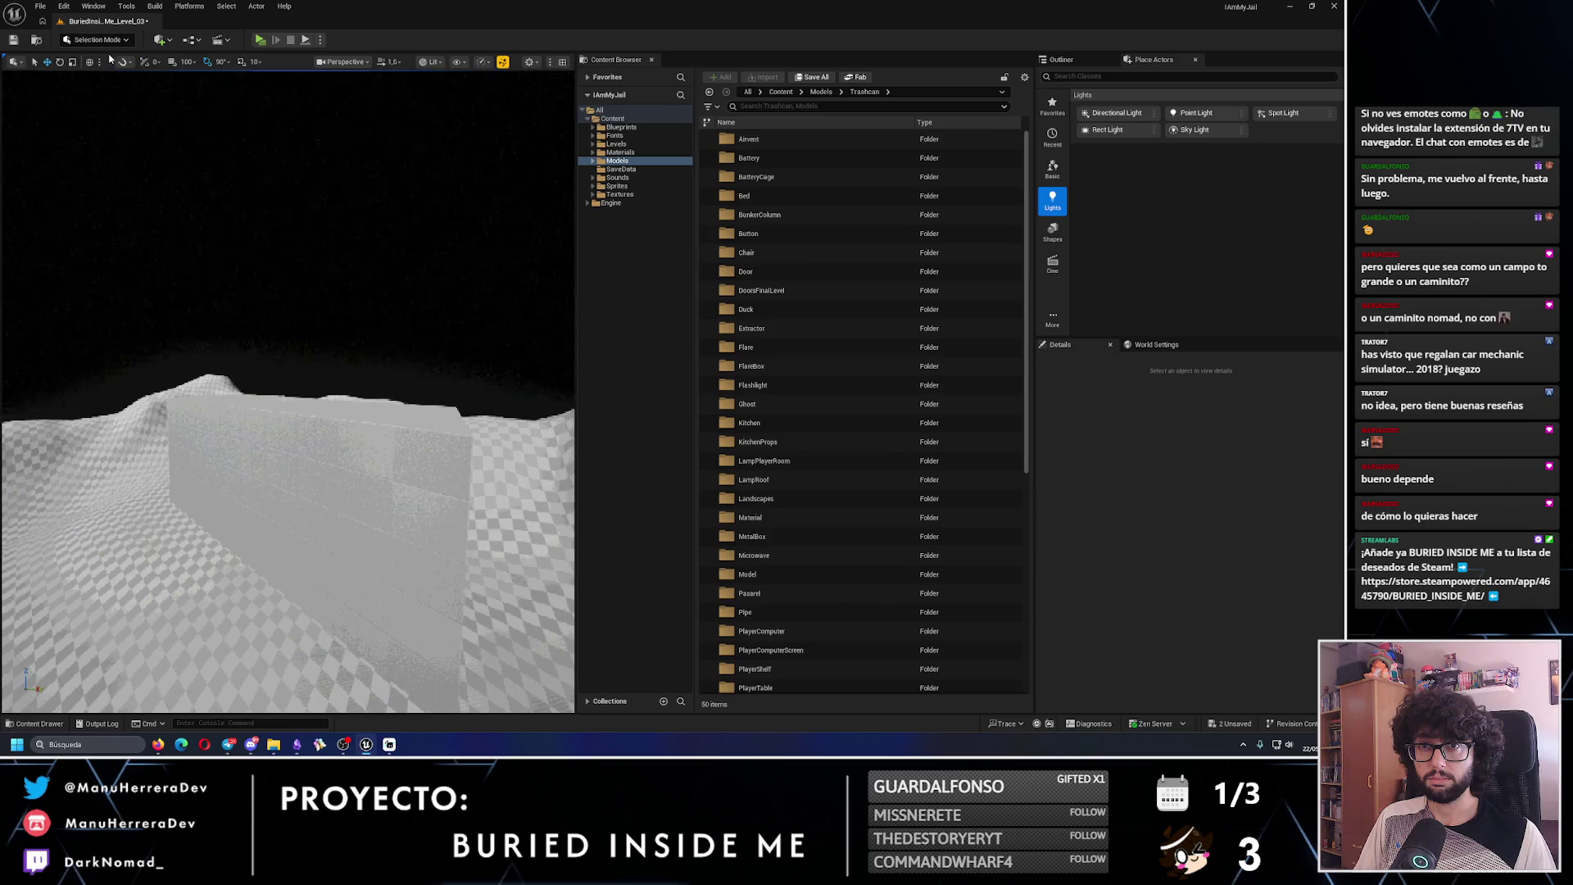
{"action": "left_click", "coordinate": [320, 459]}
- Lift the wall along Z from 3022.02 to 3059.71
{"action": "scroll", "coordinate": [319, 434], "scroll_direction": "up", "scroll_amount": 6}
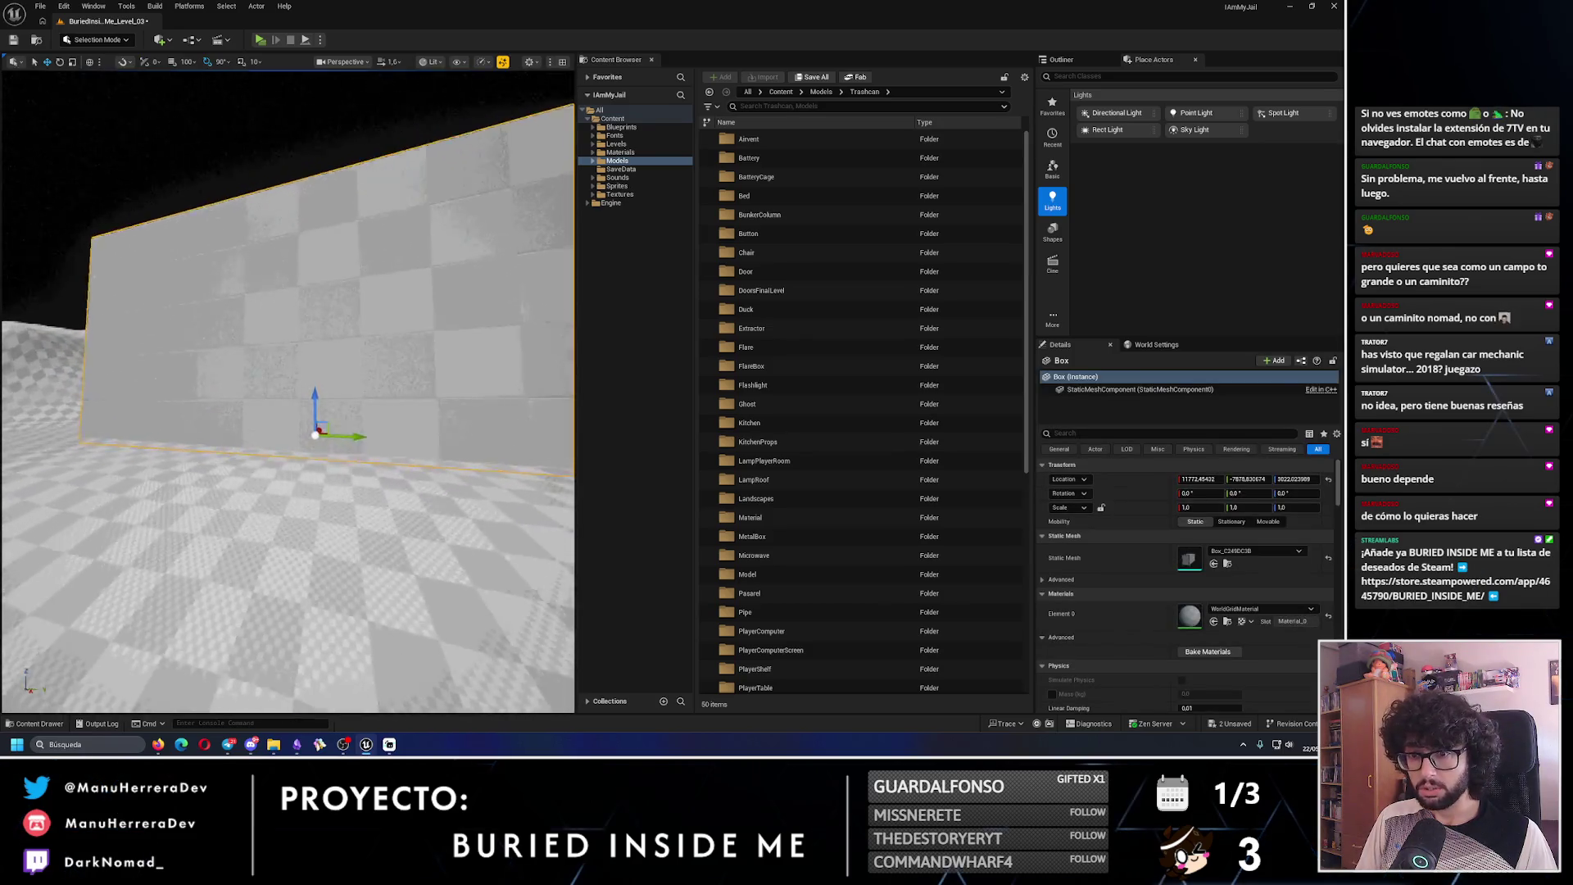
{"action": "mouse_move", "coordinate": [319, 399]}
{"action": "left_mouse_down"}
{"action": "mouse_move", "coordinate": [312, 385]}
{"action": "mouse_move", "coordinate": [303, 401]}
{"action": "mouse_move", "coordinate": [328, 426]}
{"action": "mouse_move", "coordinate": [282, 428]}
{"action": "left_mouse_up"}
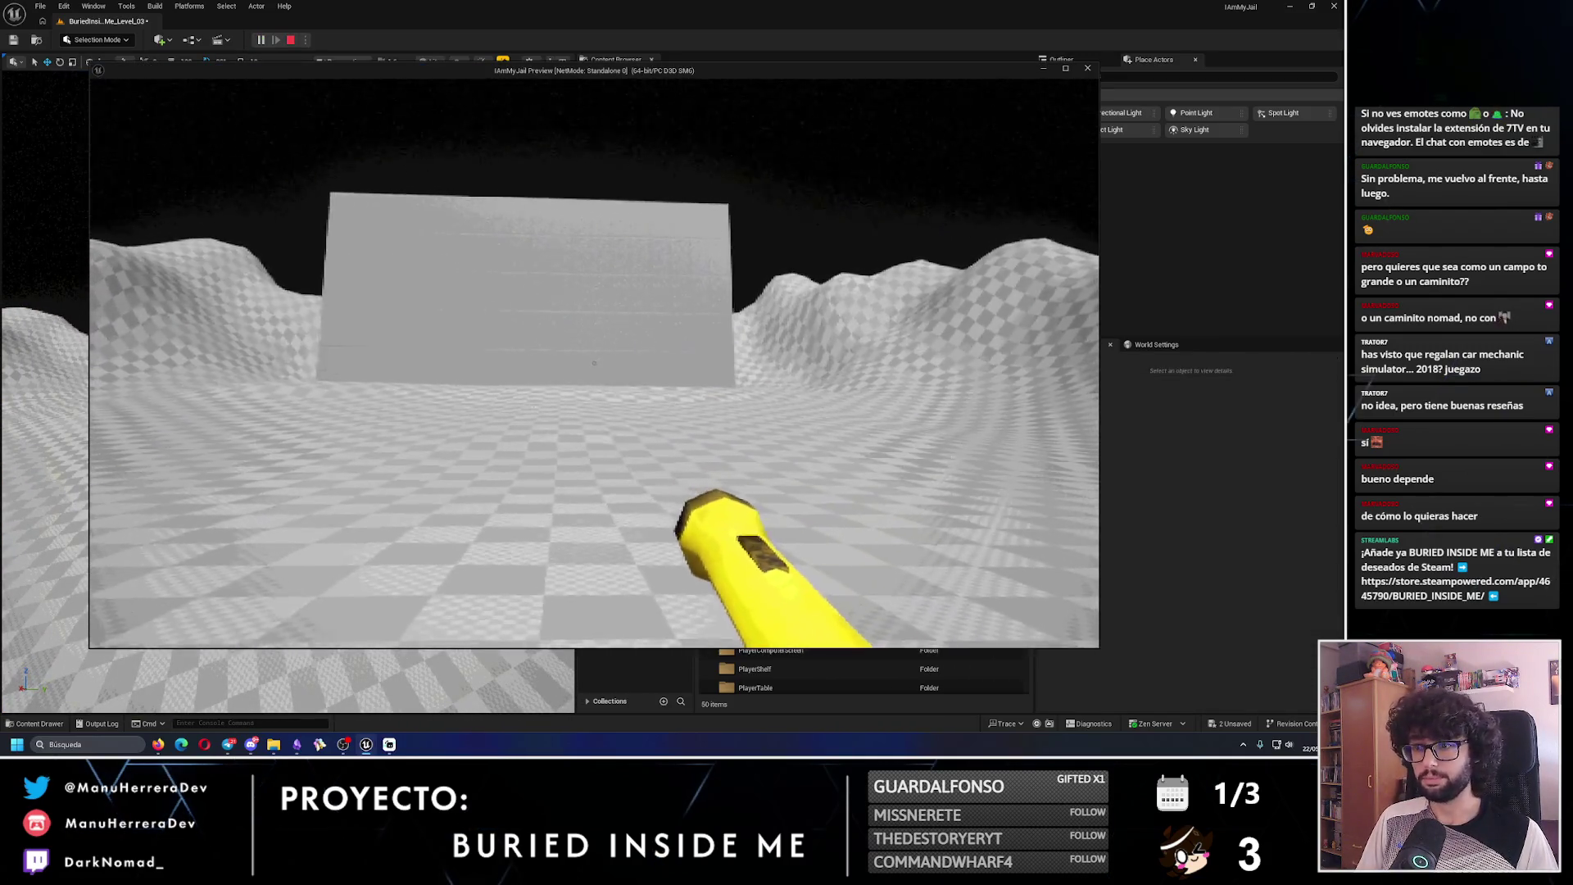
- Sprint the character across the terrain and along the wall in Play-In-Editor
{"action": "key", "text": "shift"}
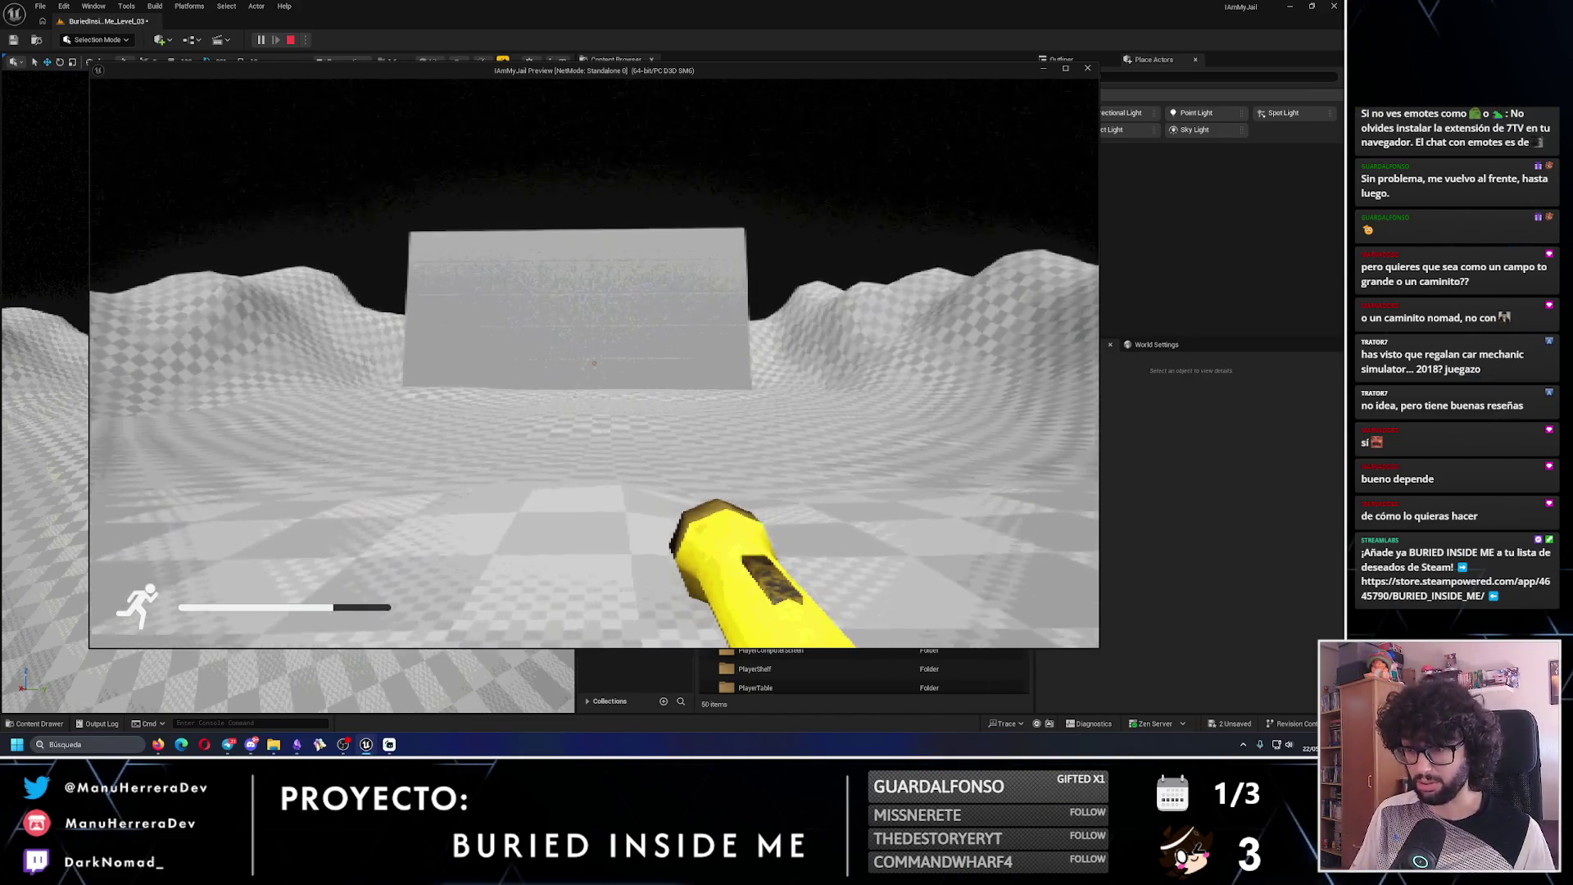
{"action": "key", "text": "w"}
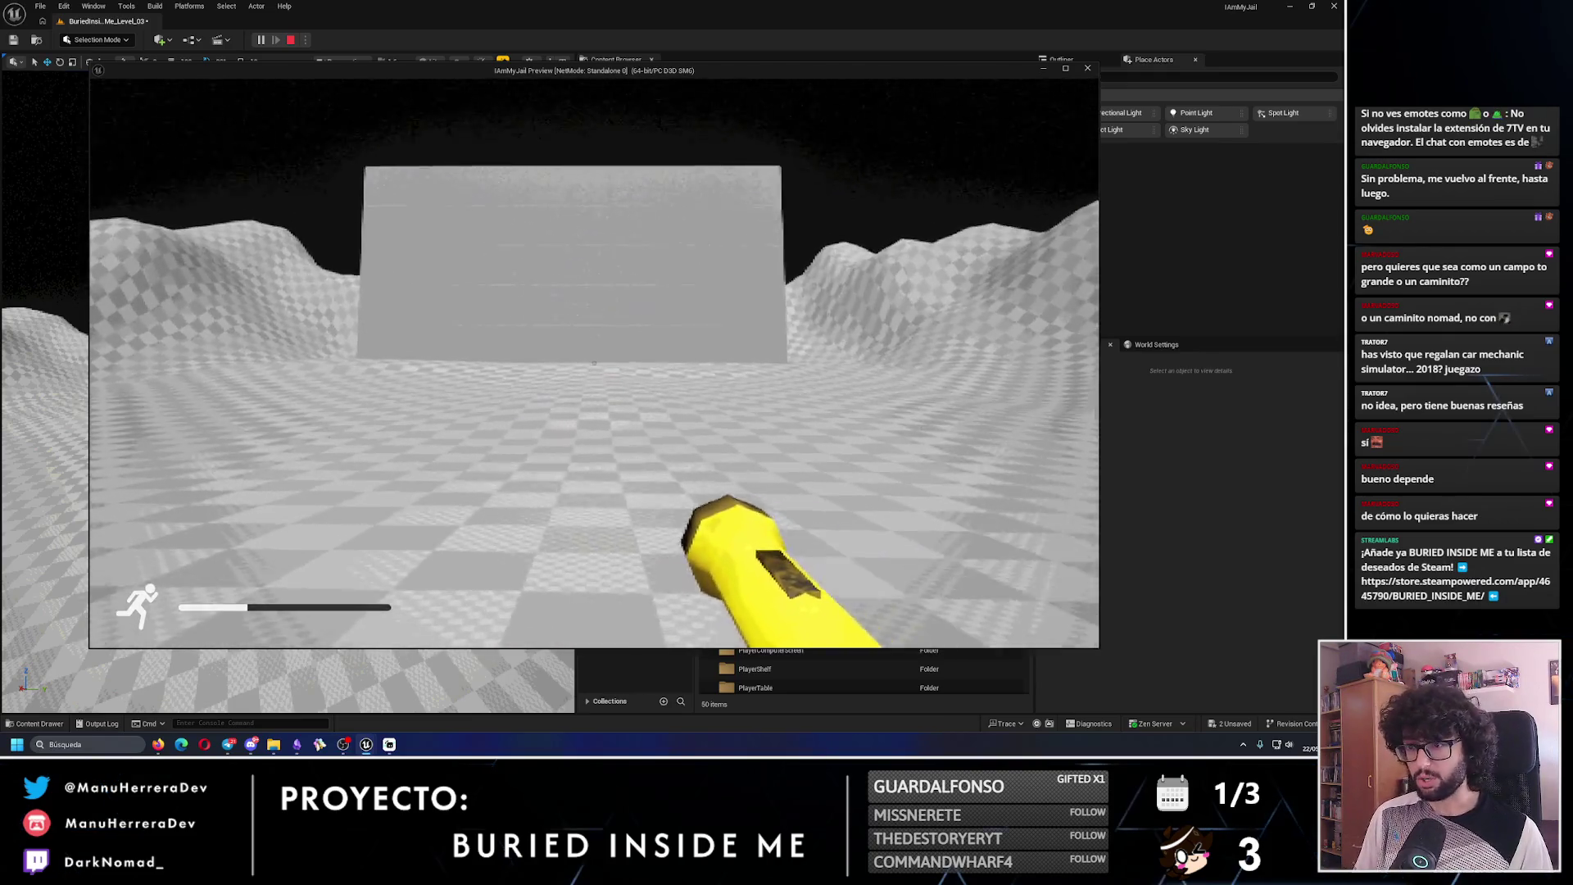
{"action": "key", "text": "w"}
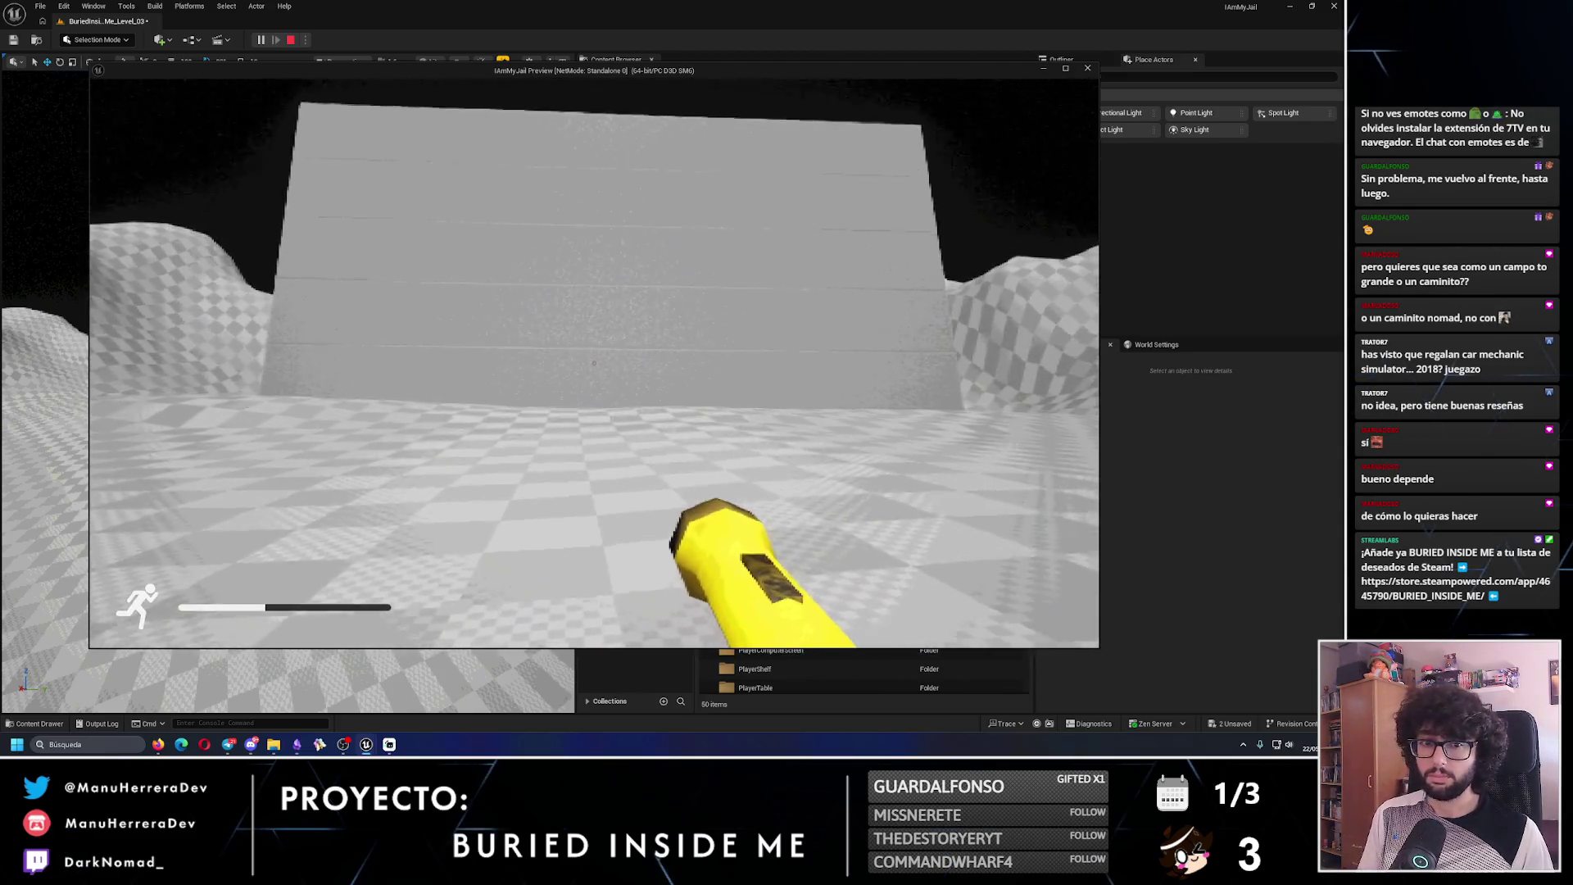
{"action": "key", "text": "w"}
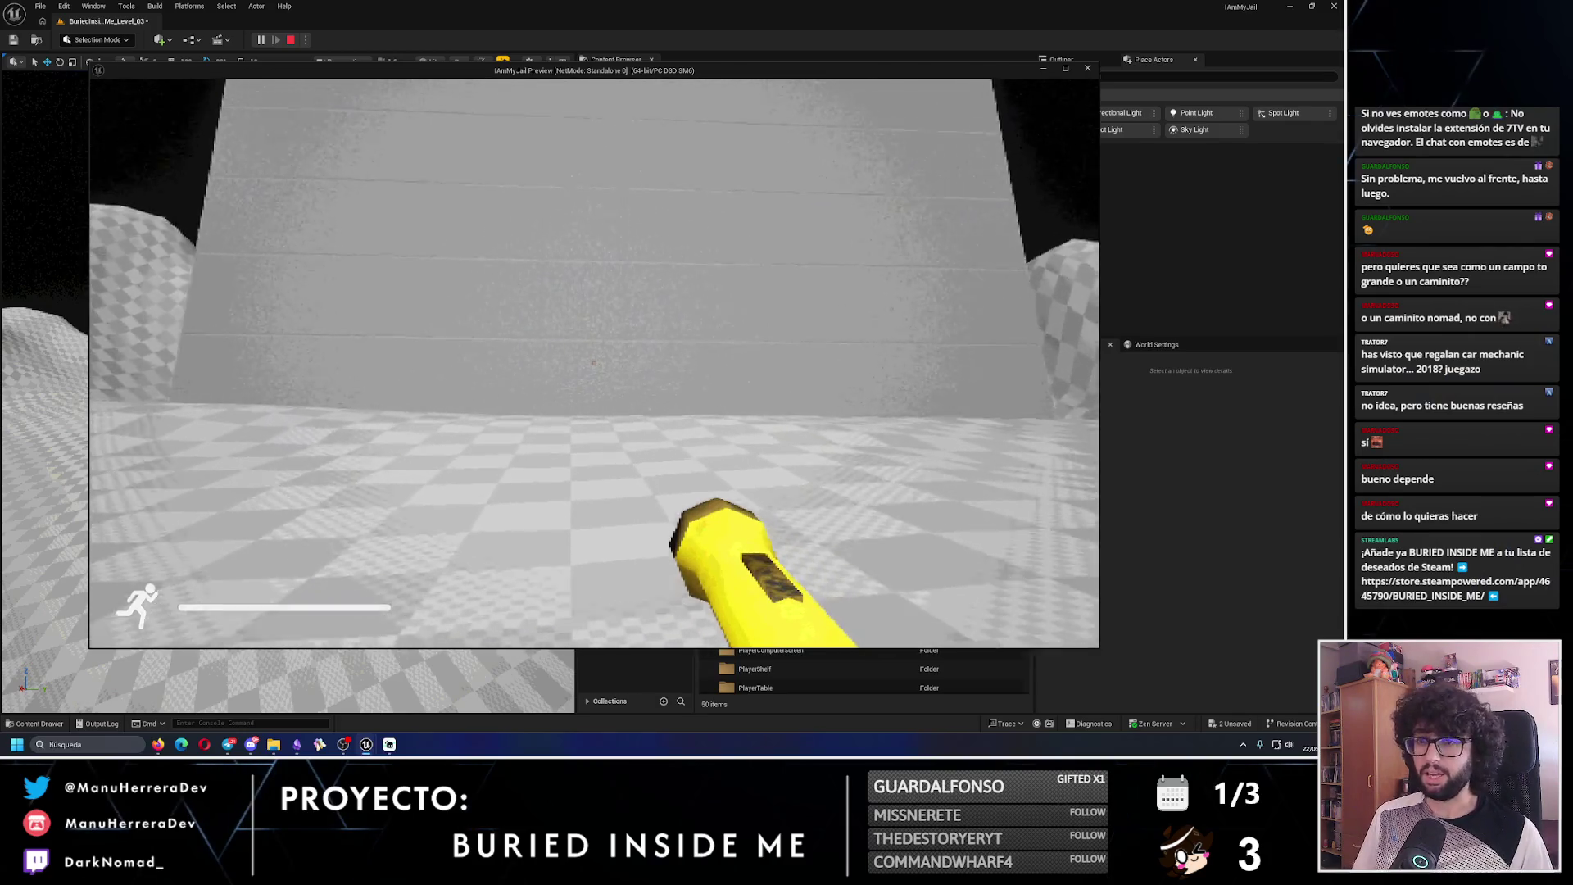
{"action": "key", "text": "shift+w"}
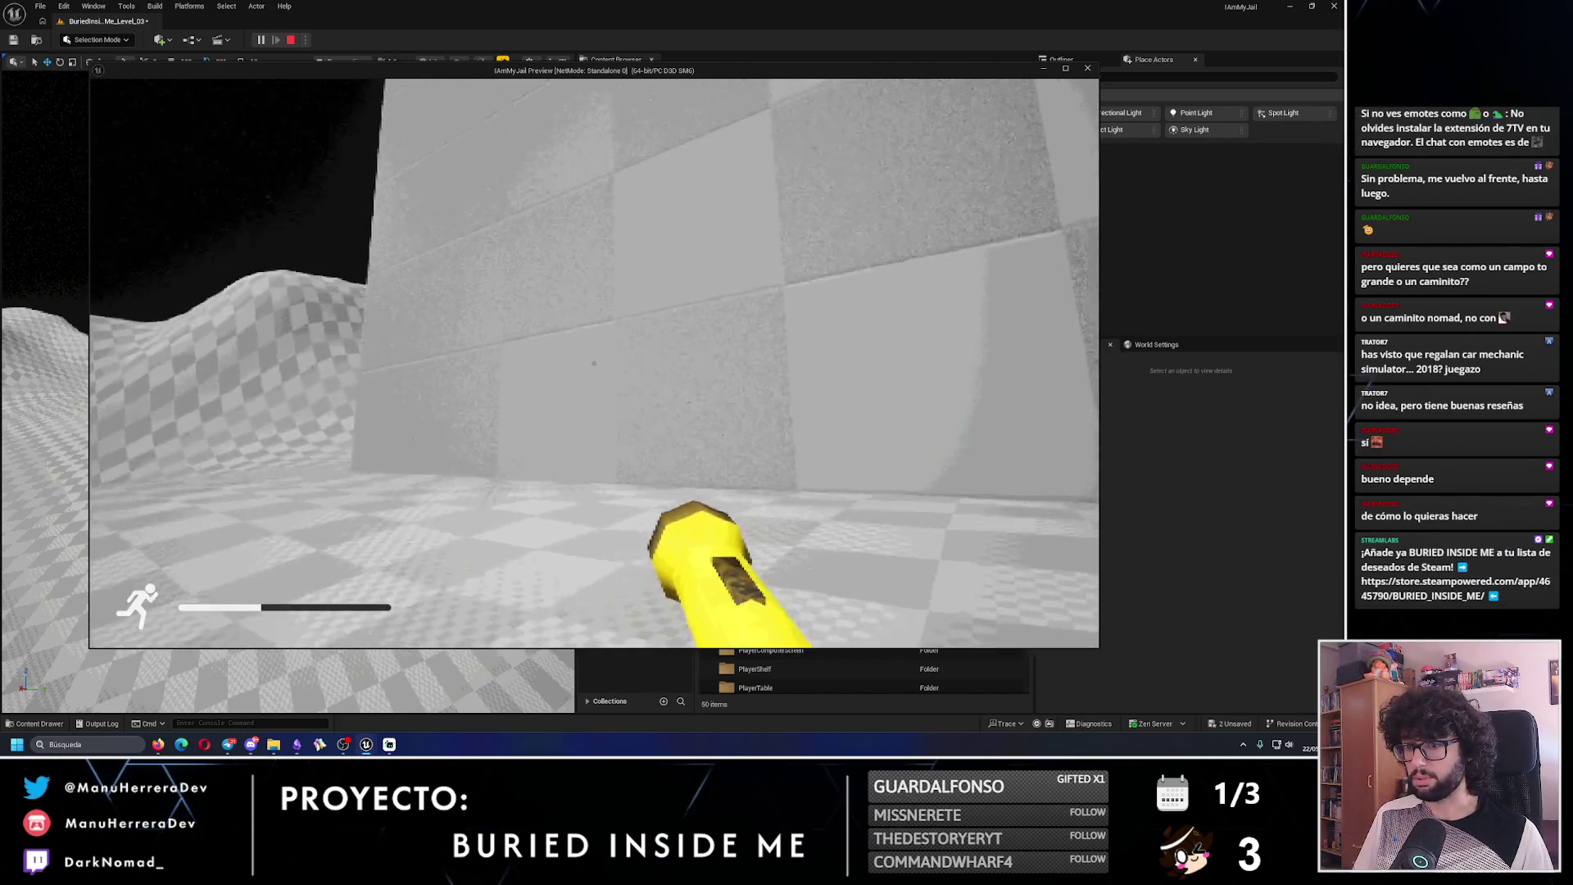
{"action": "key", "text": "shift+w"}
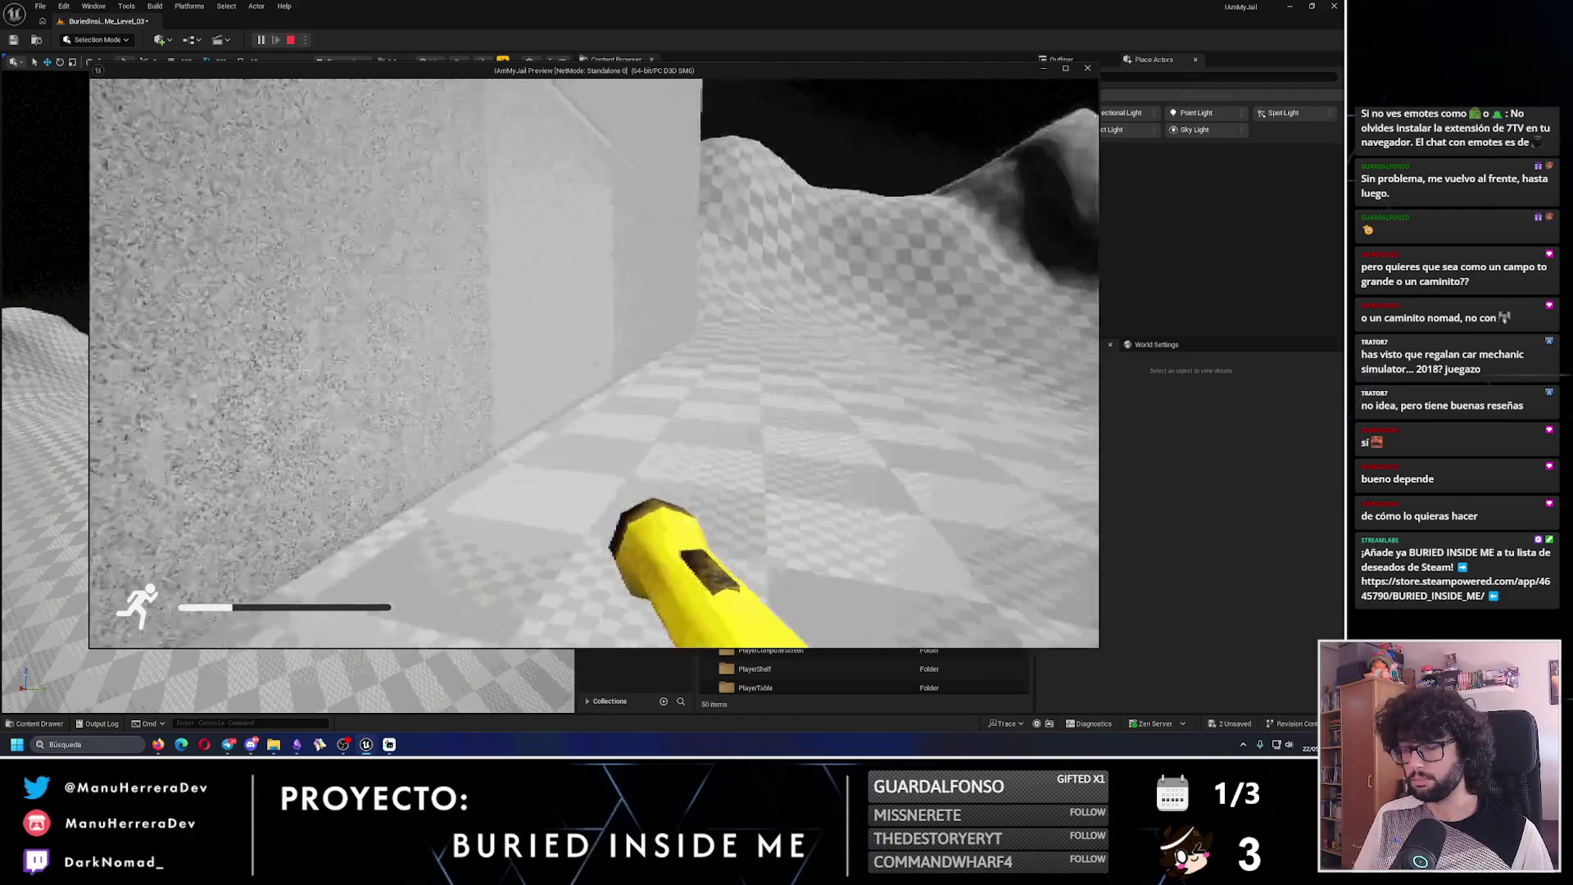
- Stop the play test, turn the editor view toward the hills, and select the landscape
{"action": "key", "text": "Escape"}
{"action": "mouse_move", "coordinate": [287, 393]}
{"action": "left_mouse_down"}
{"action": "mouse_move", "coordinate": [491, 394]}
{"action": "mouse_move", "coordinate": [459, 459]}
{"action": "left_mouse_up"}
{"action": "left_click", "coordinate": [199, 340]}
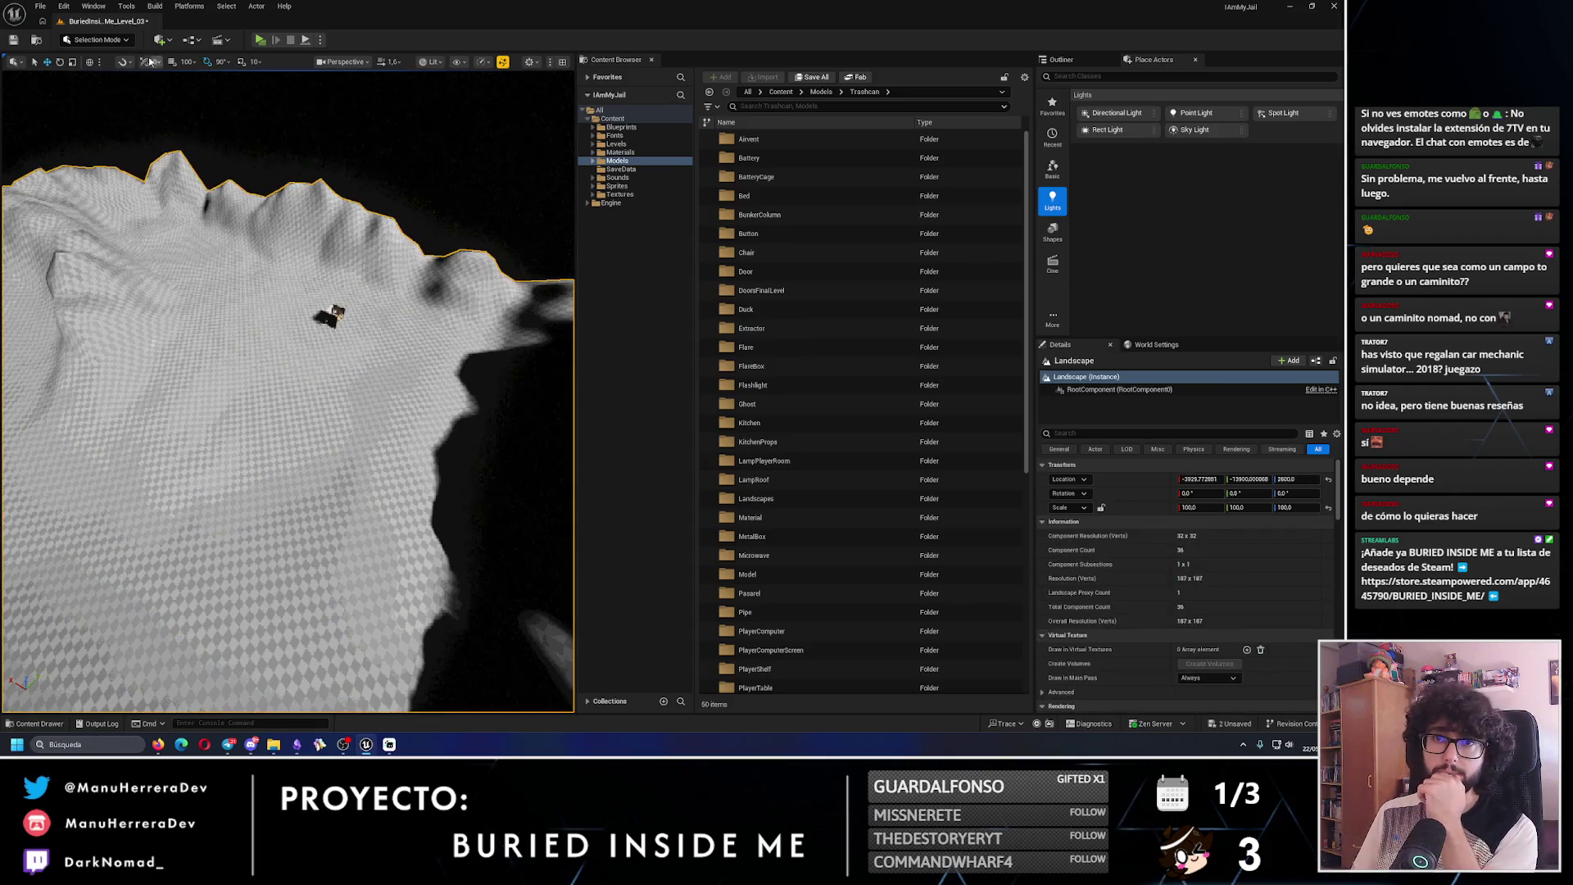
- Enter Landscape Mode and choose the Paint brush tool in the Paint tab
{"action": "left_click", "coordinate": [97, 39]}
{"action": "left_click", "coordinate": [102, 69]}
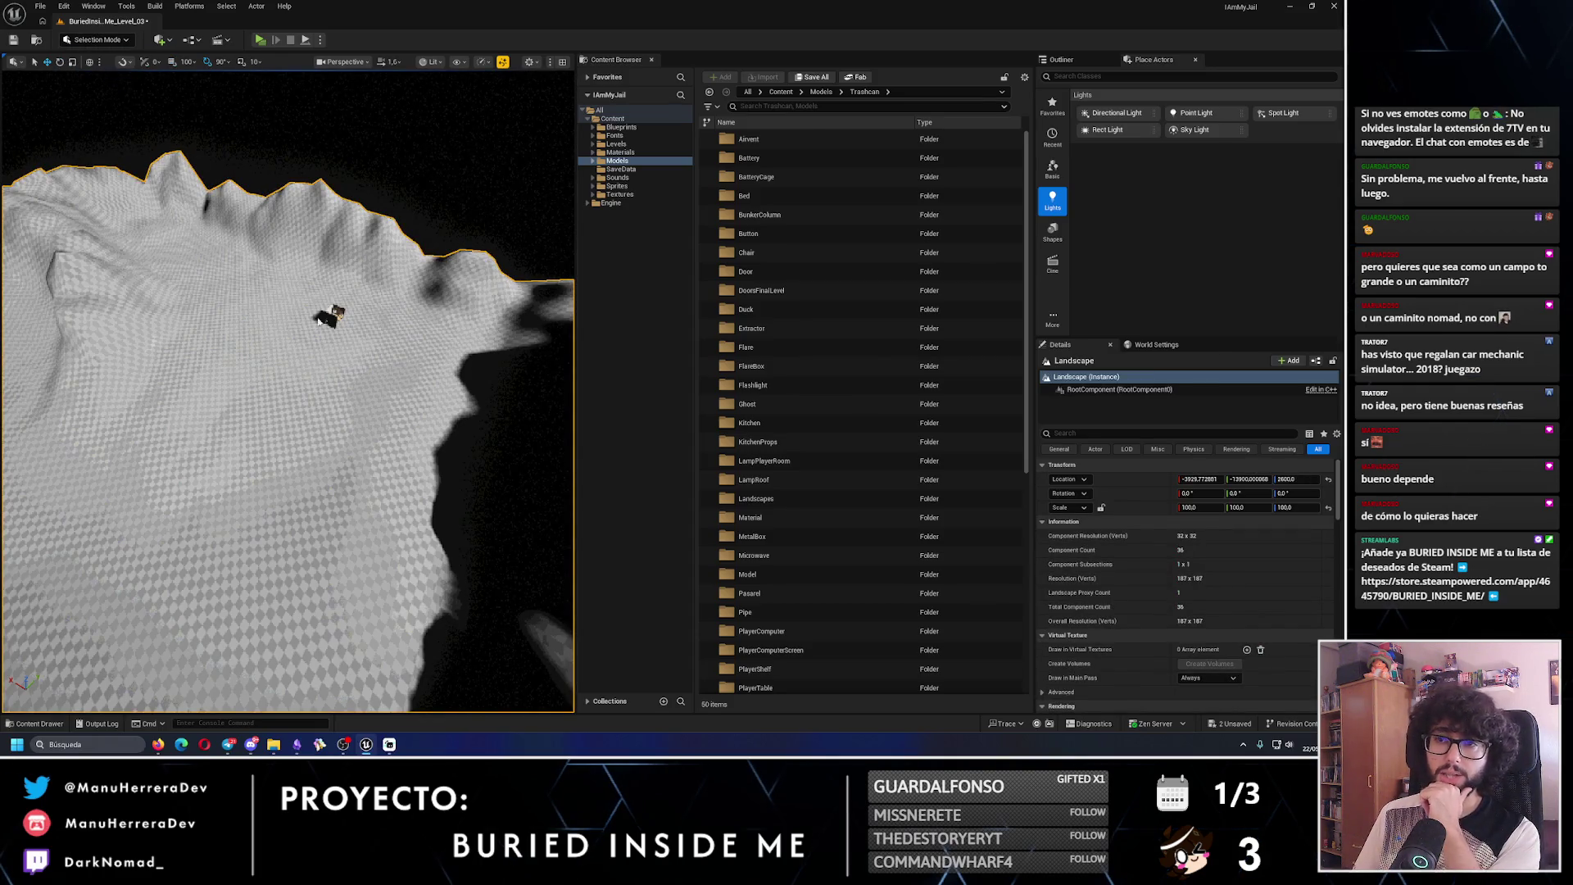
{"action": "left_click_drag", "start_coordinate": [475, 393], "coordinate": [475, 368]}
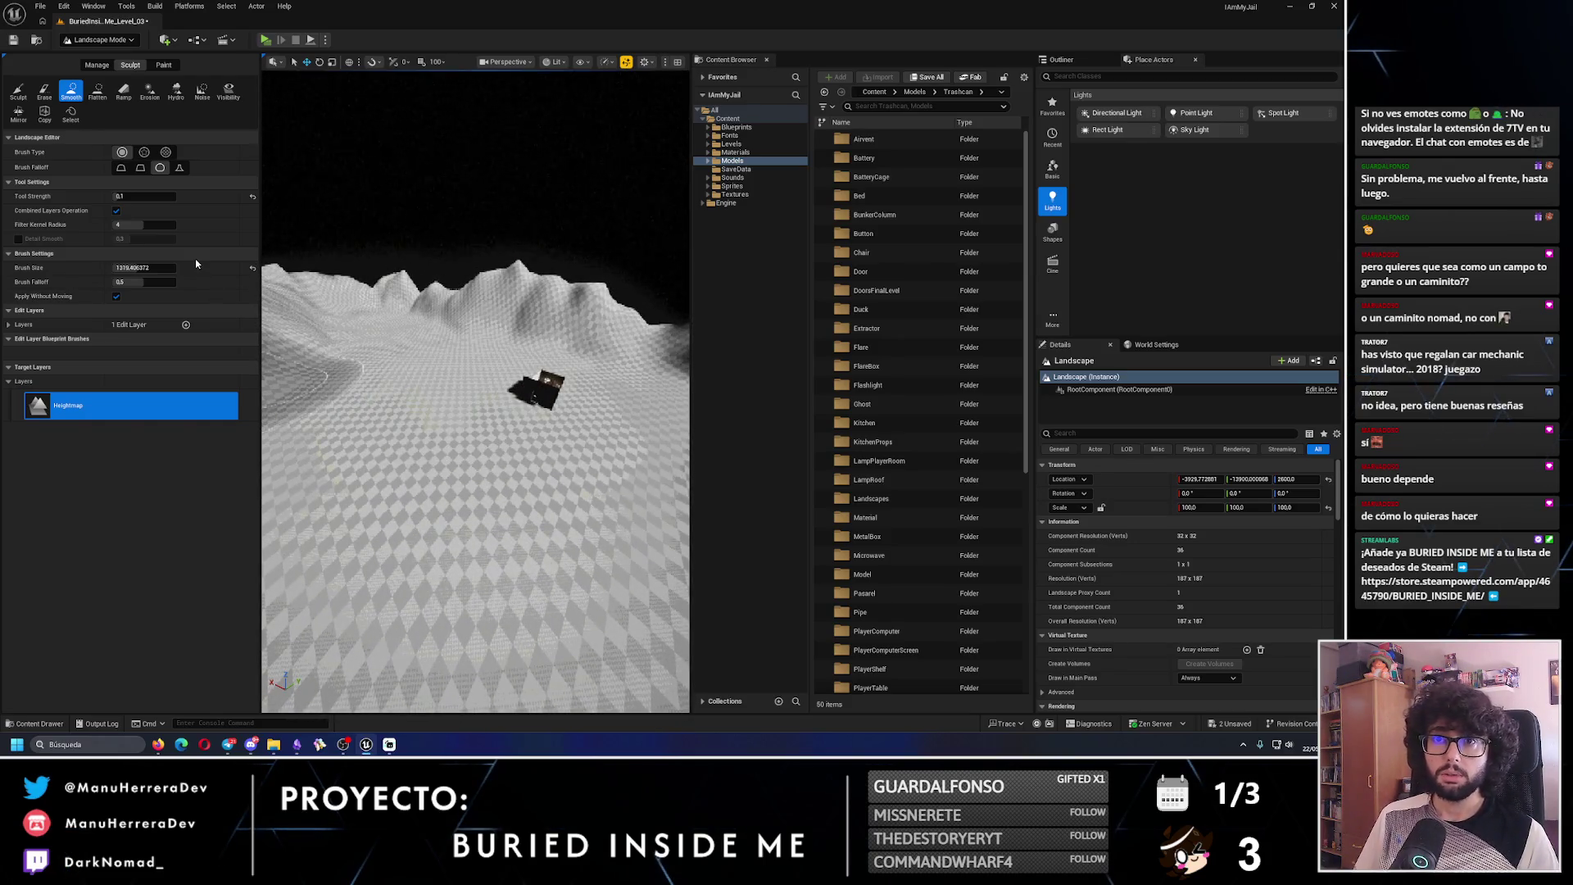
{"action": "left_click", "coordinate": [165, 65]}
{"action": "left_click_drag", "start_coordinate": [421, 526], "coordinate": [494, 414]}
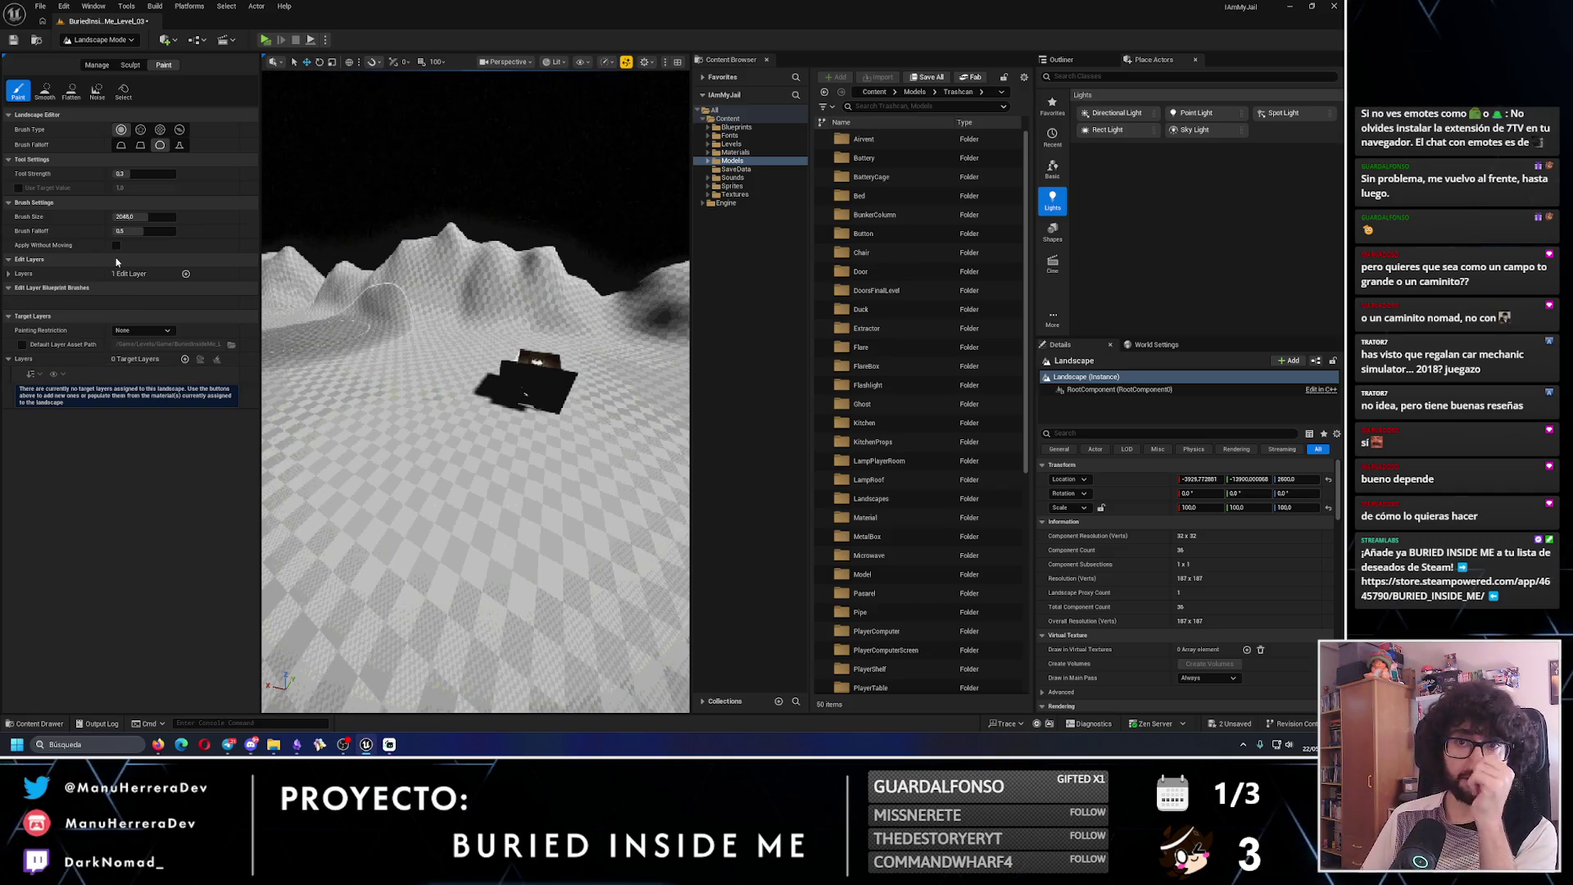
{"action": "left_click", "coordinate": [25, 95]}
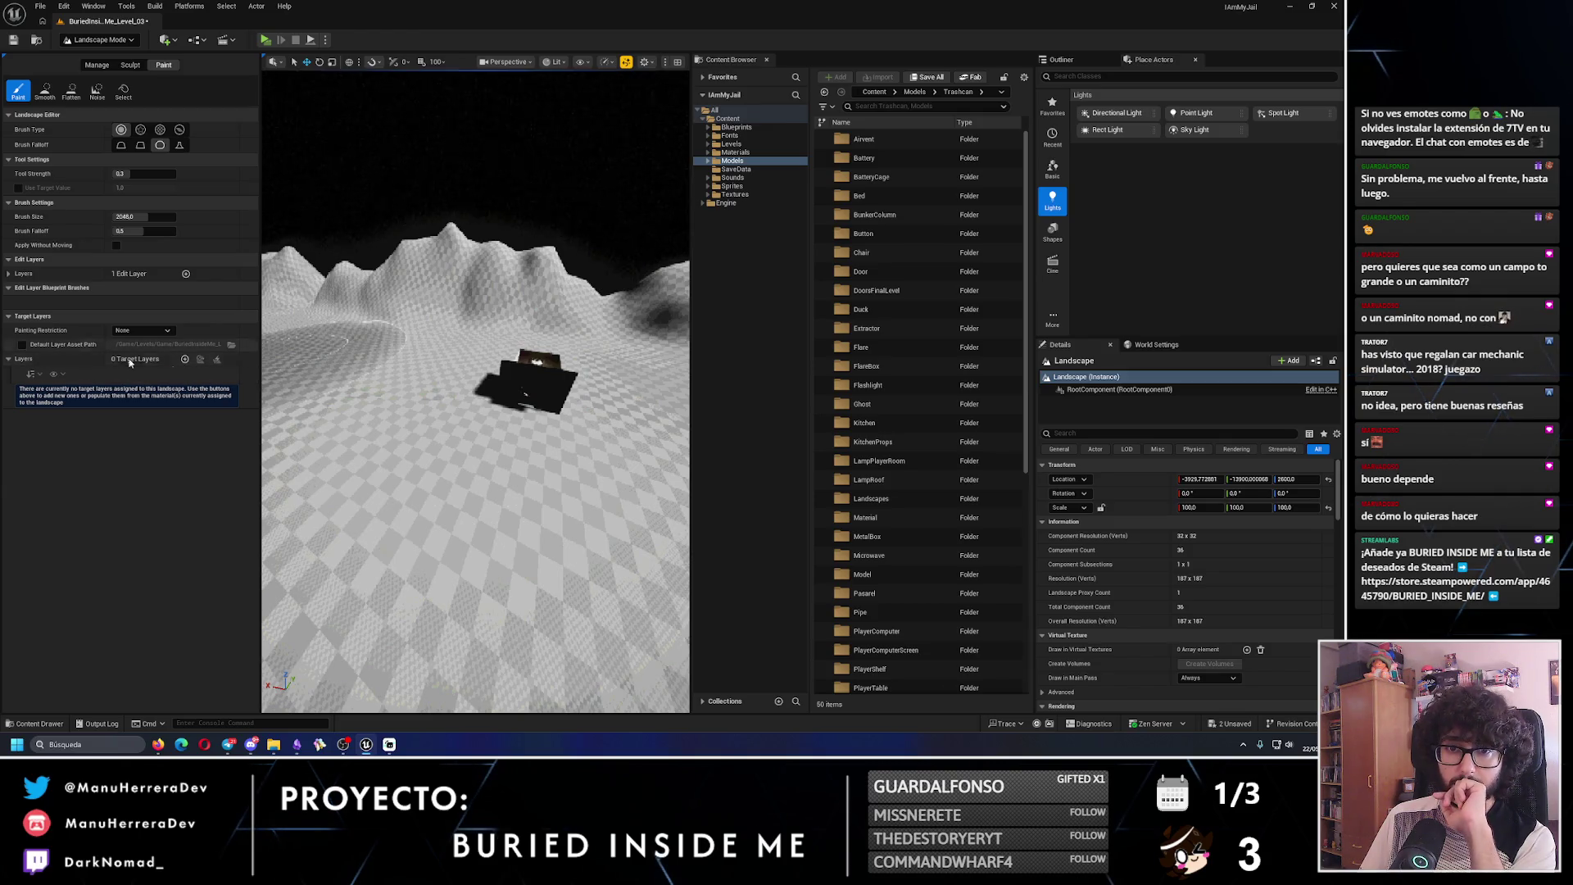
- Add a Layer_0 paint target layer, then delete it, leaving zero target layers
{"action": "left_click", "coordinate": [185, 361]}
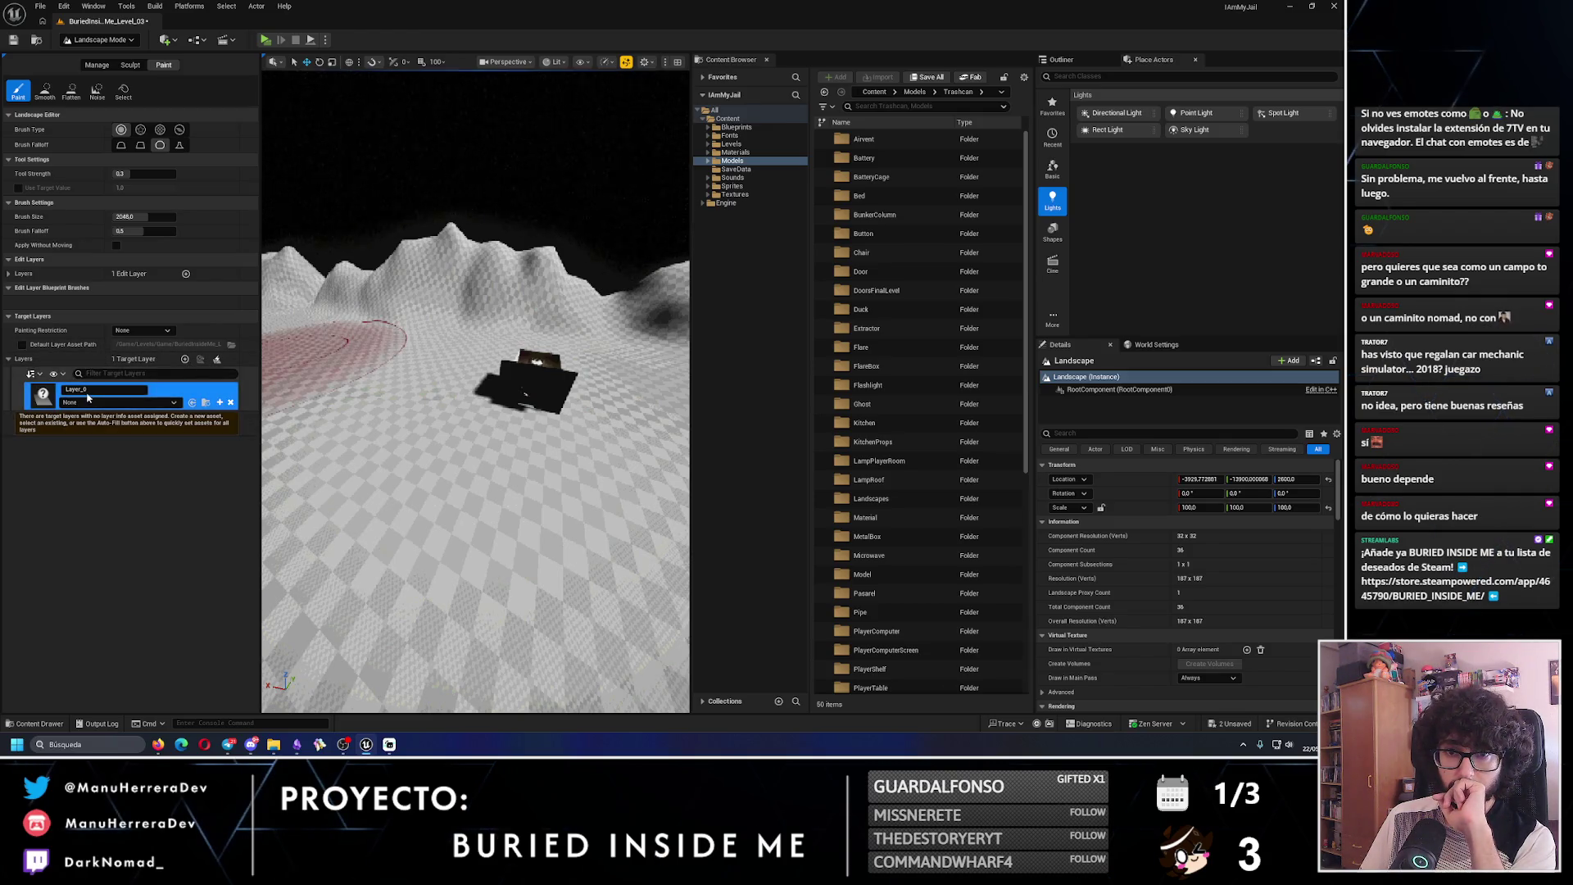
{"action": "left_click", "coordinate": [230, 403]}
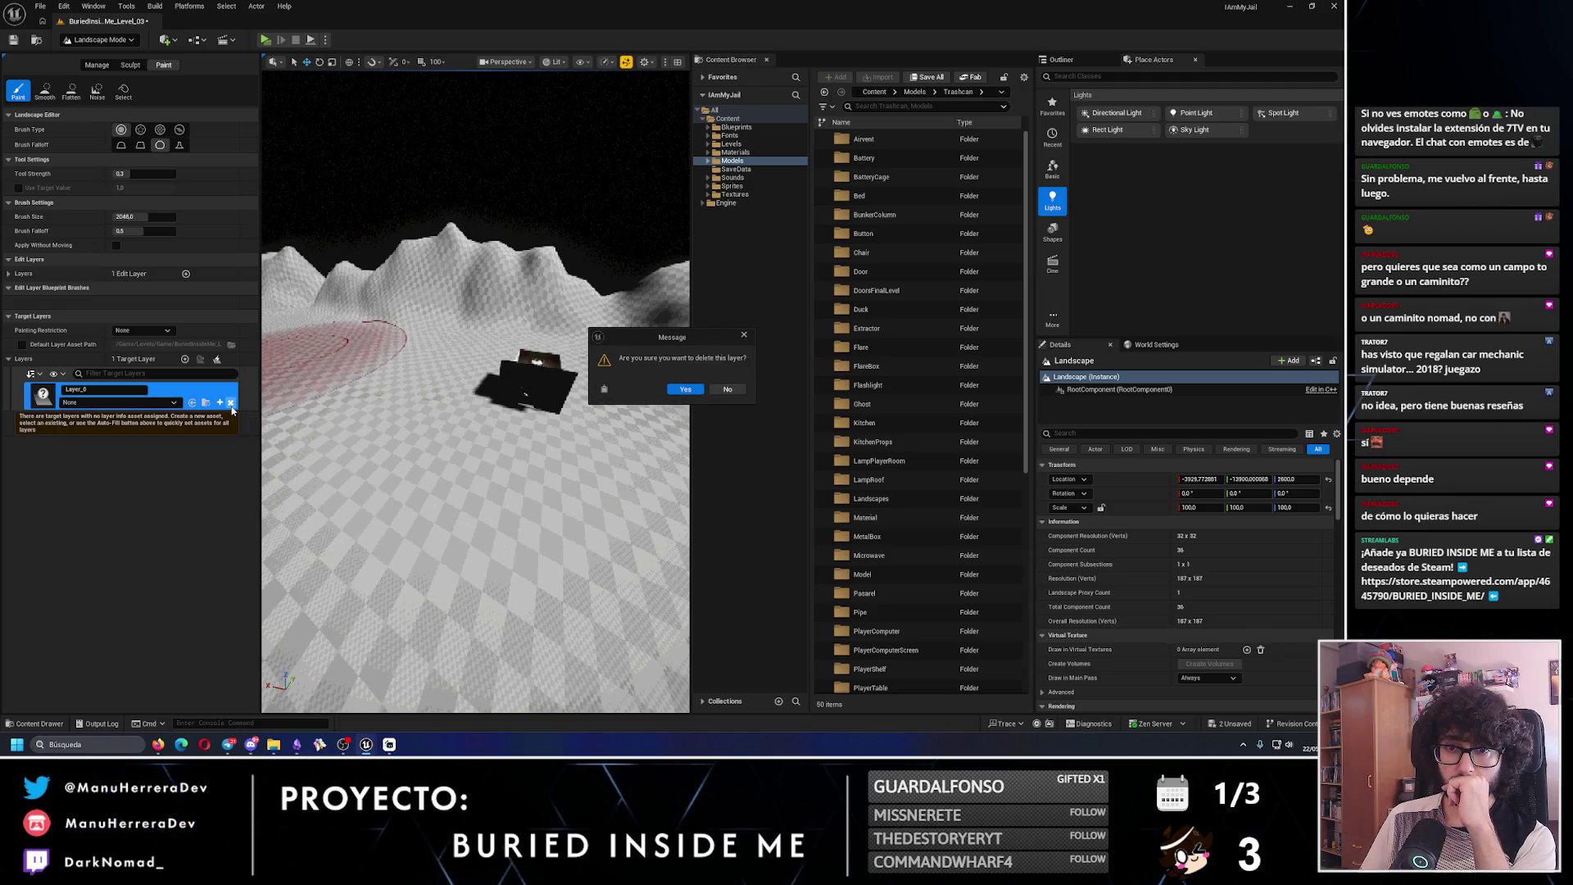
{"action": "left_click", "coordinate": [685, 389]}
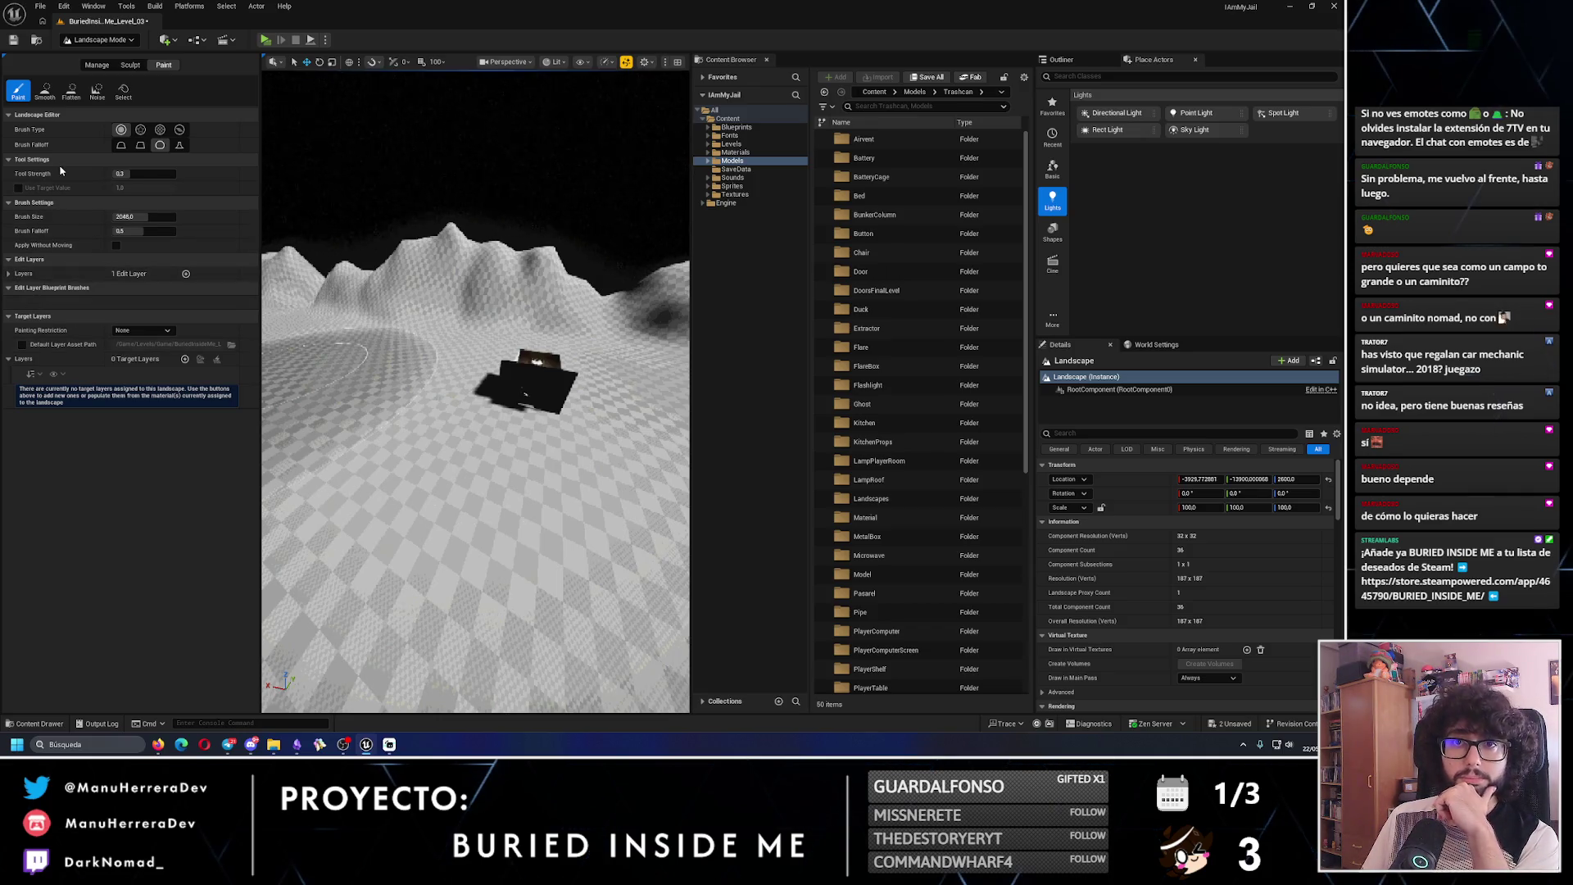
{"action": "left_click", "coordinate": [92, 66]}
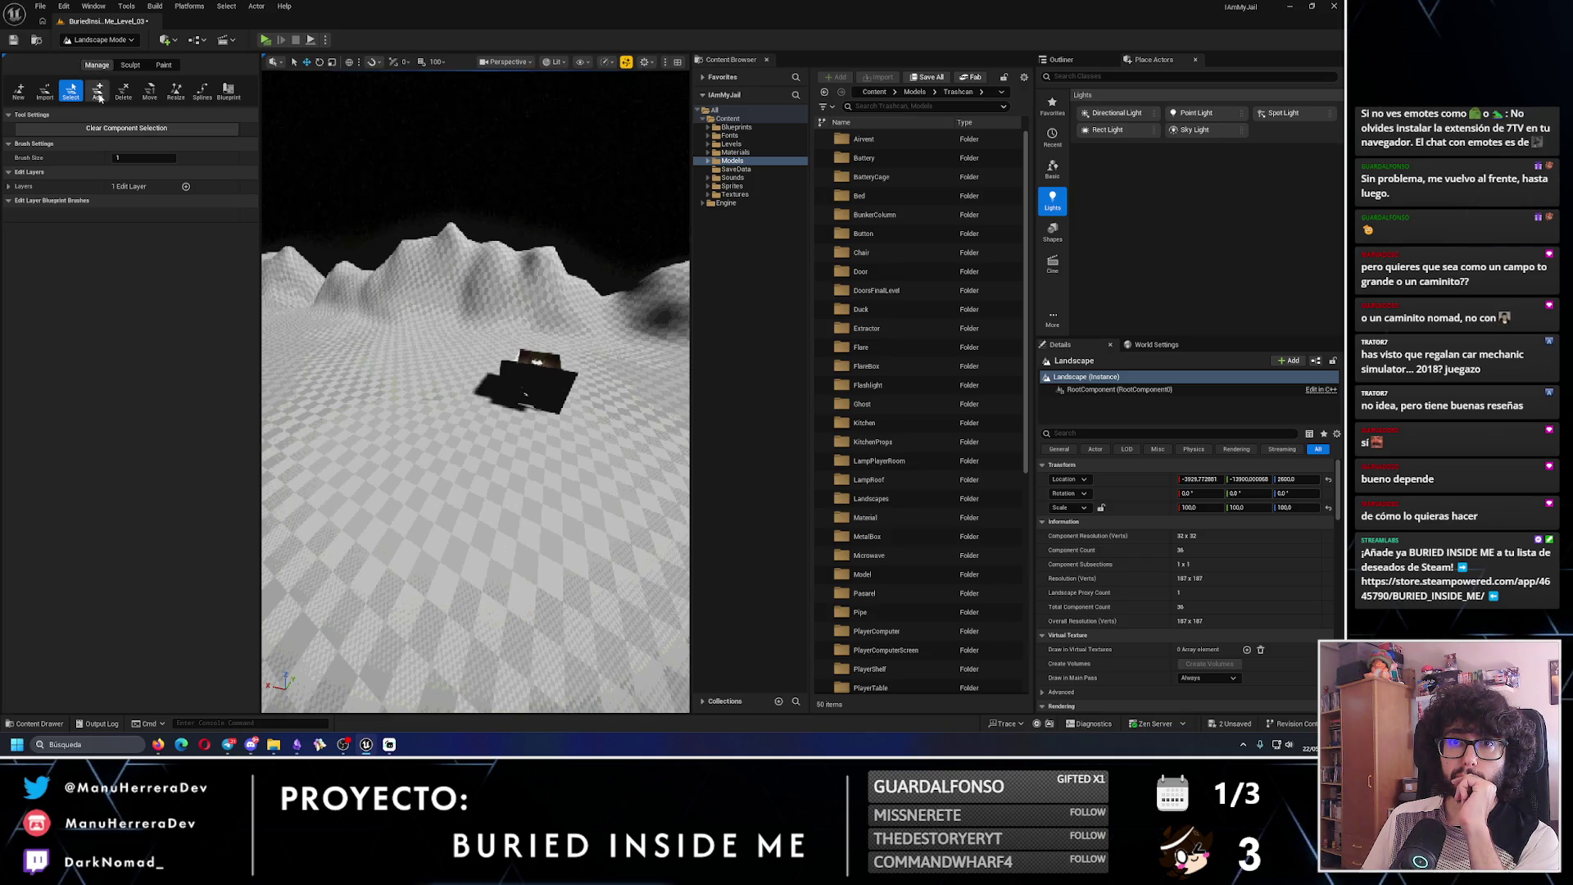
- Use the Add tool to add a landscape component at the edge, then undo it
{"action": "left_click", "coordinate": [96, 92]}
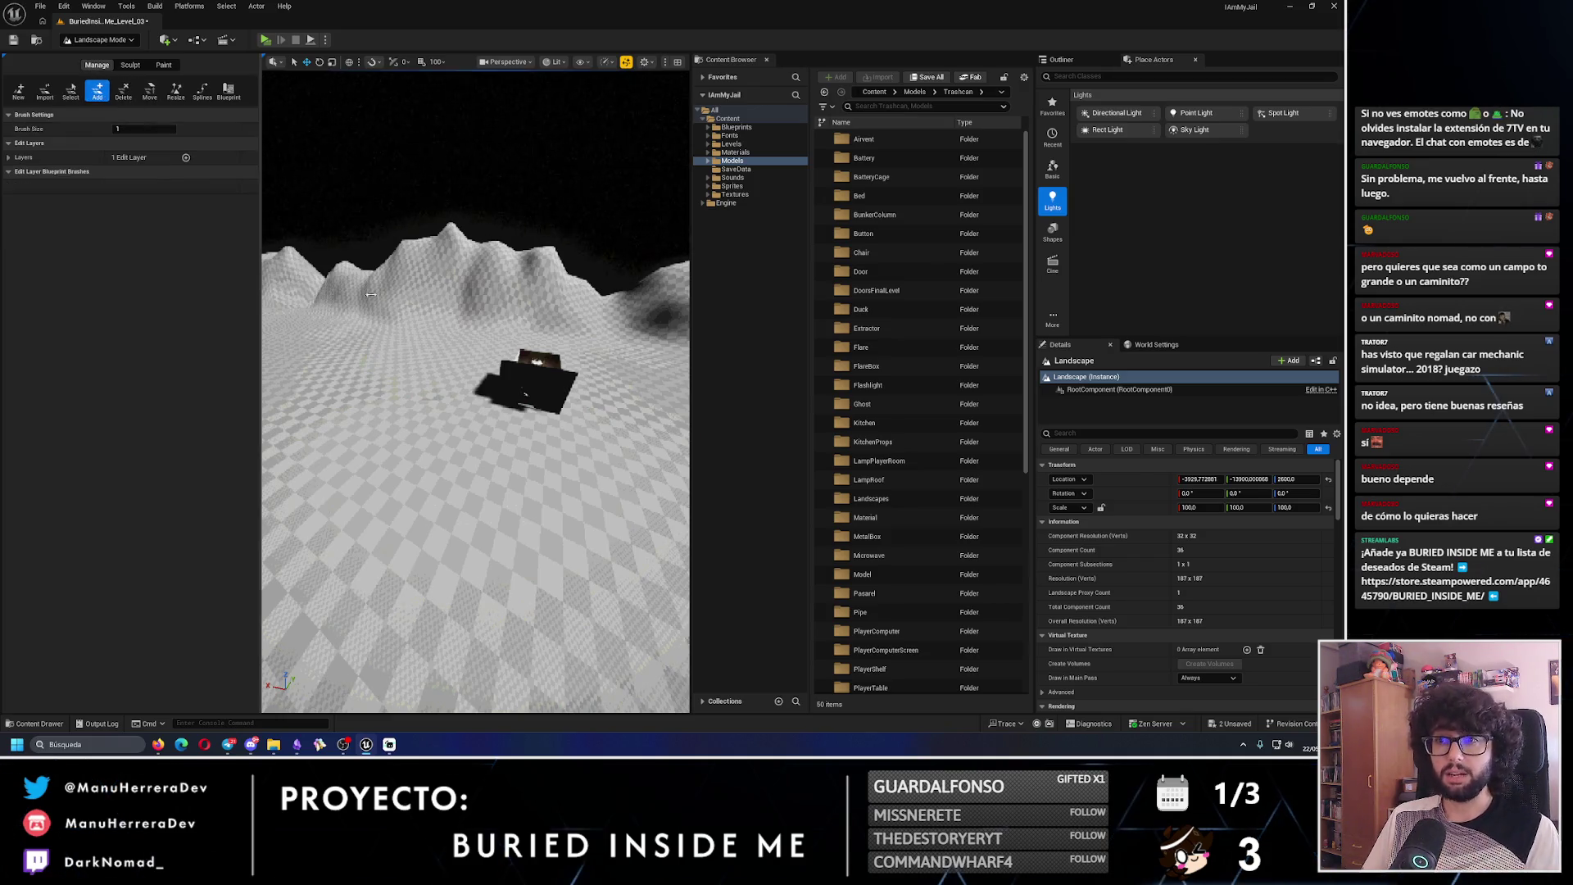
{"action": "left_click_drag", "start_coordinate": [557, 431], "coordinate": [560, 399]}
{"action": "left_click_drag", "start_coordinate": [549, 510], "coordinate": [259, 343]}
{"action": "key", "text": "ctrl+z"}
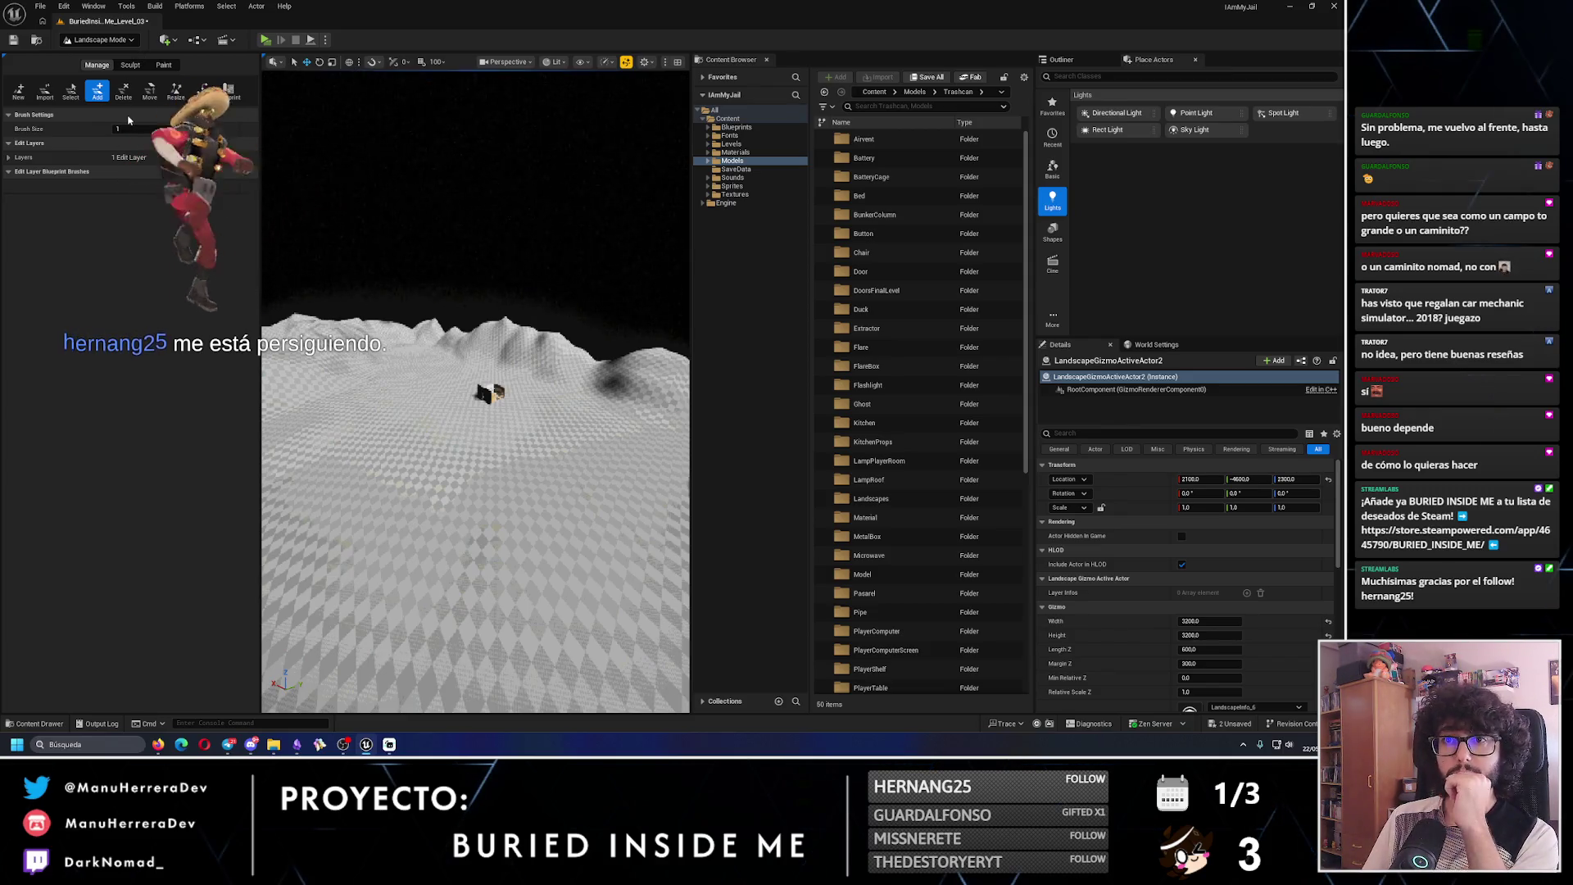
- Try the Blueprint and Import tools, ending on the component Select tool
{"action": "left_click", "coordinate": [229, 91]}
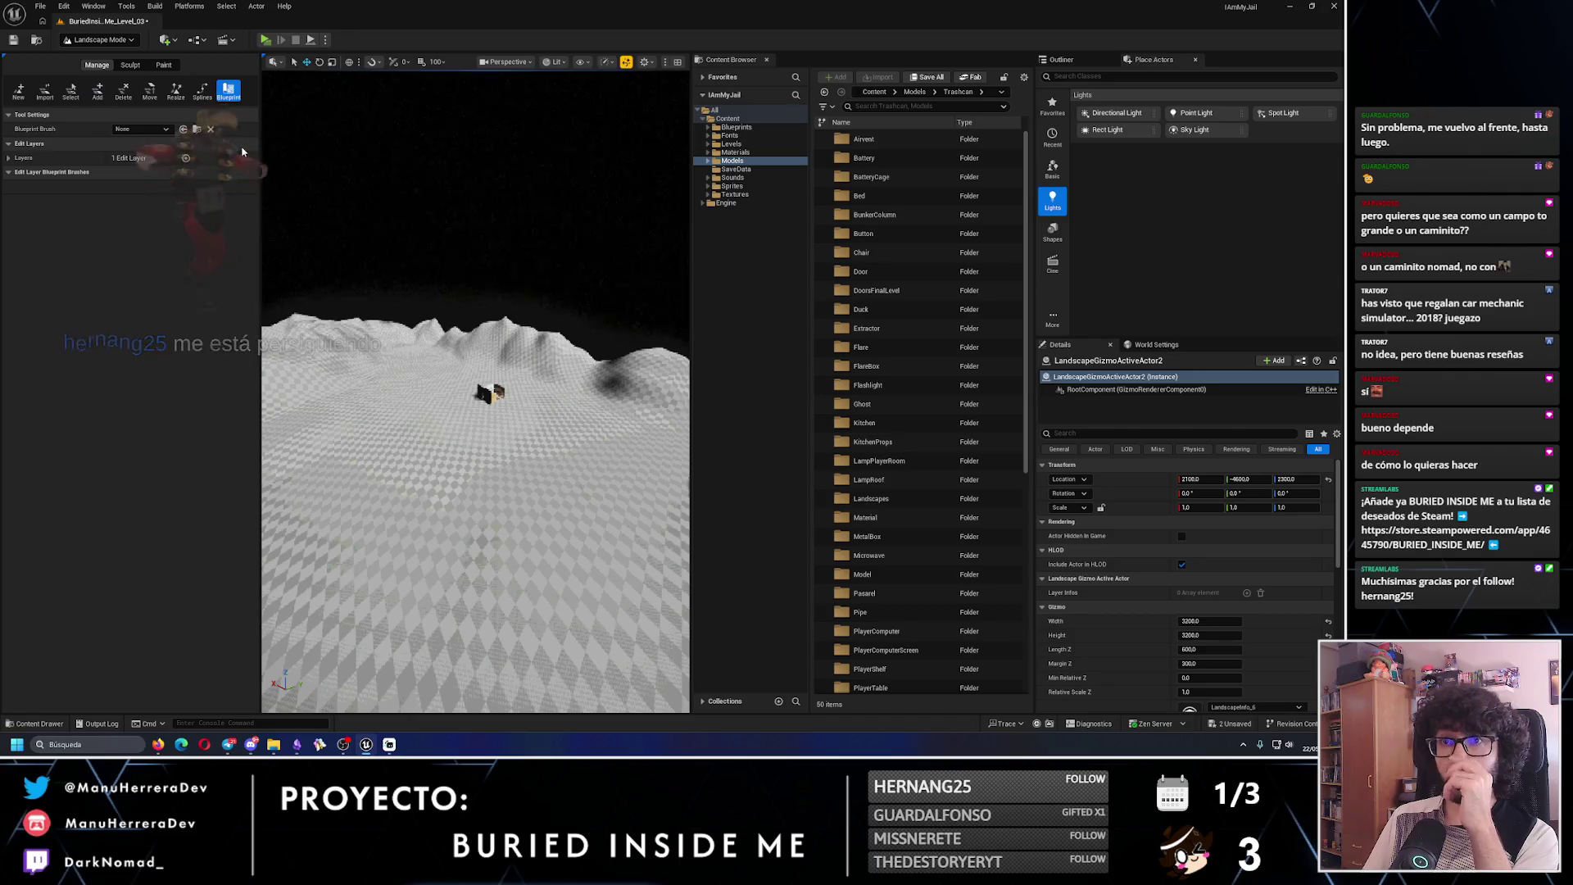
{"action": "left_click", "coordinate": [45, 90]}
{"action": "left_click", "coordinate": [72, 91]}
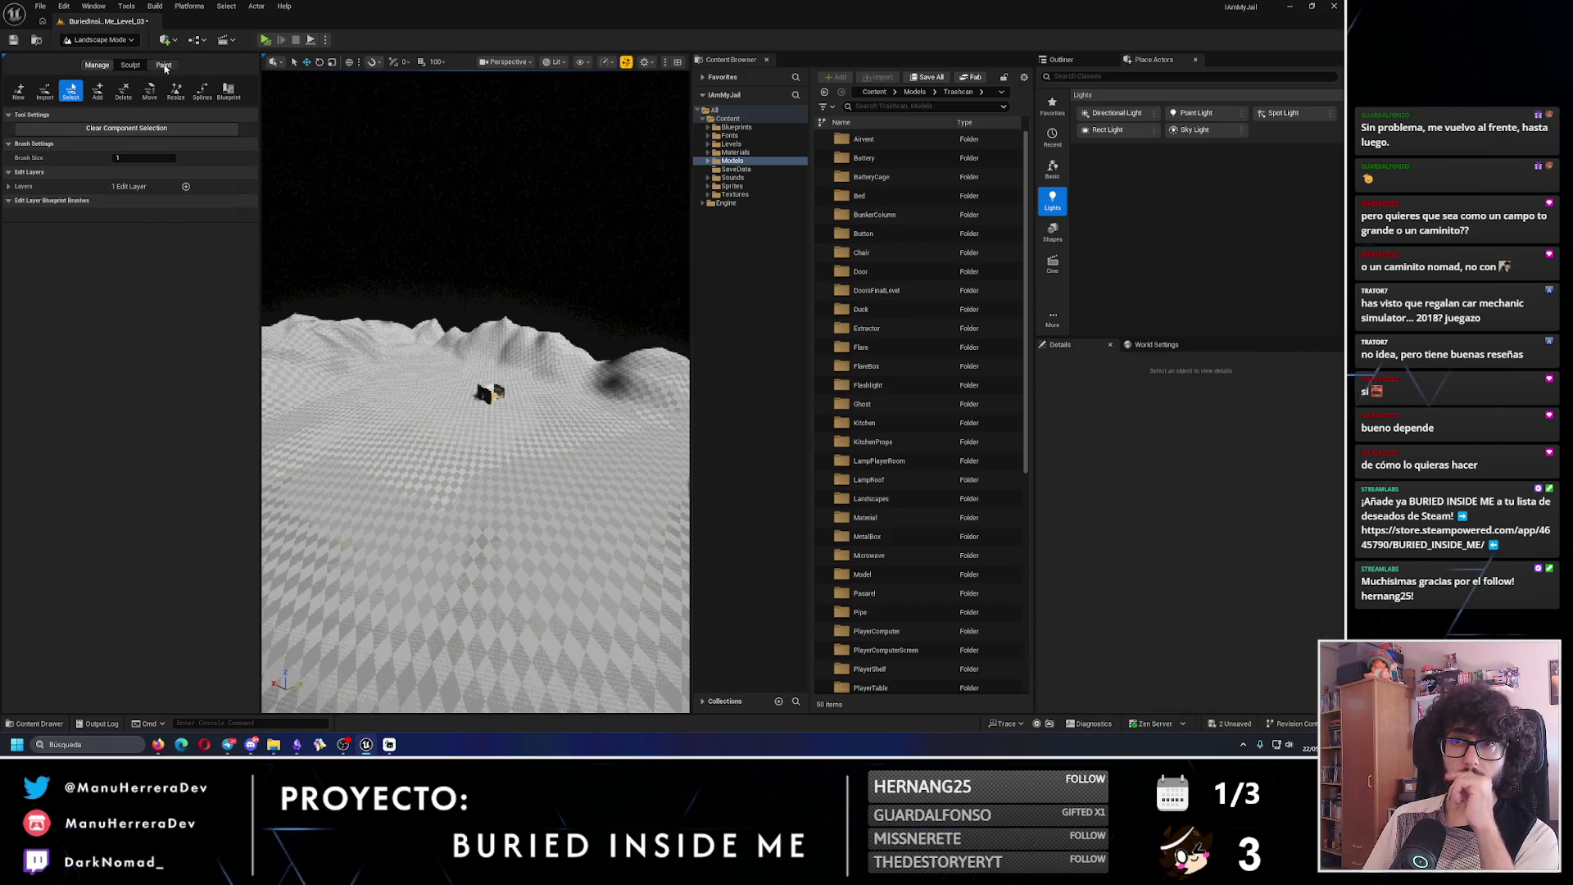
- Return to the Paint tools, confirming Landscape Mode stays active
{"action": "left_click", "coordinate": [164, 66]}
{"action": "left_click", "coordinate": [103, 41]}
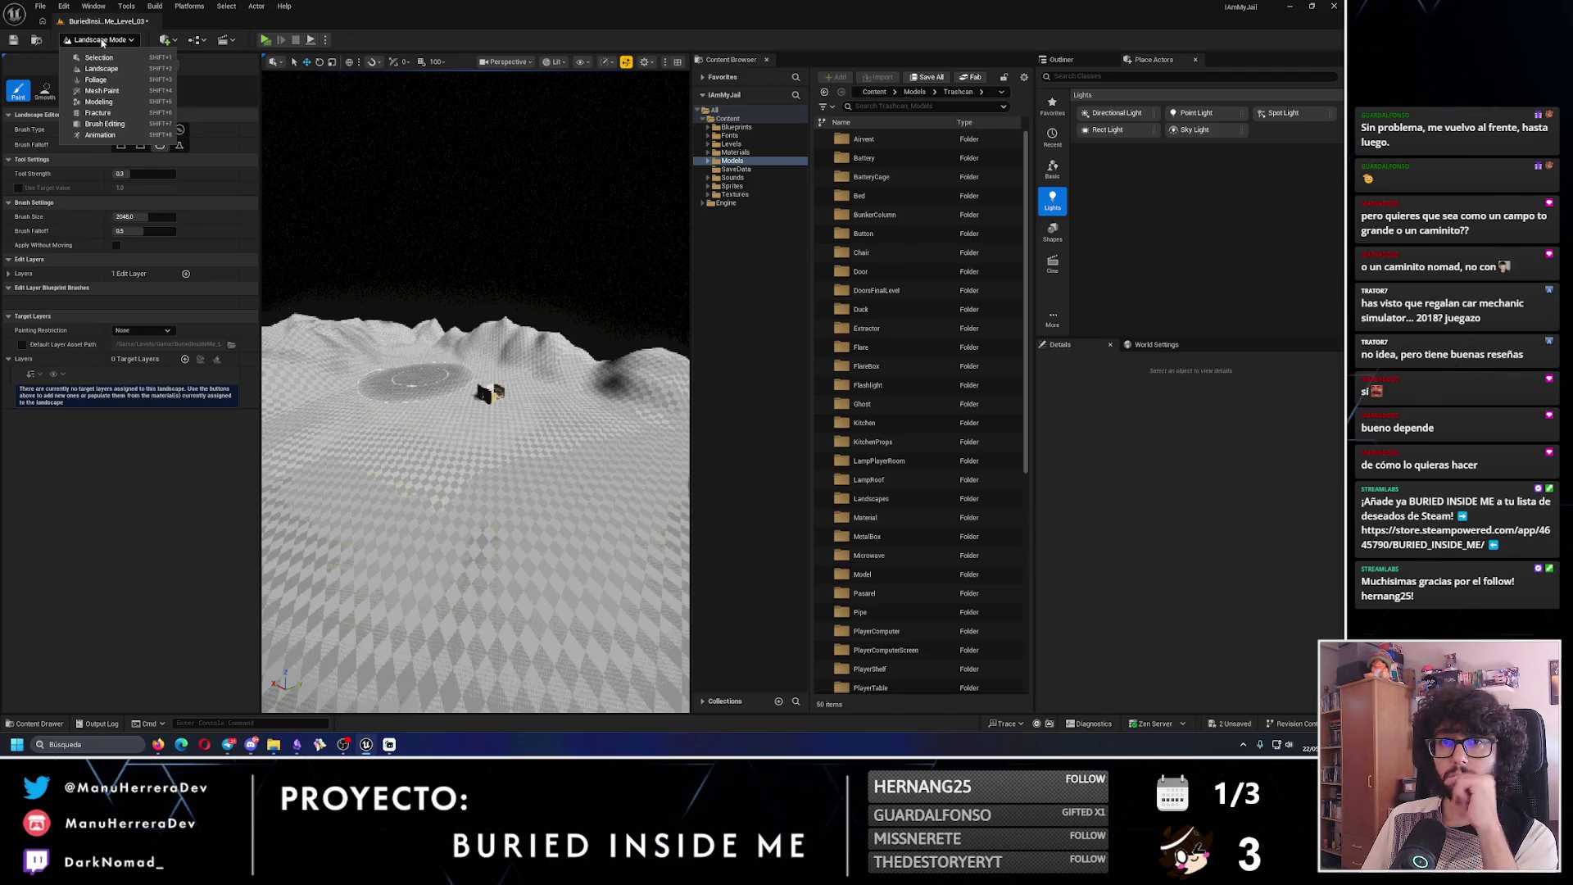
{"action": "left_click", "coordinate": [102, 69]}
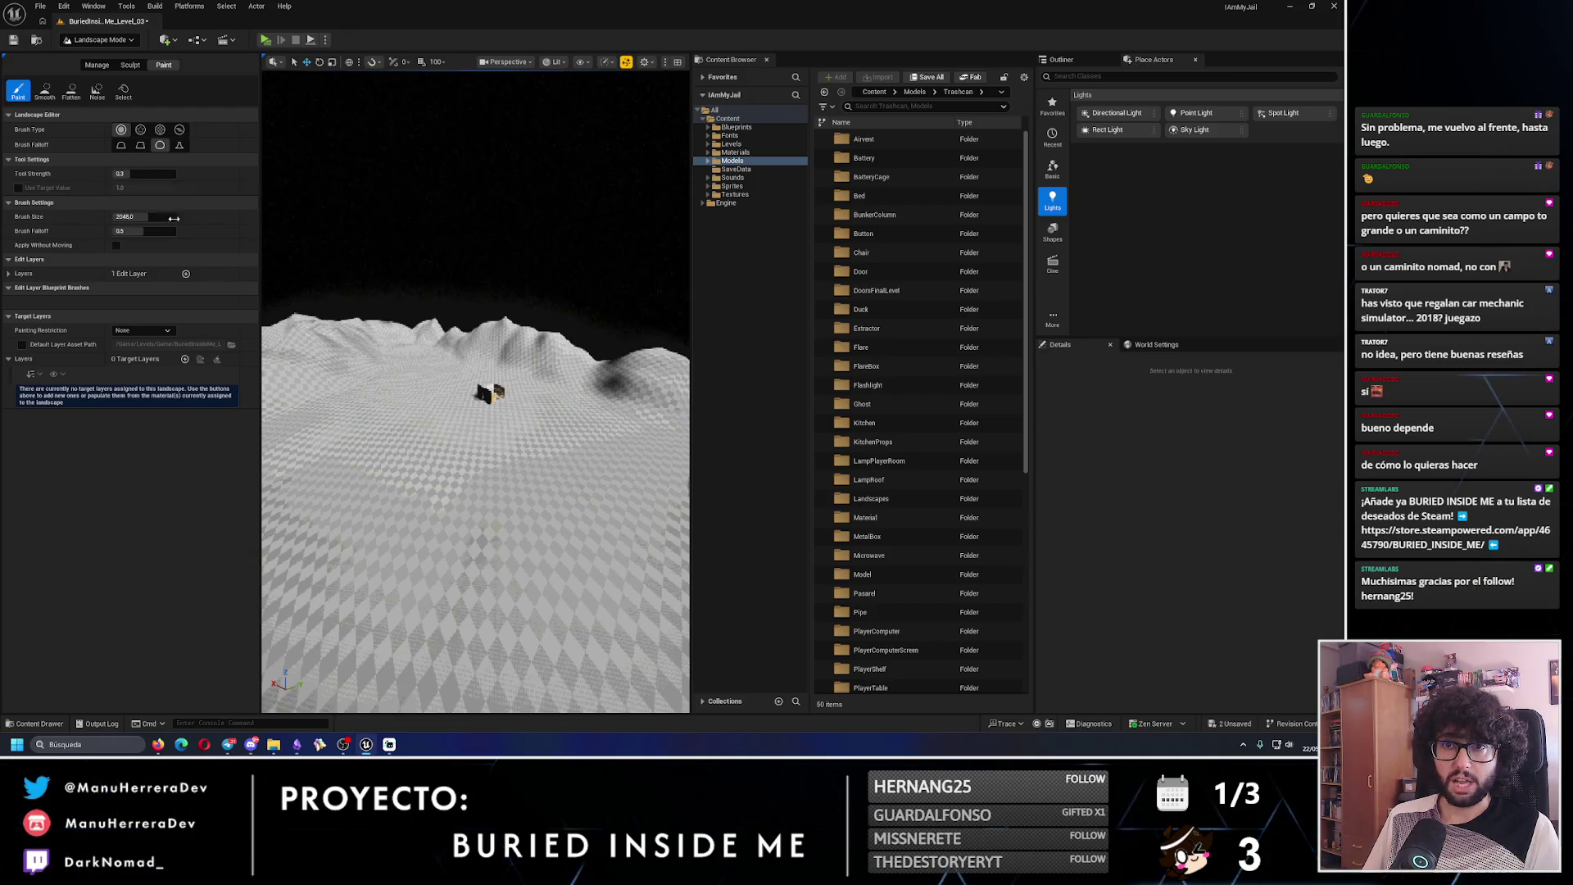
{"action": "scroll", "coordinate": [491, 464], "scroll_direction": "up", "scroll_amount": 3}
{"action": "scroll", "coordinate": [500, 531], "scroll_direction": "up", "scroll_amount": 5}
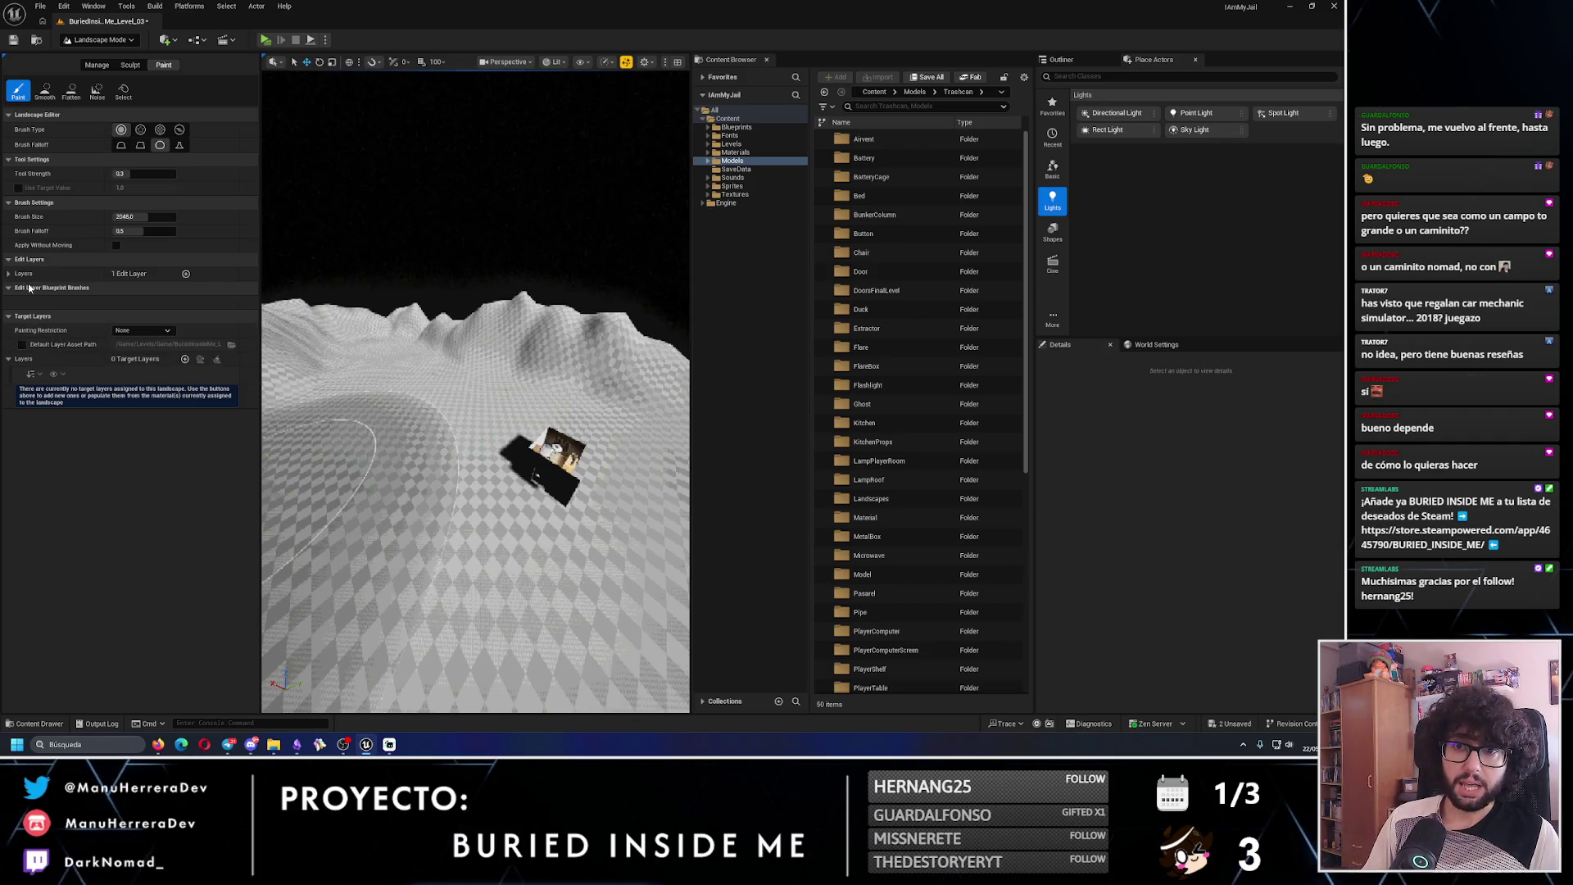
- Expand Edit Layers, glance at Sculpt's Visibility tool, then add a Layer_0 target layer in Paint
{"action": "left_click", "coordinate": [8, 274]}
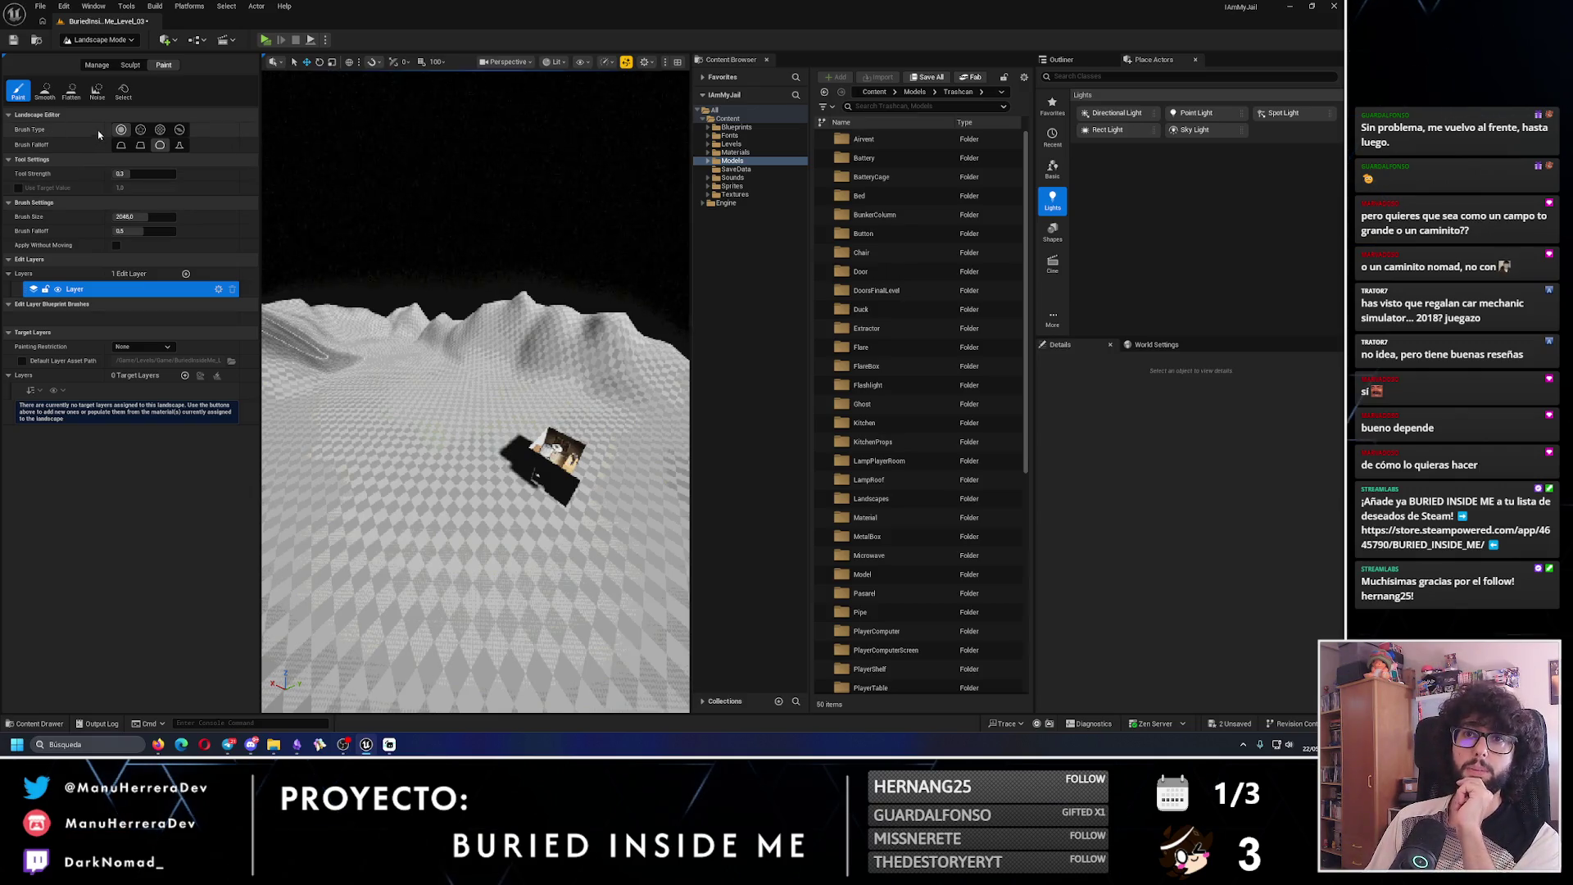
{"action": "left_click", "coordinate": [132, 67]}
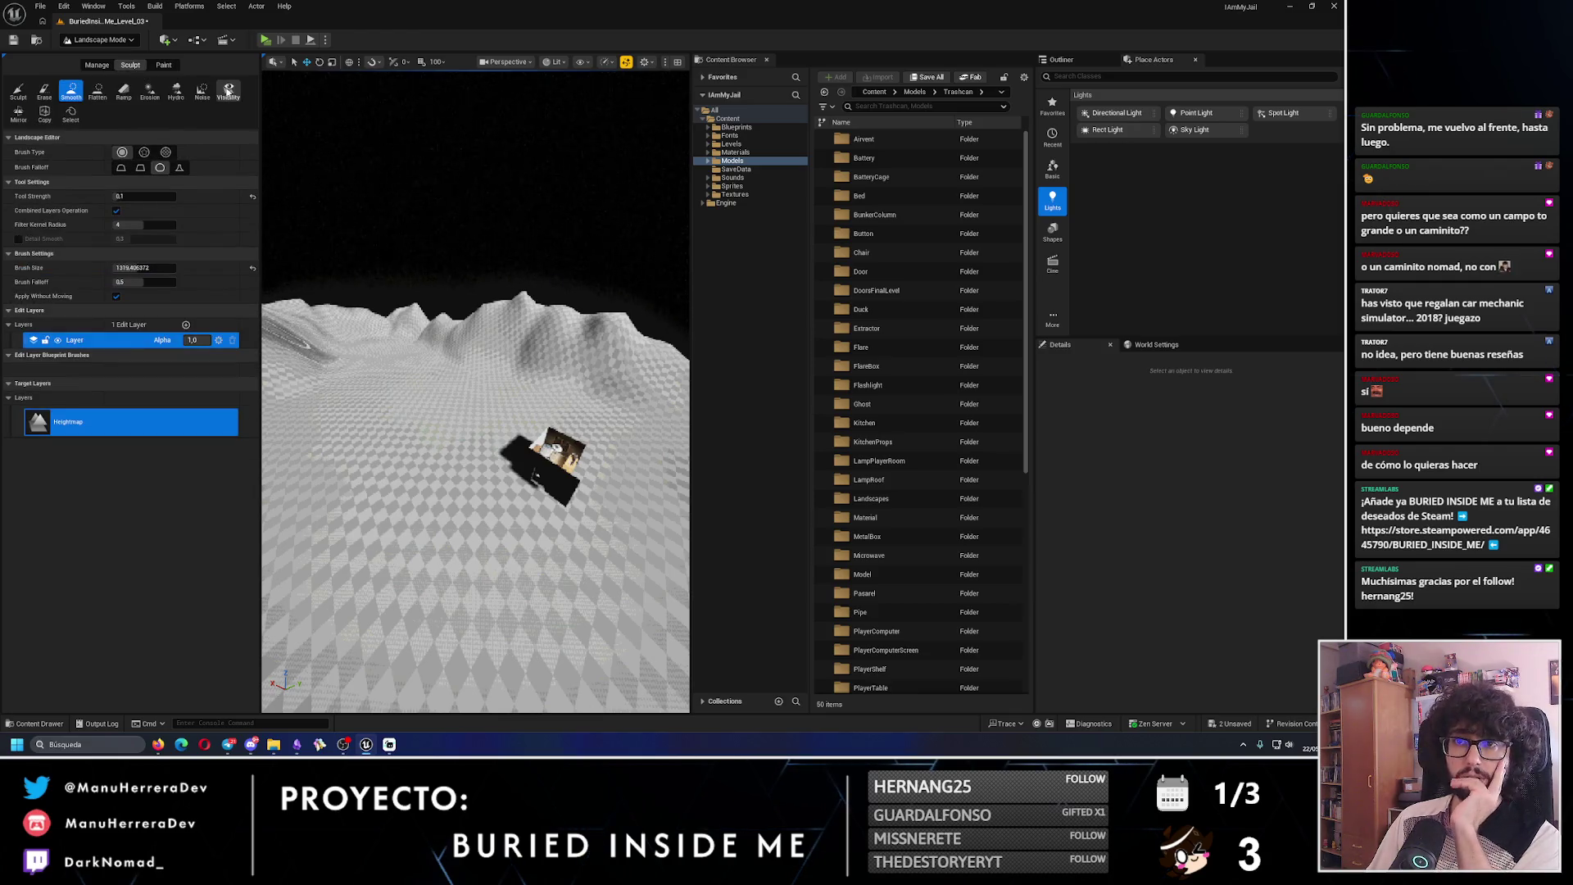
{"action": "left_click", "coordinate": [229, 91]}
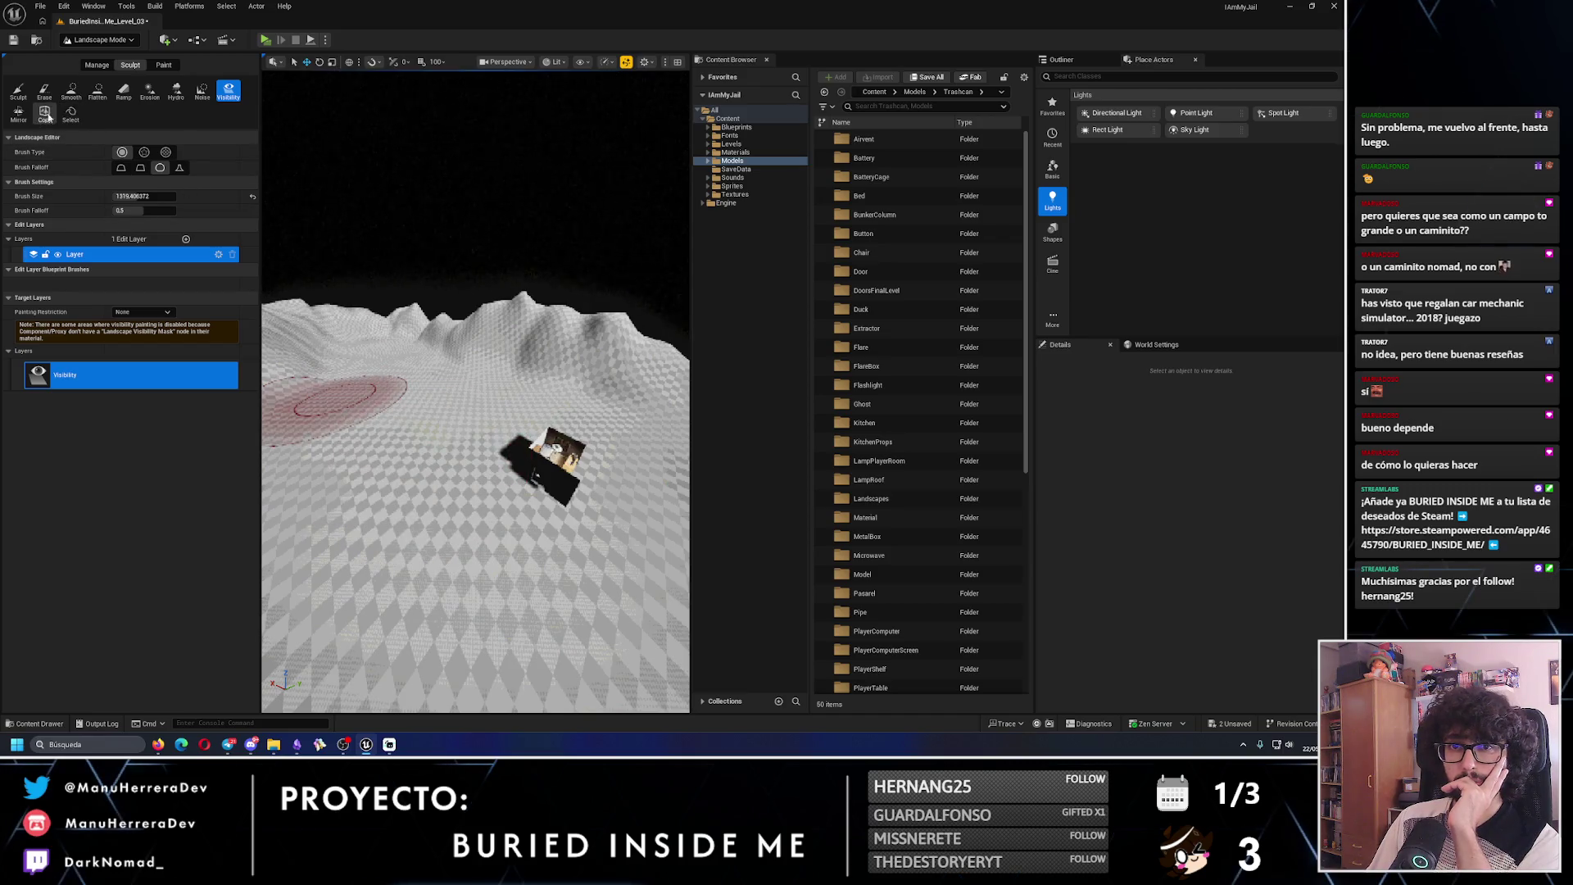
{"action": "left_click", "coordinate": [163, 65]}
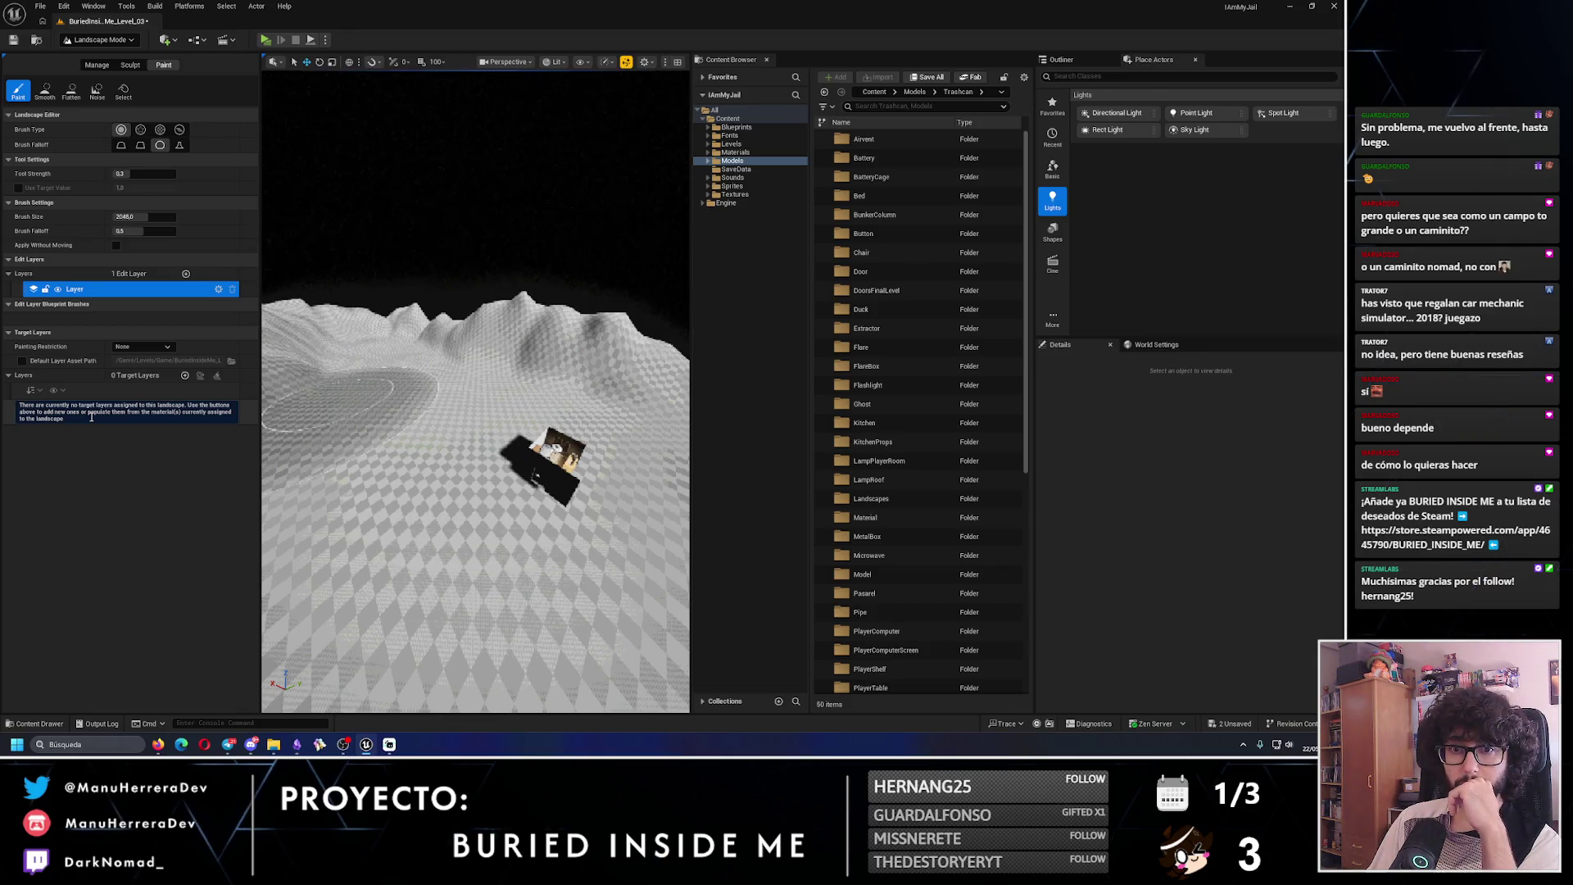
{"action": "left_click", "coordinate": [184, 375]}
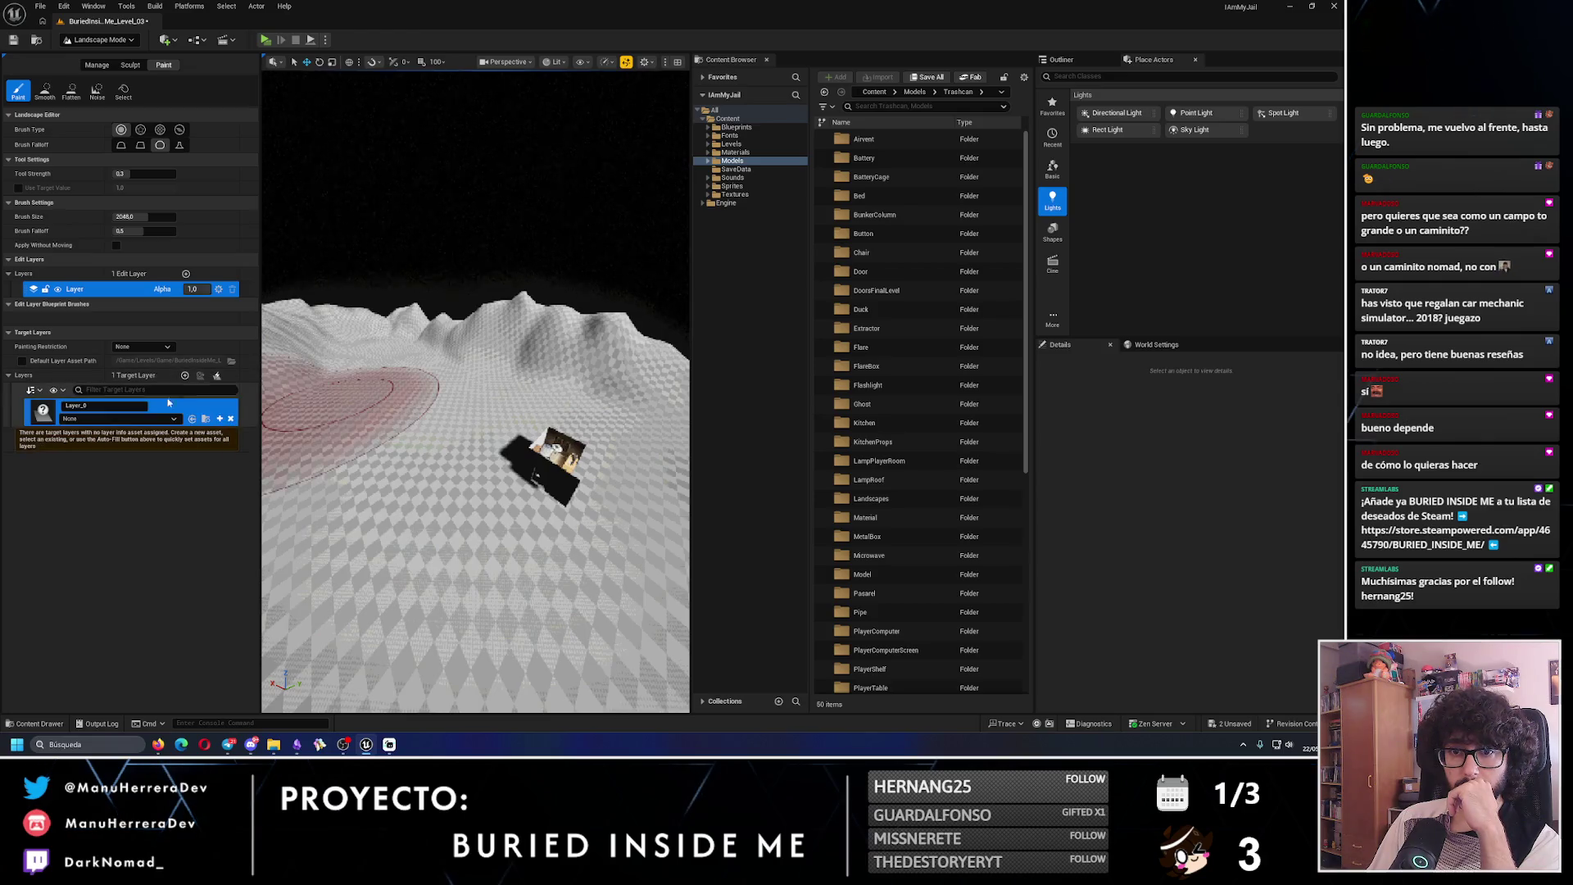
- Create layer info for Layer_0 (after one cancel), browsing Content > Levels for Layer_0_LayerInfo
{"action": "left_click", "coordinate": [219, 420]}
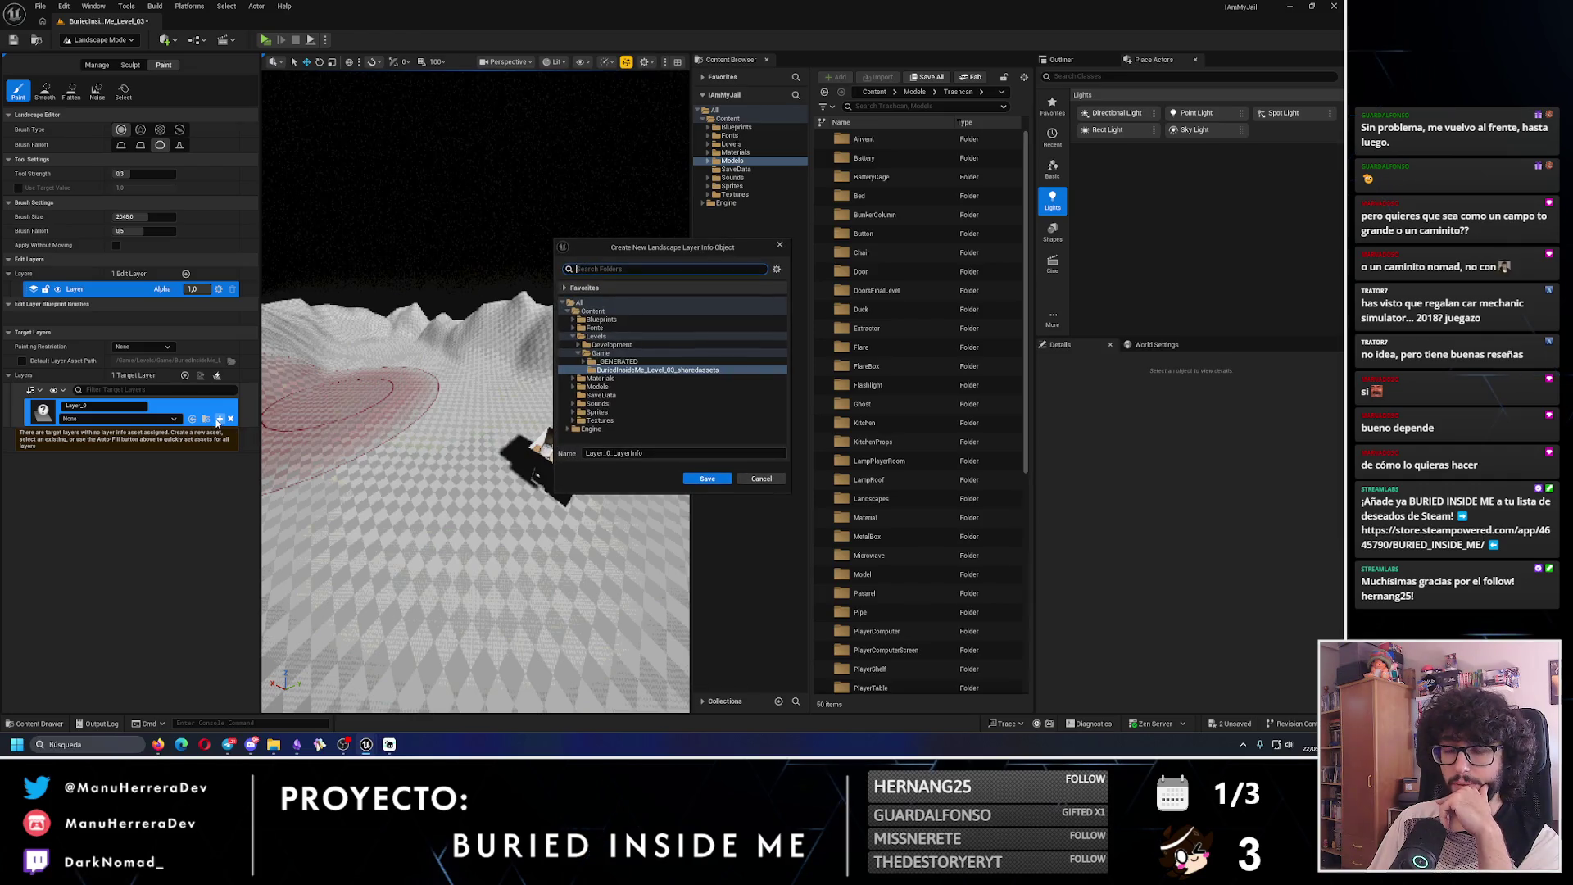
{"action": "left_click", "coordinate": [768, 482]}
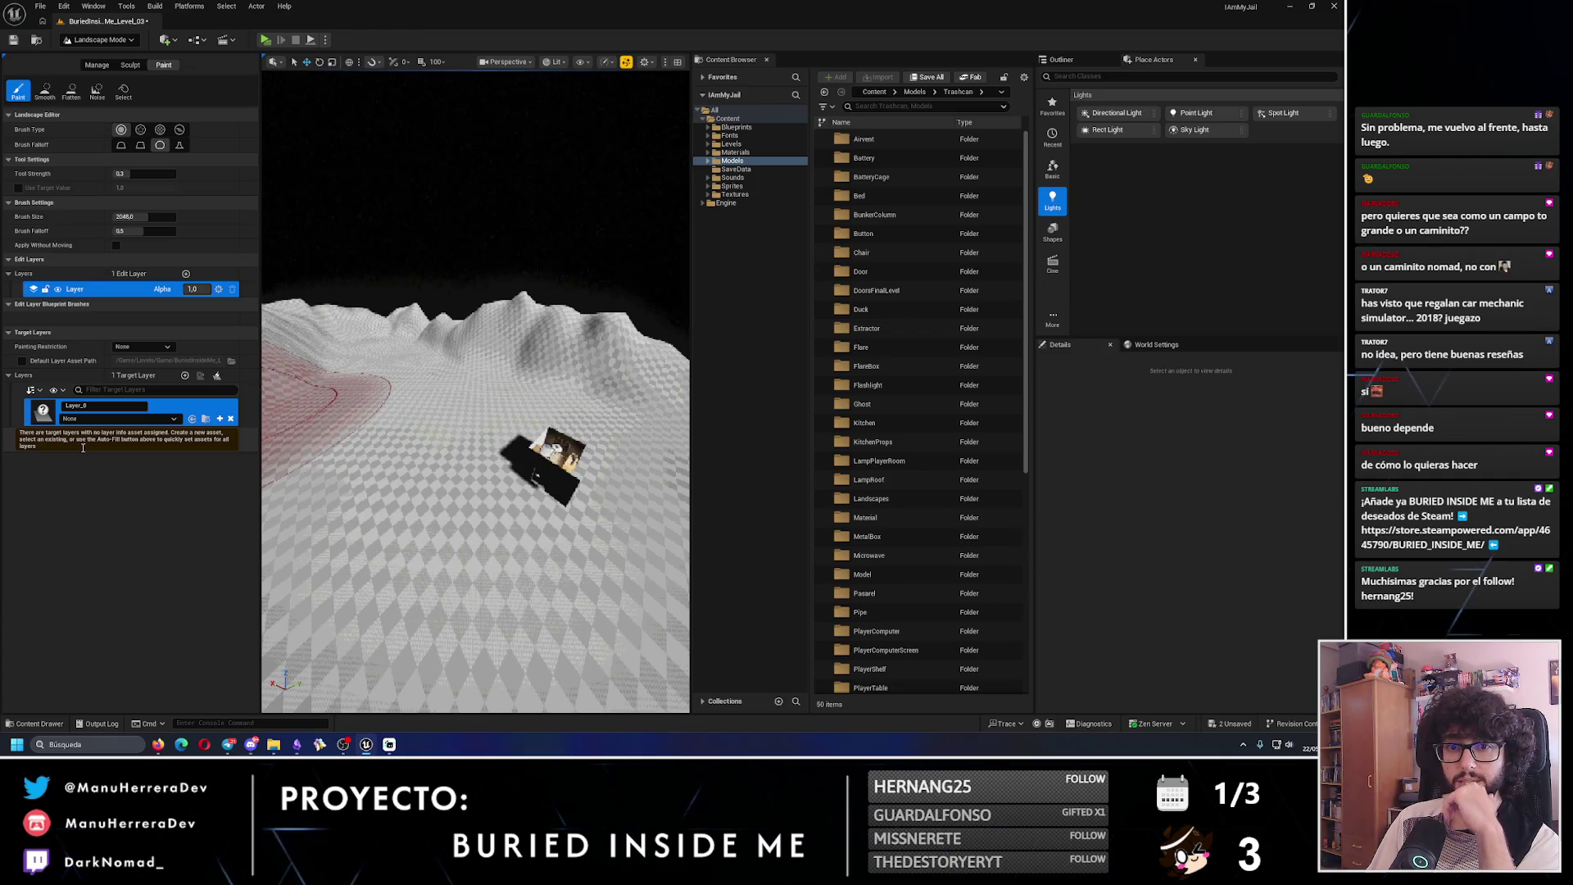
{"action": "left_click", "coordinate": [219, 418]}
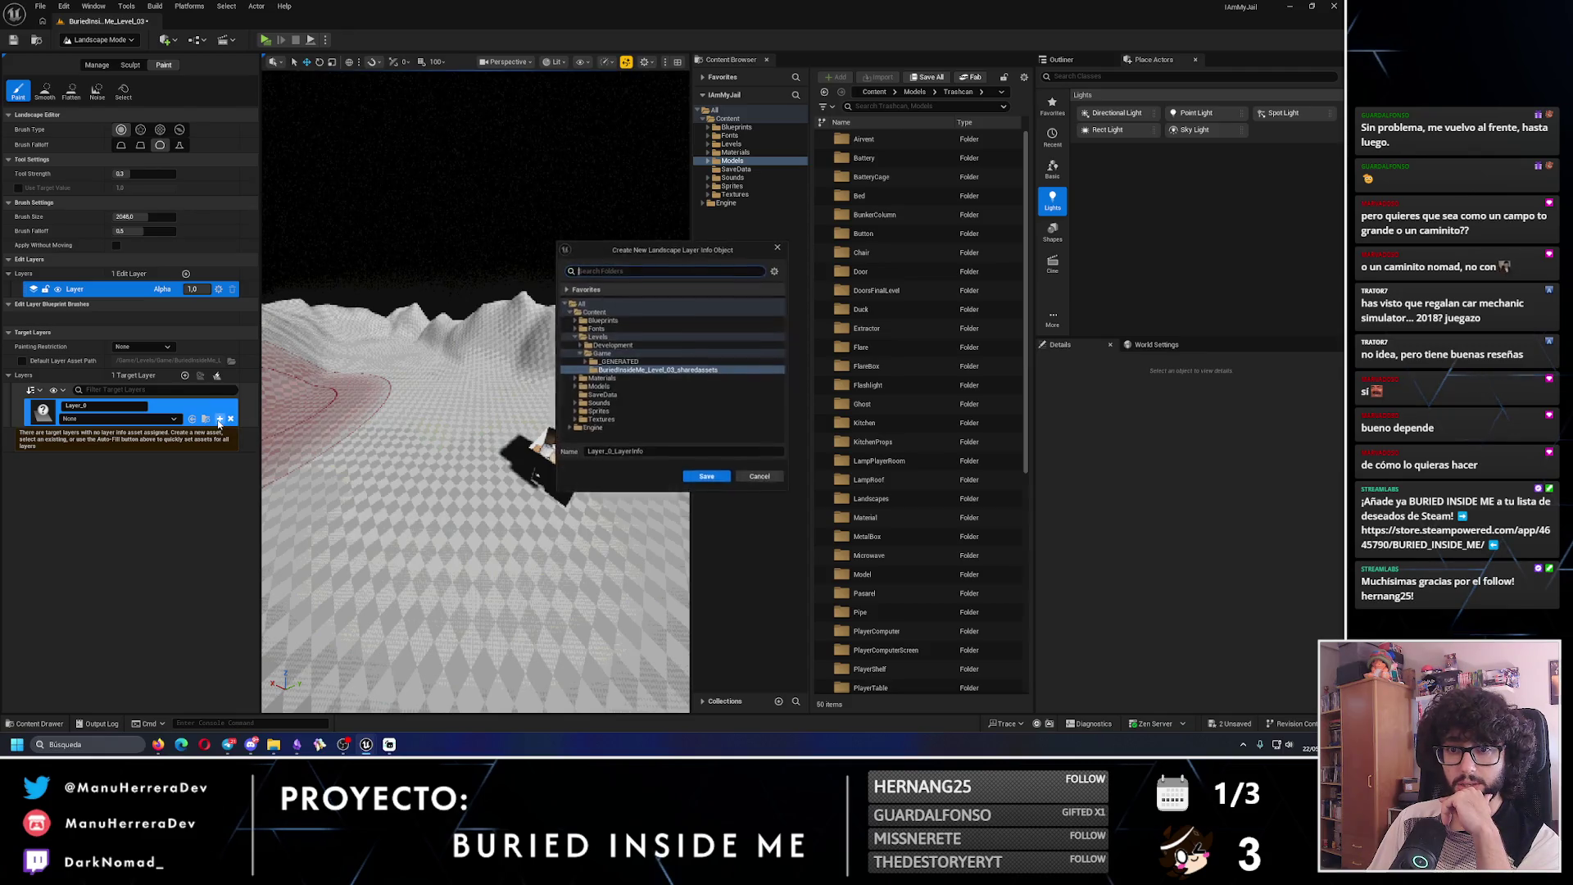
{"action": "double_click", "coordinate": [582, 337]}
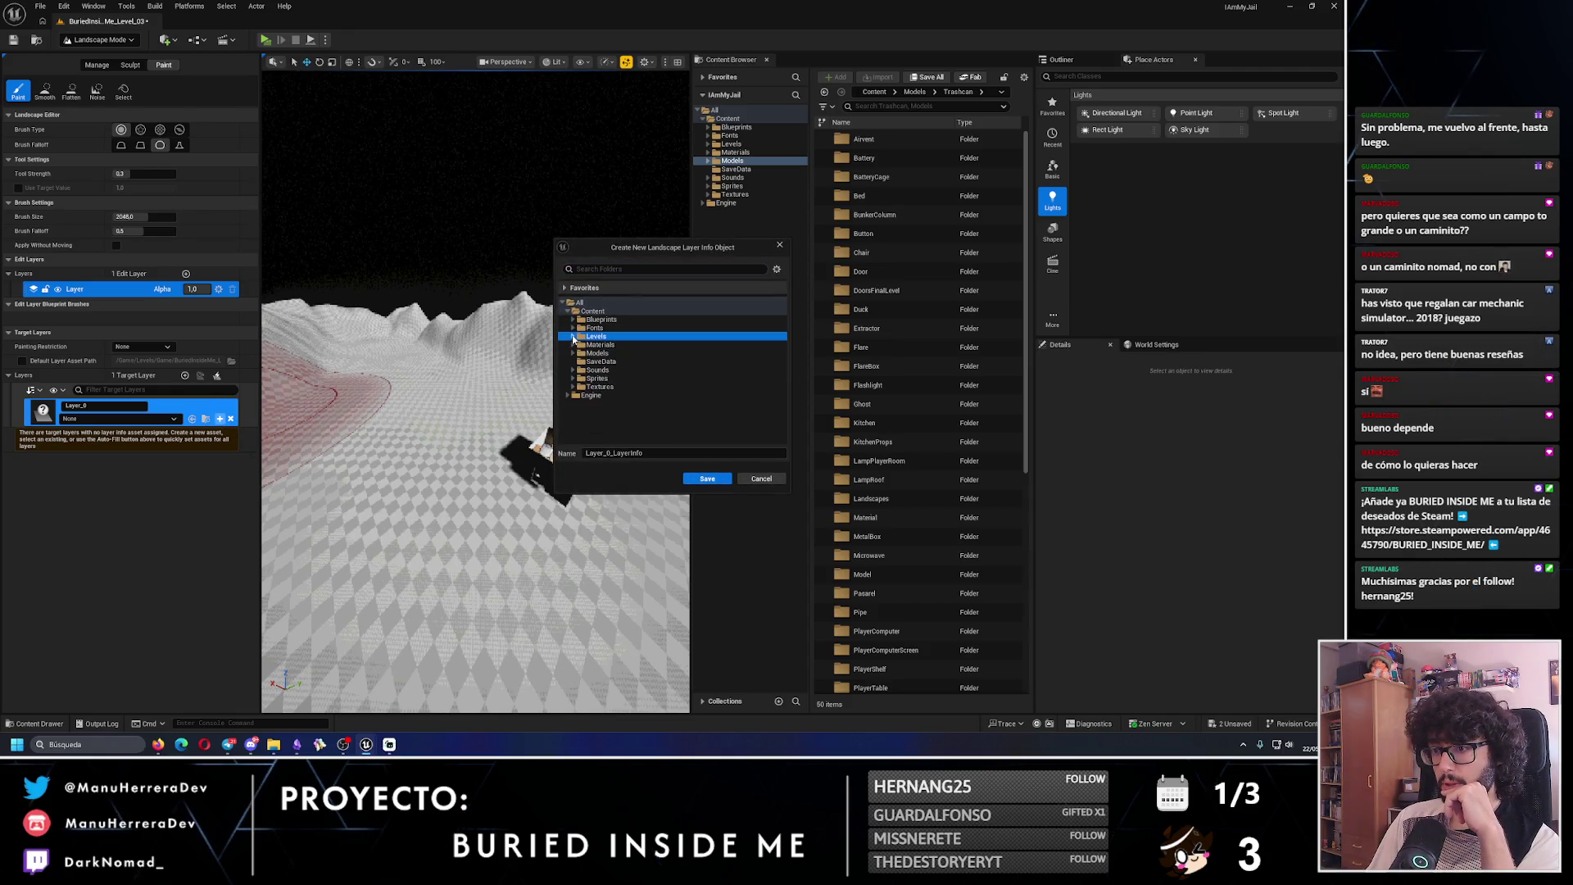
{"action": "left_click", "coordinate": [571, 336]}
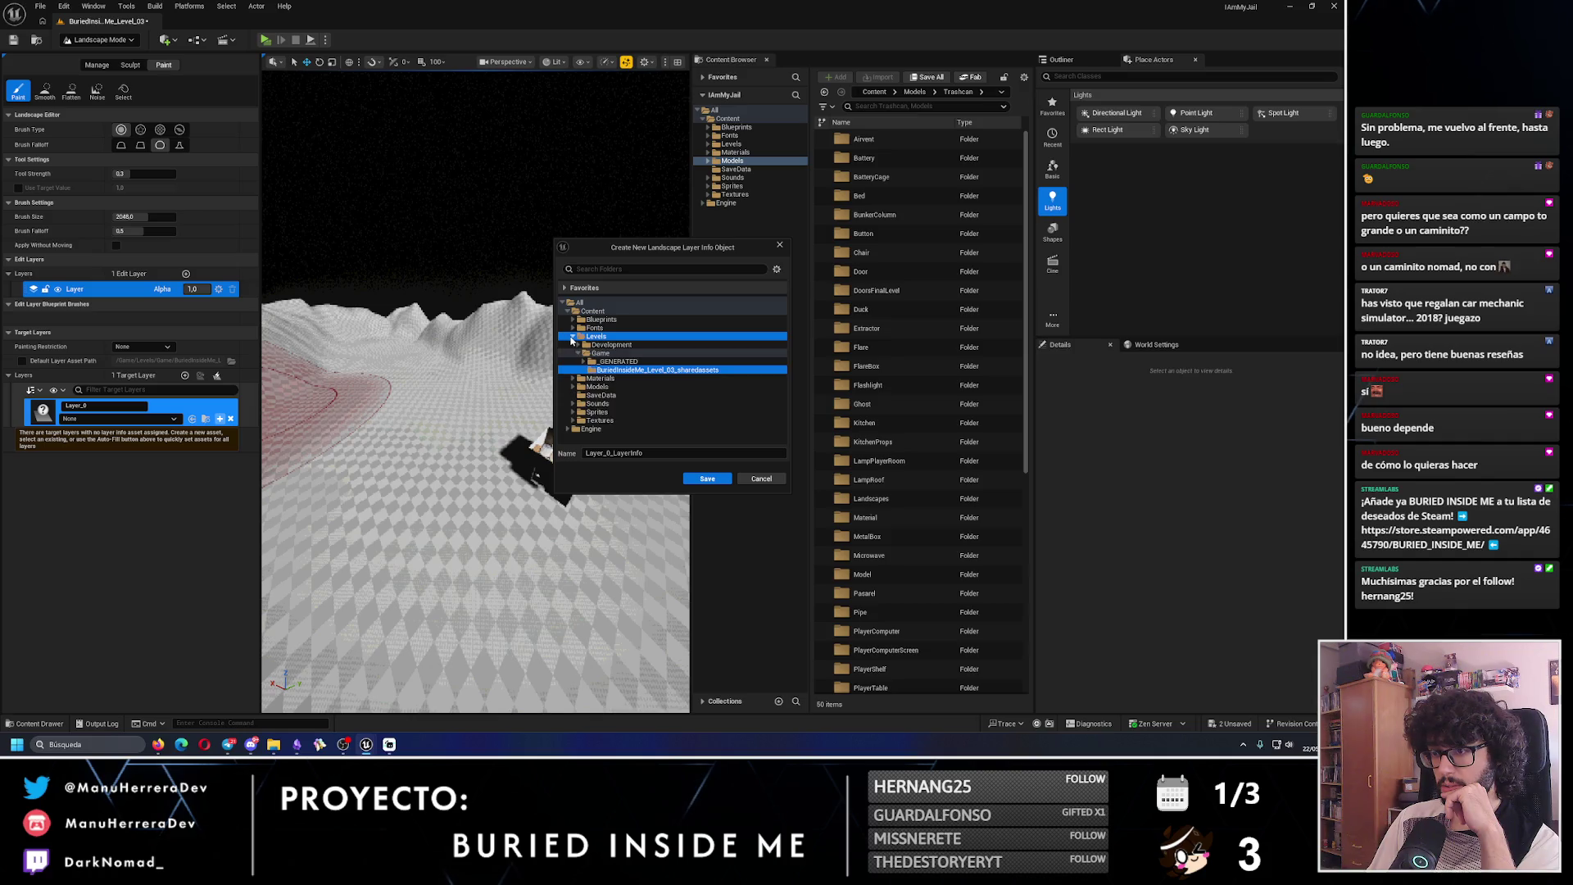